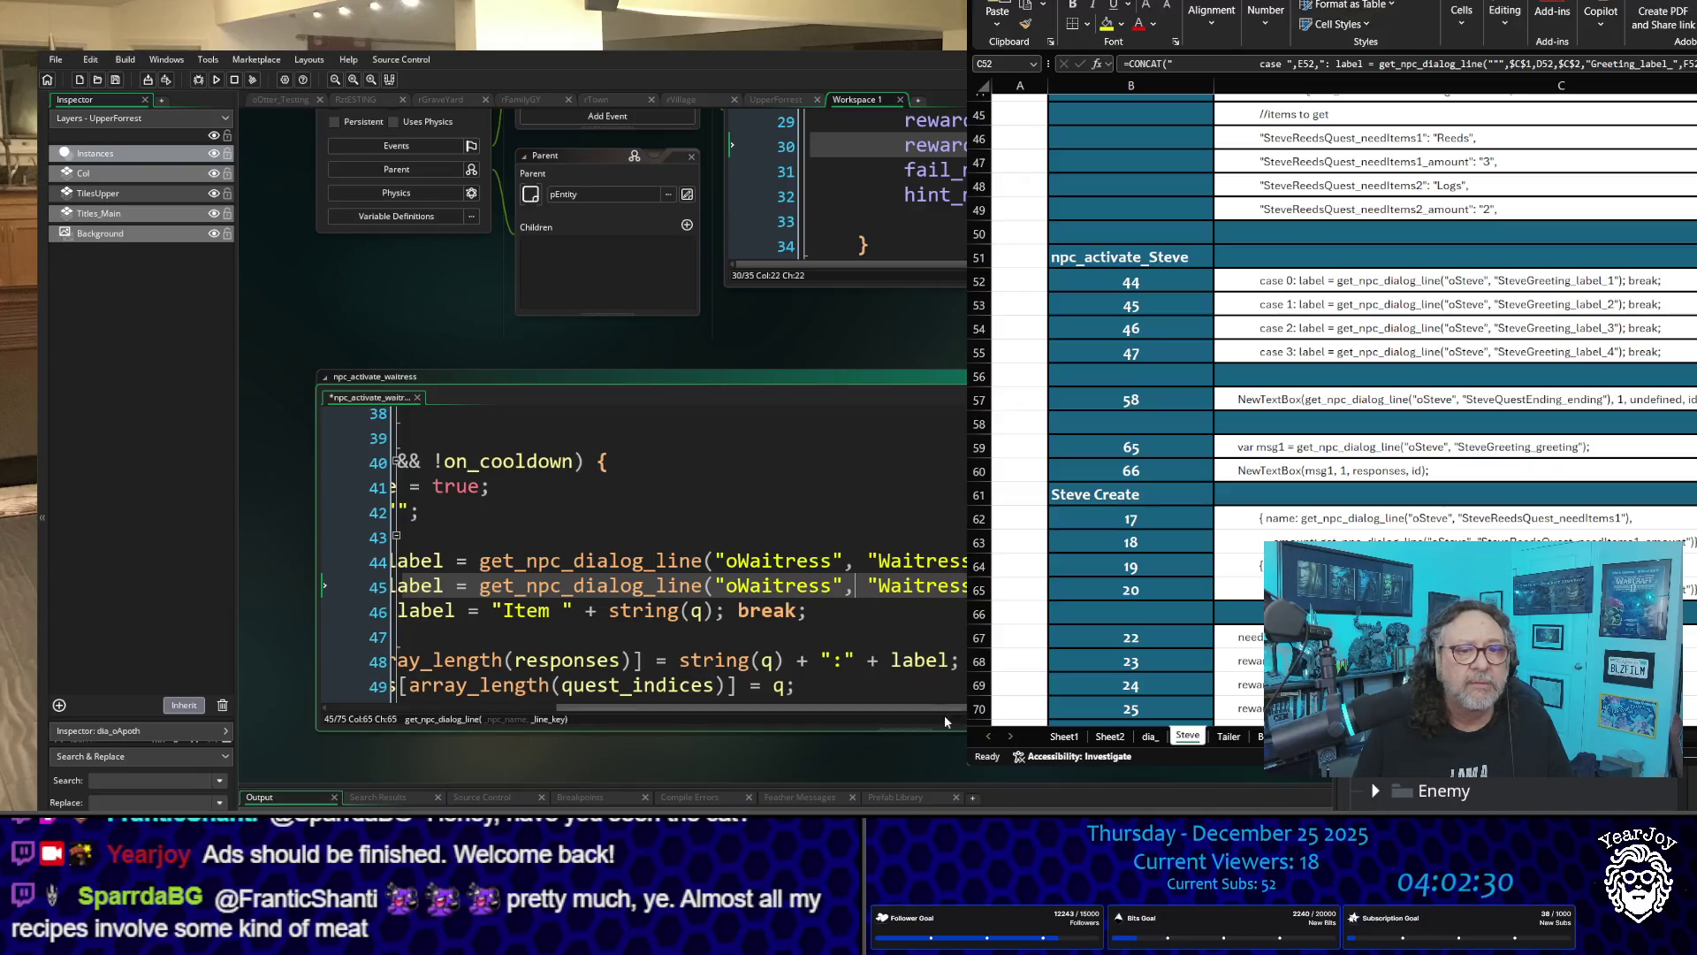
Step: Open the DialogueResponses script and scroll through its per-NPC else-if branches
{"action": "scroll", "coordinate": [658, 584], "scroll_direction": "left", "scroll_amount": 5}
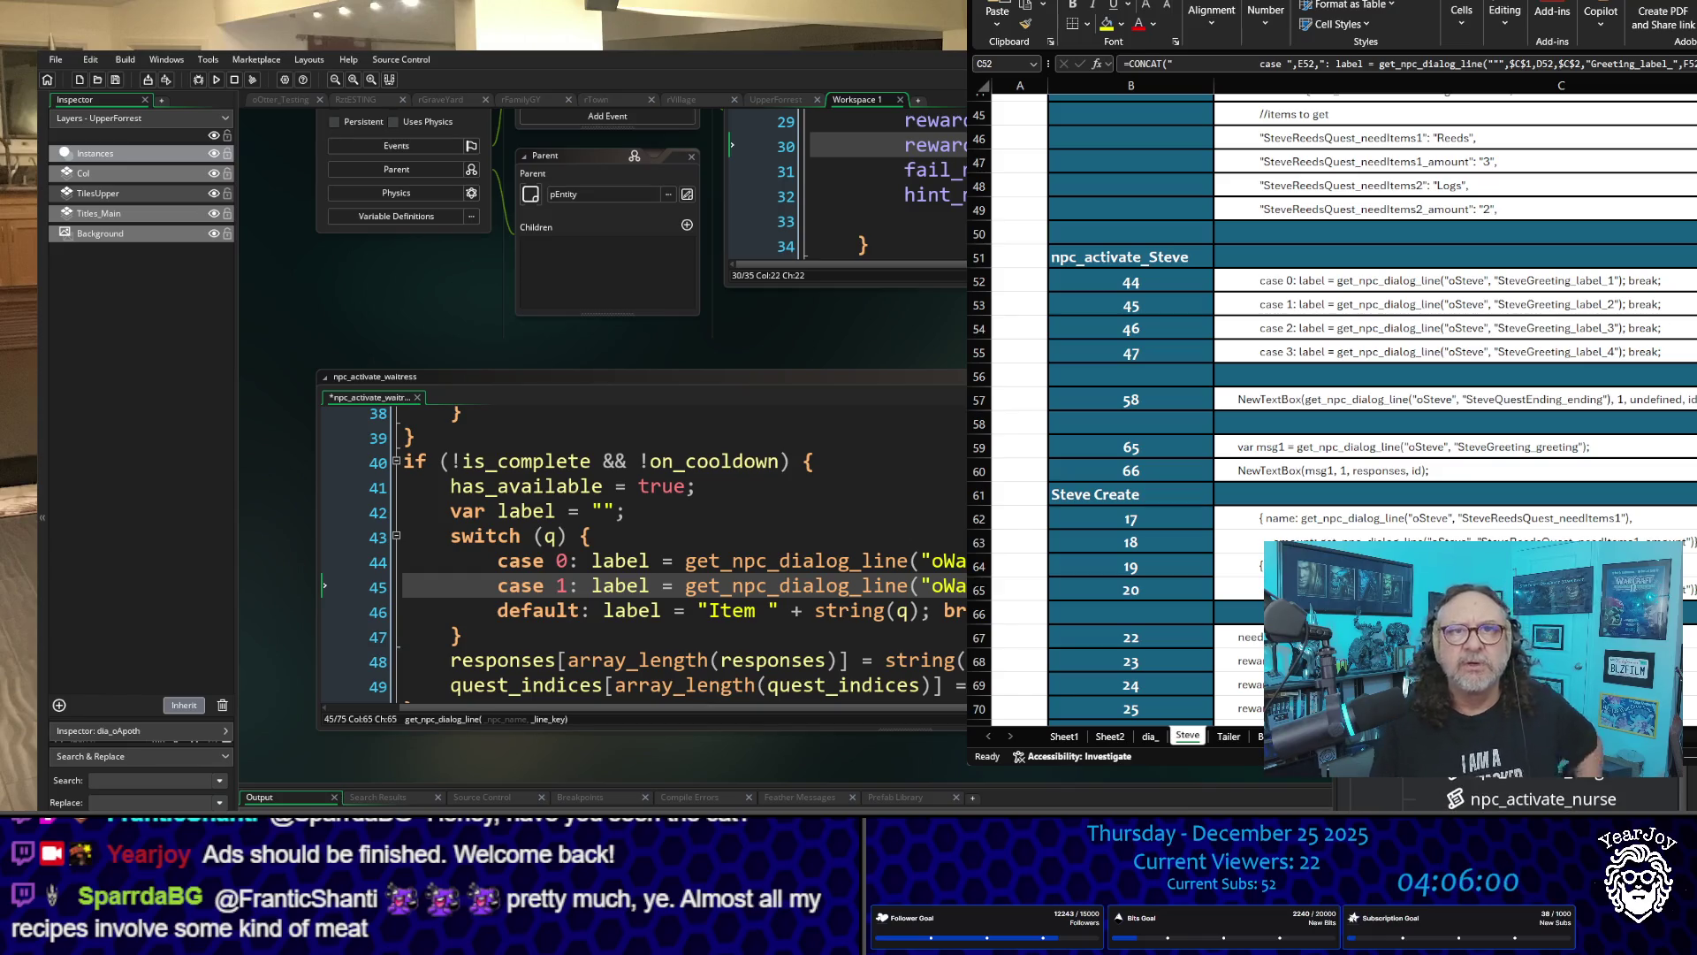
{"action": "scroll", "coordinate": [1543, 798], "scroll_direction": "up", "scroll_amount": 1}
{"action": "double_click", "coordinate": [1542, 798]}
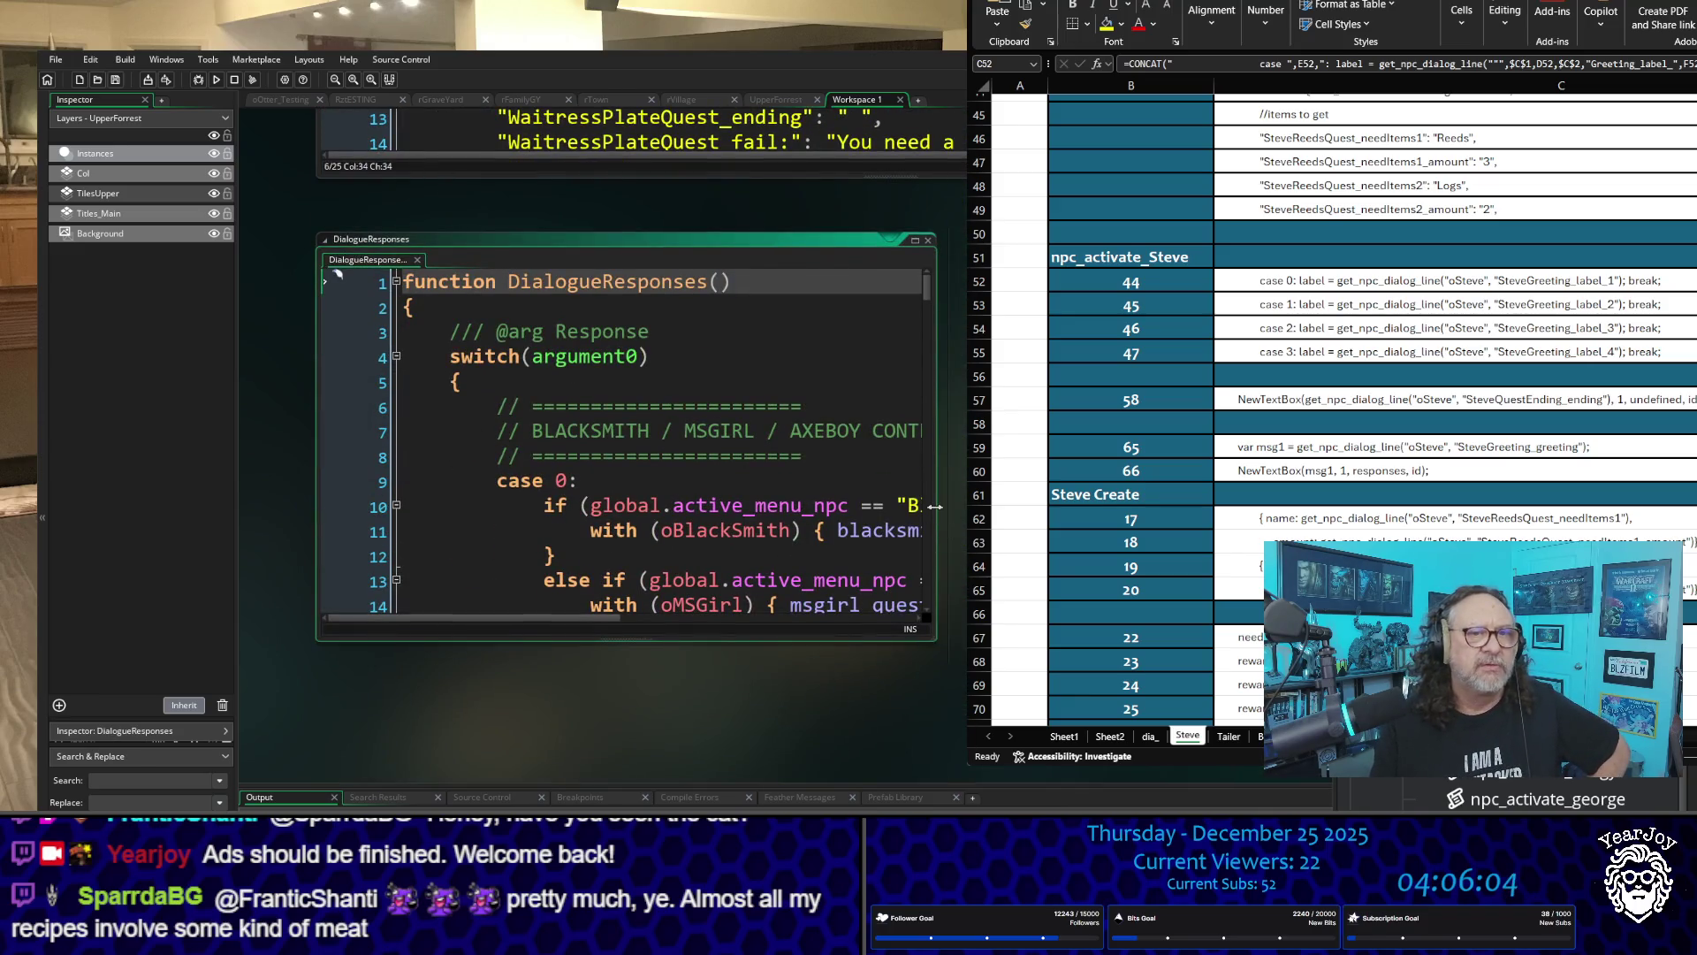
{"action": "left_click_drag", "start_coordinate": [931, 507], "coordinate": [973, 508]}
{"action": "scroll", "coordinate": [922, 504], "scroll_direction": "down", "scroll_amount": 1}
{"action": "scroll", "coordinate": [922, 504], "scroll_direction": "down", "scroll_amount": 1}
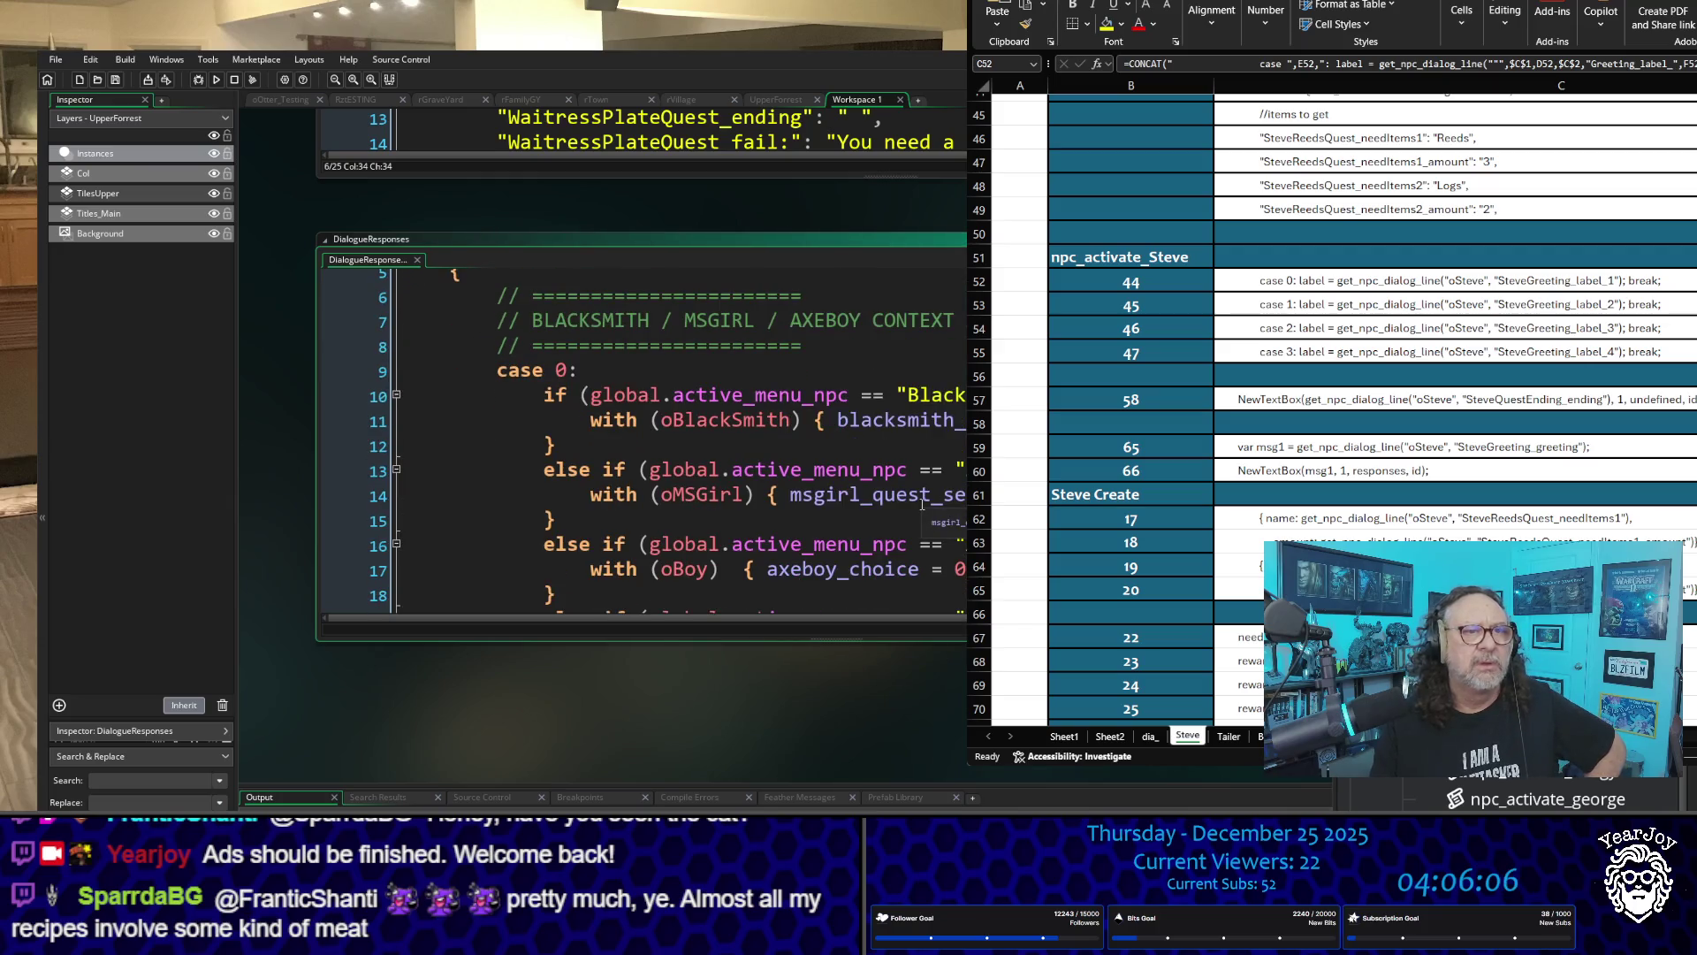
{"action": "scroll", "coordinate": [891, 495], "scroll_direction": "down", "scroll_amount": 5}
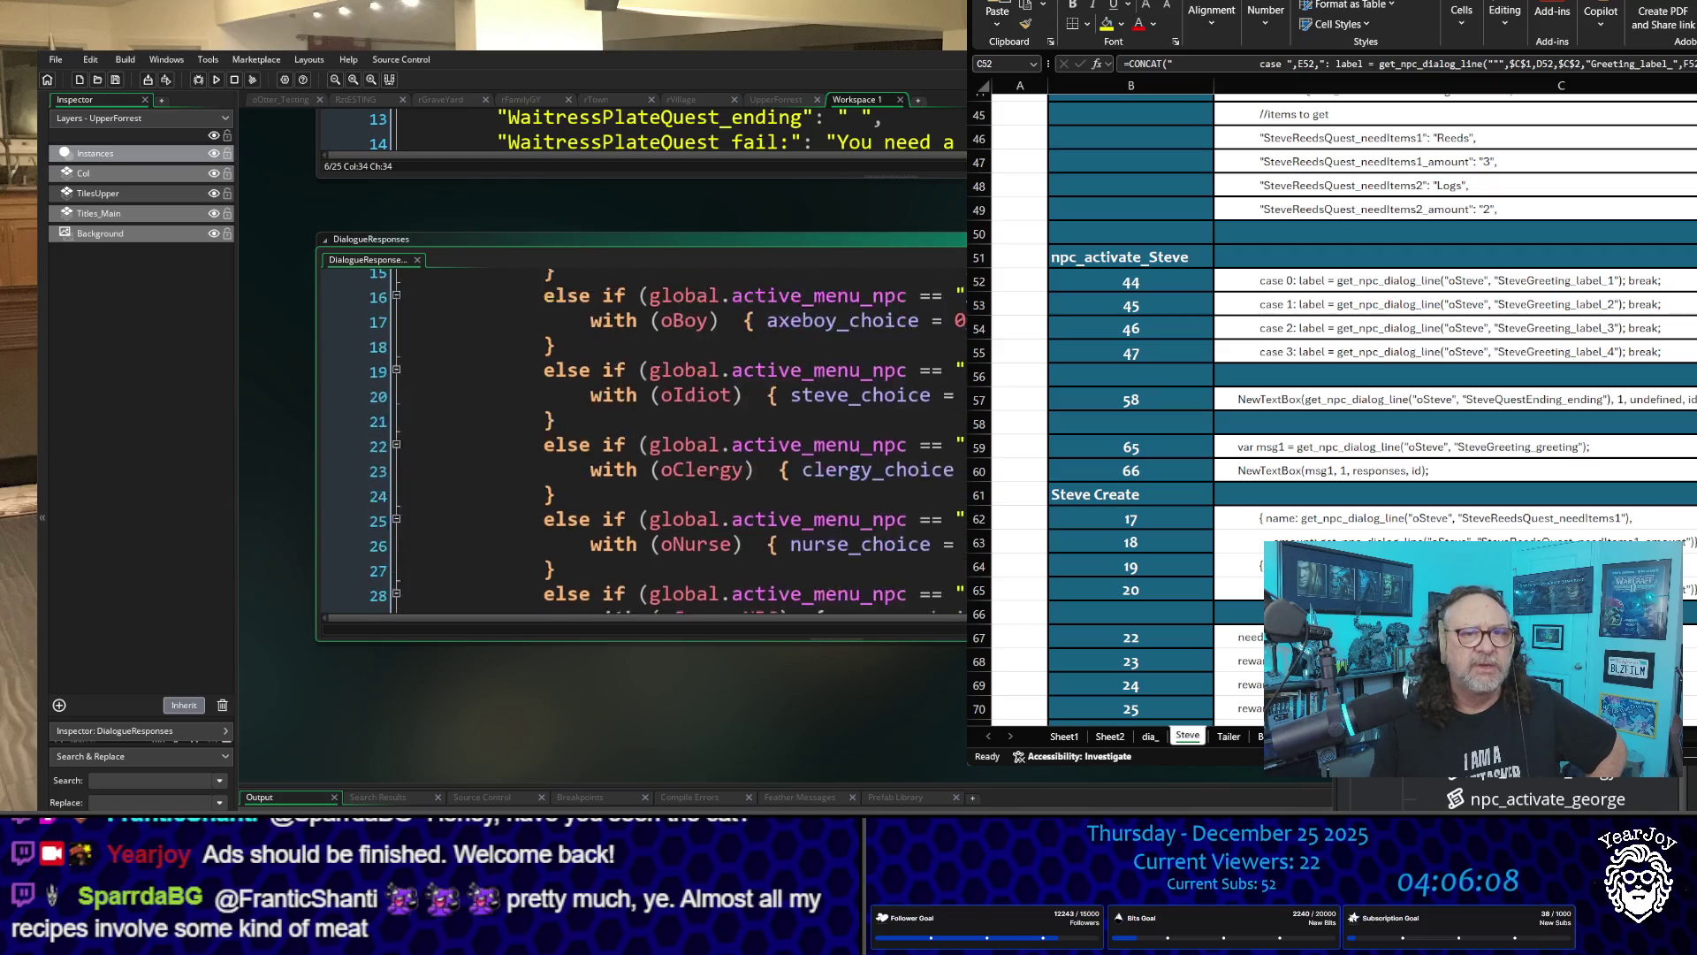
{"action": "scroll", "coordinate": [951, 482], "scroll_direction": "down", "scroll_amount": 2}
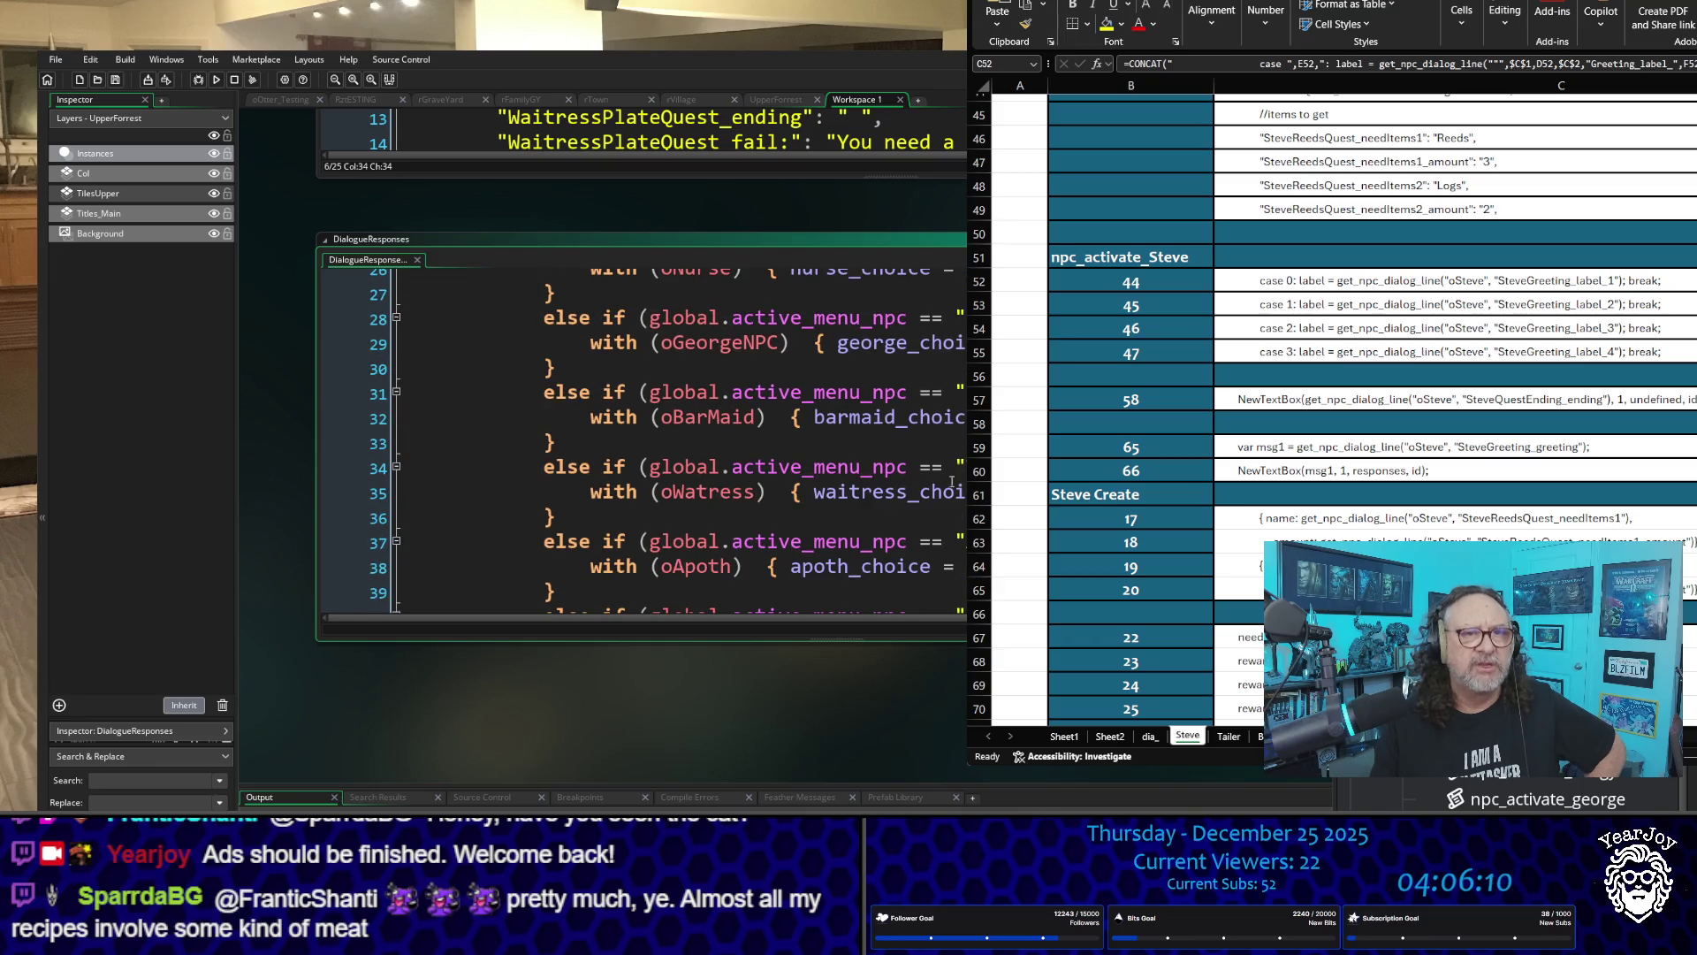
{"action": "scroll", "coordinate": [584, 488], "scroll_direction": "down", "scroll_amount": 8}
{"action": "scroll", "coordinate": [564, 489], "scroll_direction": "down", "scroll_amount": 4}
{"action": "scroll", "coordinate": [564, 489], "scroll_direction": "up", "scroll_amount": 9}
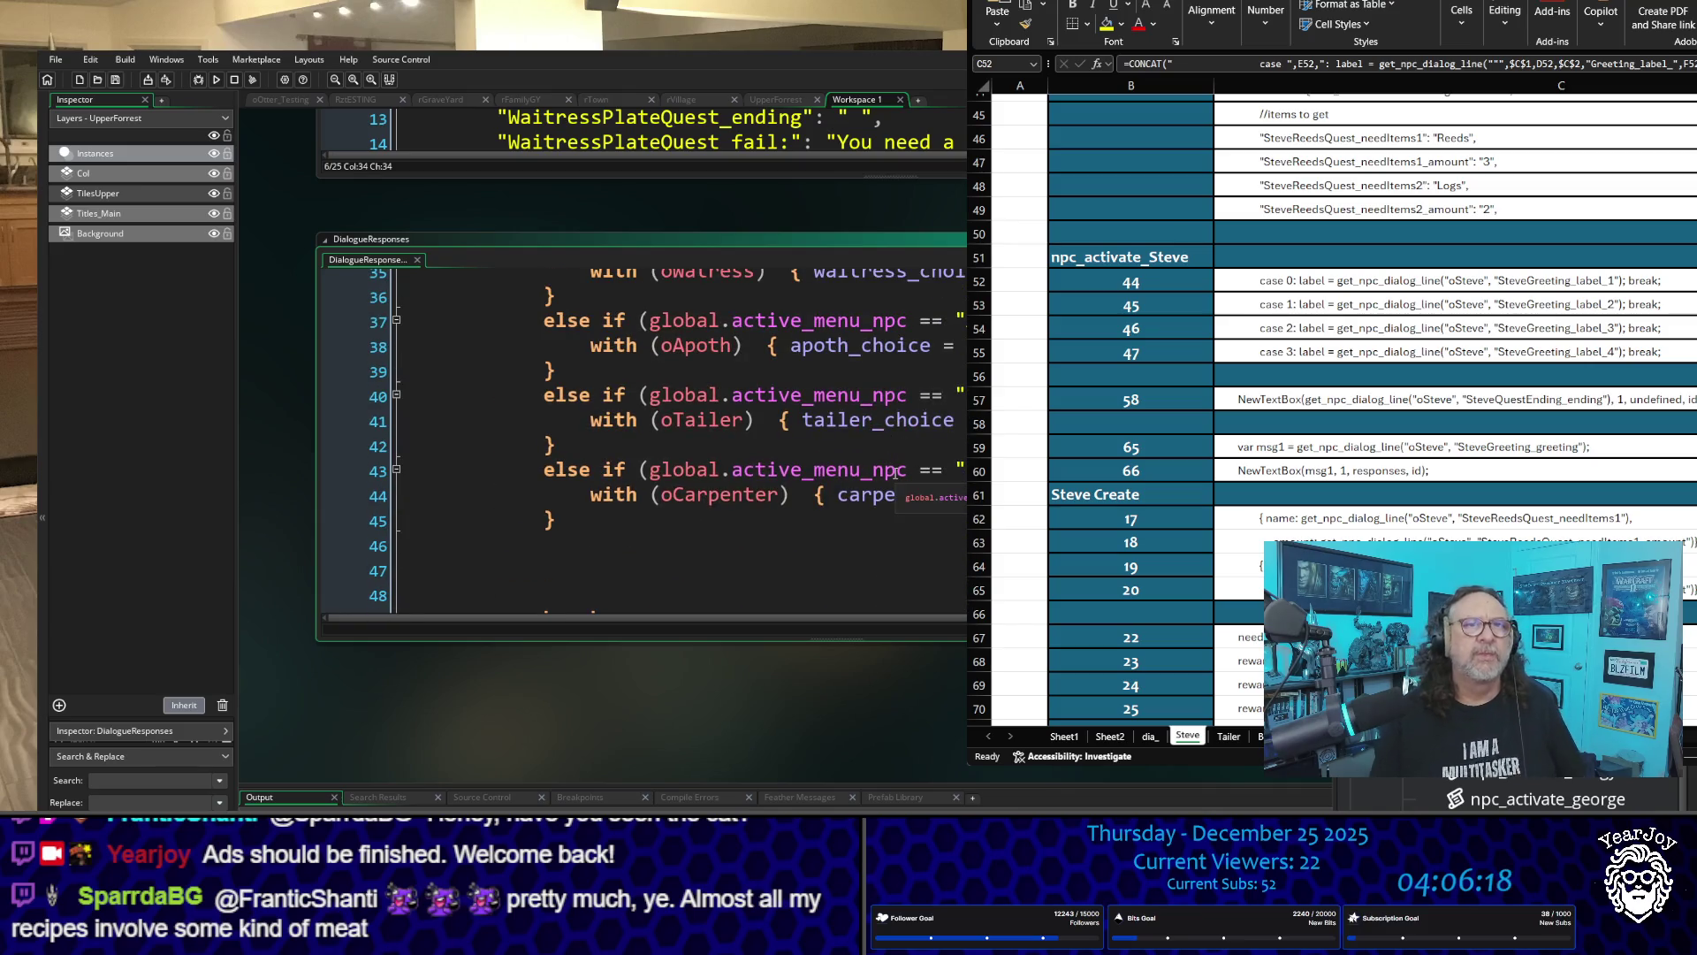
{"action": "scroll", "coordinate": [669, 494], "scroll_direction": "up", "scroll_amount": 2}
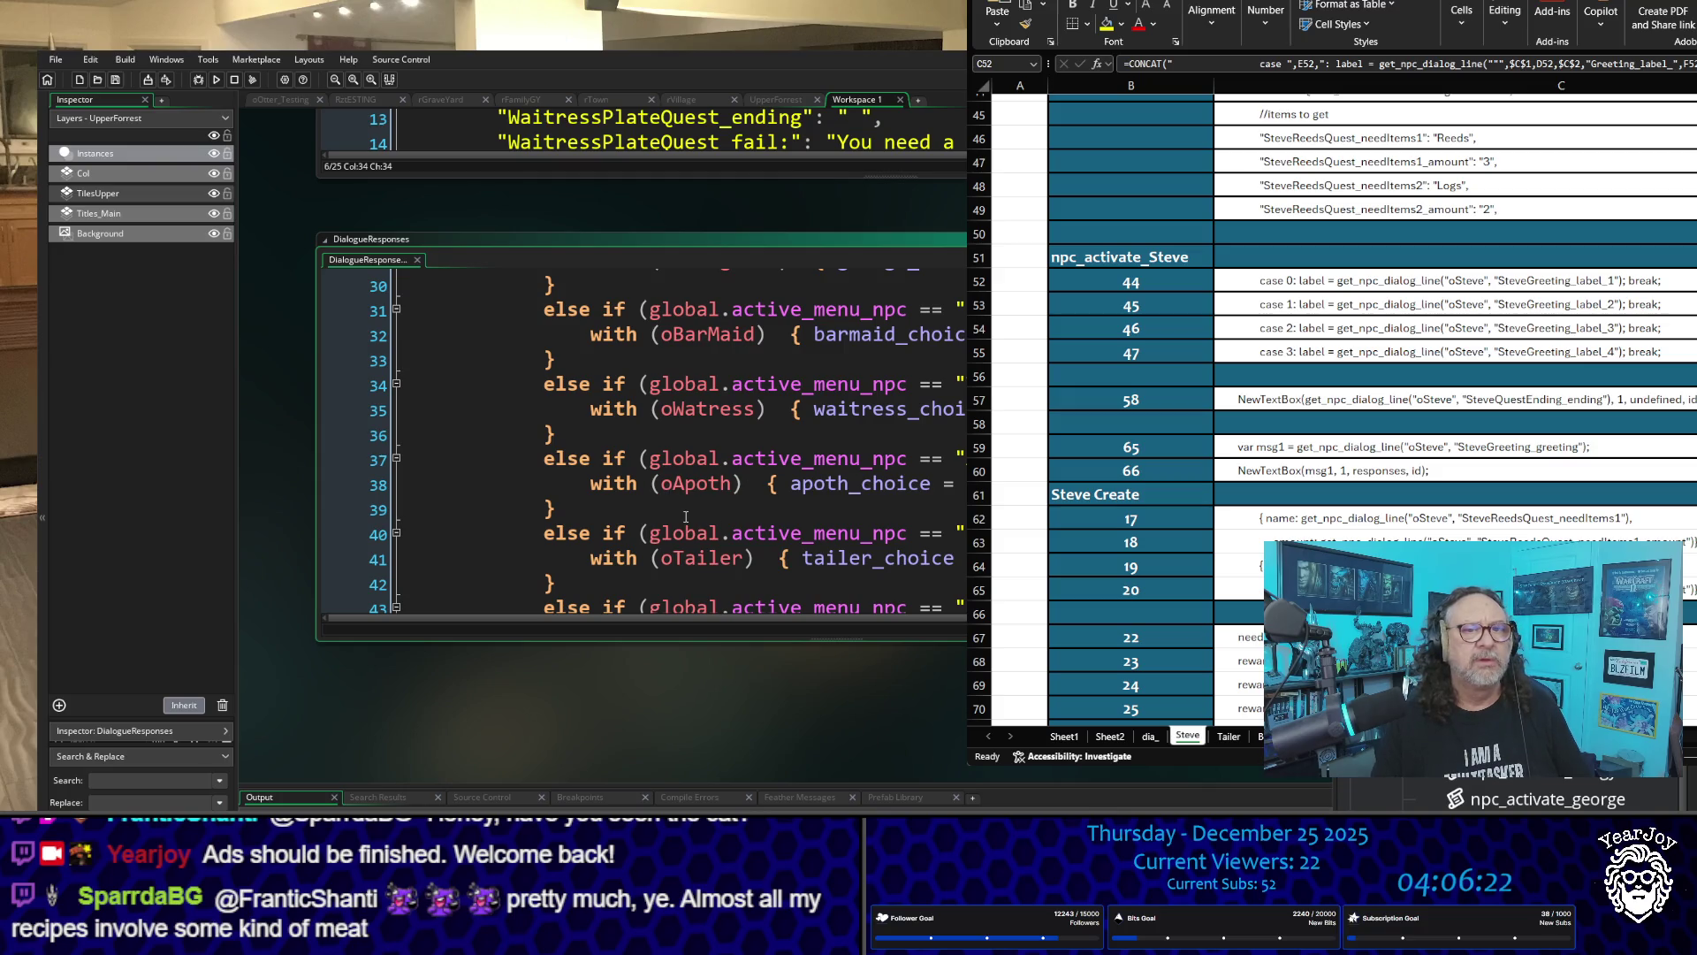
Step: Move the caret past the BarMaid, Waitress and Apoth branches to the start of the oGeorgeNPC branch
{"action": "left_click", "coordinate": [599, 359]}
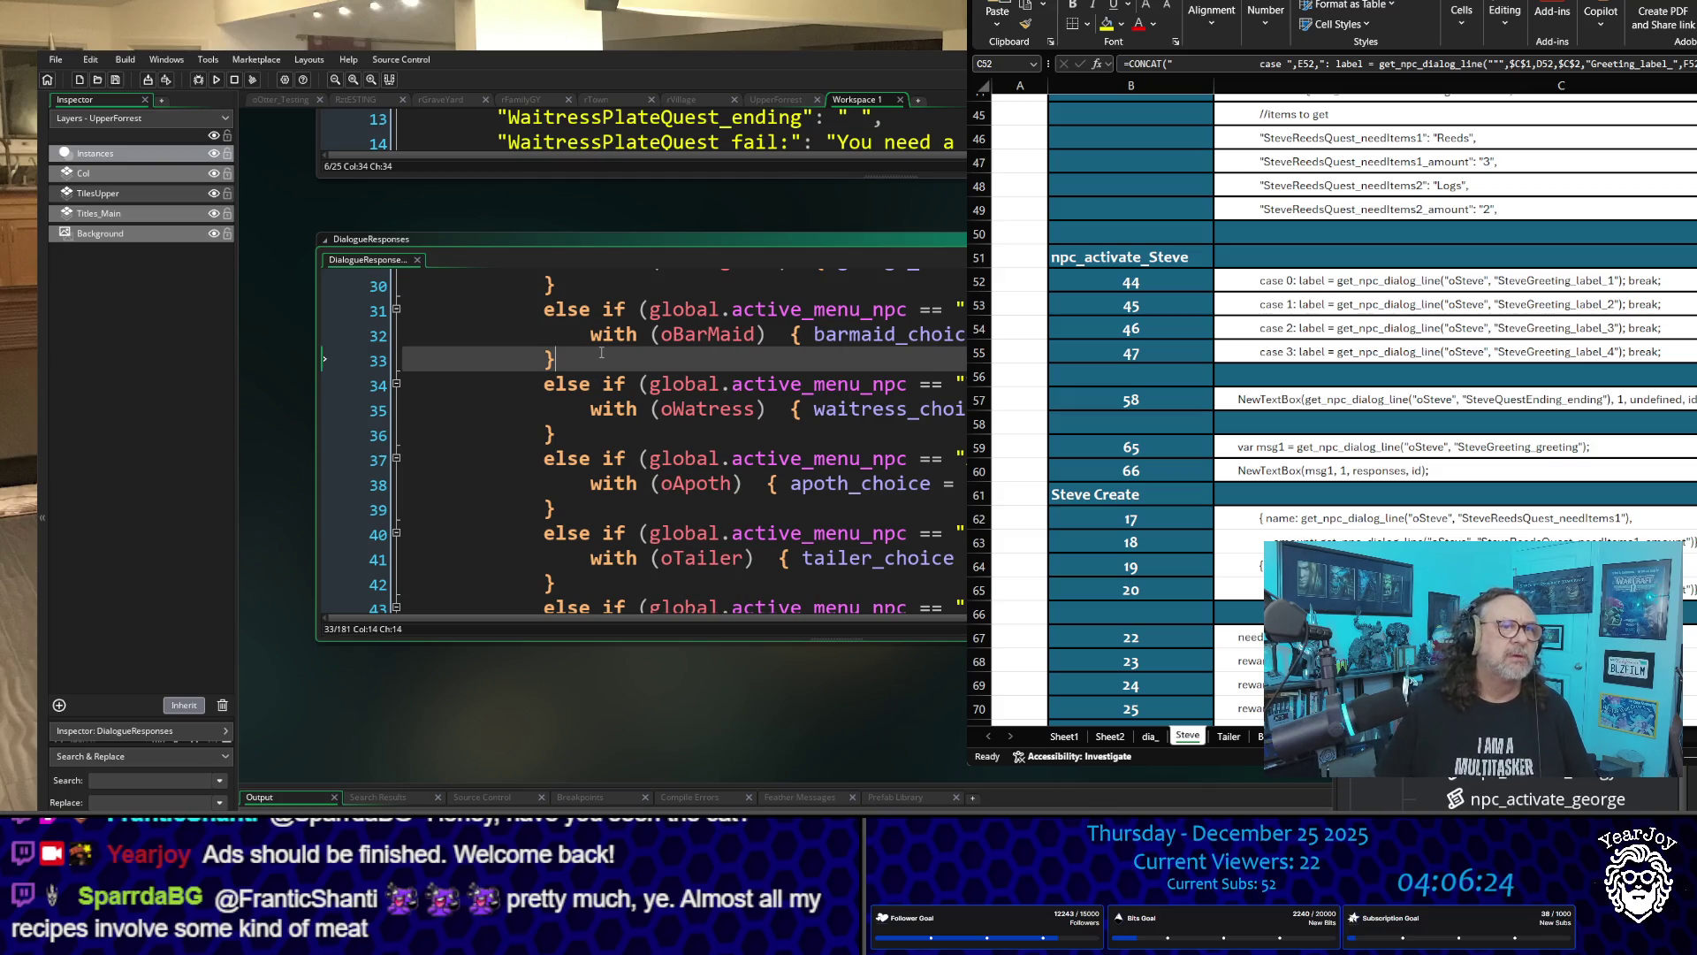
{"action": "key", "text": "Right"}
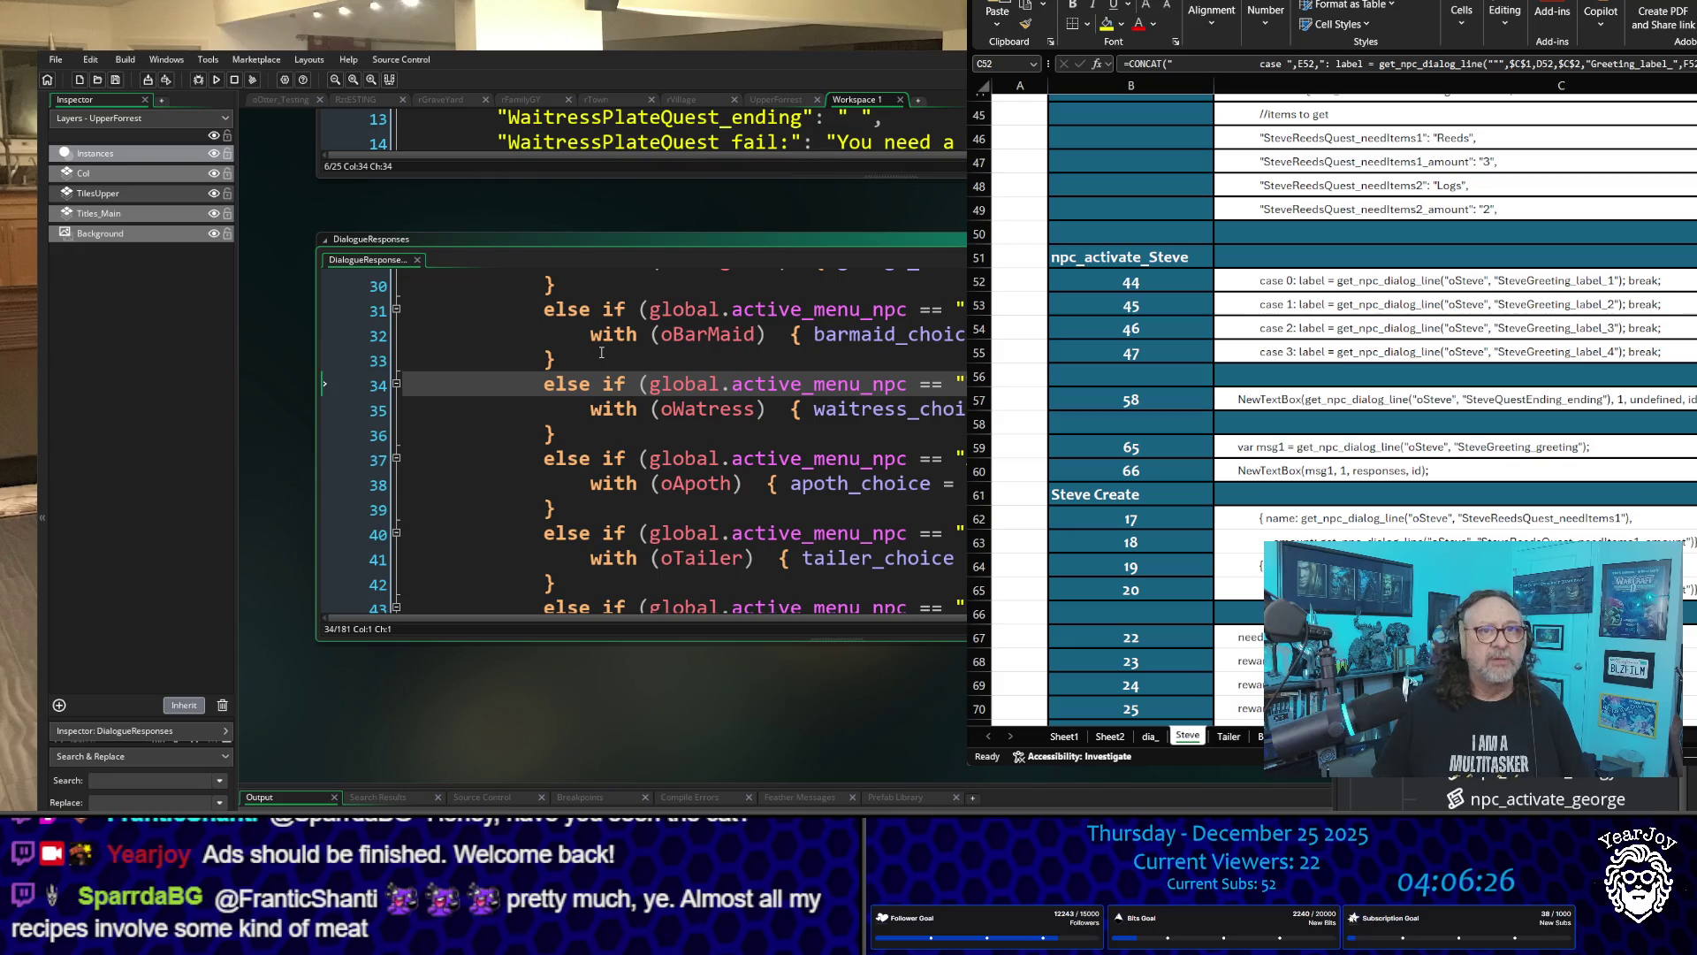
{"action": "key", "text": "Down"}
{"action": "key", "text": "Down"}
{"action": "key", "text": "Down"}
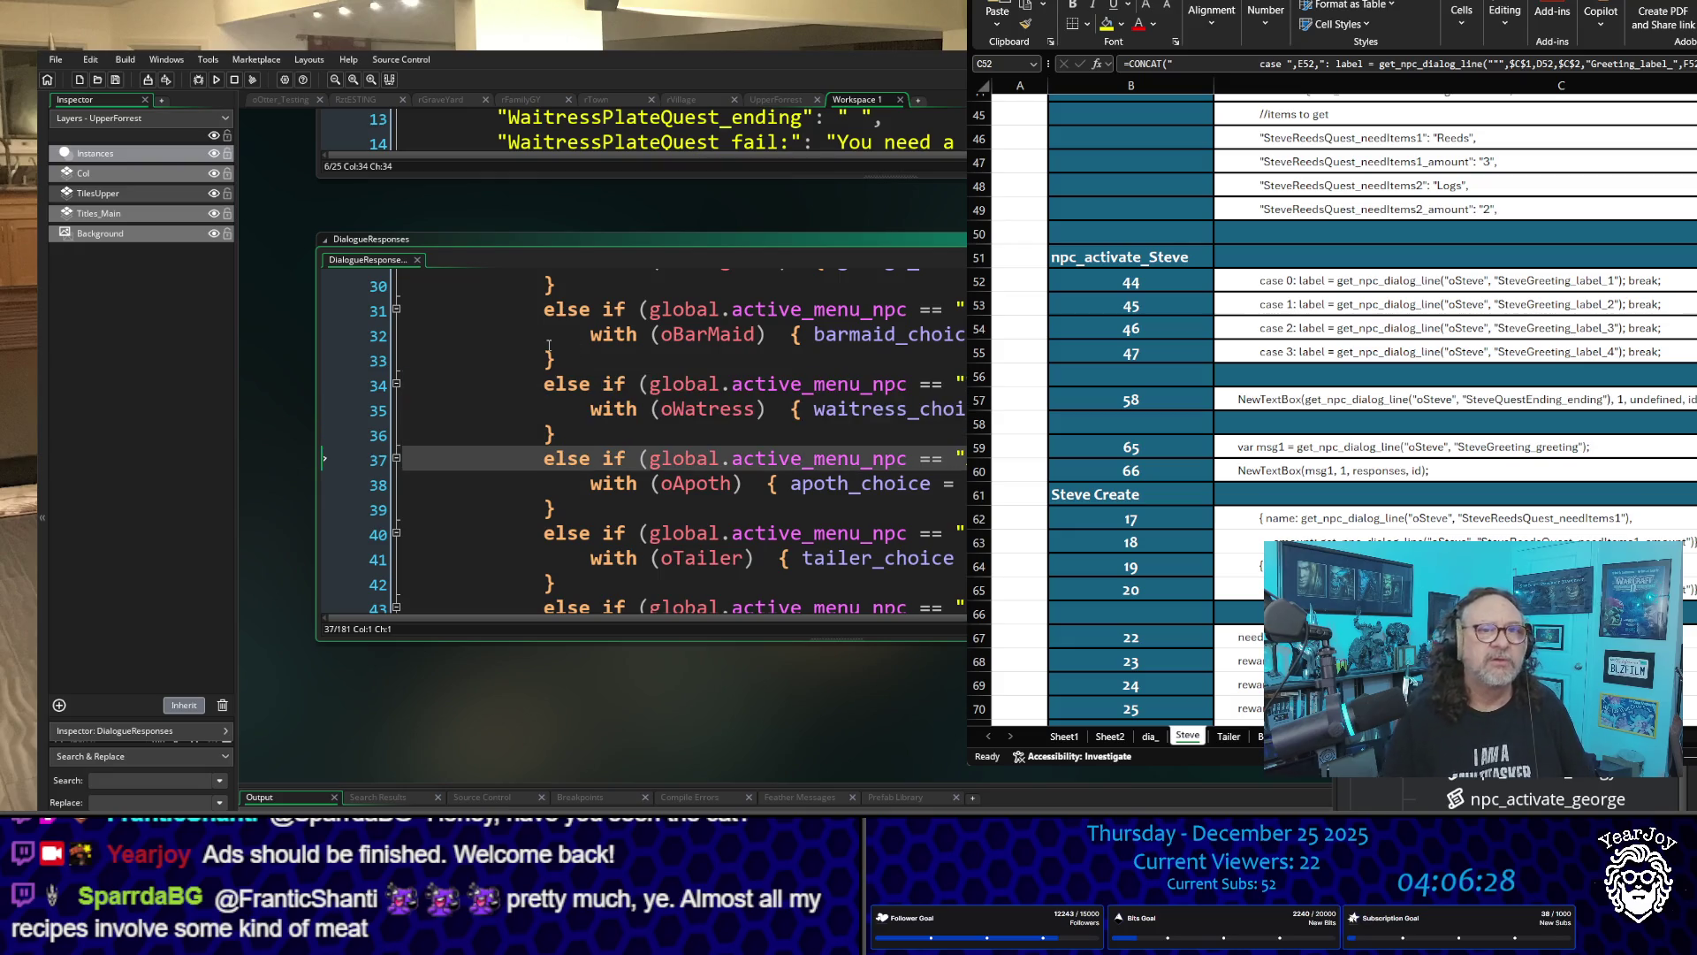
{"action": "scroll", "coordinate": [705, 510], "scroll_direction": "down", "scroll_amount": 10}
{"action": "scroll", "coordinate": [705, 510], "scroll_direction": "down", "scroll_amount": 1}
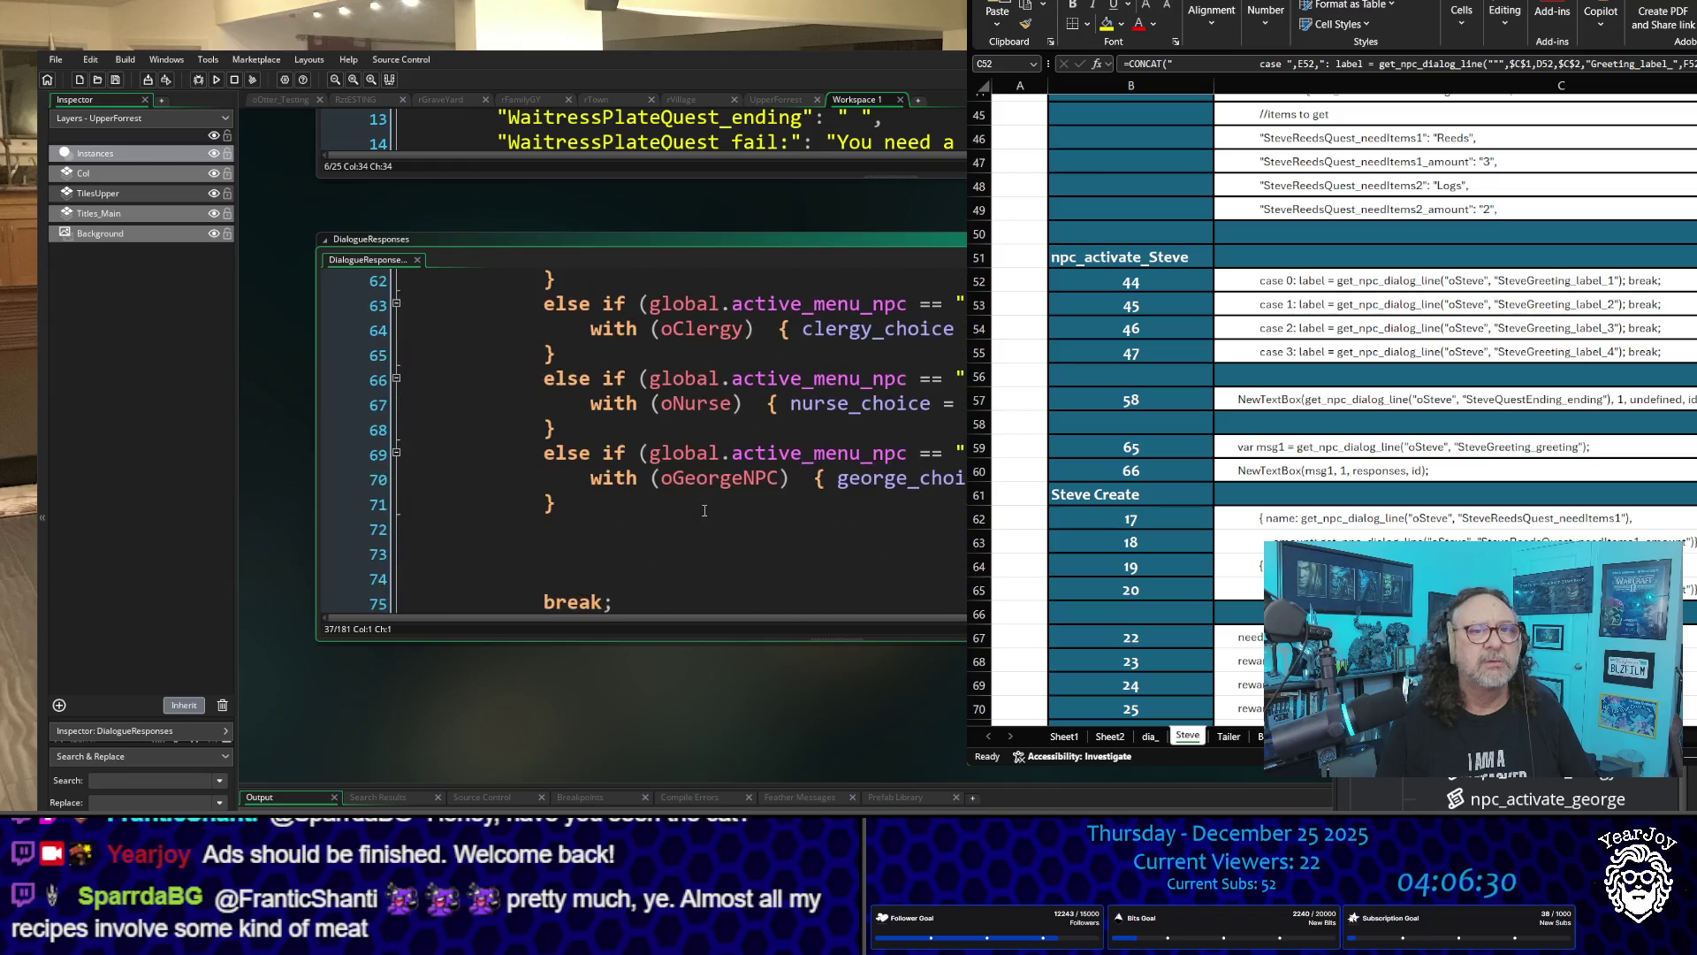
{"action": "left_click", "coordinate": [523, 458]}
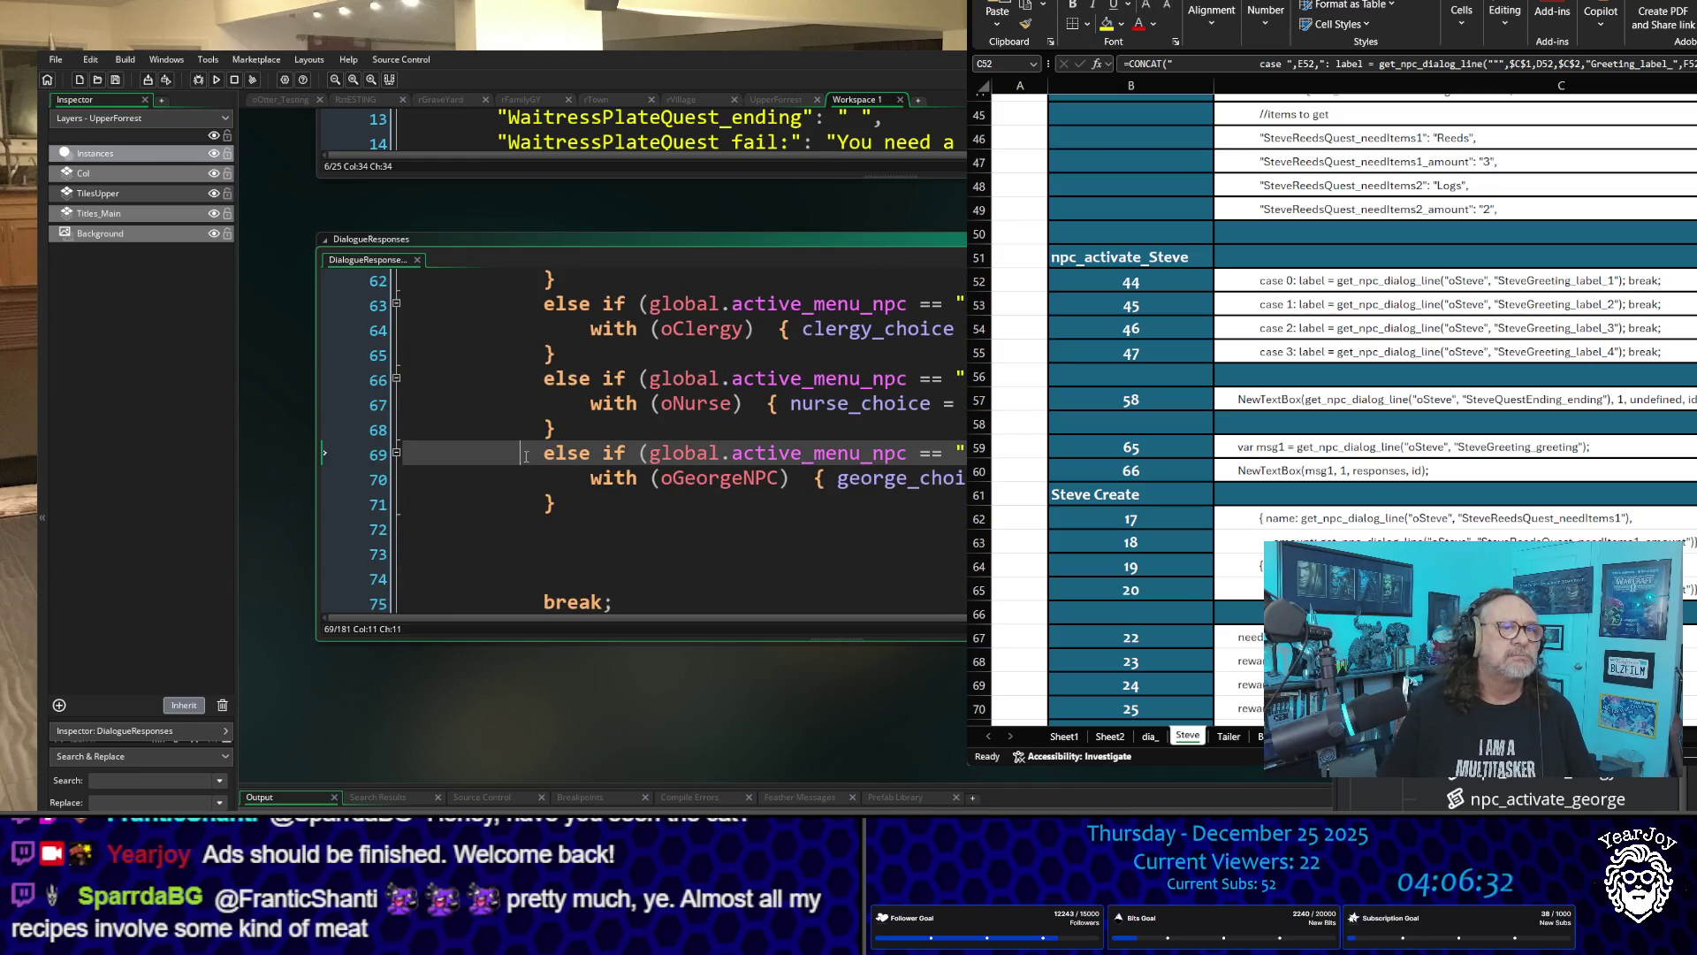
Step: Duplicate the George else-if branch (lines 69–71) directly below itself as lines 72–74
{"action": "key", "text": "shift+Down"}
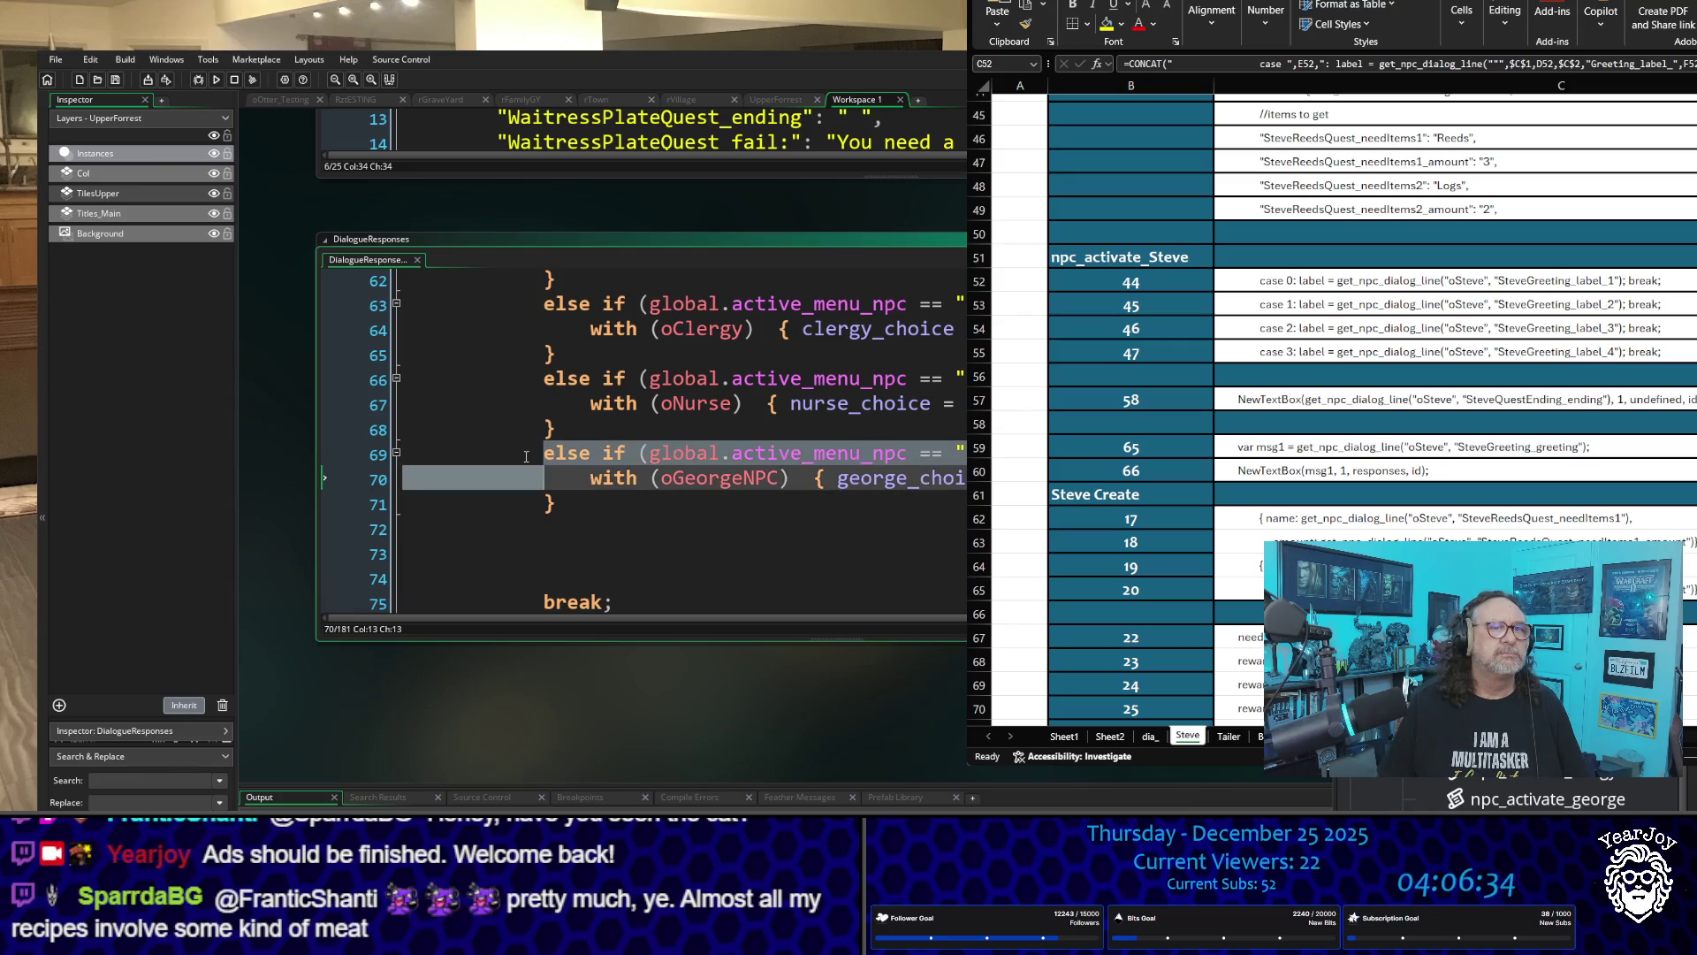
{"action": "key", "text": "Up"}
{"action": "key", "text": "Up"}
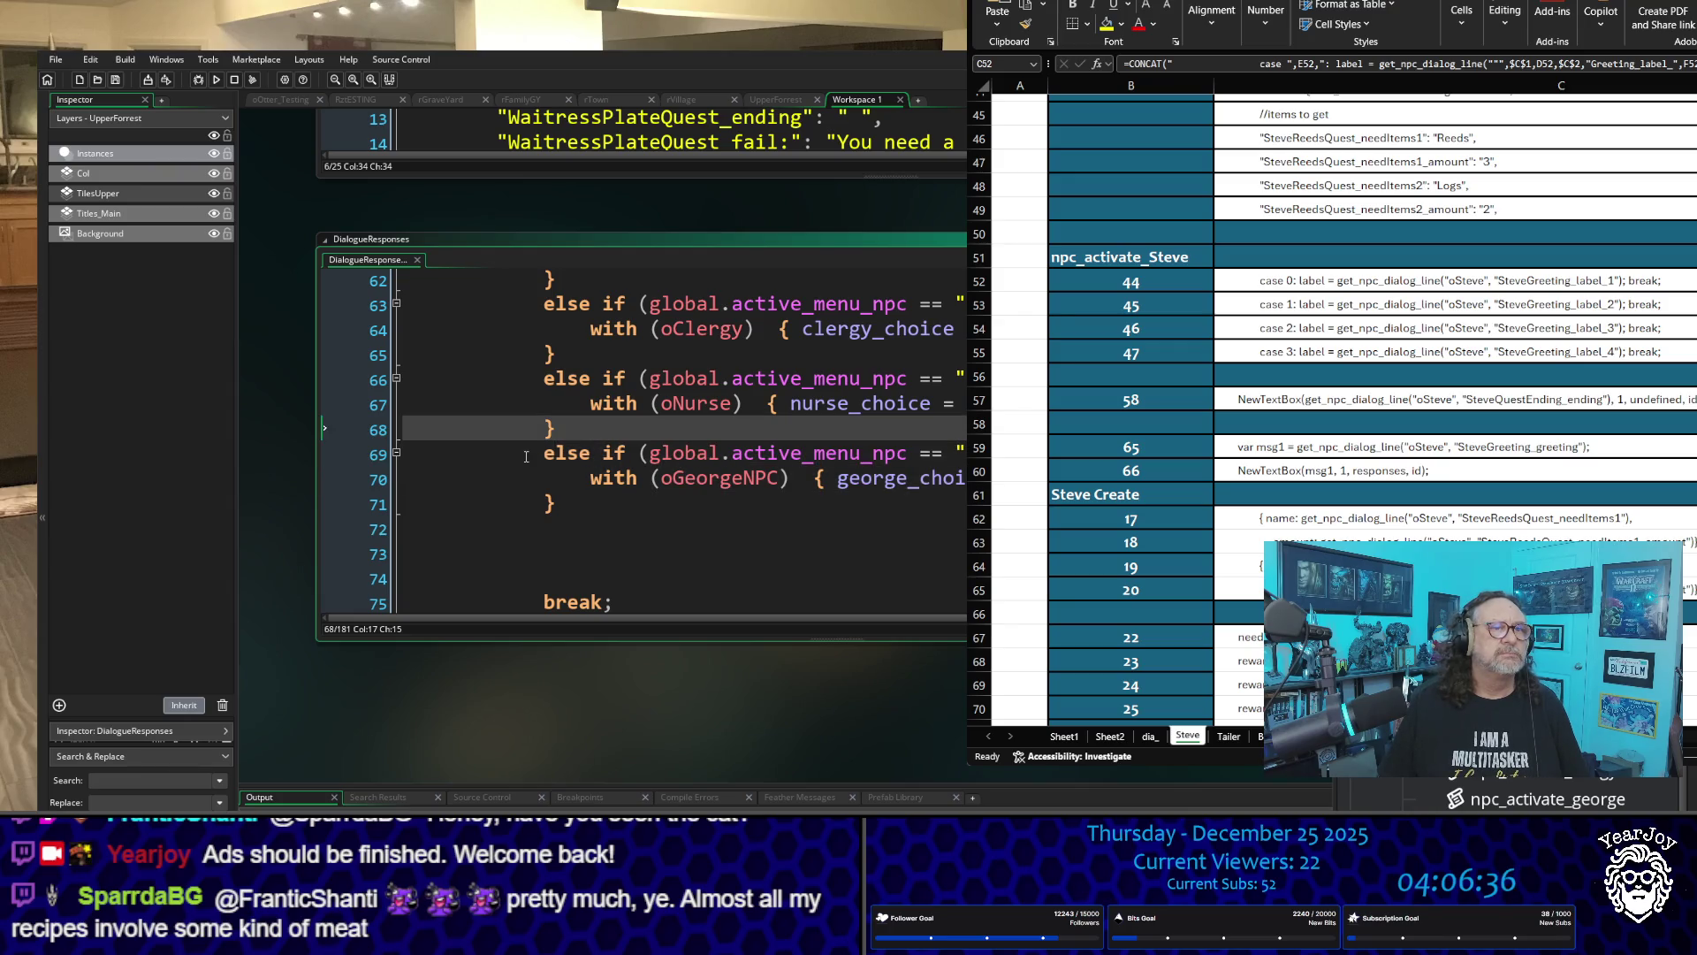
{"action": "key", "text": "Left"}
{"action": "key", "text": "Down"}
{"action": "key", "text": "Home"}
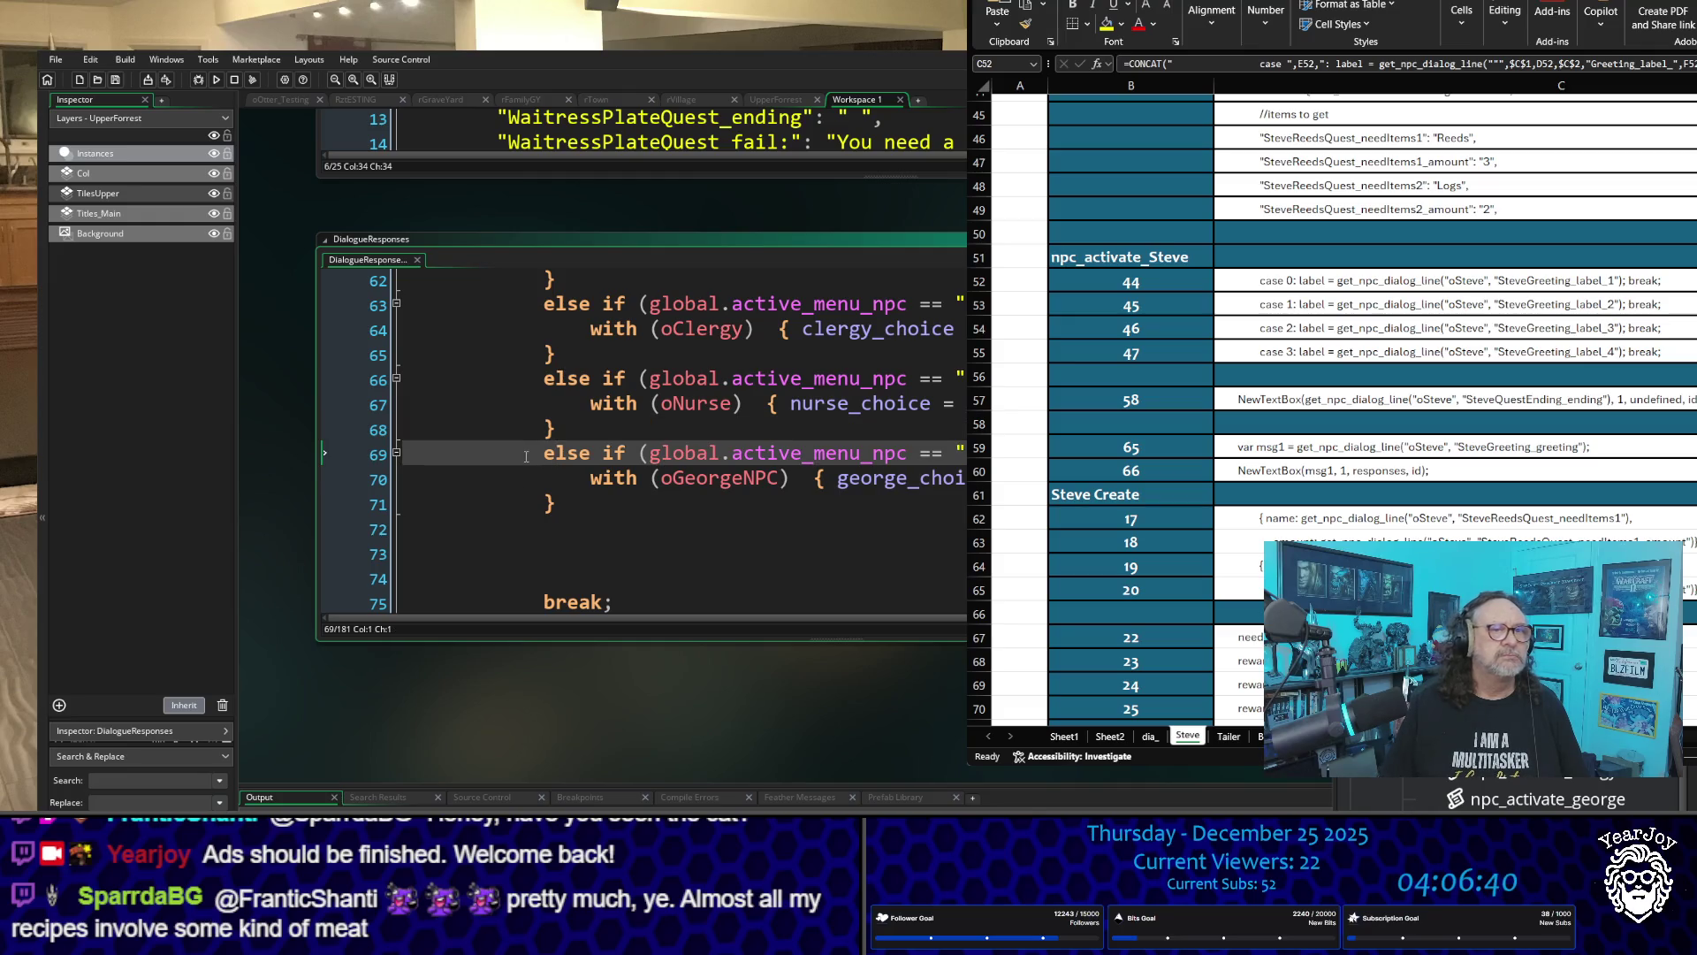
{"action": "key", "text": "shift+Down"}
{"action": "key", "text": "shift+Down"}
{"action": "key", "text": "shift+Down"}
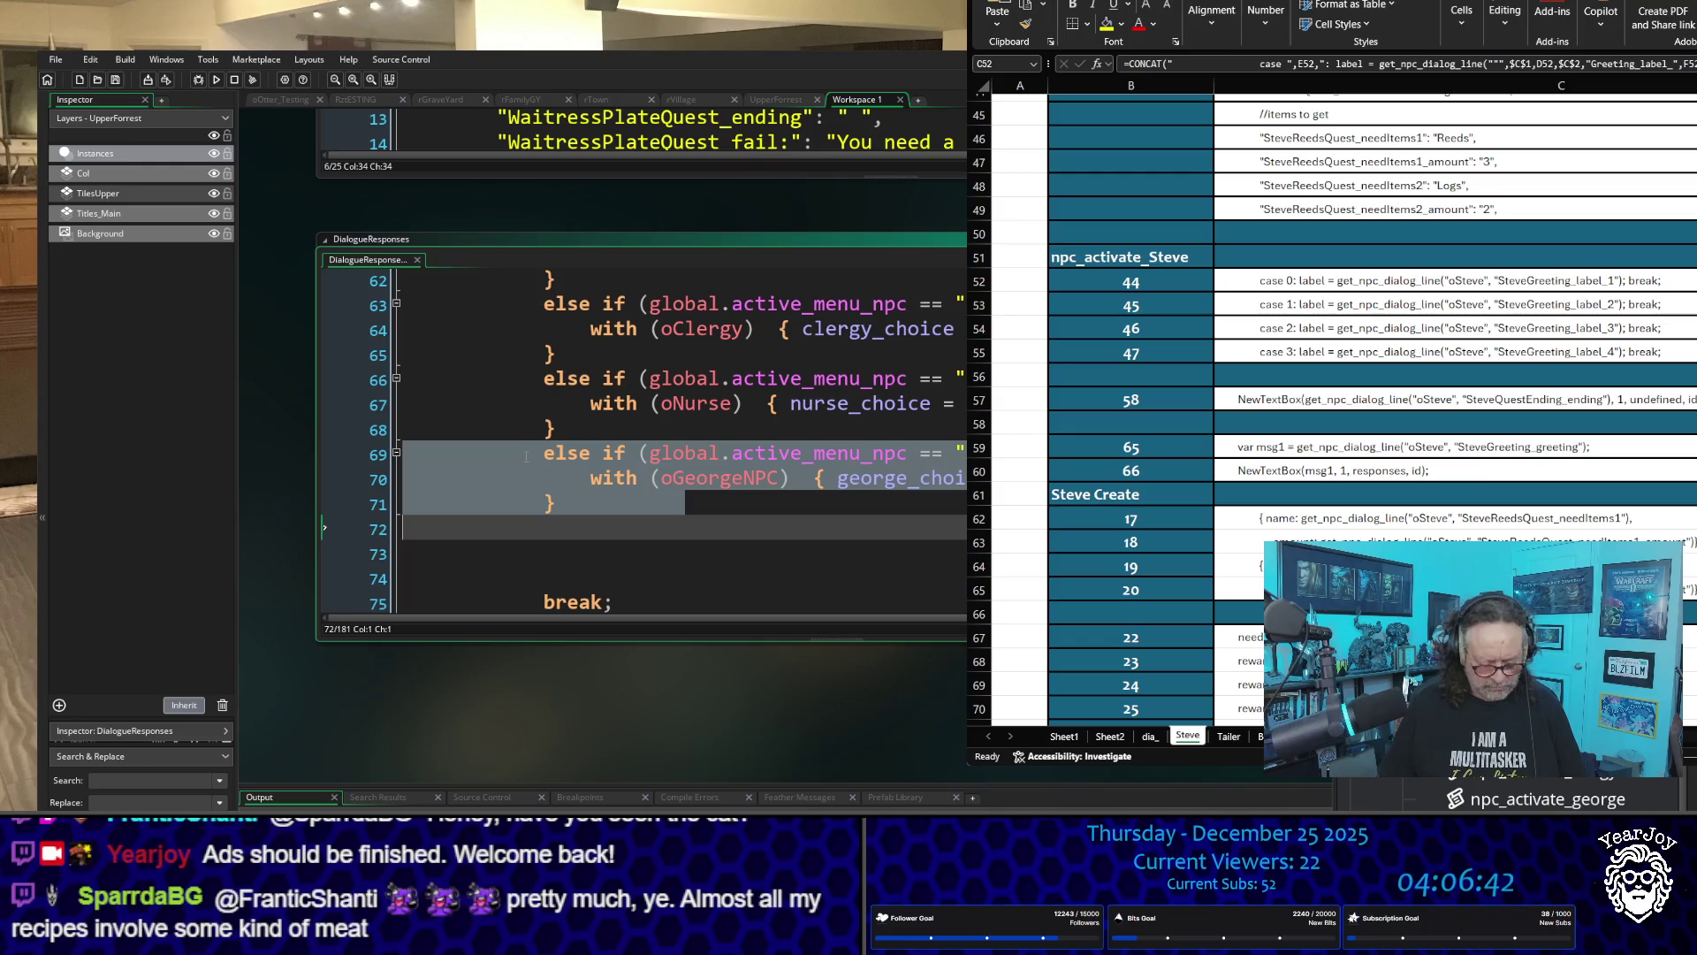
{"action": "key", "text": "ctrl+c"}
{"action": "key", "text": "Down"}
{"action": "key", "text": "Up"}
{"action": "key", "text": "ctrl+v"}
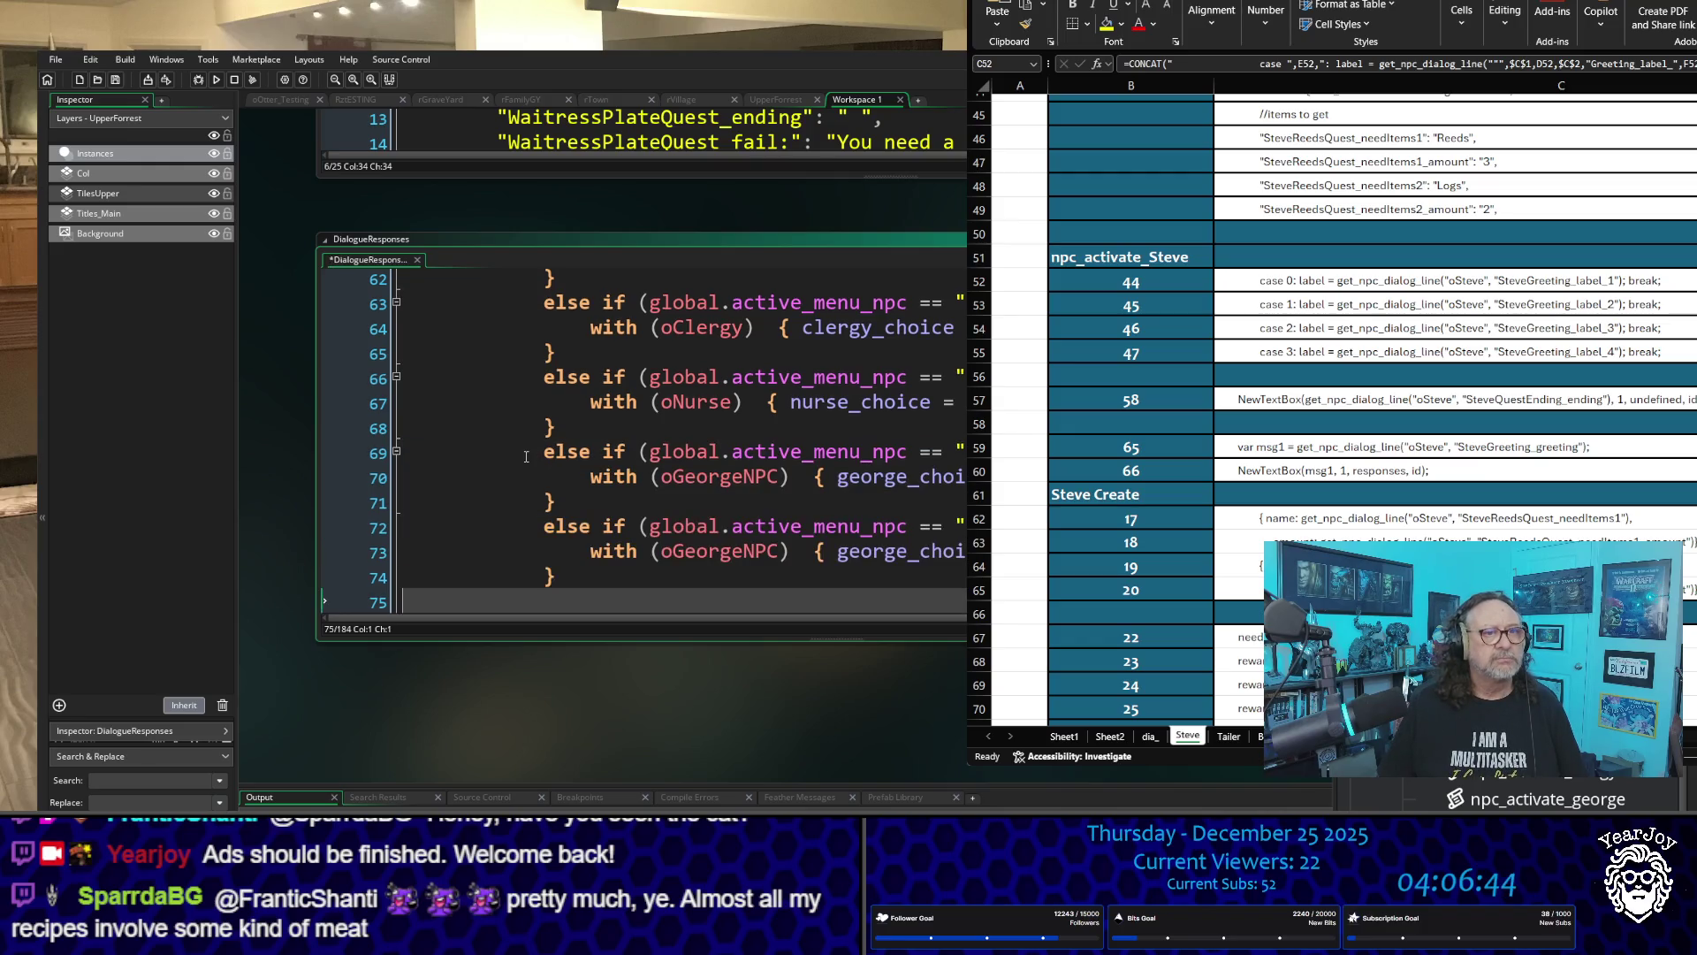
Step: Edit the copied branch to check for Waitress and set waitress_choice = 1
{"action": "key", "text": "Up"}
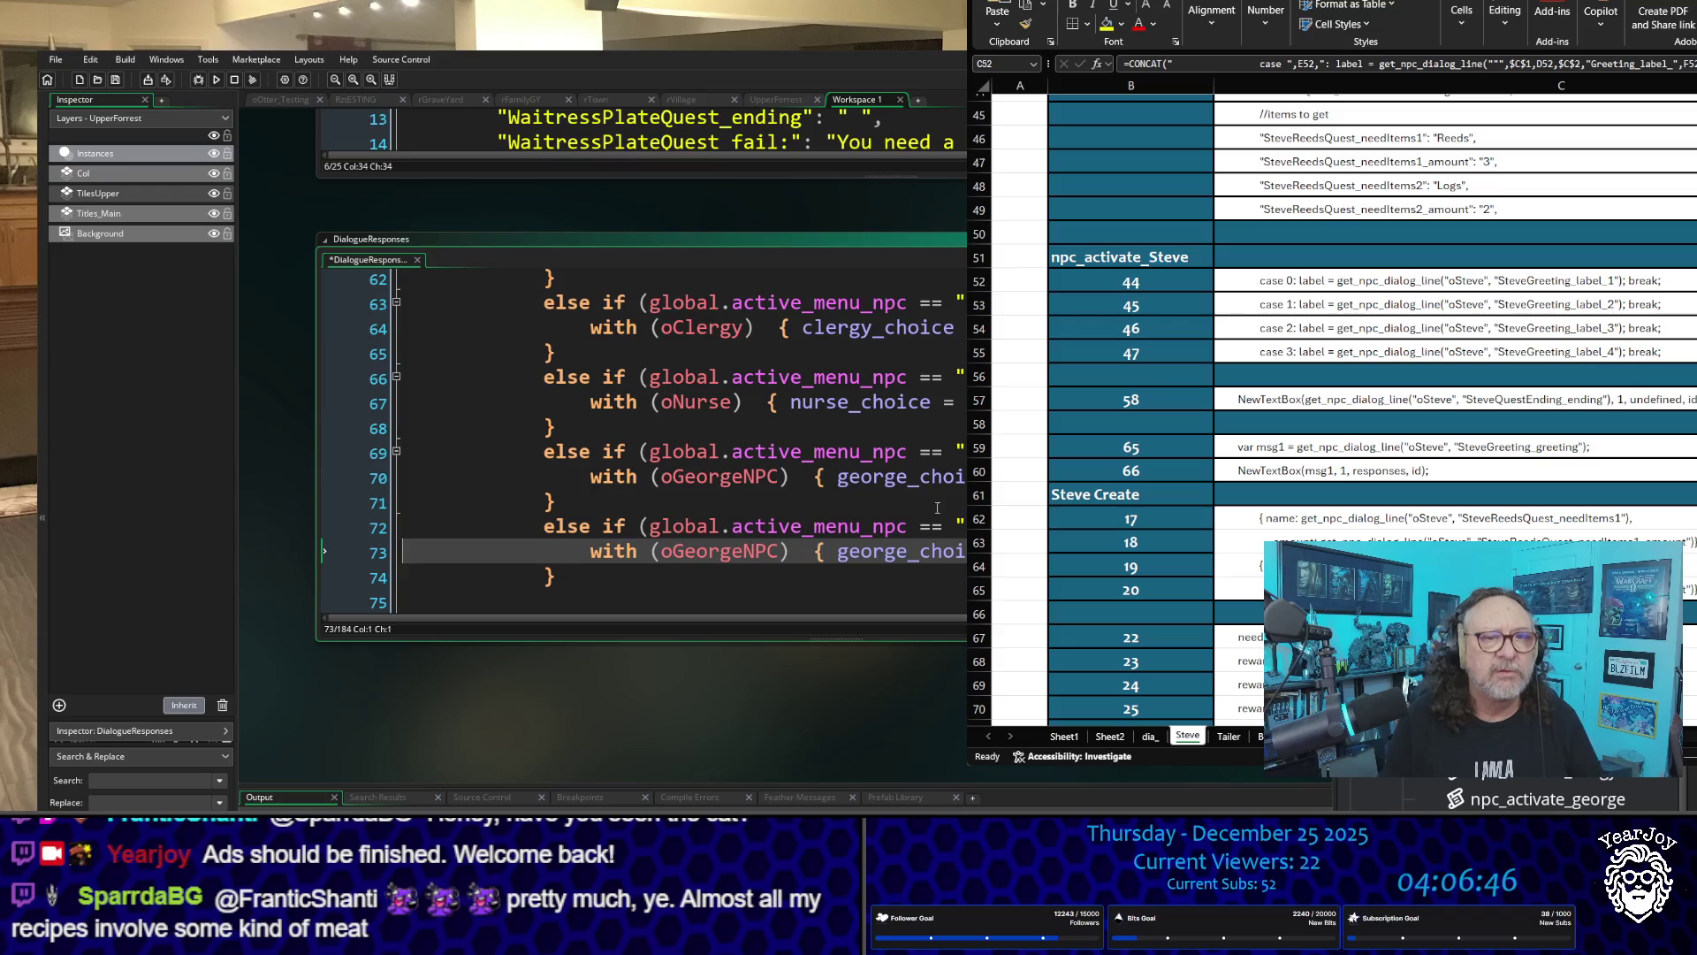
{"action": "key", "text": "Left"}
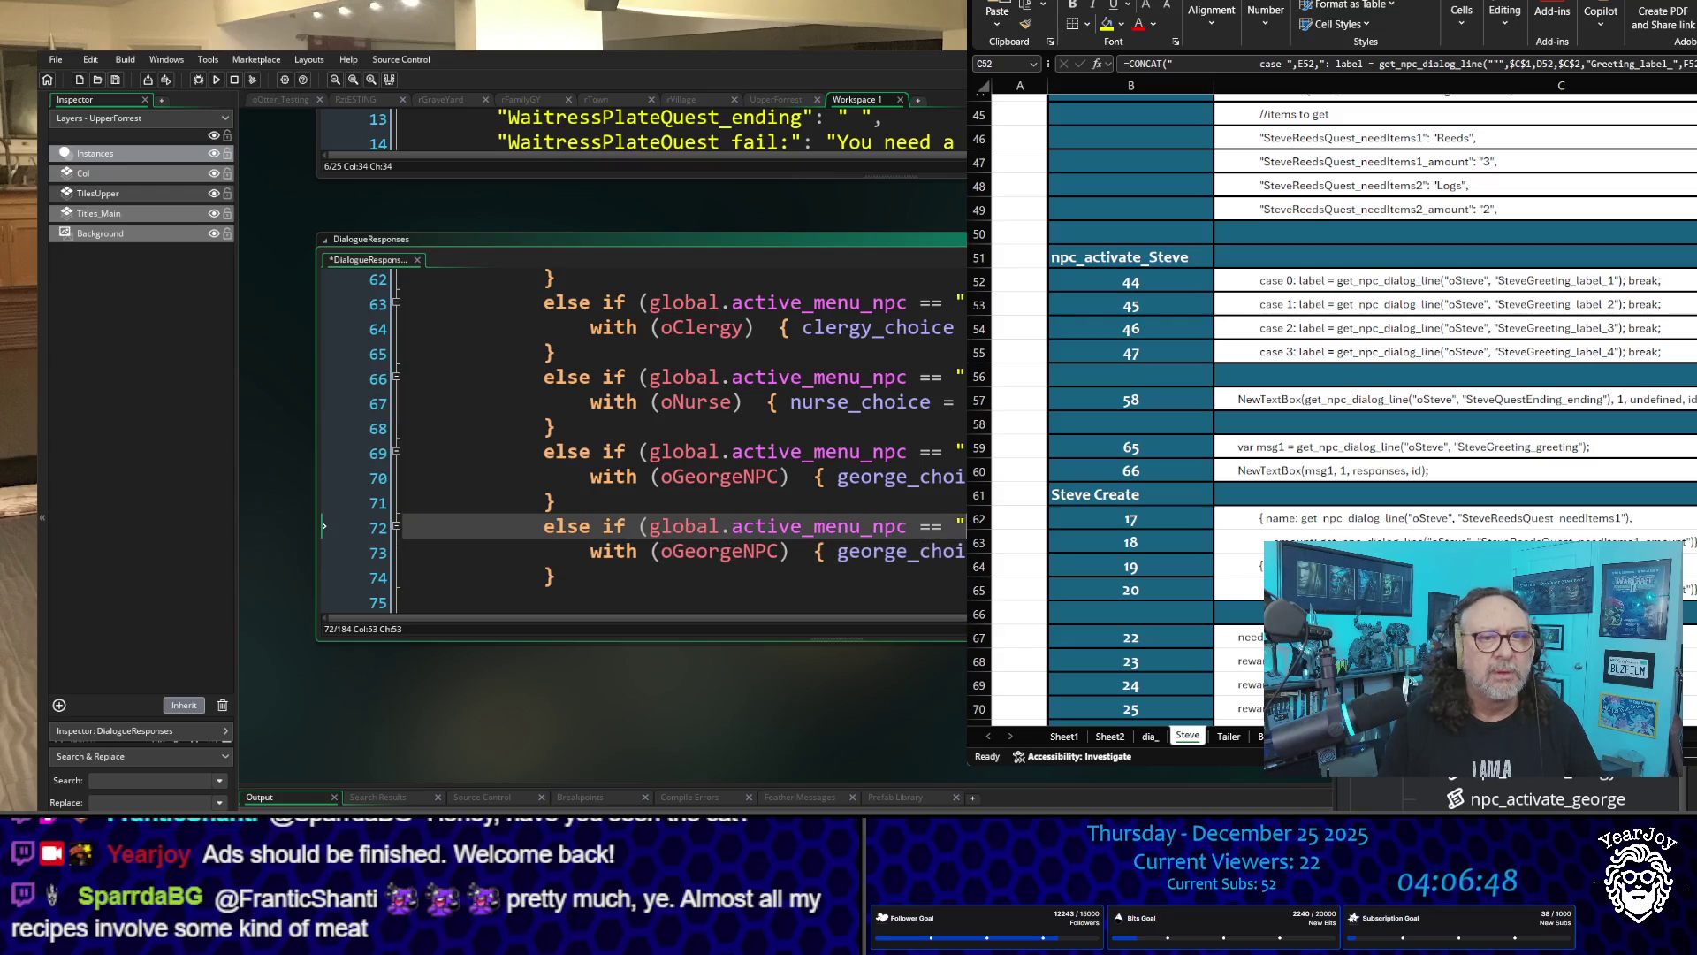
{"action": "type", "text": "o"}
{"action": "key", "text": "BackSpace"}
{"action": "key", "text": "BackSpace"}
{"action": "key", "text": "BackSpace"}
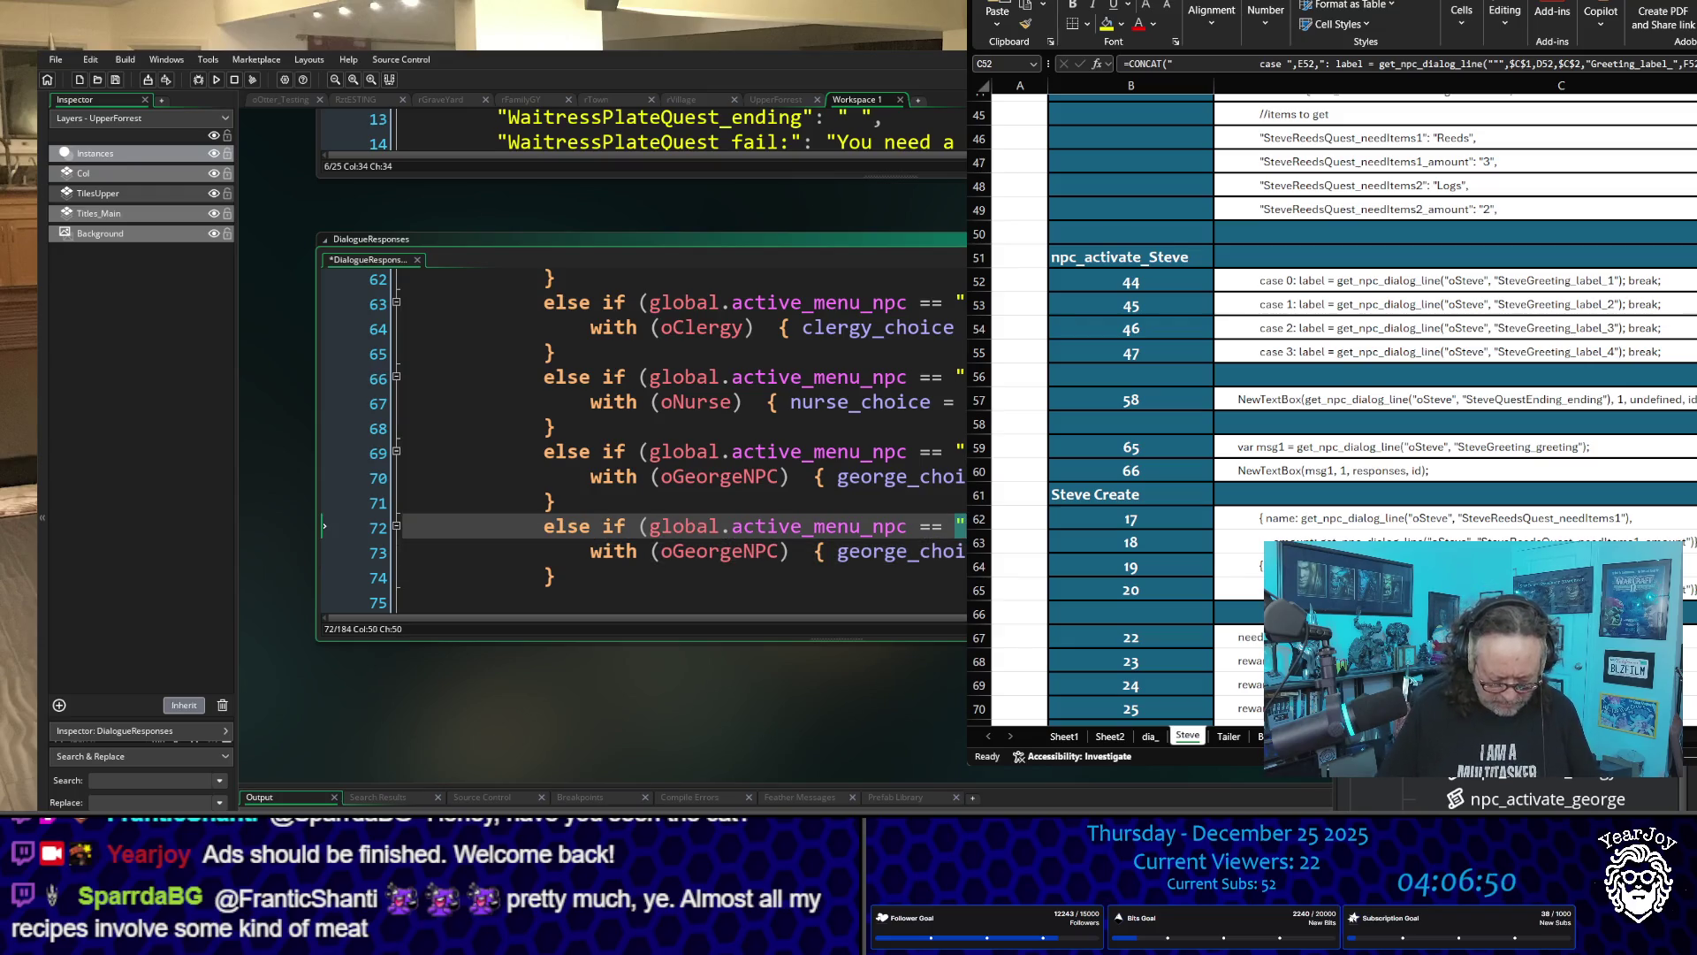
{"action": "type", "text": "St"}
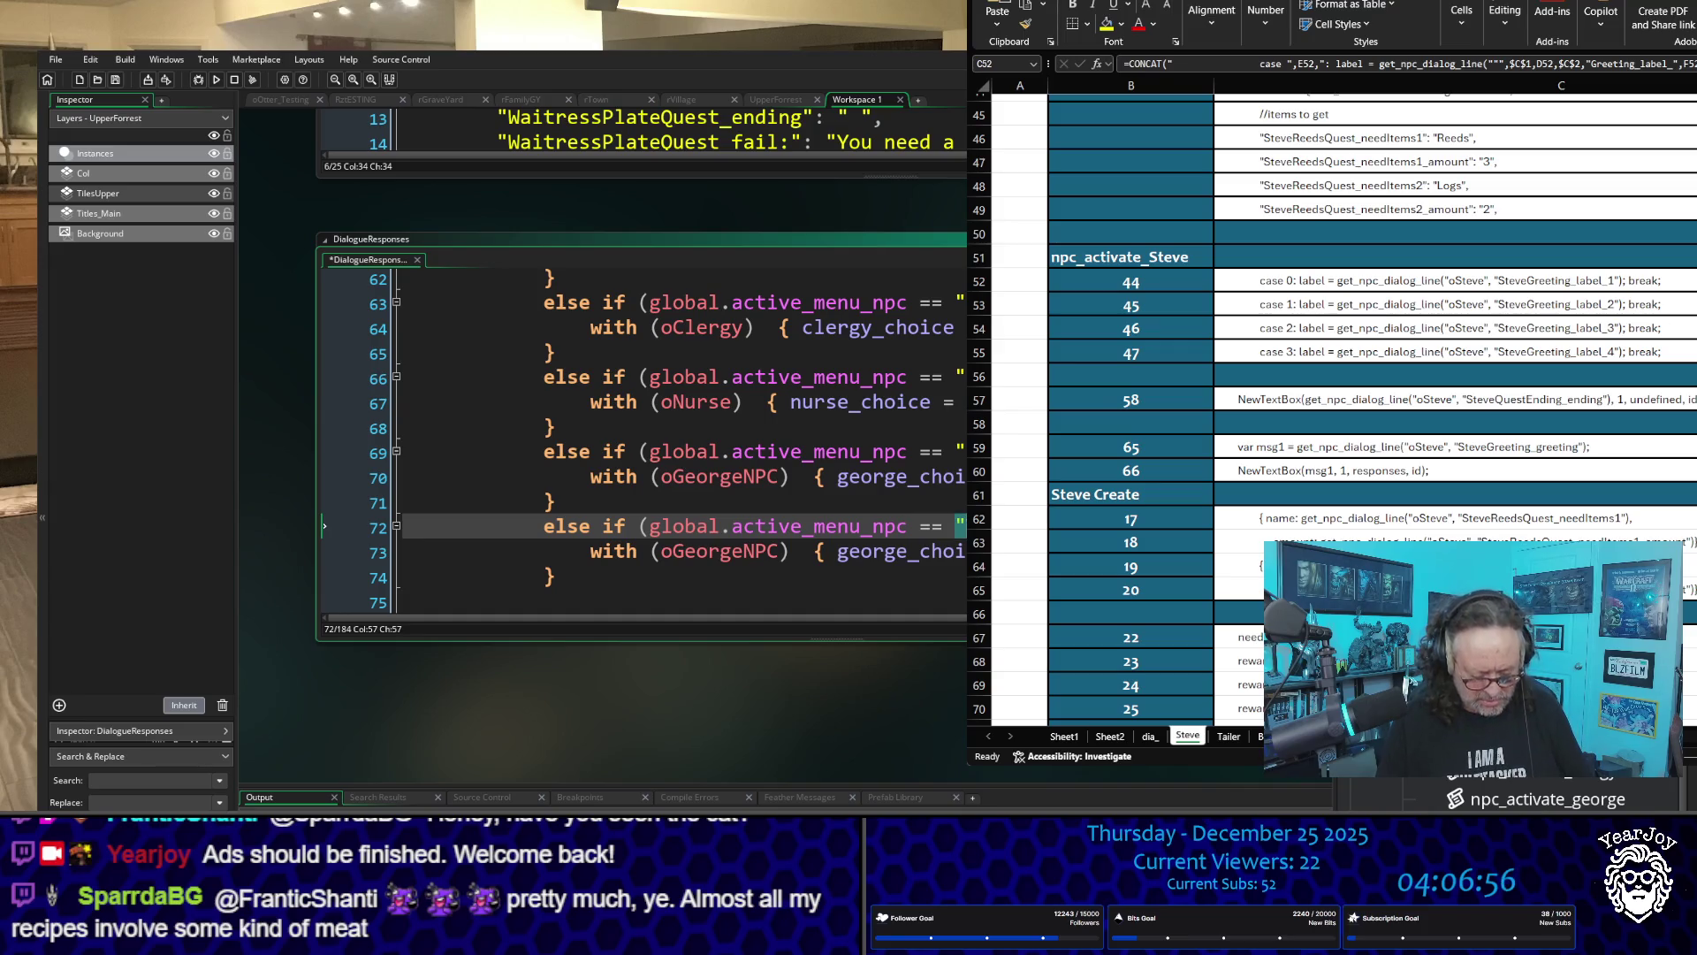
{"action": "left_click", "coordinate": [913, 562]}
{"action": "left_click_drag", "start_coordinate": [838, 553], "coordinate": [902, 555]}
{"action": "key", "text": "ctrl+v"}
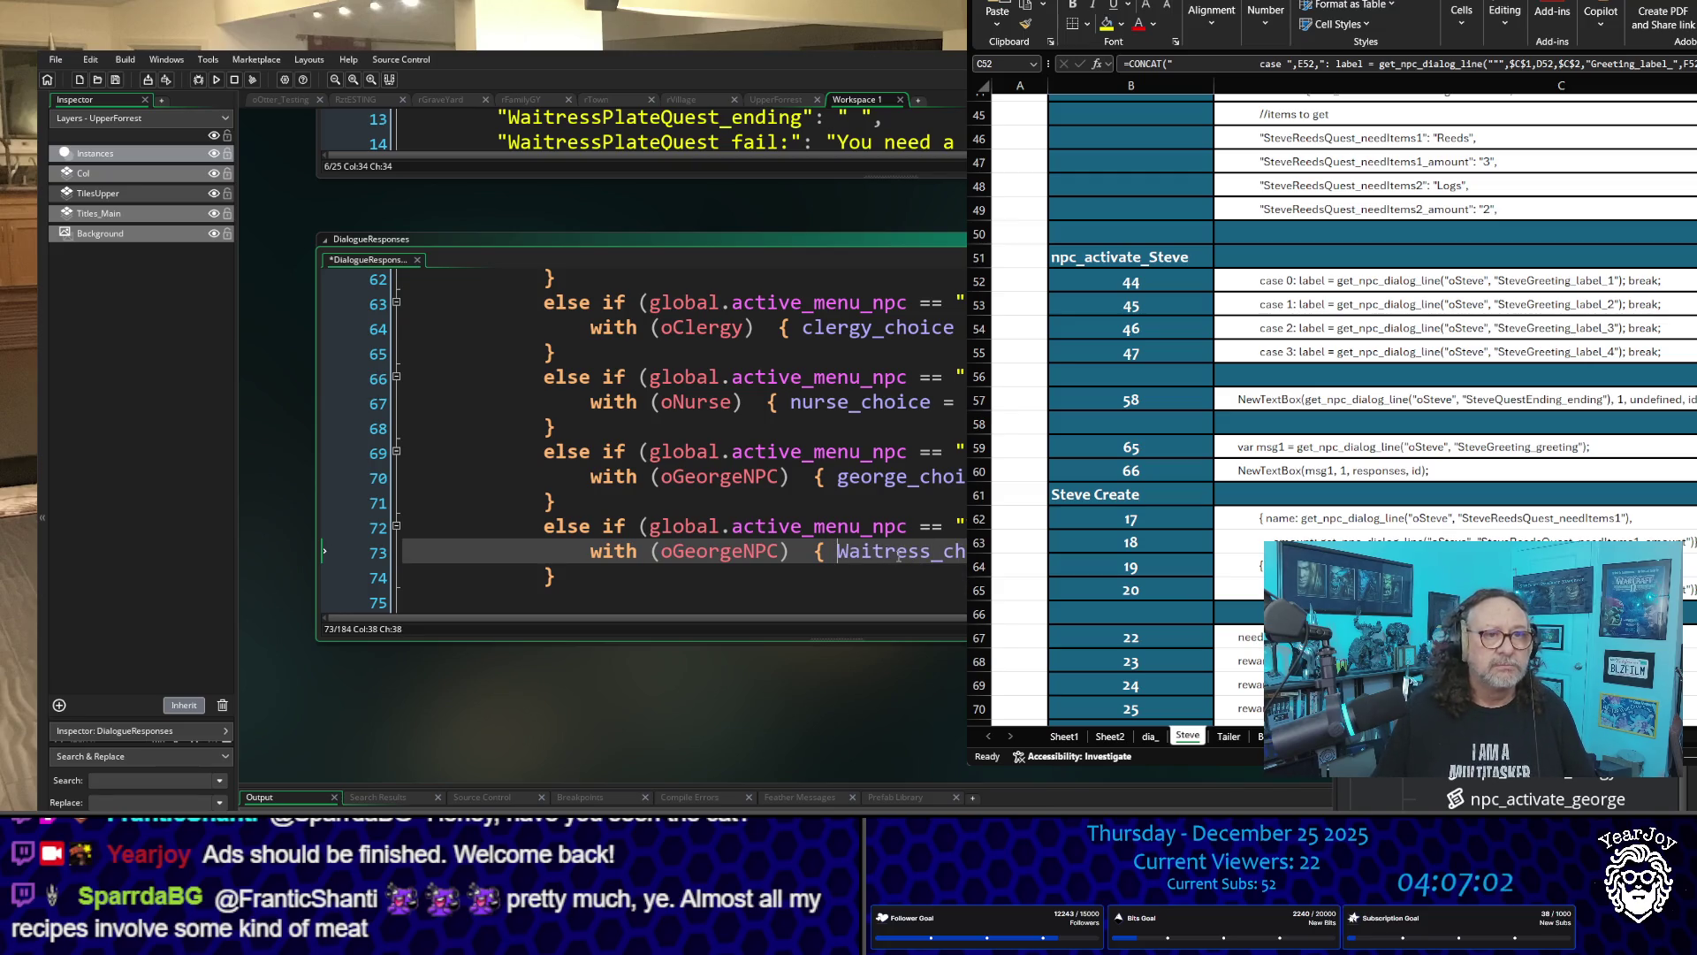
{"action": "type", "text": "w"}
{"action": "key", "text": "Delete"}
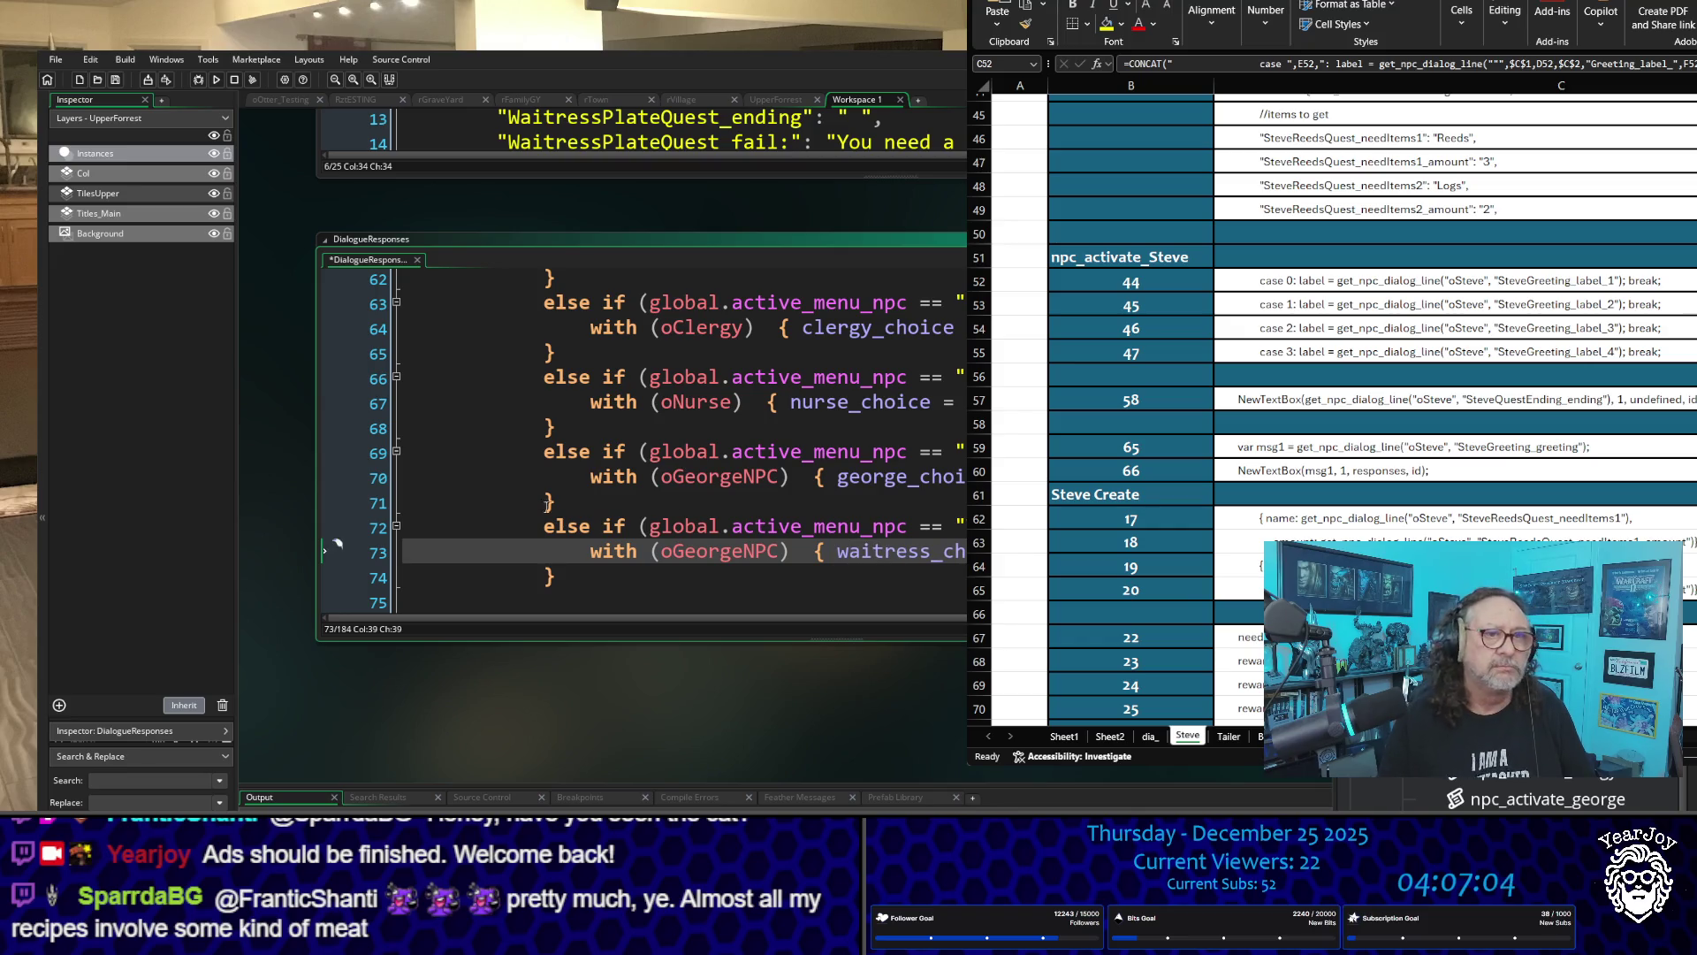
{"action": "scroll", "coordinate": [894, 688], "scroll_direction": "right", "scroll_amount": 3}
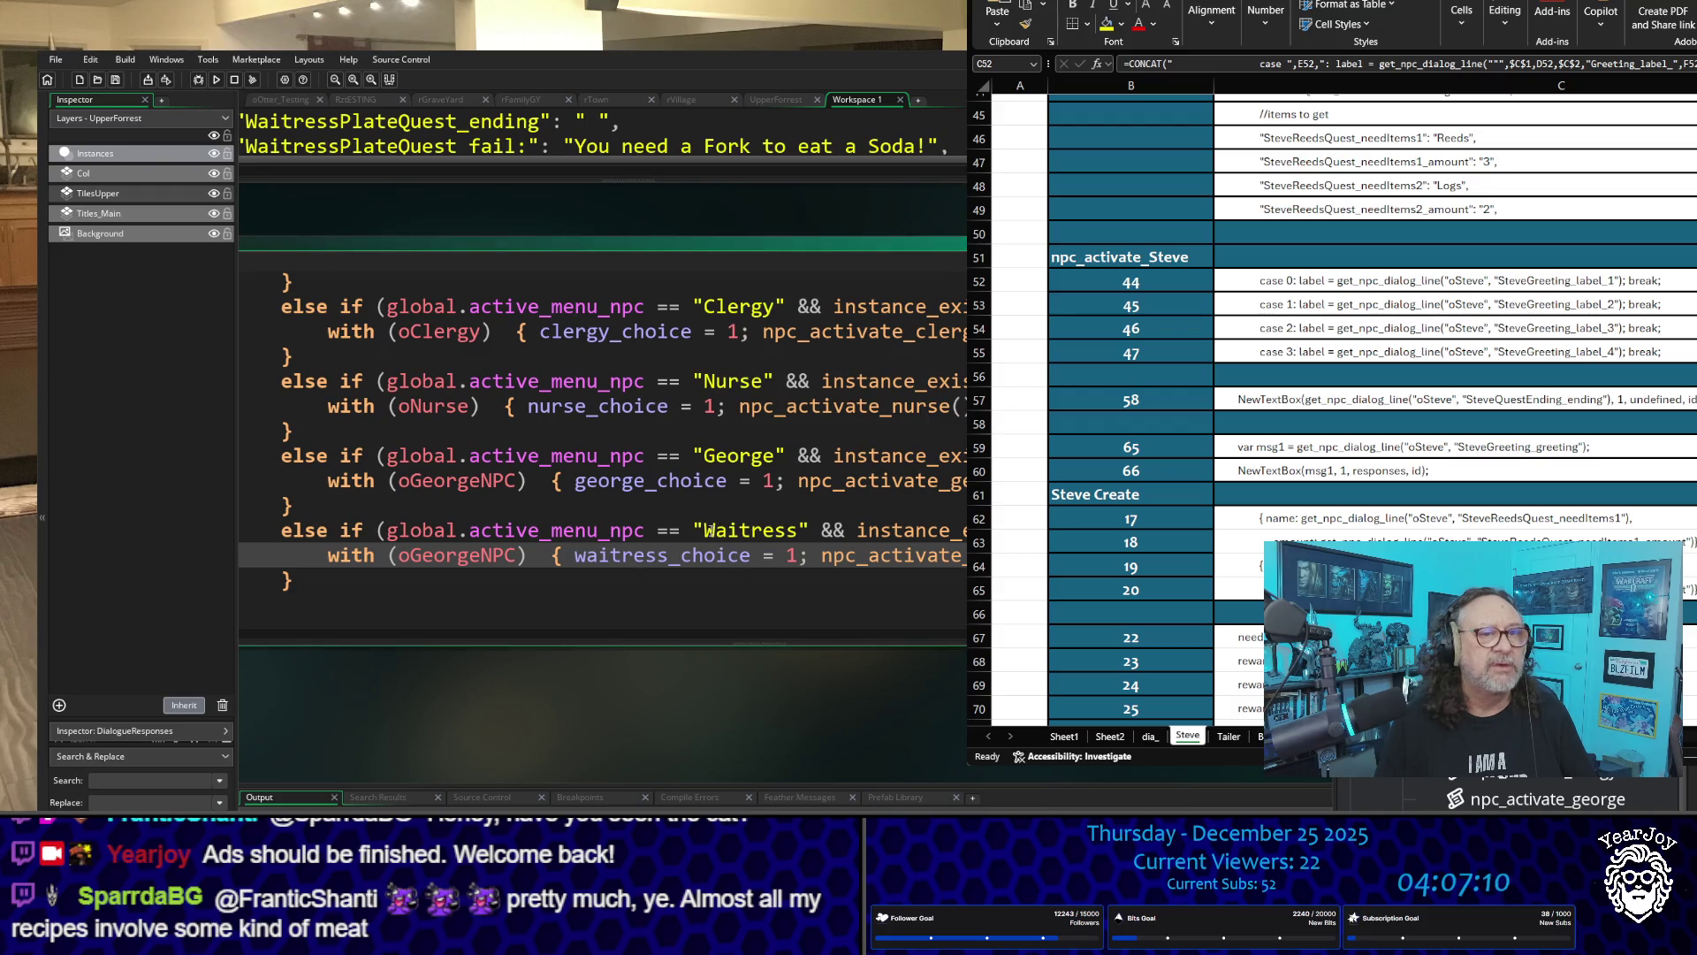
{"action": "left_click_drag", "start_coordinate": [705, 531], "coordinate": [797, 533]}
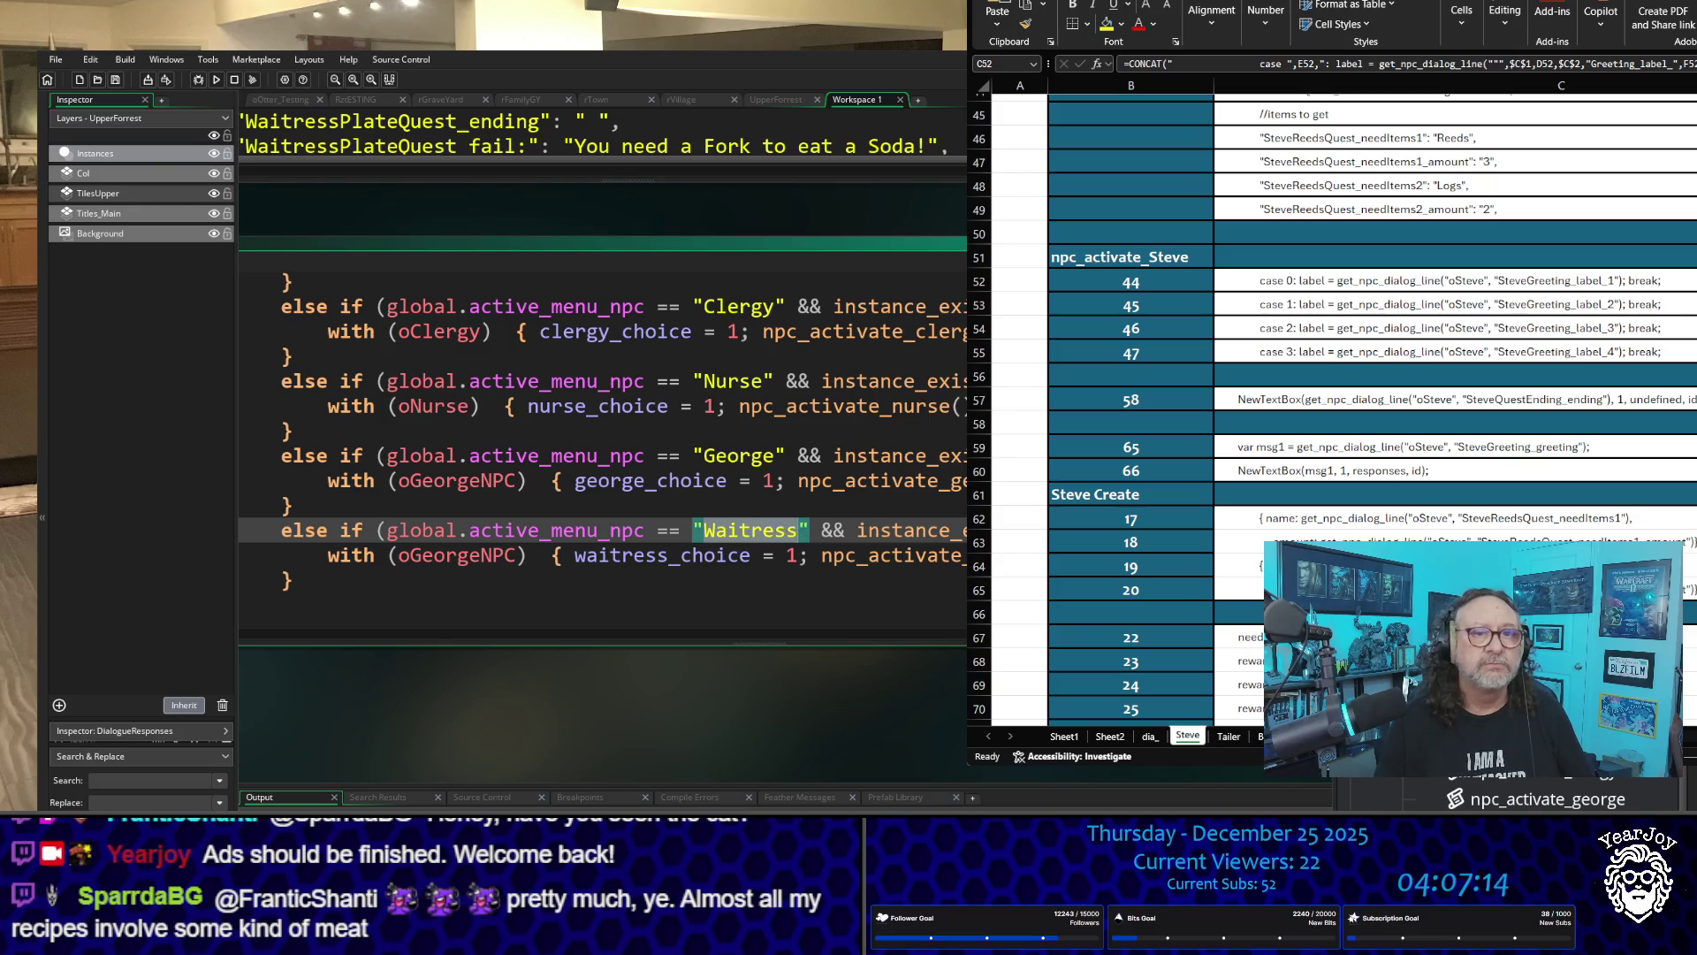
{"action": "key", "text": "Right"}
{"action": "left_click", "coordinate": [292, 607]}
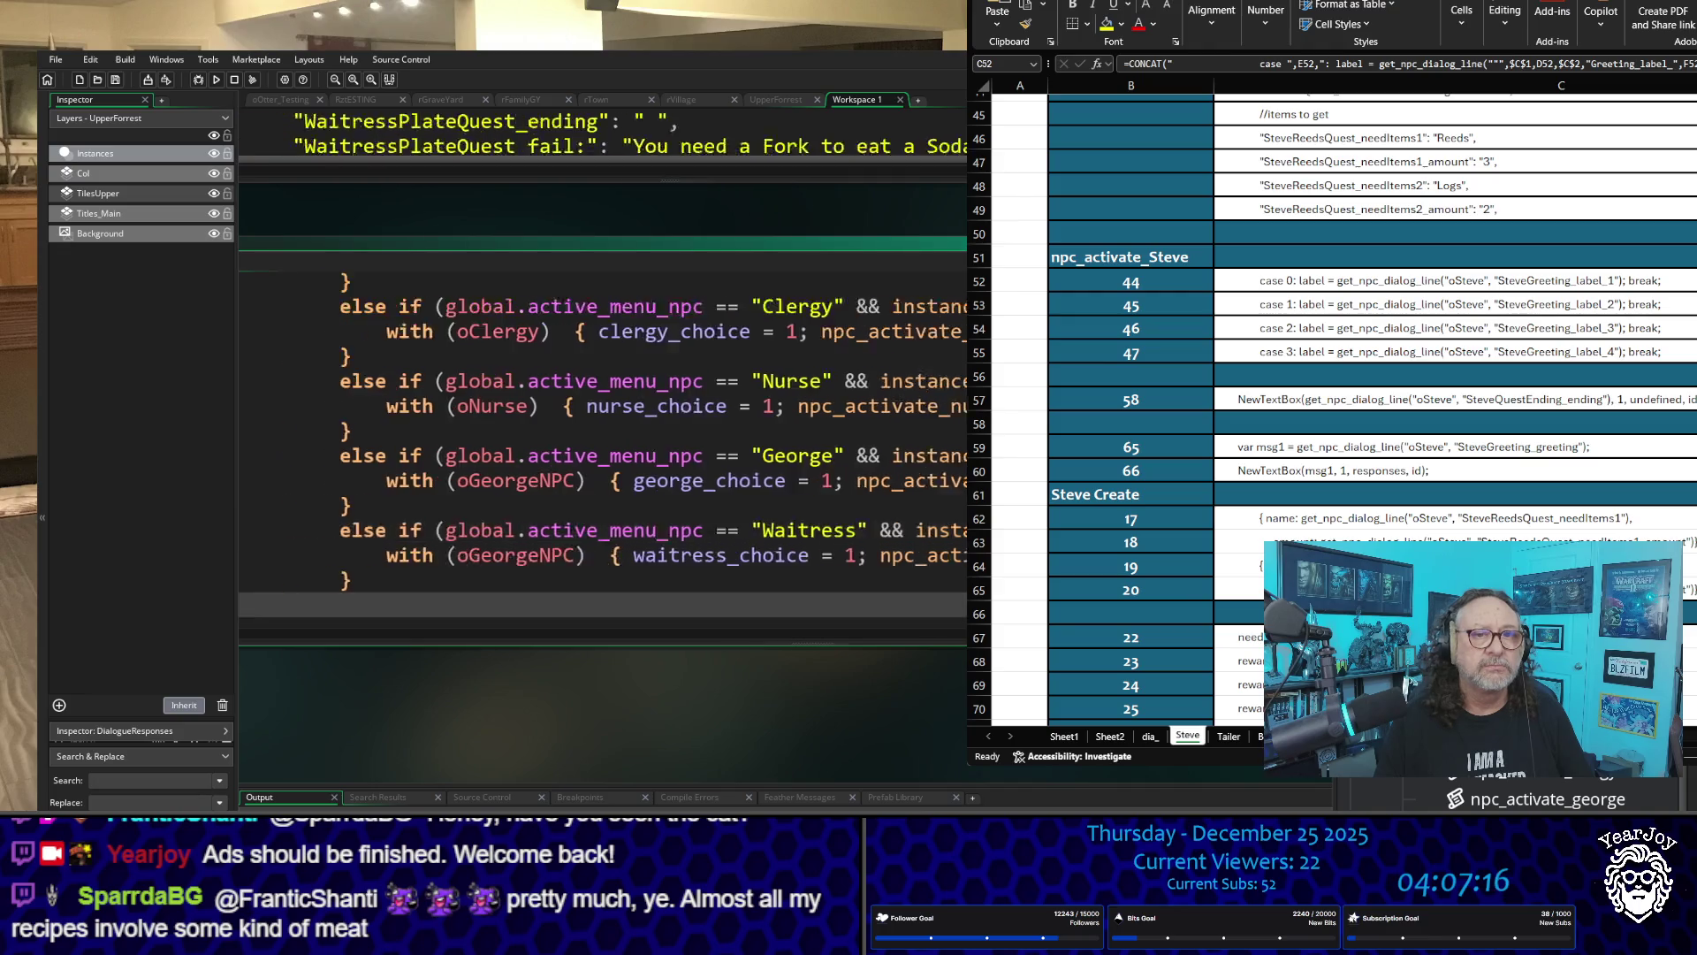
{"action": "scroll", "coordinate": [603, 398], "scroll_direction": "right", "scroll_amount": 3}
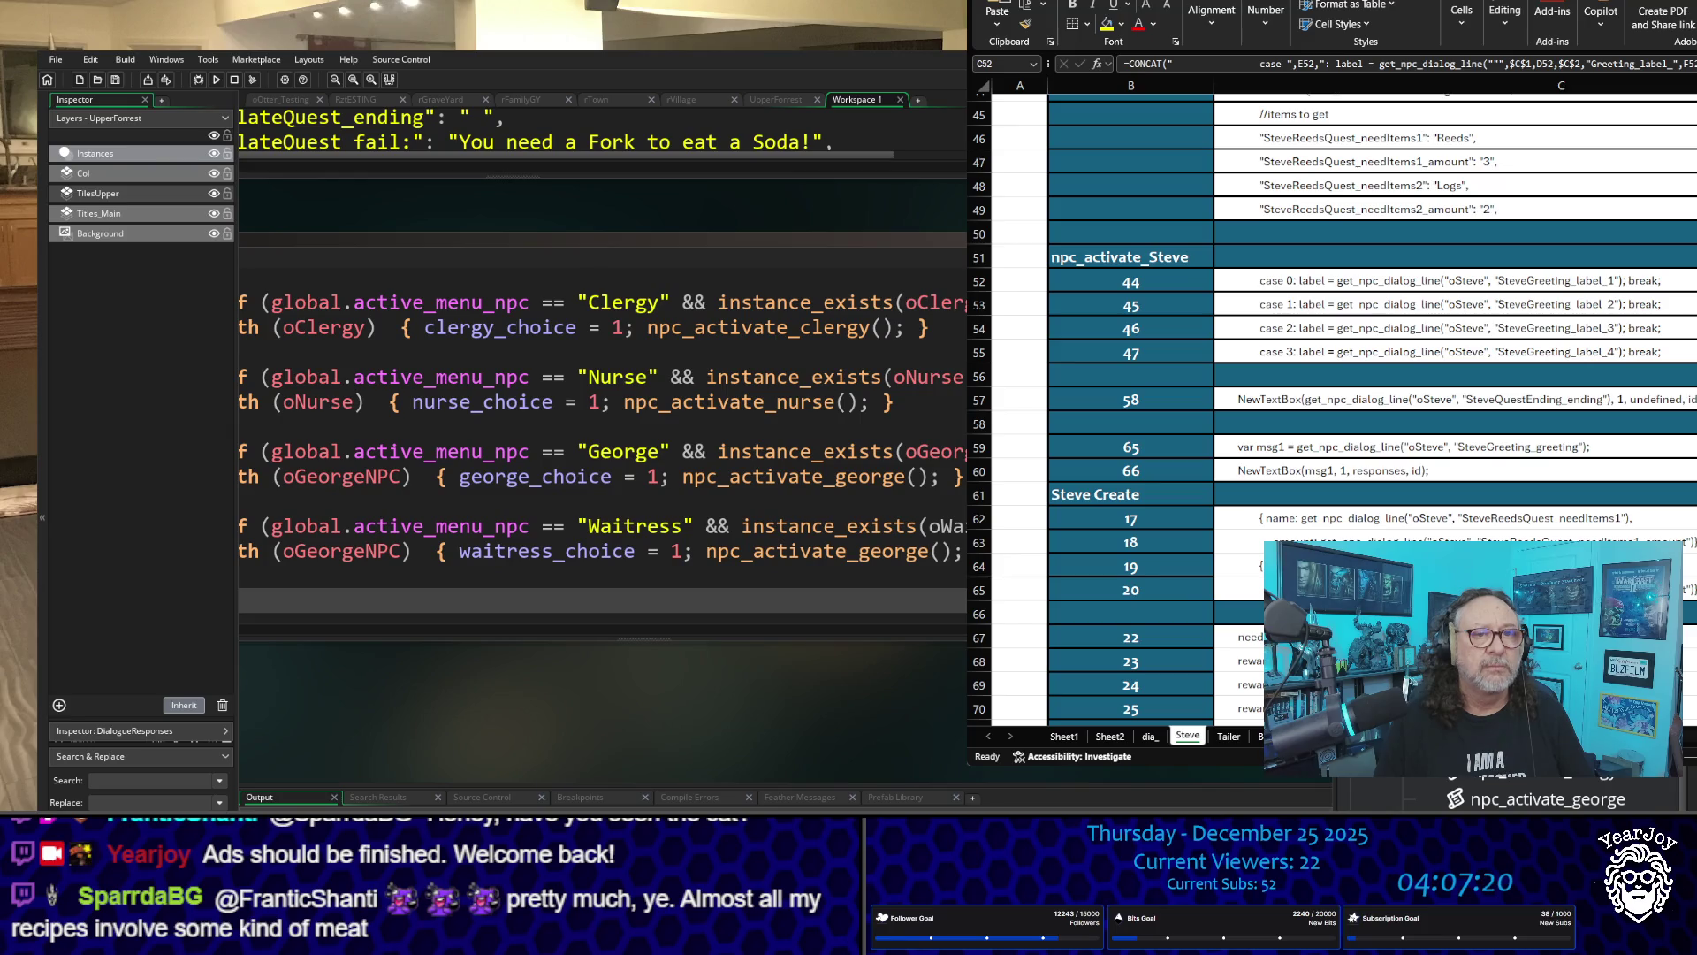
{"action": "left_click", "coordinate": [601, 551]}
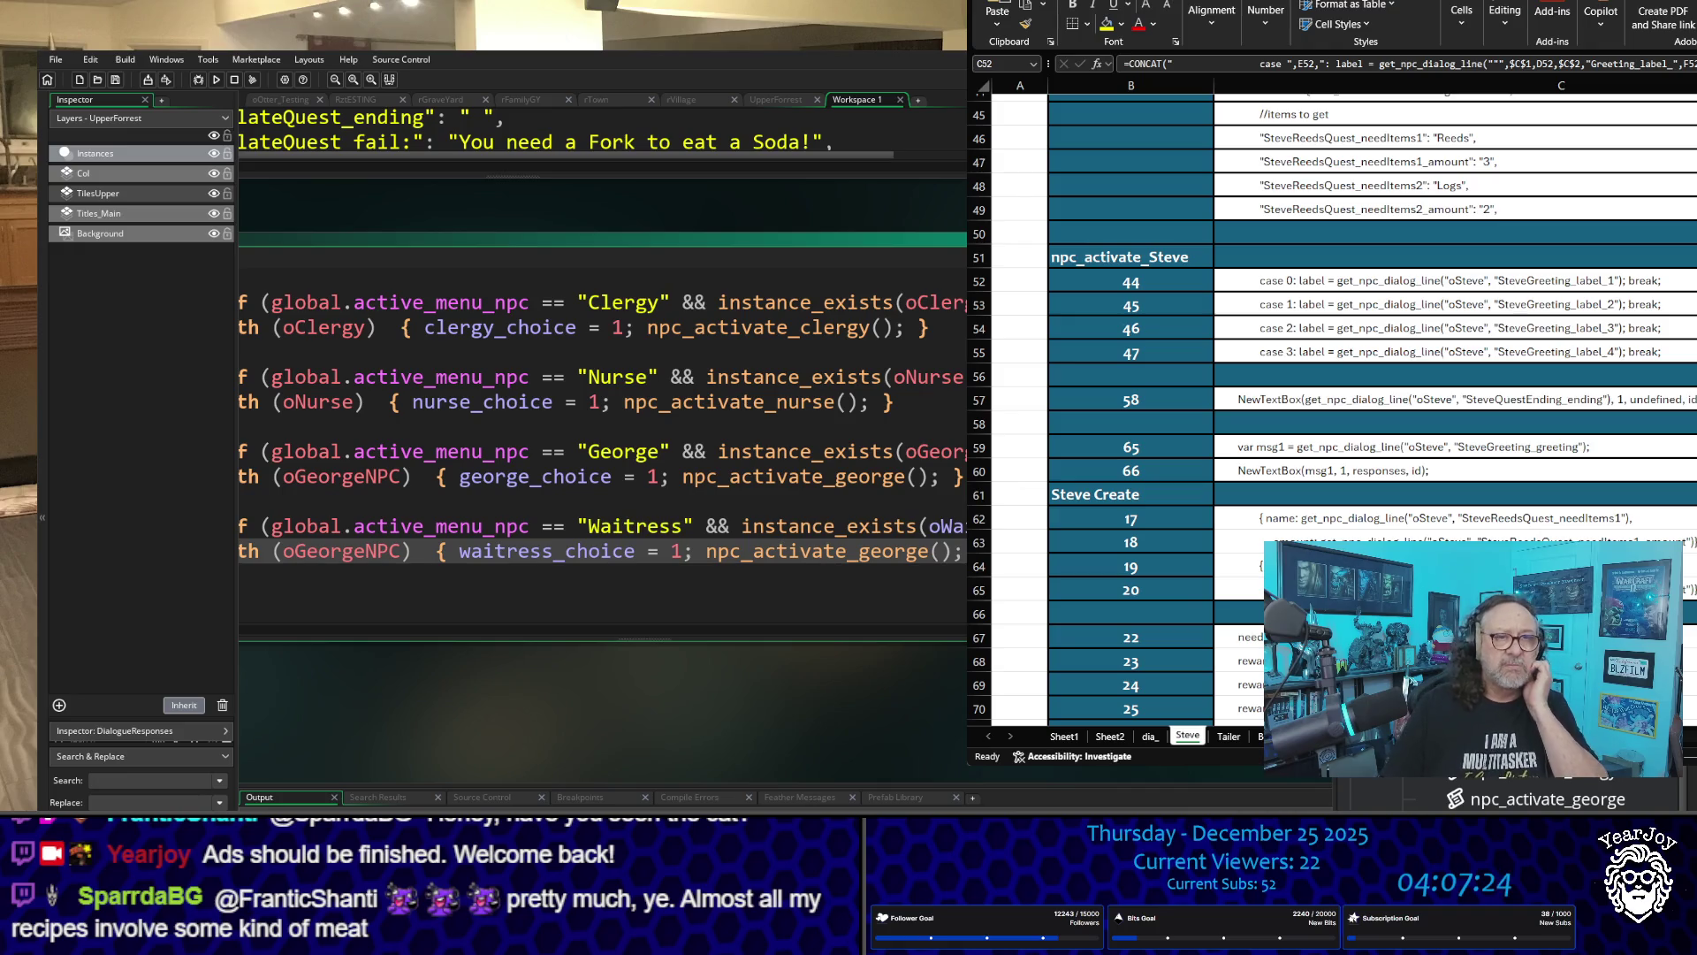
{"action": "scroll", "coordinate": [602, 460], "scroll_direction": "up", "scroll_amount": 8}
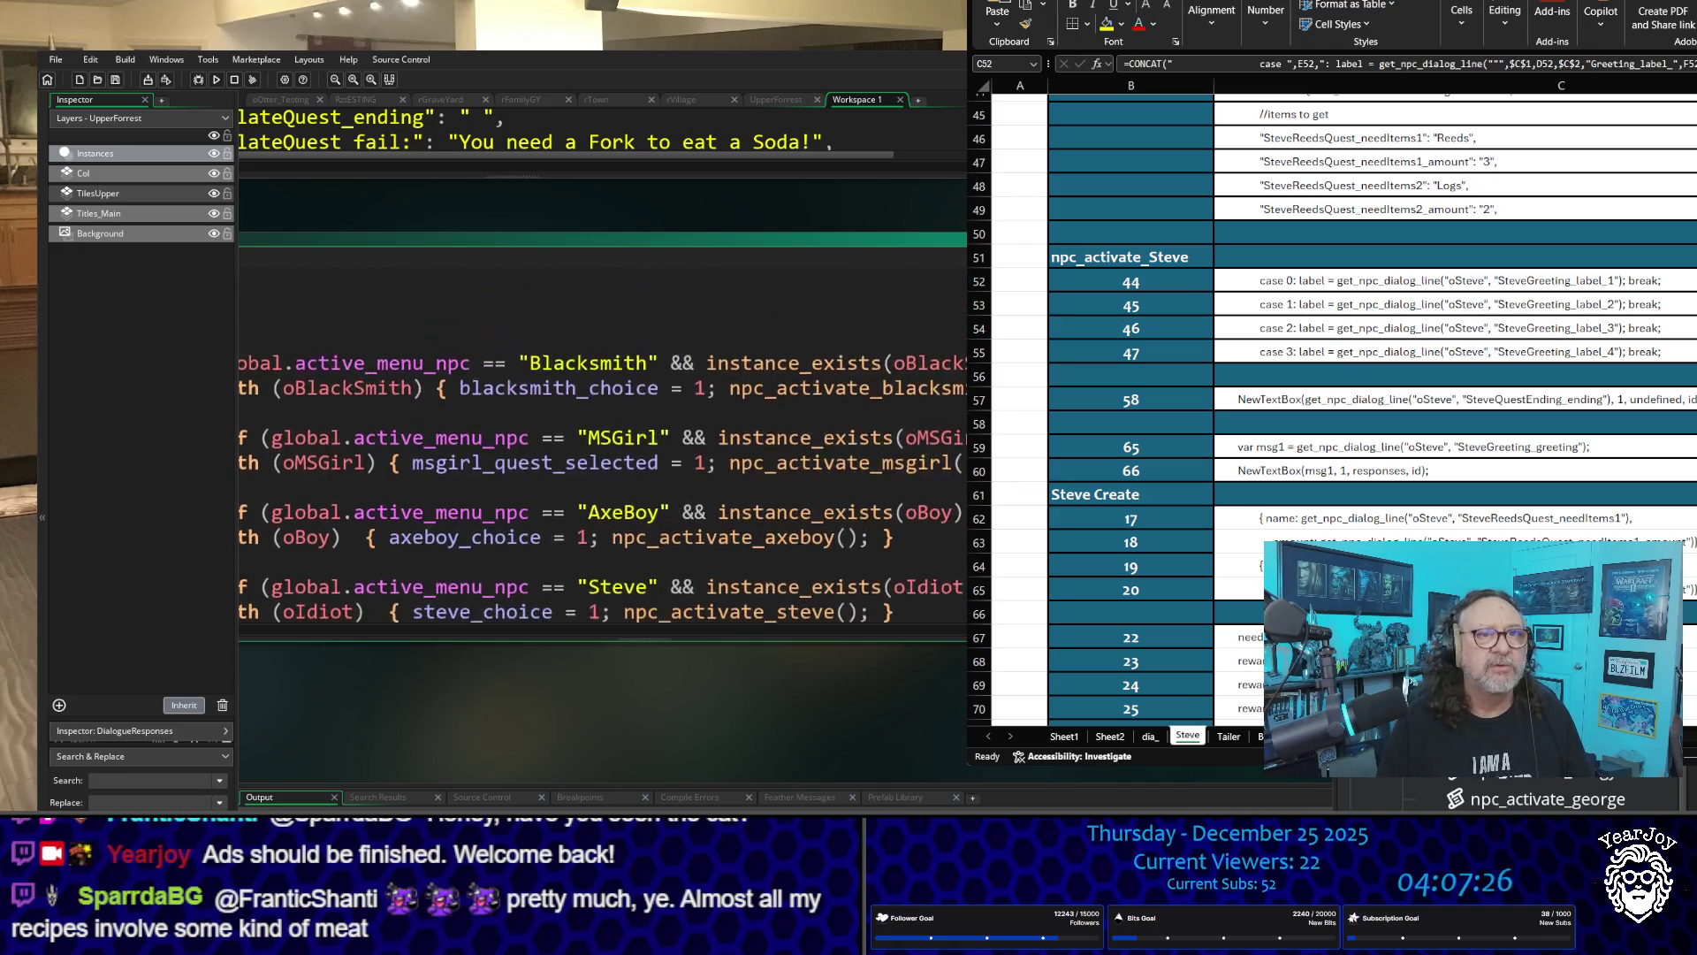
{"action": "scroll", "coordinate": [601, 429], "scroll_direction": "up", "scroll_amount": 2}
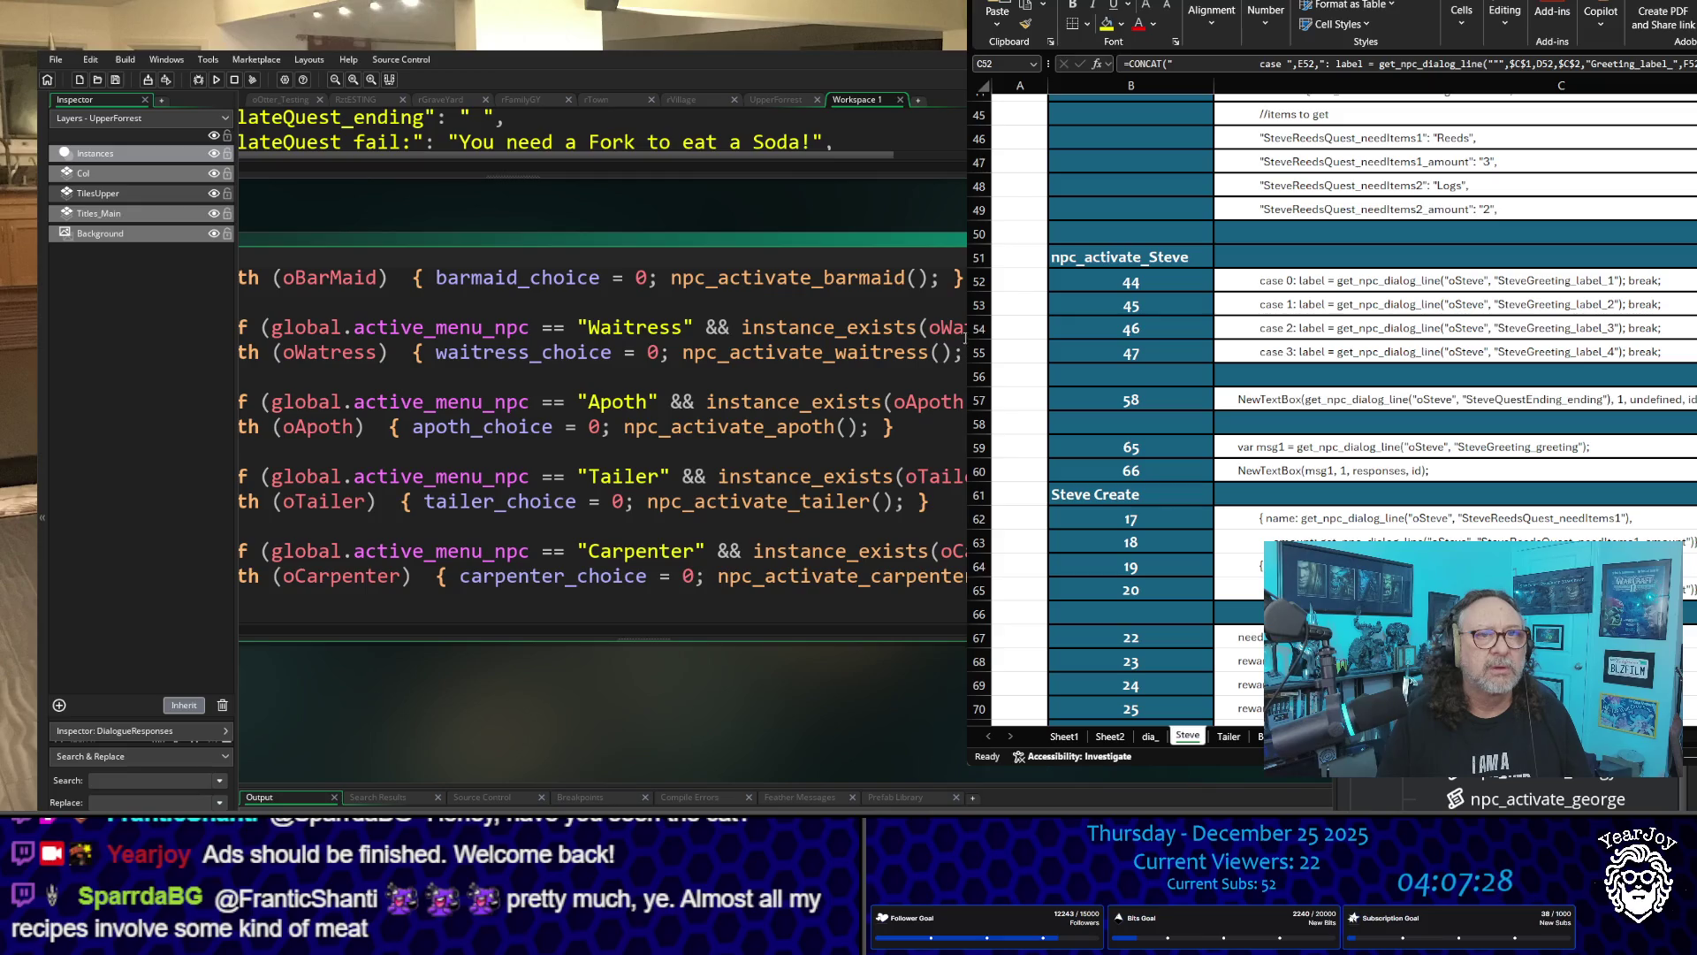
{"action": "double_click", "coordinate": [946, 327]}
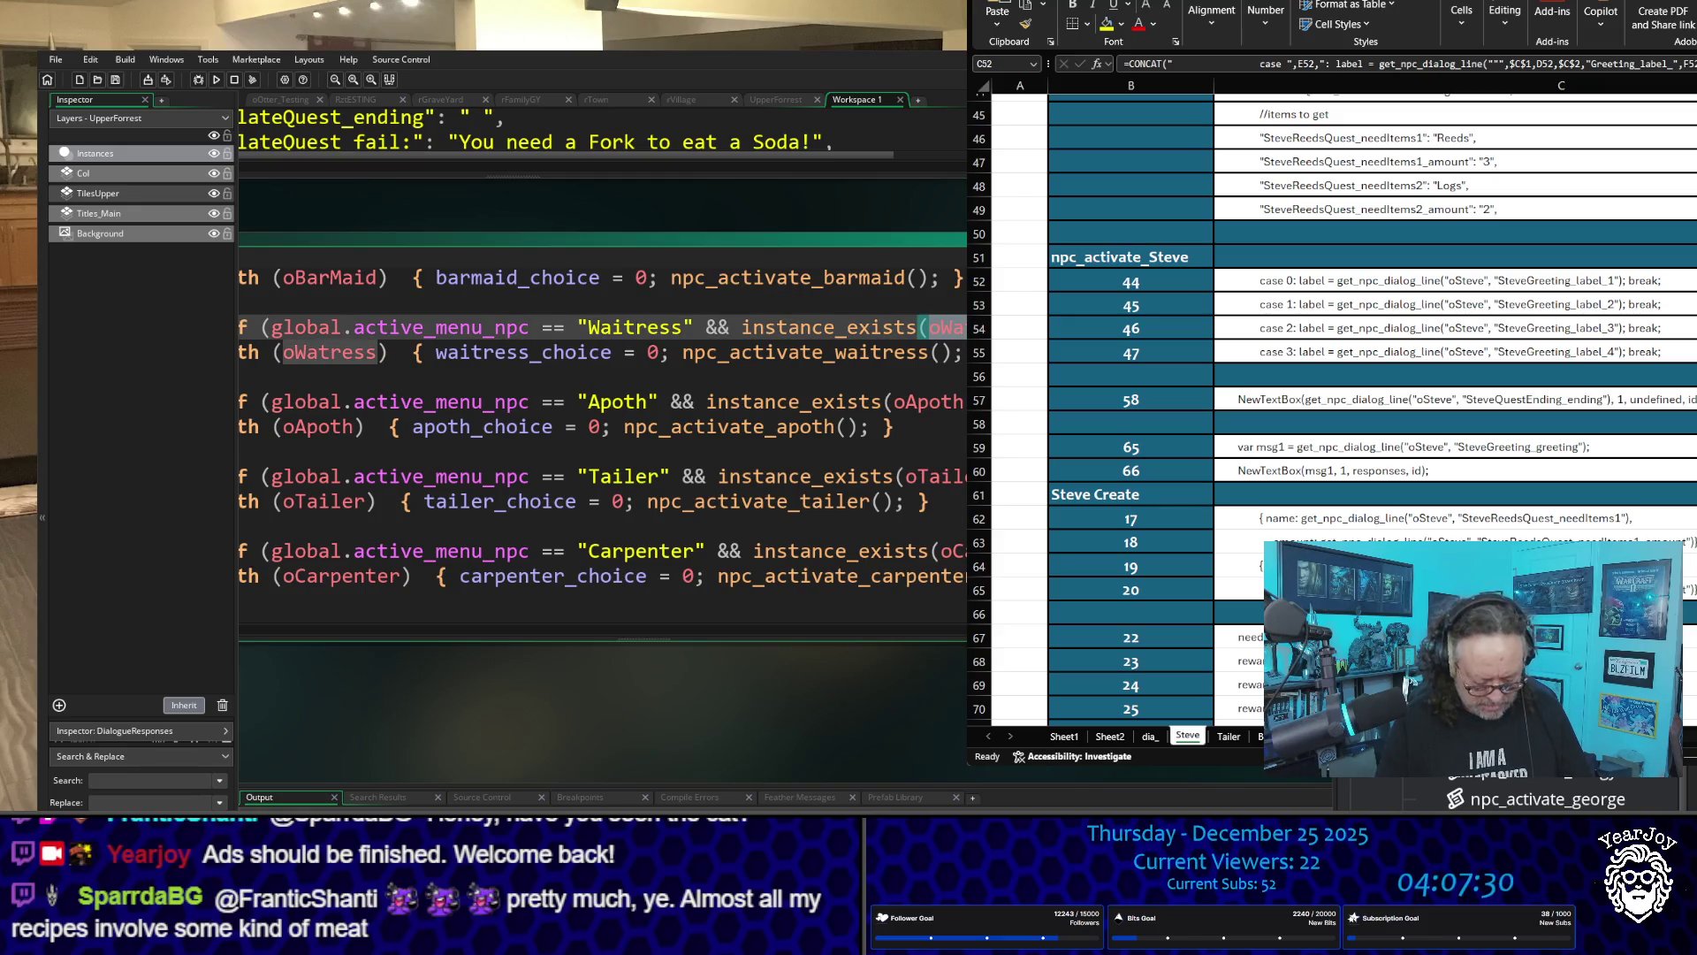
{"action": "scroll", "coordinate": [602, 442], "scroll_direction": "down", "scroll_amount": 10}
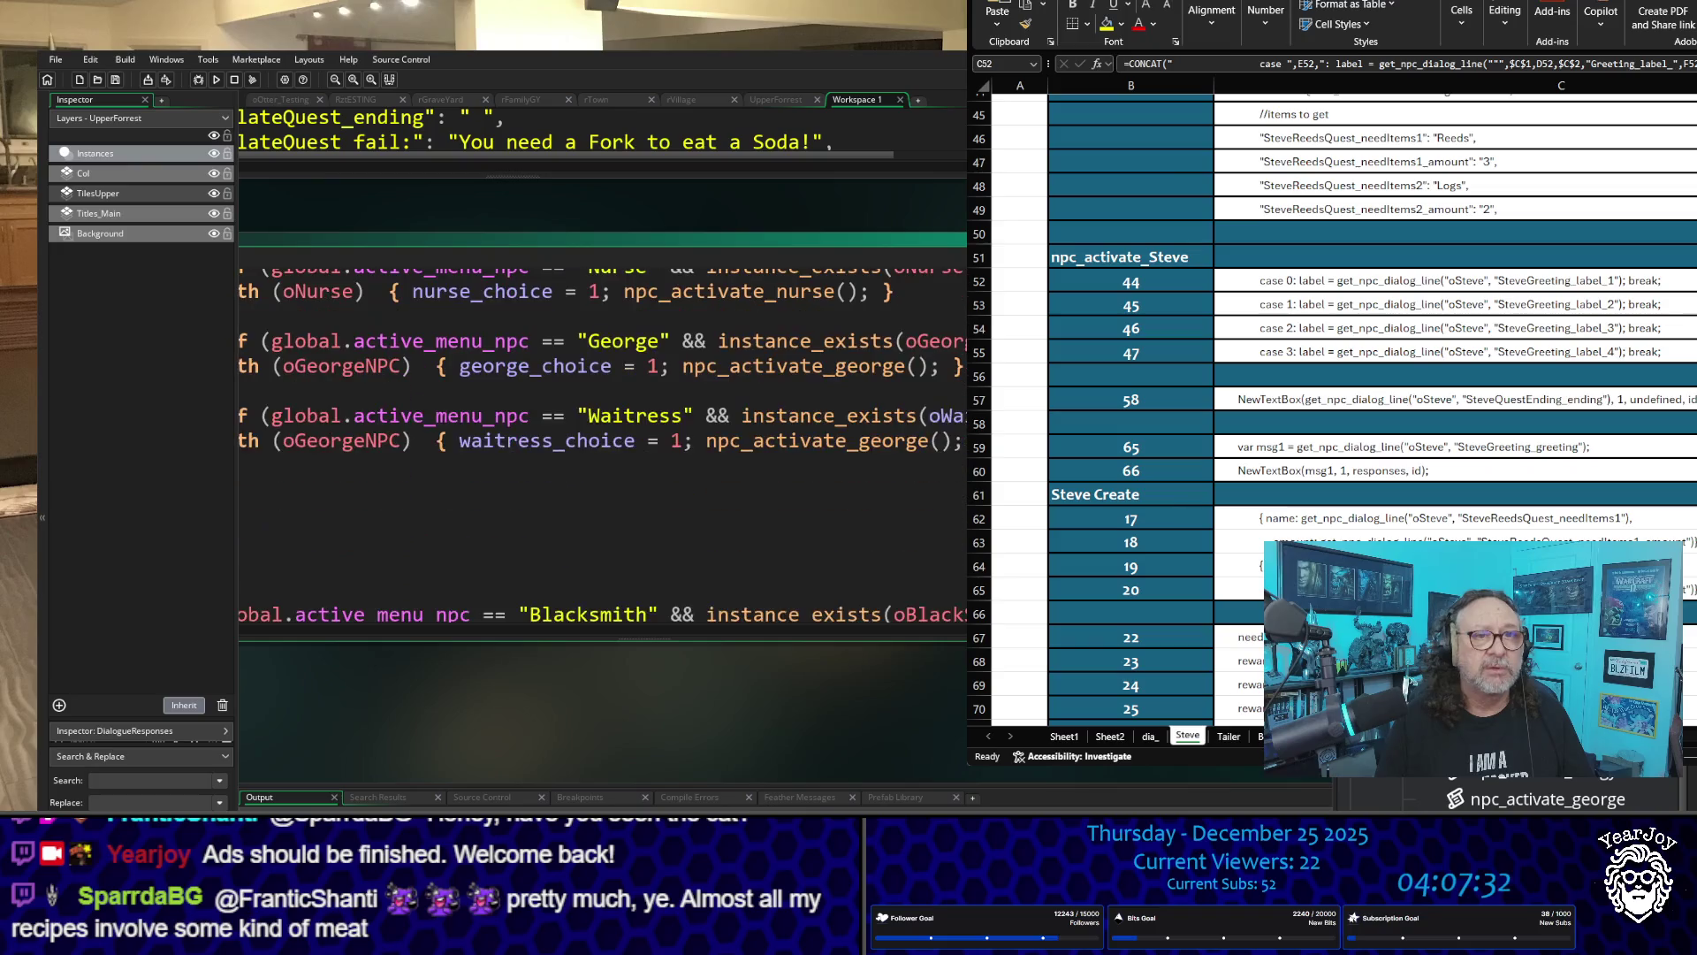
{"action": "left_click", "coordinate": [942, 442]}
{"action": "left_click", "coordinate": [602, 542]}
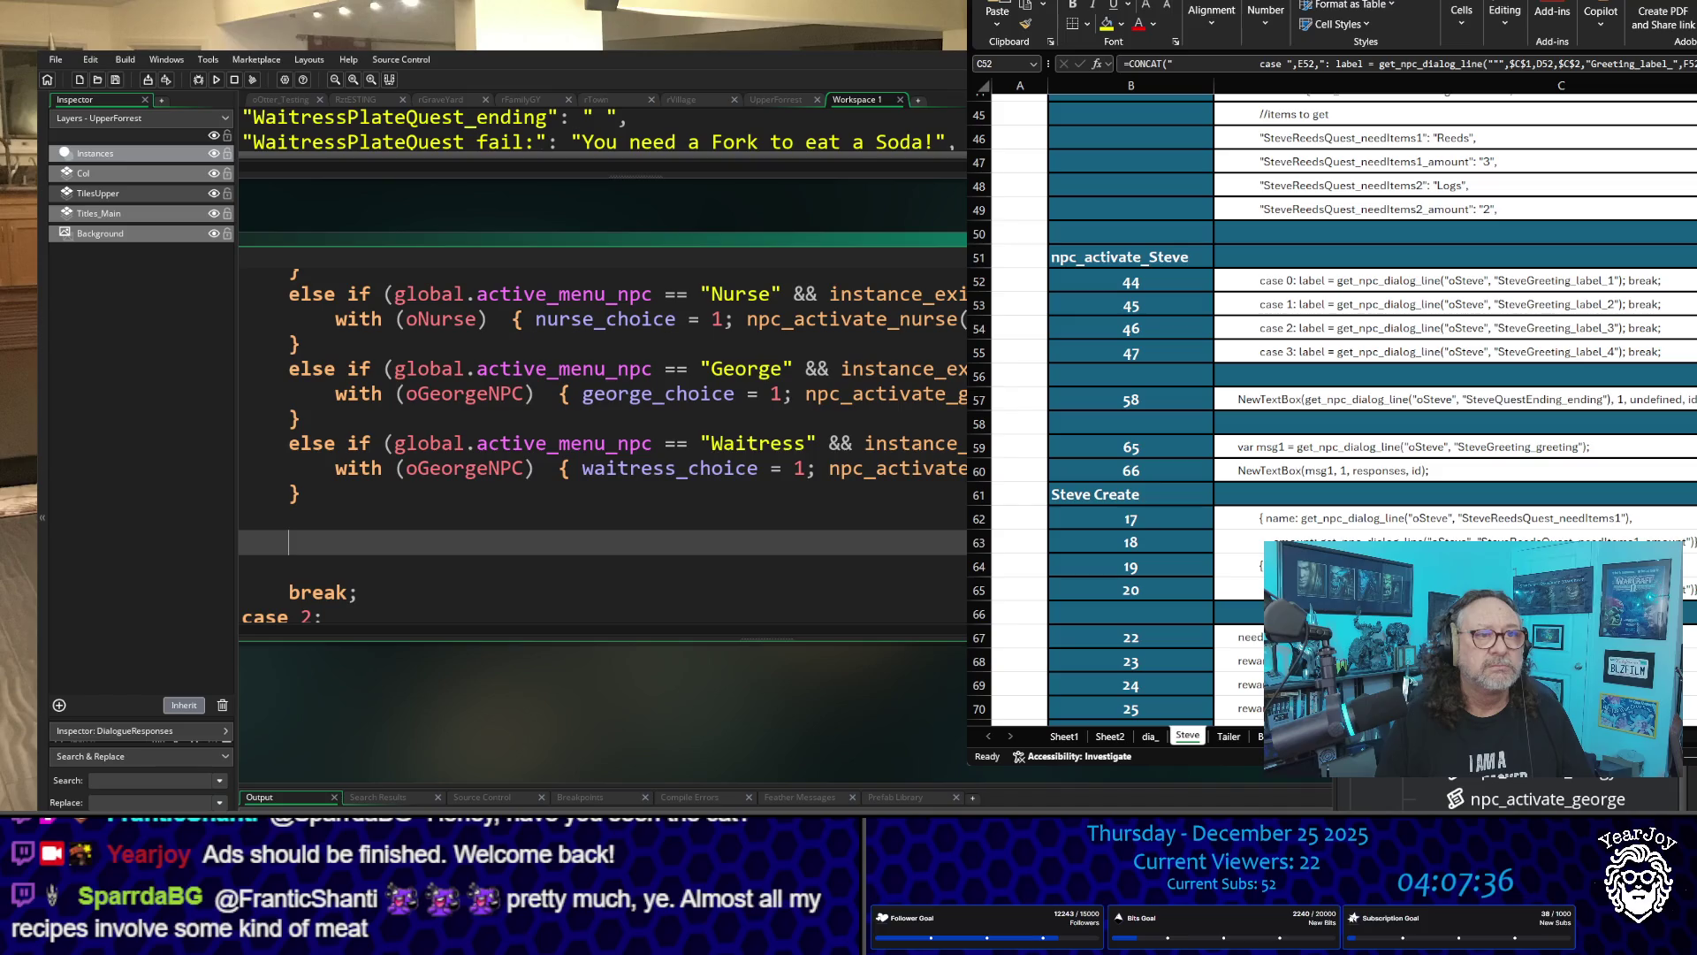
{"action": "scroll", "coordinate": [806, 453], "scroll_direction": "up", "scroll_amount": 10}
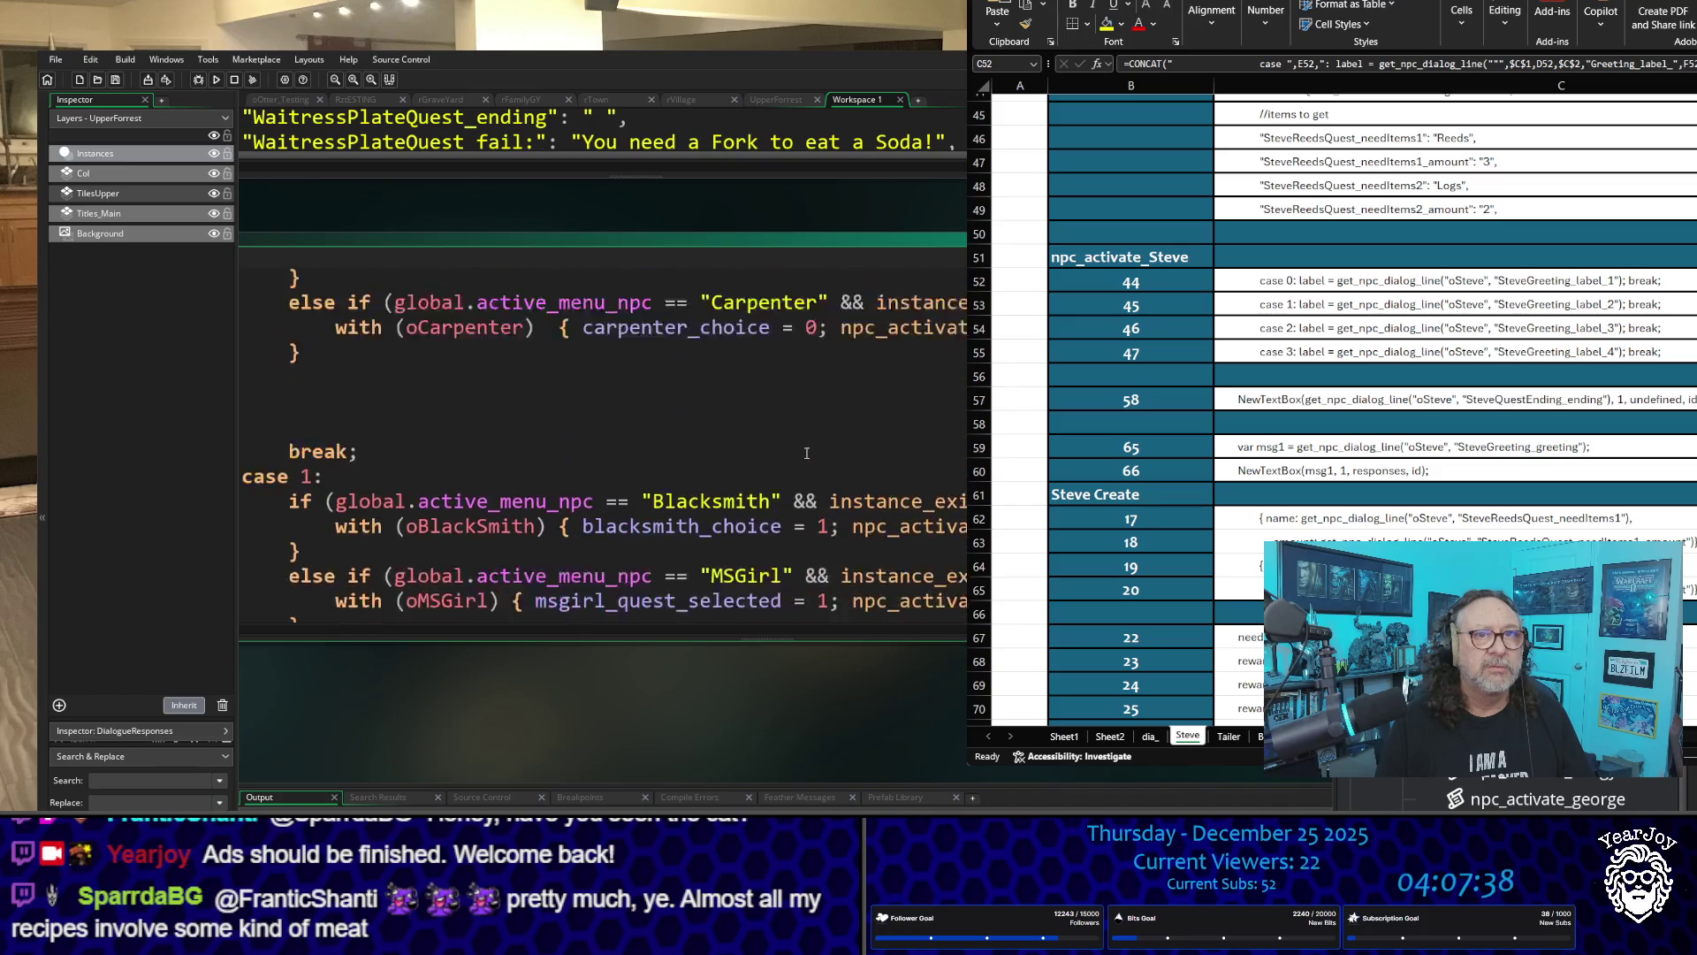
{"action": "scroll", "coordinate": [806, 453], "scroll_direction": "up", "scroll_amount": 3}
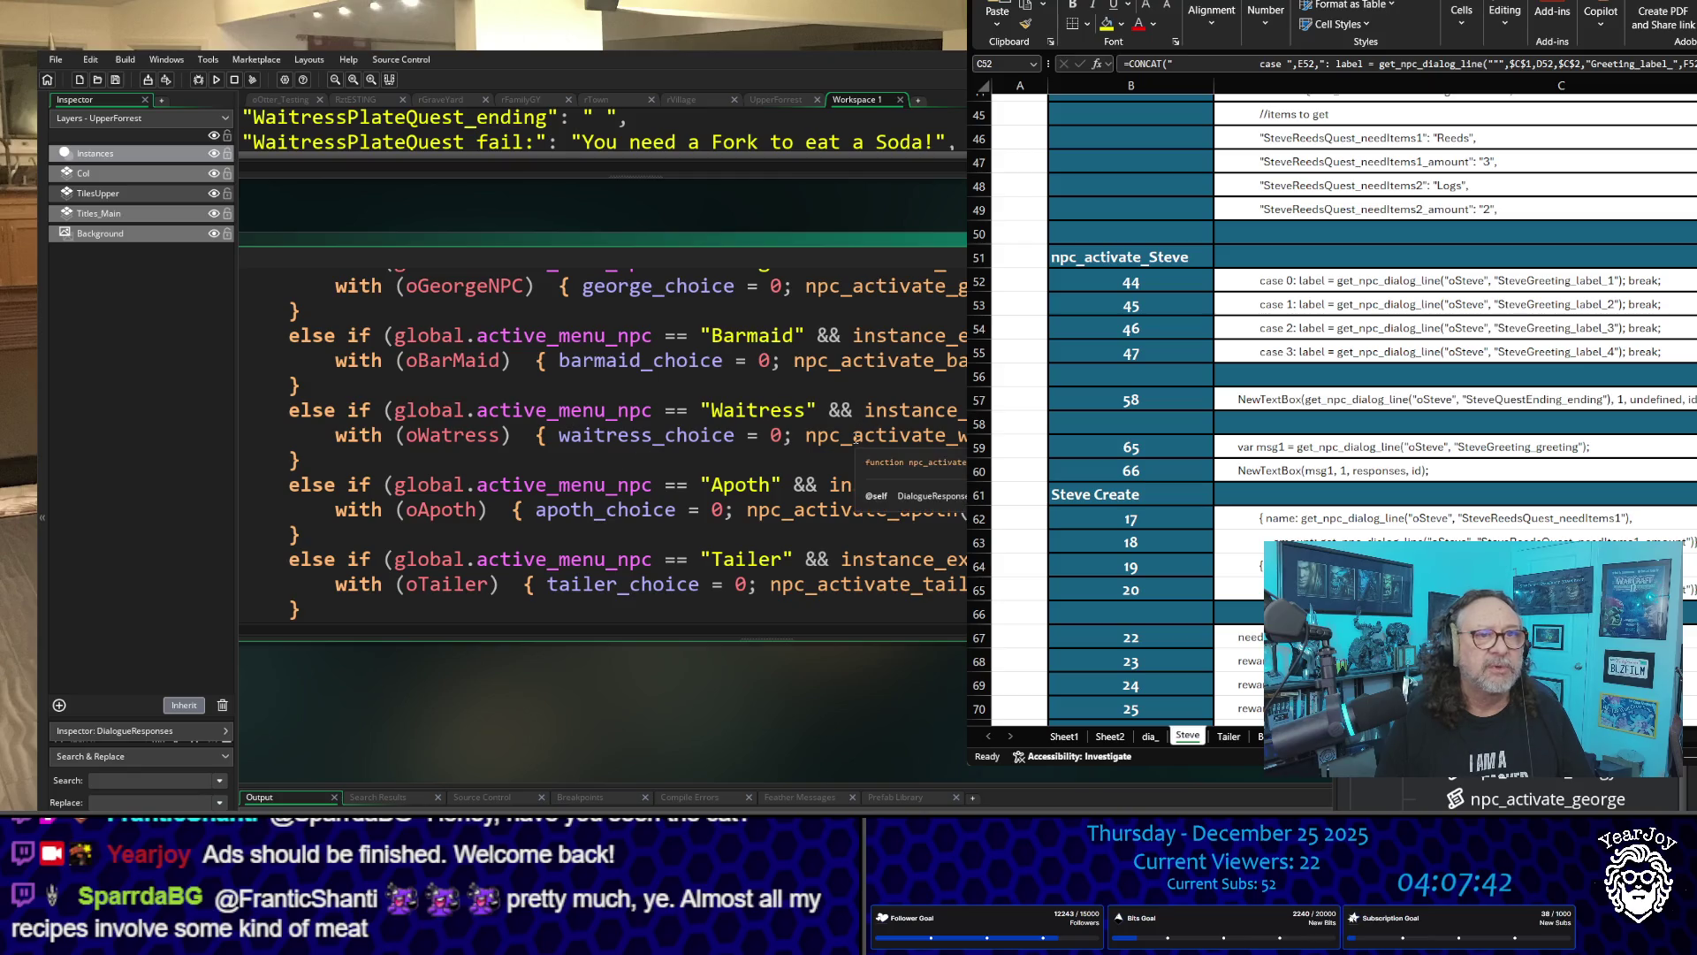
{"action": "scroll", "coordinate": [850, 440], "scroll_direction": "down", "scroll_amount": 7}
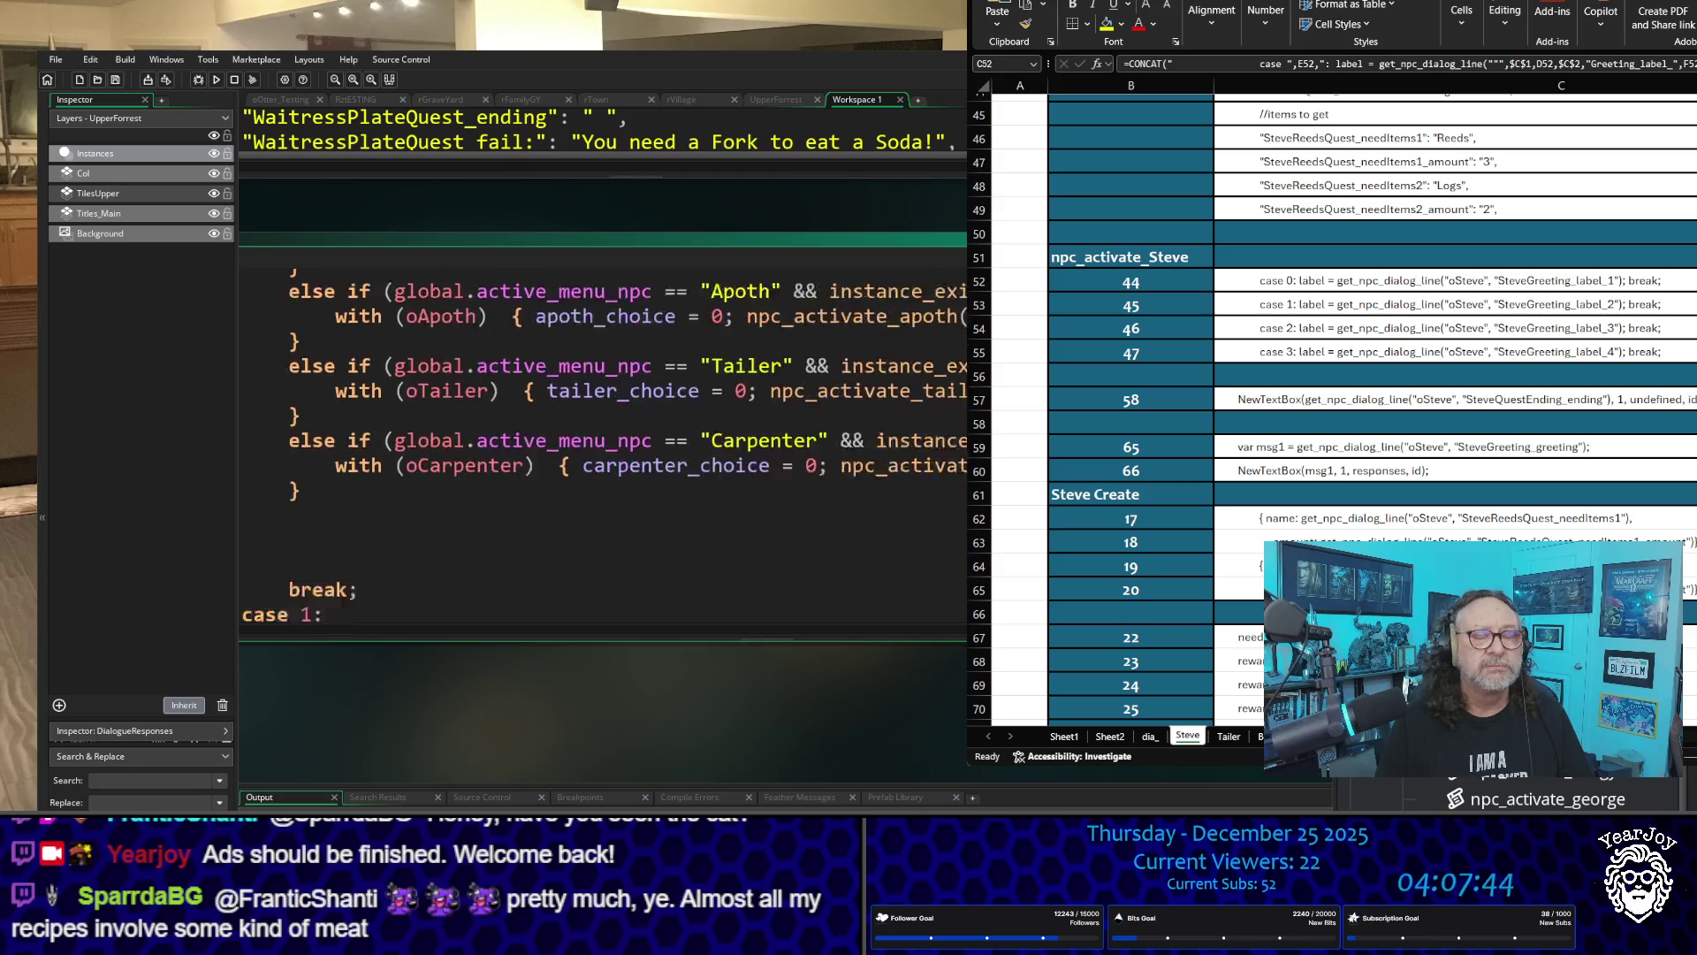
{"action": "scroll", "coordinate": [603, 397], "scroll_direction": "down", "scroll_amount": 5}
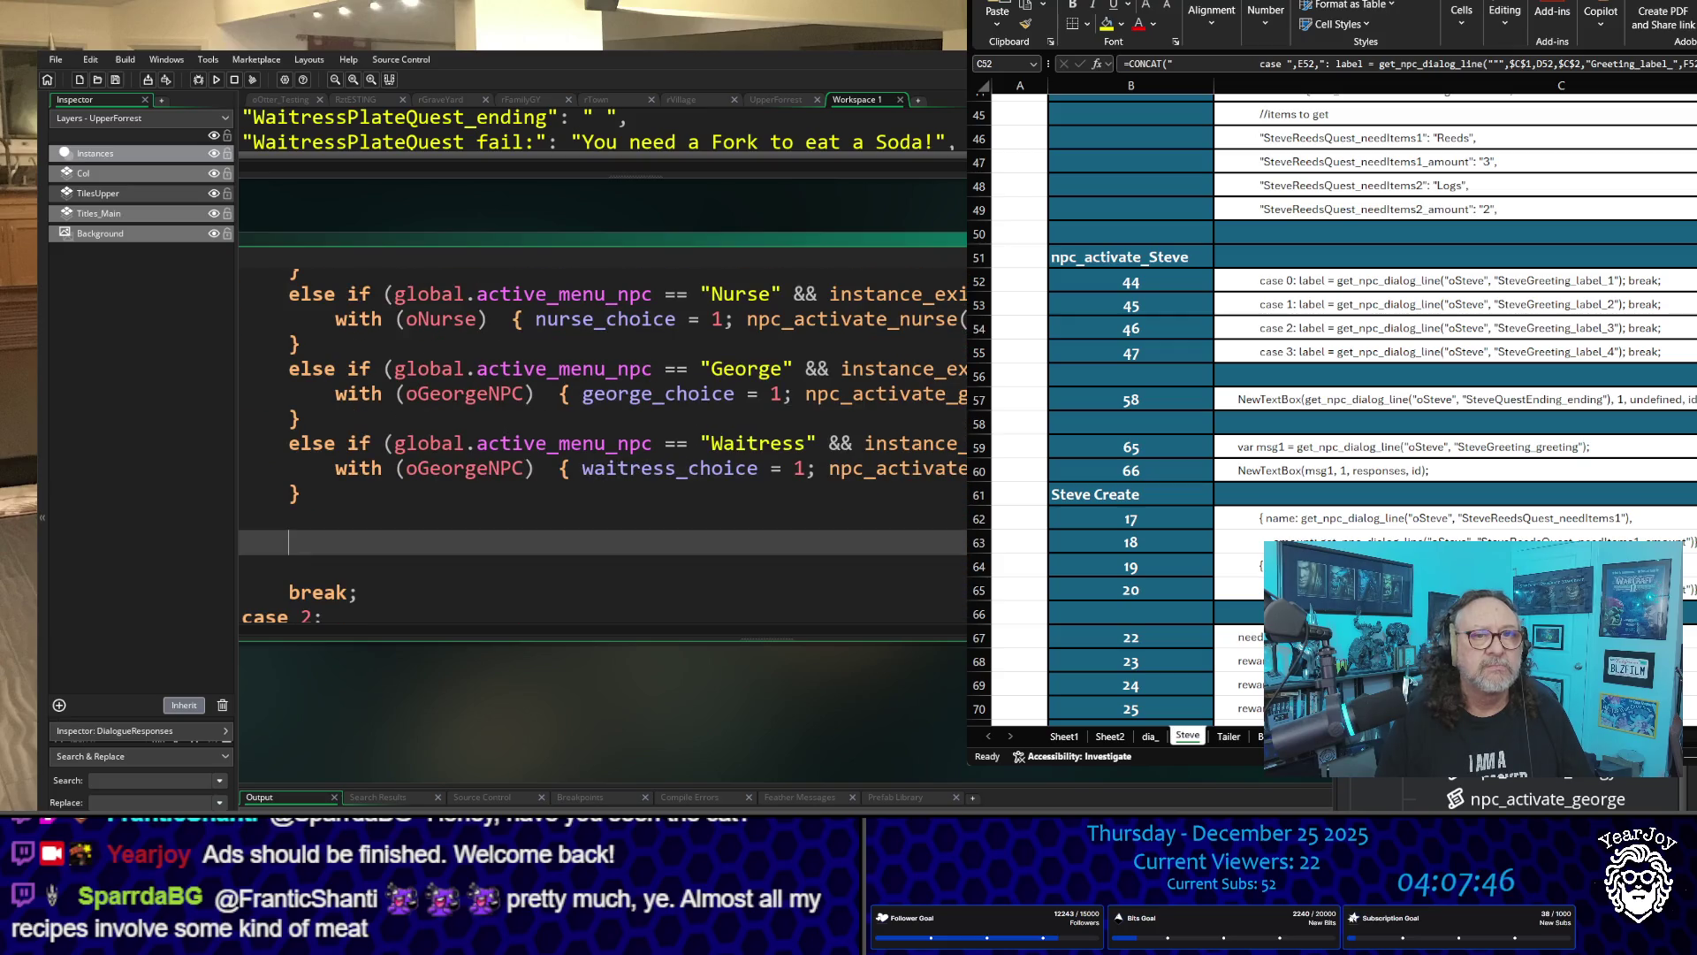
{"action": "left_click", "coordinate": [430, 493]}
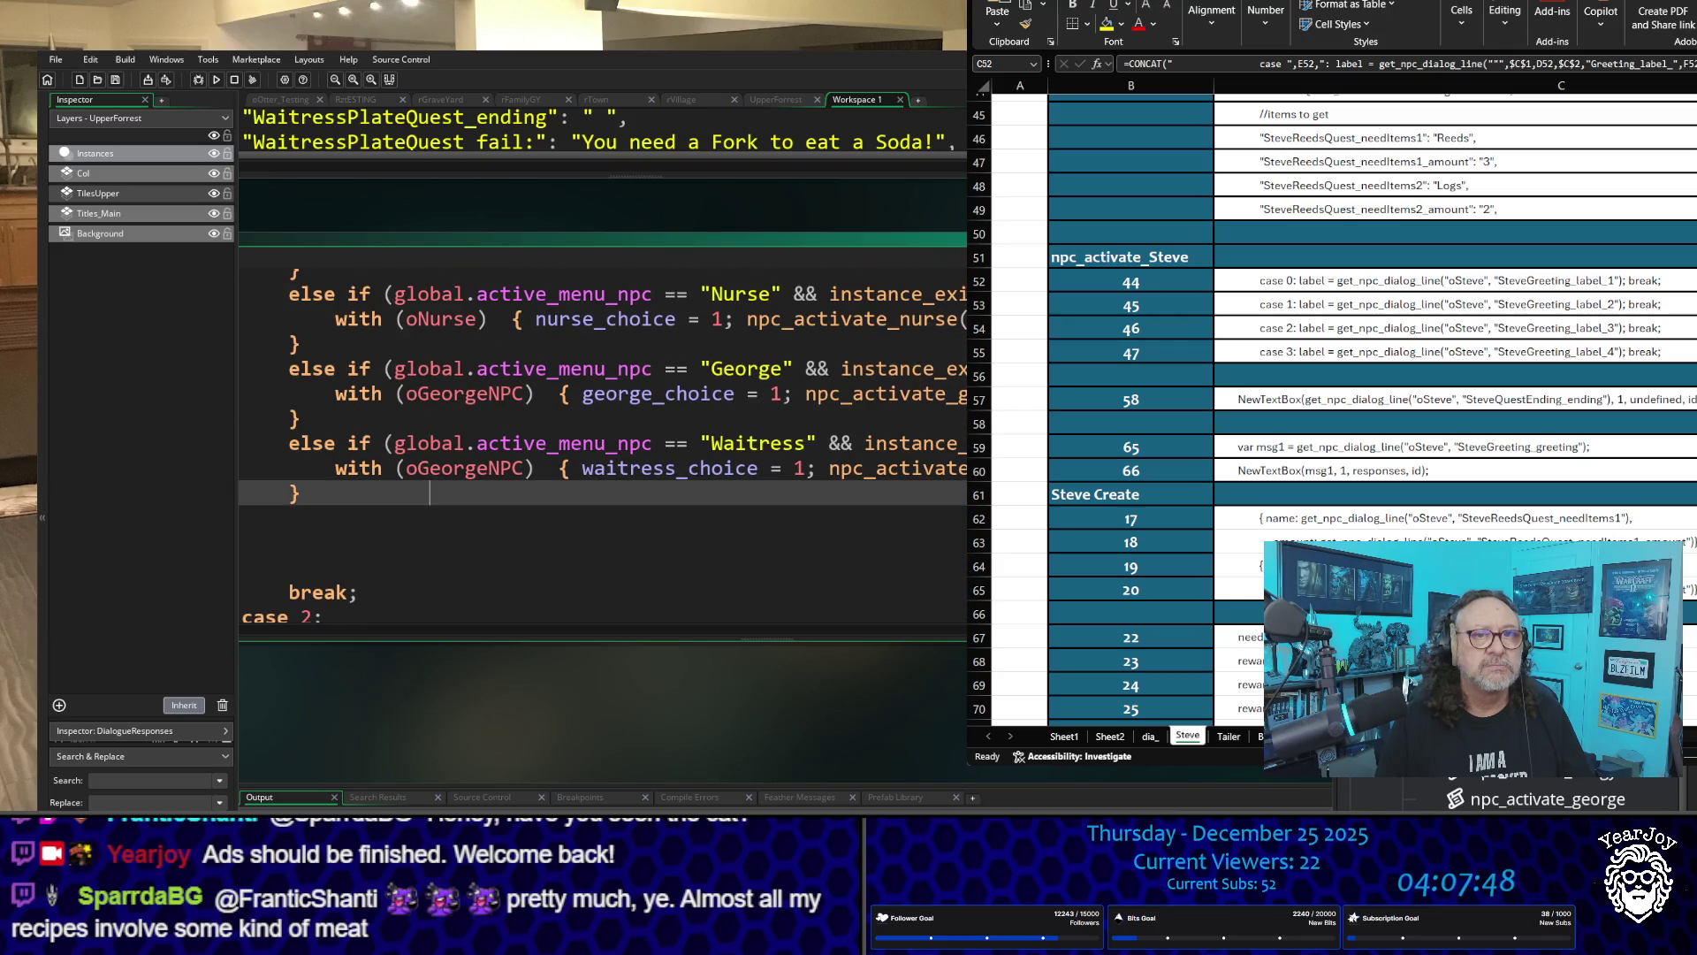
{"action": "scroll", "coordinate": [717, 485], "scroll_direction": "down", "scroll_amount": 4}
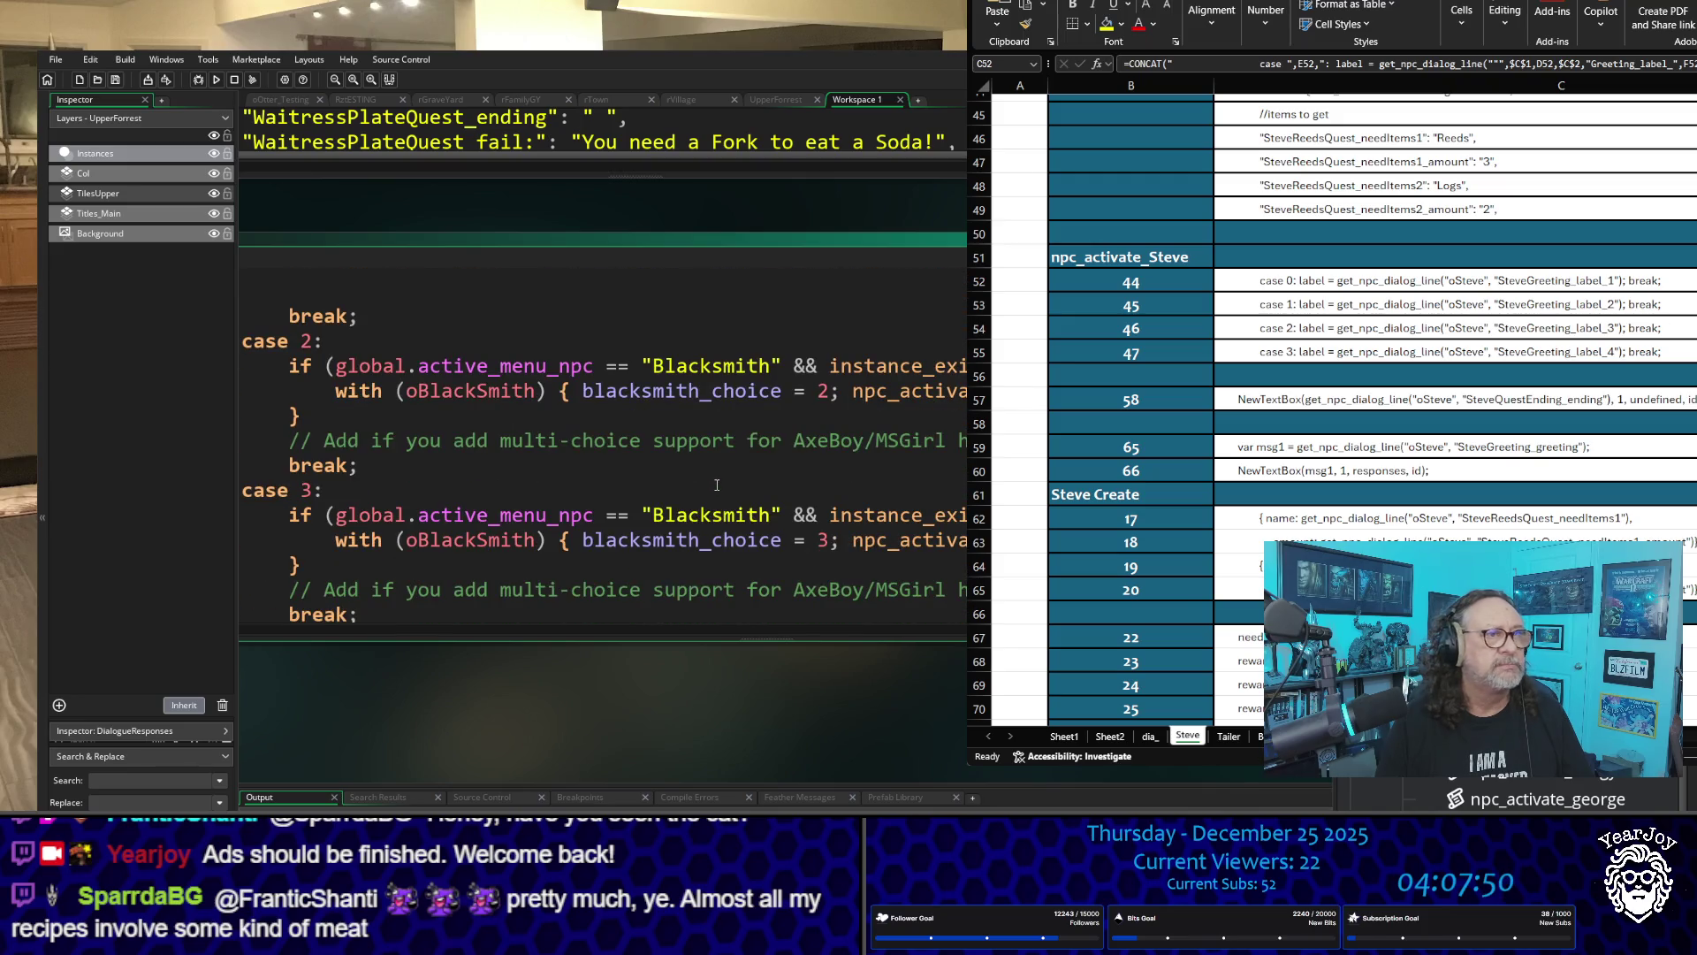
{"action": "scroll", "coordinate": [717, 484], "scroll_direction": "down", "scroll_amount": 5}
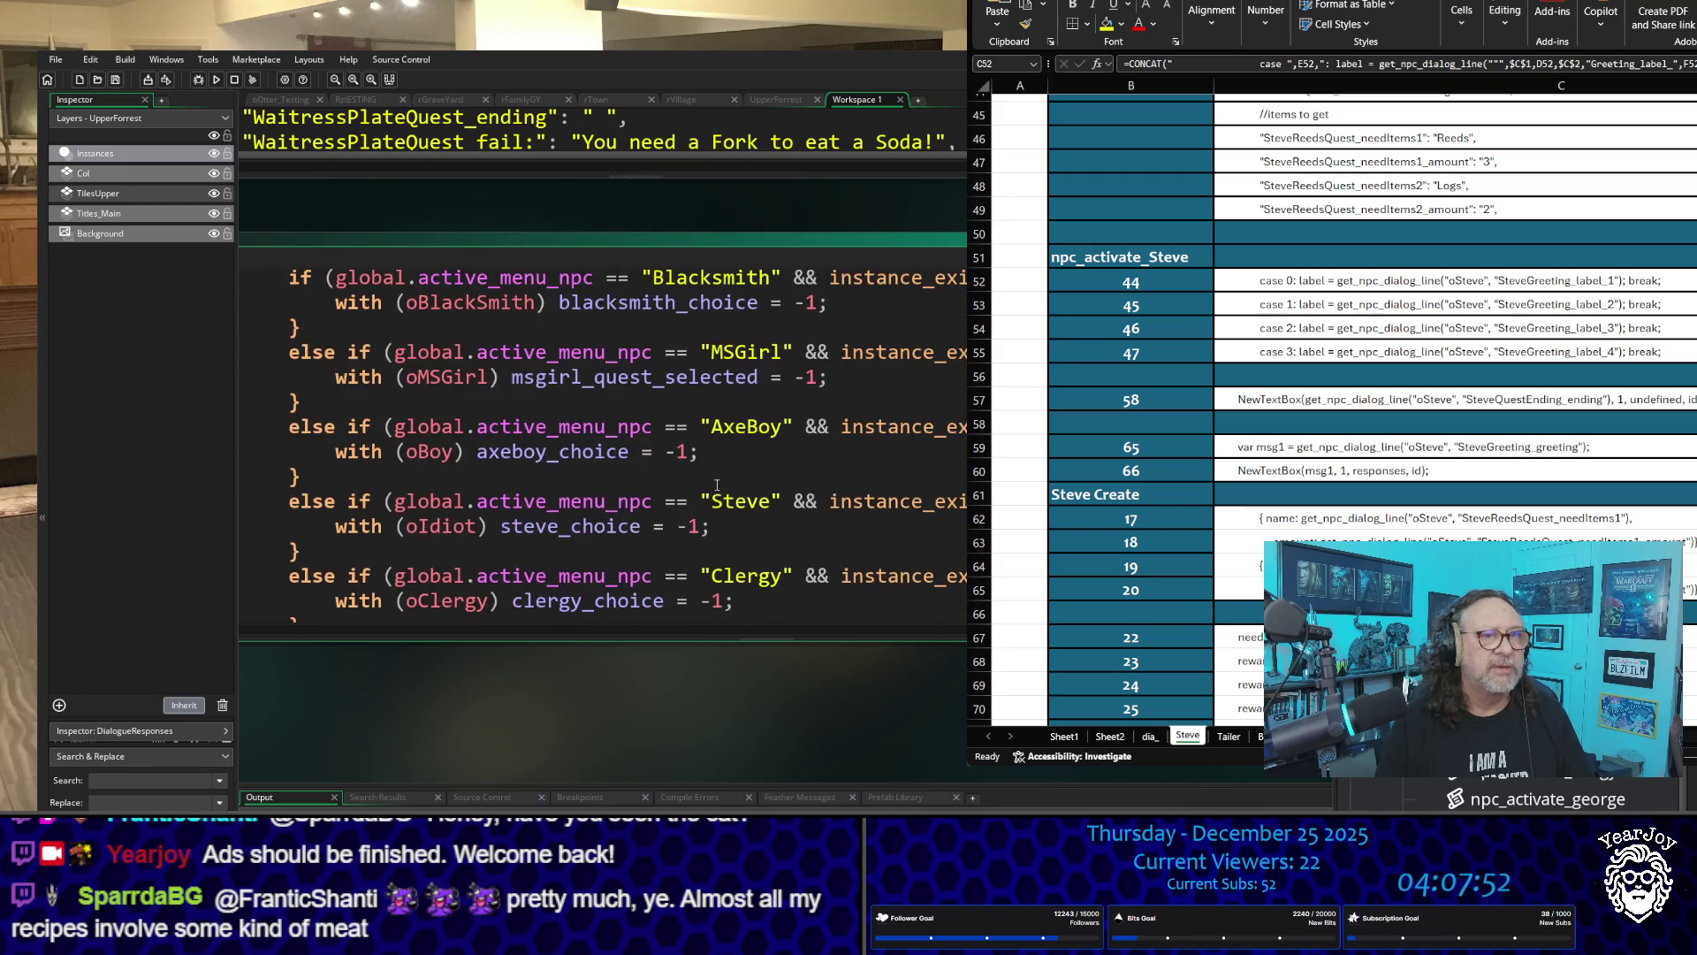
{"action": "scroll", "coordinate": [717, 484], "scroll_direction": "down", "scroll_amount": 9}
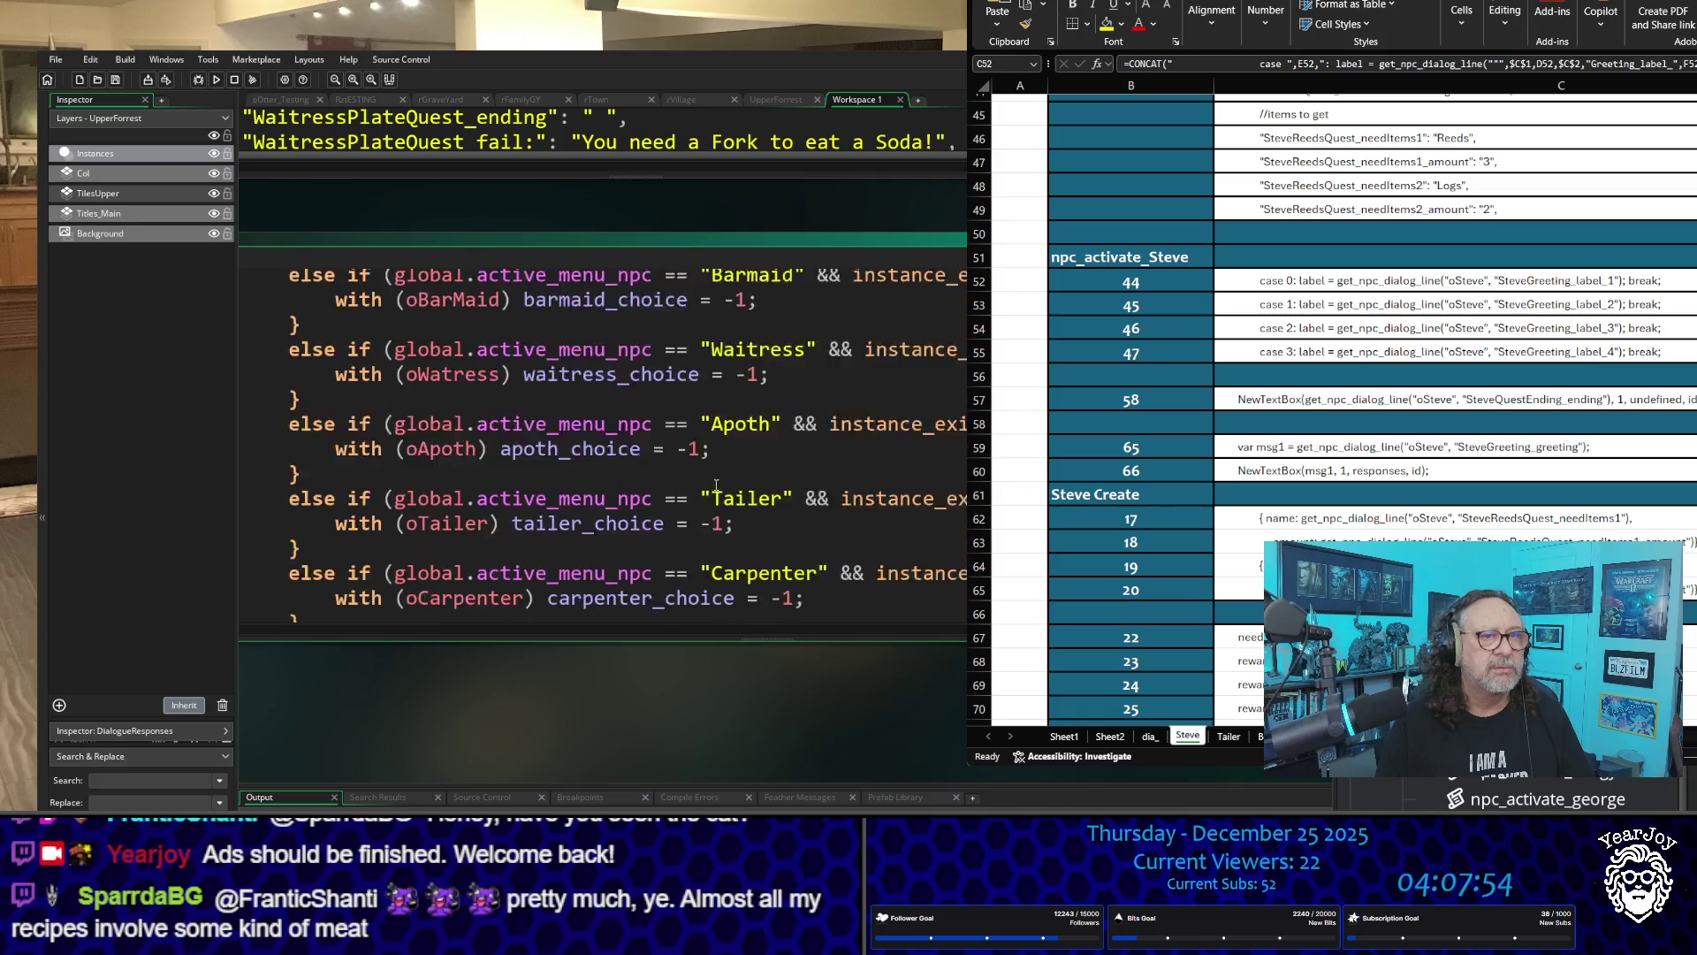
{"action": "scroll", "coordinate": [717, 484], "scroll_direction": "up", "scroll_amount": 1}
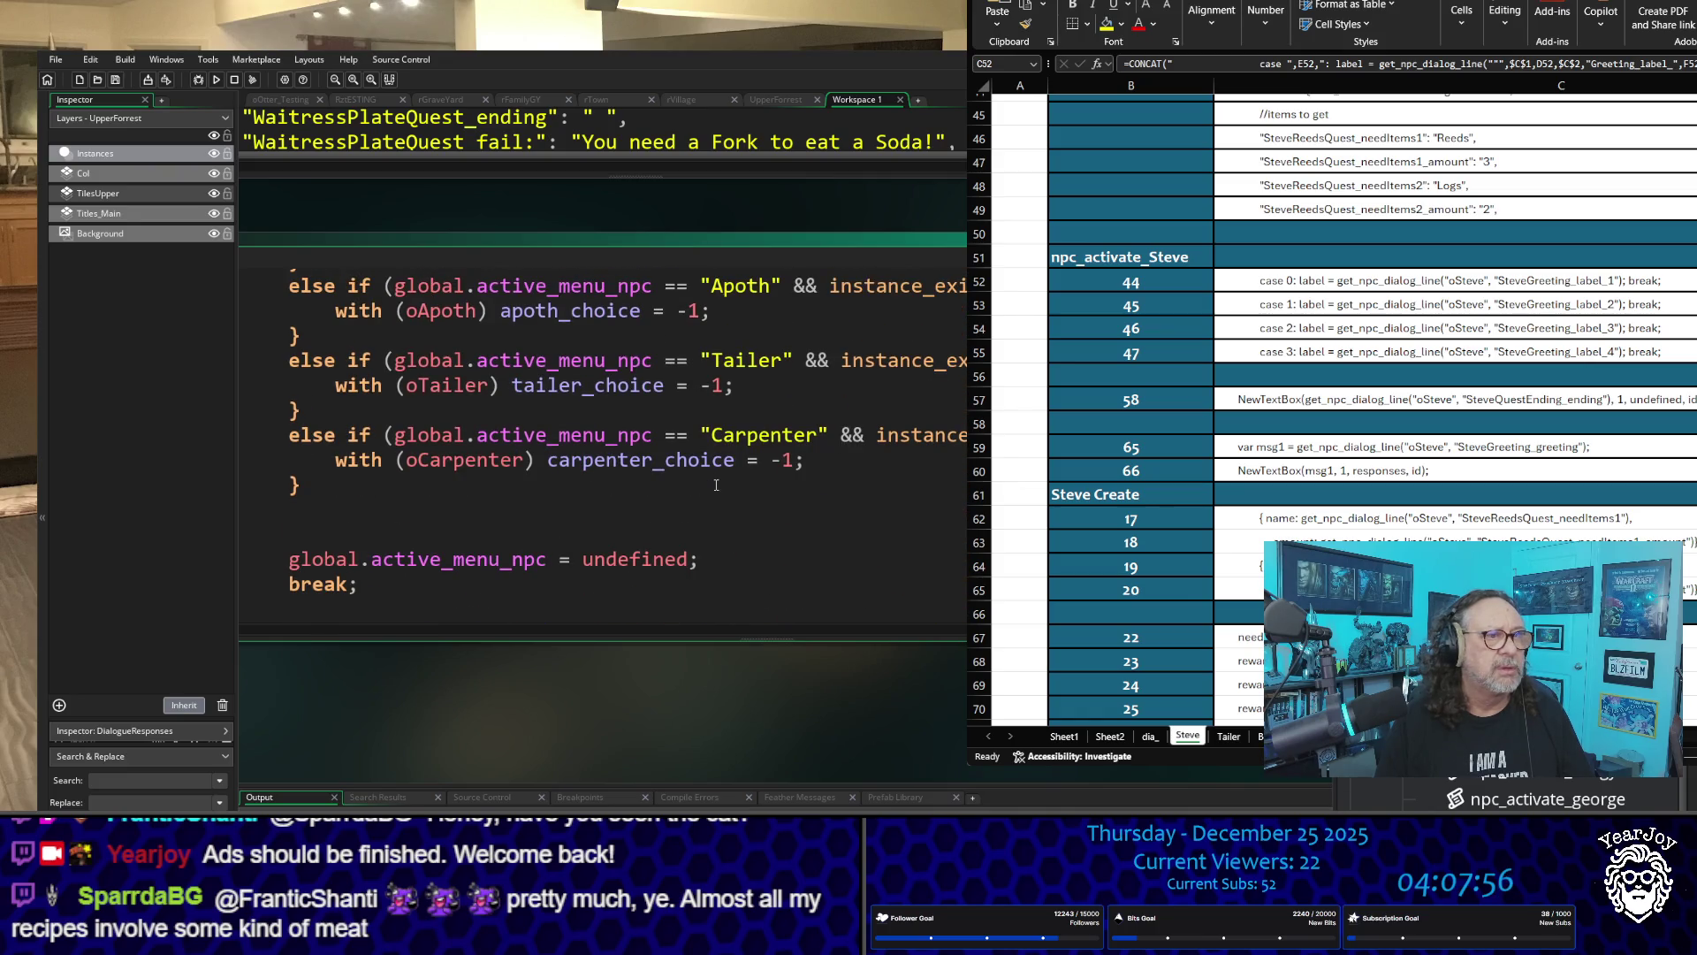
{"action": "scroll", "coordinate": [601, 506], "scroll_direction": "up", "scroll_amount": 1}
{"action": "scroll", "coordinate": [600, 505], "scroll_direction": "up", "scroll_amount": 12}
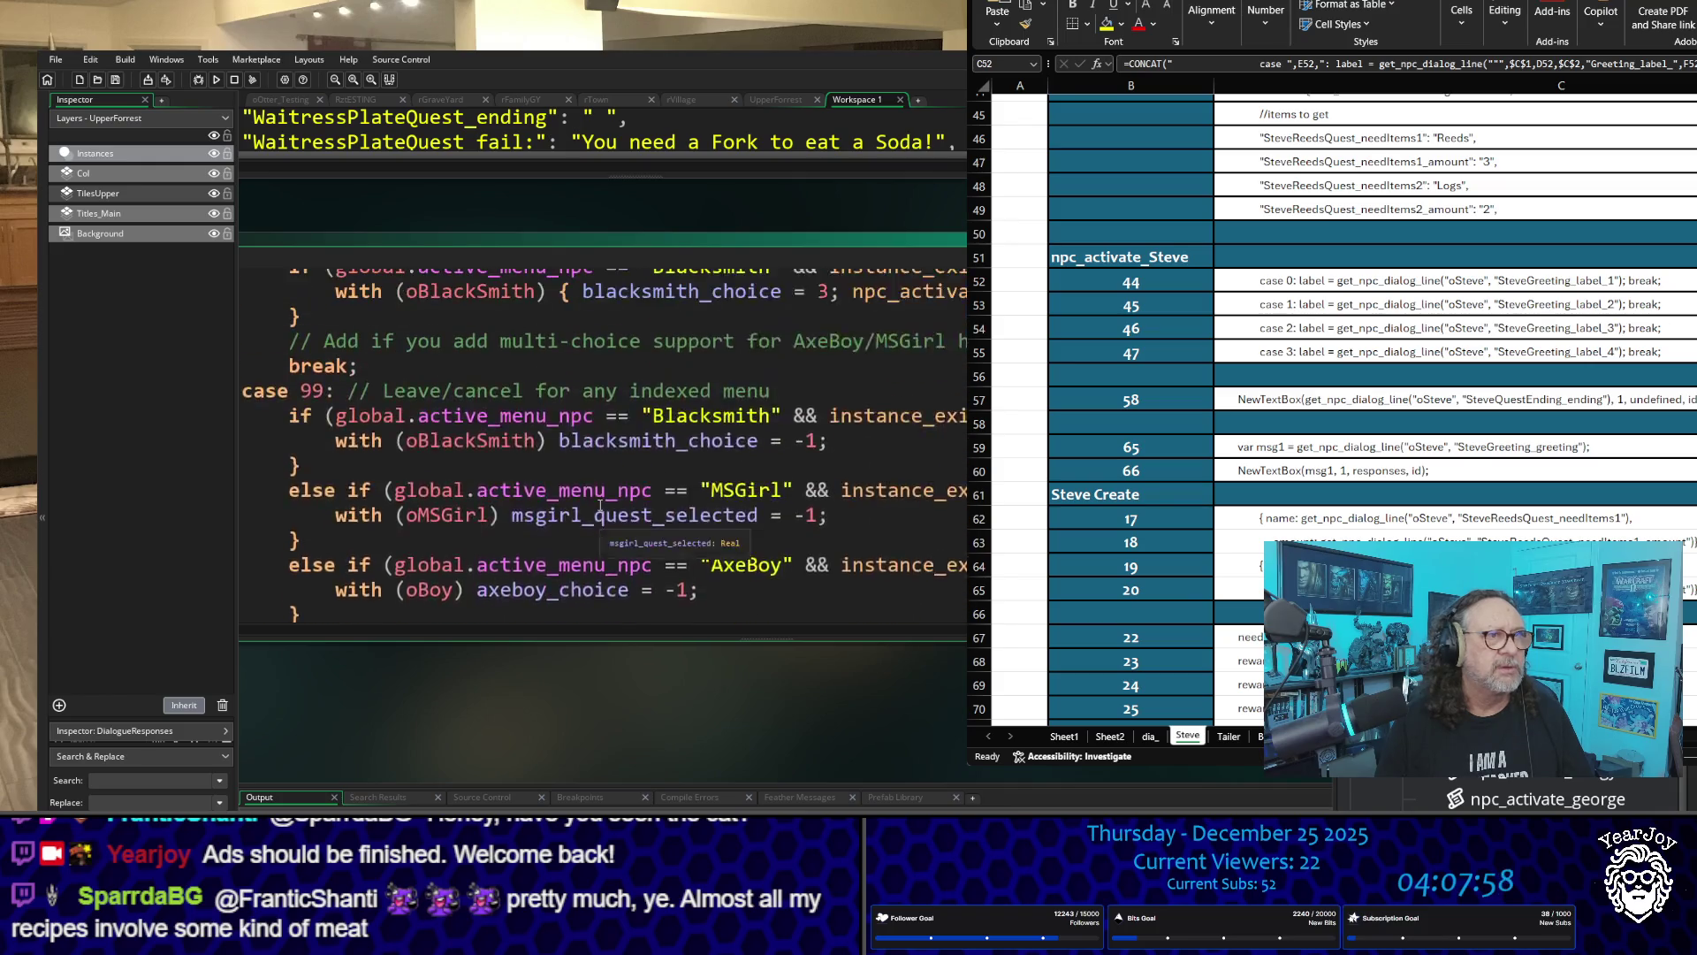
{"action": "scroll", "coordinate": [600, 506], "scroll_direction": "down", "scroll_amount": 2}
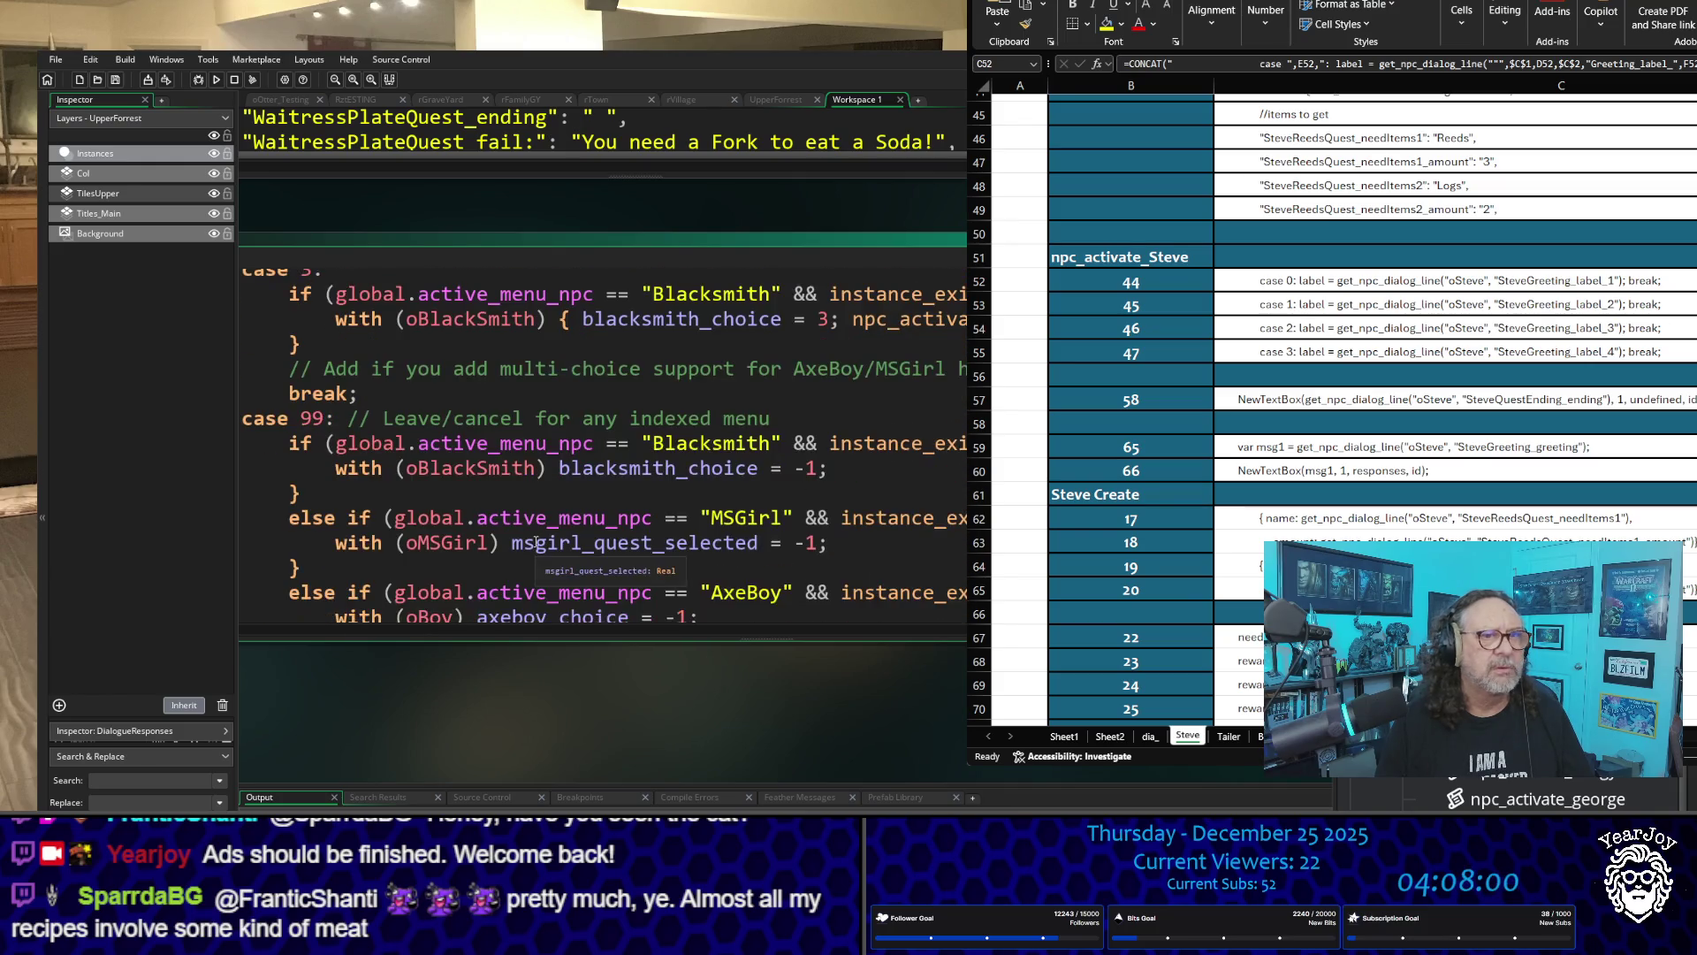
{"action": "scroll", "coordinate": [537, 541], "scroll_direction": "down", "scroll_amount": 4}
{"action": "scroll", "coordinate": [537, 541], "scroll_direction": "down", "scroll_amount": 4}
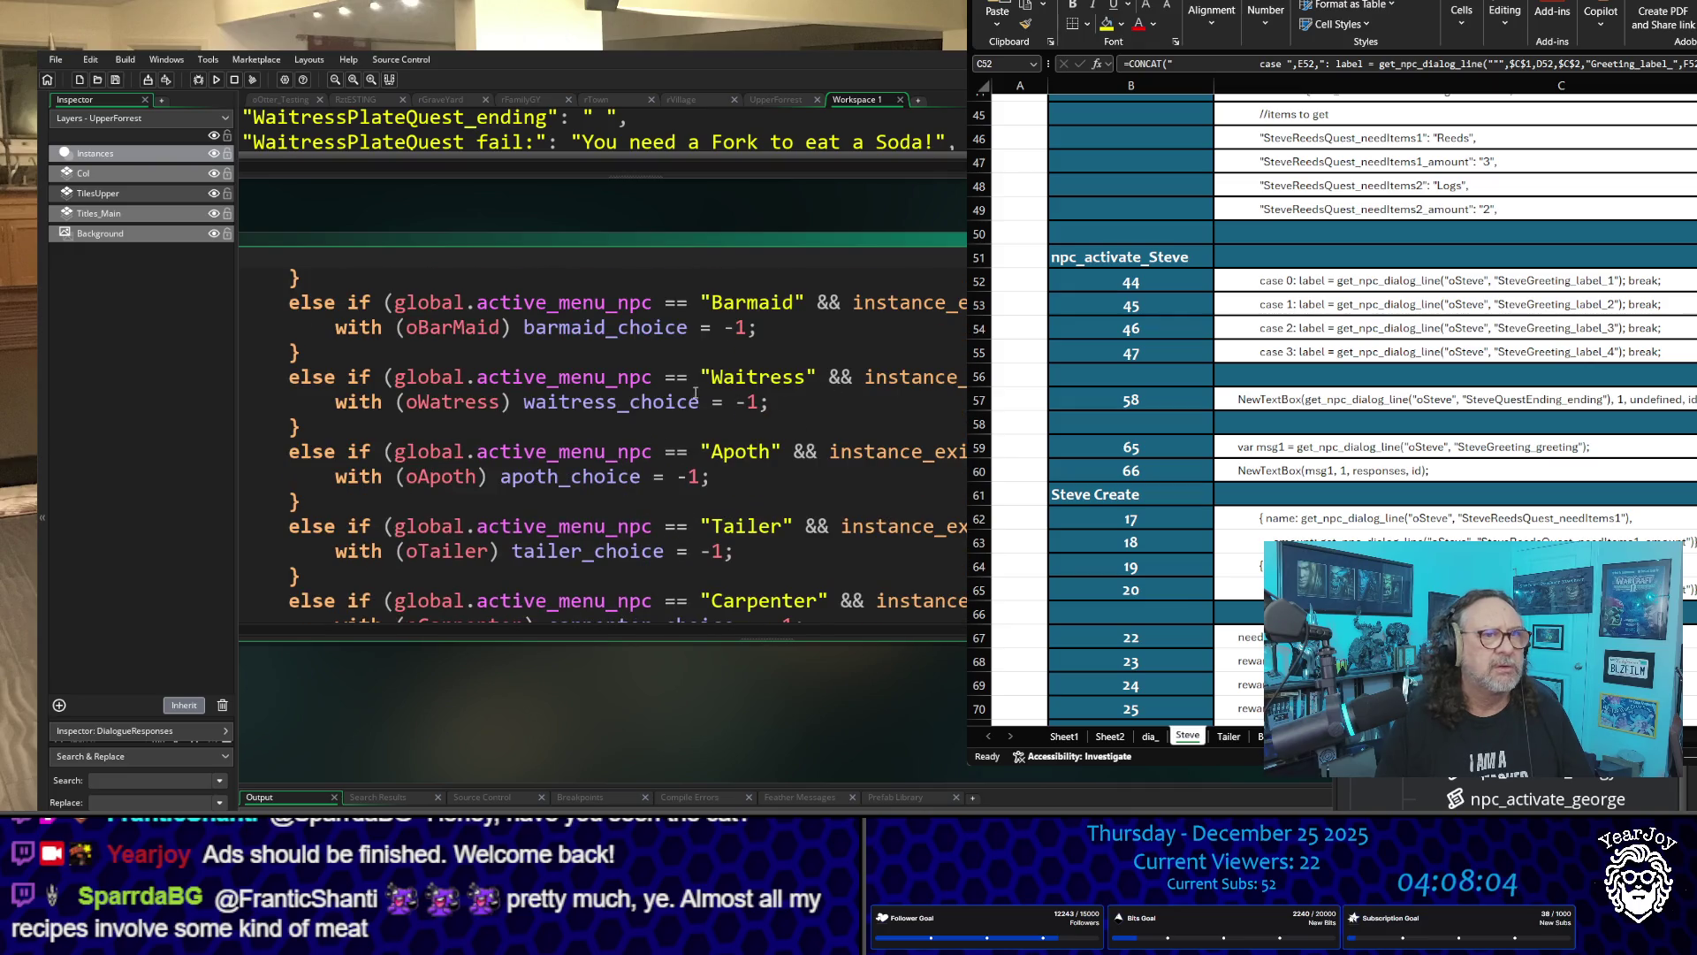
{"action": "scroll", "coordinate": [738, 398], "scroll_direction": "up", "scroll_amount": 9}
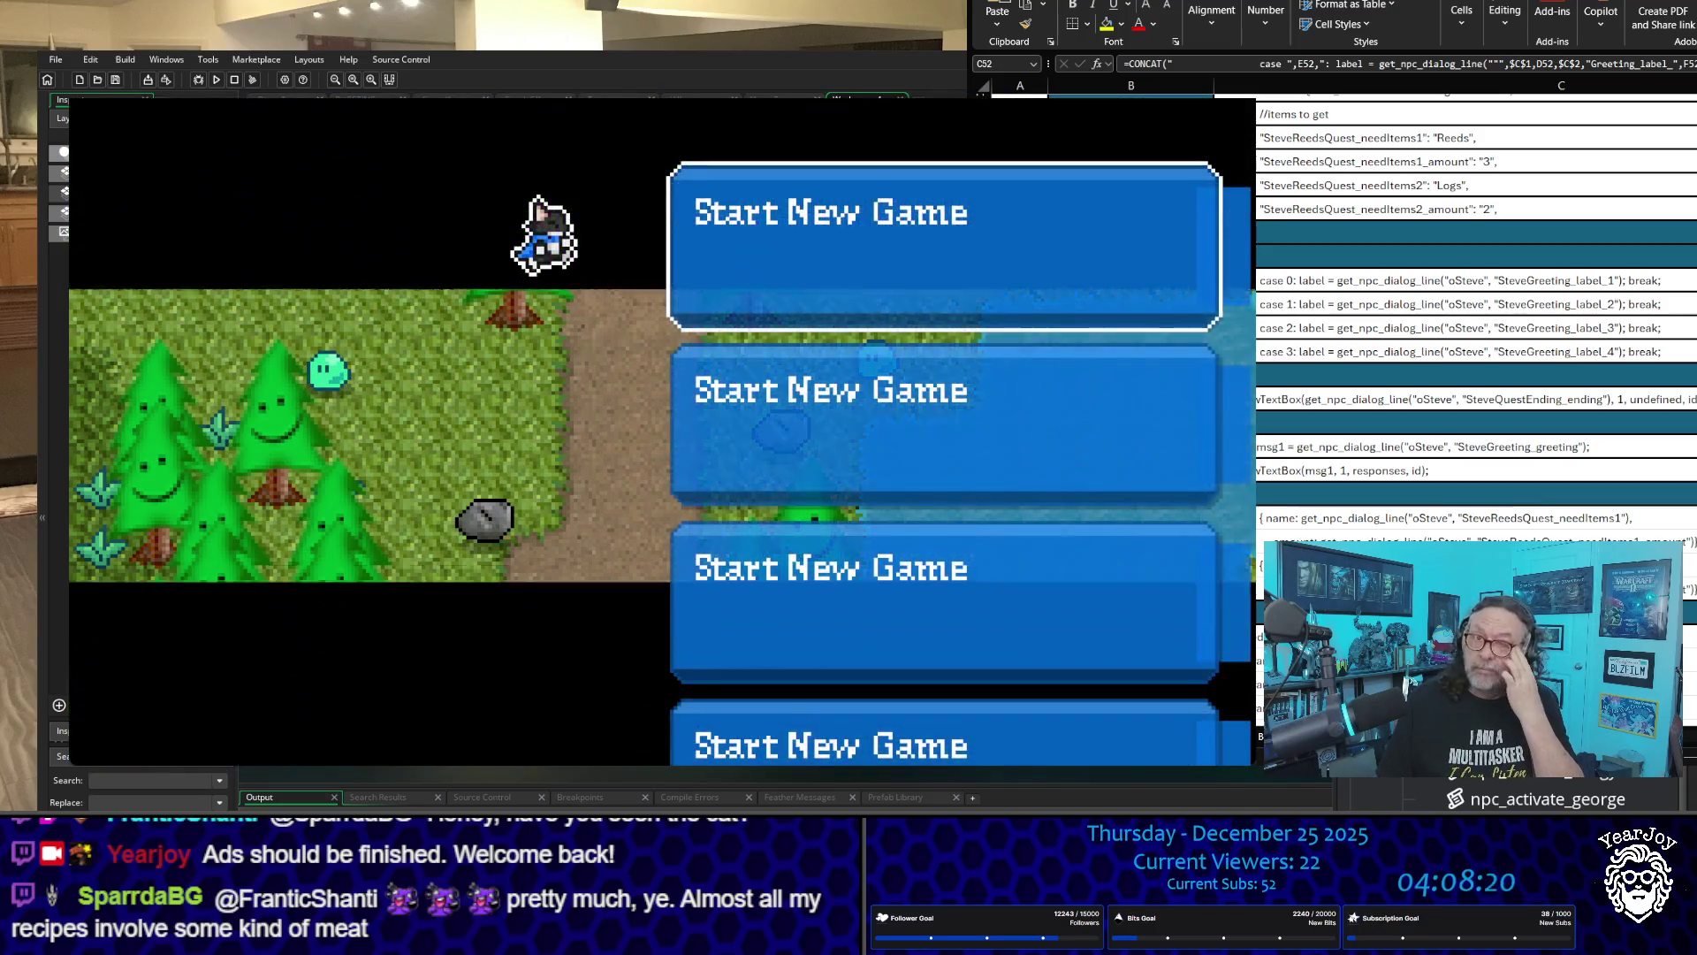
{"action": "key", "text": "Return"}
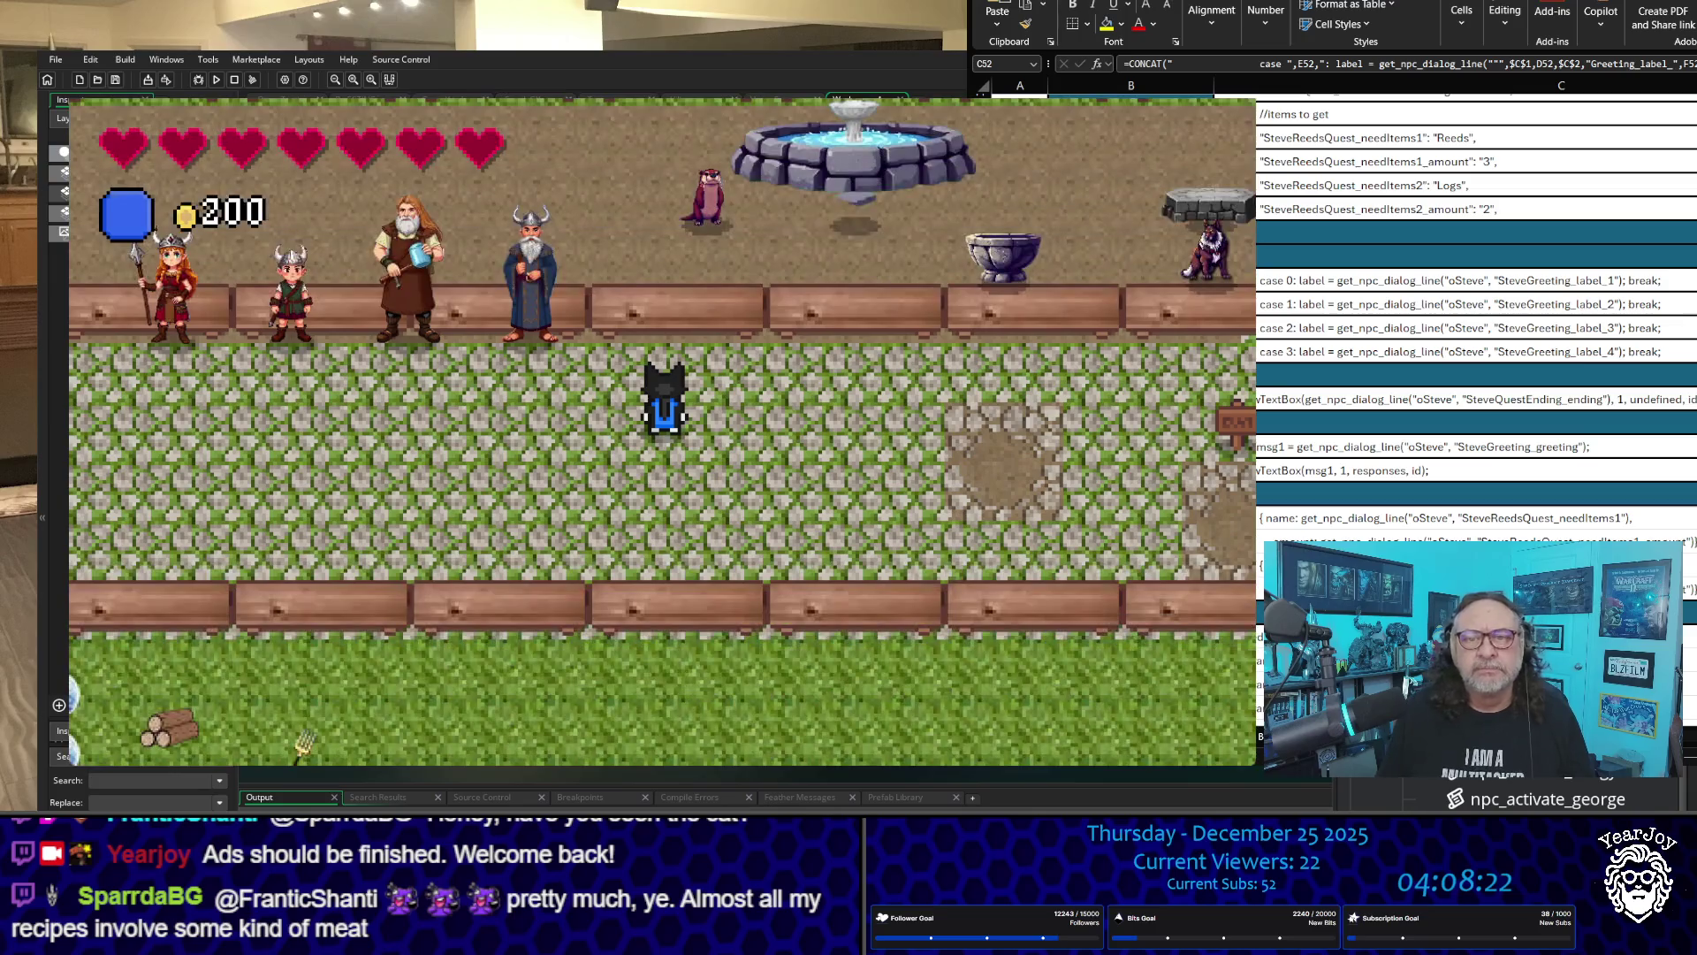
{"action": "key", "text": "Down"}
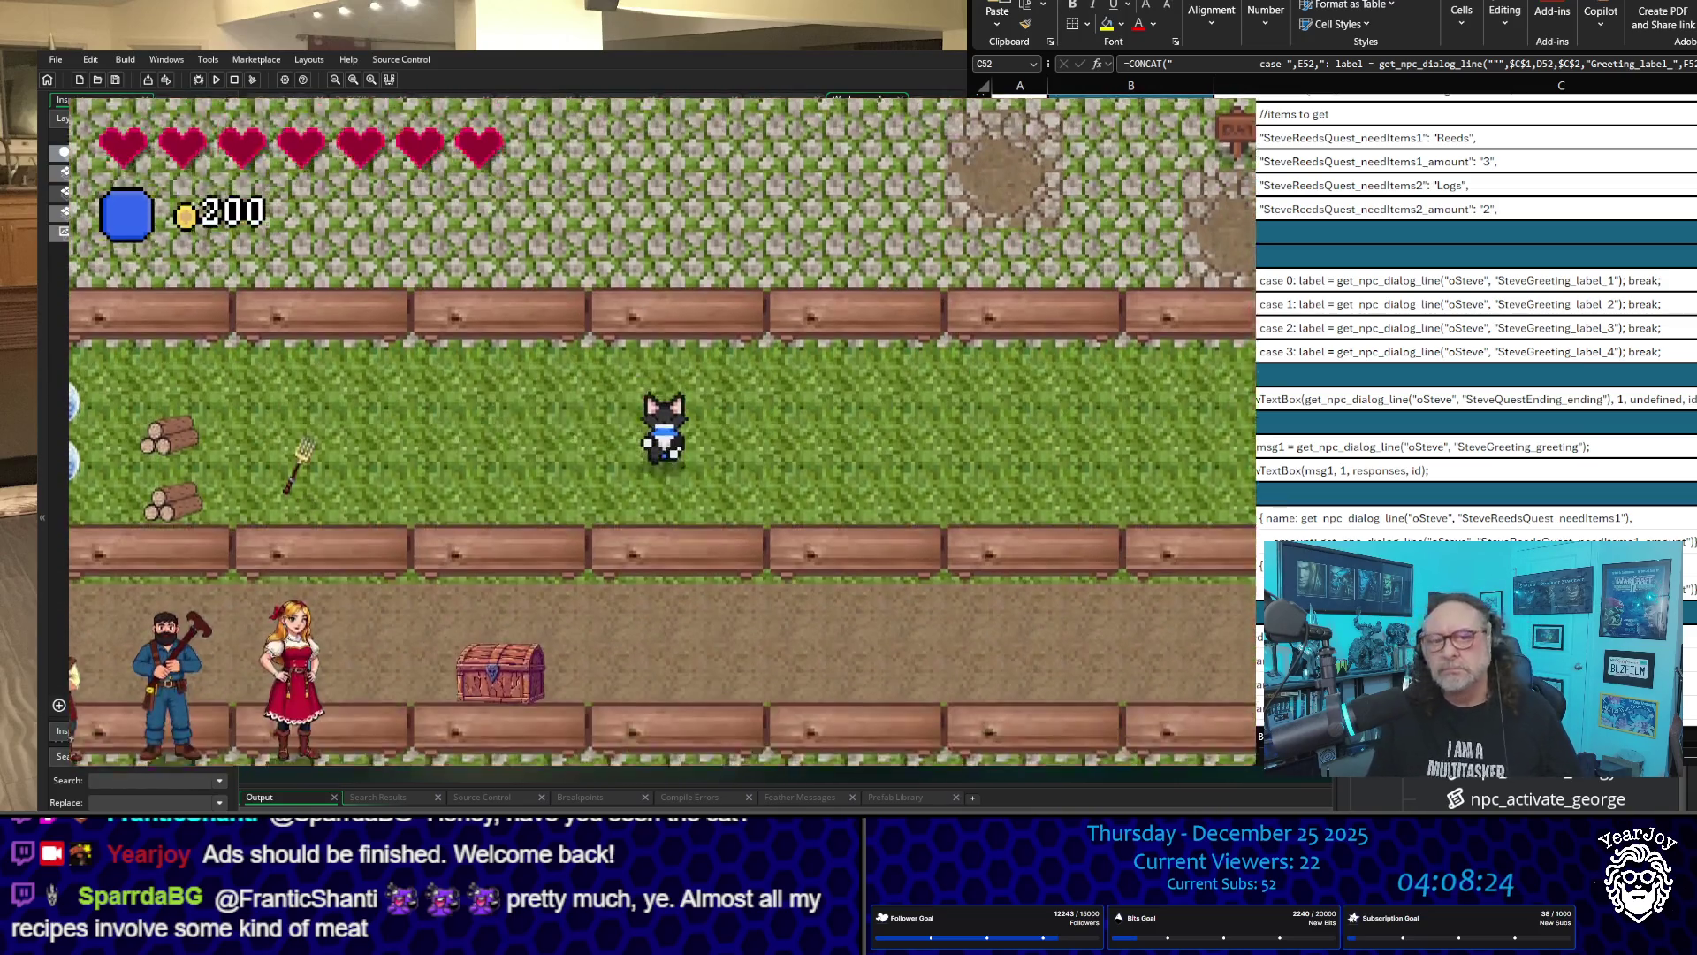
{"action": "key", "text": "Left"}
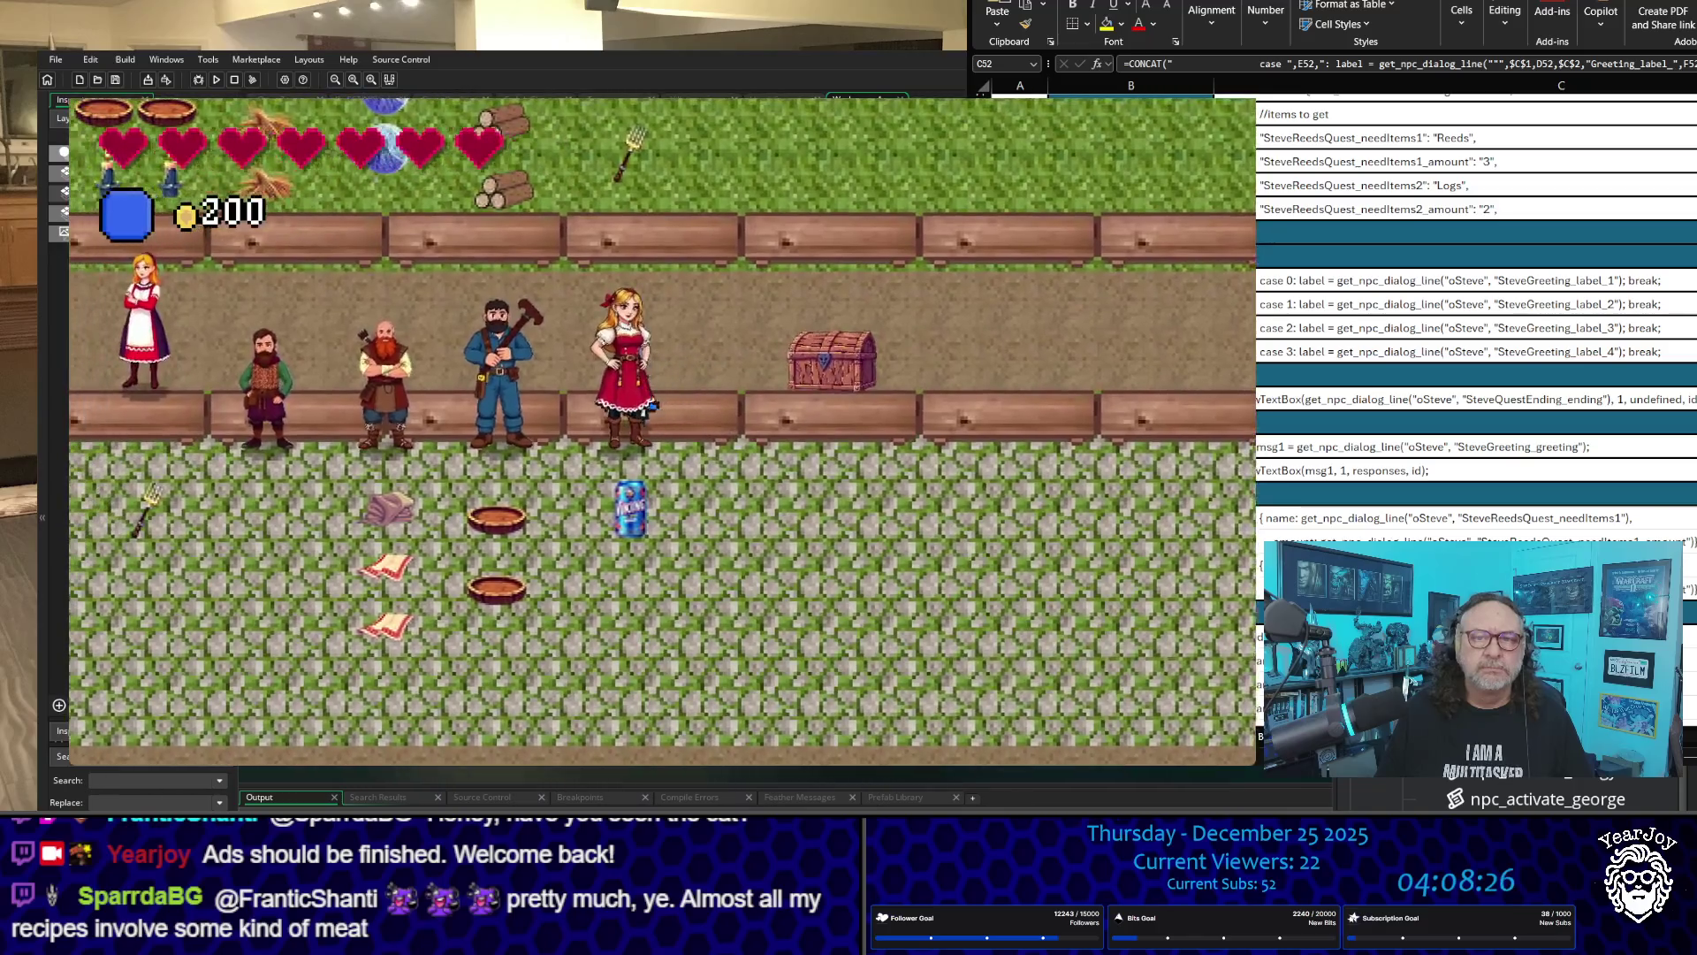
{"action": "key", "text": "Left"}
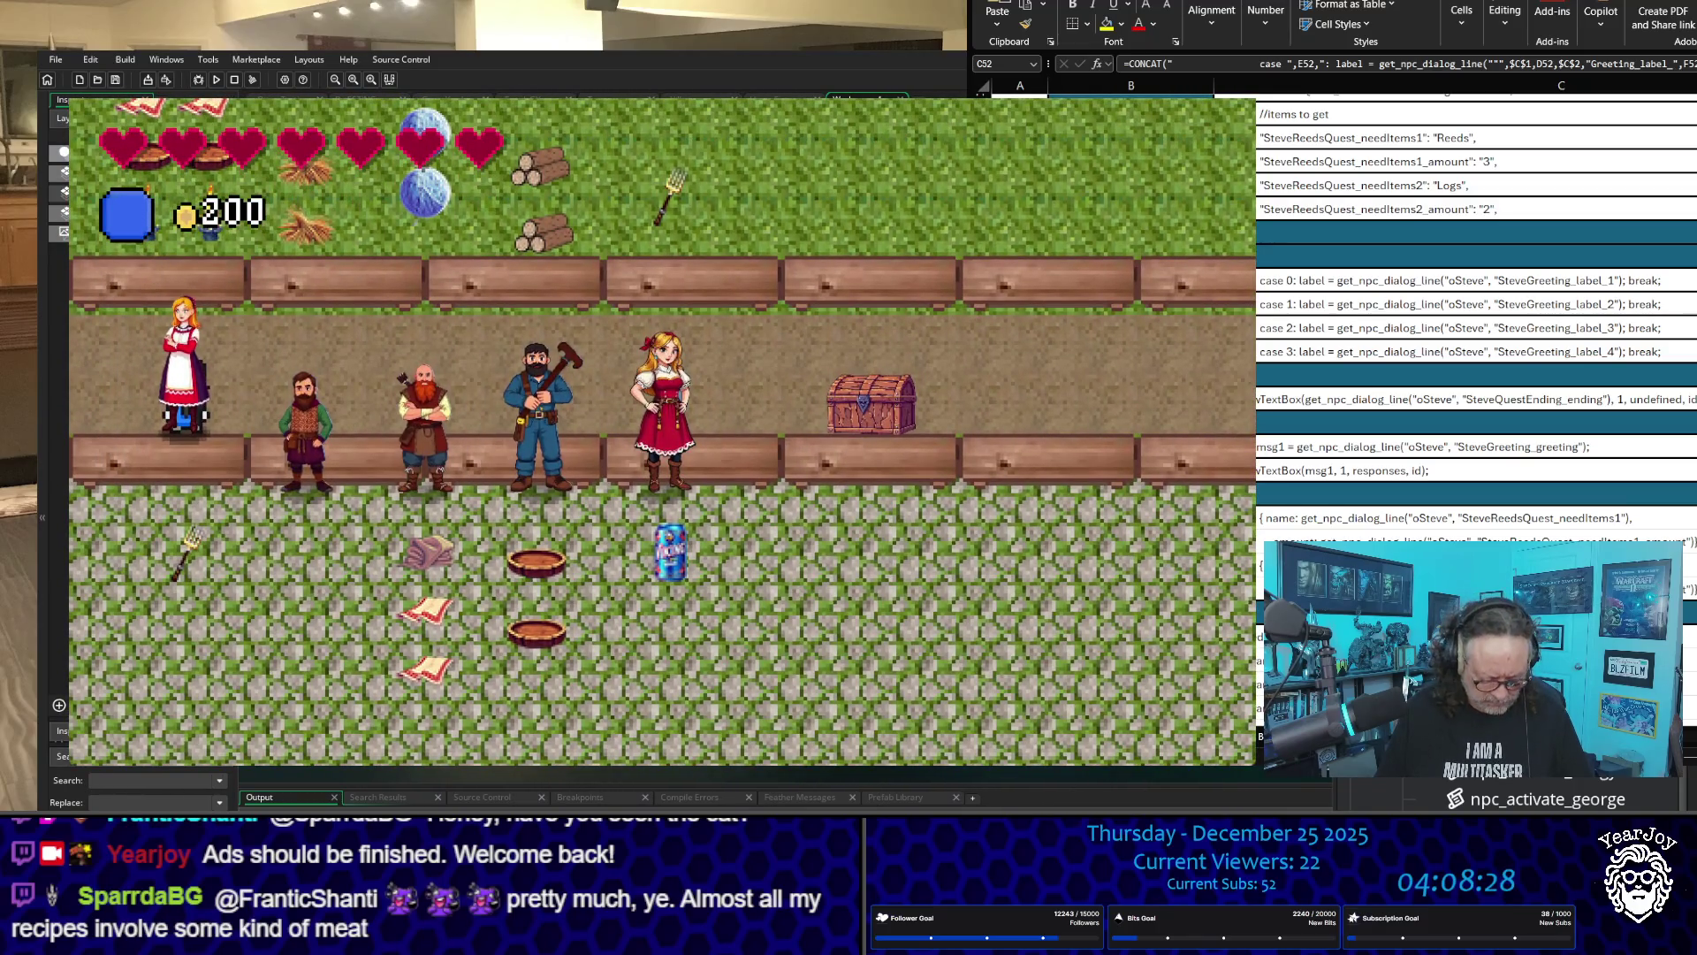
{"action": "key", "text": "space"}
{"action": "key", "text": "Down"}
{"action": "key", "text": "Up"}
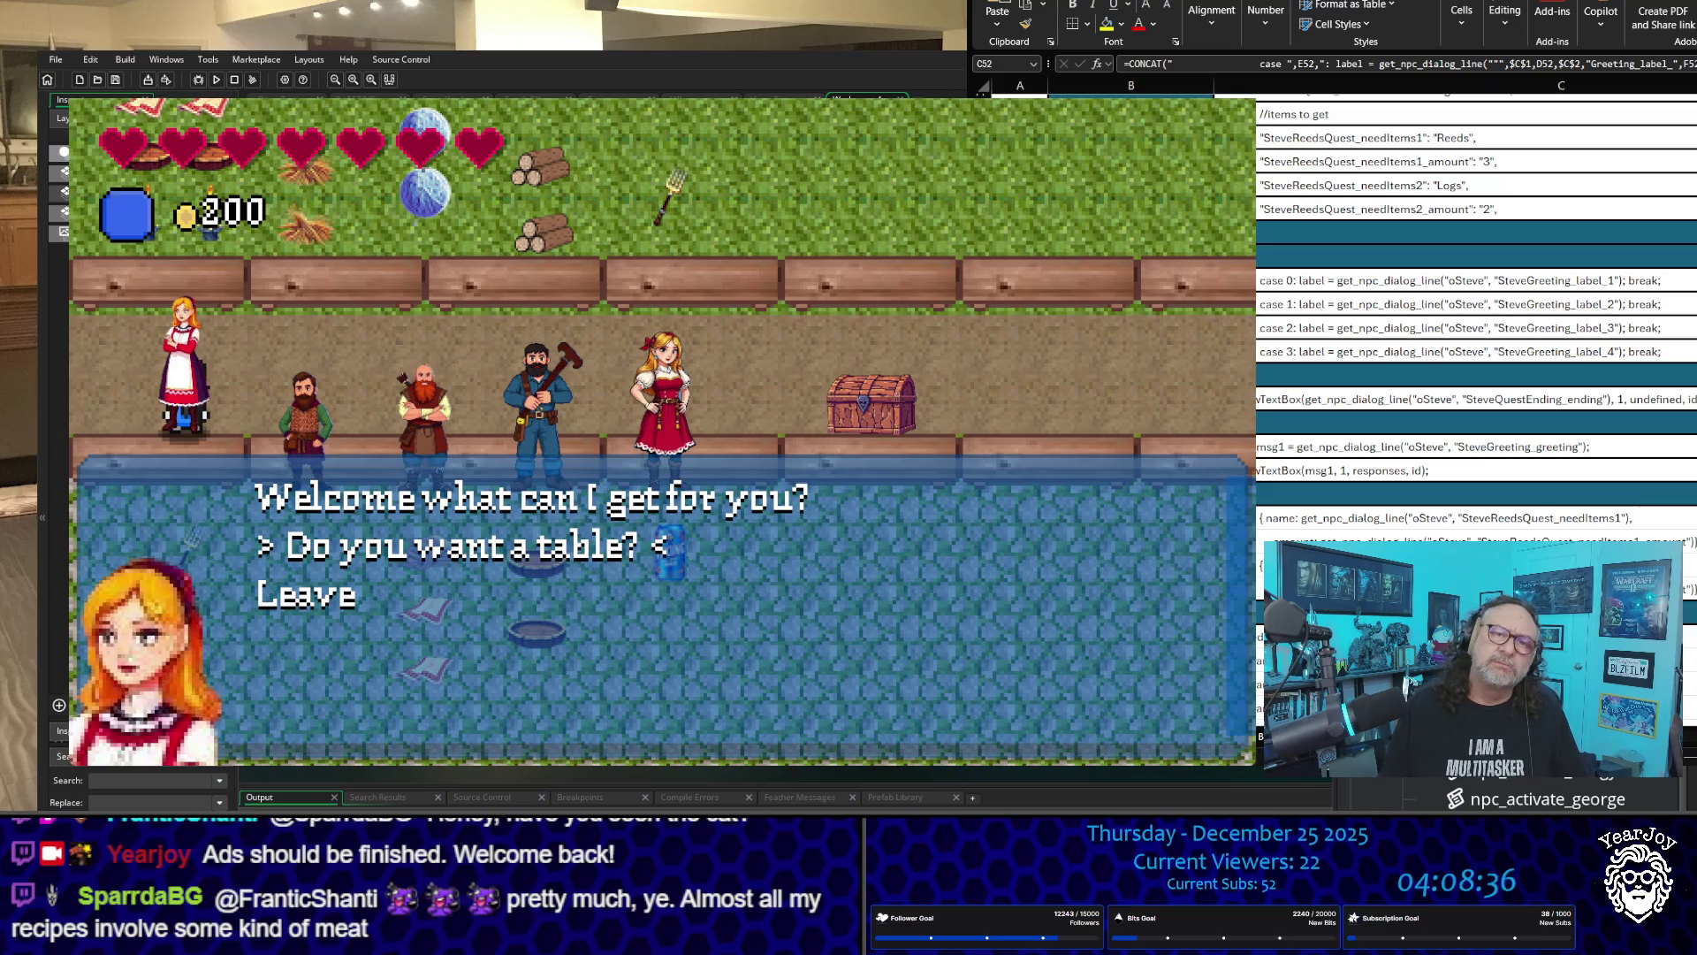
{"action": "key", "text": "Down"}
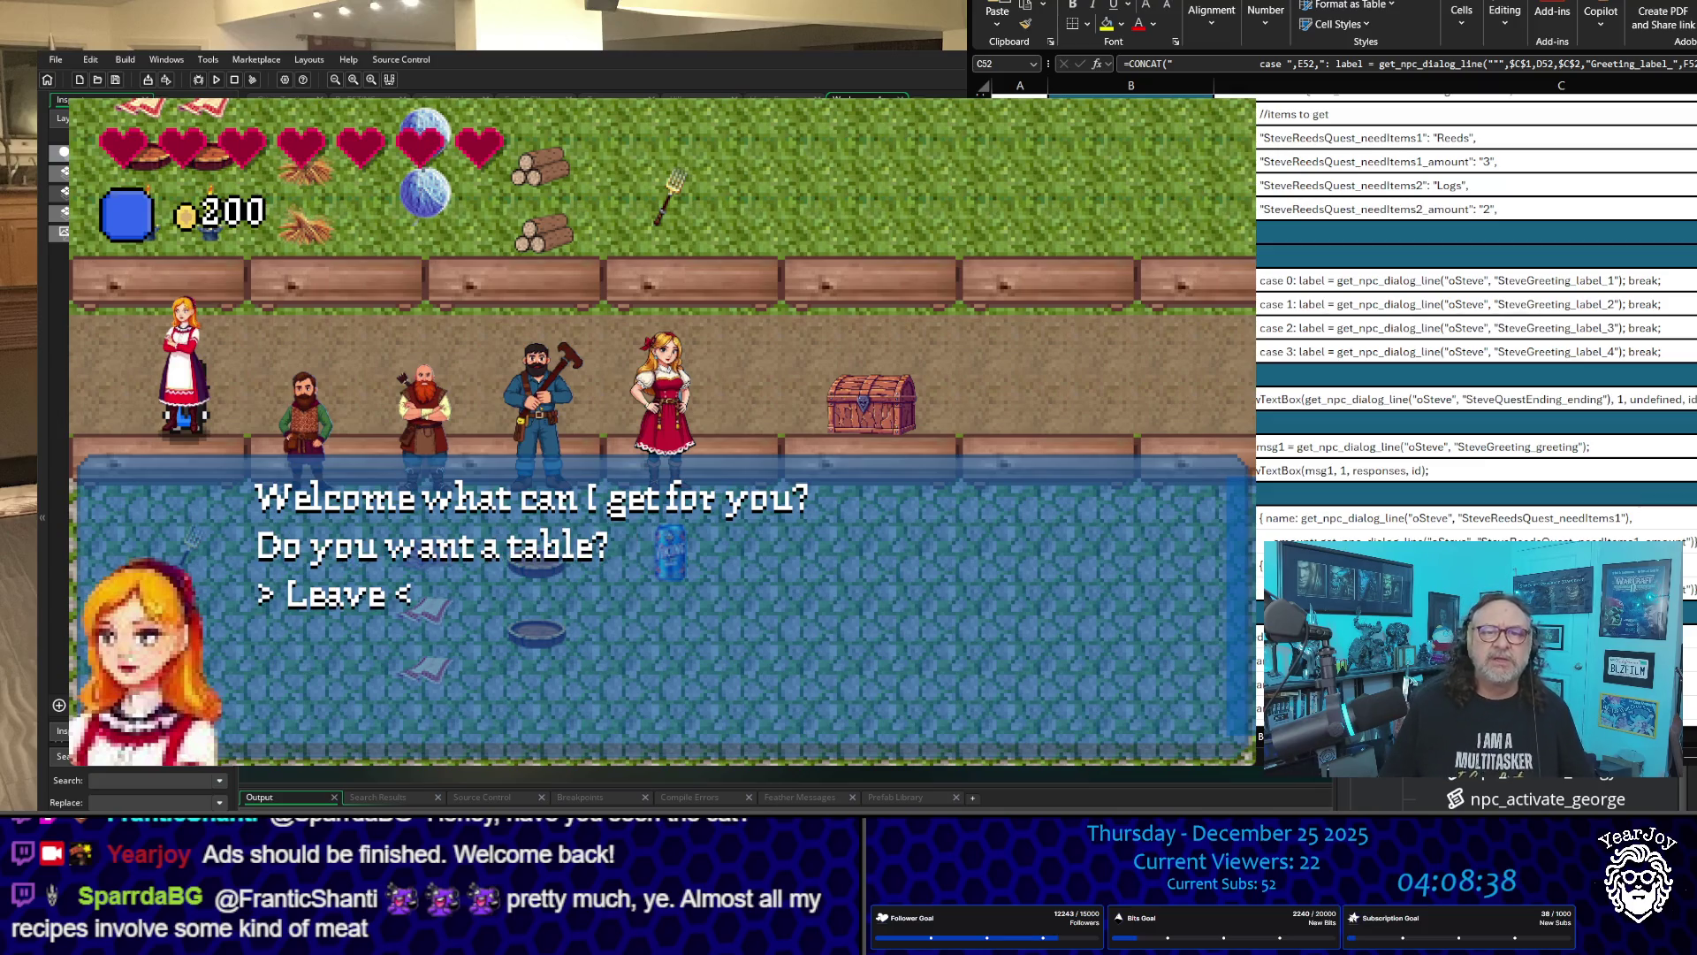
{"action": "key", "text": "Return"}
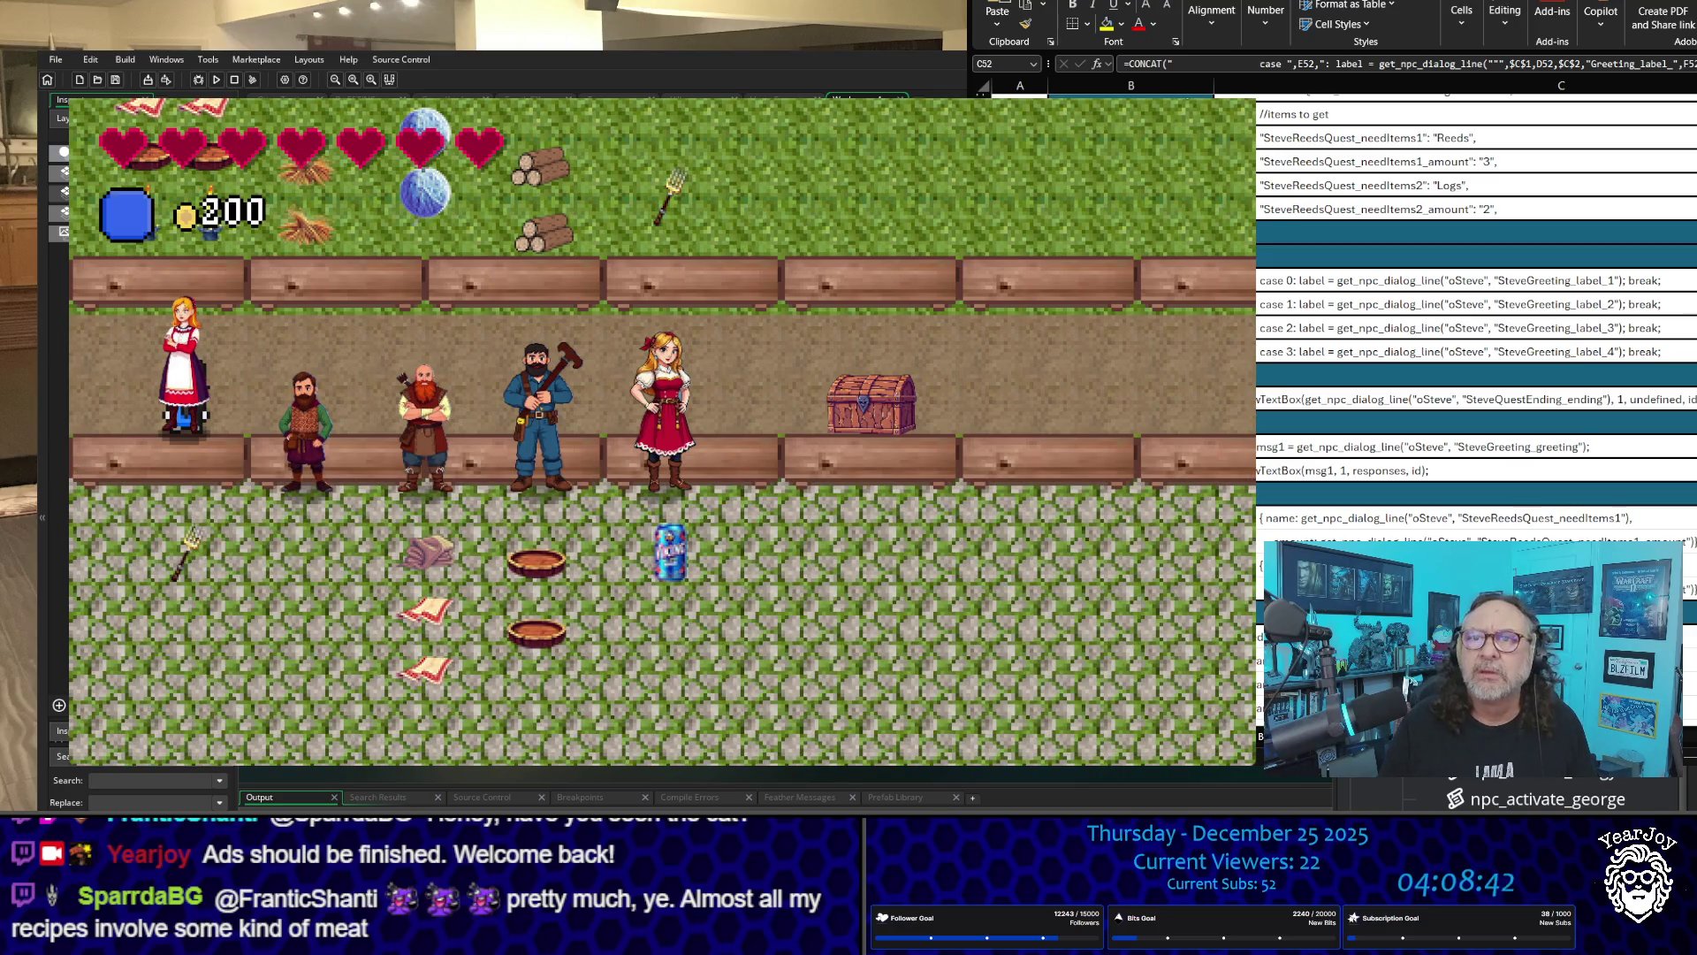
{"action": "left_click", "coordinate": [1240, 100]}
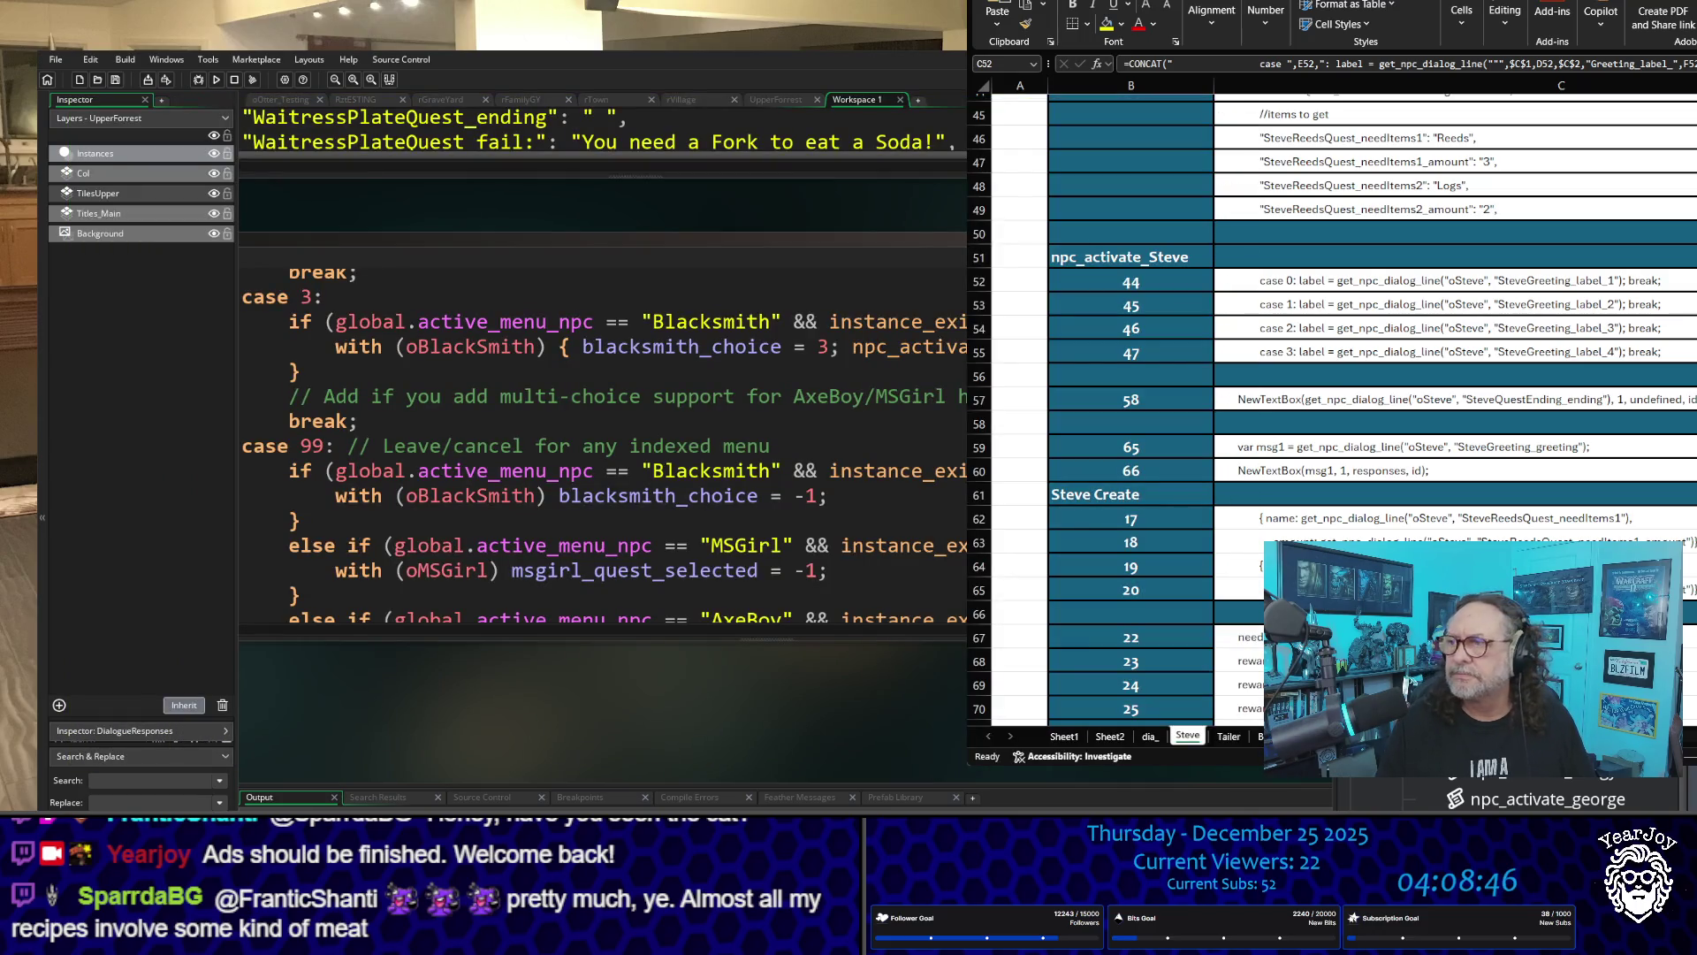
{"action": "key", "text": "shift+Down"}
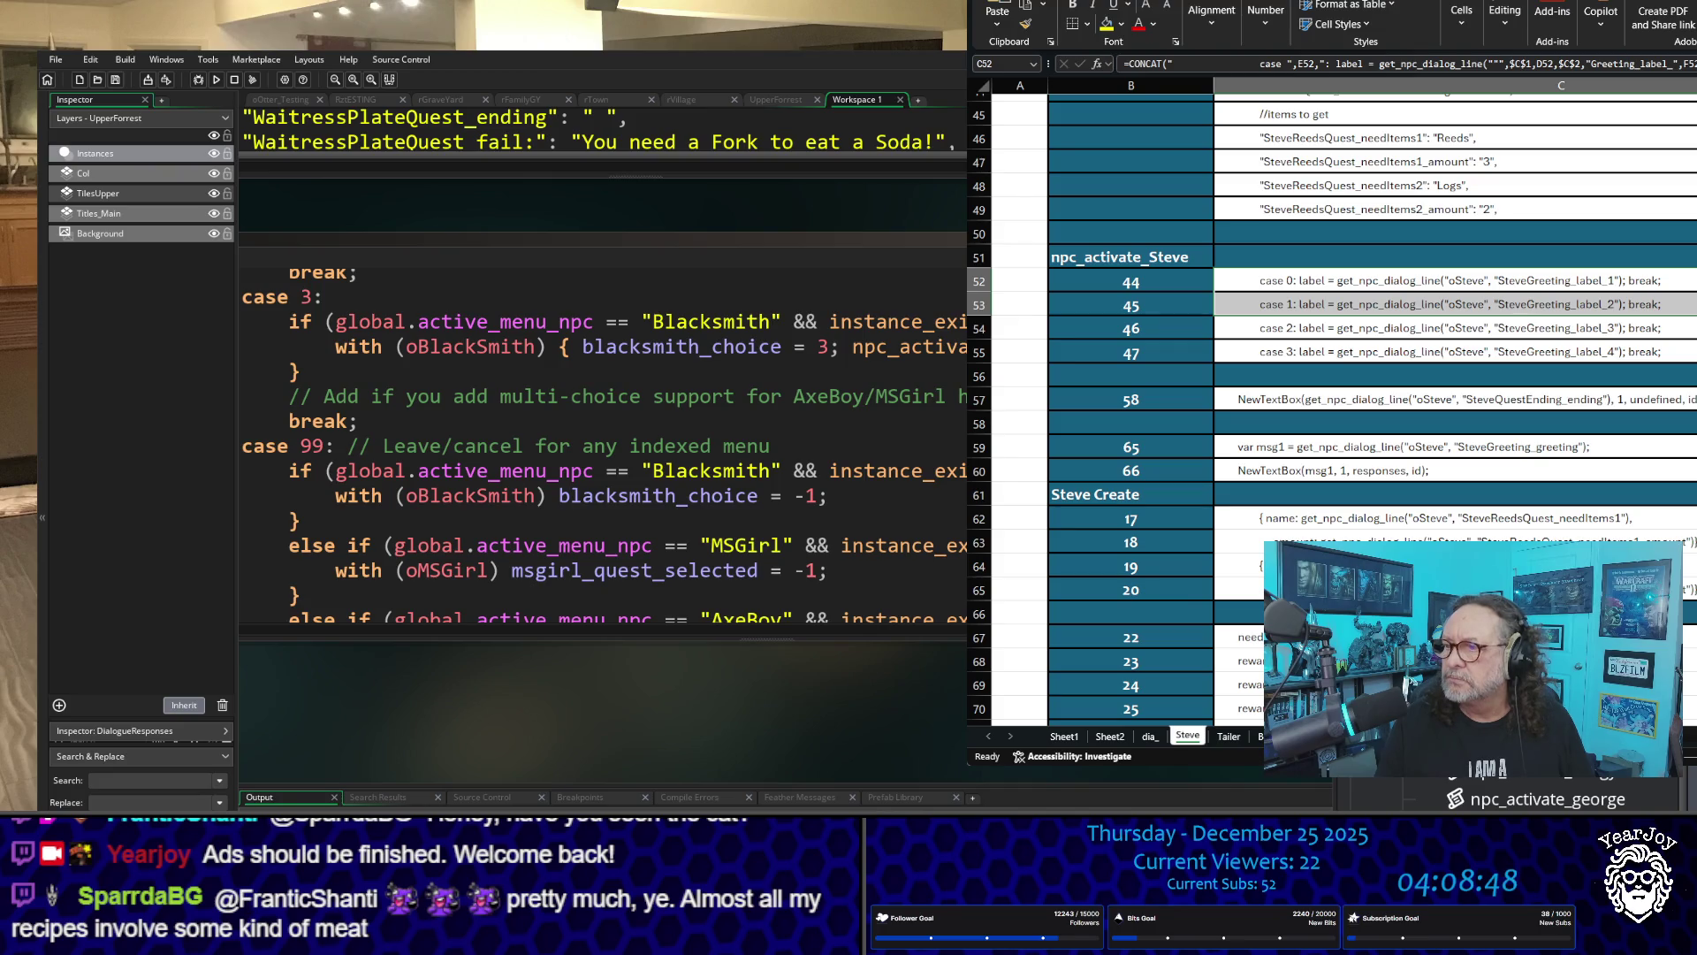
{"action": "scroll", "coordinate": [1504, 528], "scroll_direction": "right", "scroll_amount": 3}
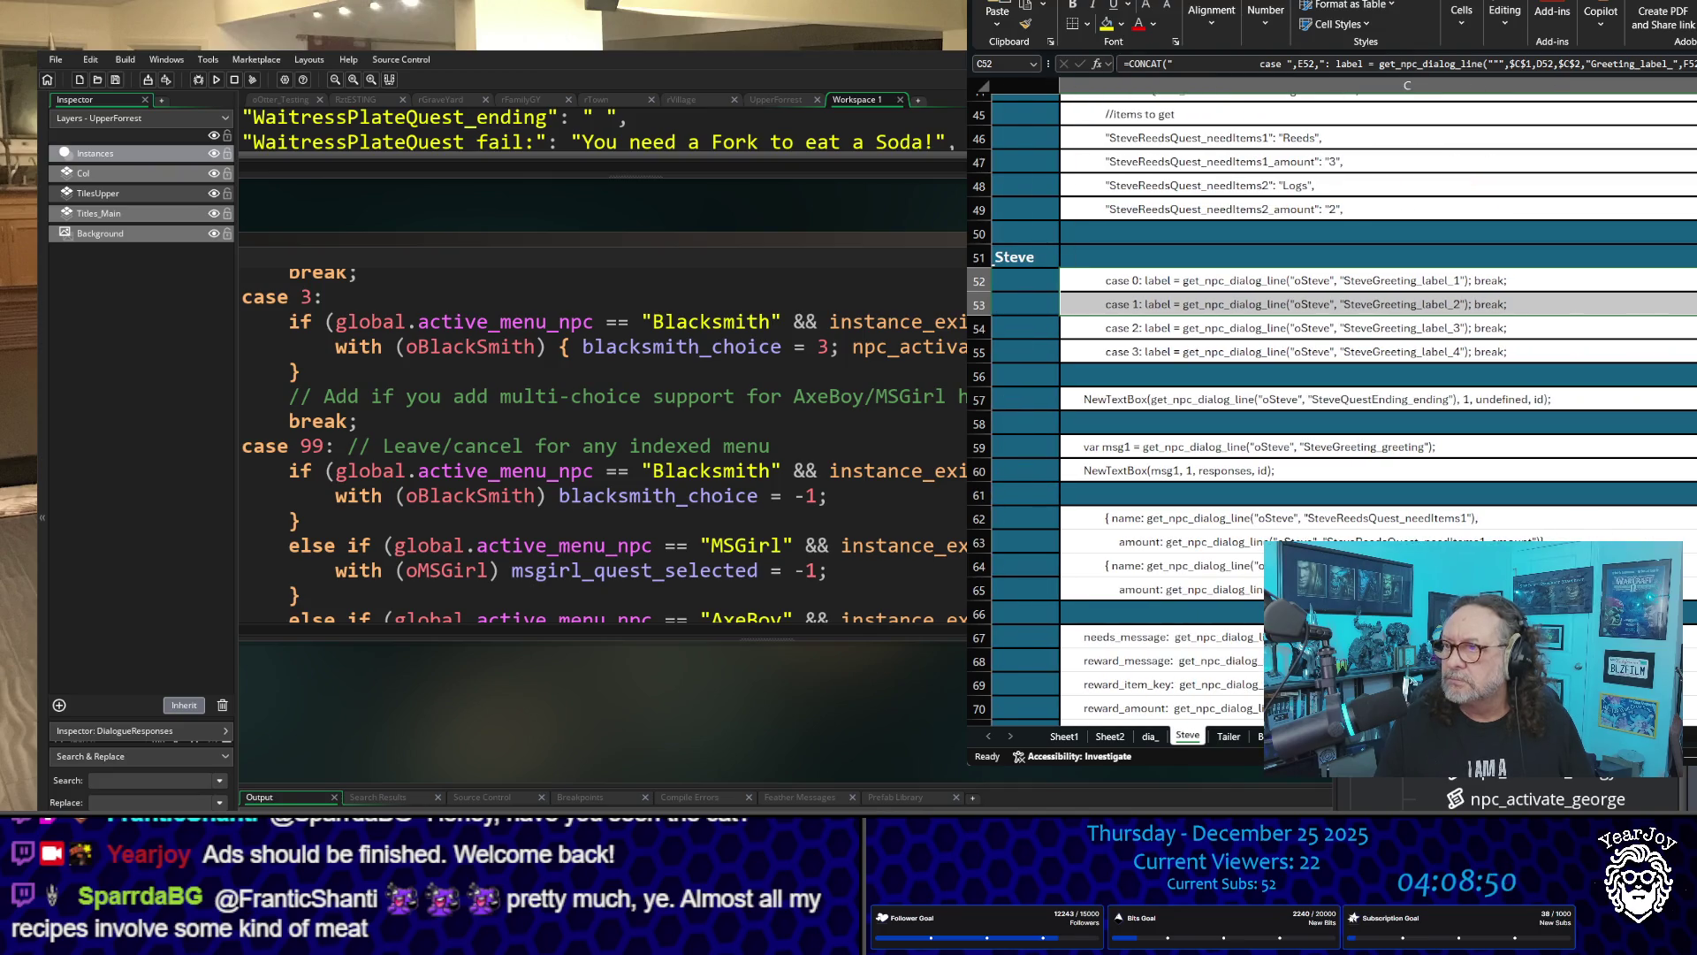
{"action": "scroll", "coordinate": [1437, 531], "scroll_direction": "up", "scroll_amount": 2}
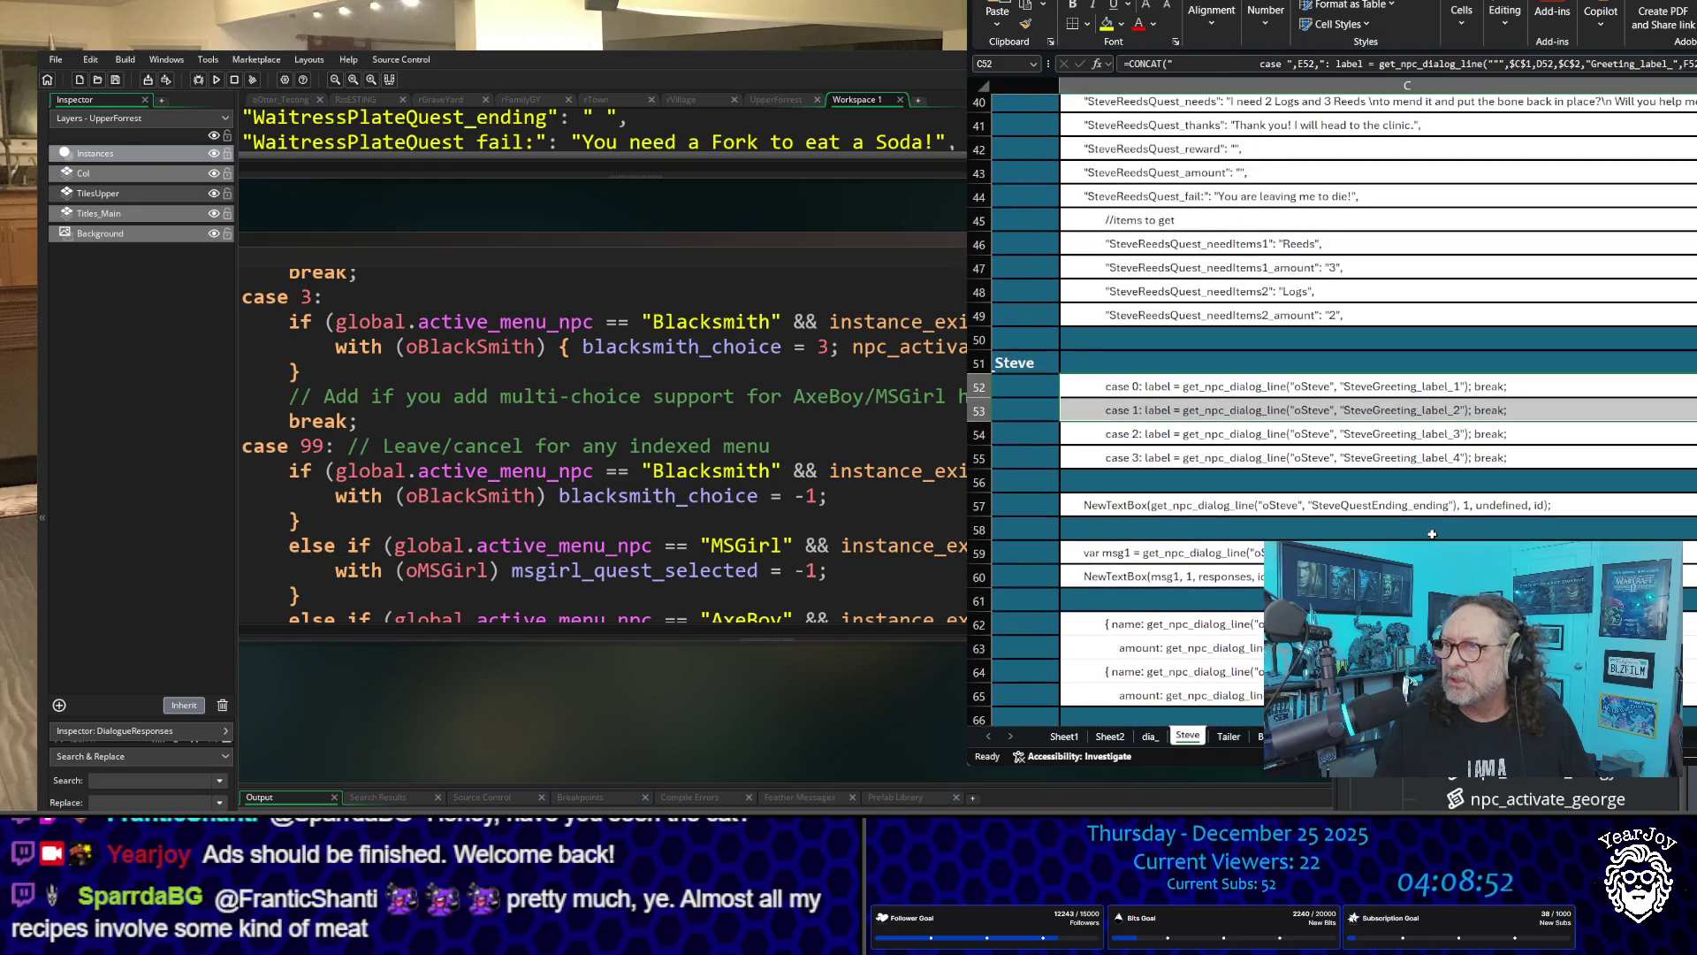
{"action": "left_click", "coordinate": [1395, 415]}
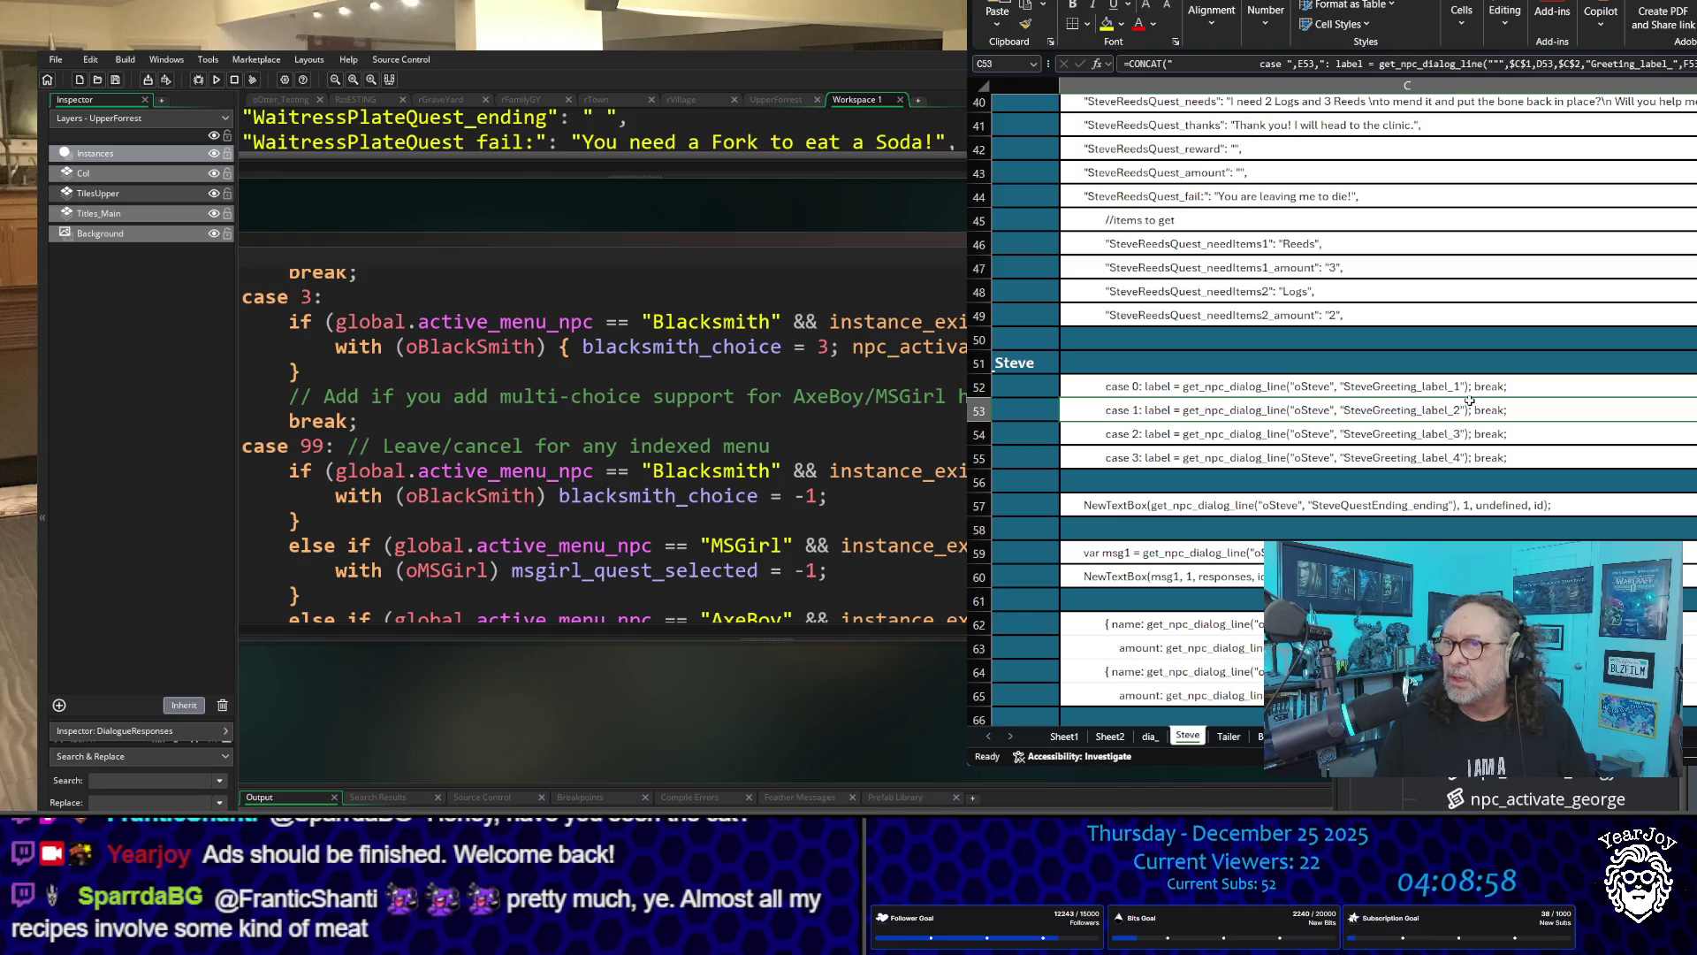
{"action": "key", "text": "ctrl+Page_Down"}
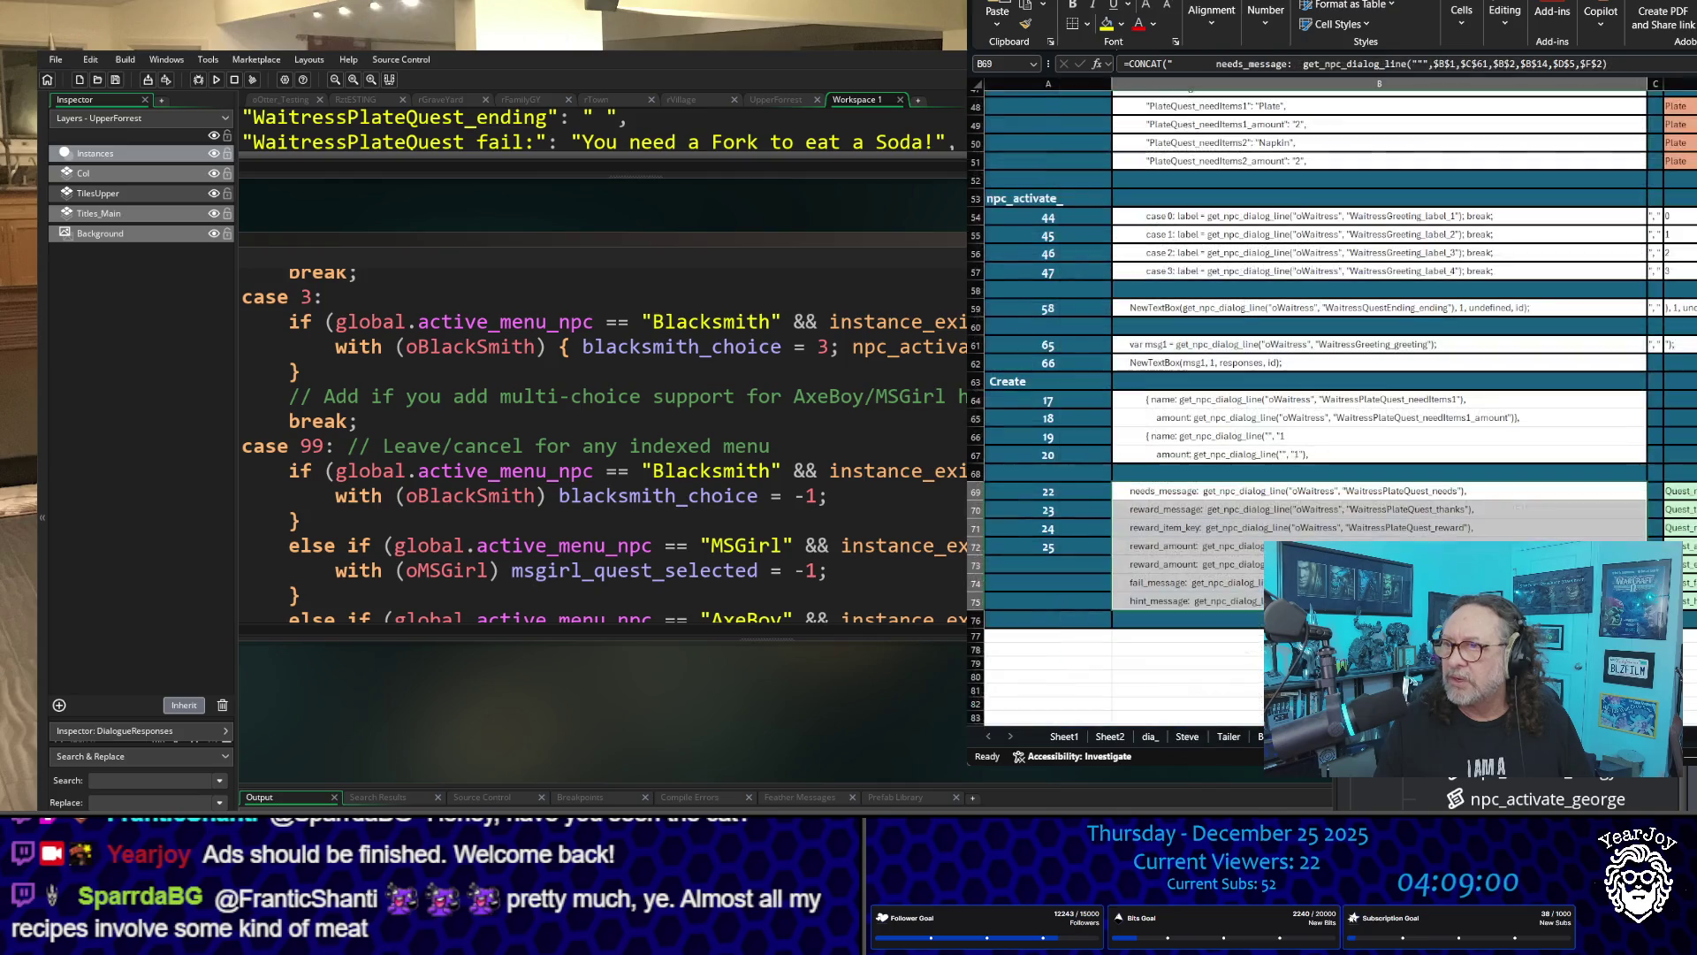
{"action": "scroll", "coordinate": [1430, 213], "scroll_direction": "up", "scroll_amount": 3}
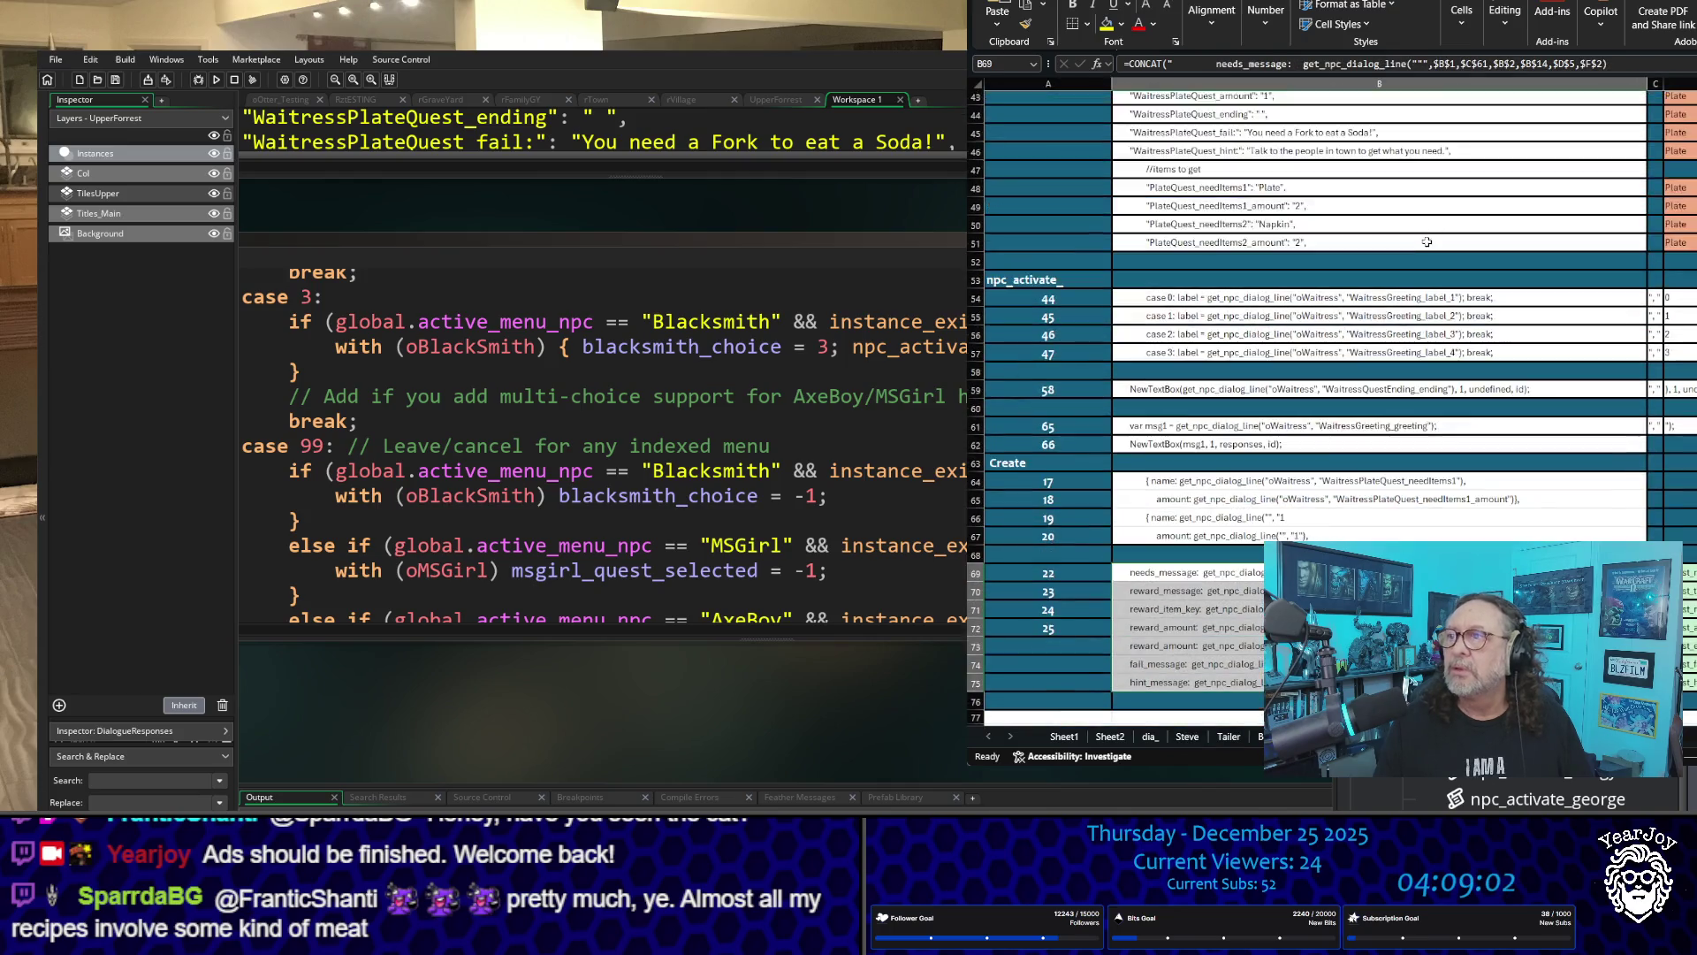
{"action": "scroll", "coordinate": [1430, 338], "scroll_direction": "up", "scroll_amount": 2, "text": "ctrl"}
{"action": "scroll", "coordinate": [1308, 222], "scroll_direction": "up", "scroll_amount": 3}
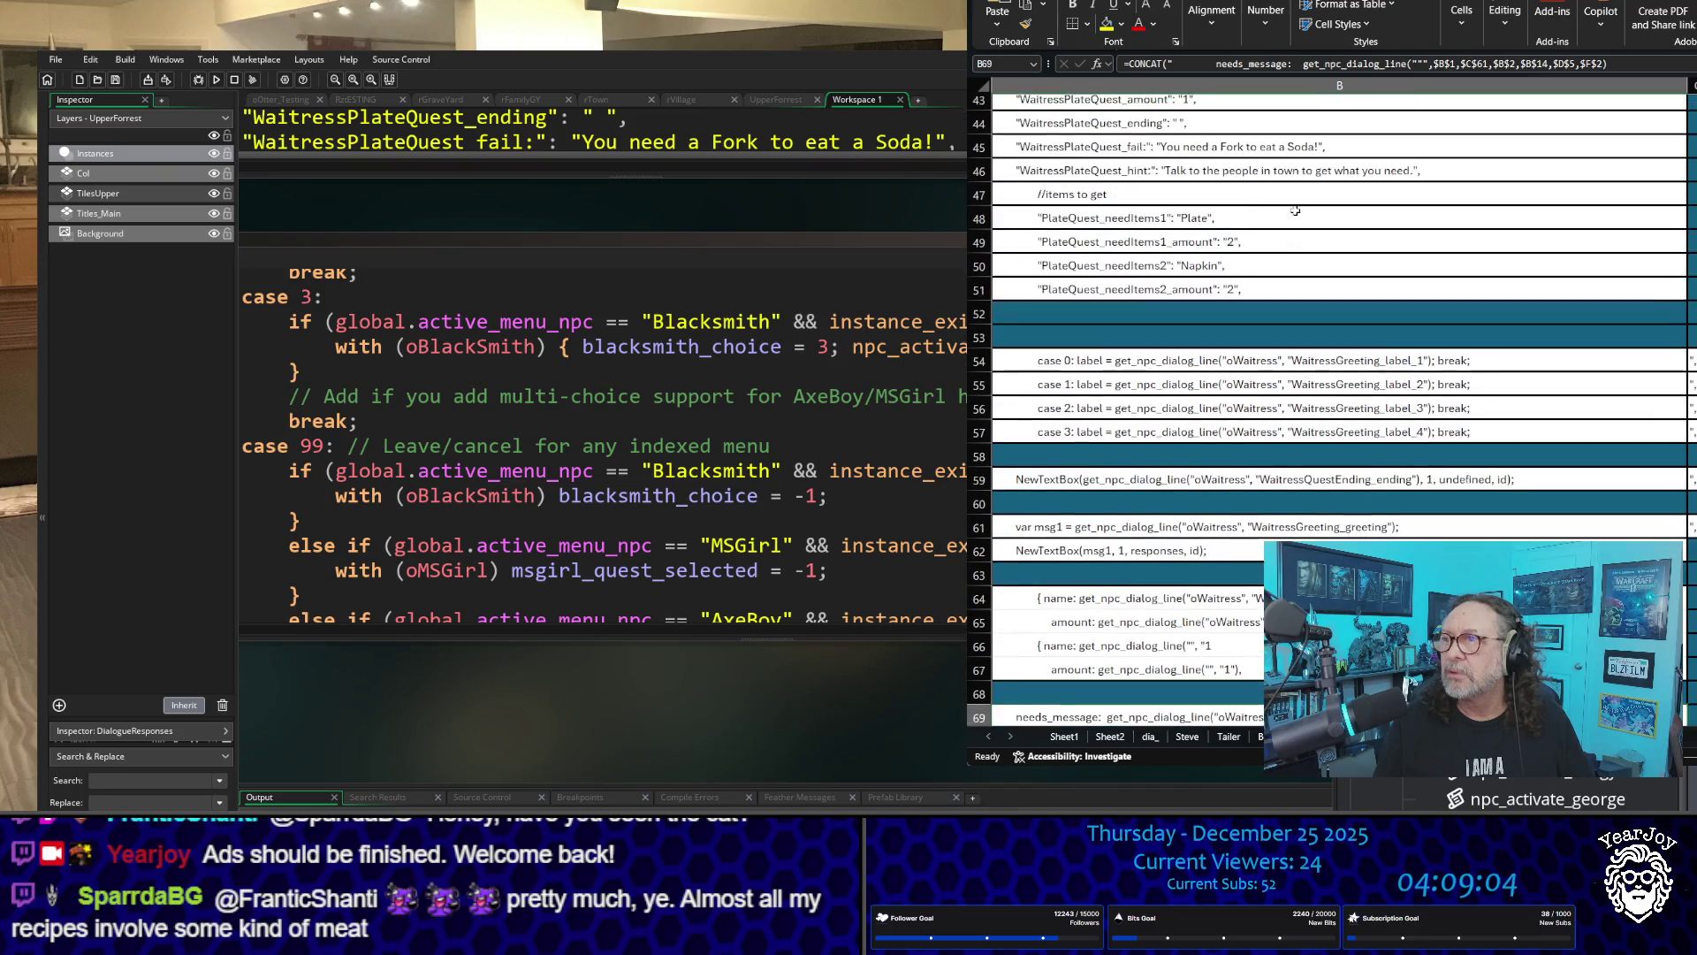
{"action": "scroll", "coordinate": [1335, 398], "scroll_direction": "right", "scroll_amount": 3}
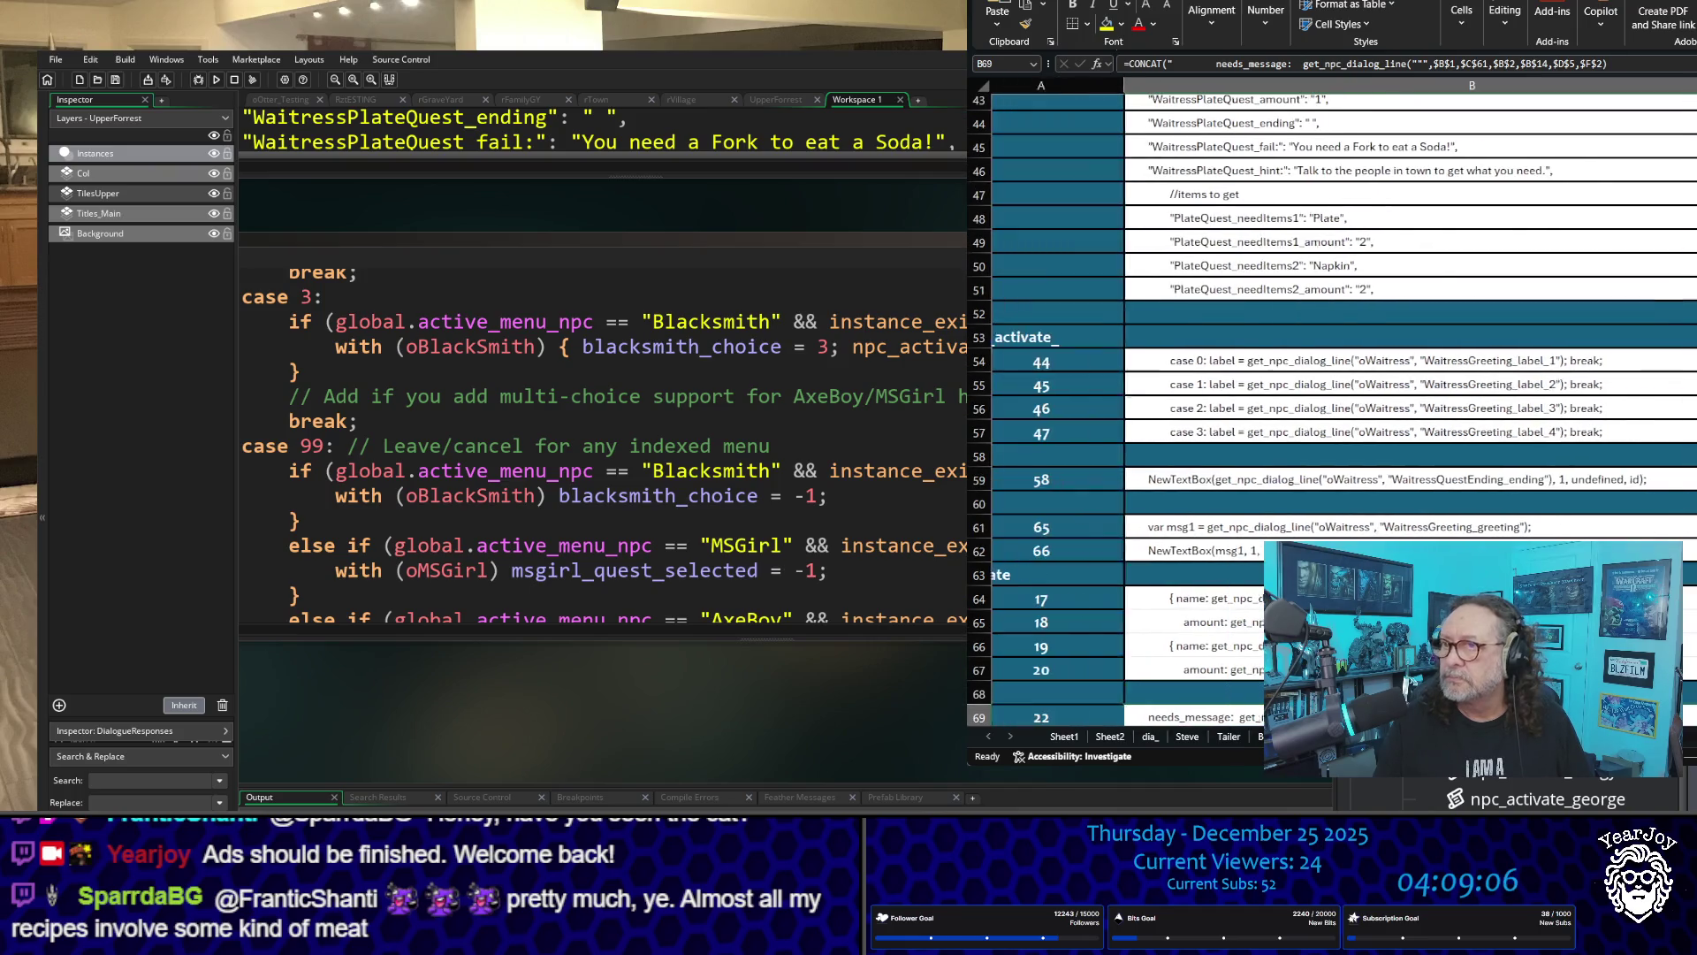
{"action": "scroll", "coordinate": [1512, 381], "scroll_direction": "up", "scroll_amount": 4}
{"action": "scroll", "coordinate": [1512, 381], "scroll_direction": "up", "scroll_amount": 10}
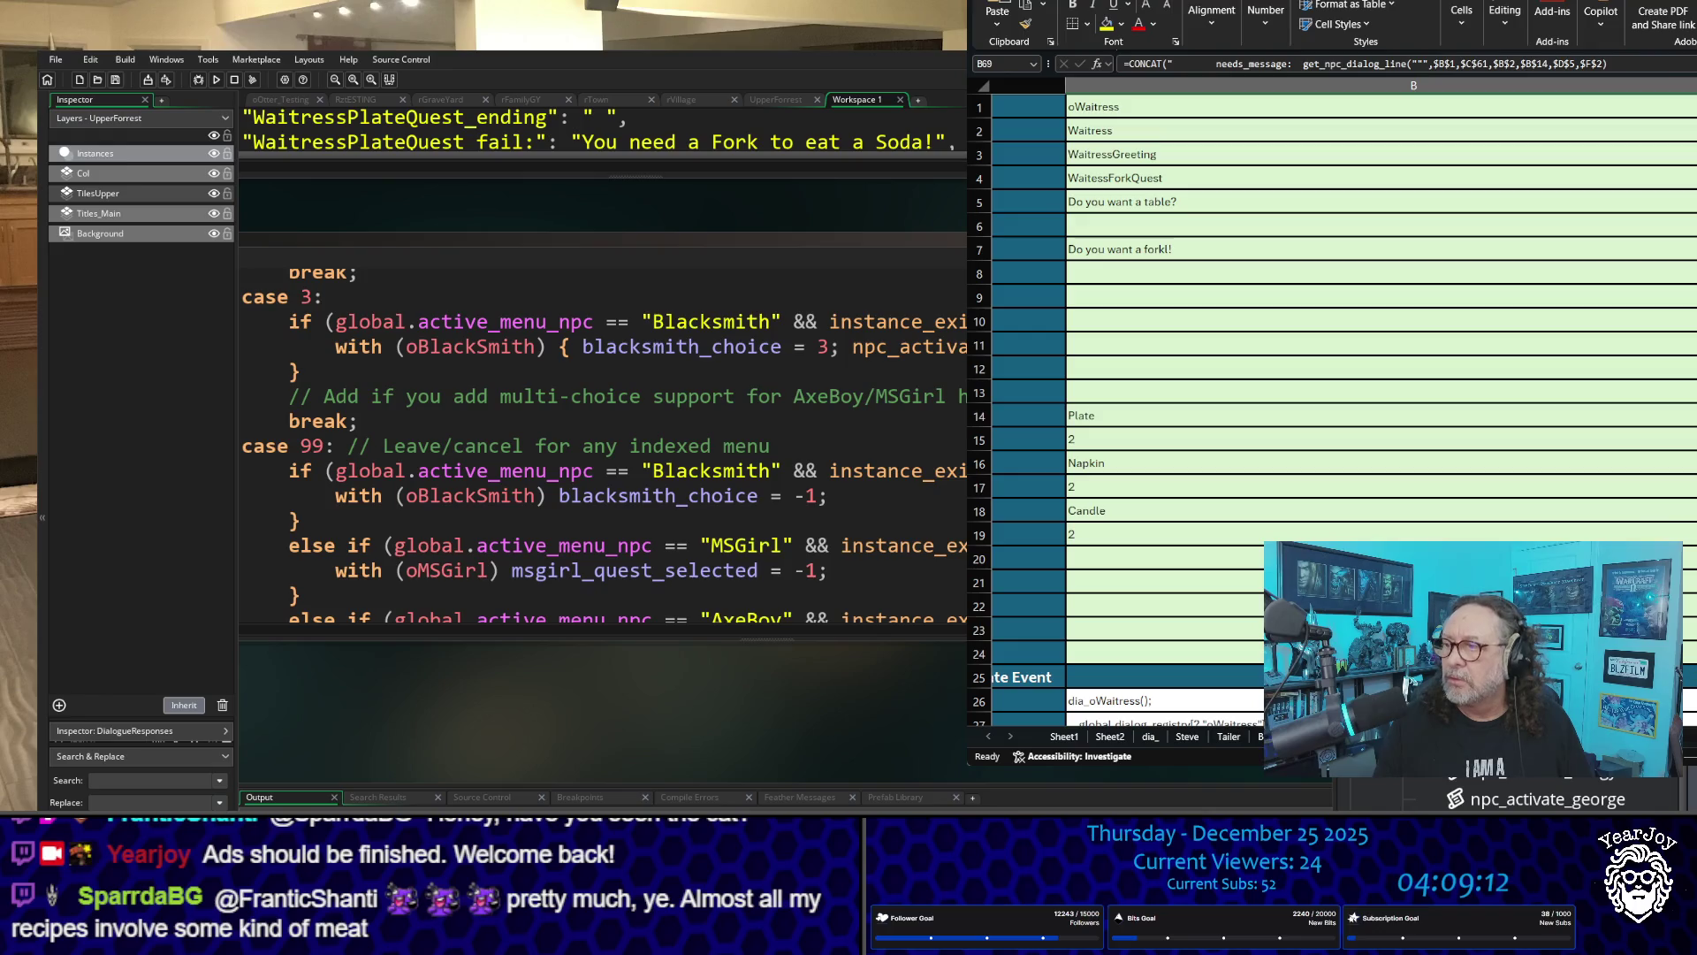
{"action": "scroll", "coordinate": [1128, 401], "scroll_direction": "left", "scroll_amount": 4}
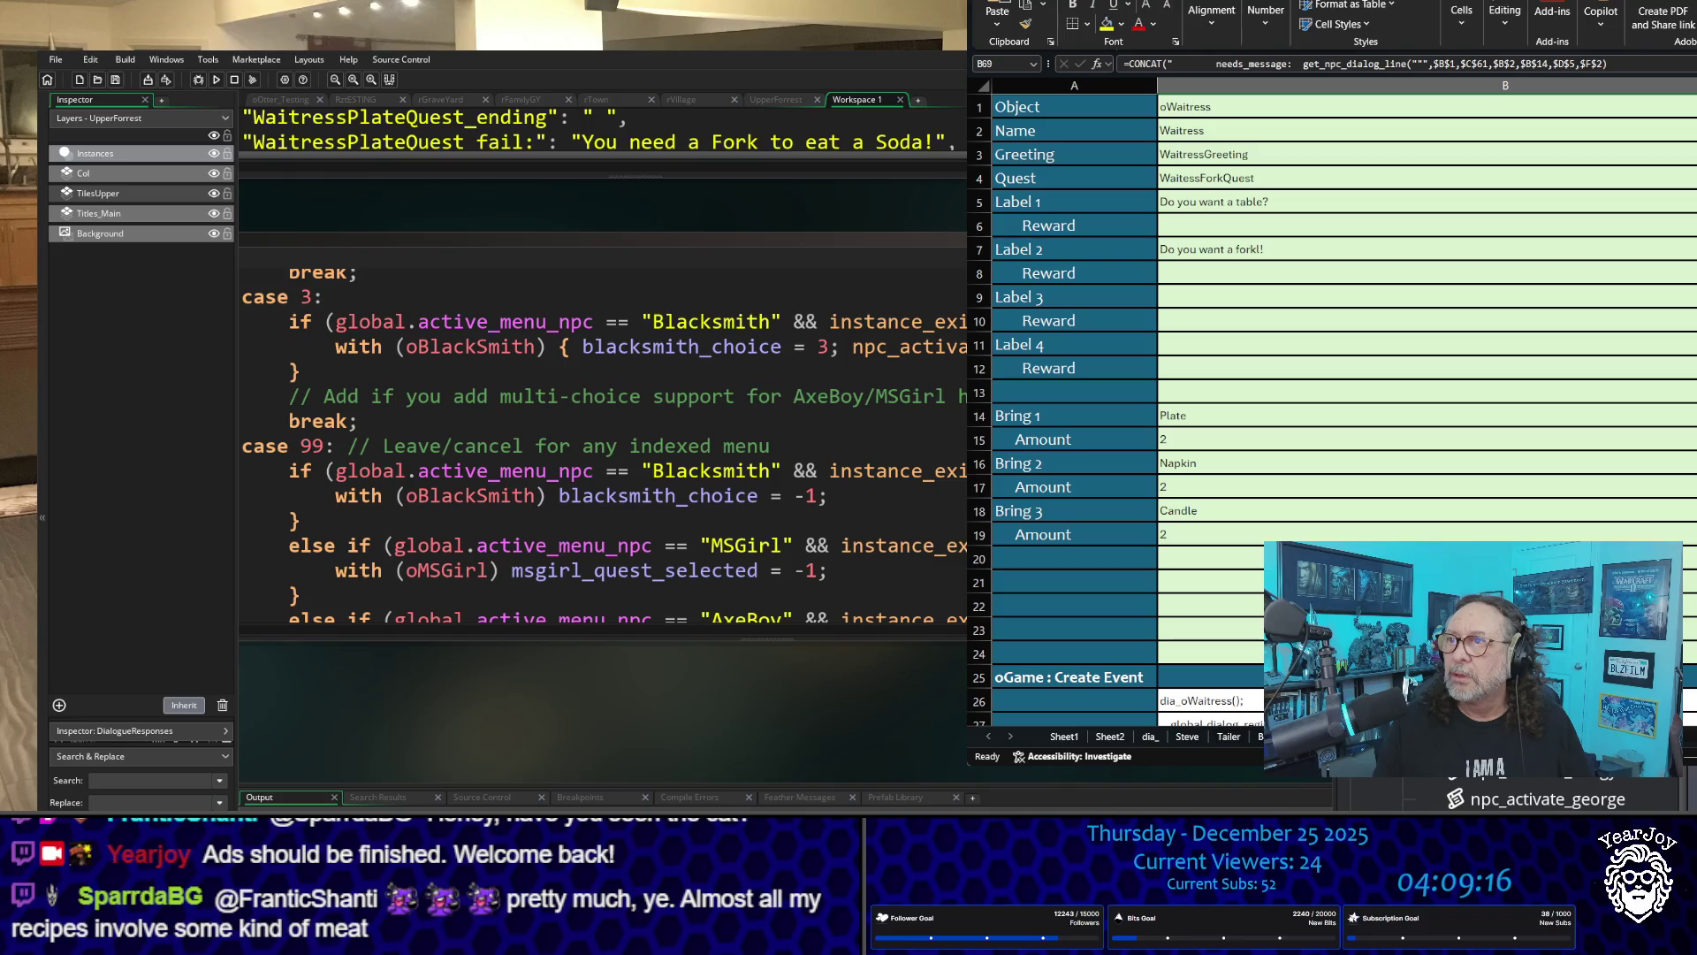
{"action": "scroll", "coordinate": [1335, 401], "scroll_direction": "right", "scroll_amount": 5}
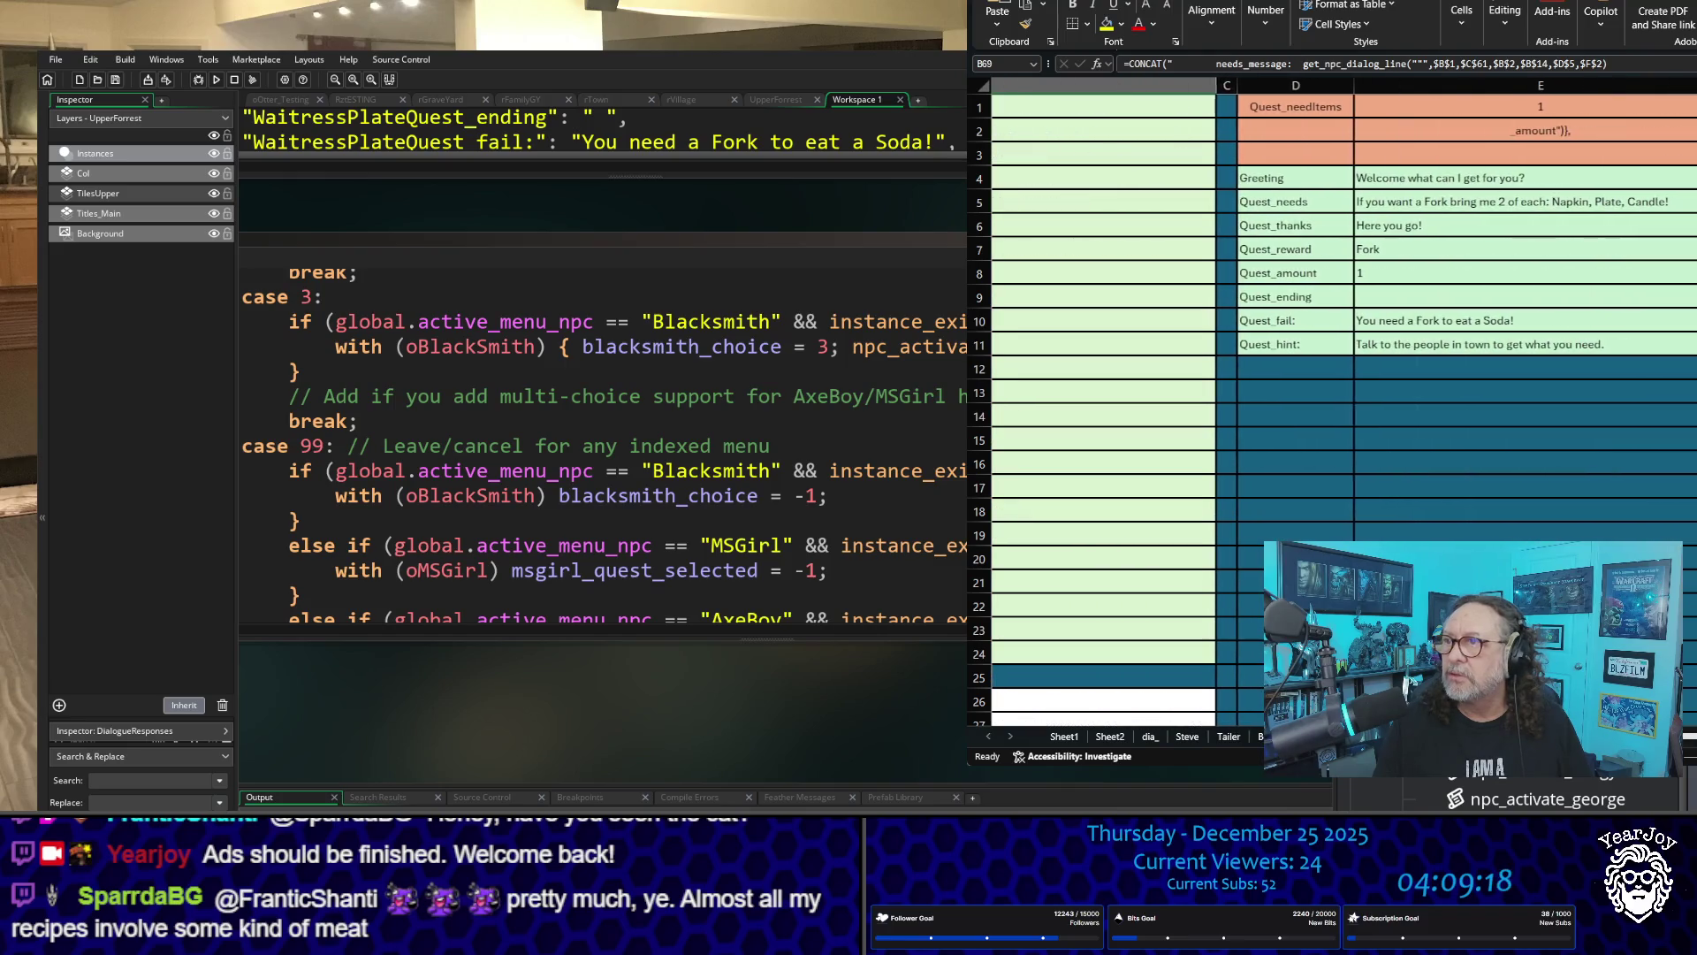
{"action": "scroll", "coordinate": [1565, 495], "scroll_direction": "down", "scroll_amount": 8}
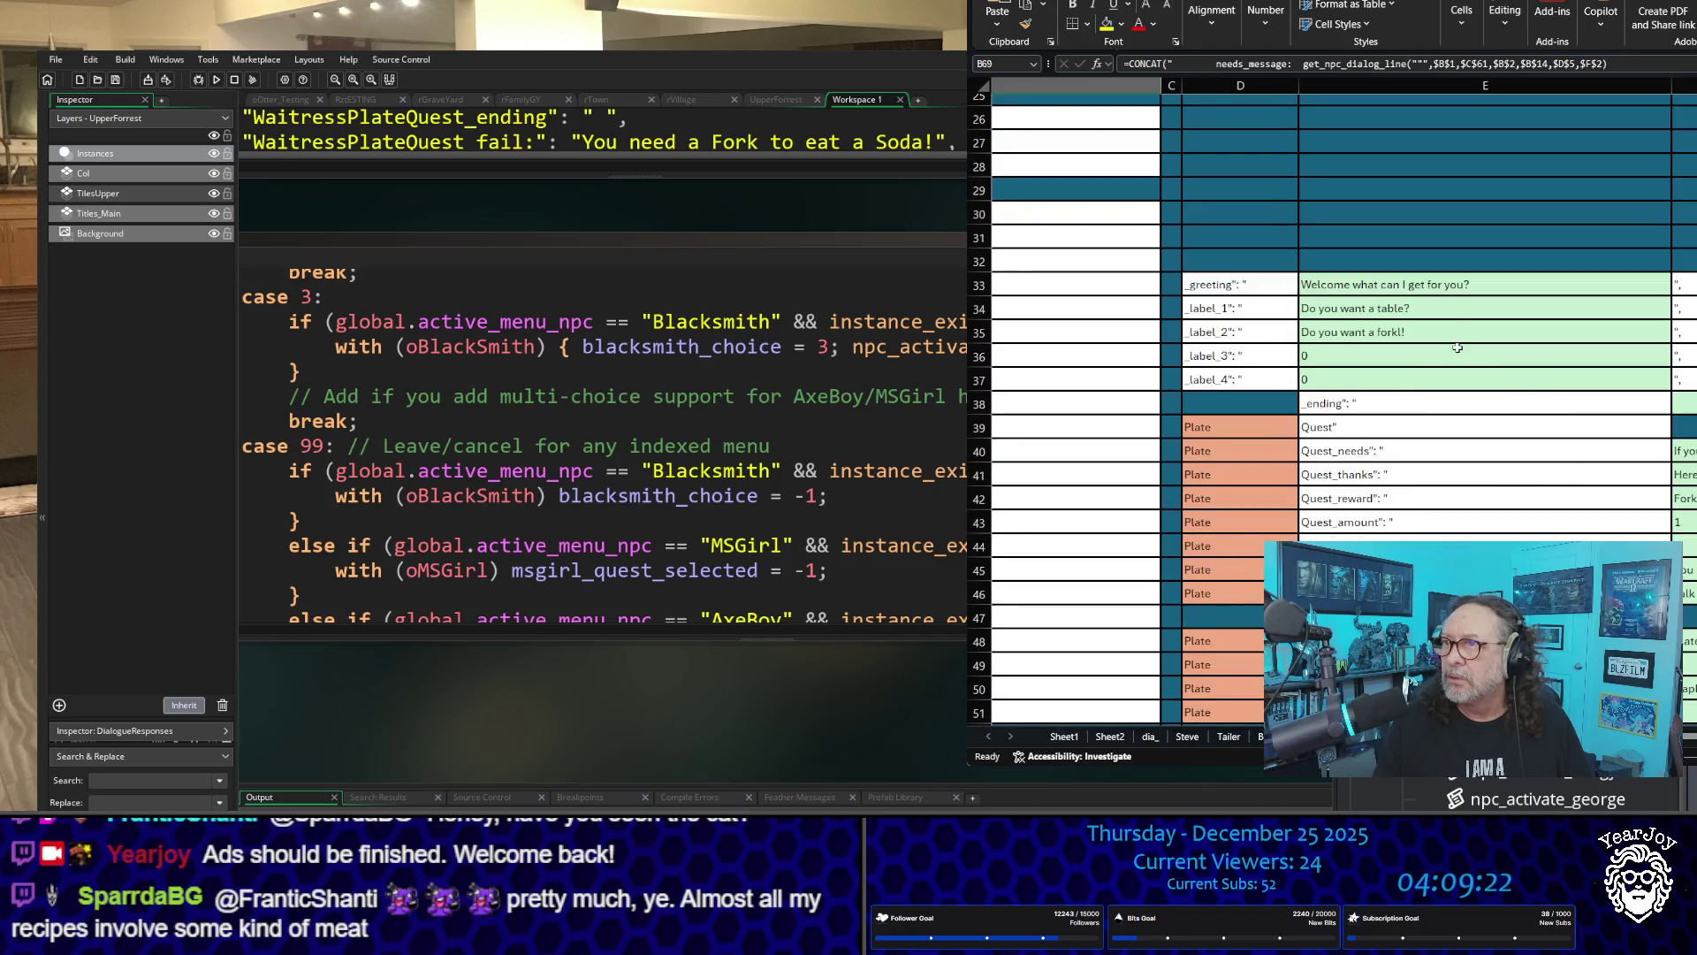
{"action": "left_click", "coordinate": [1450, 323]}
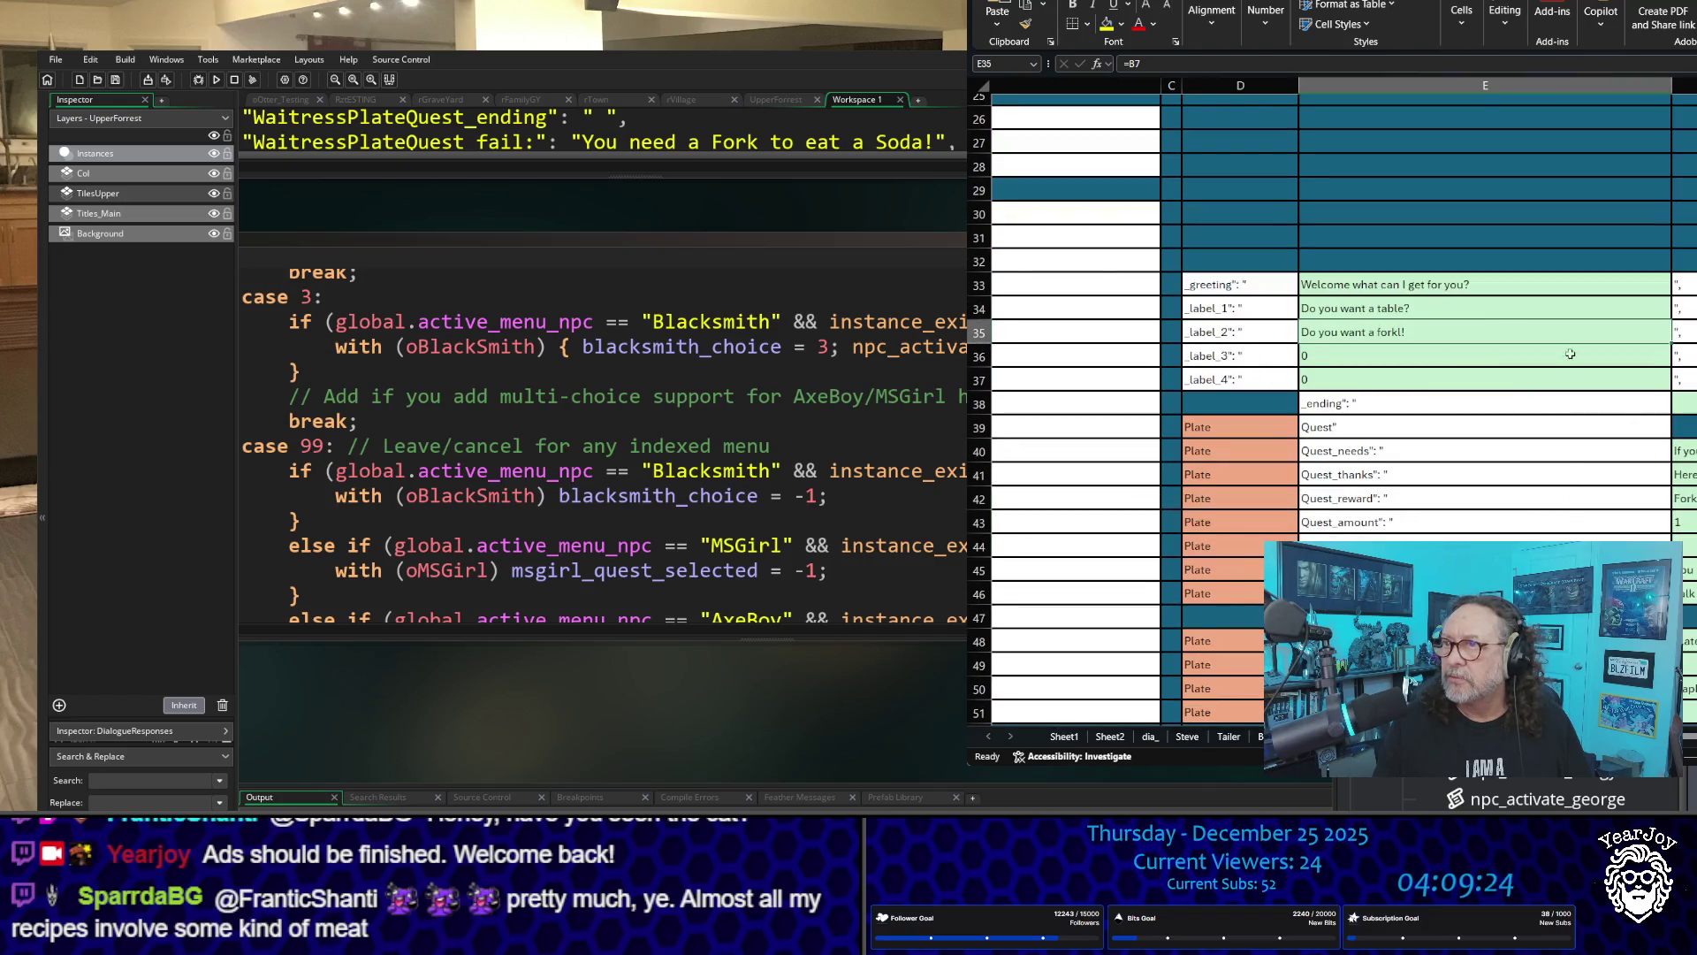
{"action": "scroll", "coordinate": [1327, 398], "scroll_direction": "left", "scroll_amount": 5}
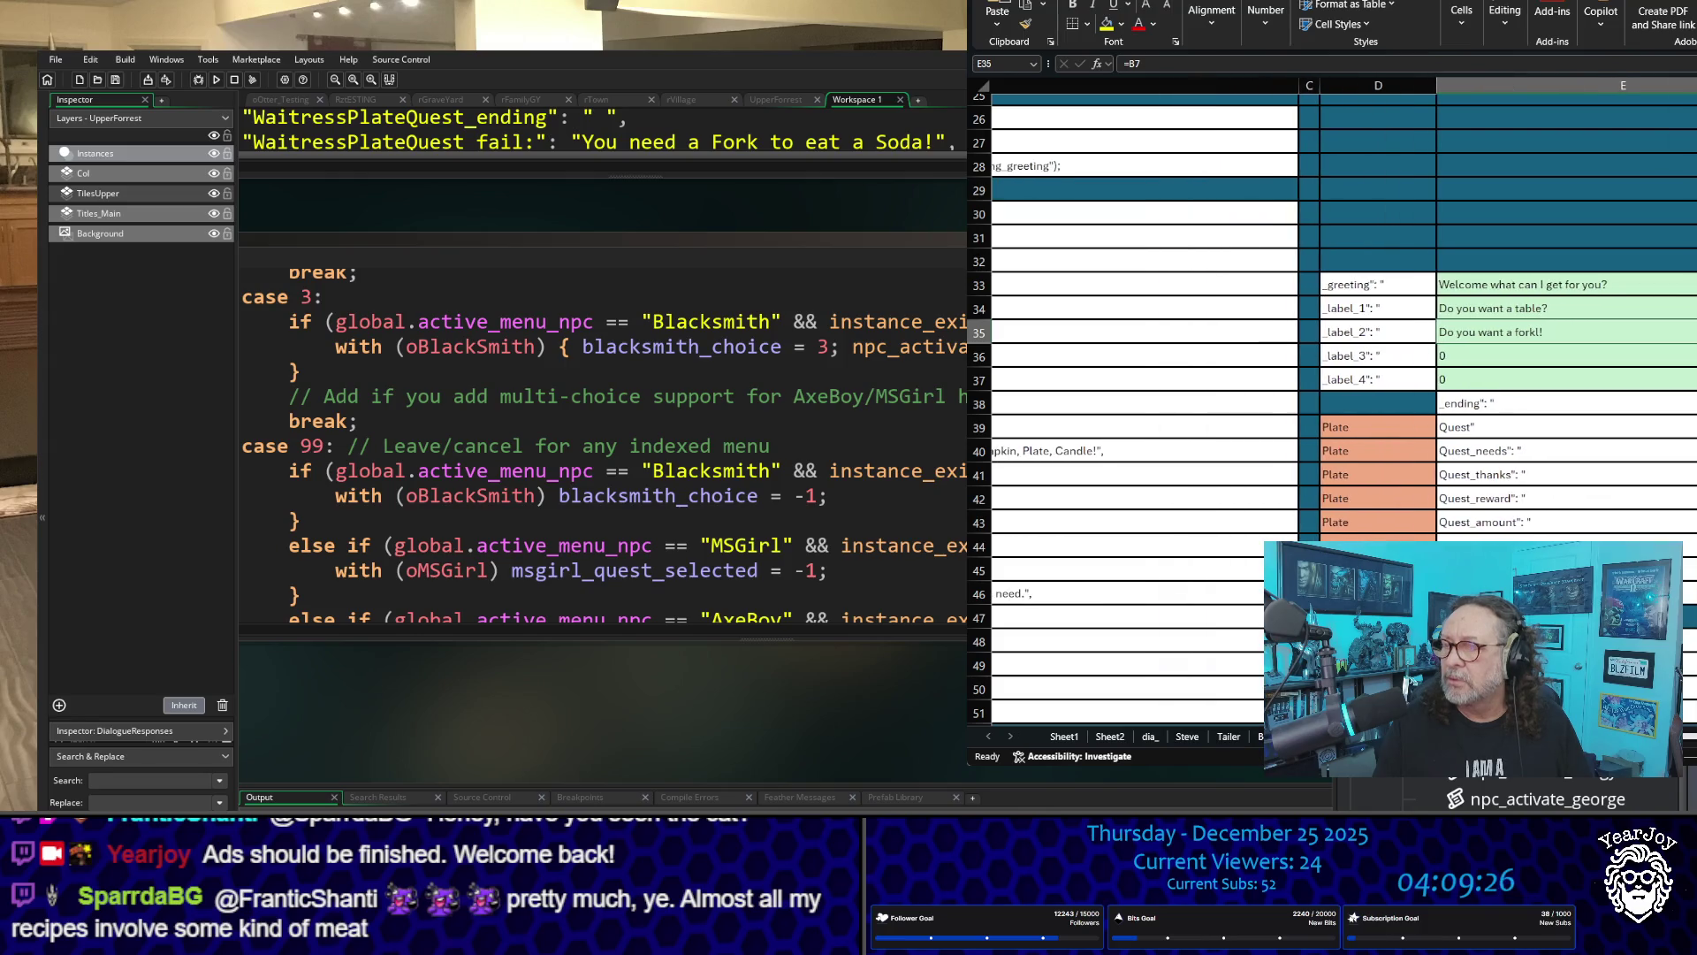
{"action": "scroll", "coordinate": [1326, 398], "scroll_direction": "right", "scroll_amount": 2}
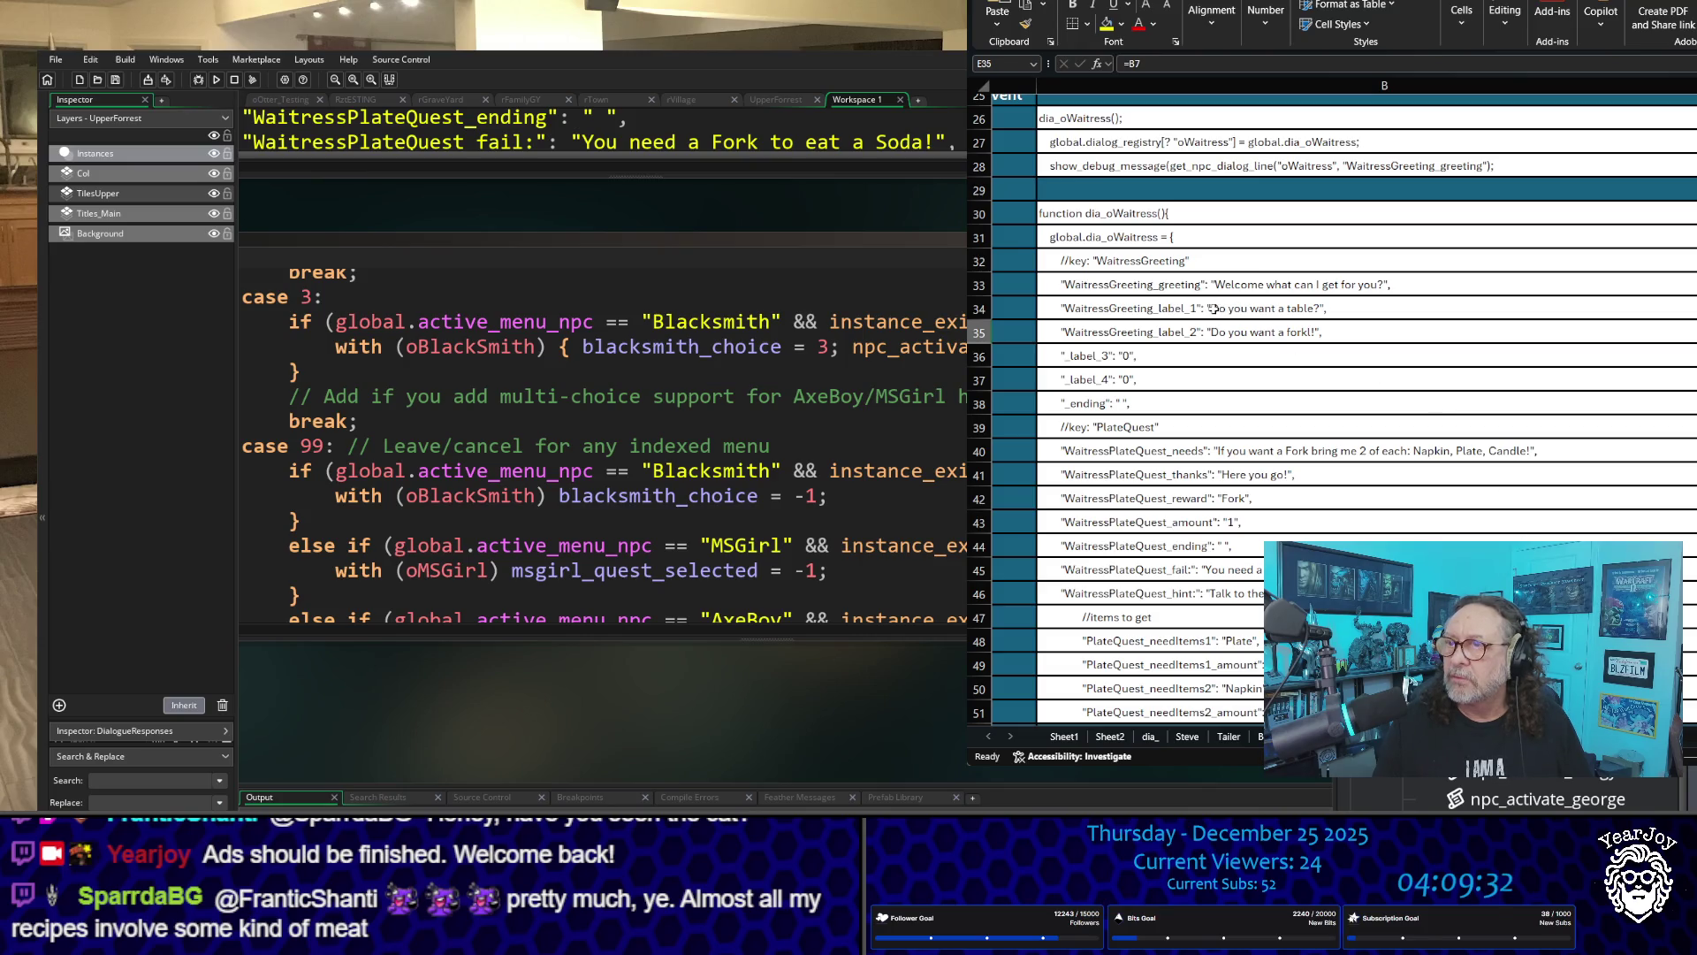
{"action": "scroll", "coordinate": [1240, 316], "scroll_direction": "down", "scroll_amount": 2}
{"action": "scroll", "coordinate": [1240, 315], "scroll_direction": "down", "scroll_amount": 2}
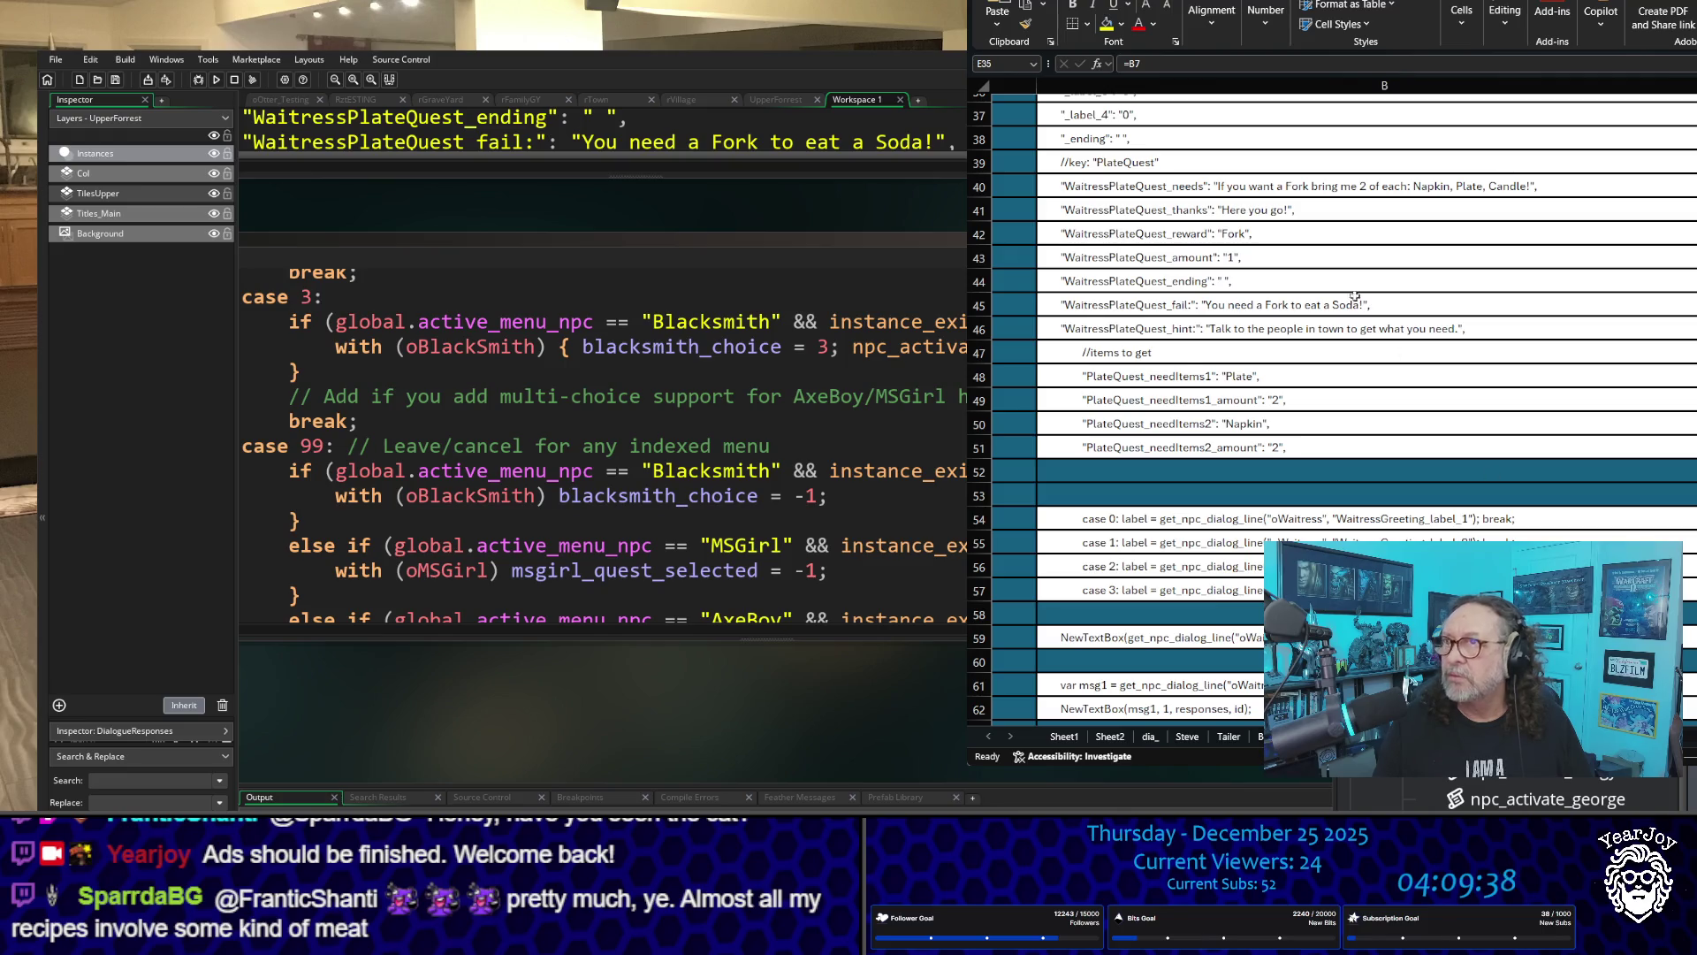
{"action": "scroll", "coordinate": [1329, 312], "scroll_direction": "up", "scroll_amount": 5}
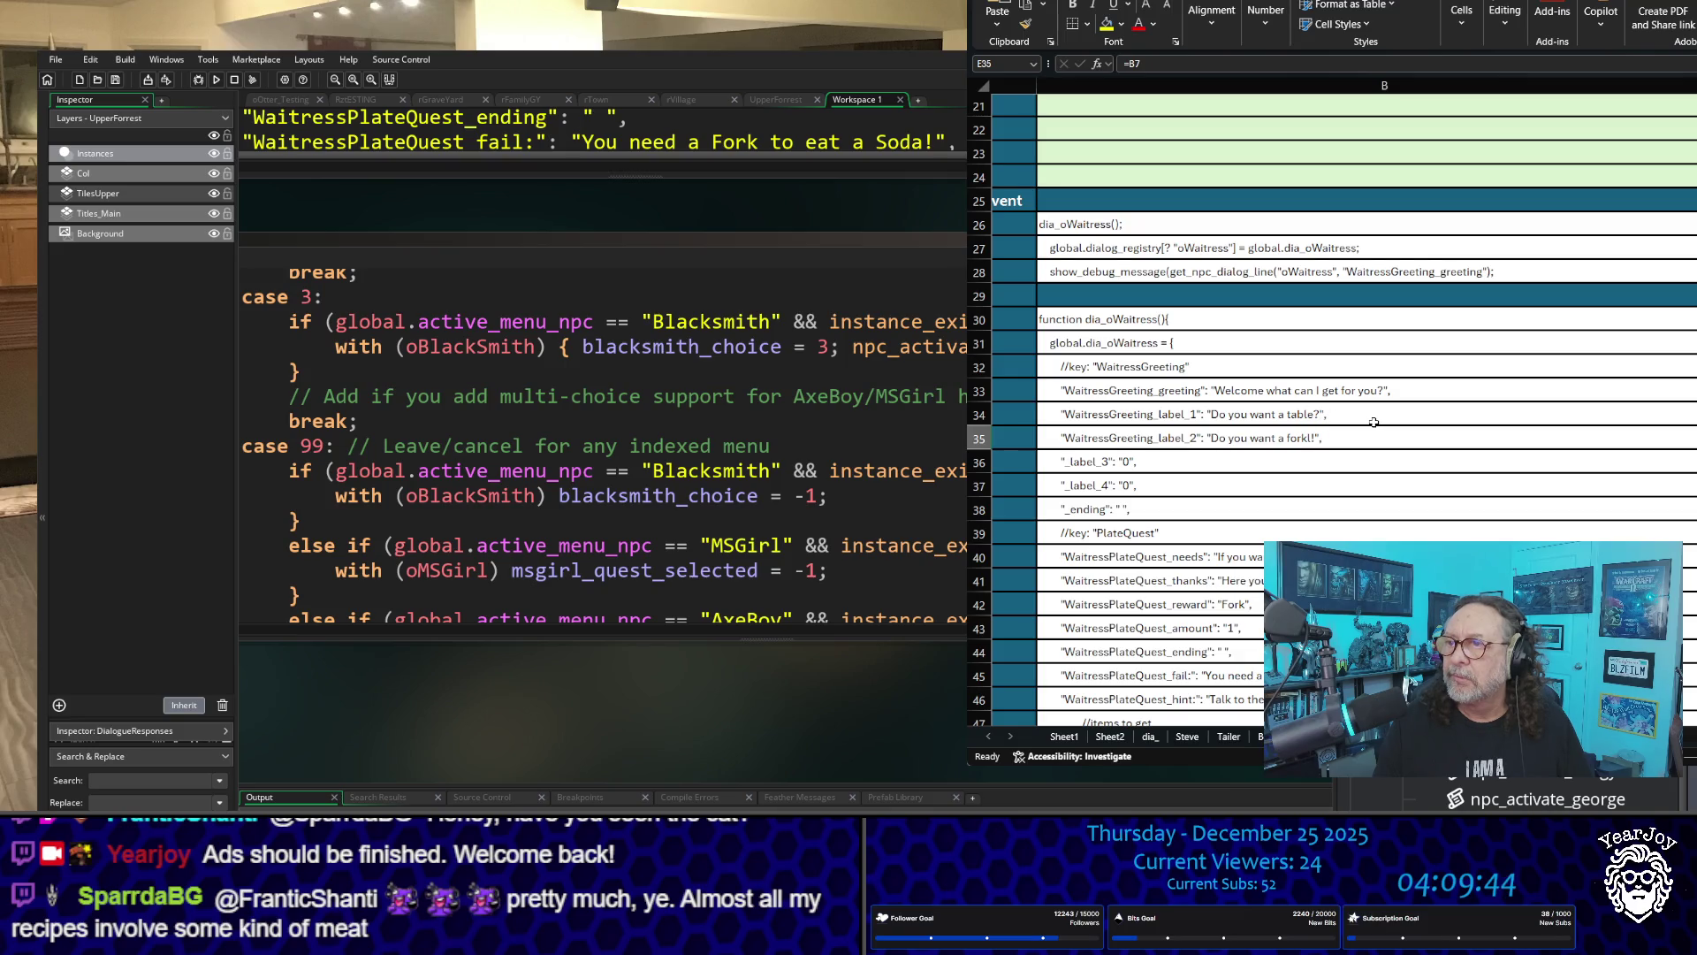
{"action": "scroll", "coordinate": [1374, 422], "scroll_direction": "down", "scroll_amount": 4}
{"action": "scroll", "coordinate": [1374, 423], "scroll_direction": "down", "scroll_amount": 8}
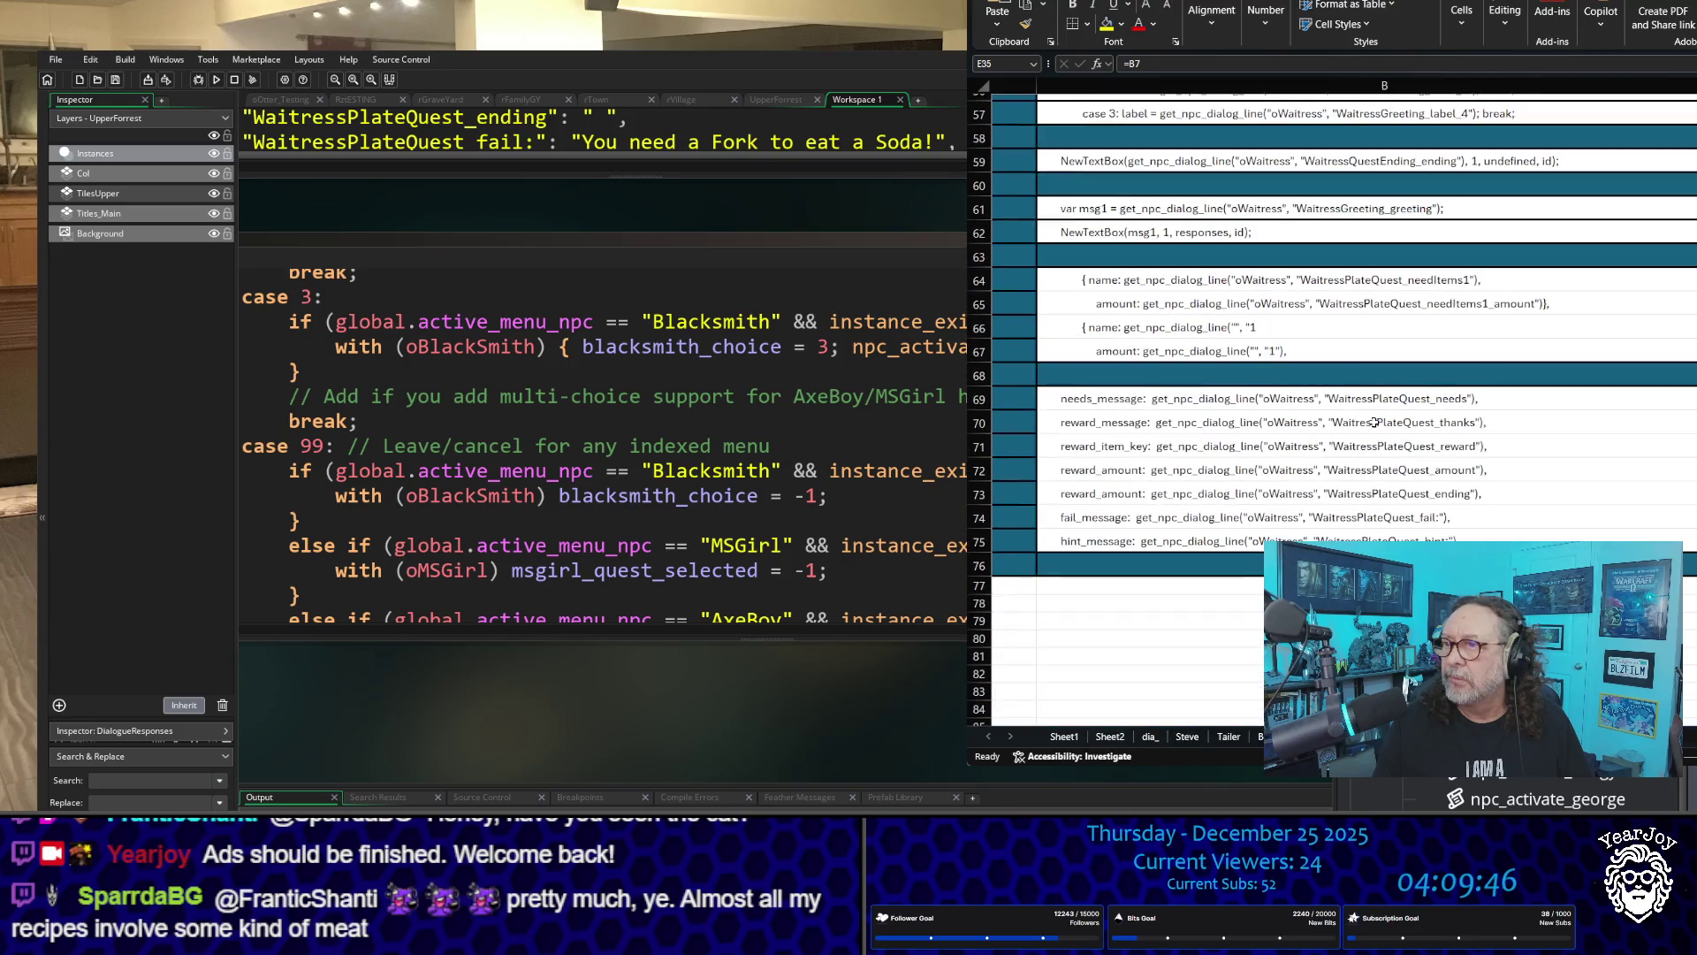
{"action": "scroll", "coordinate": [1317, 294], "scroll_direction": "up", "scroll_amount": 2}
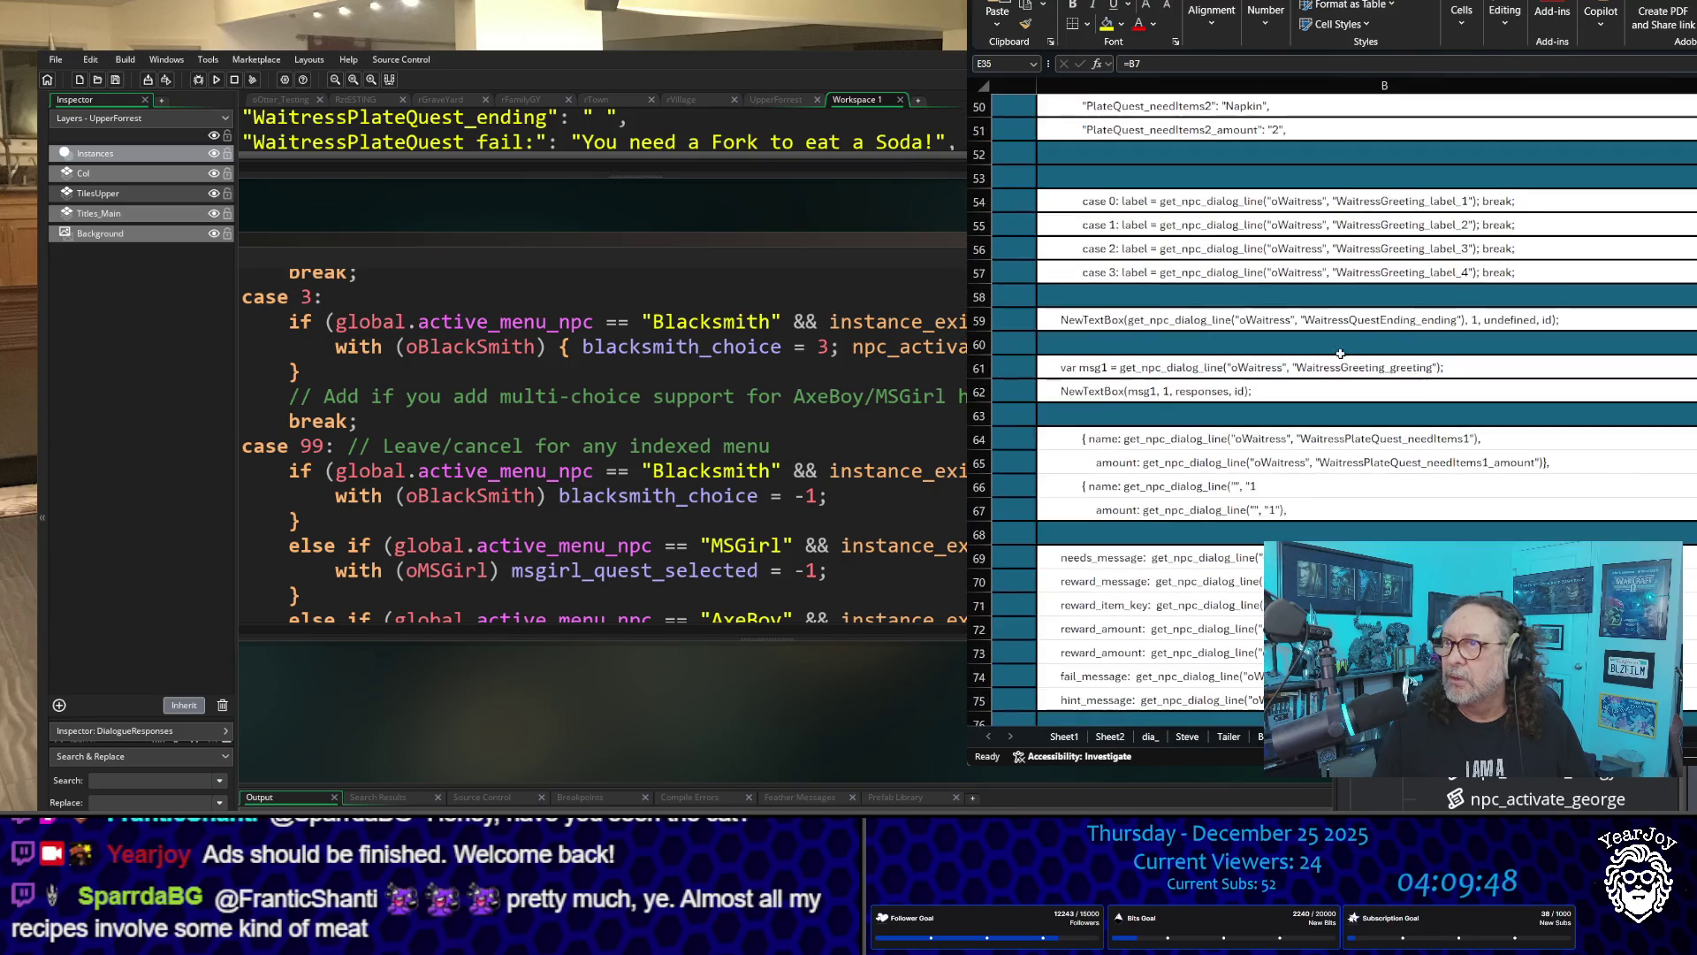
Step: Copy the oWaitress case 0 and case 1 label lines from B54:B55, then return to the waitress code
{"action": "left_click_drag", "start_coordinate": [1288, 196], "coordinate": [1295, 235]}
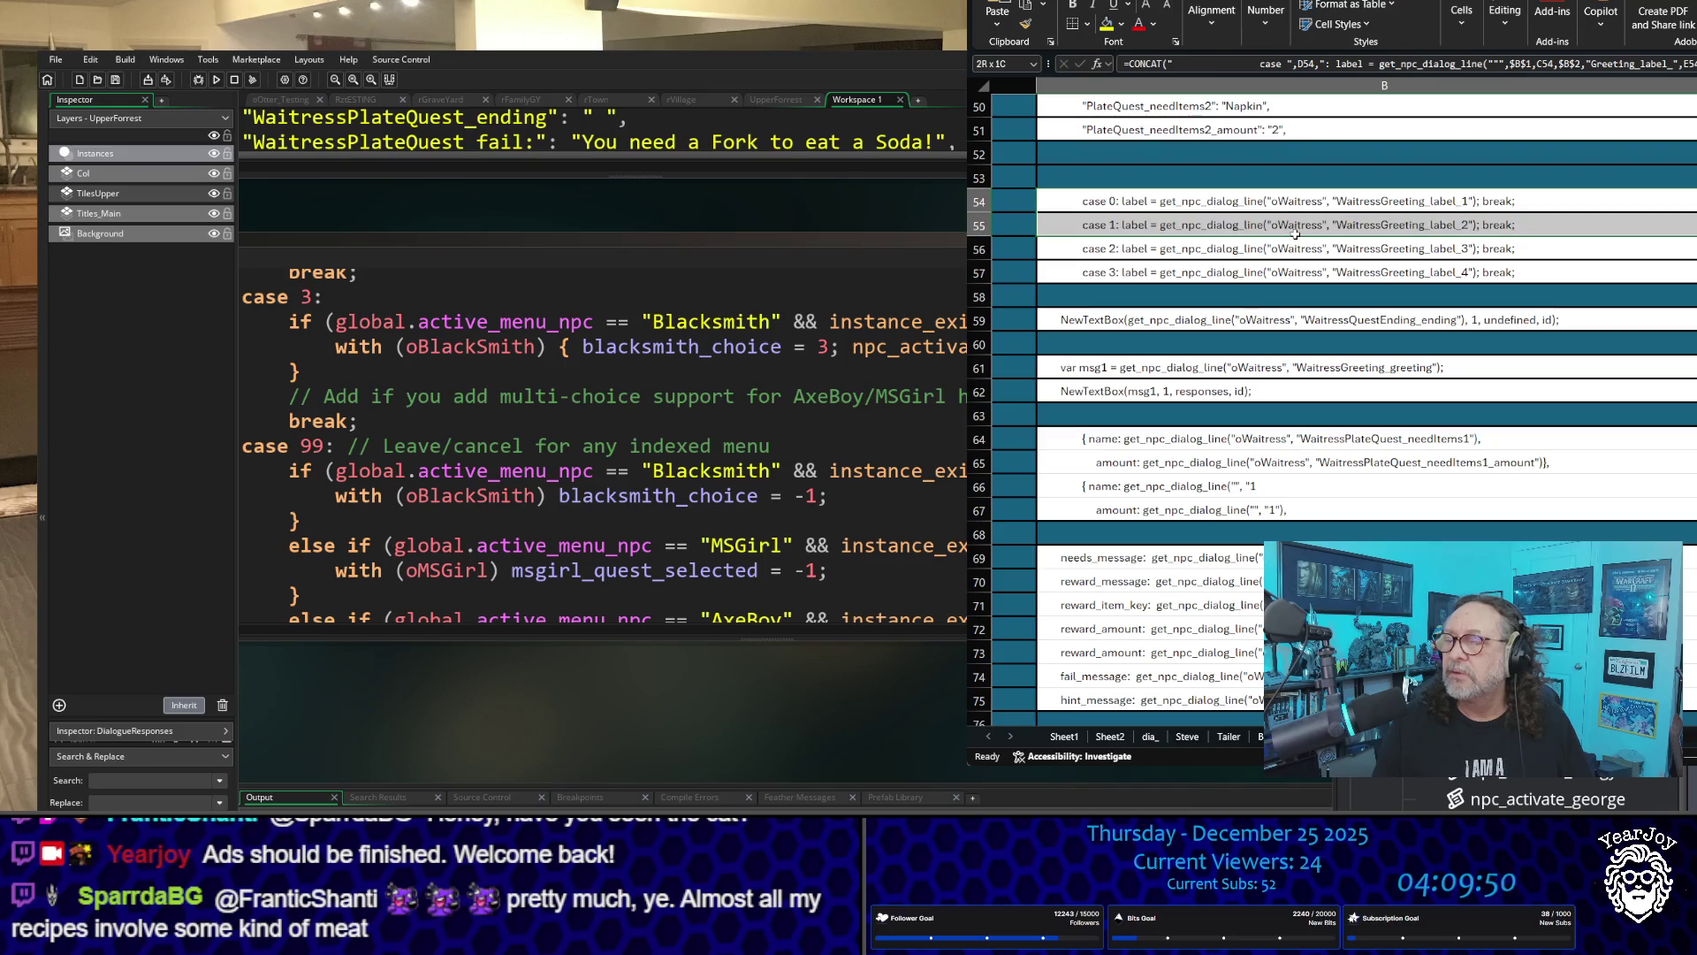
{"action": "key", "text": "ctrl+c"}
{"action": "scroll", "coordinate": [601, 442], "scroll_direction": "up", "scroll_amount": 7}
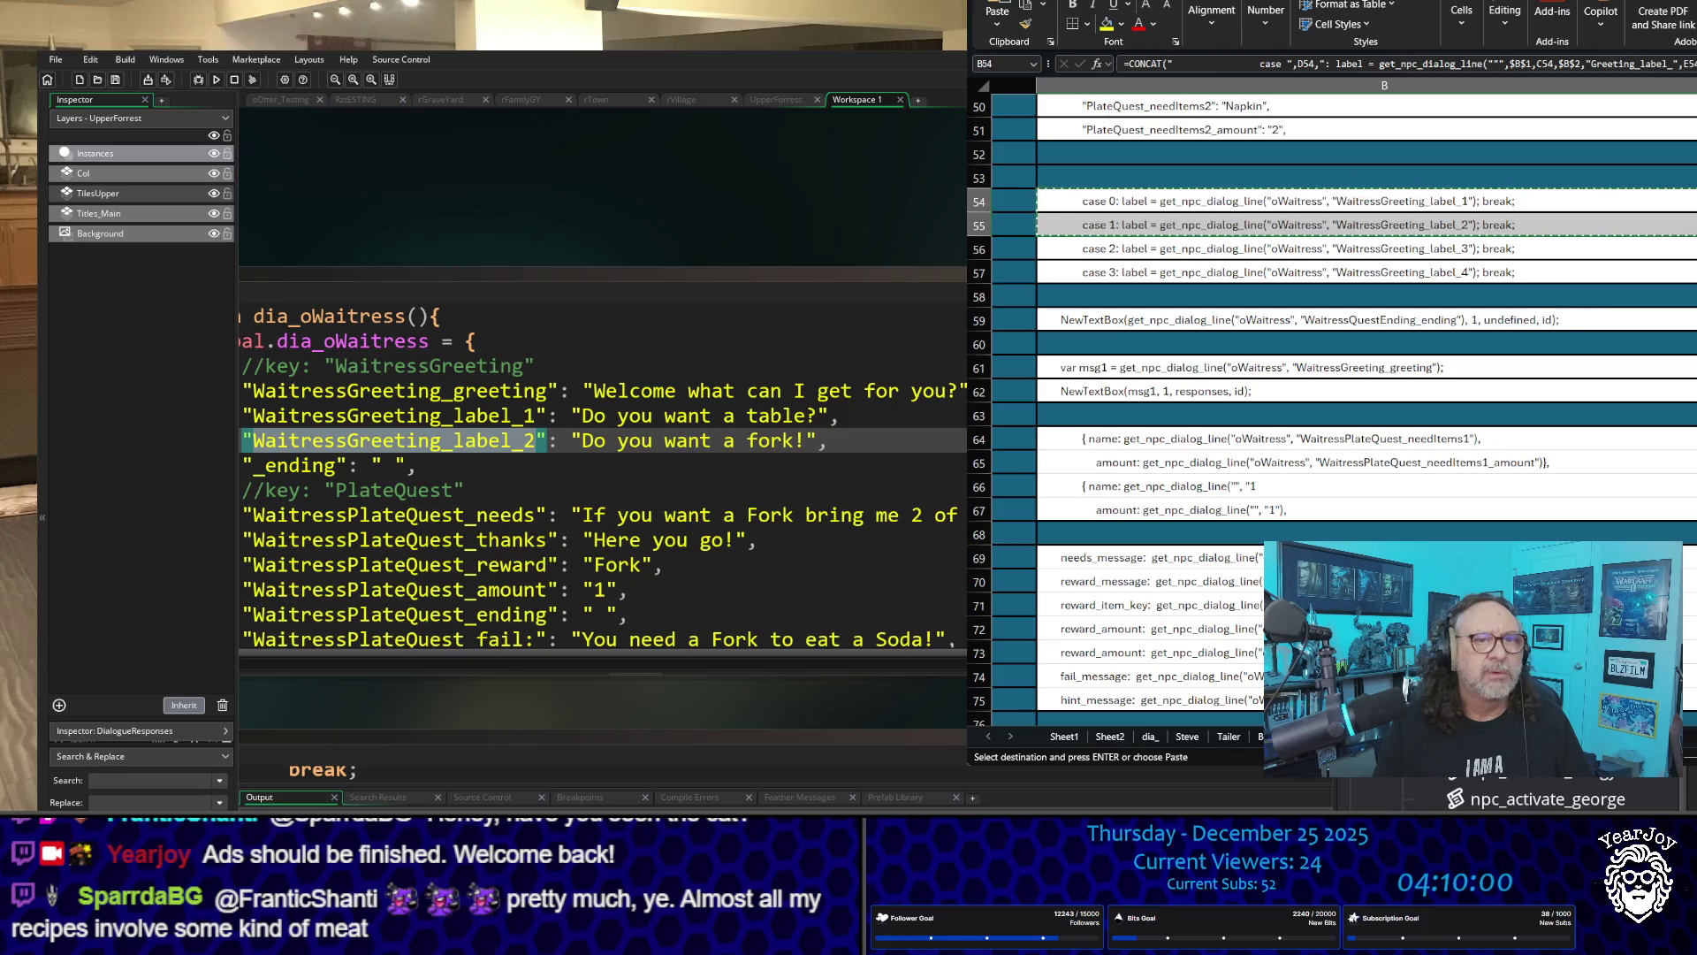
{"action": "scroll", "coordinate": [601, 477], "scroll_direction": "down", "scroll_amount": 10}
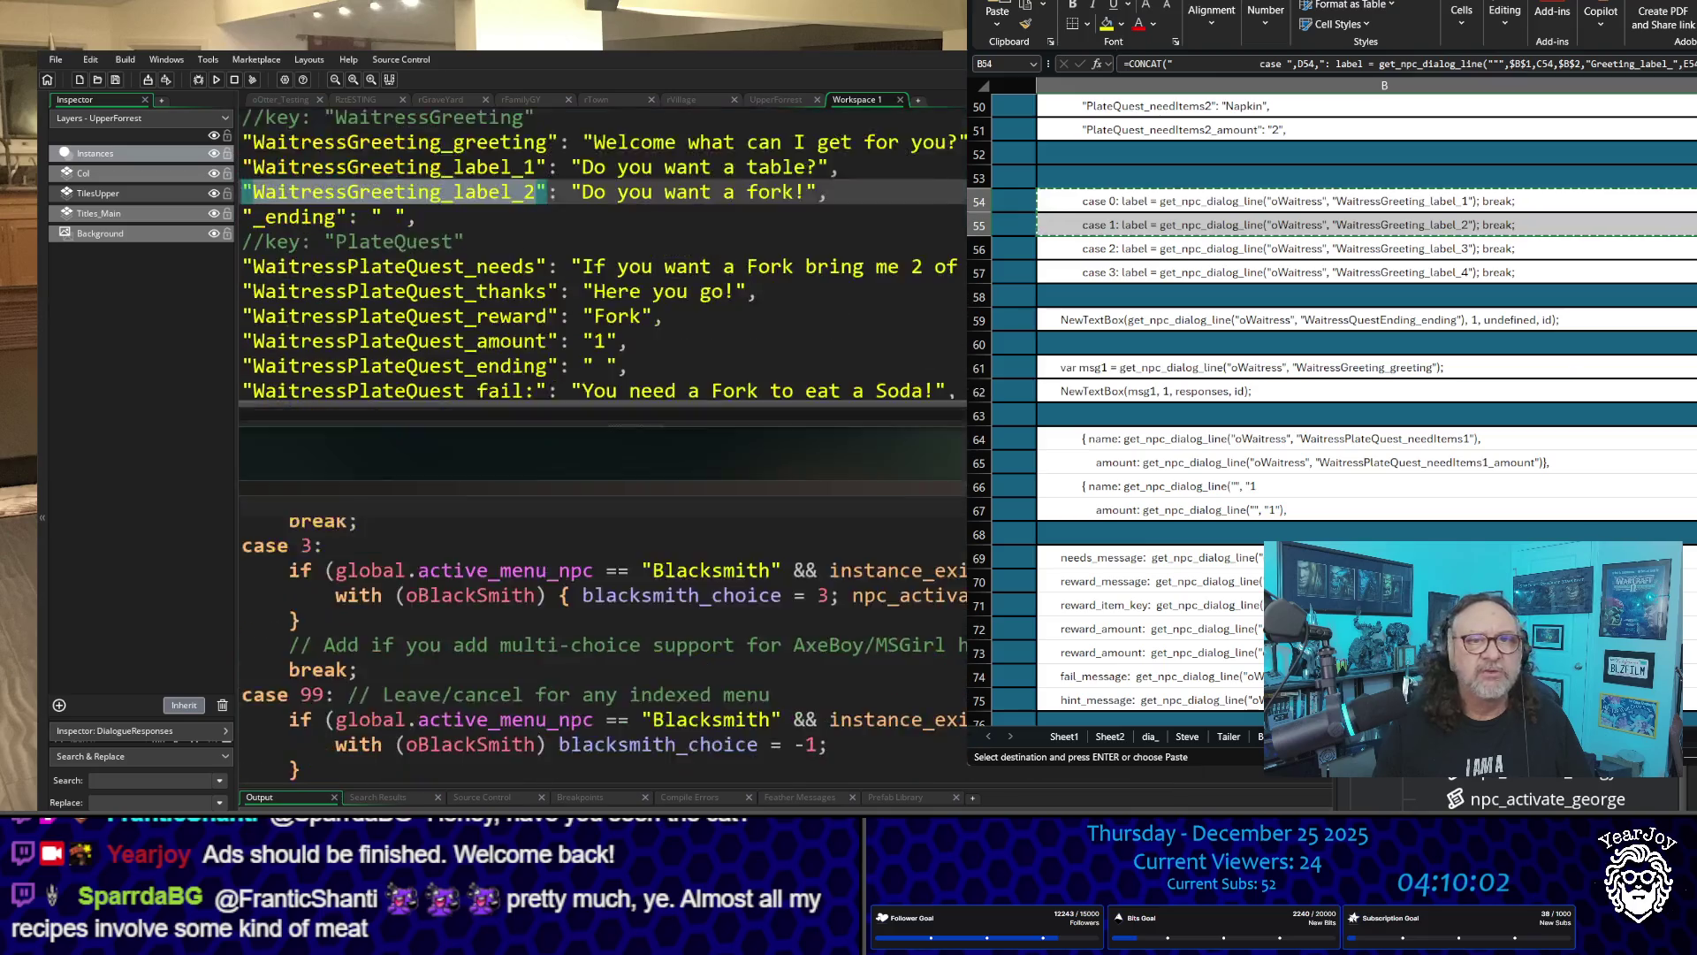
{"action": "scroll", "coordinate": [602, 398], "scroll_direction": "down", "scroll_amount": 3}
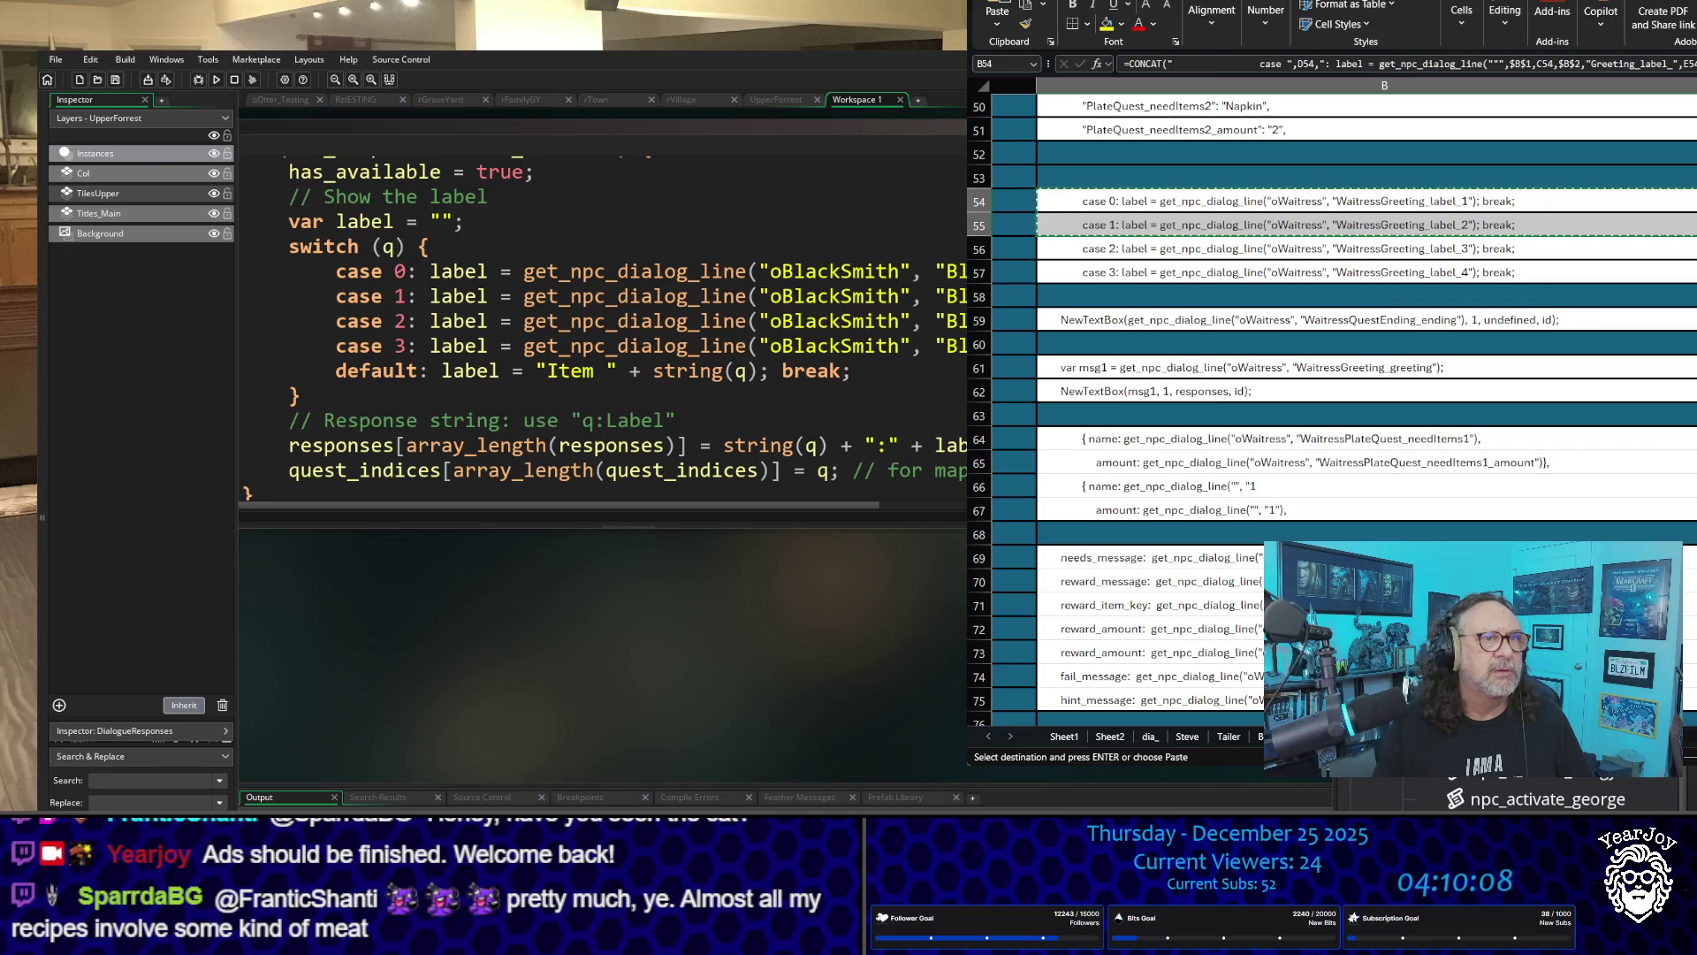
{"action": "scroll", "coordinate": [748, 477], "scroll_direction": "down", "scroll_amount": 5}
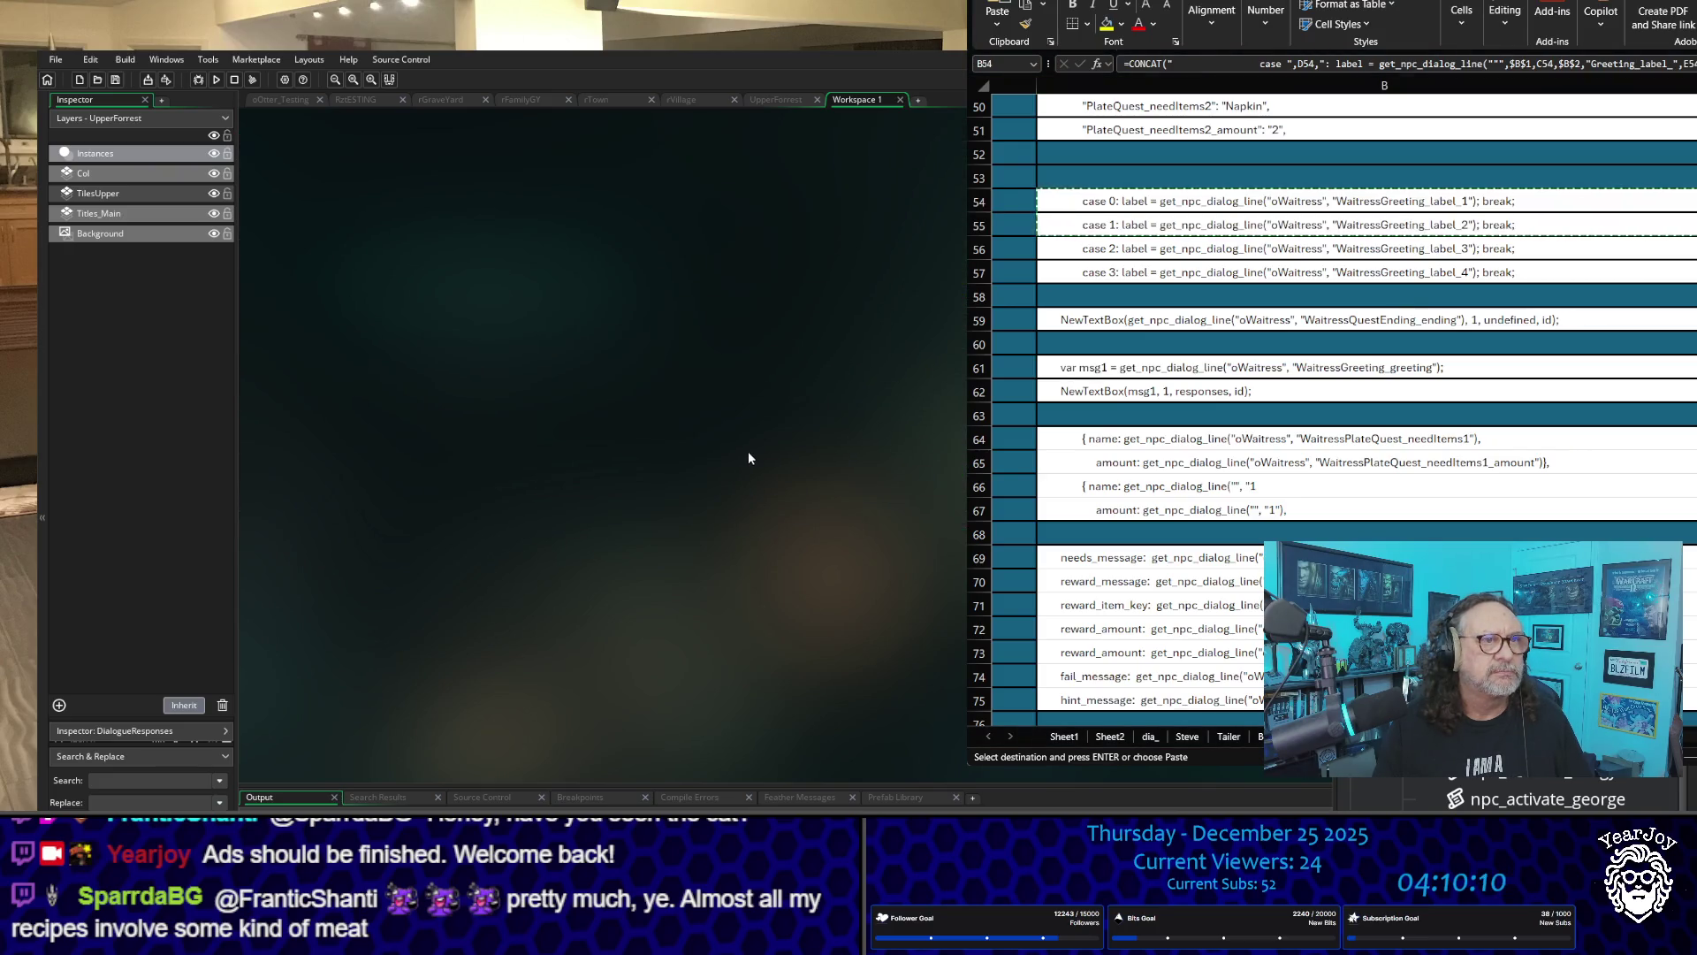
{"action": "scroll", "coordinate": [748, 458], "scroll_direction": "up", "scroll_amount": 5}
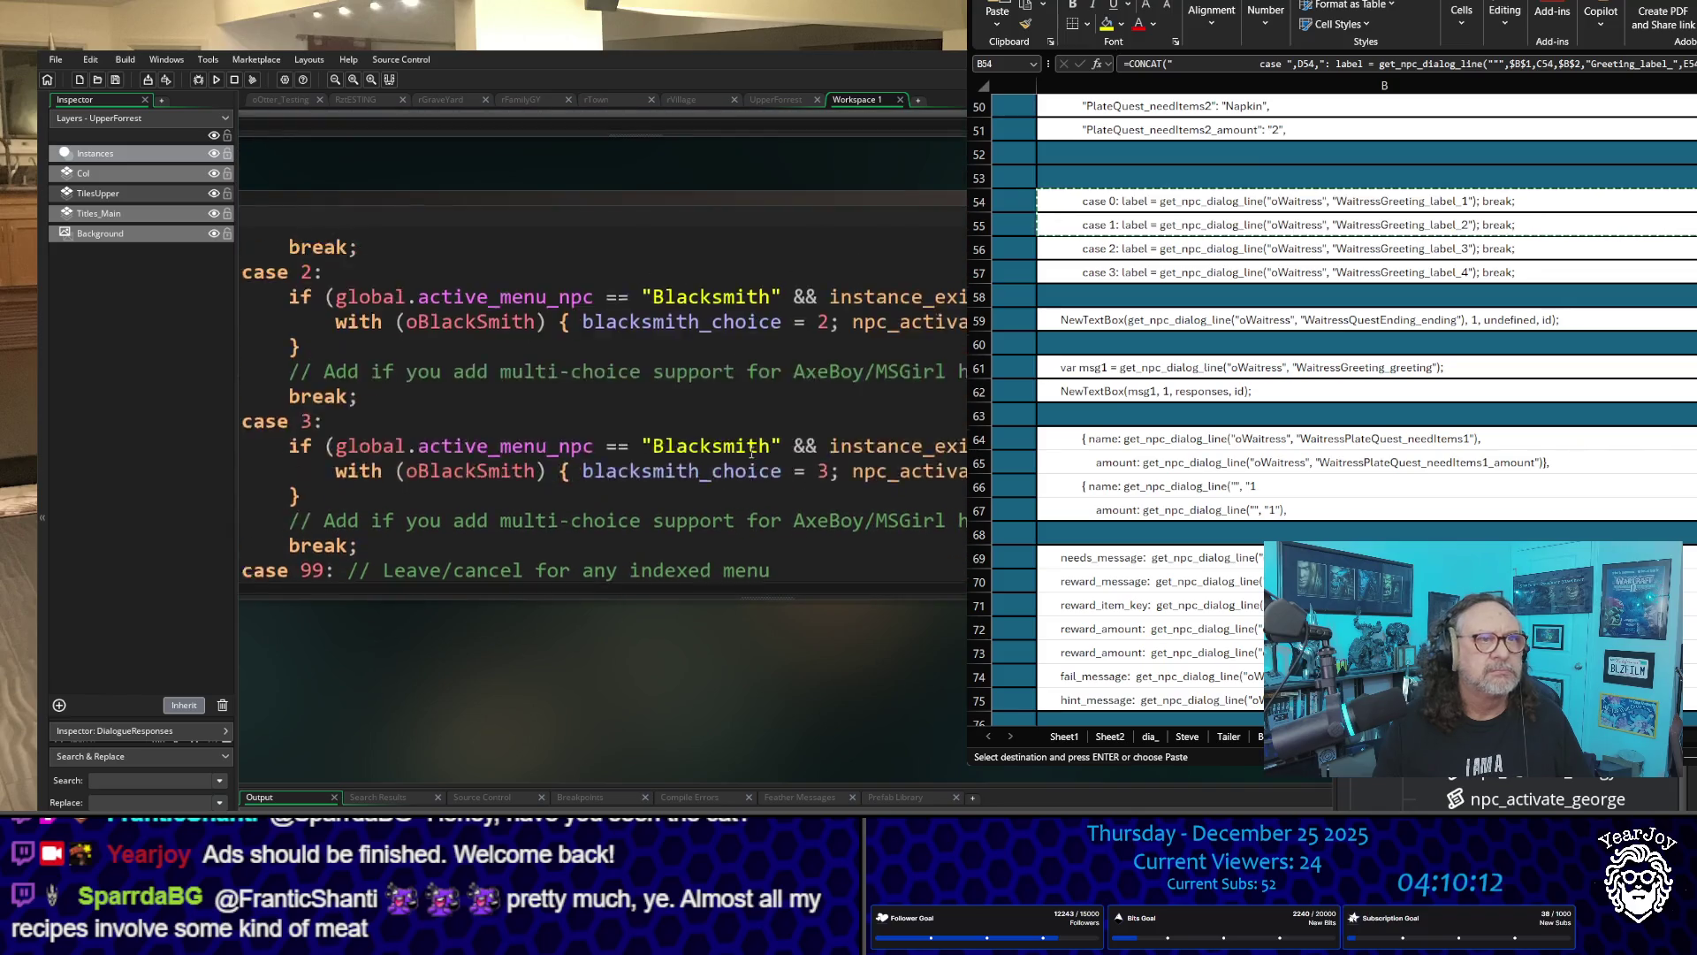
{"action": "scroll", "coordinate": [752, 453], "scroll_direction": "up", "scroll_amount": 5}
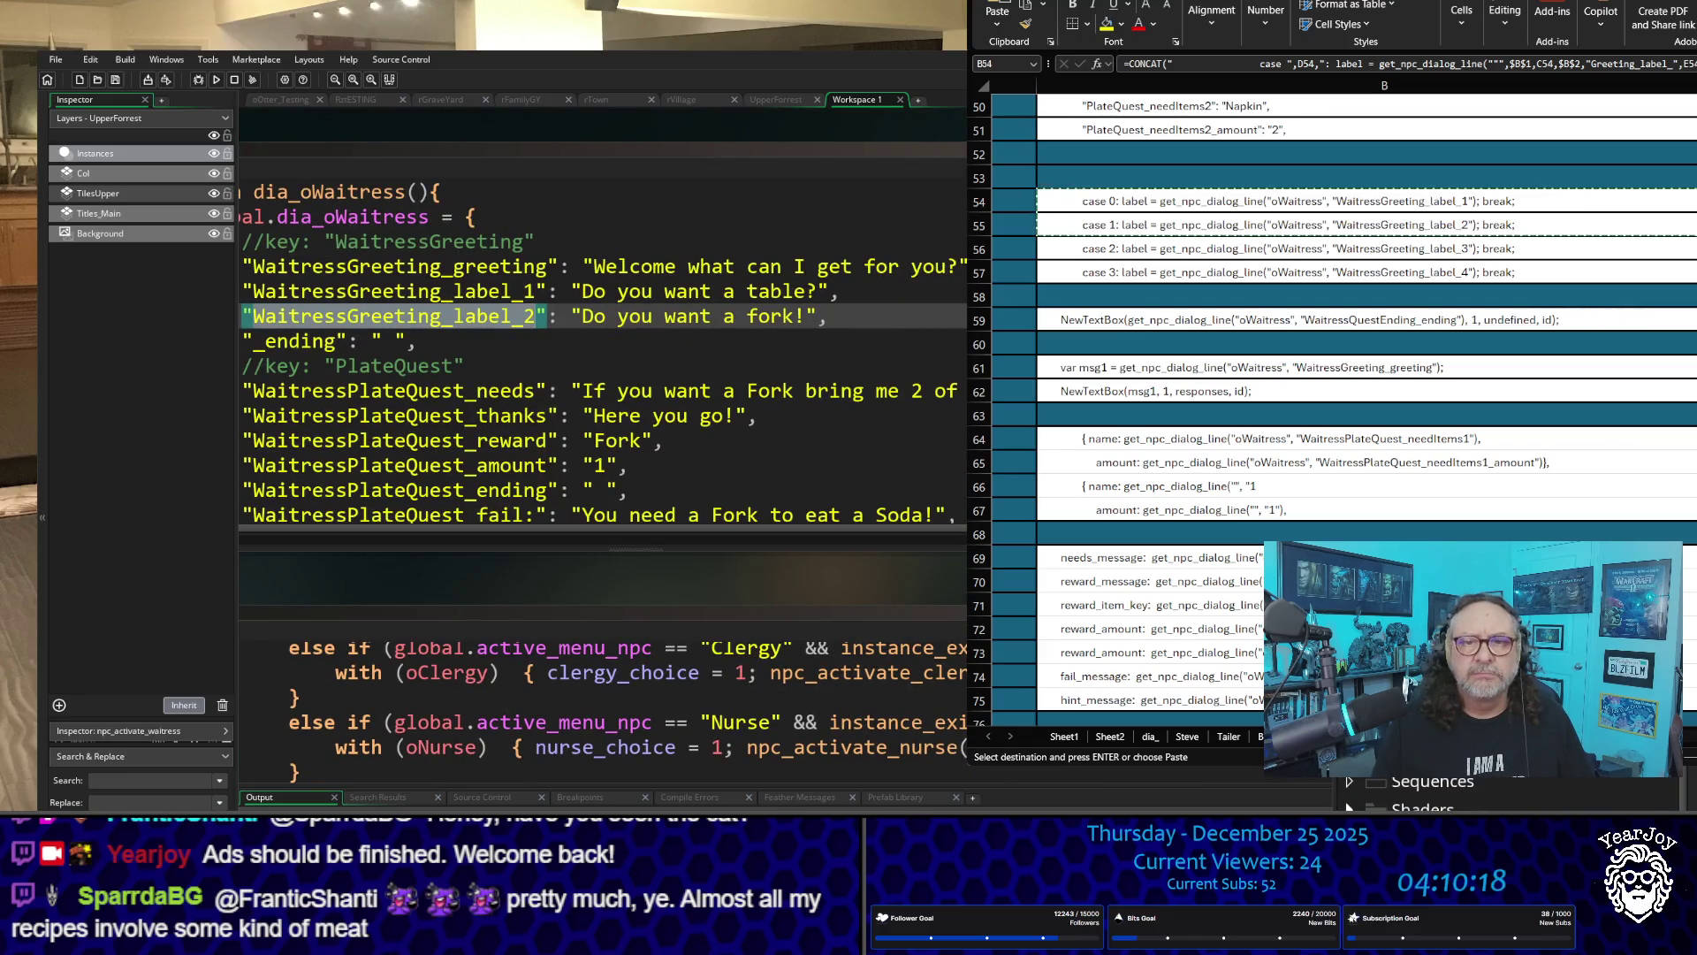
{"action": "scroll", "coordinate": [583, 464], "scroll_direction": "down", "scroll_amount": 4}
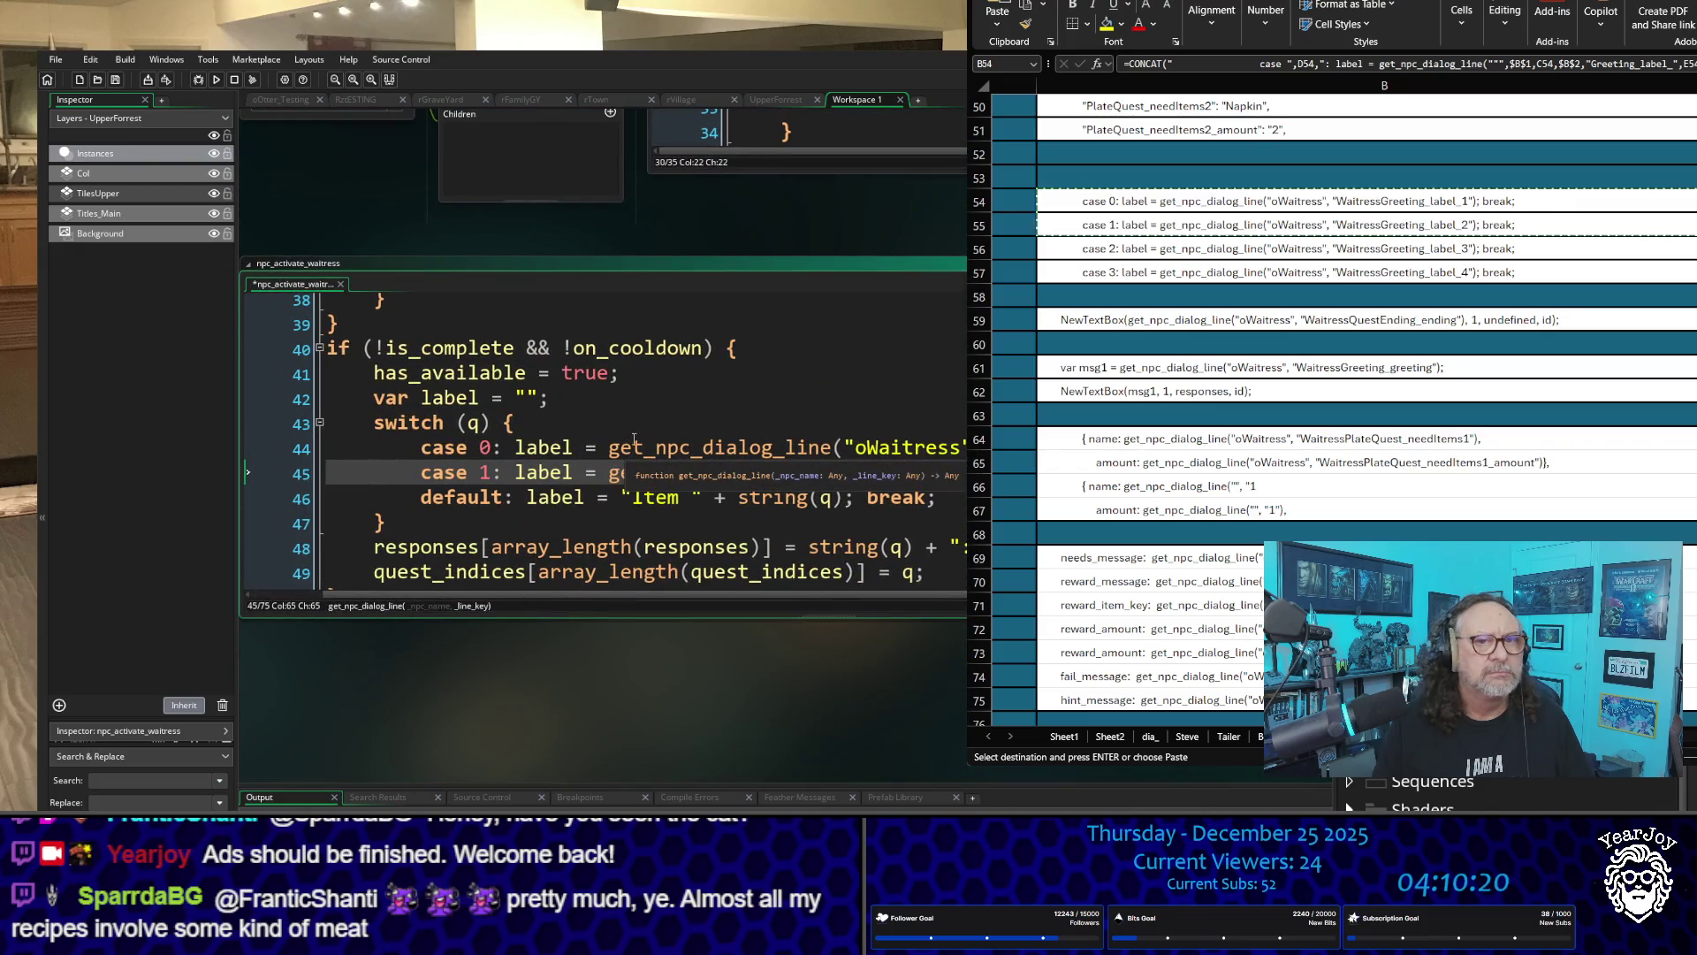
{"action": "key", "text": "Up"}
{"action": "key", "text": "Up"}
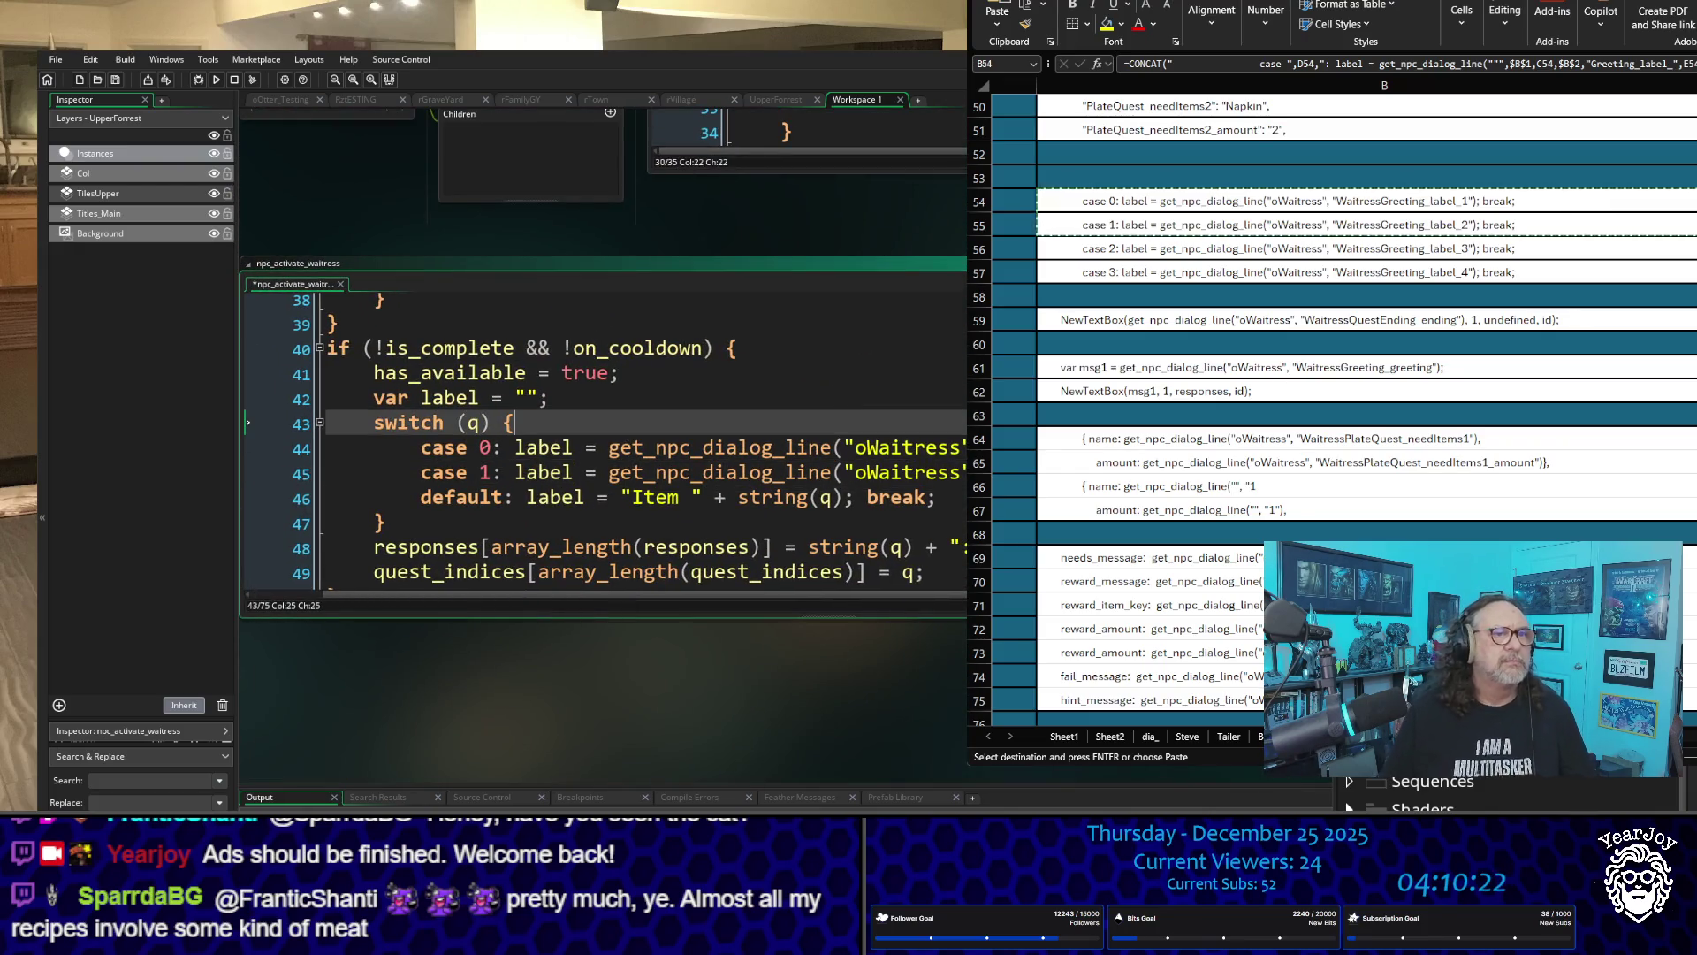
{"action": "left_click", "coordinate": [328, 448]}
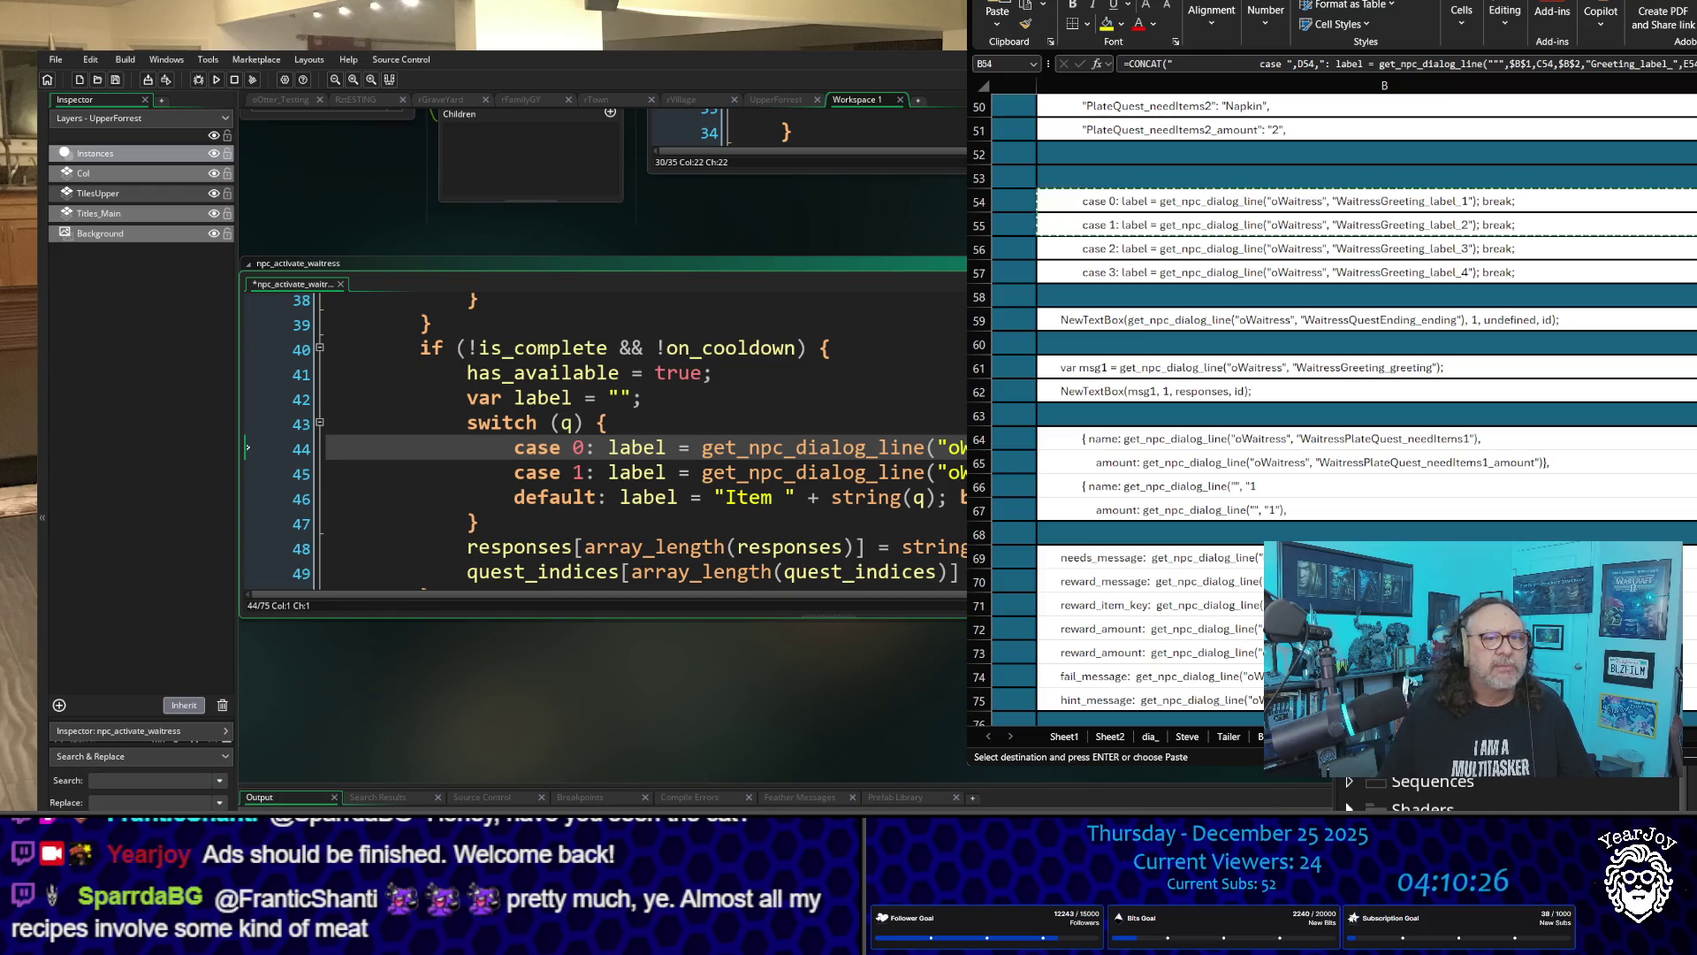
{"action": "key", "text": "shift+Down"}
{"action": "key", "text": "shift+Down"}
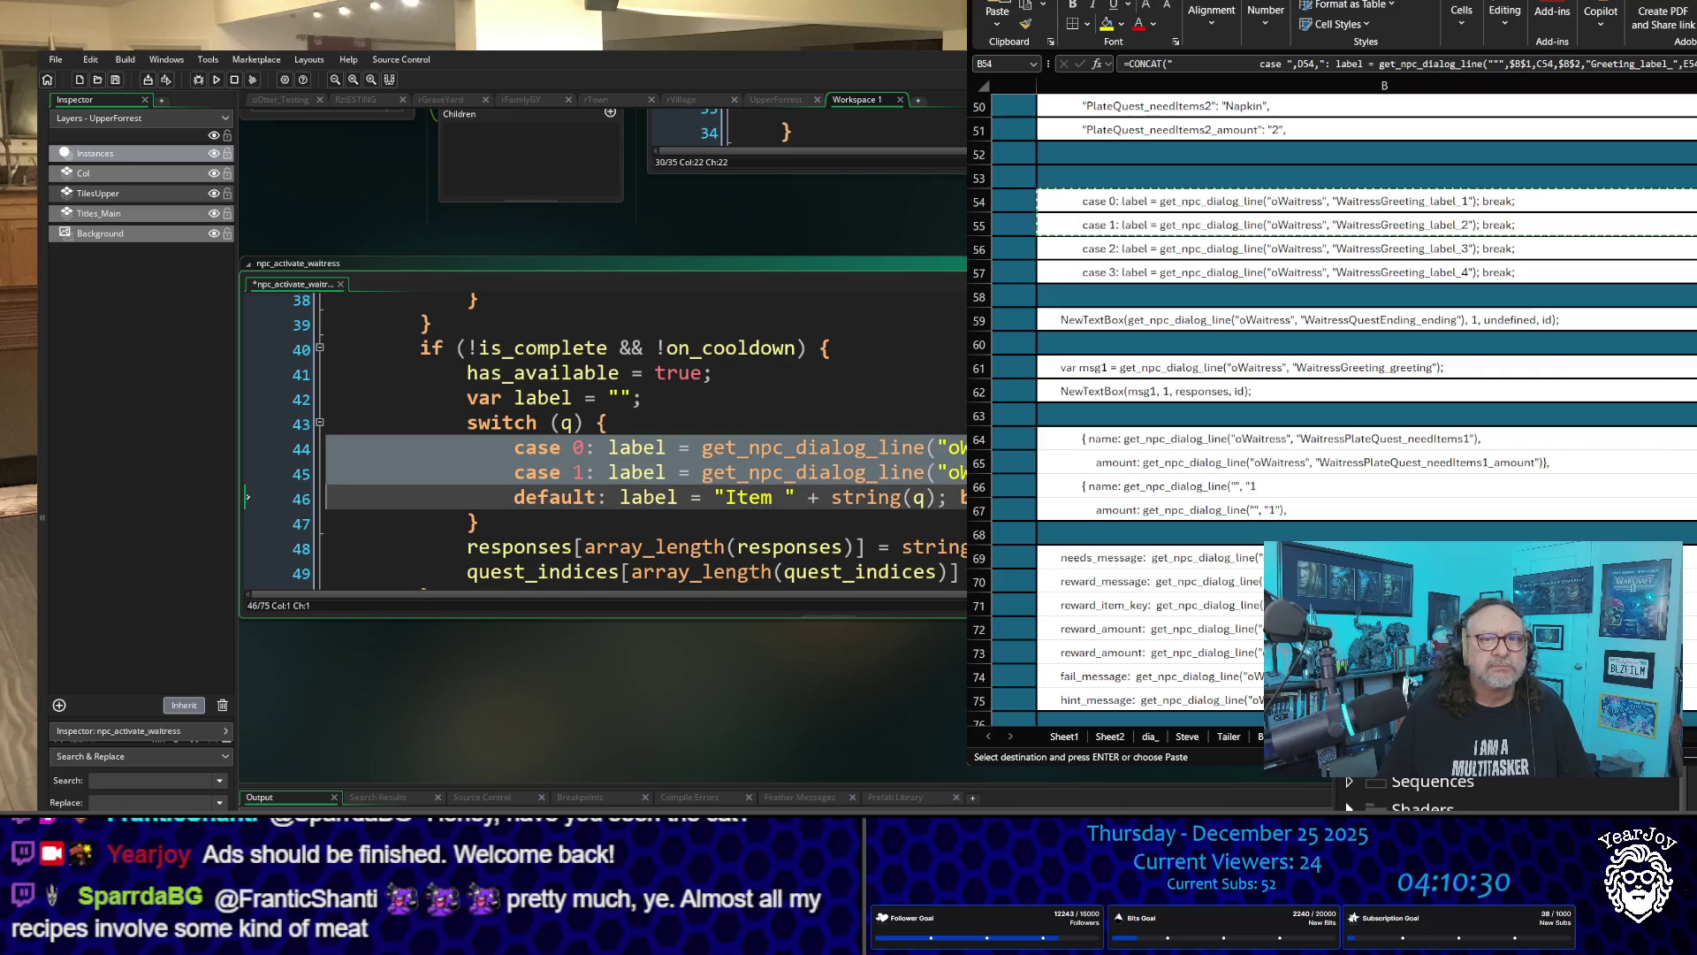
{"action": "key", "text": "Escape"}
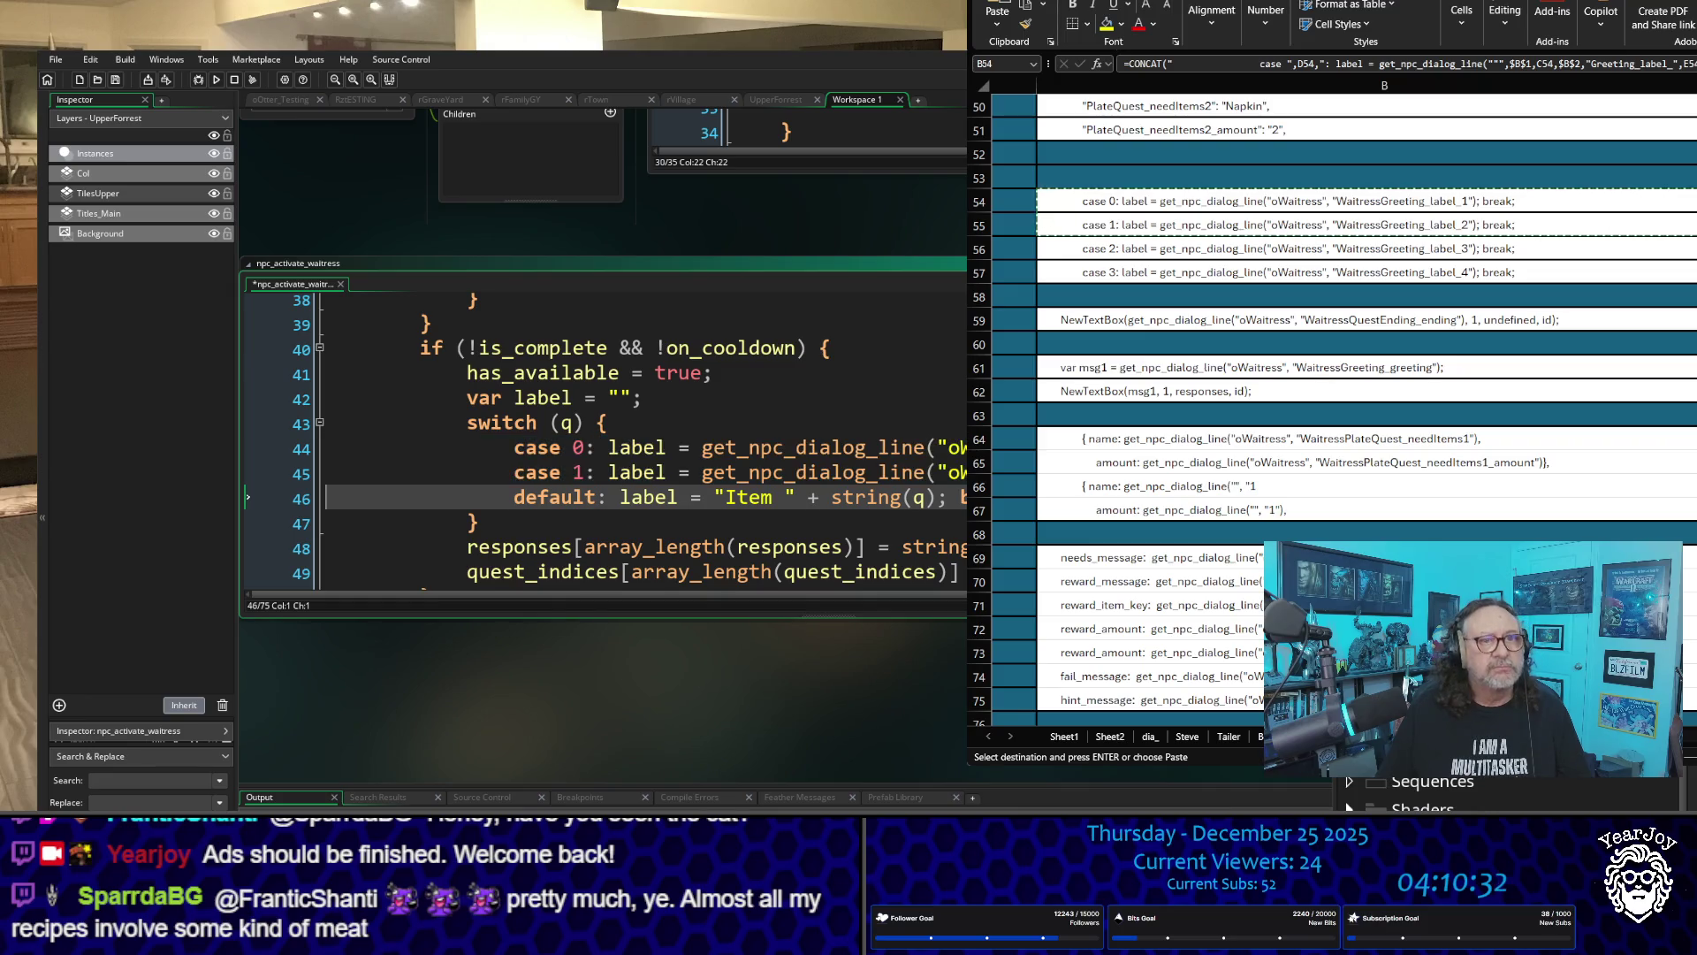
{"action": "key", "text": "Up"}
{"action": "key", "text": "Up"}
{"action": "key", "text": "End"}
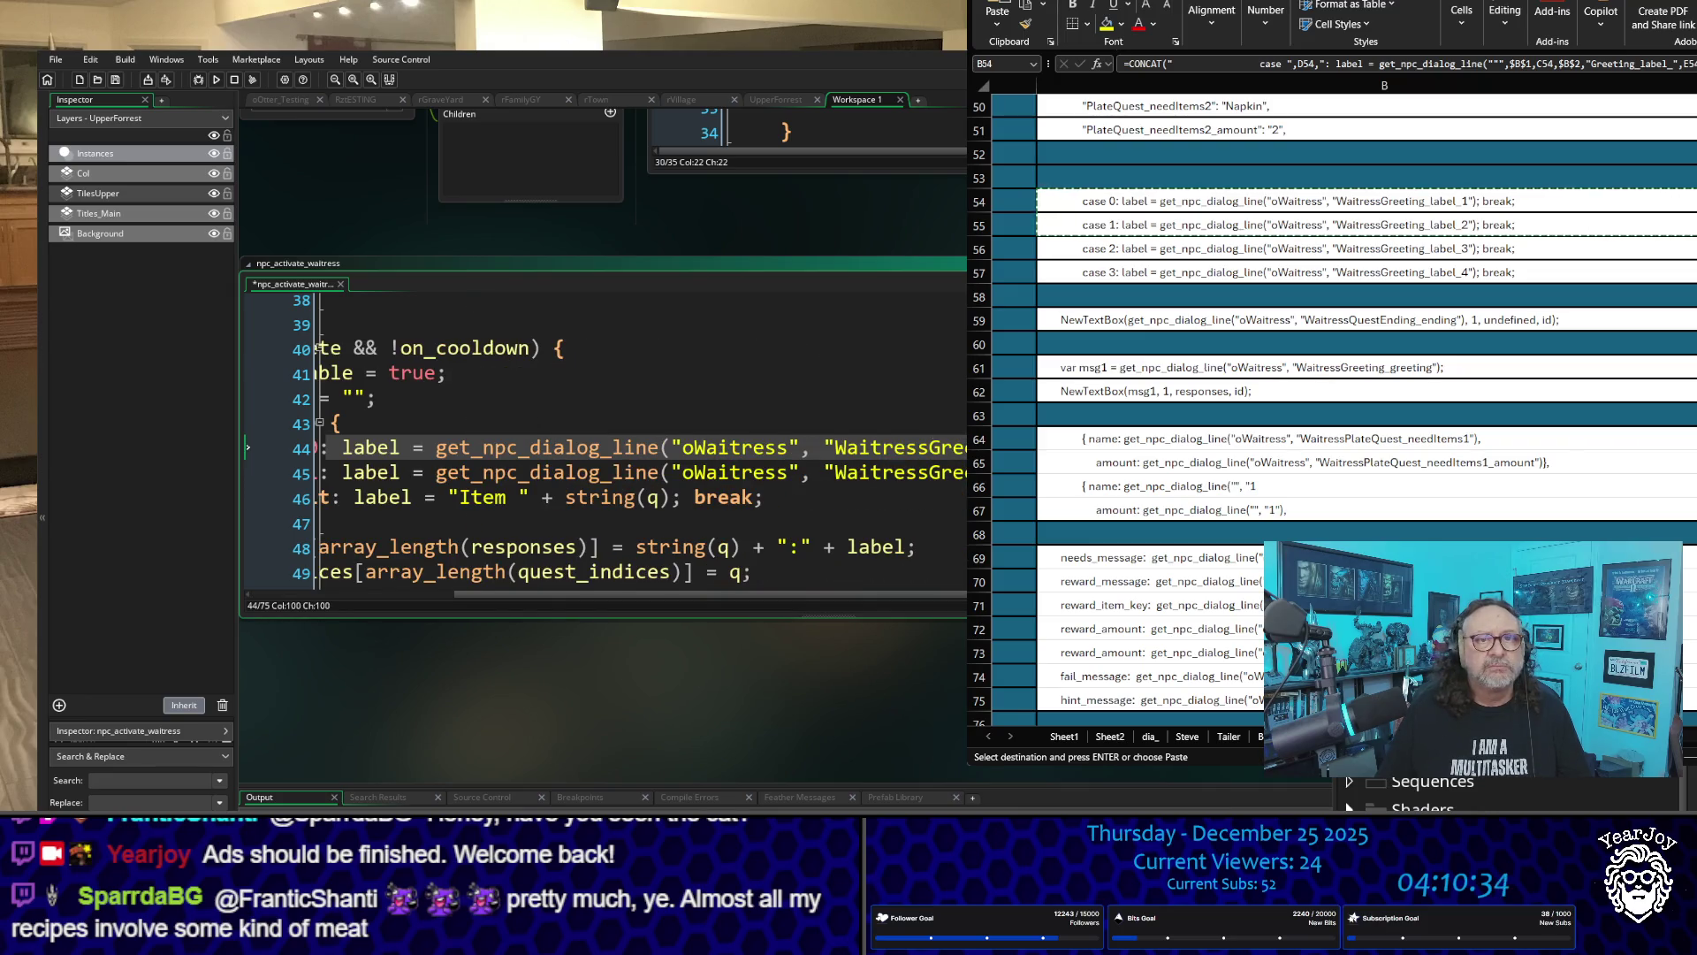
{"action": "key", "text": "Down"}
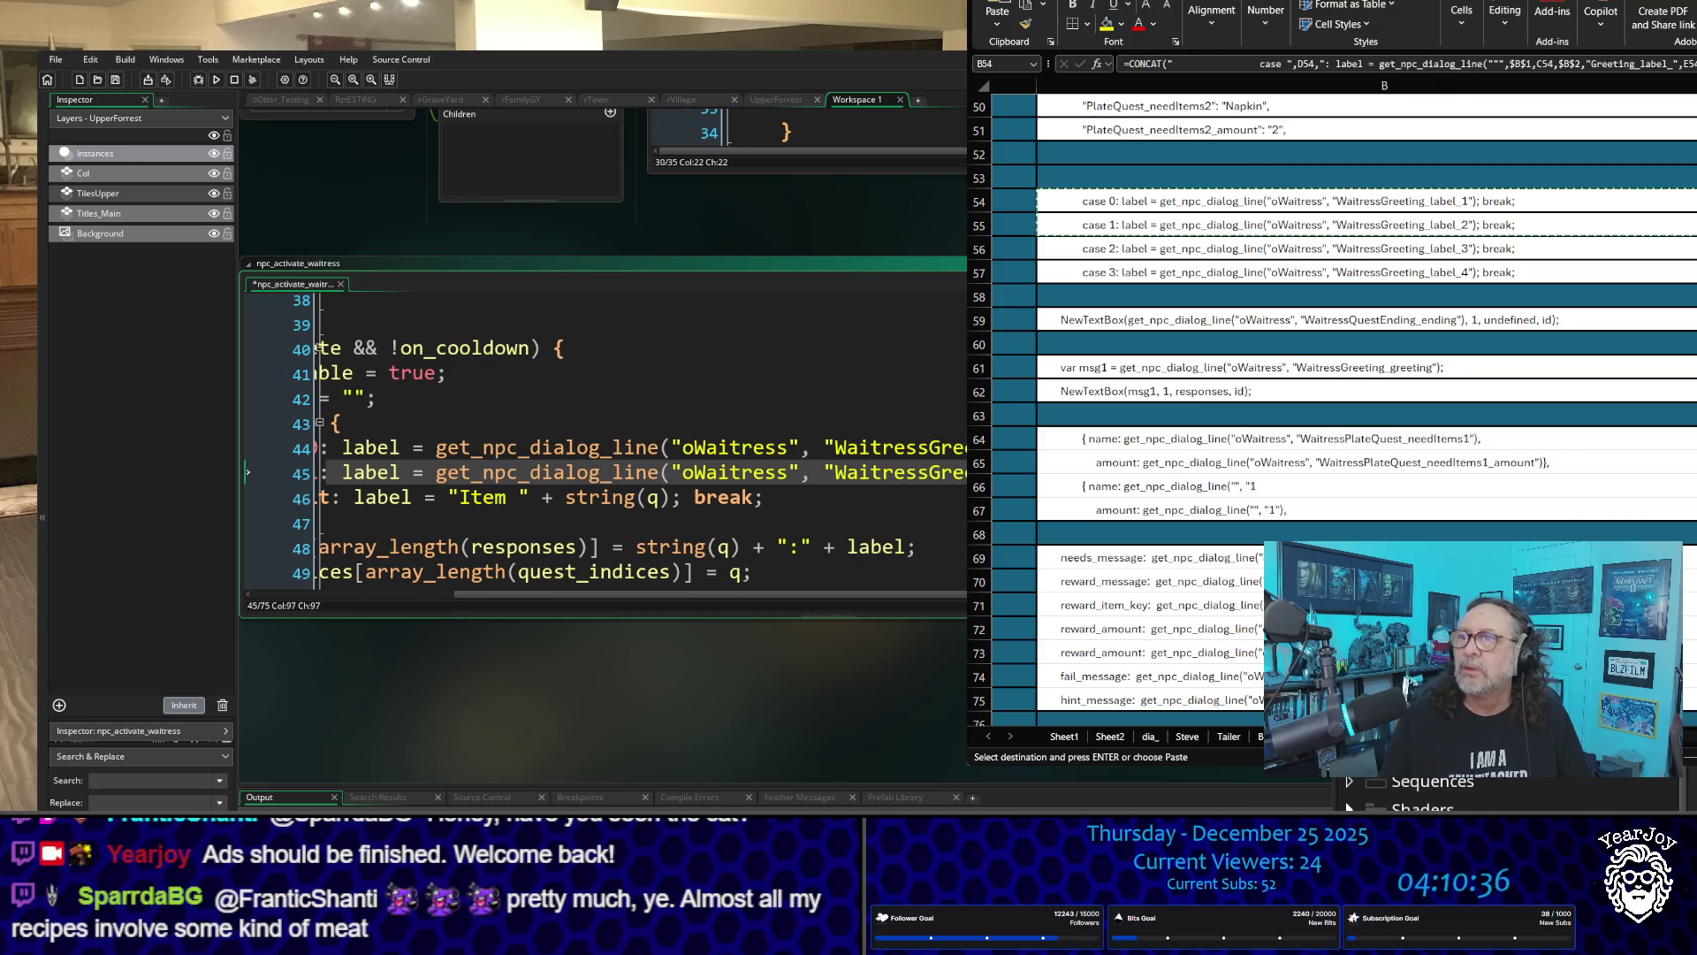
{"action": "scroll", "coordinate": [1326, 398], "scroll_direction": "up", "scroll_amount": 15}
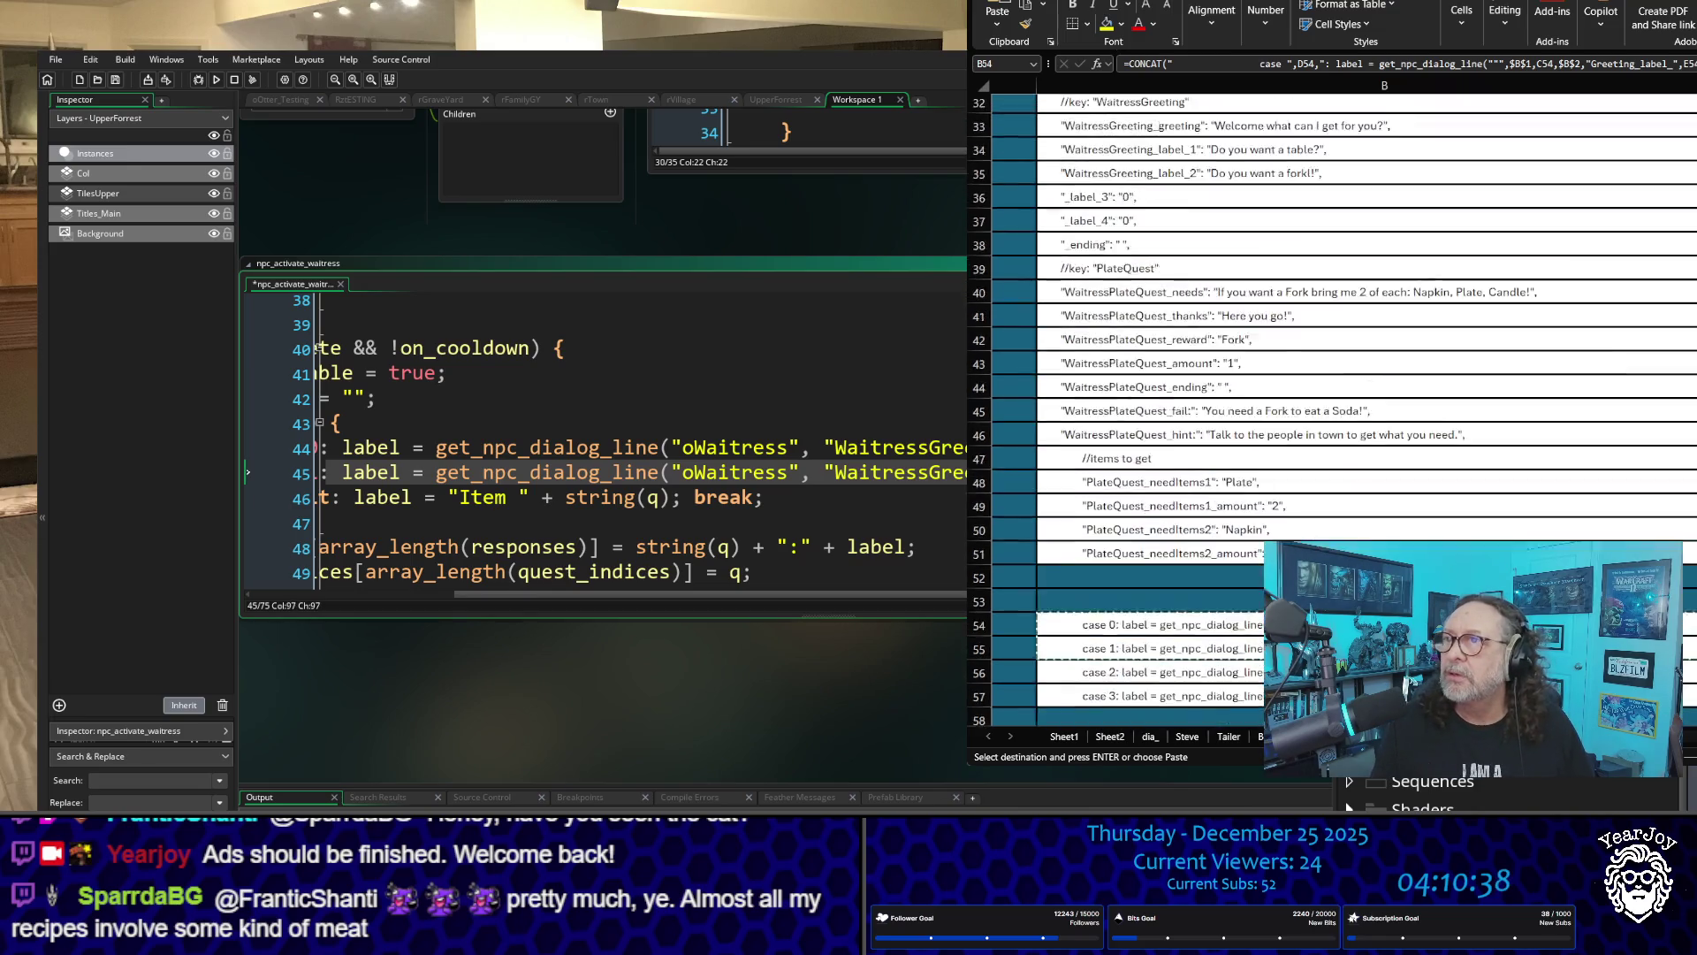
{"action": "scroll", "coordinate": [1326, 398], "scroll_direction": "down", "scroll_amount": 8}
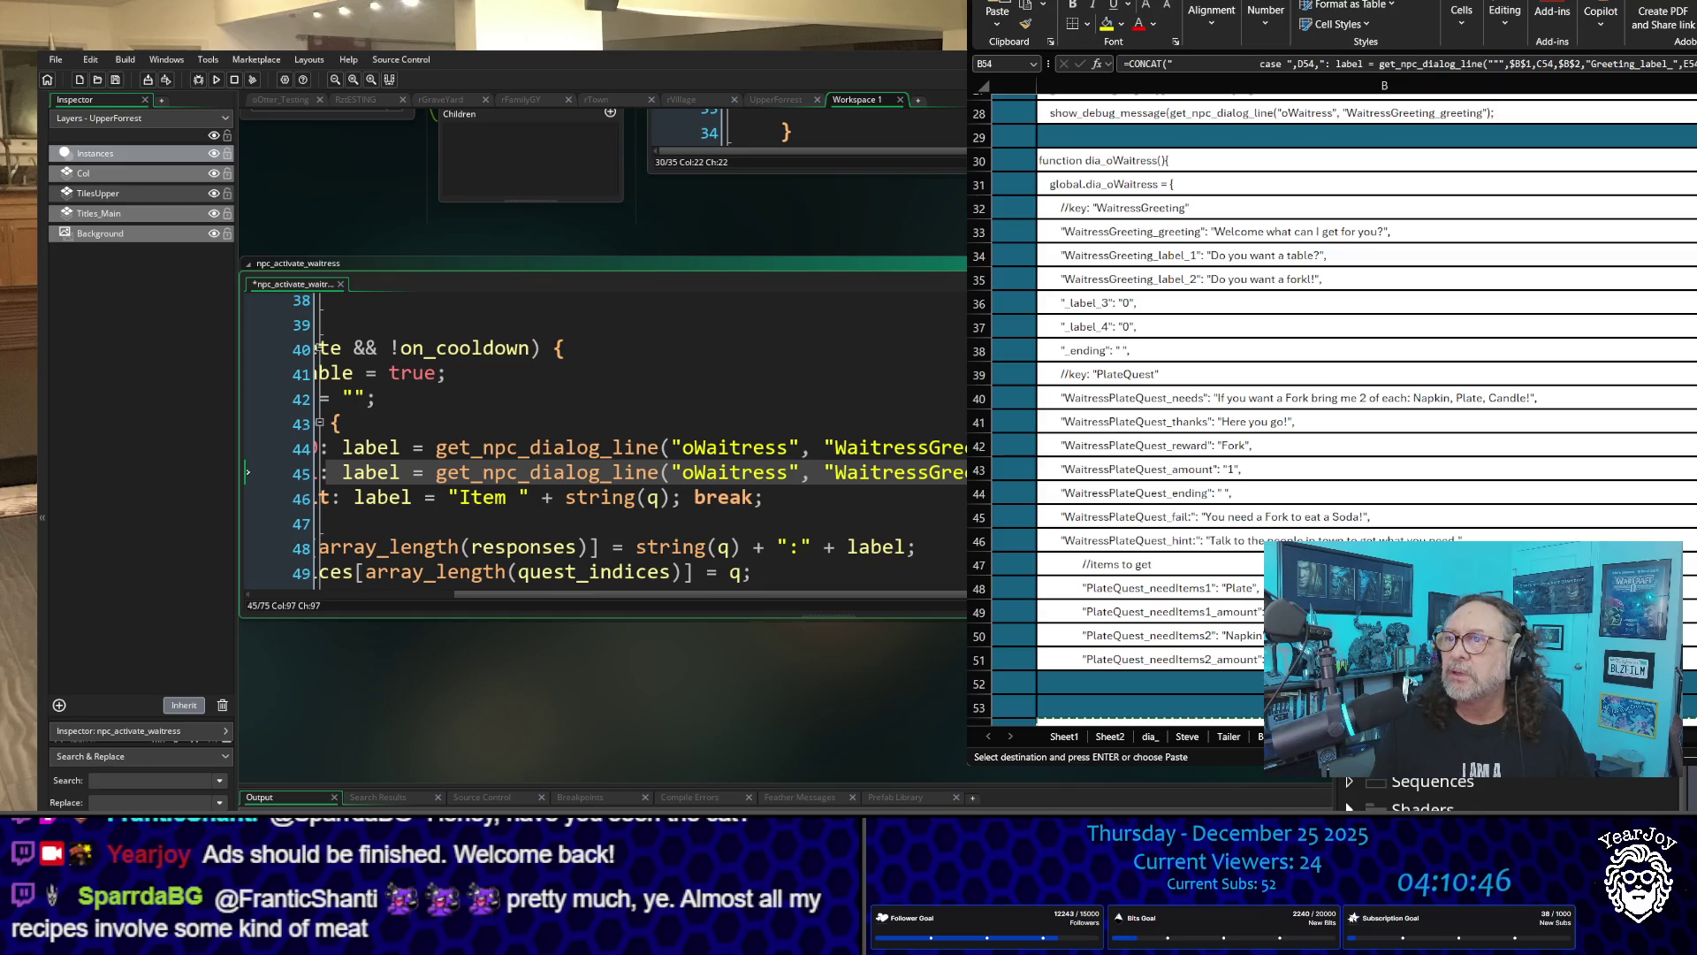
{"action": "scroll", "coordinate": [1327, 398], "scroll_direction": "up", "scroll_amount": 2}
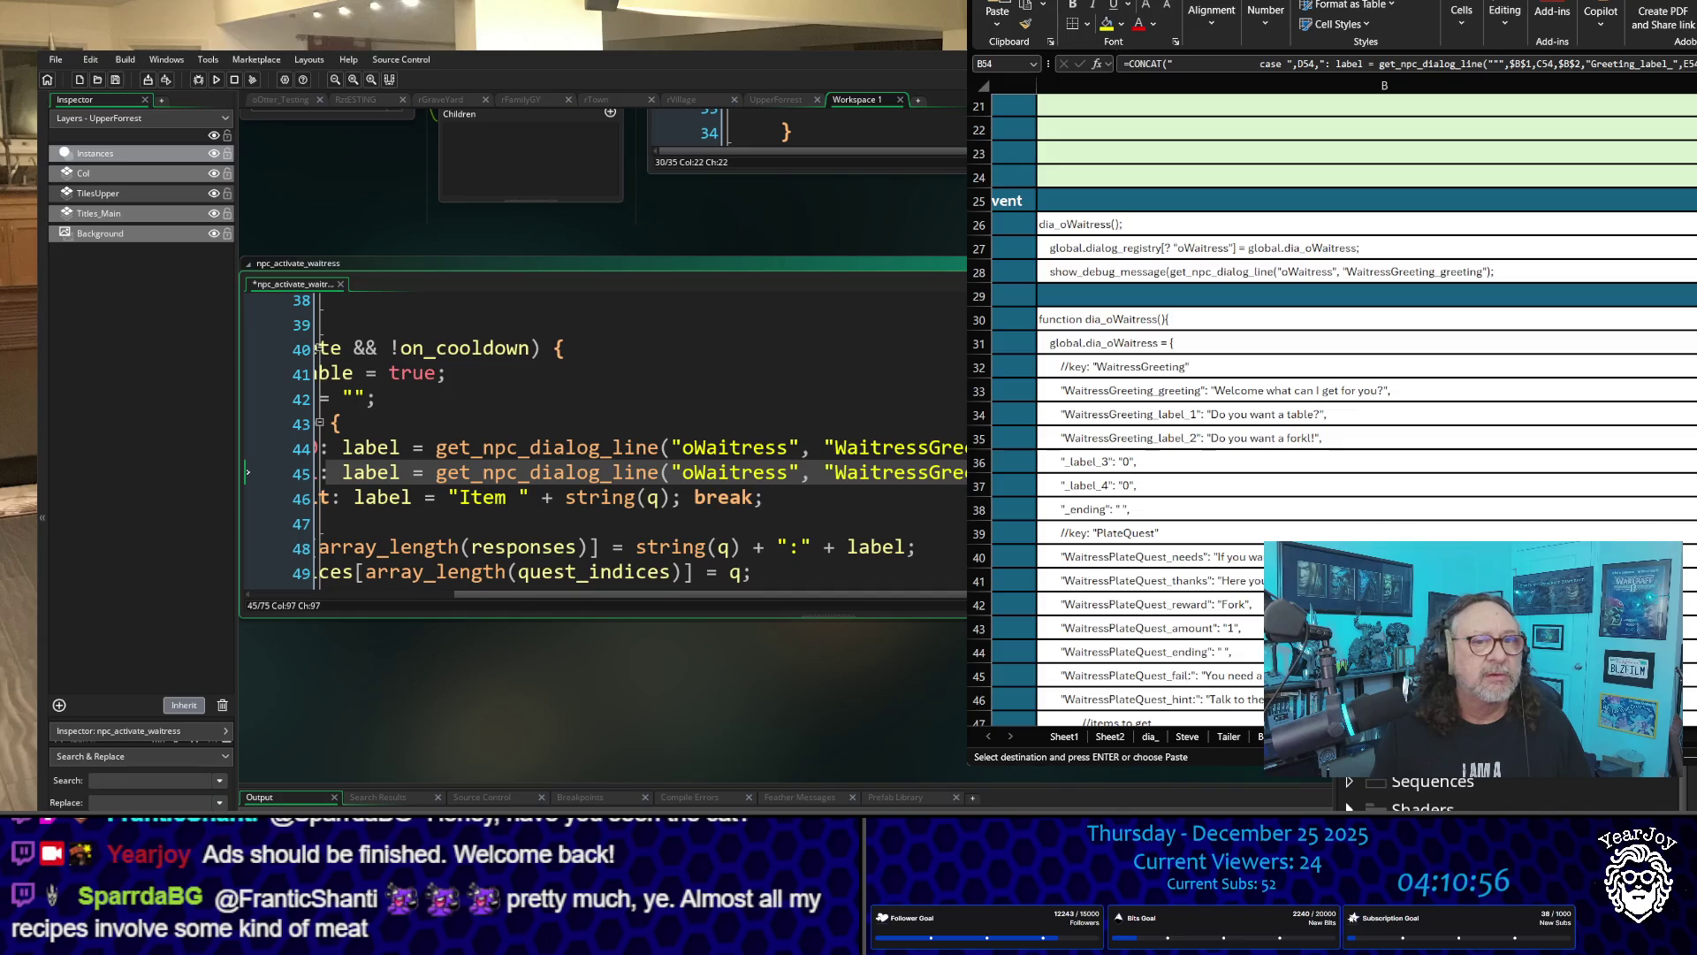
{"action": "scroll", "coordinate": [951, 435], "scroll_direction": "down", "scroll_amount": 1}
{"action": "scroll", "coordinate": [950, 435], "scroll_direction": "up", "scroll_amount": 1}
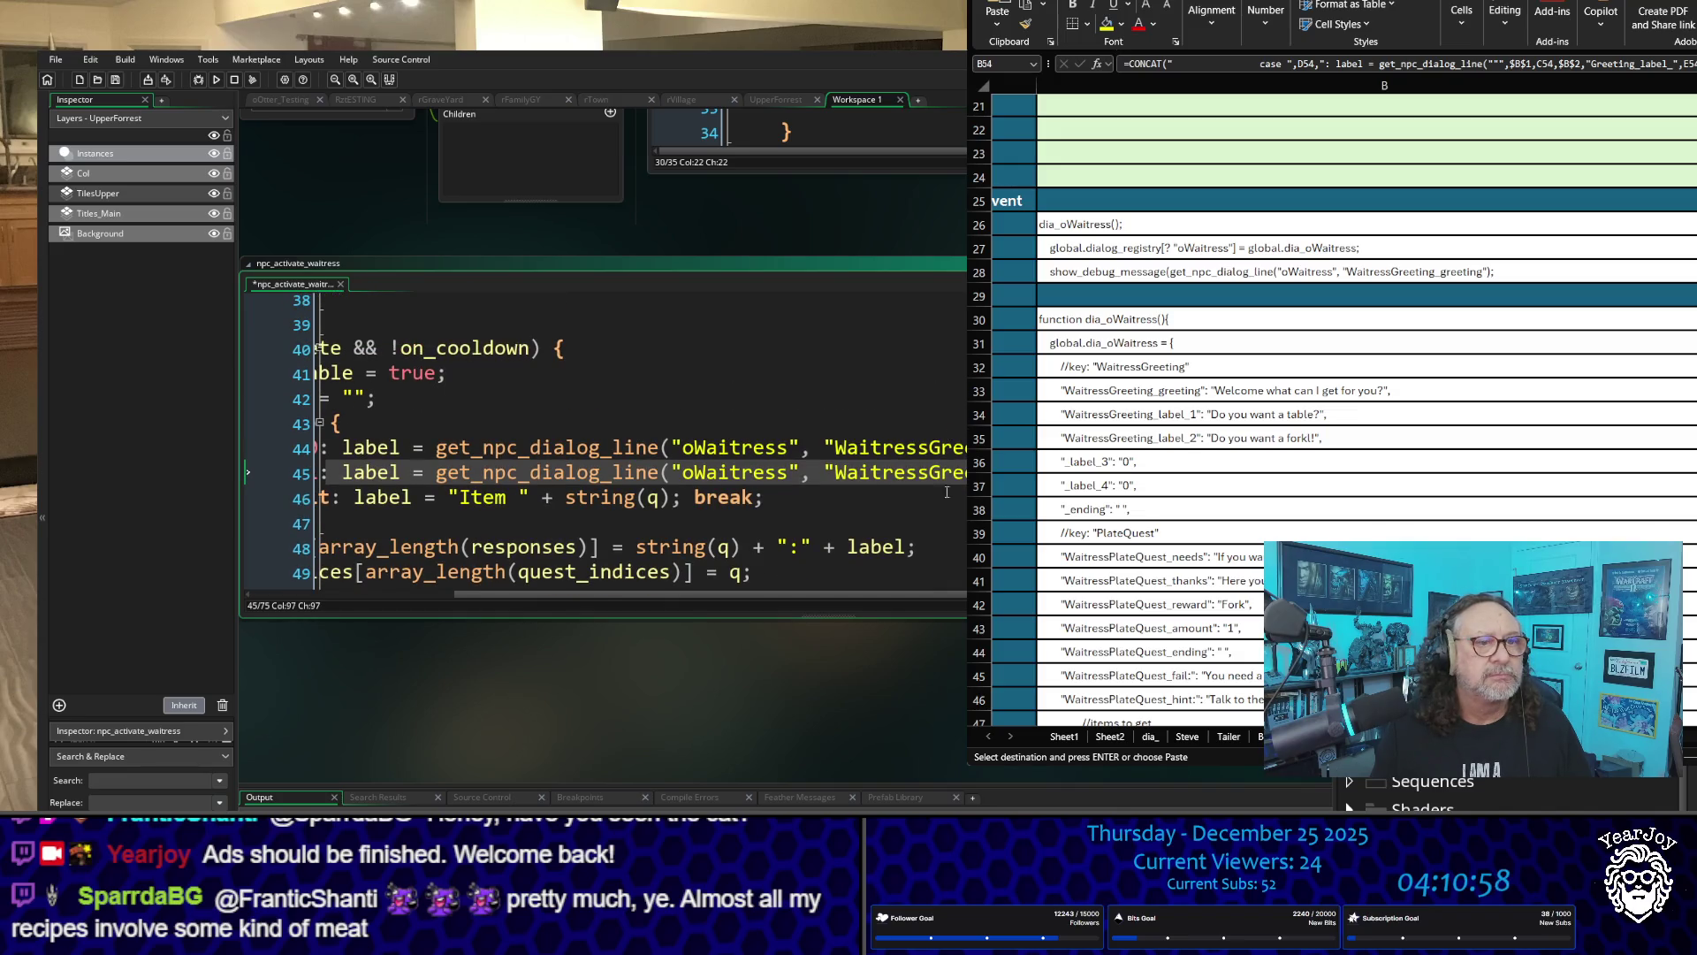
{"action": "scroll", "coordinate": [947, 491], "scroll_direction": "down", "scroll_amount": 5}
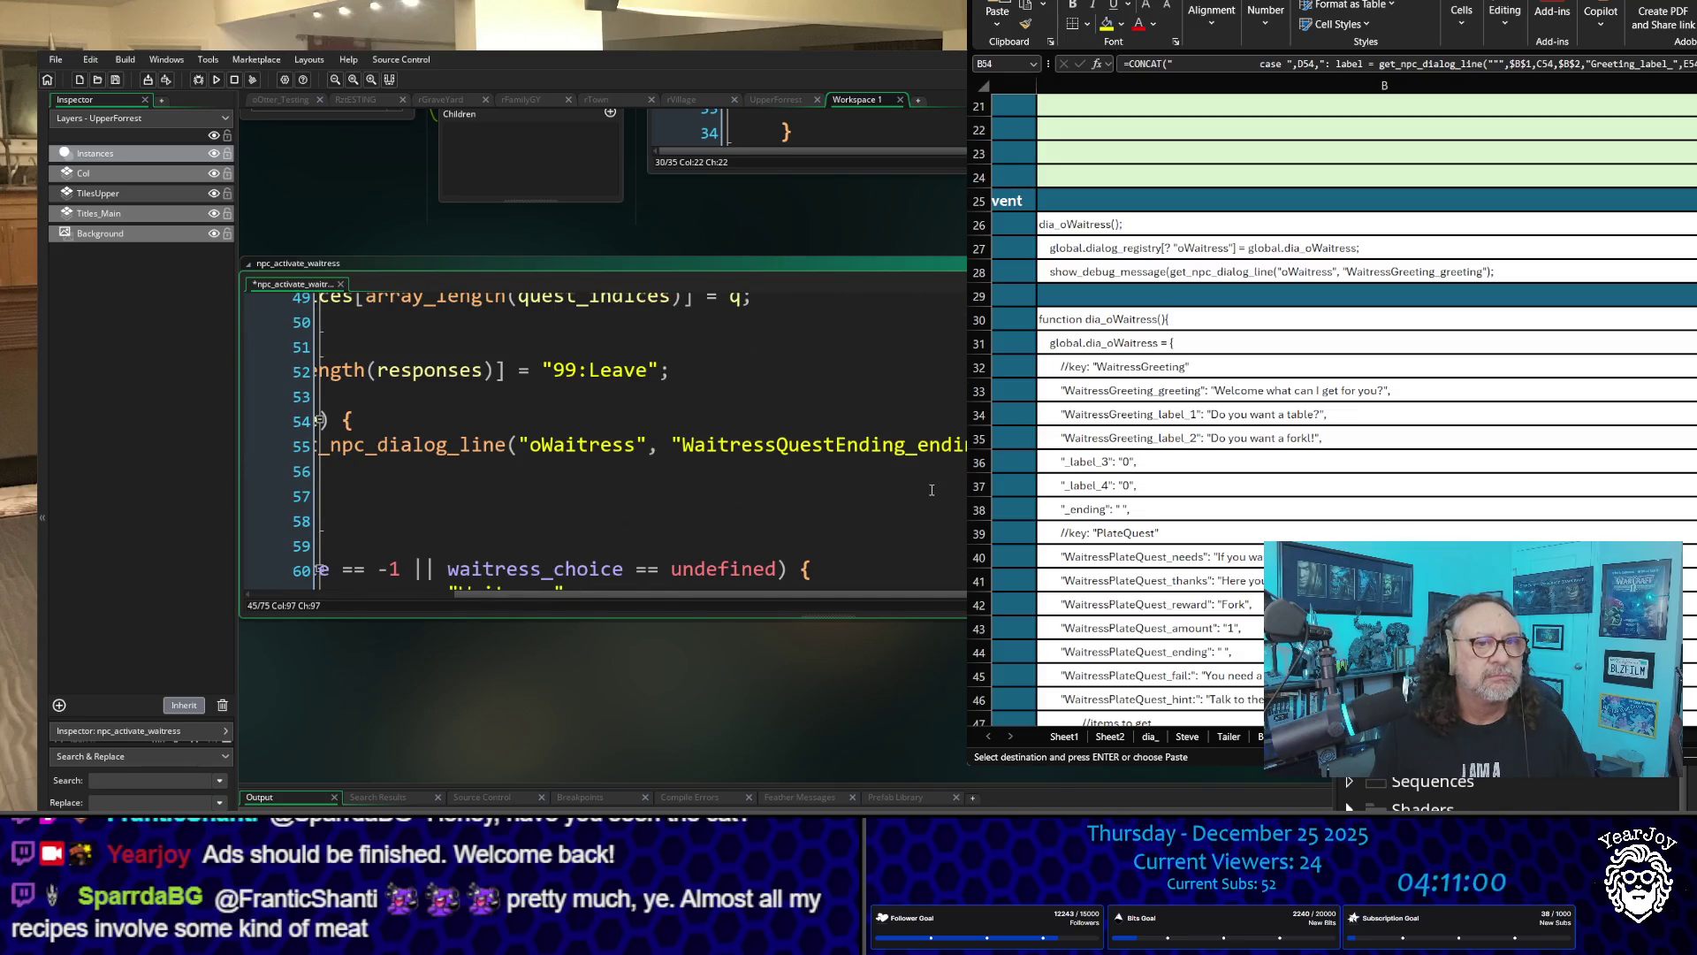
{"action": "scroll", "coordinate": [932, 490], "scroll_direction": "down", "scroll_amount": 5}
{"action": "scroll", "coordinate": [930, 490], "scroll_direction": "up", "scroll_amount": 2}
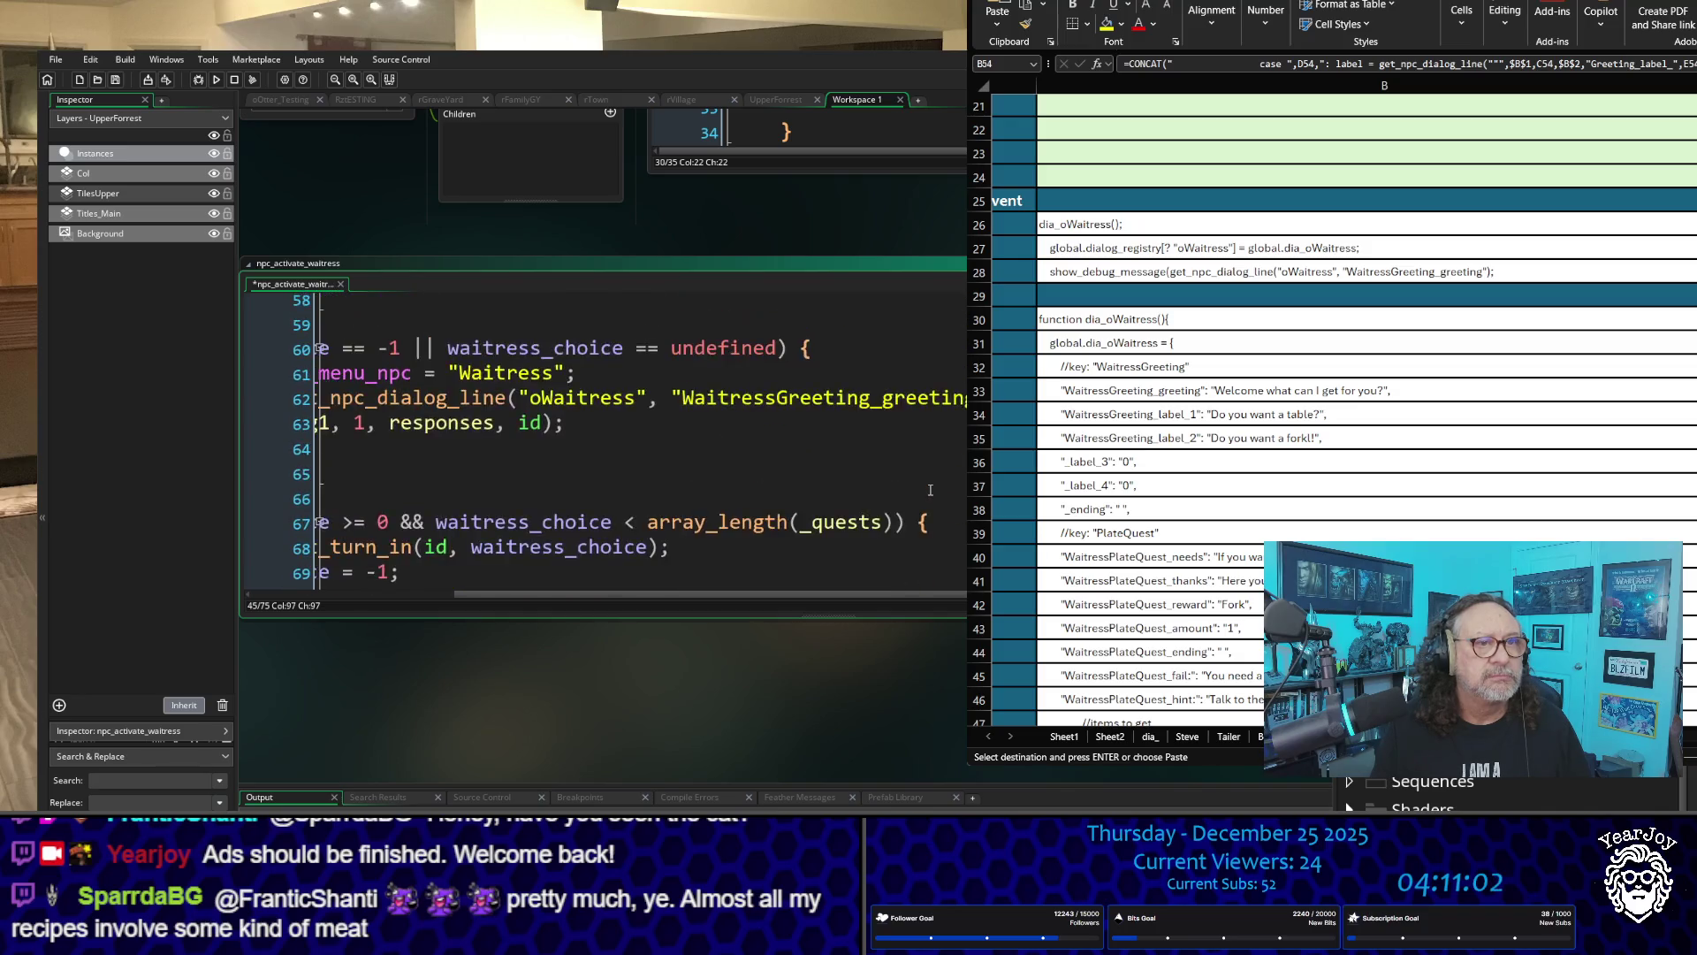
{"action": "scroll", "coordinate": [930, 490], "scroll_direction": "up", "scroll_amount": 1}
{"action": "scroll", "coordinate": [930, 489], "scroll_direction": "up", "scroll_amount": 20}
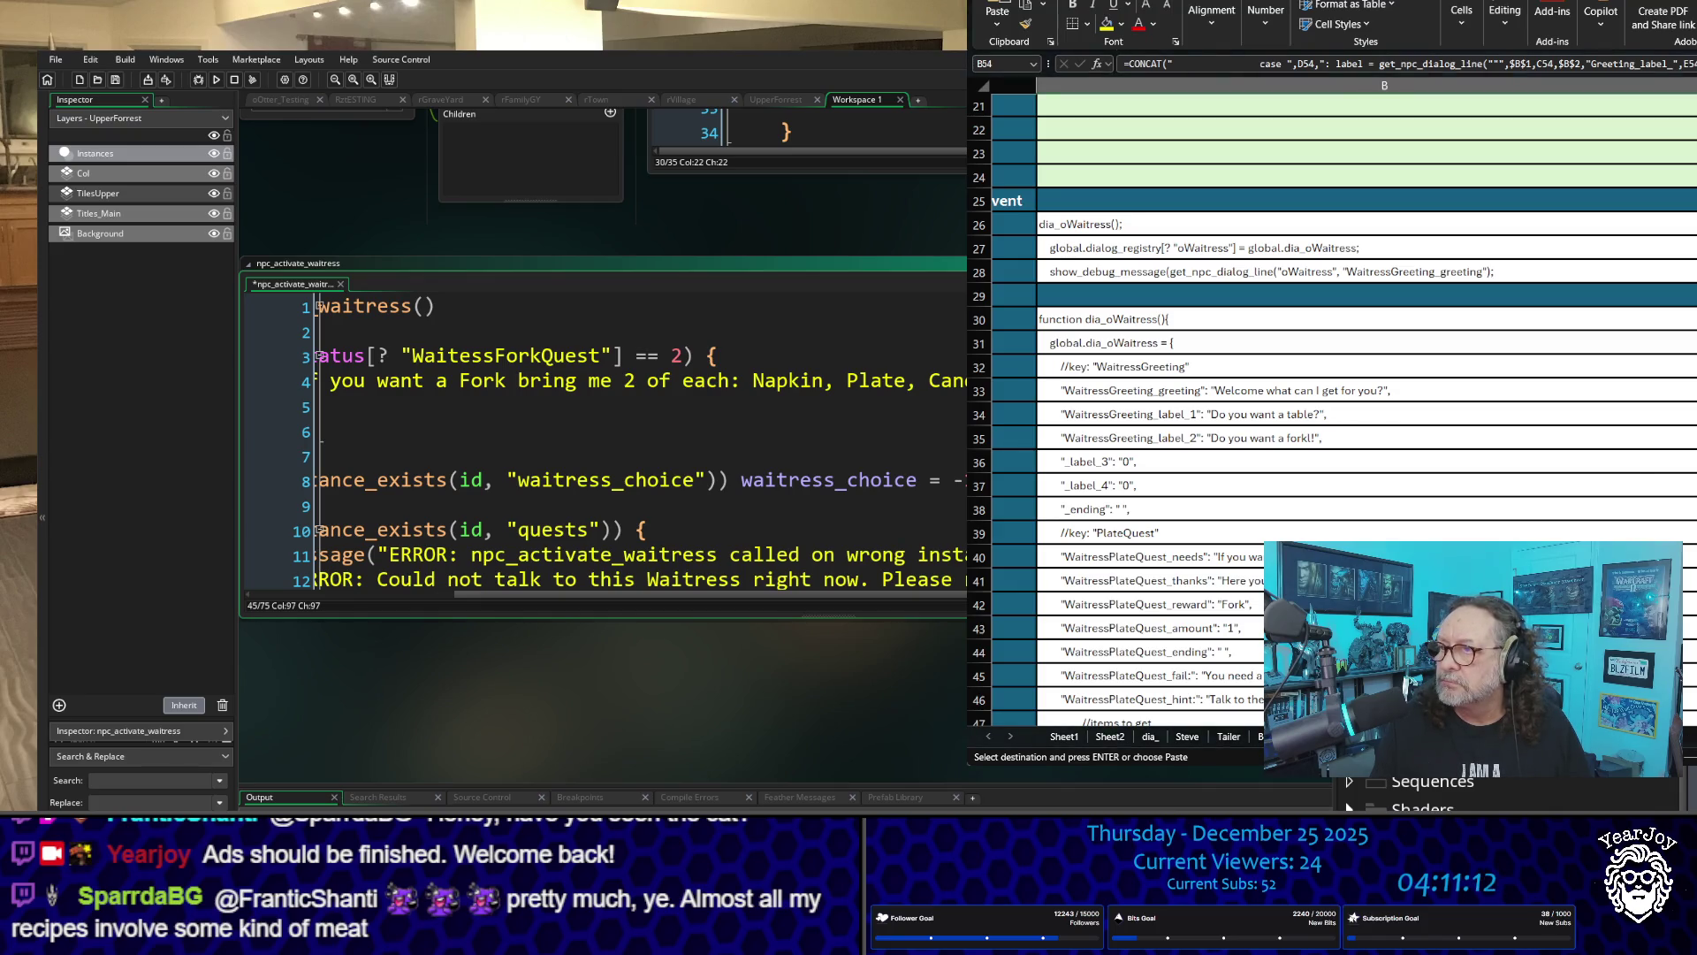
{"action": "scroll", "coordinate": [1335, 398], "scroll_direction": "right", "scroll_amount": 3}
{"action": "scroll", "coordinate": [1335, 398], "scroll_direction": "up", "scroll_amount": 7}
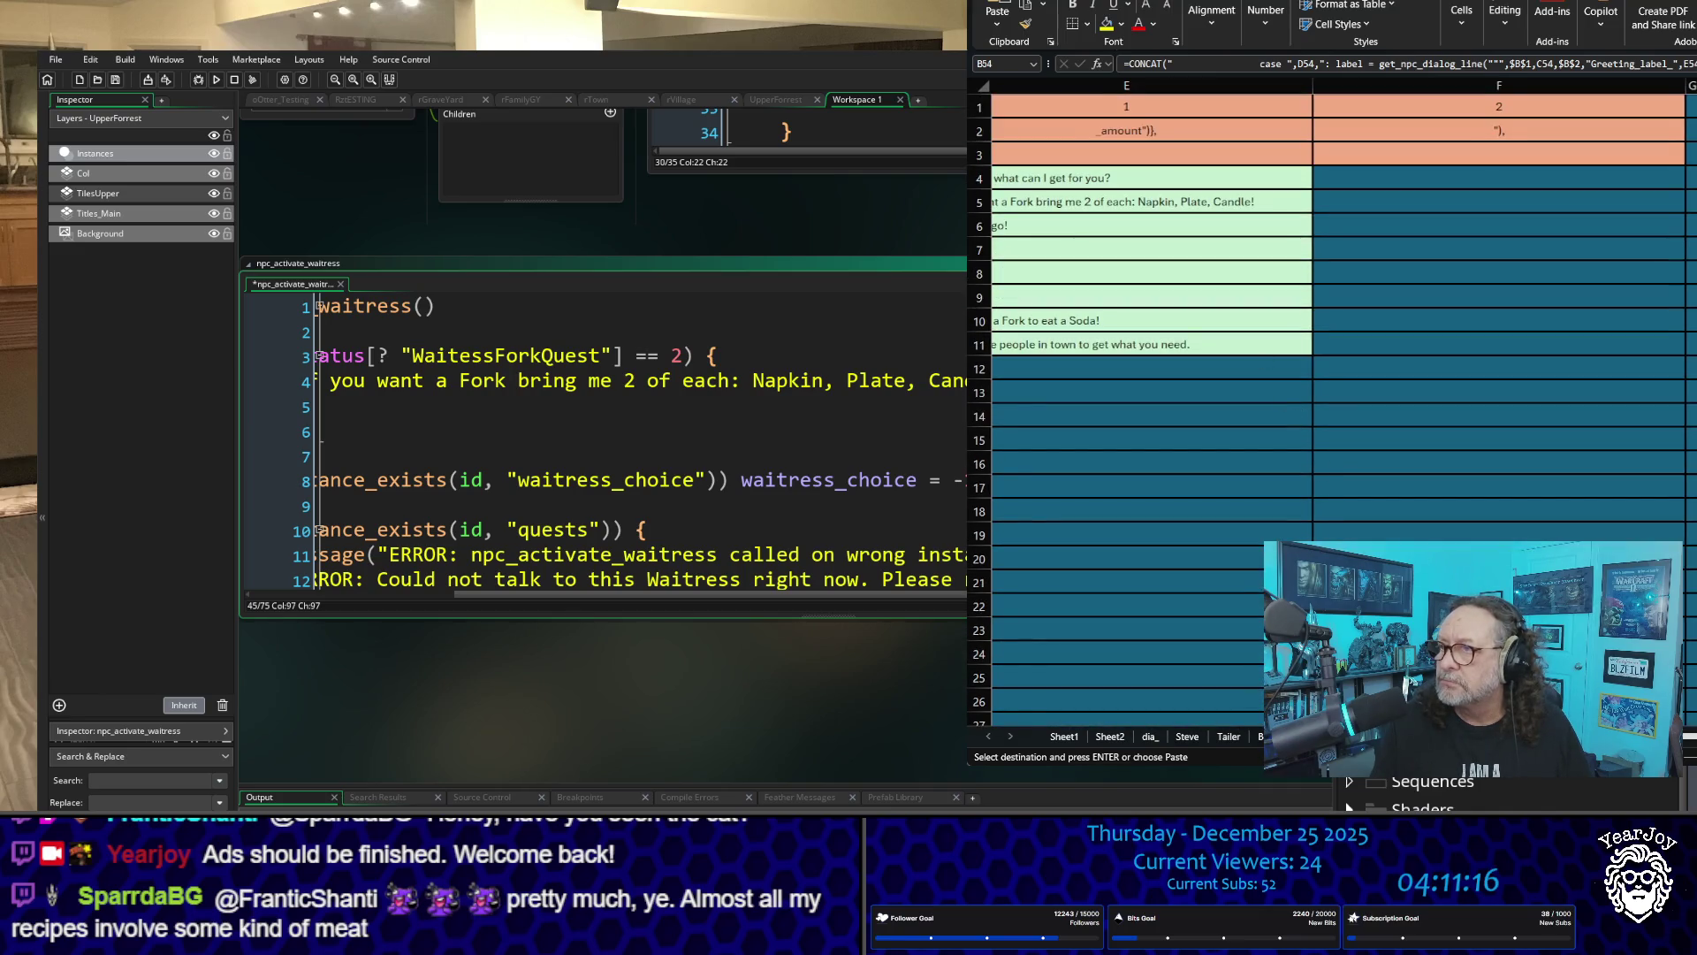
{"action": "scroll", "coordinate": [1335, 397], "scroll_direction": "left", "scroll_amount": 2}
{"action": "scroll", "coordinate": [1335, 398], "scroll_direction": "left", "scroll_amount": 3}
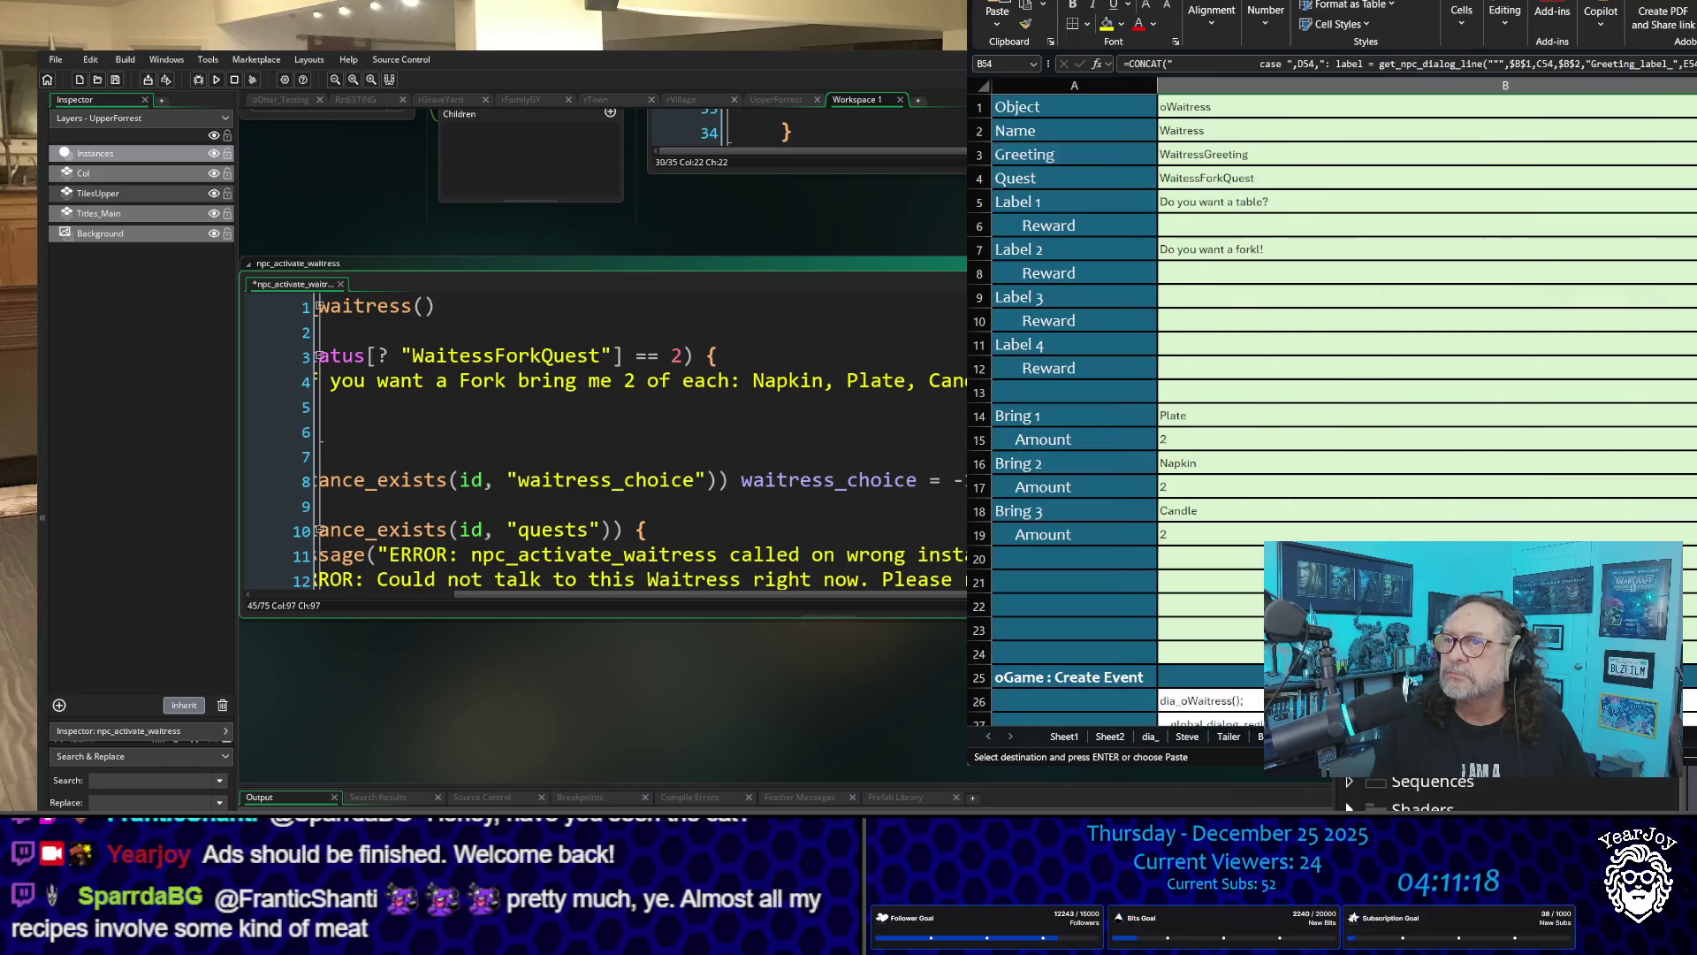
{"action": "scroll", "coordinate": [1335, 398], "scroll_direction": "down", "scroll_amount": 14}
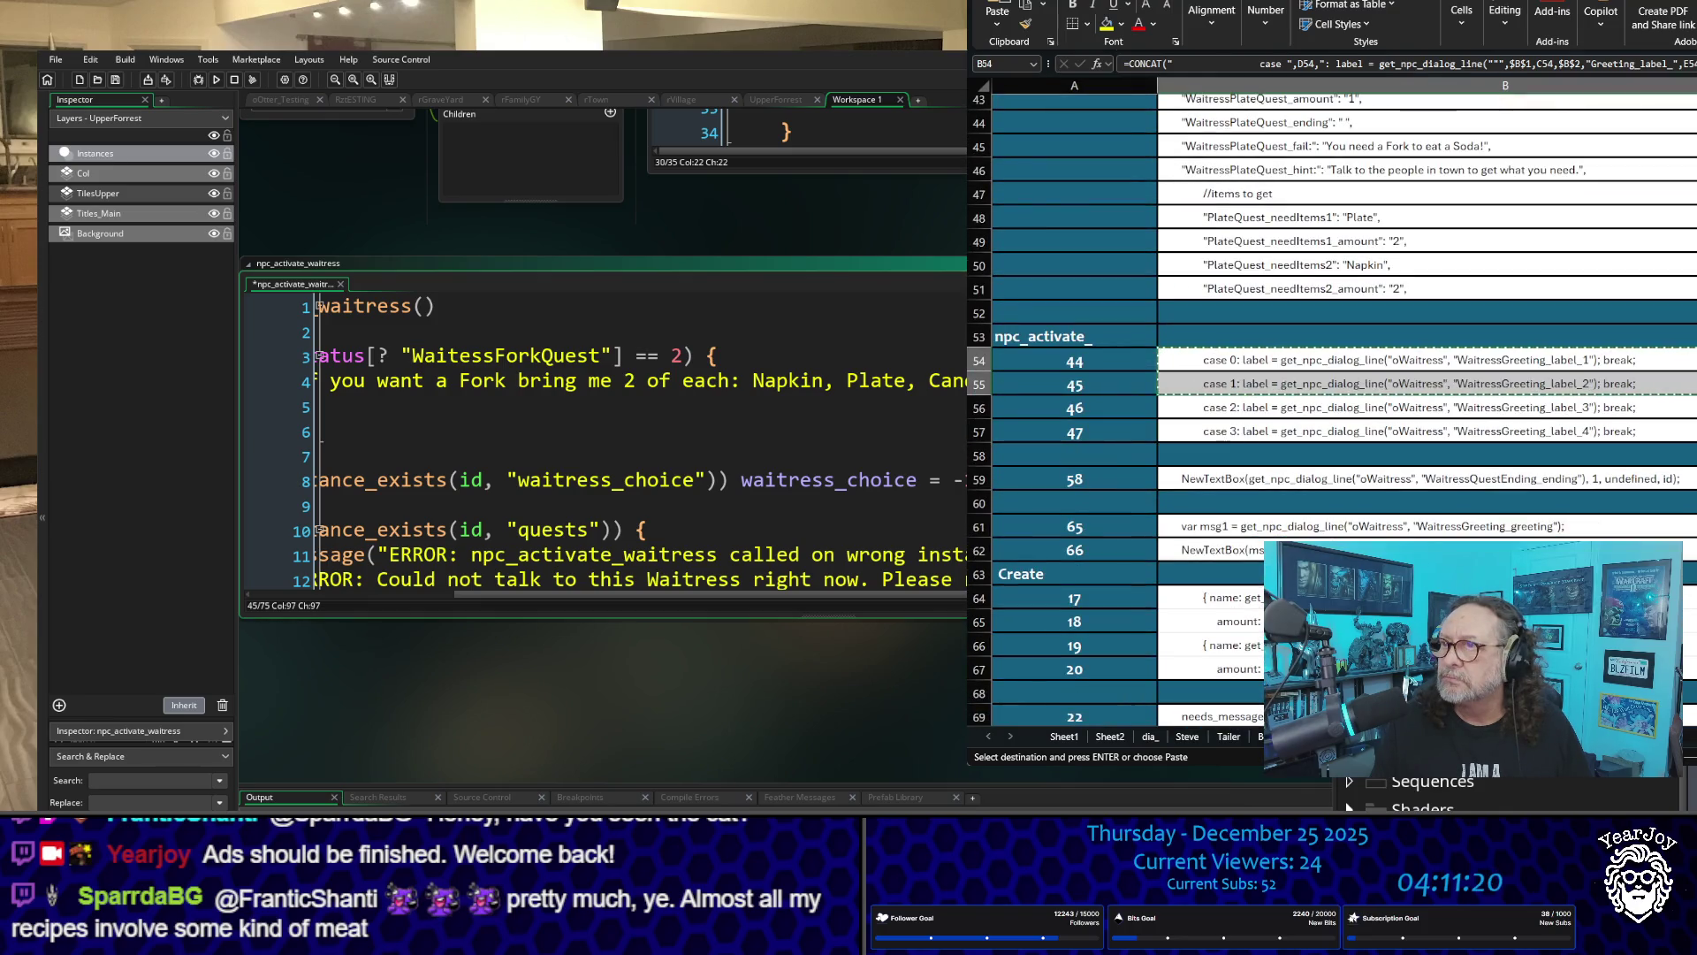
{"action": "scroll", "coordinate": [1417, 465], "scroll_direction": "down", "scroll_amount": 5}
{"action": "scroll", "coordinate": [1417, 465], "scroll_direction": "up", "scroll_amount": 2}
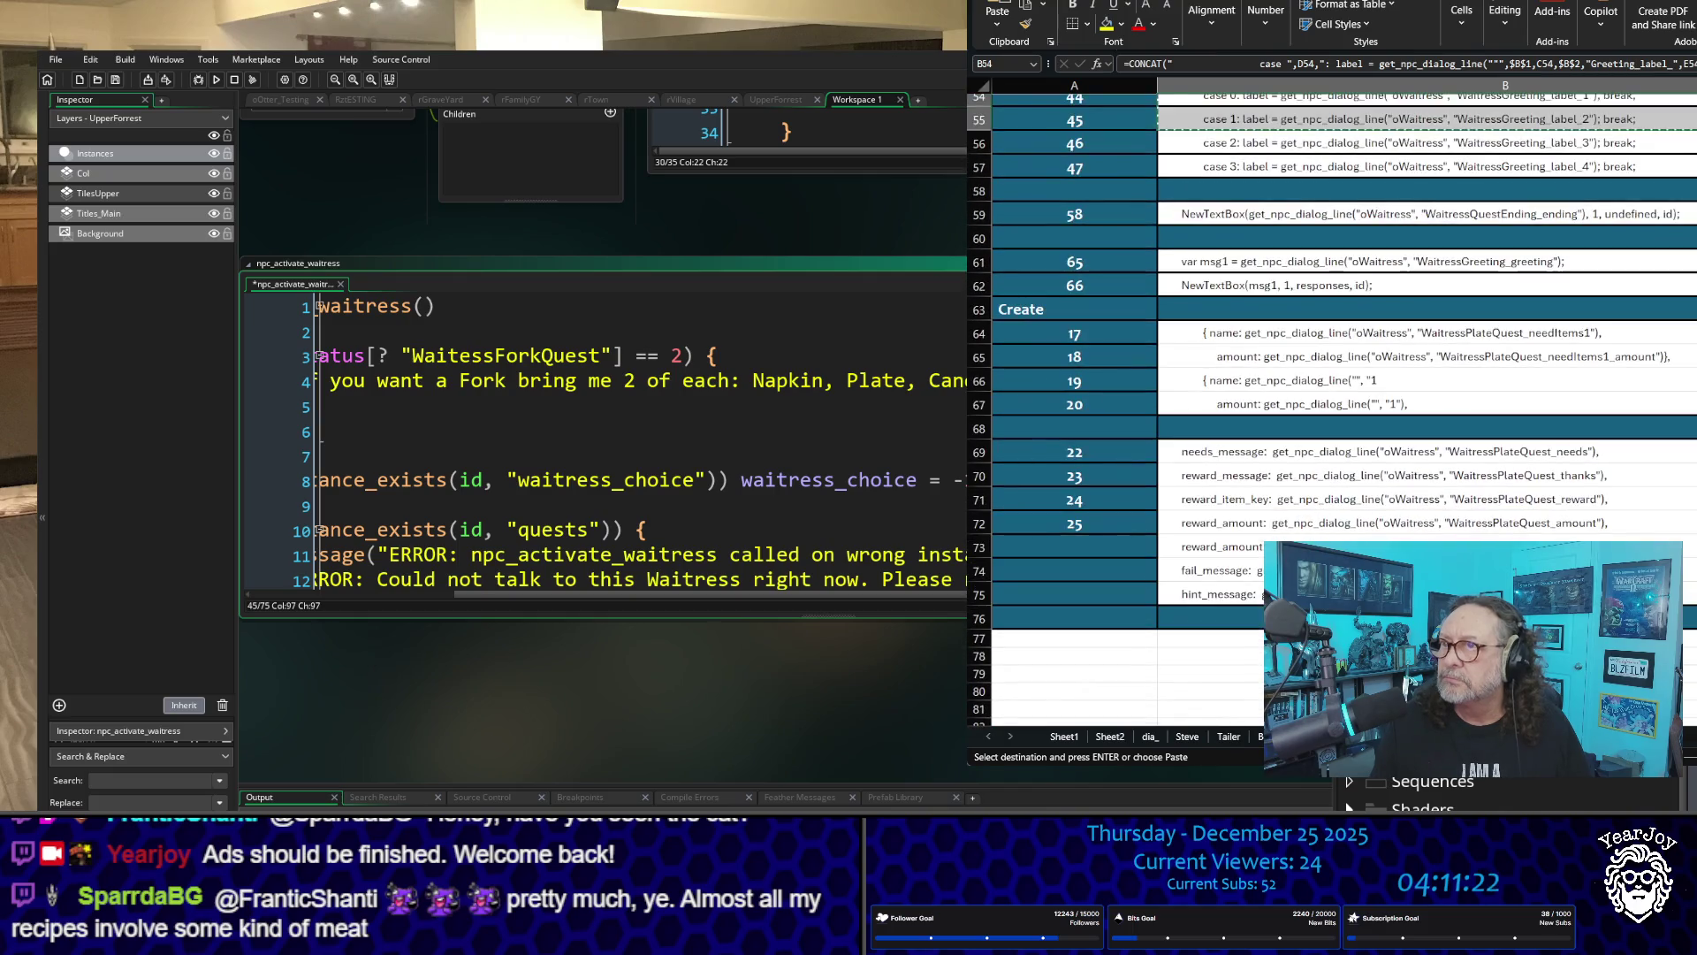
{"action": "left_click", "coordinate": [1547, 404]}
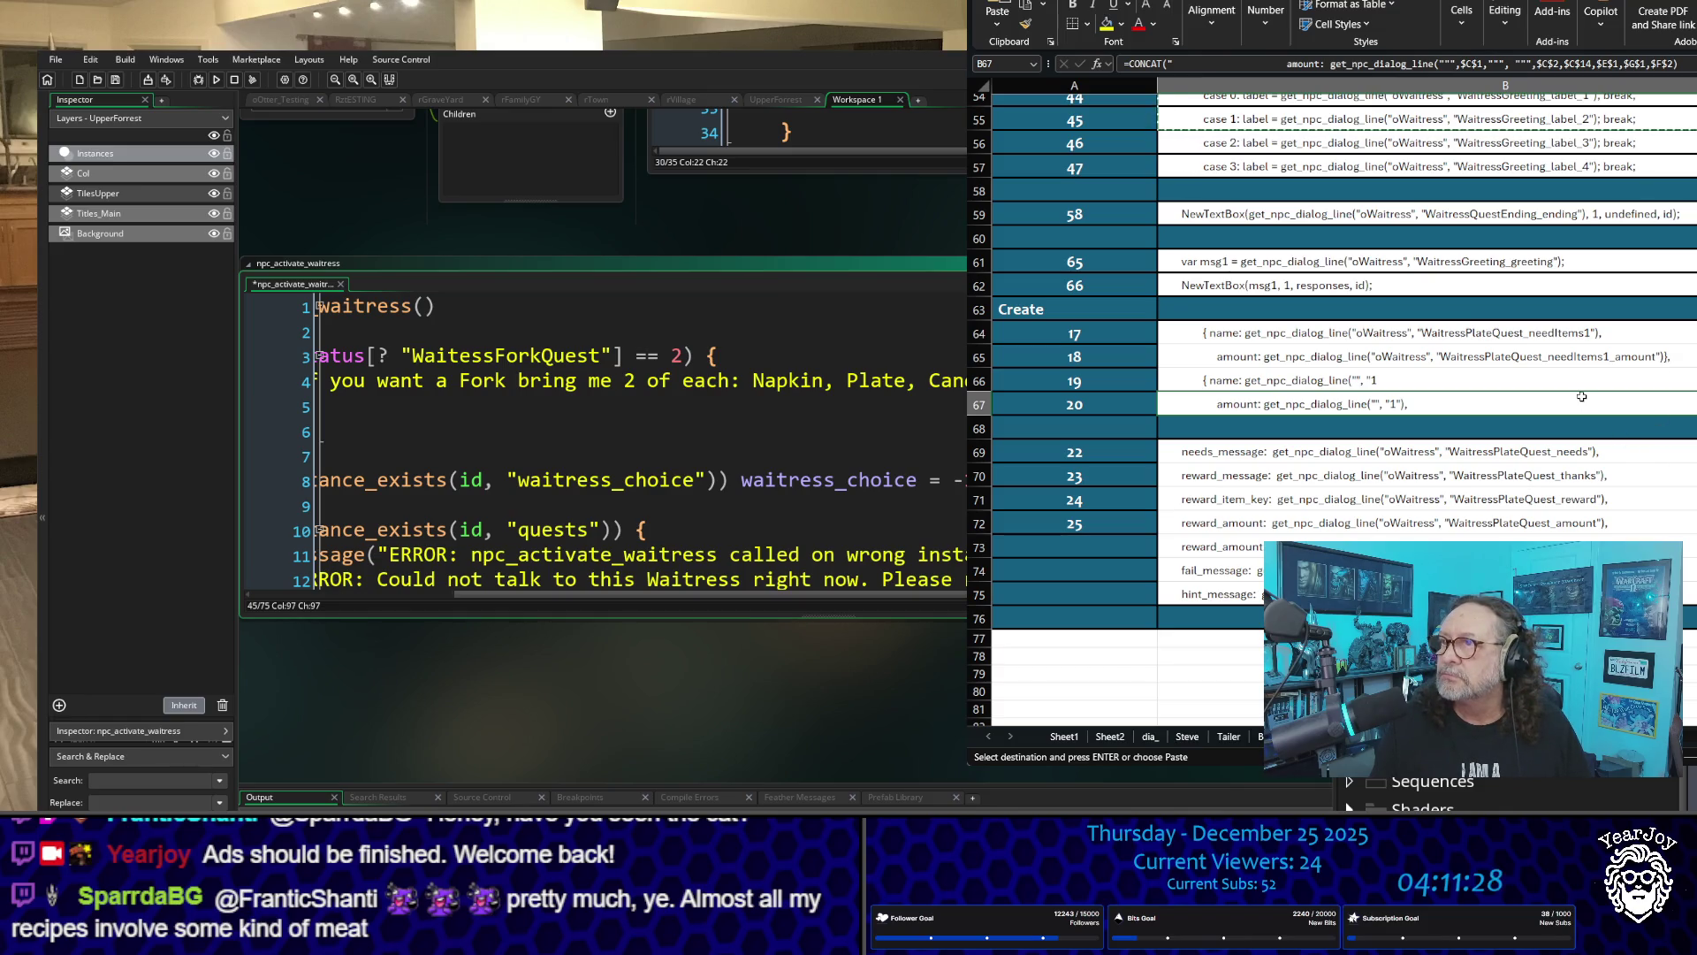
{"action": "scroll", "coordinate": [1477, 386], "scroll_direction": "up", "scroll_amount": 2}
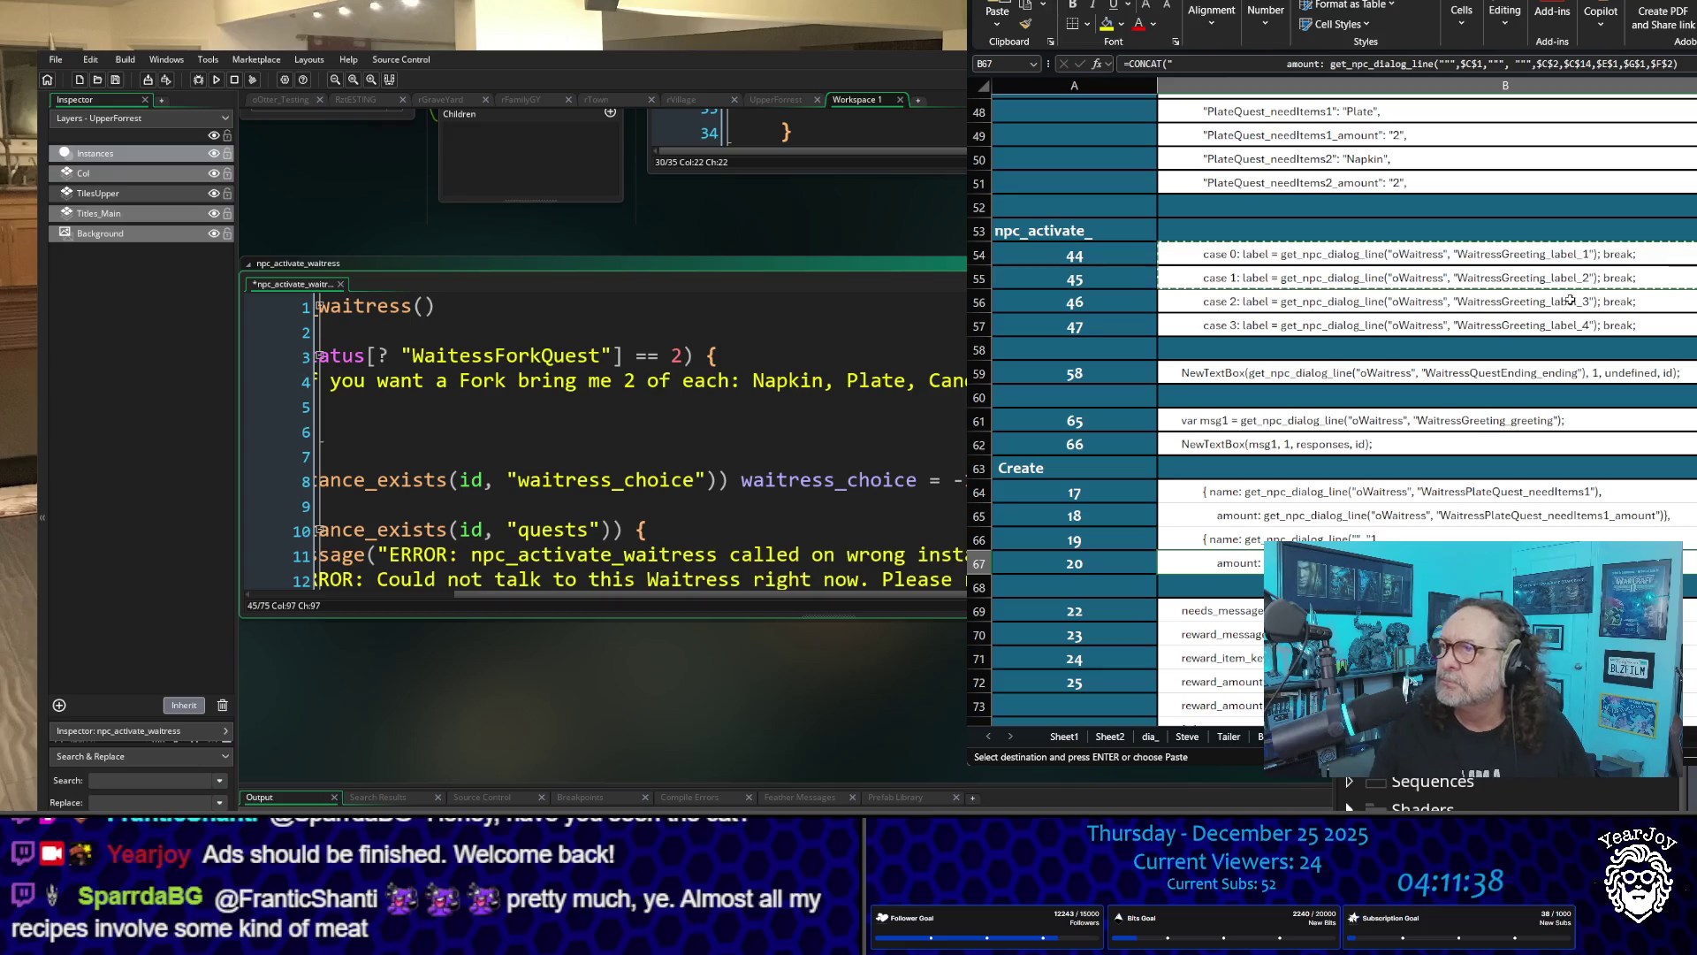
{"action": "left_click", "coordinate": [1543, 302]}
{"action": "scroll", "coordinate": [1459, 283], "scroll_direction": "up", "scroll_amount": 15}
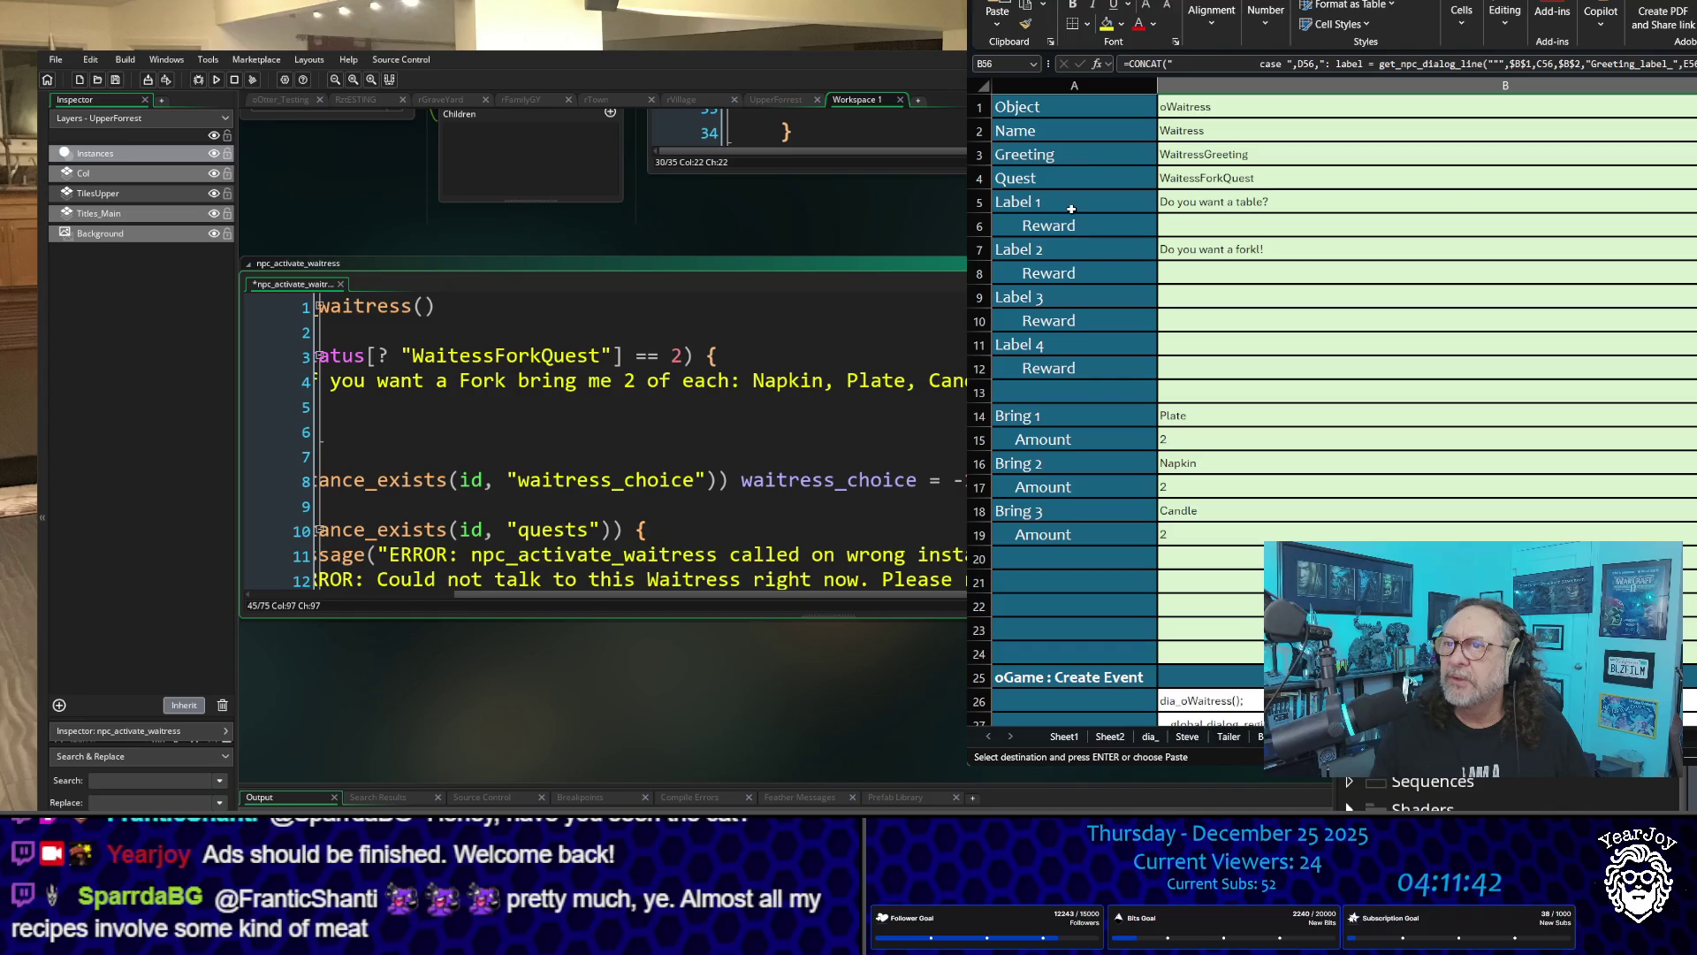
{"action": "left_click", "coordinate": [1077, 244]}
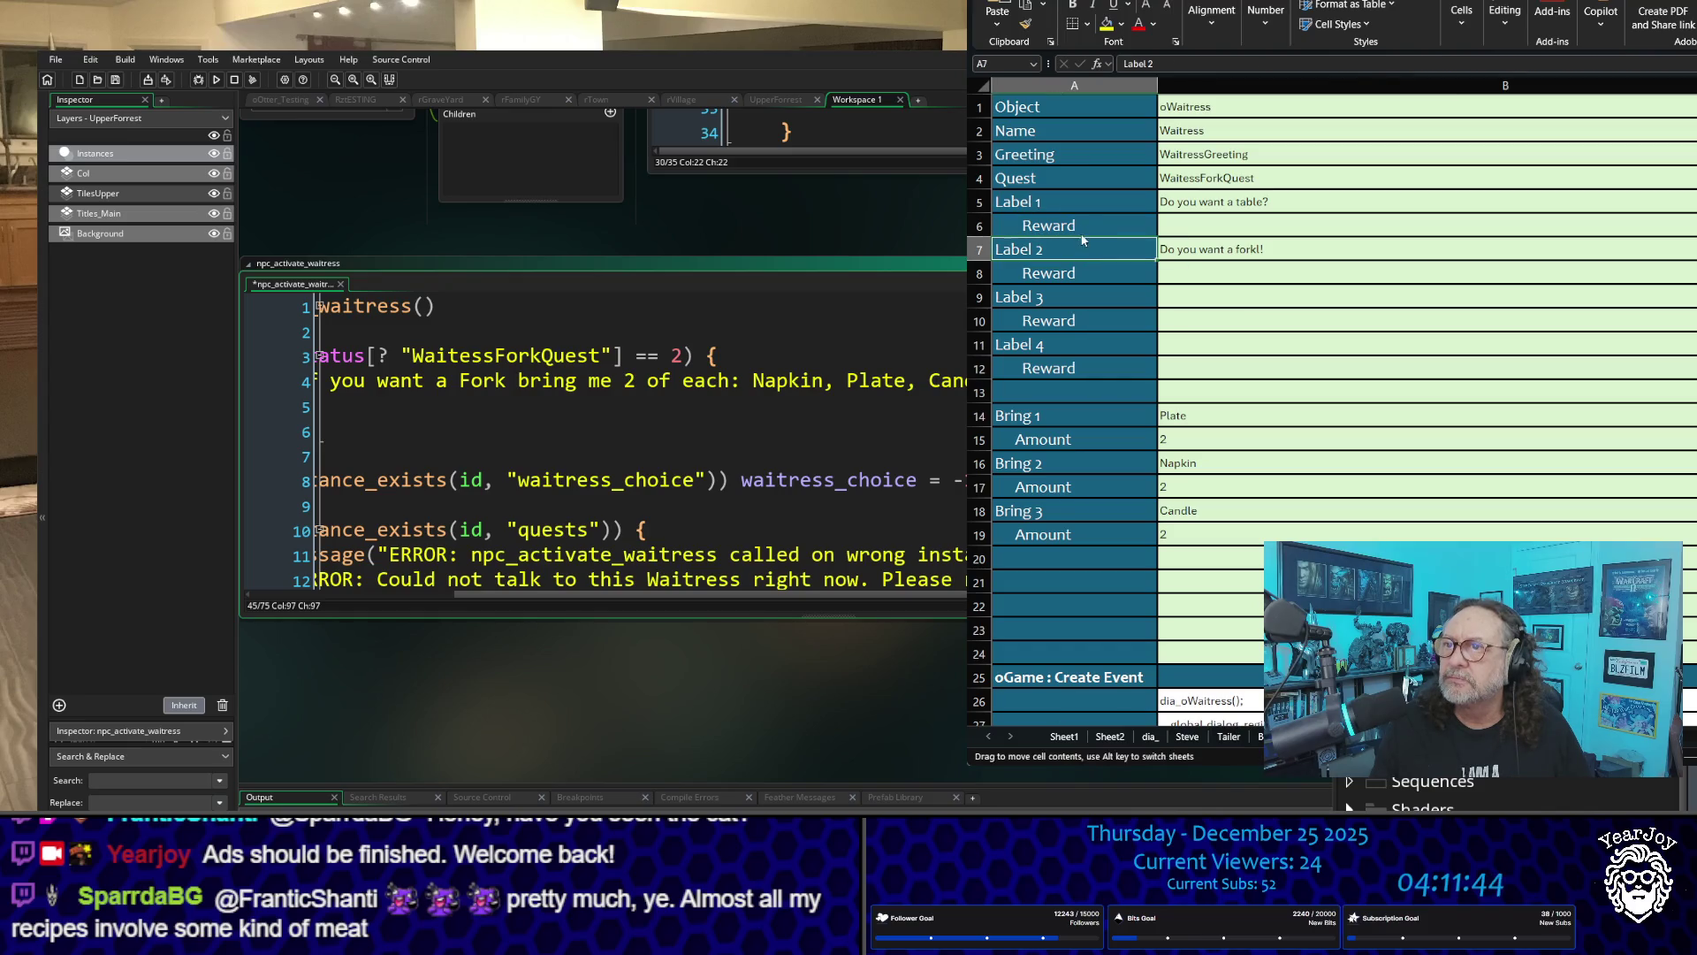
Step: Clear the Reward labels in A6, A8, A10 and A12 under Label 1 to Label 4
{"action": "left_click_drag", "start_coordinate": [1083, 238], "coordinate": [1009, 264]}
{"action": "key", "text": "Down"}
{"action": "key", "text": "Delete"}
{"action": "key", "text": "Down"}
{"action": "key", "text": "Down"}
{"action": "key", "text": "Delete"}
{"action": "key", "text": "Down"}
{"action": "key", "text": "Down"}
{"action": "key", "text": "Delete"}
{"action": "key", "text": "Up"}
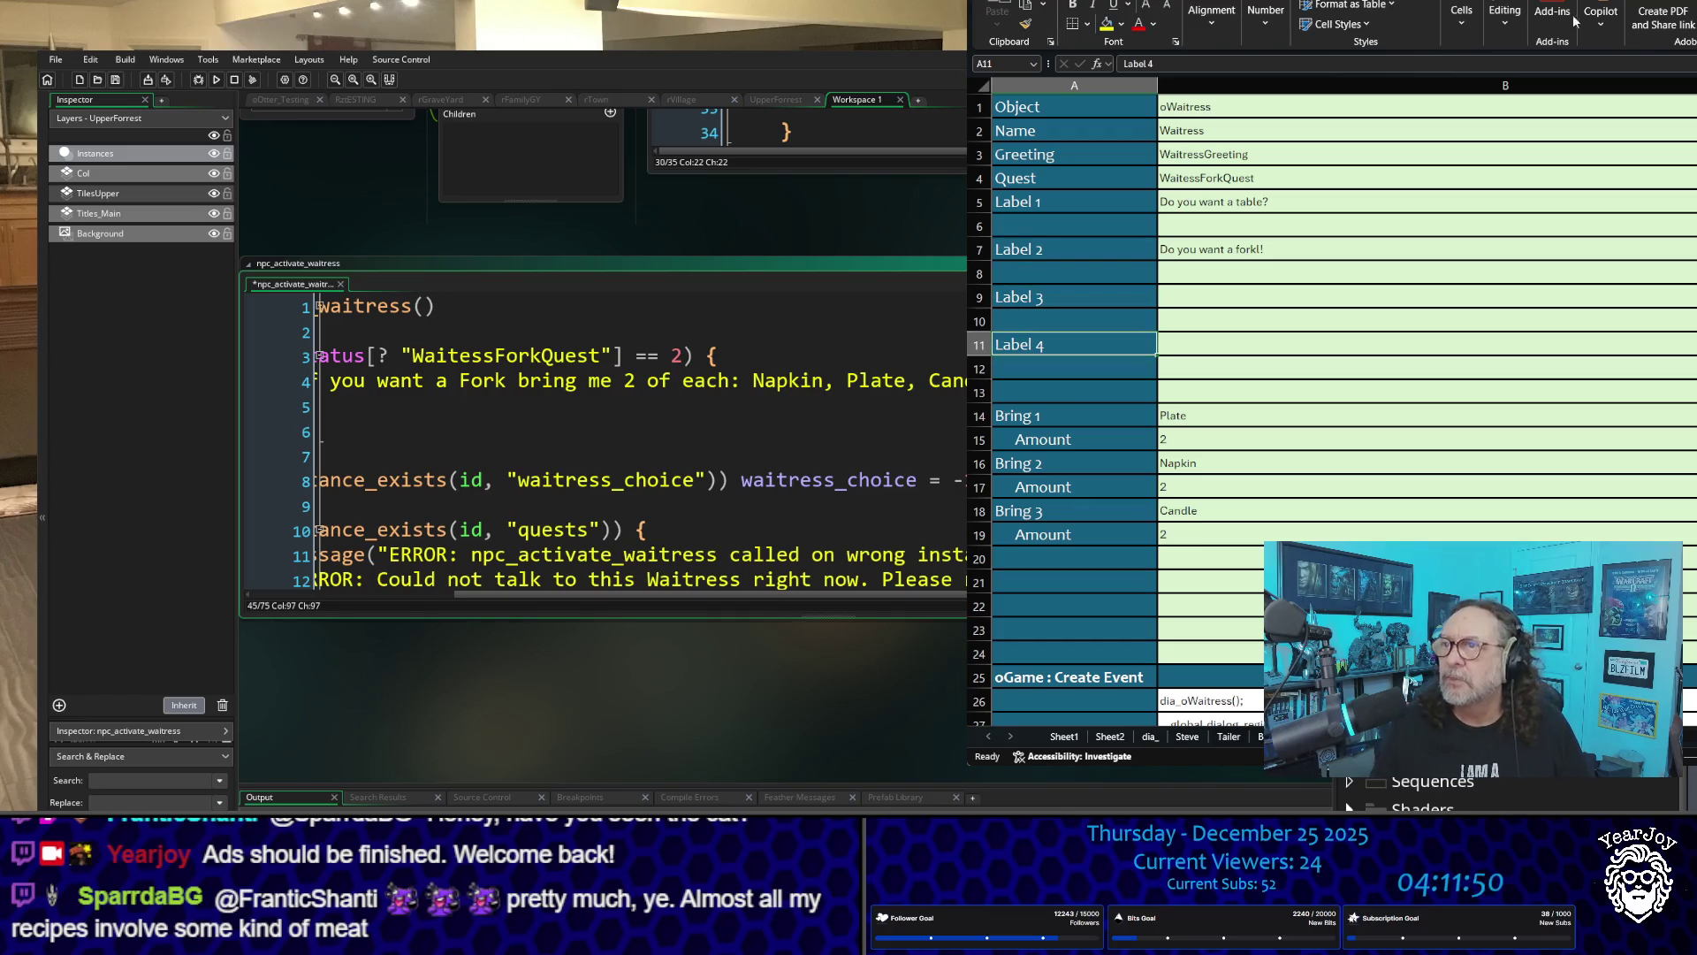
Step: Scroll to the dia_oWaitress rows and check which values the label_1 and label_2 texts reference
{"action": "scroll", "coordinate": [1510, 309], "scroll_direction": "down", "scroll_amount": 1}
{"action": "scroll", "coordinate": [1314, 284], "scroll_direction": "up", "scroll_amount": 1}
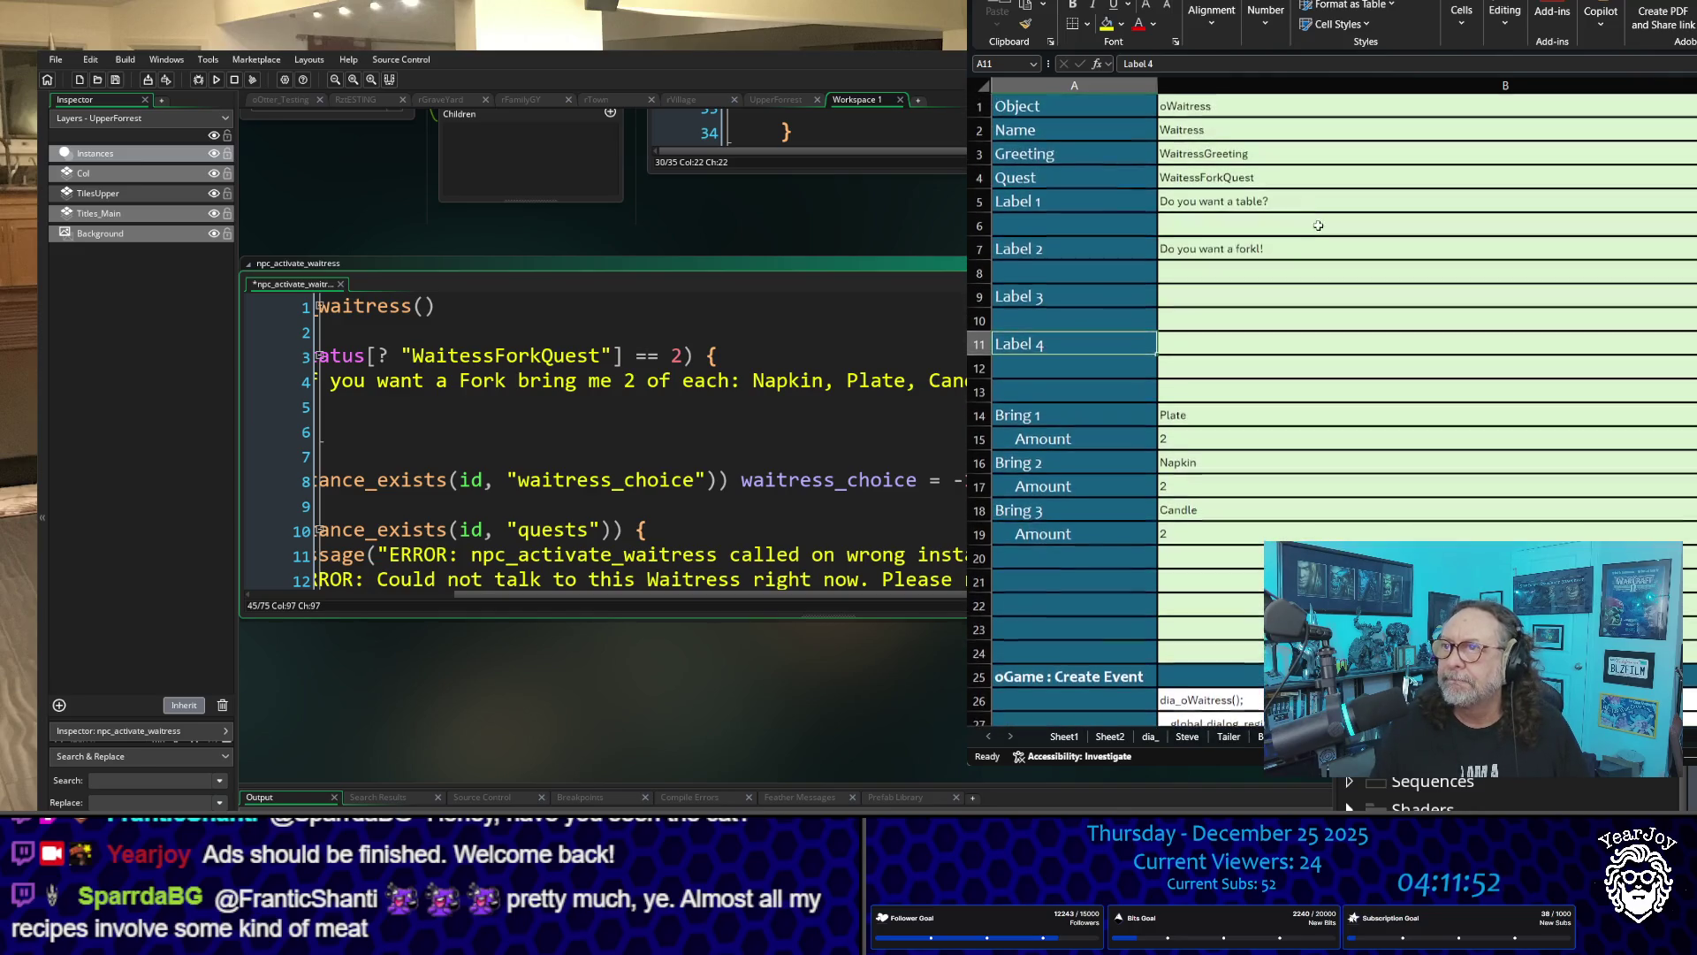
{"action": "scroll", "coordinate": [1396, 358], "scroll_direction": "down", "scroll_amount": 12}
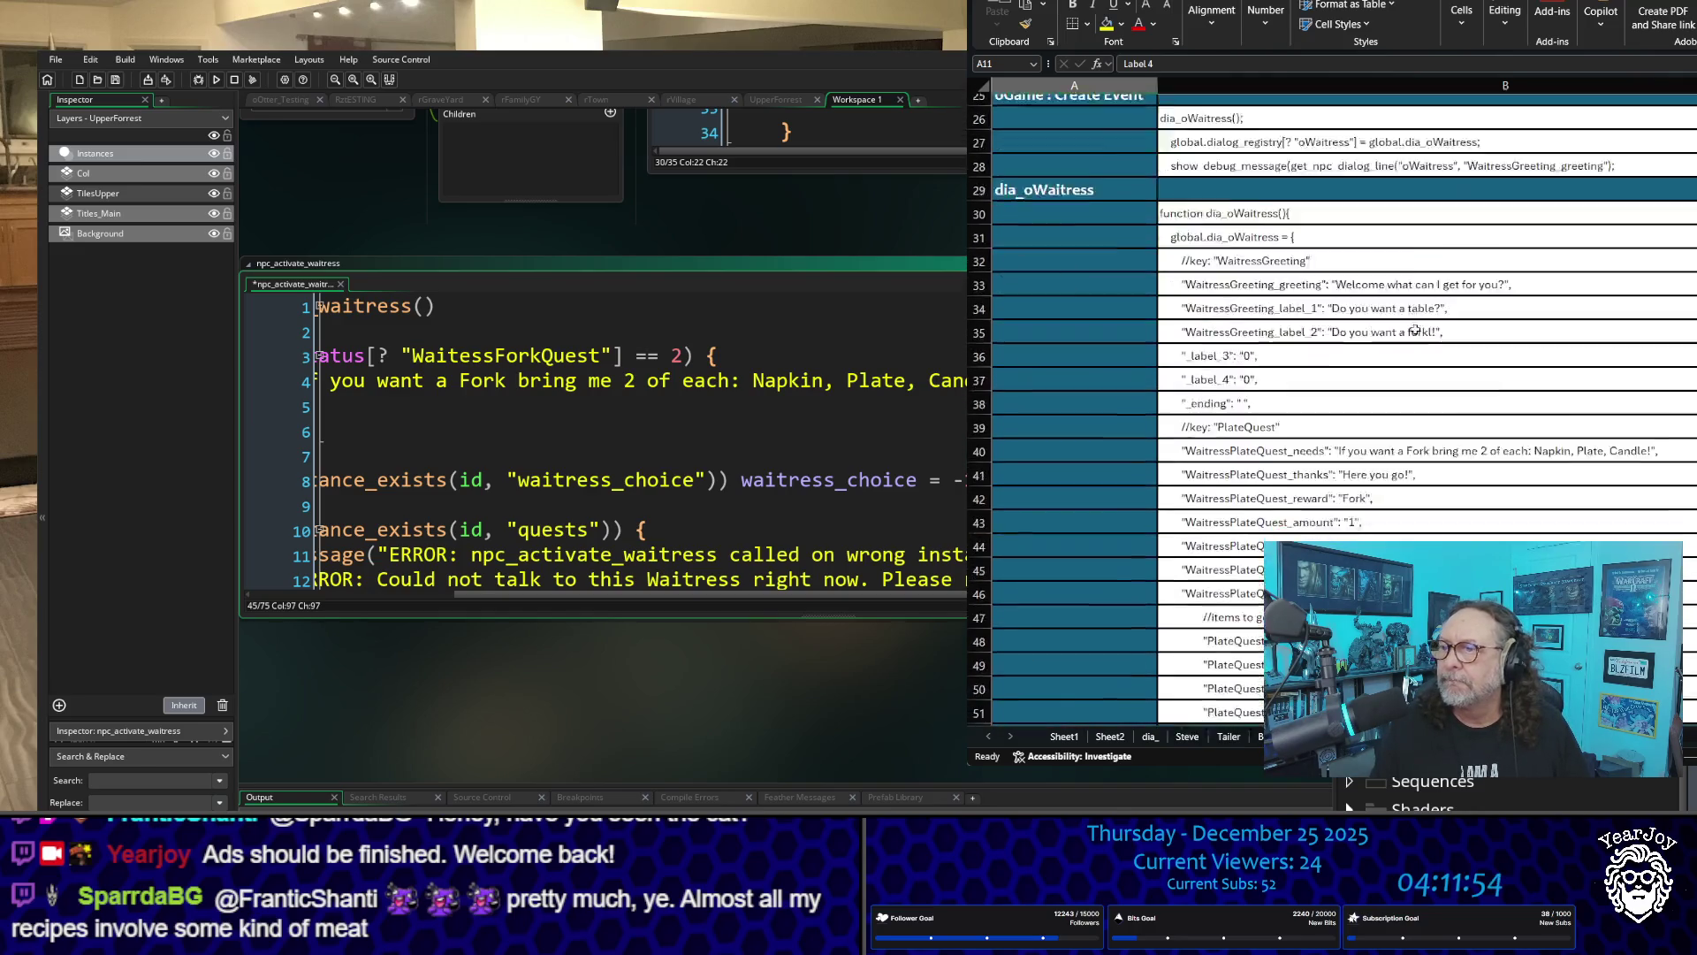
{"action": "scroll", "coordinate": [1413, 289], "scroll_direction": "up", "scroll_amount": 5}
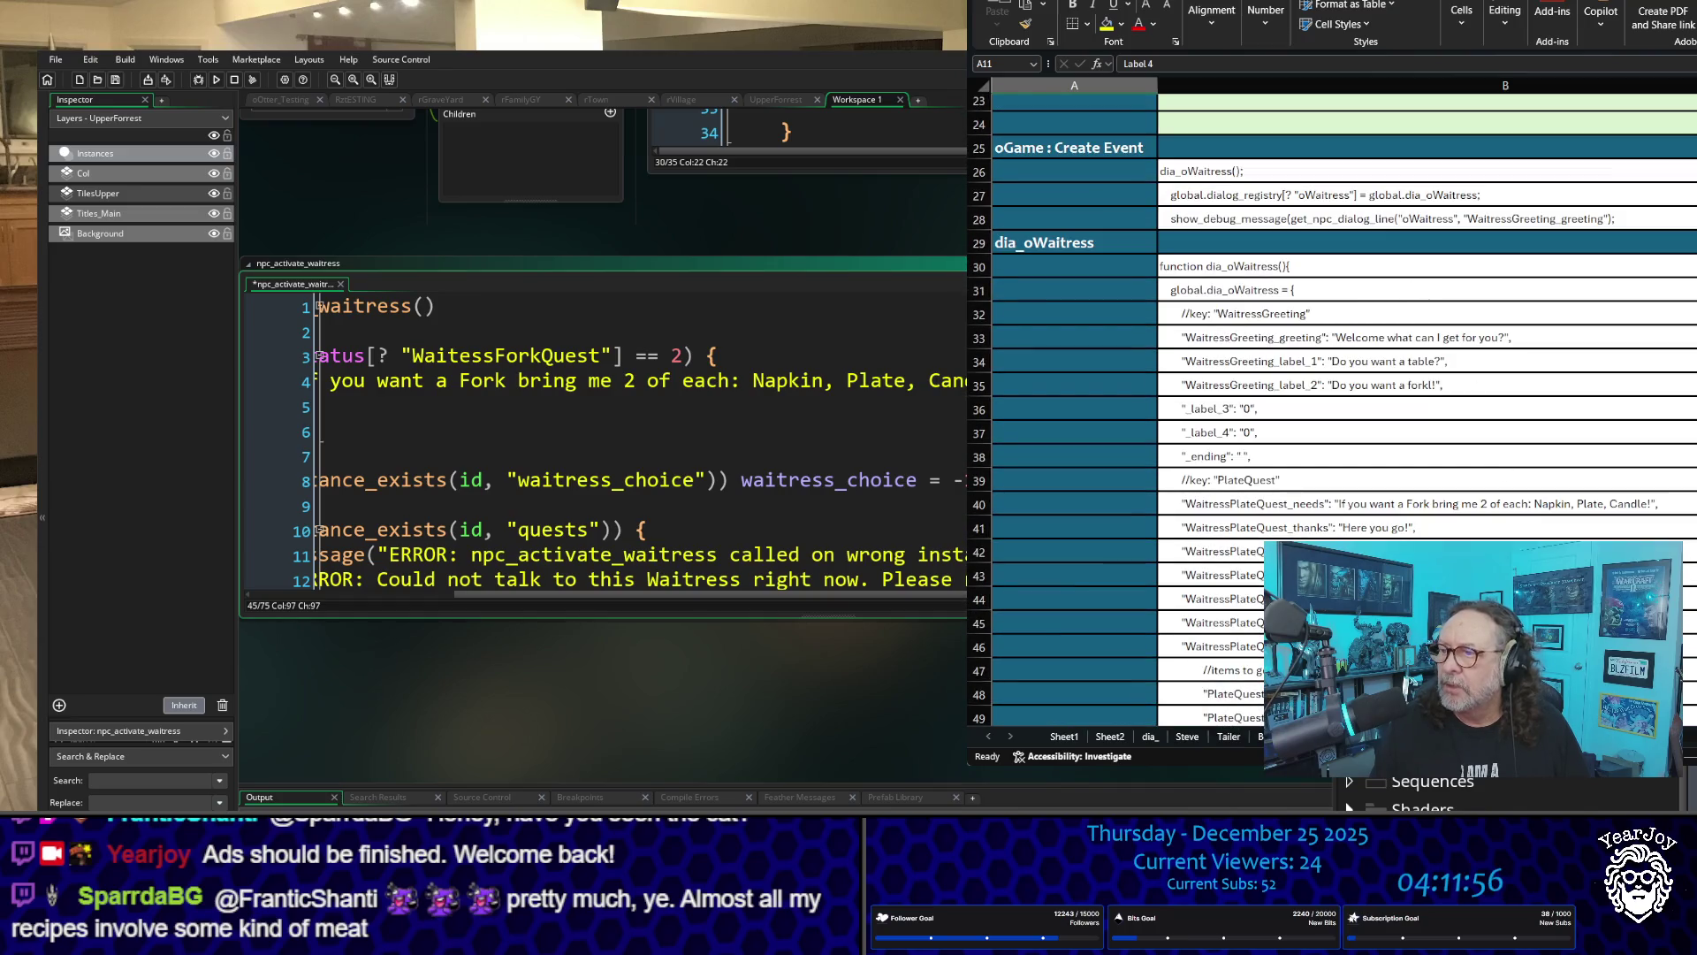
{"action": "scroll", "coordinate": [1226, 358], "scroll_direction": "right", "scroll_amount": 3}
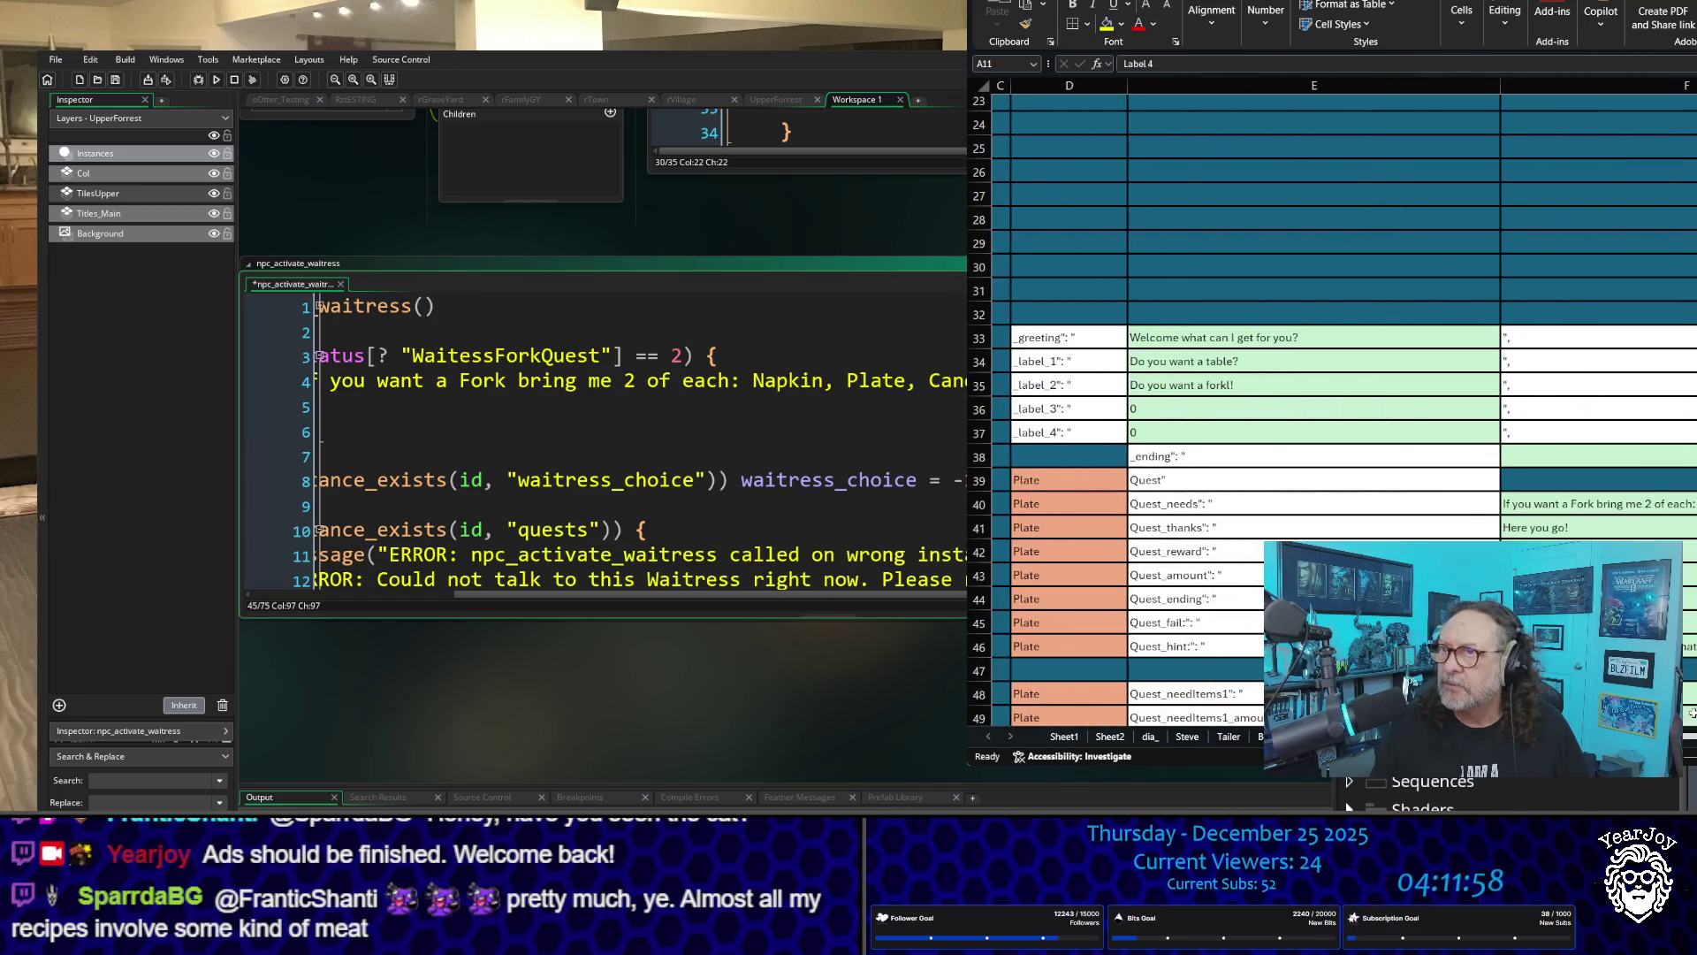
{"action": "left_click", "coordinate": [1225, 358]}
{"action": "left_click", "coordinate": [1223, 386]}
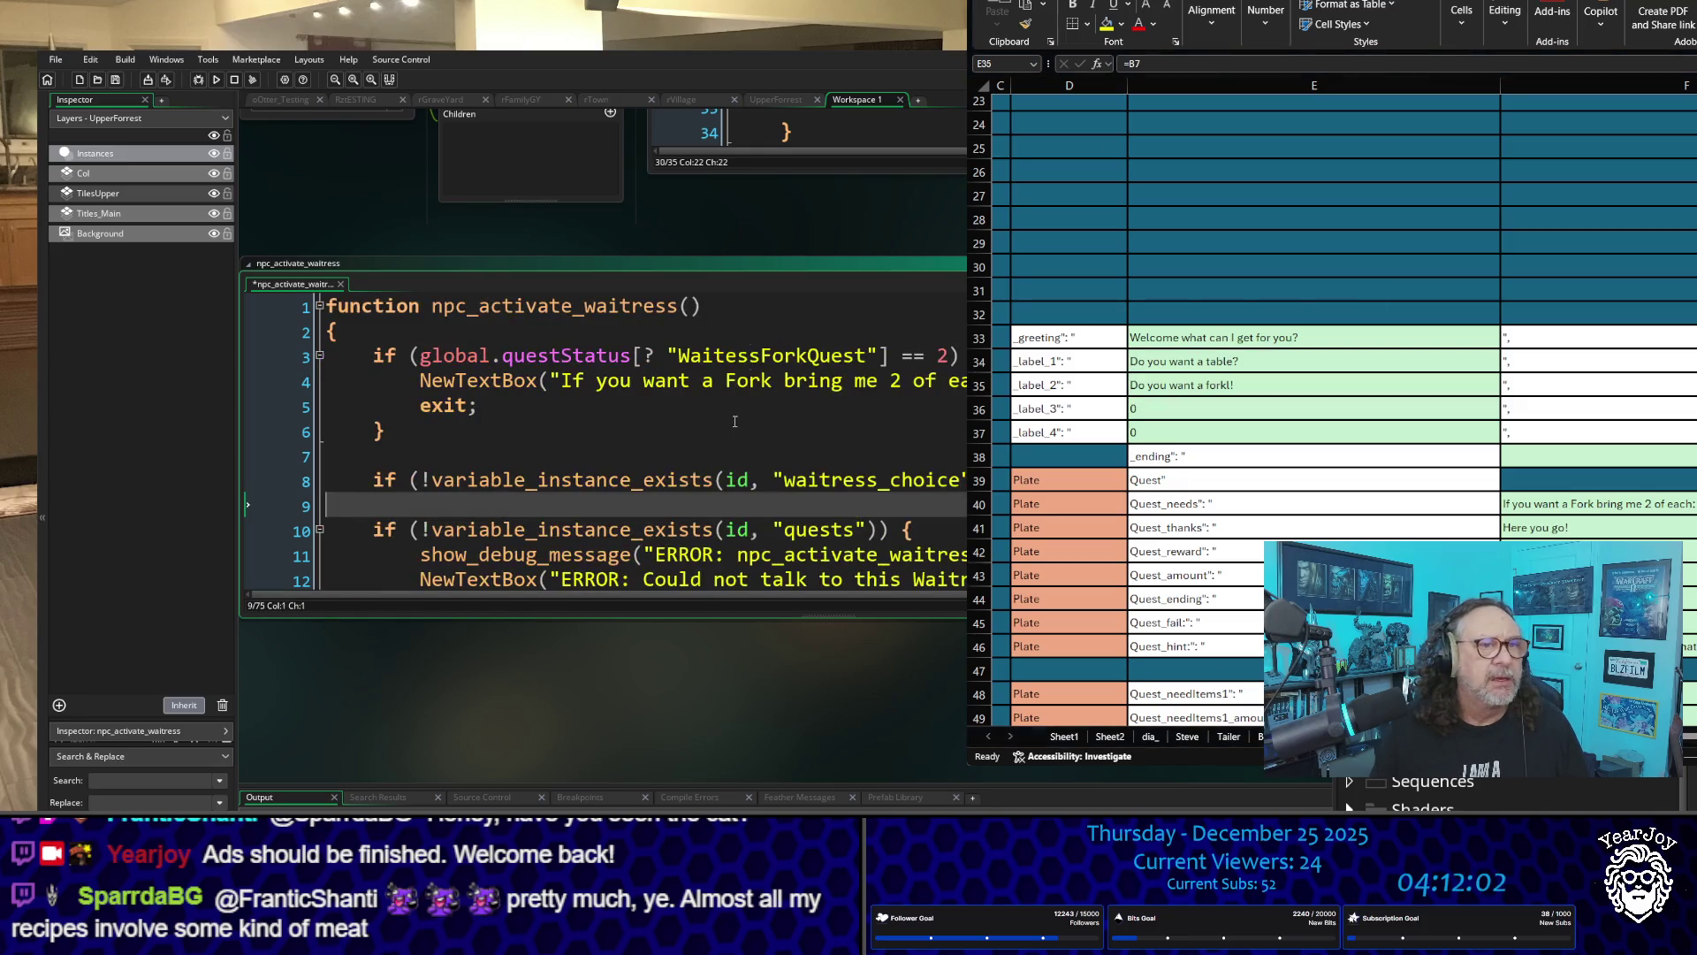
{"action": "scroll", "coordinate": [358, 229], "scroll_direction": "up", "scroll_amount": 5}
{"action": "scroll", "coordinate": [458, 370], "scroll_direction": "down", "scroll_amount": 8}
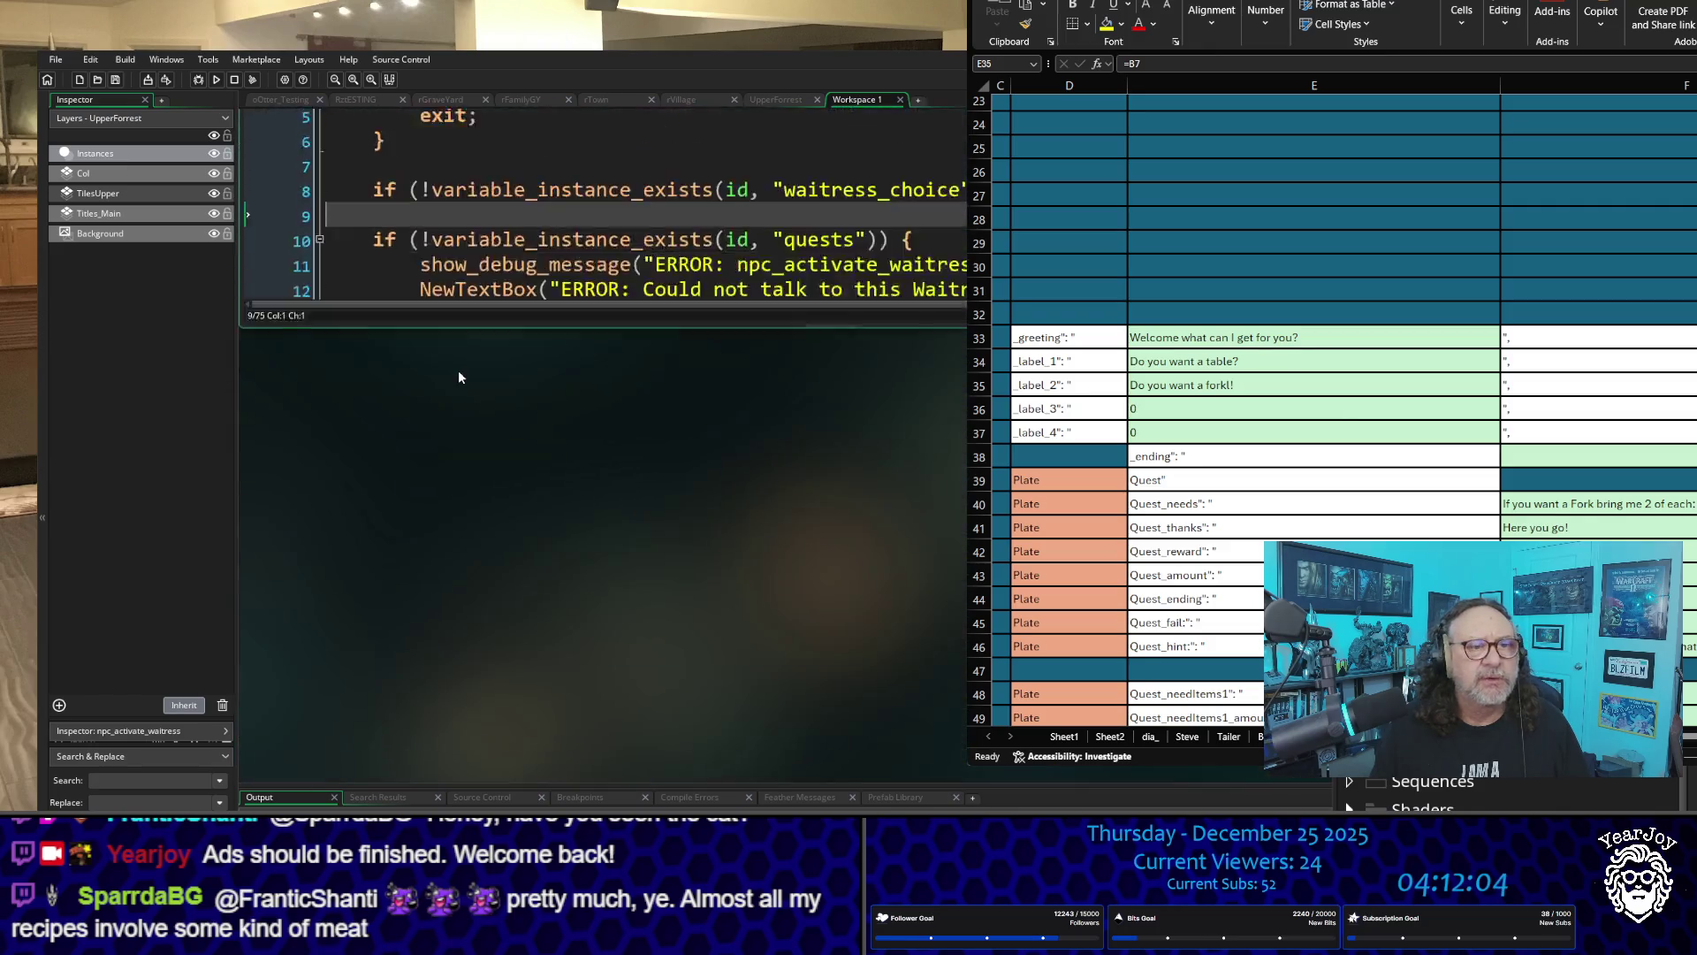
{"action": "left_click_drag", "start_coordinate": [960, 428], "coordinate": [257, 398]}
{"action": "scroll", "coordinate": [801, 424], "scroll_direction": "down", "scroll_amount": 2}
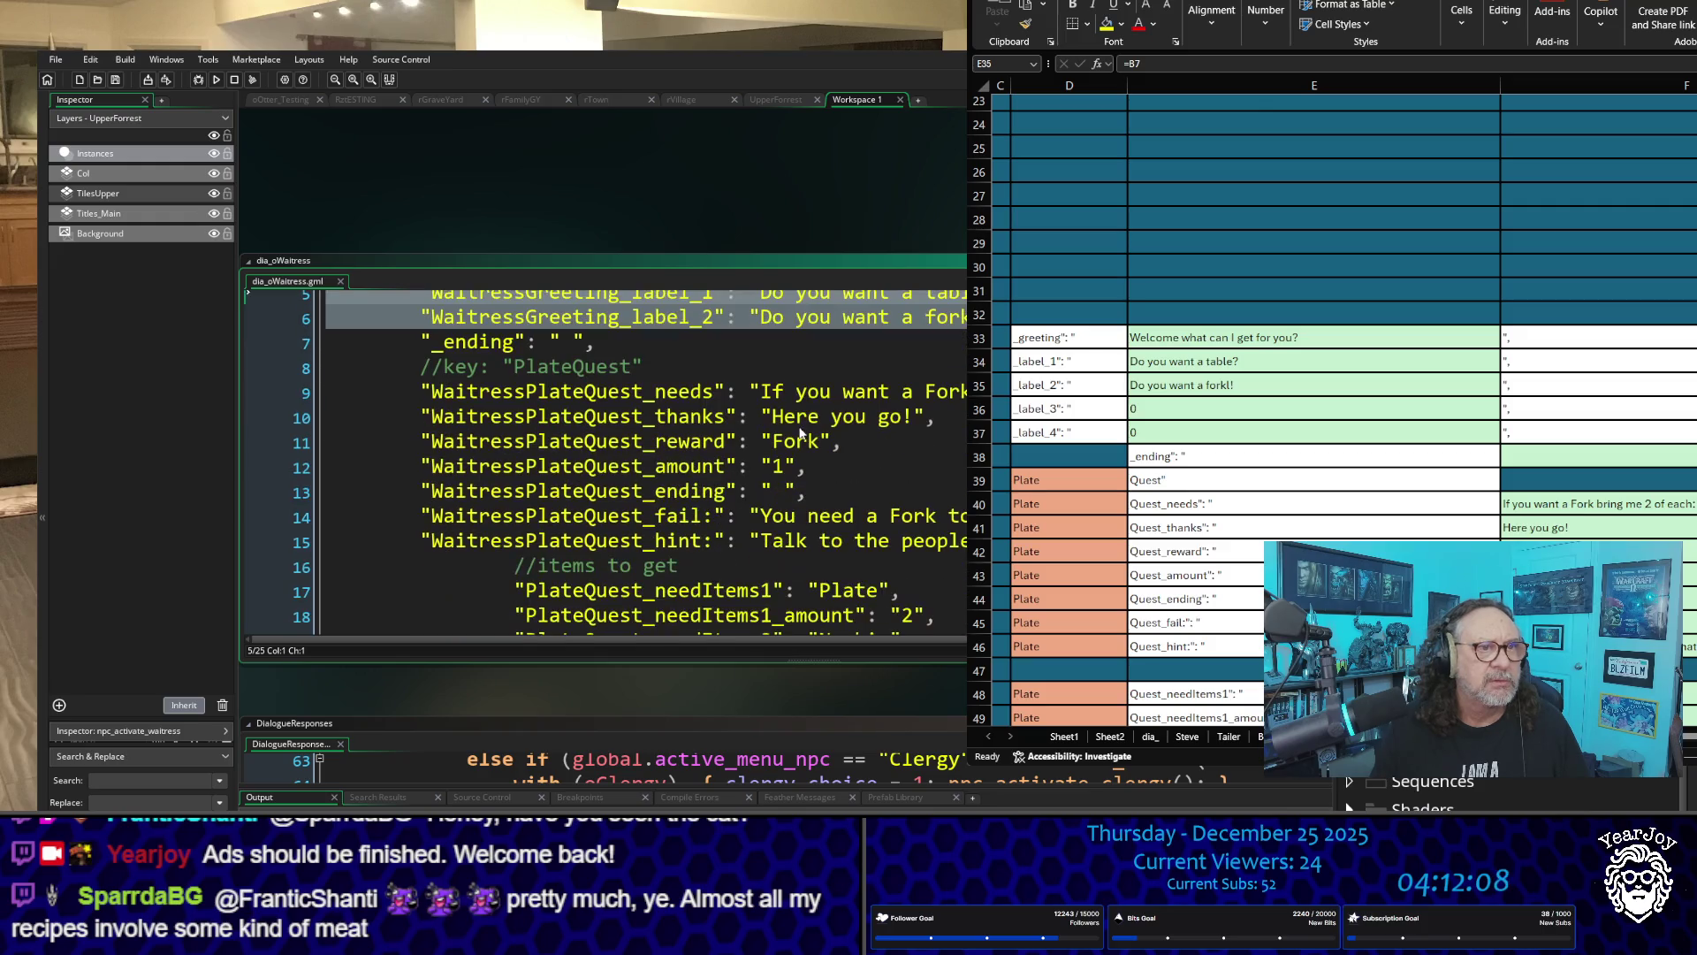
{"action": "scroll", "coordinate": [801, 434], "scroll_direction": "down", "scroll_amount": 3}
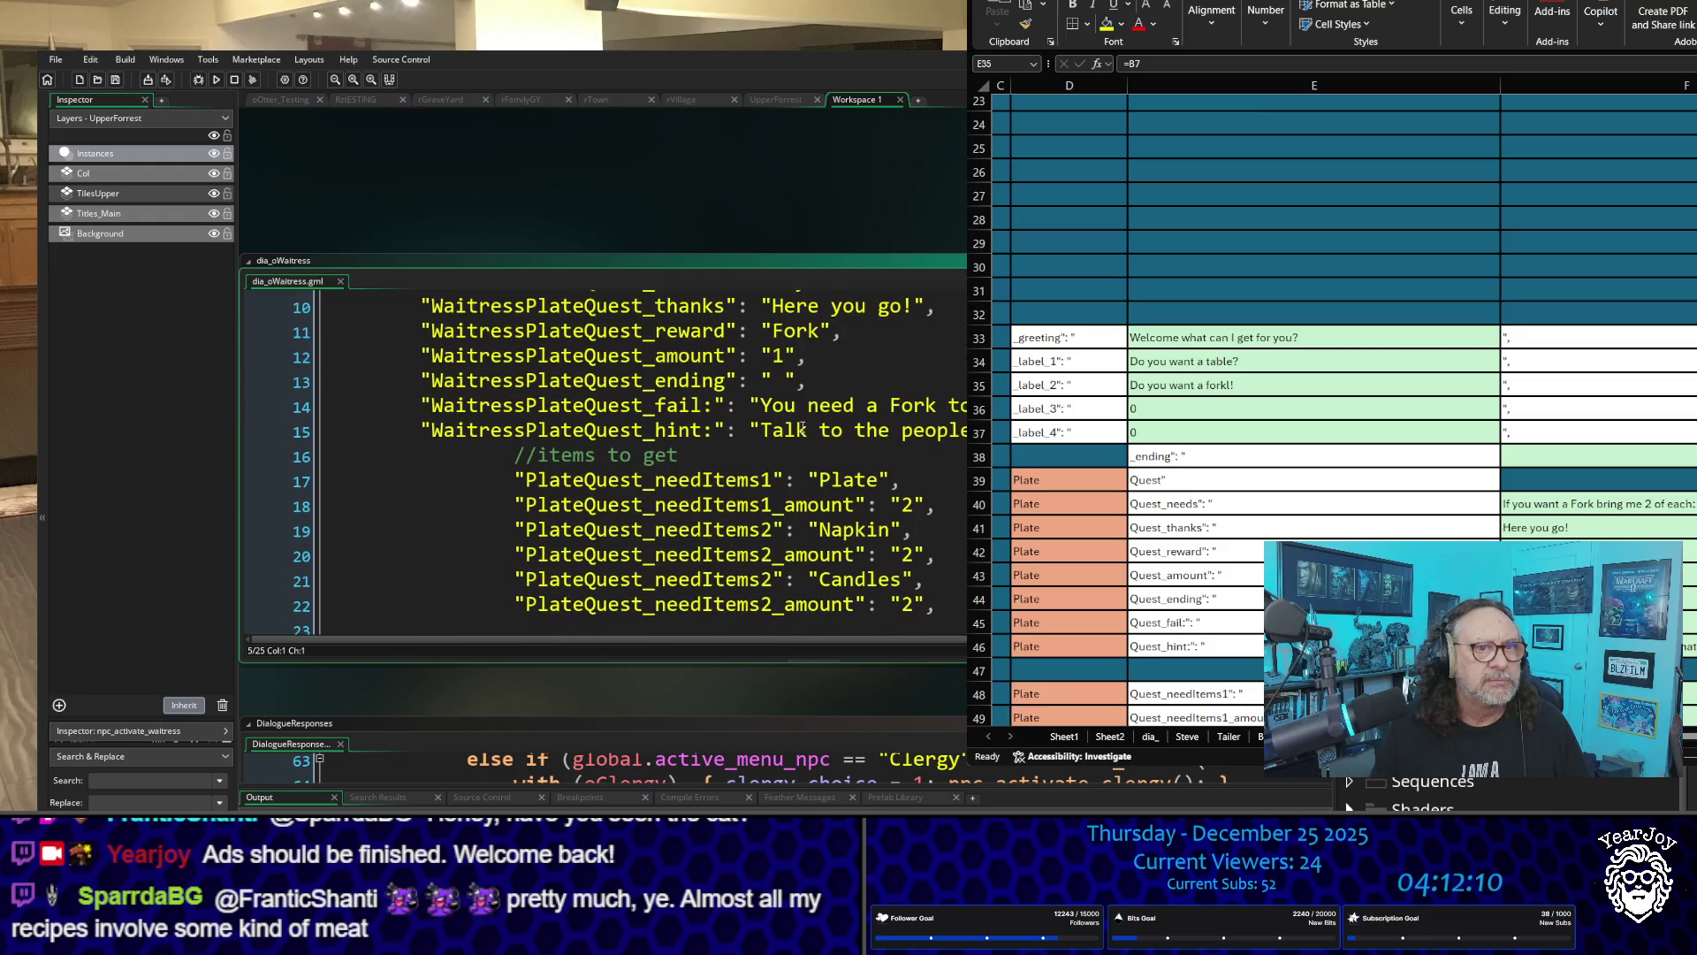
{"action": "scroll", "coordinate": [801, 433], "scroll_direction": "up", "scroll_amount": 5}
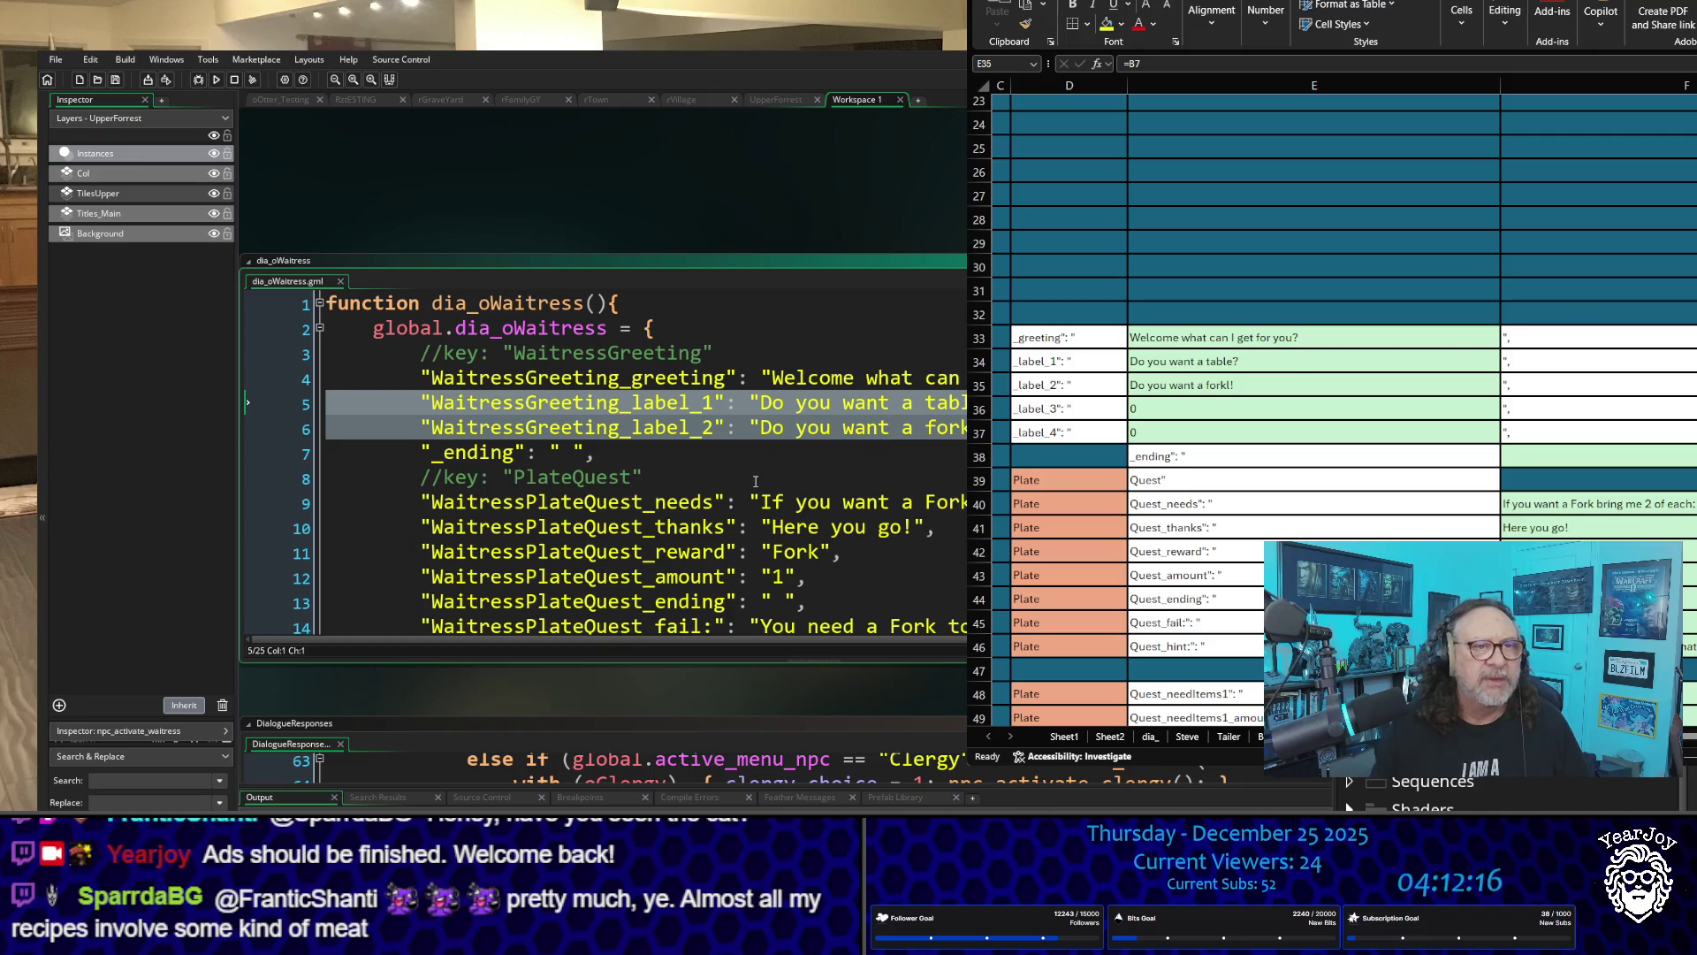
{"action": "scroll", "coordinate": [756, 522], "scroll_direction": "down", "scroll_amount": 1}
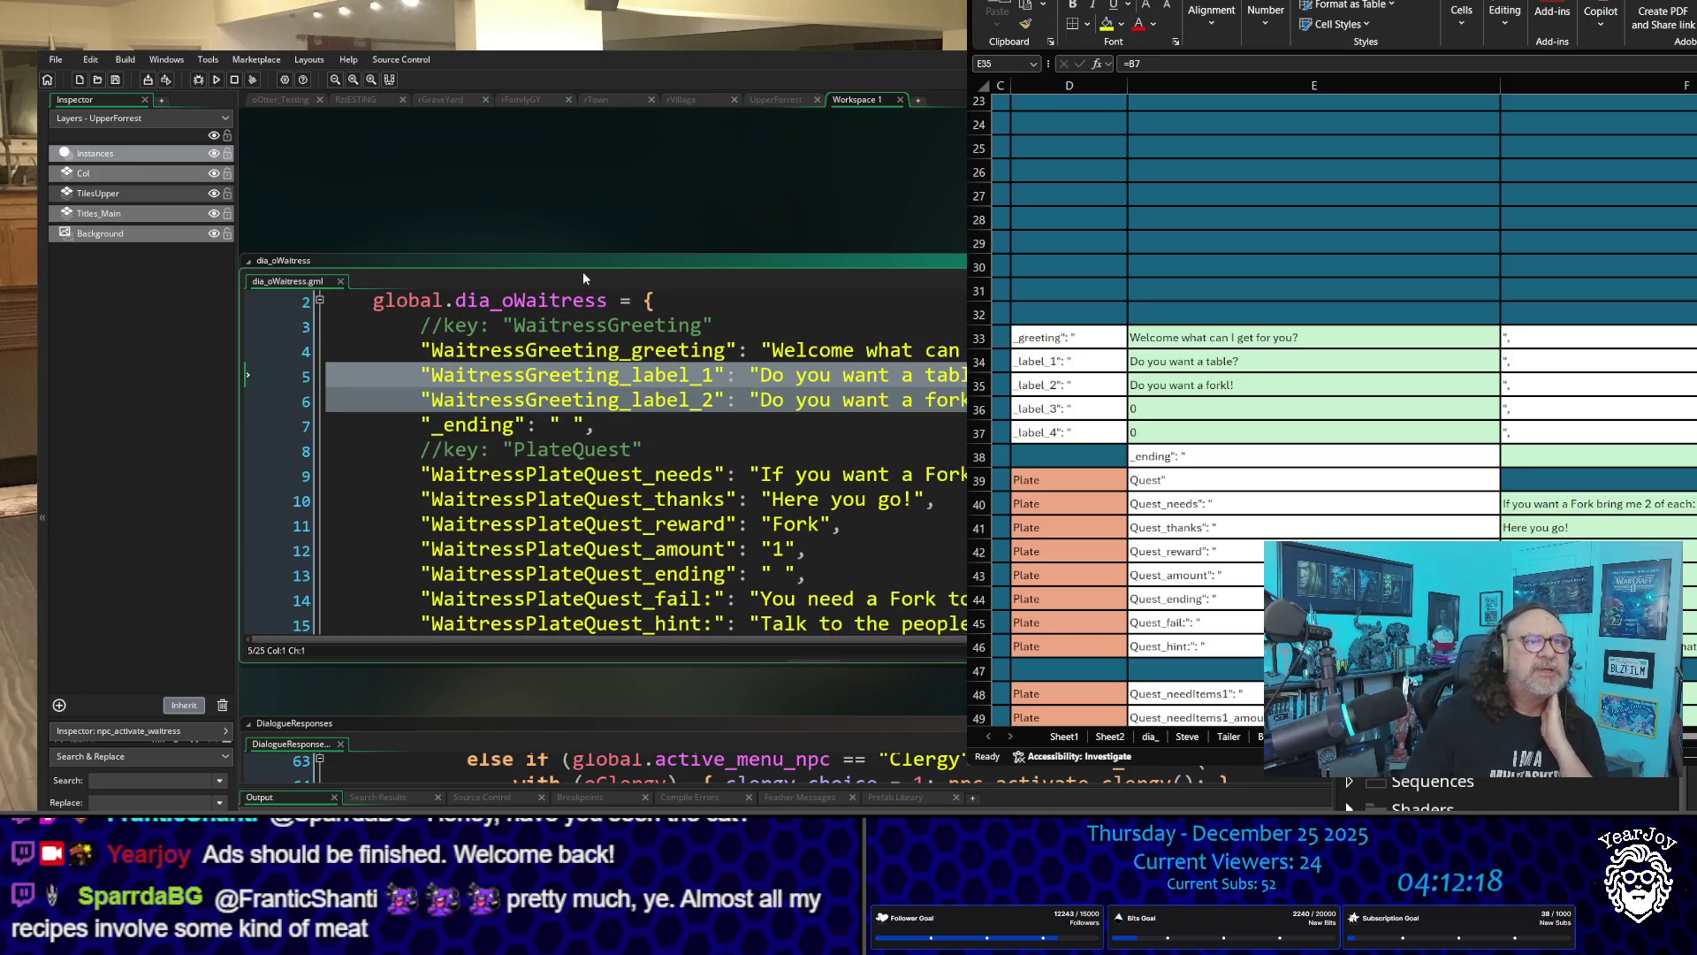
{"action": "scroll", "coordinate": [411, 675], "scroll_direction": "down", "scroll_amount": 3}
{"action": "scroll", "coordinate": [435, 613], "scroll_direction": "down", "scroll_amount": 2}
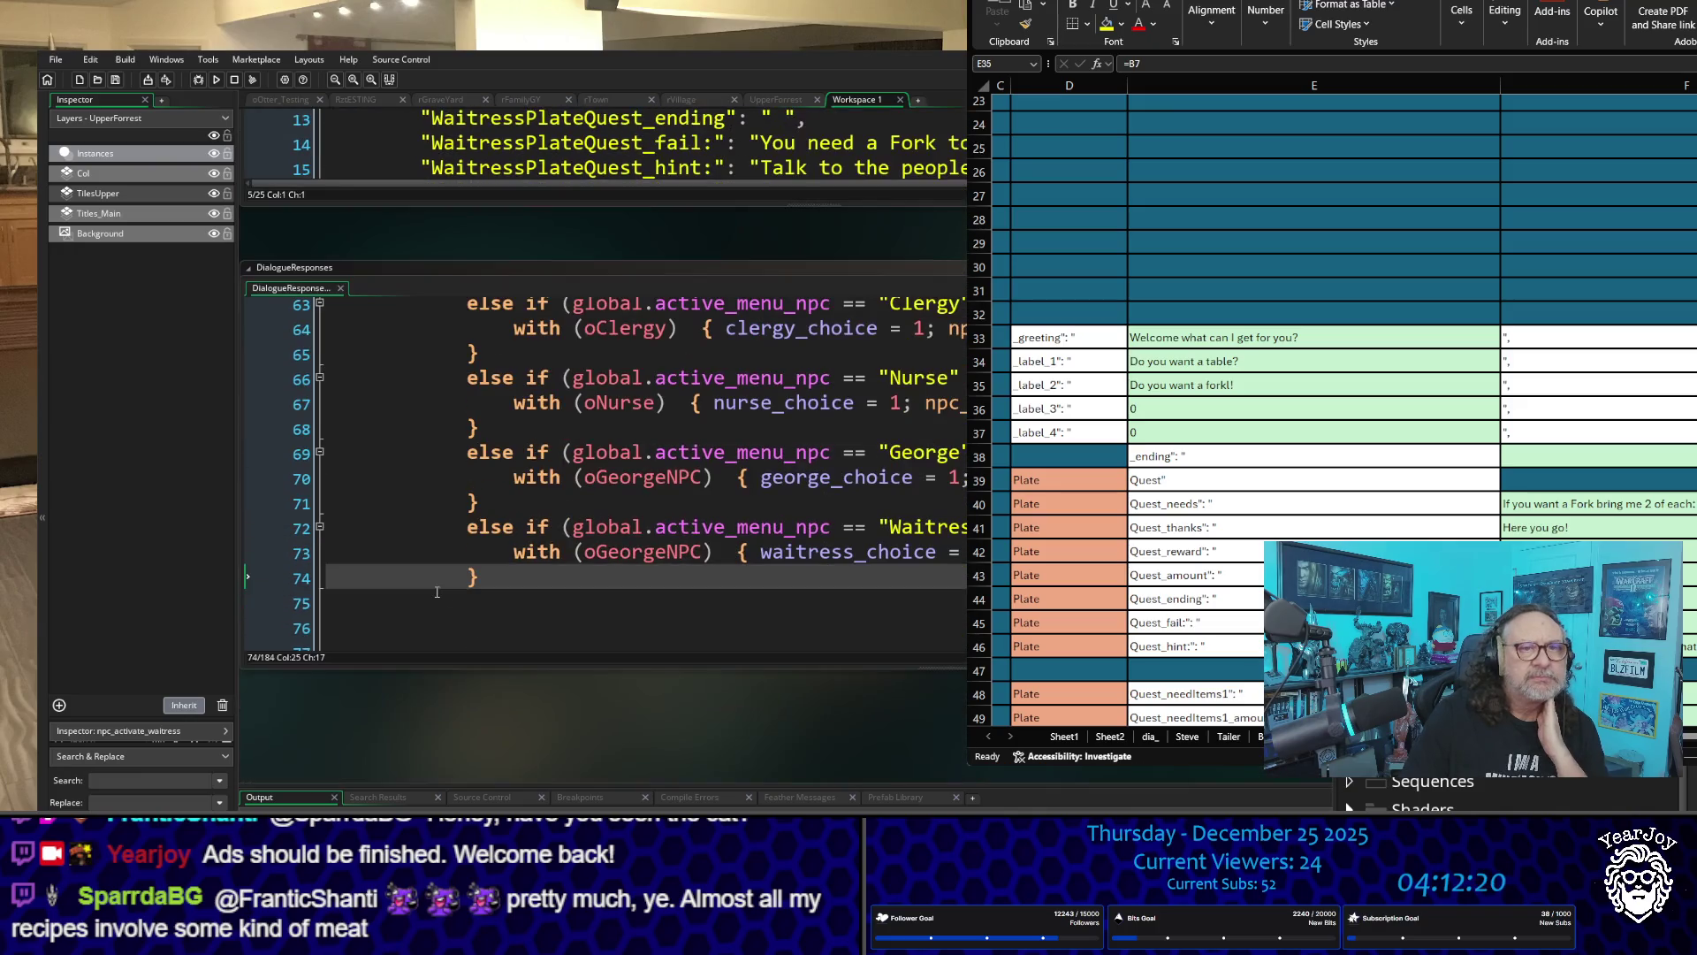
{"action": "scroll", "coordinate": [491, 736], "scroll_direction": "down", "scroll_amount": 2}
{"action": "scroll", "coordinate": [481, 633], "scroll_direction": "up", "scroll_amount": 2}
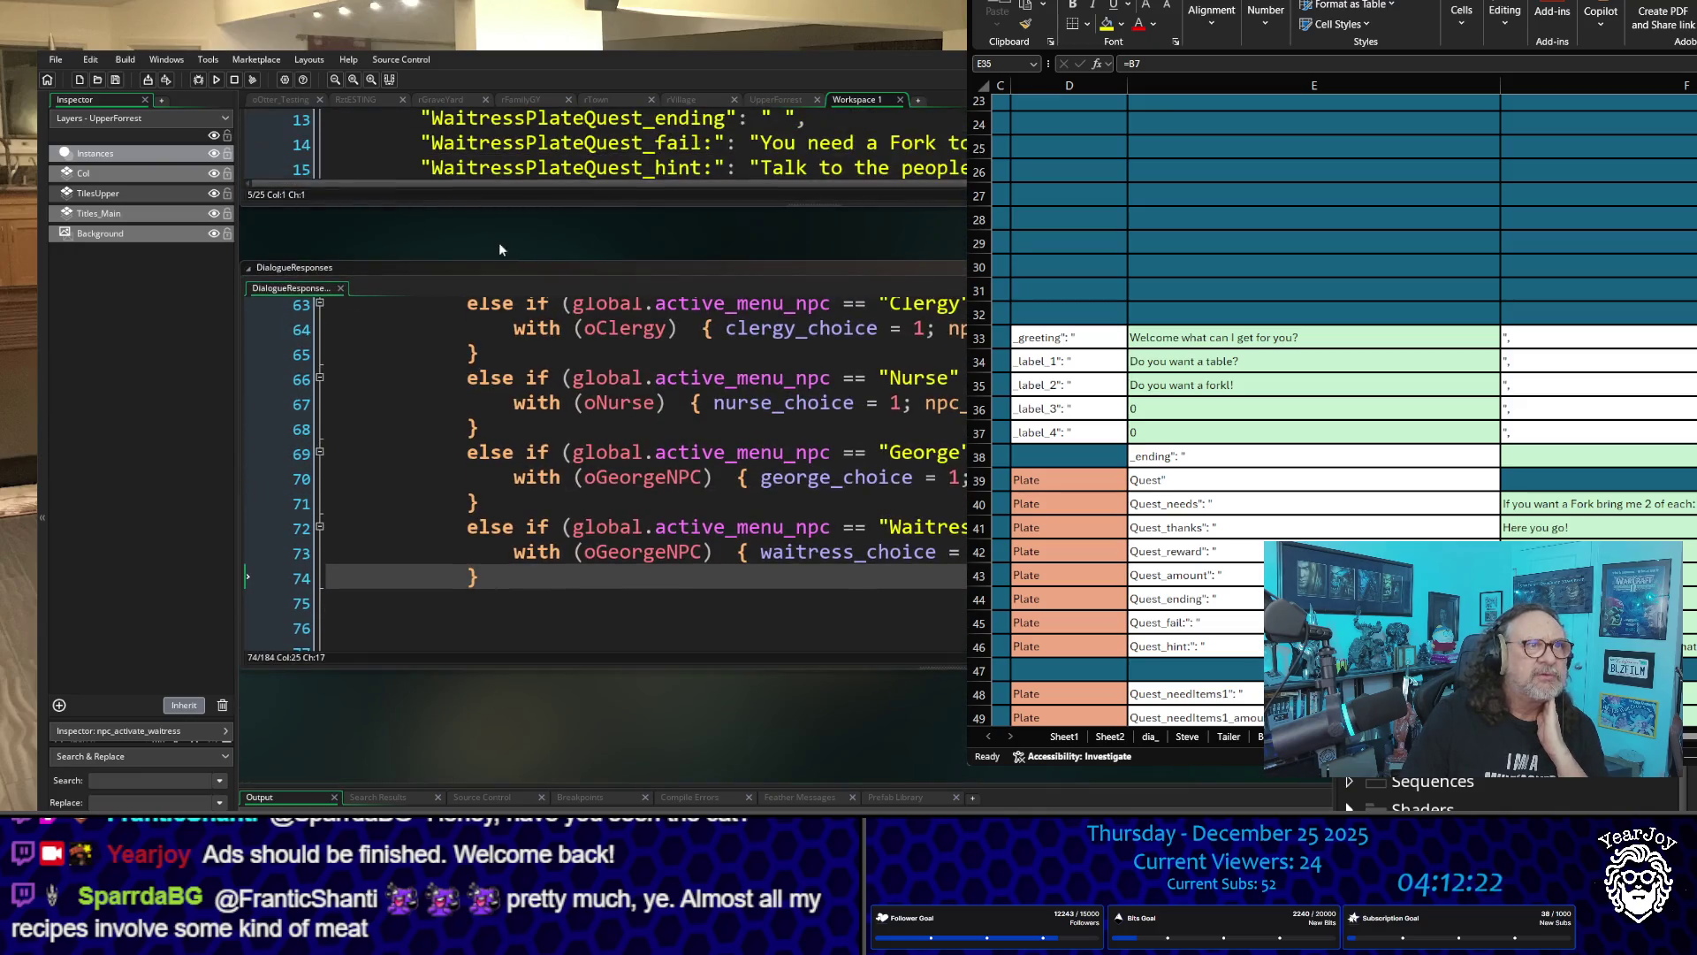
{"action": "scroll", "coordinate": [890, 353], "scroll_direction": "right", "scroll_amount": 6}
{"action": "scroll", "coordinate": [890, 354], "scroll_direction": "up", "scroll_amount": 1}
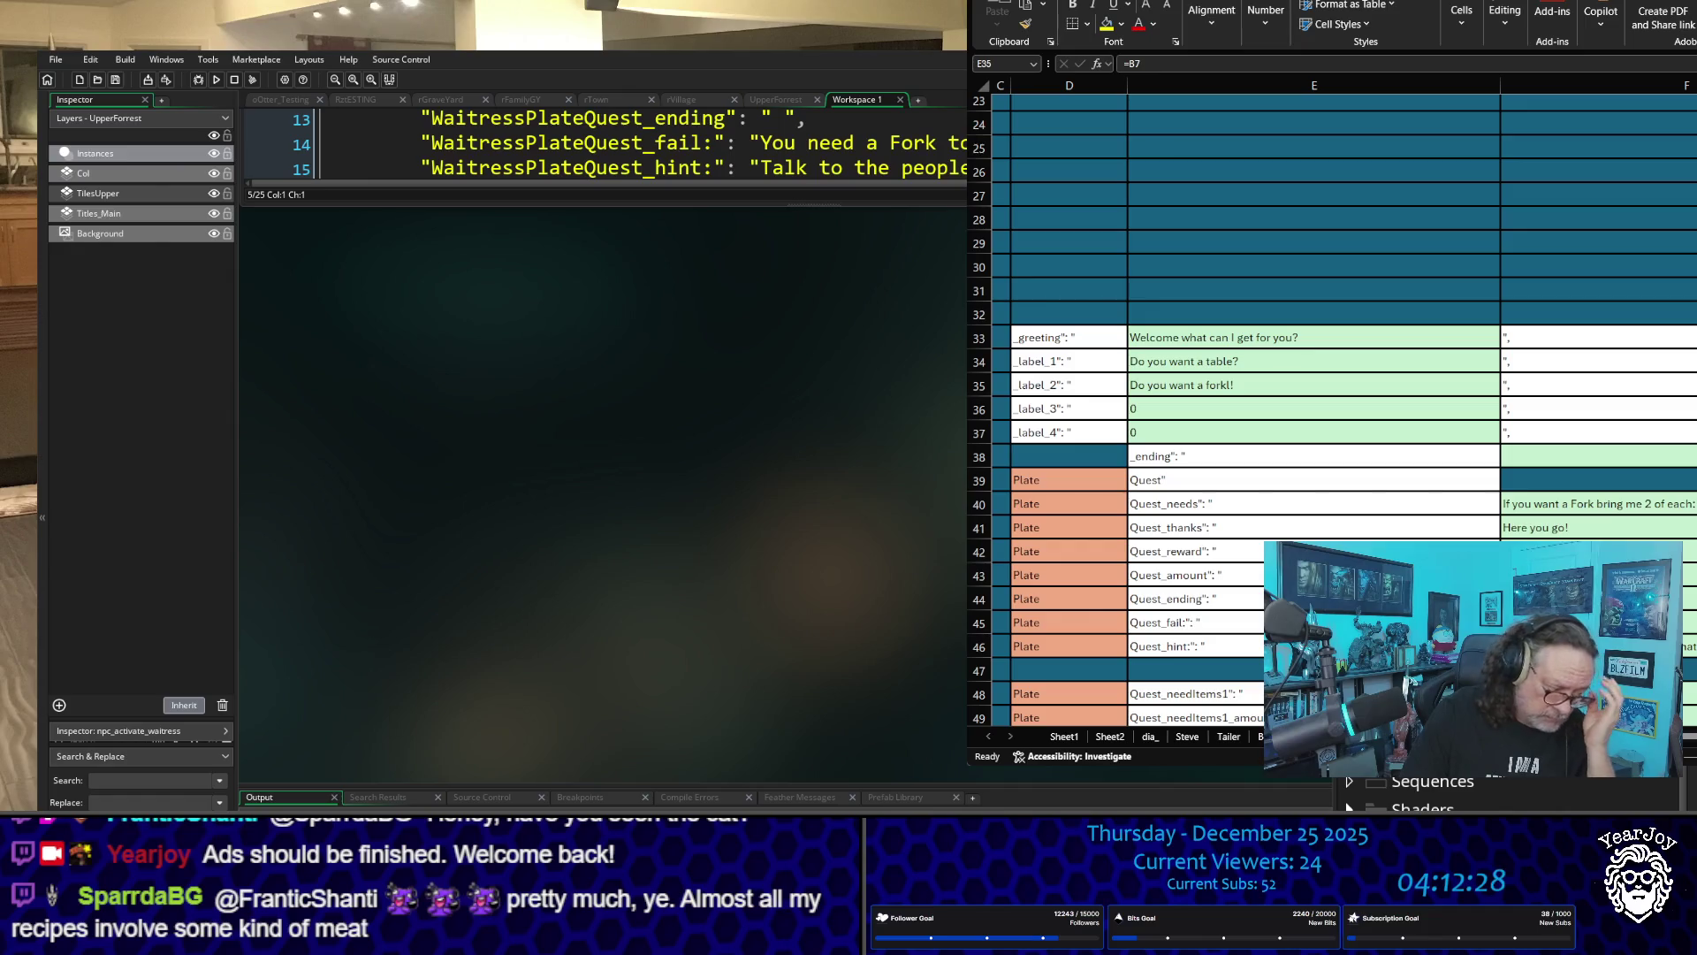
{"action": "scroll", "coordinate": [699, 435], "scroll_direction": "down", "scroll_amount": 2}
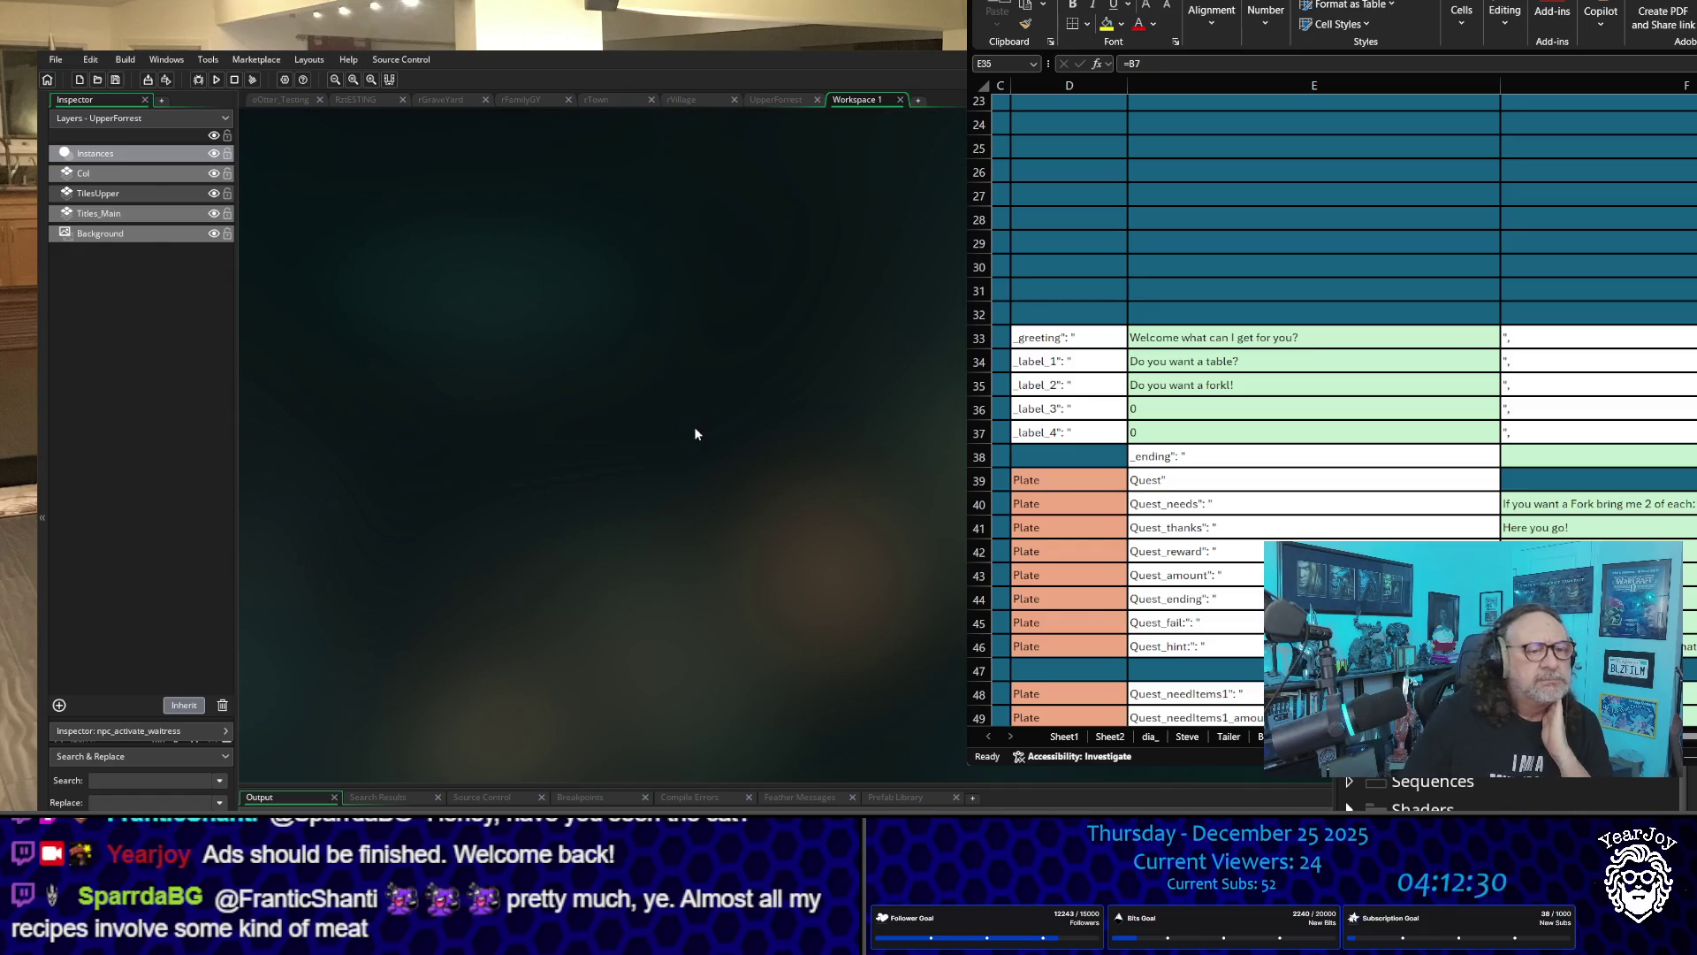
{"action": "scroll", "coordinate": [723, 440], "scroll_direction": "up", "scroll_amount": 3}
{"action": "scroll", "coordinate": [724, 442], "scroll_direction": "up", "scroll_amount": 4}
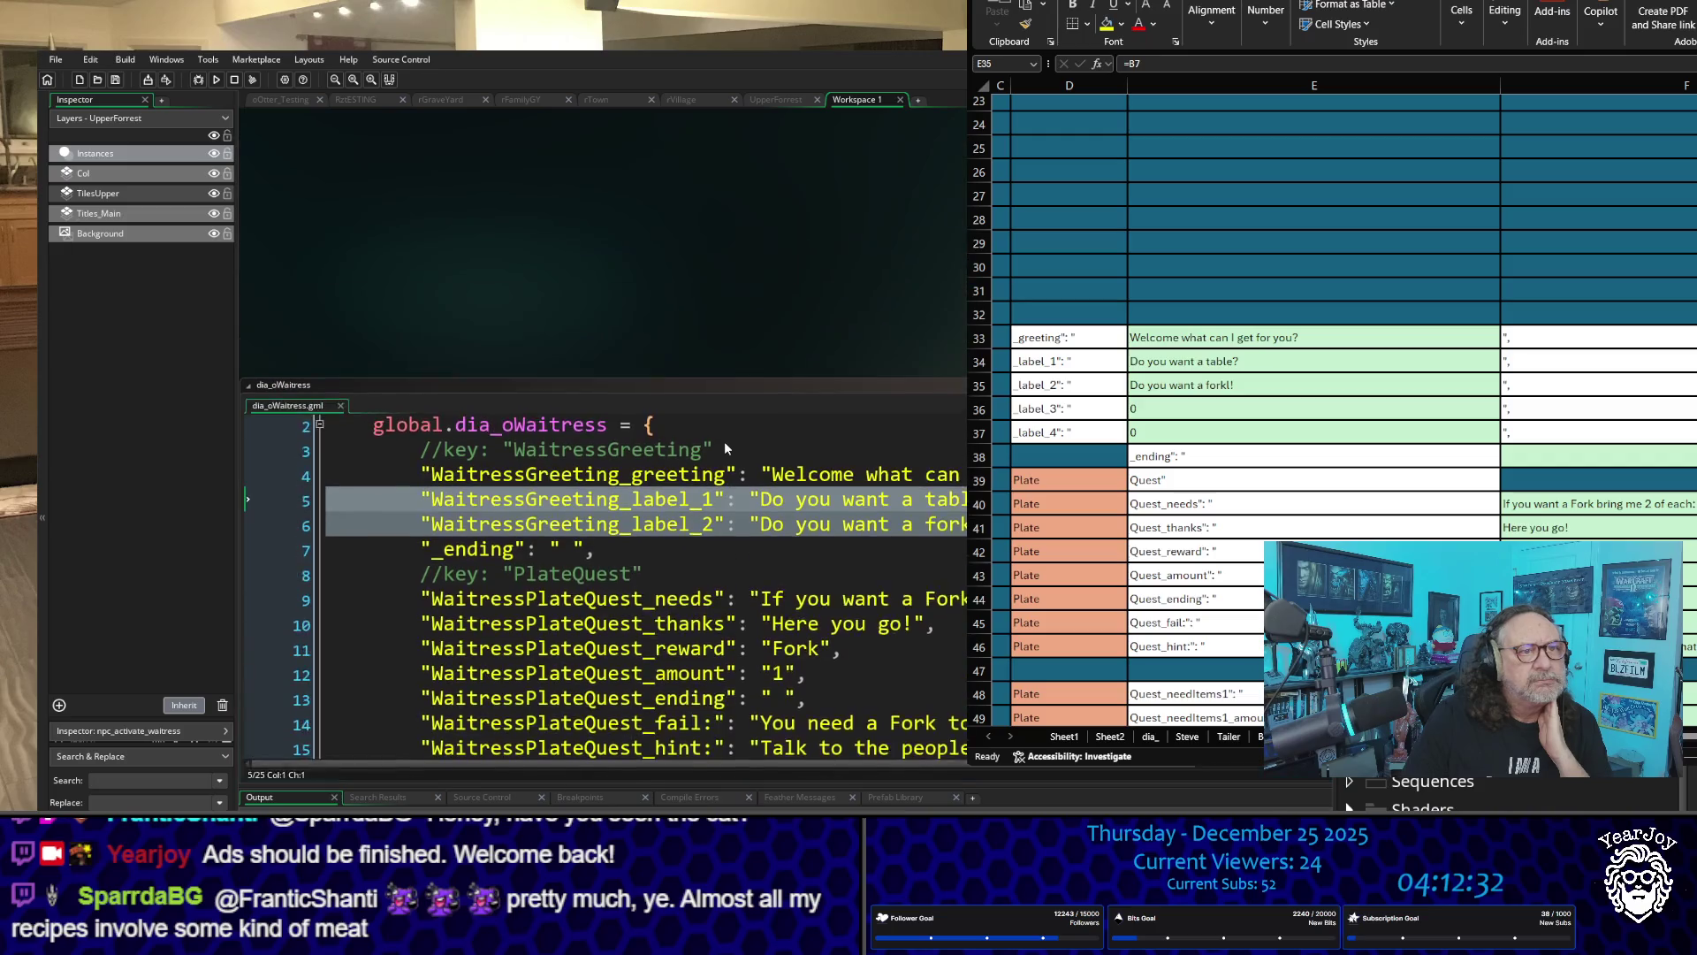
{"action": "scroll", "coordinate": [719, 442], "scroll_direction": "down", "scroll_amount": 2}
{"action": "scroll", "coordinate": [722, 448], "scroll_direction": "down", "scroll_amount": 1}
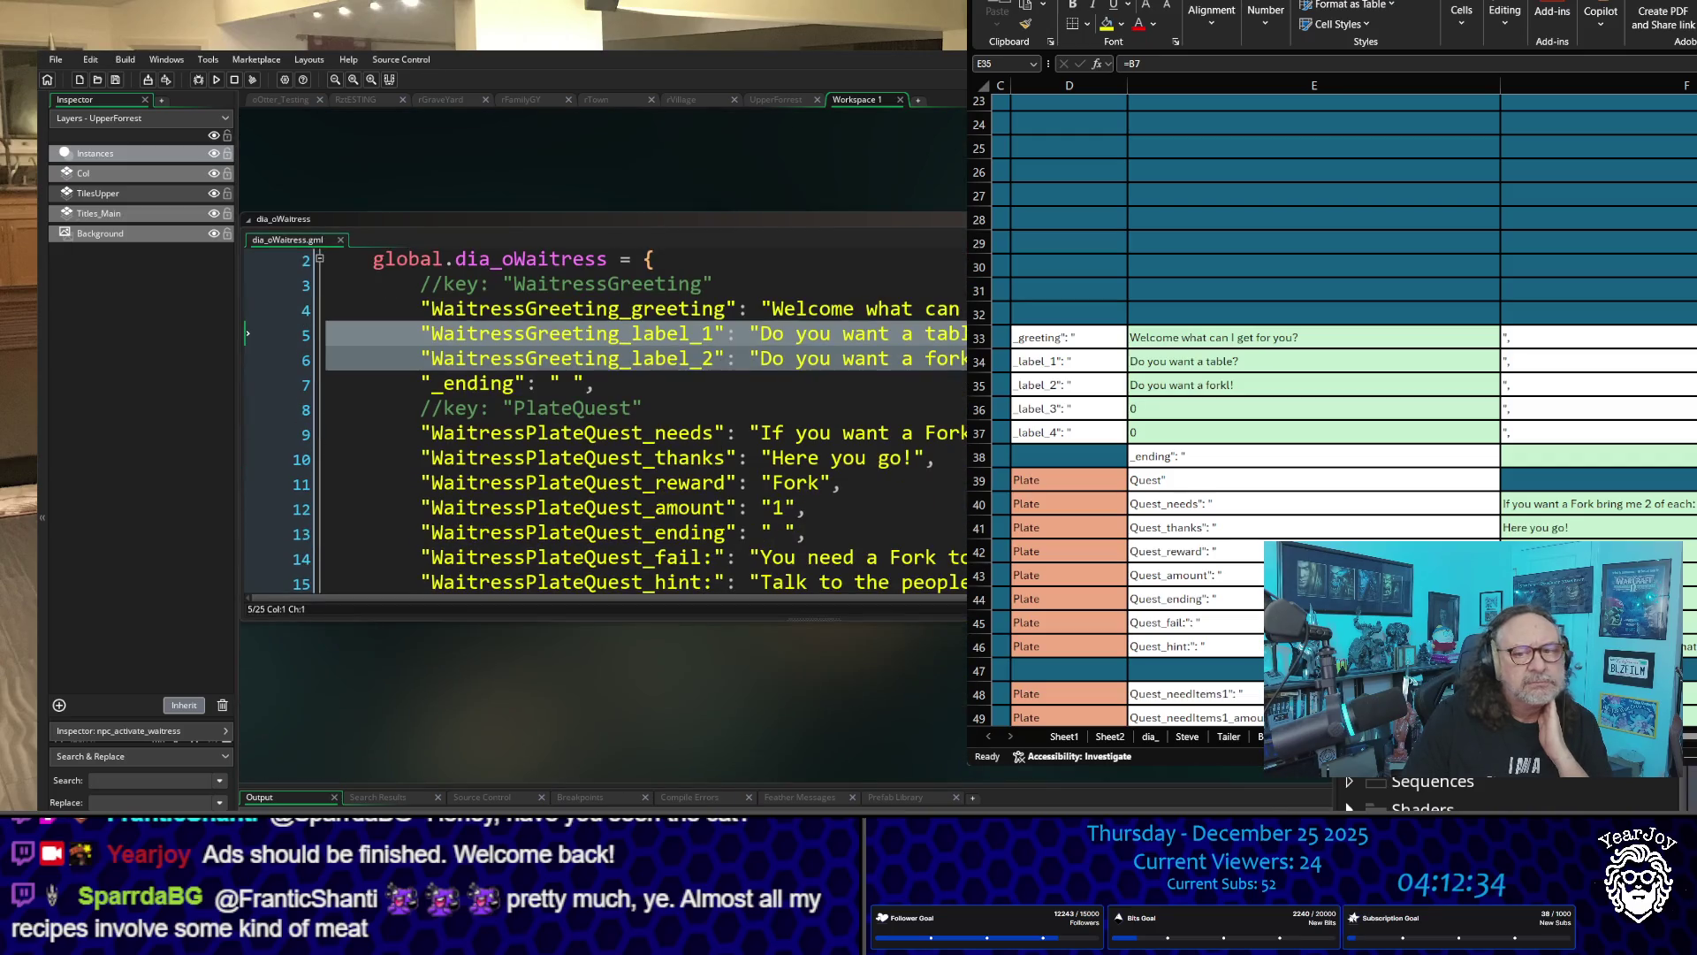
{"action": "scroll", "coordinate": [597, 442], "scroll_direction": "up", "scroll_amount": 5}
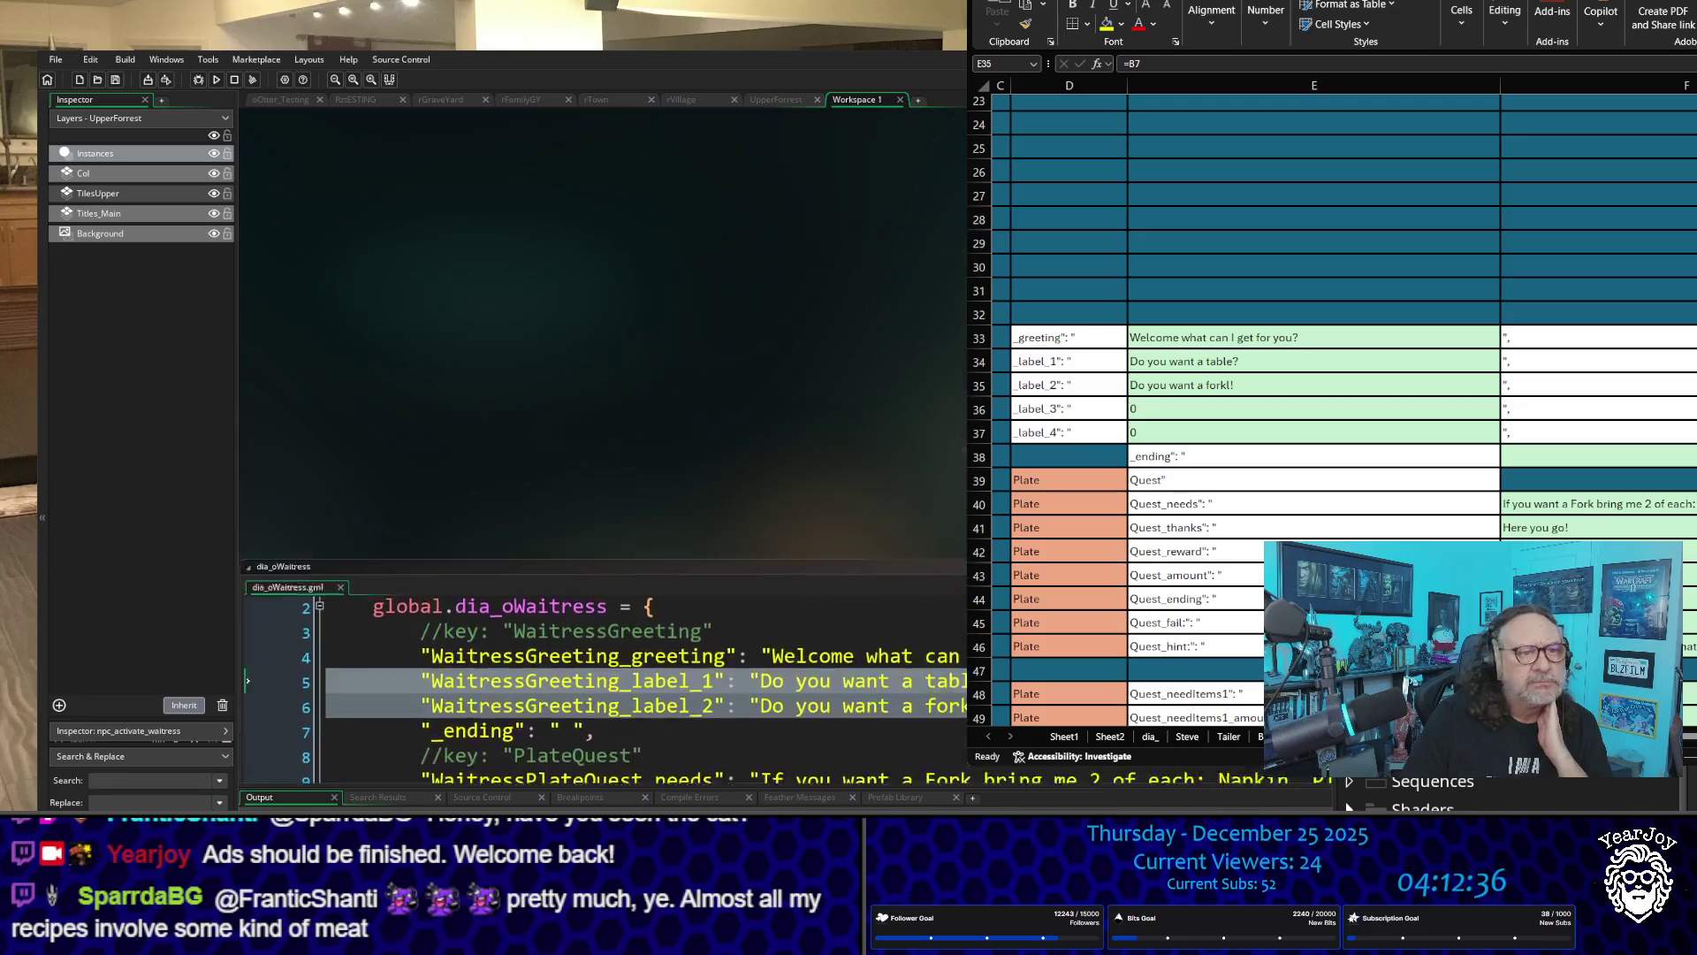
{"action": "left_click", "coordinate": [597, 479]}
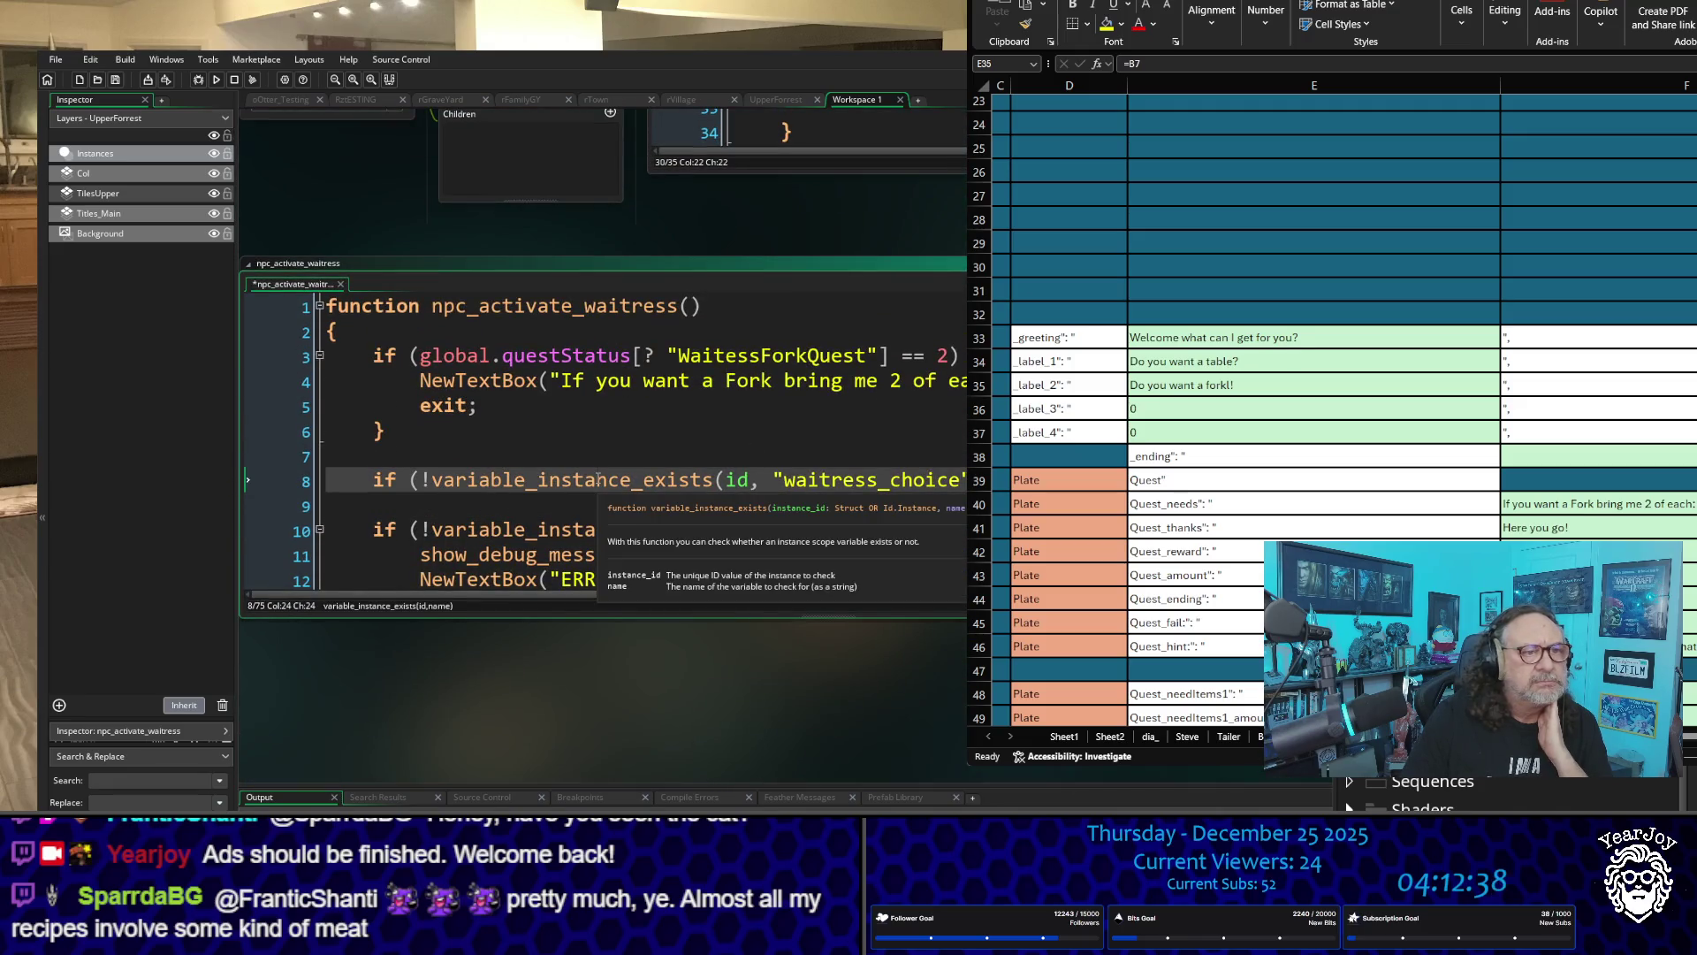
{"action": "scroll", "coordinate": [597, 478], "scroll_direction": "down", "scroll_amount": 5}
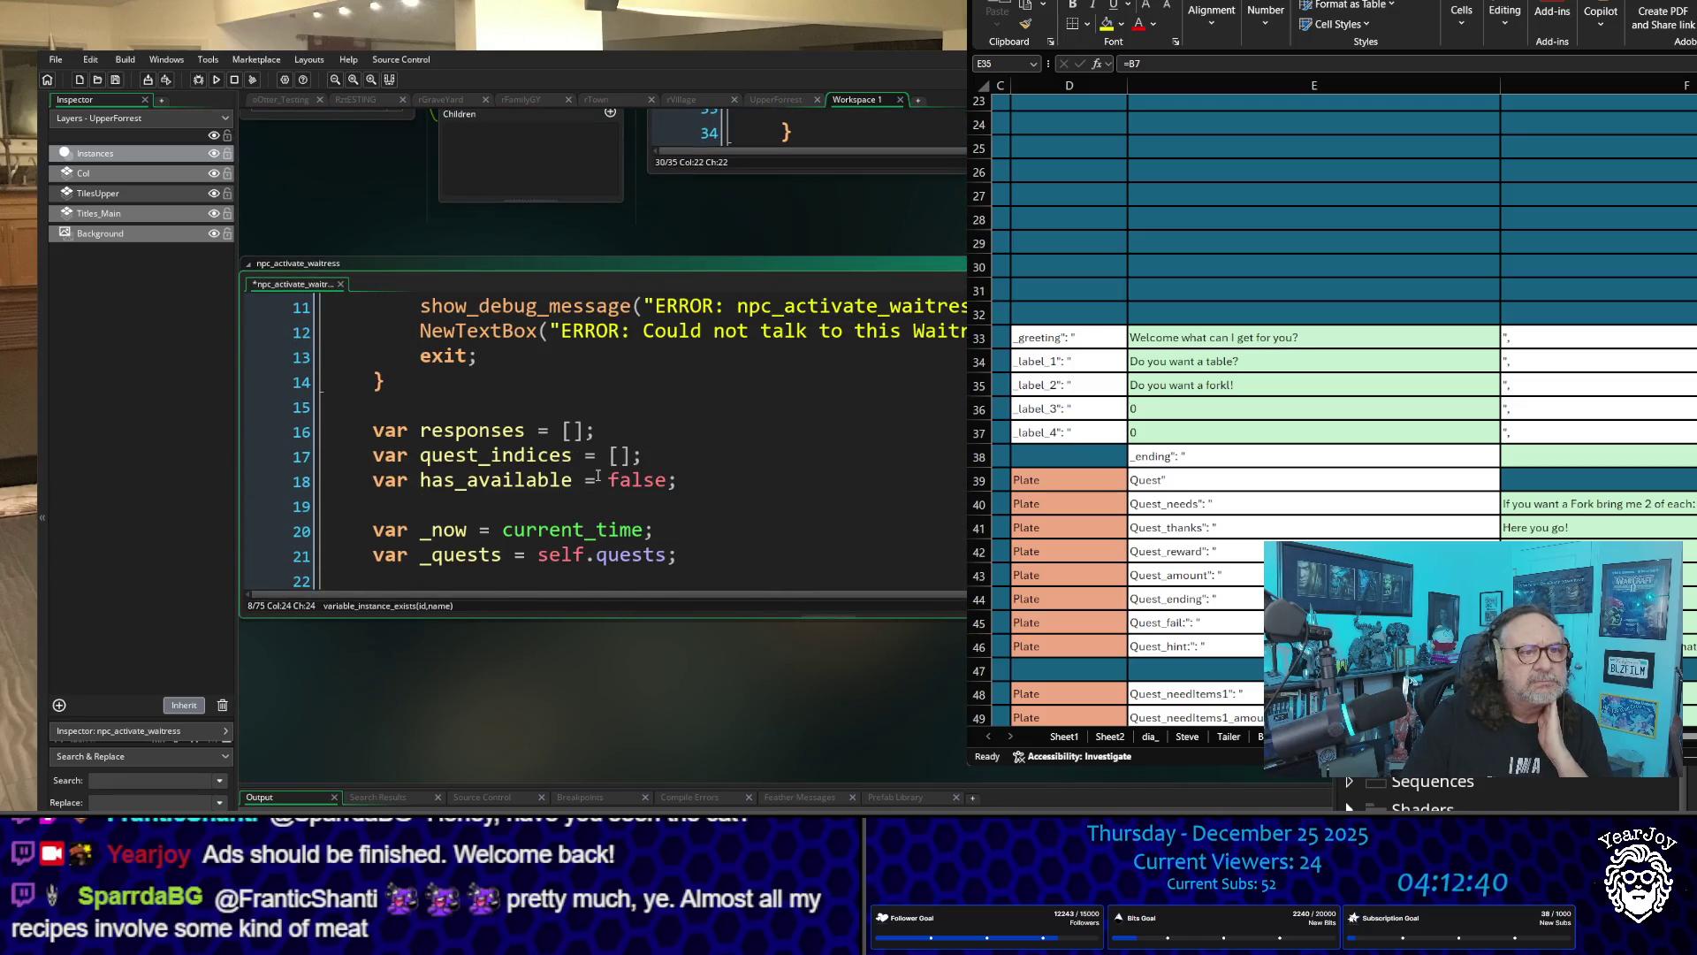
{"action": "scroll", "coordinate": [597, 478], "scroll_direction": "down", "scroll_amount": 10}
{"action": "scroll", "coordinate": [600, 466], "scroll_direction": "down", "scroll_amount": 5}
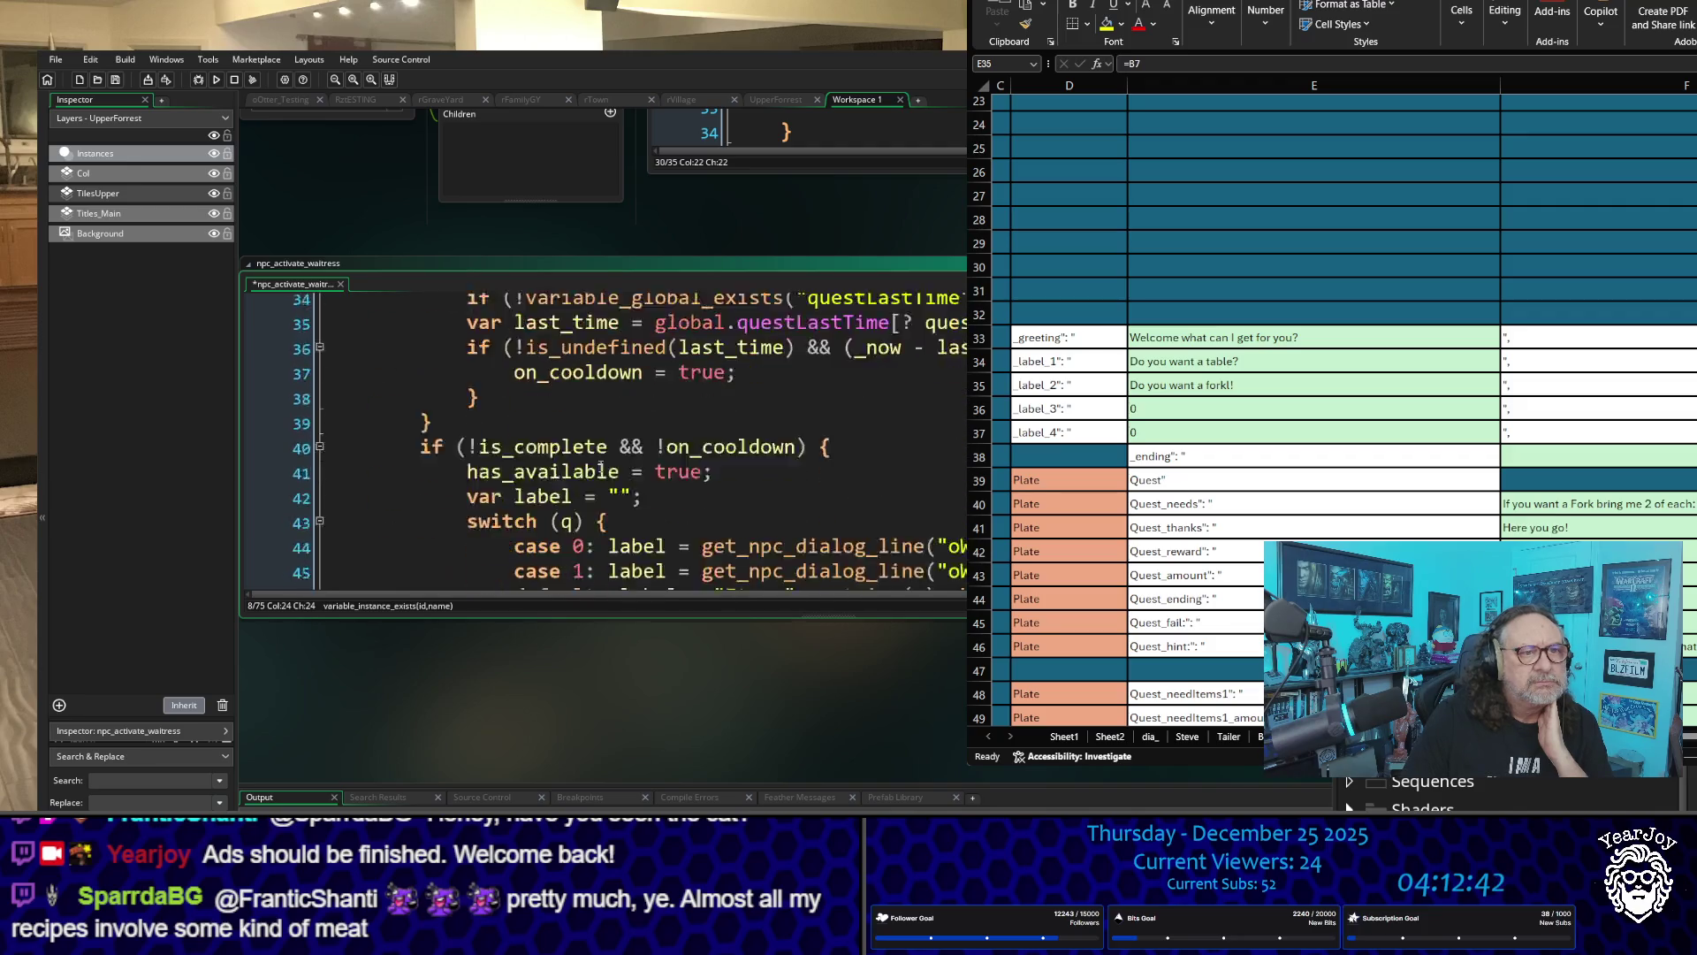
{"action": "scroll", "coordinate": [601, 466], "scroll_direction": "up", "scroll_amount": 1}
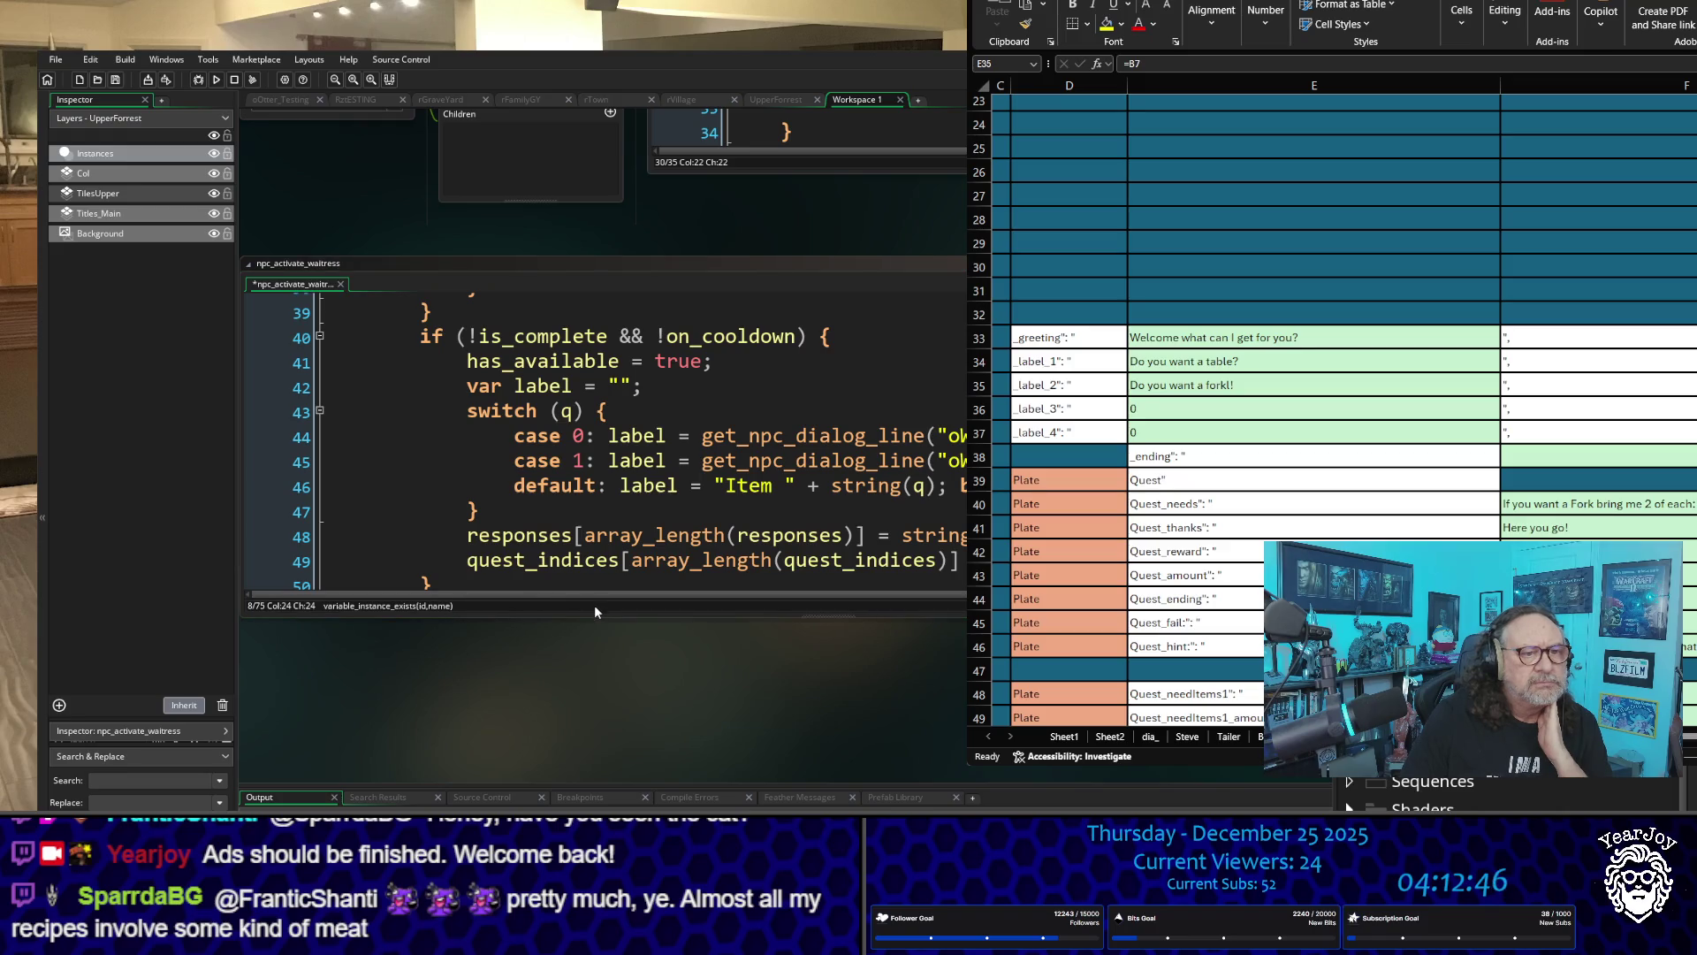
{"action": "left_click_drag", "start_coordinate": [597, 619], "coordinate": [627, 769]}
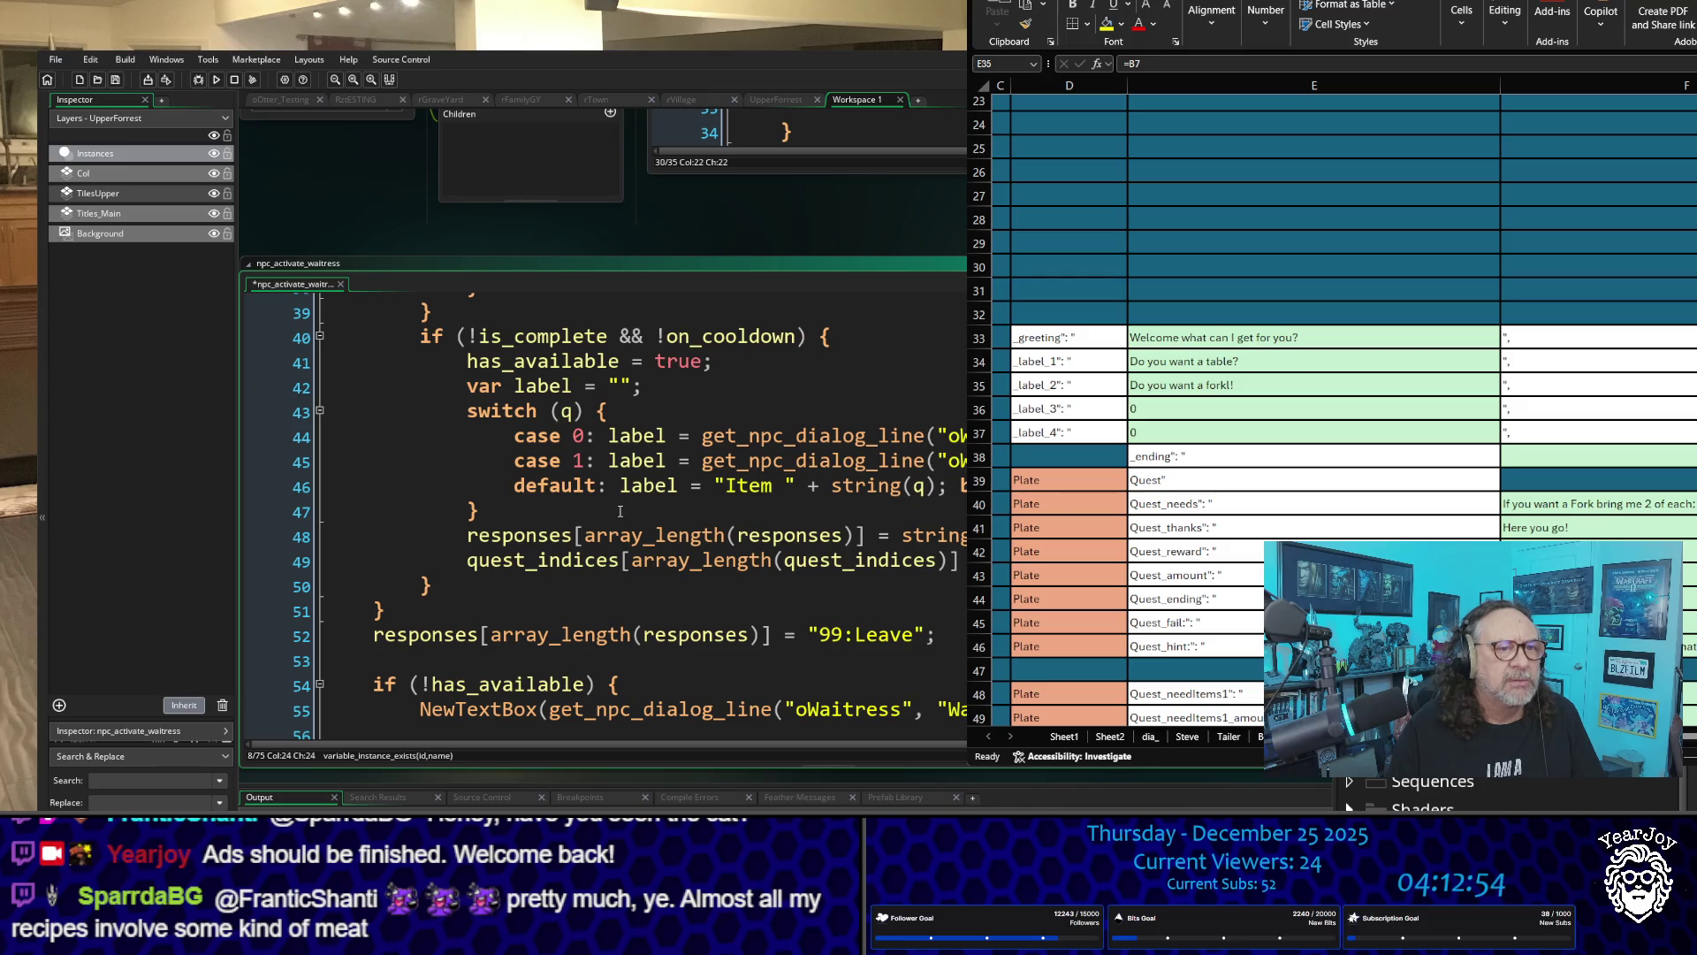
{"action": "scroll", "coordinate": [628, 500], "scroll_direction": "down", "scroll_amount": 3}
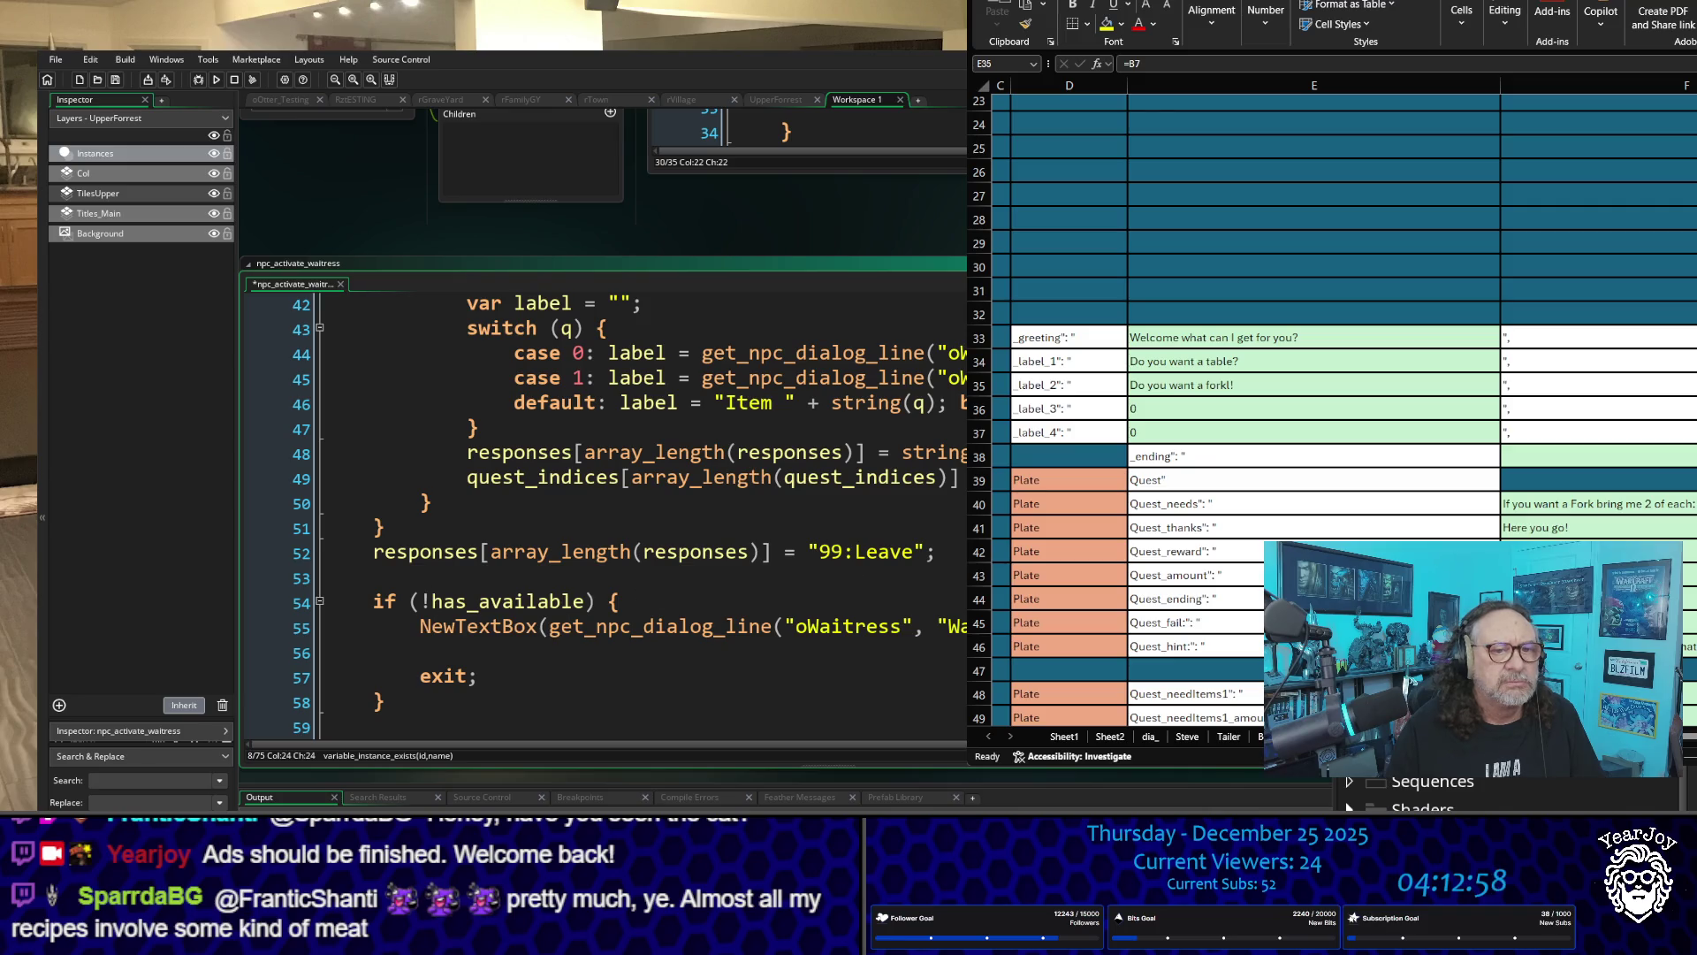
{"action": "left_click_drag", "start_coordinate": [513, 403], "coordinate": [963, 404]}
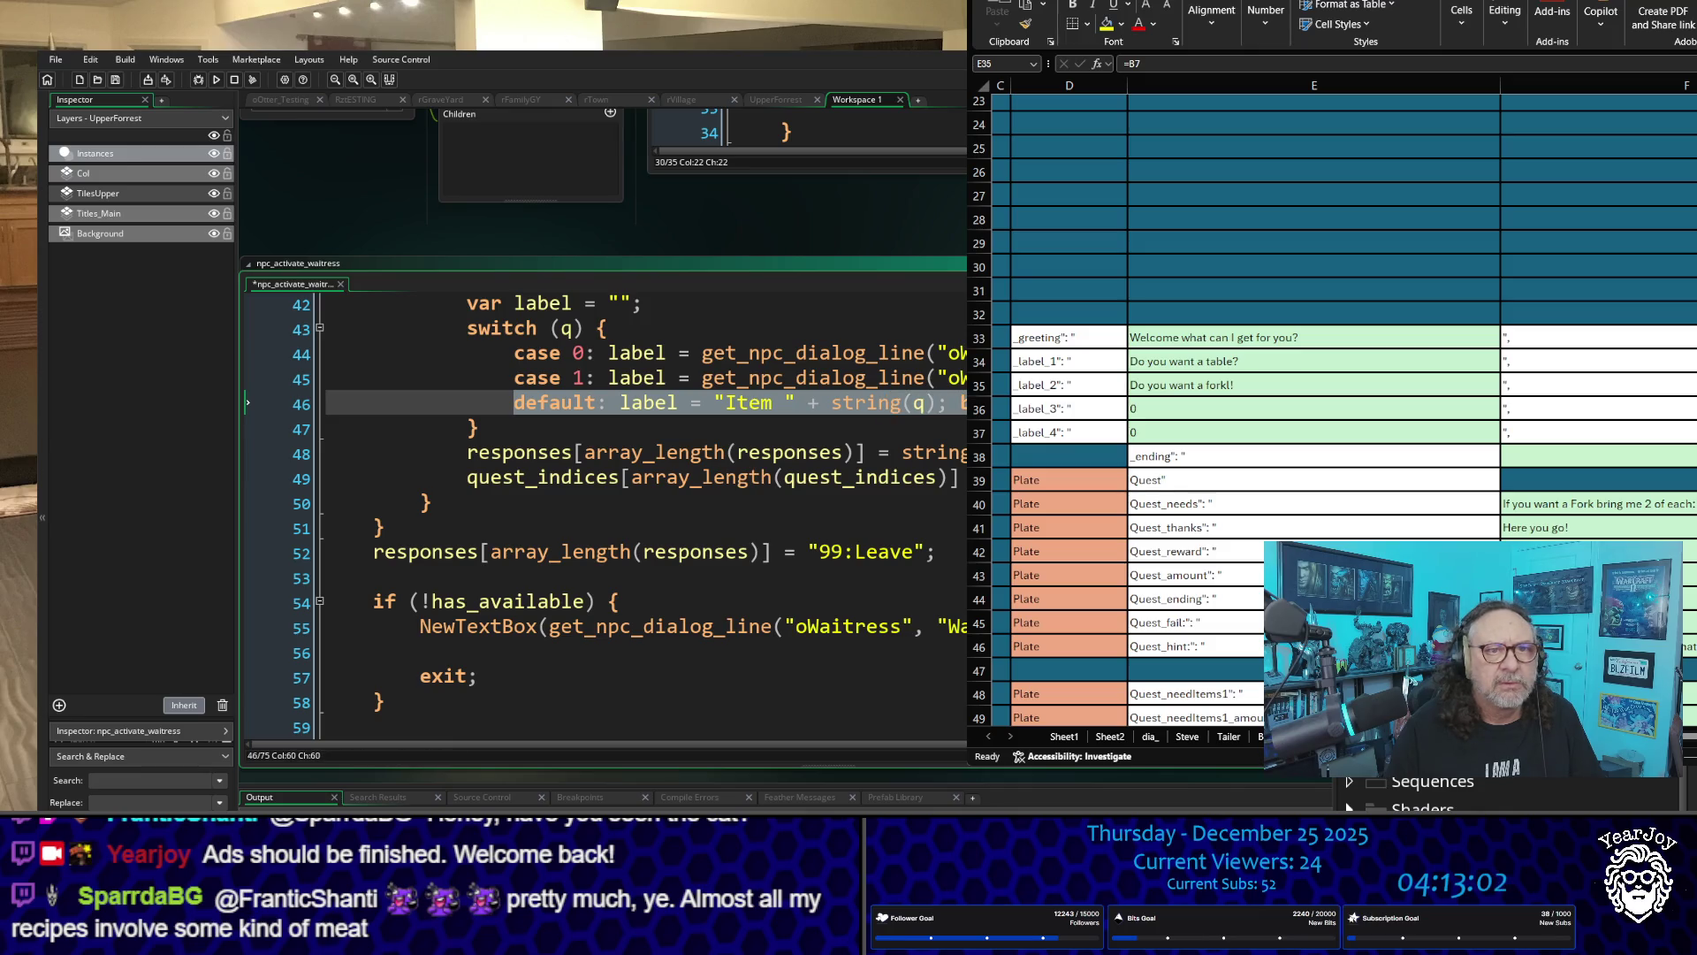
{"action": "left_click", "coordinate": [902, 377]}
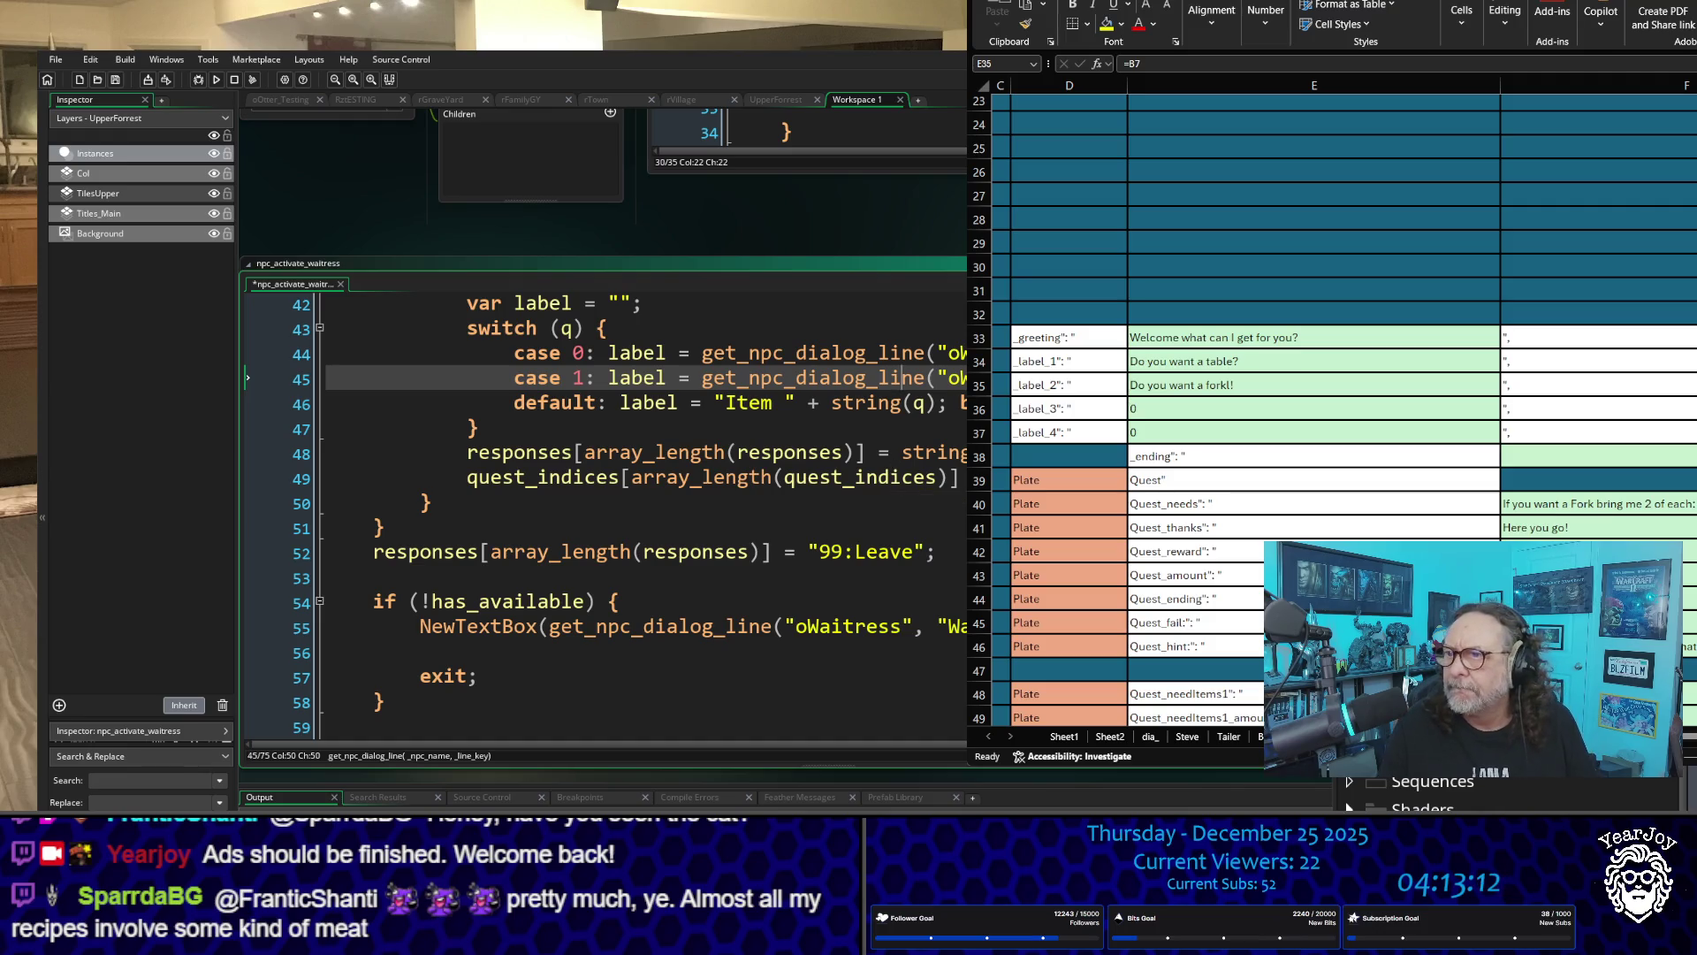
{"action": "left_click", "coordinate": [1314, 384]}
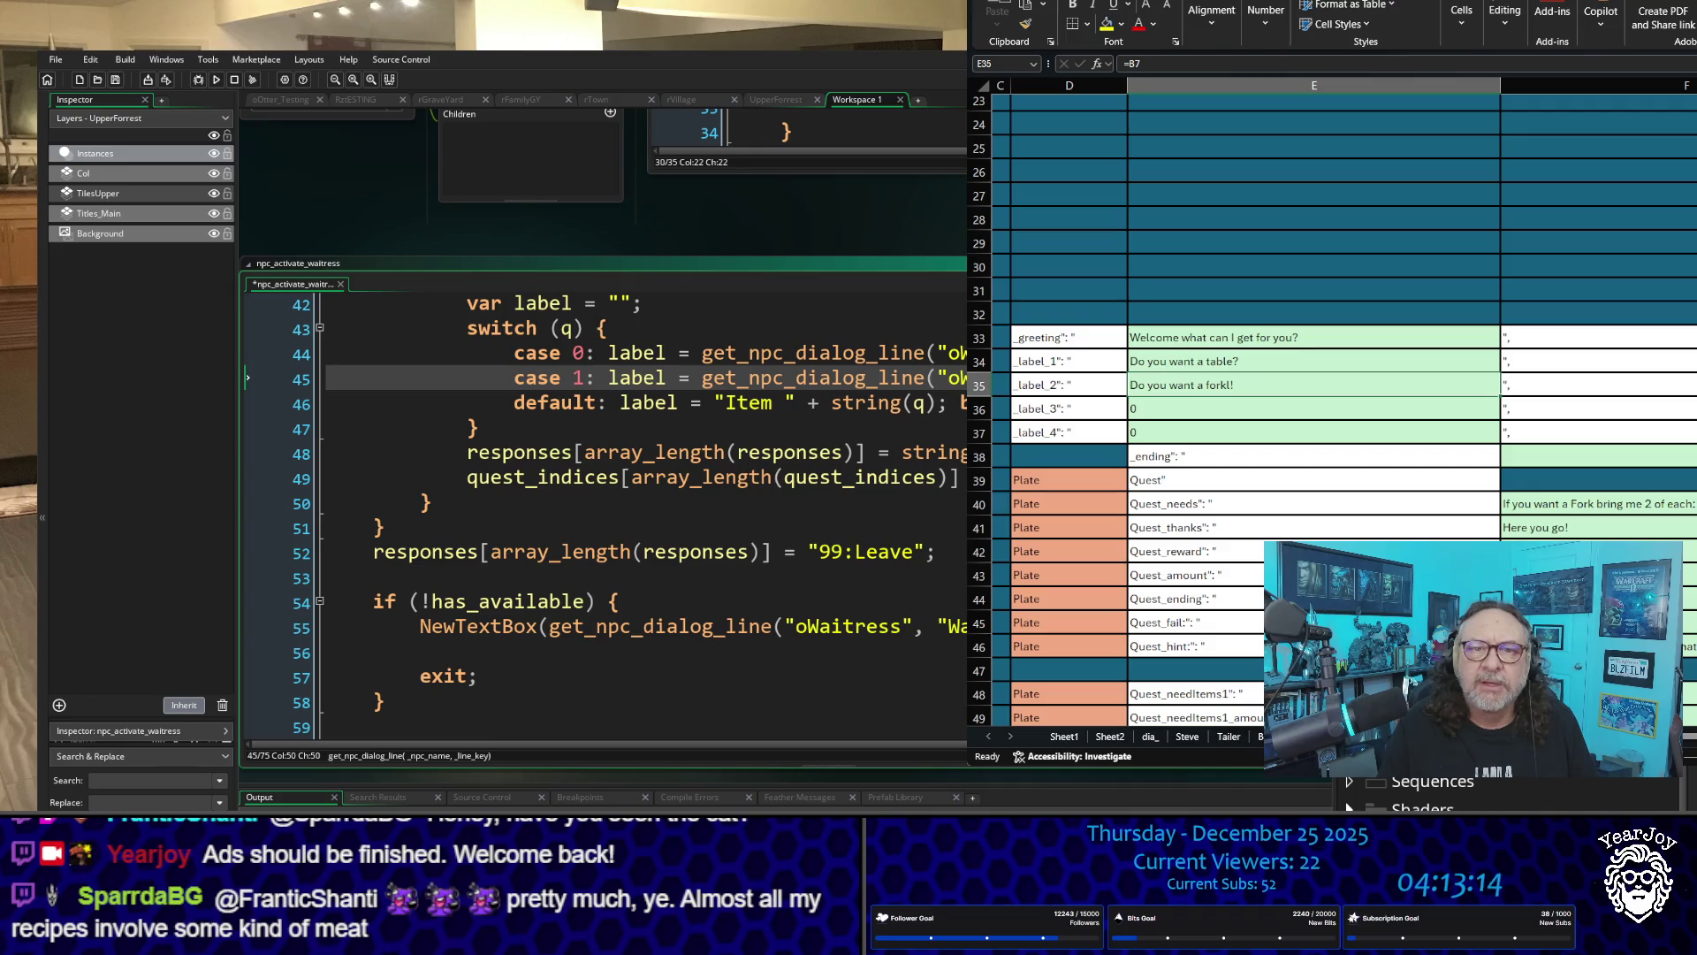
{"action": "scroll", "coordinate": [610, 513], "scroll_direction": "down", "scroll_amount": 3}
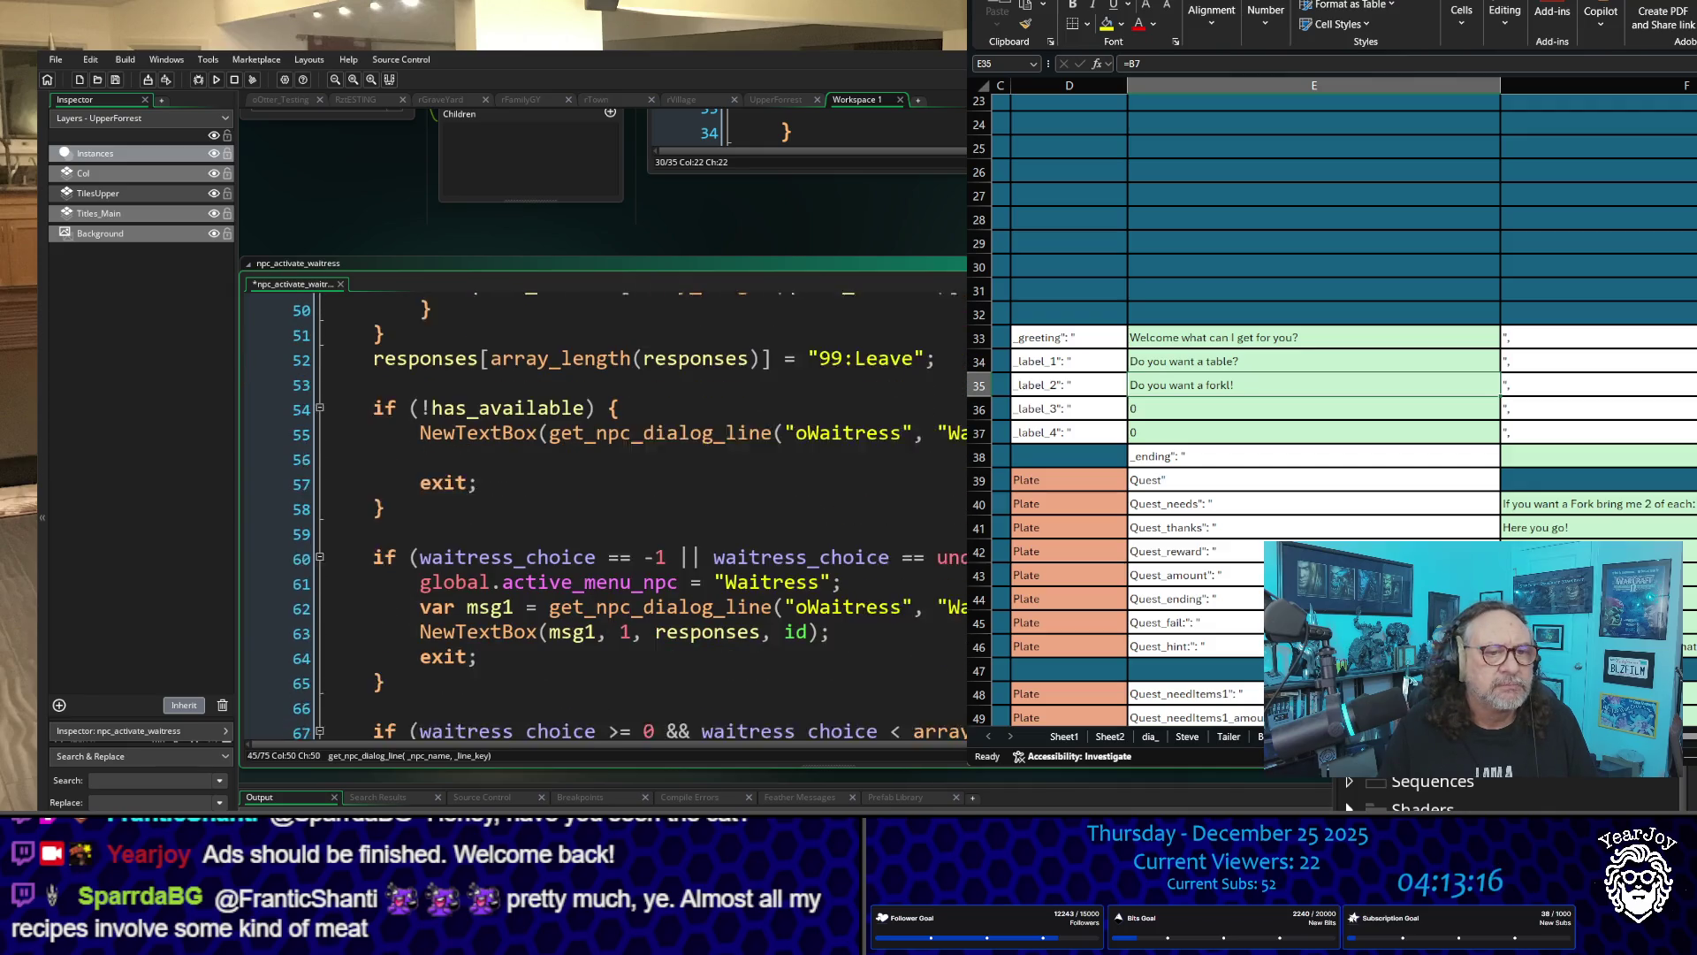
{"action": "scroll", "coordinate": [630, 512], "scroll_direction": "up", "scroll_amount": 4}
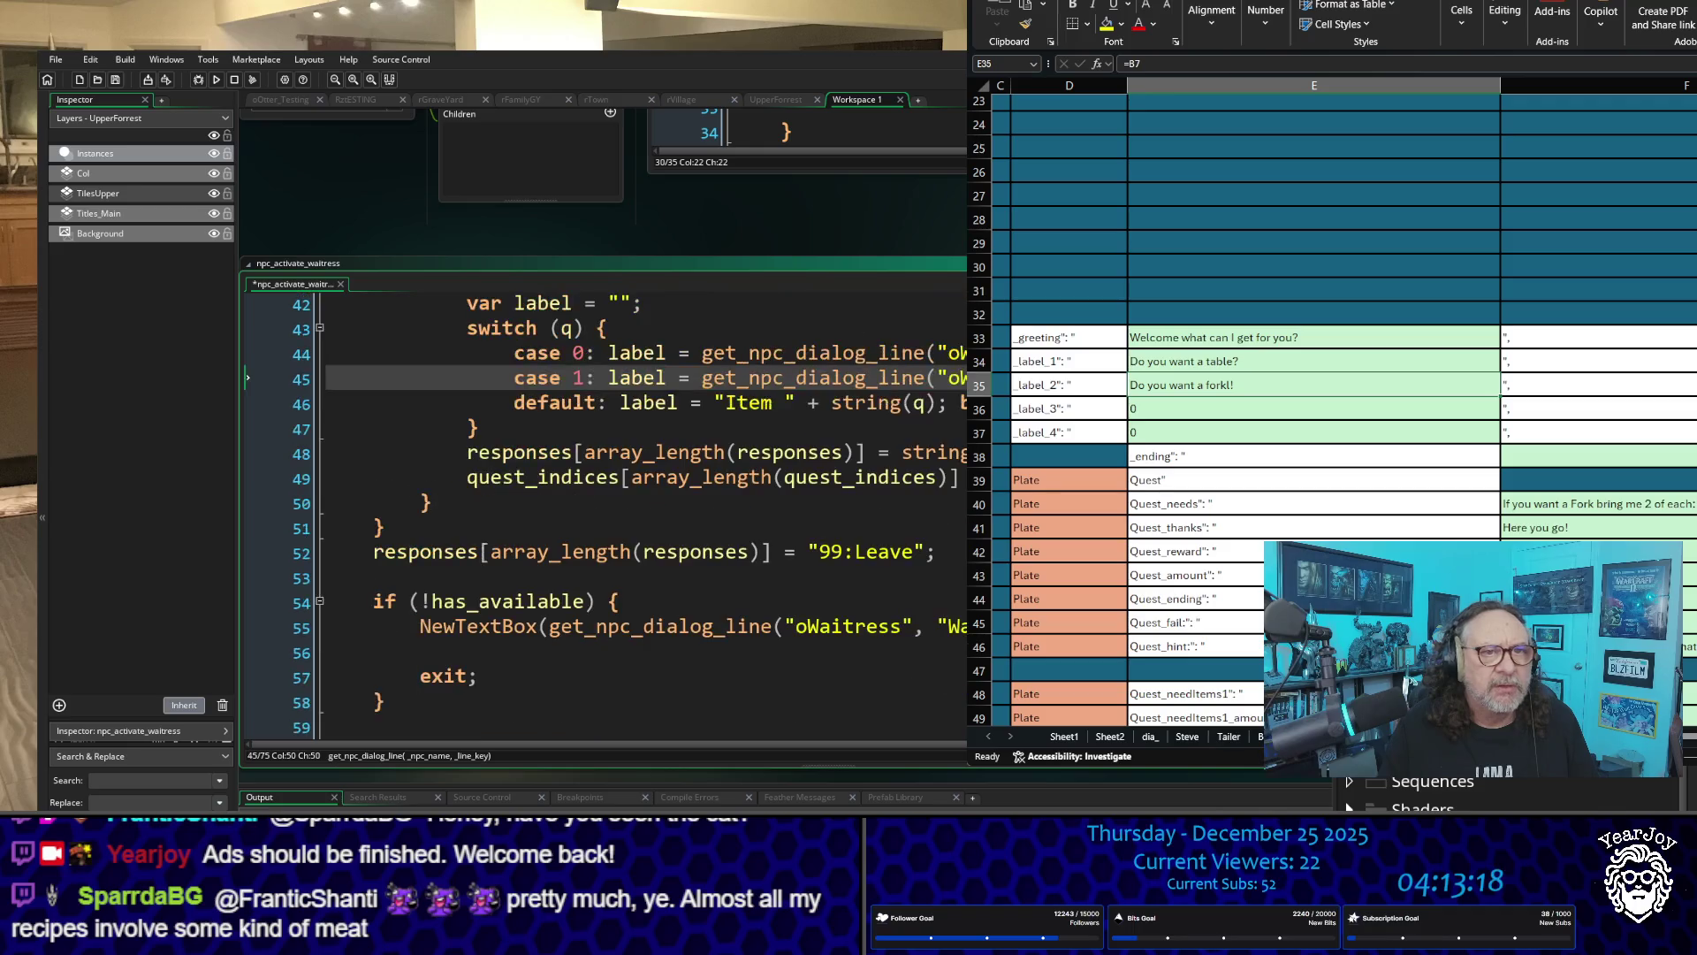
{"action": "scroll", "coordinate": [610, 512], "scroll_direction": "up", "scroll_amount": 3}
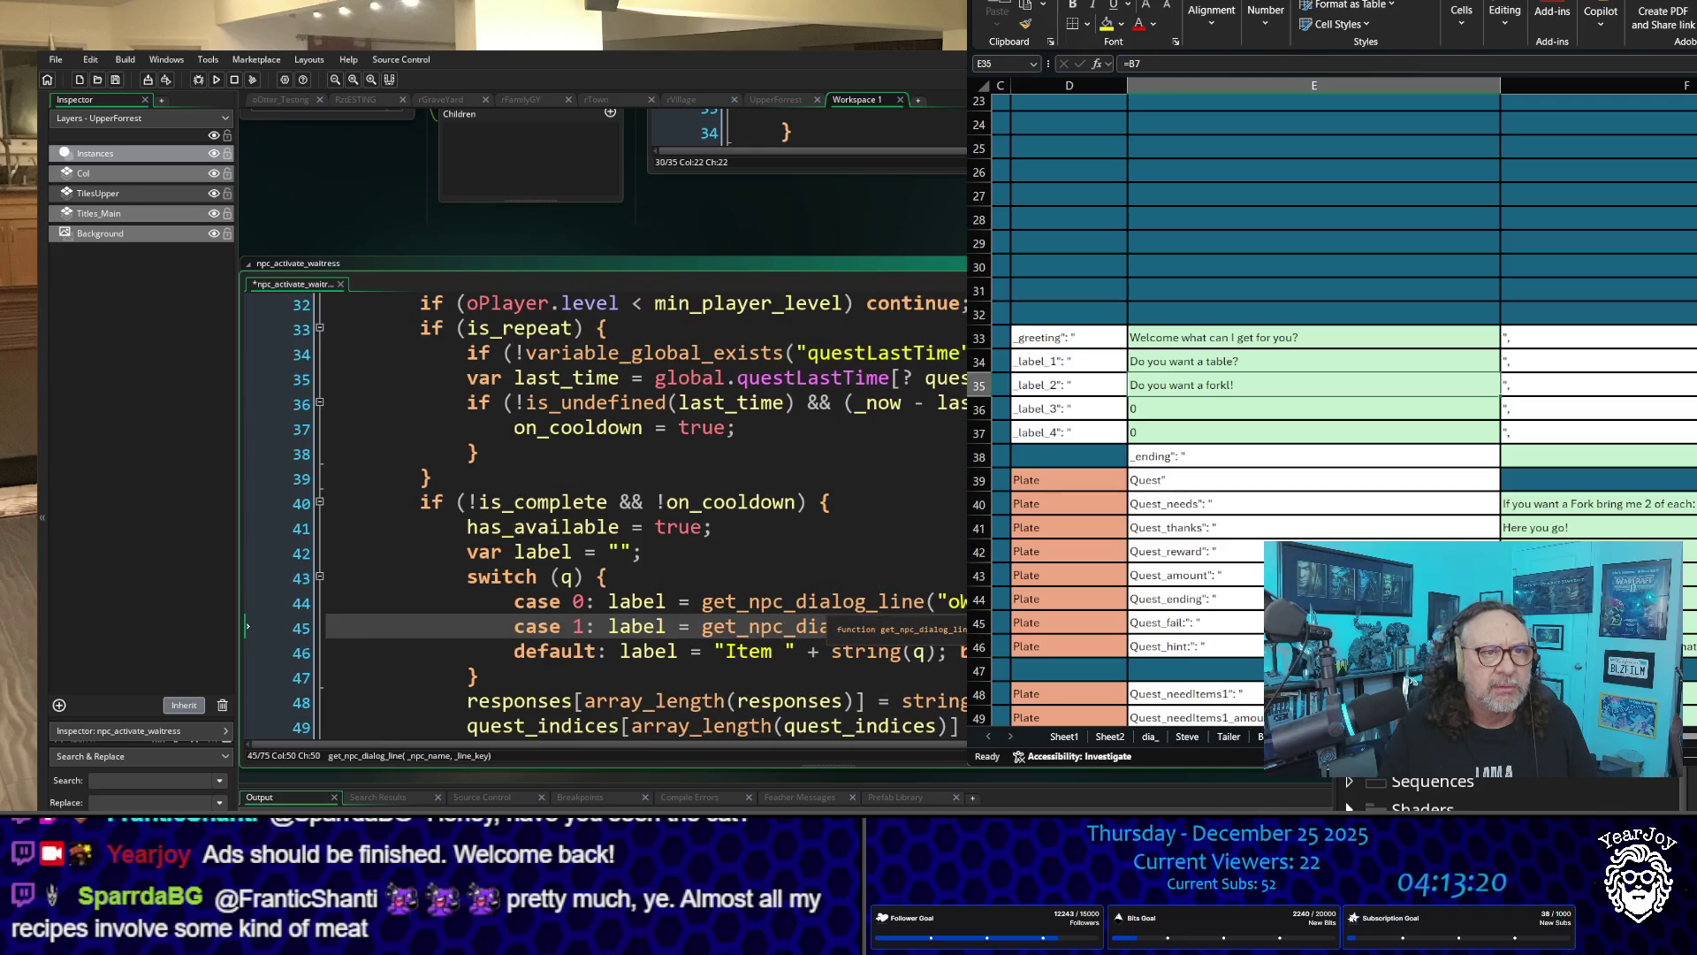
{"action": "scroll", "coordinate": [689, 511], "scroll_direction": "up", "scroll_amount": 2}
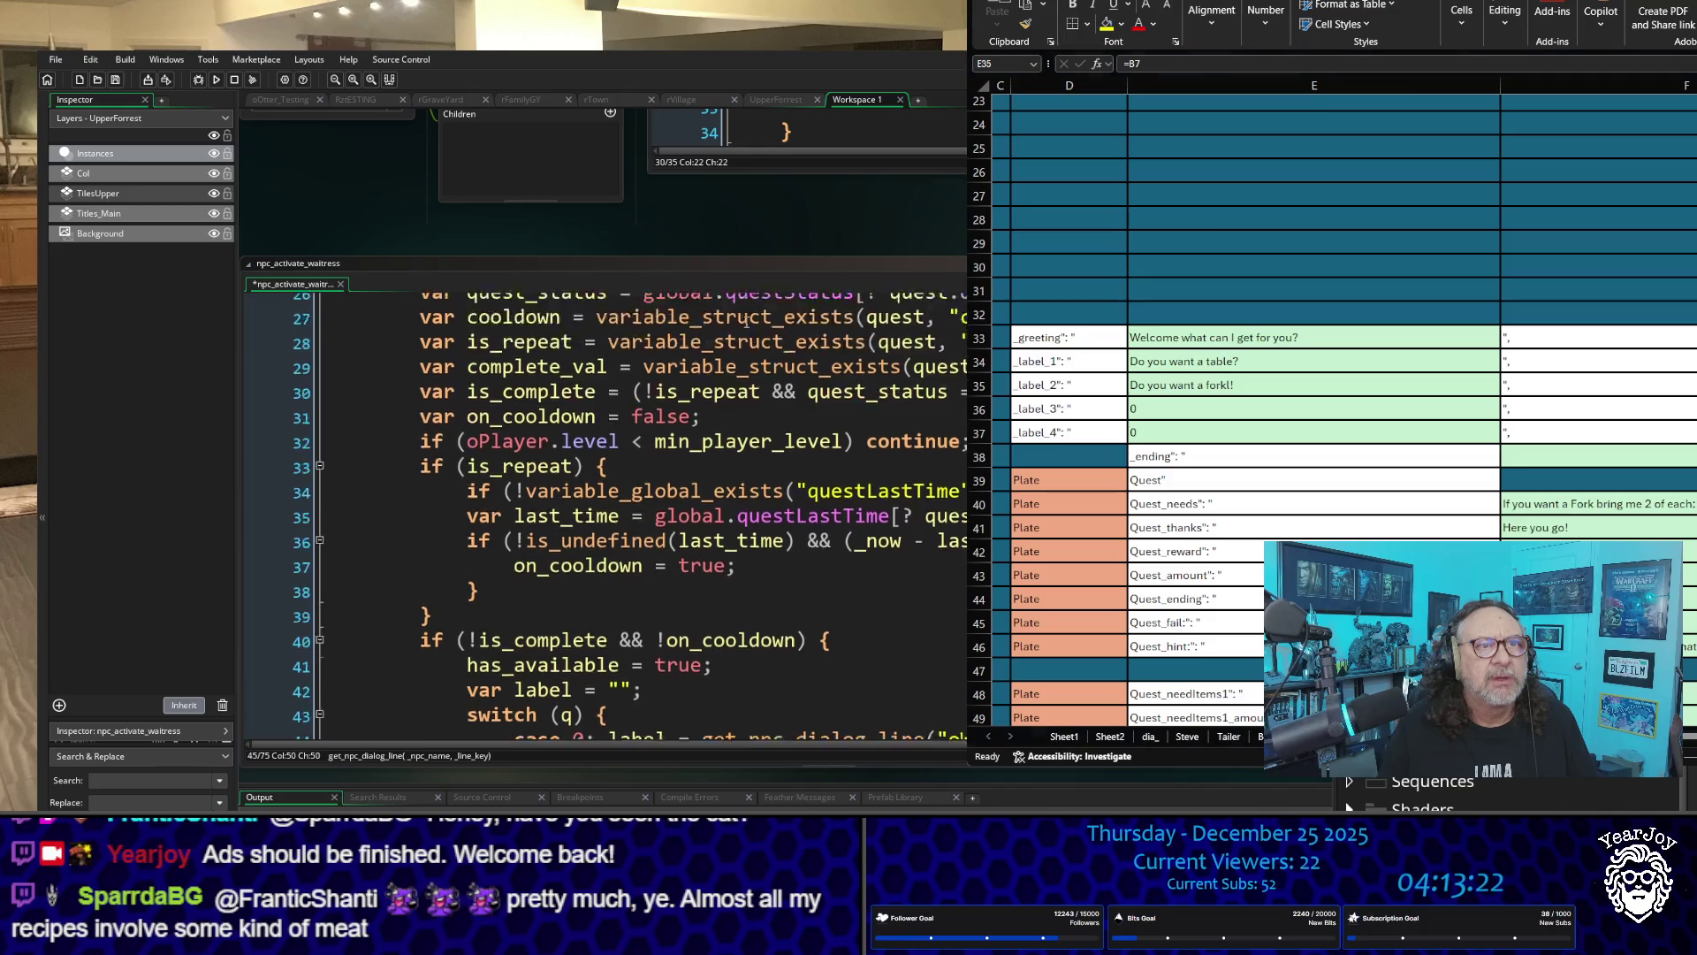
{"action": "scroll", "coordinate": [332, 221], "scroll_direction": "up", "scroll_amount": 6}
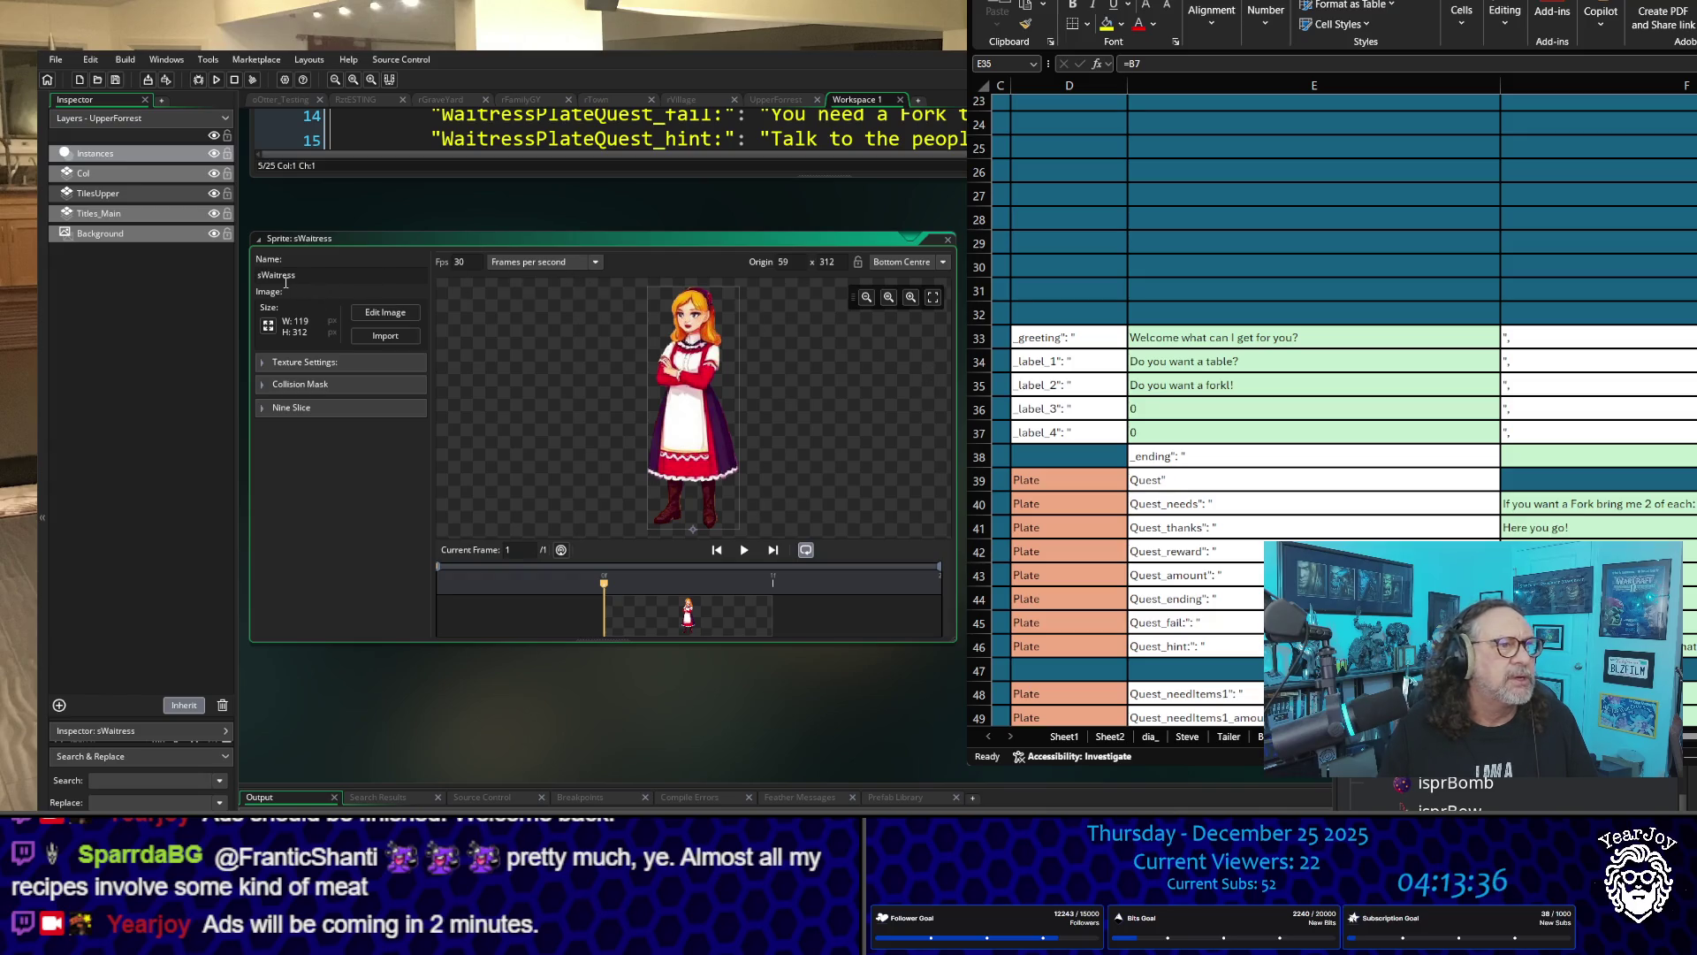
{"action": "left_click", "coordinate": [318, 278]}
{"action": "left_click_drag", "start_coordinate": [317, 279], "coordinate": [243, 289]}
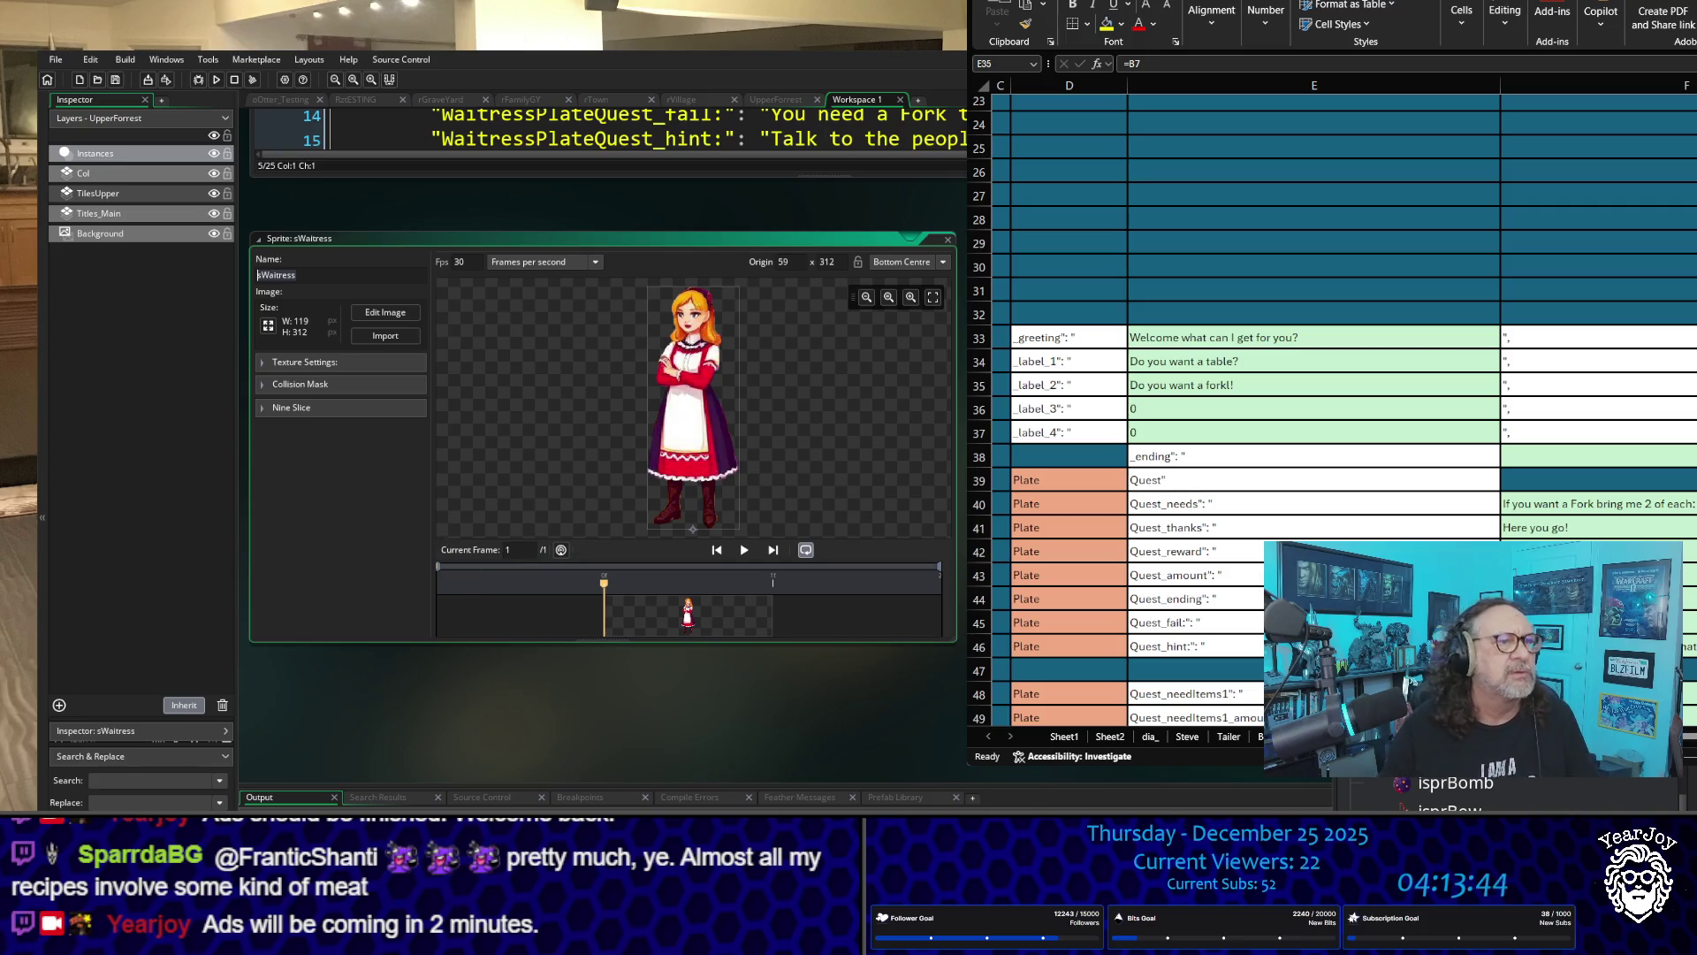
{"action": "left_click", "coordinate": [949, 241]}
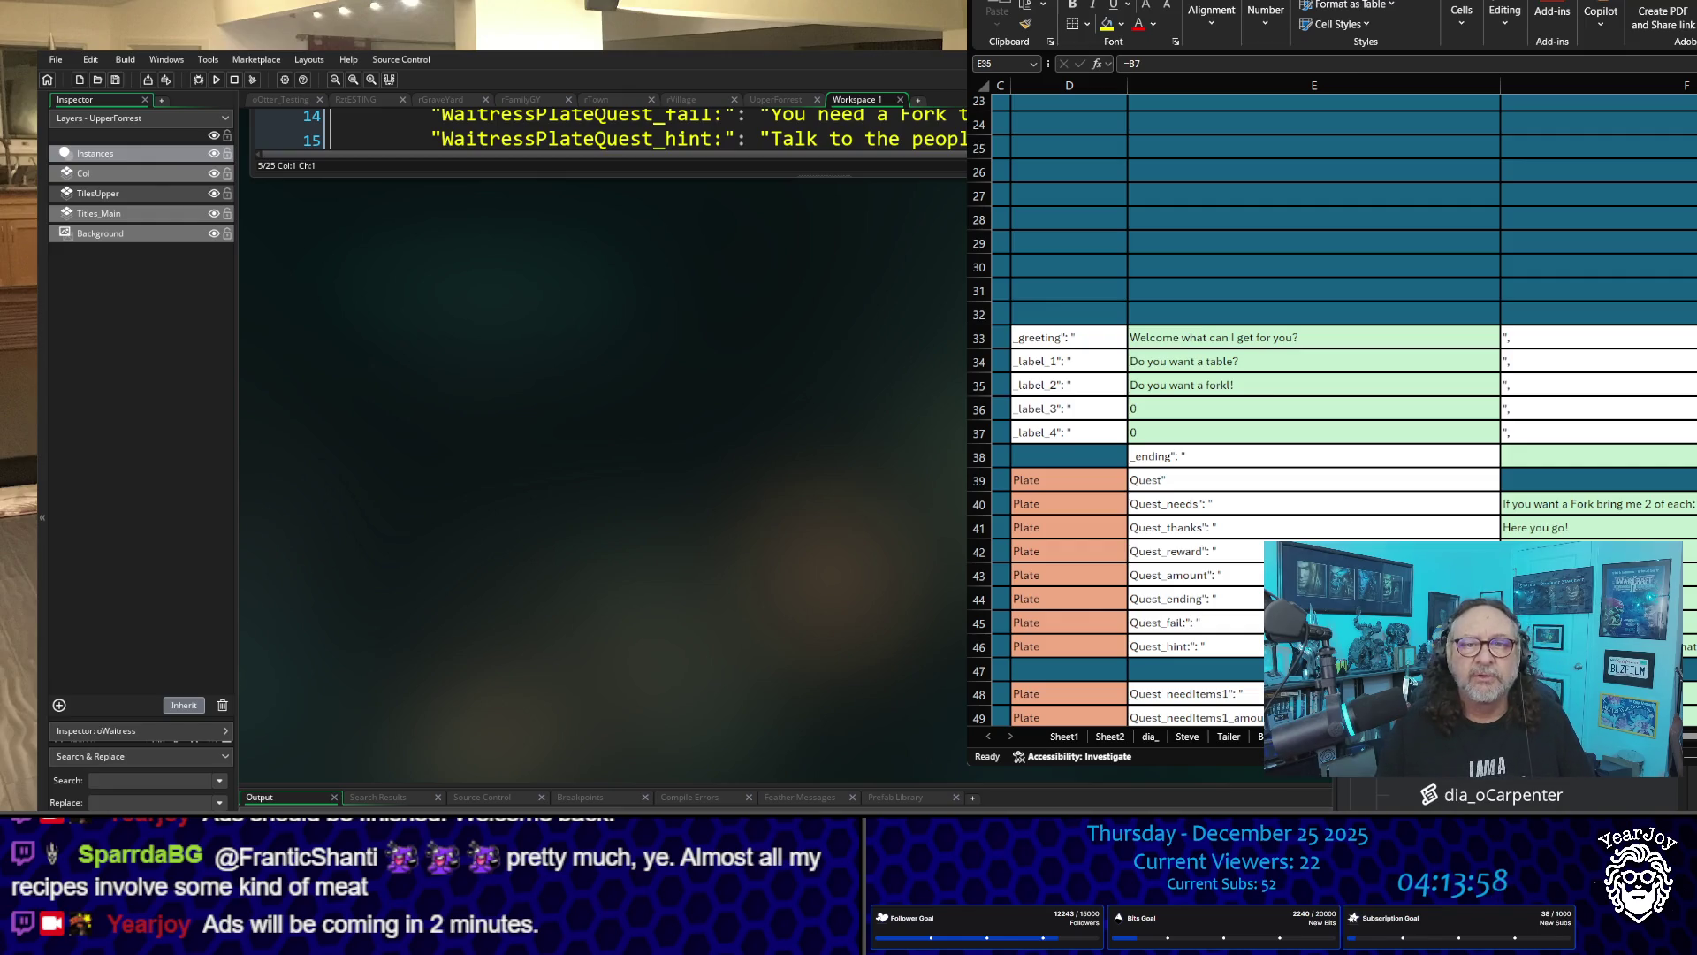
{"action": "scroll", "coordinate": [567, 521], "scroll_direction": "up", "scroll_amount": 10}
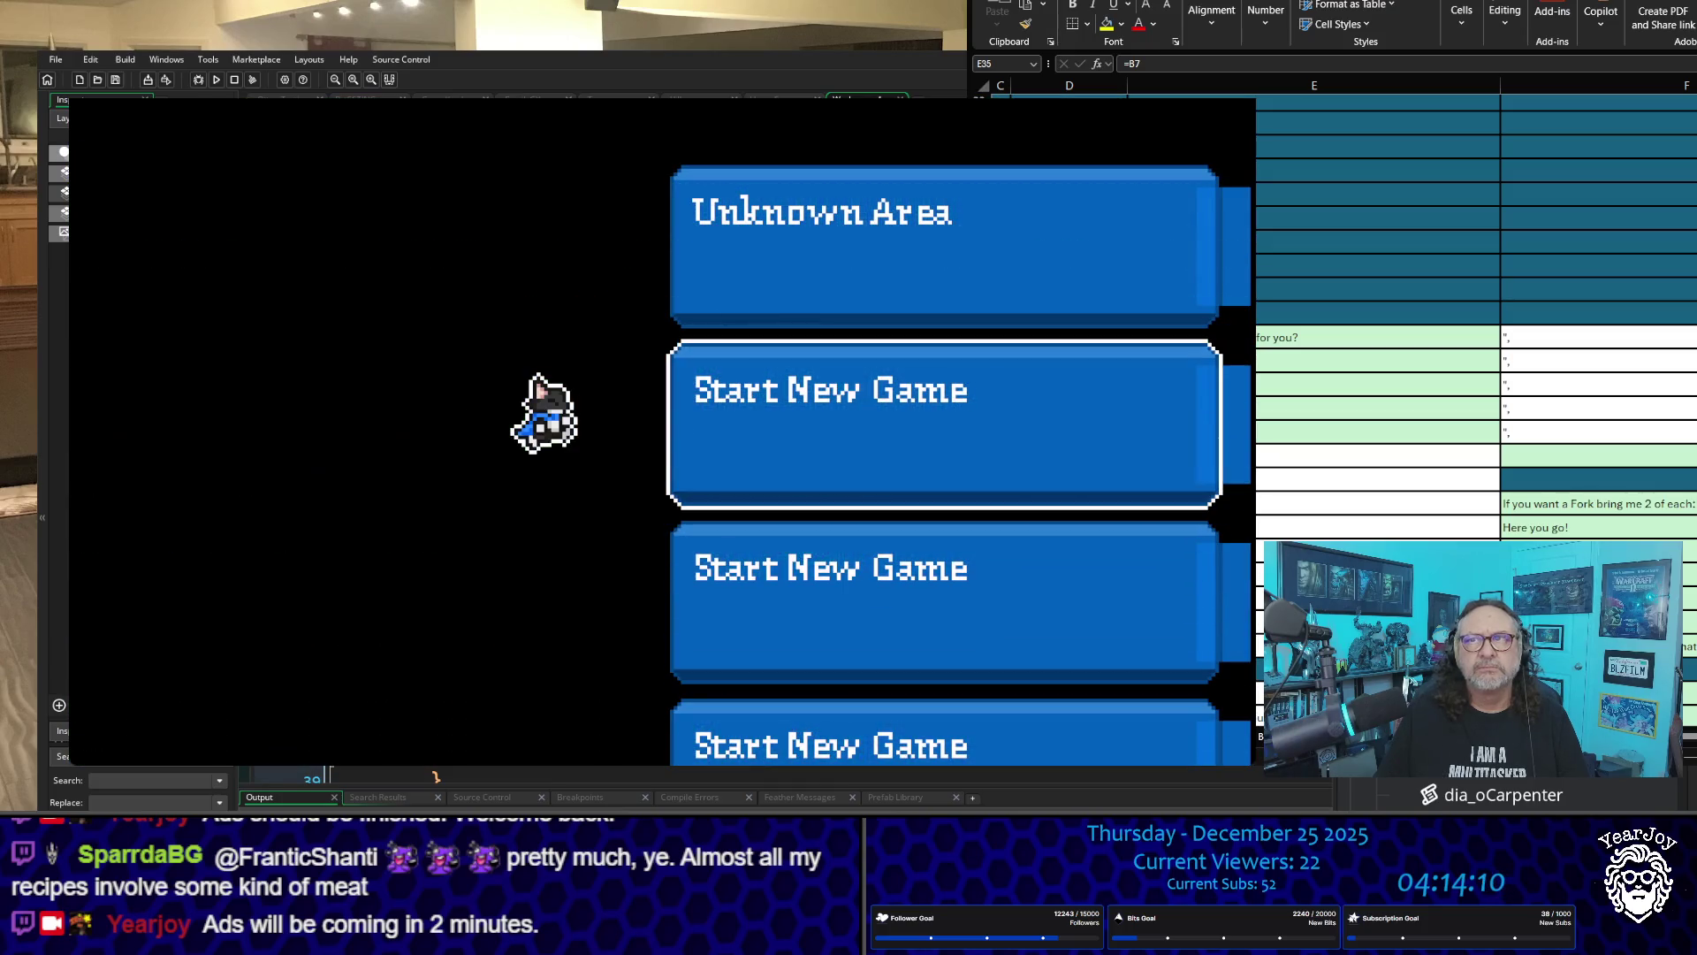
Step: Start a new game, walk left to the waitress, talk to her, then close the game
{"action": "key", "text": "Return"}
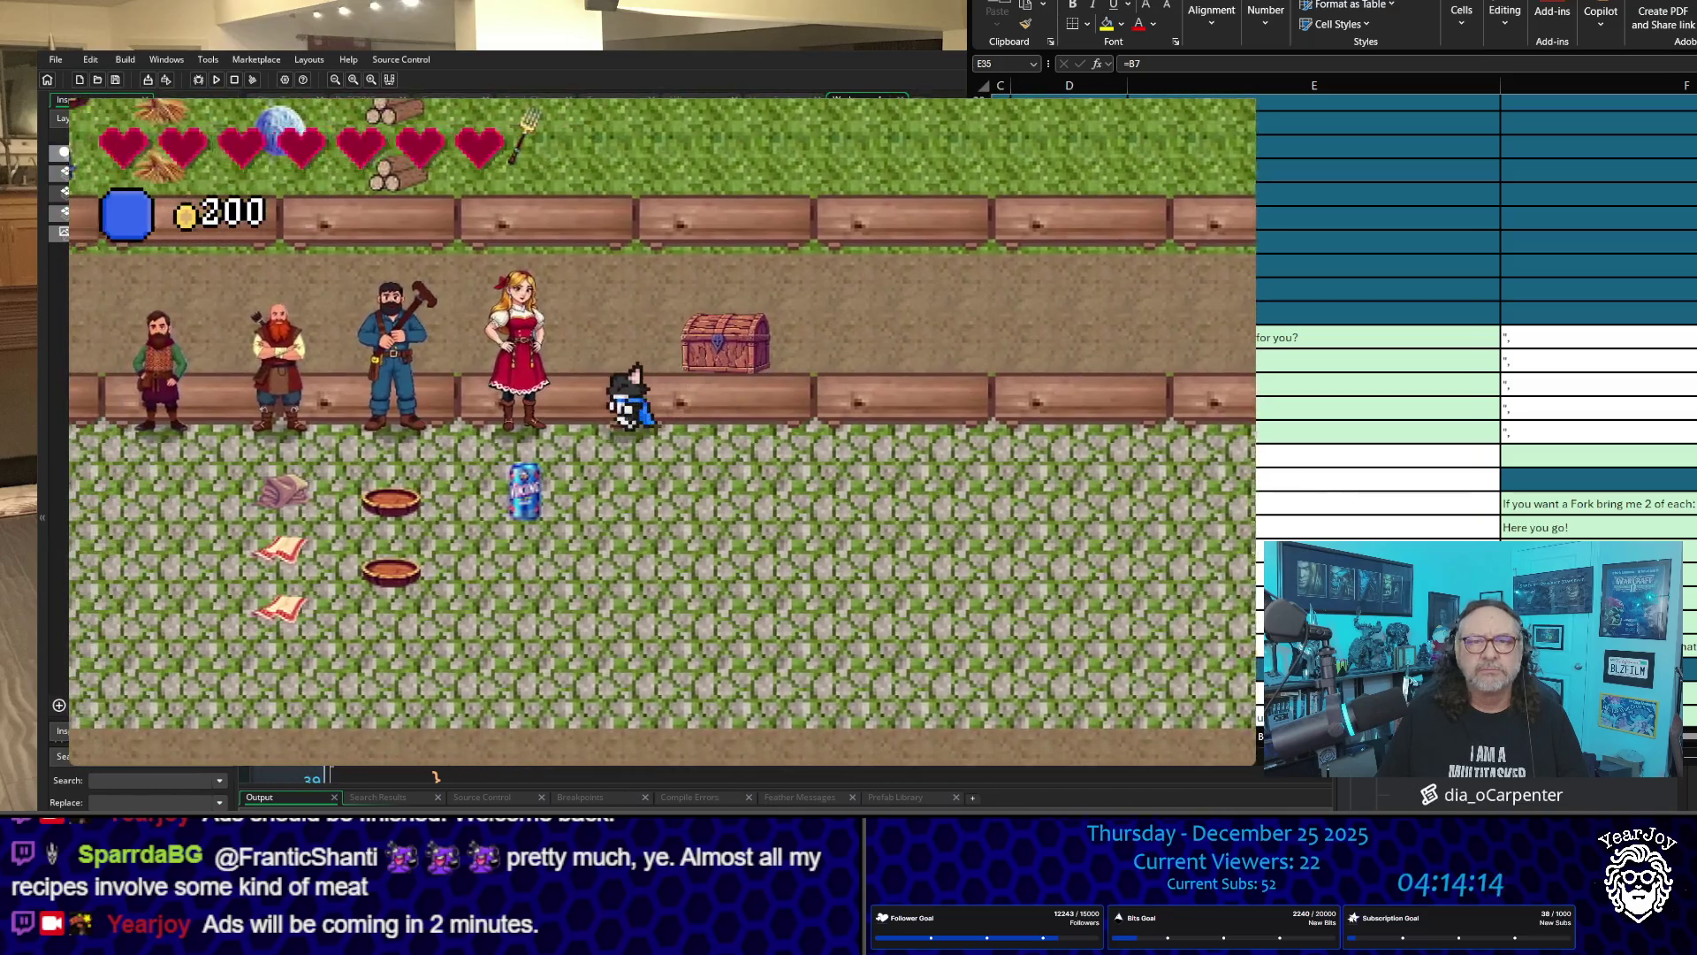
{"action": "key", "text": "Left"}
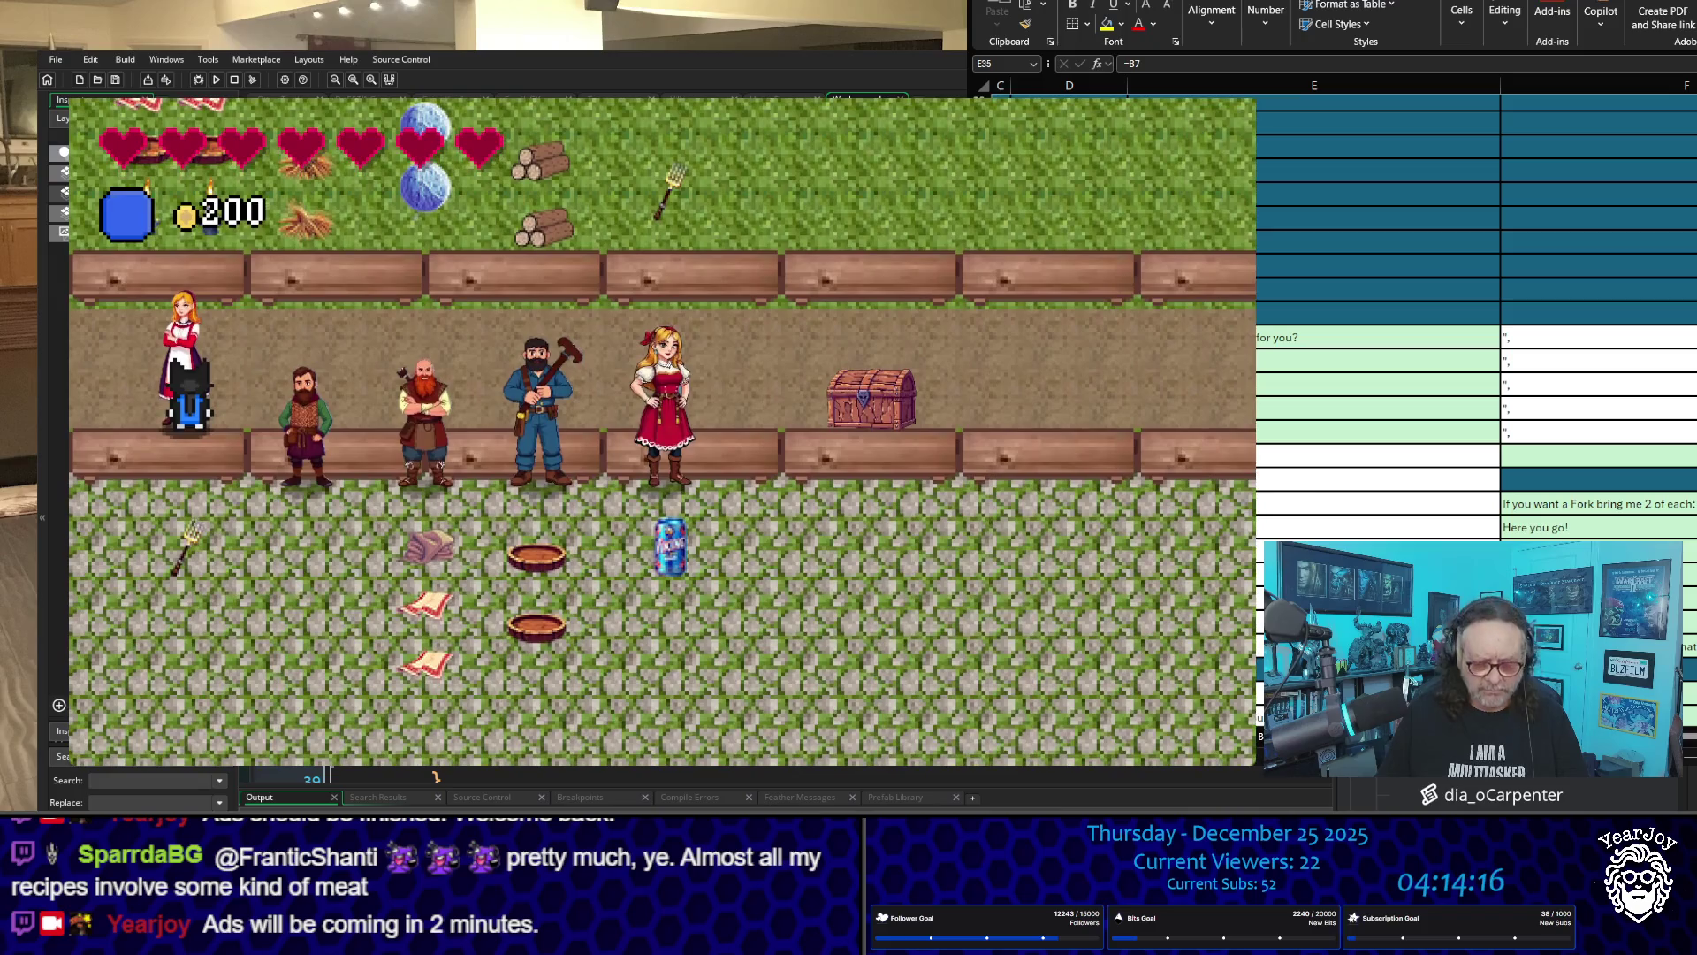
{"action": "key", "text": "space"}
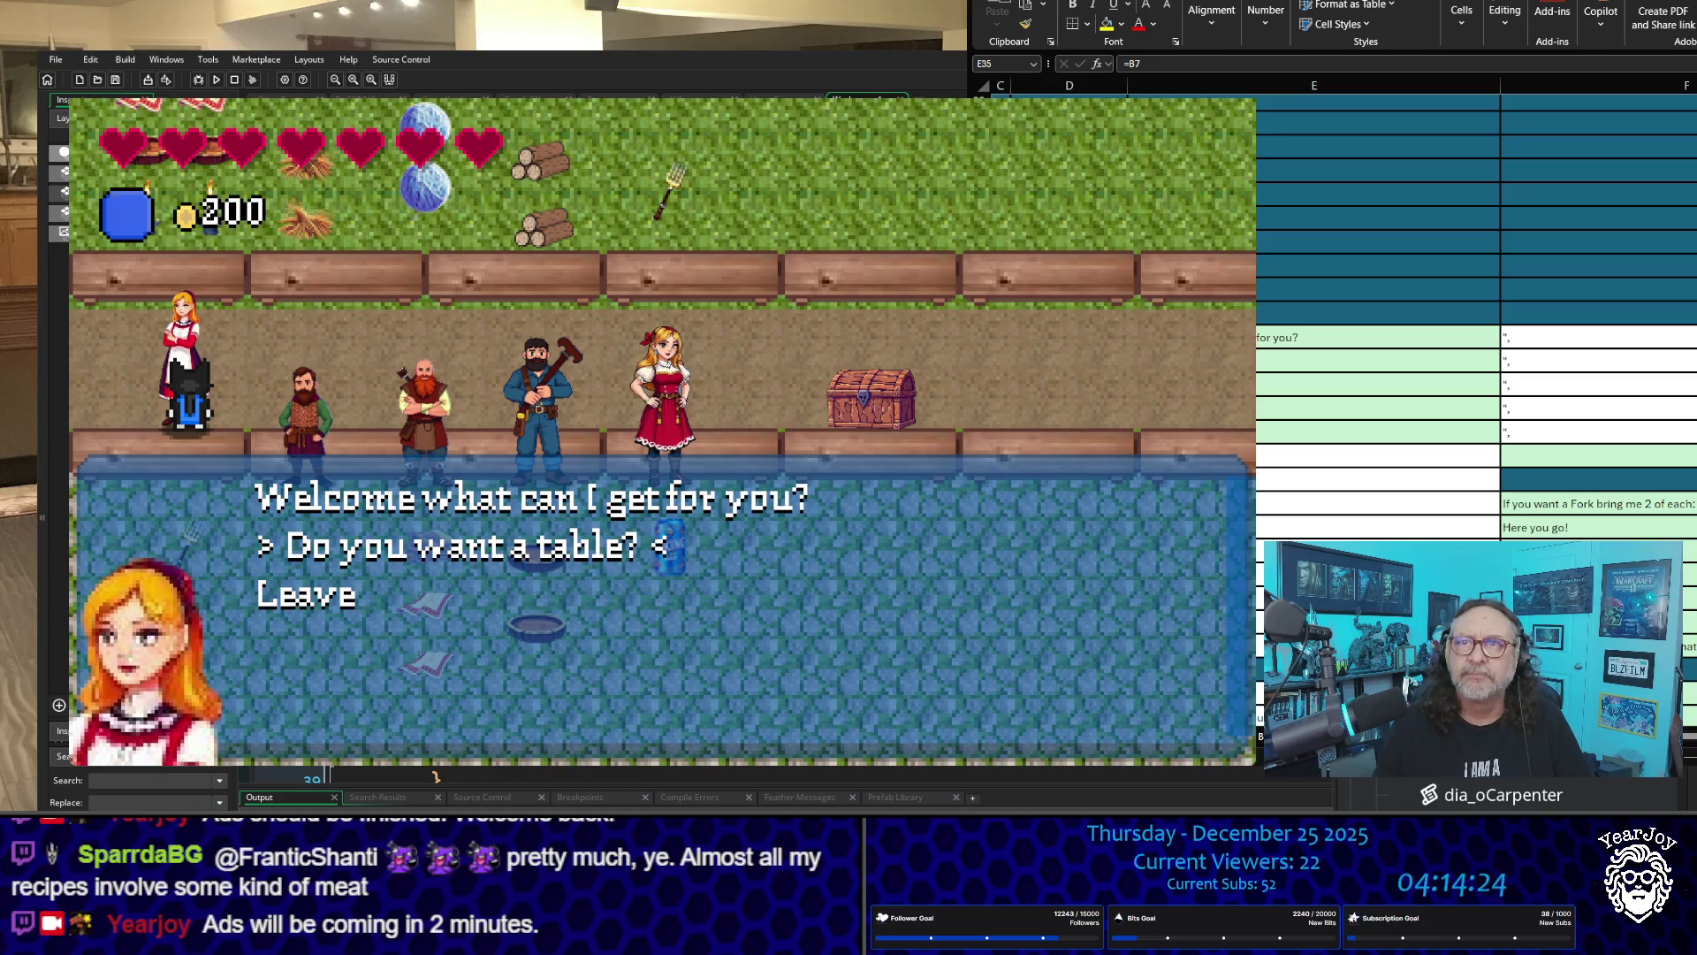
{"action": "key", "text": "Escape"}
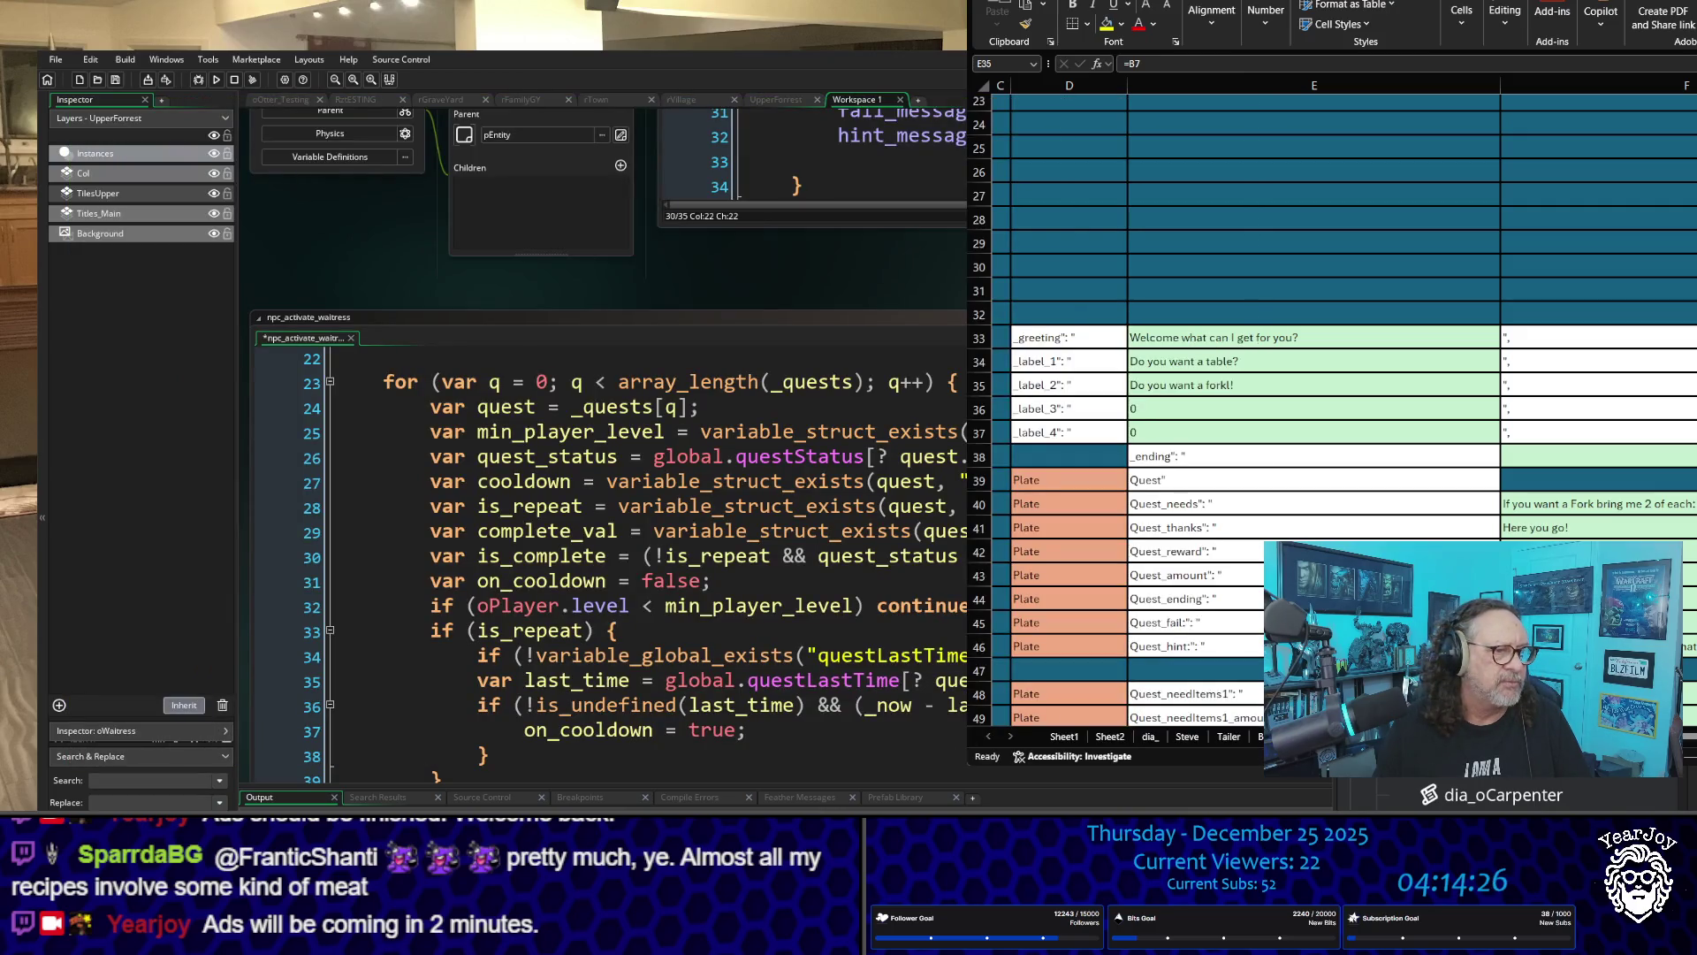
Step: Find the 'Do you want' lines in dia_oWaitress.gml via project search, then relaunch the game with F5
{"action": "left_click", "coordinate": [151, 781]}
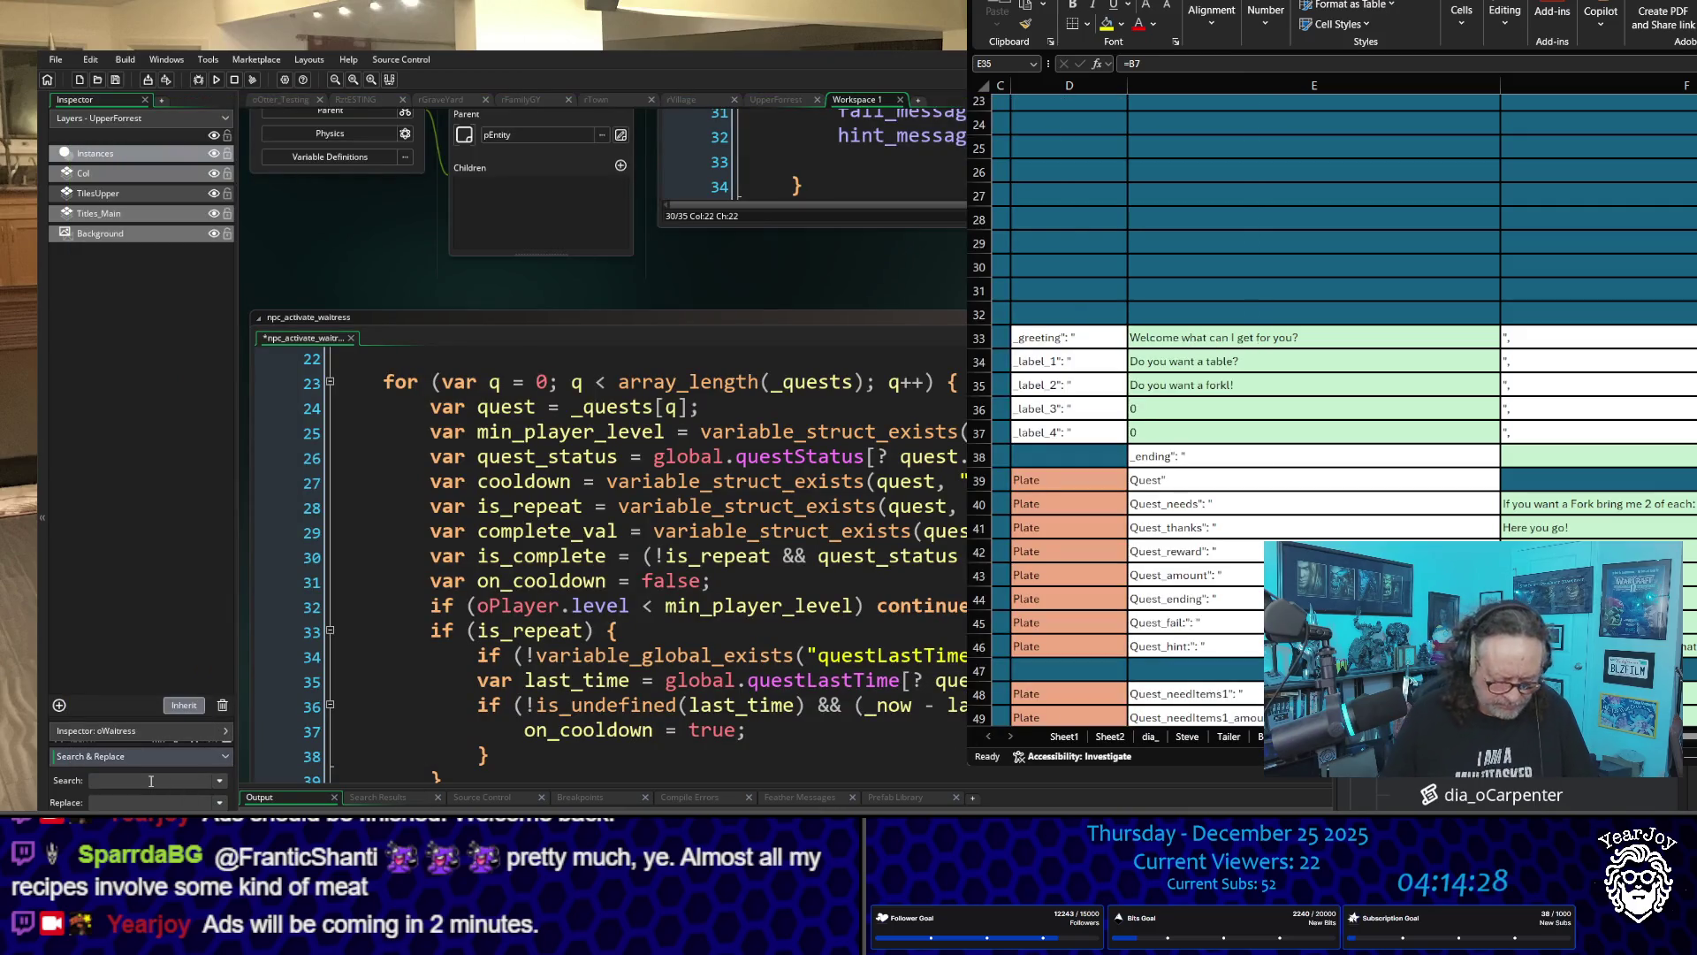
{"action": "type", "text": "Do"}
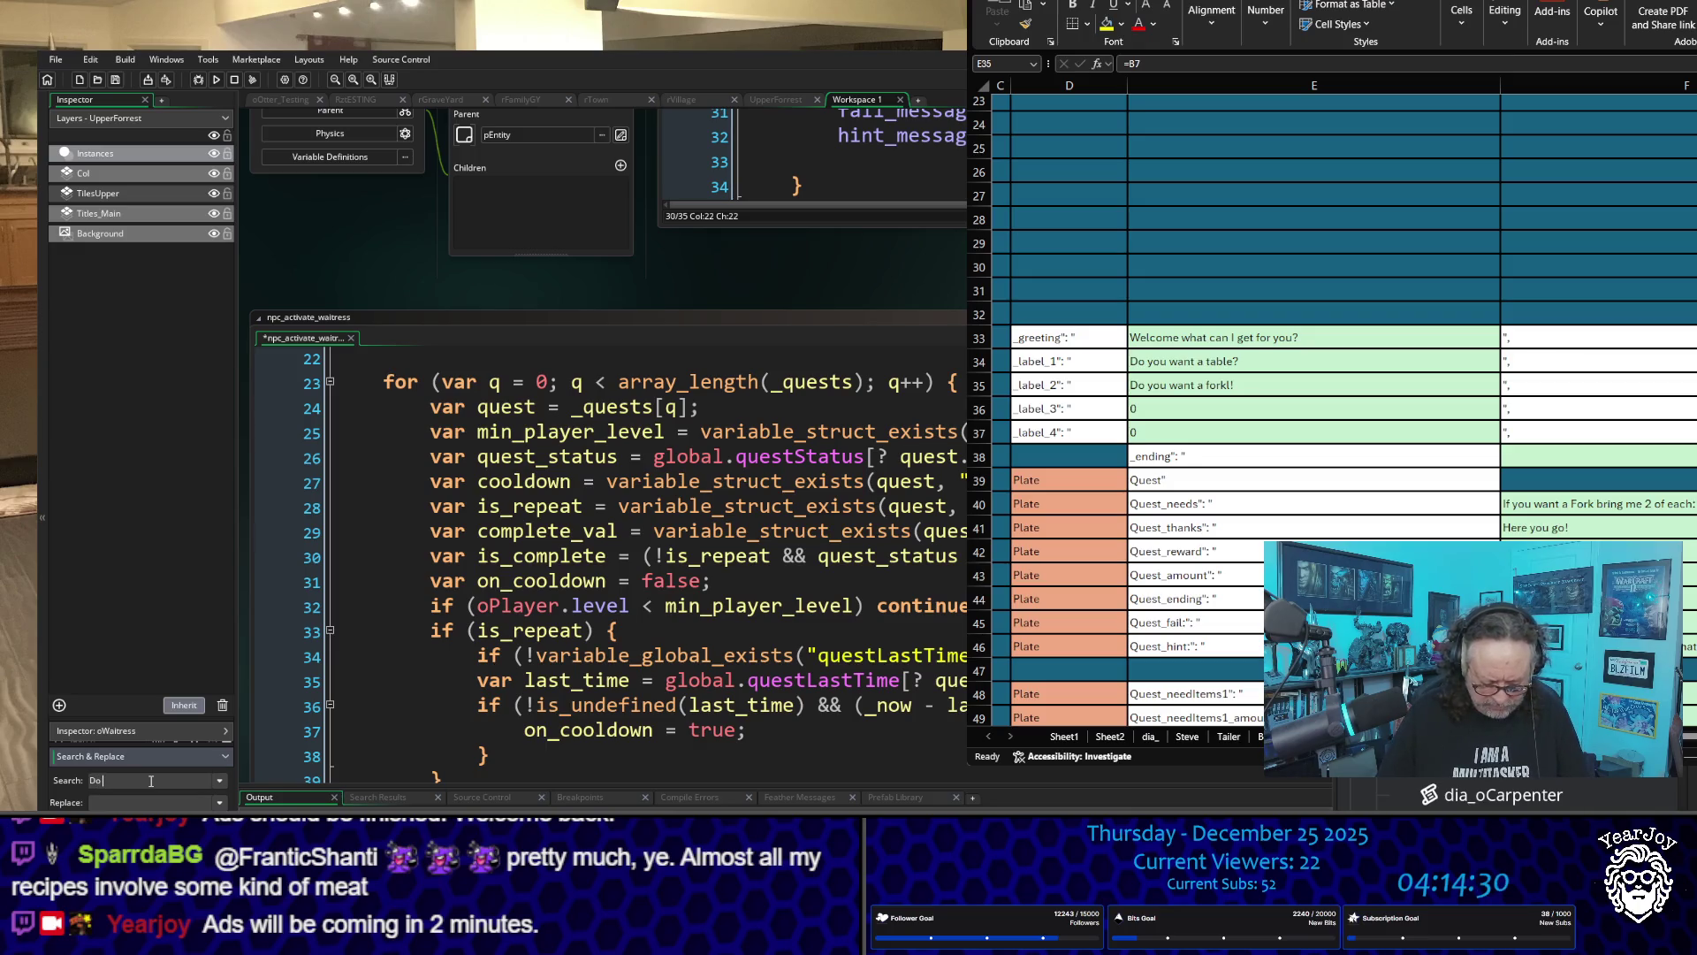
{"action": "type", "text": "u wan"}
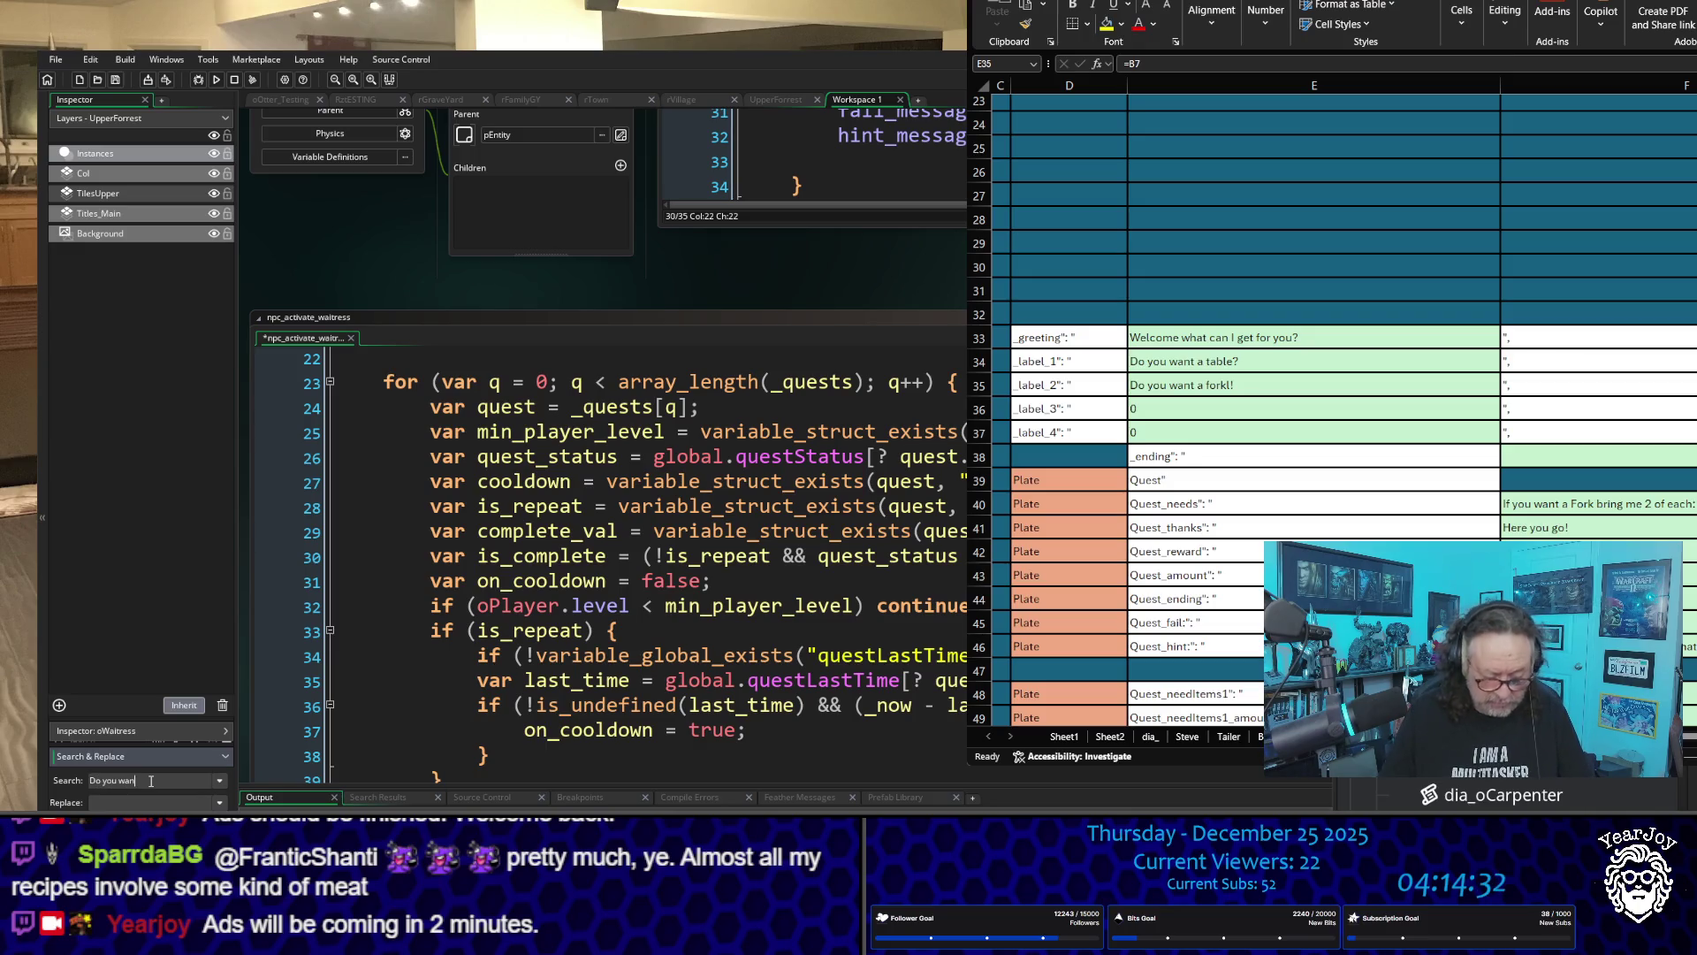
{"action": "type", "text": "t"}
{"action": "key", "text": "Return"}
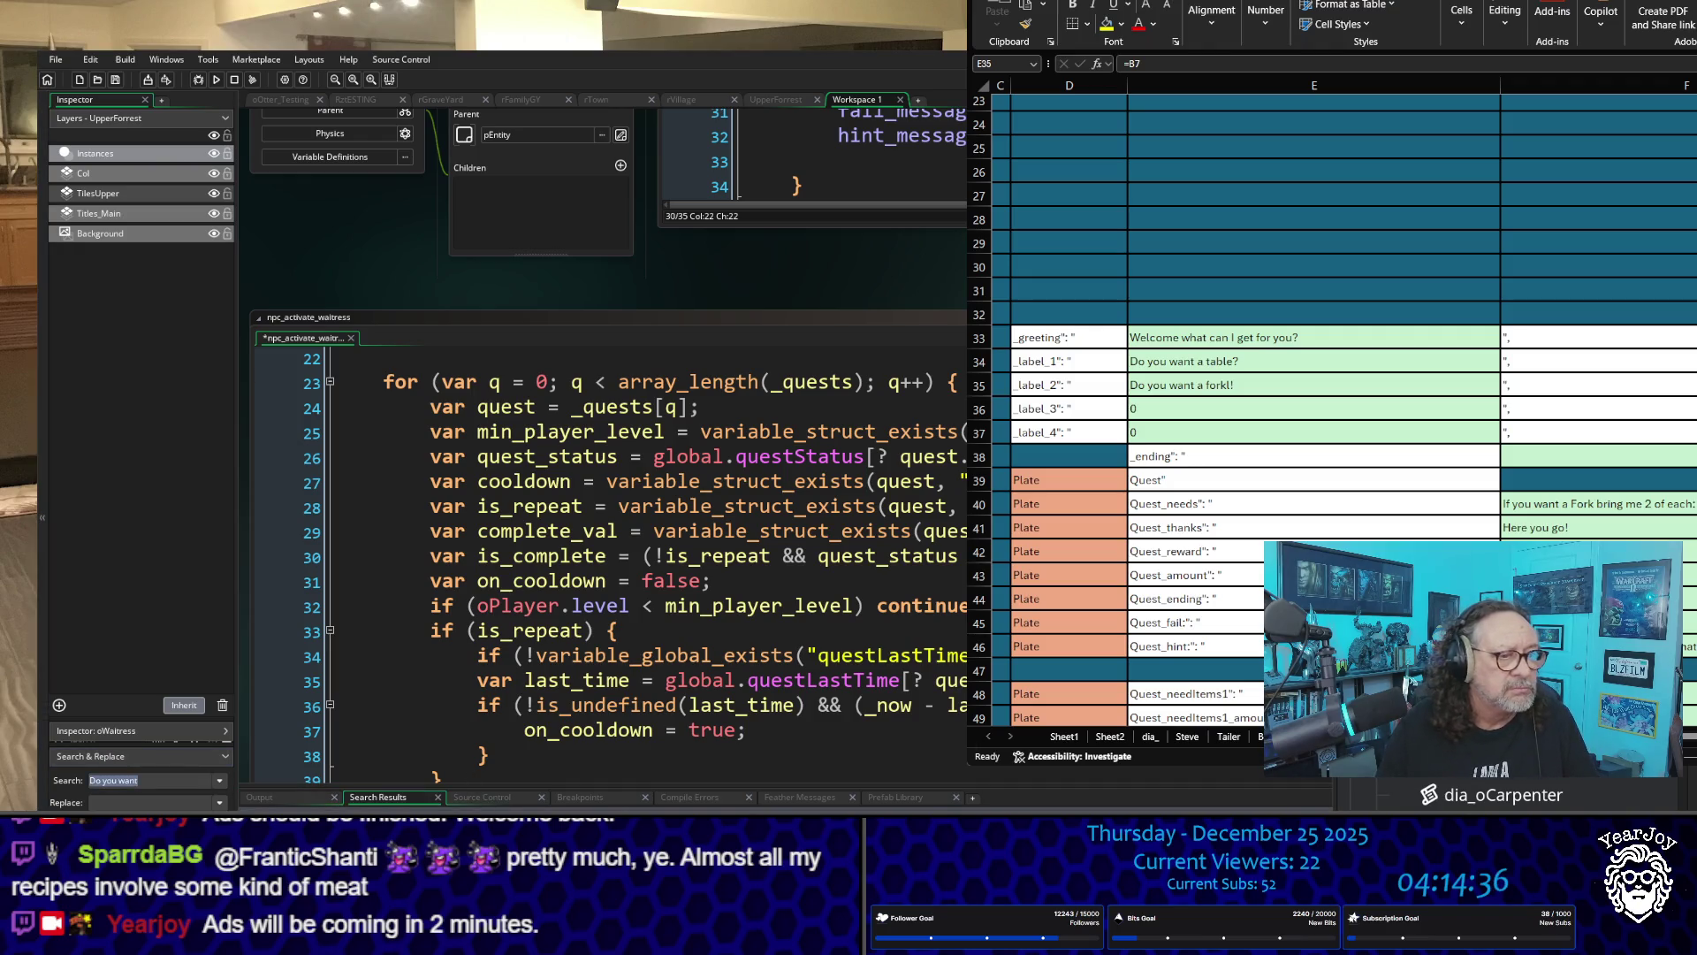
{"action": "key", "text": "Return"}
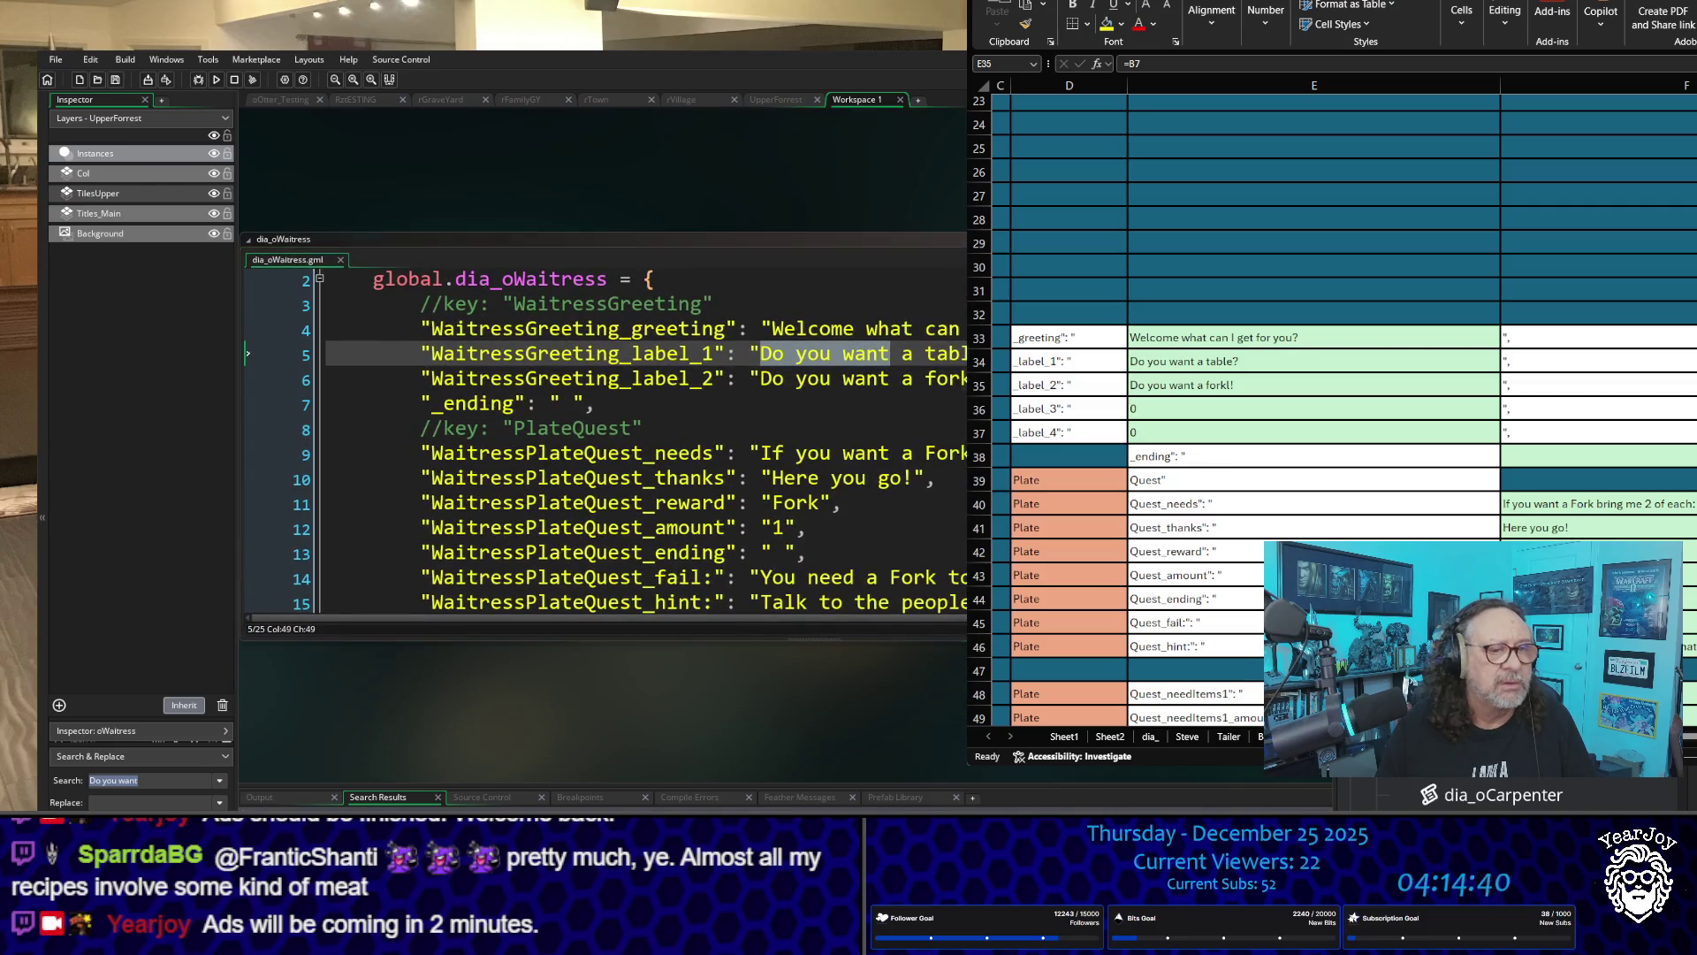
{"action": "key", "text": "Return"}
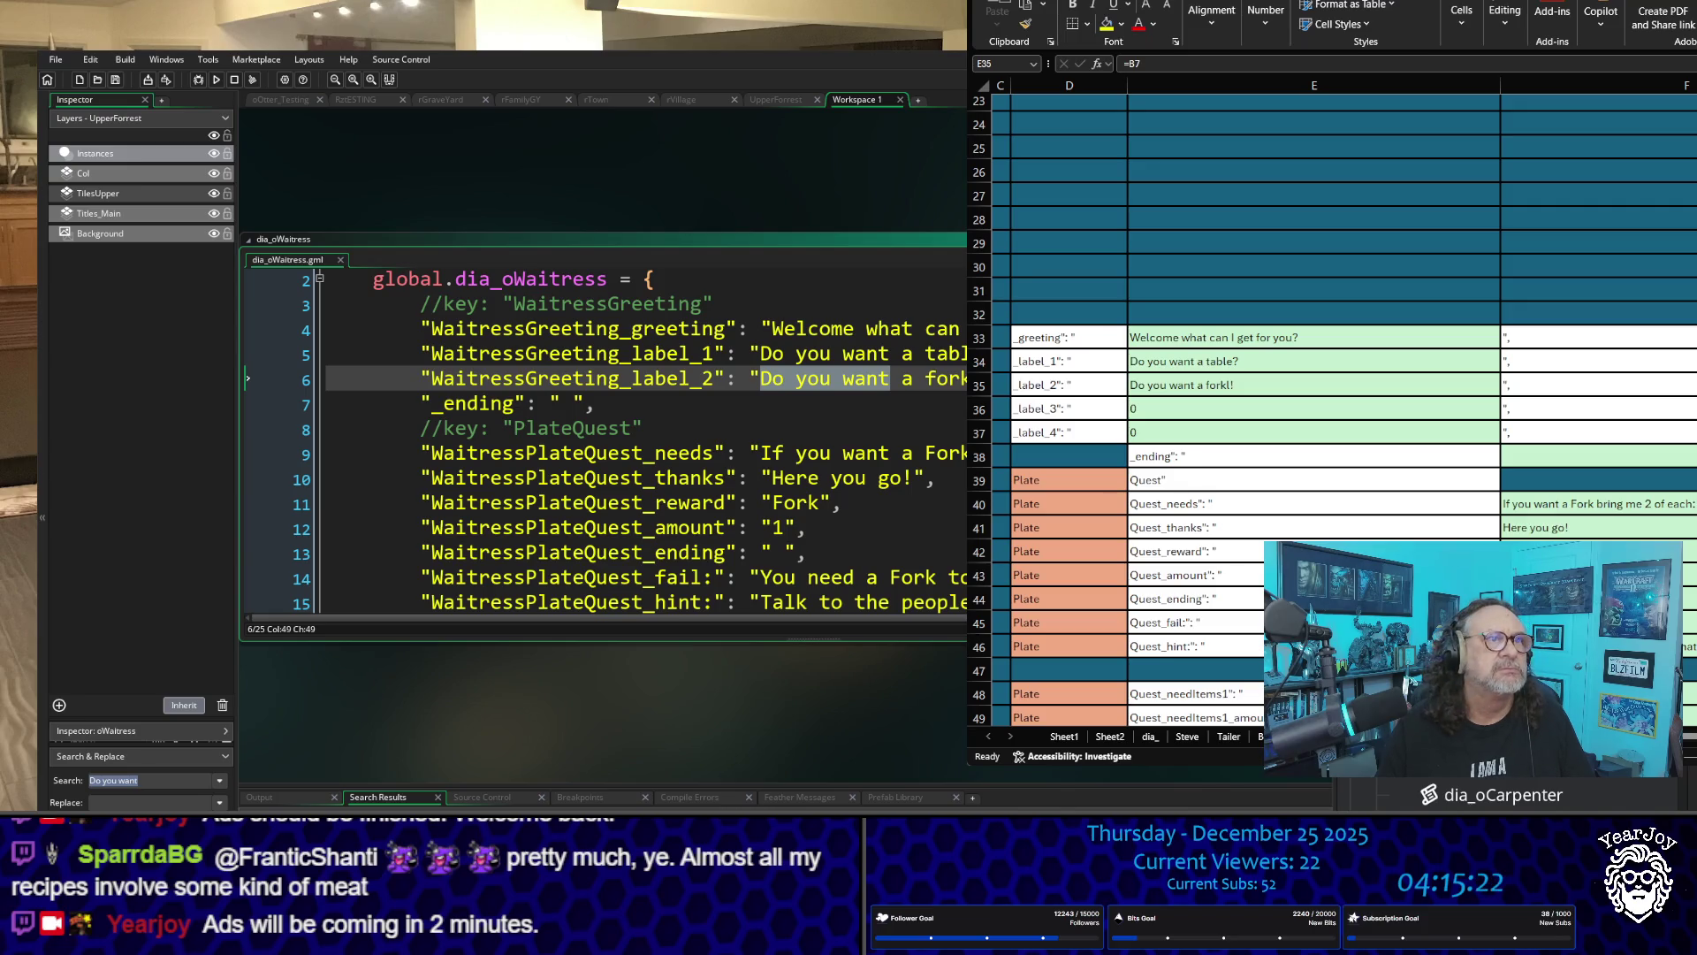
{"action": "left_click", "coordinate": [415, 190]}
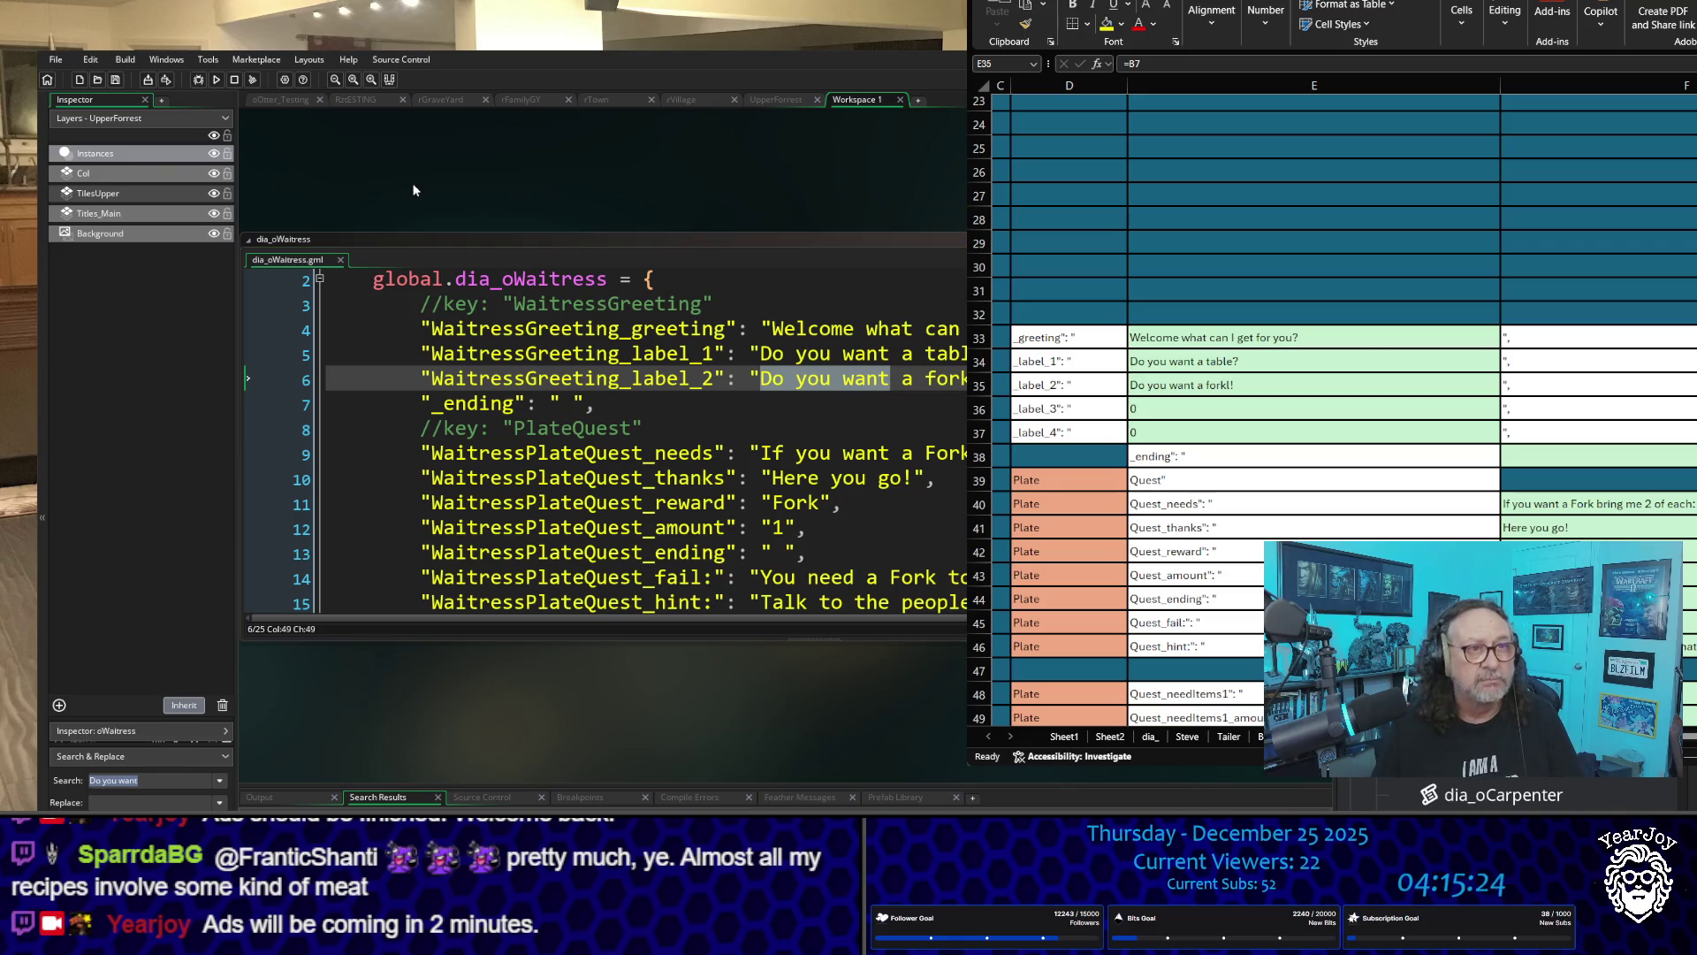
{"action": "key", "text": "F5"}
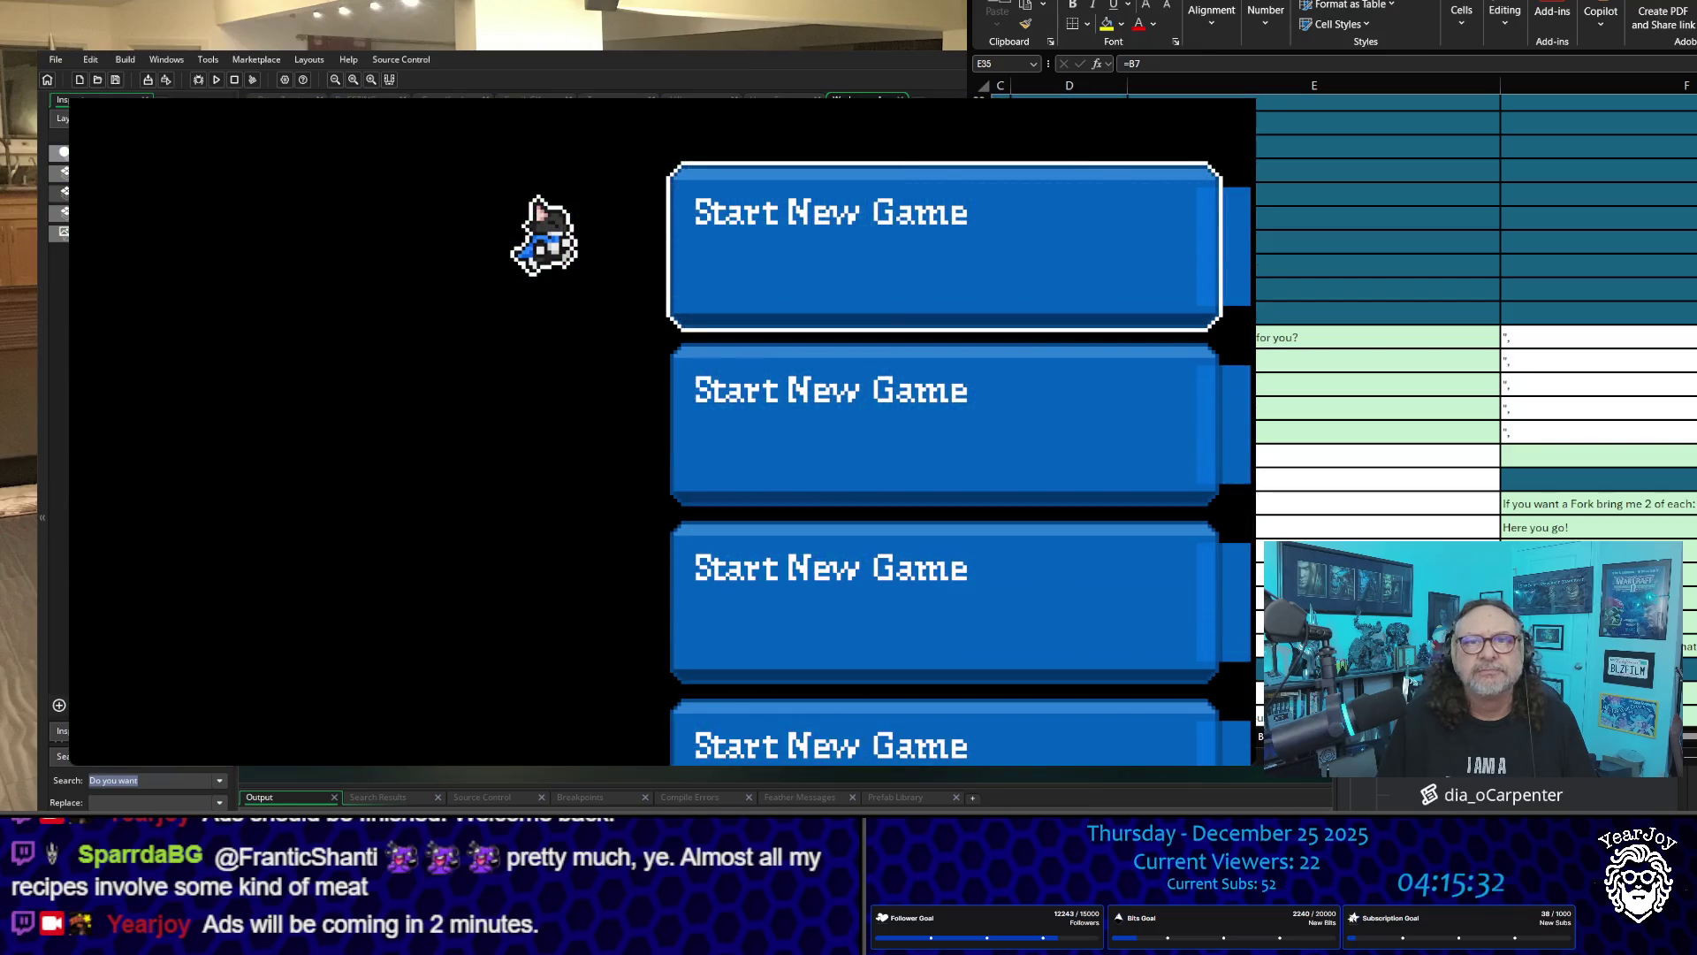
Step: Start a new game, walk to the waitress, check her dialogue options, then close the game
{"action": "key", "text": "Return"}
{"action": "key", "text": "Down"}
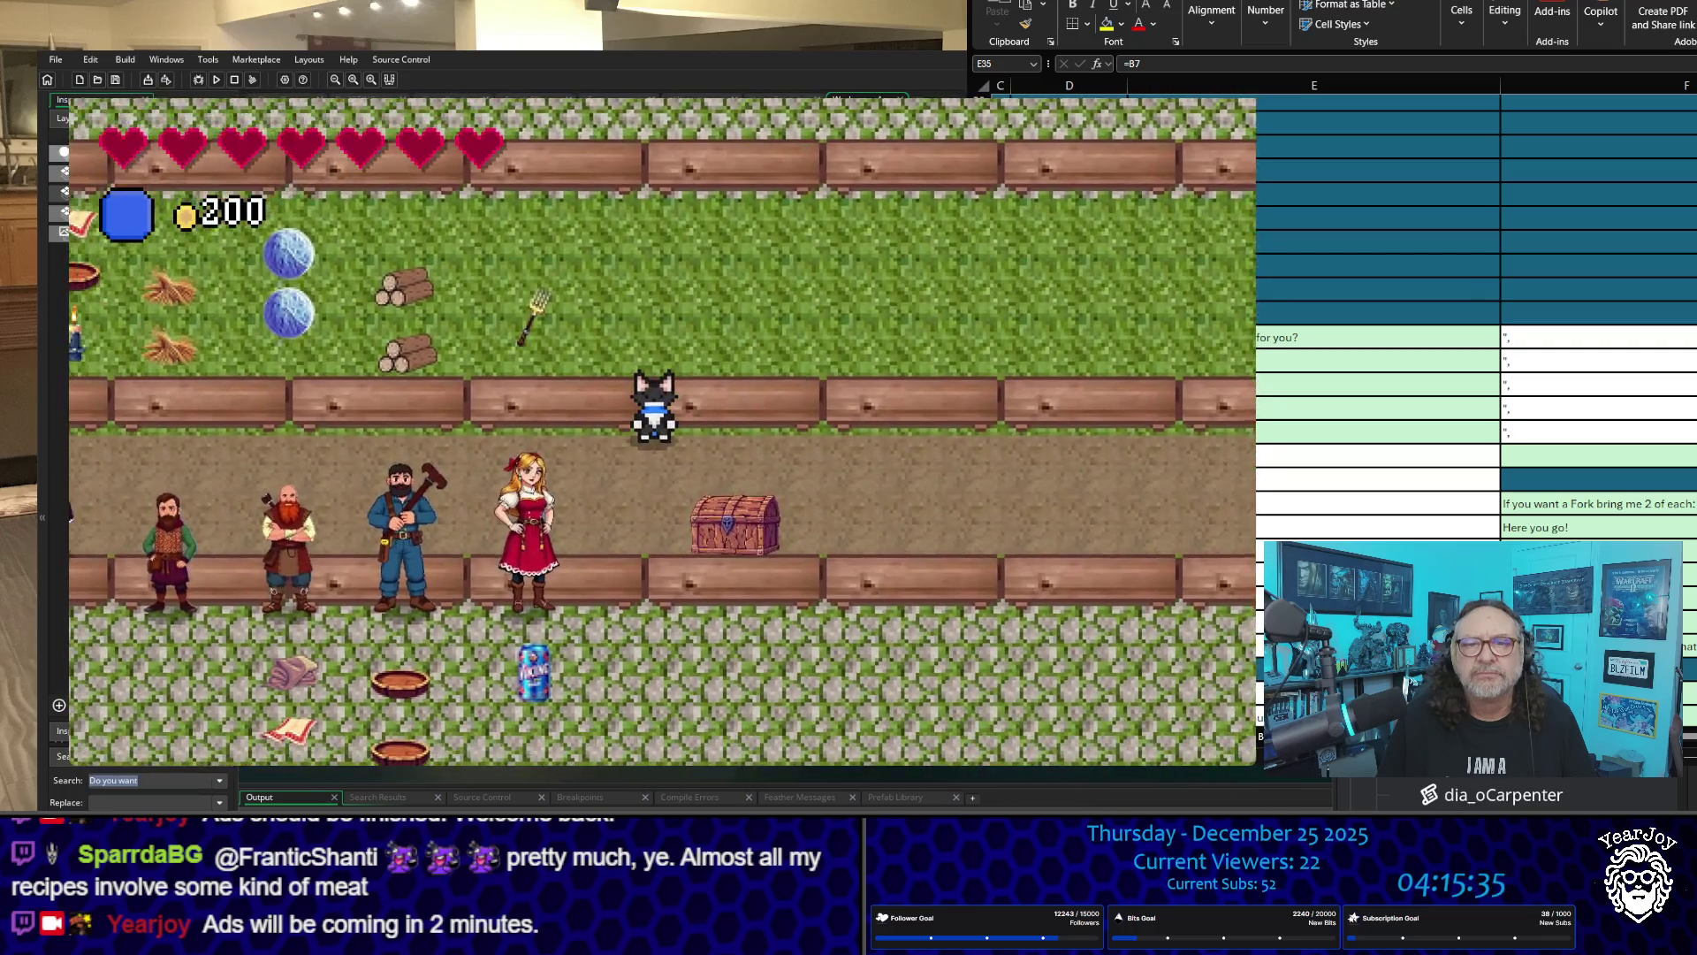
{"action": "key", "text": "Down"}
{"action": "key", "text": "Left"}
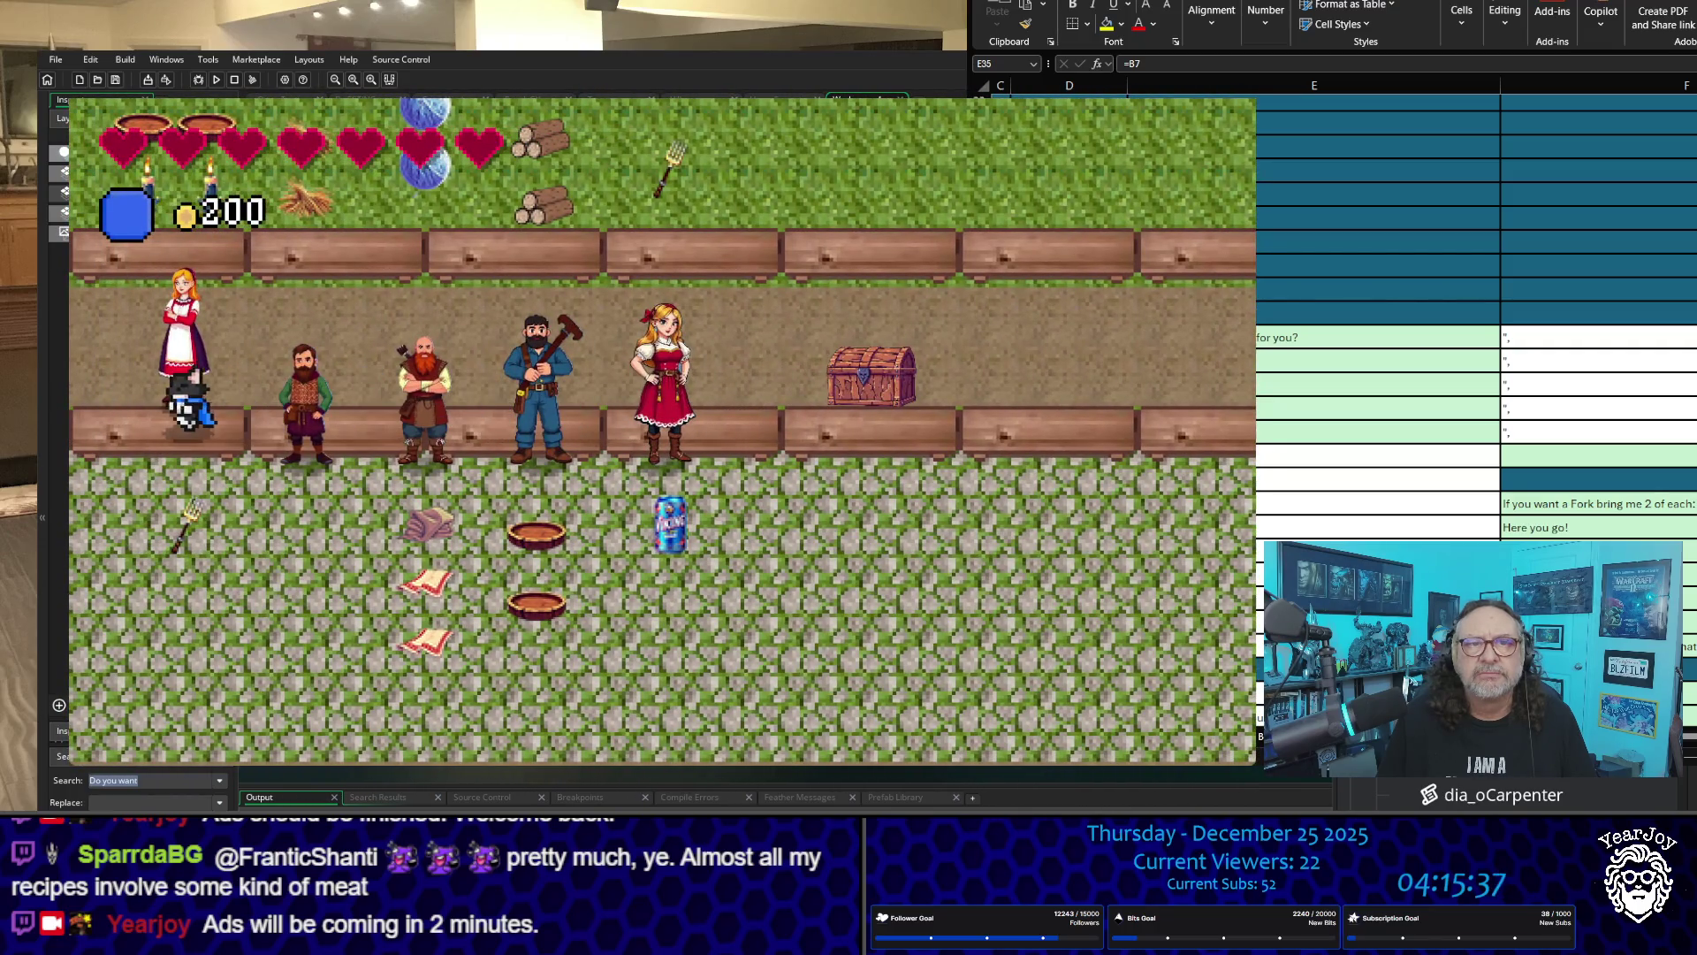
{"action": "key", "text": "Up"}
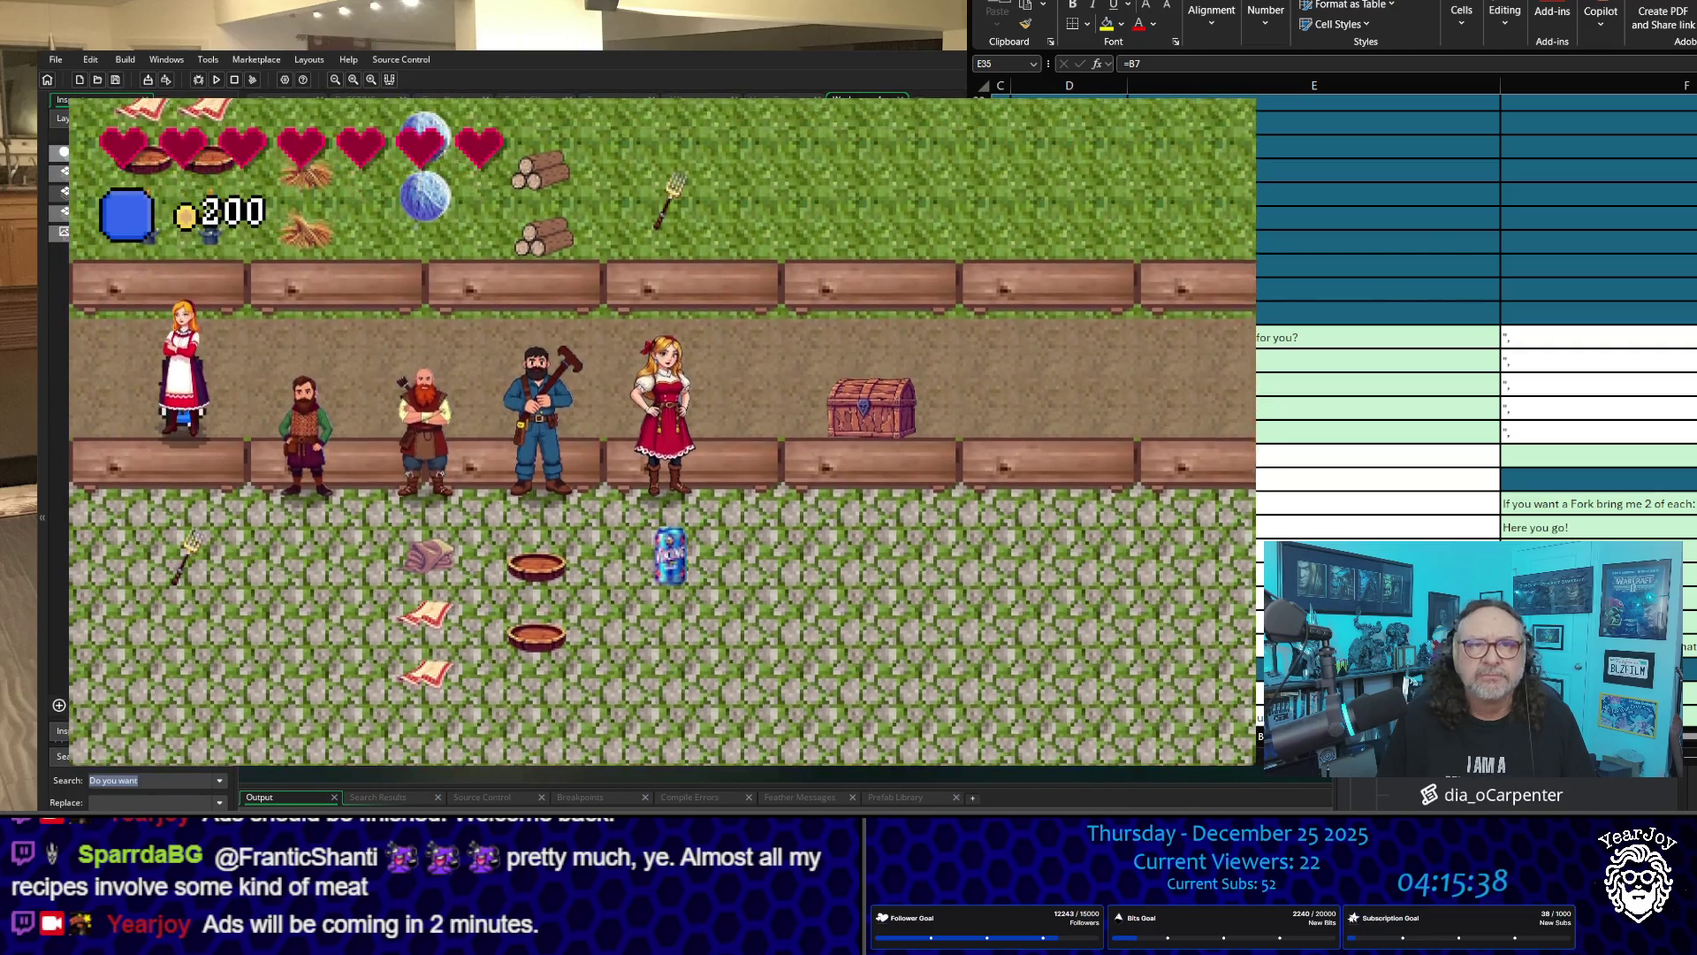
{"action": "key", "text": "space"}
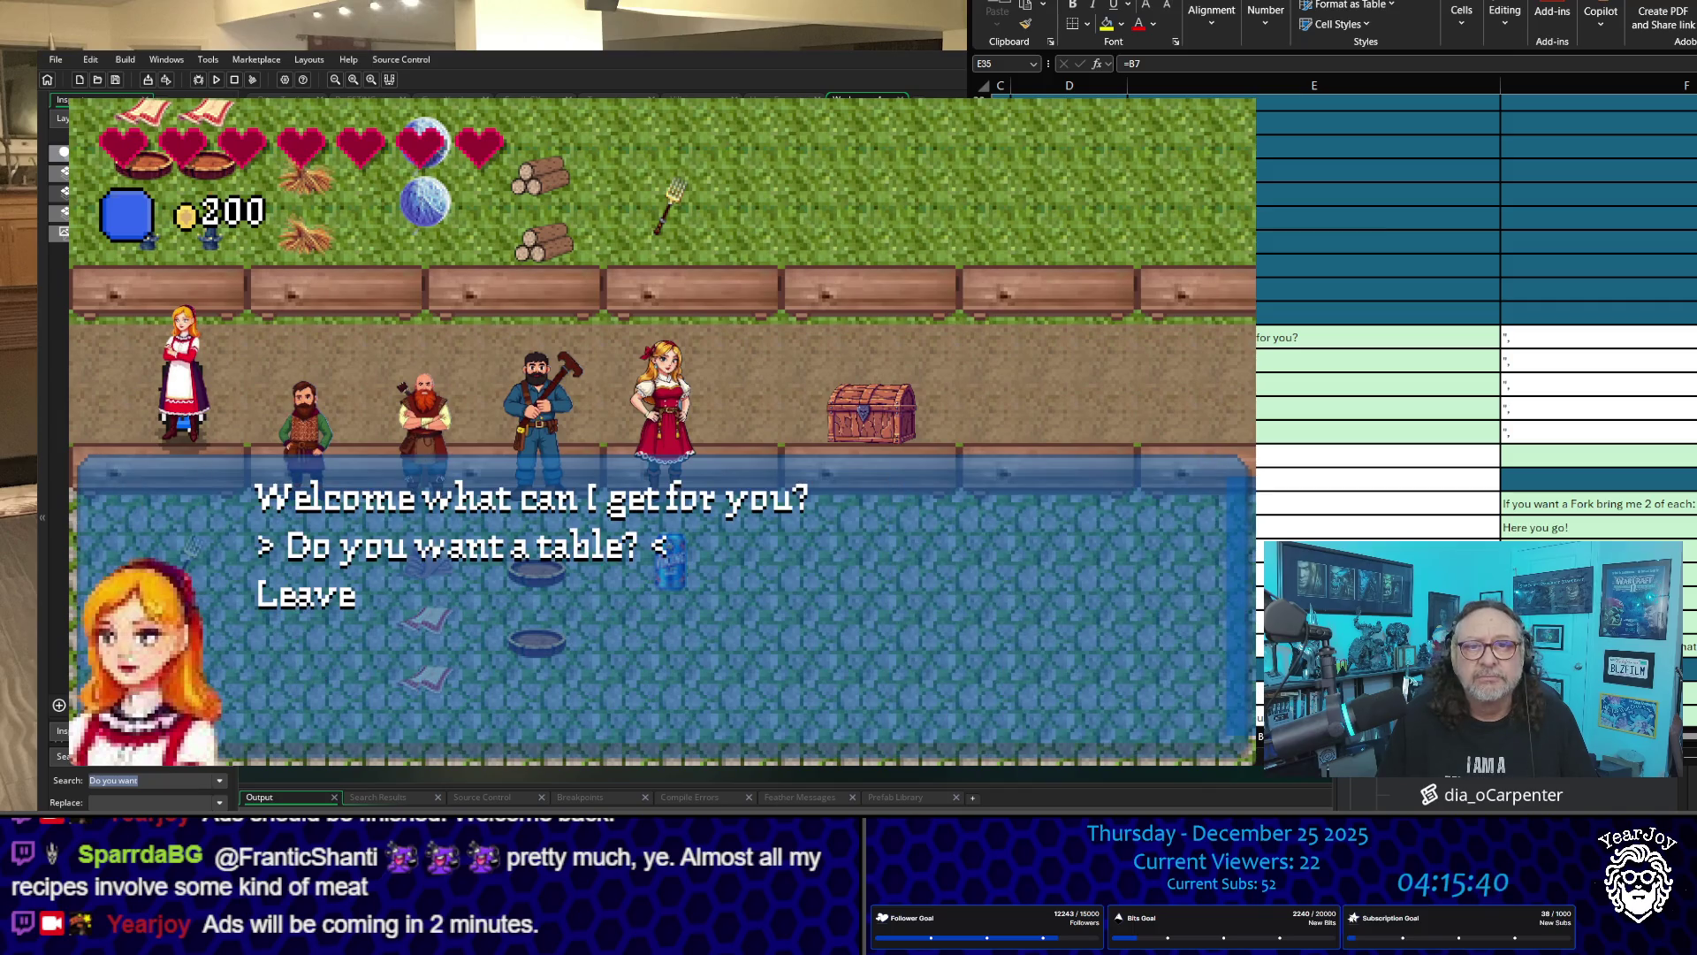
{"action": "key", "text": "Down"}
{"action": "key", "text": "Up"}
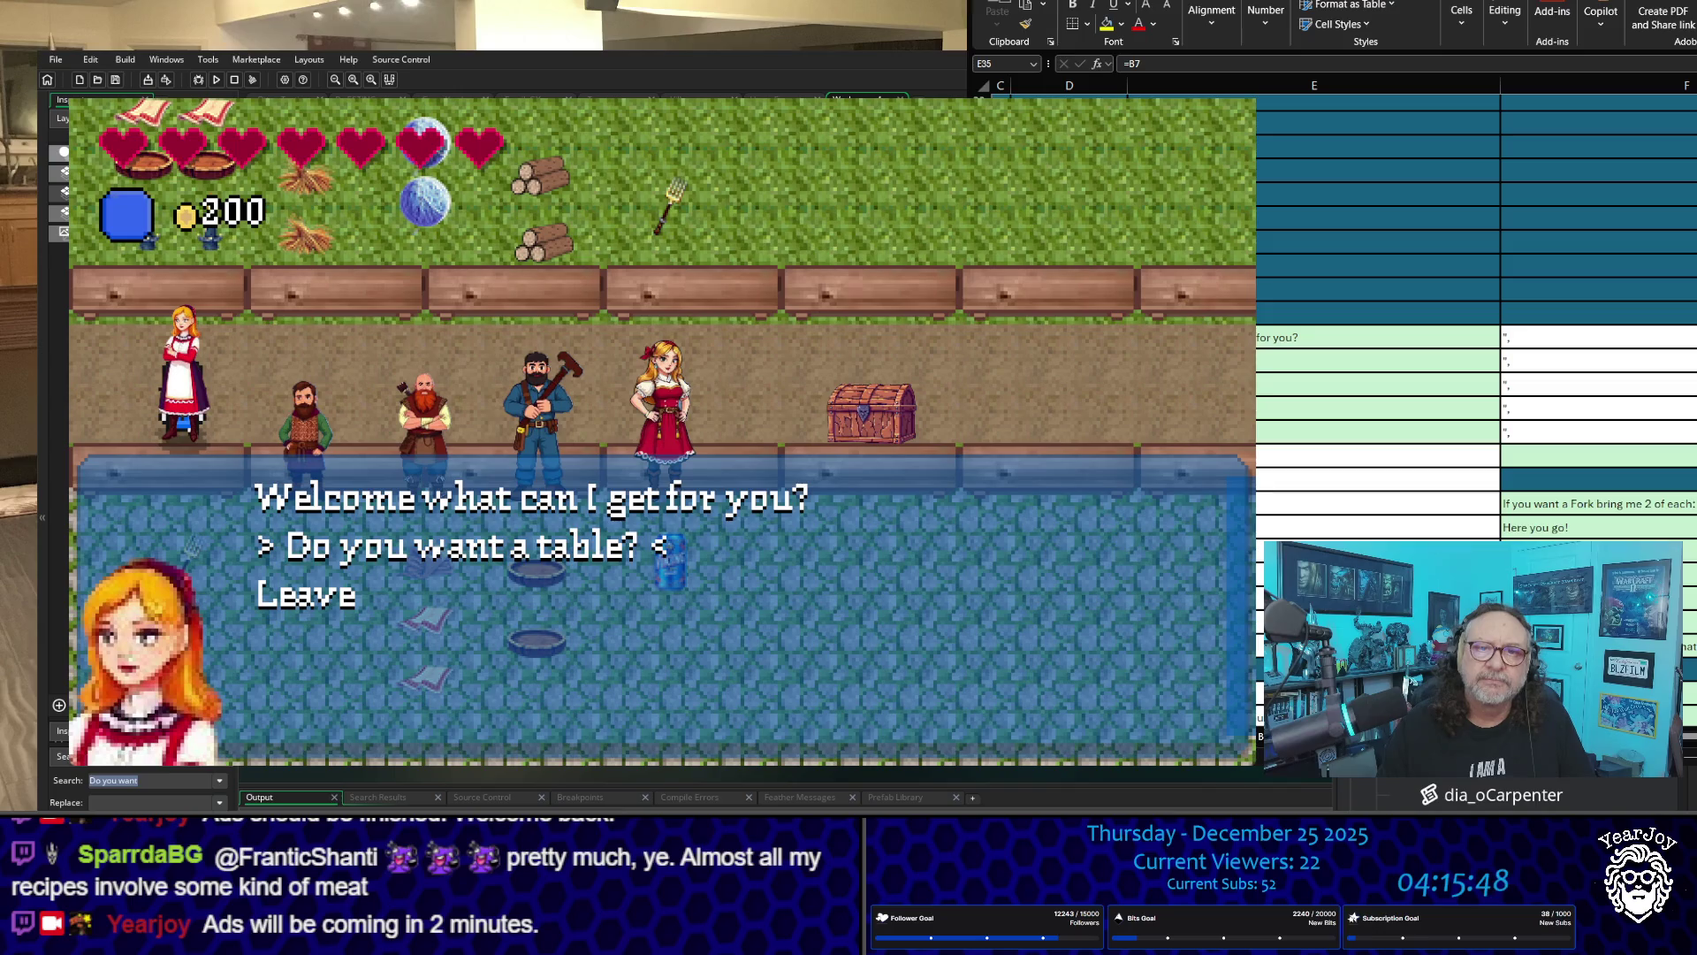
{"action": "key", "text": "Escape"}
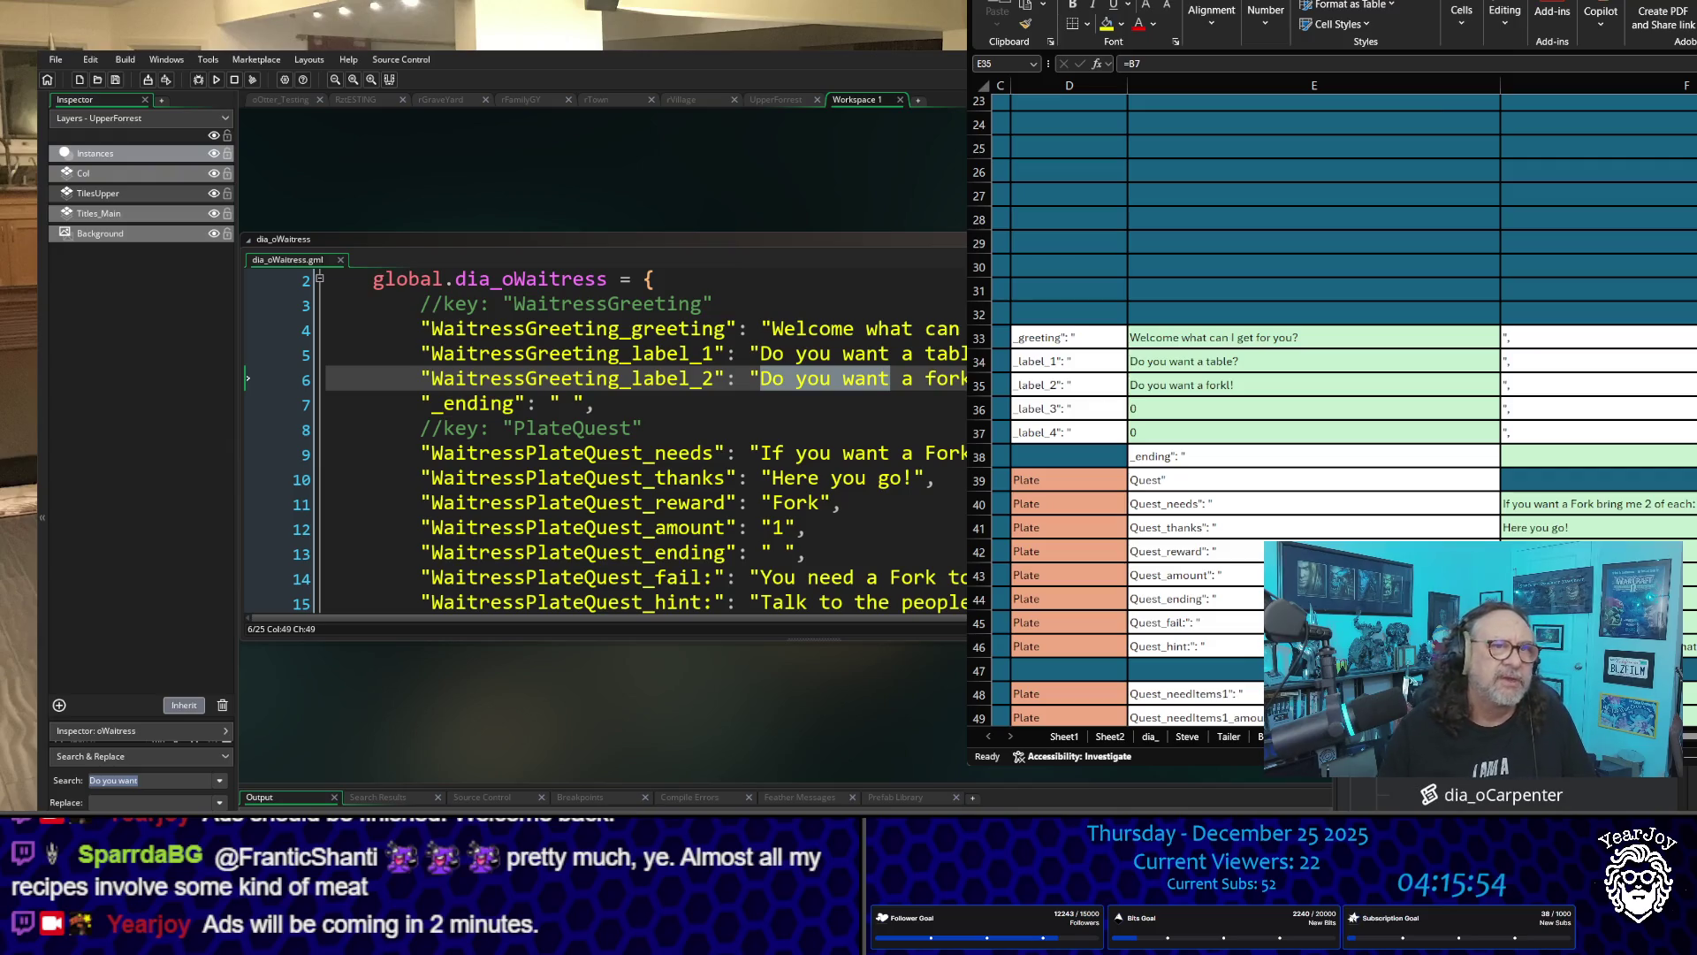
Step: Start a new game, talk to the villager offering Matches or Candles, settle on Candles, then close the game
{"action": "left_click", "coordinate": [868, 478]}
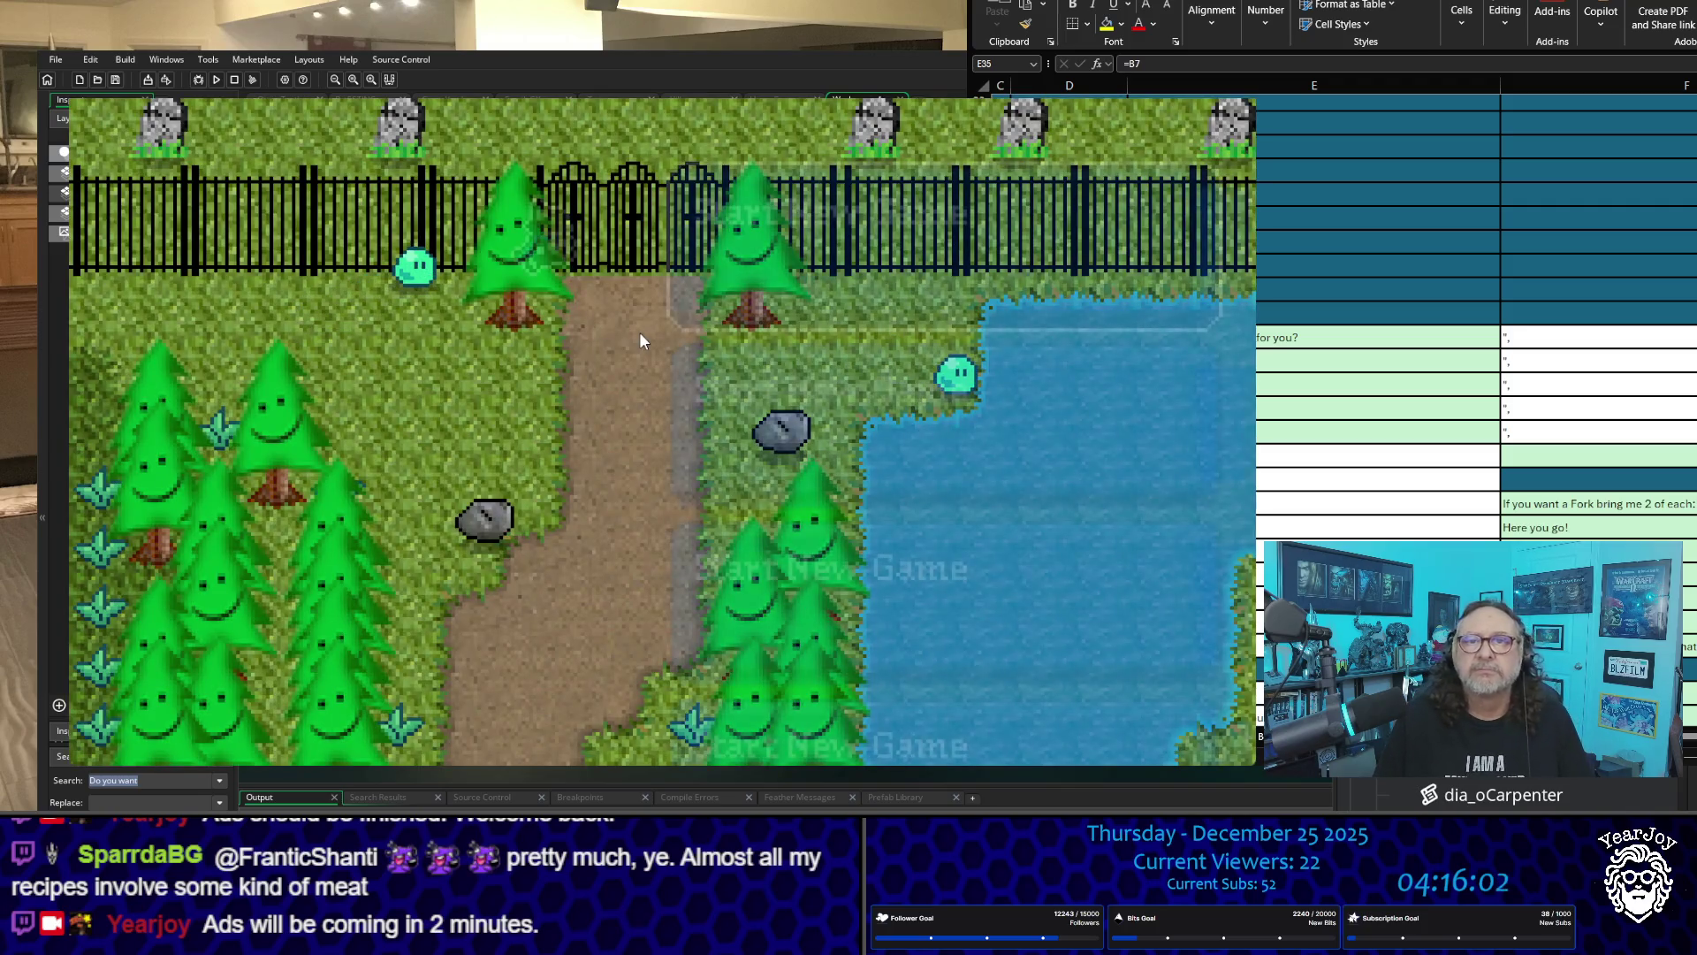
{"action": "key", "text": "Return"}
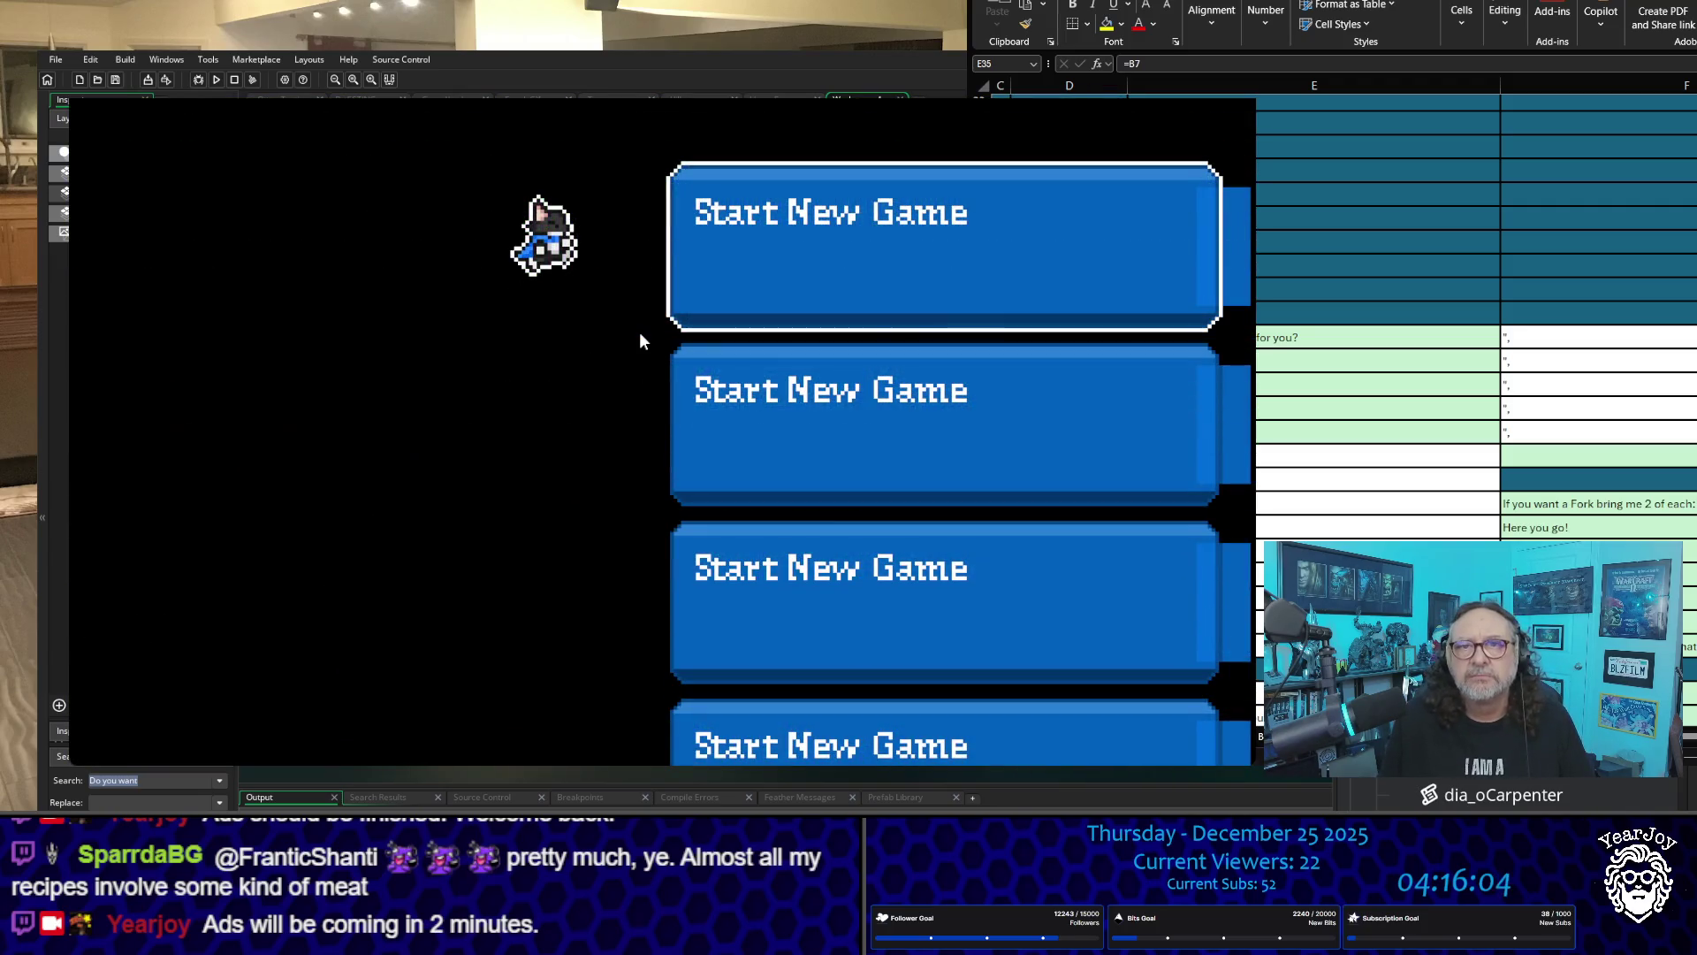
{"action": "key", "text": "Left"}
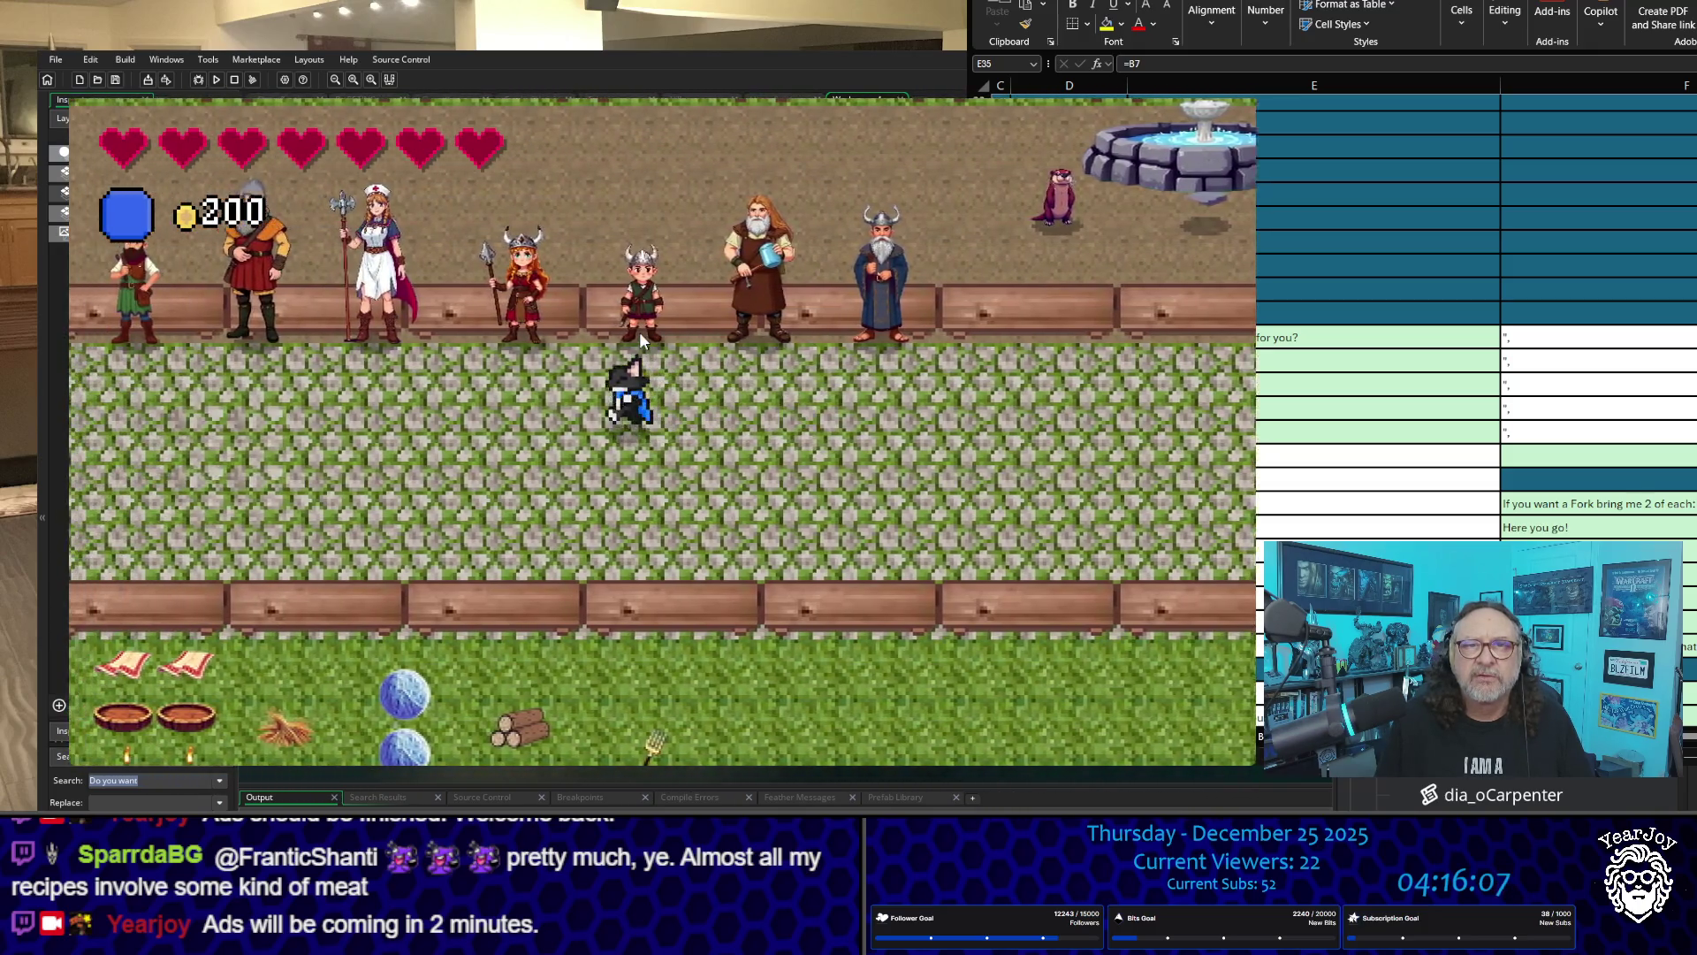
{"action": "key", "text": "Up"}
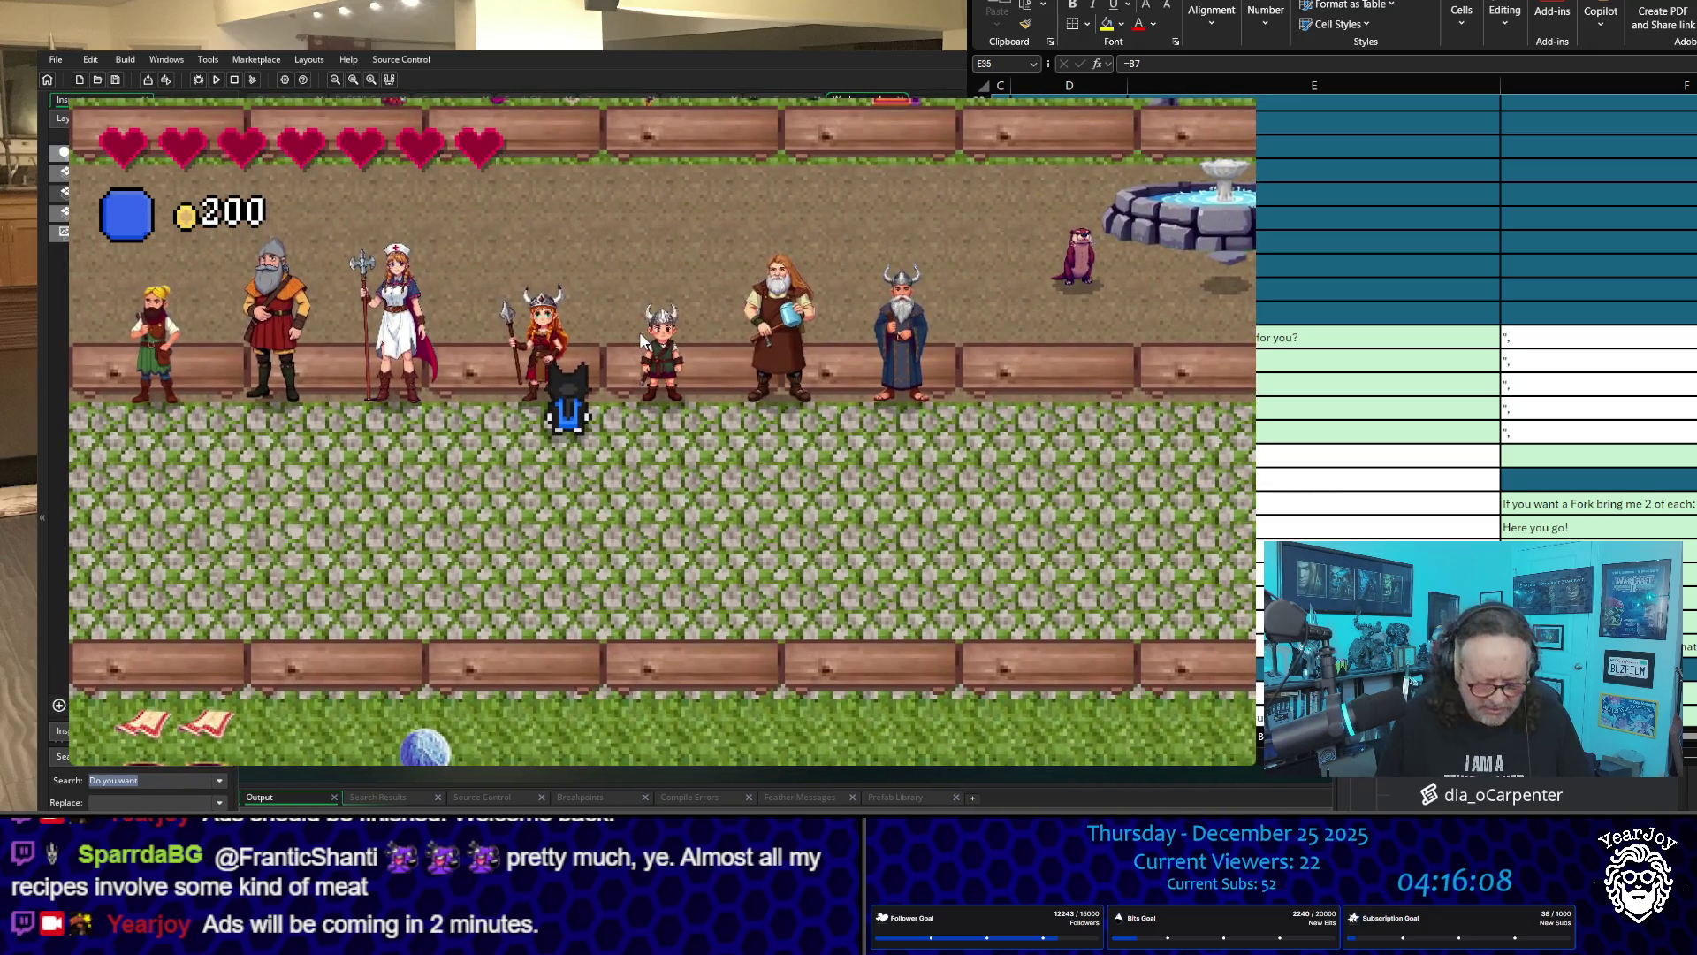
{"action": "key", "text": "space"}
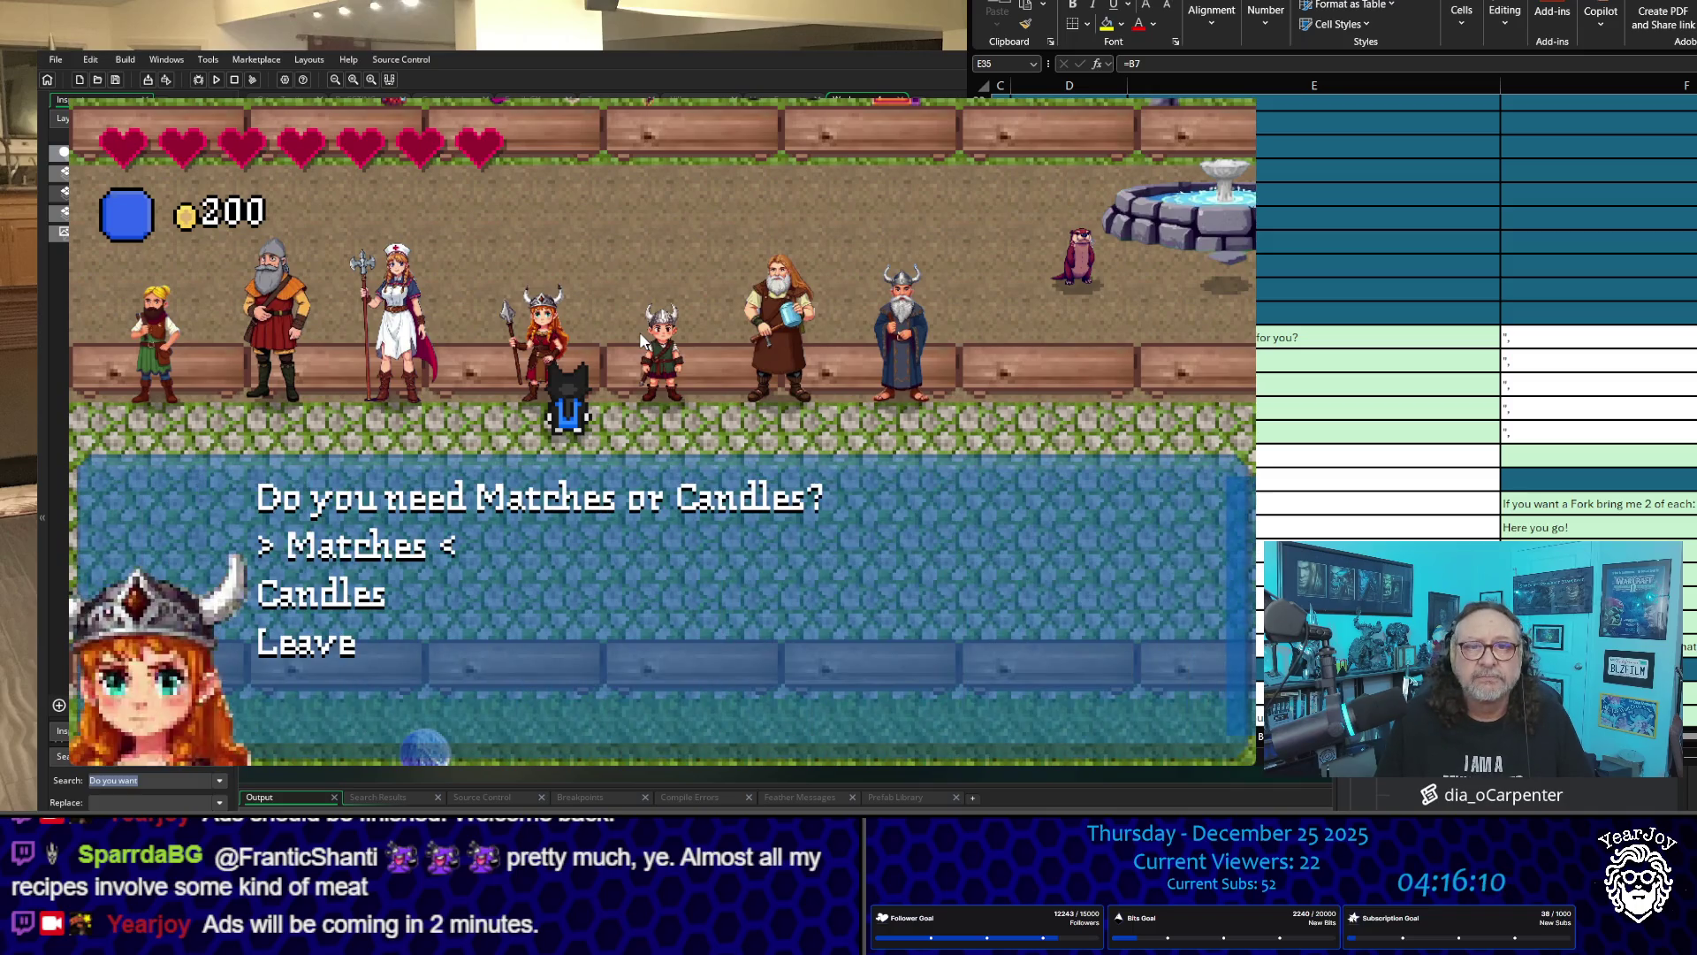
{"action": "key", "text": "Down"}
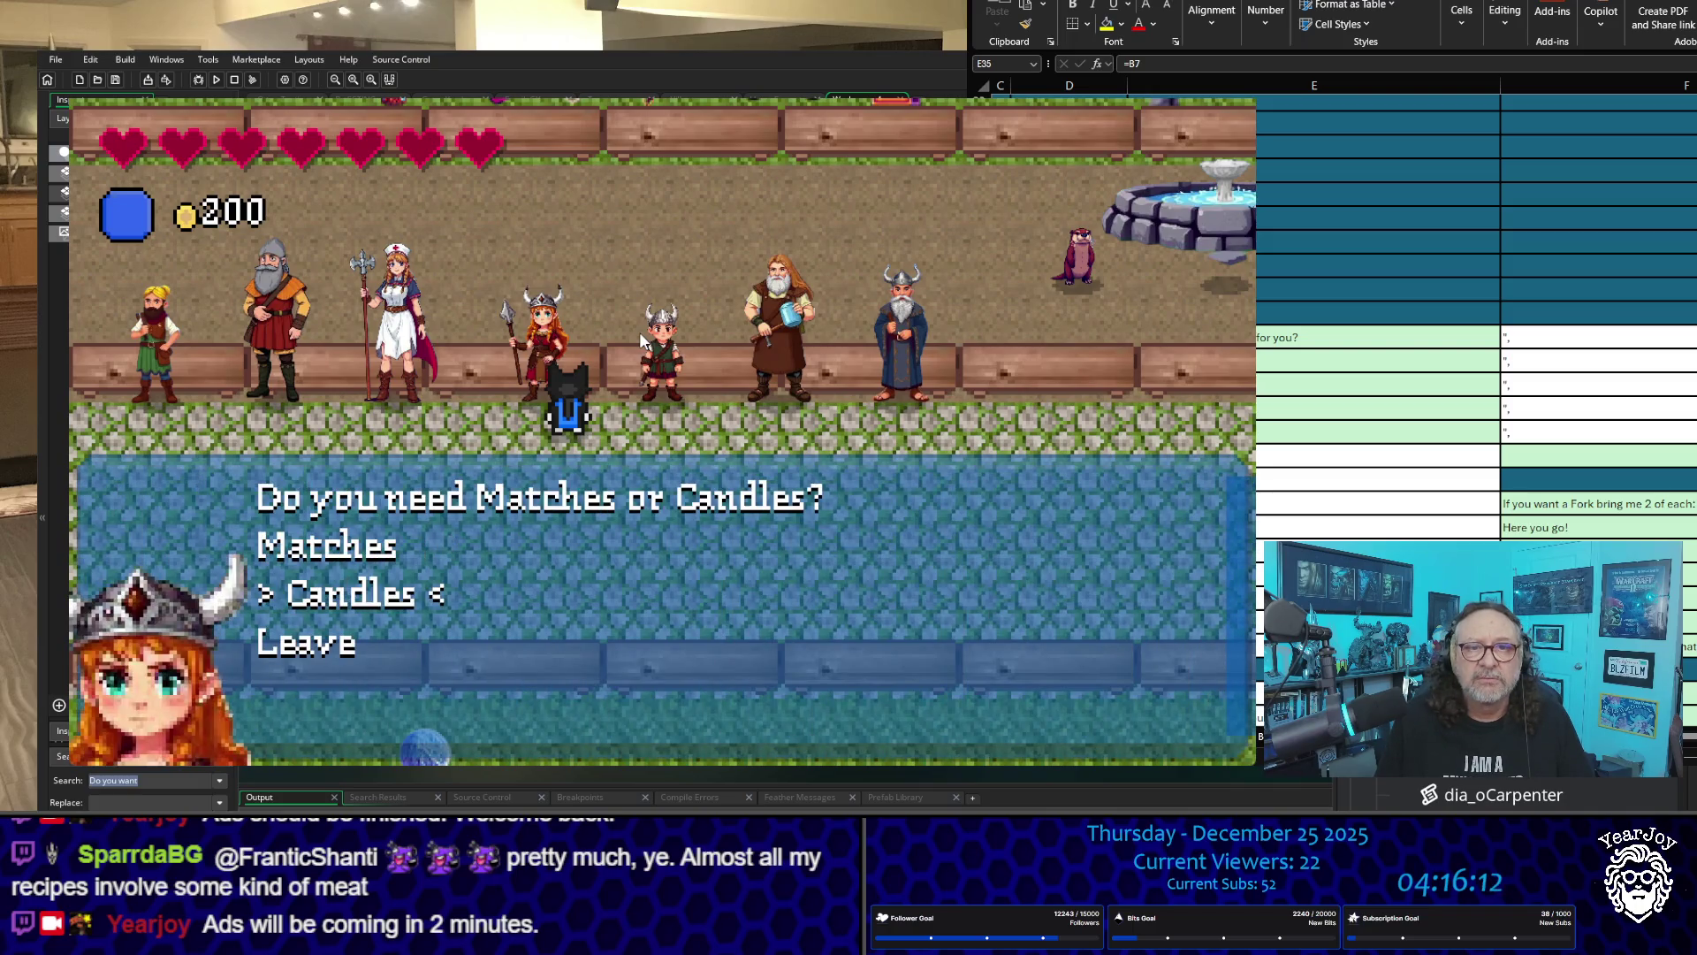
{"action": "key", "text": "Up"}
{"action": "key", "text": "Down"}
{"action": "key", "text": "Up"}
{"action": "key", "text": "Down"}
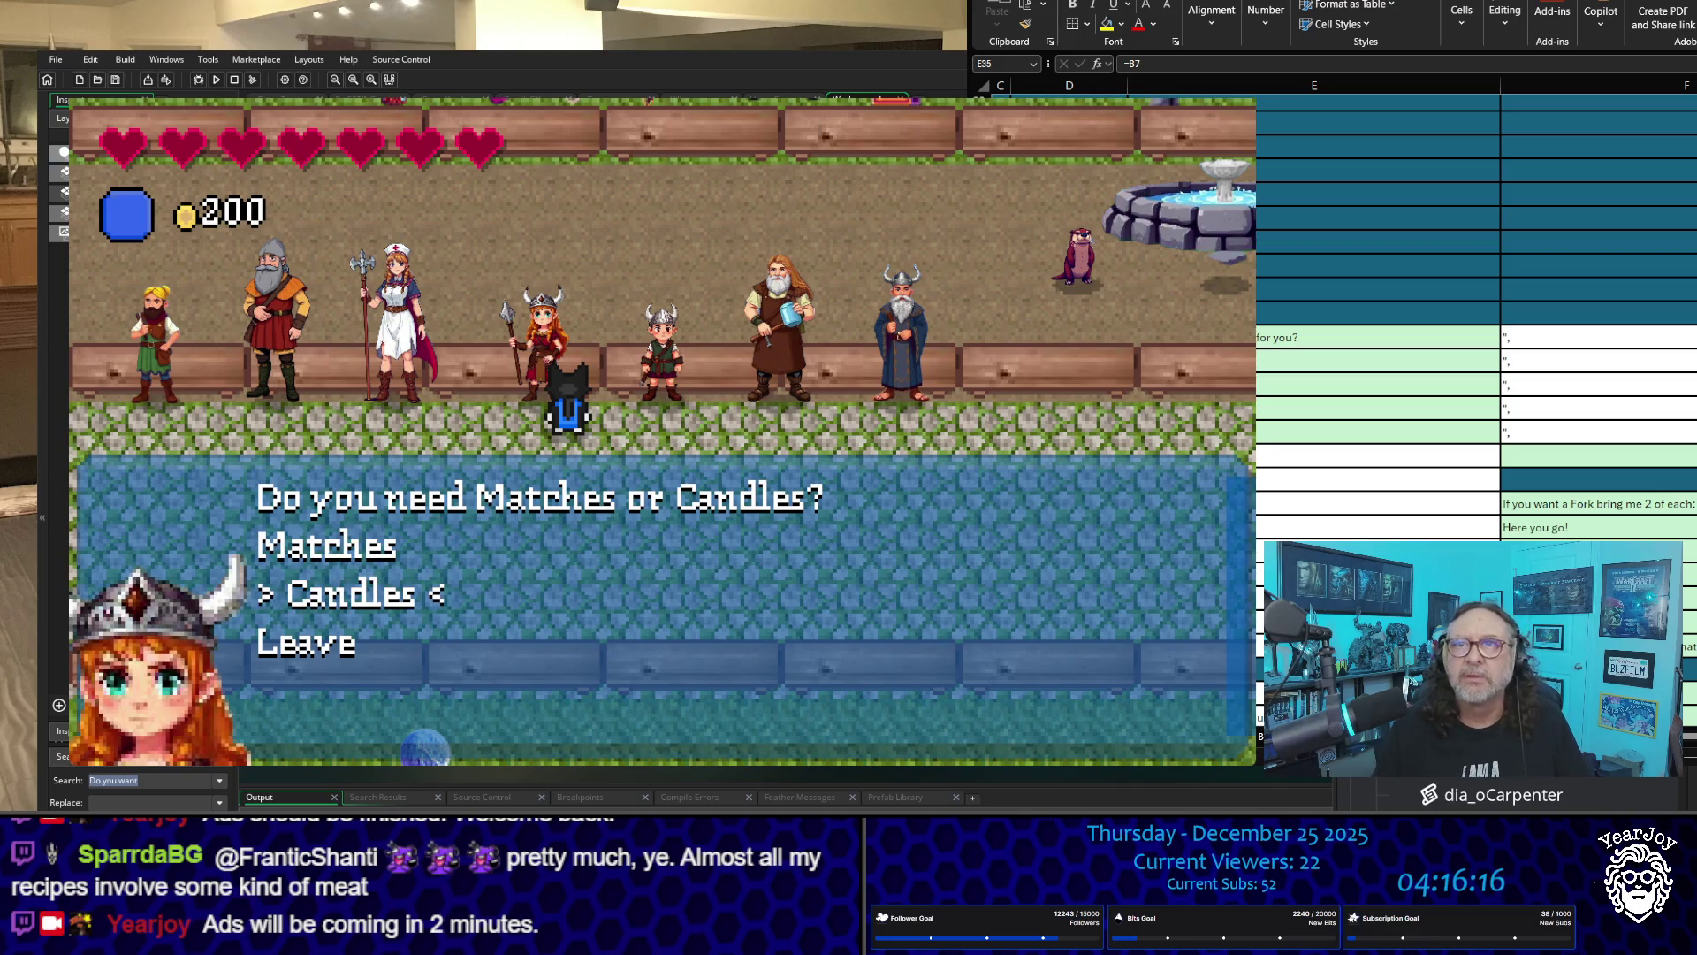
{"action": "key", "text": "Escape"}
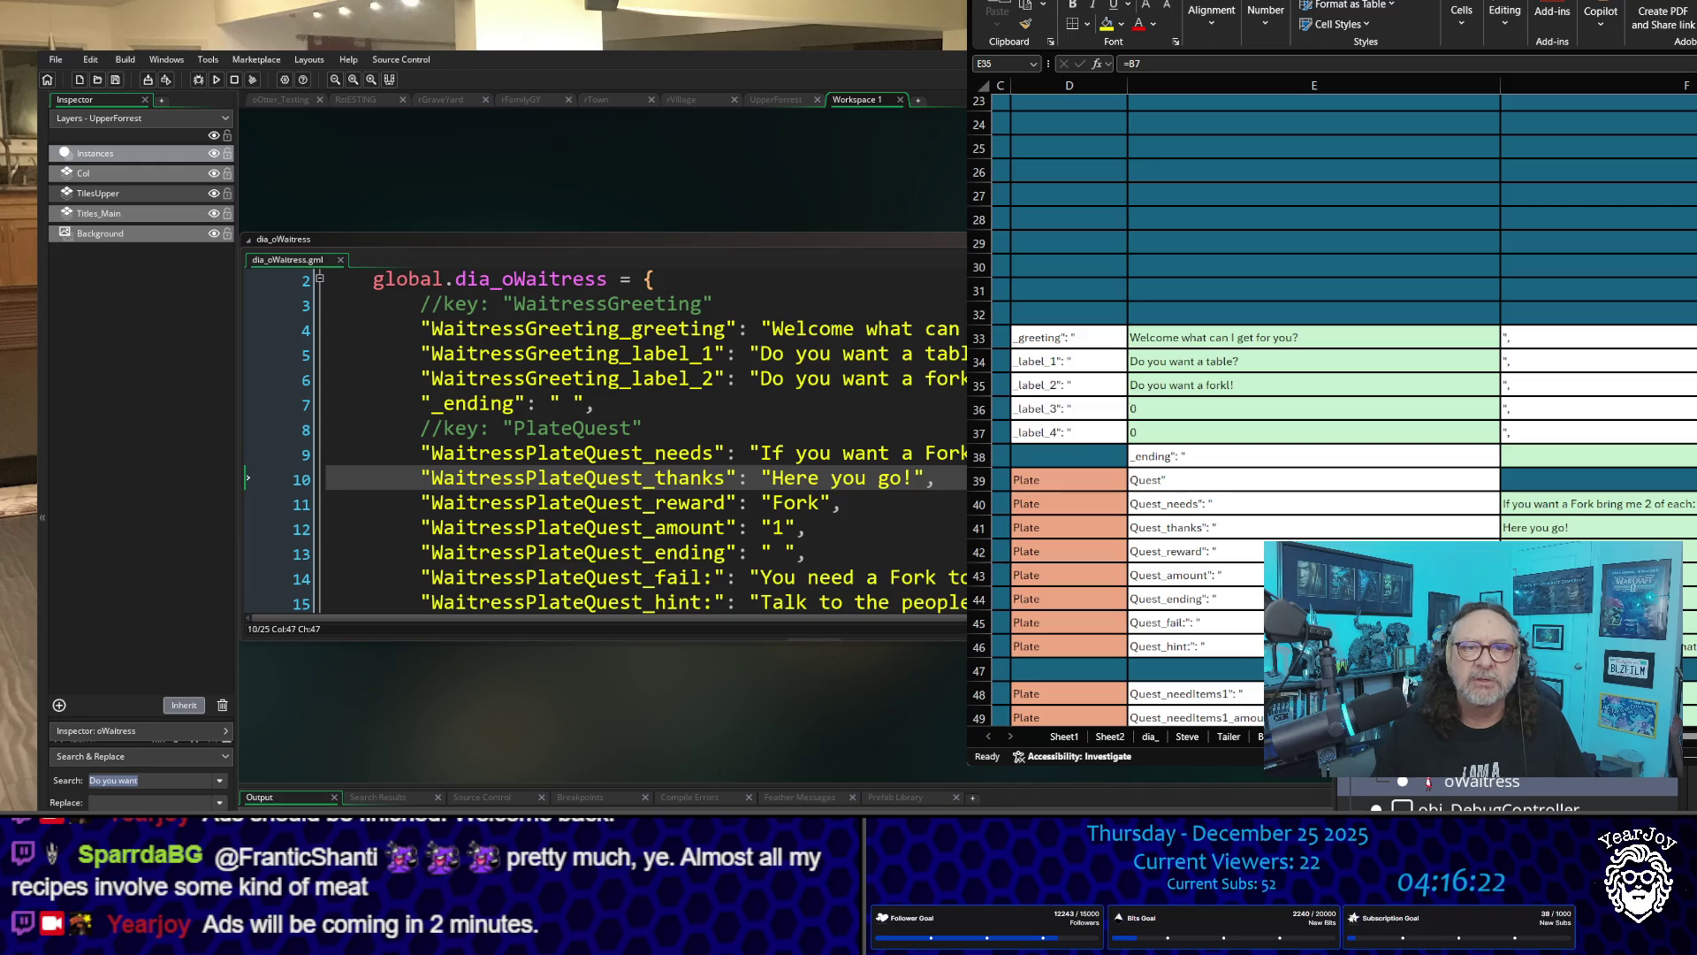
Step: Open the oMSGirl Create event code and bring npc_activate_waitress and npc_activate_msgirl side by side
{"action": "scroll", "coordinate": [516, 294], "scroll_direction": "down", "scroll_amount": 5}
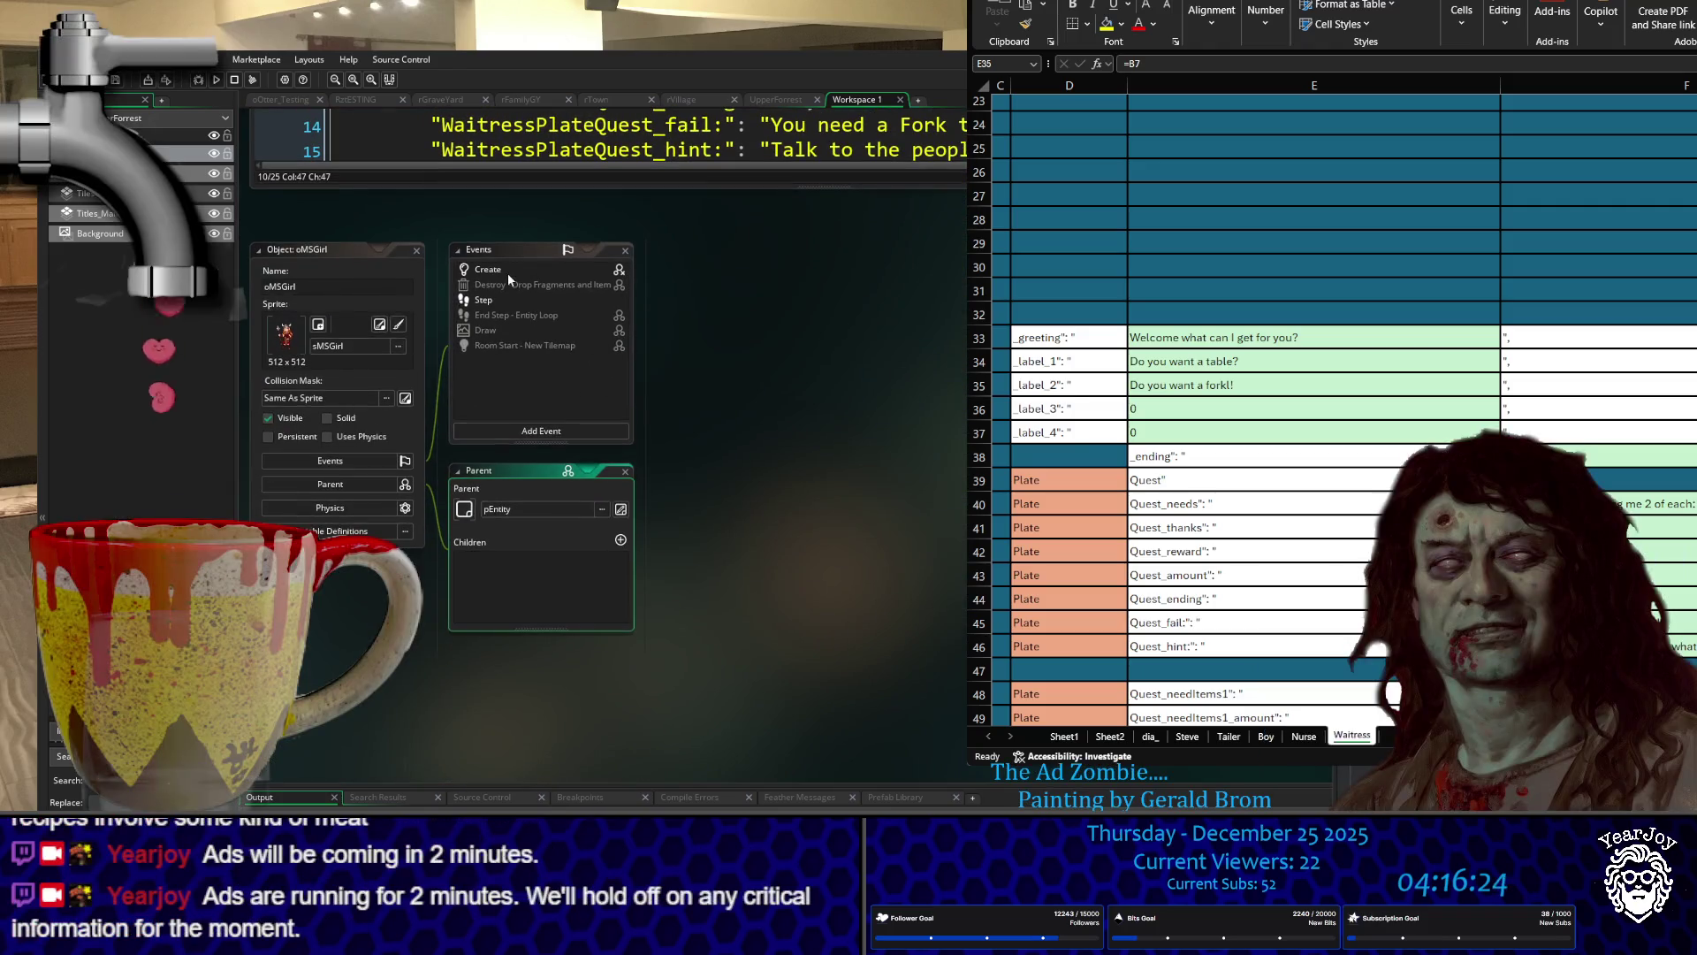
{"action": "left_click", "coordinate": [507, 273]}
{"action": "double_click", "coordinate": [513, 269]}
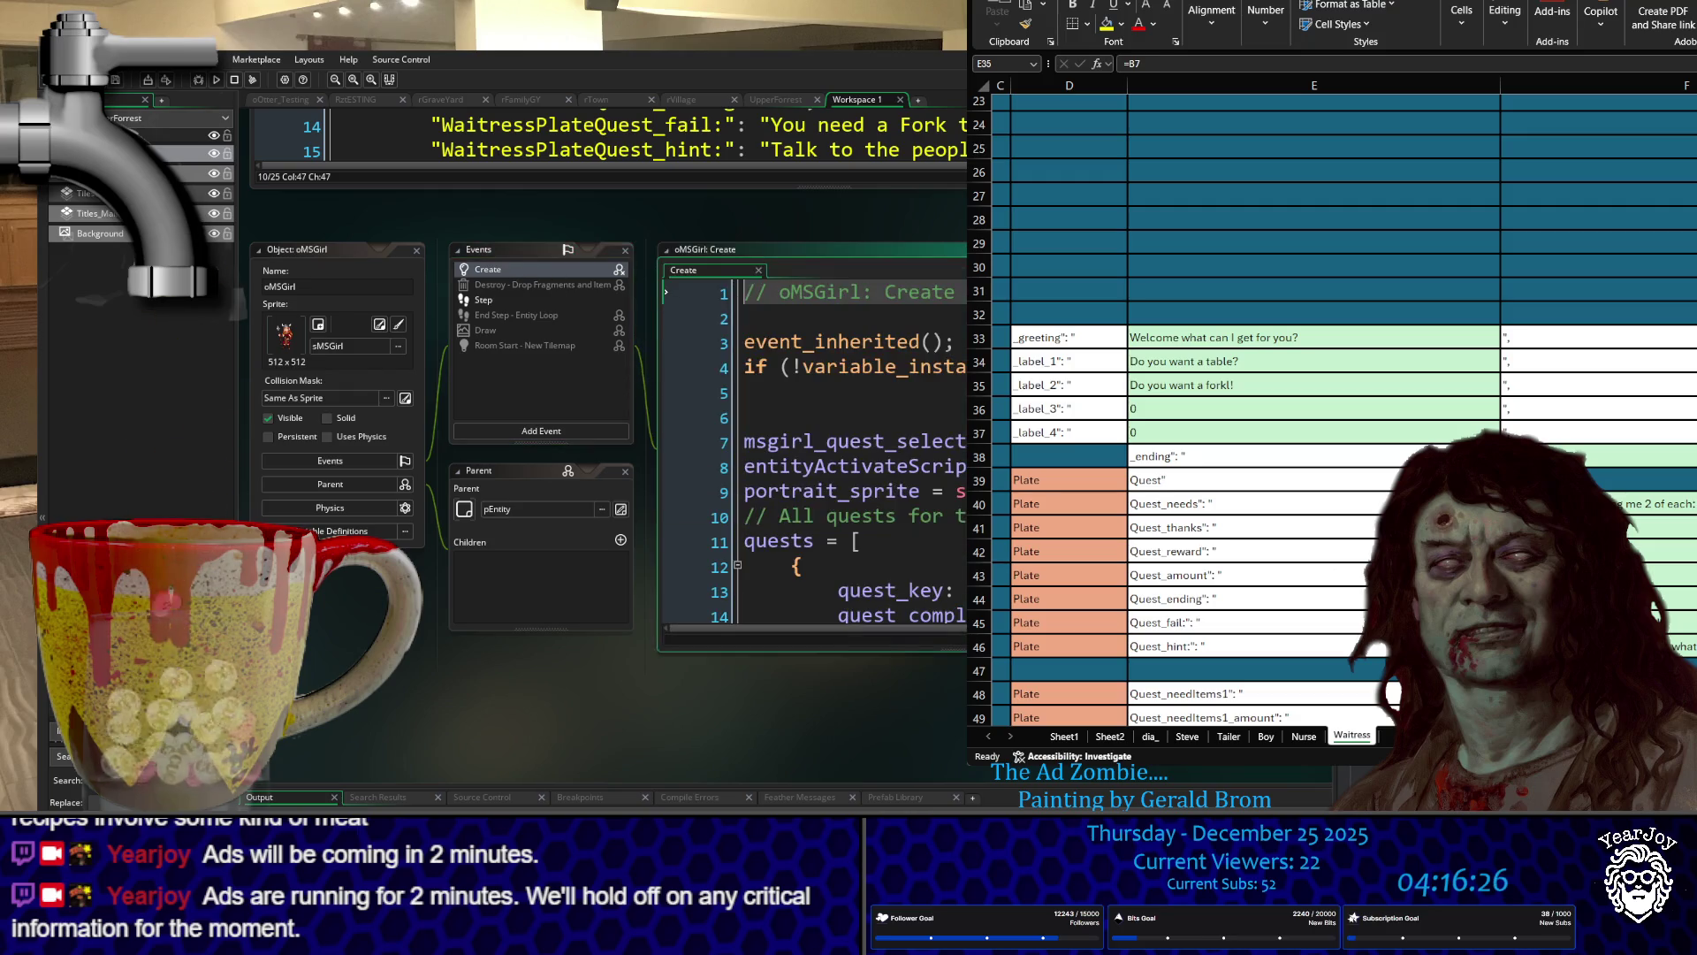
{"action": "scroll", "coordinate": [814, 451], "scroll_direction": "down", "scroll_amount": 4}
{"action": "scroll", "coordinate": [814, 451], "scroll_direction": "down", "scroll_amount": 2}
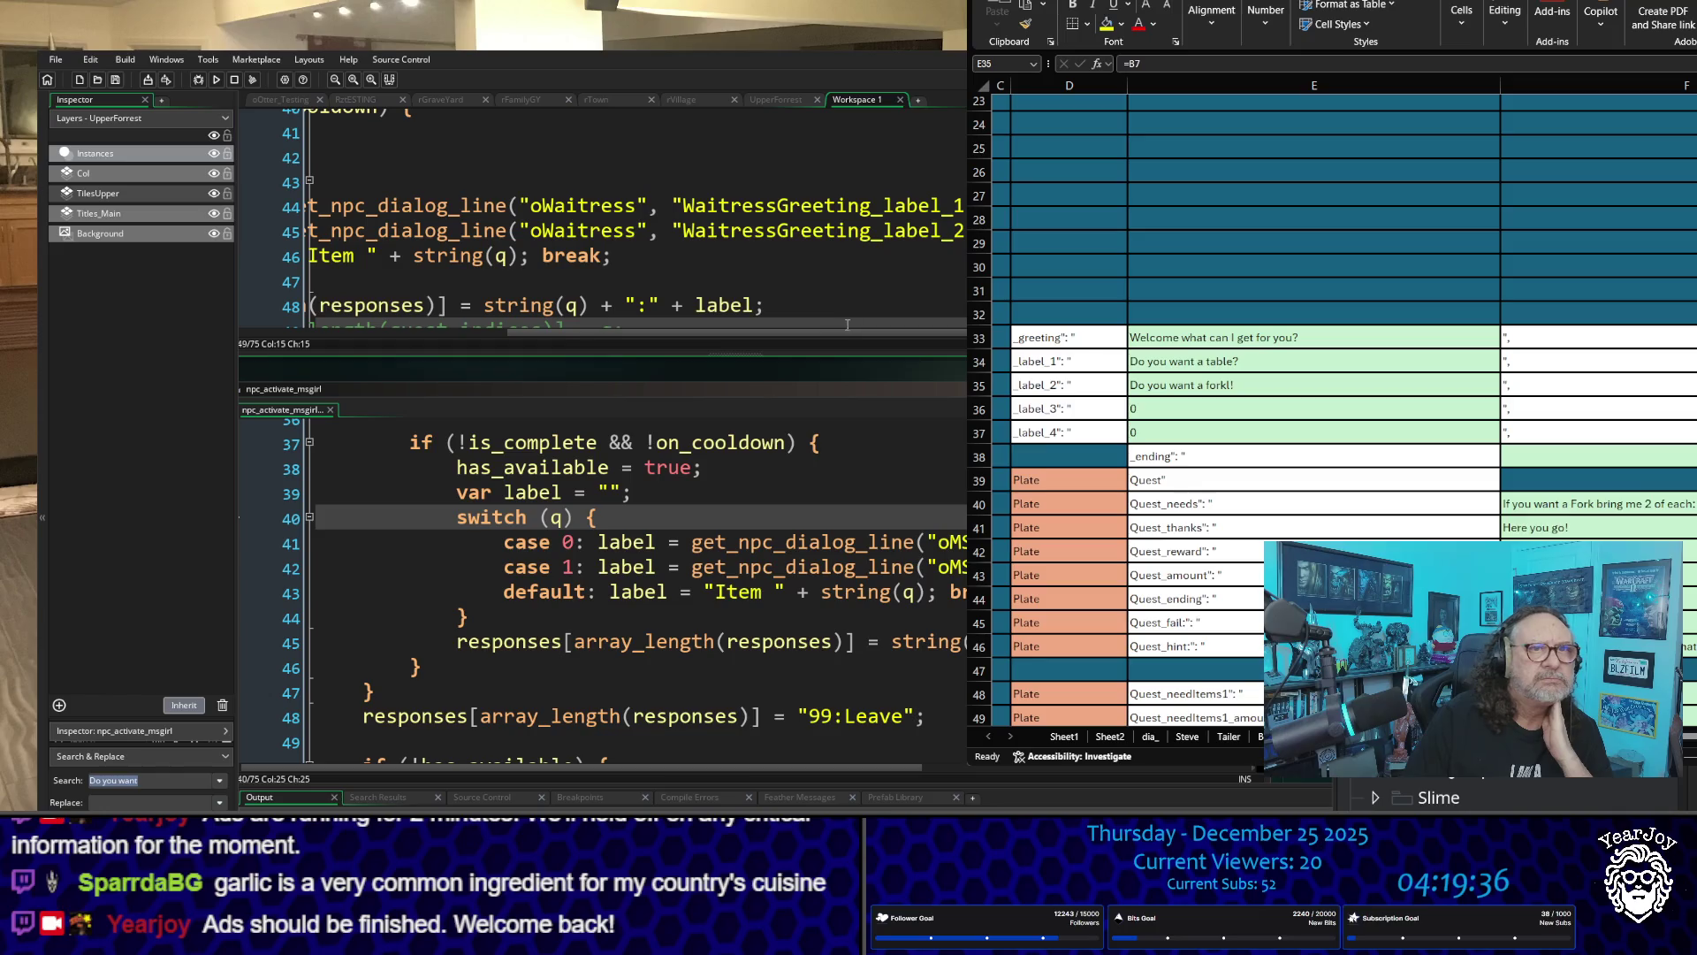
{"action": "left_click_drag", "start_coordinate": [846, 331], "coordinate": [617, 375]}
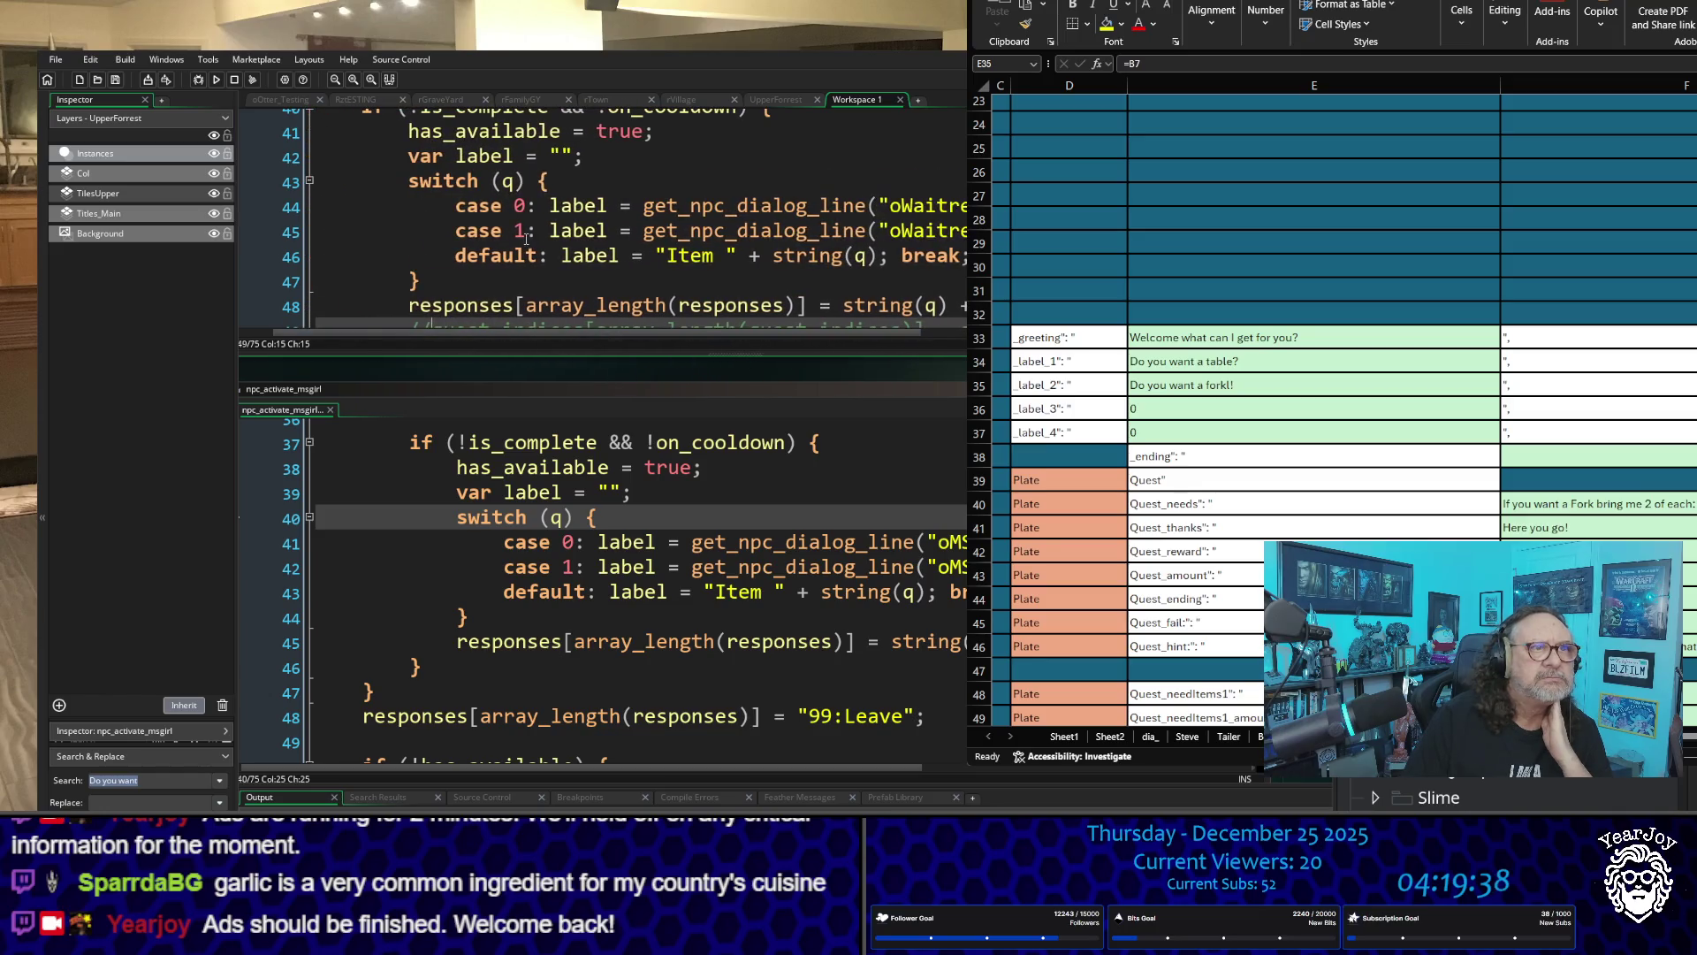
{"action": "scroll", "coordinate": [425, 274], "scroll_direction": "down", "scroll_amount": 1}
{"action": "mouse_move", "coordinate": [556, 492]}
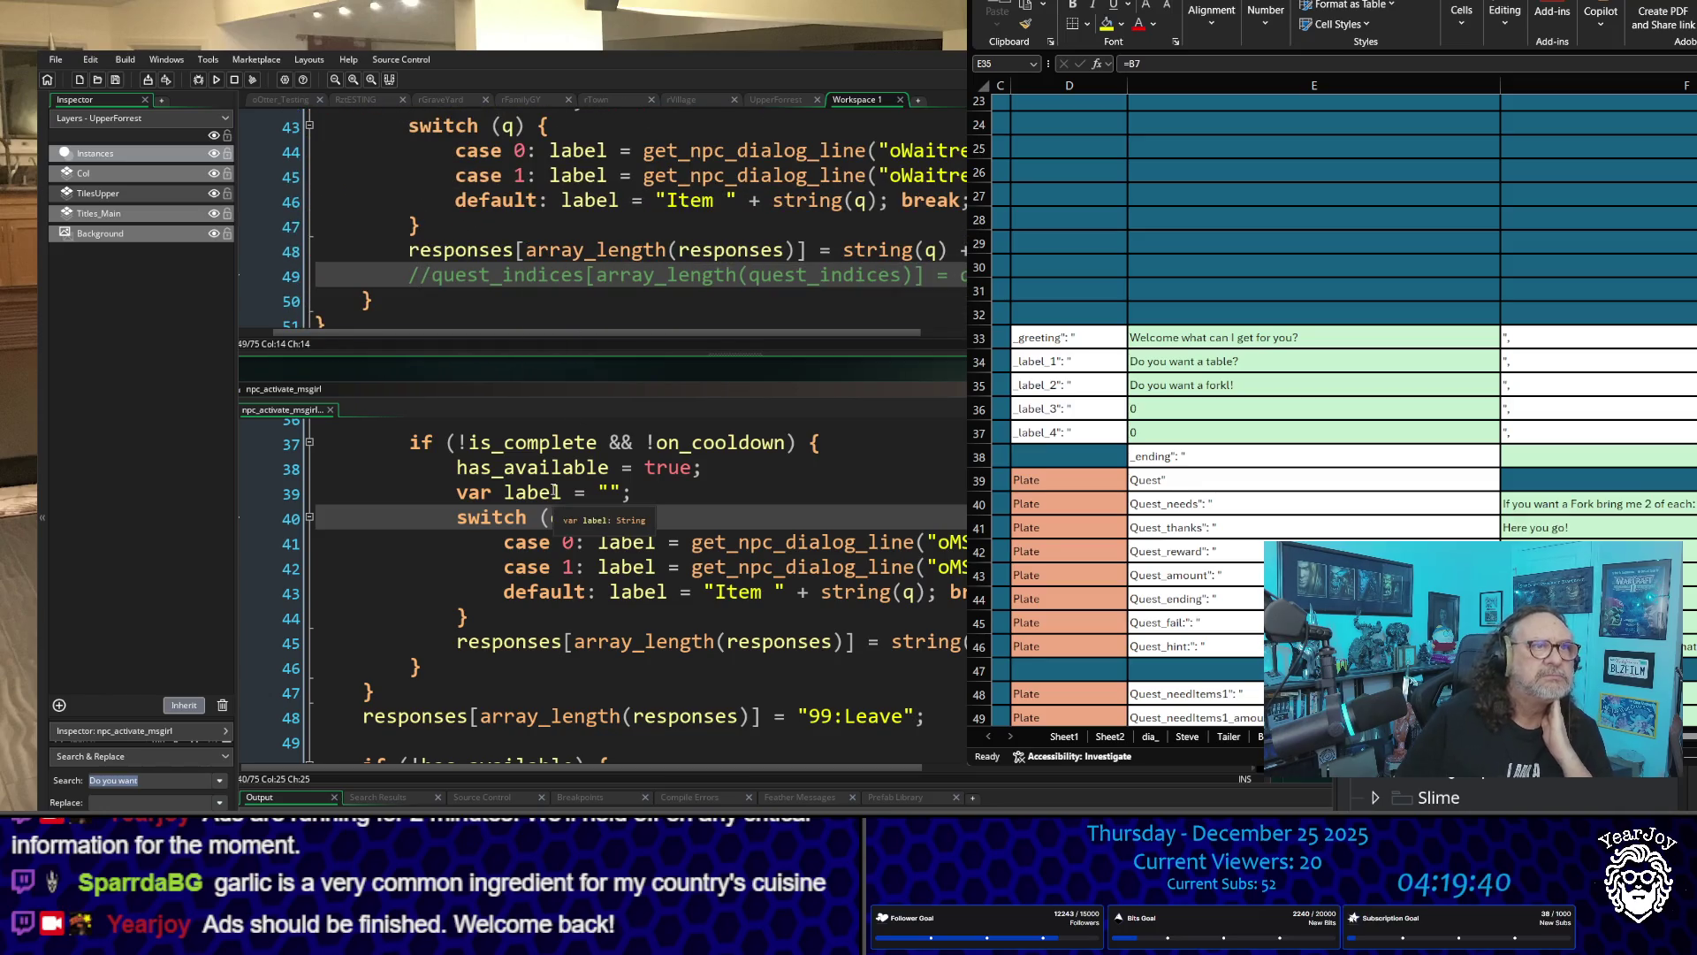
{"action": "key", "text": "Left"}
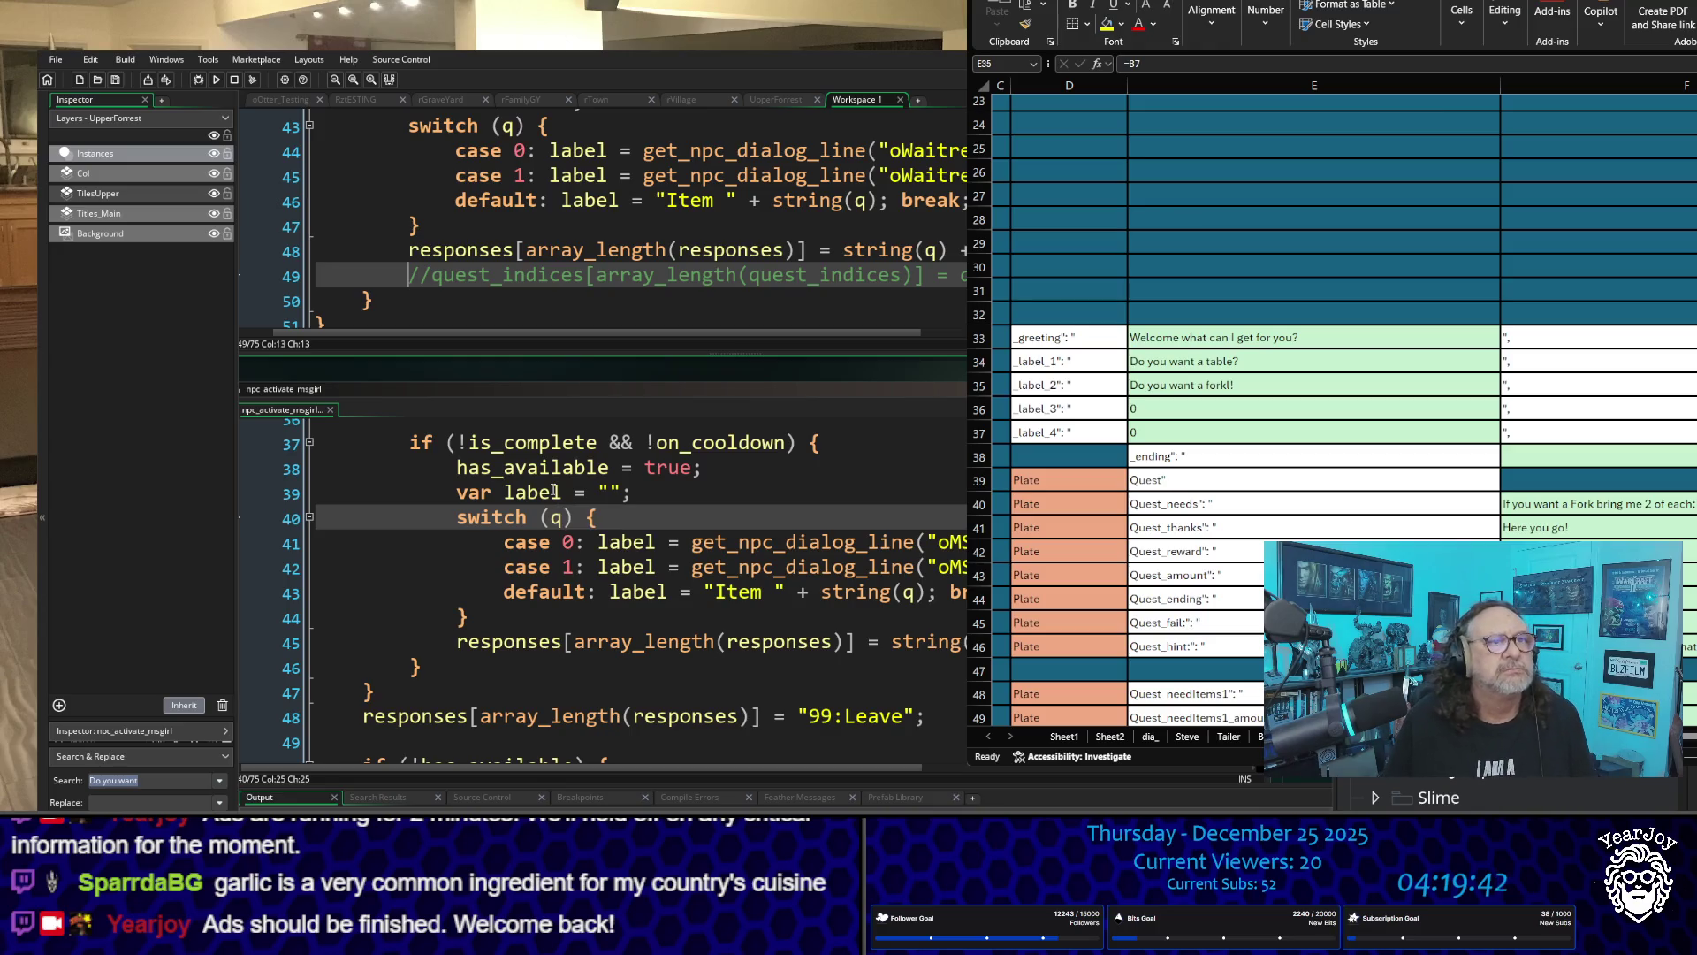
Step: Remove the // from the quest_indices line in npc_activate_waitress and review the lines below it
{"action": "key", "text": "Delete"}
{"action": "key", "text": "Delete"}
{"action": "key", "text": "Up"}
{"action": "key", "text": "Up"}
{"action": "key", "text": "Up"}
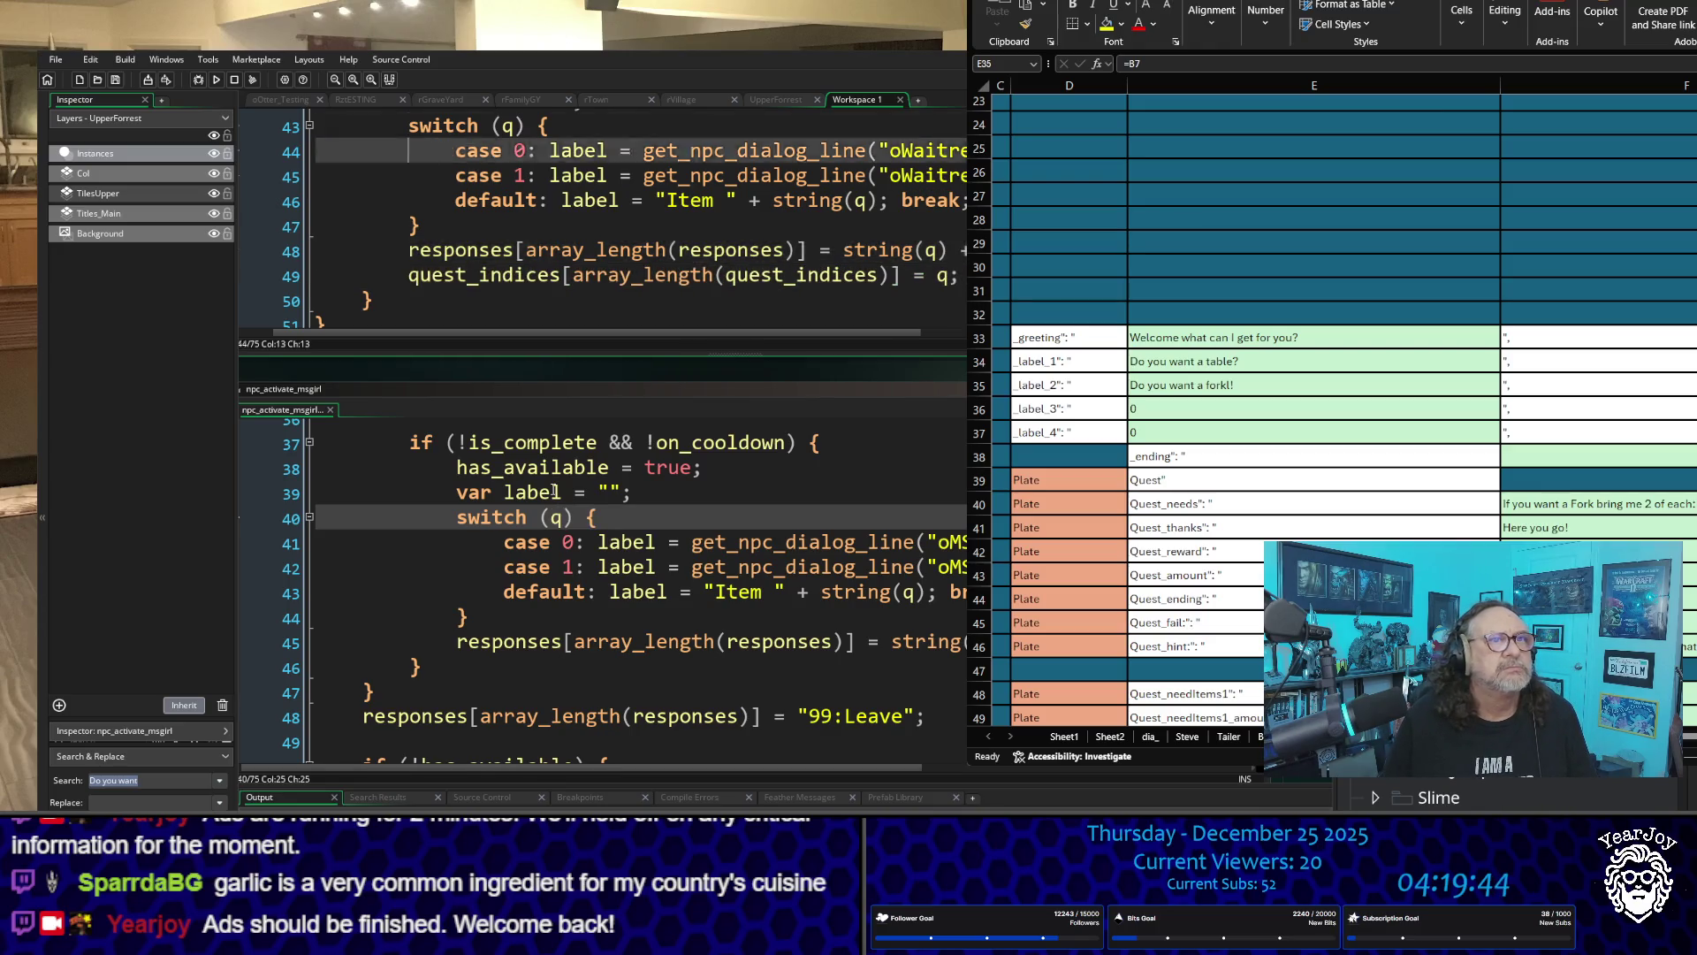
{"action": "key", "text": "Down"}
{"action": "key", "text": "Down"}
{"action": "key", "text": "Down"}
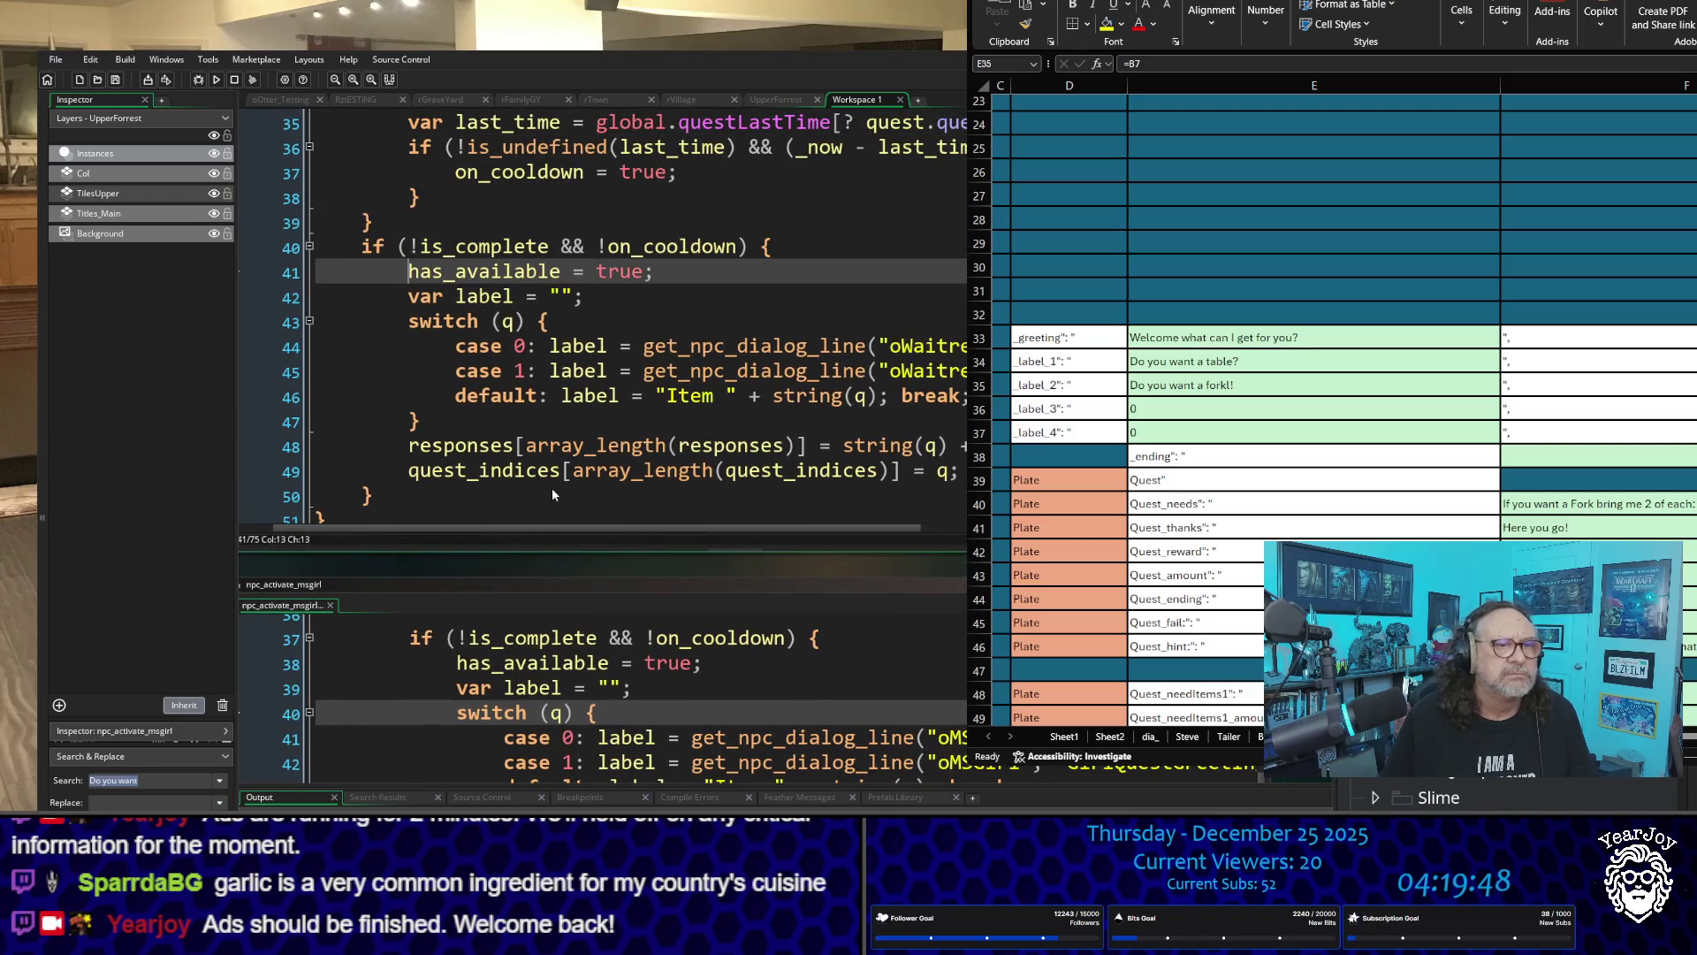
{"action": "key", "text": "Down"}
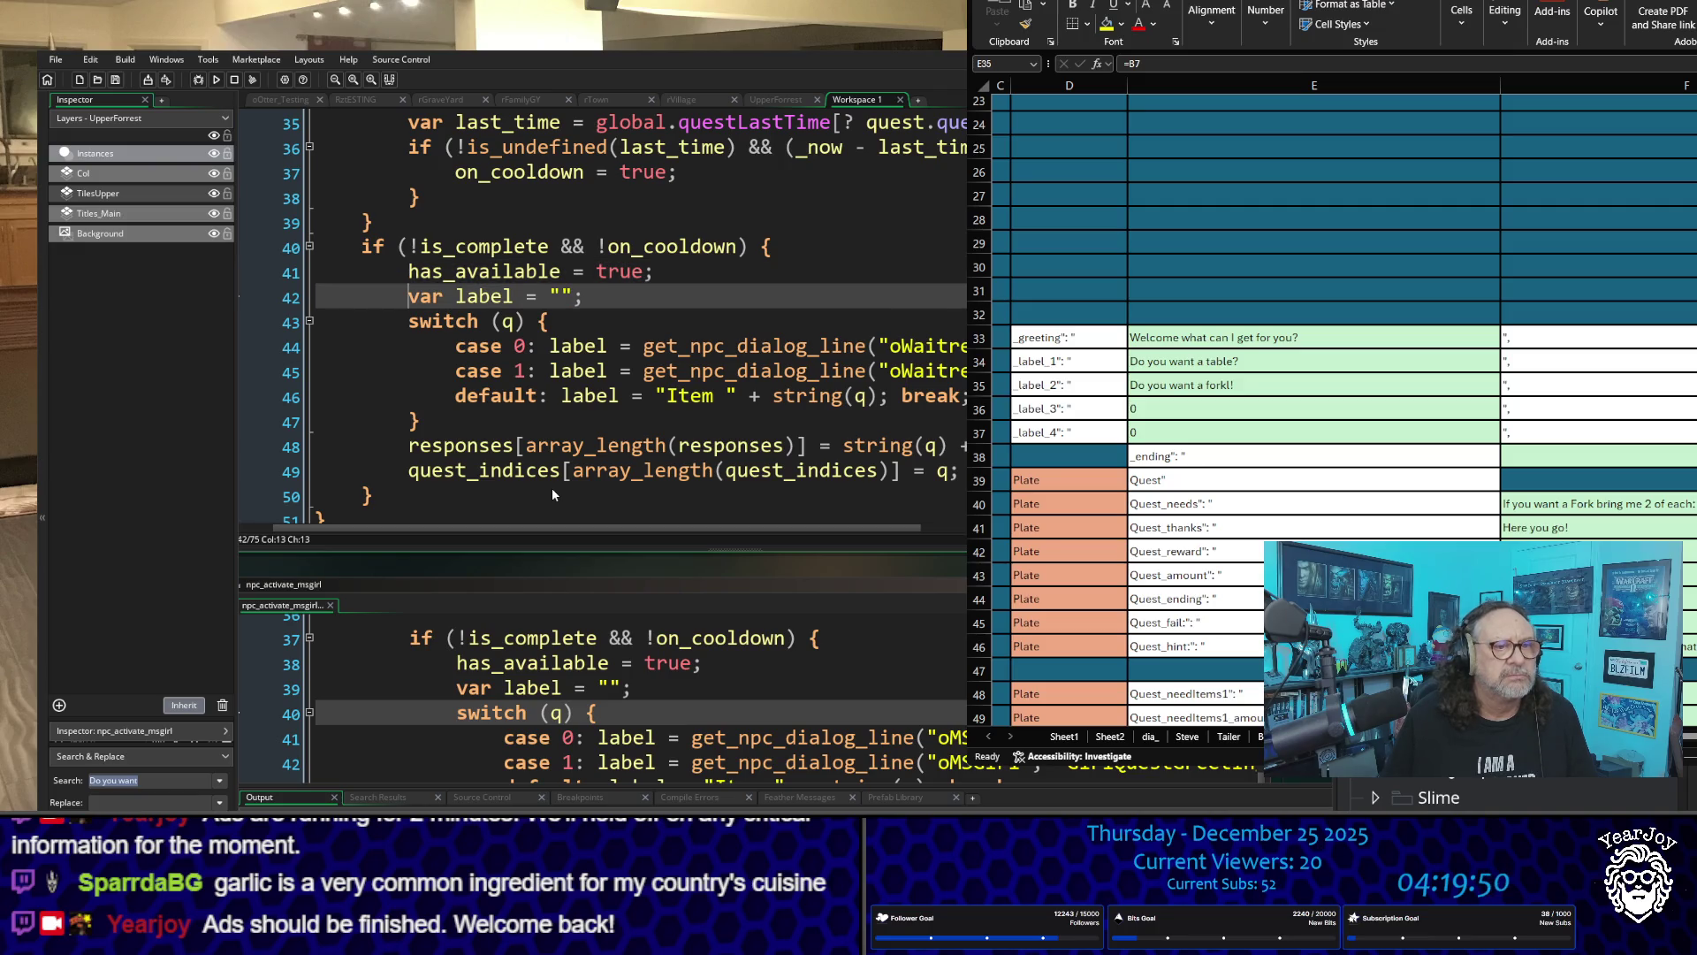
{"action": "key", "text": "Down"}
{"action": "key", "text": "Down"}
{"action": "key", "text": "Down"}
{"action": "key", "text": "Down"}
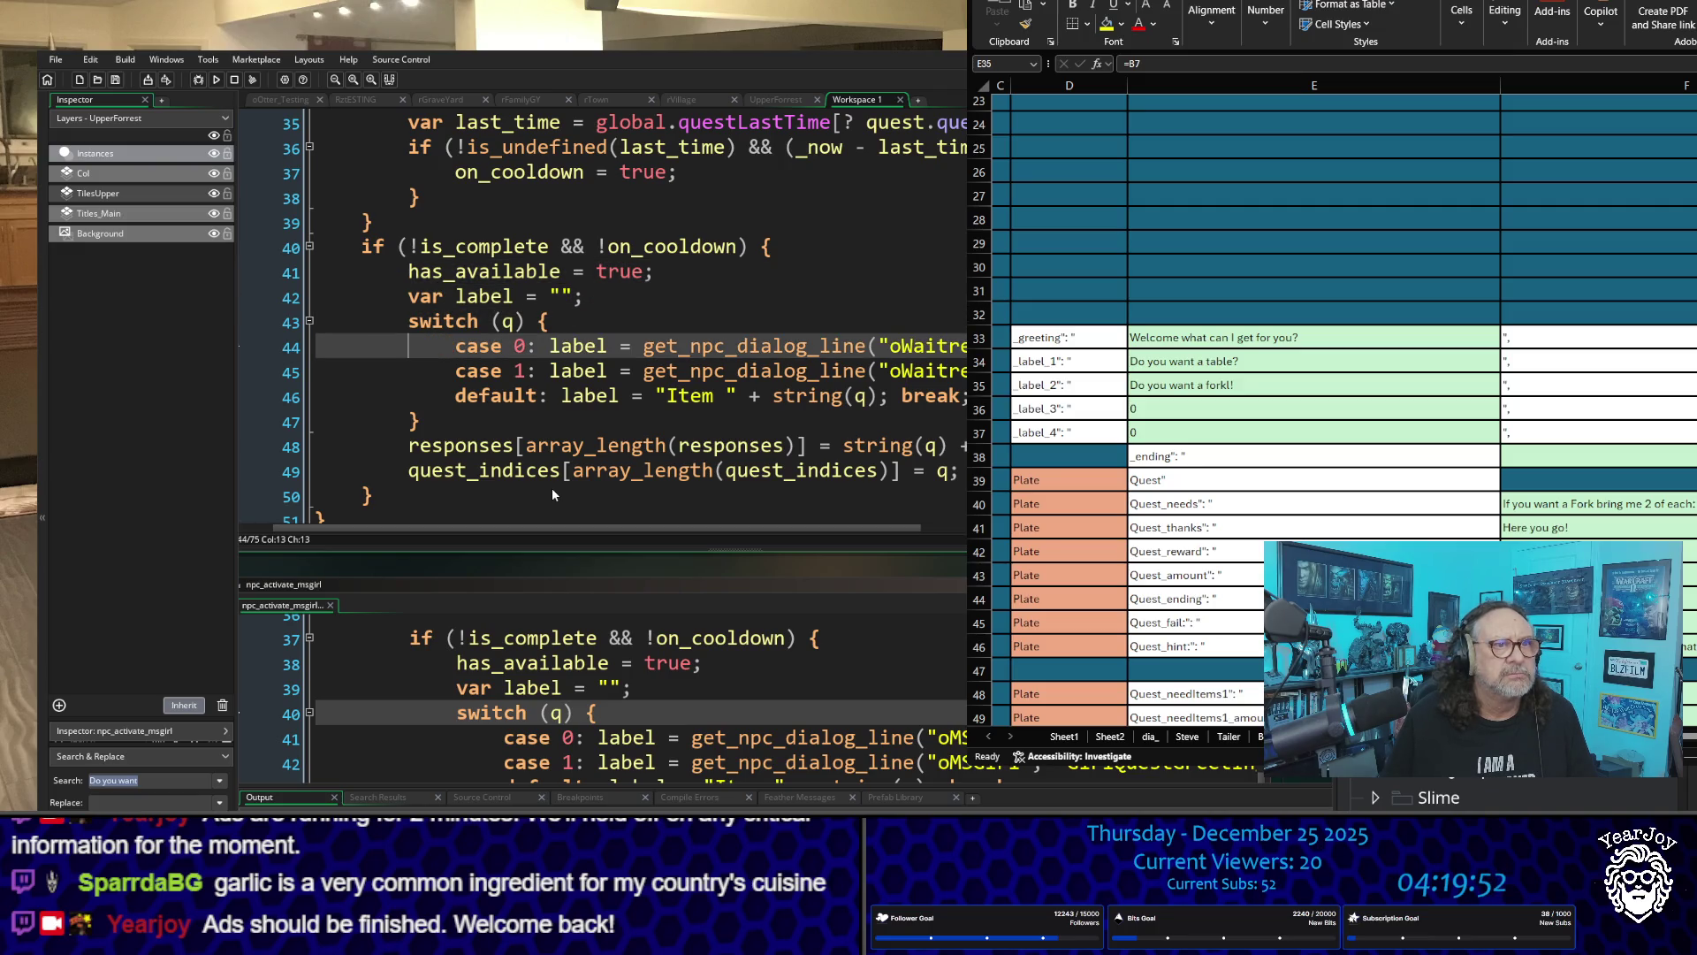
{"action": "key", "text": "Down"}
{"action": "key", "text": "Up"}
{"action": "key", "text": "Up"}
{"action": "key", "text": "Up"}
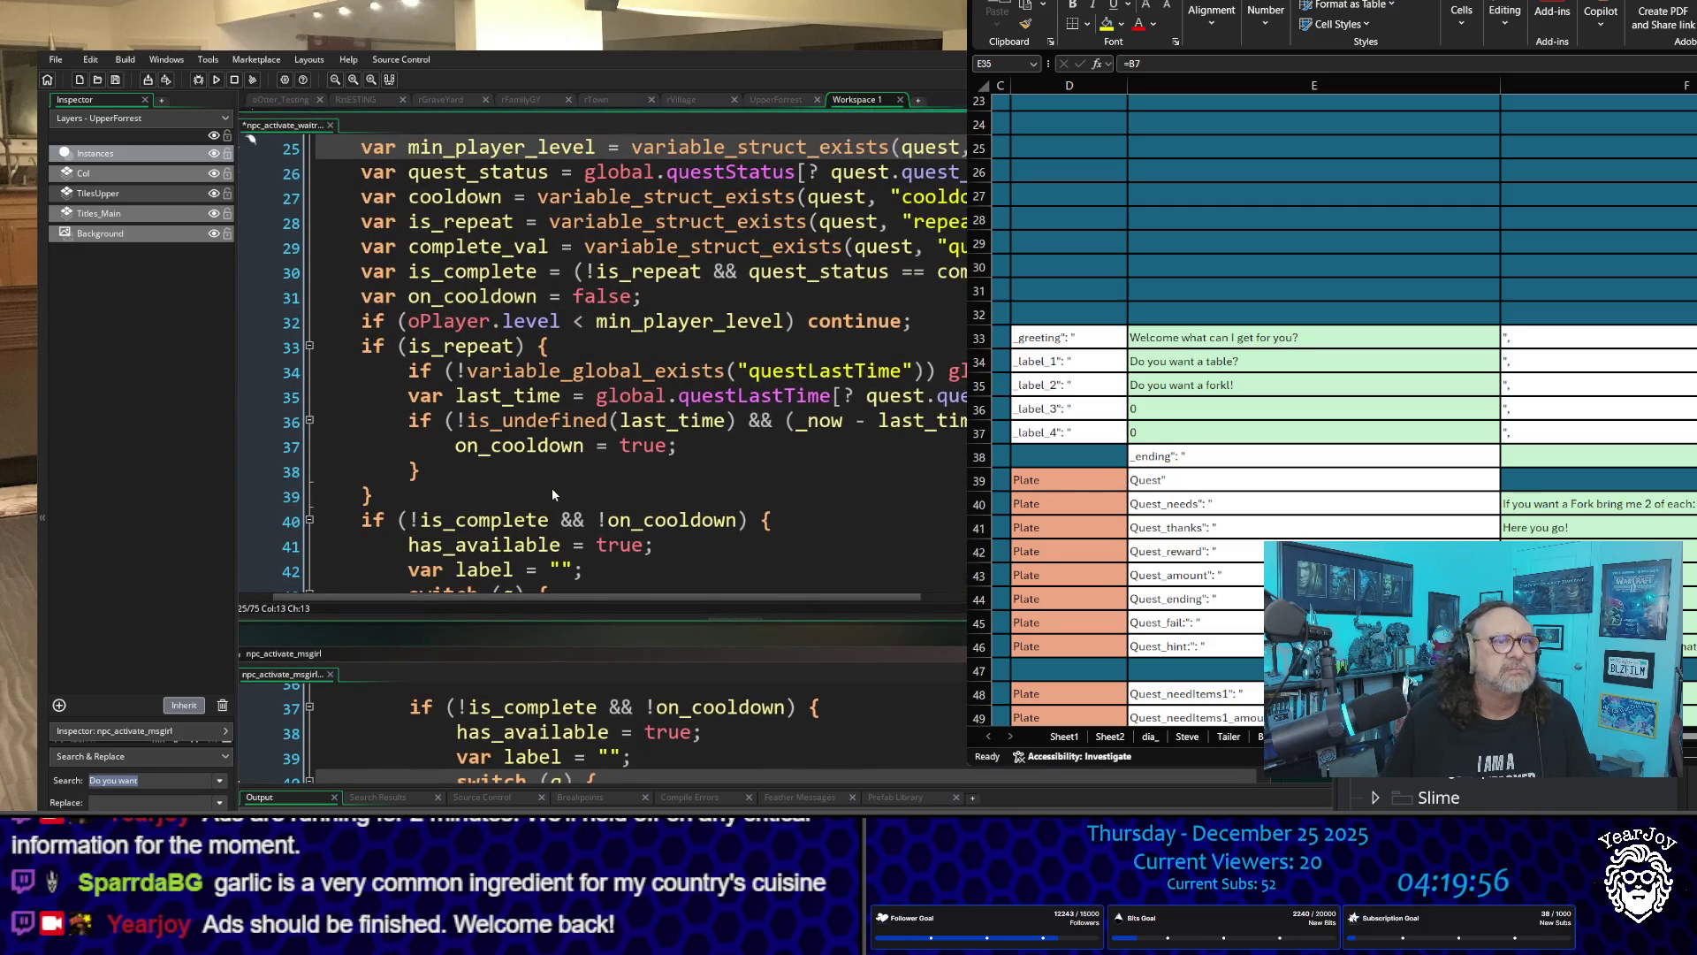
{"action": "key", "text": "Down"}
{"action": "key", "text": "Down"}
{"action": "key", "text": "Down"}
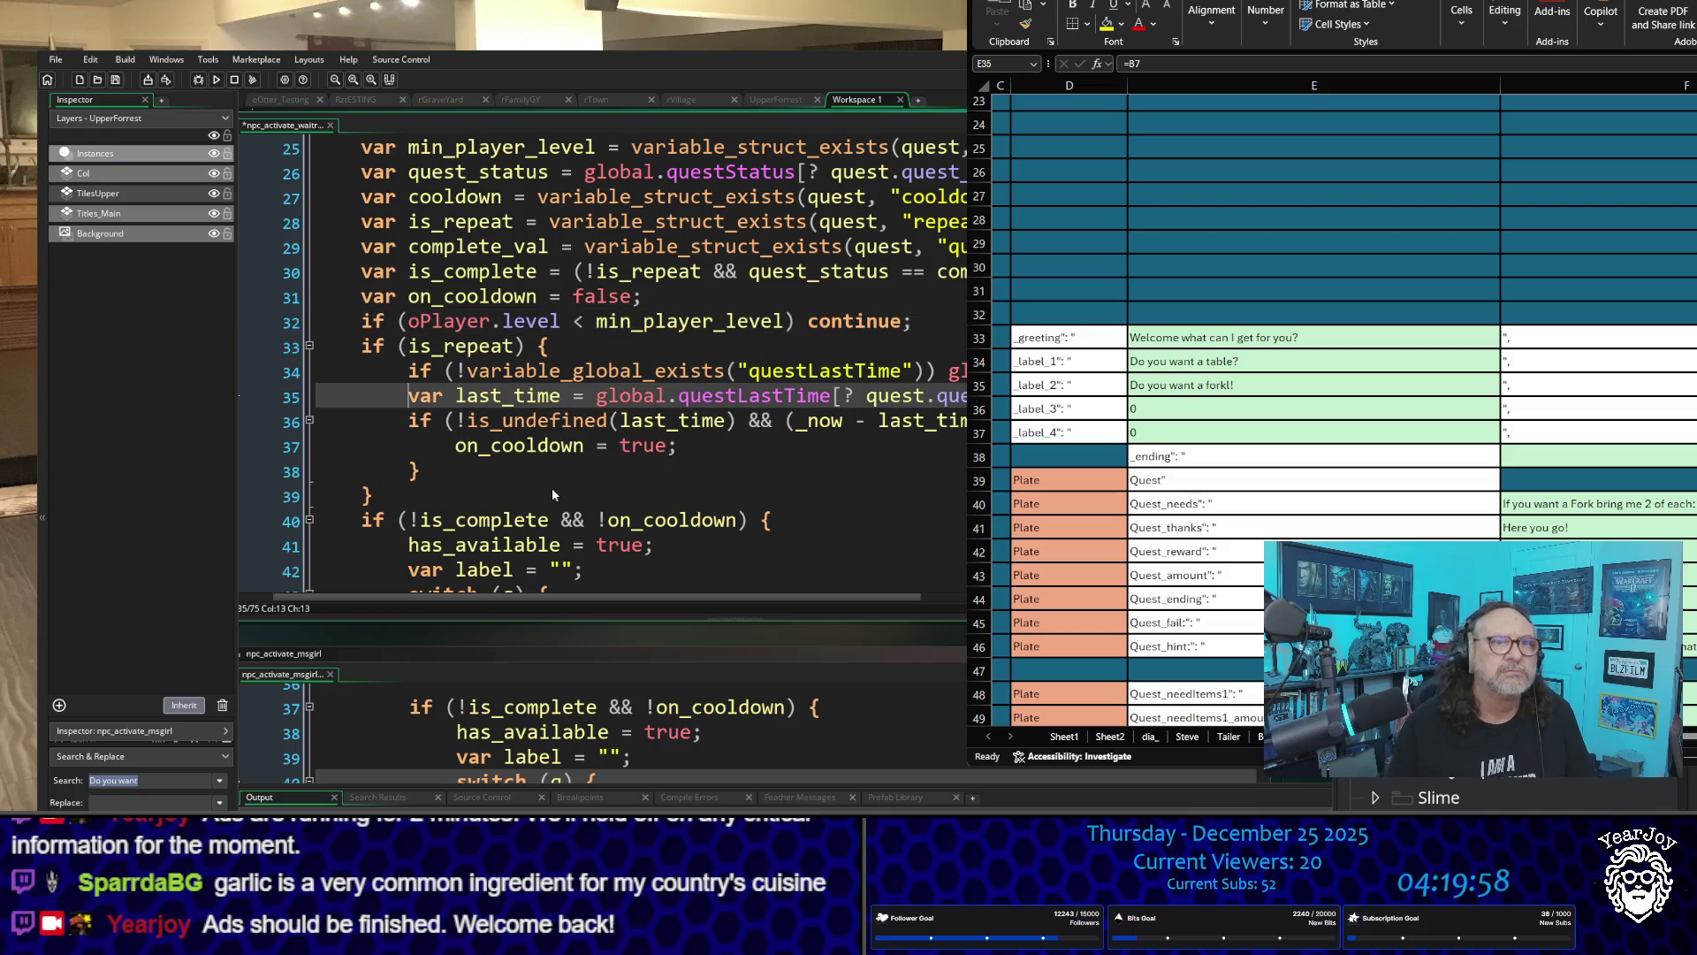
Step: Scroll through npc_activate_msgirl to compare its quest label switch with the waitress script
{"action": "scroll", "coordinate": [634, 632], "scroll_direction": "down", "scroll_amount": 1}
{"action": "scroll", "coordinate": [634, 703], "scroll_direction": "up", "scroll_amount": 3}
{"action": "scroll", "coordinate": [634, 703], "scroll_direction": "down", "scroll_amount": 4}
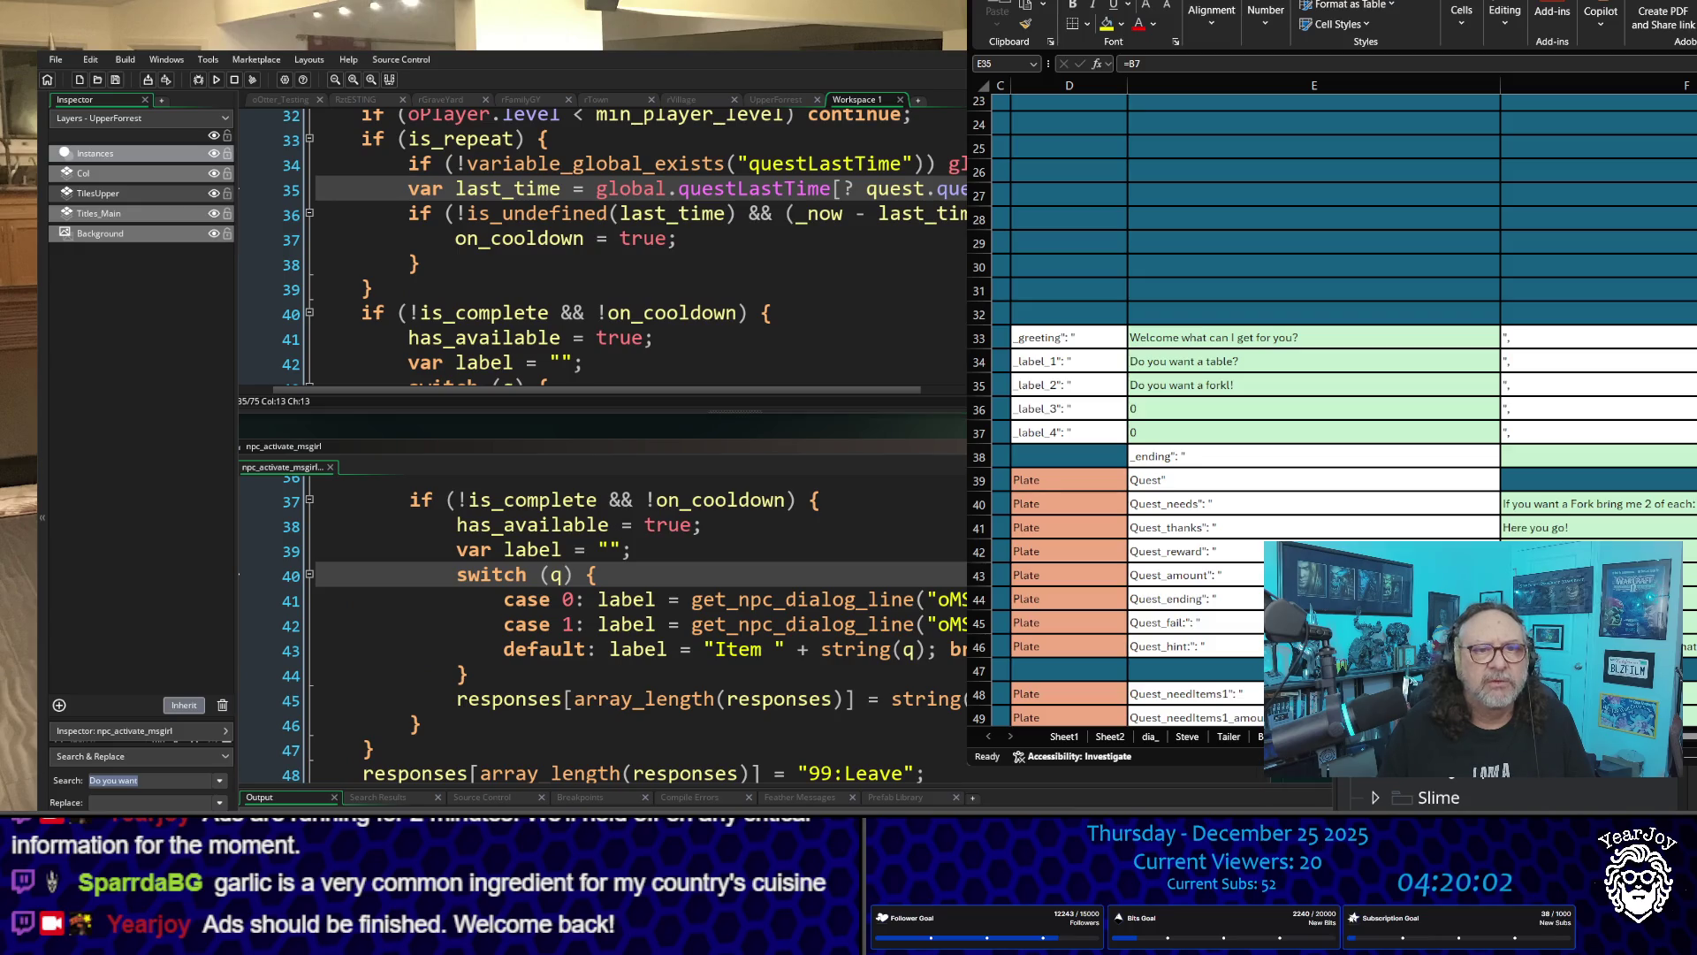
{"action": "scroll", "coordinate": [668, 663], "scroll_direction": "up", "scroll_amount": 2}
{"action": "scroll", "coordinate": [667, 663], "scroll_direction": "up", "scroll_amount": 2}
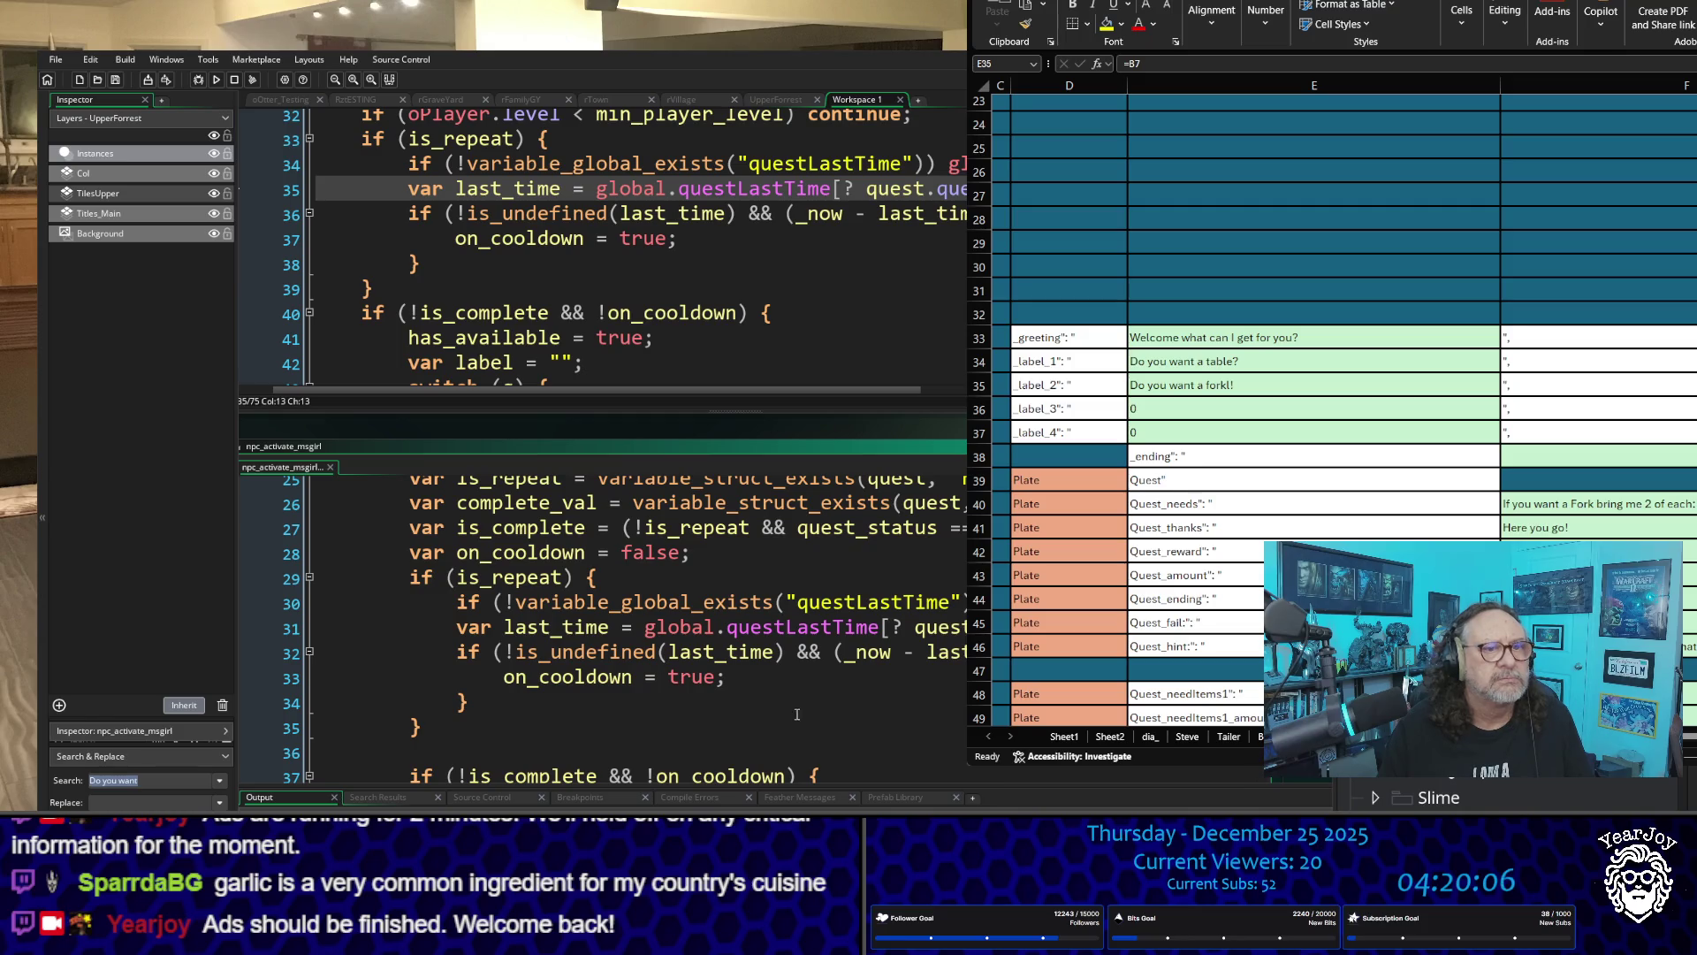
{"action": "scroll", "coordinate": [786, 693], "scroll_direction": "up", "scroll_amount": 4}
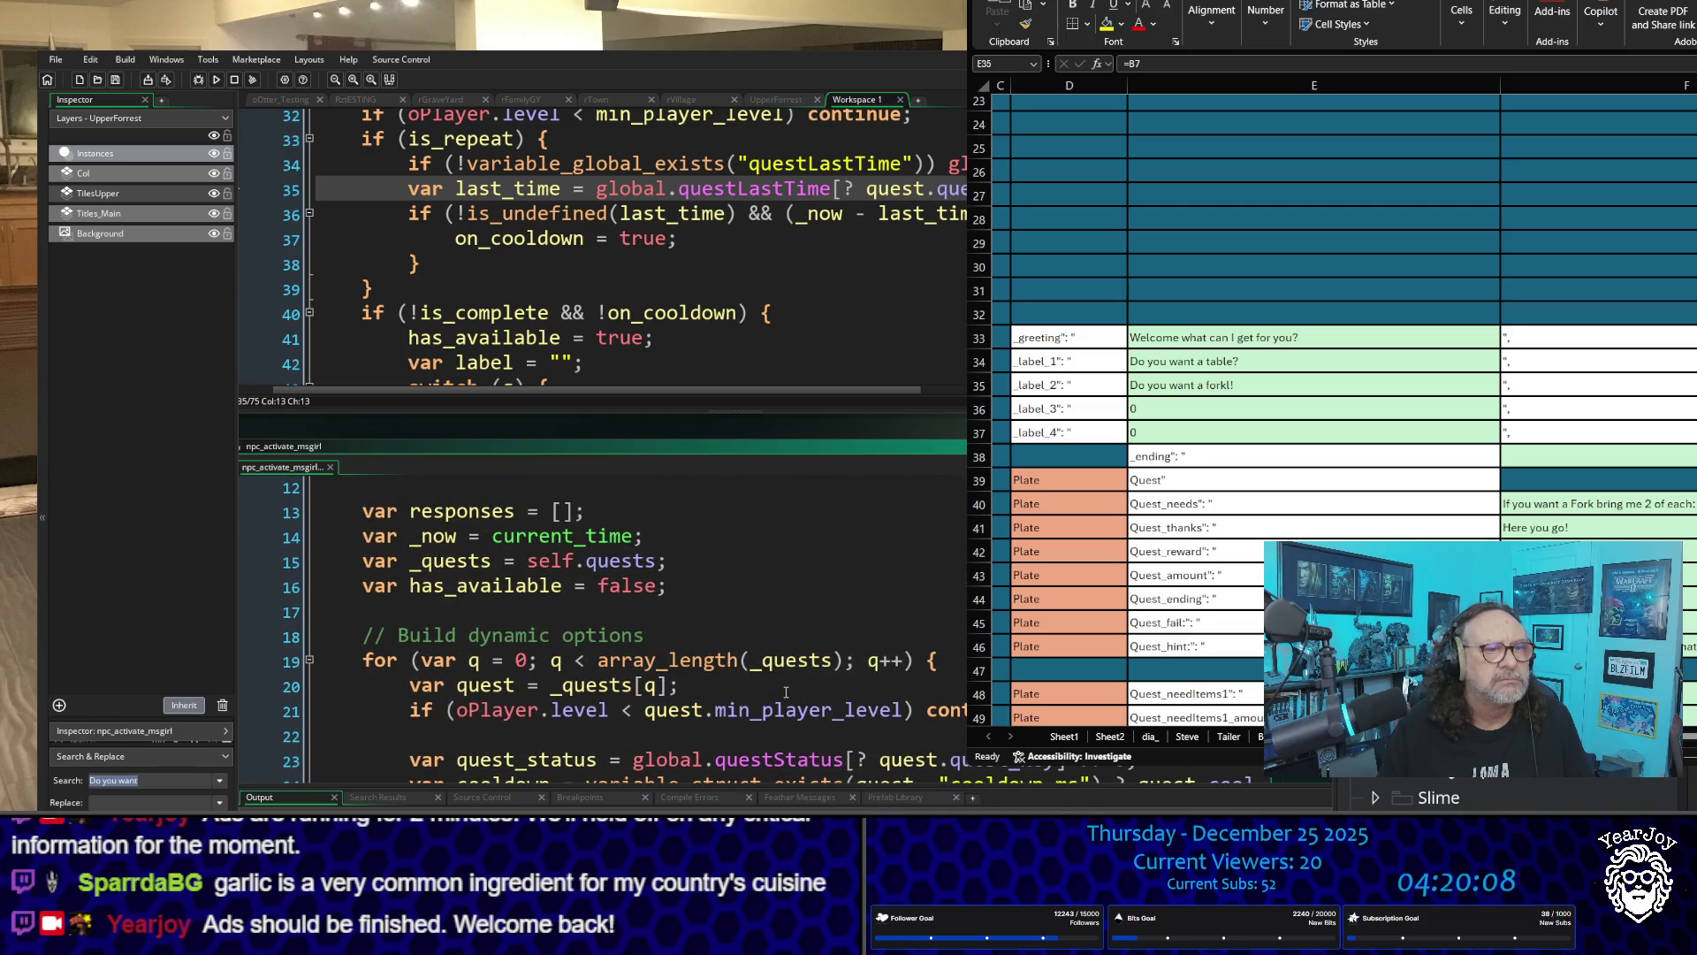
{"action": "scroll", "coordinate": [786, 692], "scroll_direction": "up", "scroll_amount": 4}
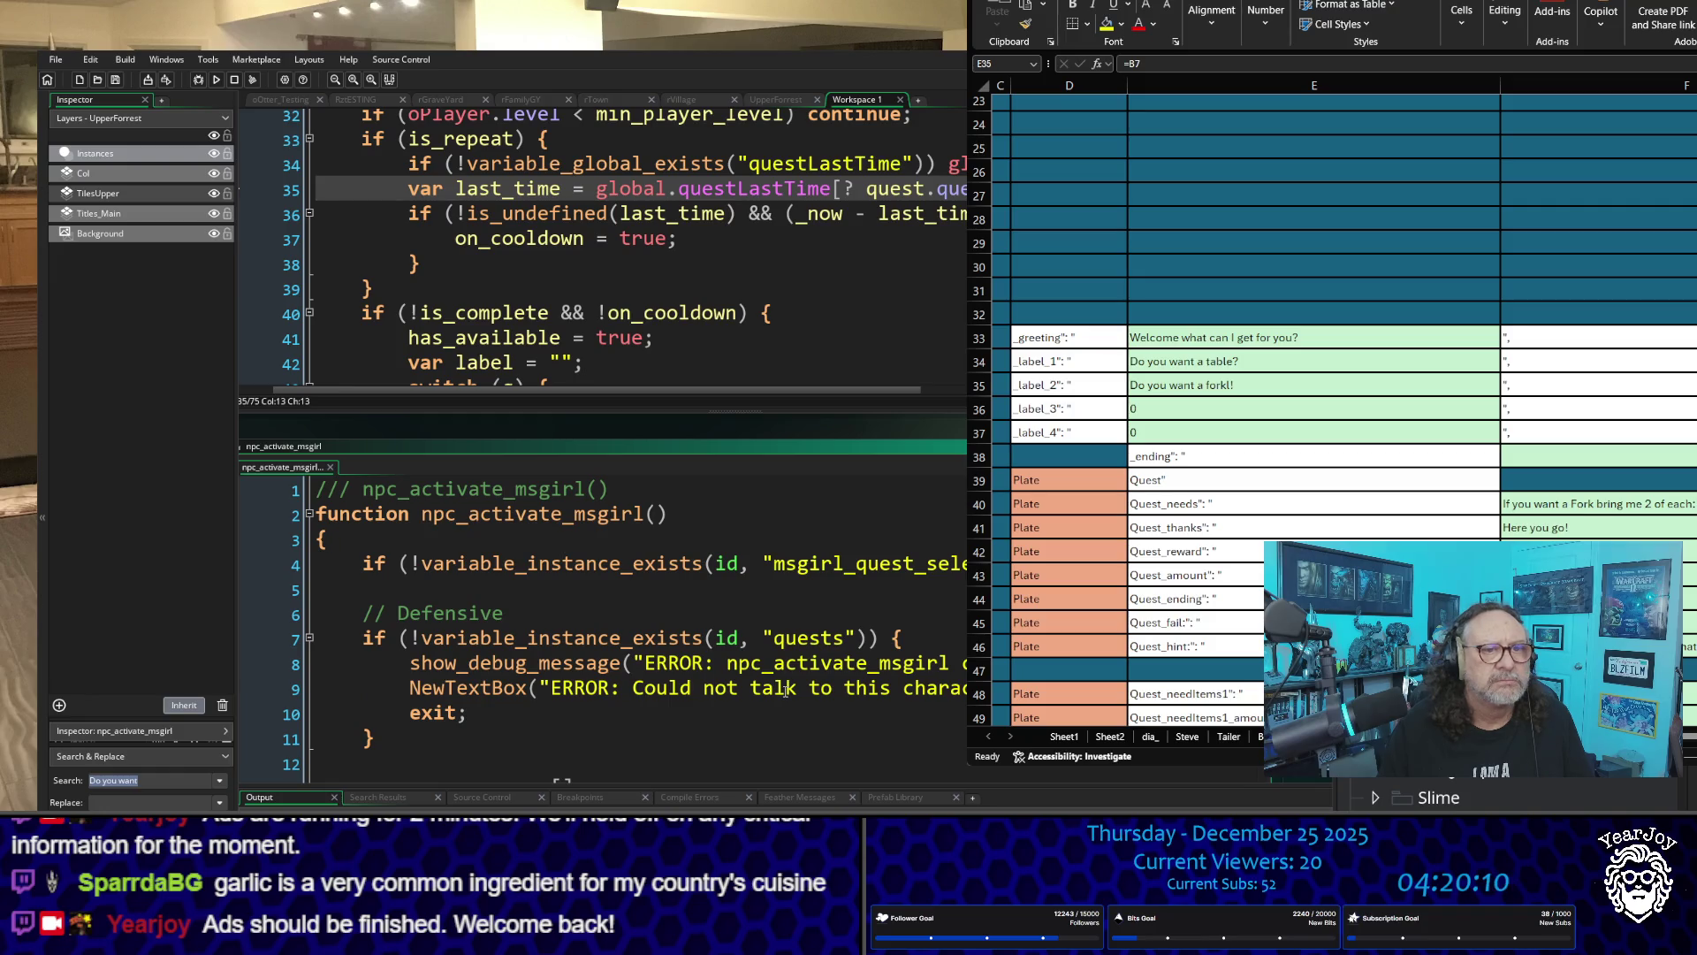
{"action": "scroll", "coordinate": [784, 691], "scroll_direction": "down", "scroll_amount": 1}
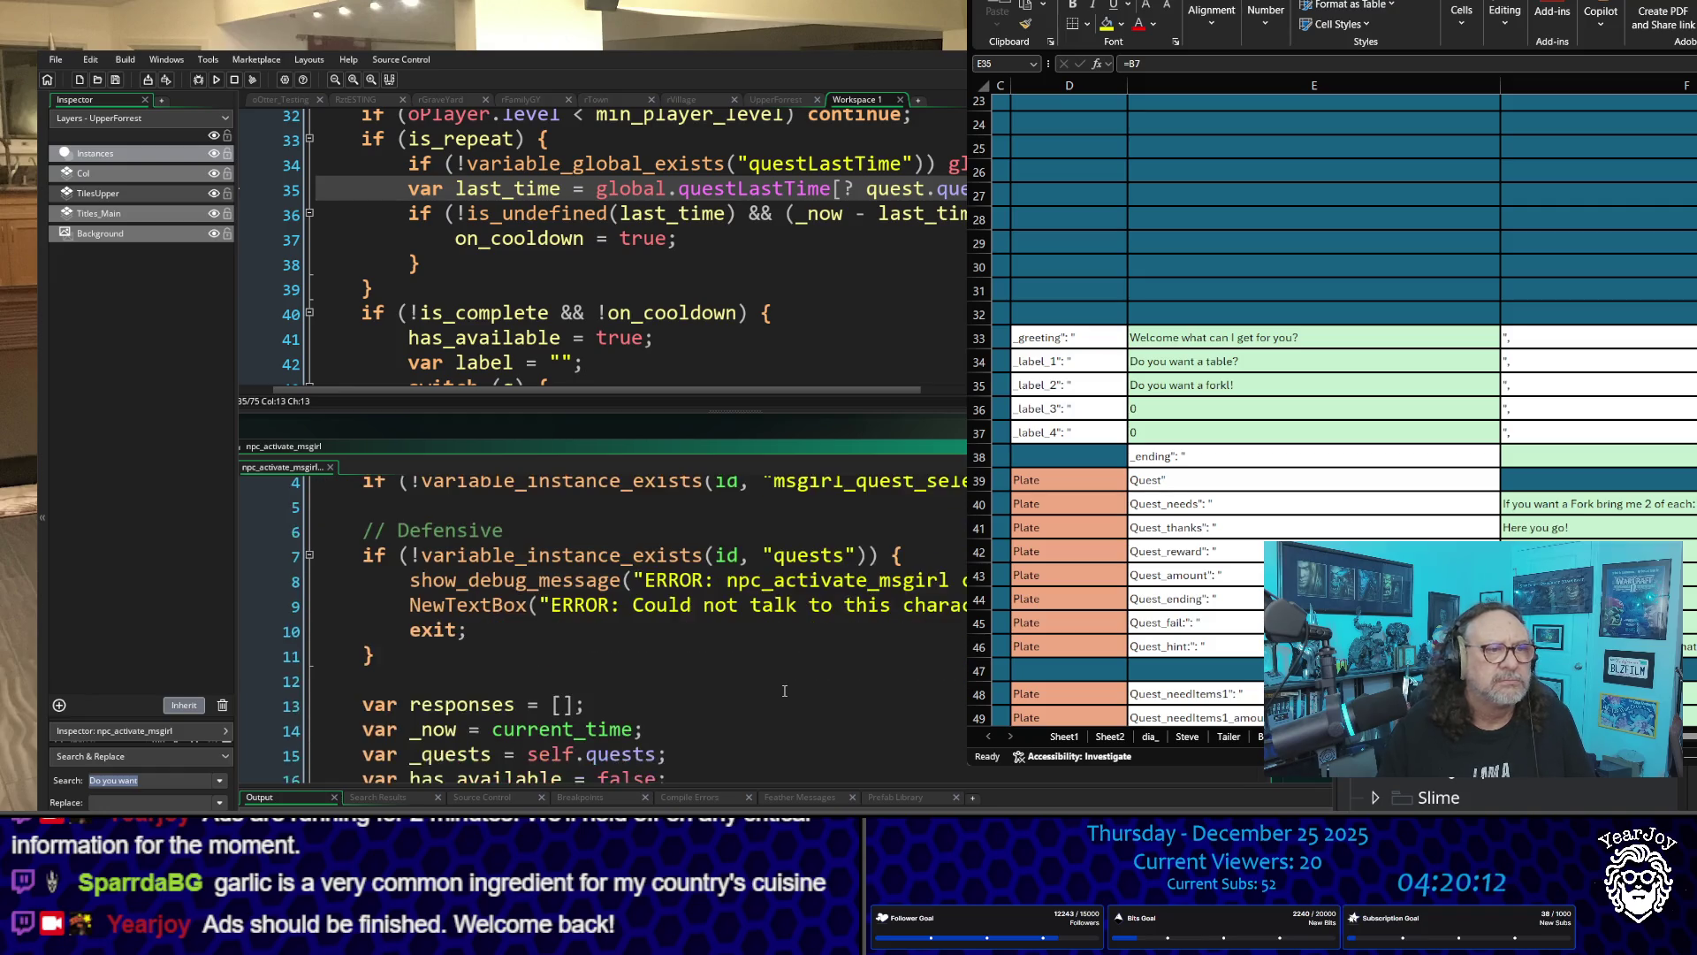
{"action": "scroll", "coordinate": [784, 690], "scroll_direction": "down", "scroll_amount": 15}
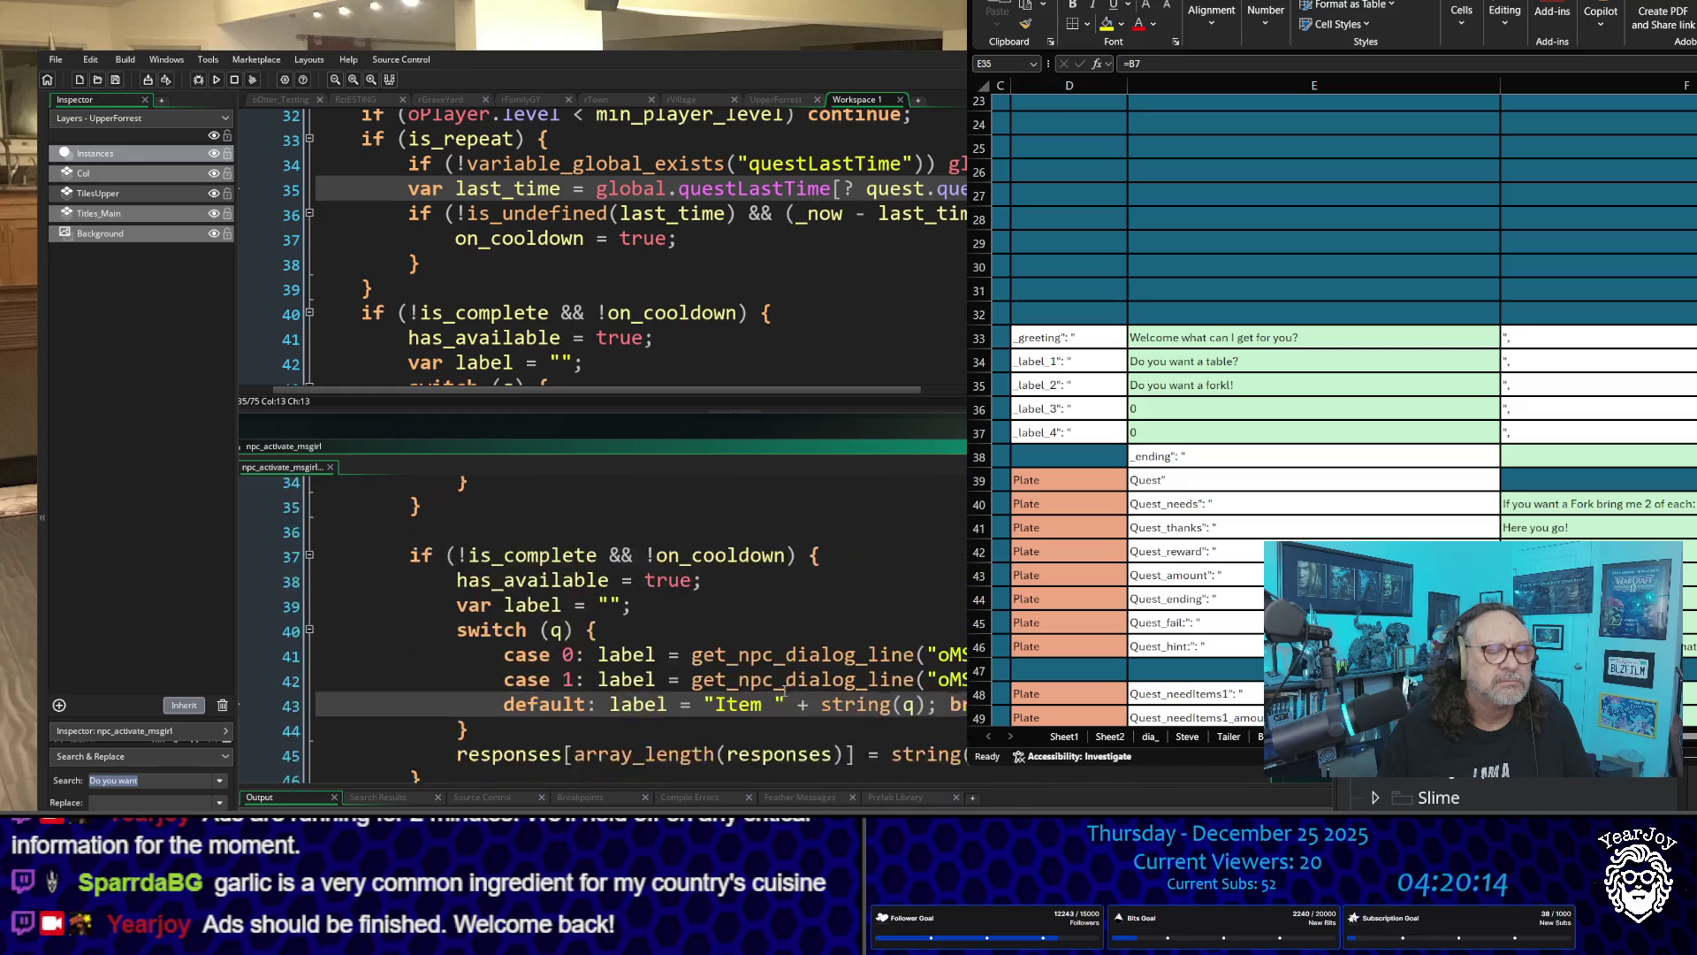
{"action": "scroll", "coordinate": [785, 691], "scroll_direction": "down", "scroll_amount": 6}
{"action": "scroll", "coordinate": [784, 691], "scroll_direction": "up", "scroll_amount": 3}
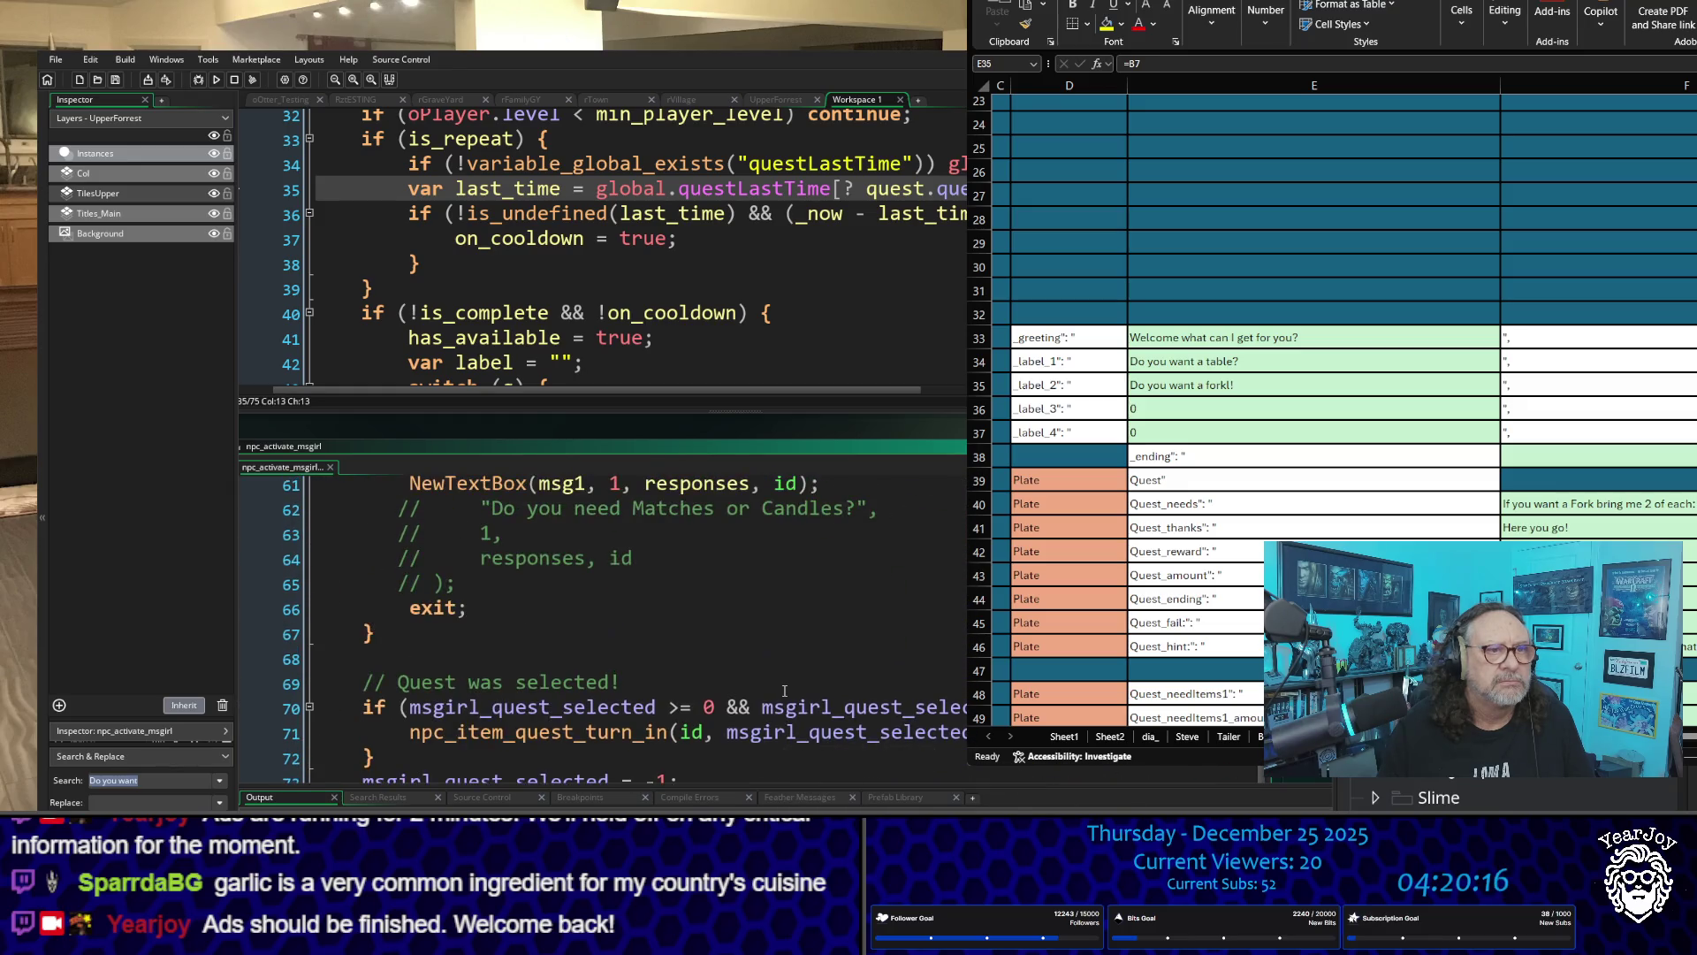
{"action": "scroll", "coordinate": [784, 690], "scroll_direction": "up", "scroll_amount": 1}
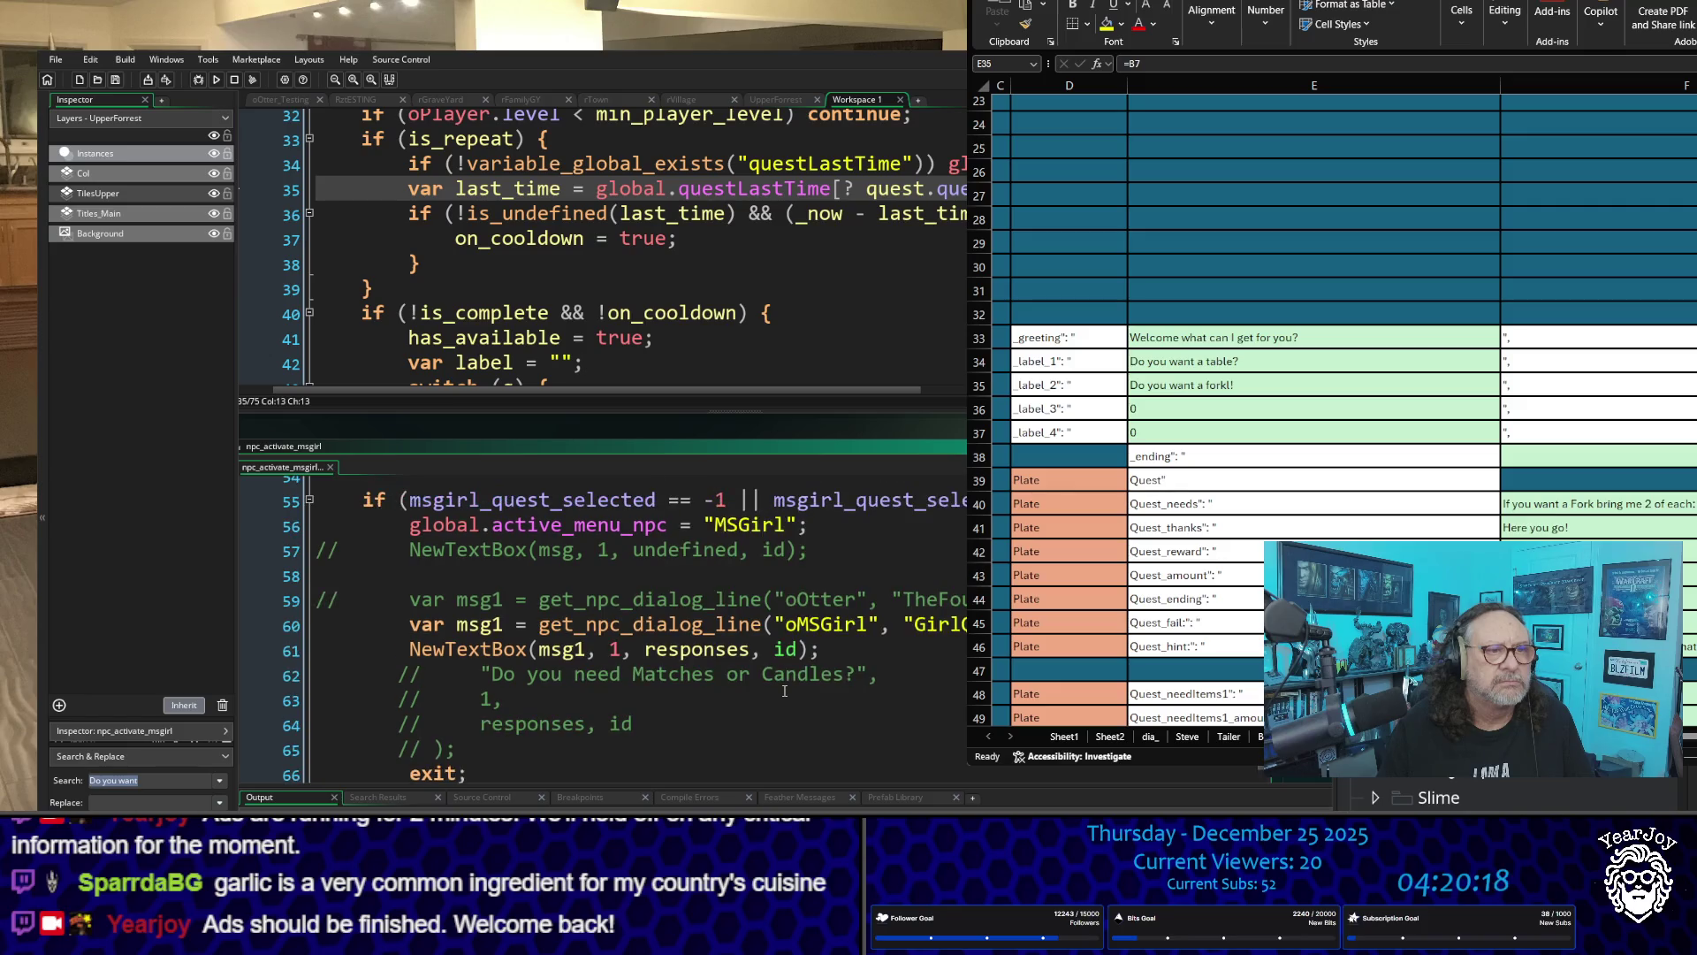
{"action": "scroll", "coordinate": [784, 690], "scroll_direction": "up", "scroll_amount": 6}
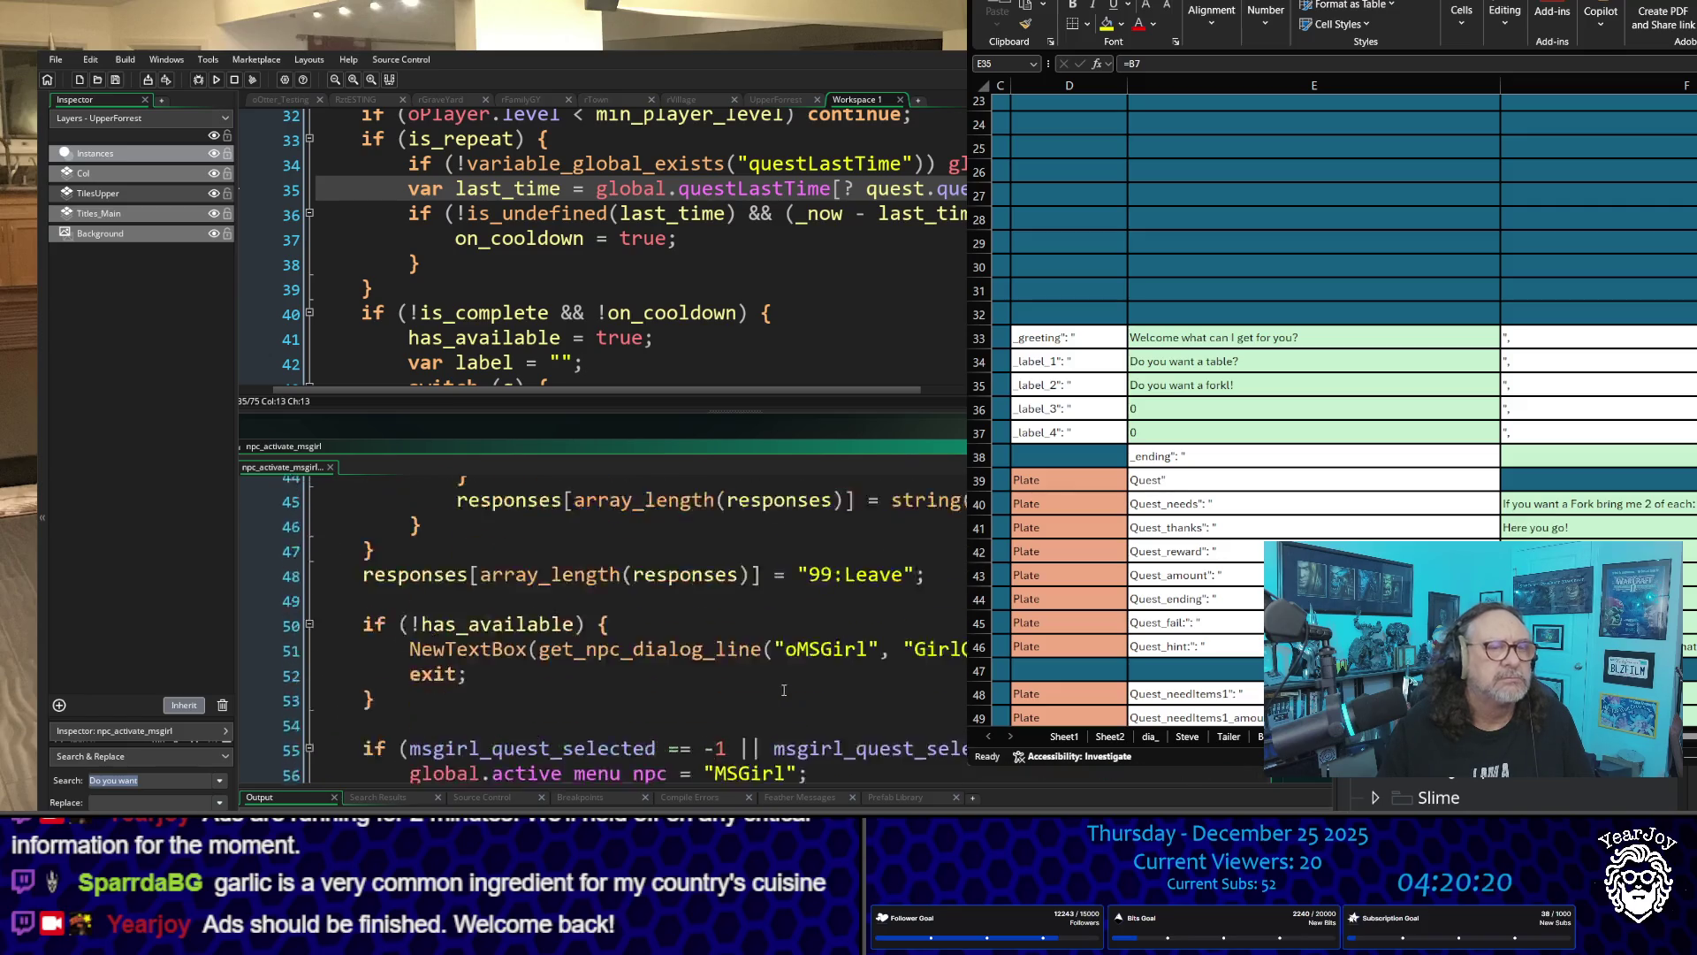
{"action": "scroll", "coordinate": [689, 267], "scroll_direction": "up", "scroll_amount": 2}
{"action": "scroll", "coordinate": [690, 267], "scroll_direction": "down", "scroll_amount": 8}
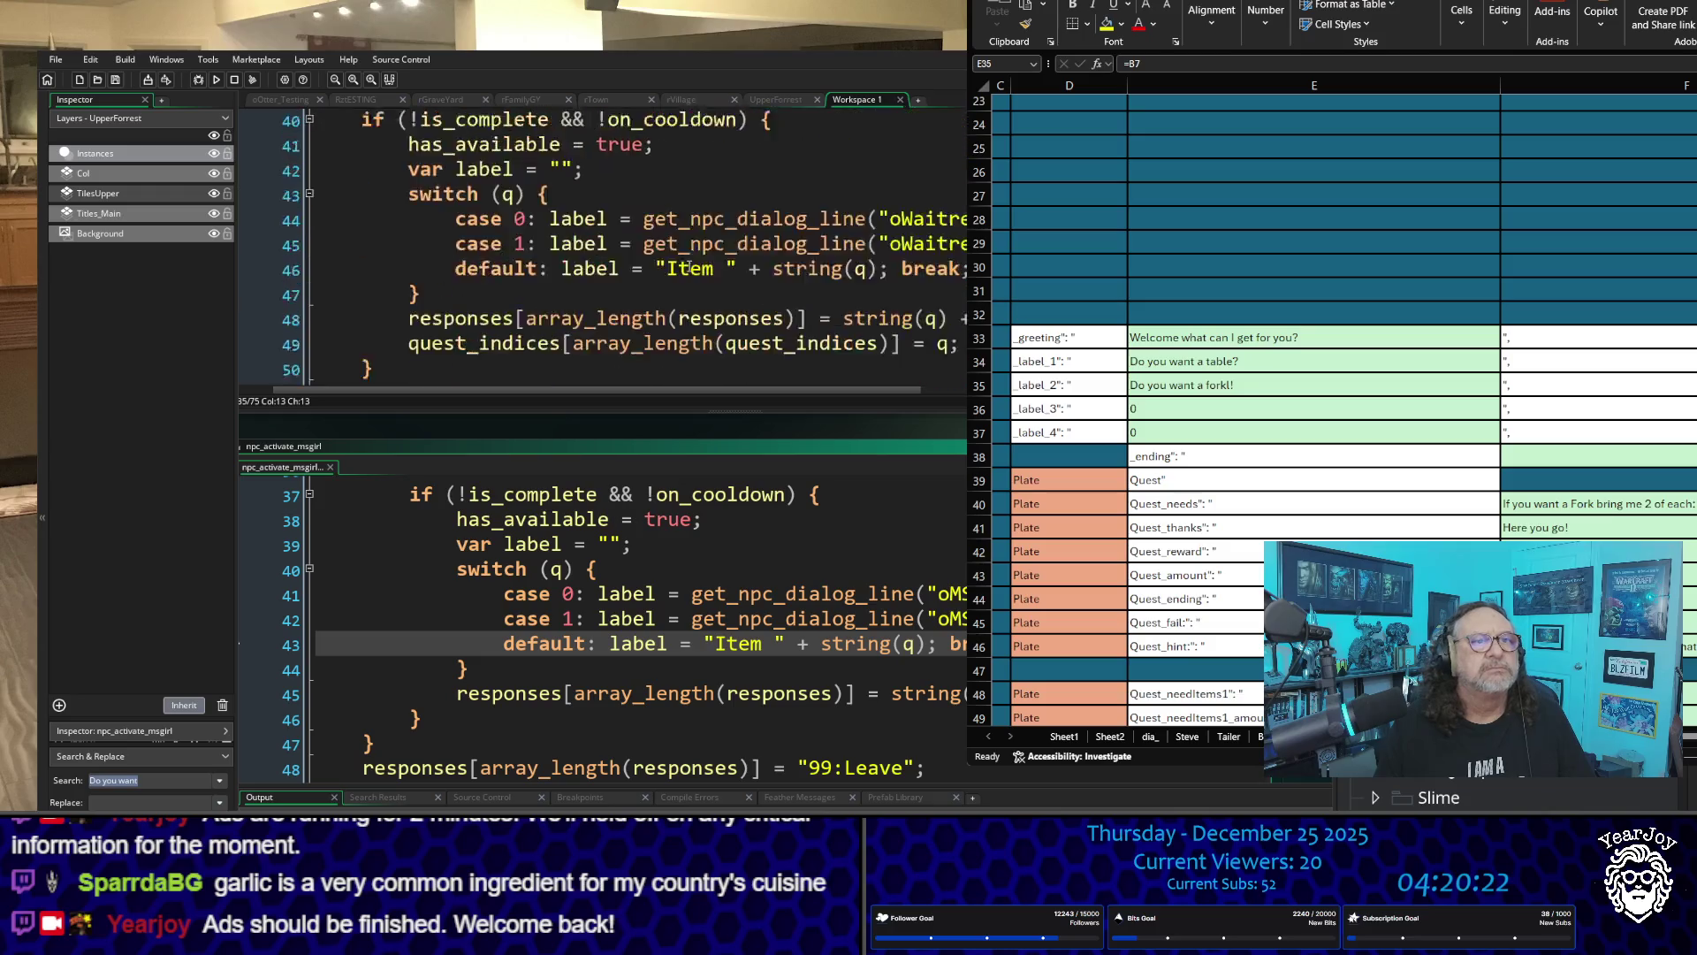
{"action": "scroll", "coordinate": [688, 266], "scroll_direction": "up", "scroll_amount": 3}
{"action": "scroll", "coordinate": [688, 266], "scroll_direction": "up", "scroll_amount": 2}
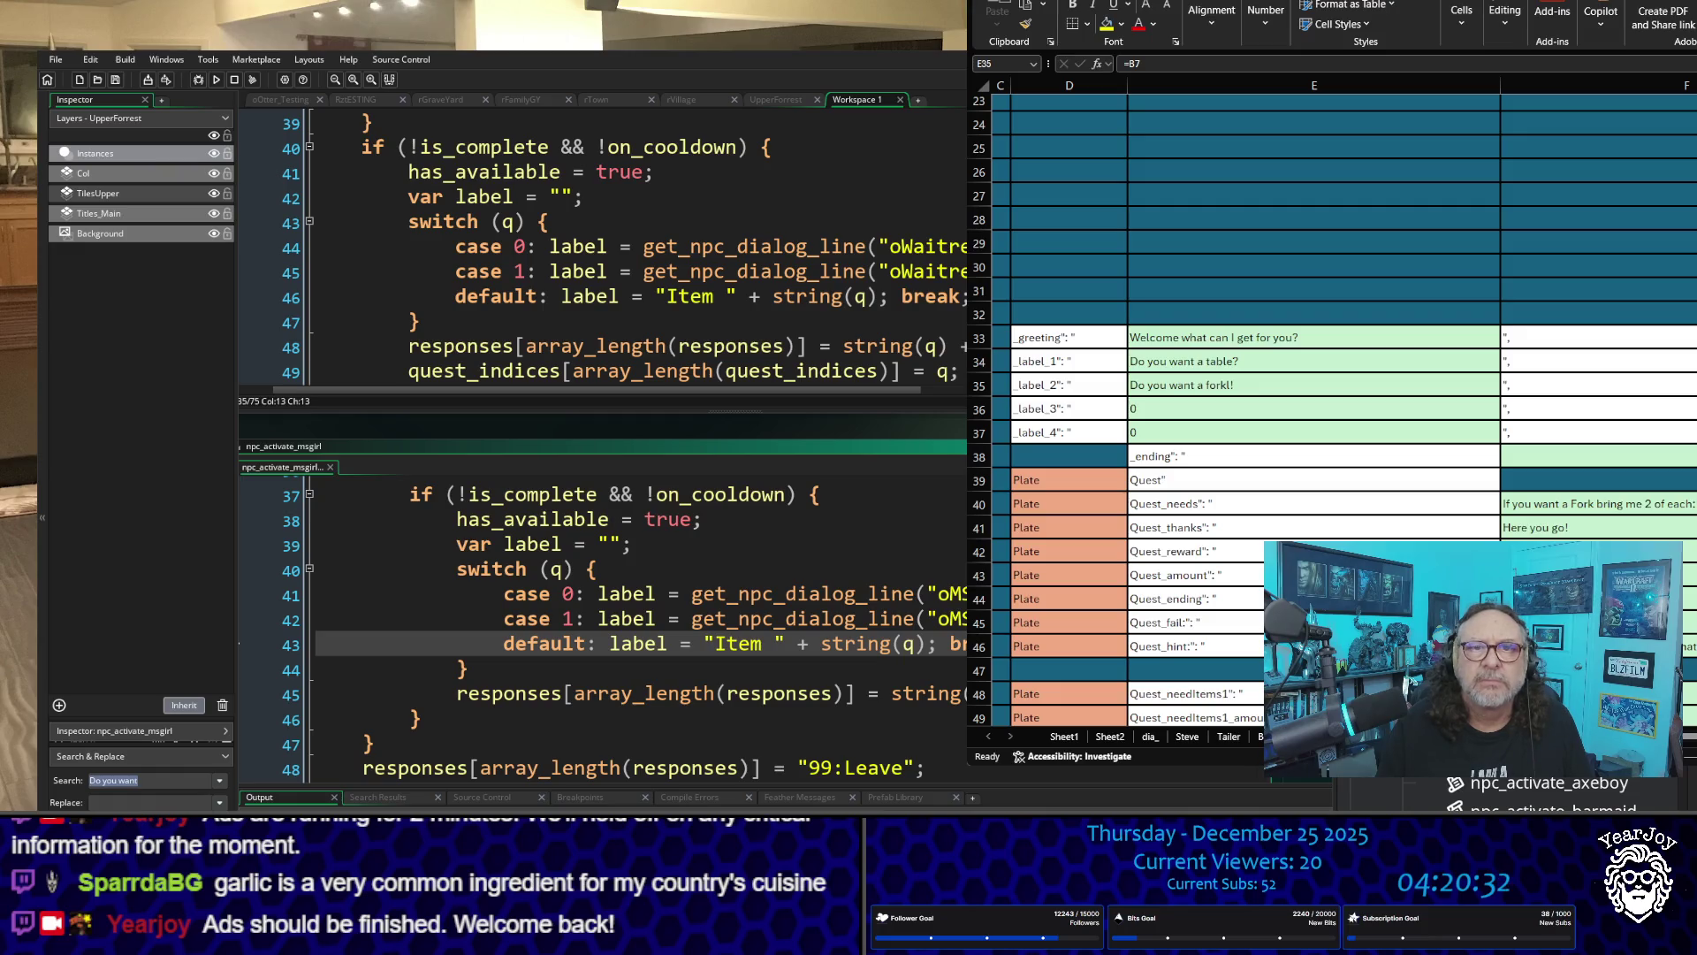
{"action": "scroll", "coordinate": [1547, 791], "scroll_direction": "down", "scroll_amount": 5}
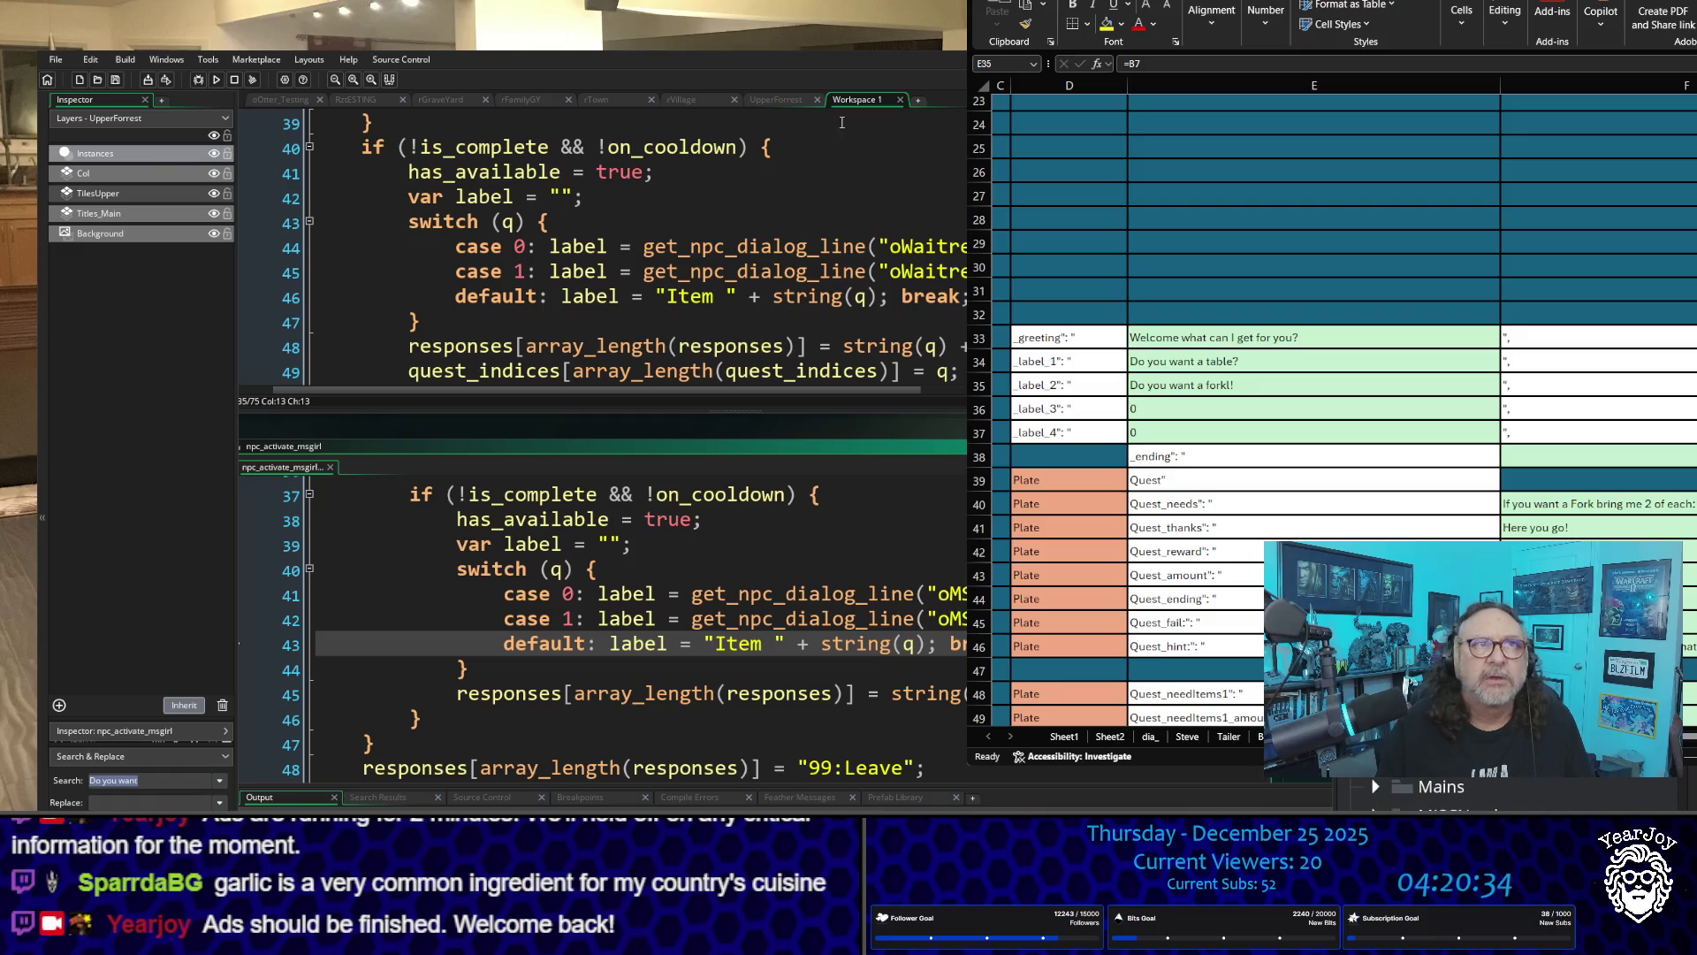
Step: Close the code workspace and open dia_oMSGirl and dia_oWaitress side by side
{"action": "left_click", "coordinate": [900, 99]}
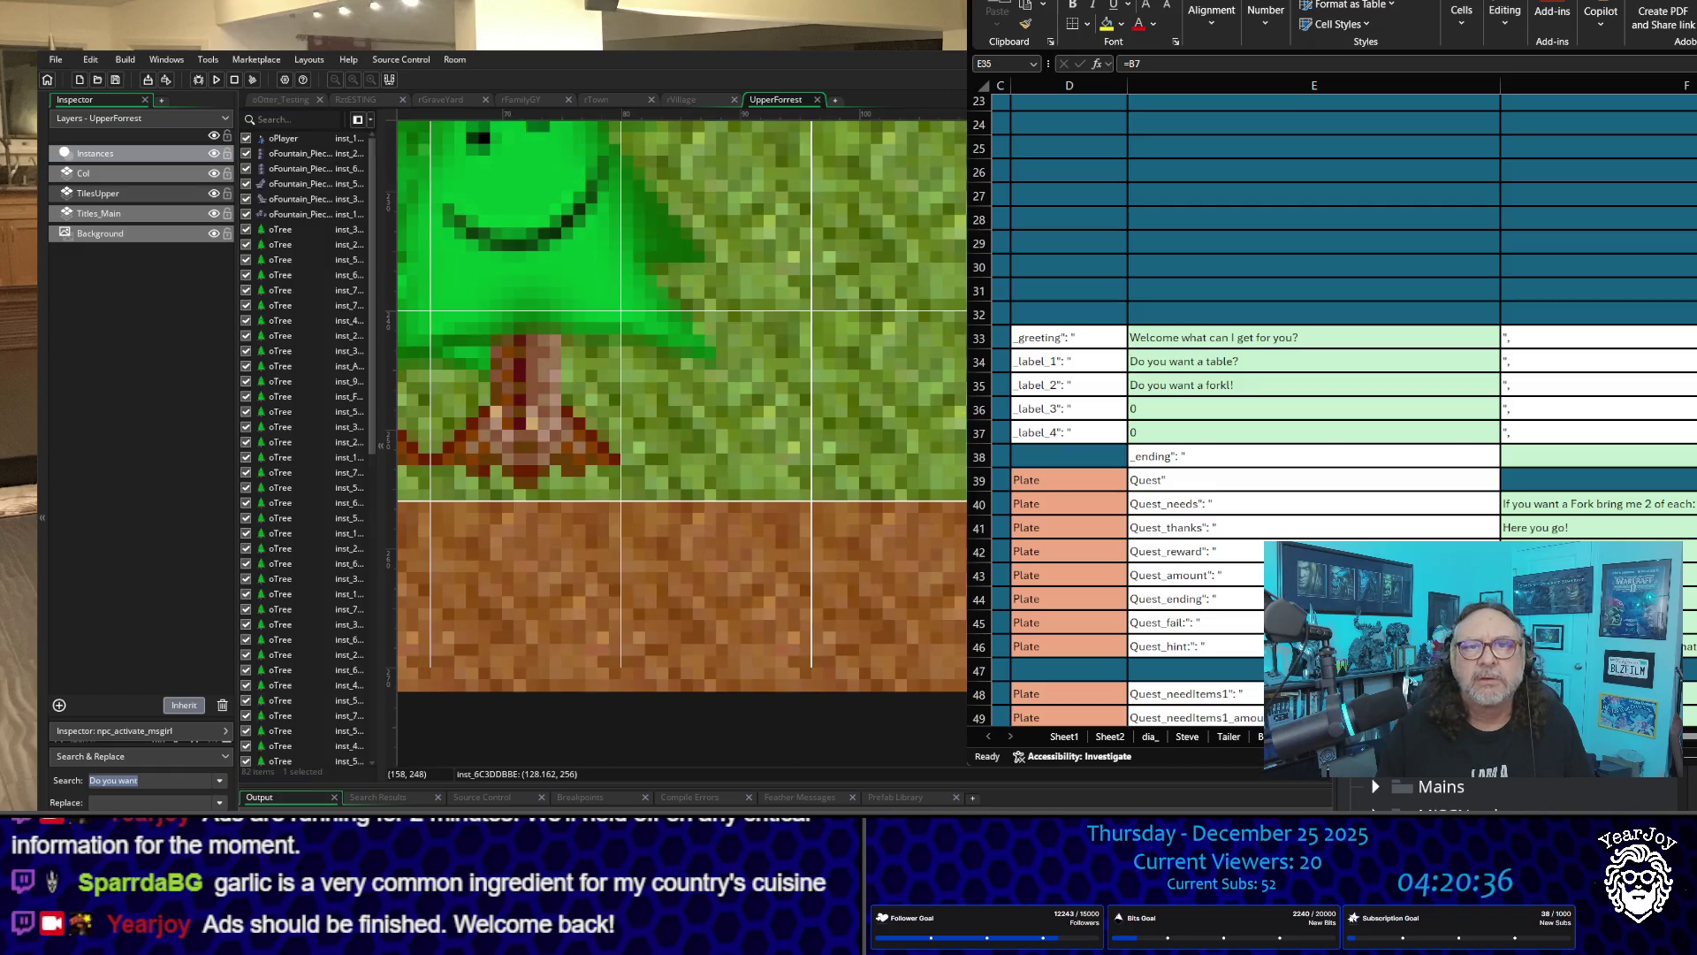
{"action": "double_click", "coordinate": [1441, 786]}
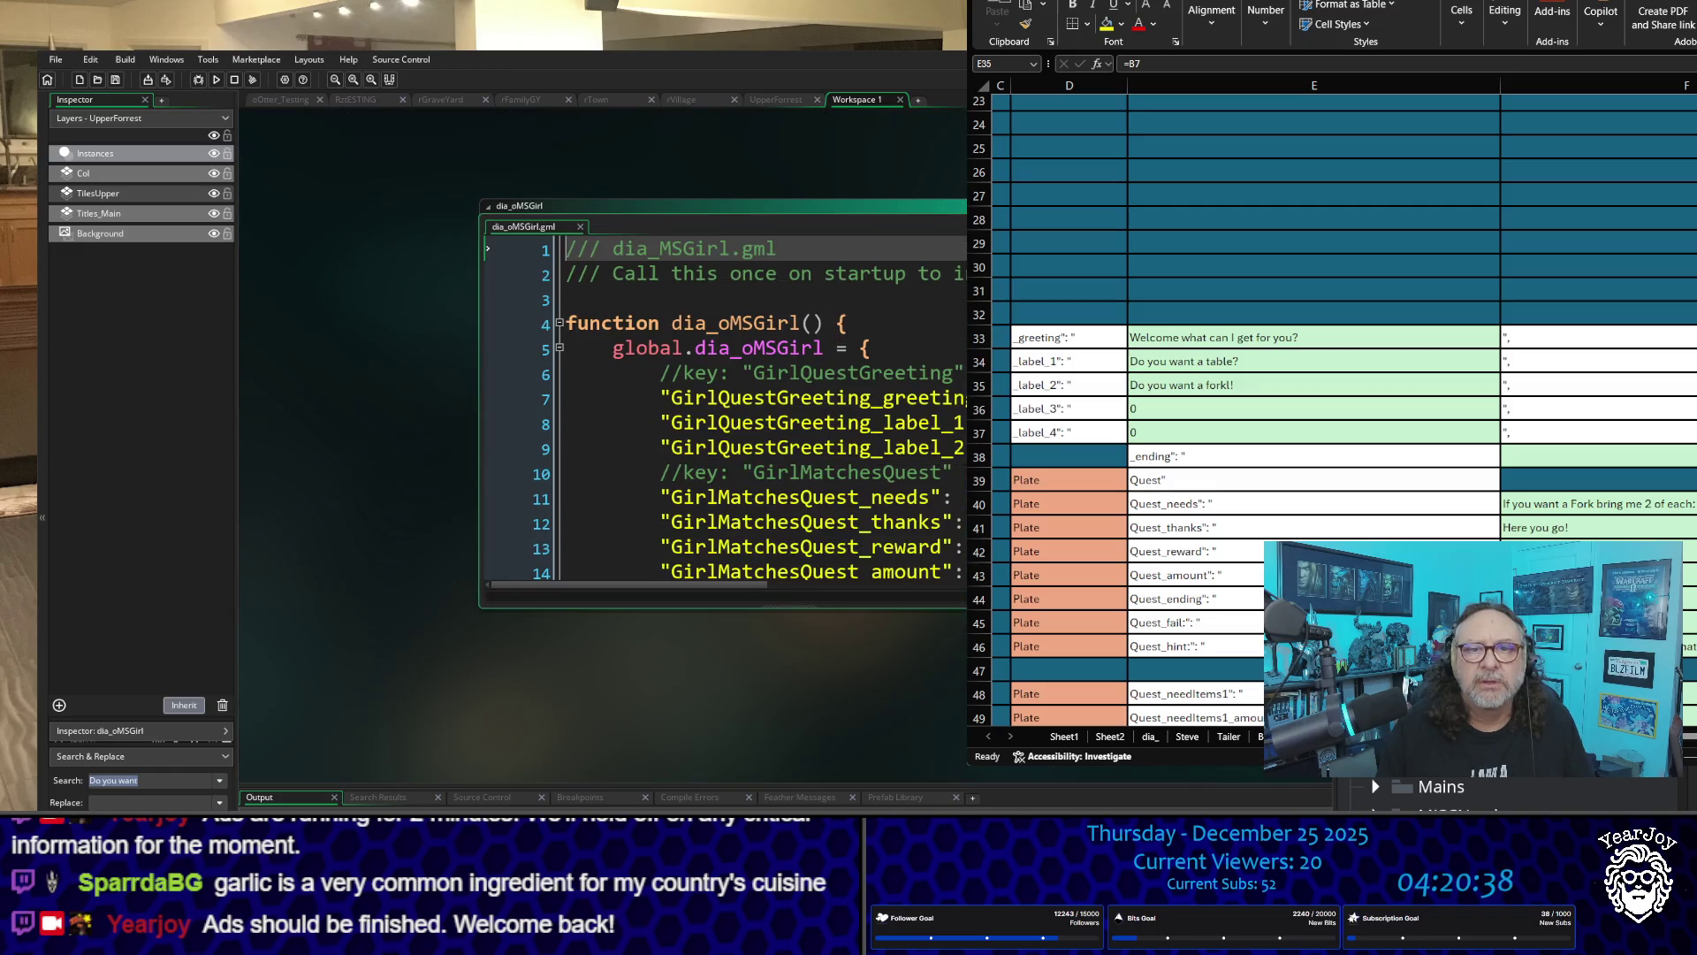
{"action": "double_click", "coordinate": [1441, 807]}
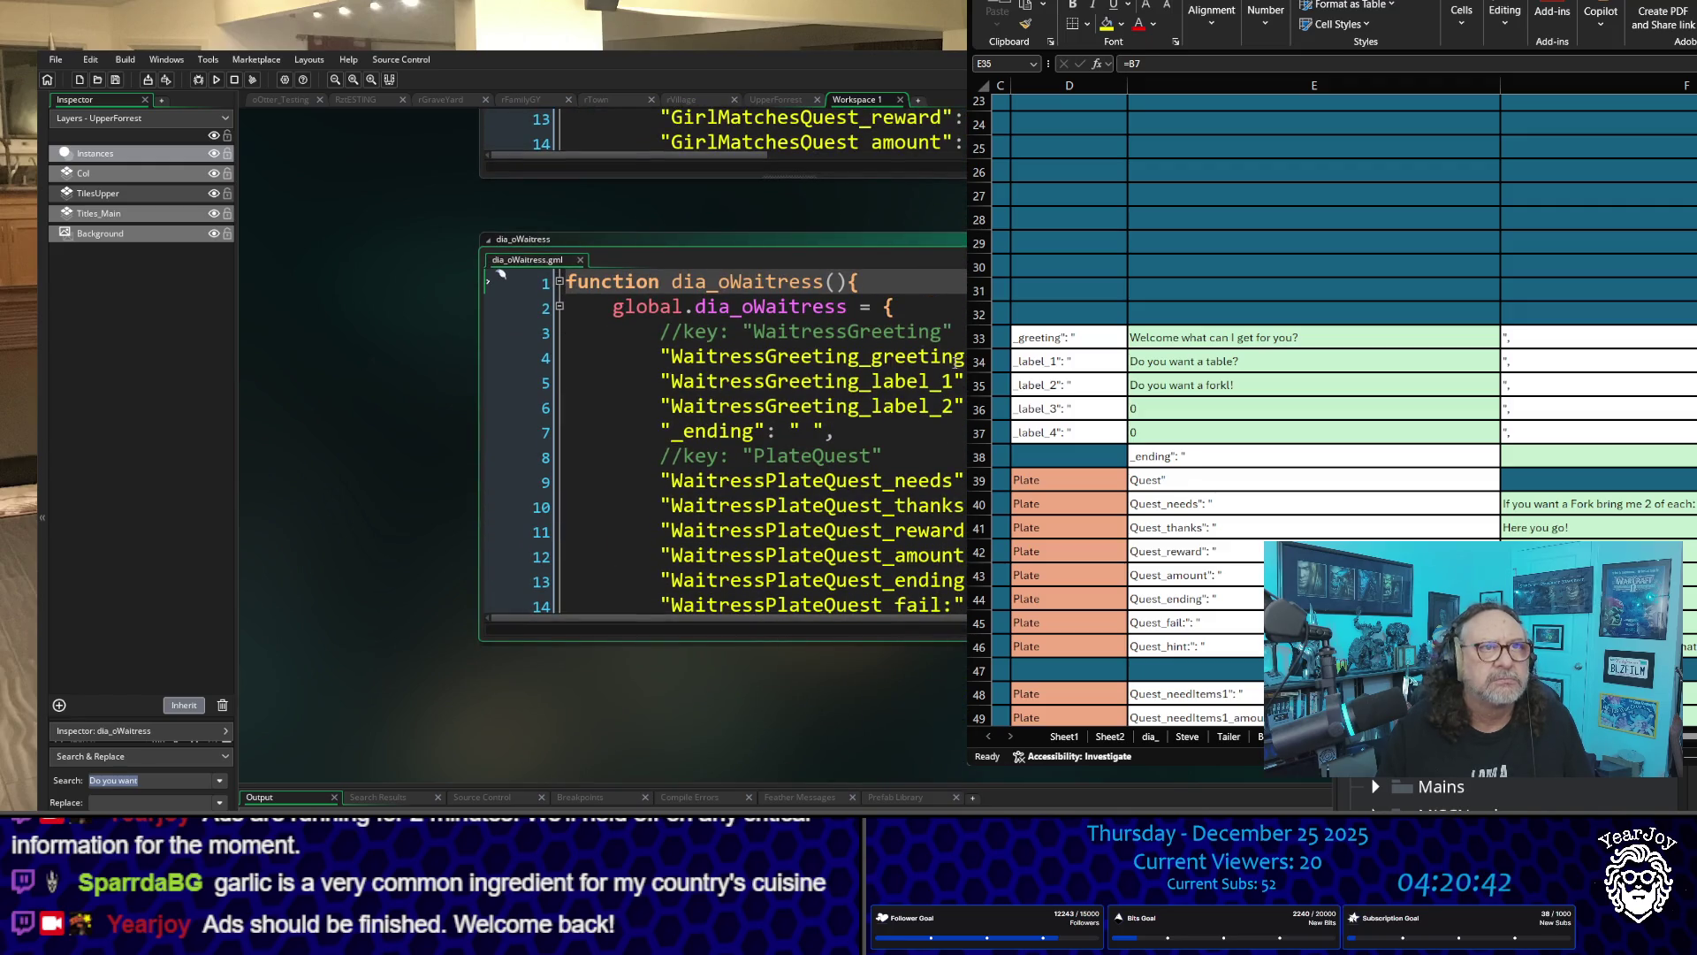
{"action": "scroll", "coordinate": [484, 392], "scroll_direction": "up", "scroll_amount": 4}
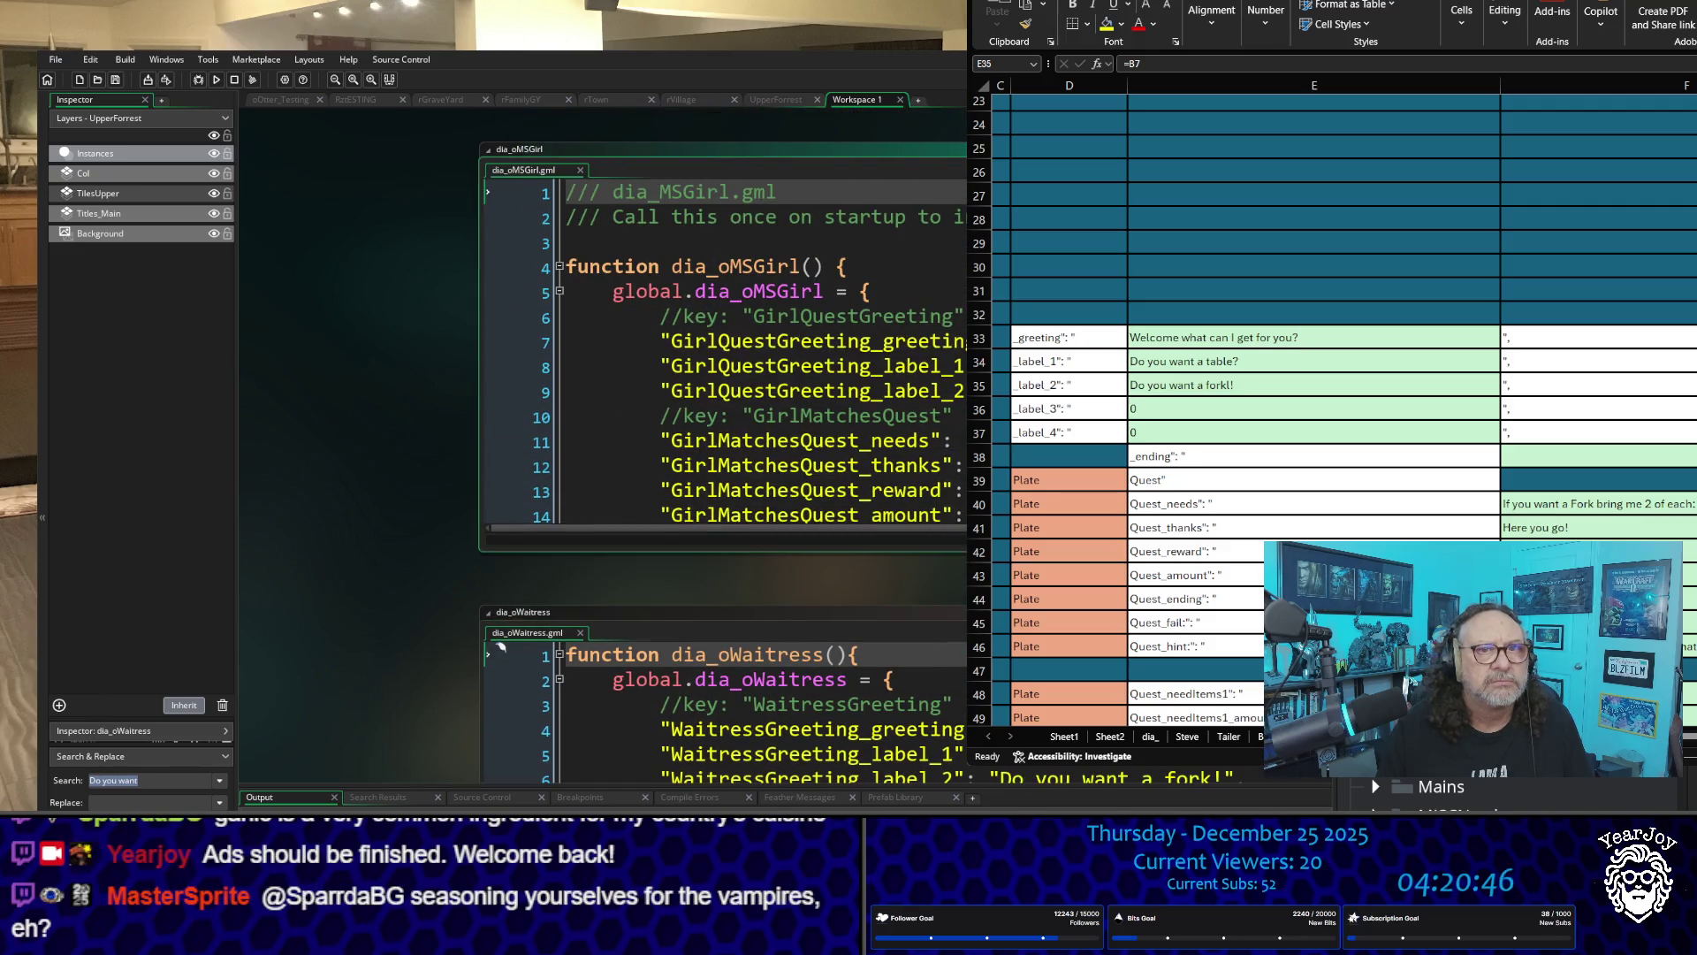
{"action": "scroll", "coordinate": [406, 506], "scroll_direction": "down", "scroll_amount": 2}
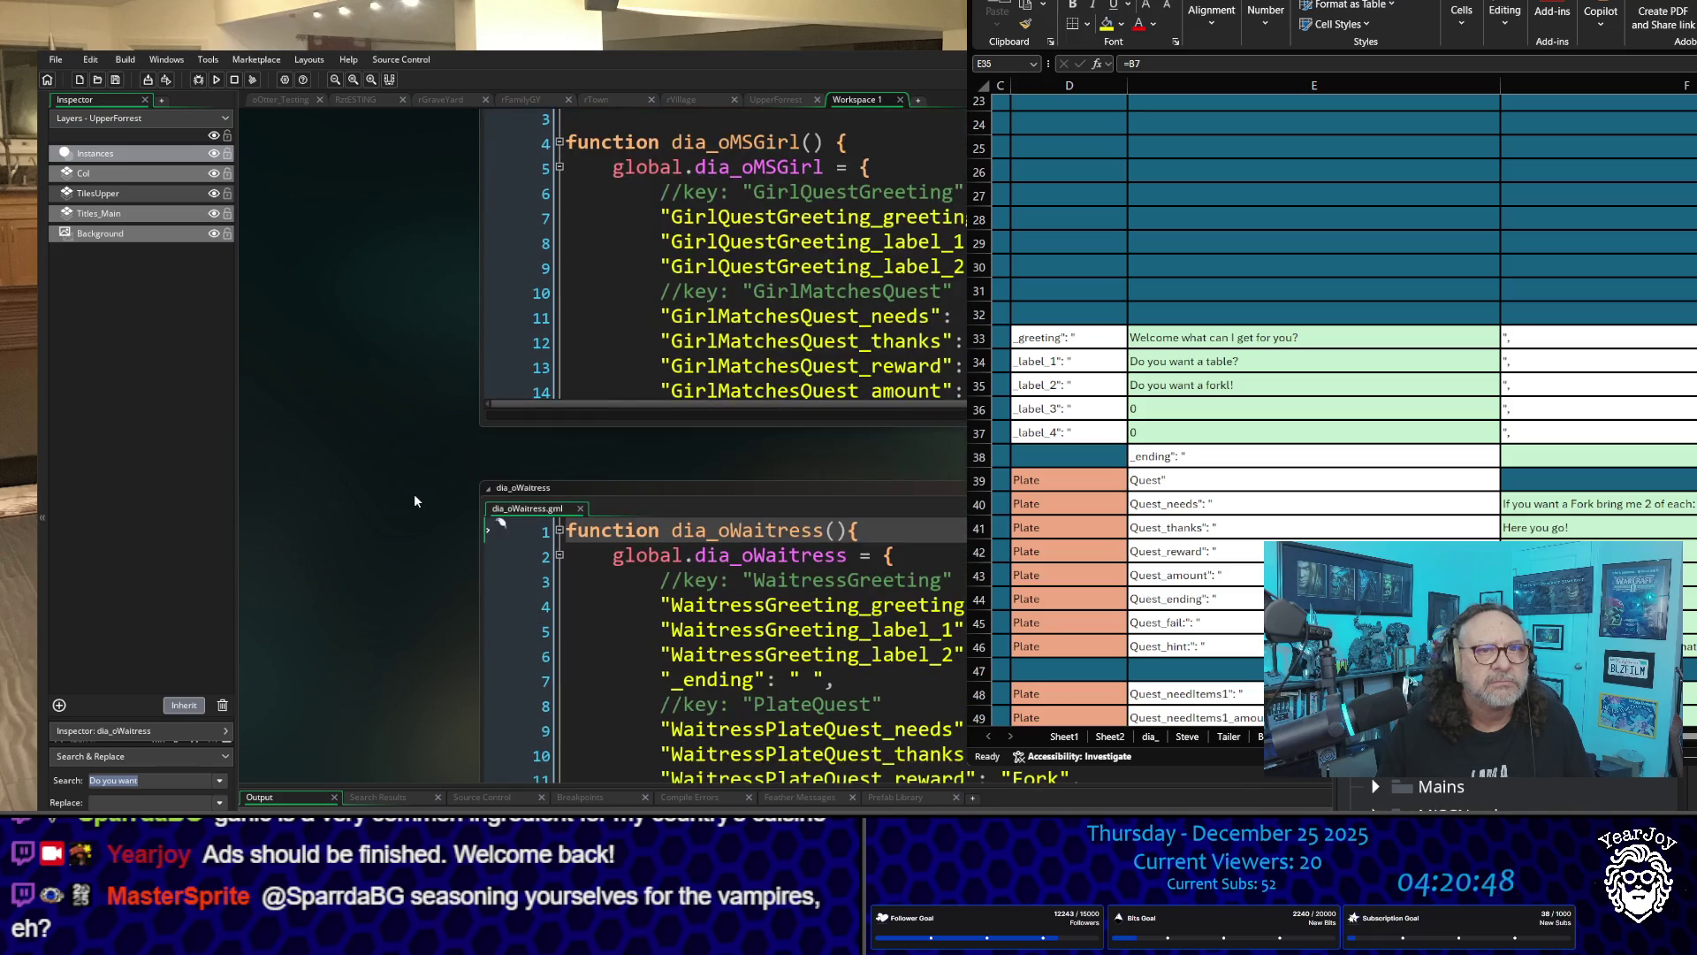
Step: Delete the empty "_ending" entry and its blank line from the Waitress greeting
{"action": "left_click", "coordinate": [707, 655]}
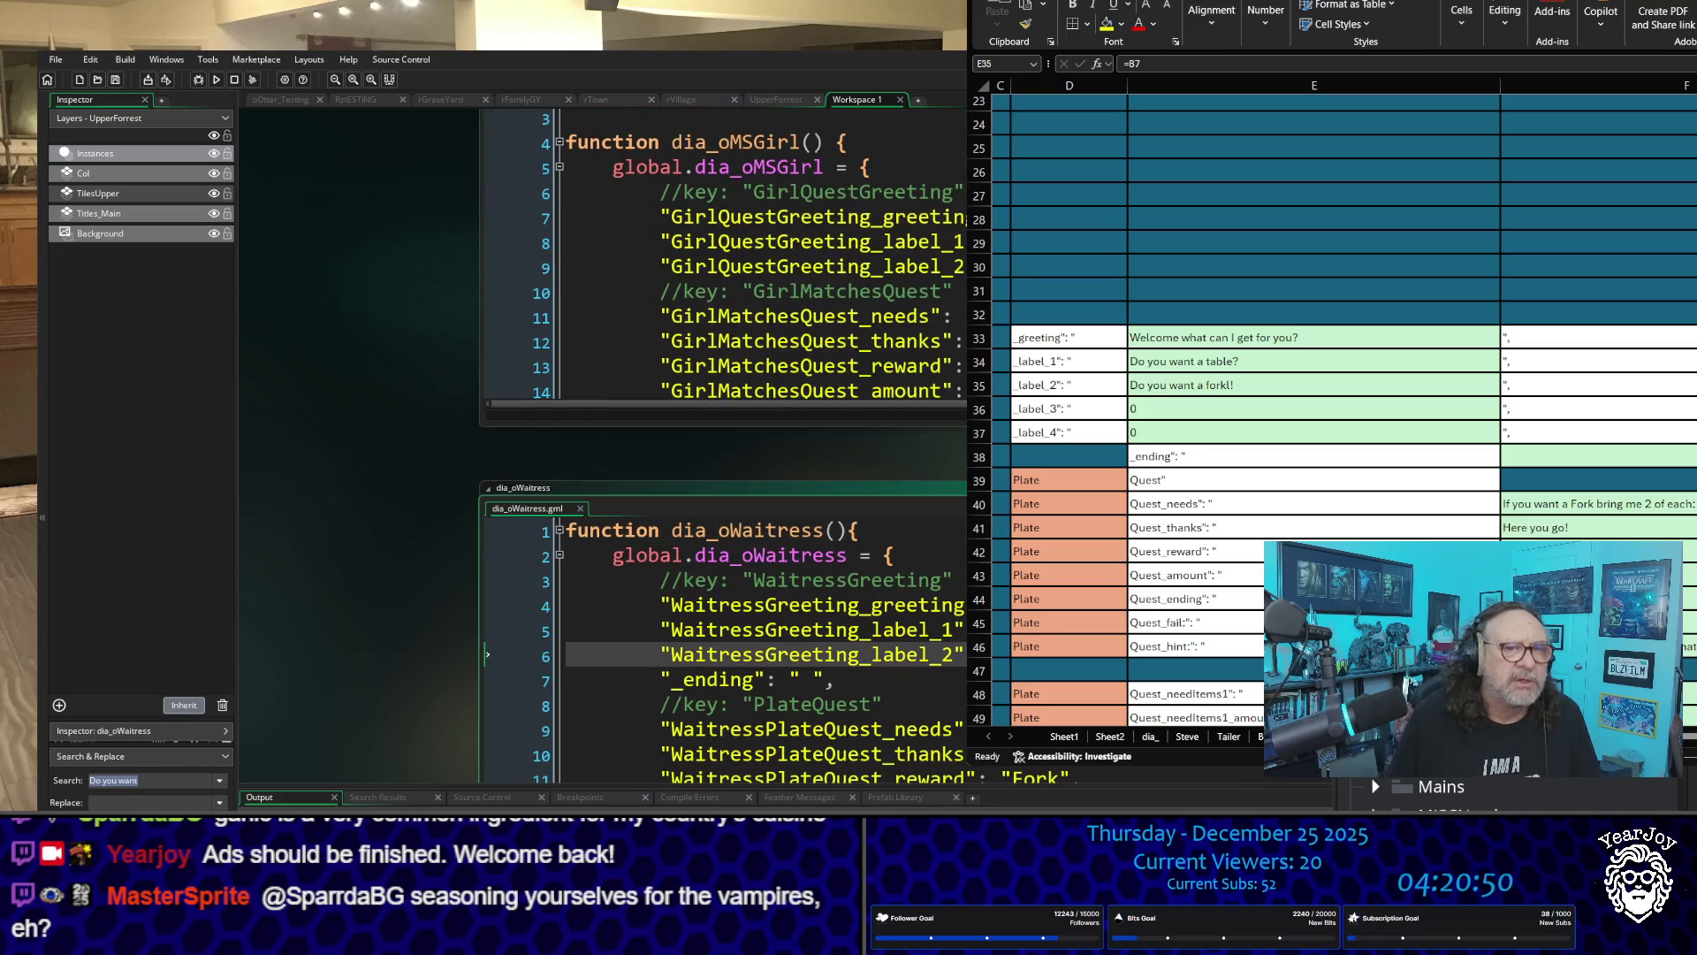
{"action": "key", "text": "Down"}
{"action": "key", "text": "Home"}
{"action": "key", "text": "shift+End"}
{"action": "key", "text": "BackSpace"}
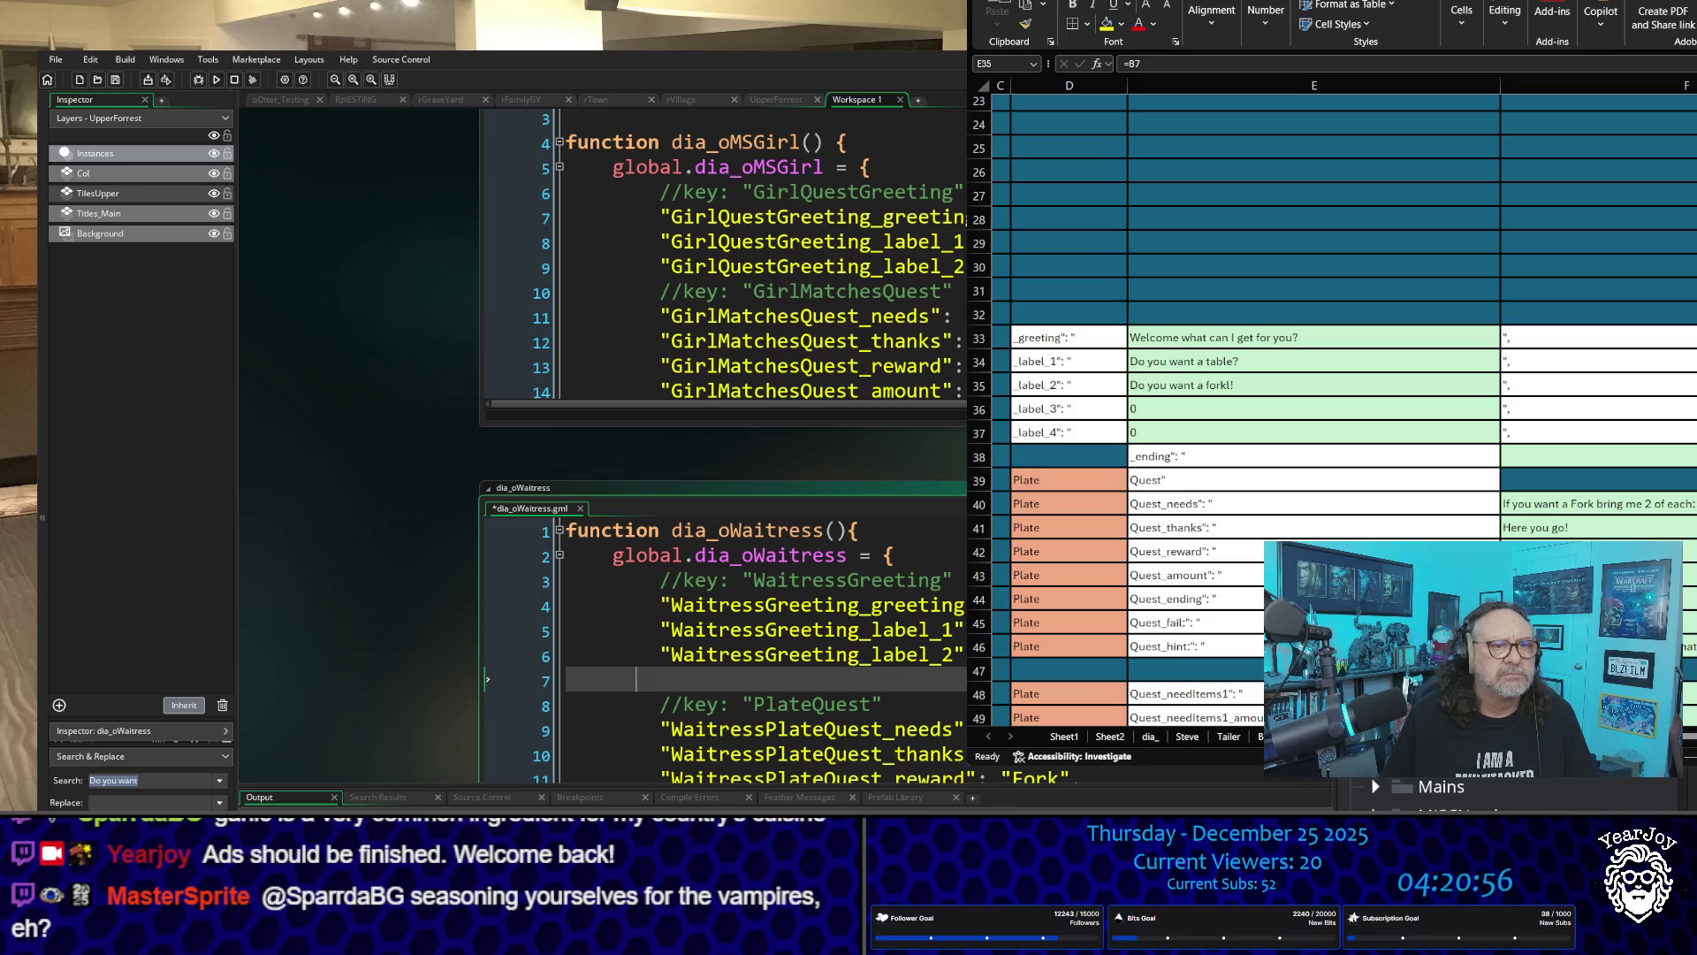
{"action": "key", "text": "BackSpace"}
{"action": "key", "text": "BackSpace"}
{"action": "key", "text": "Delete"}
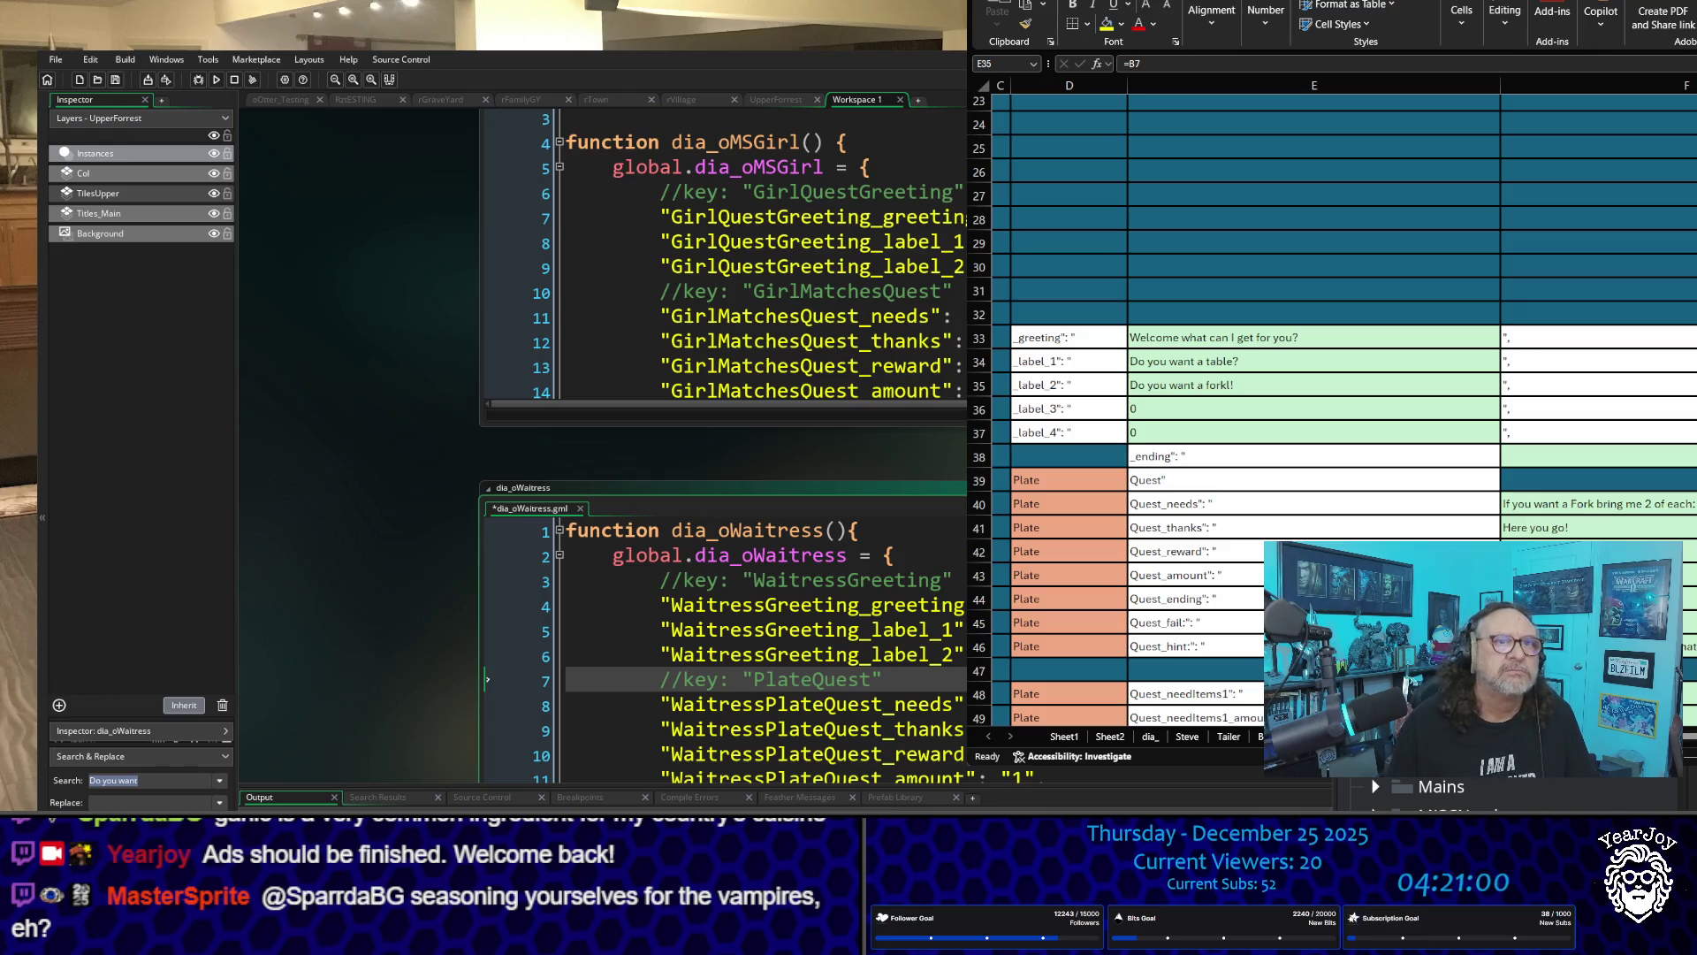
{"action": "left_click", "coordinate": [619, 654]}
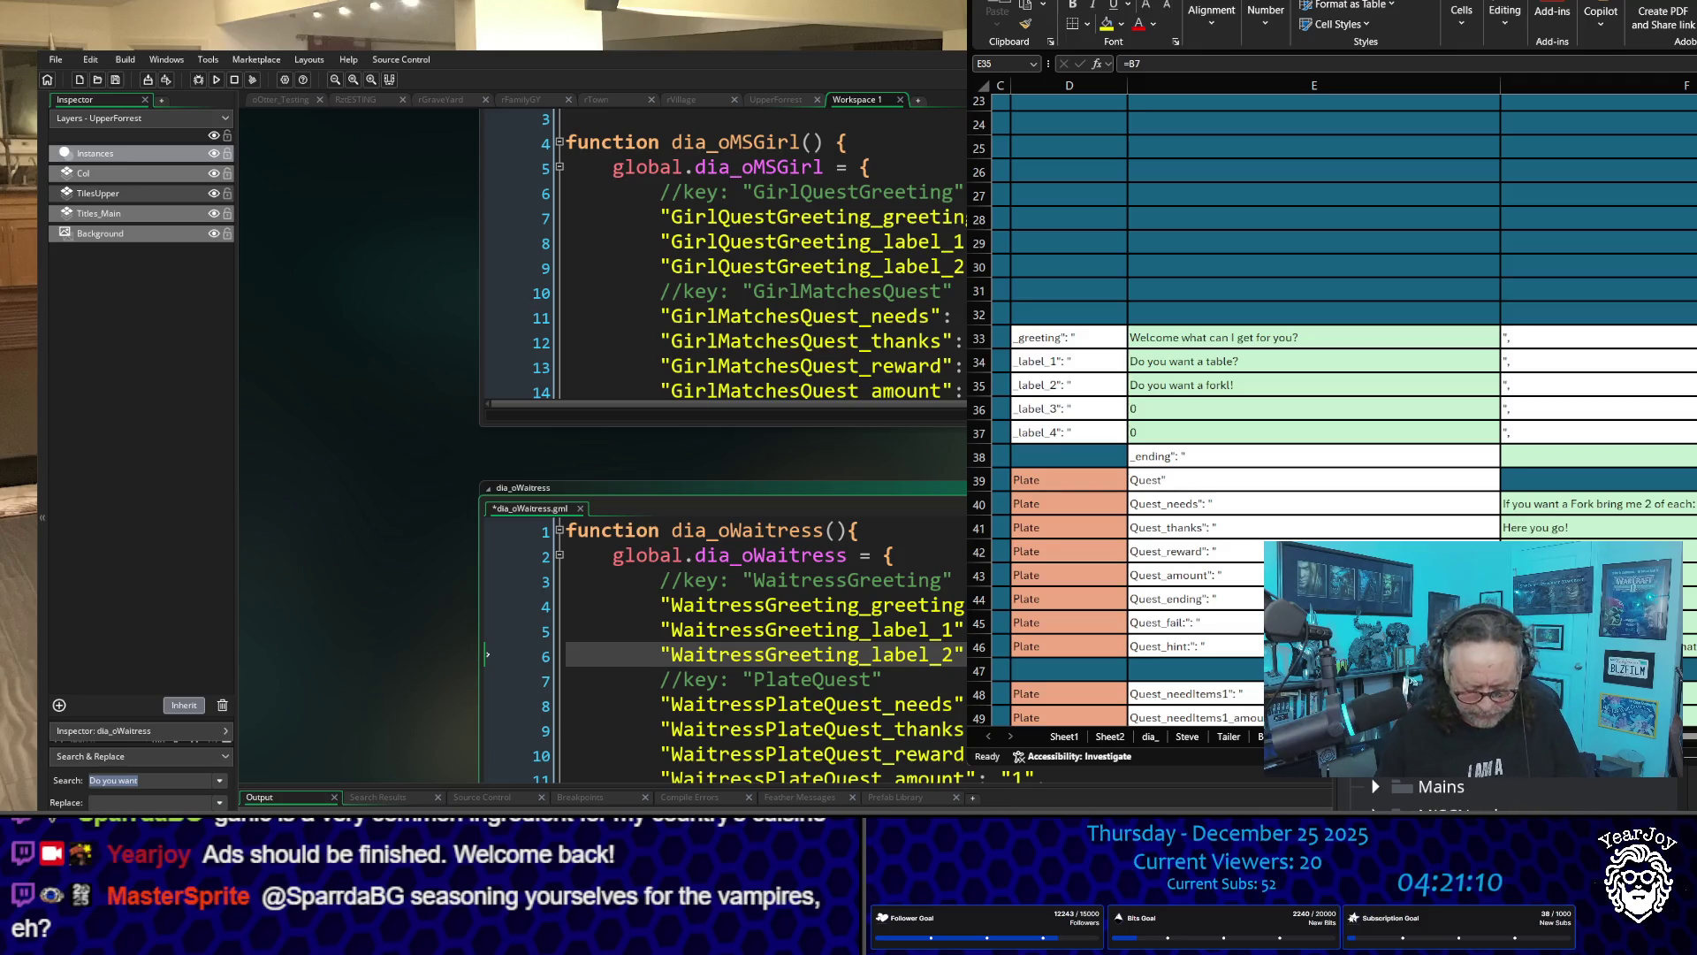
{"action": "left_click", "coordinate": [789, 292]}
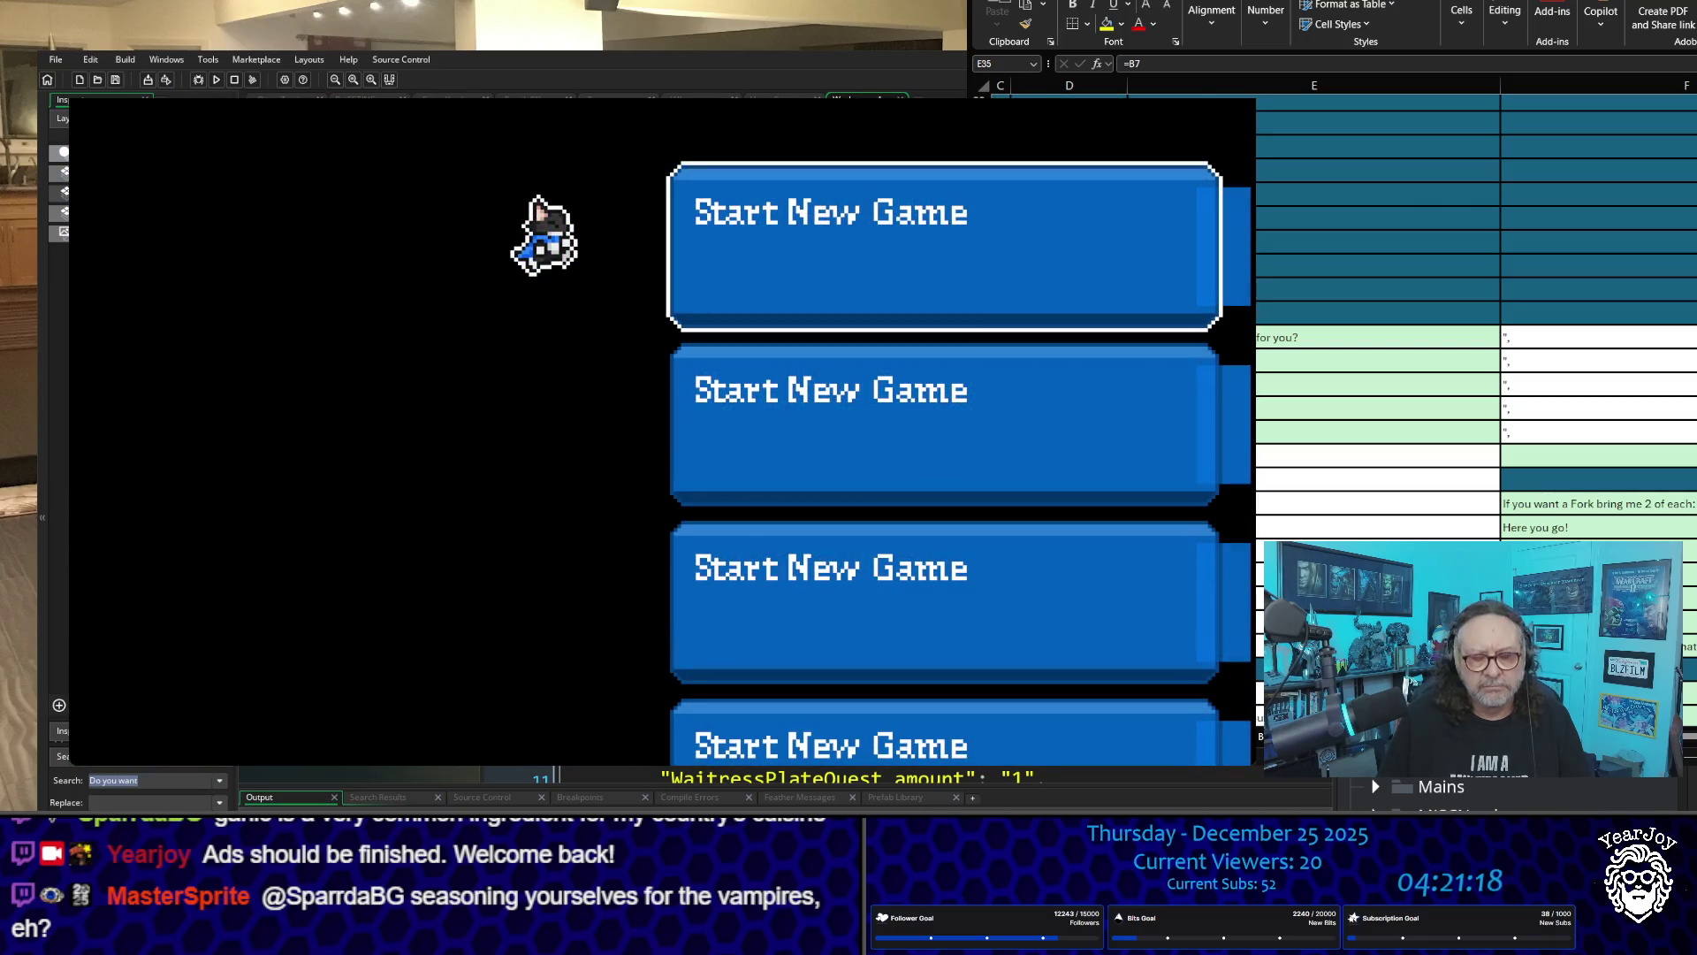
Step: Start a new game, walk to the waitress, check her greeting's table choice, then quit the game
{"action": "key", "text": "Return"}
{"action": "key", "text": "Down"}
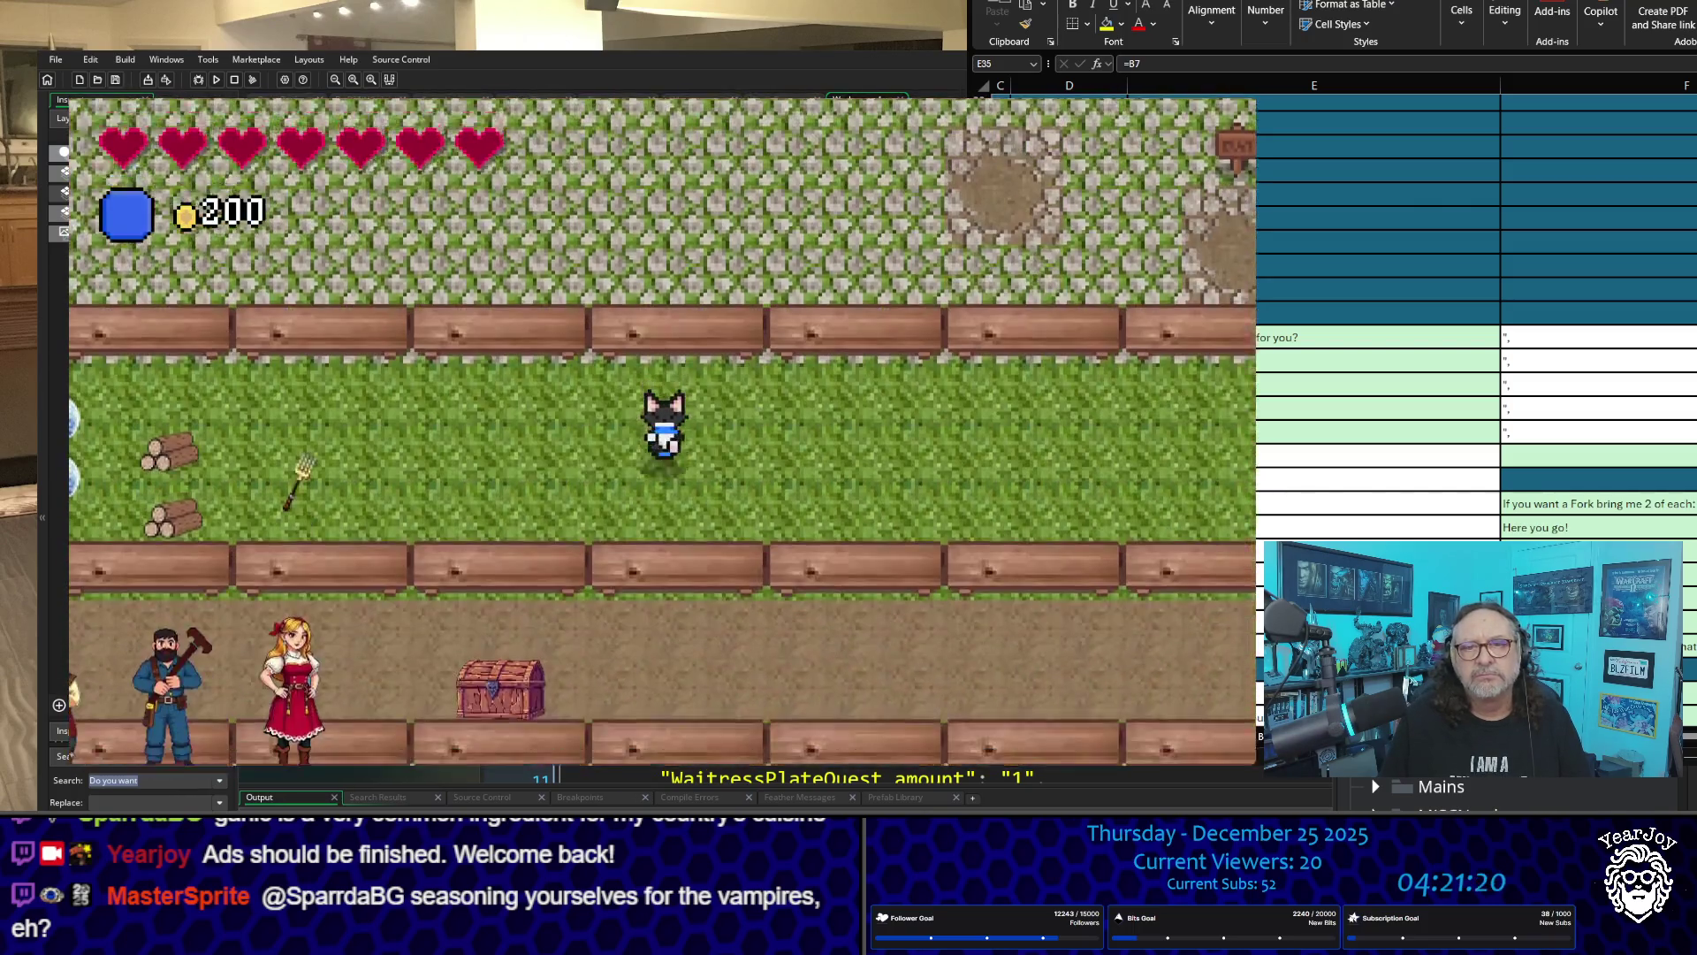
{"action": "key", "text": "Left"}
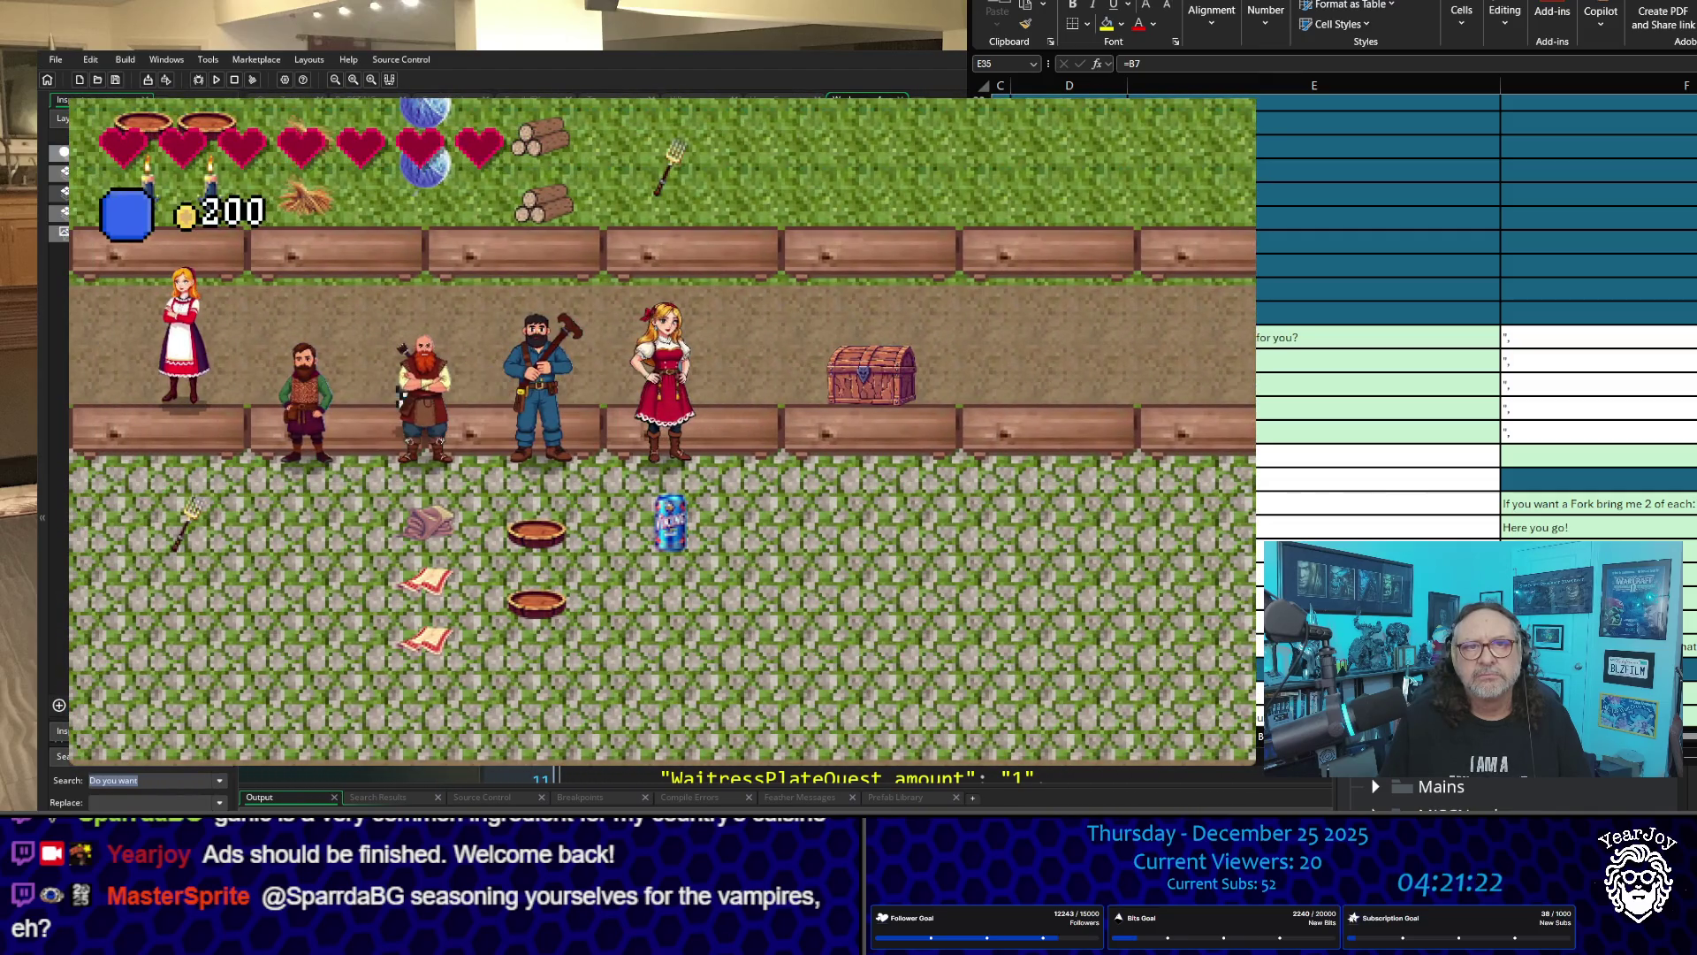
{"action": "key", "text": "Up"}
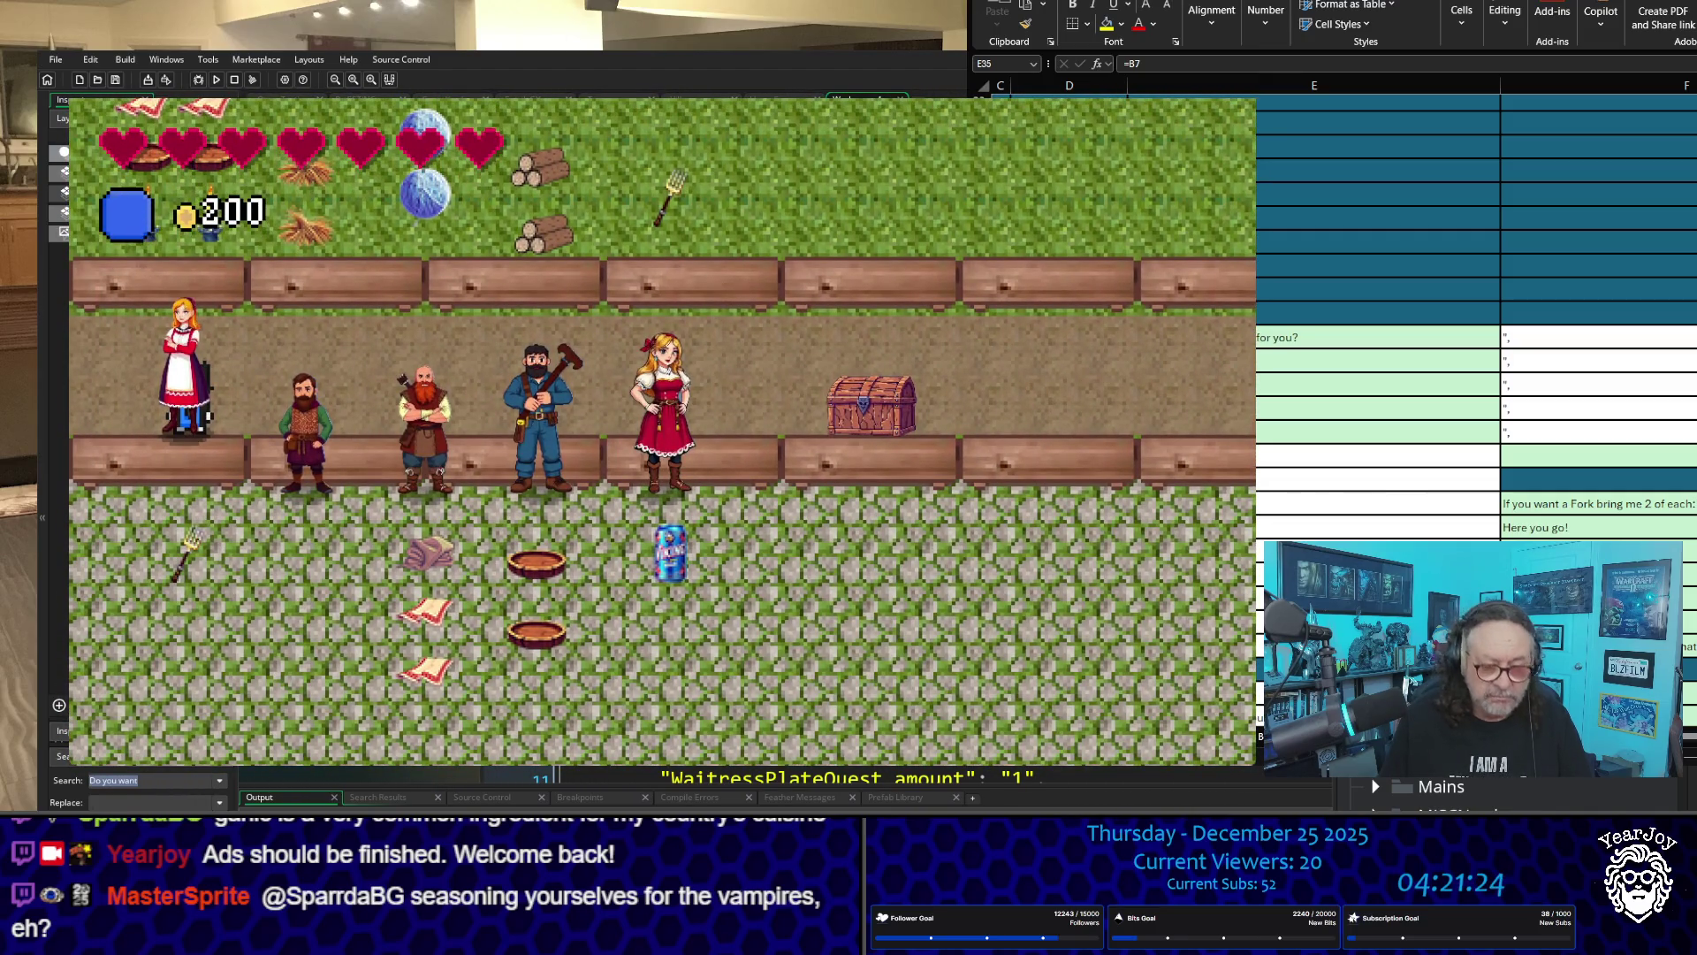
{"action": "key", "text": "space"}
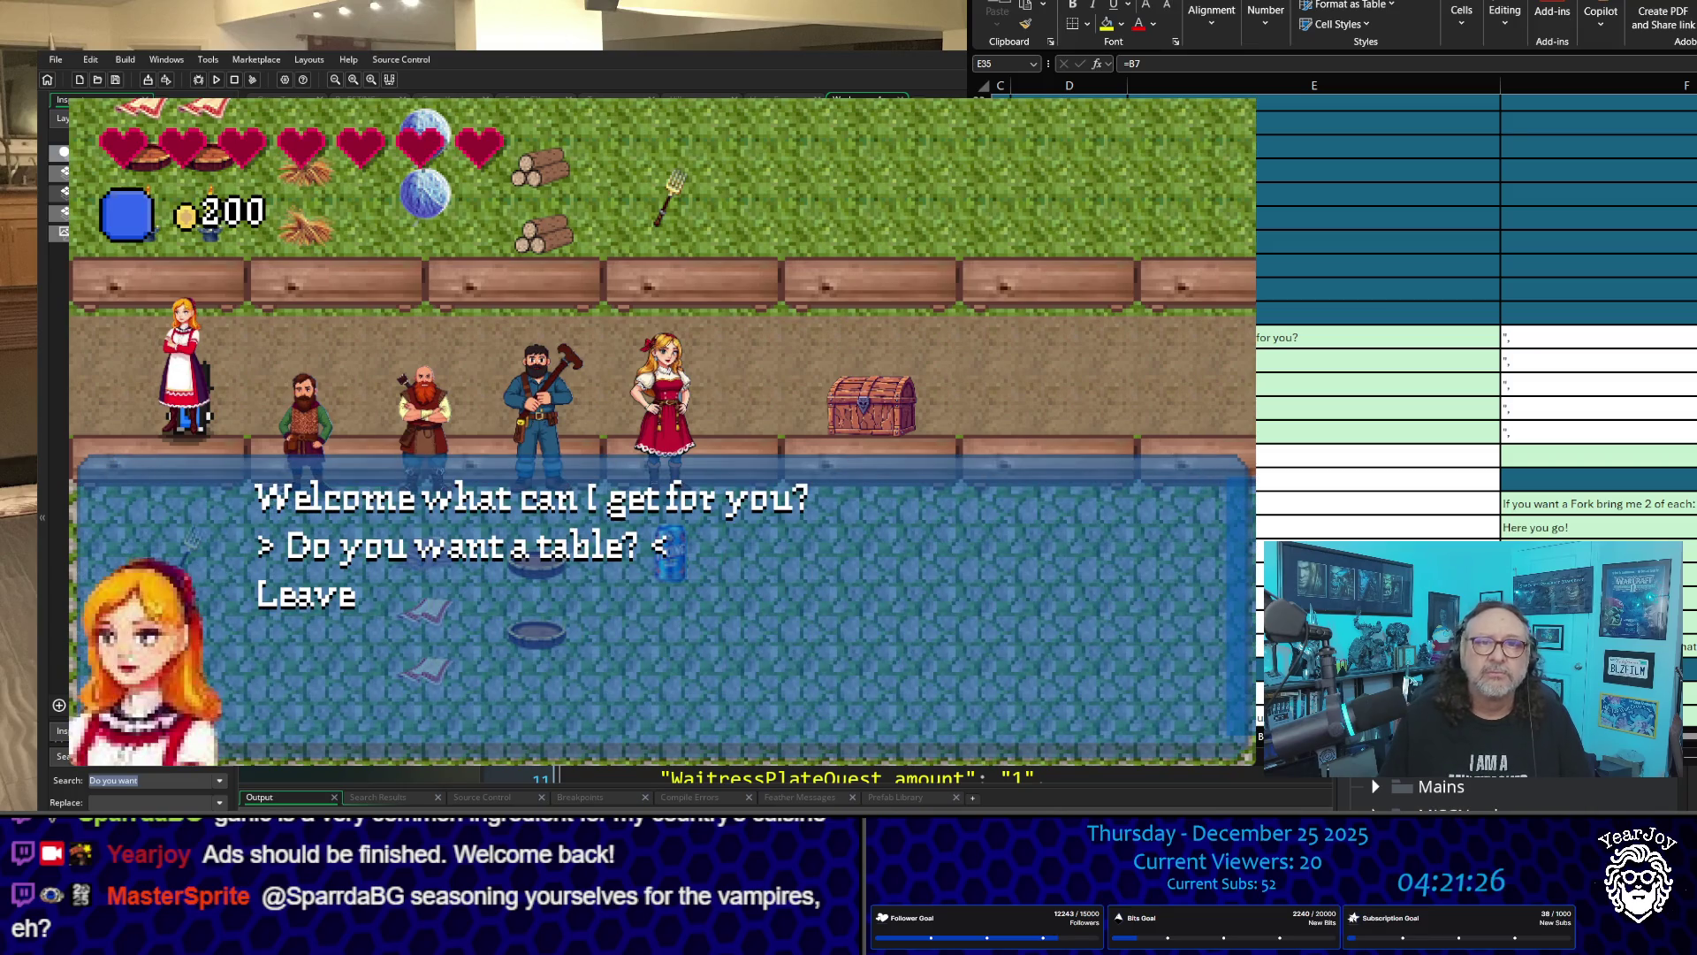
{"action": "key", "text": "space"}
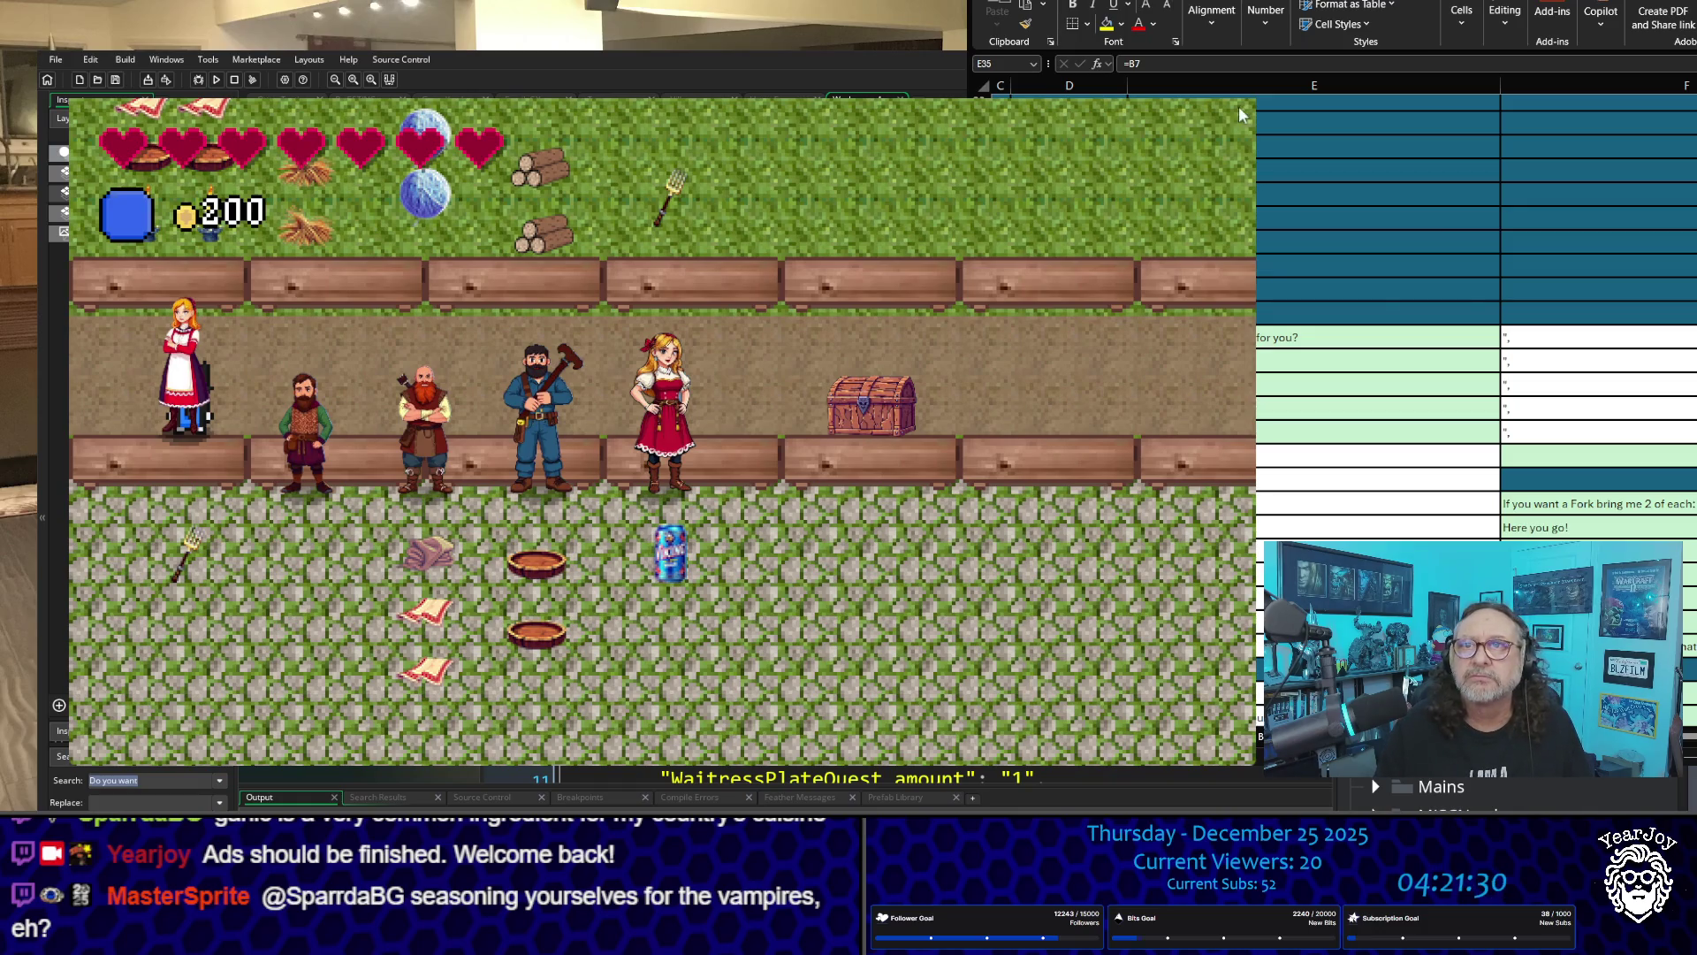
{"action": "key", "text": "Escape"}
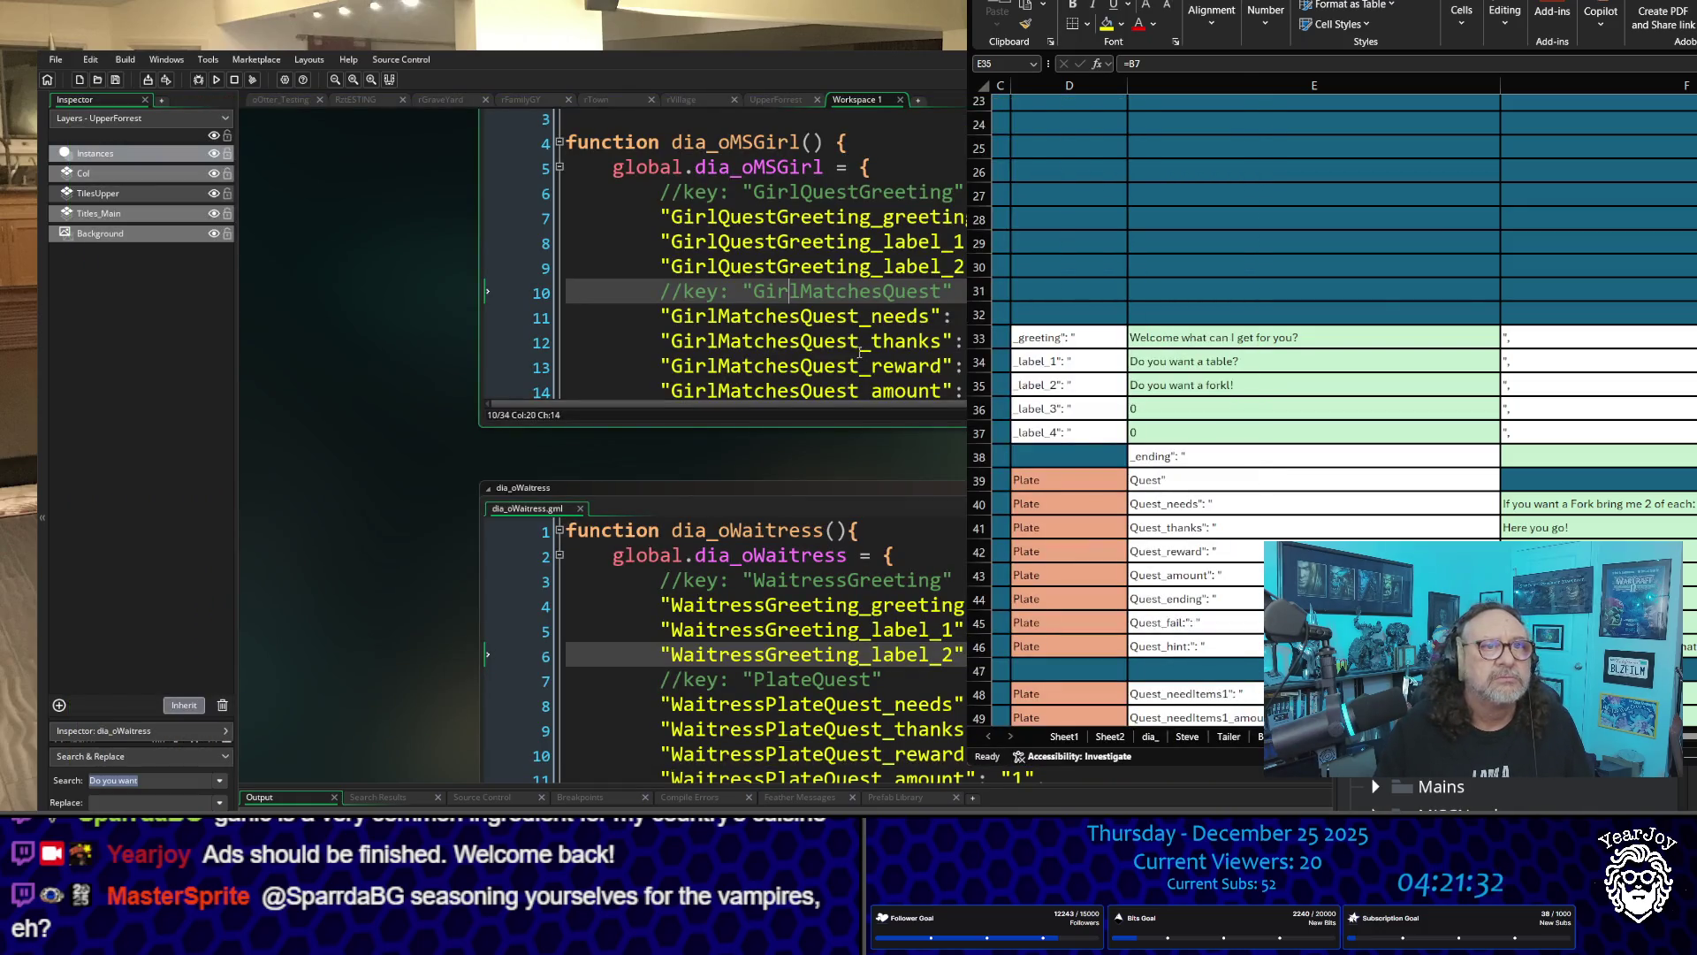
Step: Compare the GirlMatchesQuest and WaitressPlateQuest needs lines, then close the dialogue scripts workspace
{"action": "left_click", "coordinate": [858, 313]}
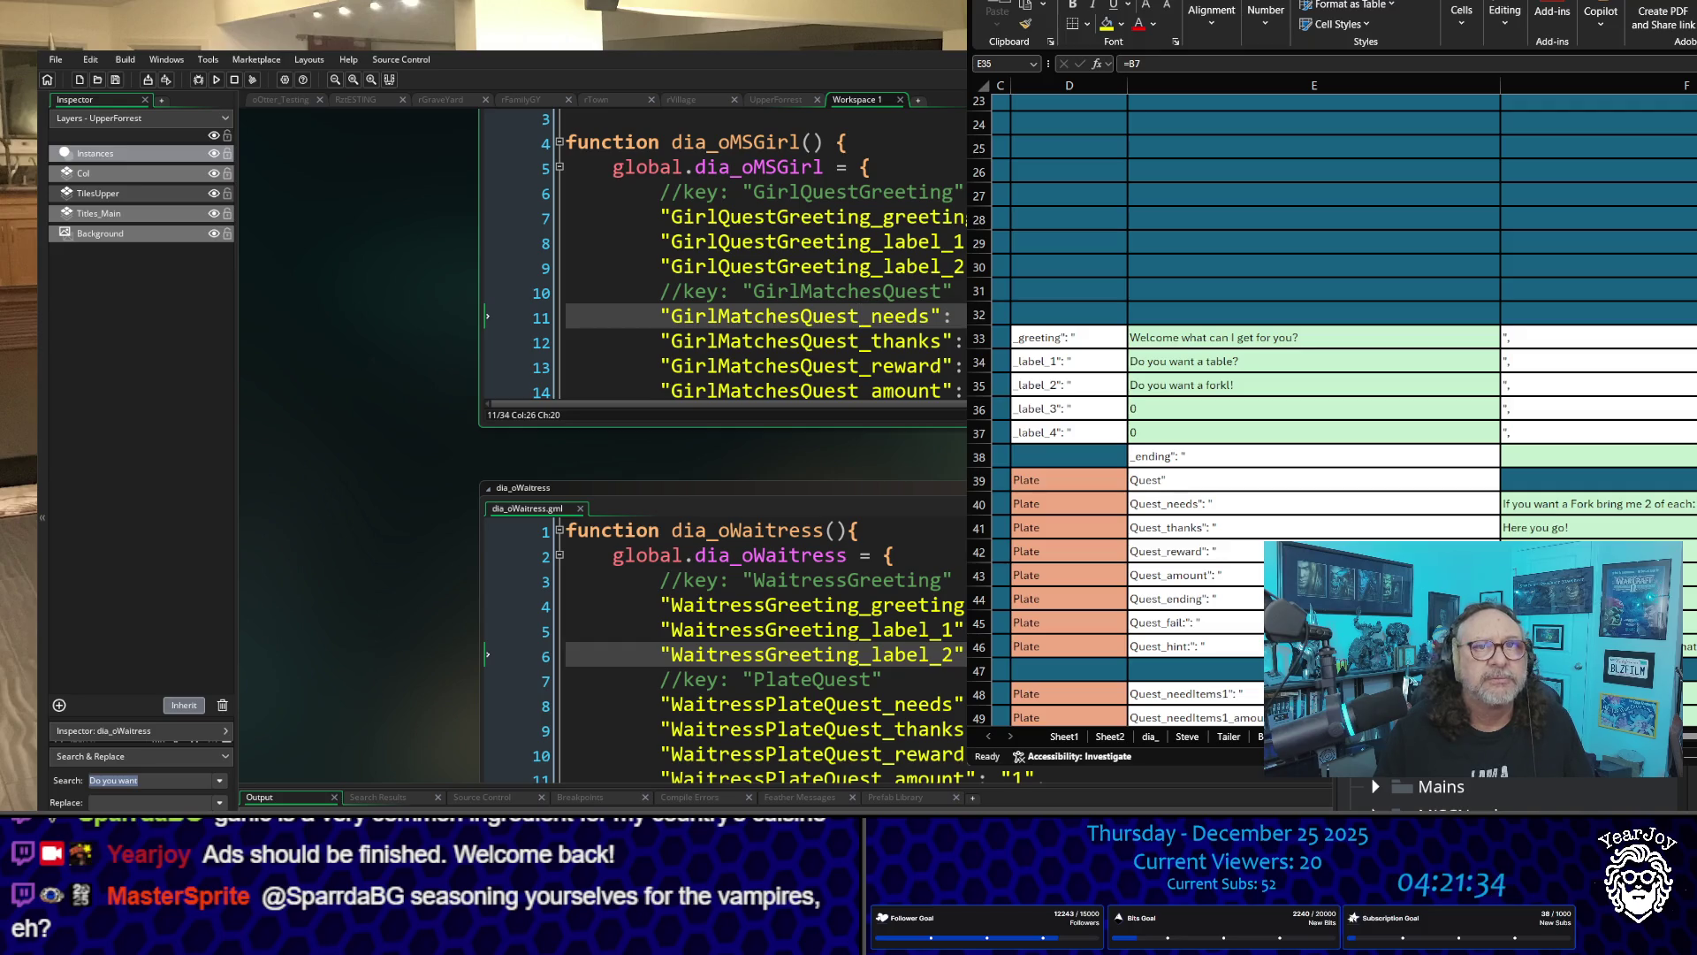
{"action": "left_click", "coordinate": [796, 705]}
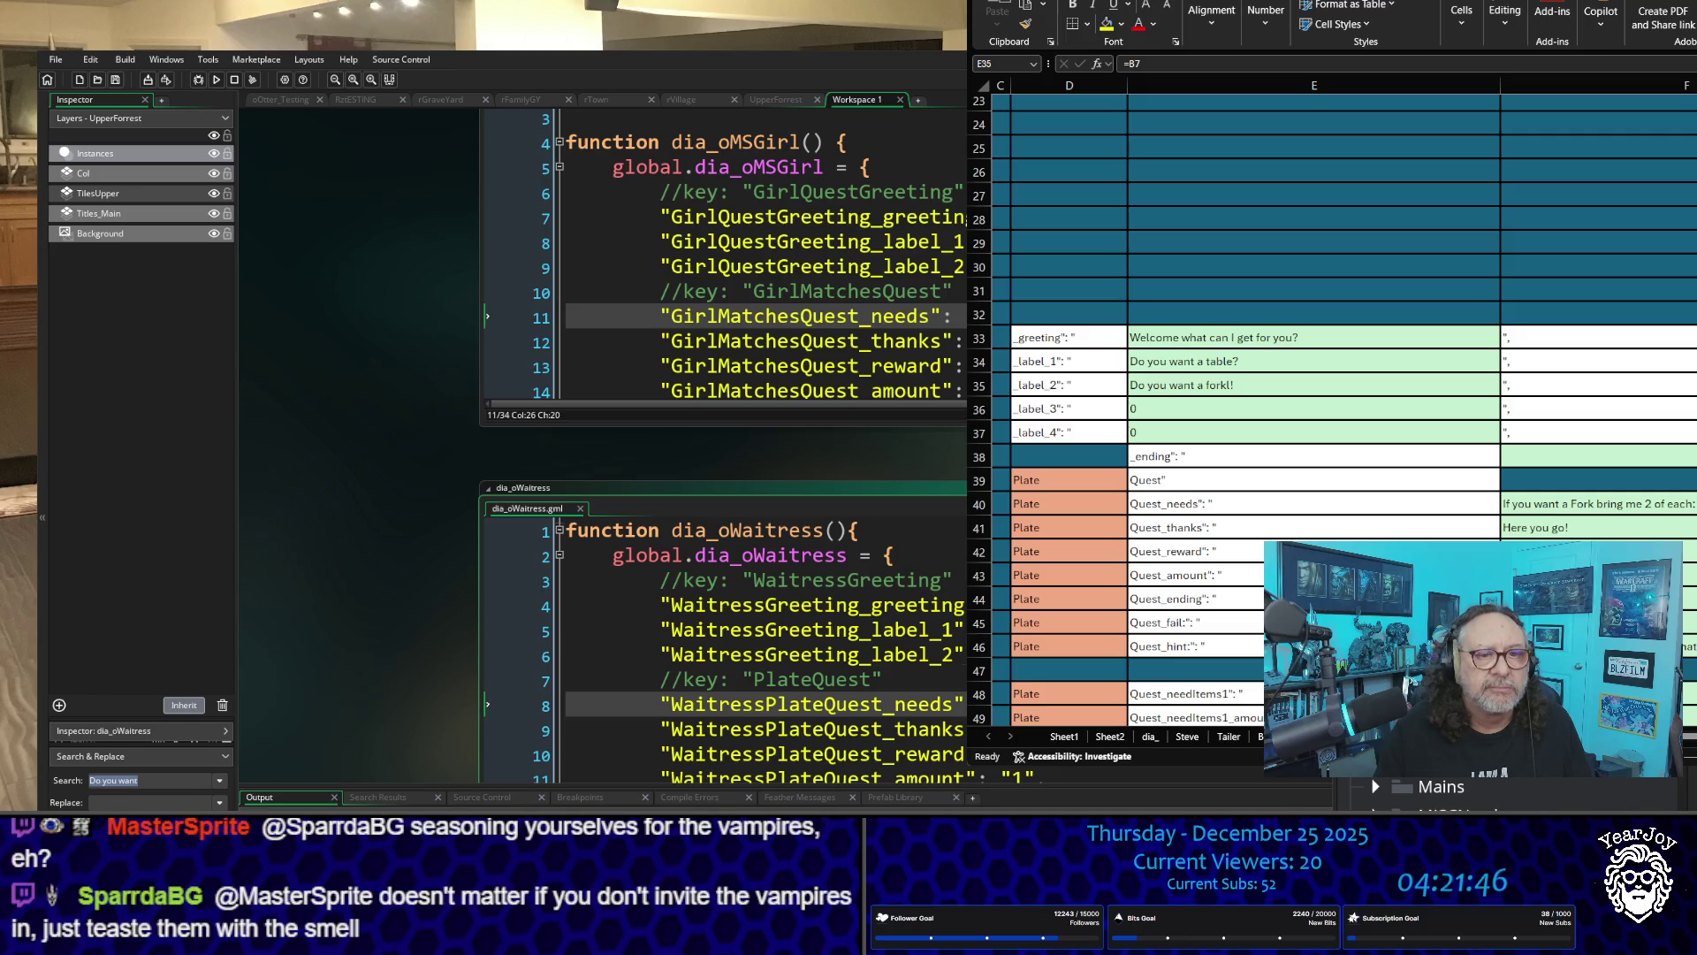
{"action": "scroll", "coordinate": [707, 657], "scroll_direction": "down", "scroll_amount": 3}
{"action": "scroll", "coordinate": [707, 657], "scroll_direction": "down", "scroll_amount": 1}
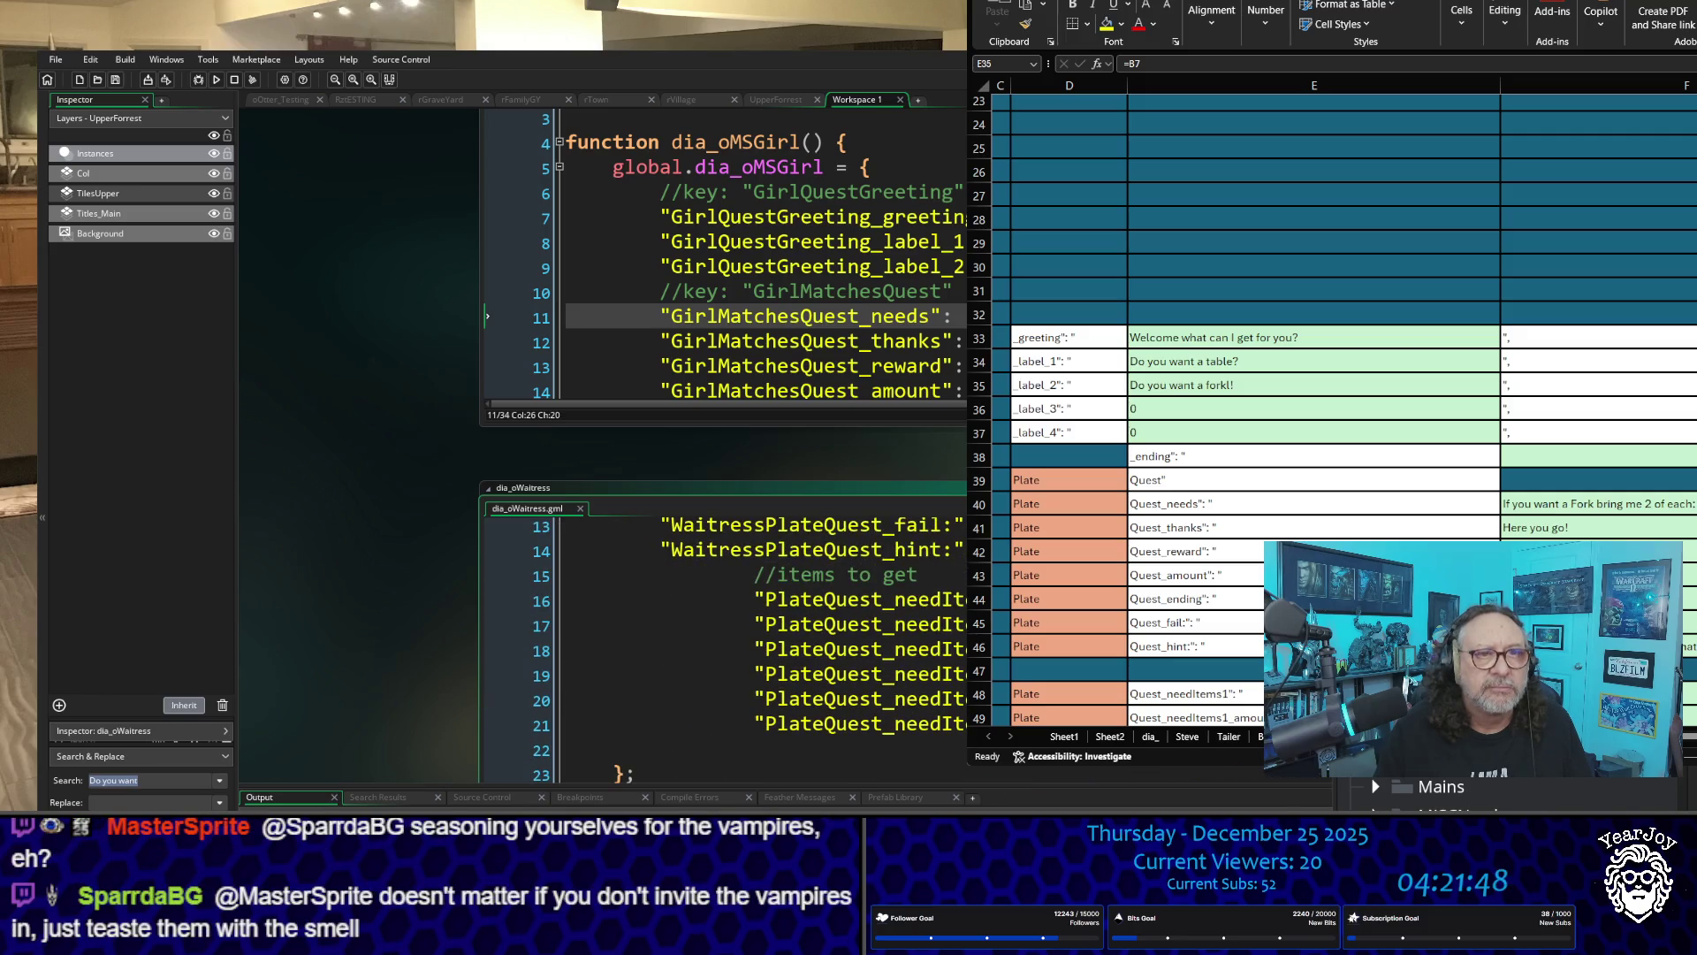
{"action": "scroll", "coordinate": [725, 257], "scroll_direction": "down", "scroll_amount": 5}
{"action": "scroll", "coordinate": [725, 257], "scroll_direction": "up", "scroll_amount": 2}
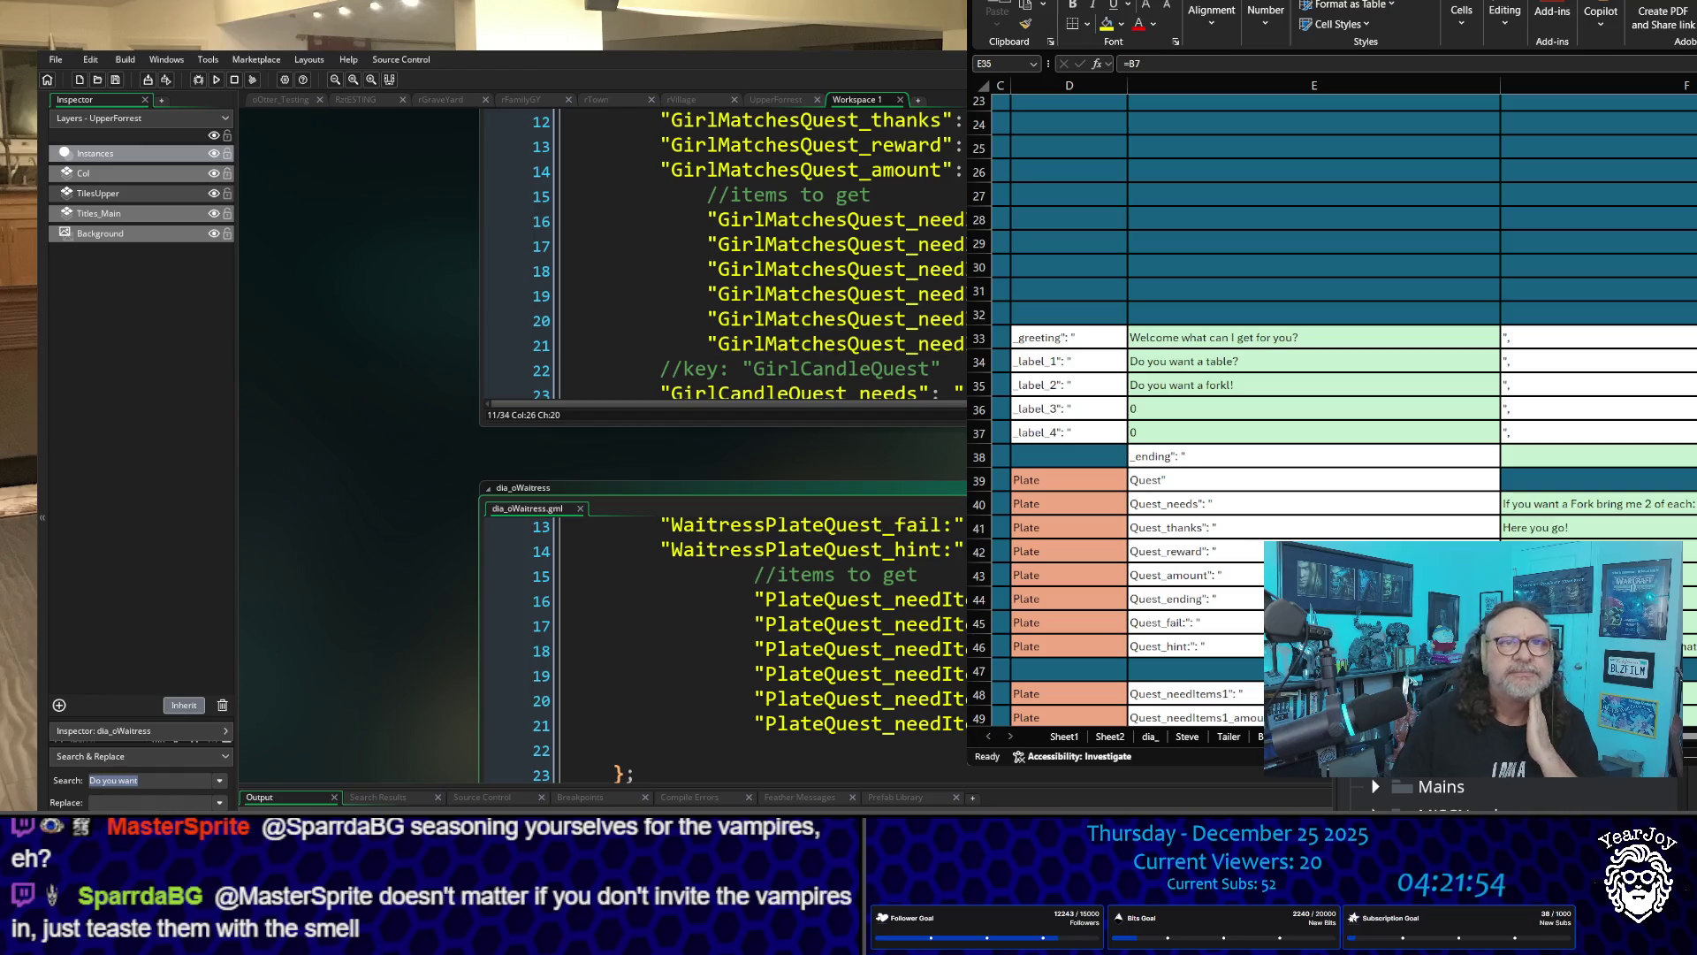
{"action": "scroll", "coordinate": [724, 256], "scroll_direction": "down", "scroll_amount": 4}
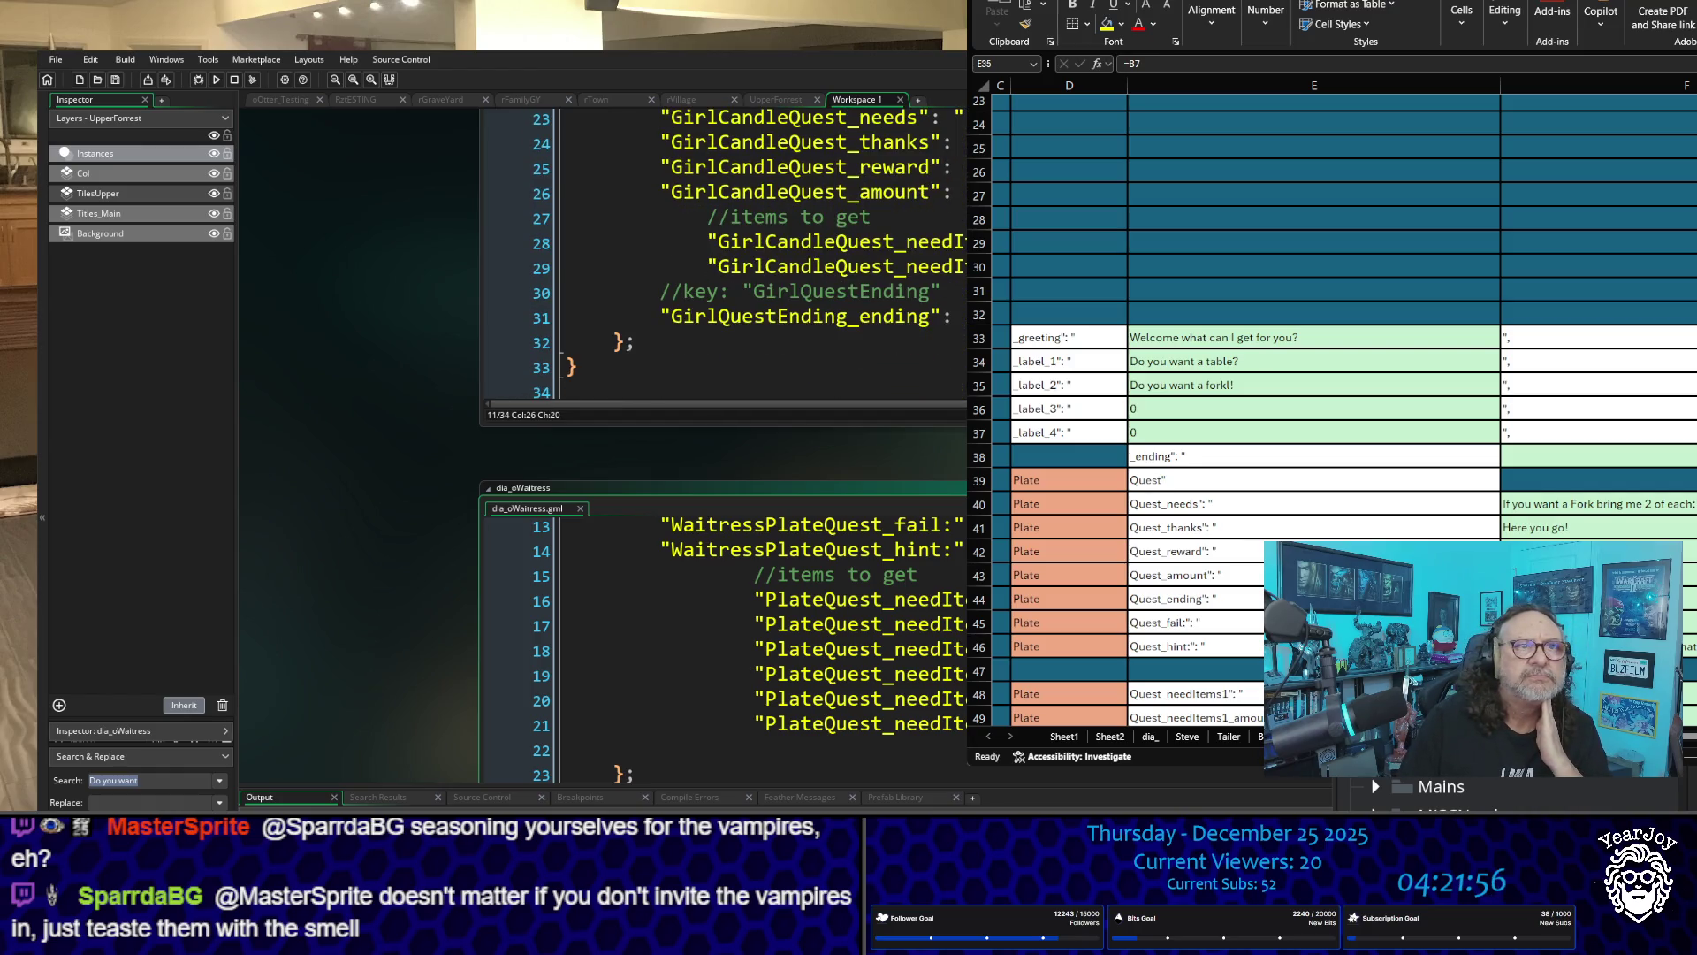
{"action": "scroll", "coordinate": [725, 257], "scroll_direction": "up", "scroll_amount": 7}
{"action": "scroll", "coordinate": [725, 650], "scroll_direction": "up", "scroll_amount": 4}
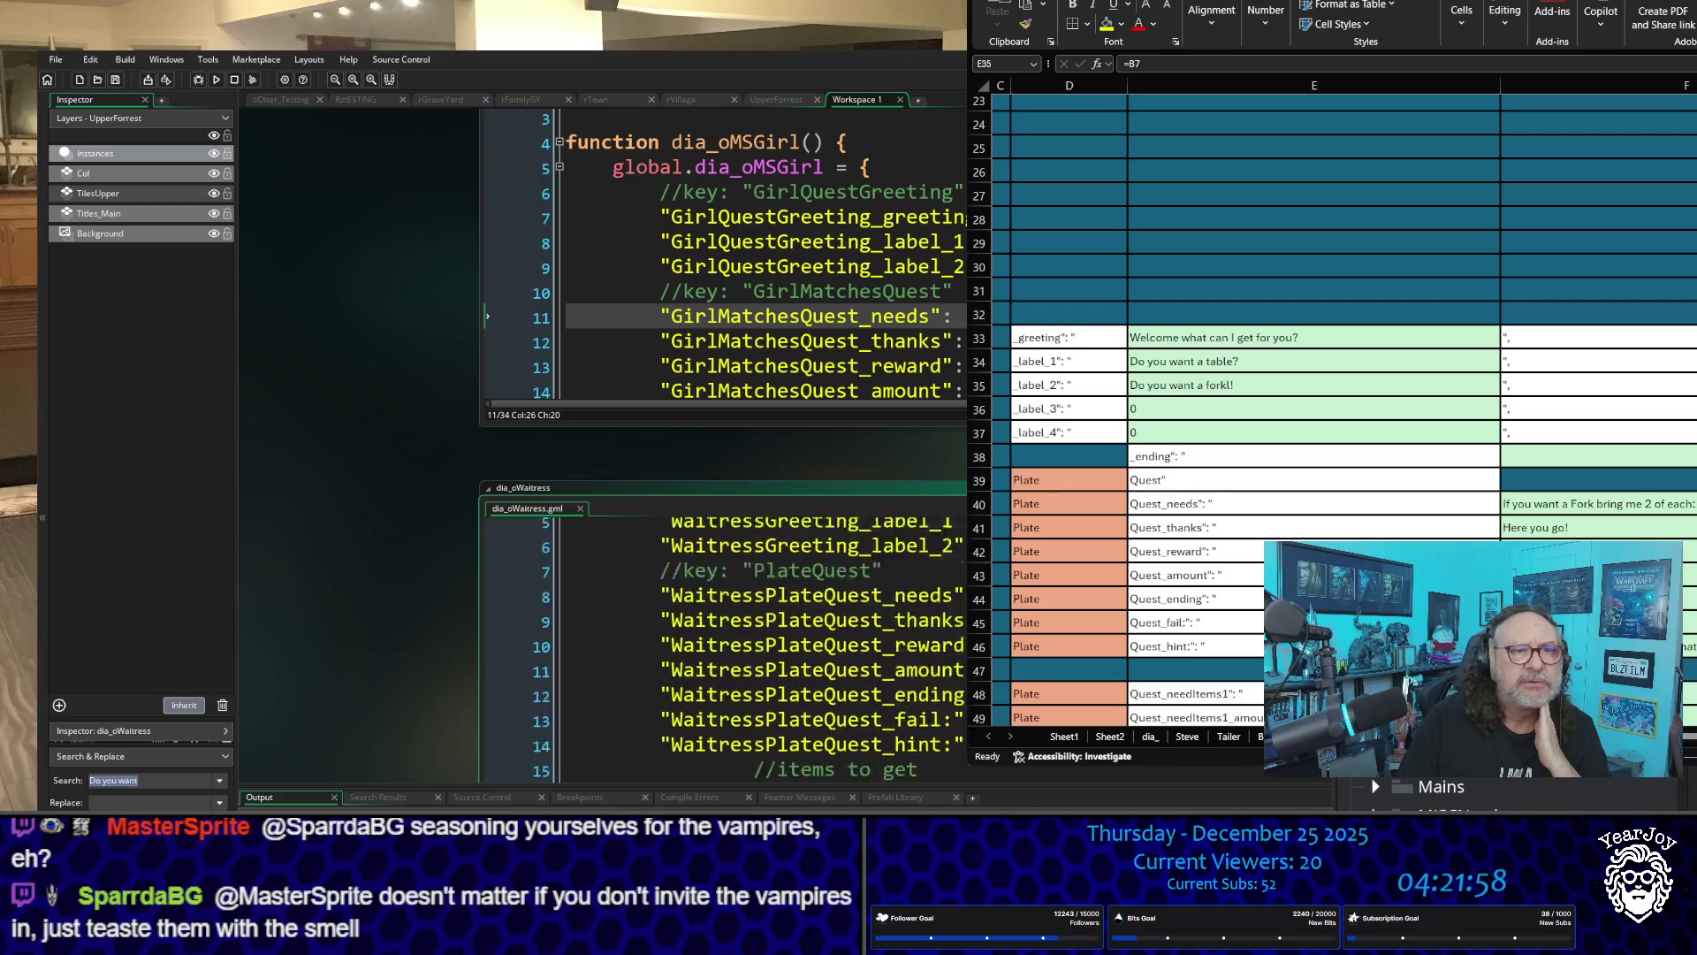
{"action": "scroll", "coordinate": [1458, 786], "scroll_direction": "down", "scroll_amount": 1}
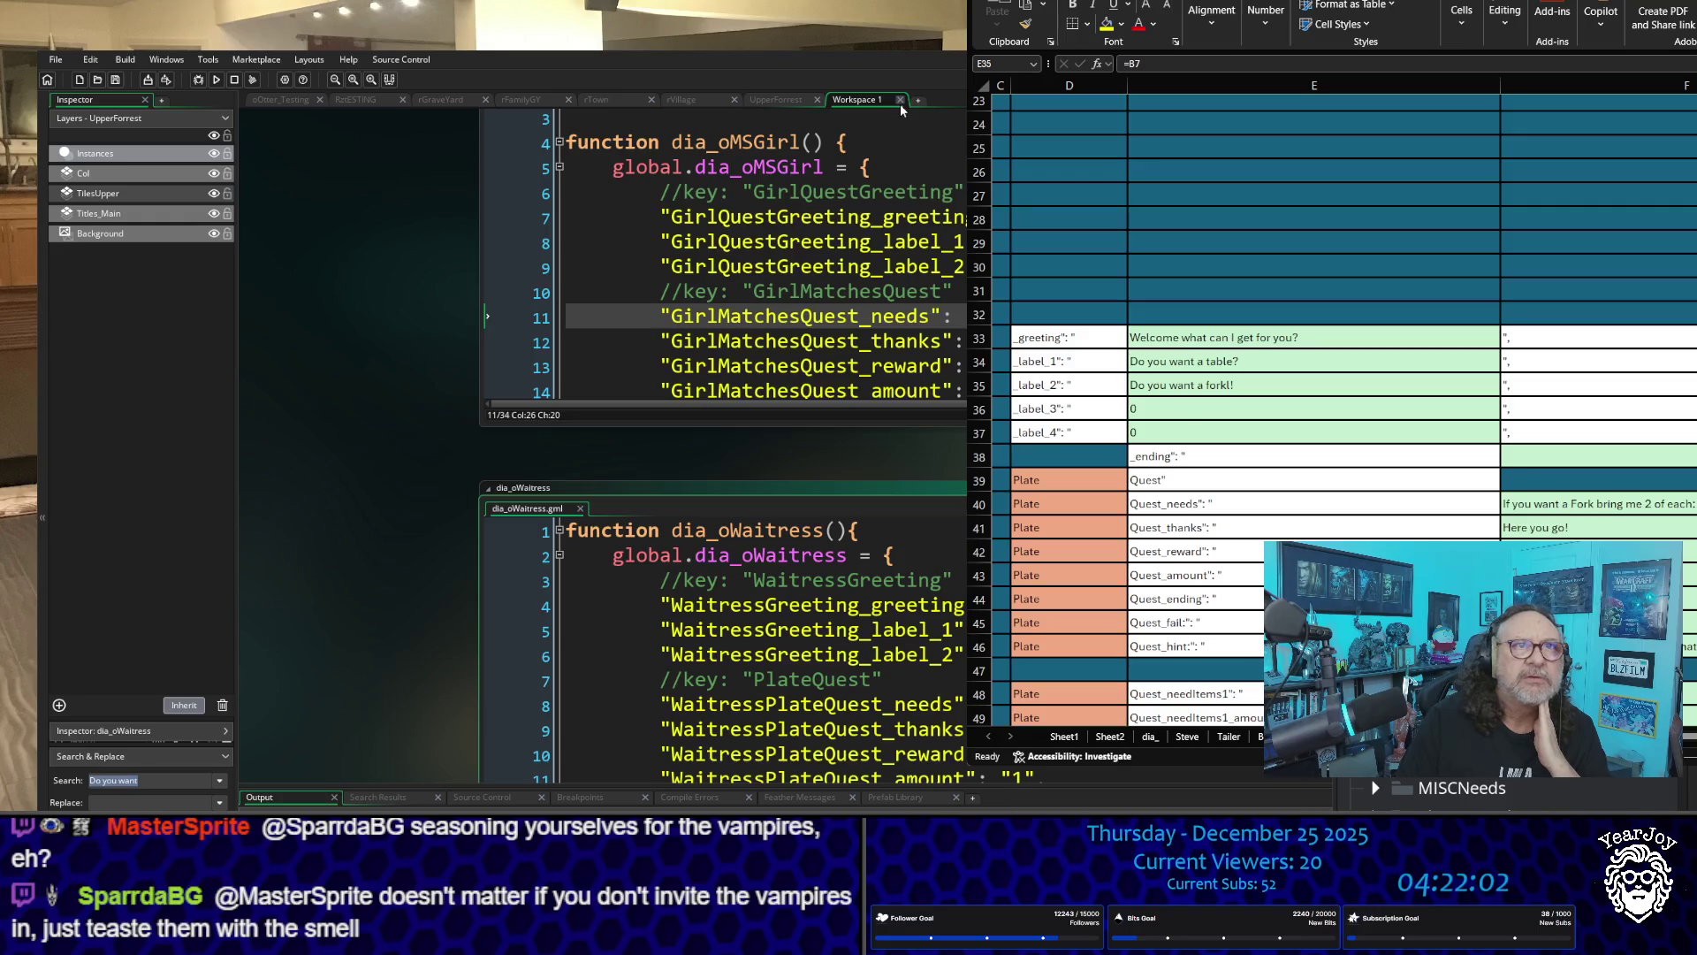
{"action": "left_click", "coordinate": [900, 100]}
{"action": "scroll", "coordinate": [1459, 787], "scroll_direction": "up", "scroll_amount": 5}
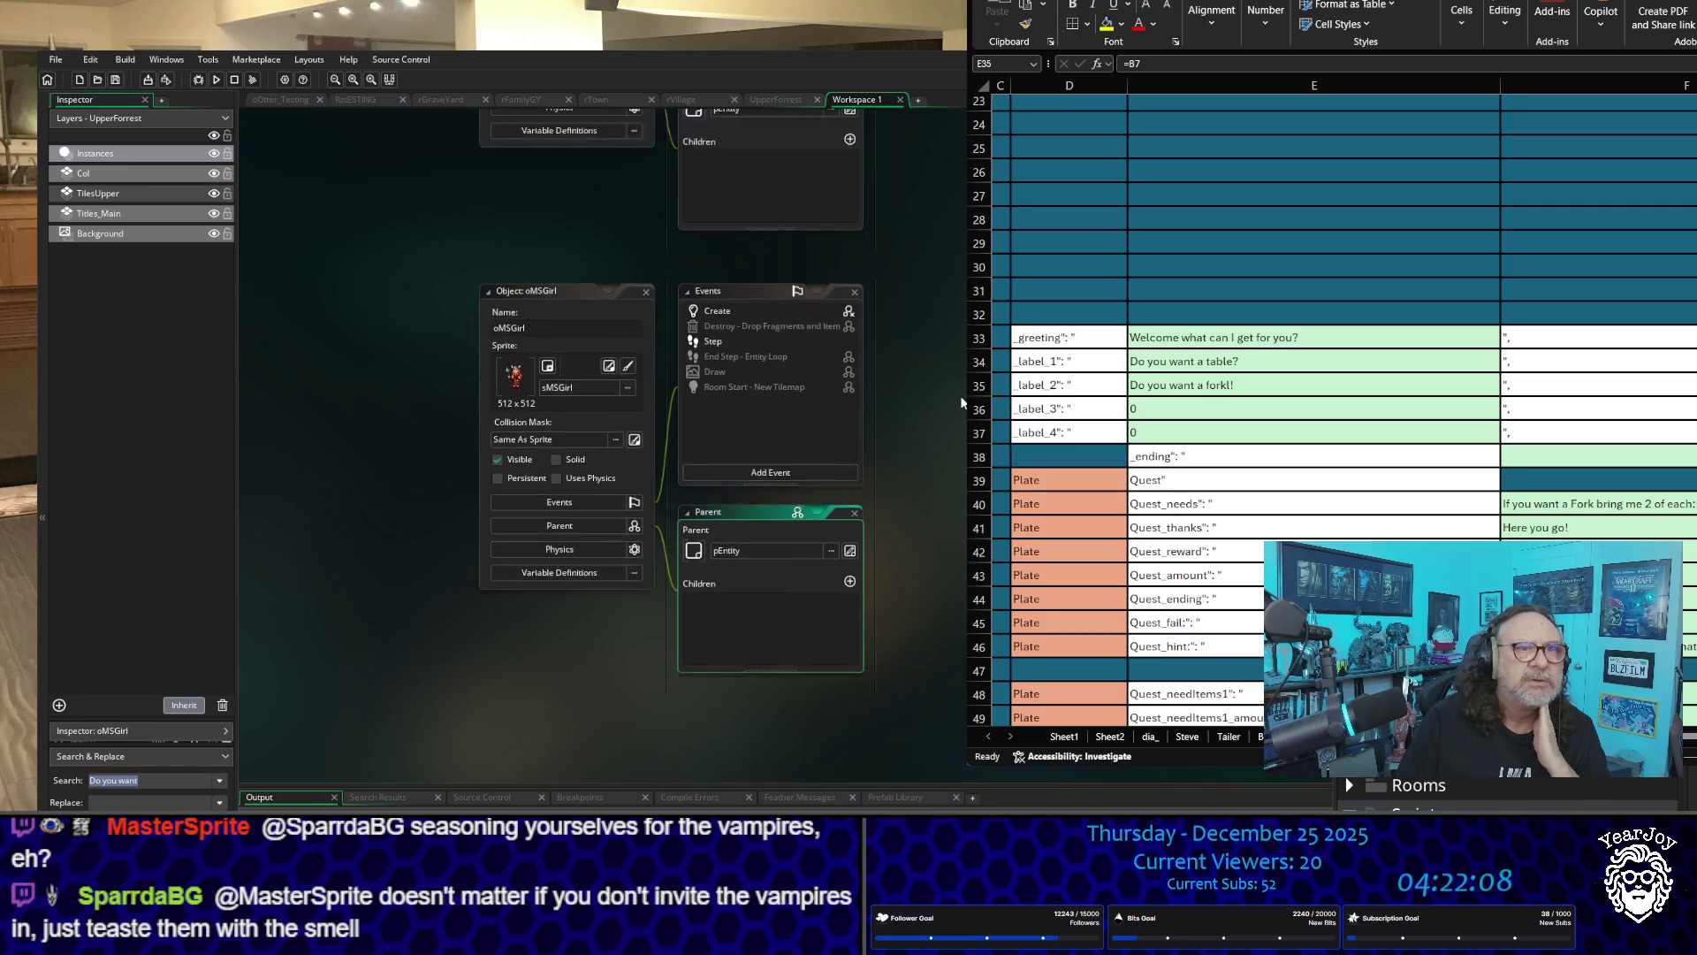
{"action": "left_click", "coordinate": [771, 560]}
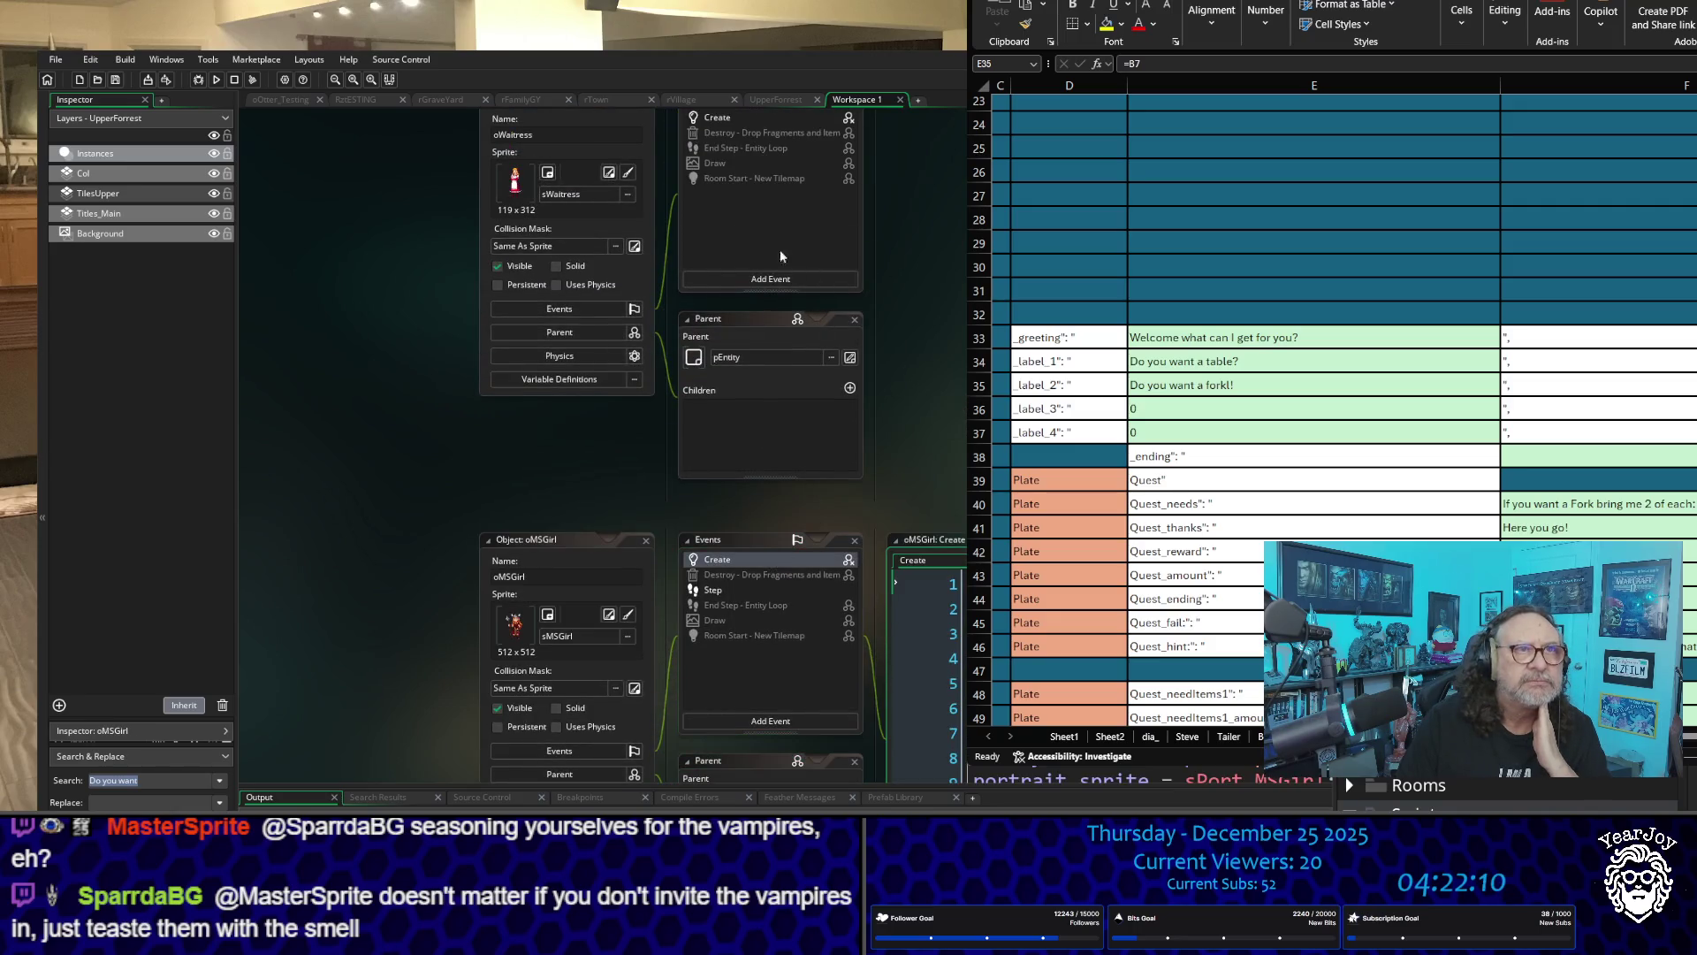
{"action": "left_click", "coordinate": [748, 119]}
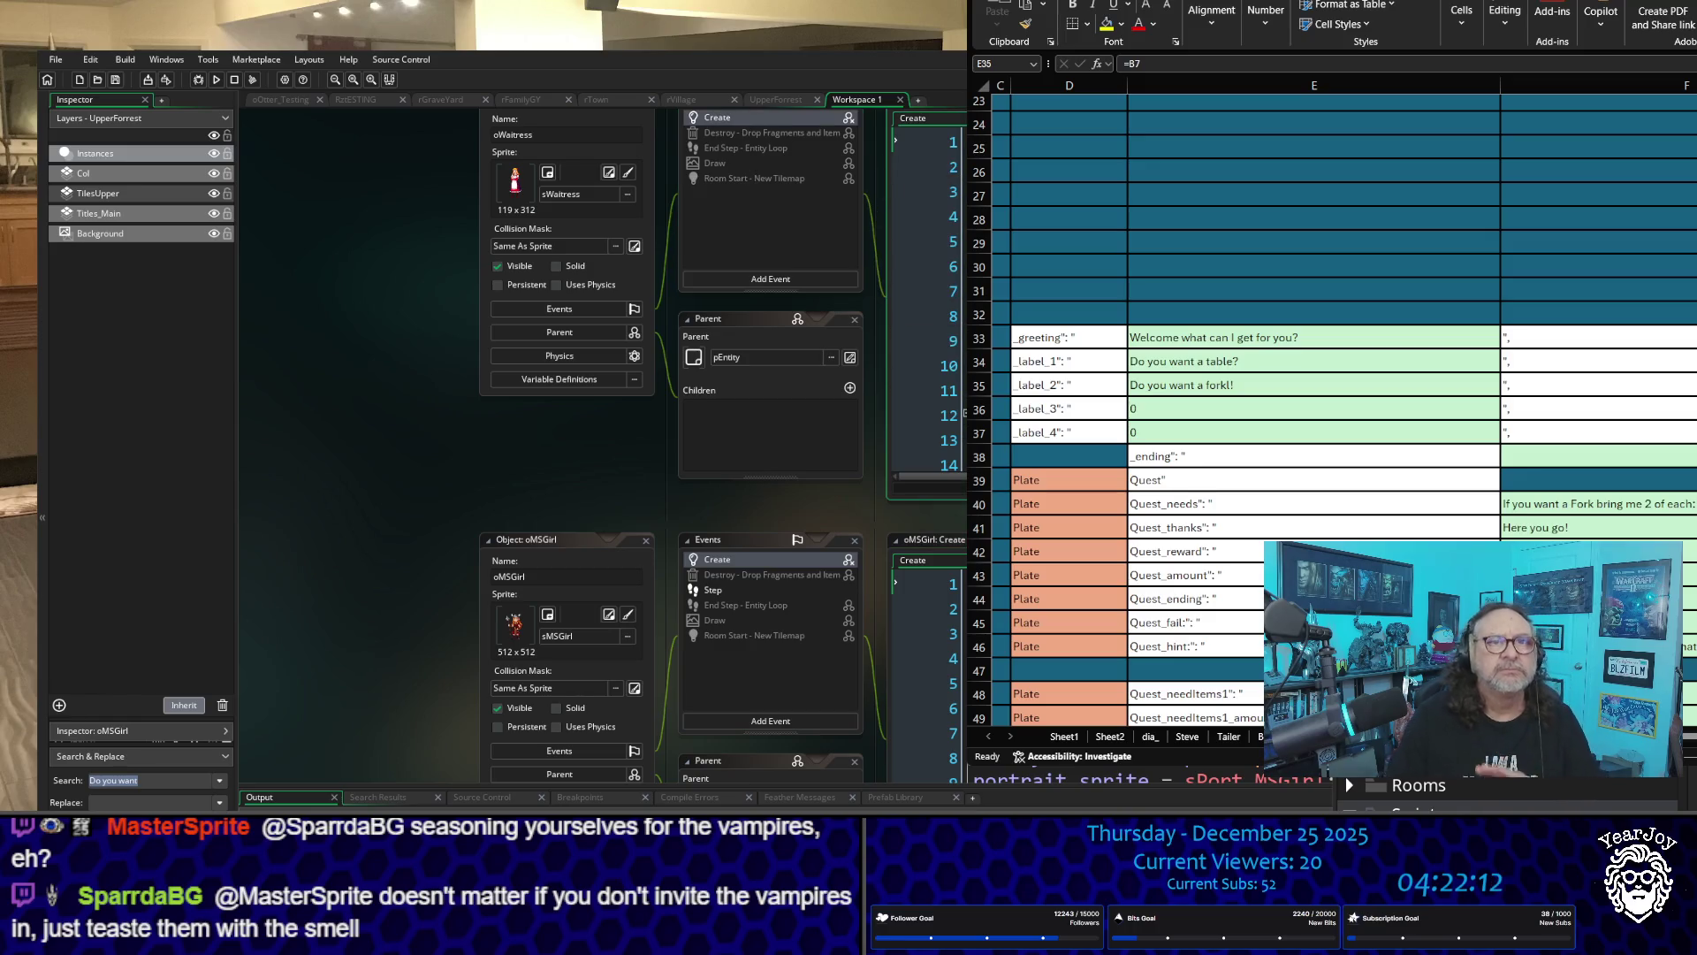
{"action": "mouse_move", "coordinate": [802, 508]}
{"action": "left_mouse_down"}
{"action": "mouse_move", "coordinate": [723, 475]}
{"action": "mouse_move", "coordinate": [319, 397]}
{"action": "left_mouse_up"}
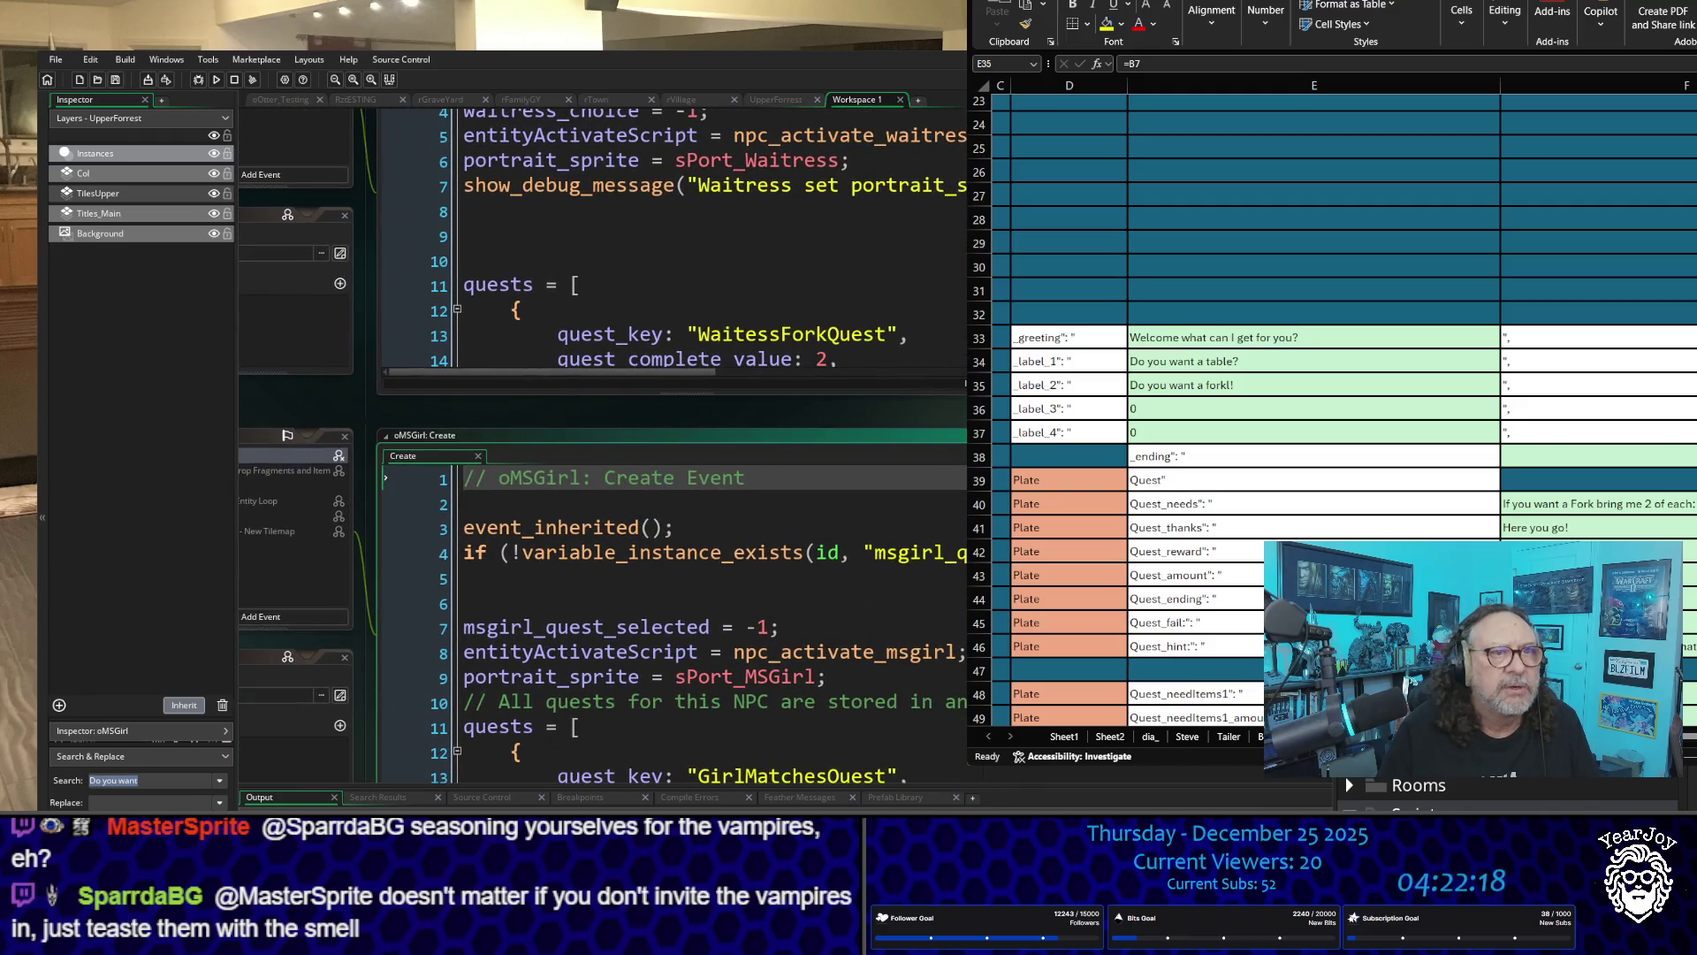
{"action": "scroll", "coordinate": [898, 311], "scroll_direction": "down", "scroll_amount": 4}
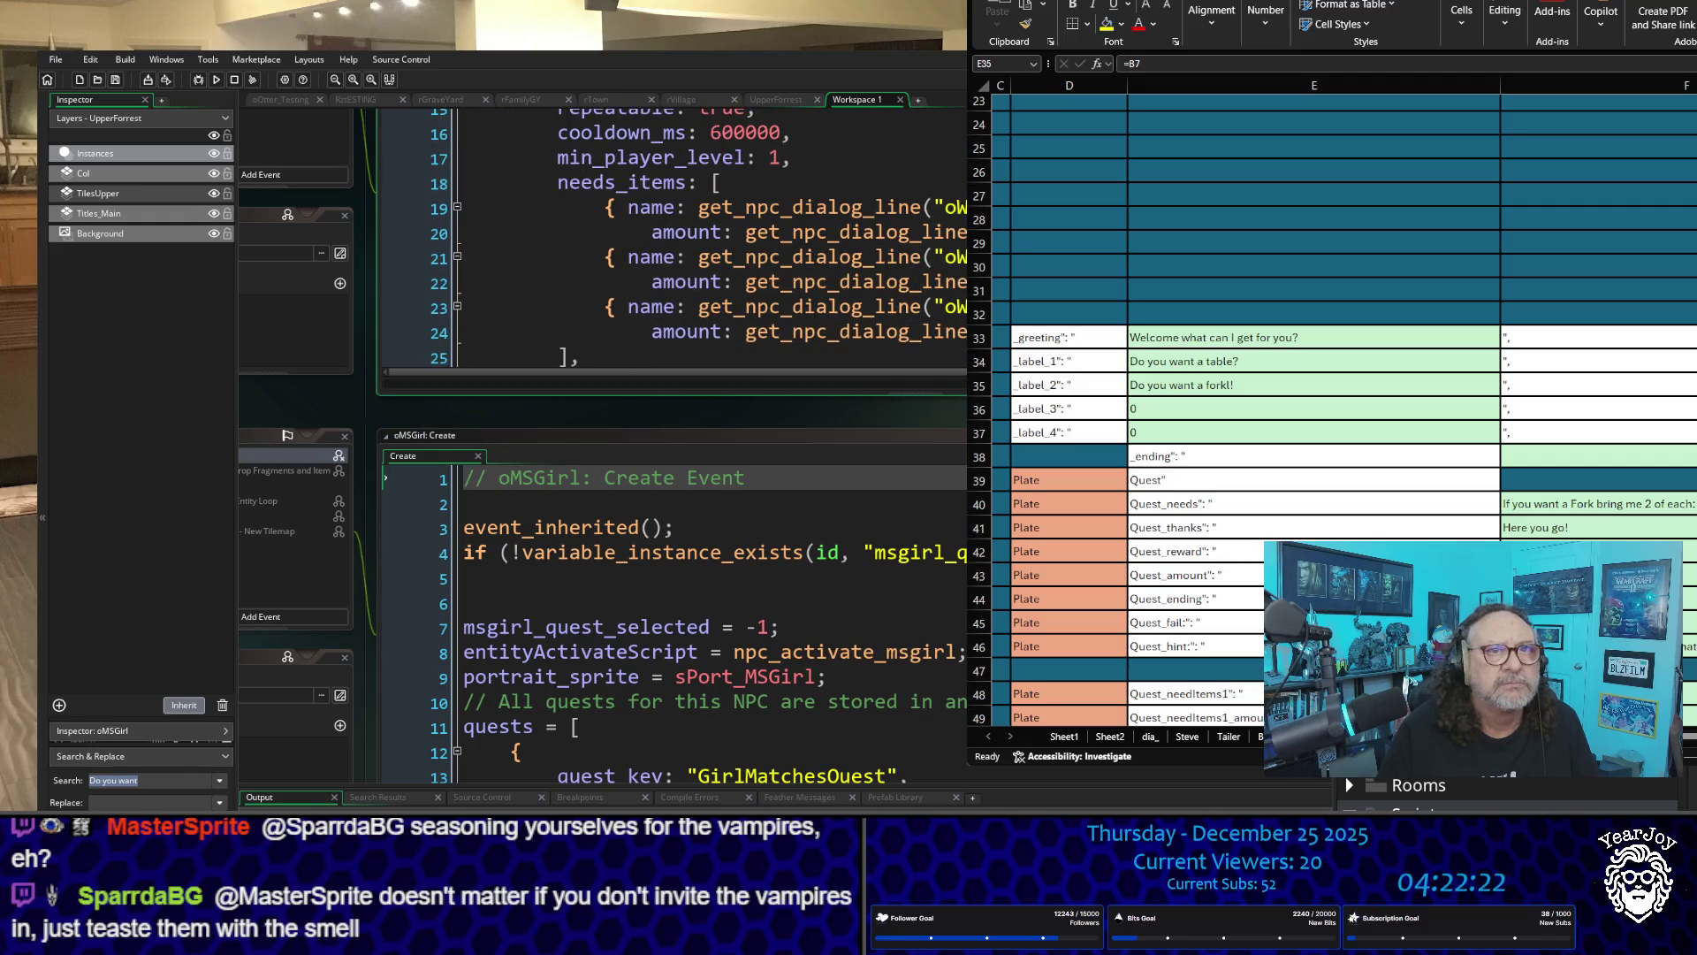
{"action": "scroll", "coordinate": [672, 237], "scroll_direction": "up", "scroll_amount": 1}
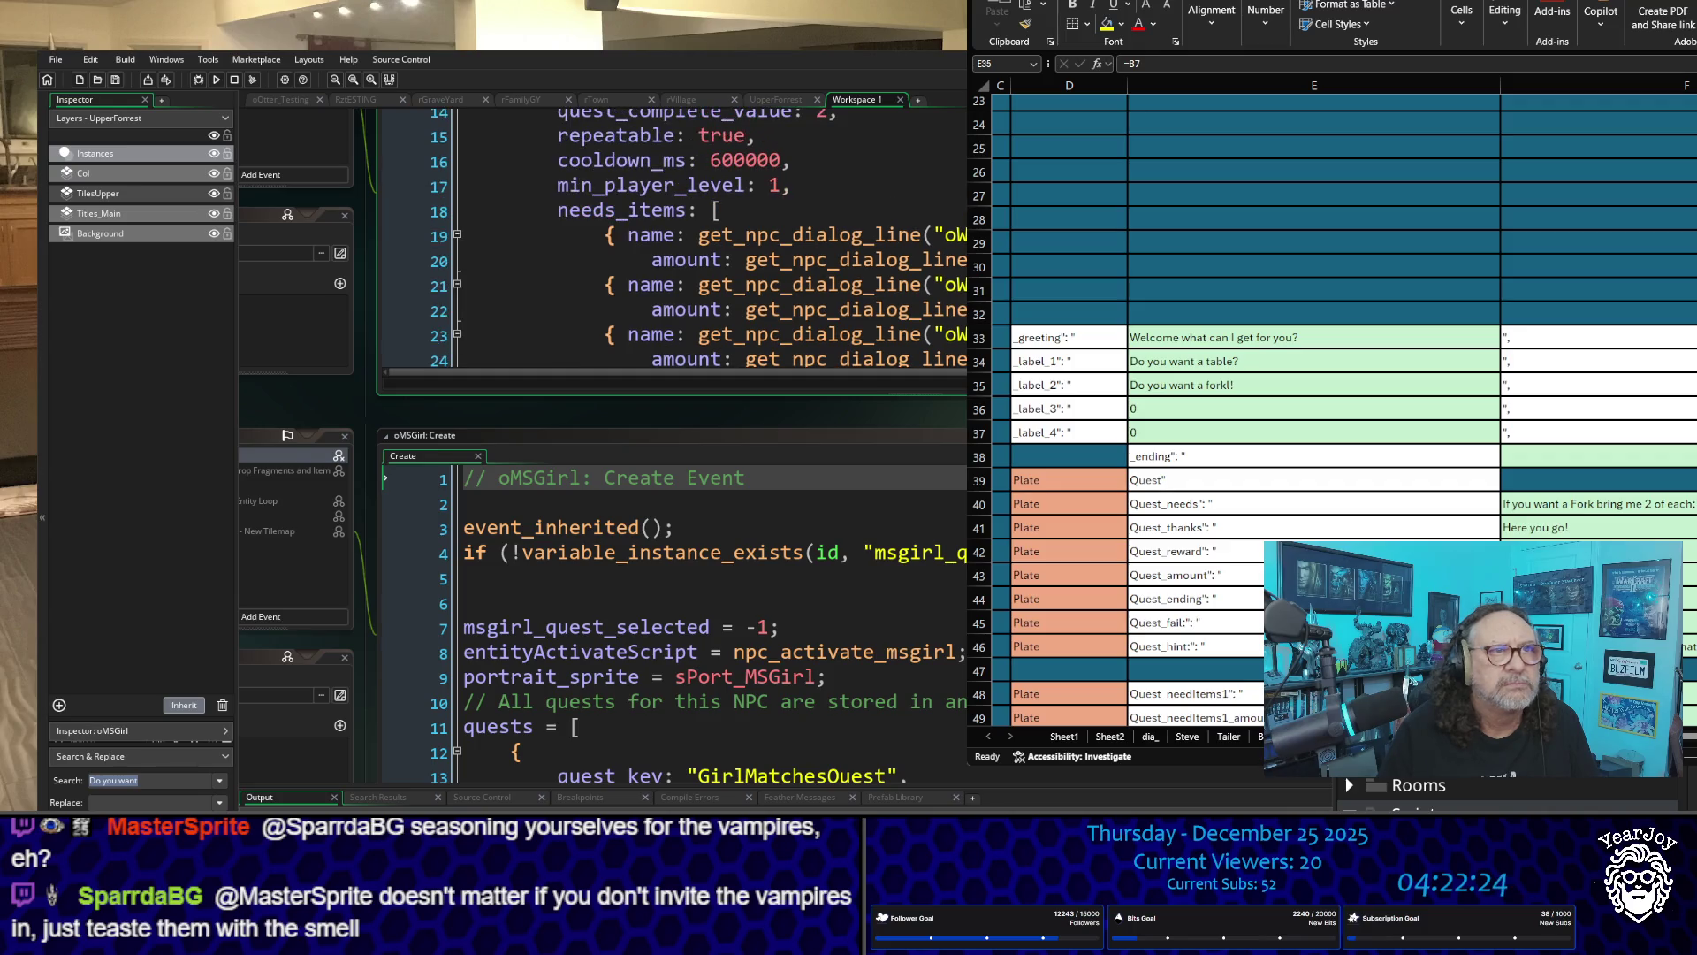
{"action": "scroll", "coordinate": [915, 577], "scroll_direction": "down", "scroll_amount": 5}
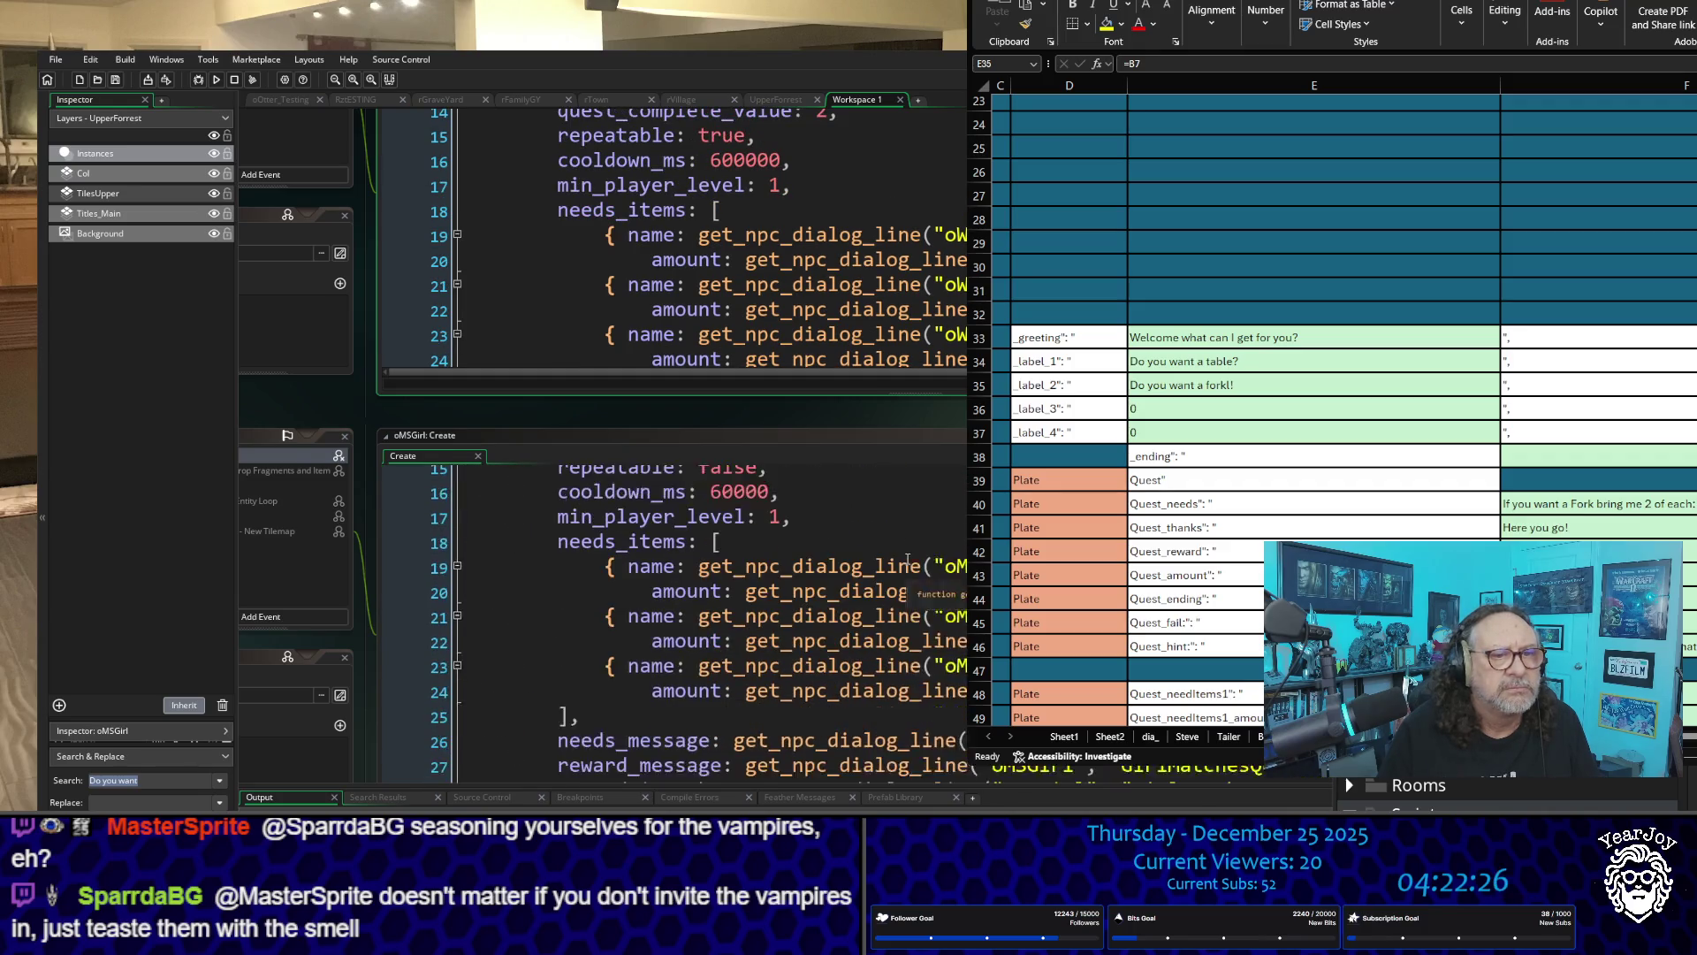
{"action": "scroll", "coordinate": [801, 256], "scroll_direction": "down", "scroll_amount": 1}
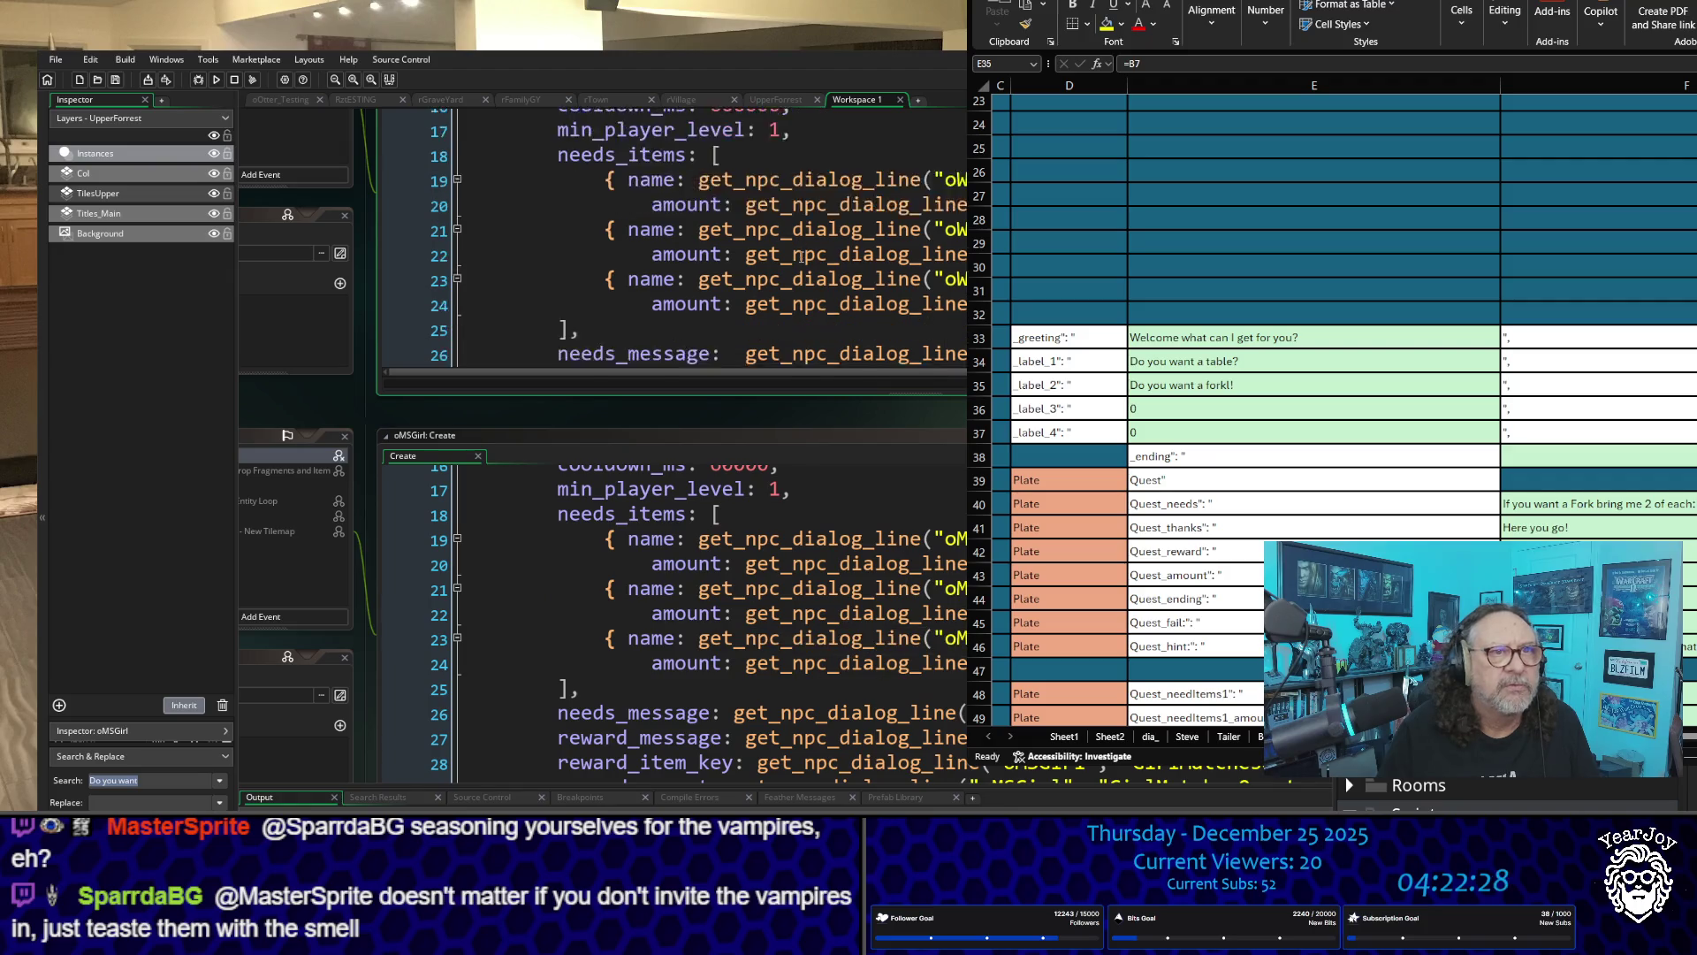
{"action": "scroll", "coordinate": [801, 257], "scroll_direction": "up", "scroll_amount": 1}
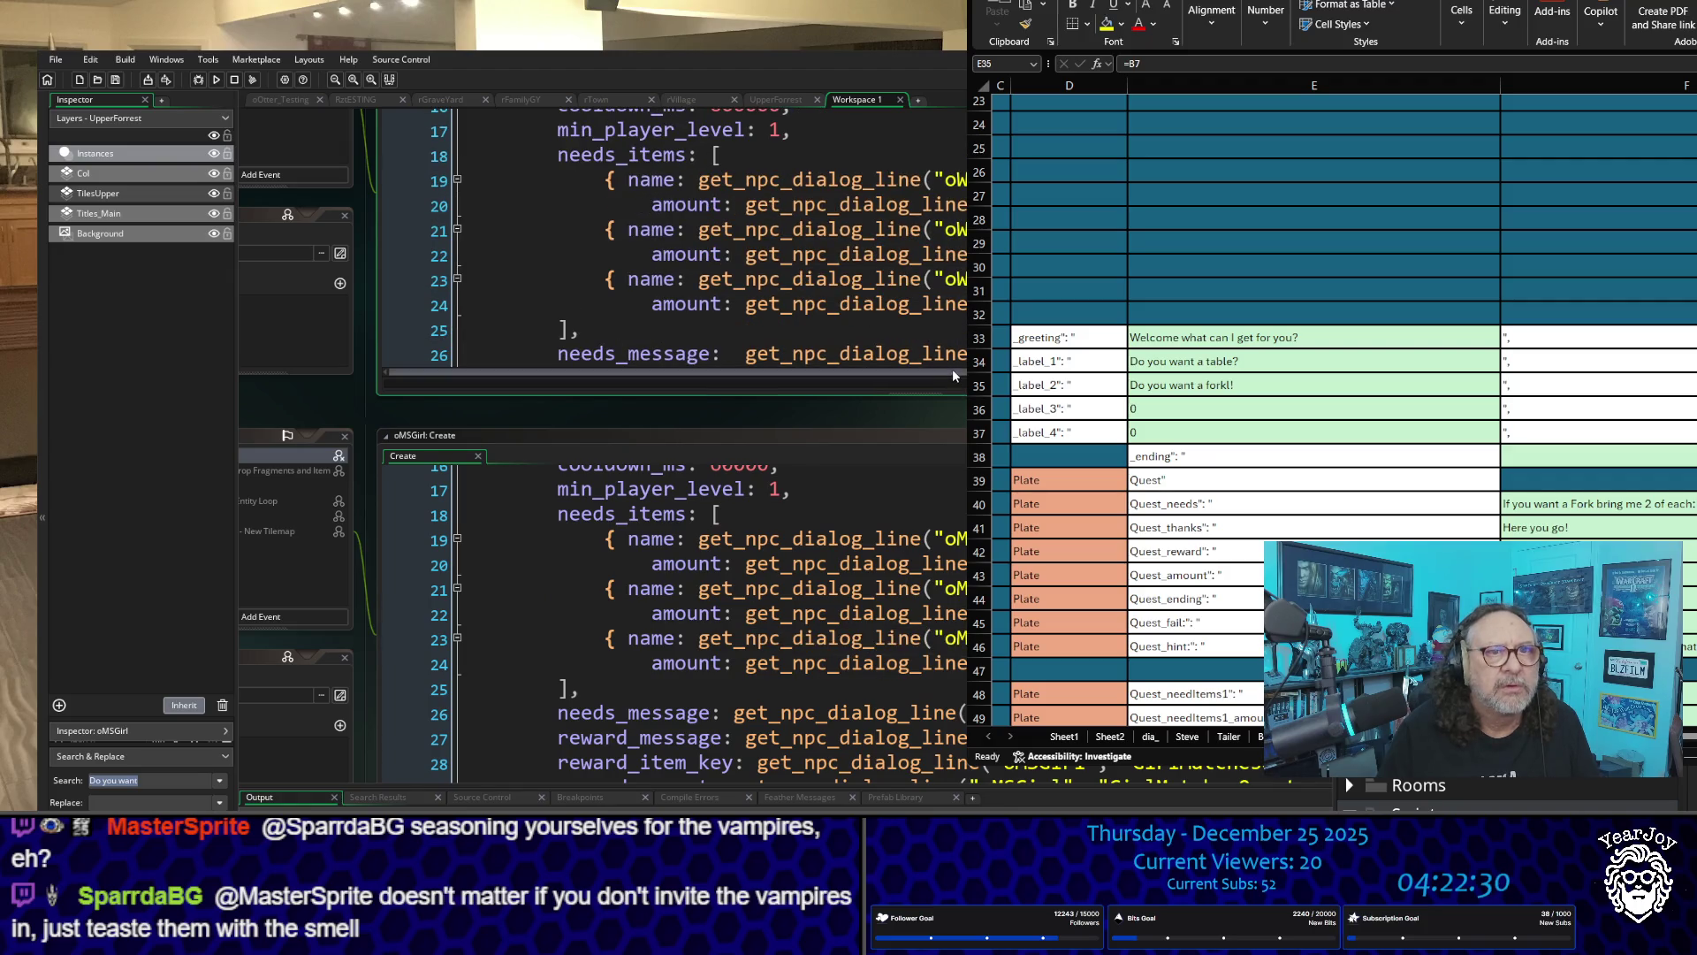
{"action": "scroll", "coordinate": [801, 256], "scroll_direction": "right", "scroll_amount": 3}
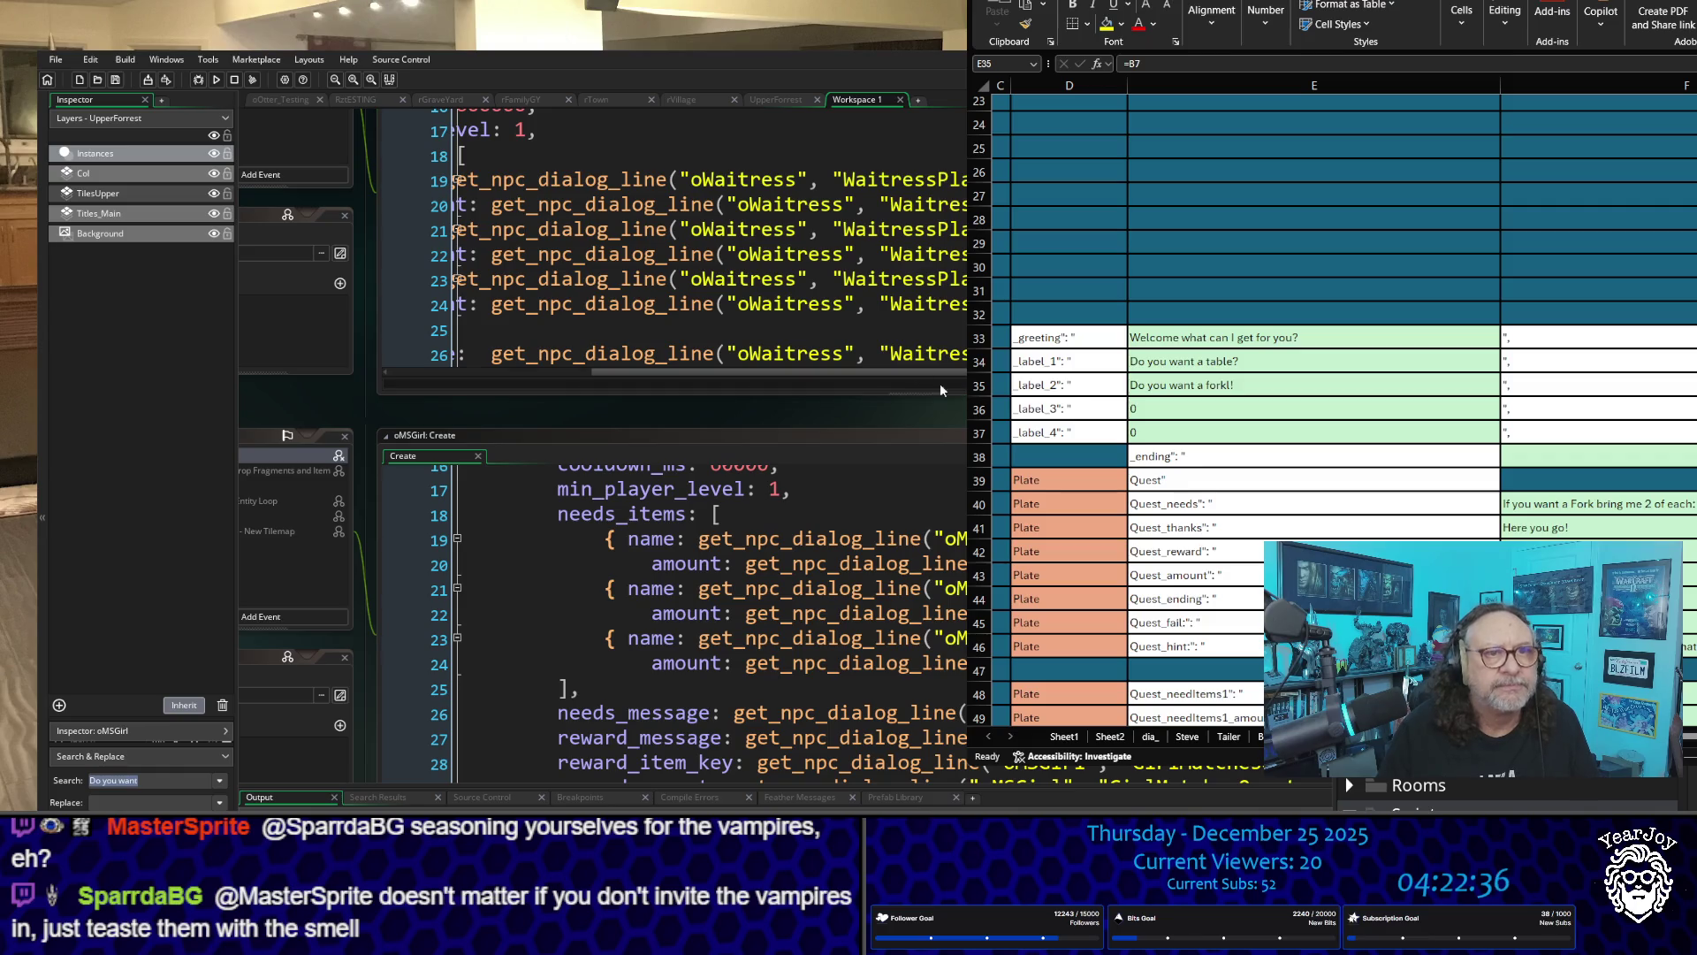
{"action": "left_click_drag", "start_coordinate": [952, 403], "coordinate": [765, 371]}
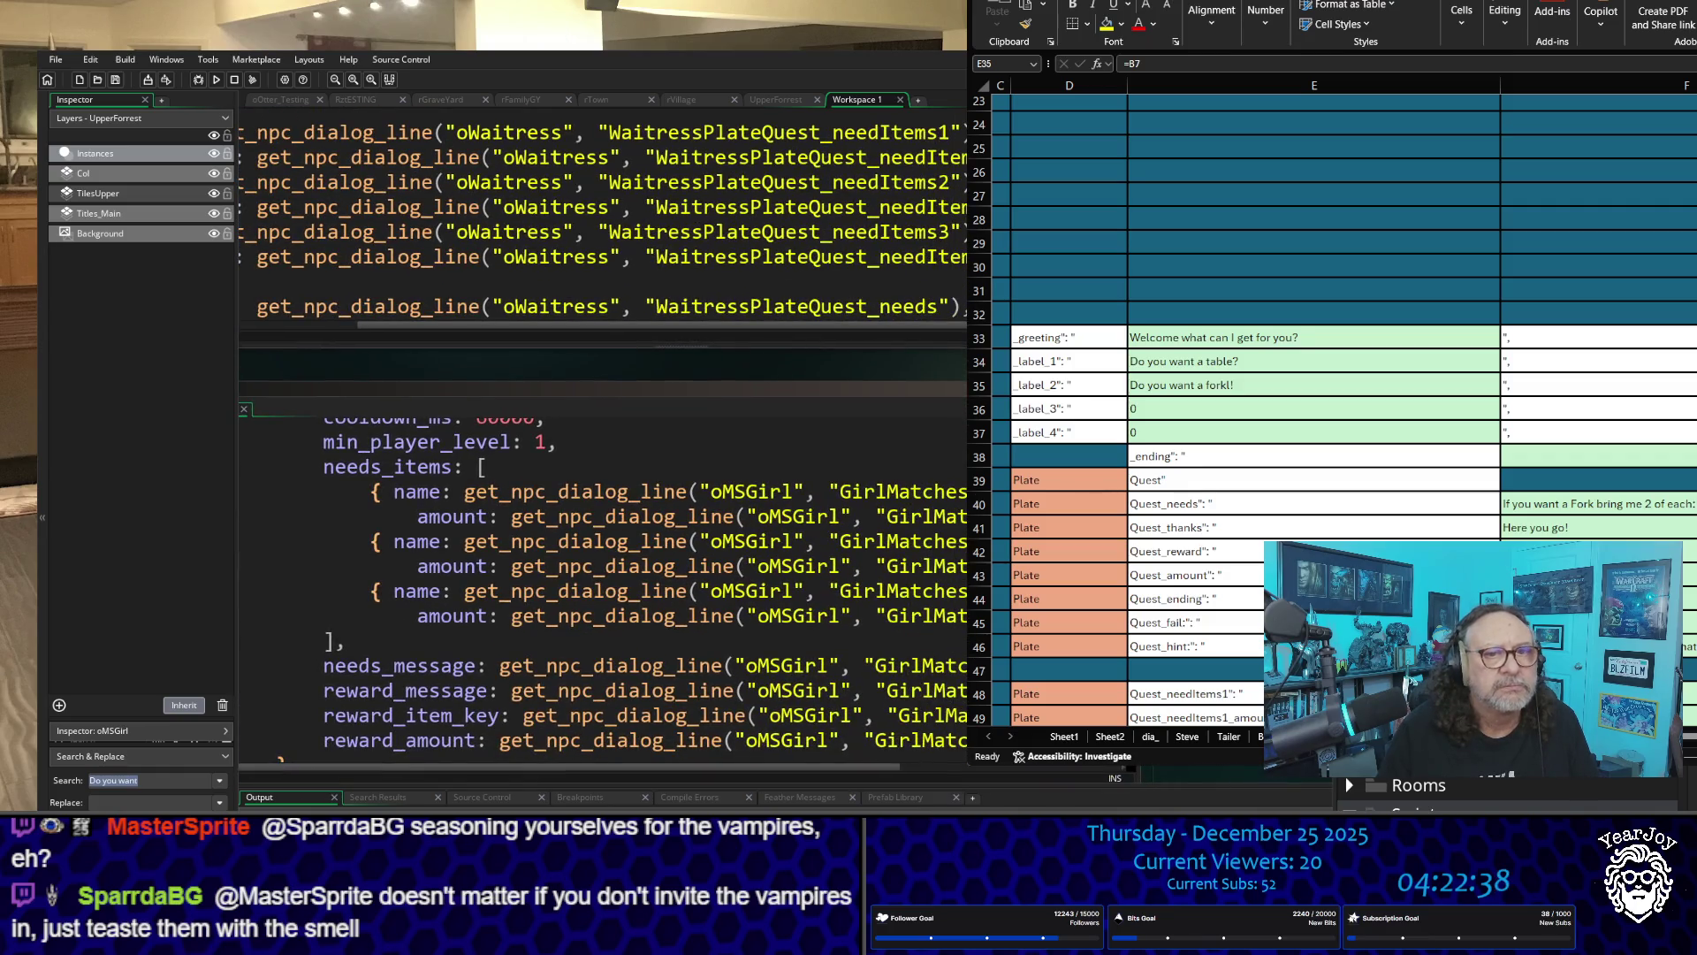
{"action": "left_click_drag", "start_coordinate": [872, 765], "coordinate": [1112, 767]}
{"action": "scroll", "coordinate": [900, 516], "scroll_direction": "up", "scroll_amount": 2}
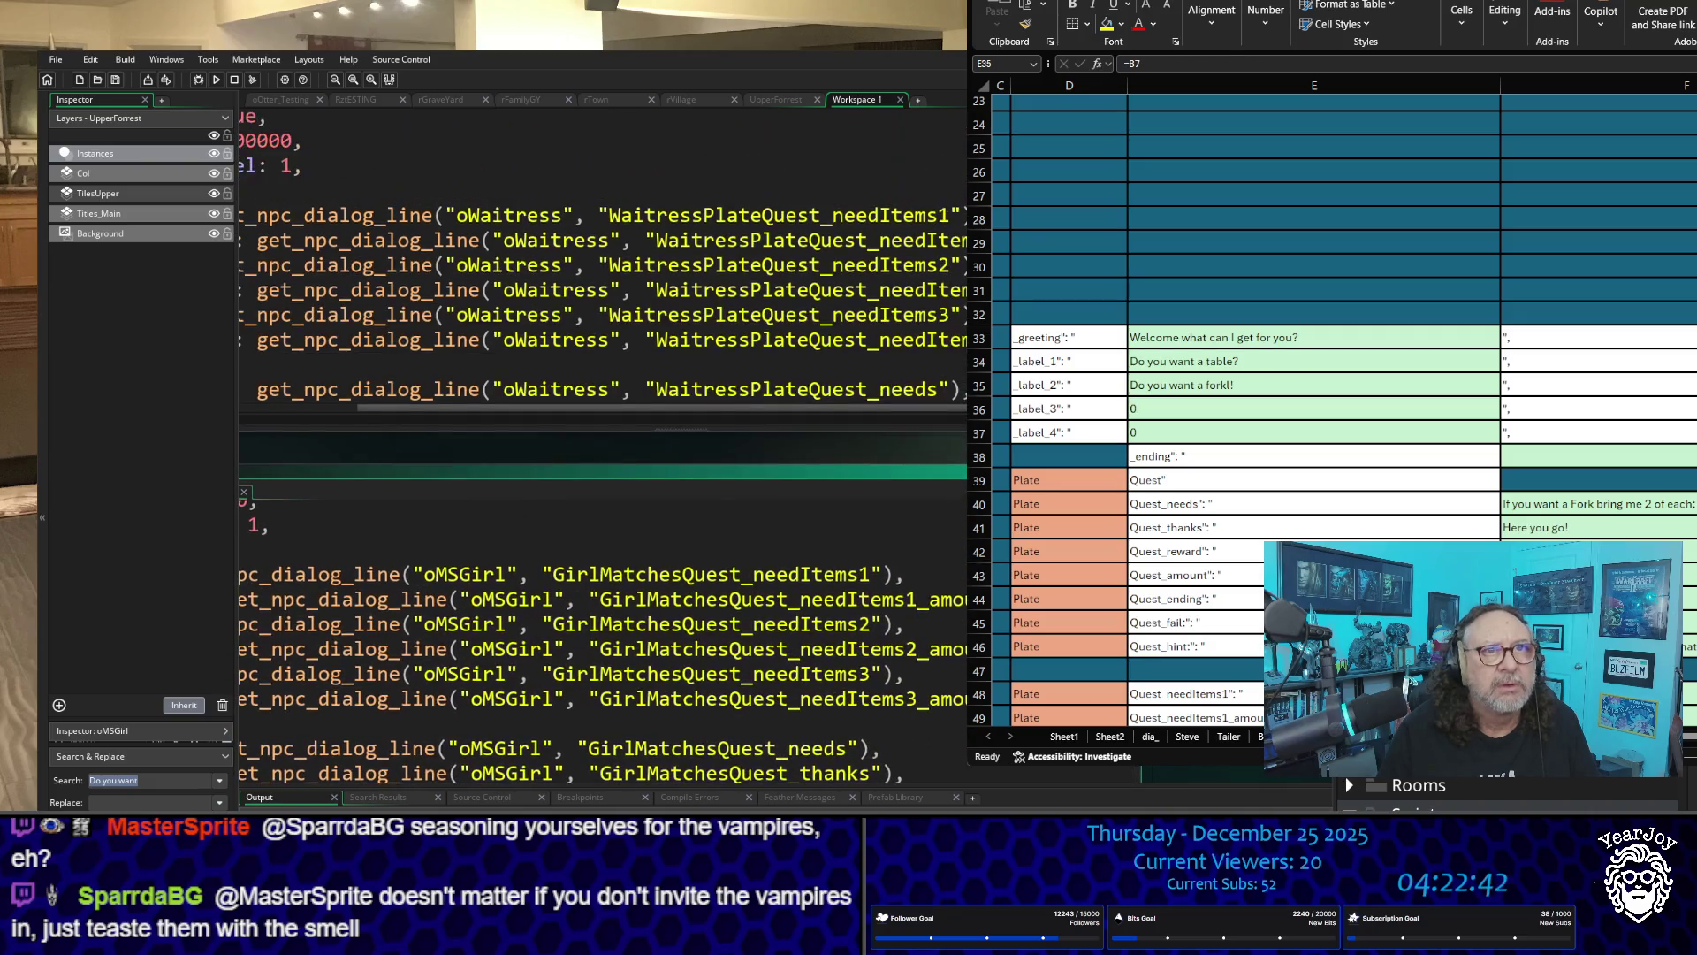
{"action": "scroll", "coordinate": [919, 540], "scroll_direction": "down", "scroll_amount": 1}
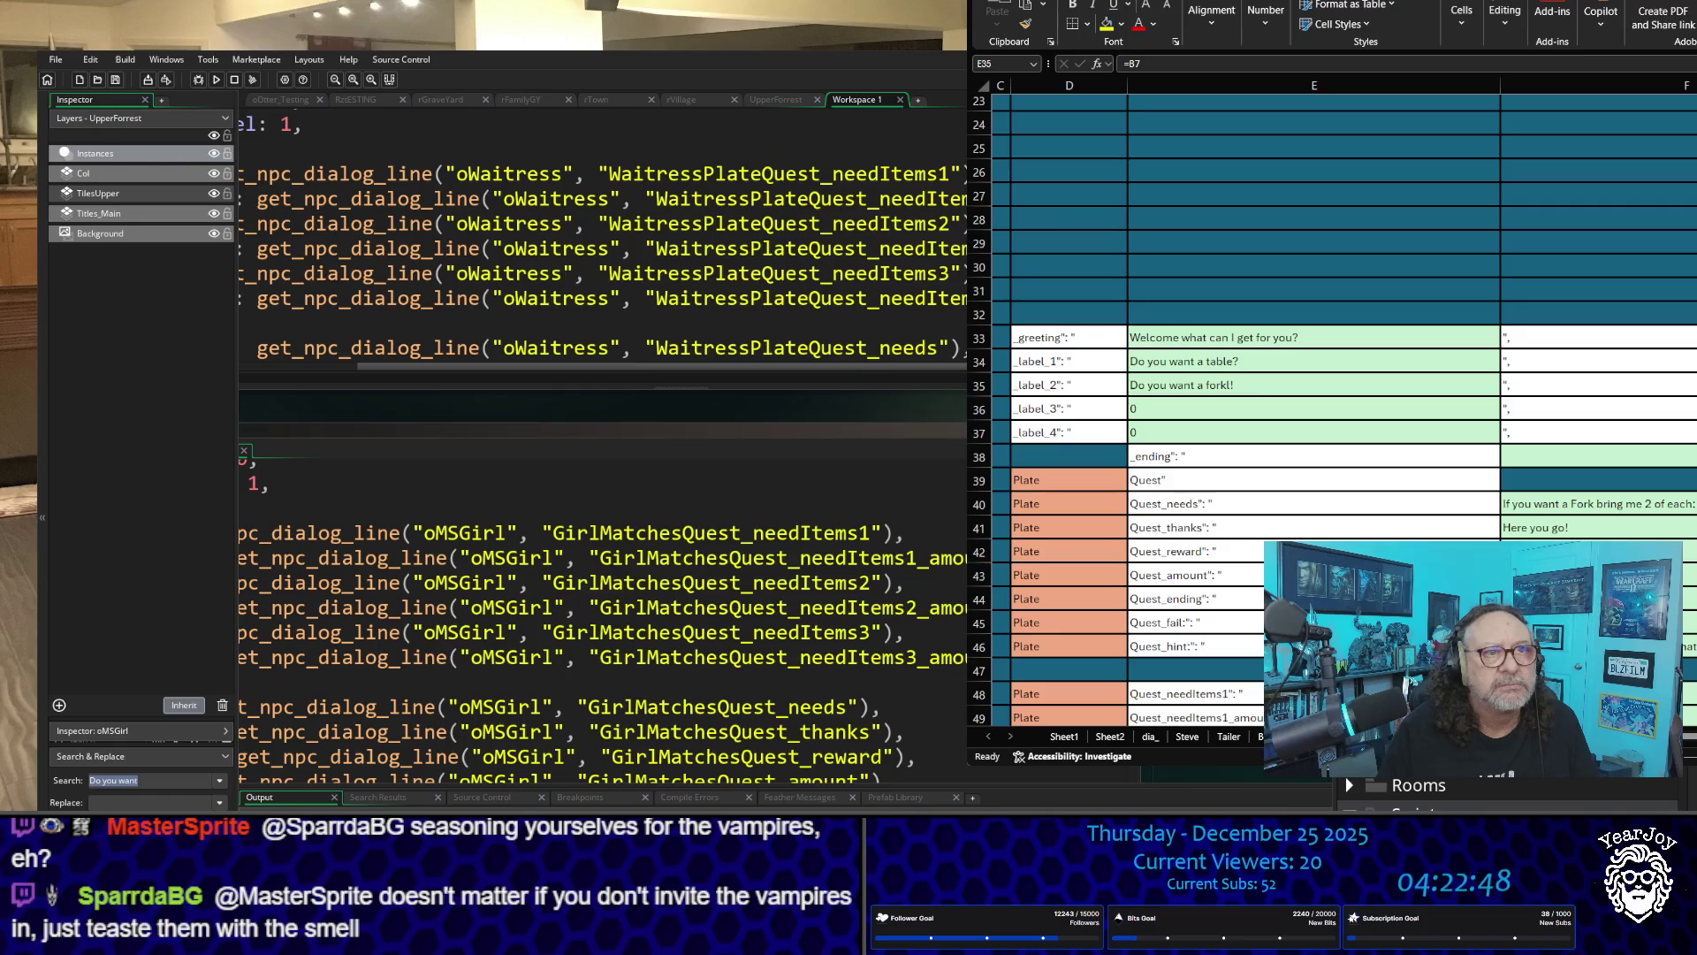
{"action": "scroll", "coordinate": [964, 663], "scroll_direction": "down", "scroll_amount": 2}
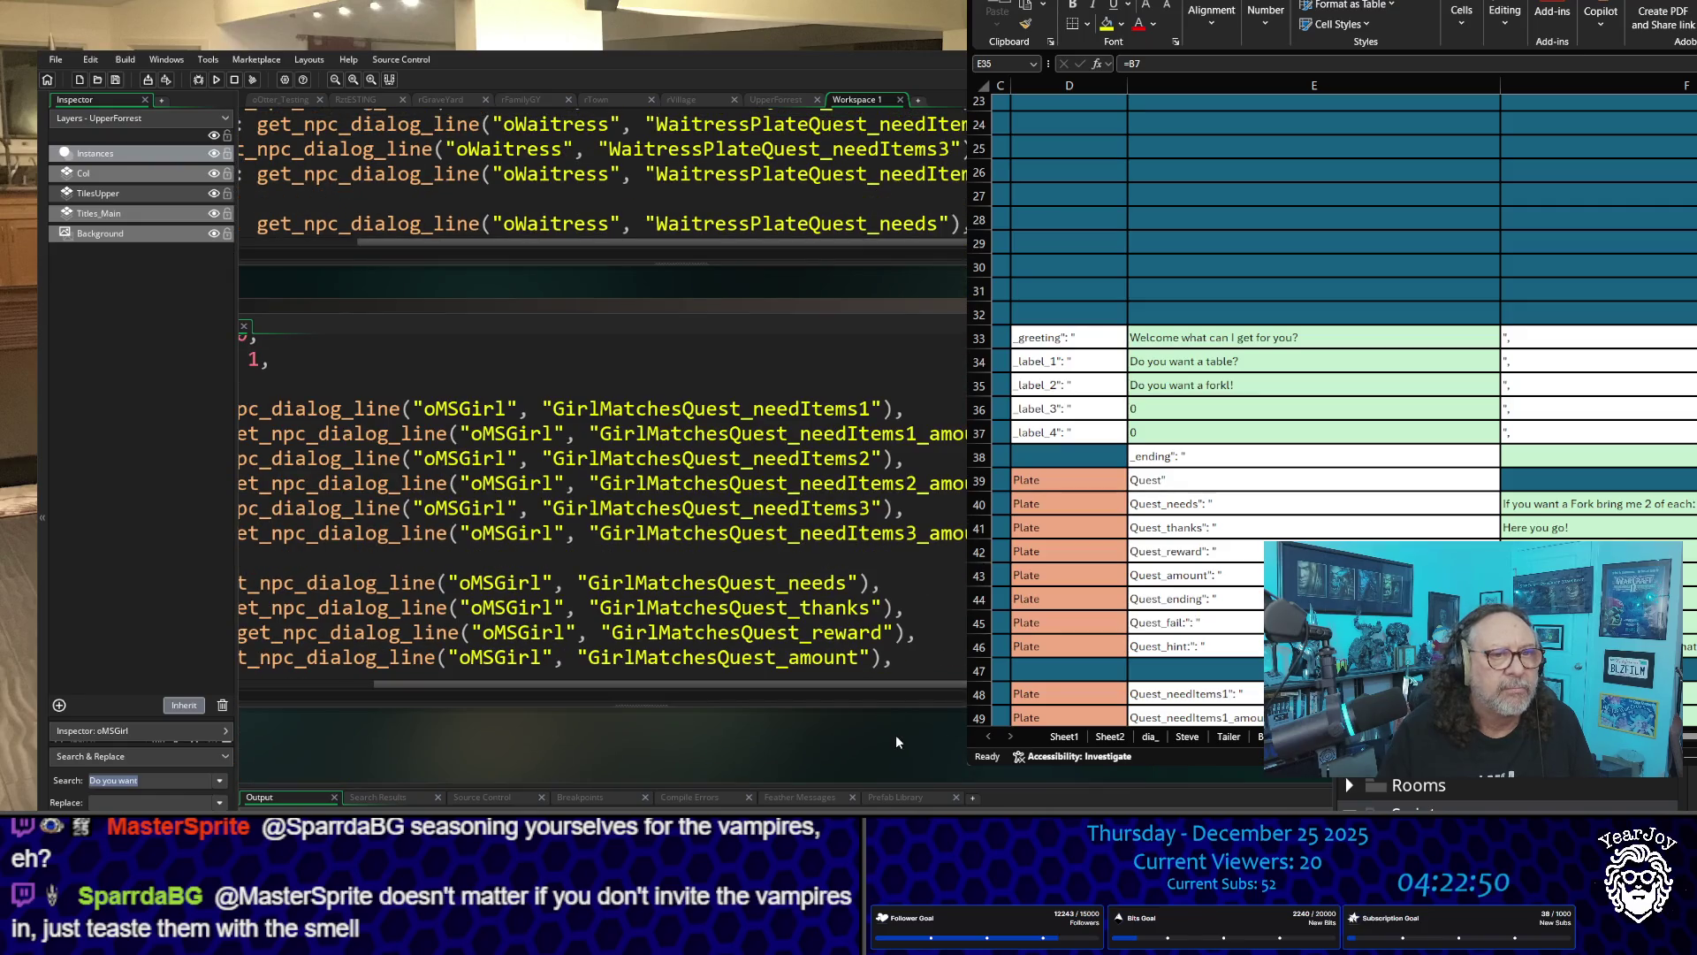
{"action": "scroll", "coordinate": [895, 734], "scroll_direction": "left", "scroll_amount": 3}
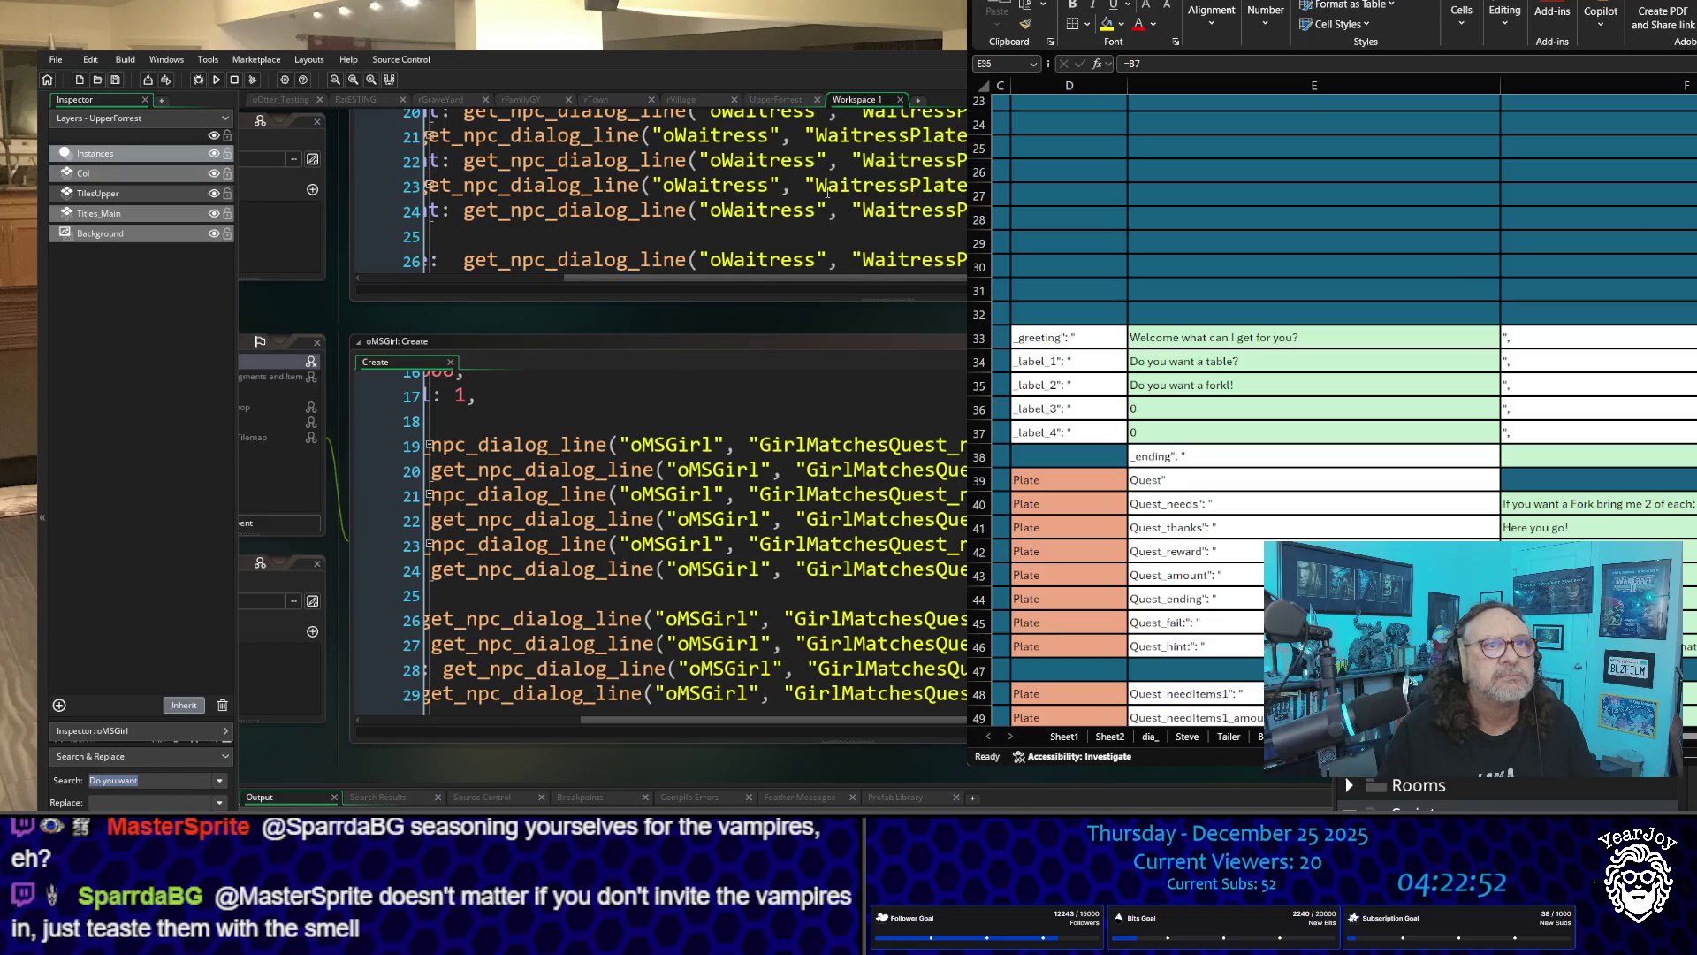
{"action": "scroll", "coordinate": [828, 191], "scroll_direction": "down", "scroll_amount": 3}
{"action": "scroll", "coordinate": [827, 192], "scroll_direction": "down", "scroll_amount": 1}
{"action": "scroll", "coordinate": [822, 212], "scroll_direction": "up", "scroll_amount": 1}
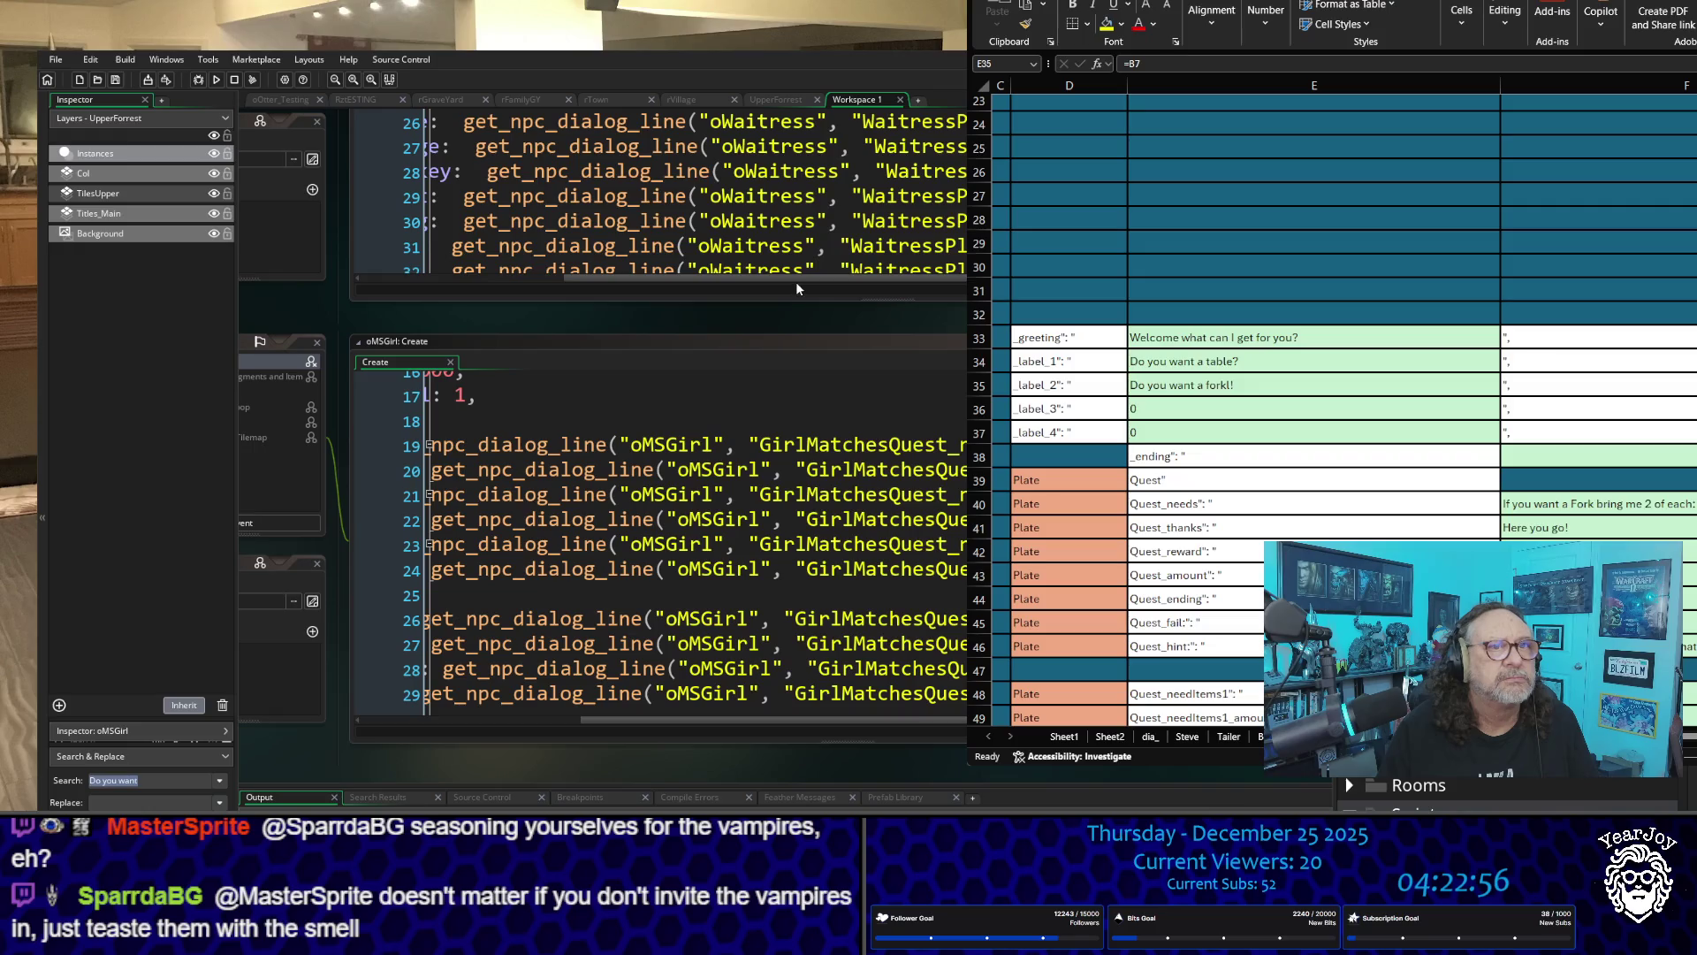
{"action": "mouse_move", "coordinate": [796, 281]}
{"action": "left_mouse_down"}
{"action": "mouse_move", "coordinate": [613, 286]}
{"action": "mouse_move", "coordinate": [629, 287]}
{"action": "left_mouse_up"}
{"action": "scroll", "coordinate": [935, 635], "scroll_direction": "down", "scroll_amount": 2}
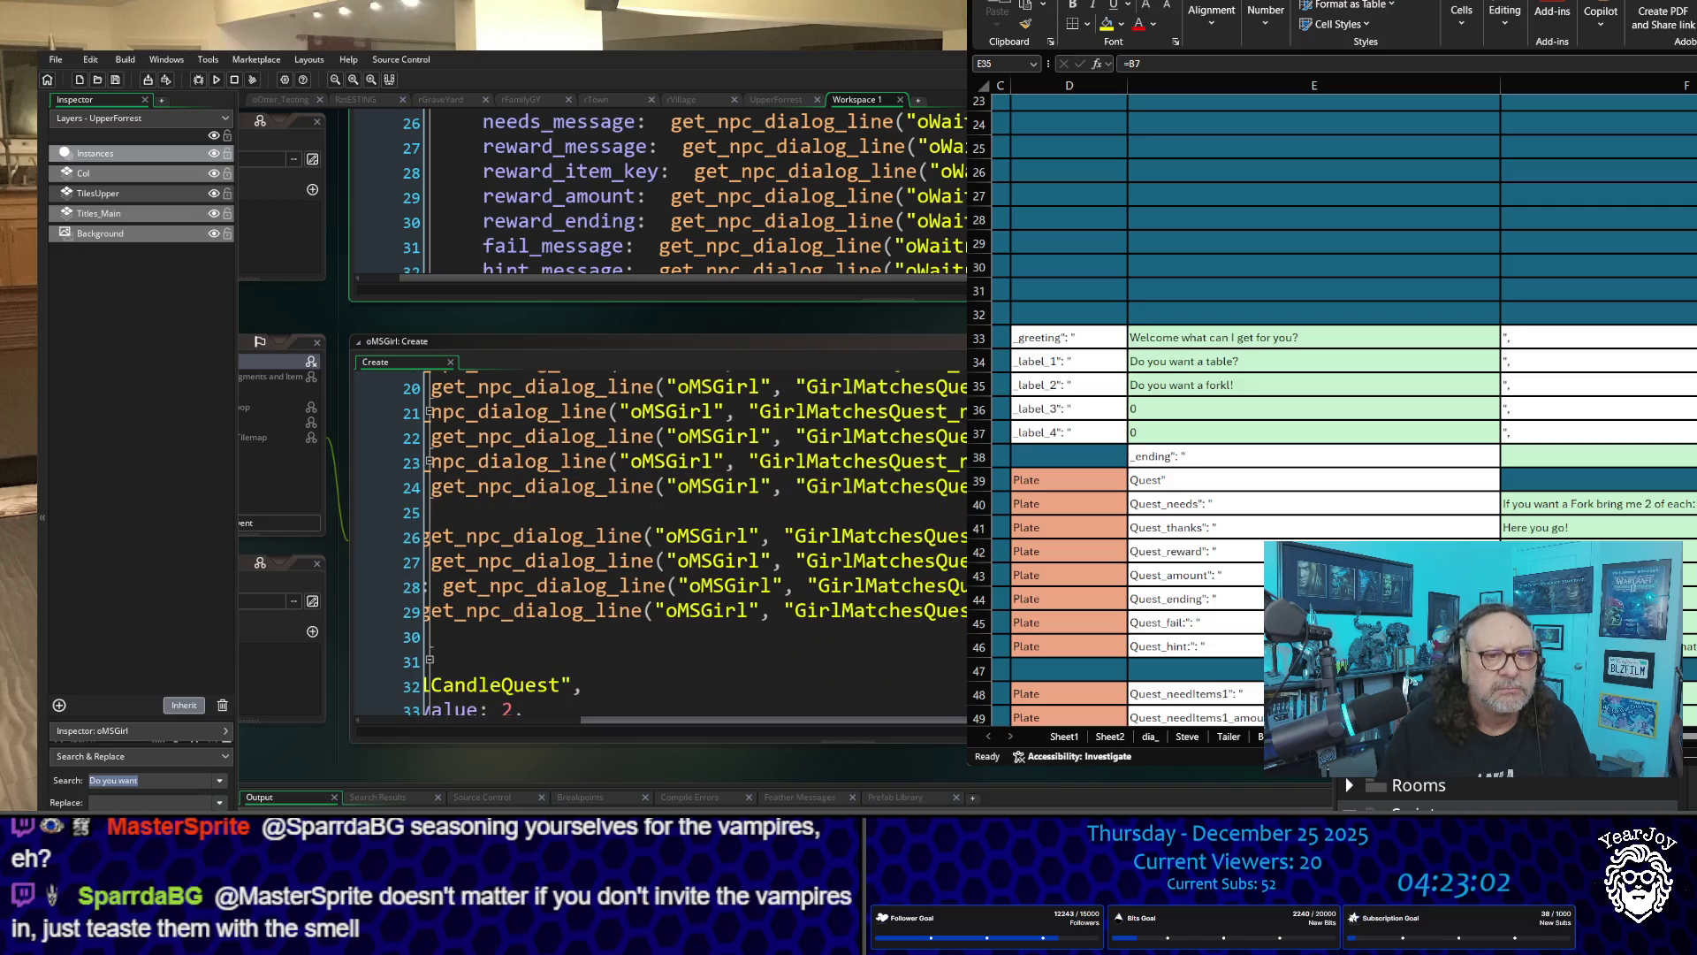
{"action": "left_click_drag", "start_coordinate": [751, 722], "coordinate": [532, 722]}
{"action": "scroll", "coordinate": [705, 603], "scroll_direction": "down", "scroll_amount": 1}
{"action": "scroll", "coordinate": [705, 603], "scroll_direction": "up", "scroll_amount": 3}
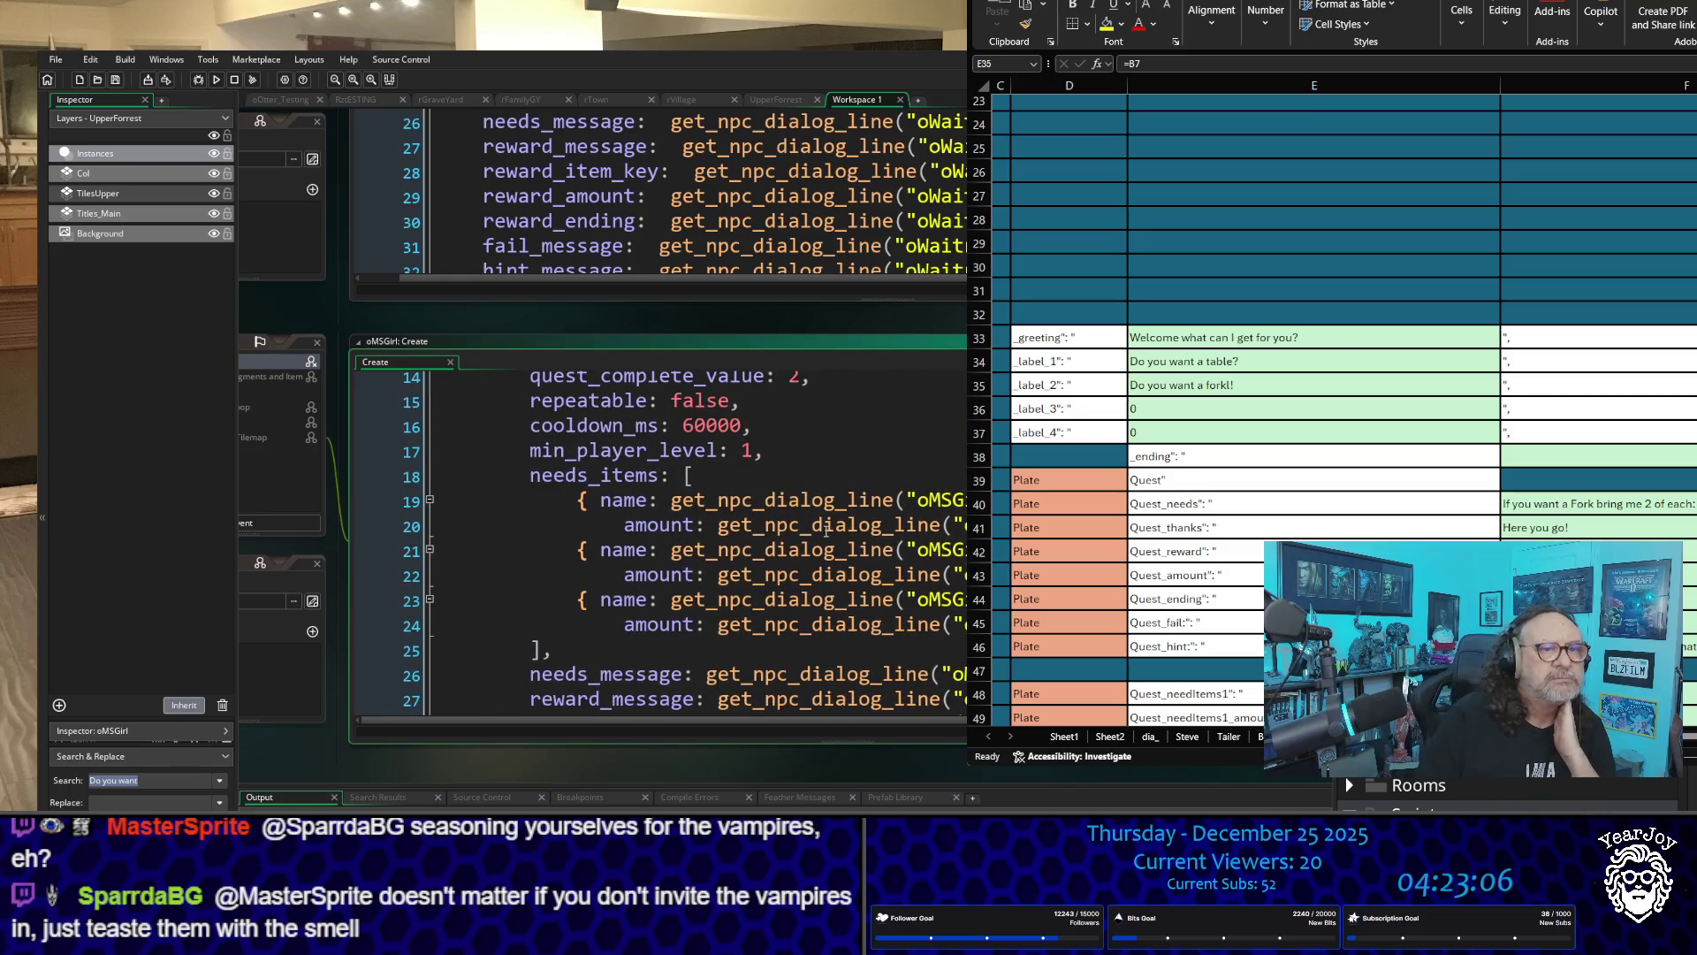
{"action": "scroll", "coordinate": [821, 508], "scroll_direction": "down", "scroll_amount": 1}
{"action": "scroll", "coordinate": [820, 508], "scroll_direction": "down", "scroll_amount": 1}
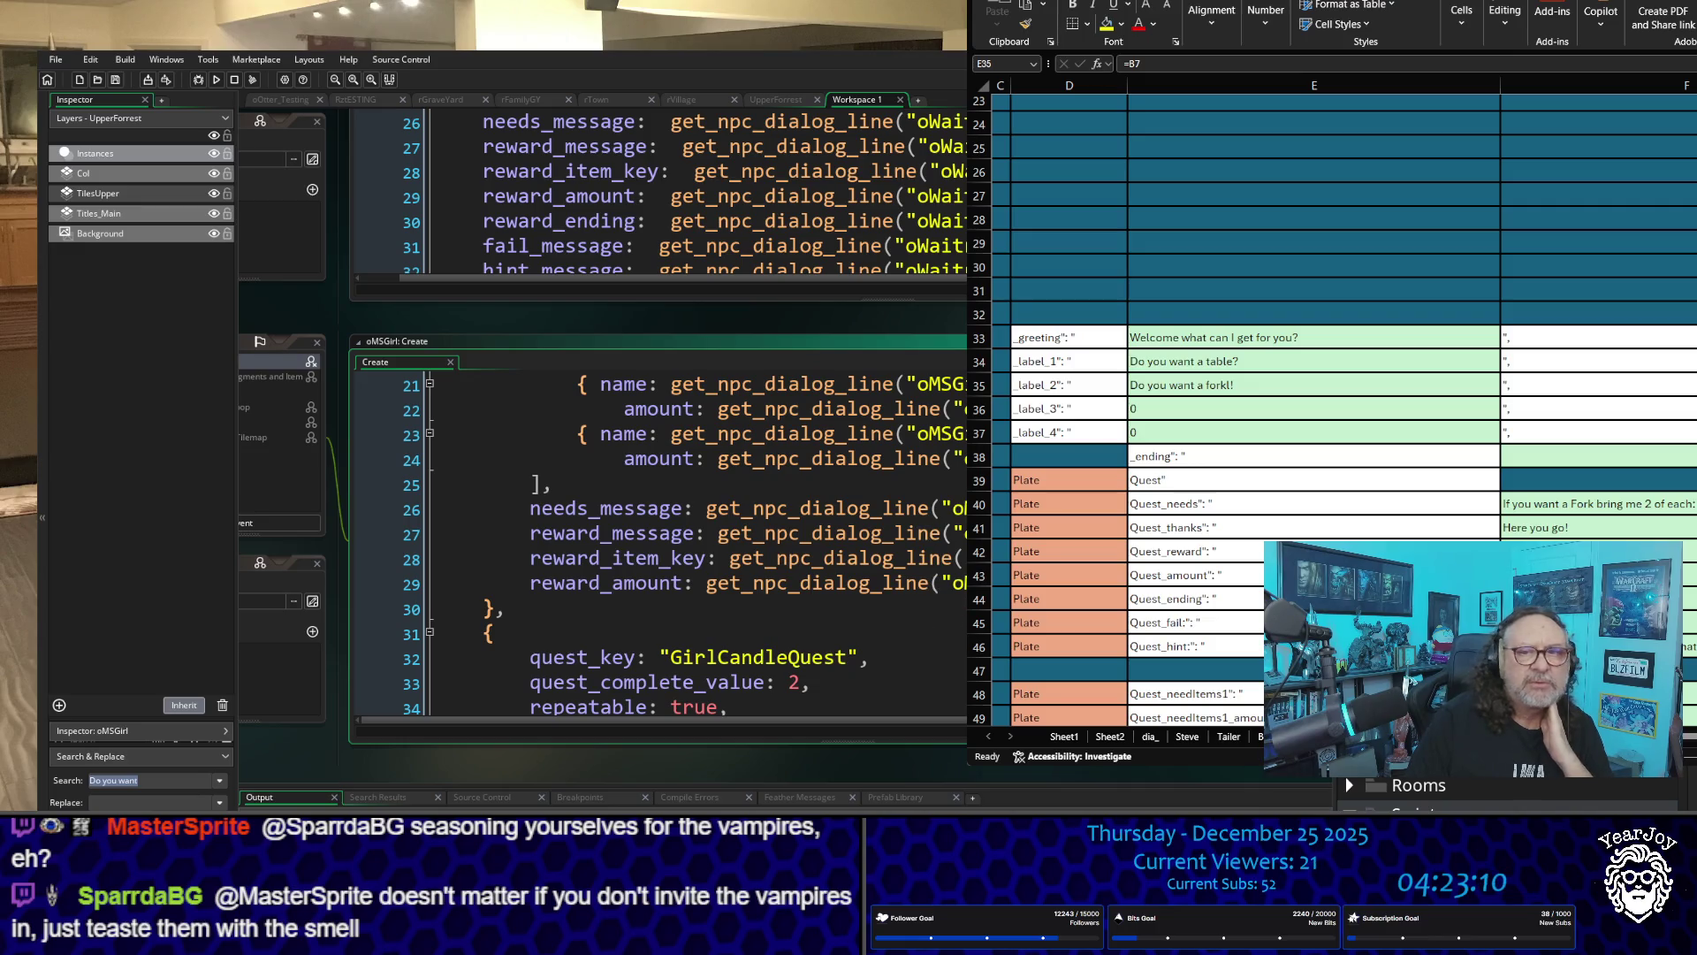
{"action": "scroll", "coordinate": [1503, 791], "scroll_direction": "up", "scroll_amount": 3}
{"action": "scroll", "coordinate": [1503, 792], "scroll_direction": "down", "scroll_amount": 3}
{"action": "scroll", "coordinate": [1459, 796], "scroll_direction": "down", "scroll_amount": 3}
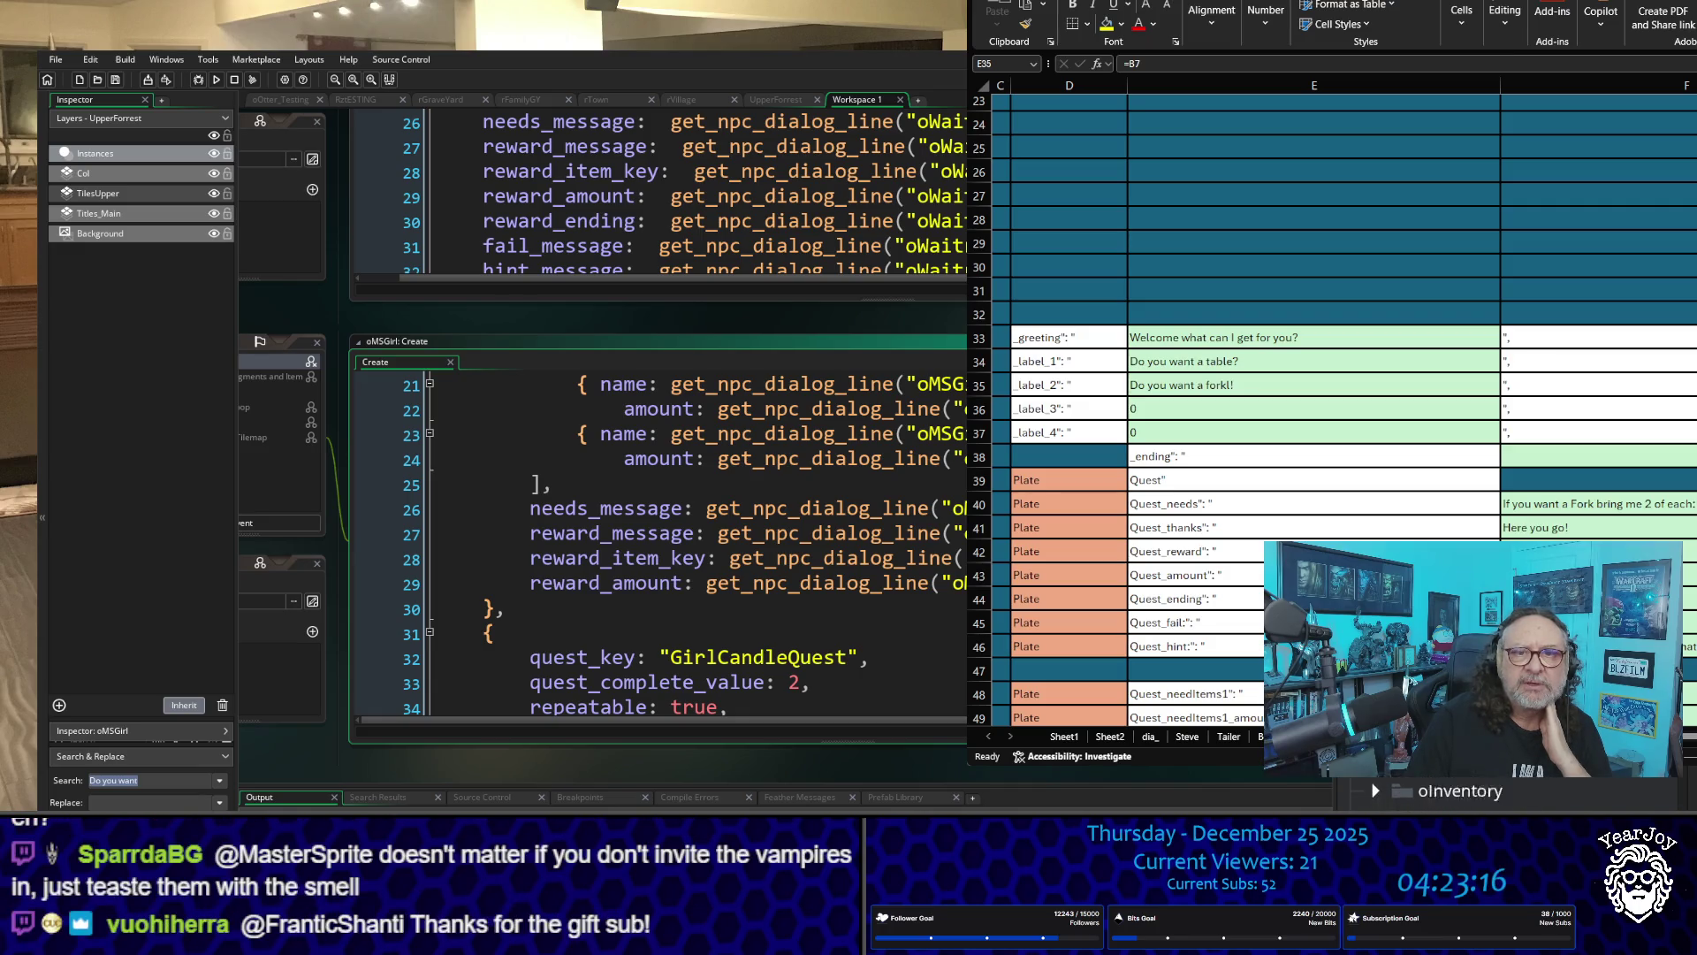
{"action": "scroll", "coordinate": [1459, 795], "scroll_direction": "down", "scroll_amount": 3}
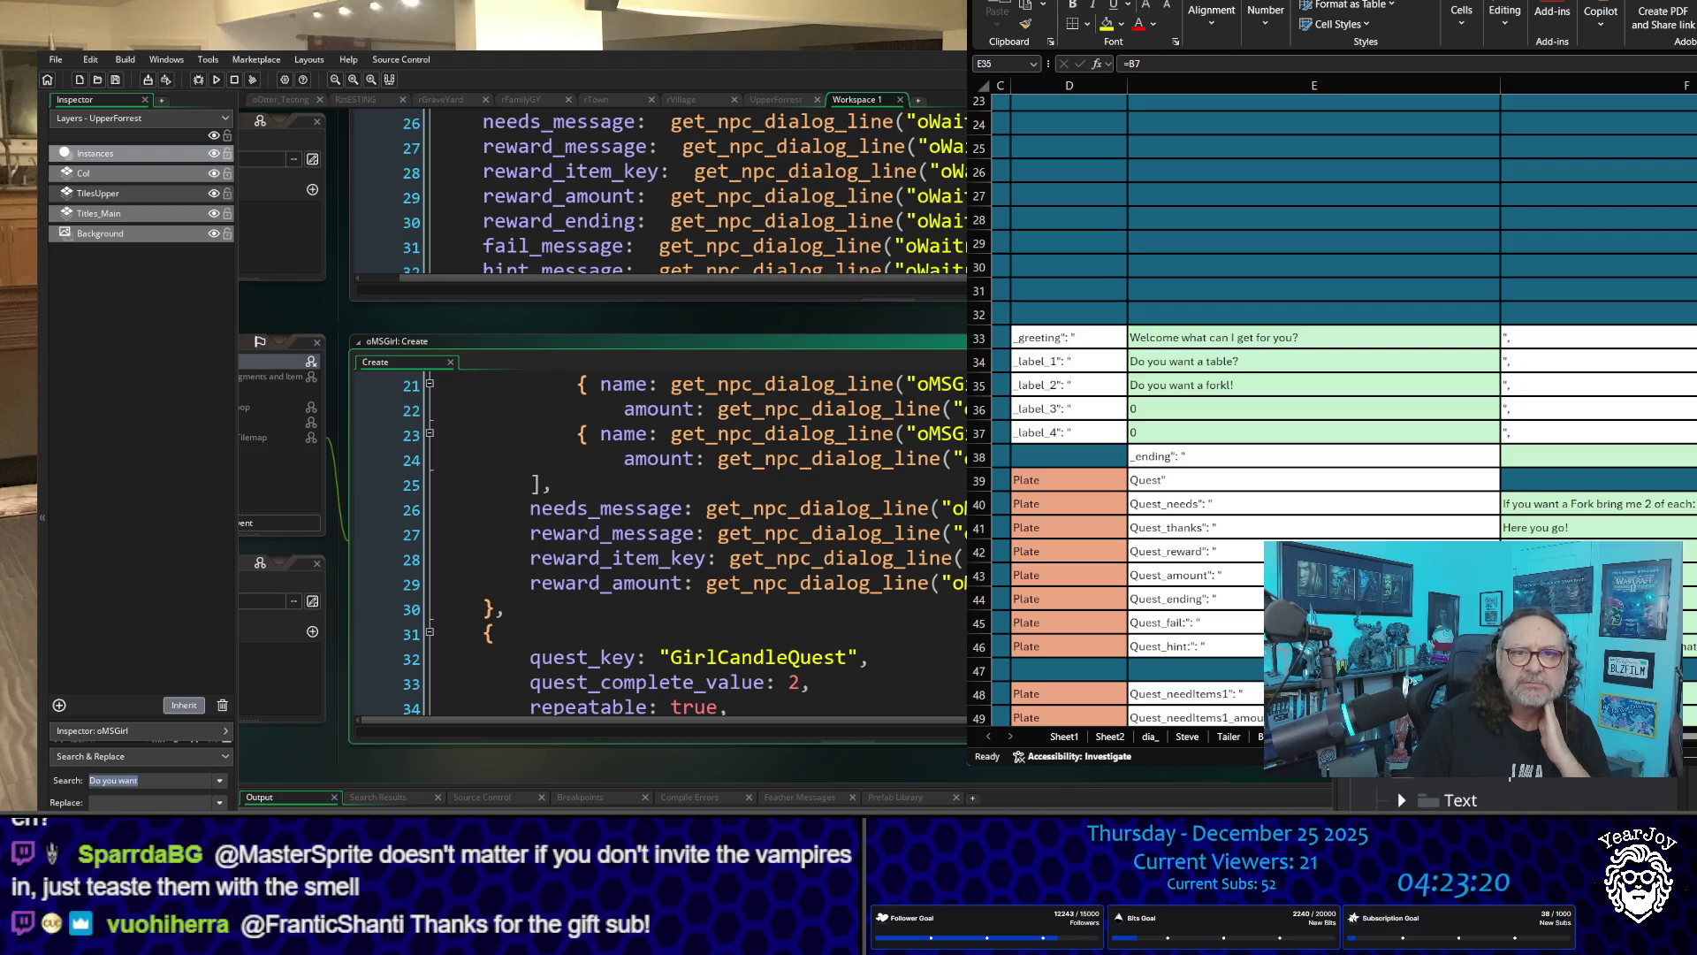
{"action": "scroll", "coordinate": [1458, 791], "scroll_direction": "up", "scroll_amount": 5}
{"action": "scroll", "coordinate": [1503, 791], "scroll_direction": "up", "scroll_amount": 3}
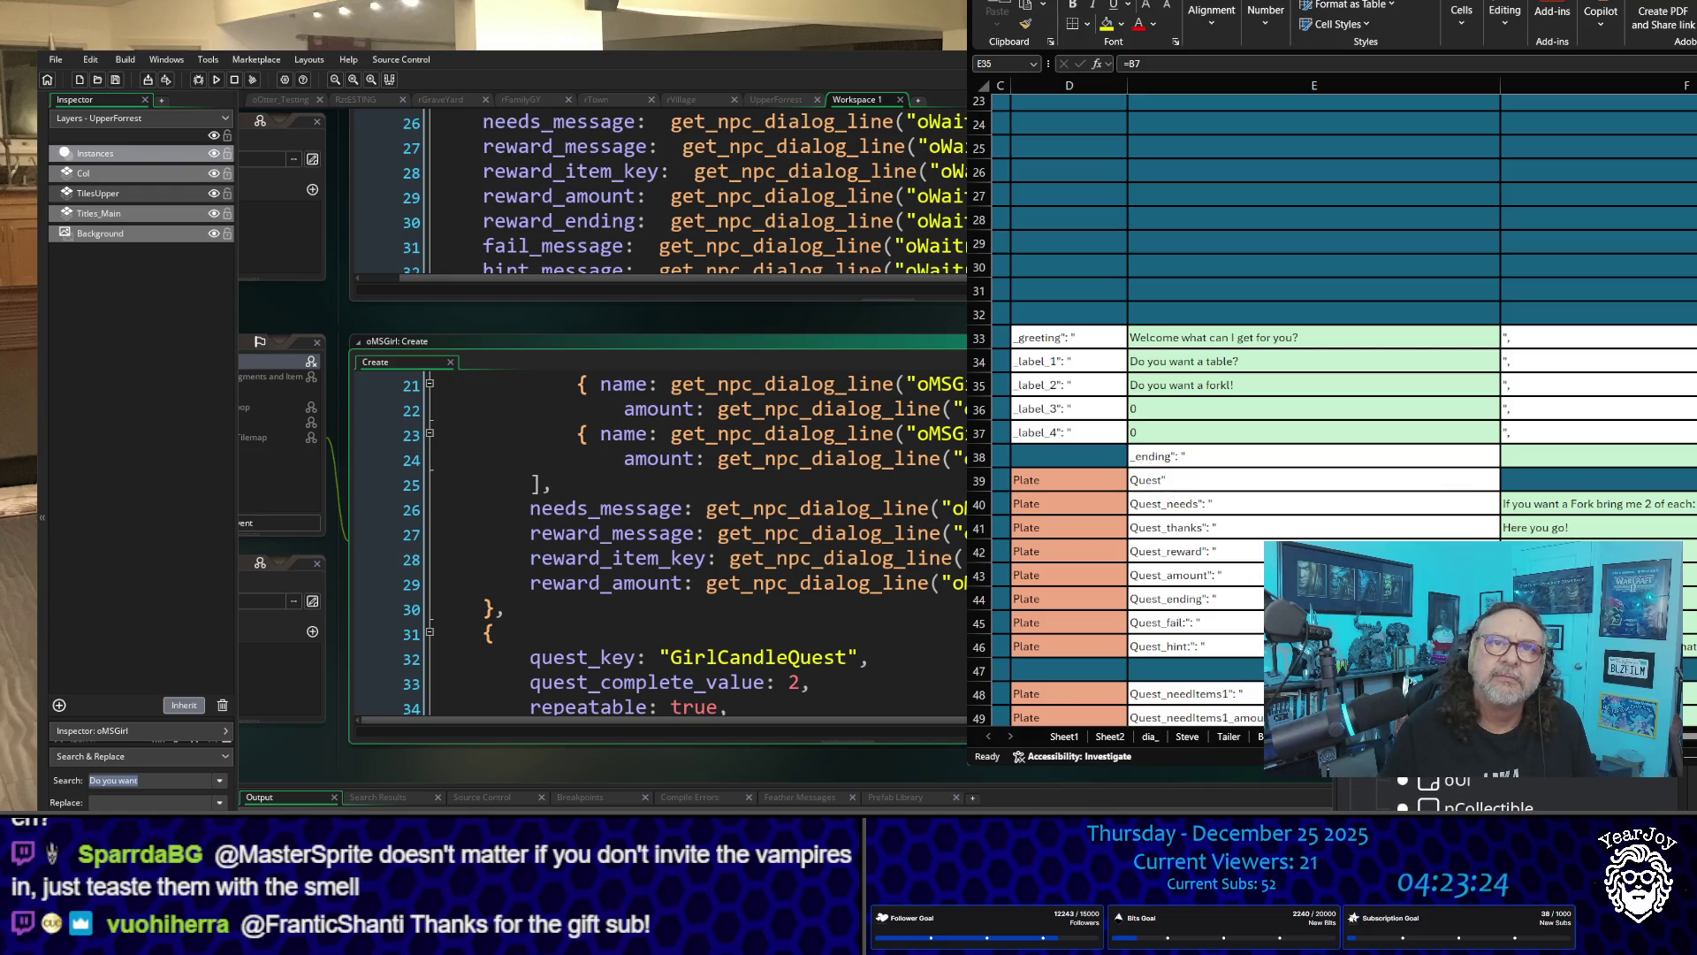
{"action": "double_click", "coordinate": [1503, 787]}
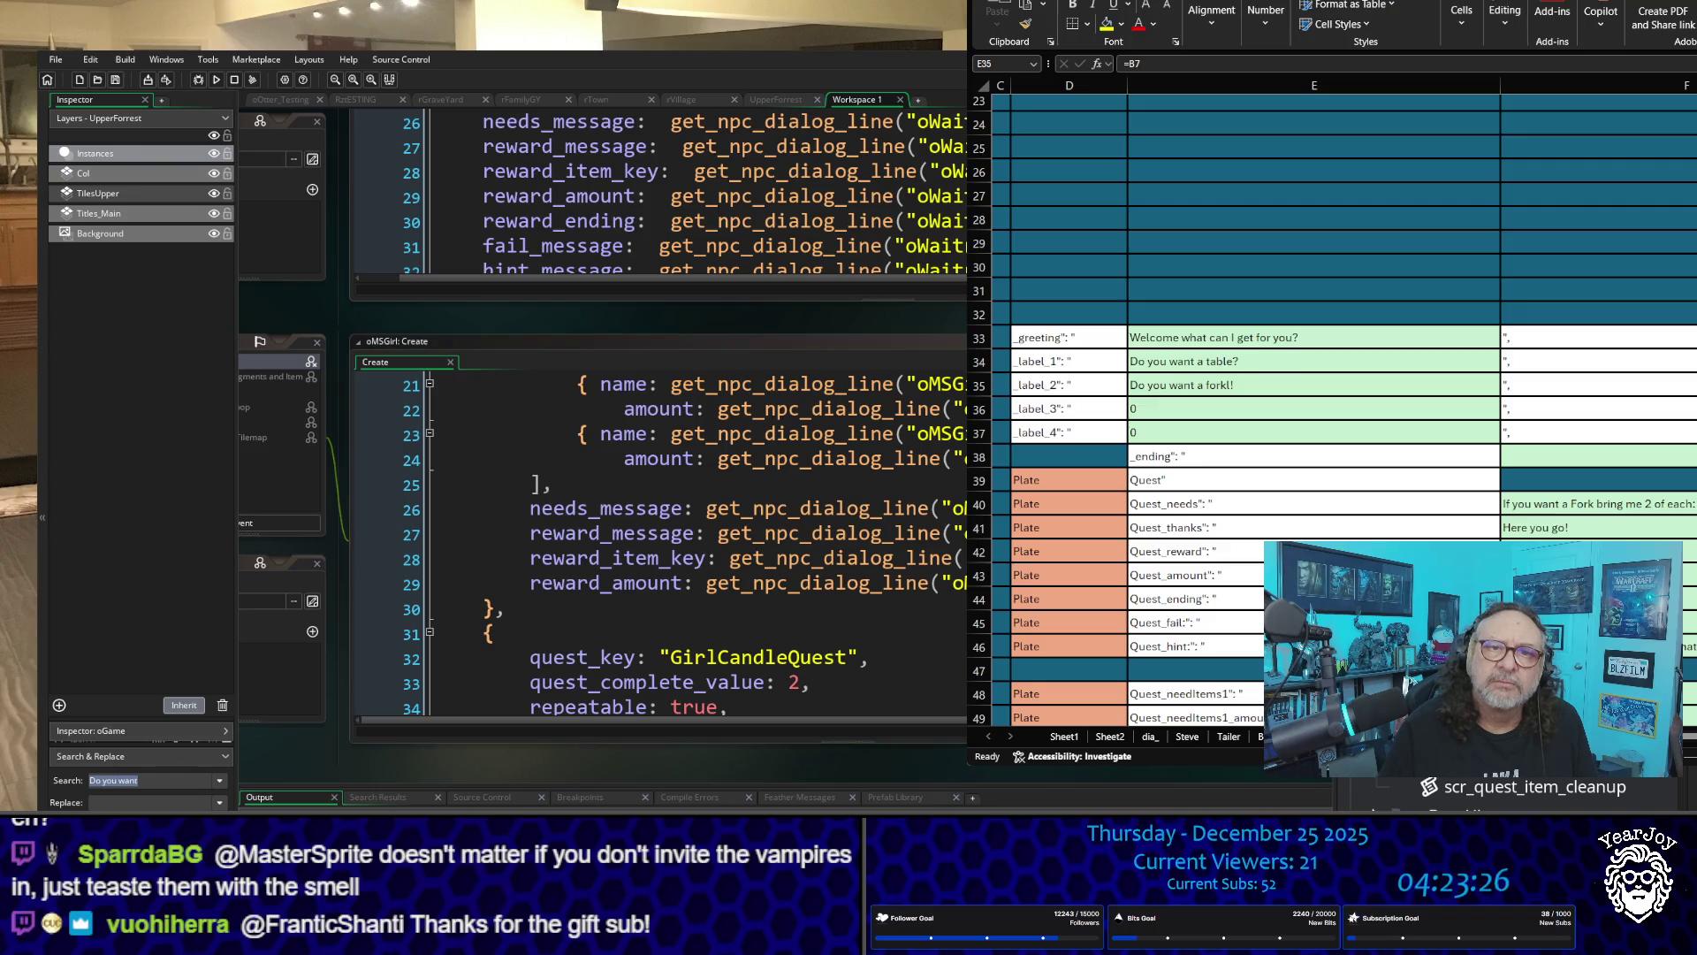
Step: Scroll through oGame's Create code, reviewing its dia_ calls, dialog_registry and debug messages
{"action": "scroll", "coordinate": [920, 499], "scroll_direction": "down", "scroll_amount": 1}
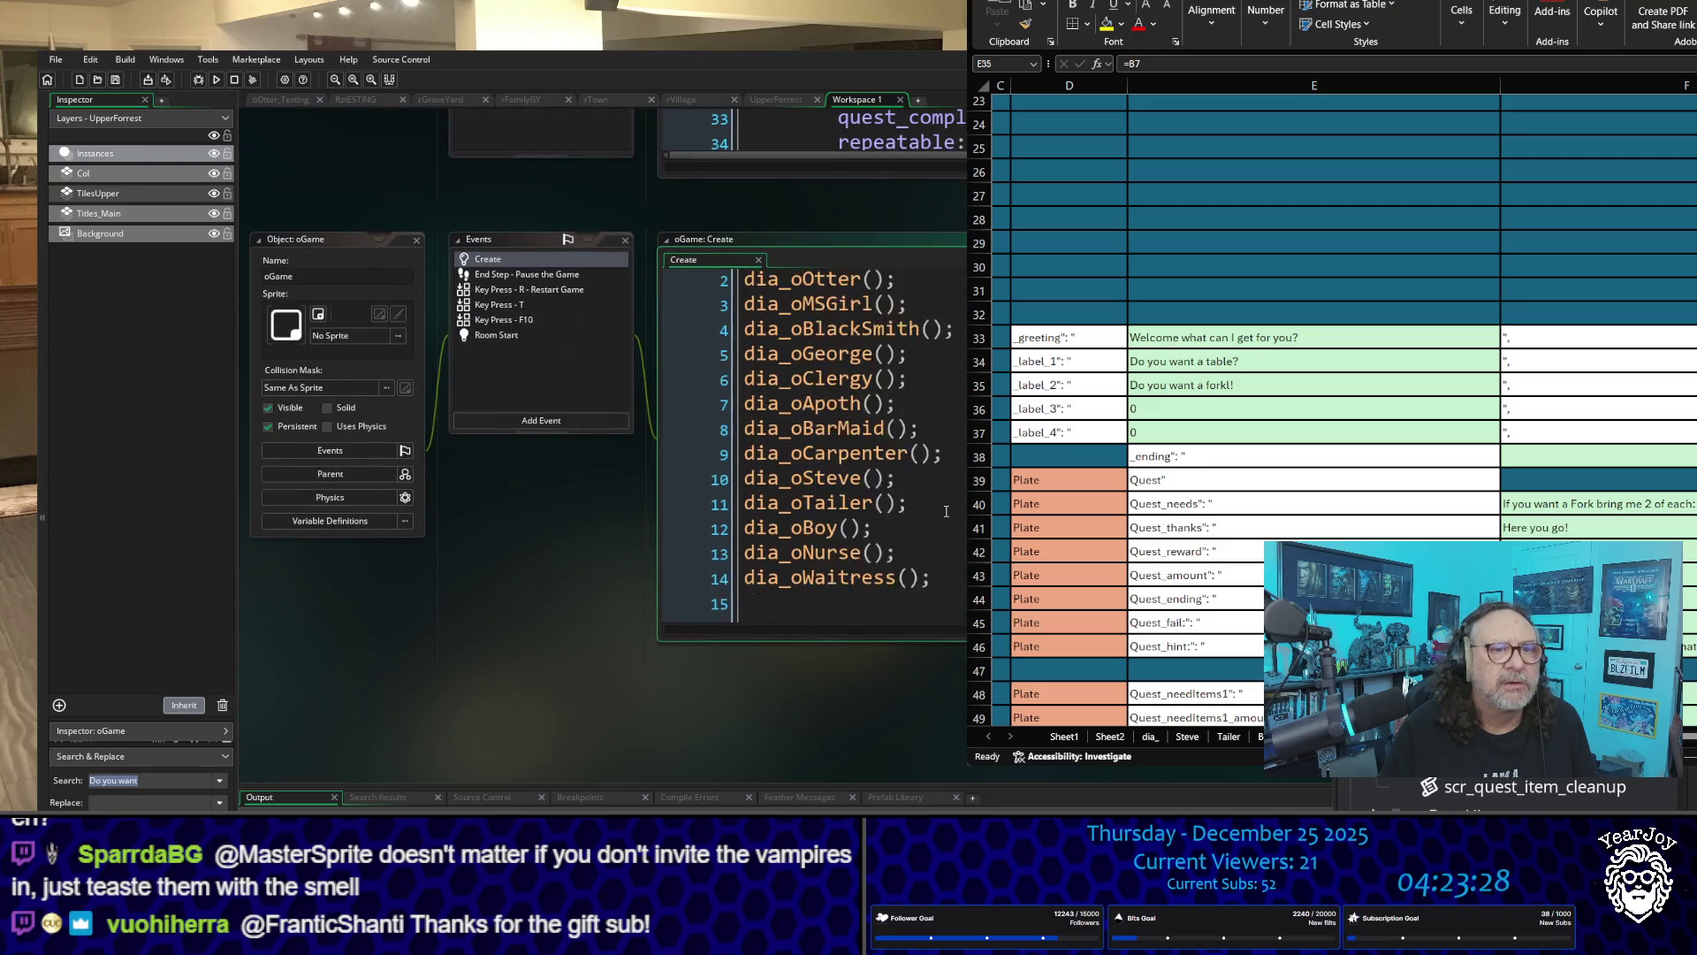
{"action": "scroll", "coordinate": [488, 713], "scroll_direction": "right", "scroll_amount": 3}
{"action": "scroll", "coordinate": [489, 713], "scroll_direction": "right", "scroll_amount": 2}
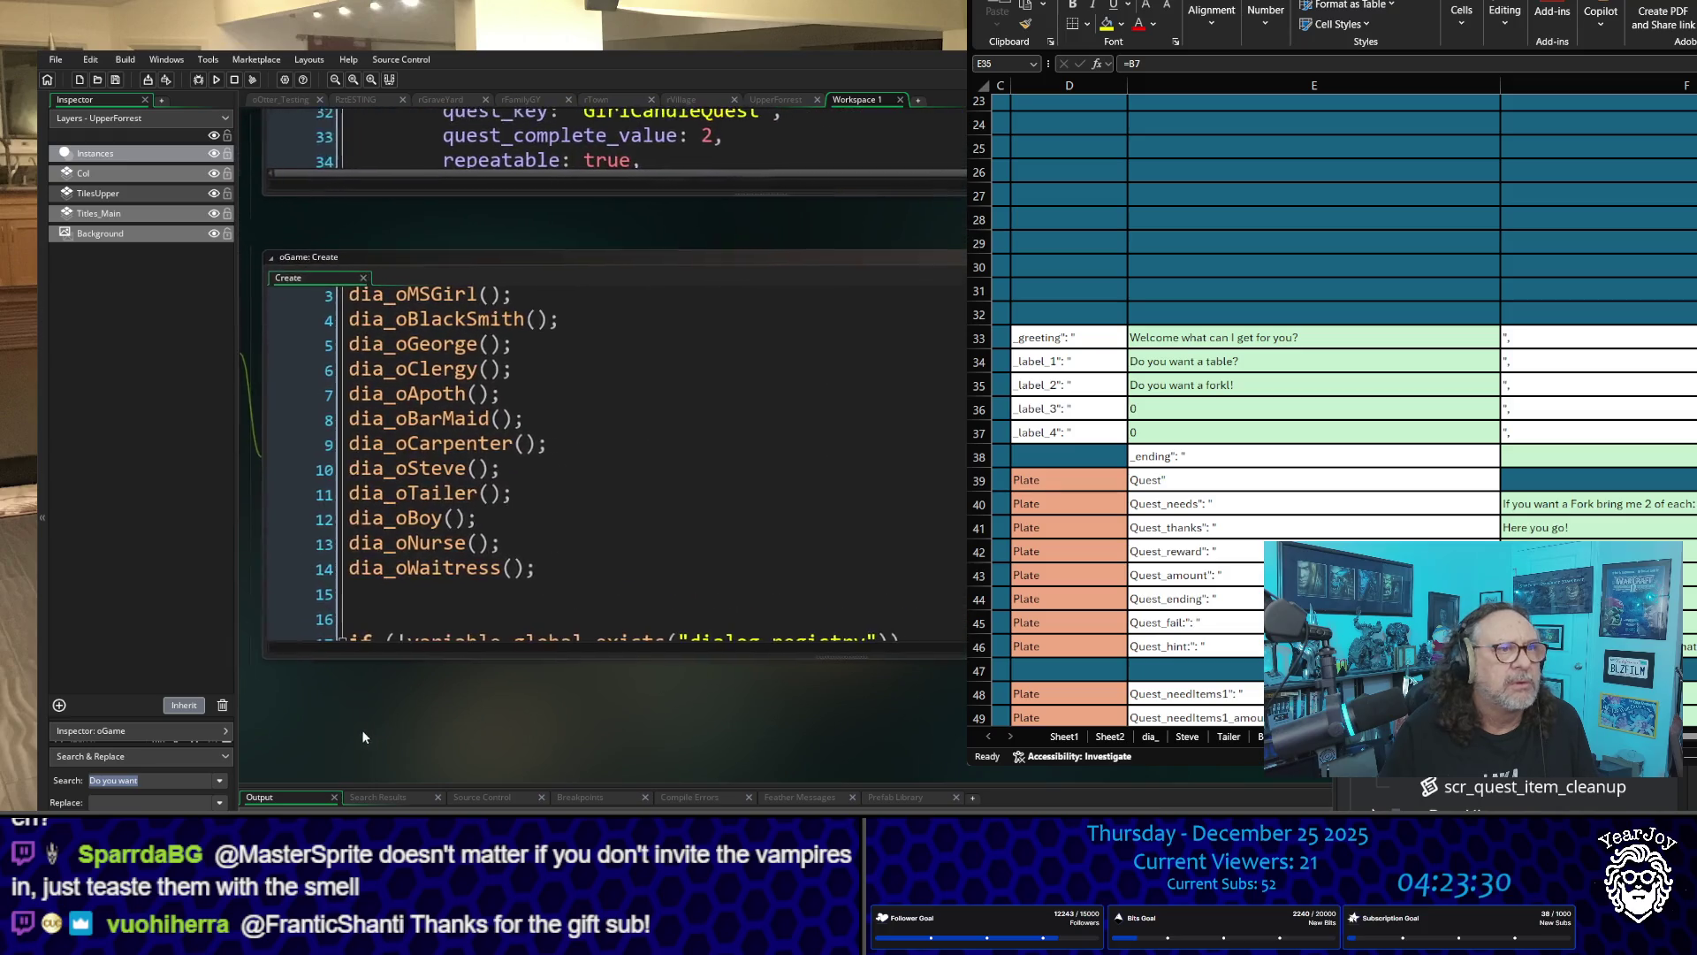
{"action": "scroll", "coordinate": [555, 461], "scroll_direction": "up", "scroll_amount": 1}
{"action": "scroll", "coordinate": [555, 461], "scroll_direction": "down", "scroll_amount": 6}
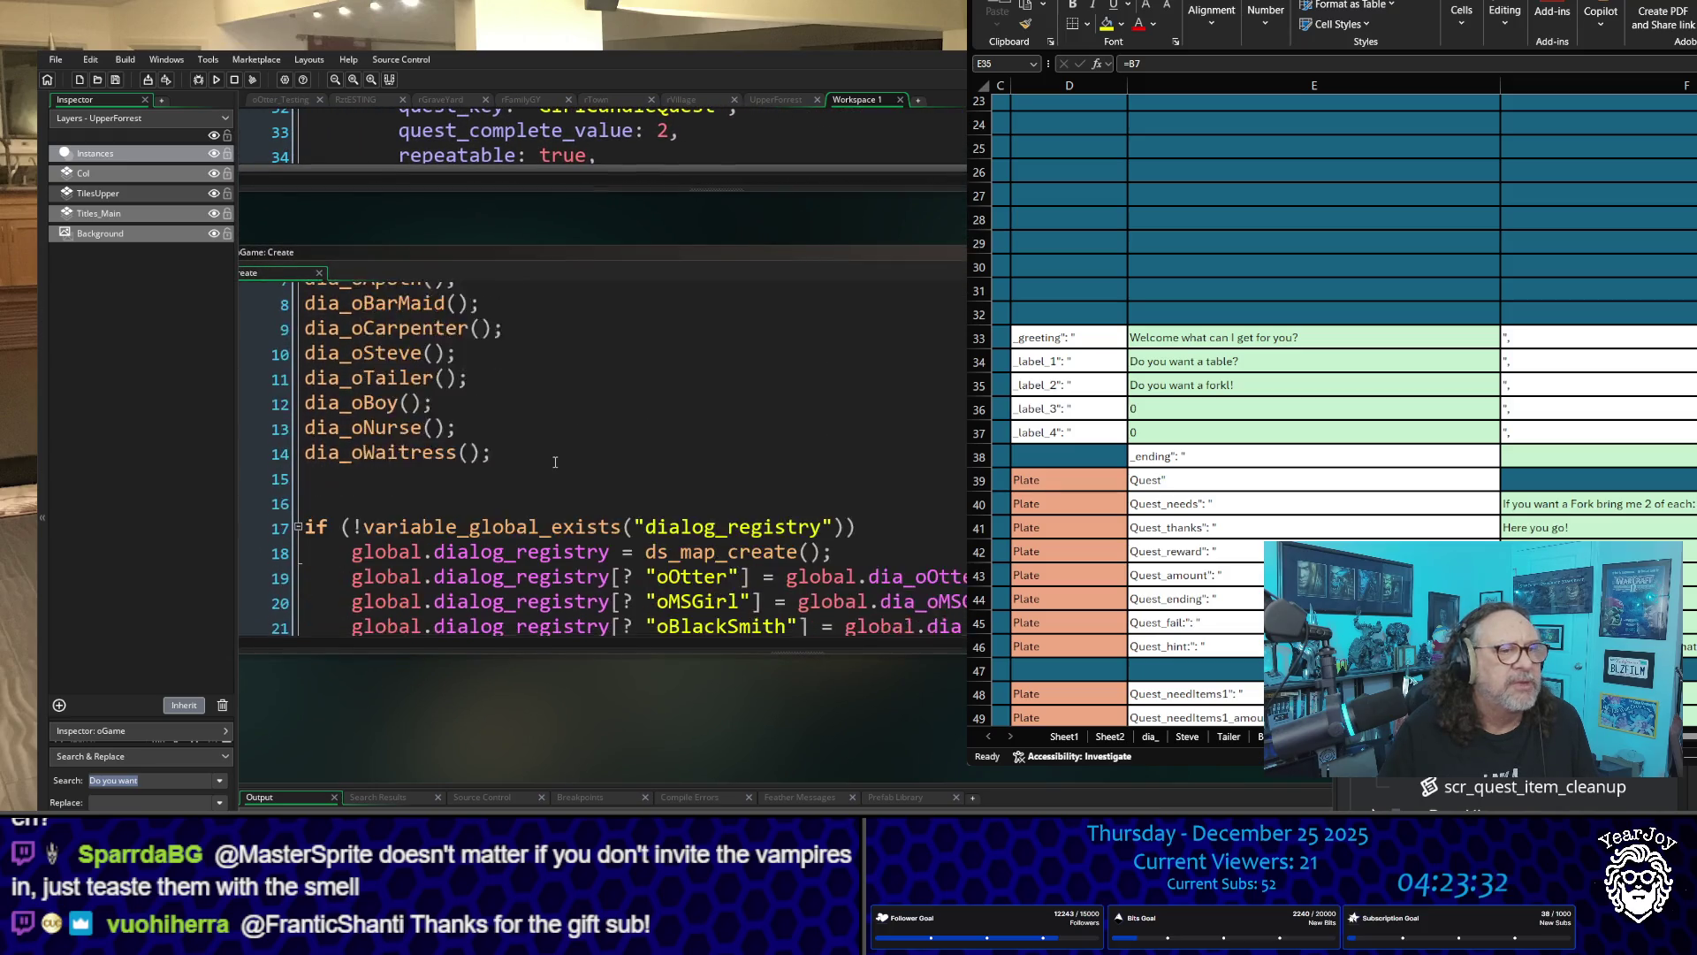
{"action": "scroll", "coordinate": [555, 461], "scroll_direction": "down", "scroll_amount": 2}
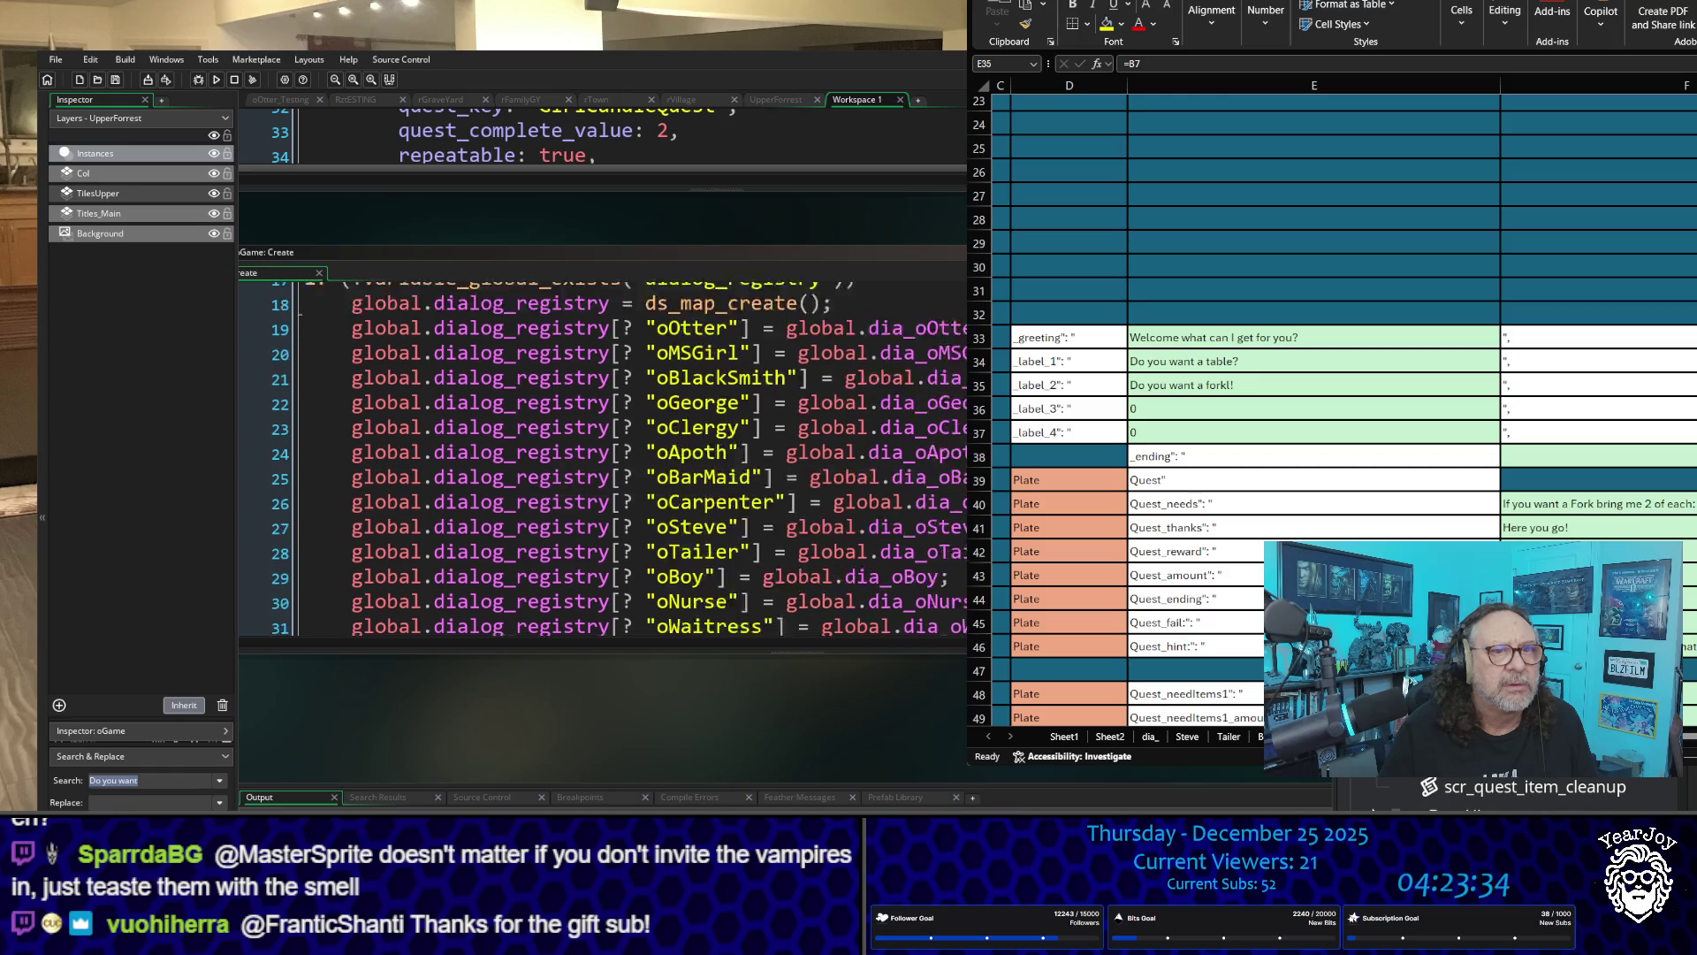
{"action": "scroll", "coordinate": [555, 462], "scroll_direction": "up", "scroll_amount": 2}
{"action": "scroll", "coordinate": [555, 461], "scroll_direction": "down", "scroll_amount": 1}
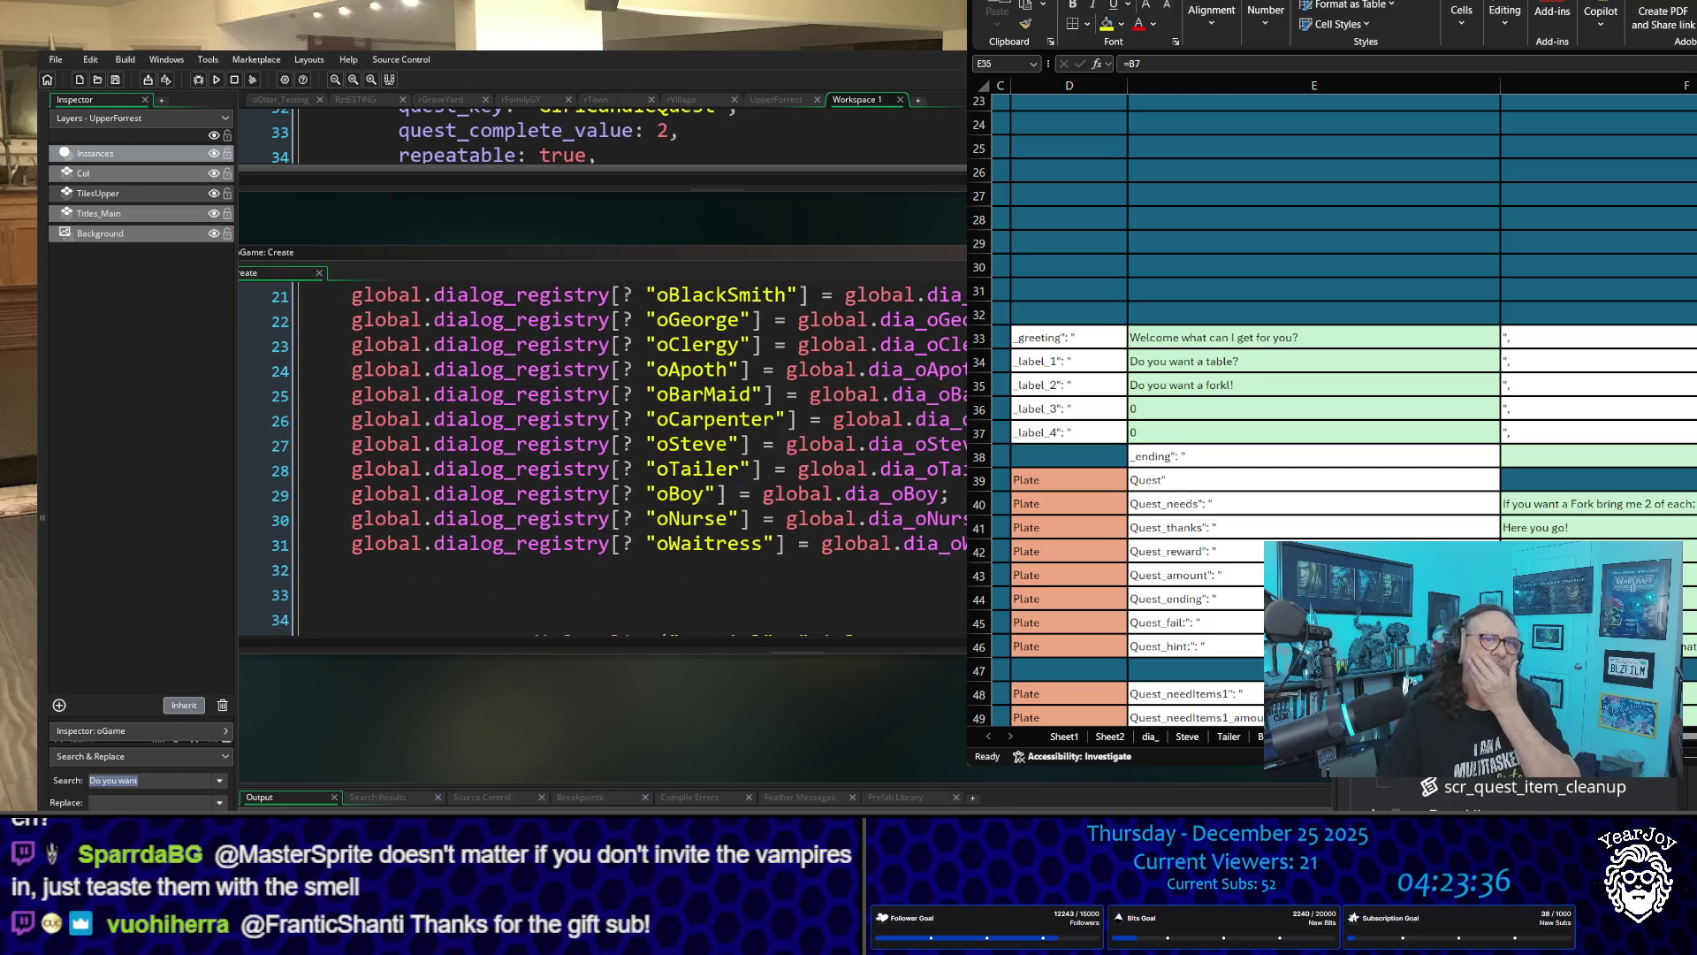
{"action": "scroll", "coordinate": [556, 462], "scroll_direction": "up", "scroll_amount": 1}
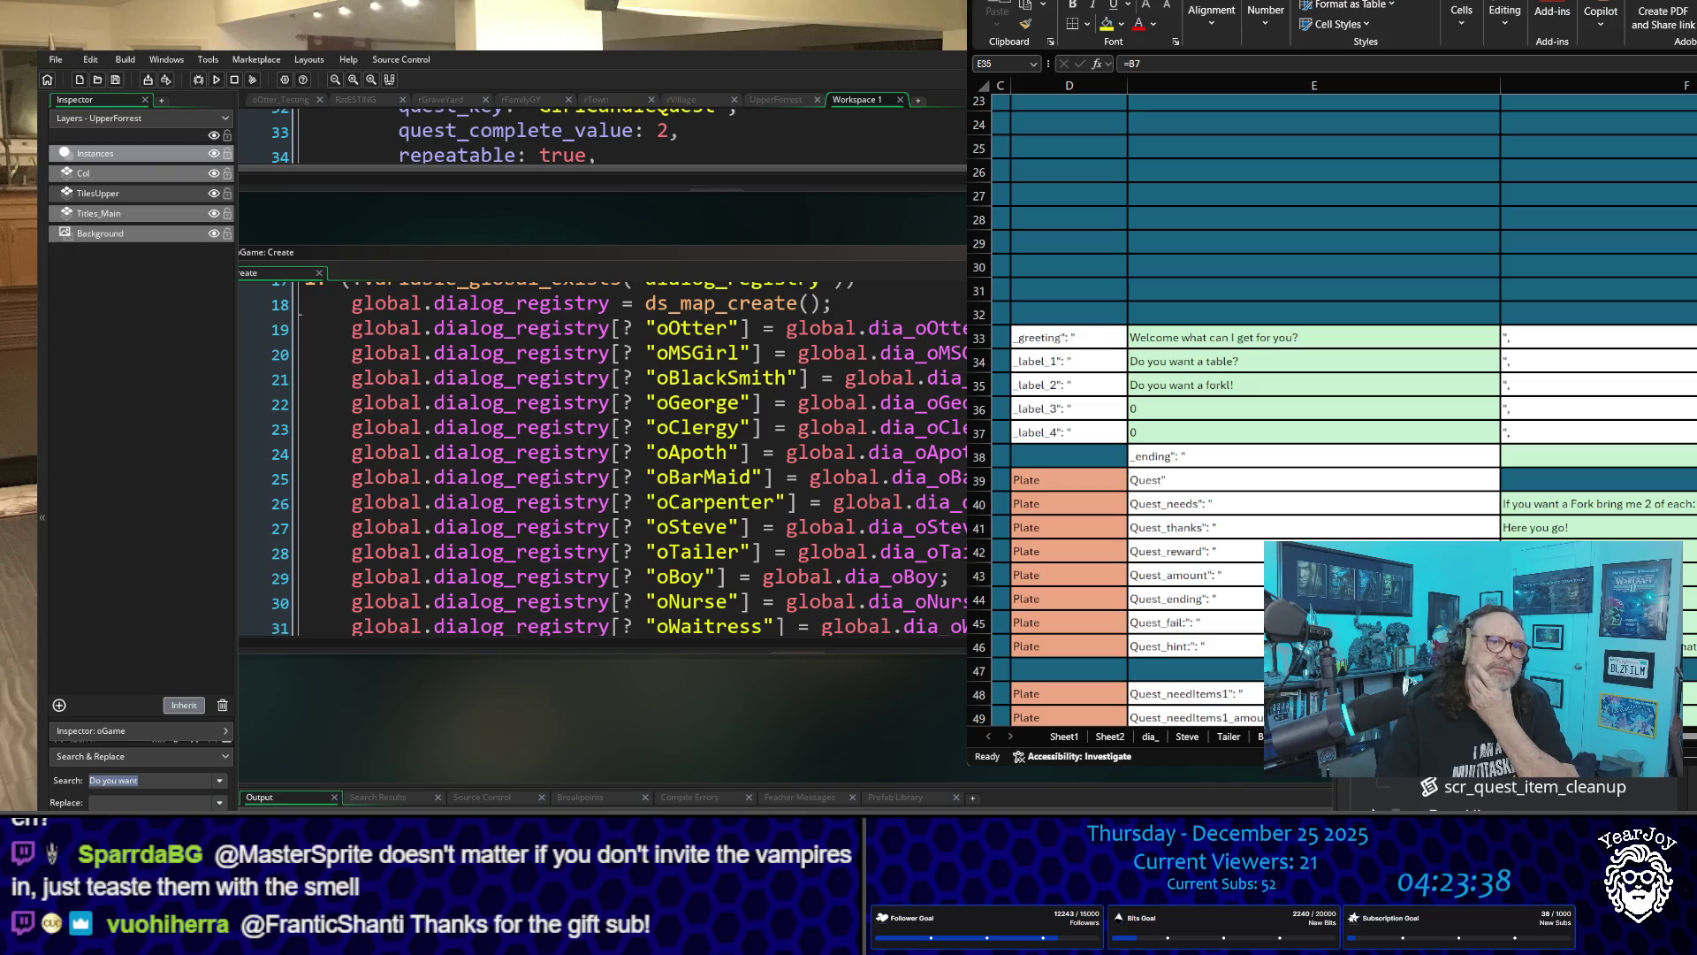
{"action": "scroll", "coordinate": [601, 460], "scroll_direction": "down", "scroll_amount": 4}
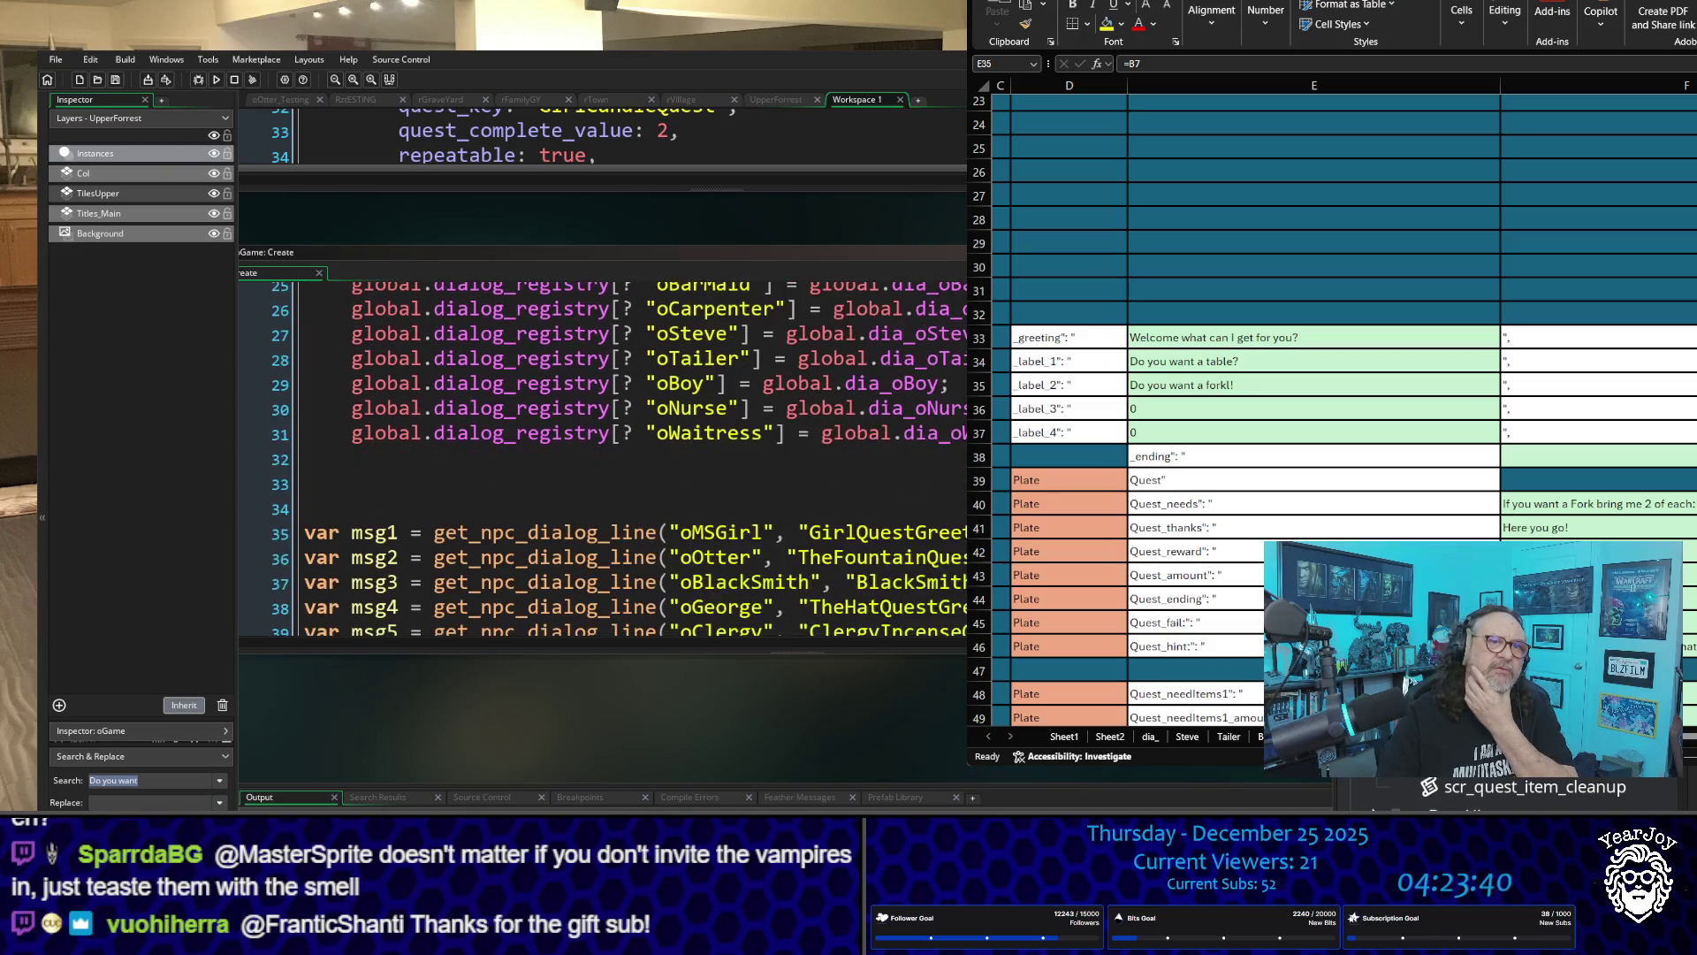
{"action": "scroll", "coordinate": [601, 460], "scroll_direction": "down", "scroll_amount": 2}
{"action": "scroll", "coordinate": [601, 460], "scroll_direction": "down", "scroll_amount": 2}
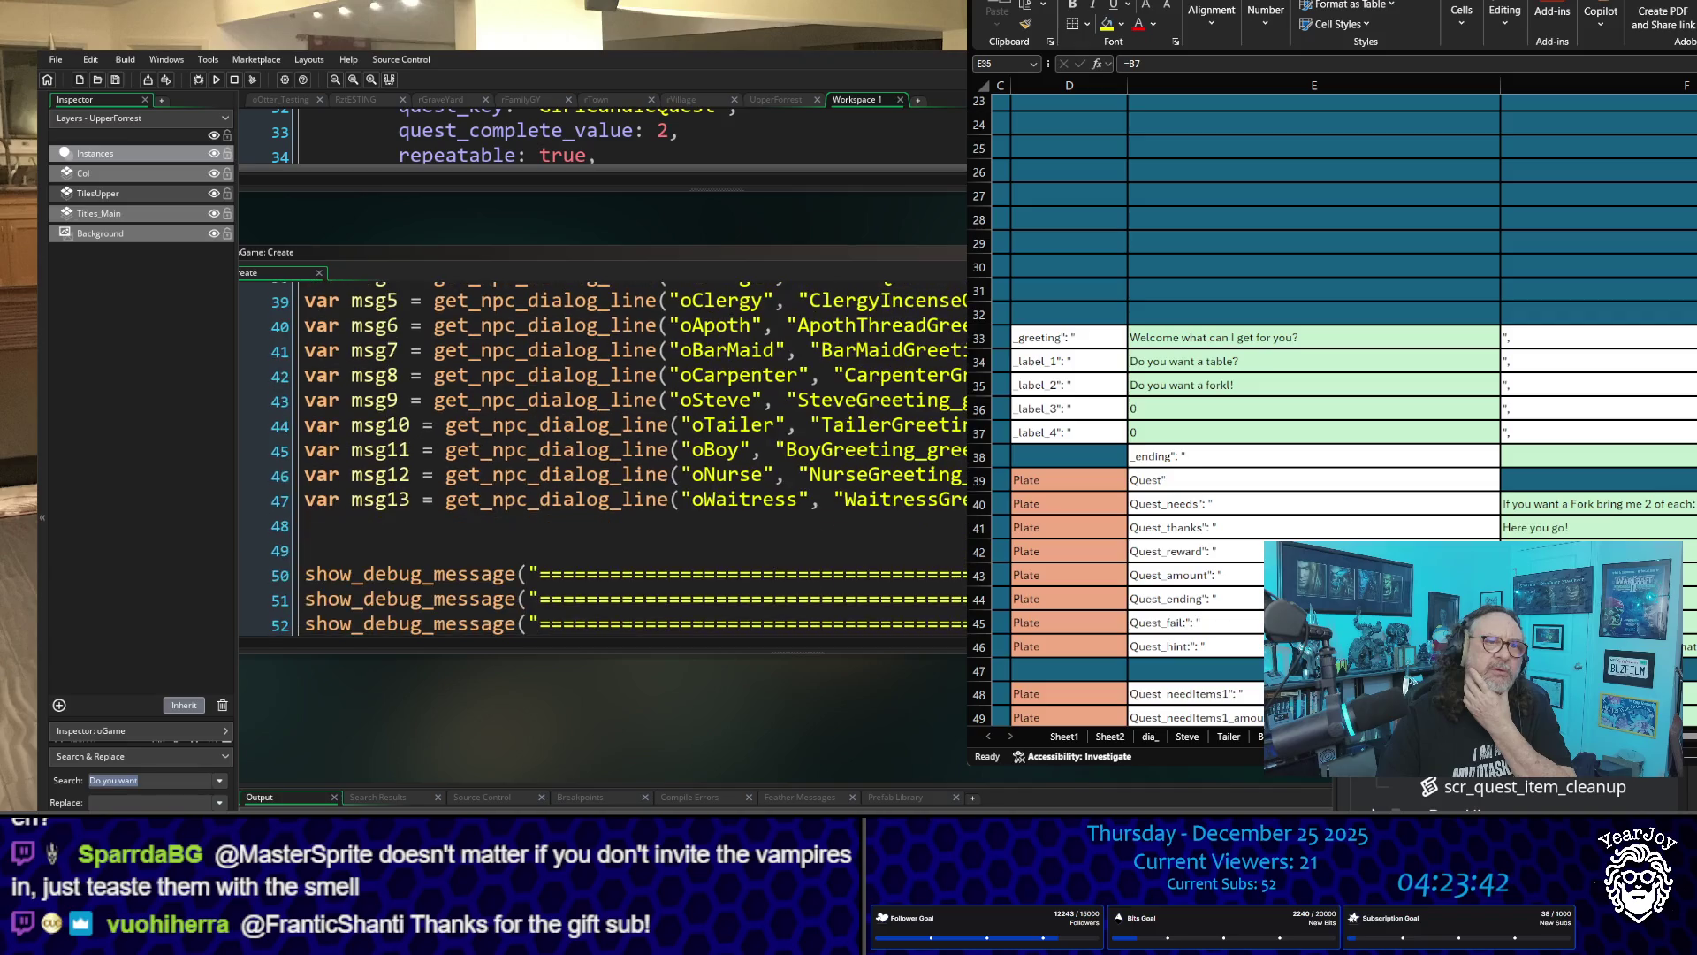
{"action": "scroll", "coordinate": [601, 460], "scroll_direction": "up", "scroll_amount": 1}
{"action": "scroll", "coordinate": [601, 460], "scroll_direction": "up", "scroll_amount": 3}
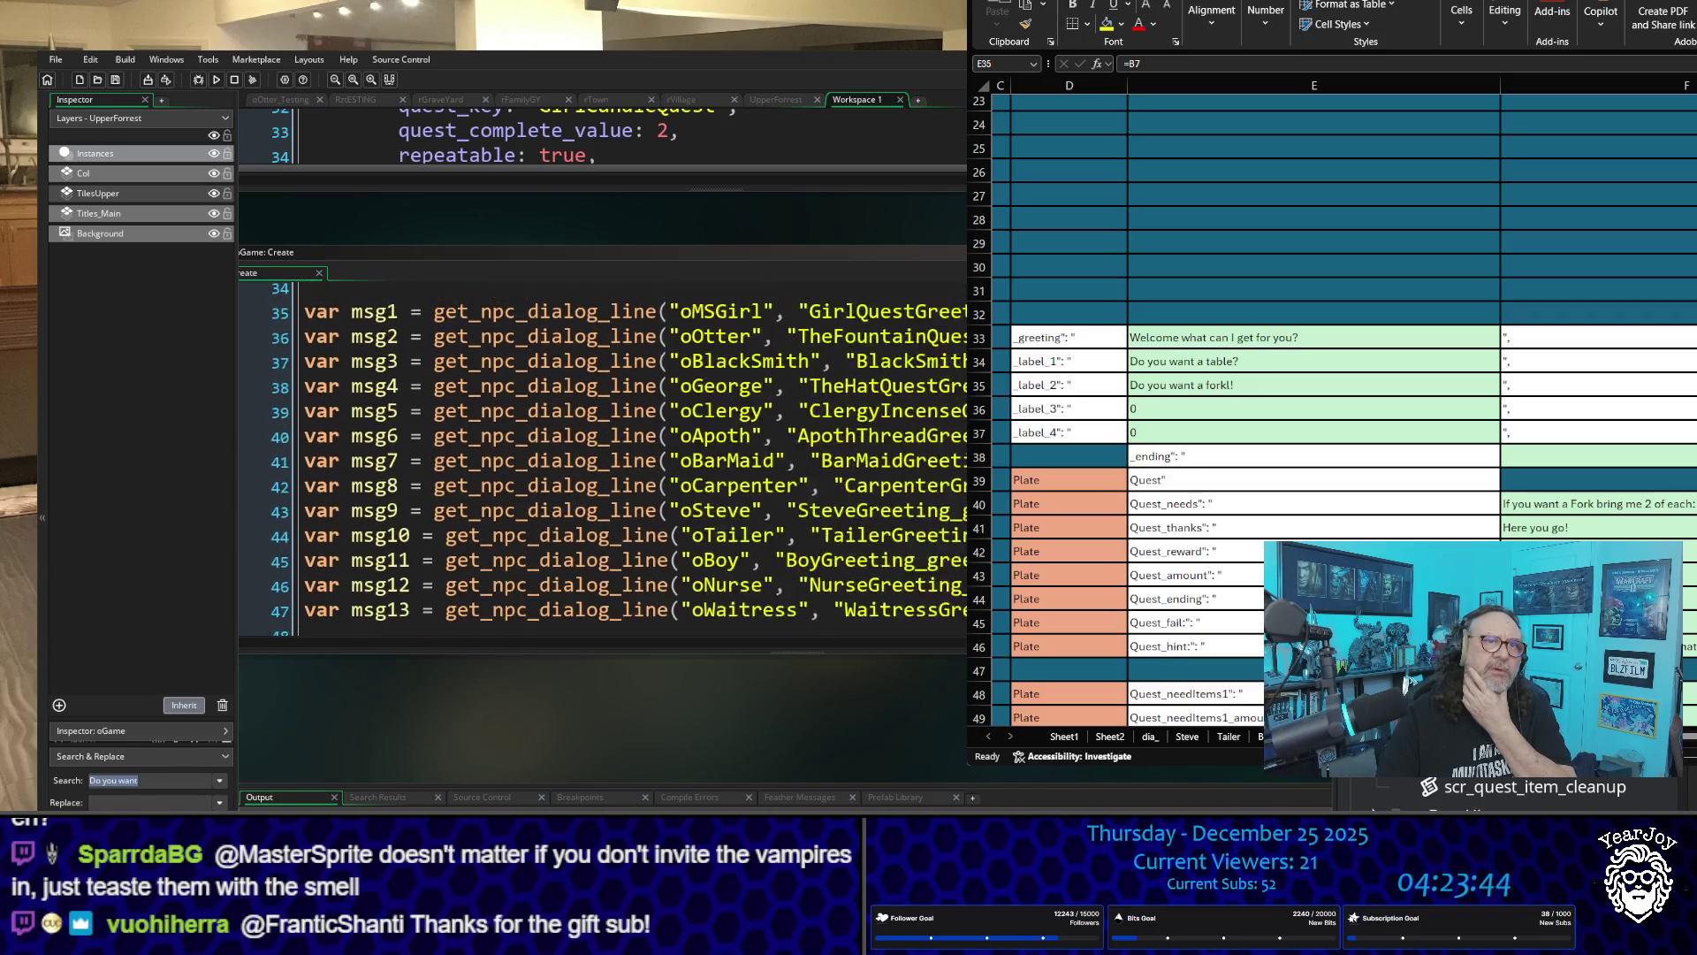
{"action": "scroll", "coordinate": [601, 460], "scroll_direction": "down", "scroll_amount": 3}
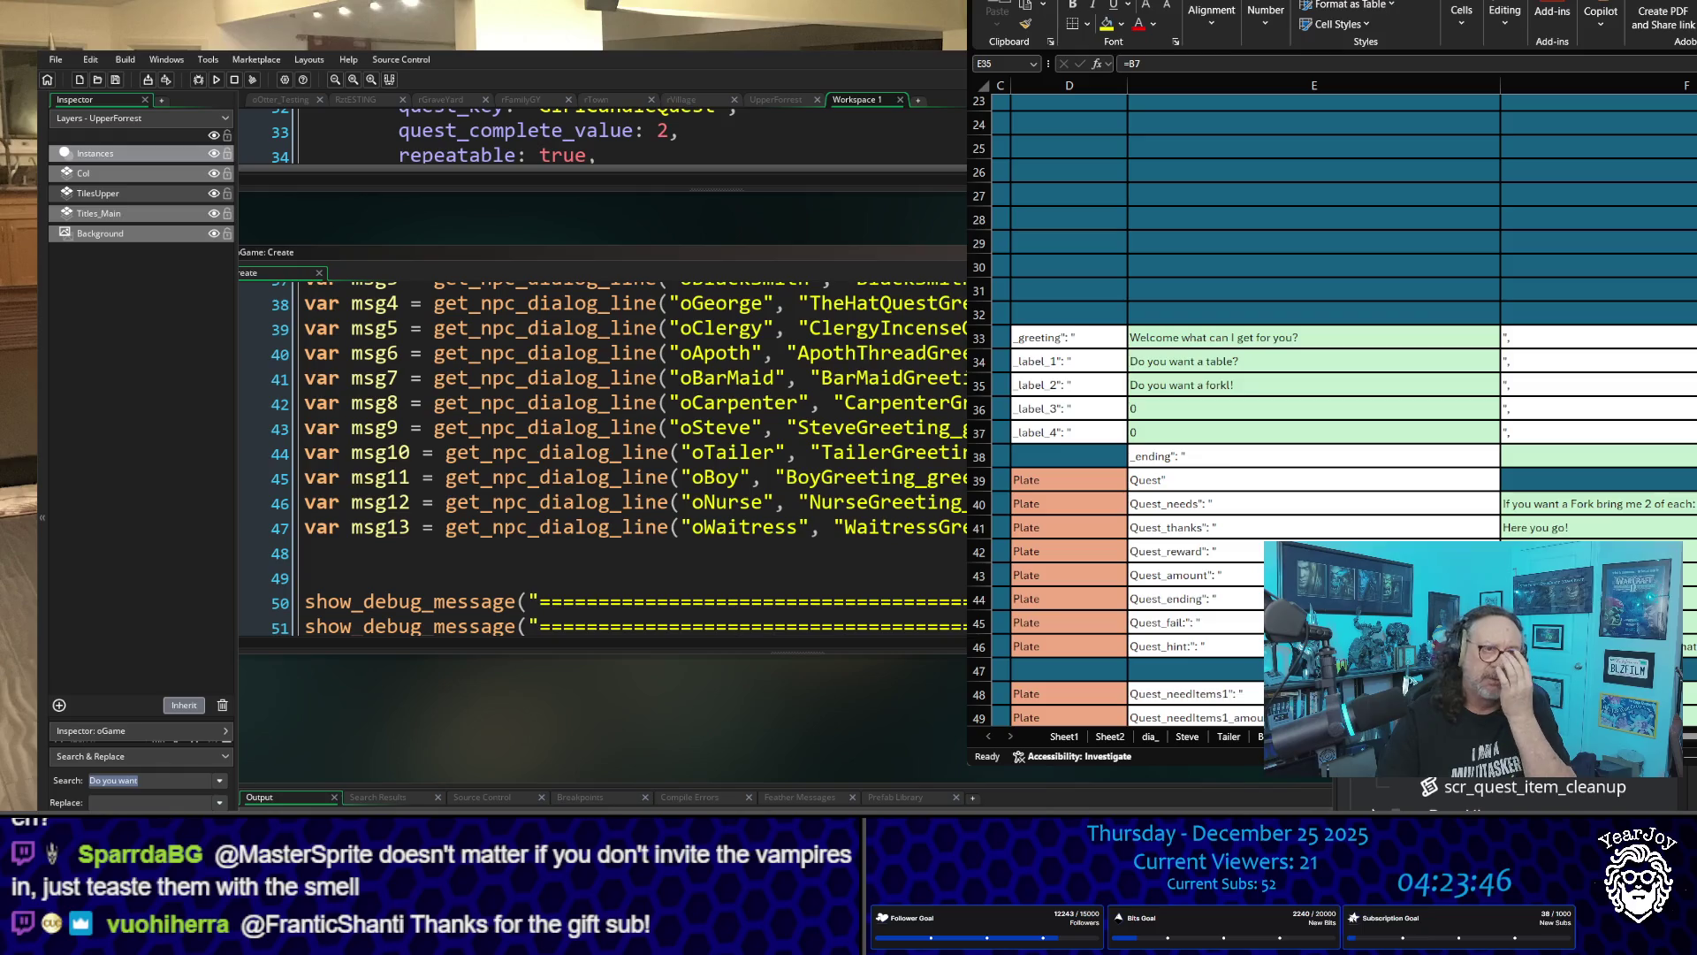
{"action": "scroll", "coordinate": [601, 460], "scroll_direction": "down", "scroll_amount": 6}
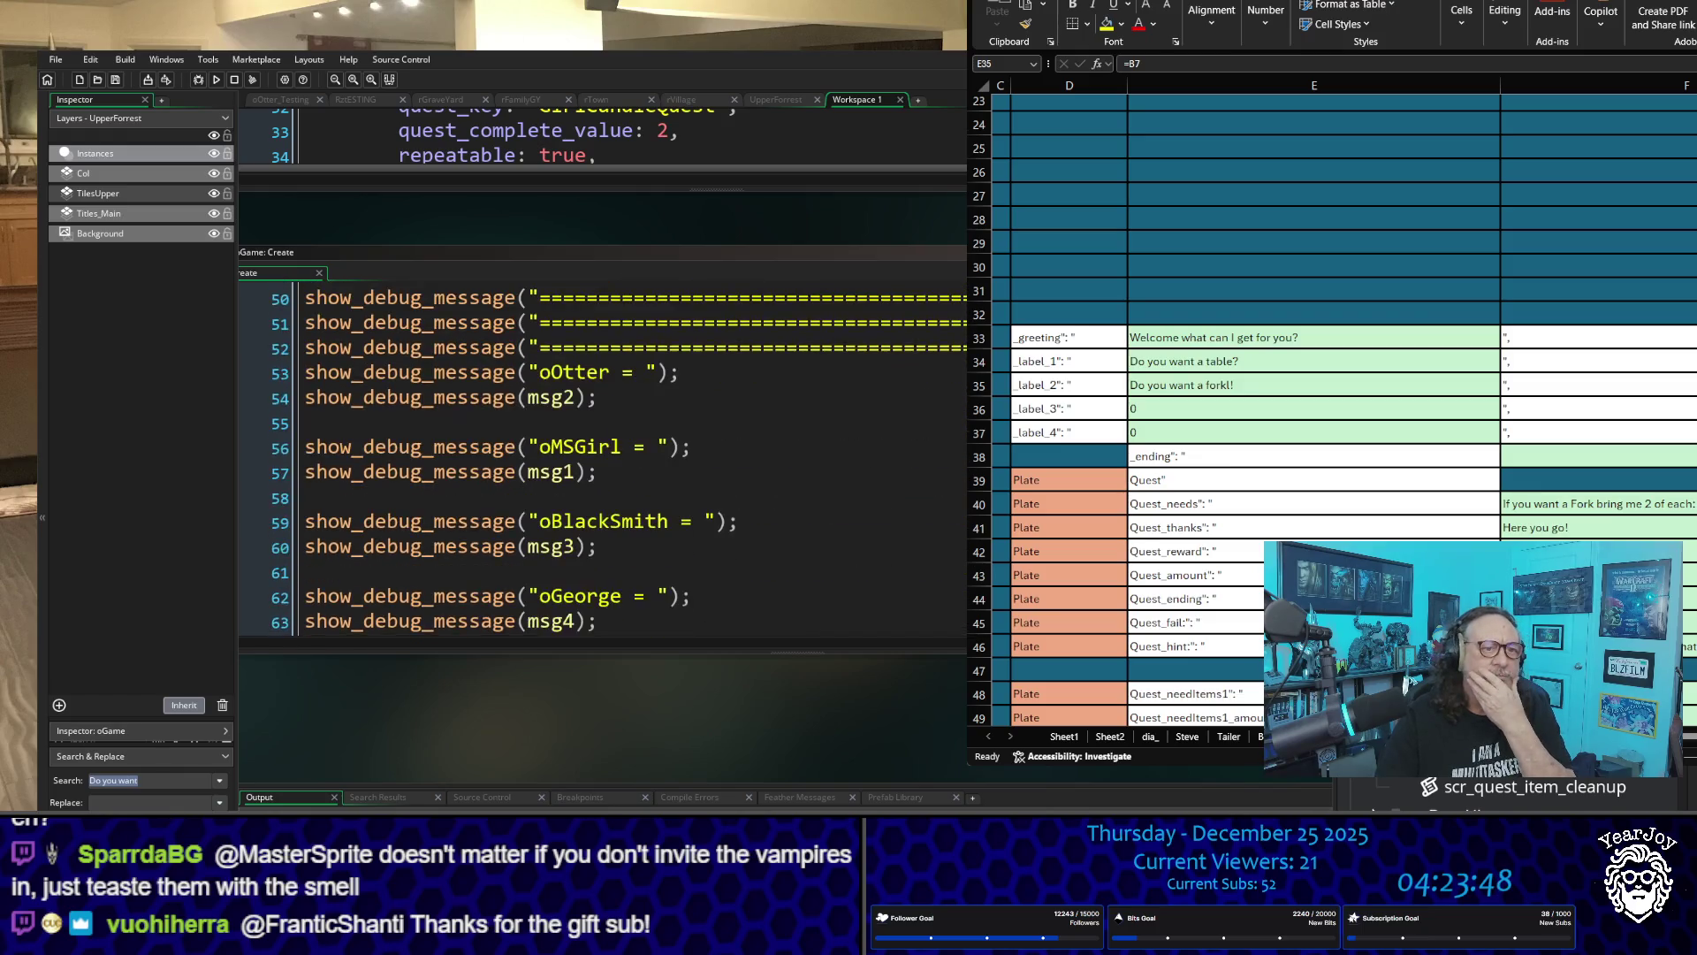
{"action": "scroll", "coordinate": [601, 460], "scroll_direction": "down", "scroll_amount": 6}
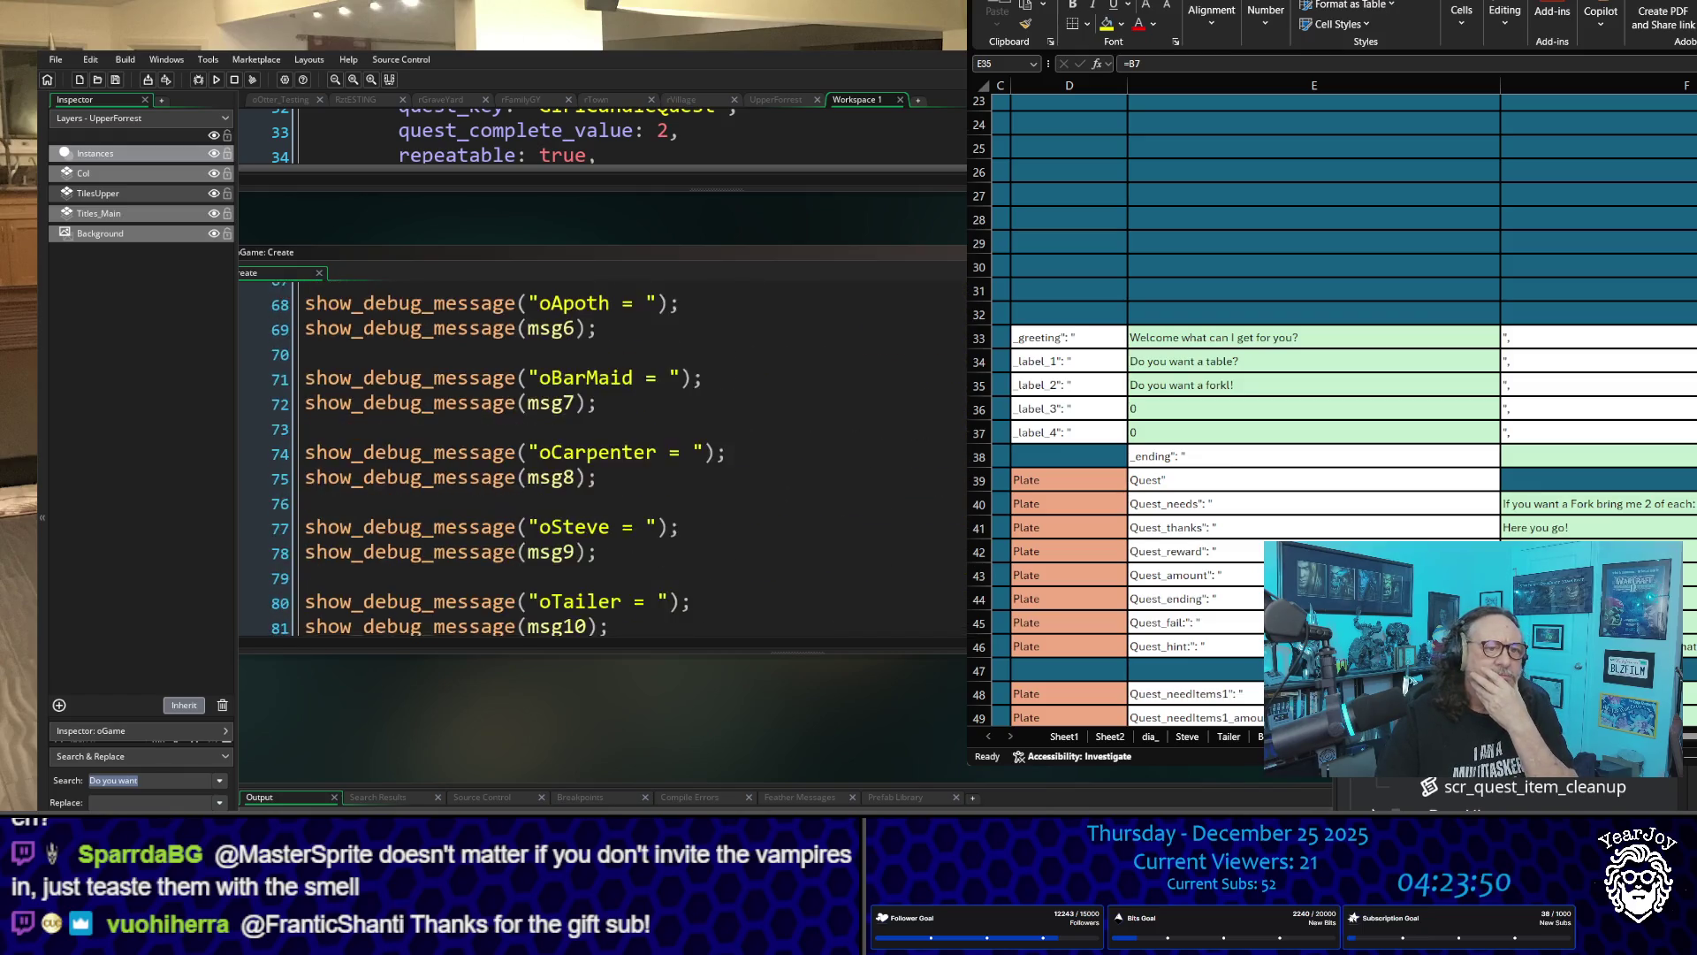
{"action": "scroll", "coordinate": [602, 460], "scroll_direction": "down", "scroll_amount": 3}
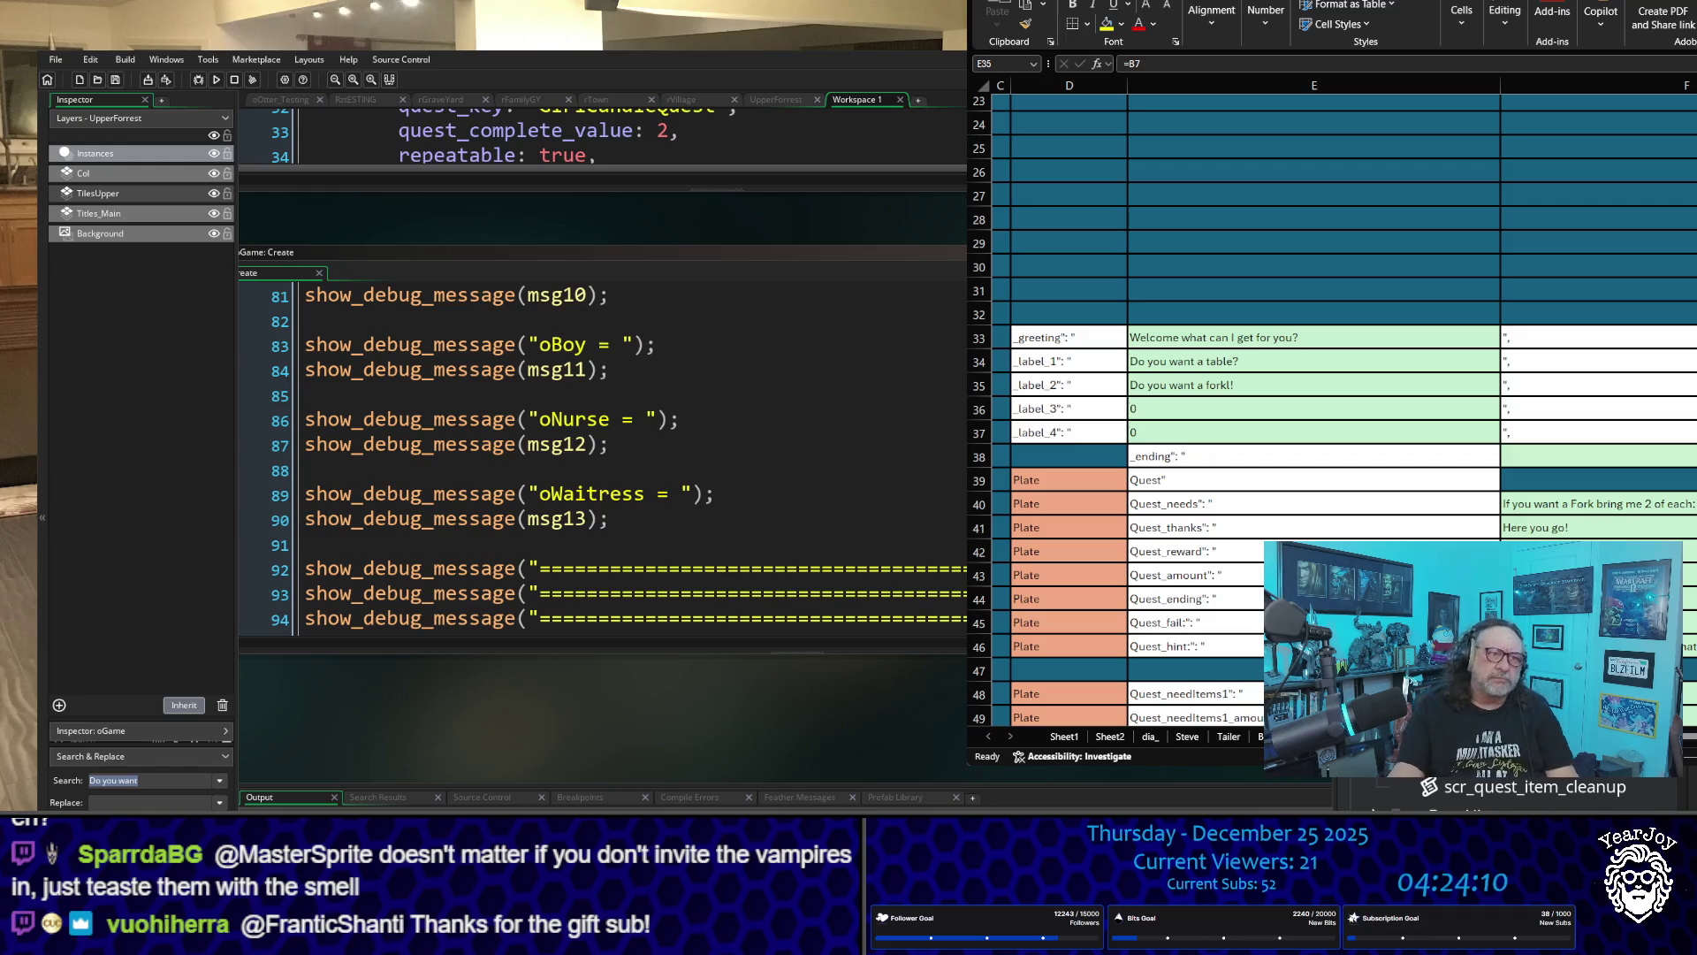
{"action": "scroll", "coordinate": [839, 764], "scroll_direction": "down", "scroll_amount": 10}
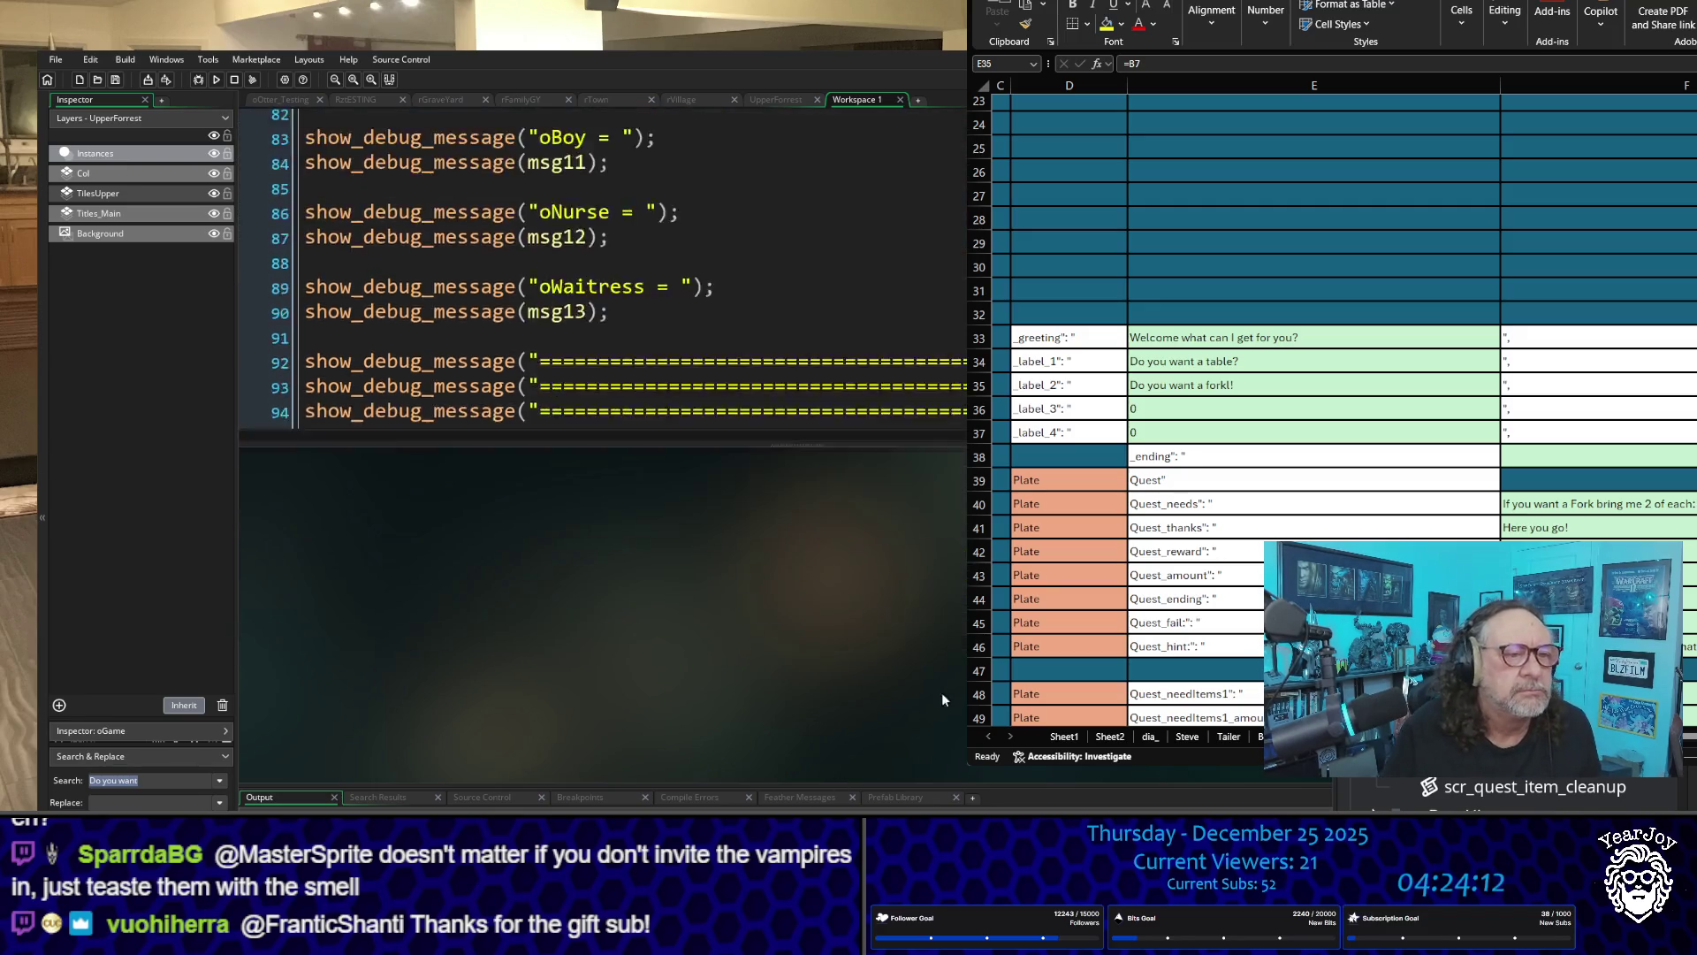
{"action": "scroll", "coordinate": [601, 442], "scroll_direction": "up", "scroll_amount": 5}
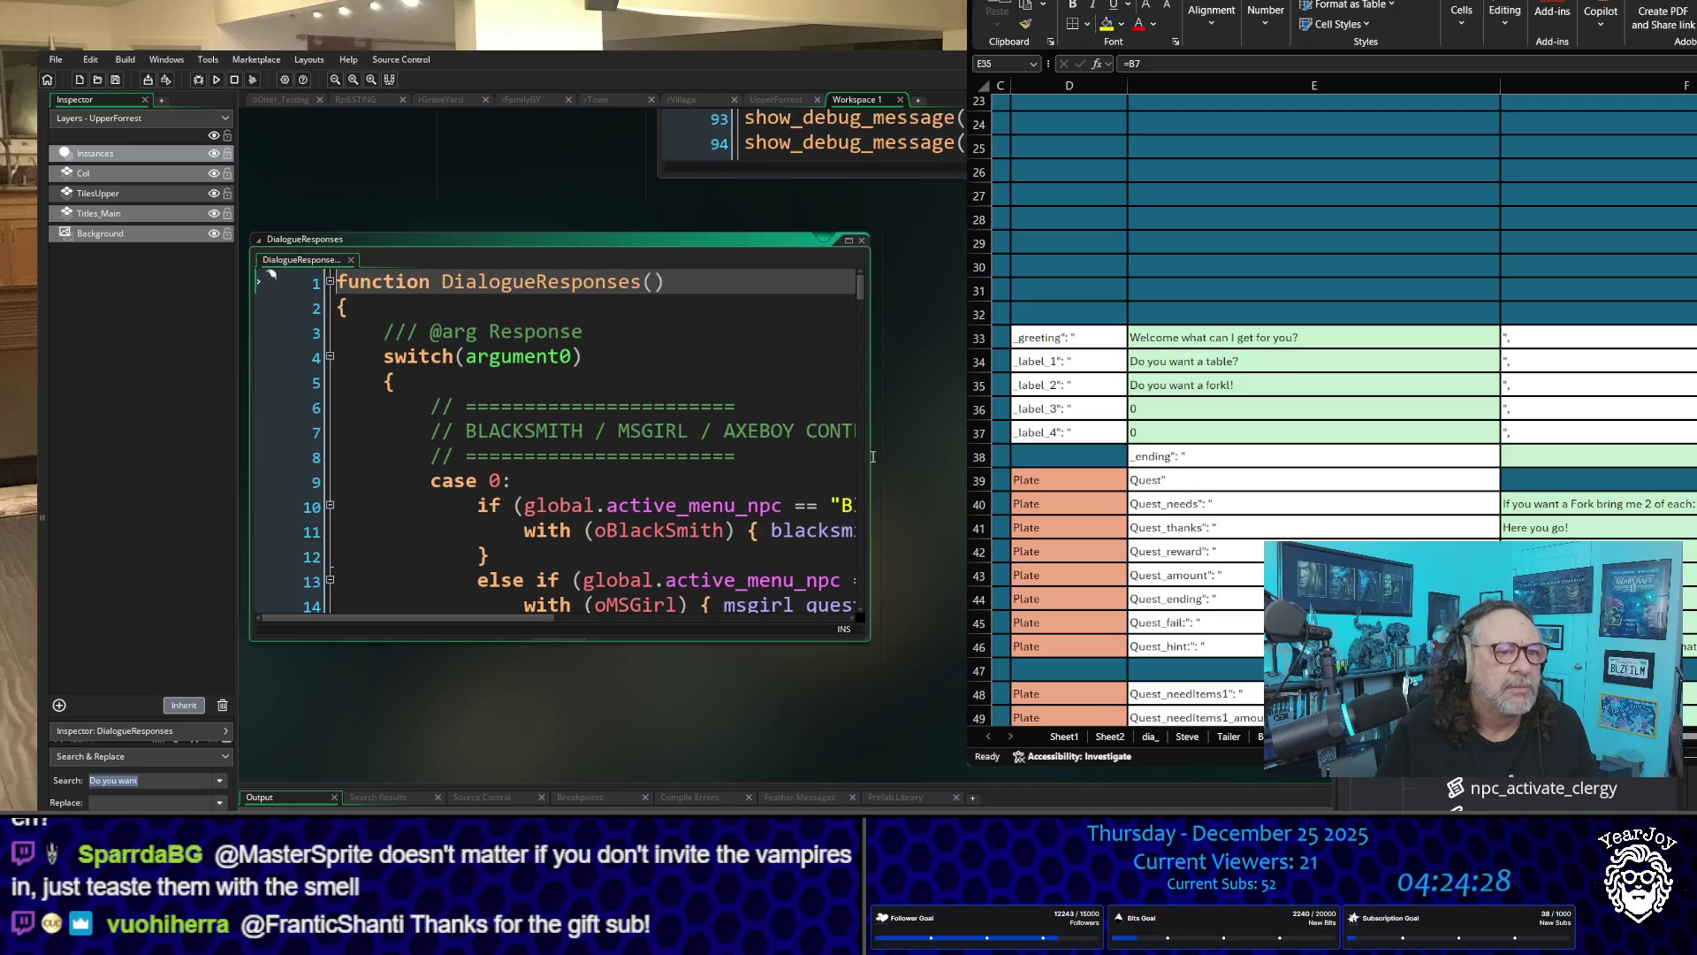
Step: Widen the DialogueResponses window, select MSGirl in the code, and scroll down to case 99
{"action": "left_click_drag", "start_coordinate": [870, 415], "coordinate": [999, 415]}
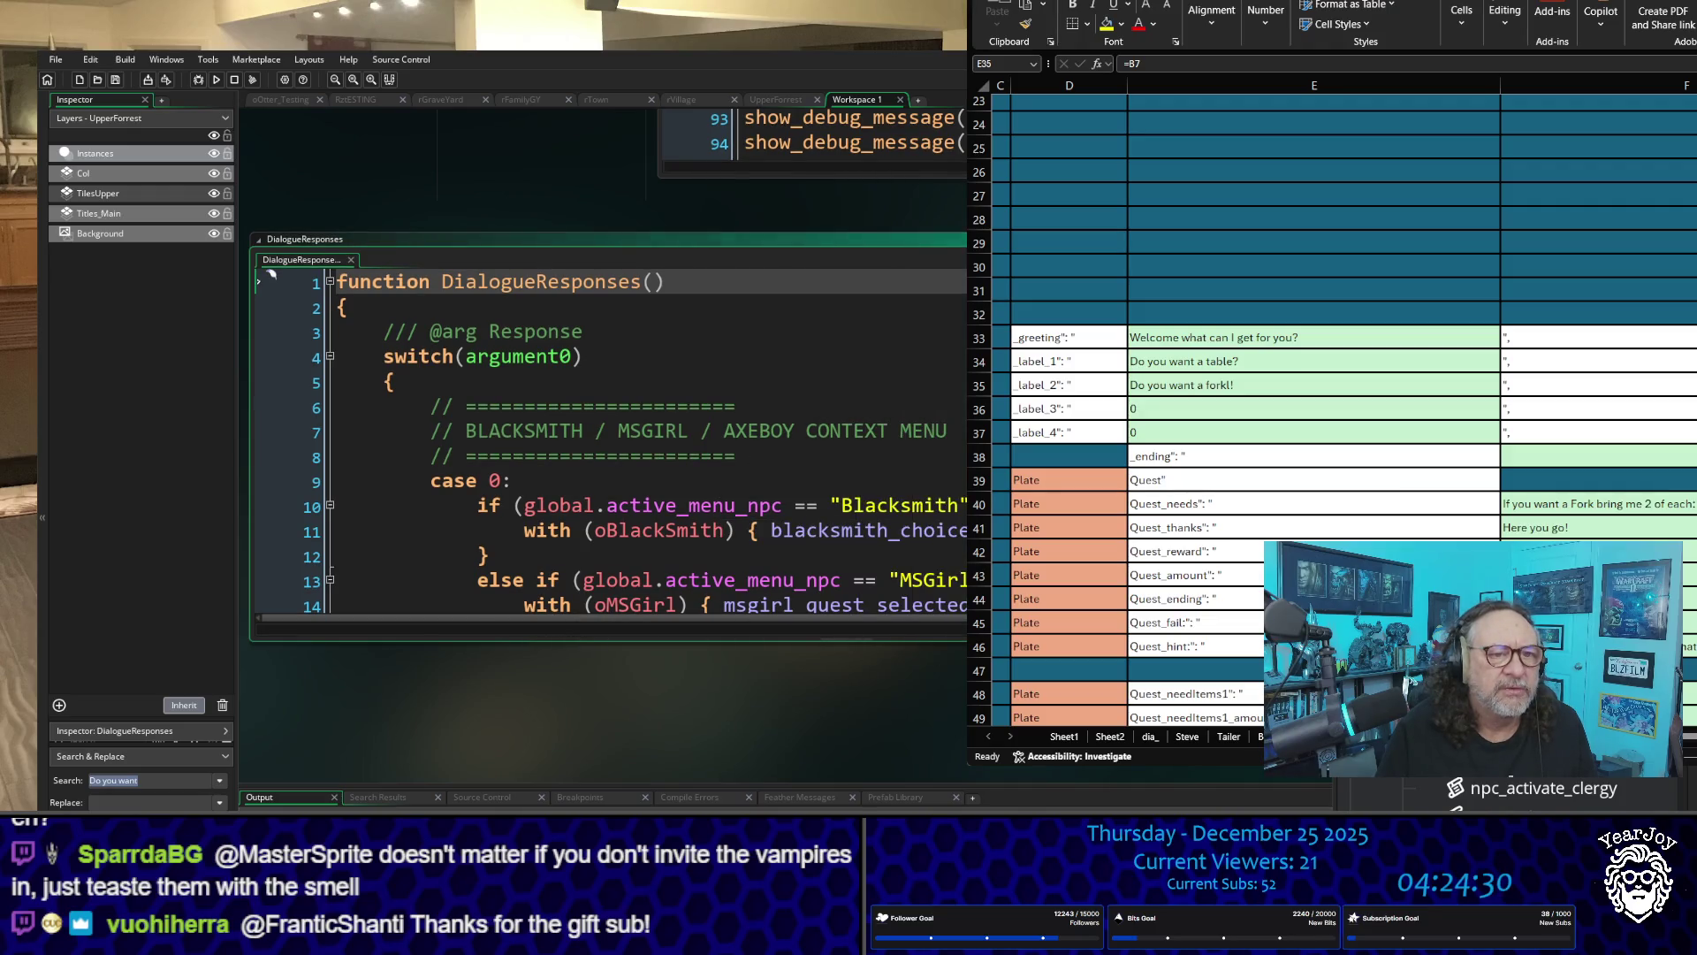
{"action": "left_click", "coordinate": [762, 630]}
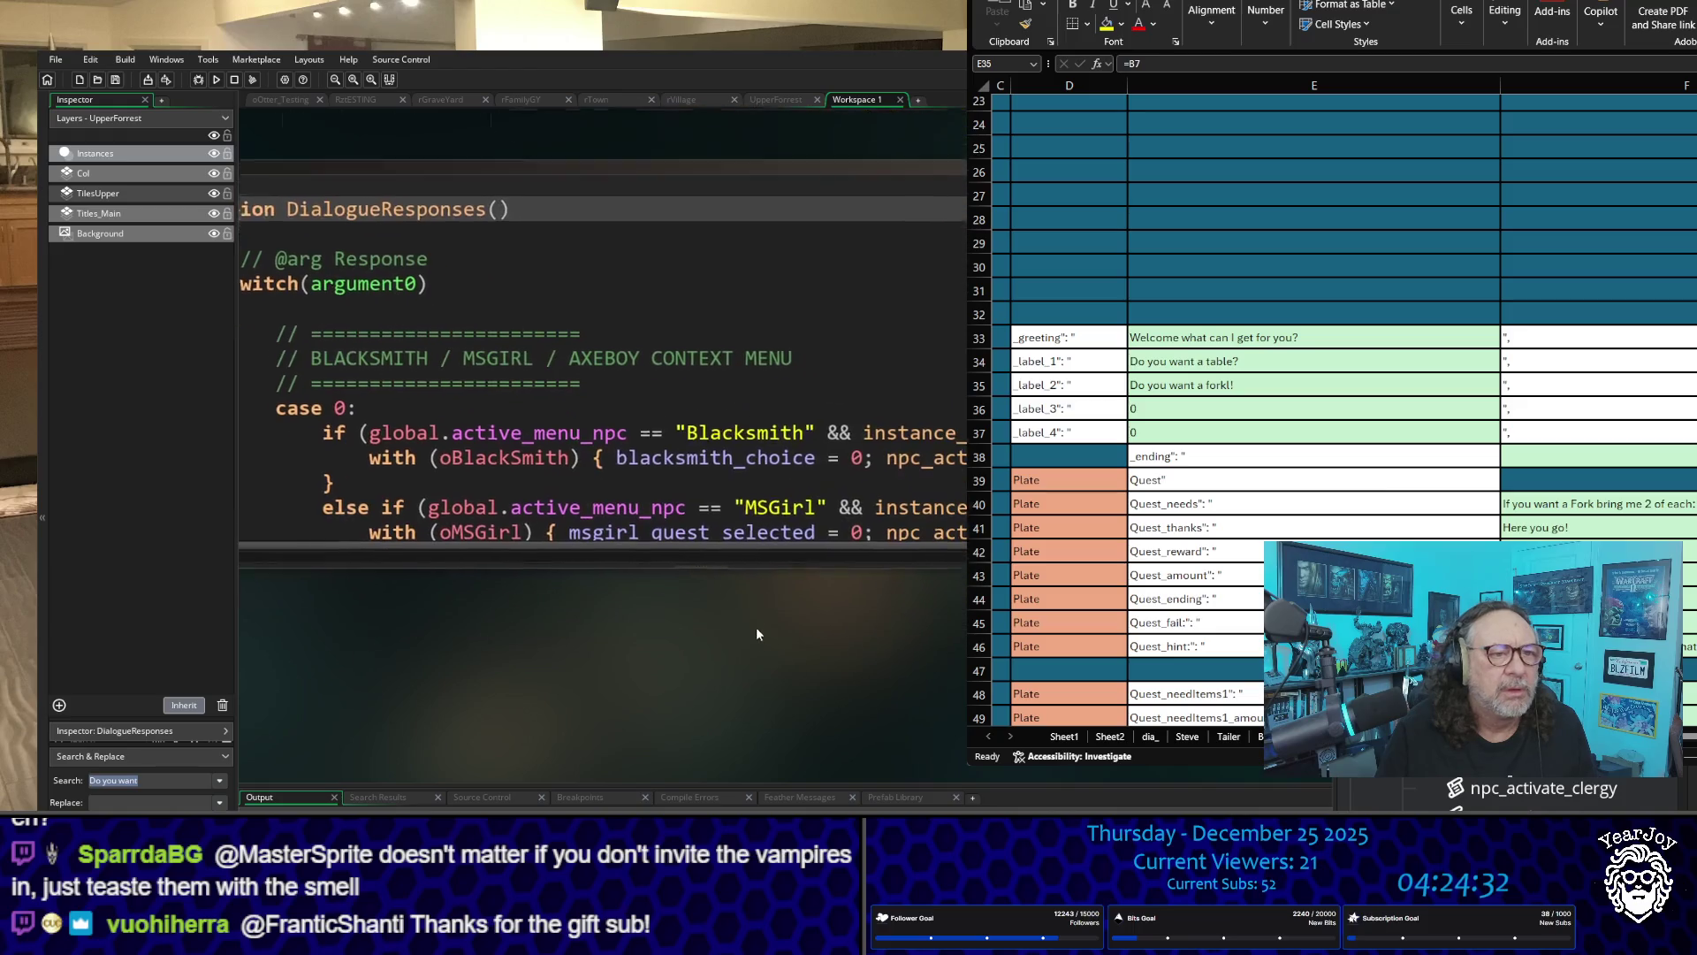
{"action": "left_click", "coordinate": [769, 489]}
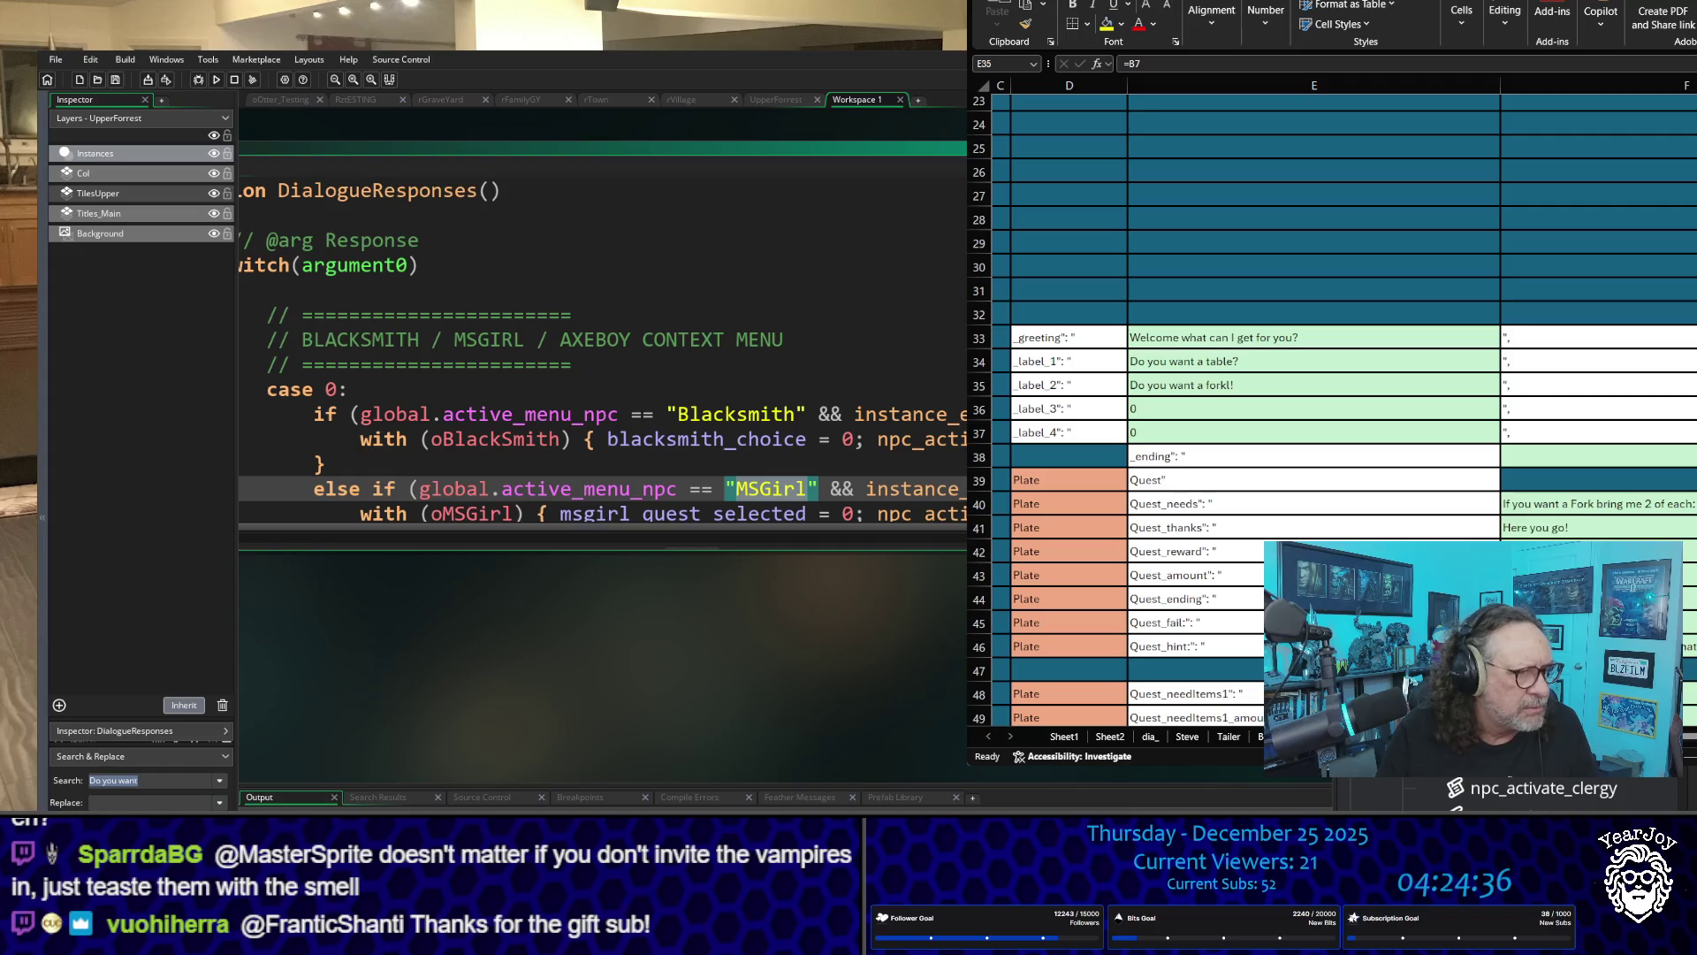
{"action": "left_click", "coordinate": [165, 783]}
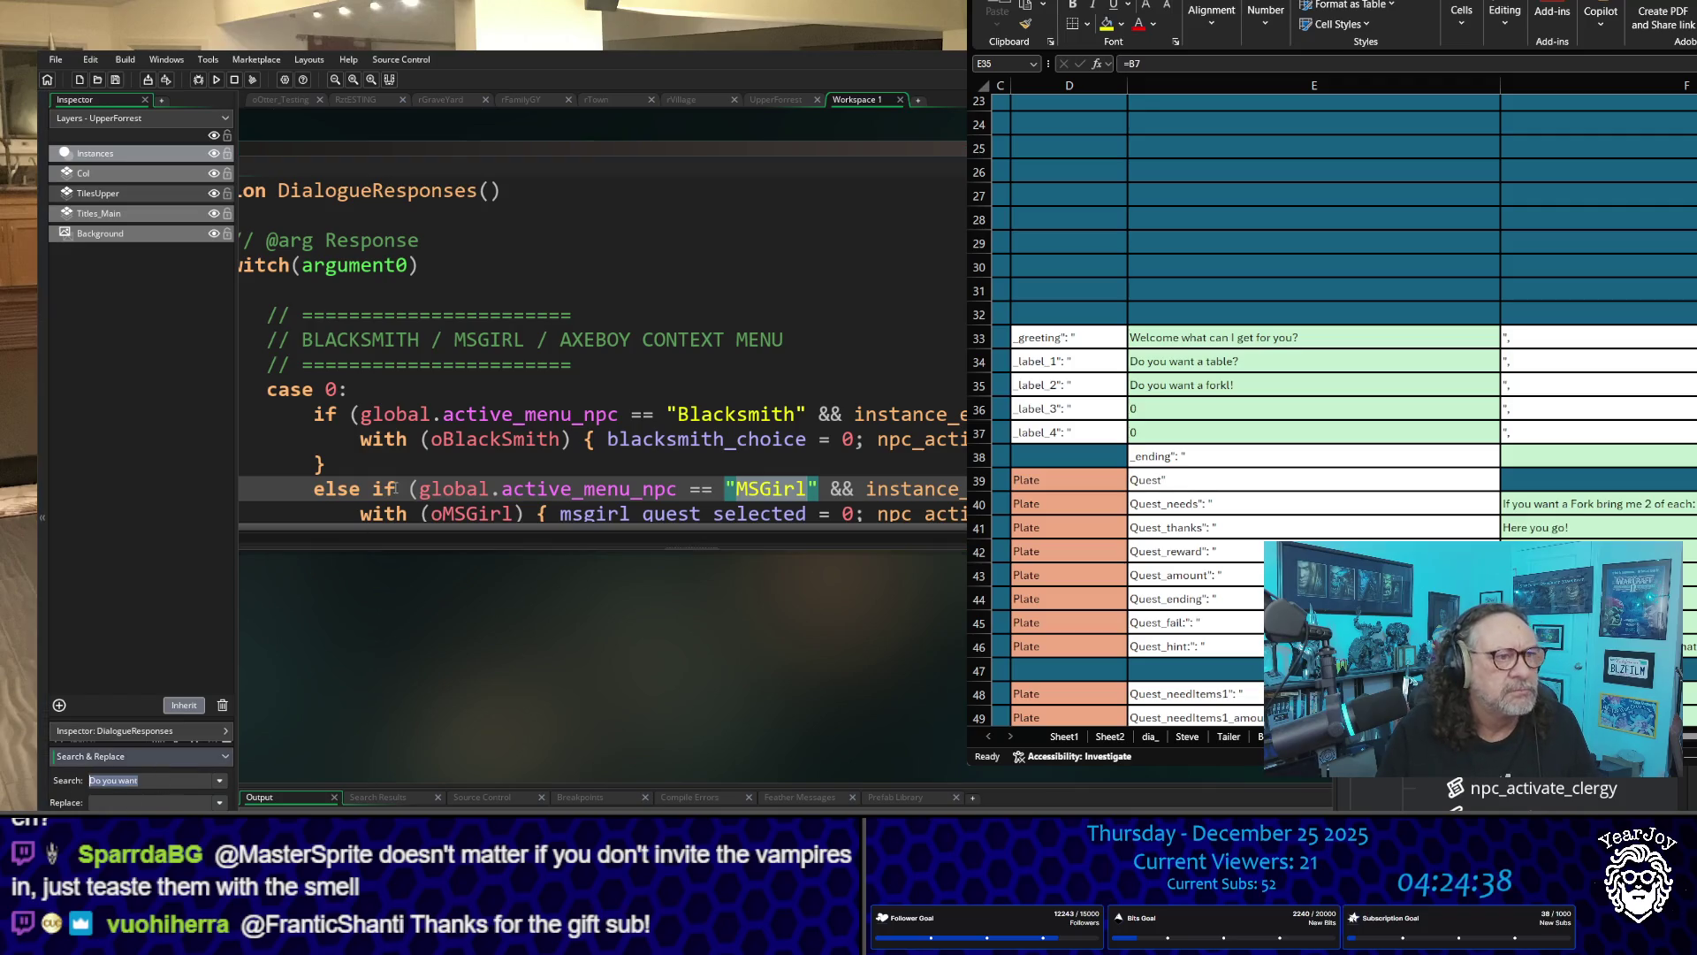
{"action": "scroll", "coordinate": [468, 436], "scroll_direction": "down", "scroll_amount": 12}
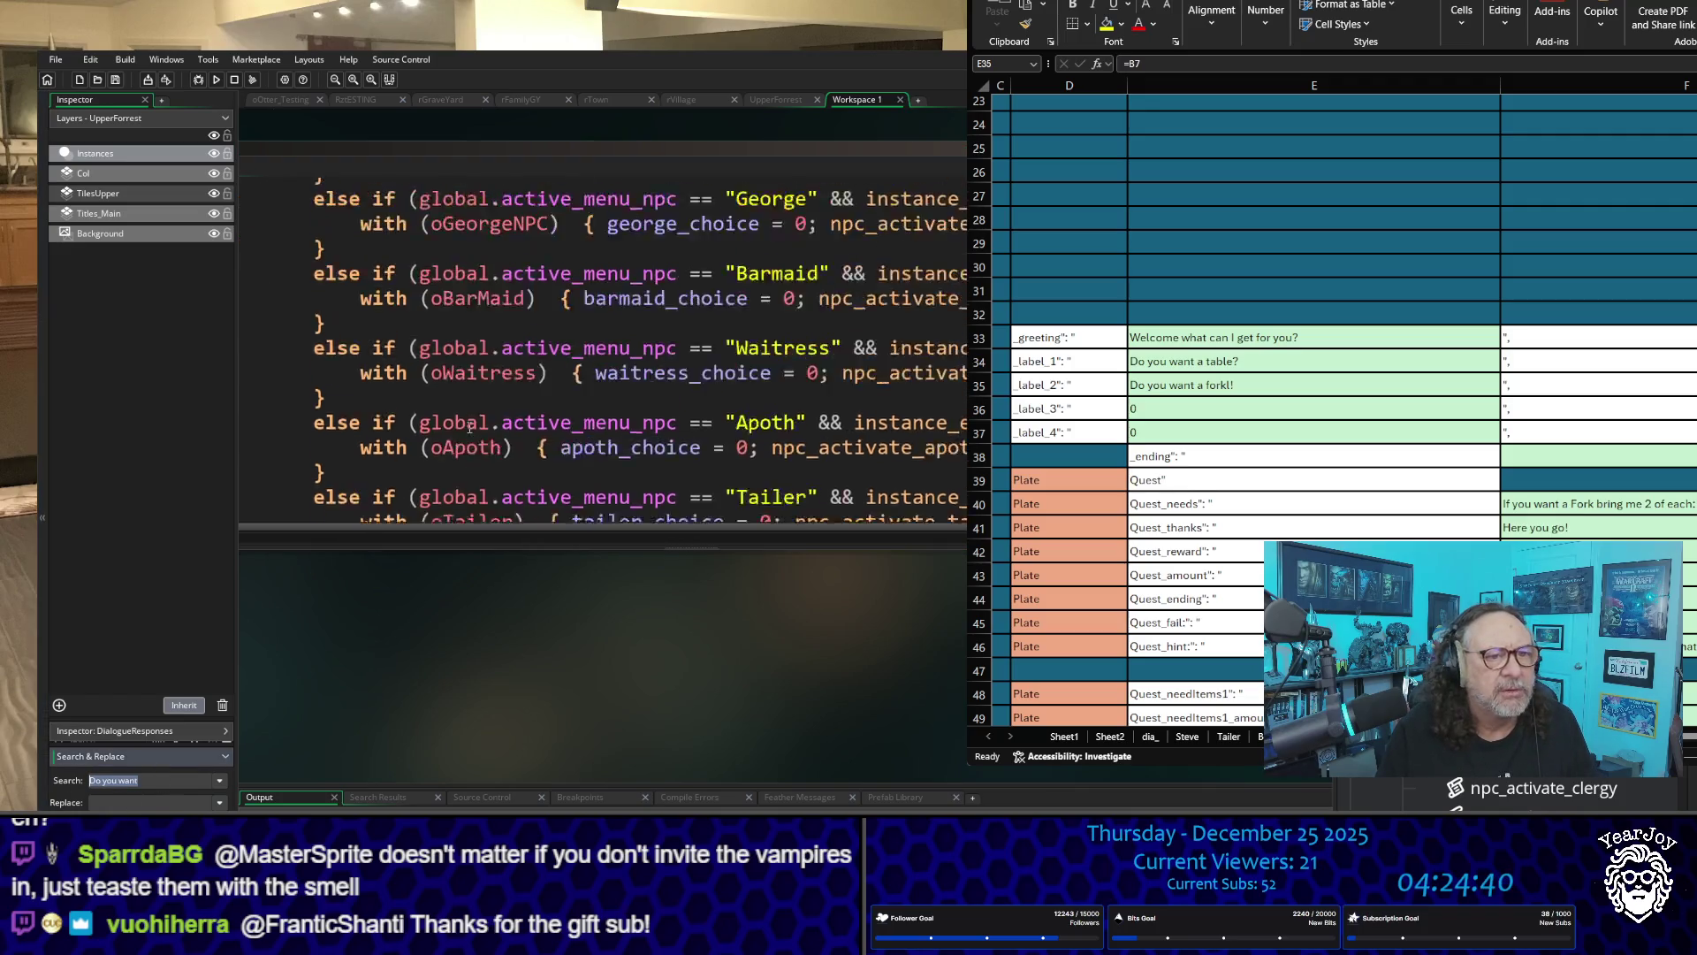
{"action": "scroll", "coordinate": [468, 428], "scroll_direction": "down", "scroll_amount": 5}
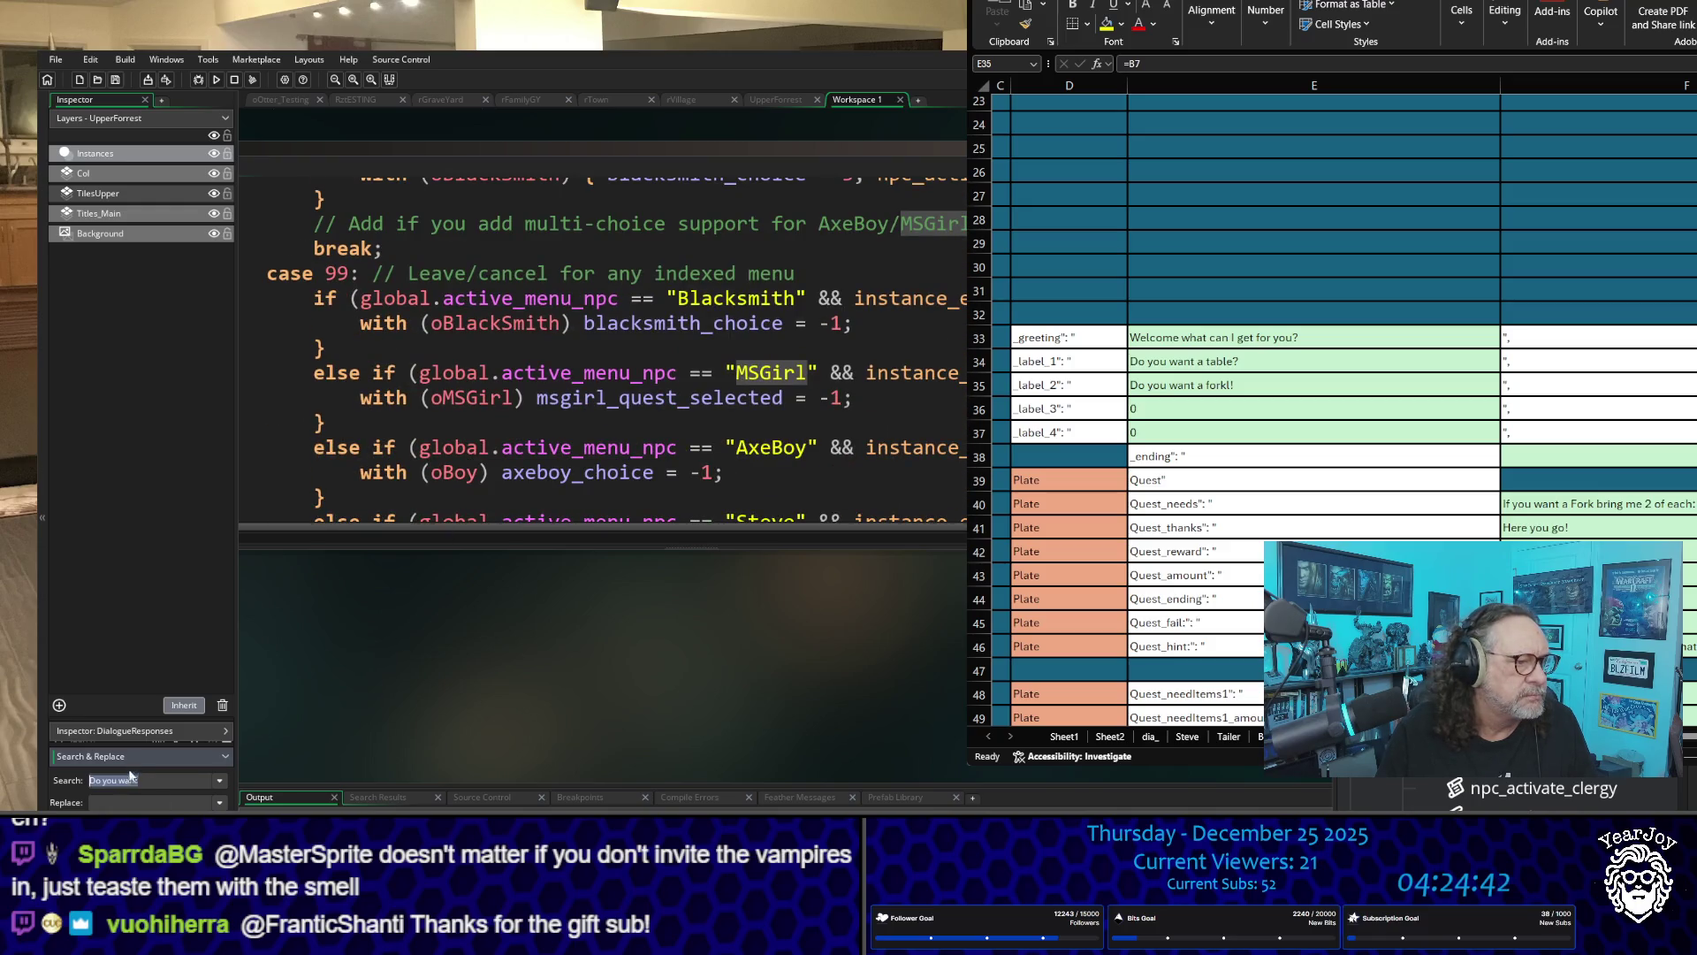
Step: Search the project for MSGirl and open the obj_Item_Manager Key Down - E match
{"action": "type", "text": "MSGirl"}
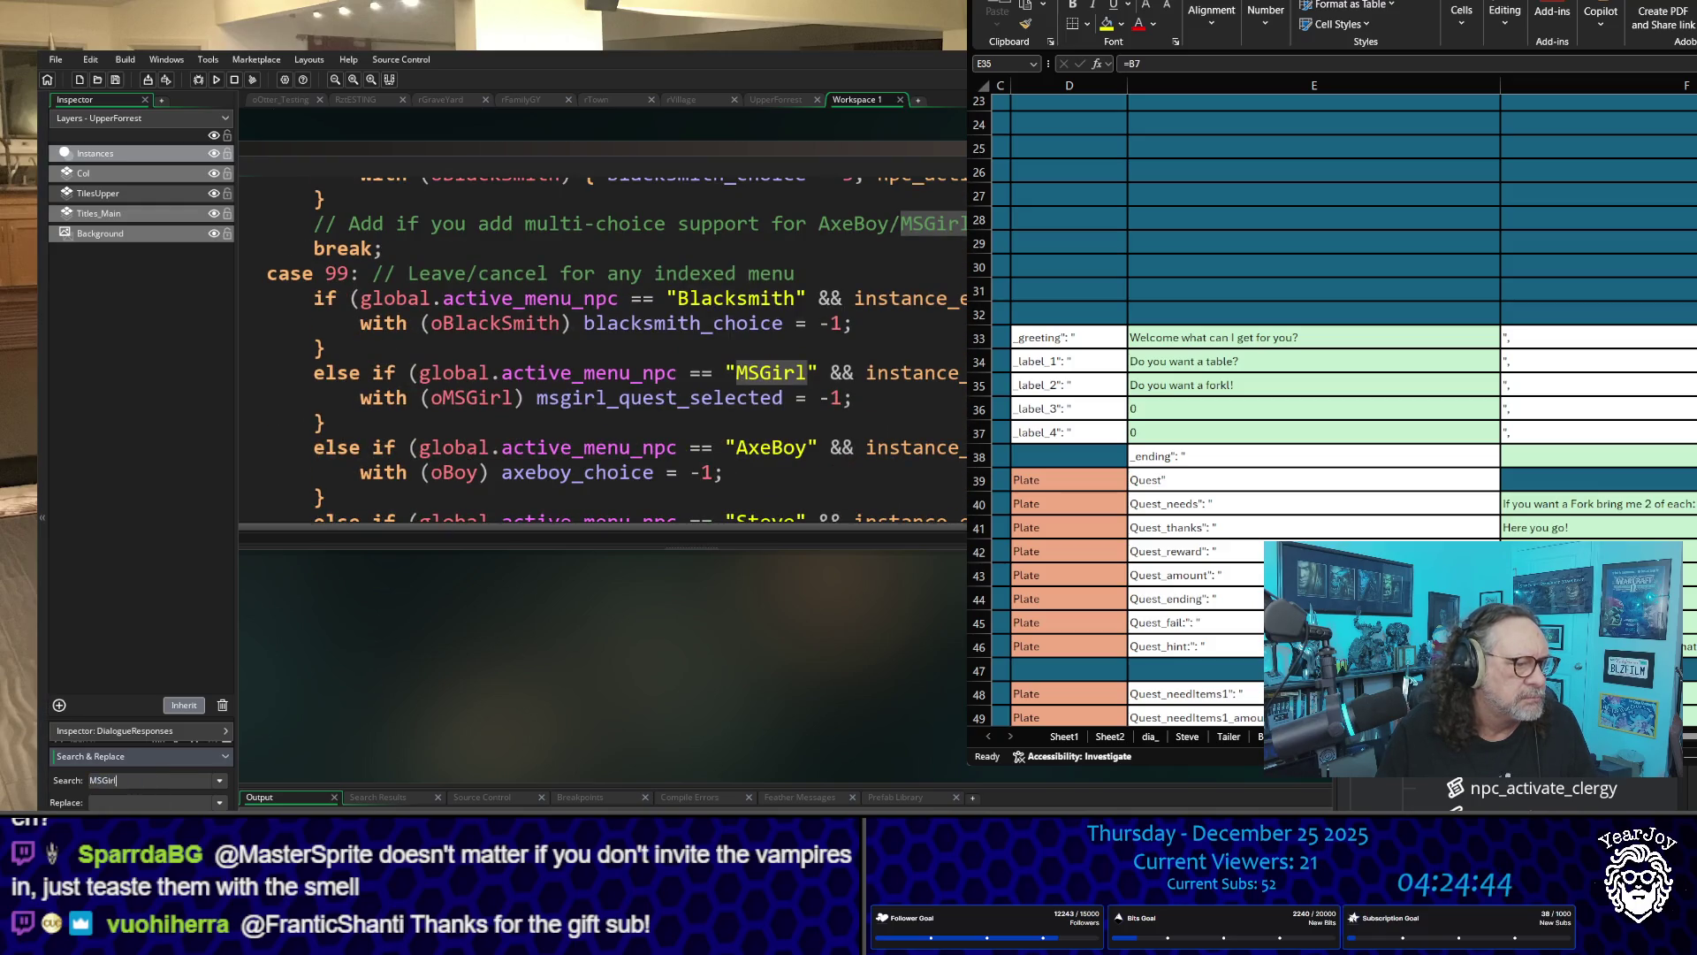
{"action": "key", "text": "Return"}
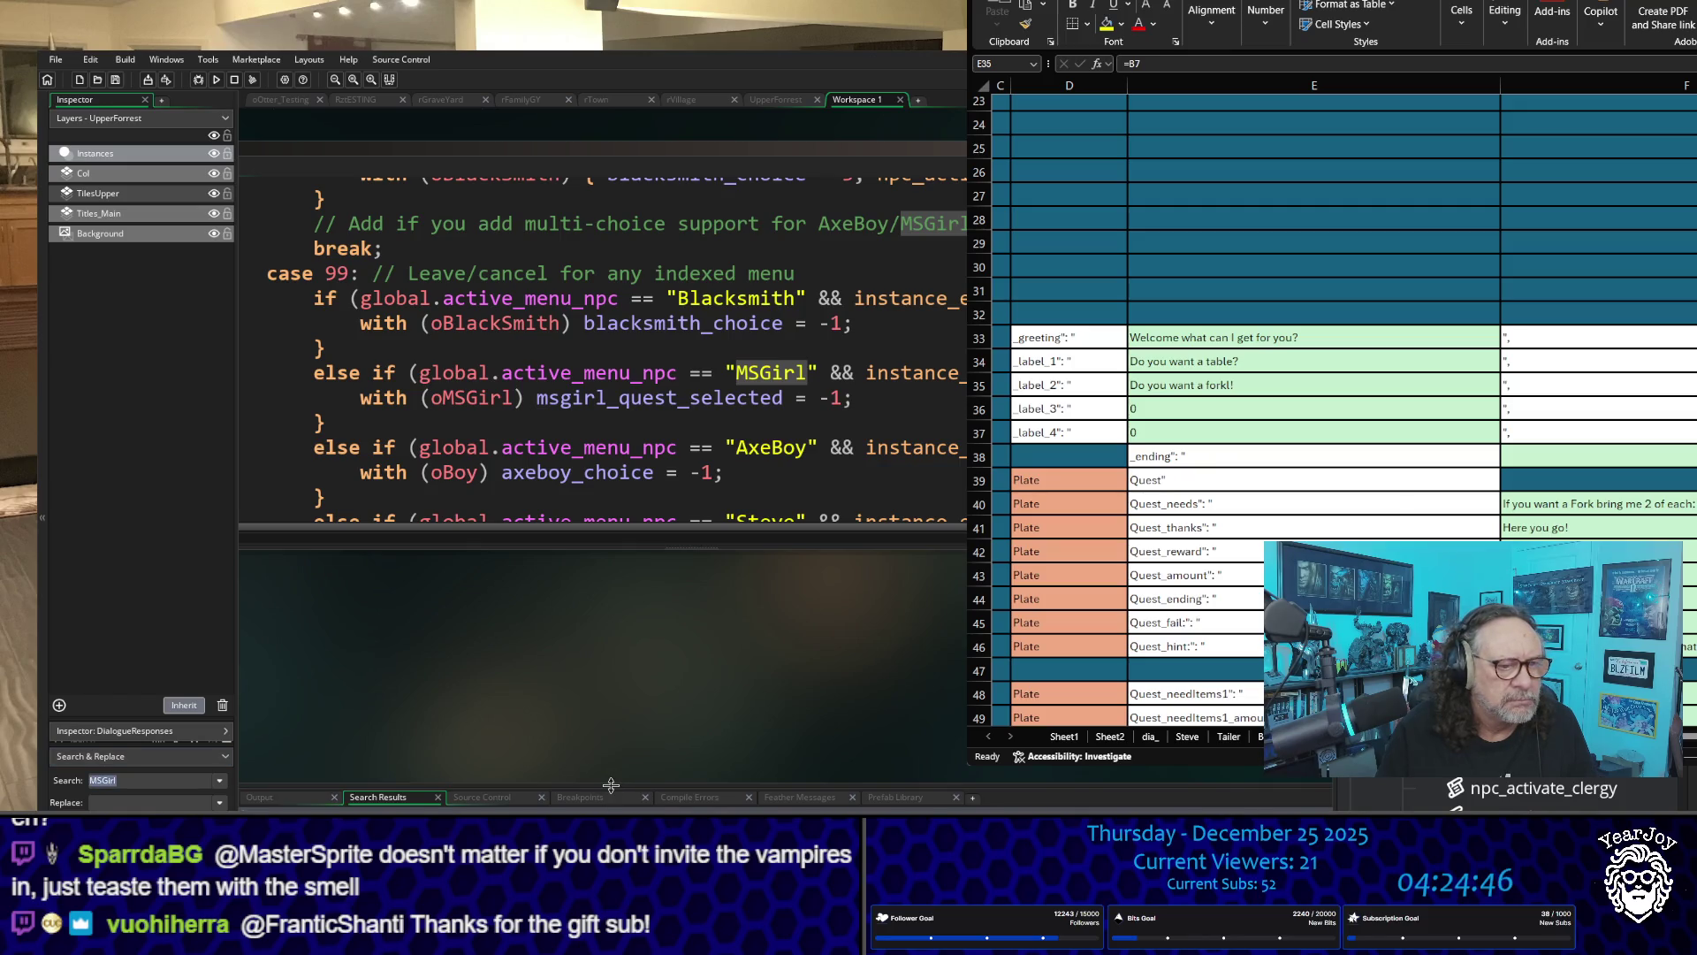
{"action": "scroll", "coordinate": [636, 798], "scroll_direction": "down", "scroll_amount": 6}
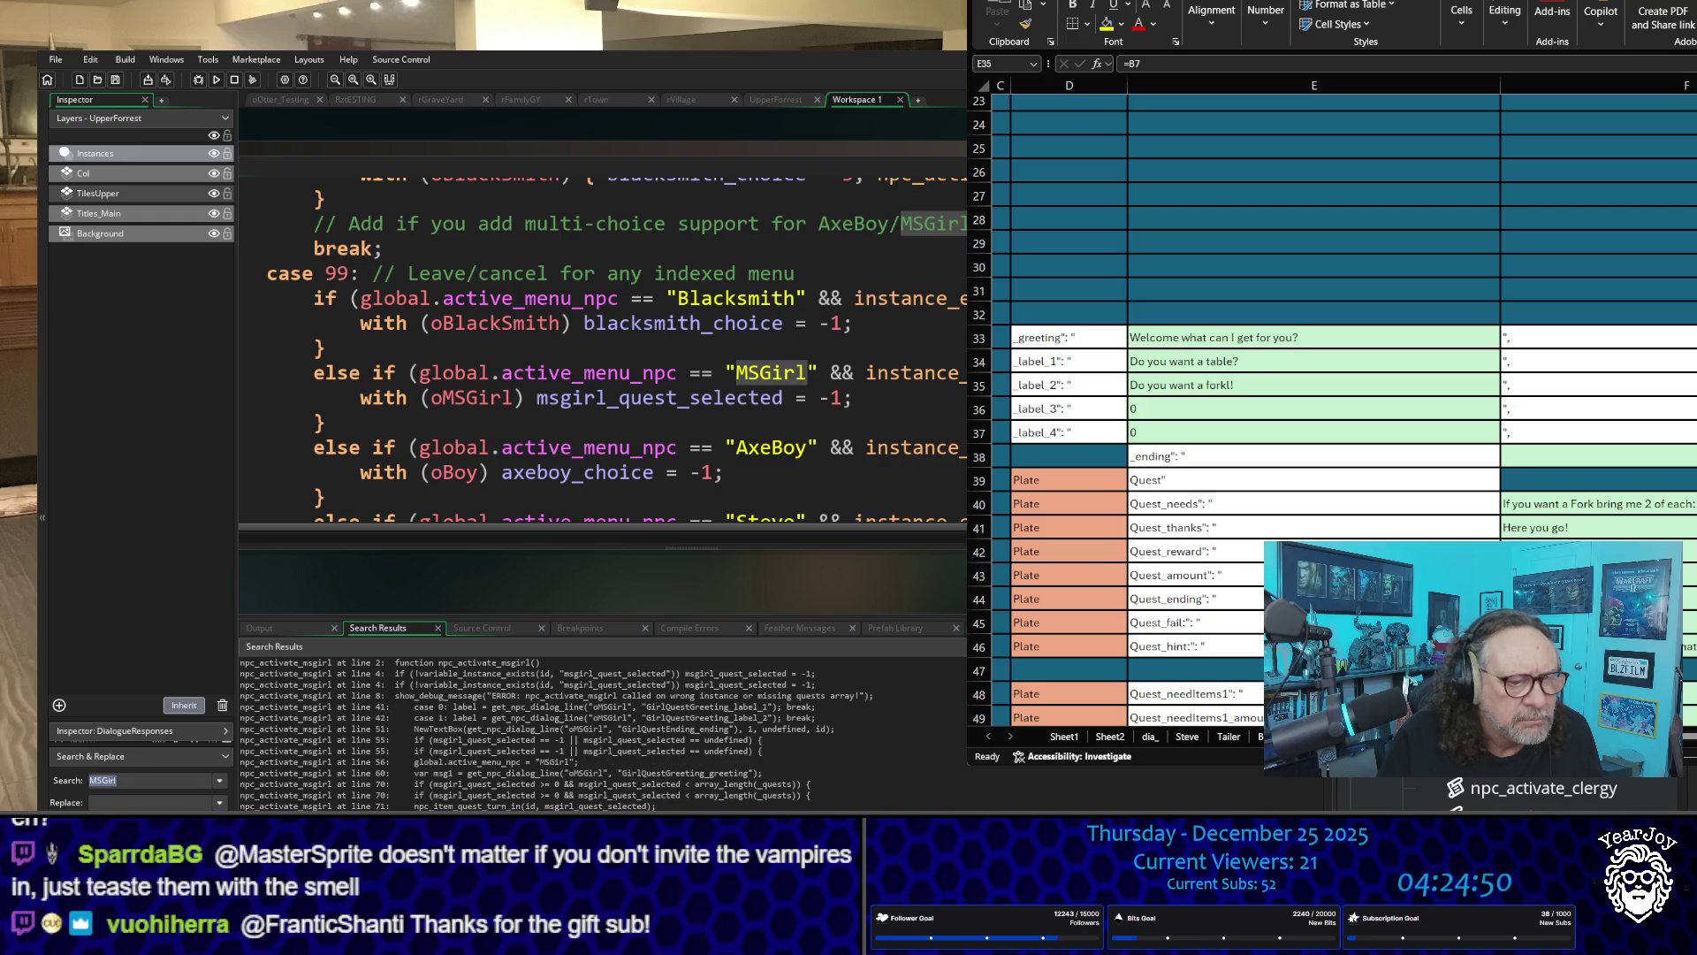
{"action": "key", "text": "Return"}
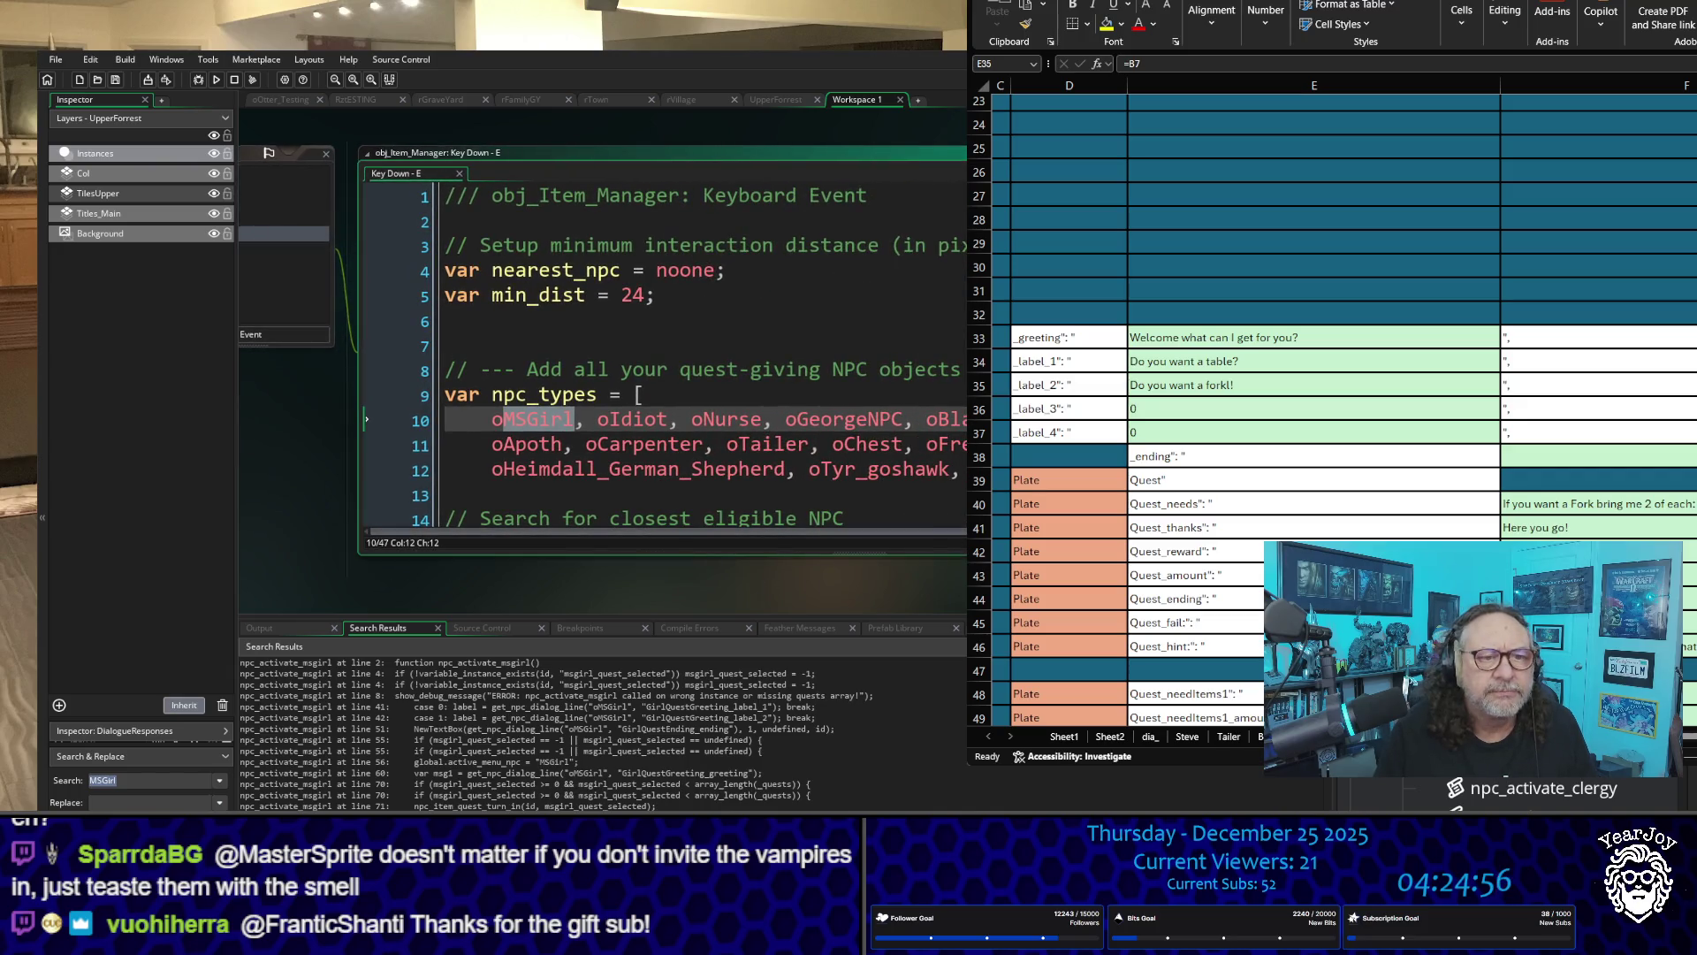
Step: Review the Key Down - E npc_types code, then open dia_oMSGirl.gml from the search results
{"action": "scroll", "coordinate": [944, 536], "scroll_direction": "right", "scroll_amount": 5}
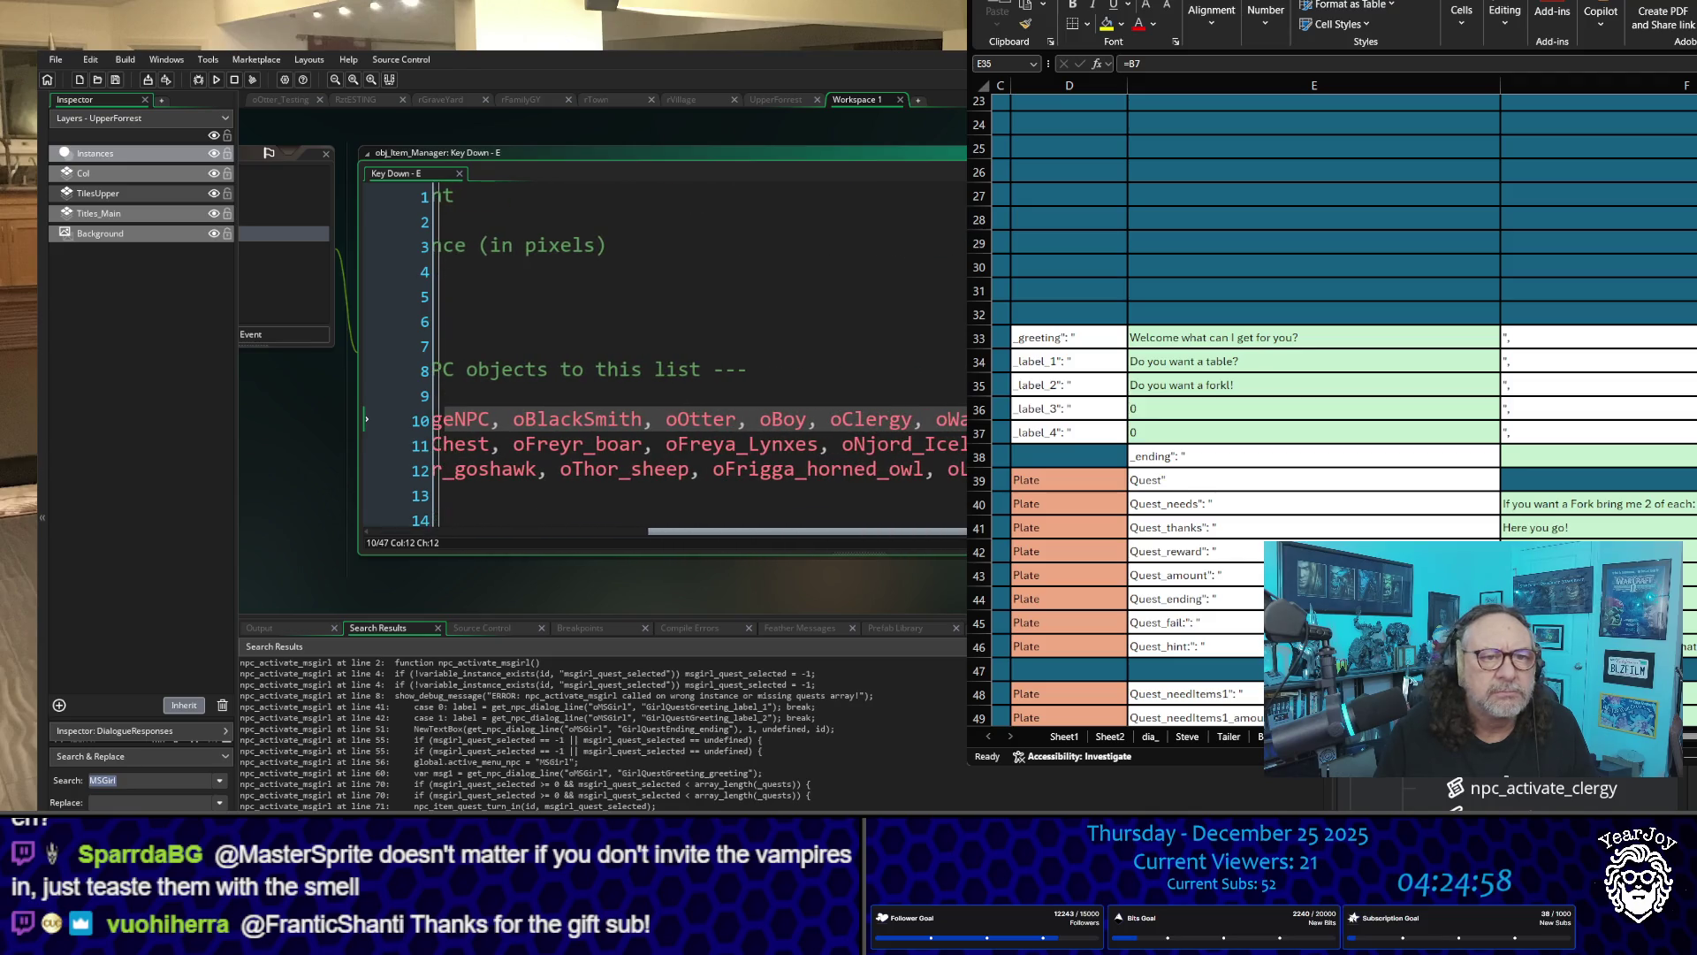
{"action": "scroll", "coordinate": [929, 395], "scroll_direction": "left", "scroll_amount": 5}
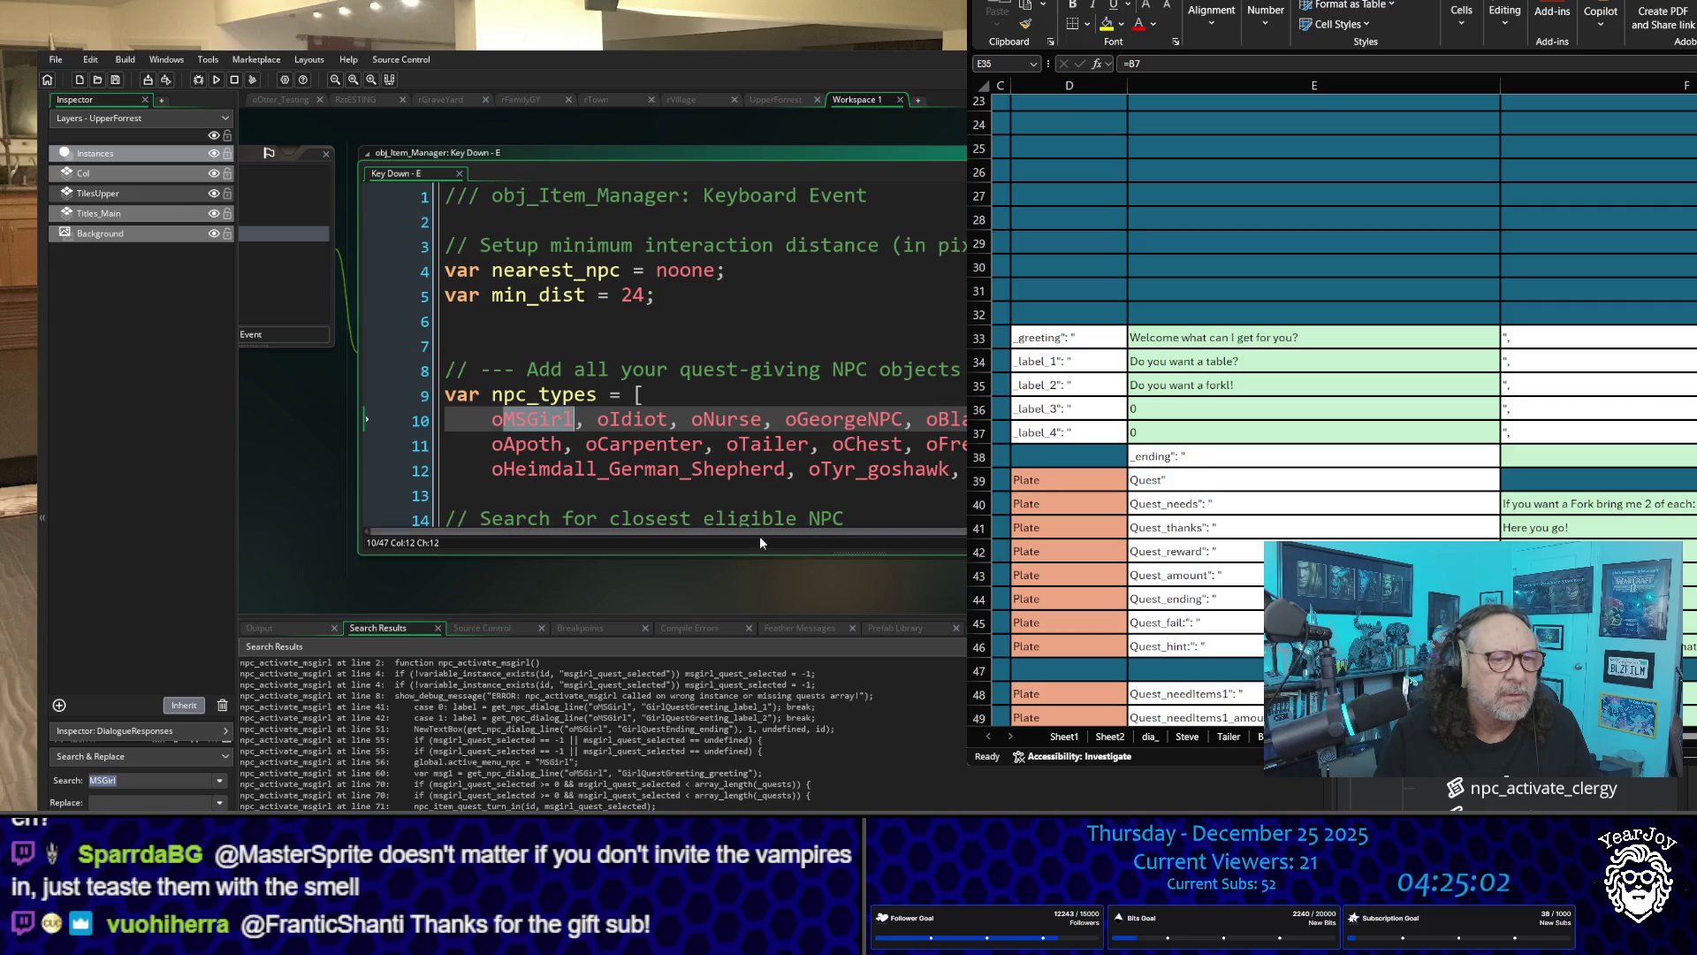
{"action": "scroll", "coordinate": [895, 535], "scroll_direction": "right", "scroll_amount": 3}
{"action": "scroll", "coordinate": [895, 535], "scroll_direction": "right", "scroll_amount": 8}
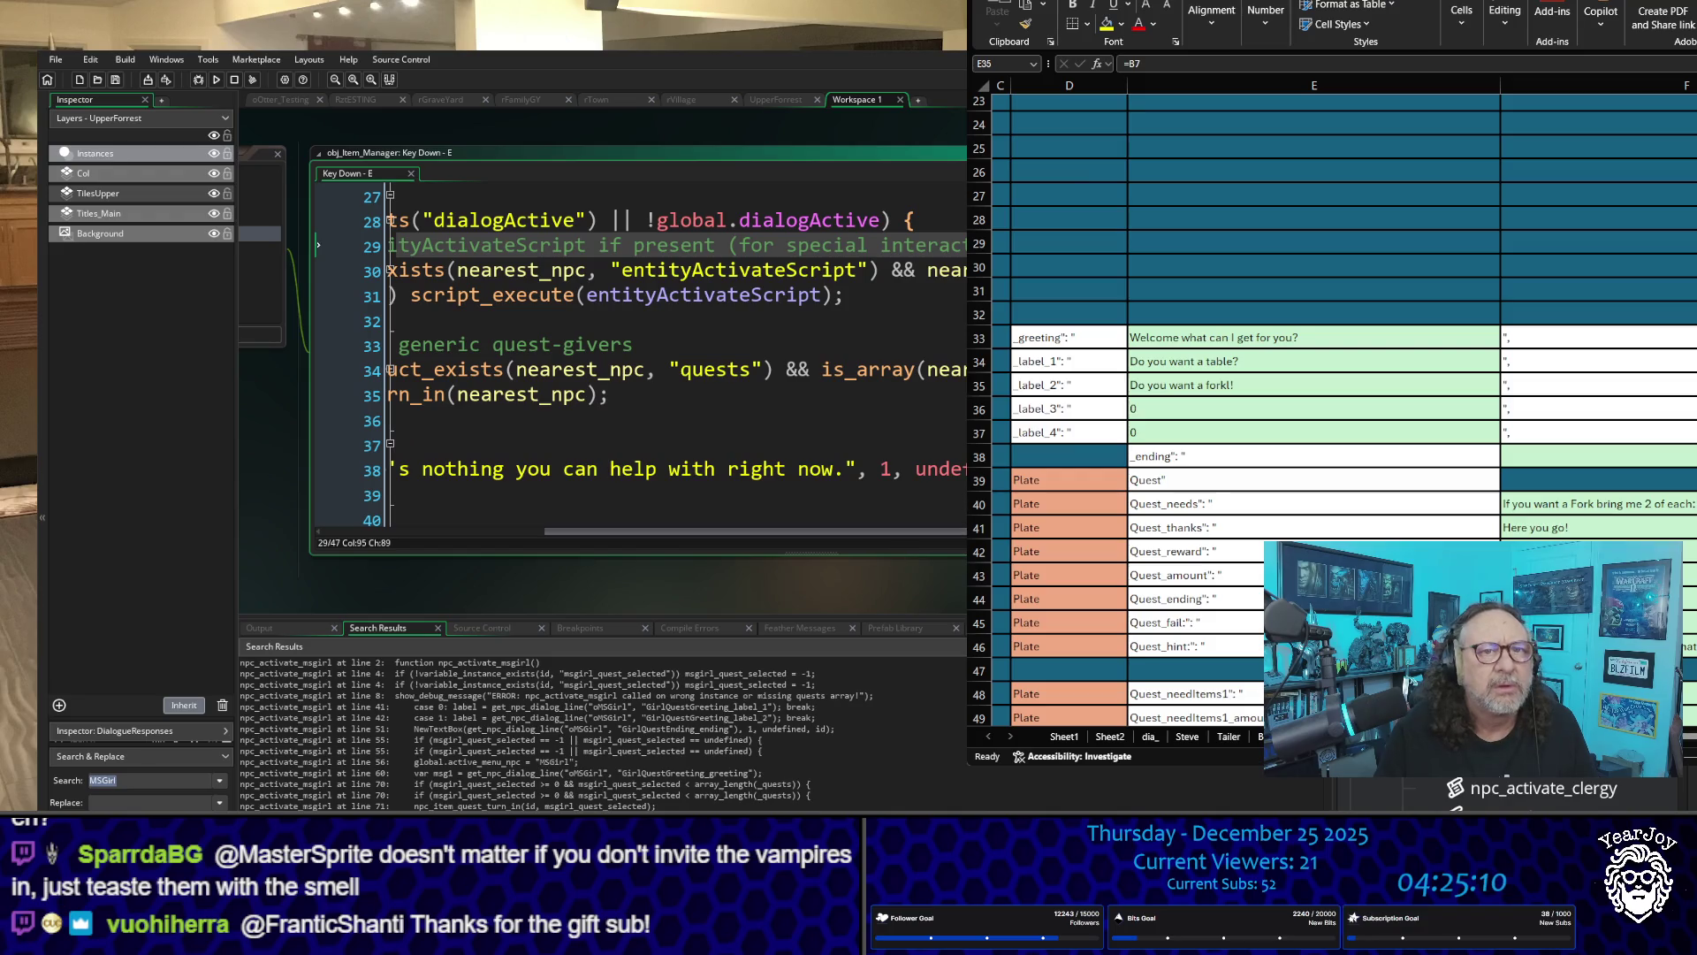
{"action": "left_click_drag", "start_coordinate": [934, 534], "coordinate": [728, 545]}
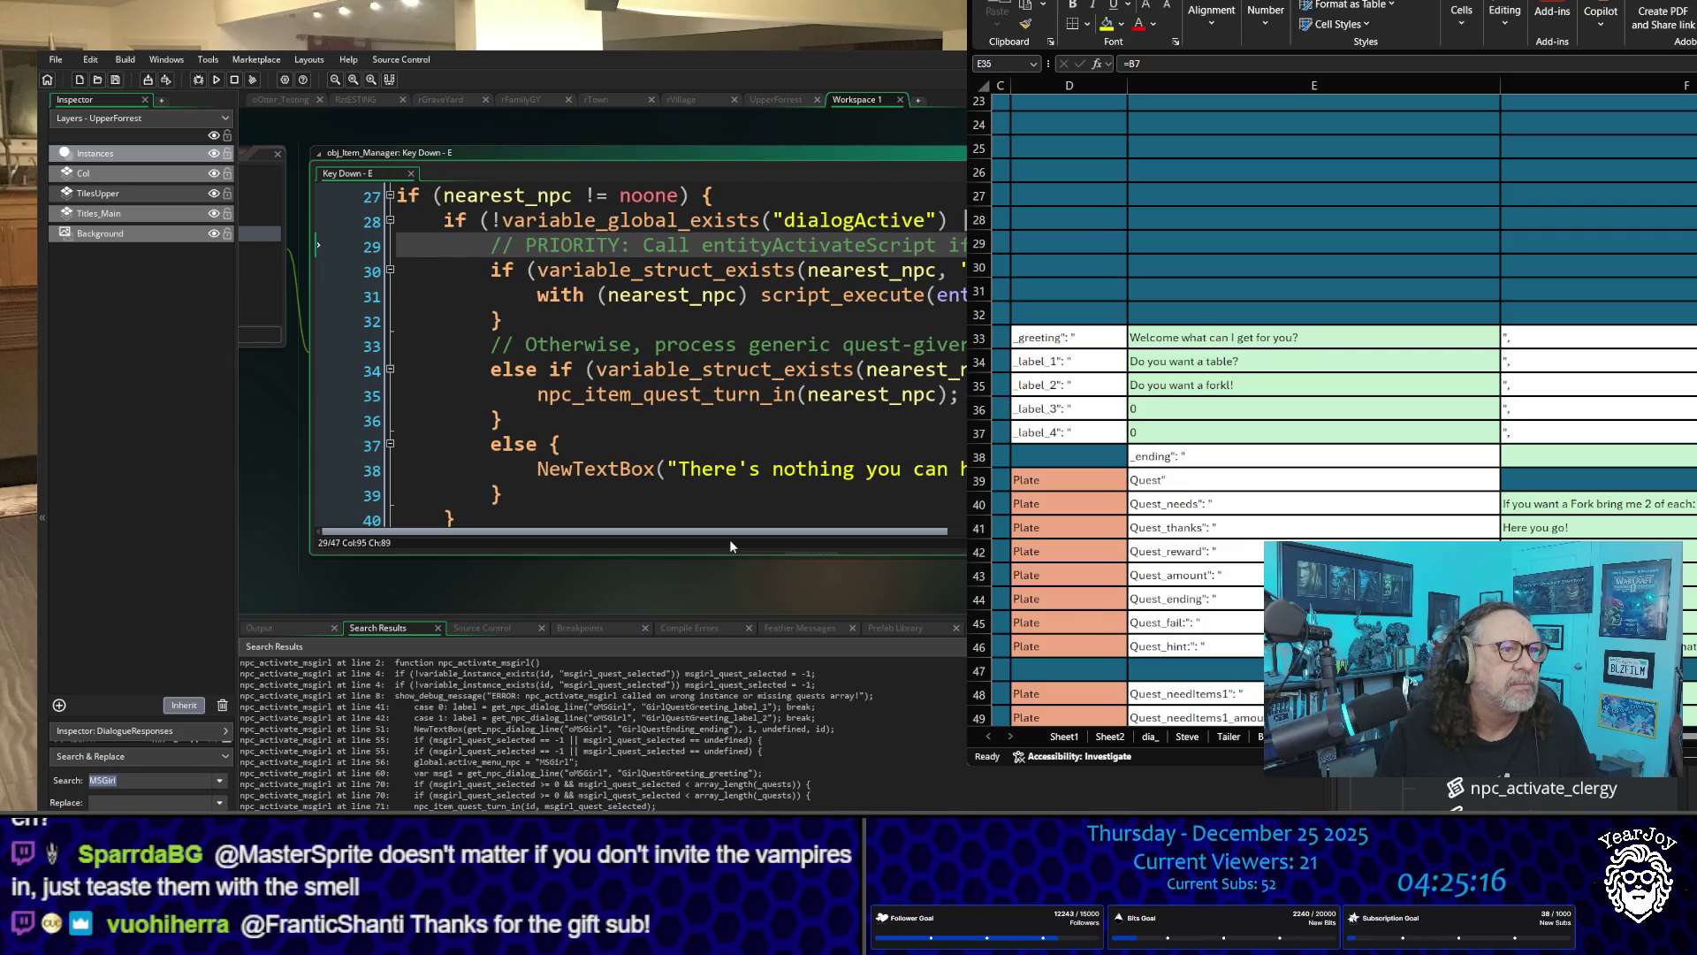
{"action": "left_click_drag", "start_coordinate": [757, 534], "coordinate": [991, 534]}
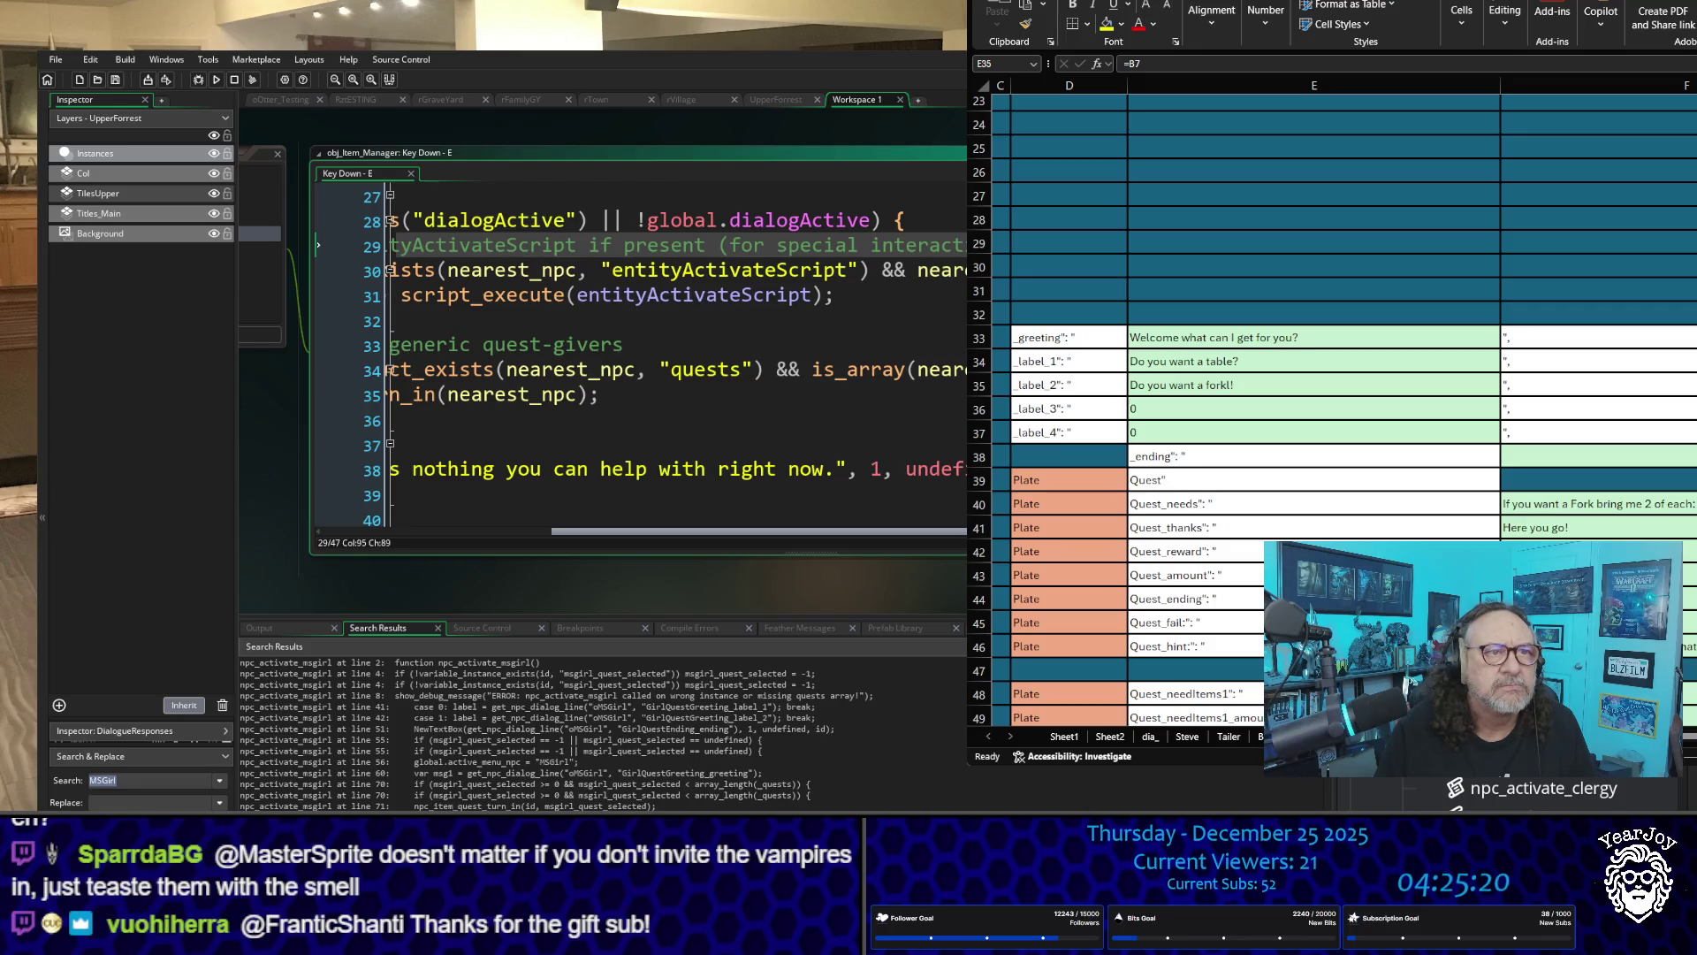
{"action": "scroll", "coordinate": [636, 354], "scroll_direction": "down", "scroll_amount": 3}
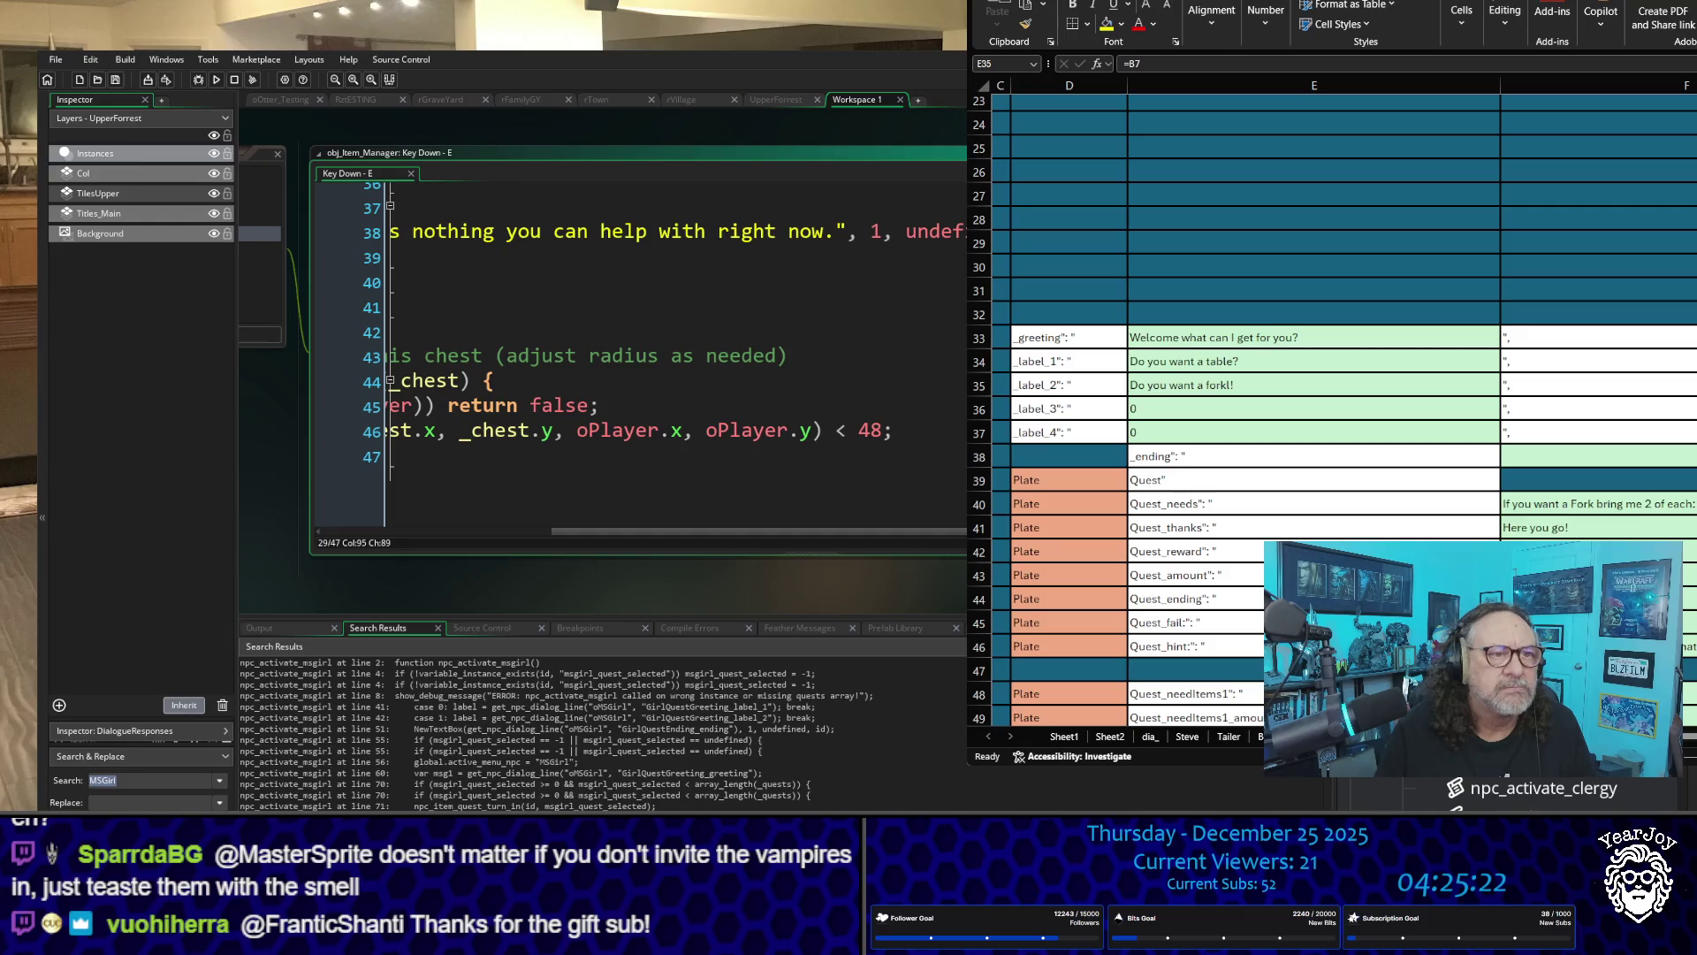
{"action": "left_click", "coordinate": [531, 648]}
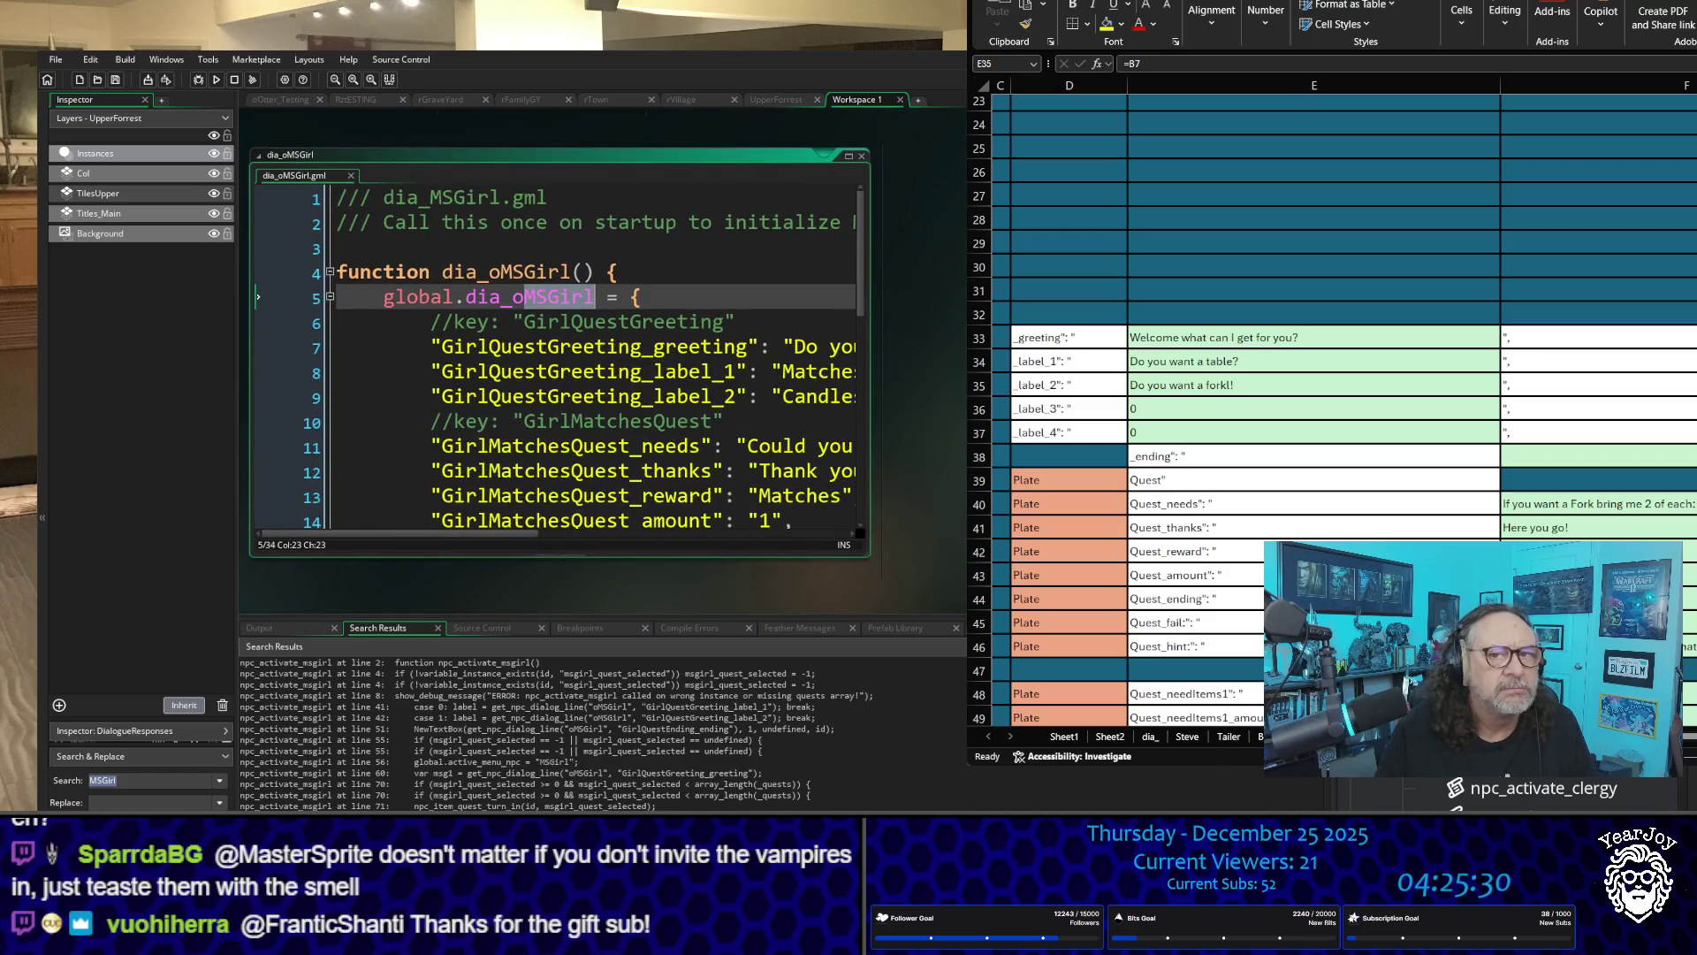
Step: Open dia_oWaitress, widen its window, and jump to the MSGirl match in LoadGame.gml
{"action": "scroll", "coordinate": [1547, 792], "scroll_direction": "up", "scroll_amount": 5}
{"action": "scroll", "coordinate": [1503, 792], "scroll_direction": "up", "scroll_amount": 2}
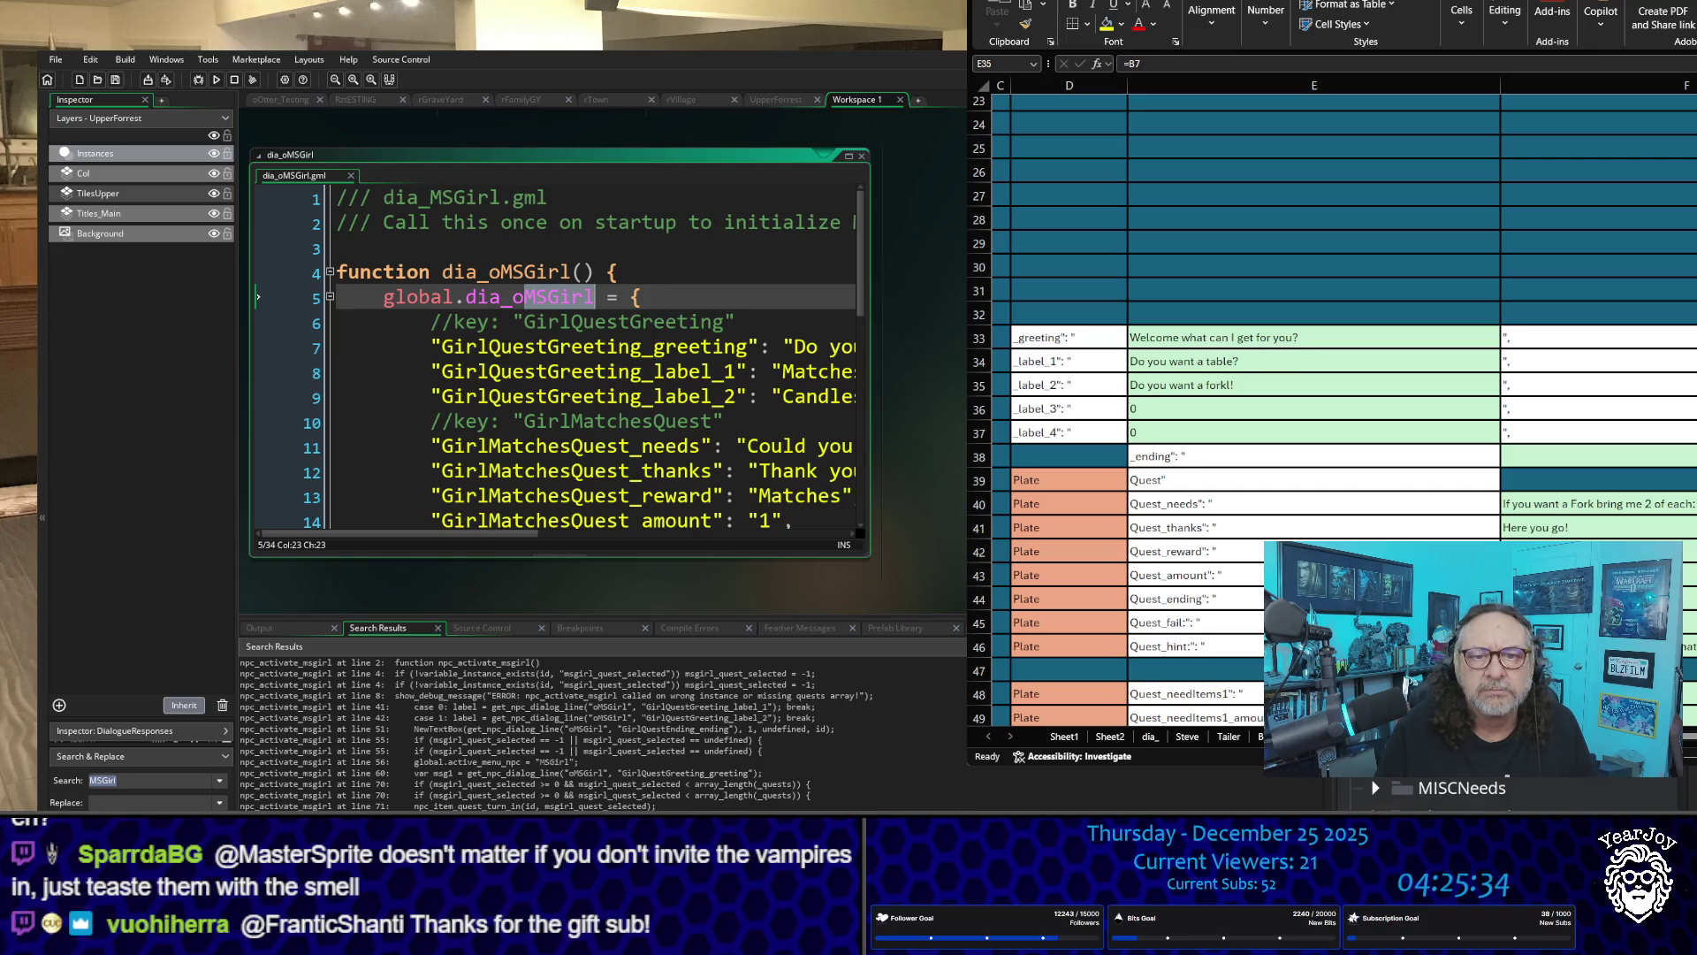
{"action": "double_click", "coordinate": [1503, 791]}
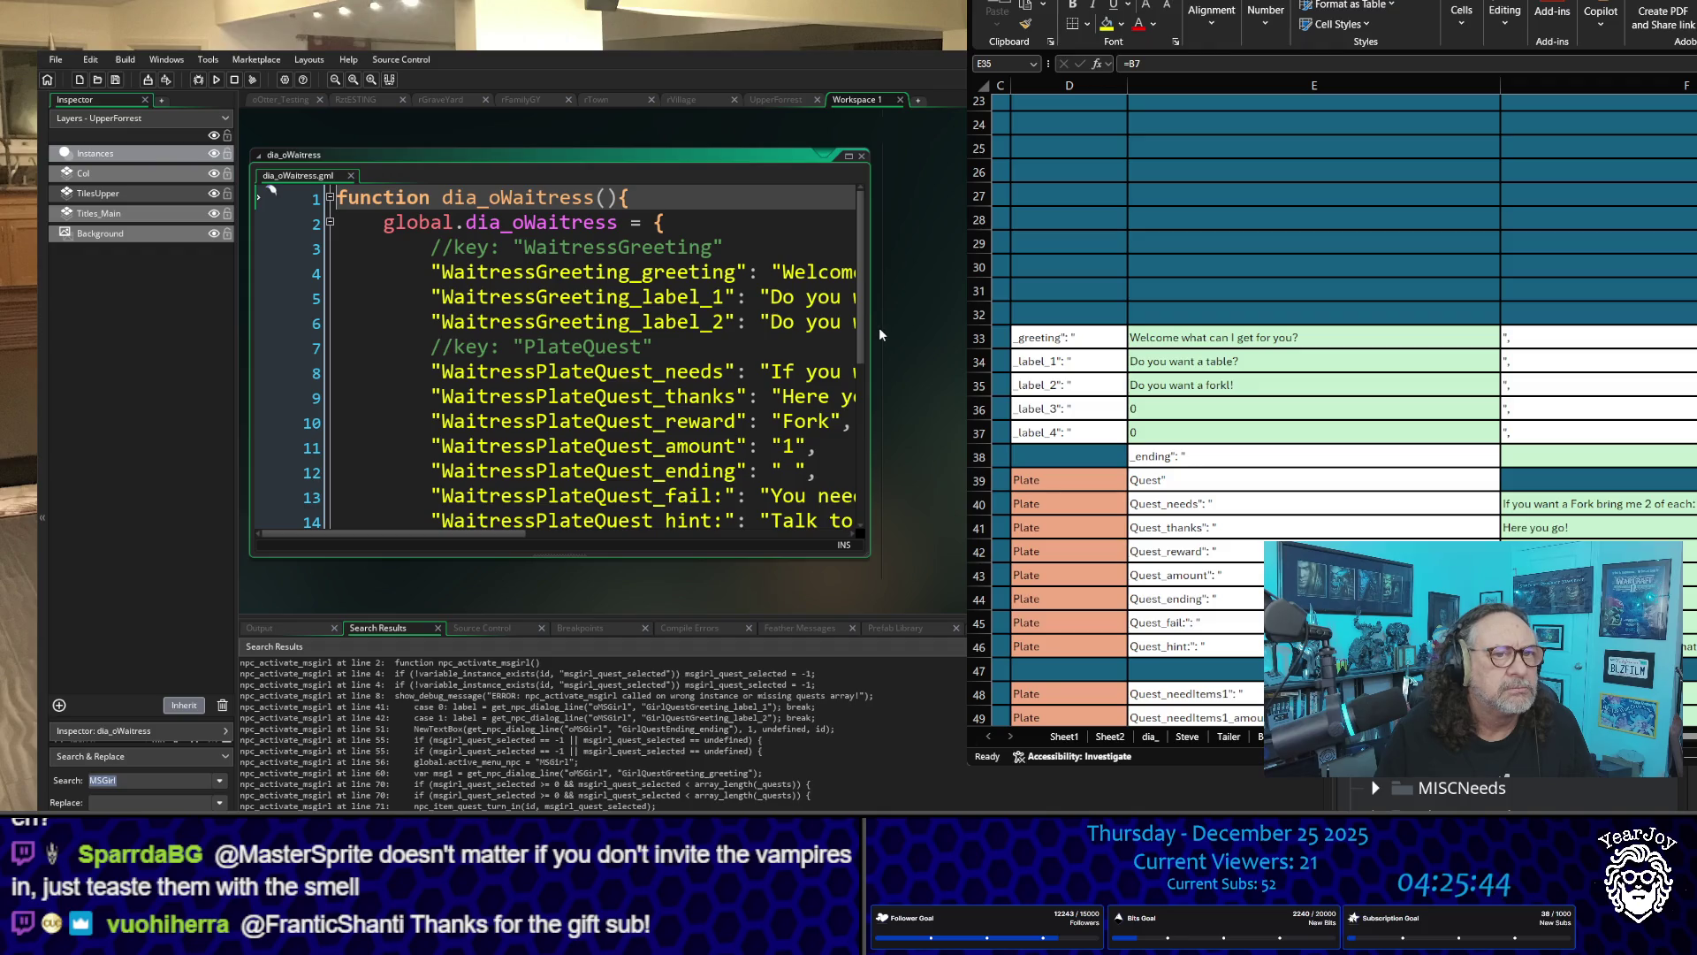
{"action": "left_click_drag", "start_coordinate": [880, 334], "coordinate": [990, 335]}
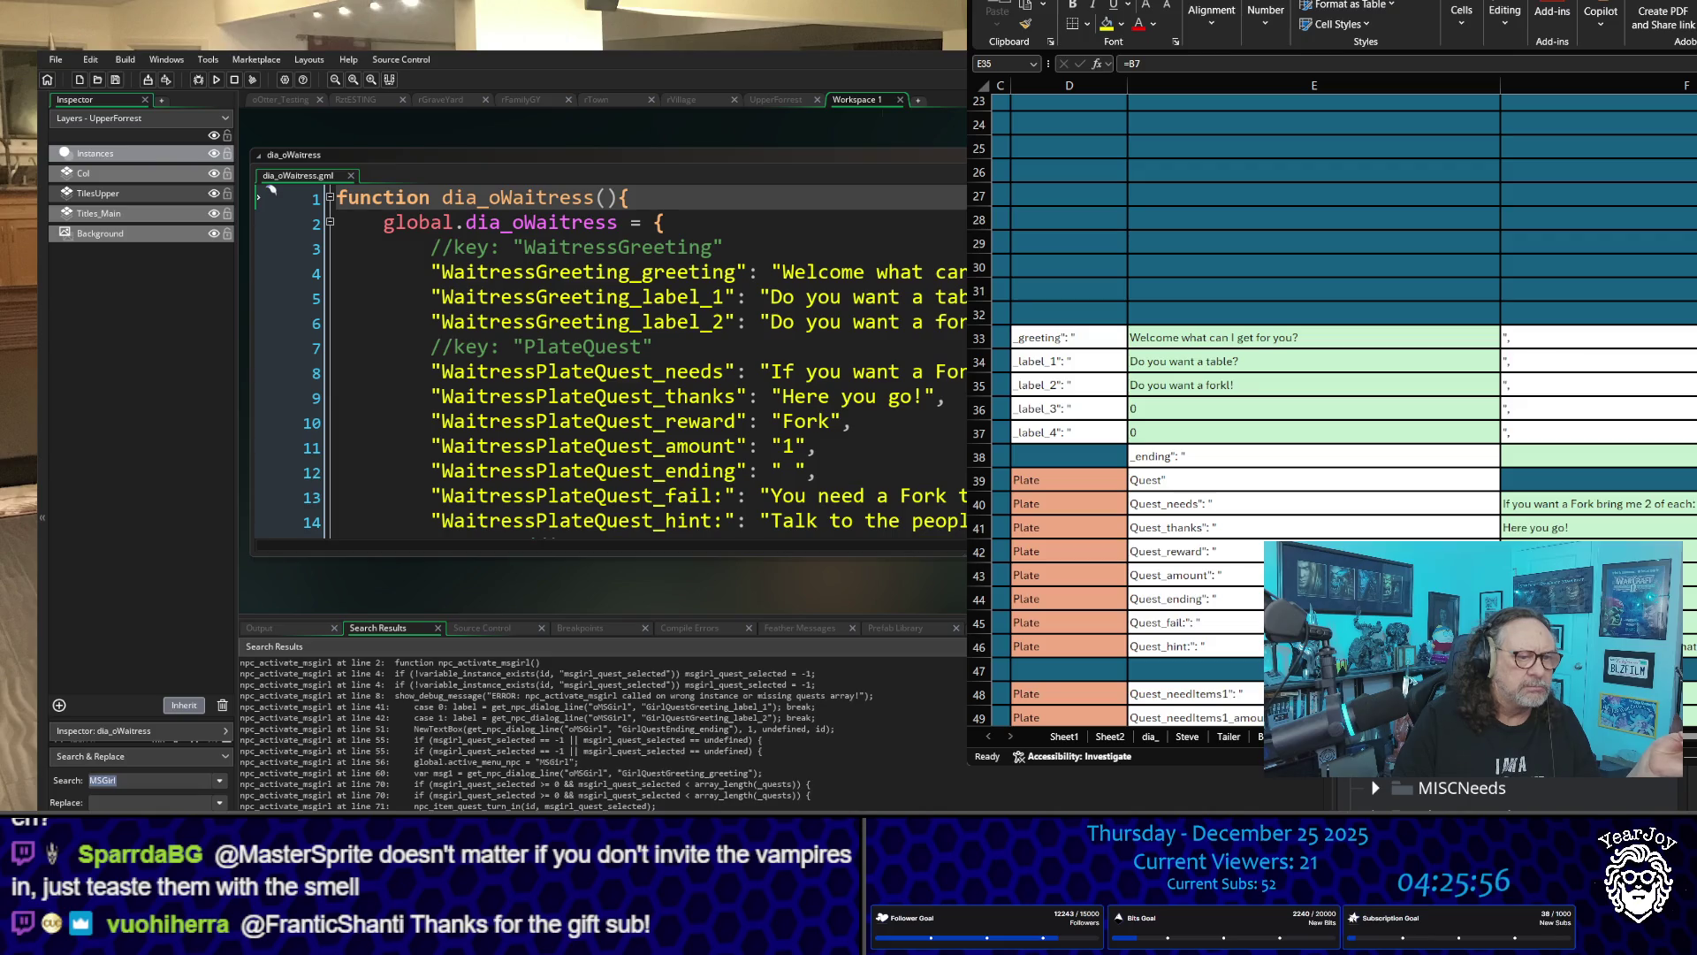
{"action": "key", "text": "F3"}
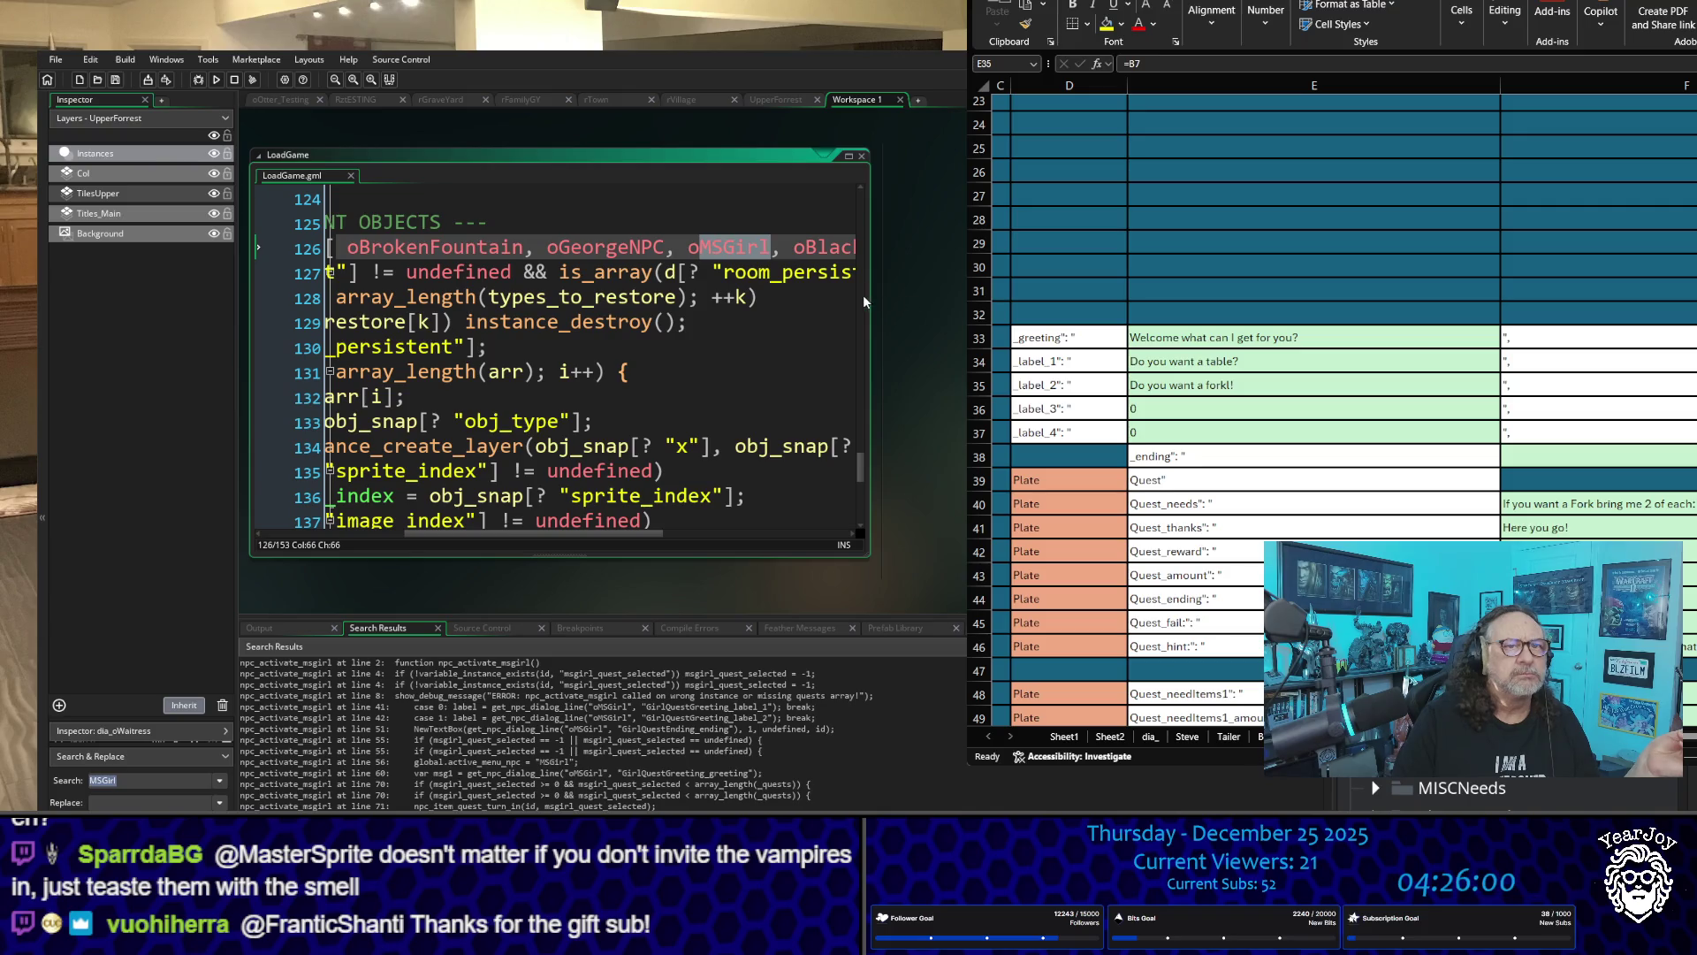
Step: Add ", oWaitress" after oBlackSmith in LoadGame's persistent-objects list on line 126
{"action": "left_click_drag", "start_coordinate": [870, 294], "coordinate": [965, 294]}
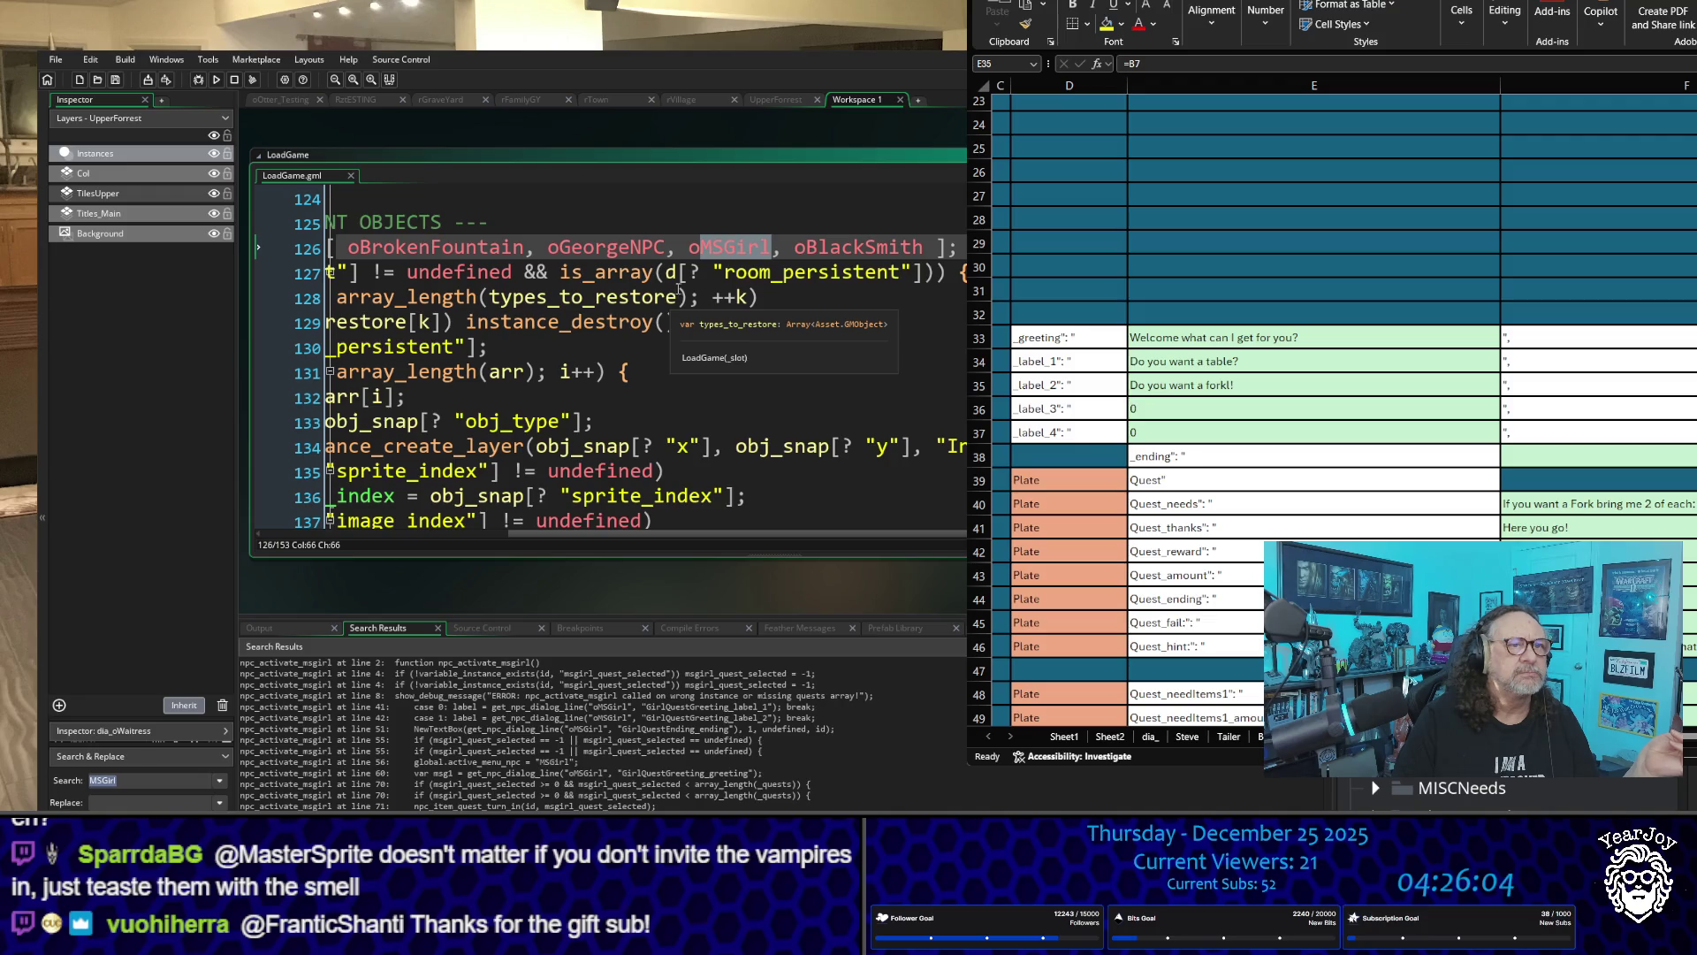
{"action": "left_click", "coordinate": [925, 247]}
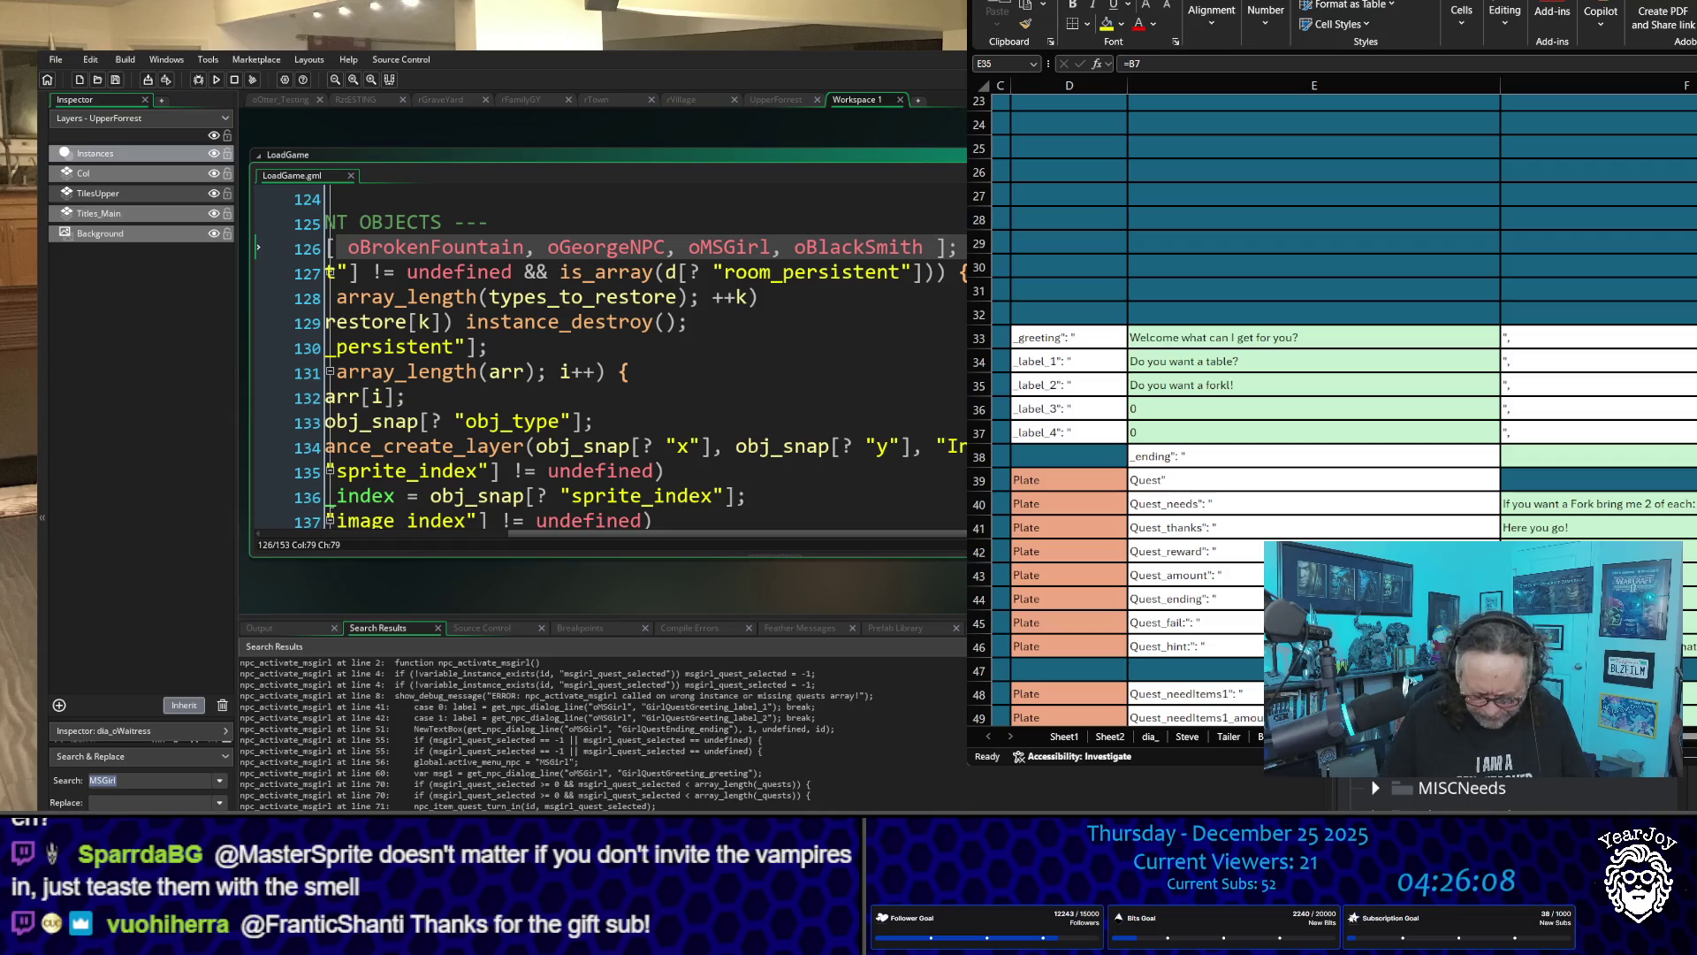
{"action": "type", "text": ","}
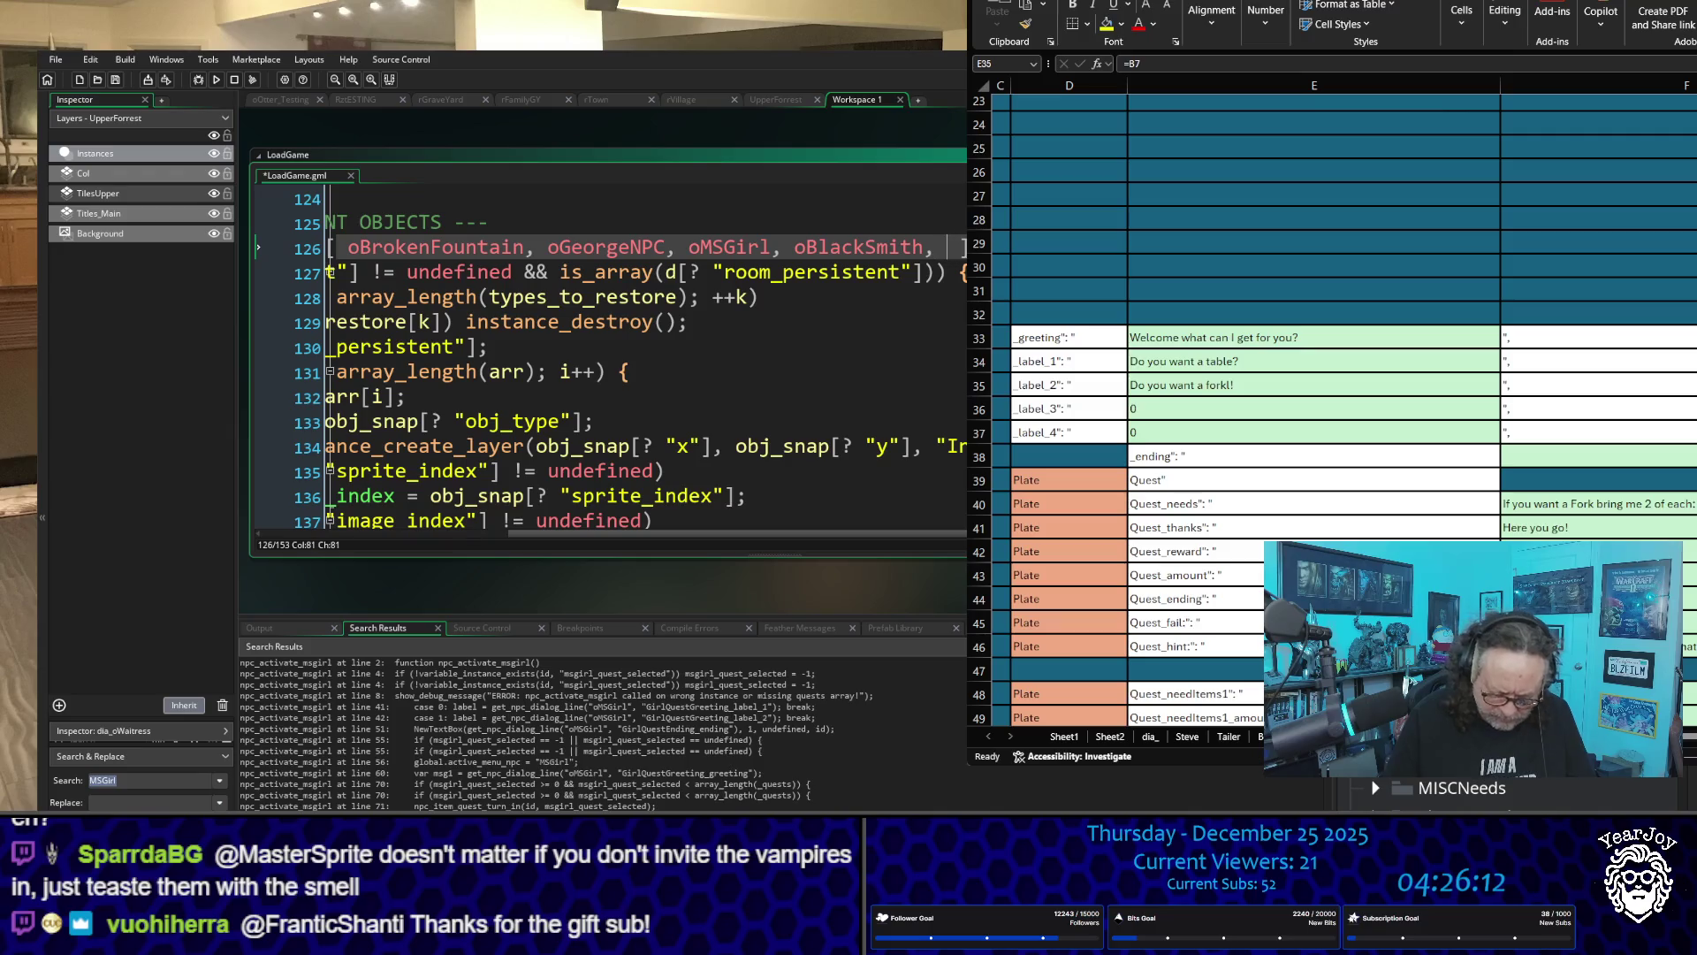
{"action": "type", "text": " oWaitress"}
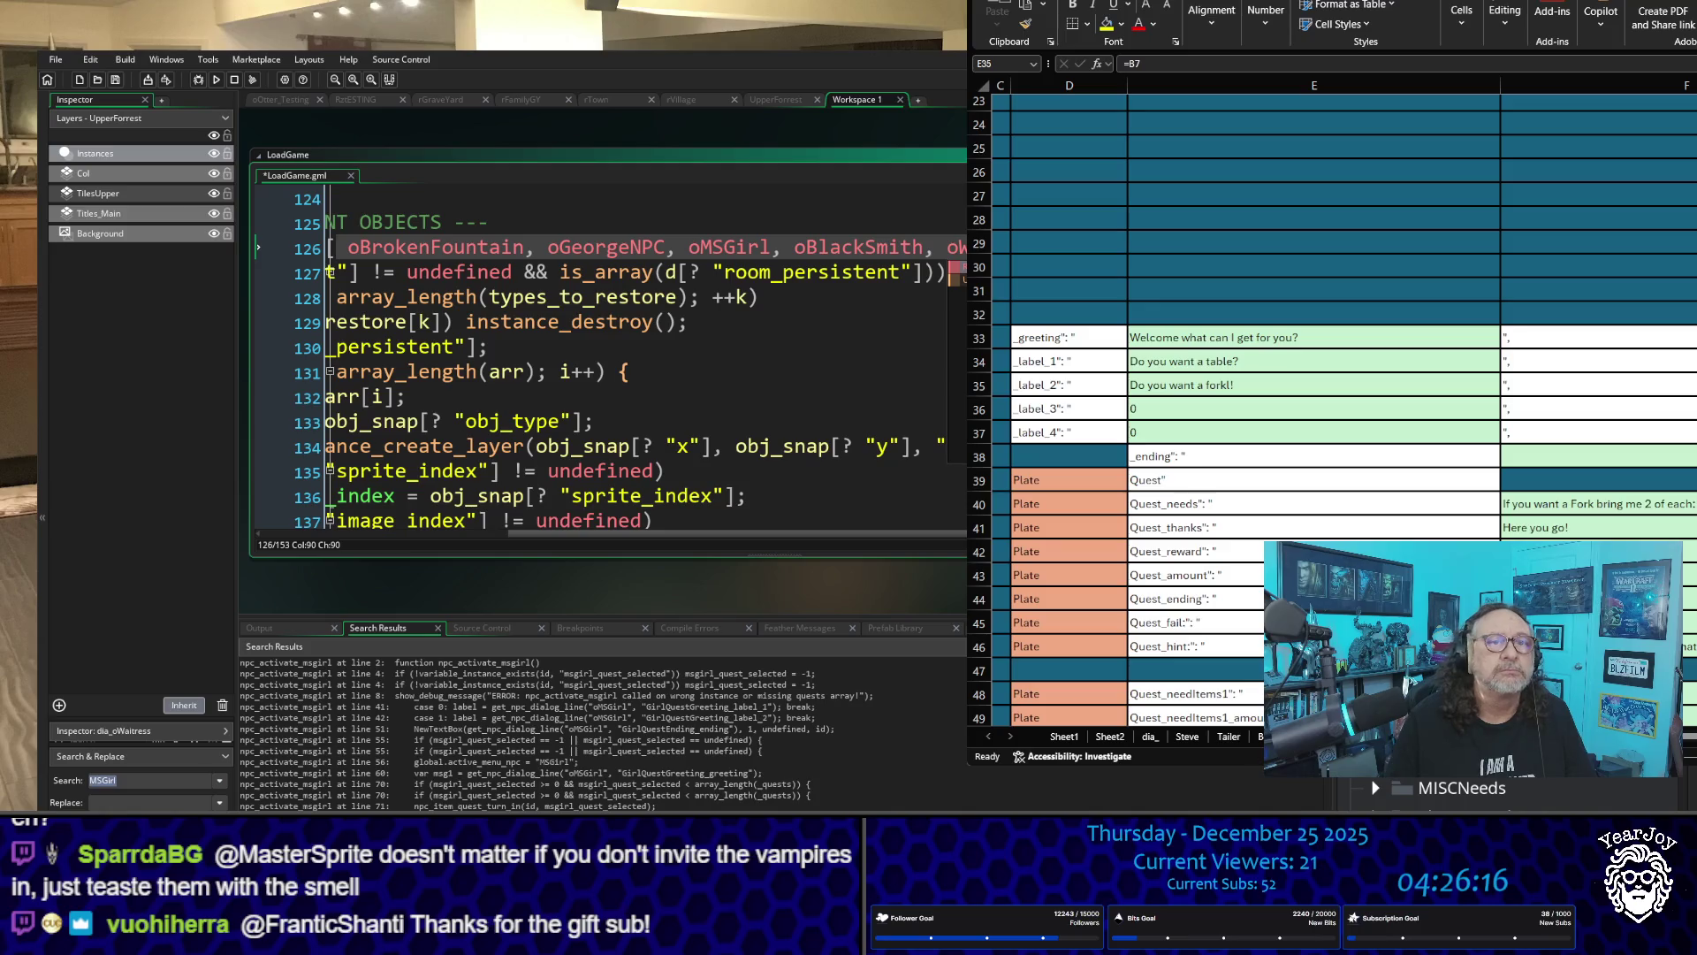
Step: Search the project for oWat, which returns no results, then run the game
{"action": "key", "text": "Up"}
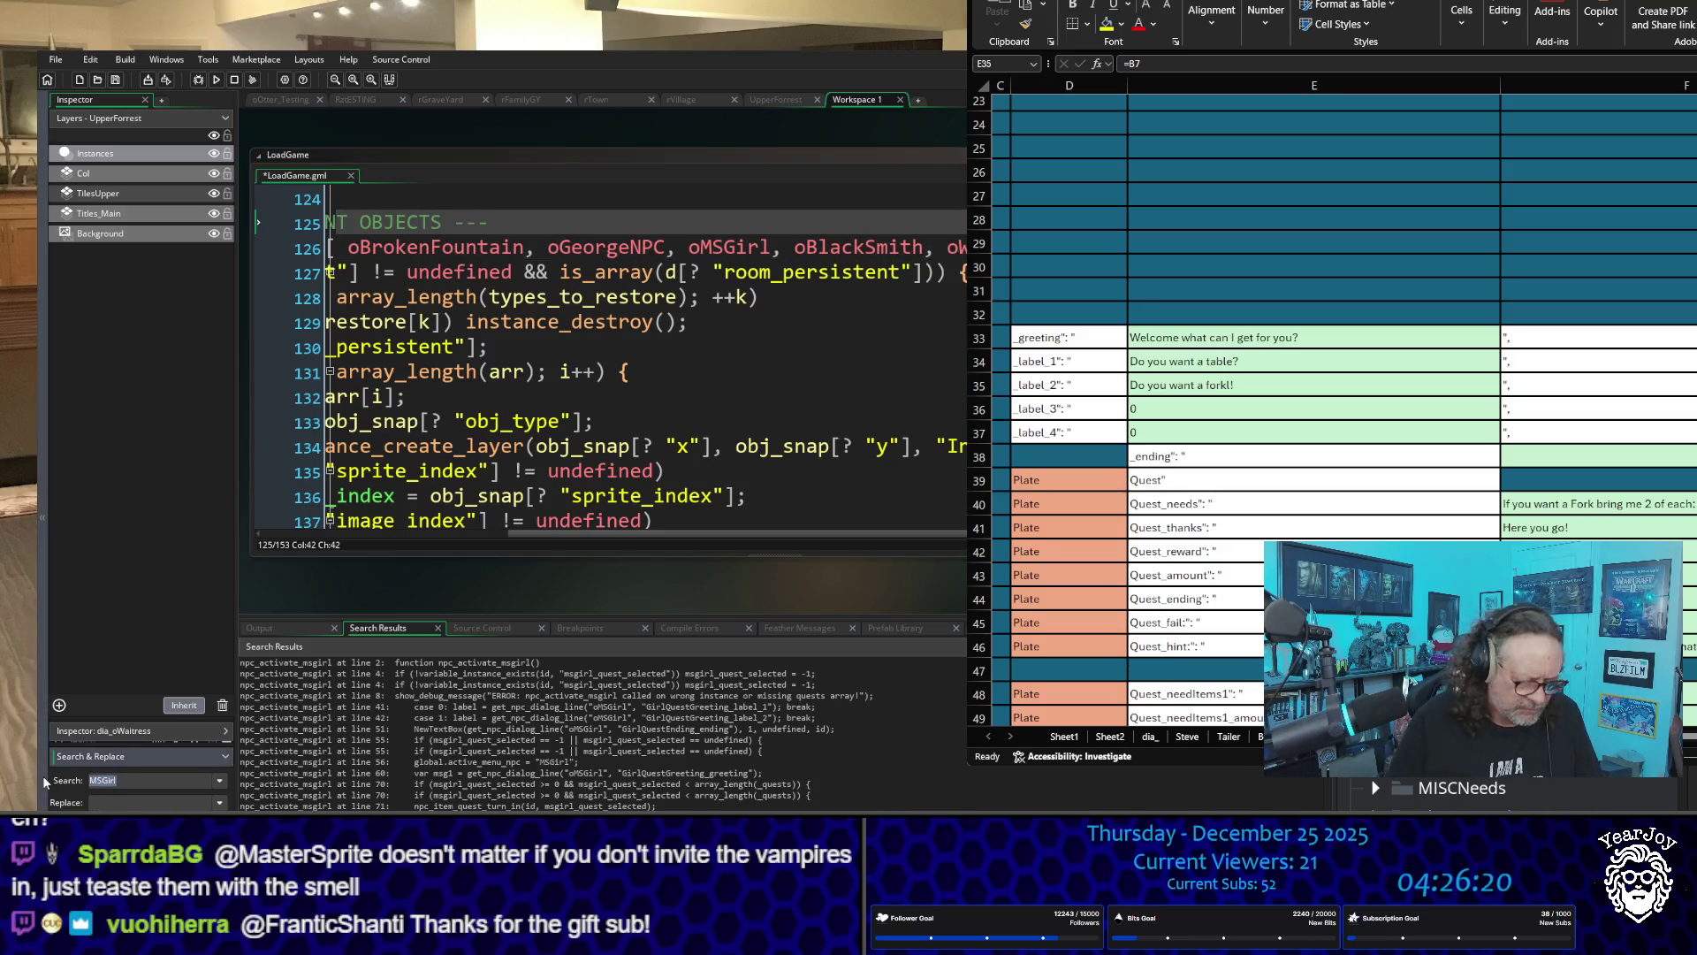
{"action": "type", "text": "oWa"}
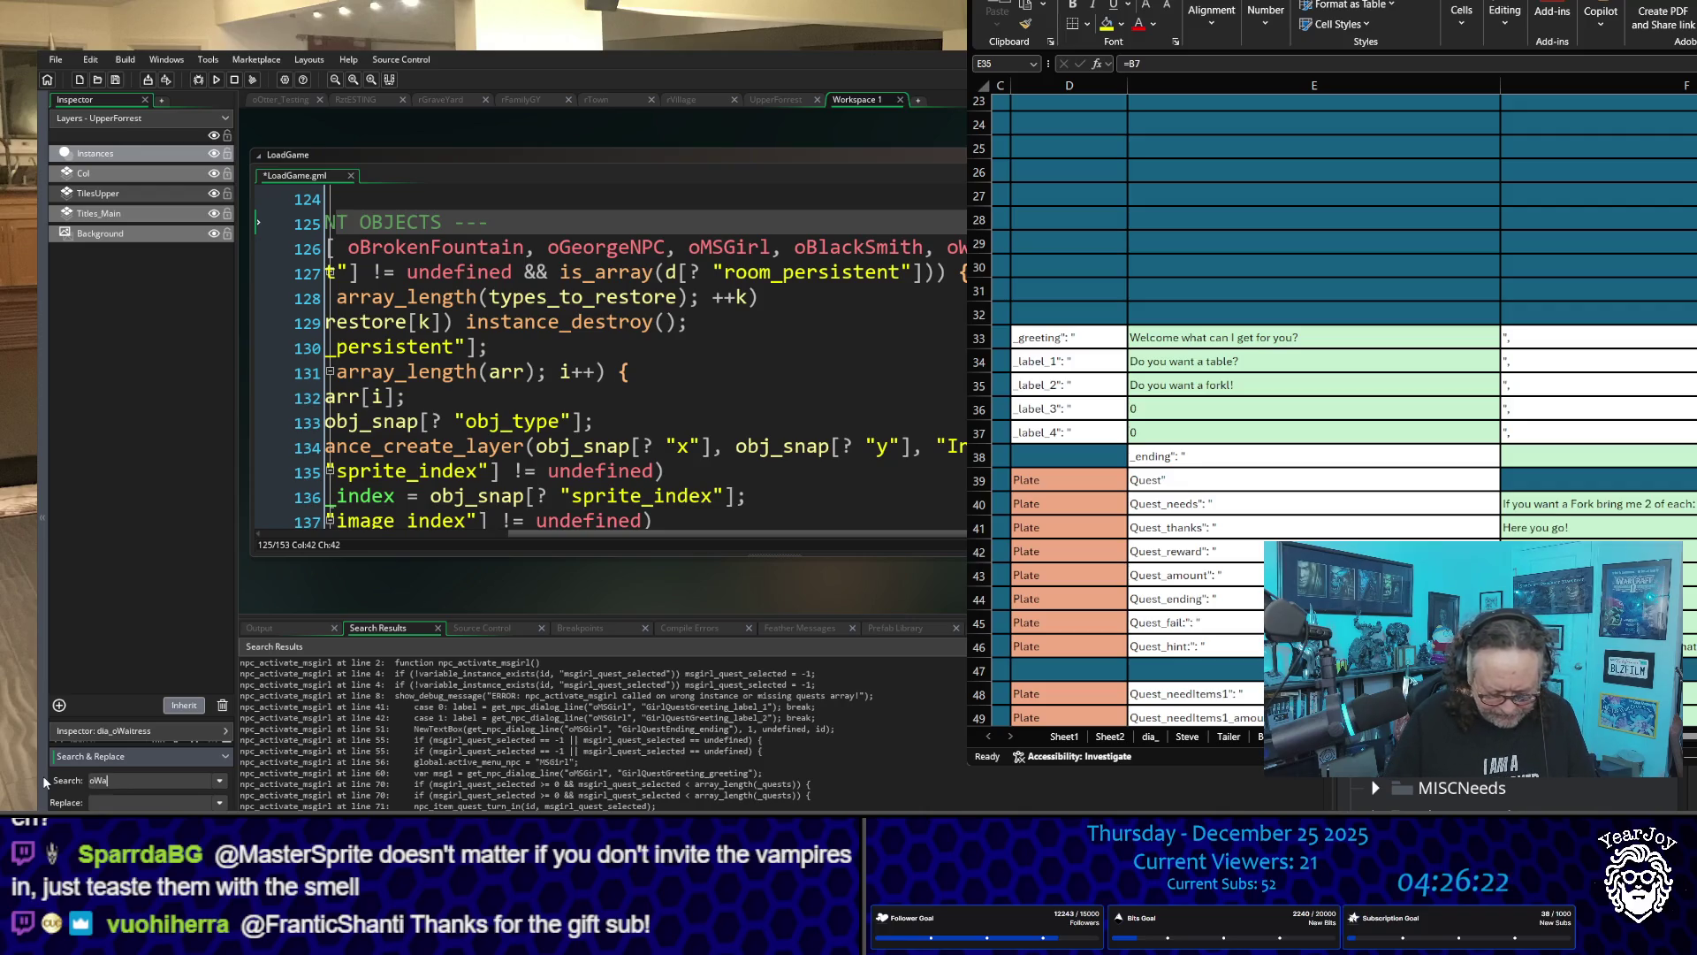
{"action": "type", "text": "t"}
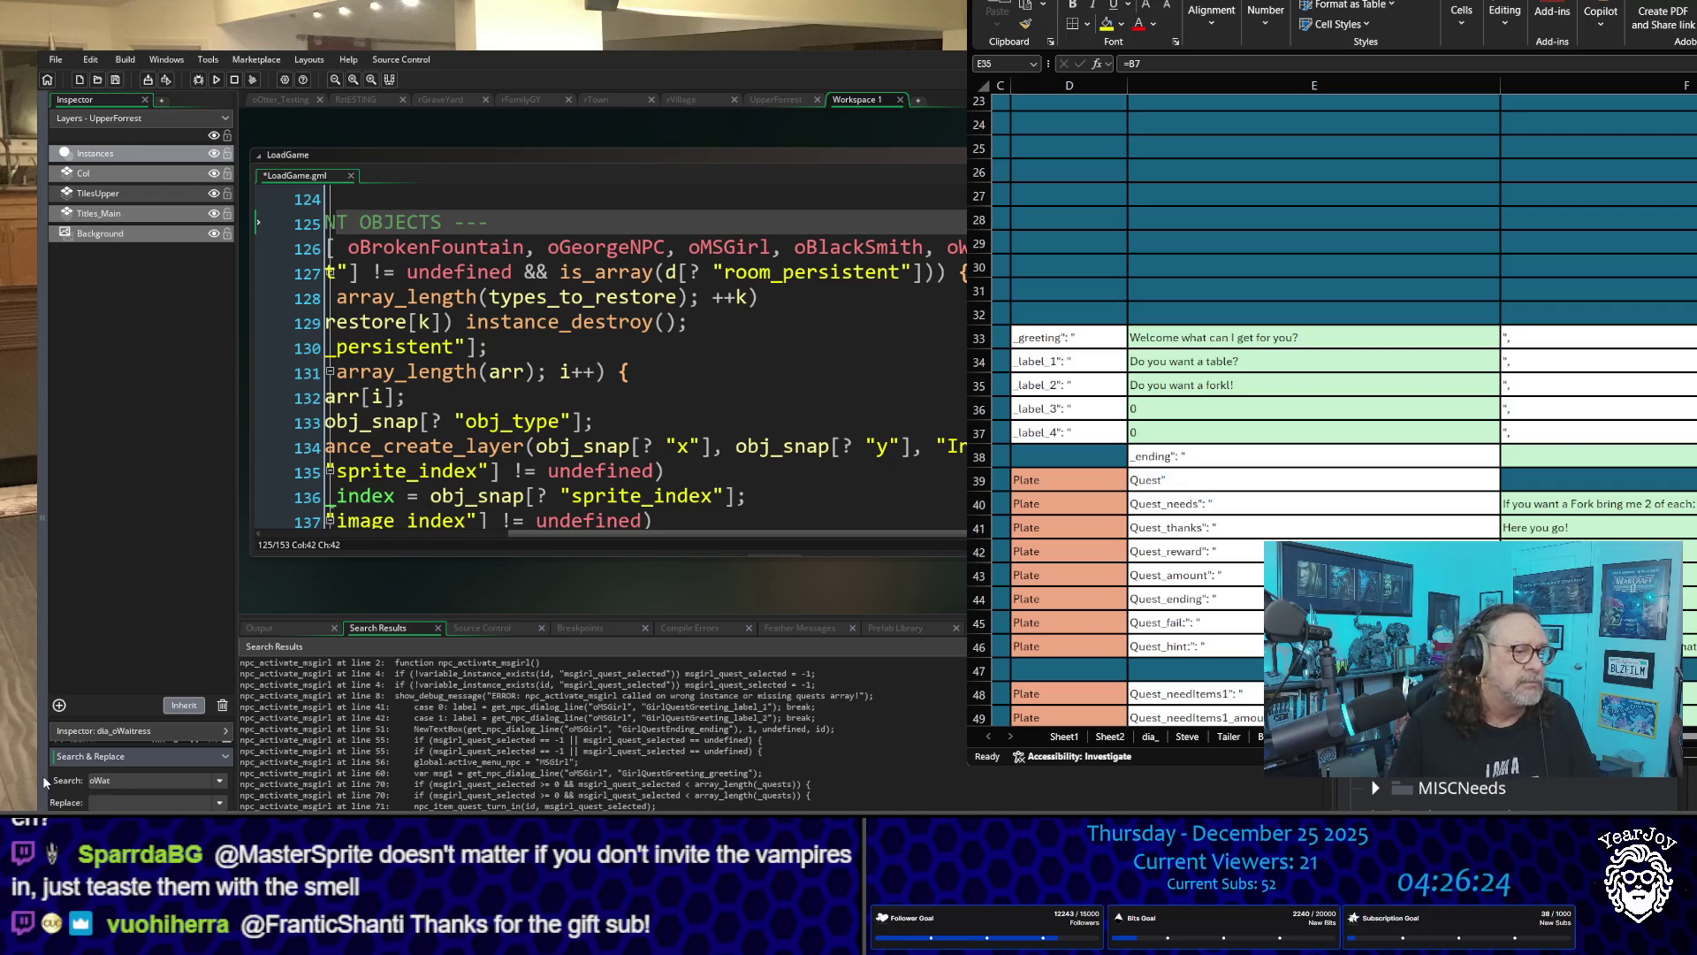
{"action": "key", "text": "Return"}
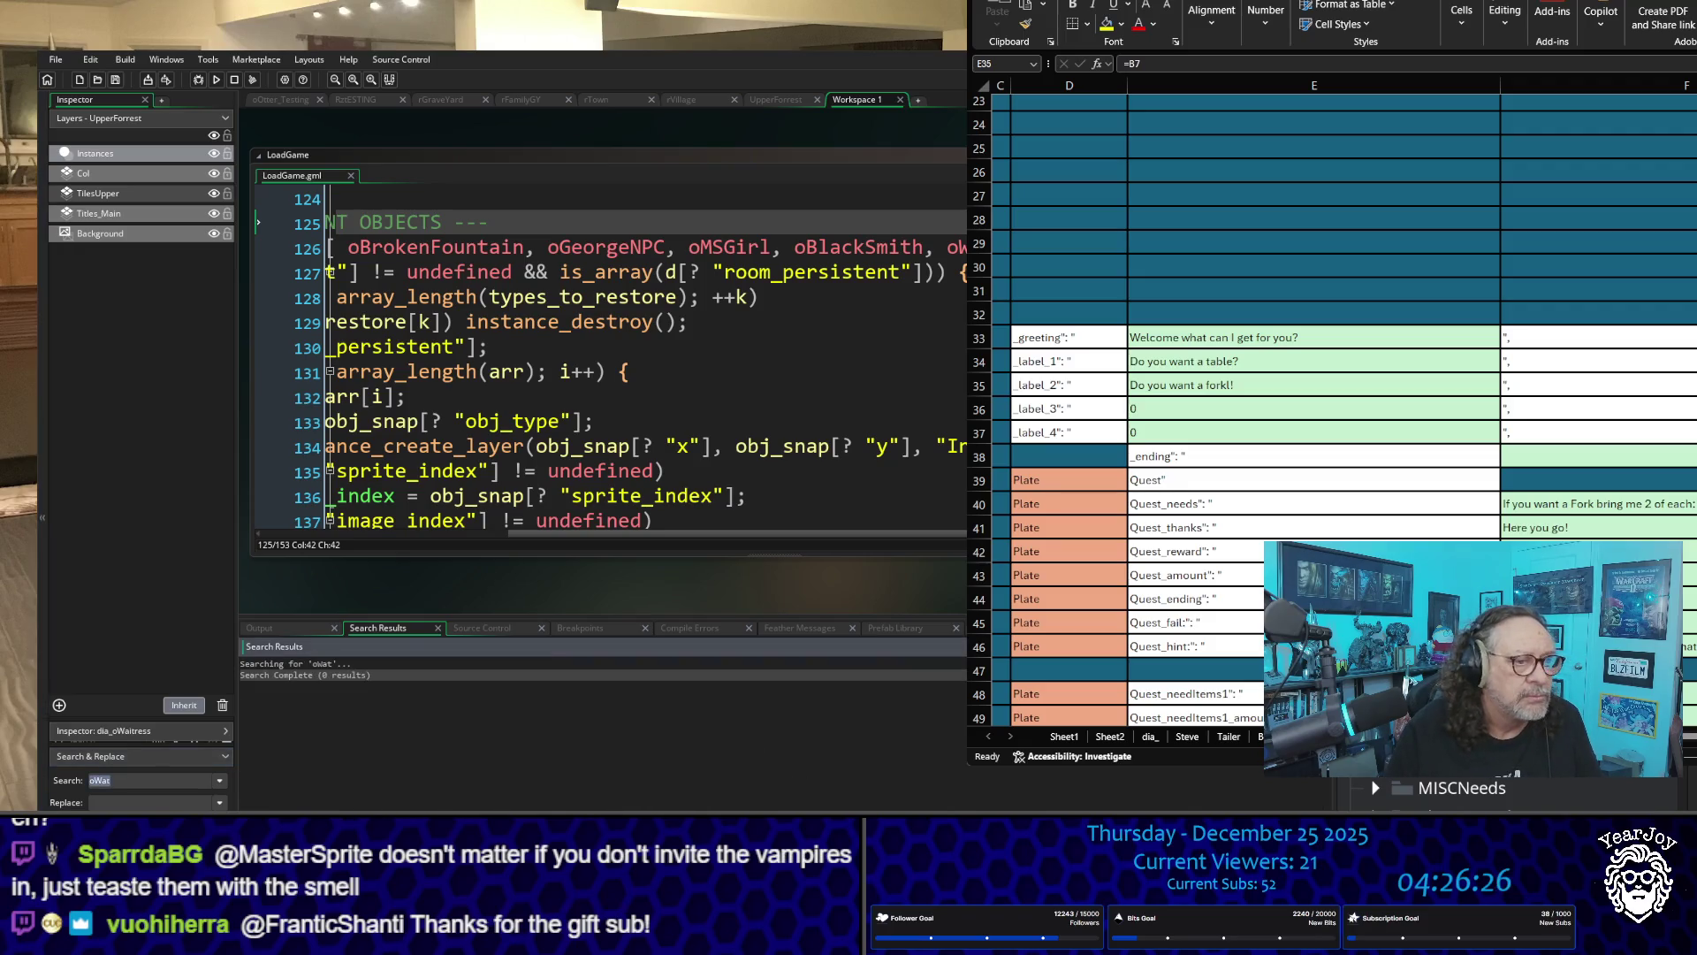
{"action": "left_click", "coordinate": [851, 373]}
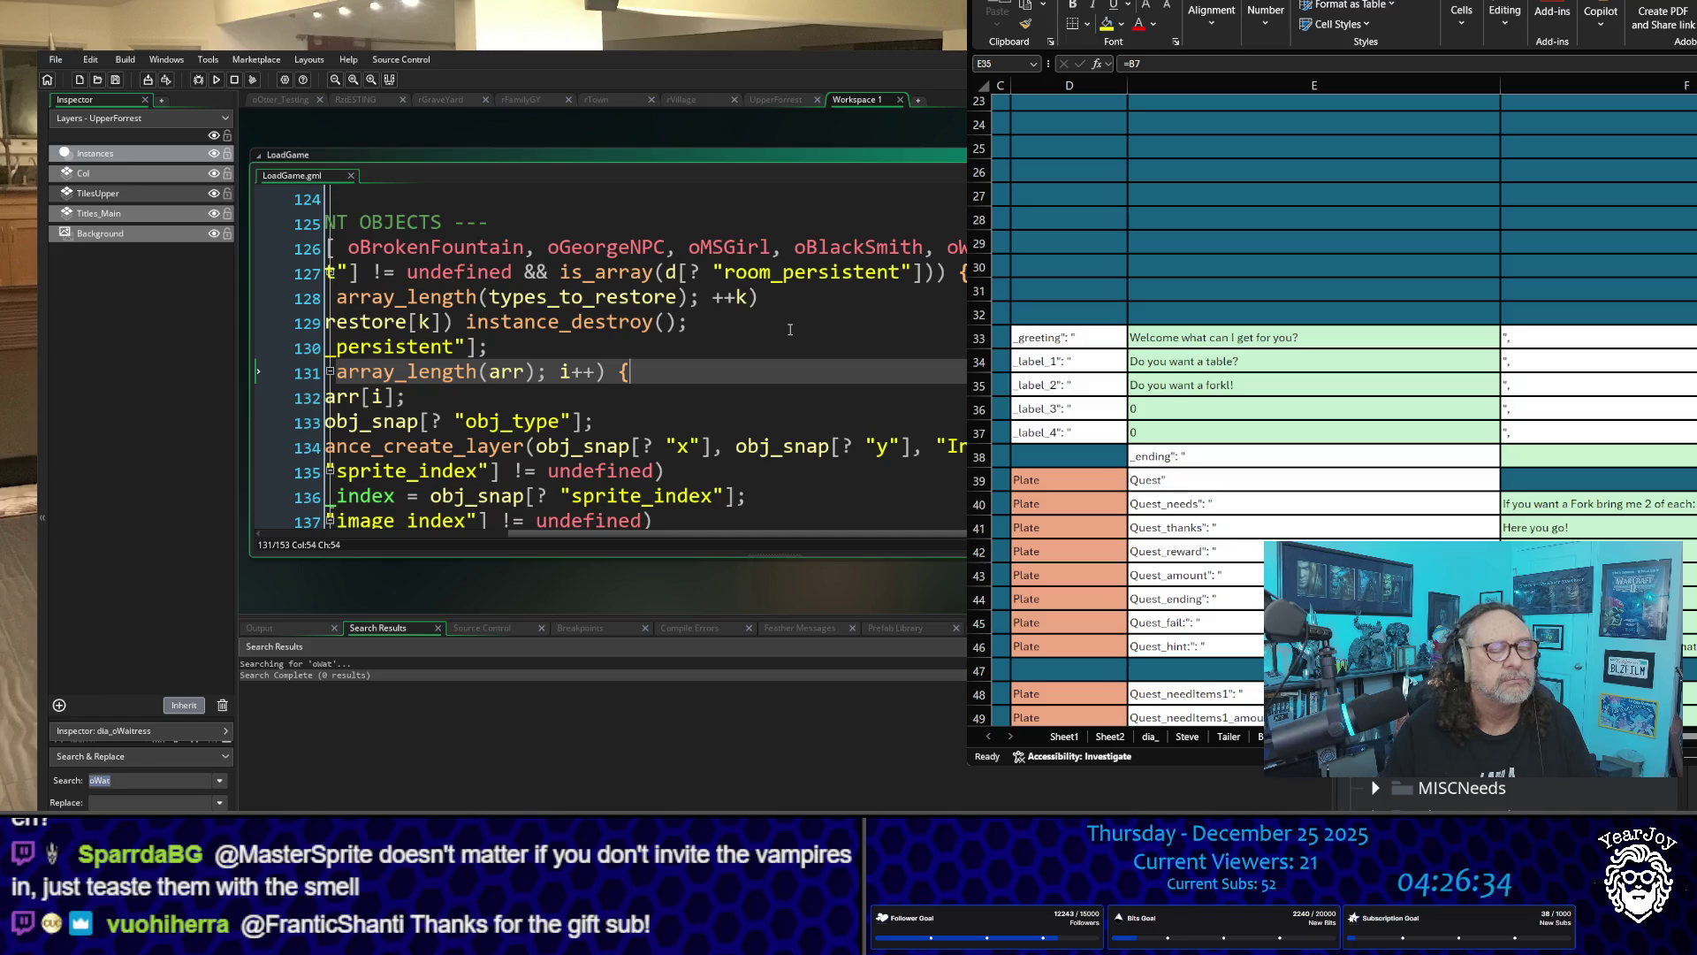
{"action": "key", "text": "F5"}
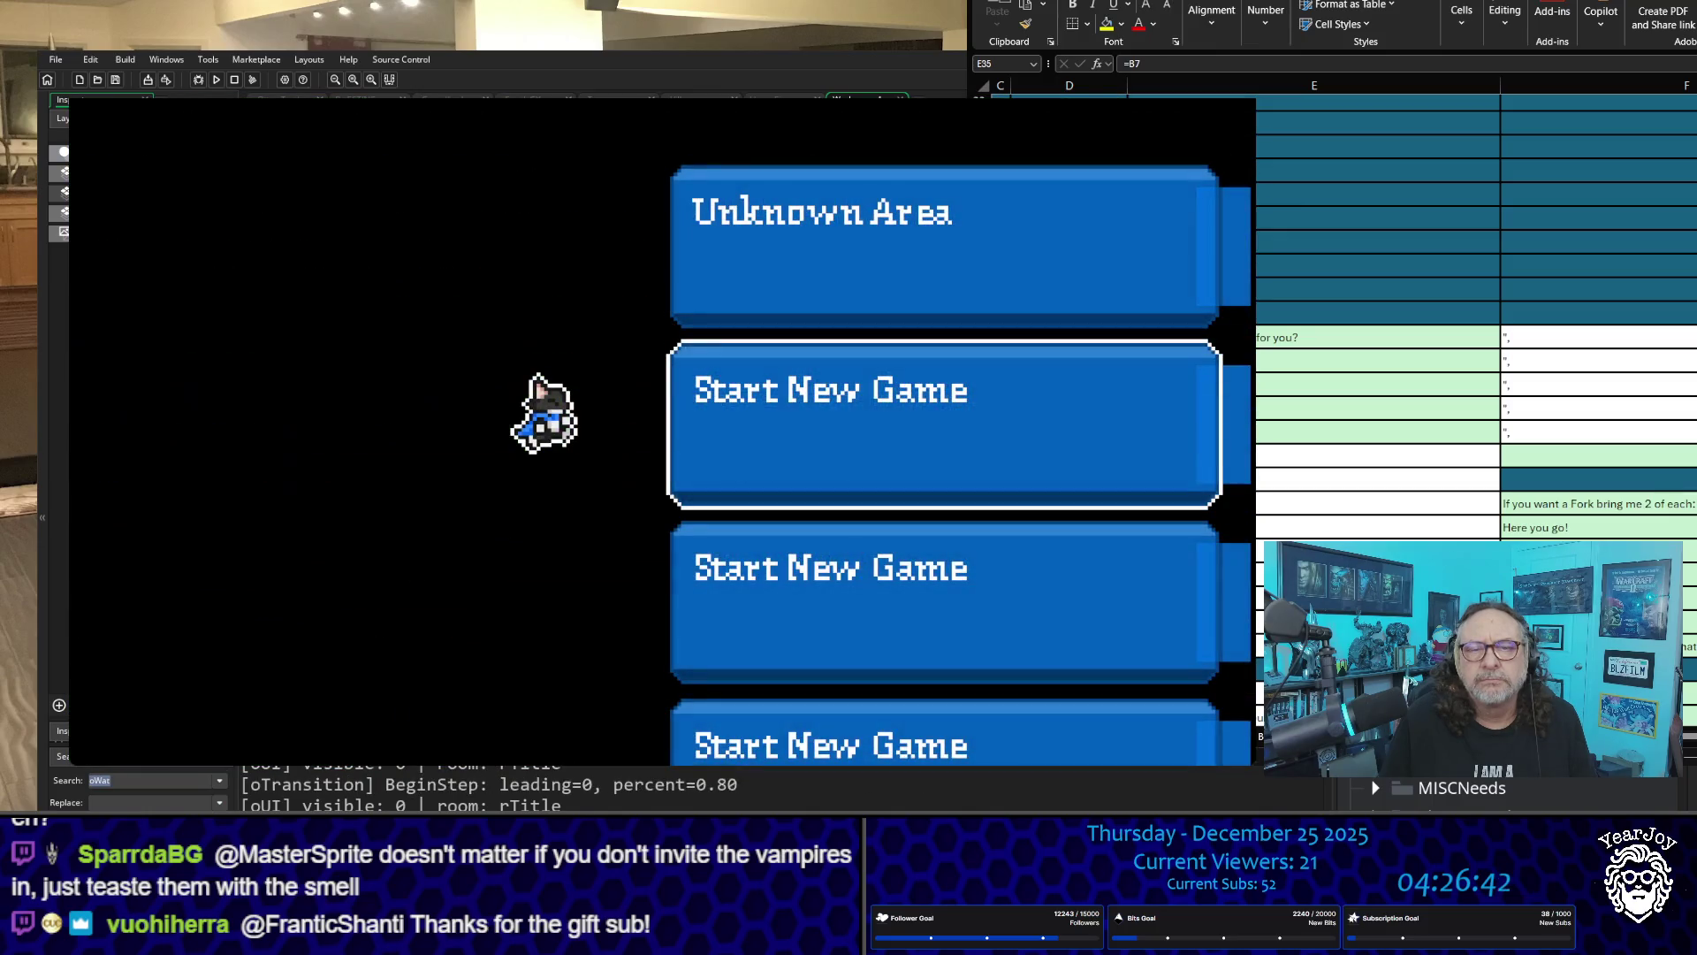
Step: Walk to the waitress and check her greeting, which still offers only the table option
{"action": "key", "text": "Down"}
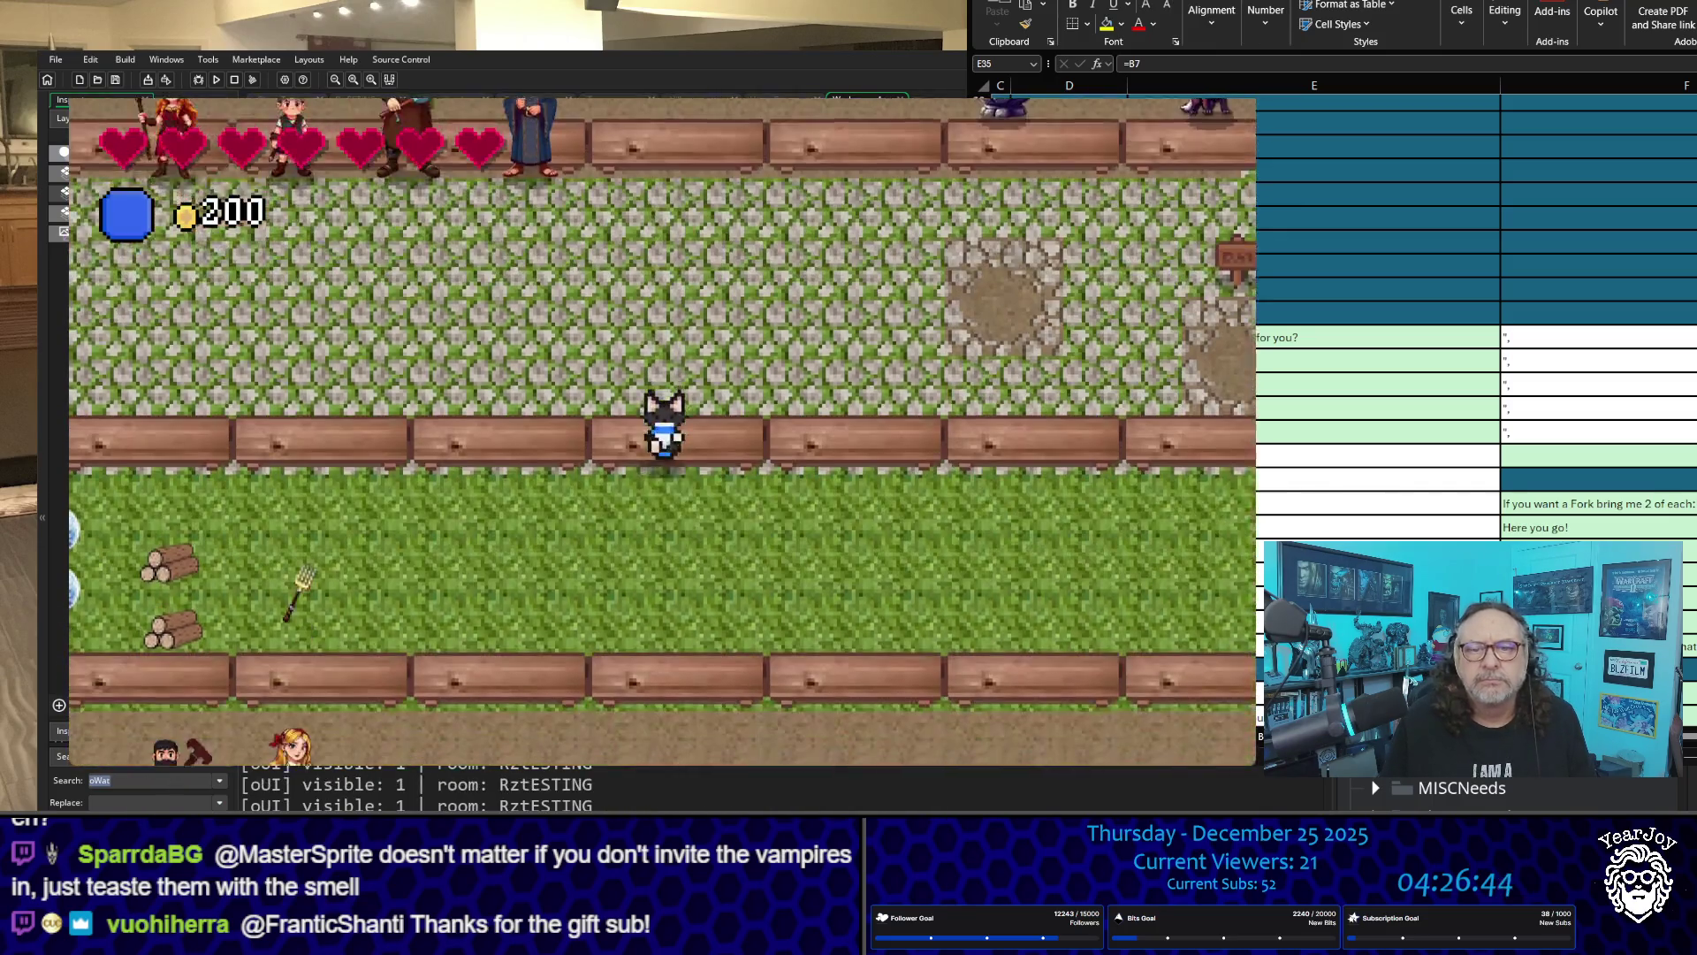
{"action": "key", "text": "Left"}
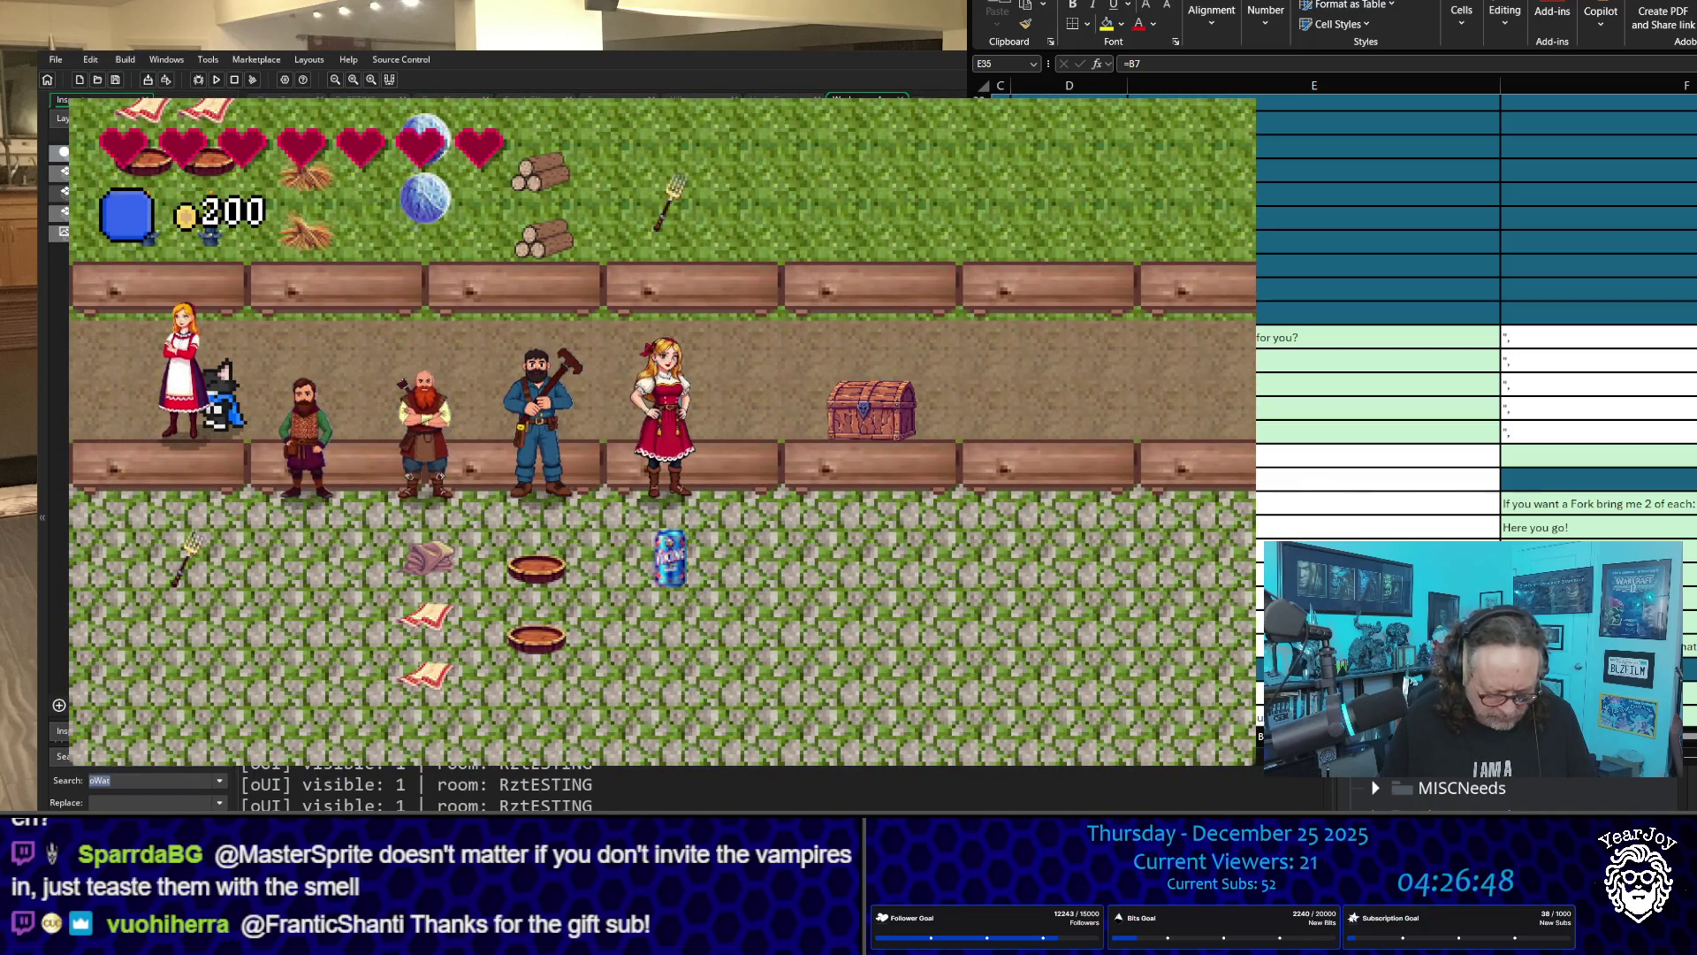
{"action": "key", "text": "space"}
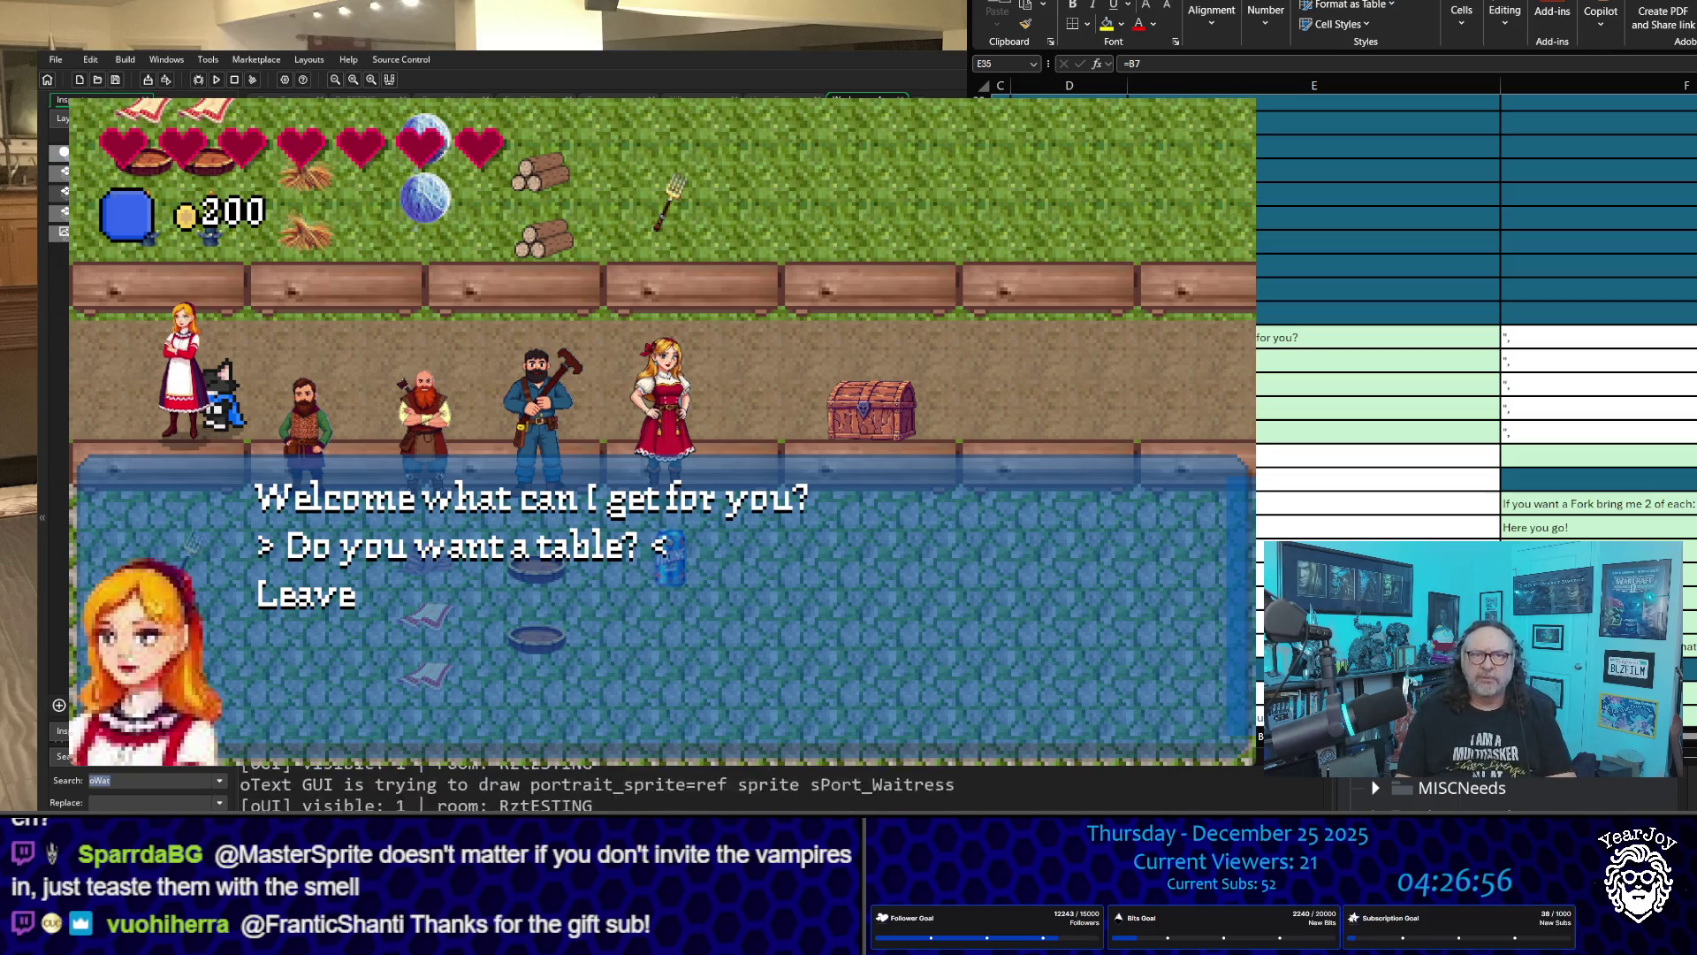
{"action": "key", "text": "Return"}
Step: Talk to the barmaid, leave her VikingSoda shop menu, and walk back beside the waitress
{"action": "key", "text": "Right"}
{"action": "key", "text": "Right"}
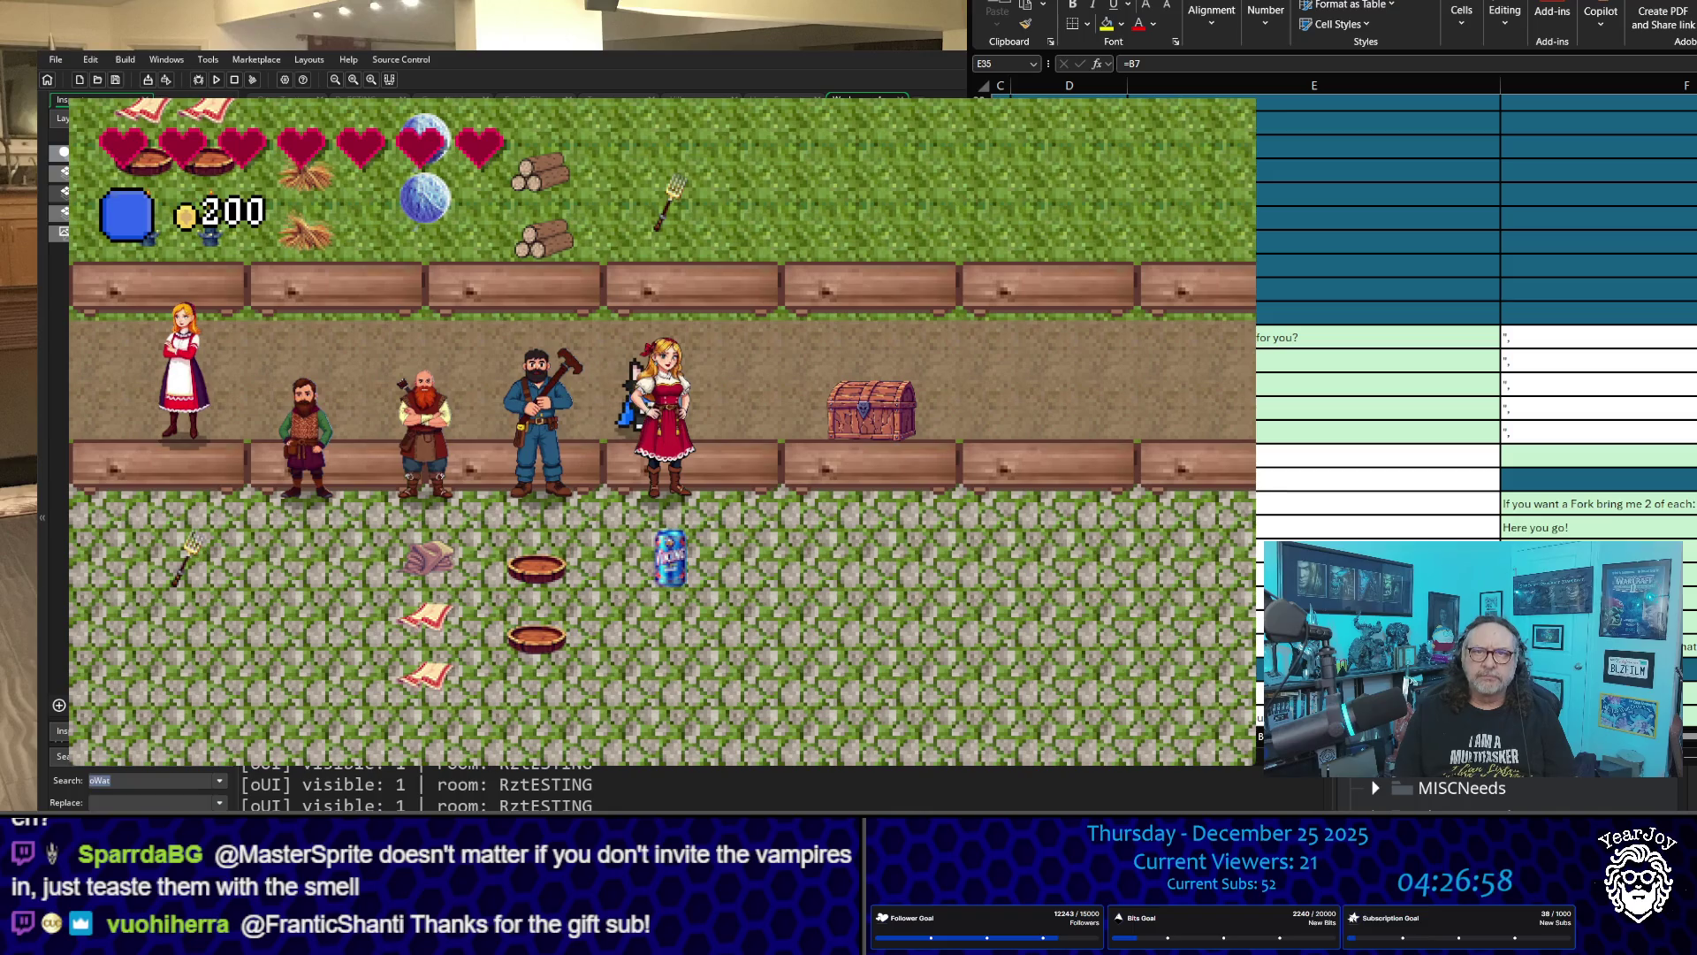
{"action": "key", "text": "Return"}
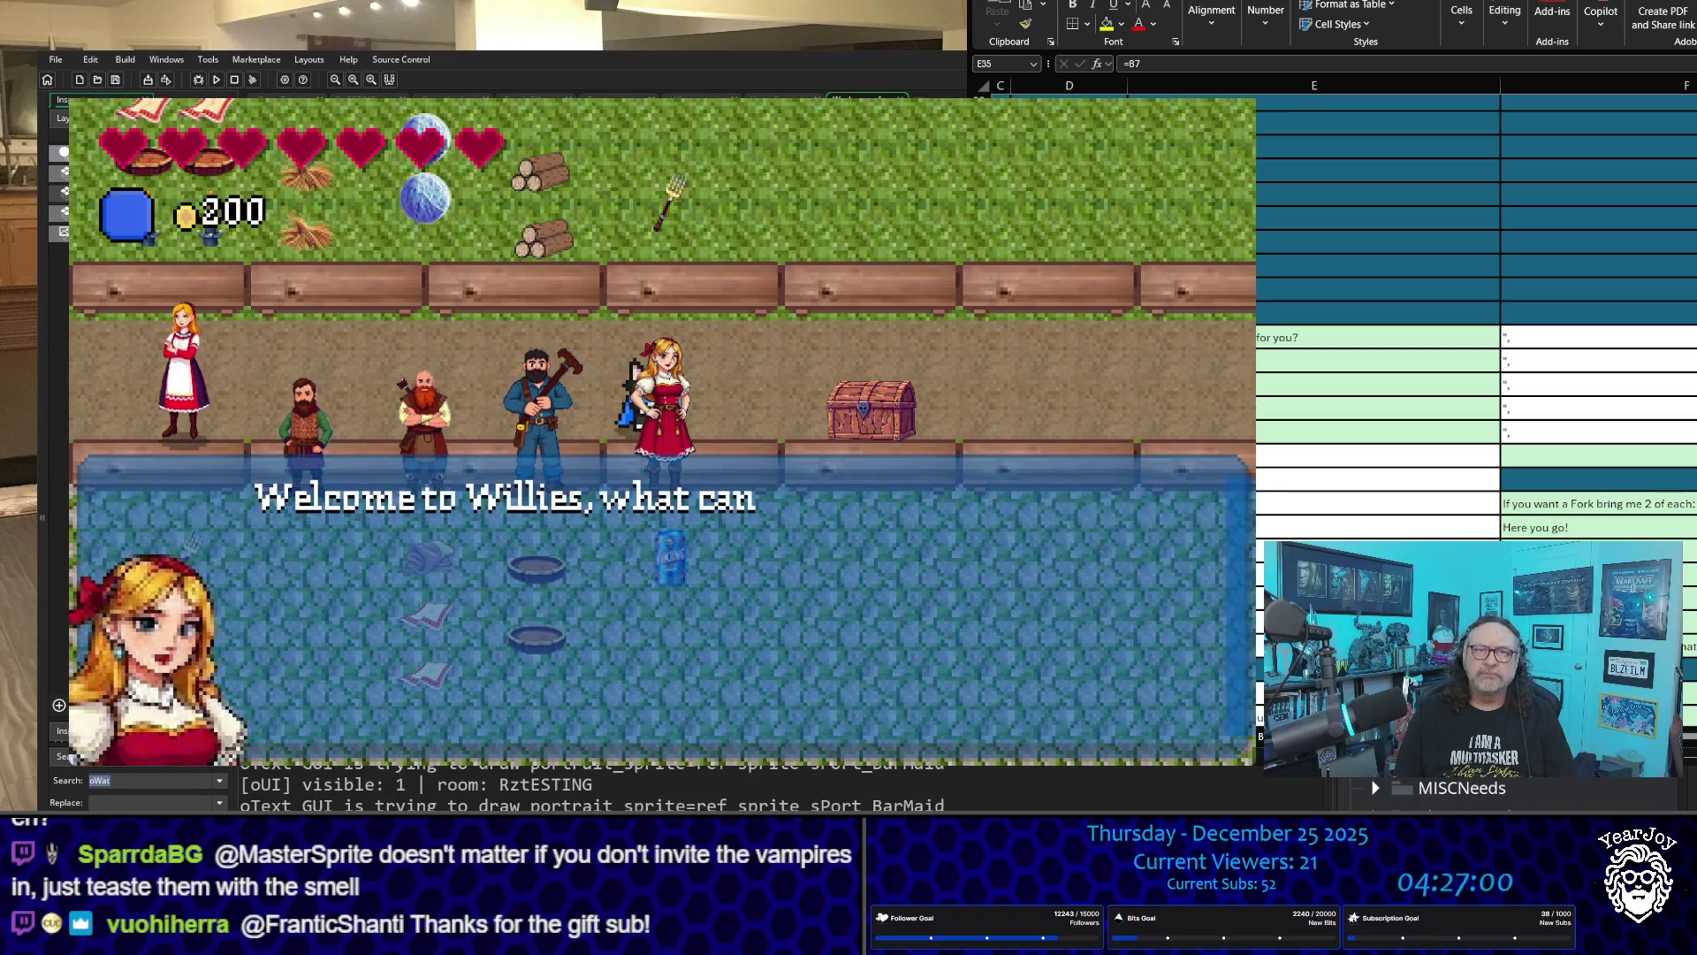
{"action": "key", "text": "Down"}
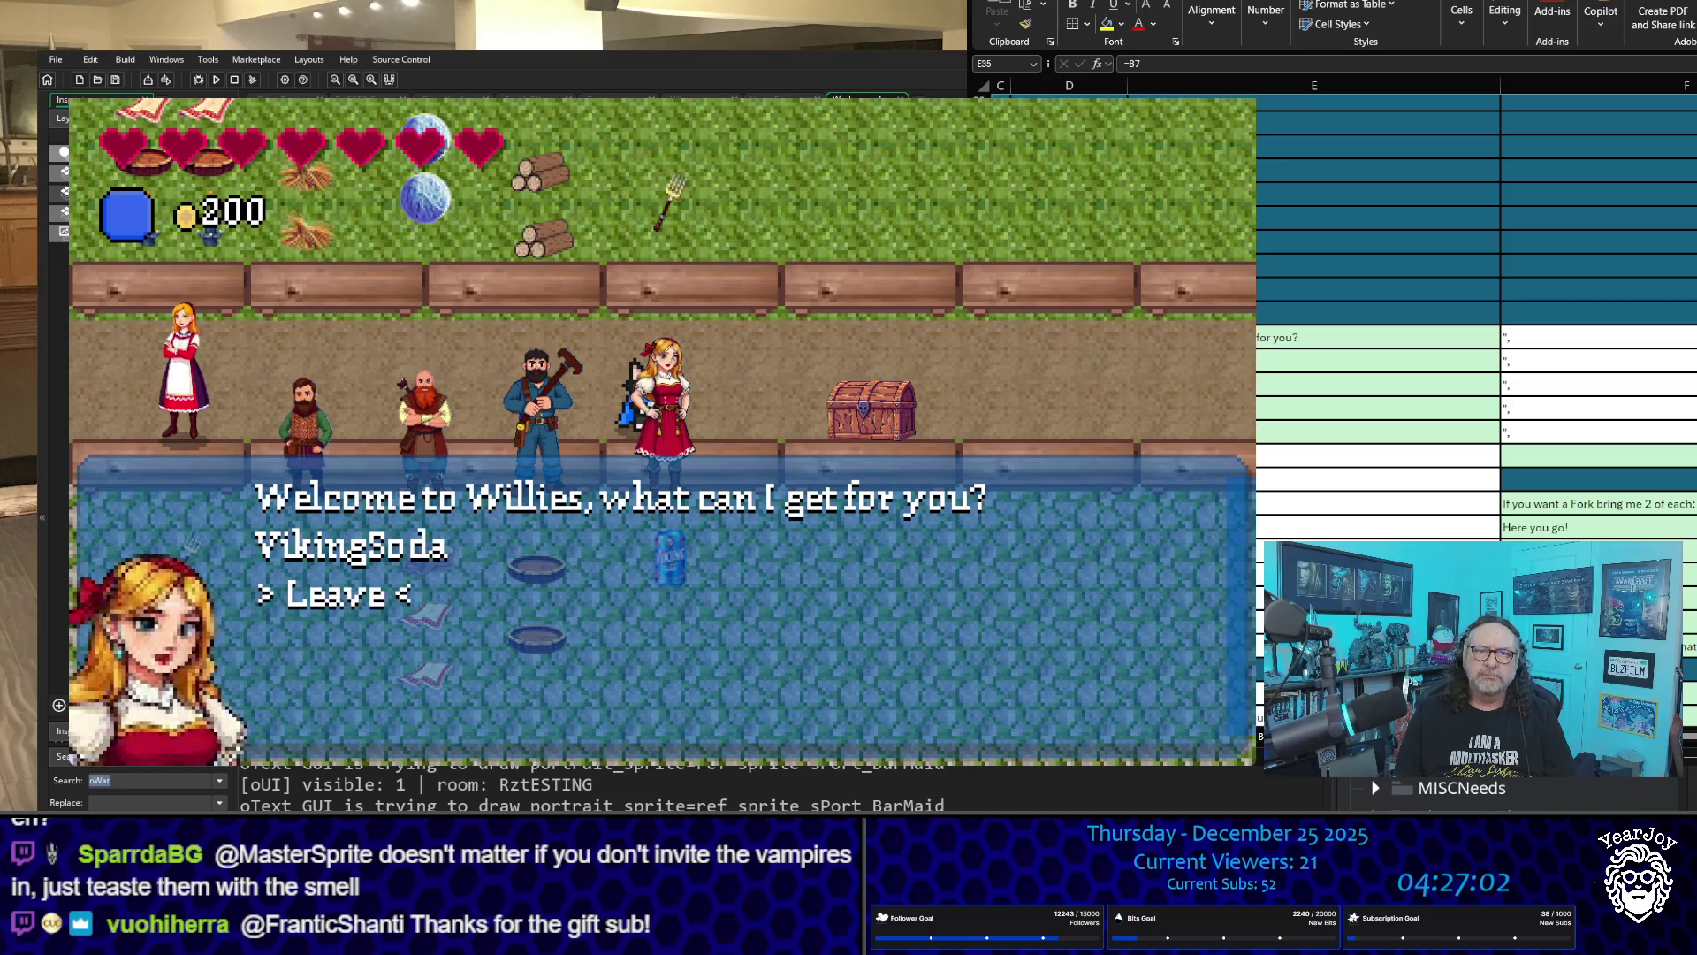
{"action": "key", "text": "Return"}
{"action": "key", "text": "Left"}
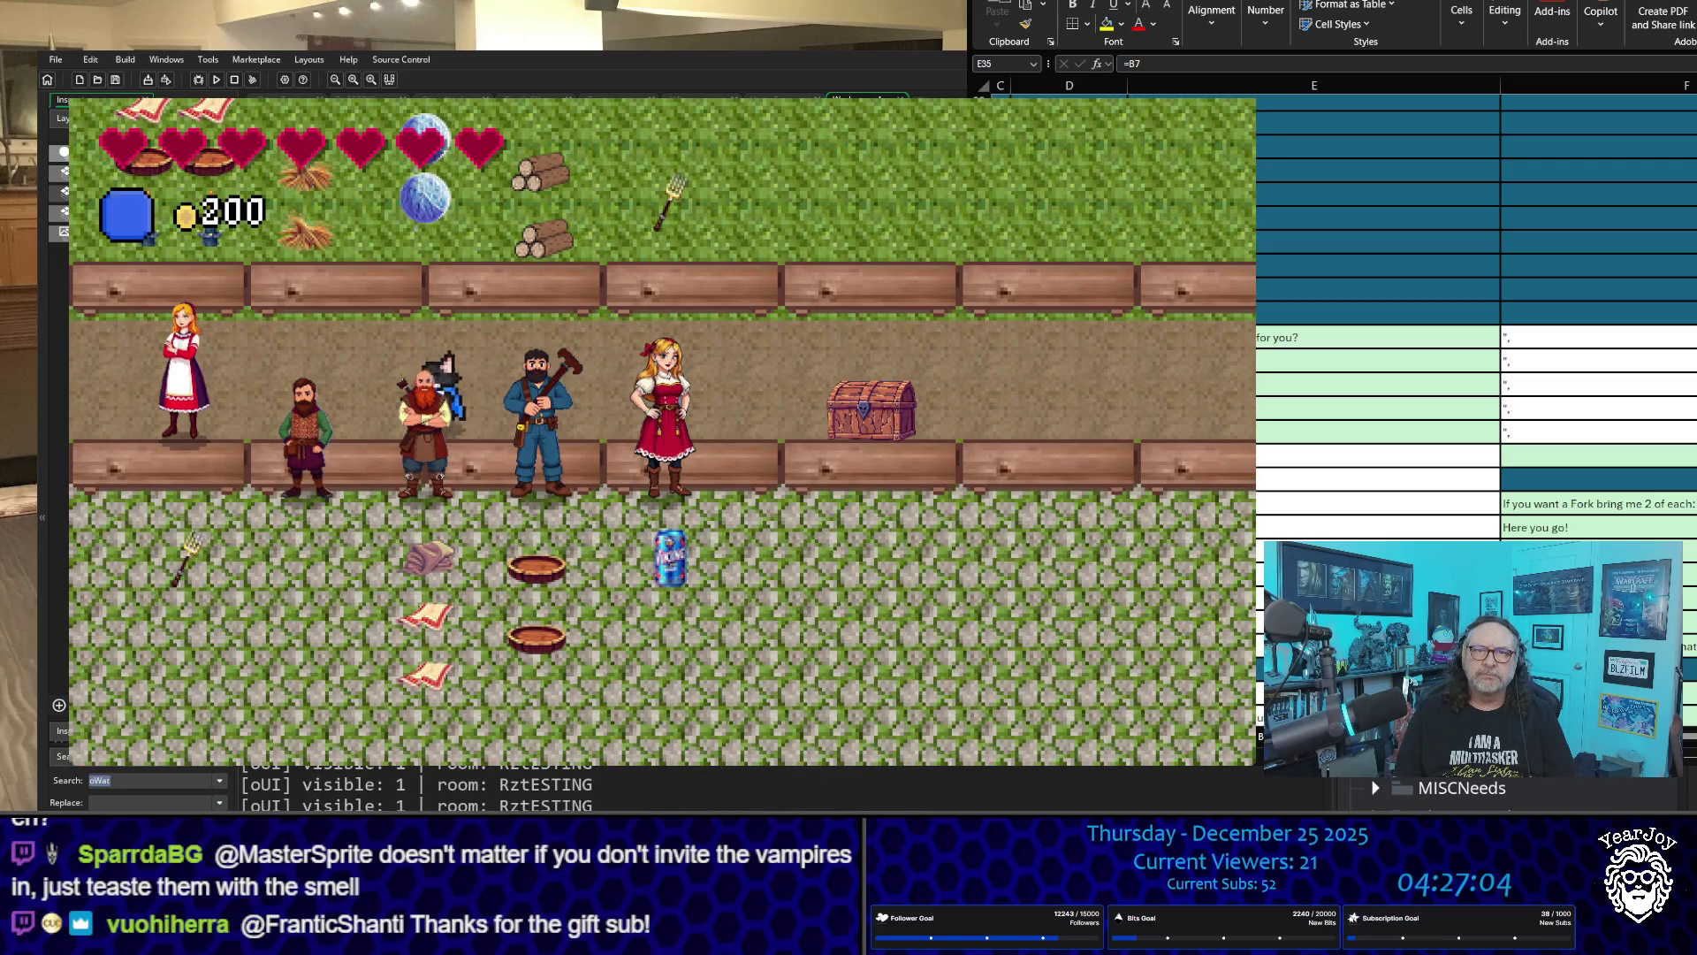
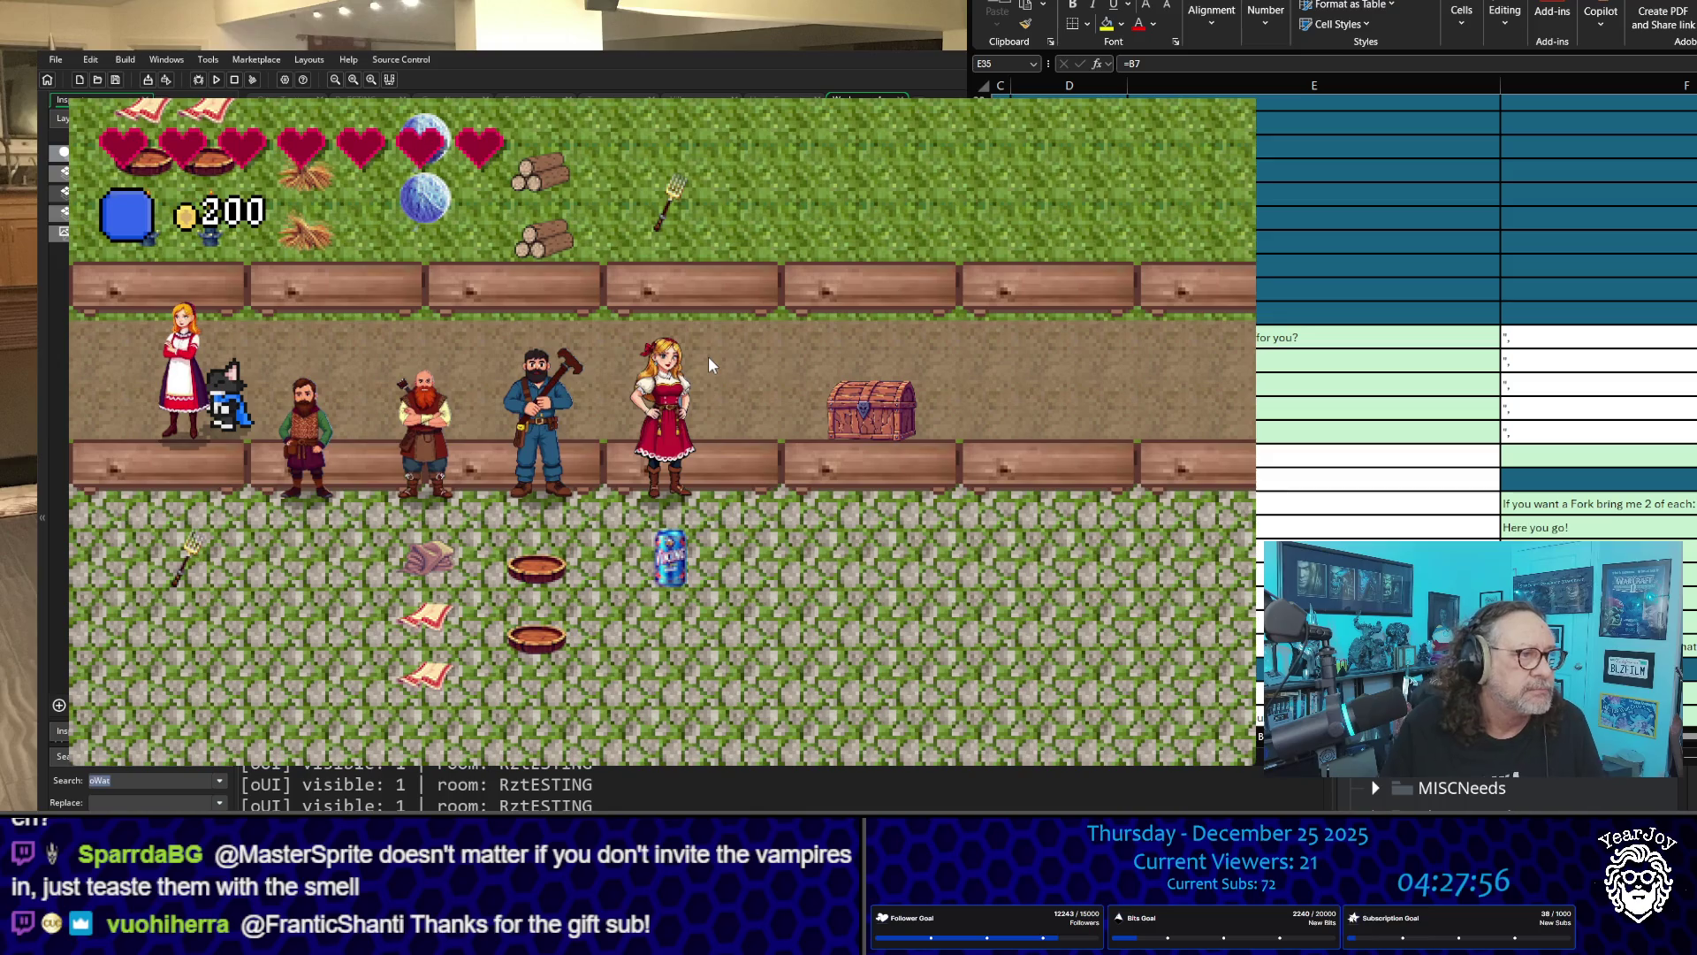
Step: Walk the player cat past the villagers and fountain up to the clergy NPC
{"action": "key", "text": "Up"}
{"action": "key", "text": "Right"}
{"action": "key", "text": "Right"}
{"action": "key", "text": "Up"}
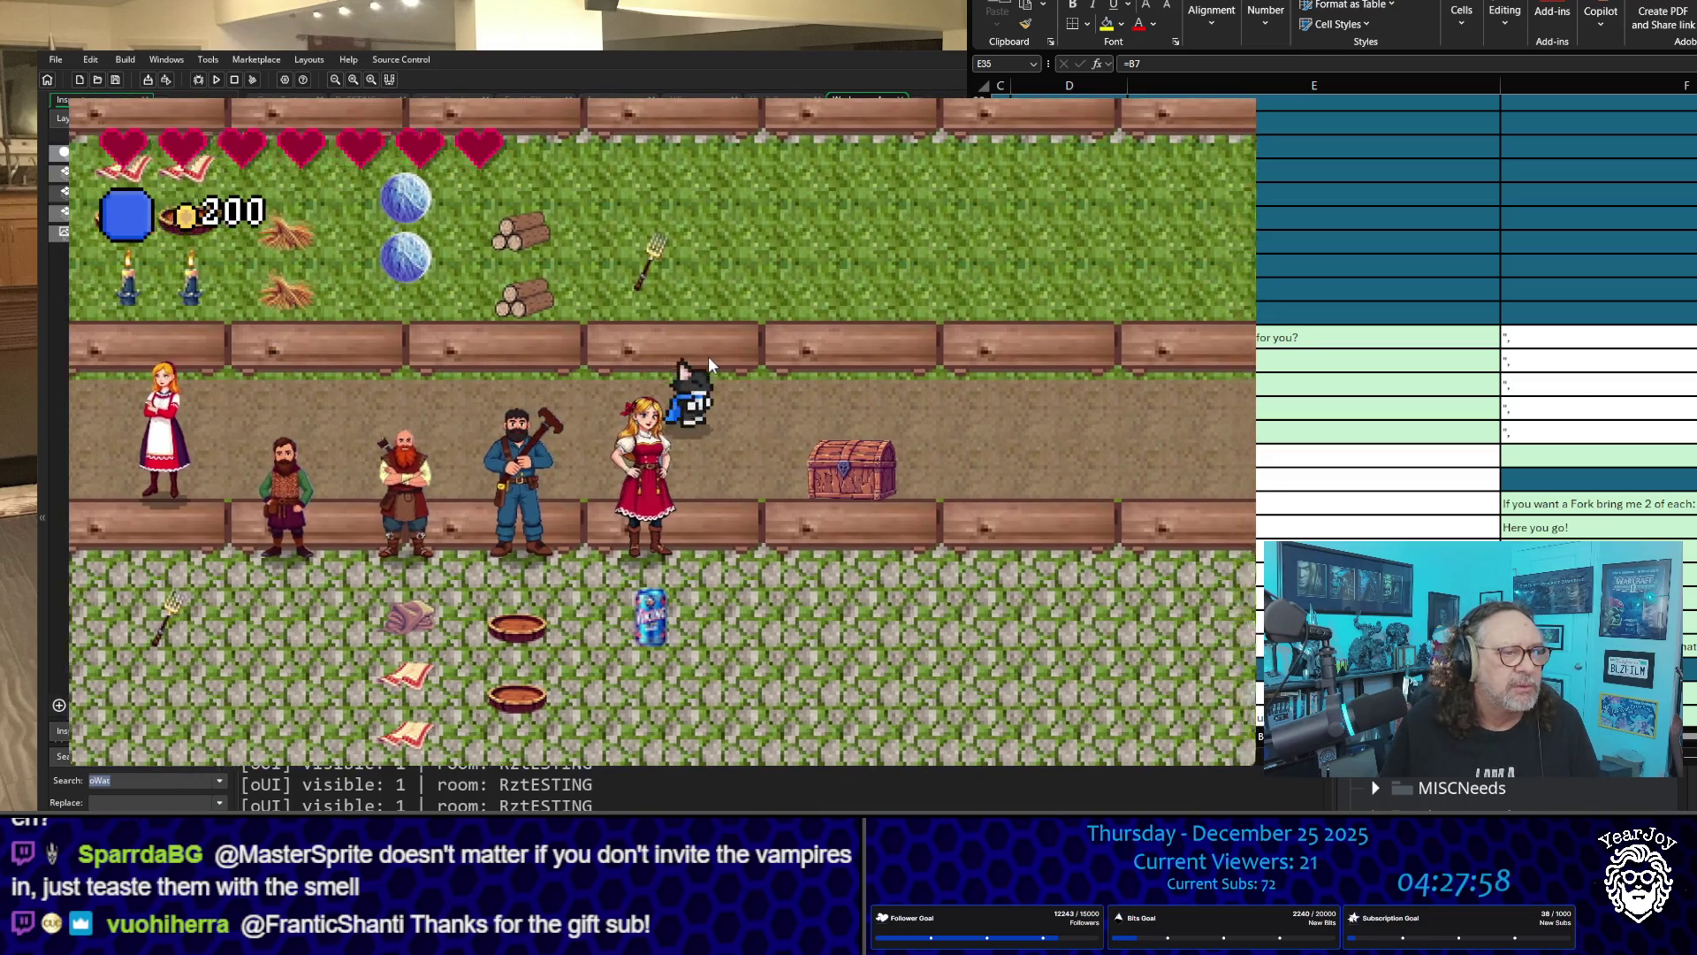
{"action": "key", "text": "Right"}
{"action": "key", "text": "Up"}
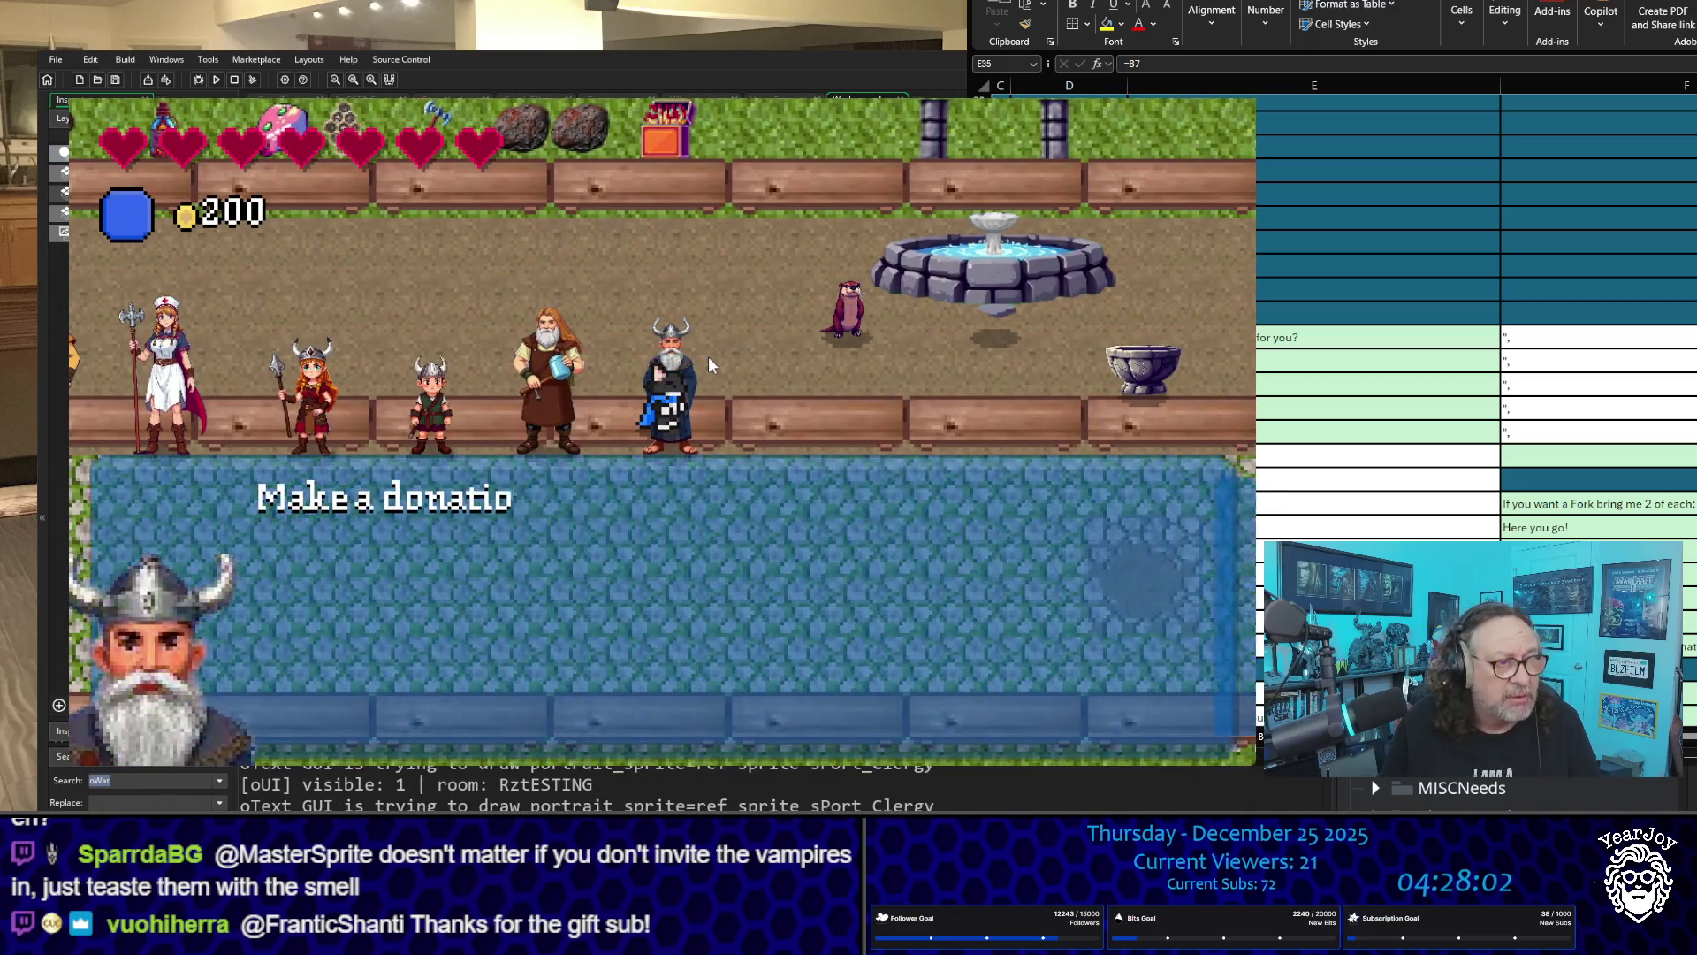
Step: Open the clergy's donation dialogue, choose Leave, and stop the test run
{"action": "key", "text": "Down"}
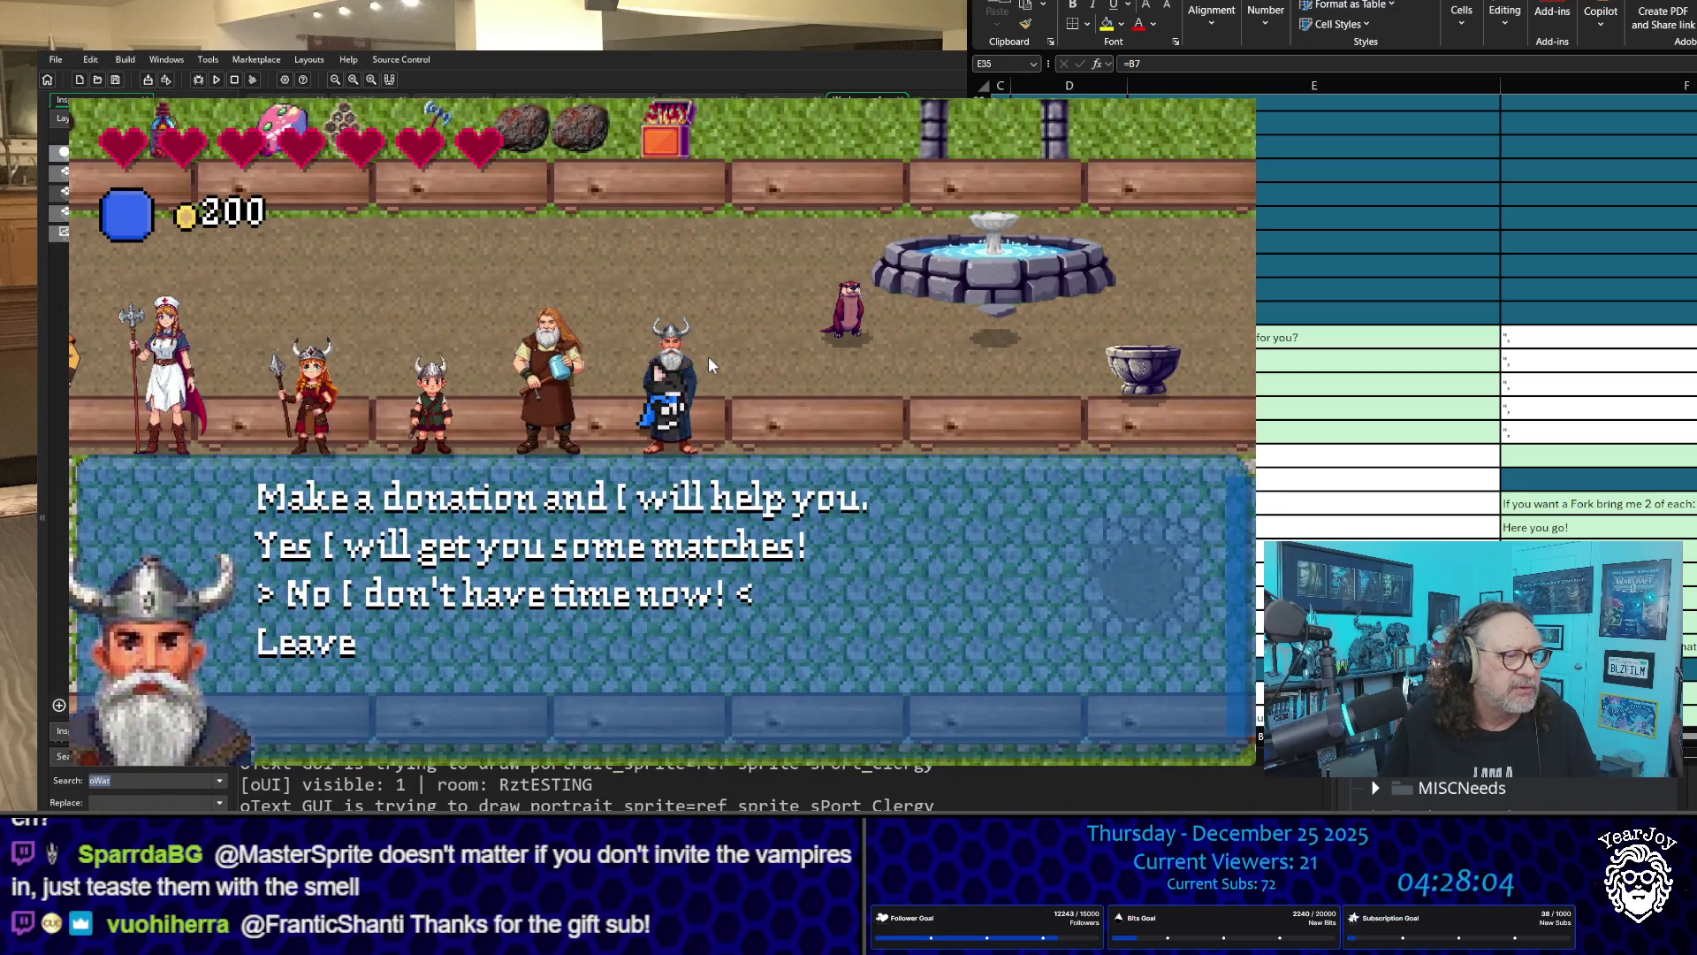
{"action": "key", "text": "Down"}
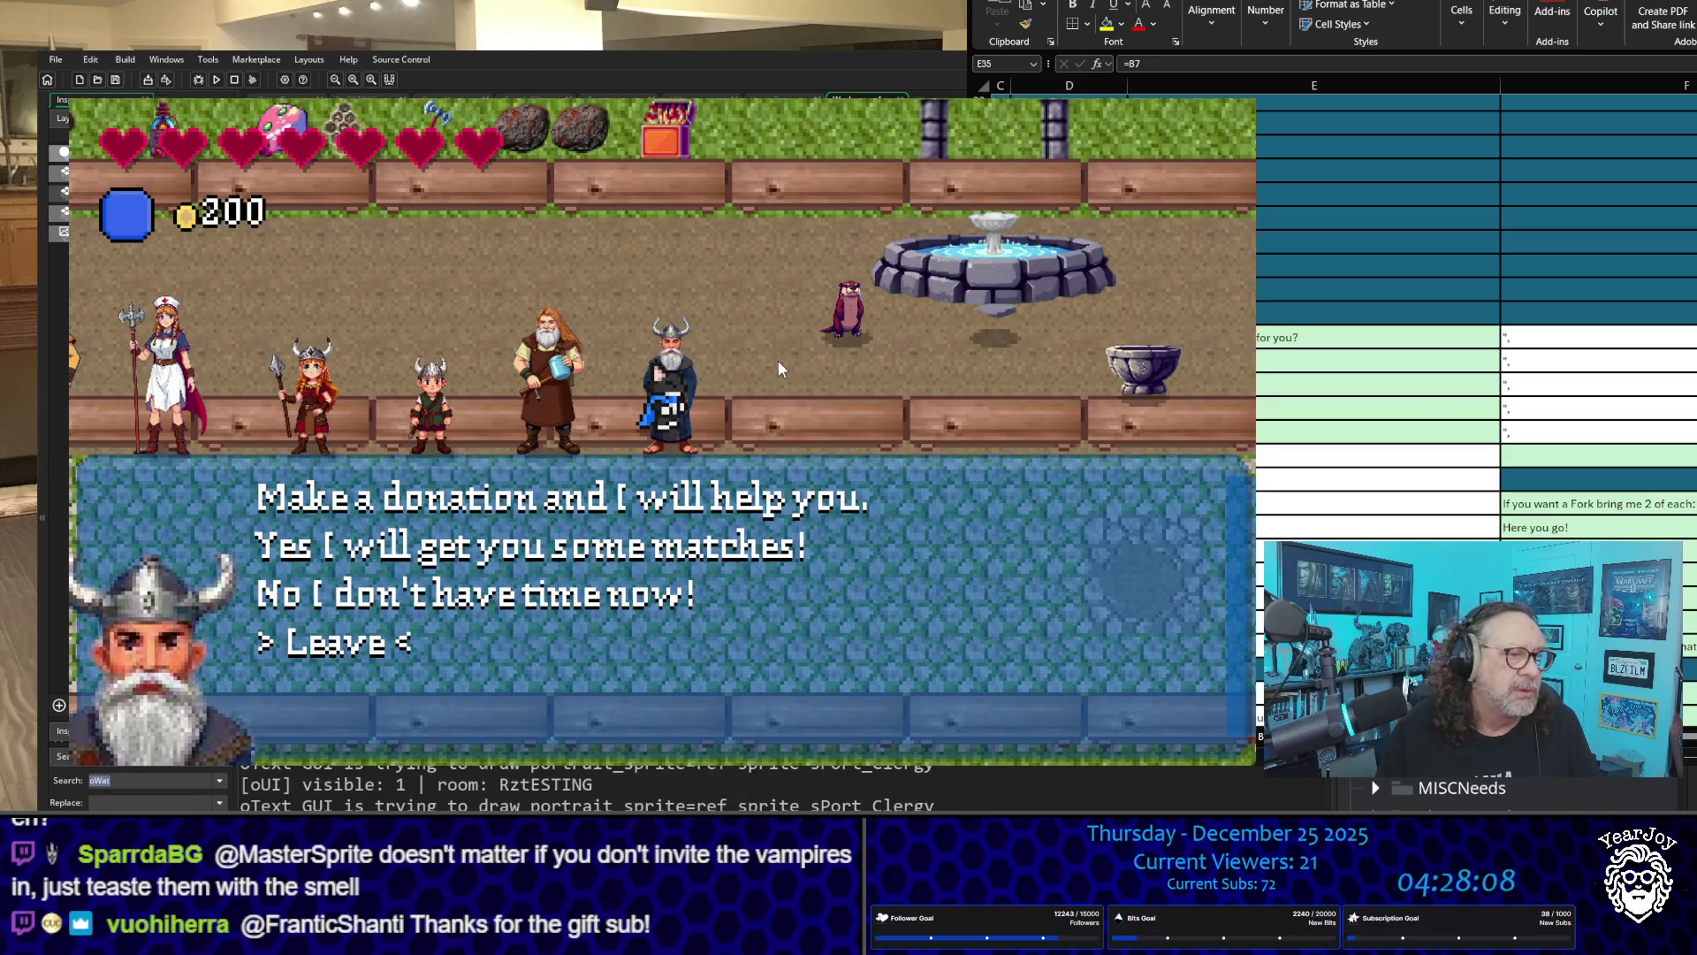
{"action": "key", "text": "Return"}
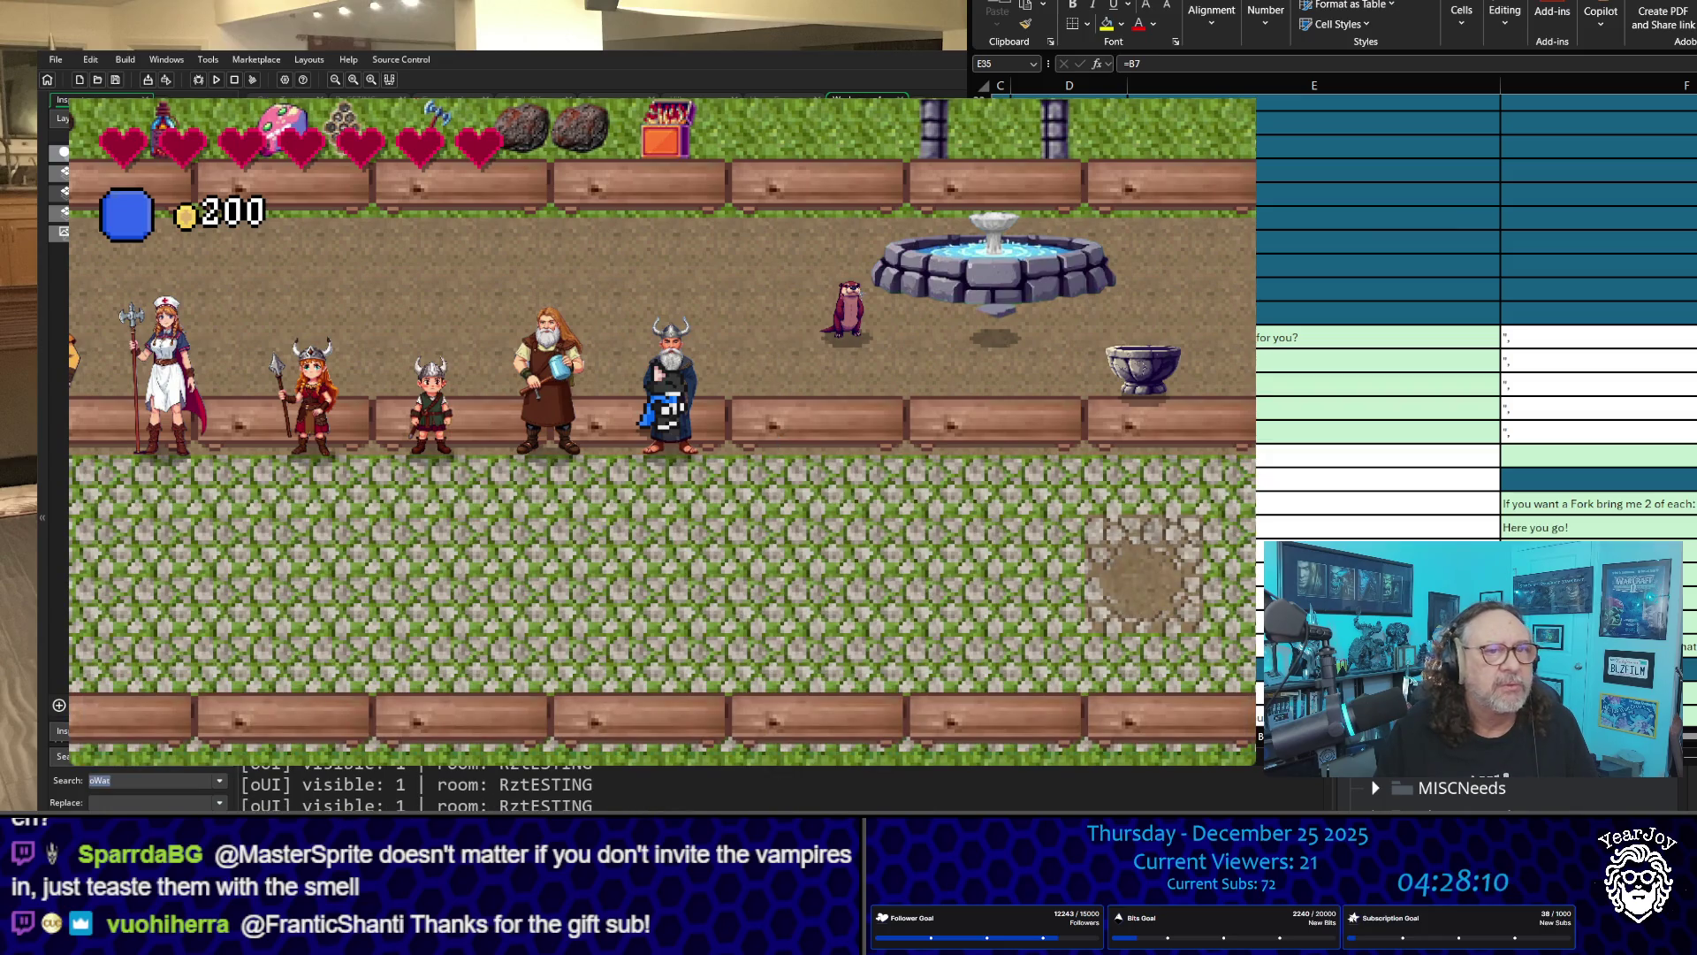
{"action": "key", "text": "Escape"}
{"action": "key", "text": "Down"}
{"action": "key", "text": "Down"}
{"action": "key", "text": "Down"}
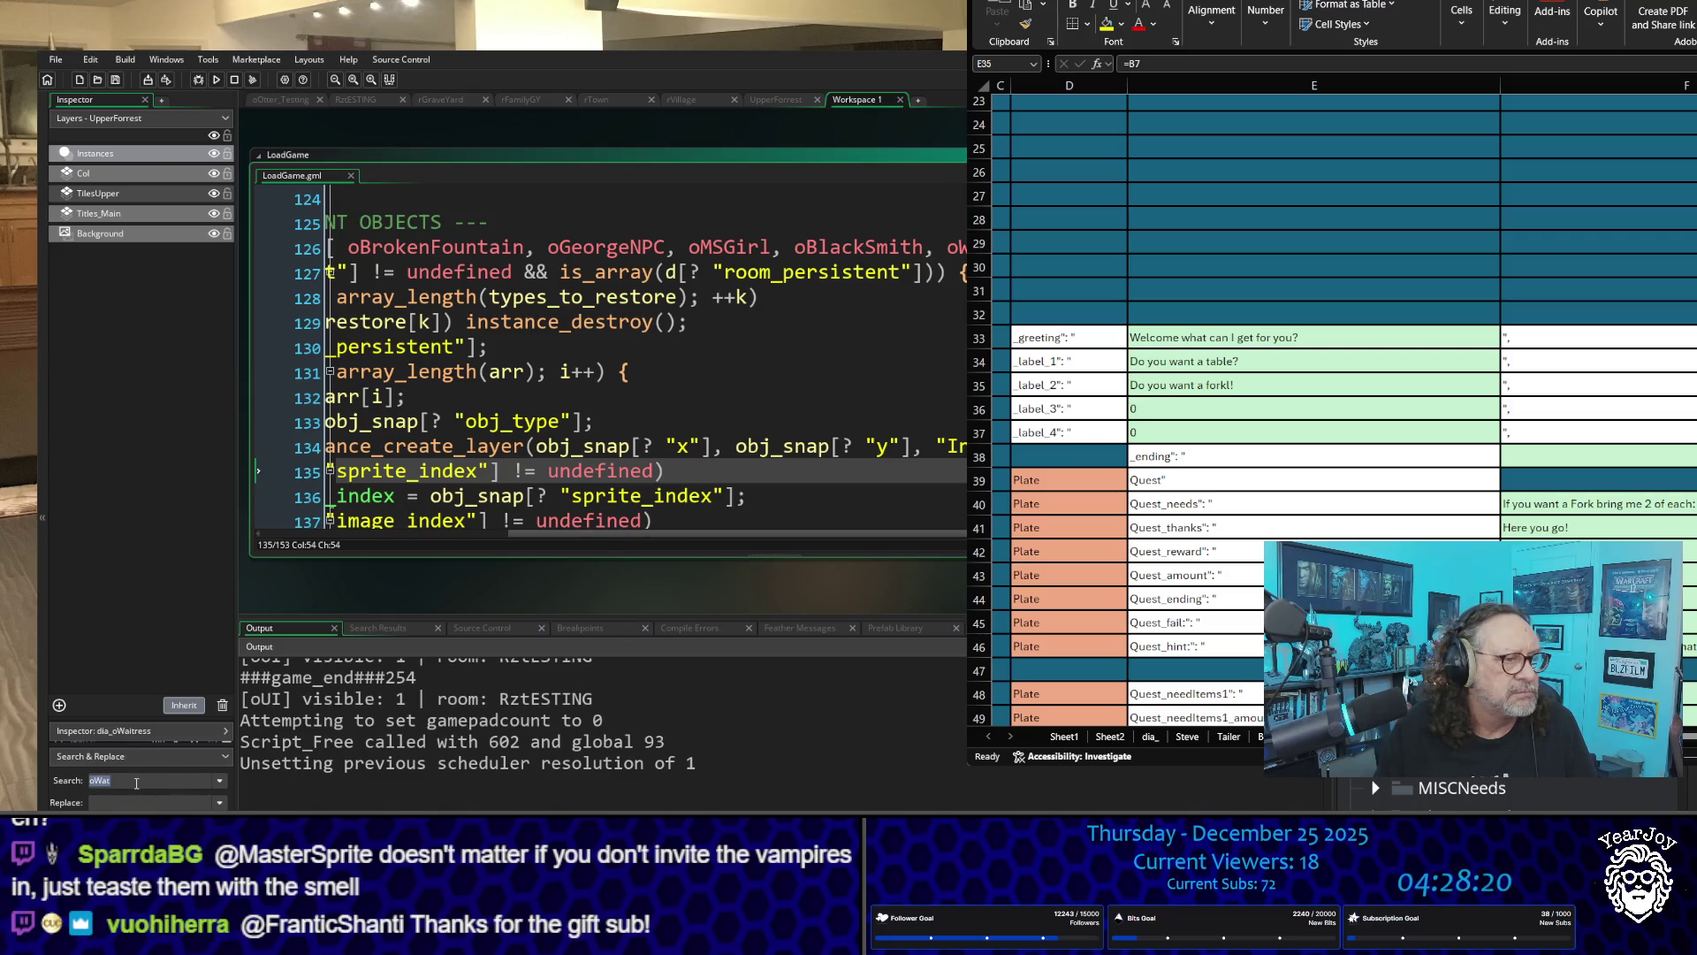
Step: Search the whole project for 'oCler' and scroll through the listed matches
{"action": "left_click", "coordinate": [170, 777]}
{"action": "type", "text": "oCle"}
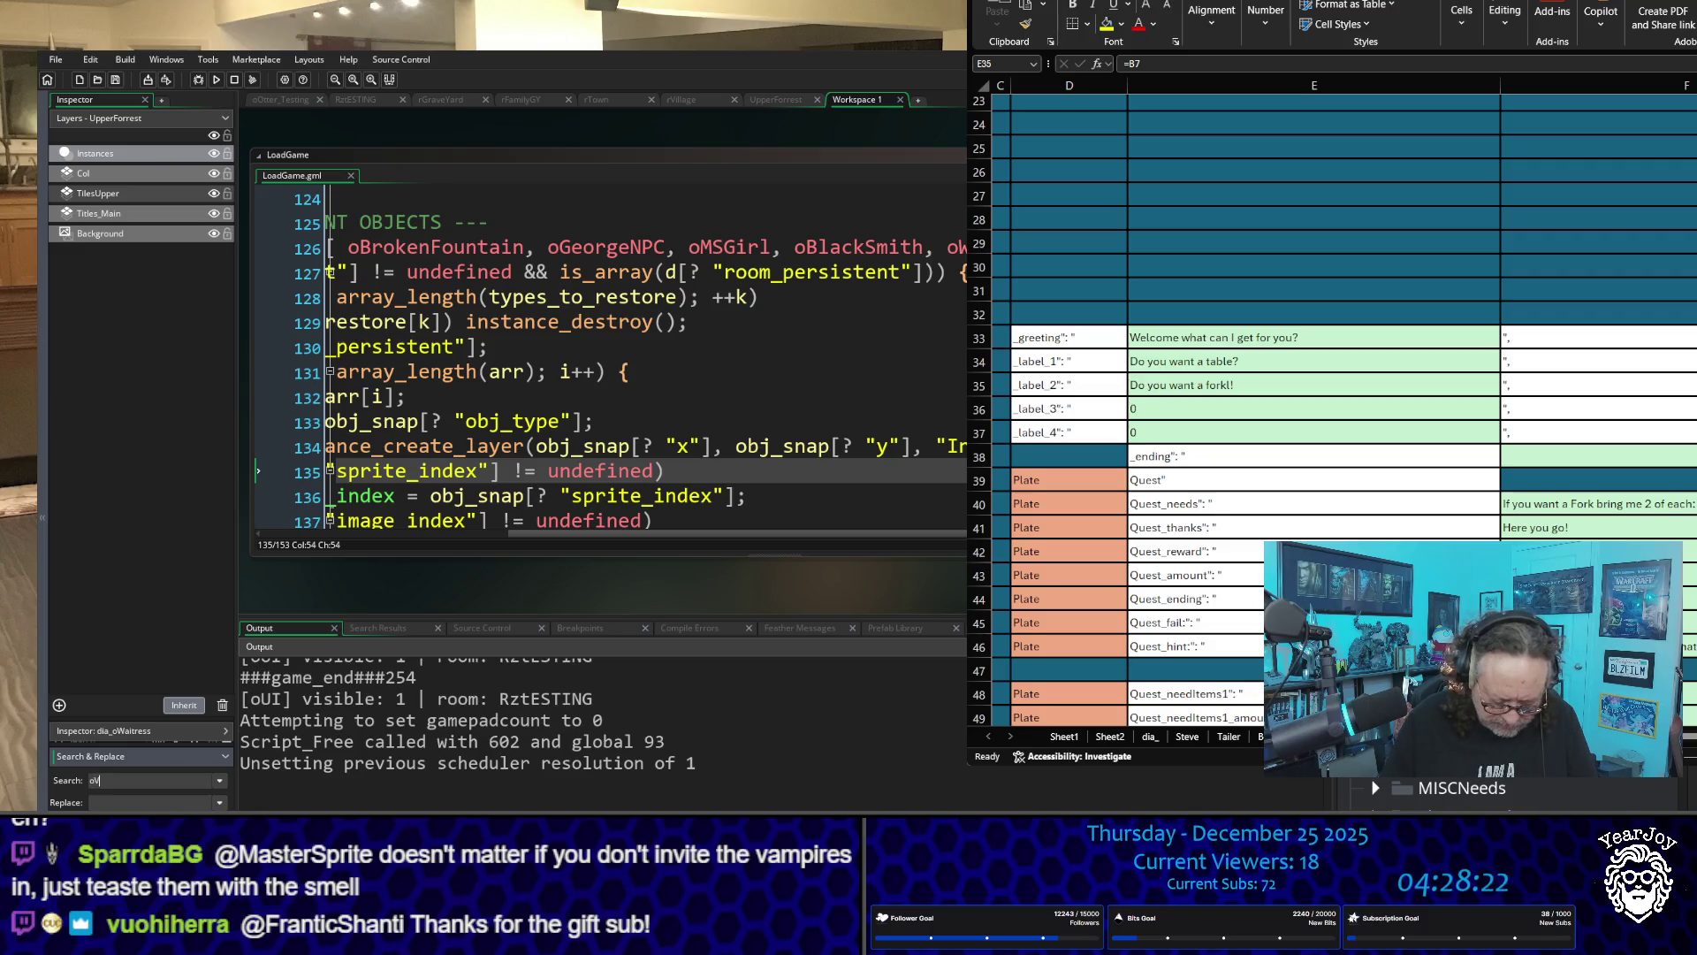
{"action": "type", "text": "r"}
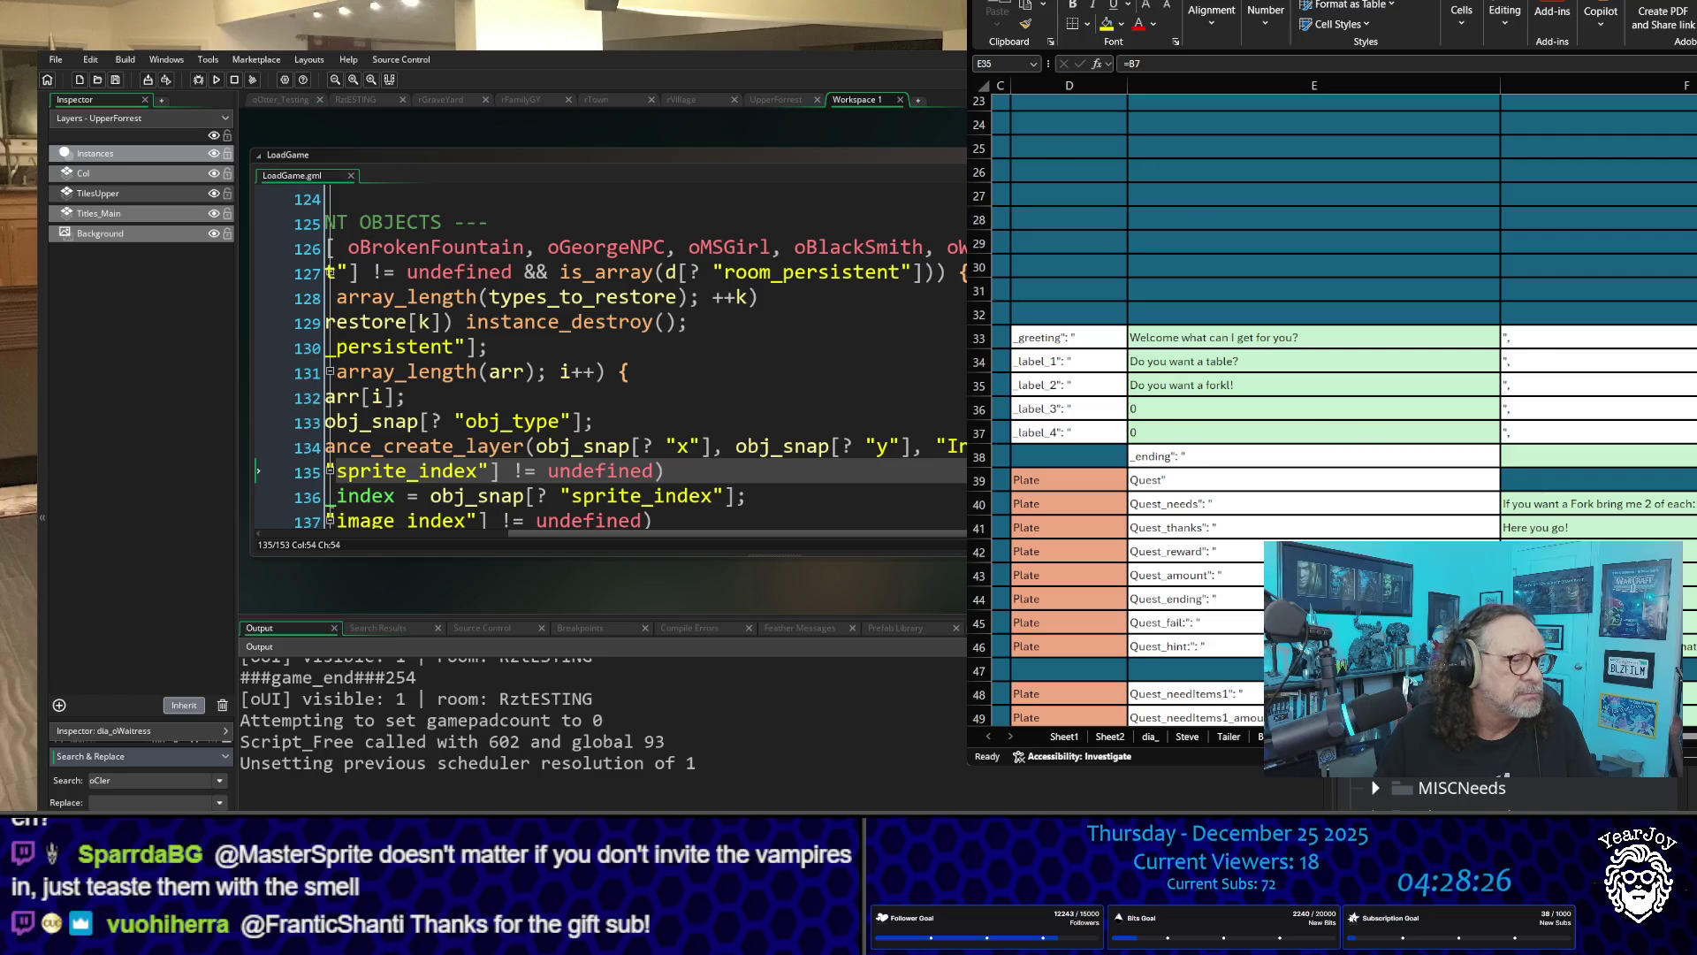
{"action": "key", "text": "Return"}
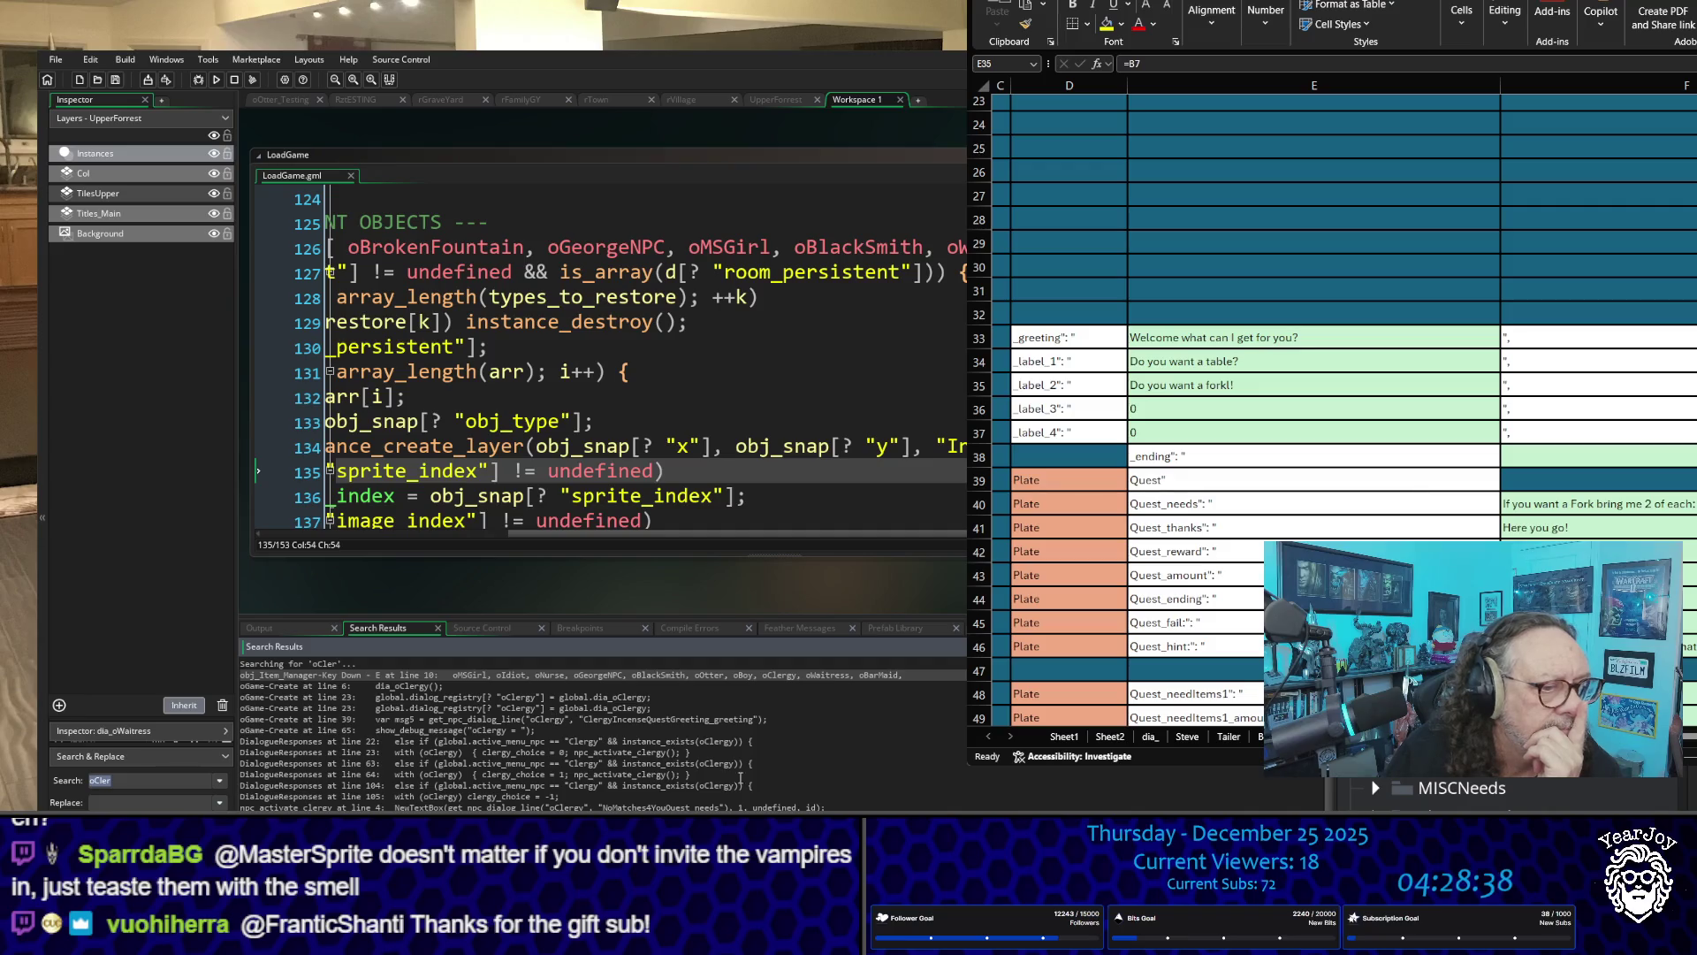
{"action": "scroll", "coordinate": [624, 785], "scroll_direction": "down", "scroll_amount": 3}
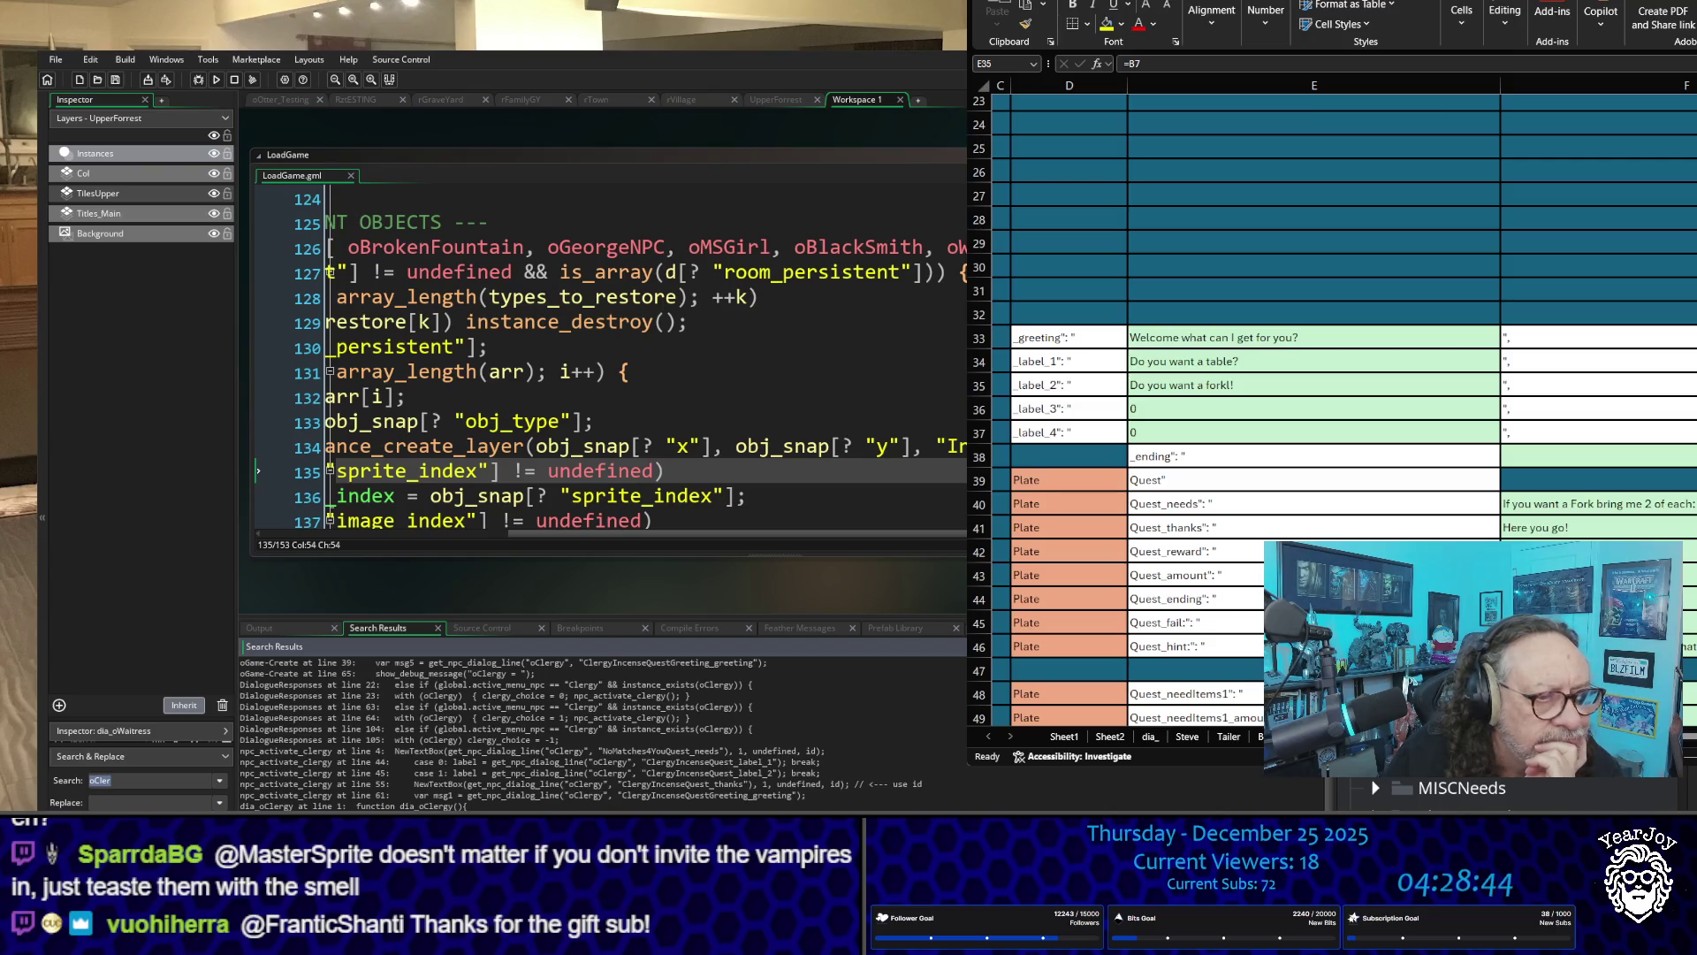
{"action": "scroll", "coordinate": [1503, 792], "scroll_direction": "up", "scroll_amount": 3}
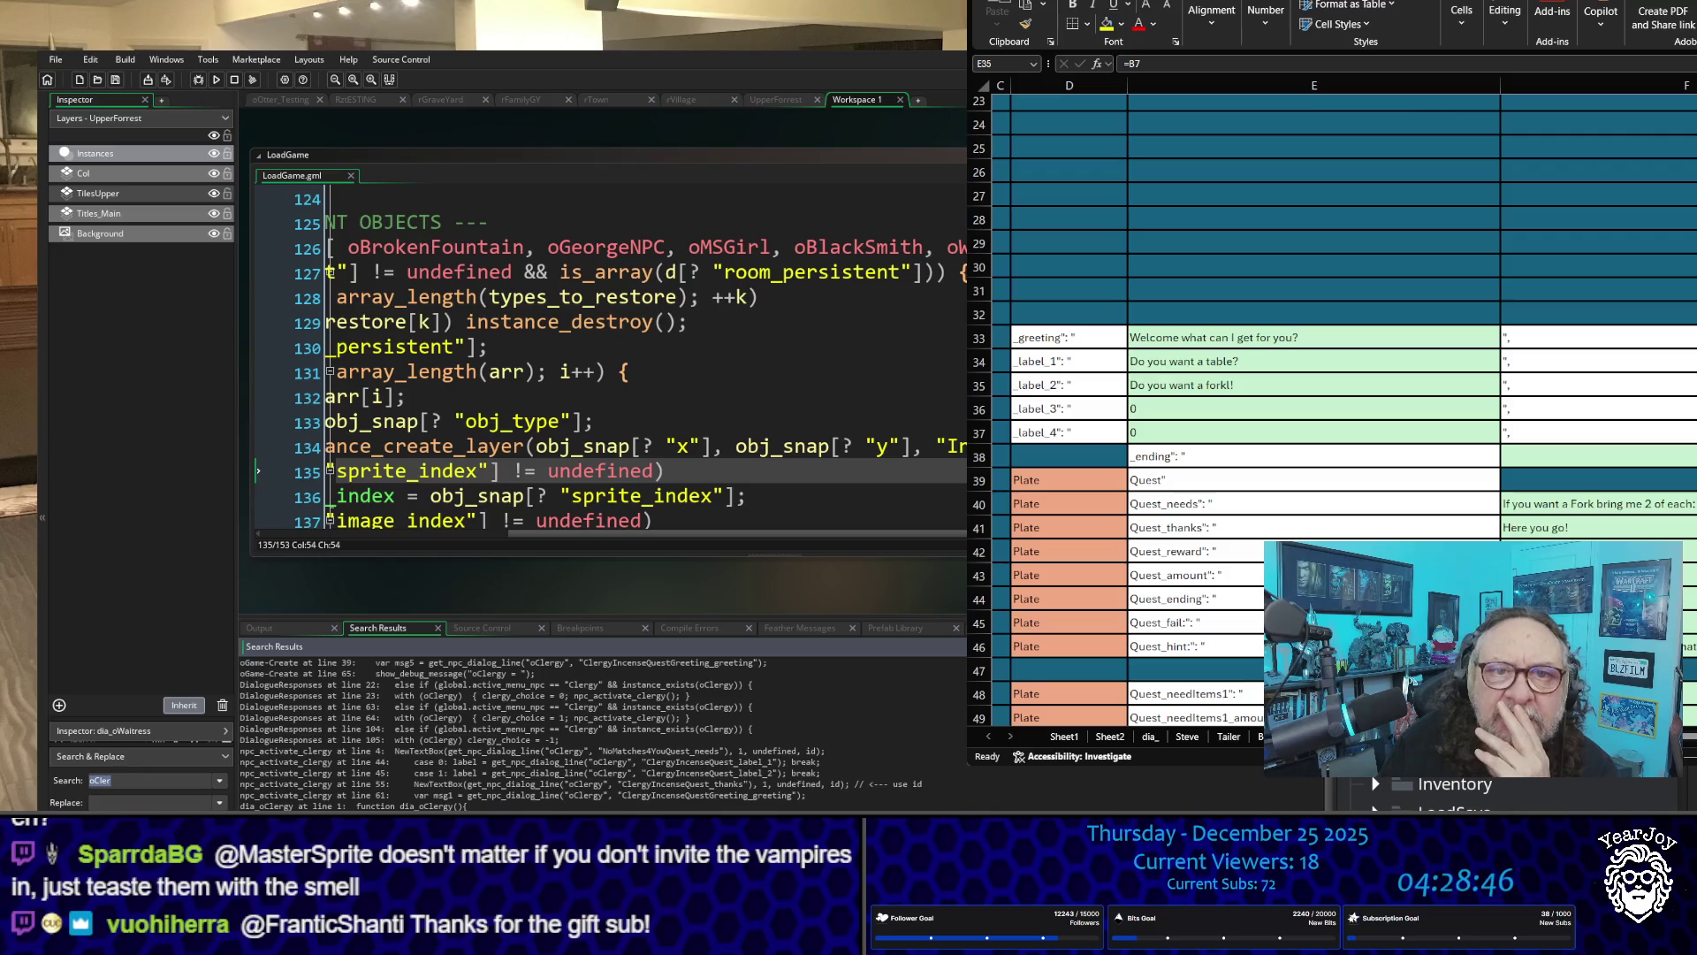
Step: Open dia_oClergy and npc_activate_clergy in widened editors and scroll down toward line 40
{"action": "double_click", "coordinate": [265, 806]}
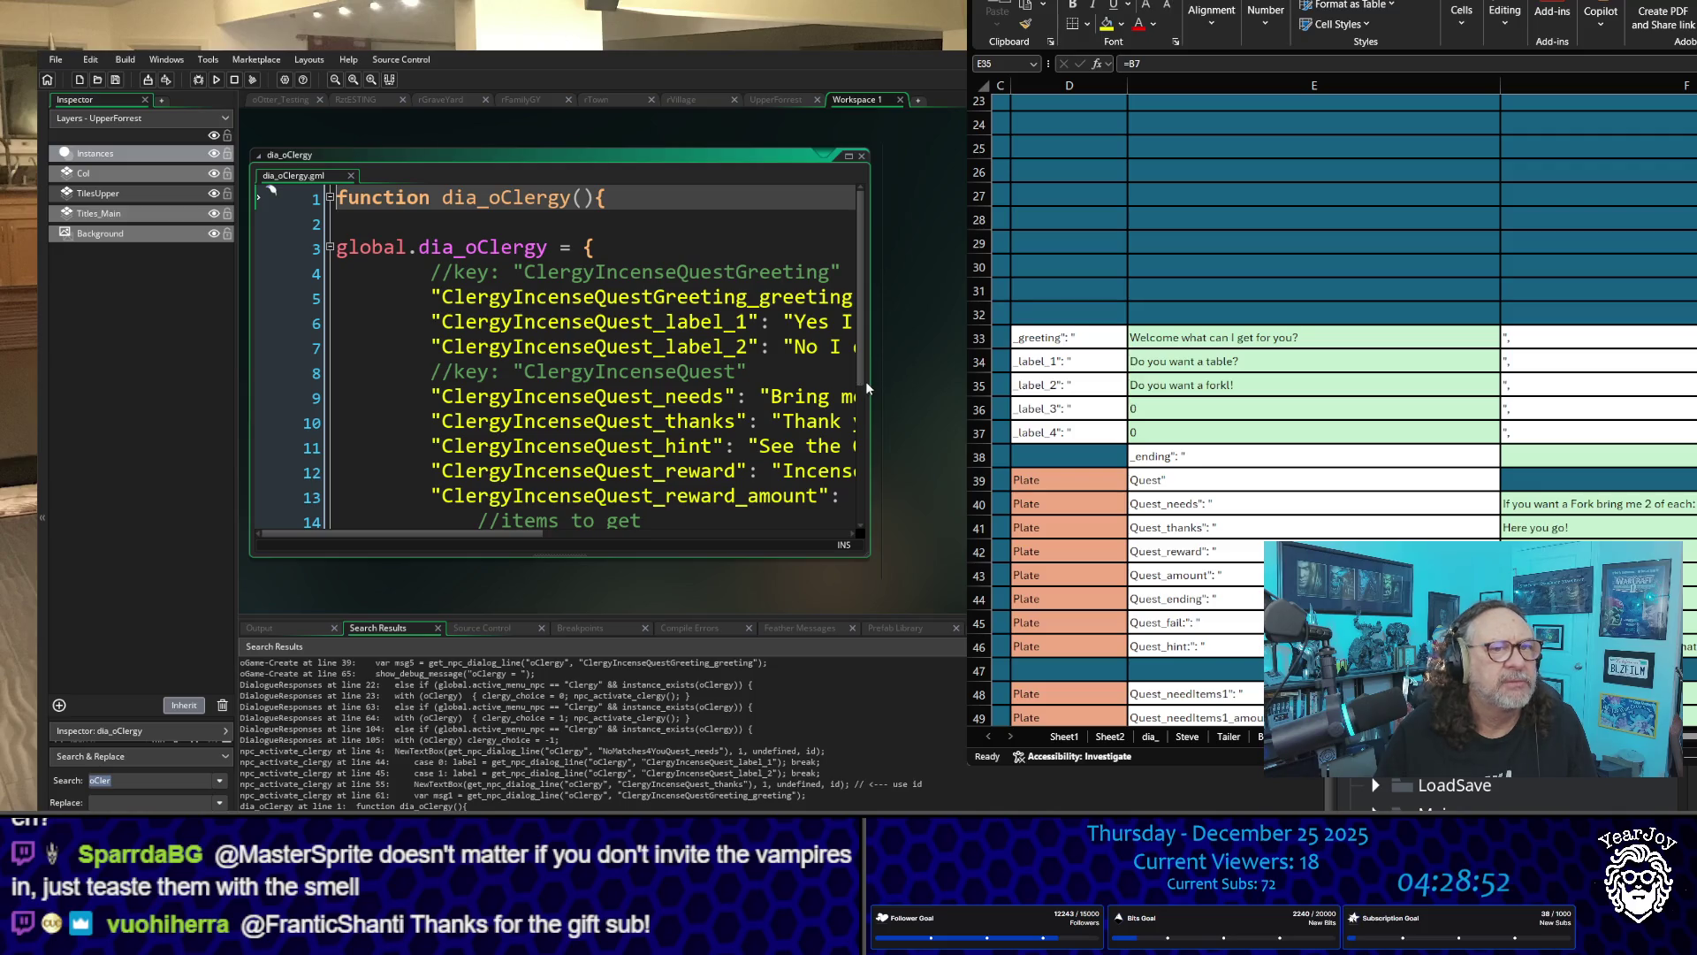
{"action": "left_click_drag", "start_coordinate": [870, 382], "coordinate": [973, 382]}
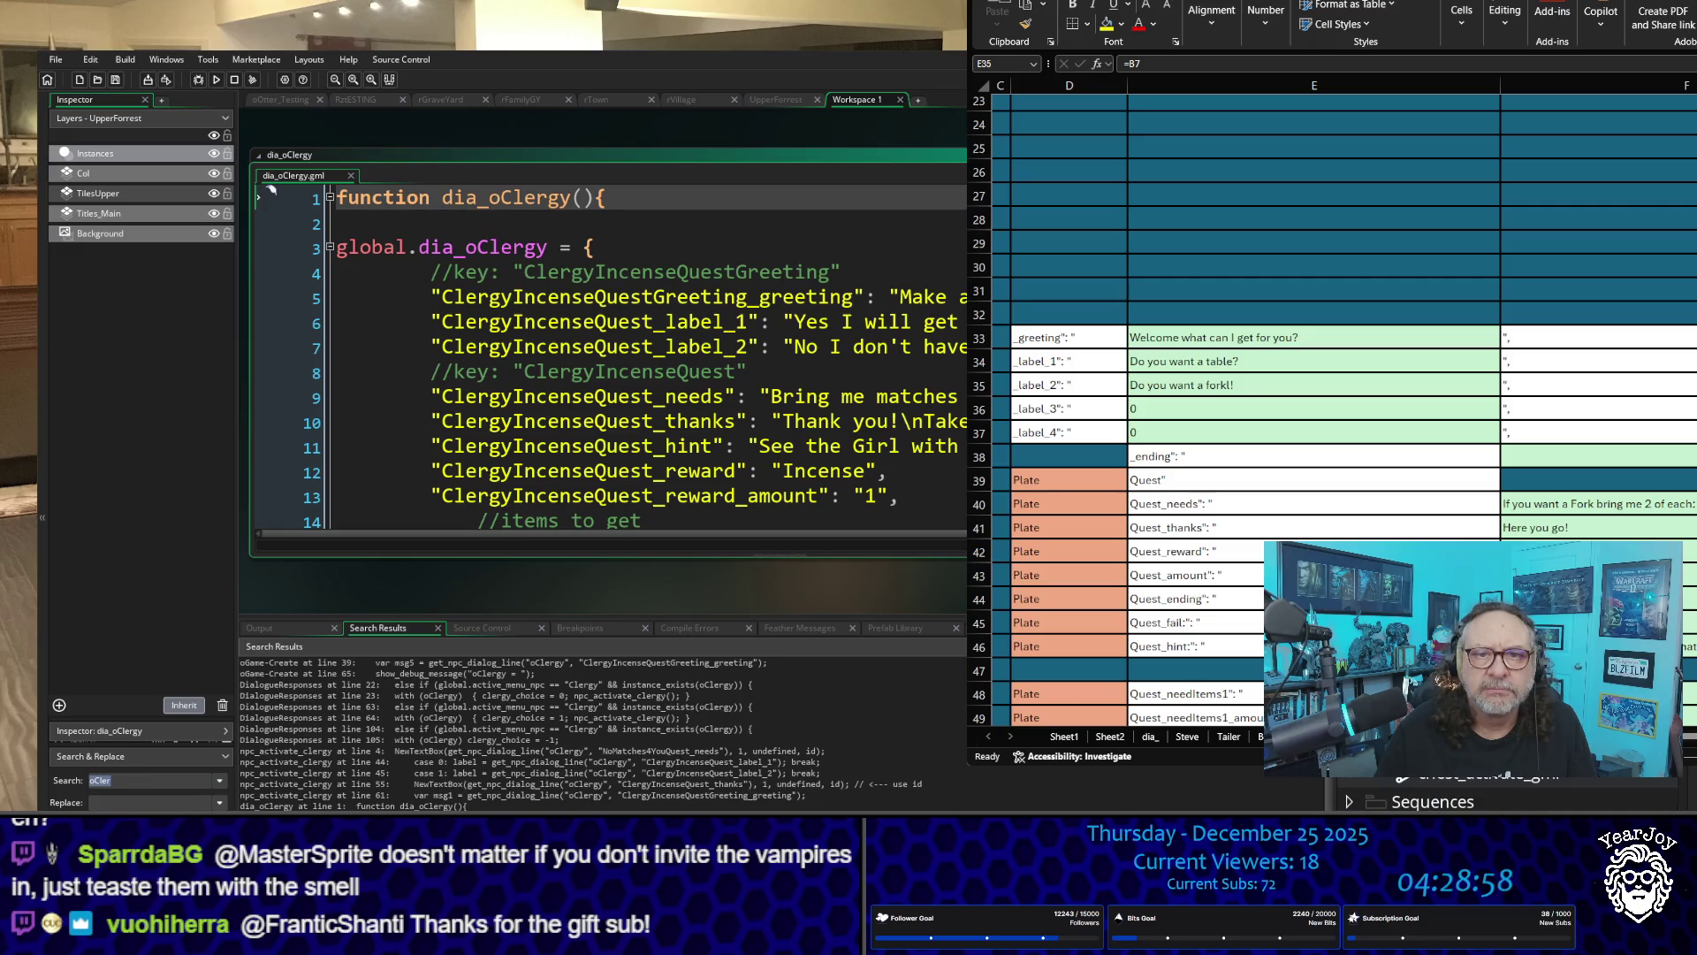
{"action": "double_click", "coordinate": [301, 751]}
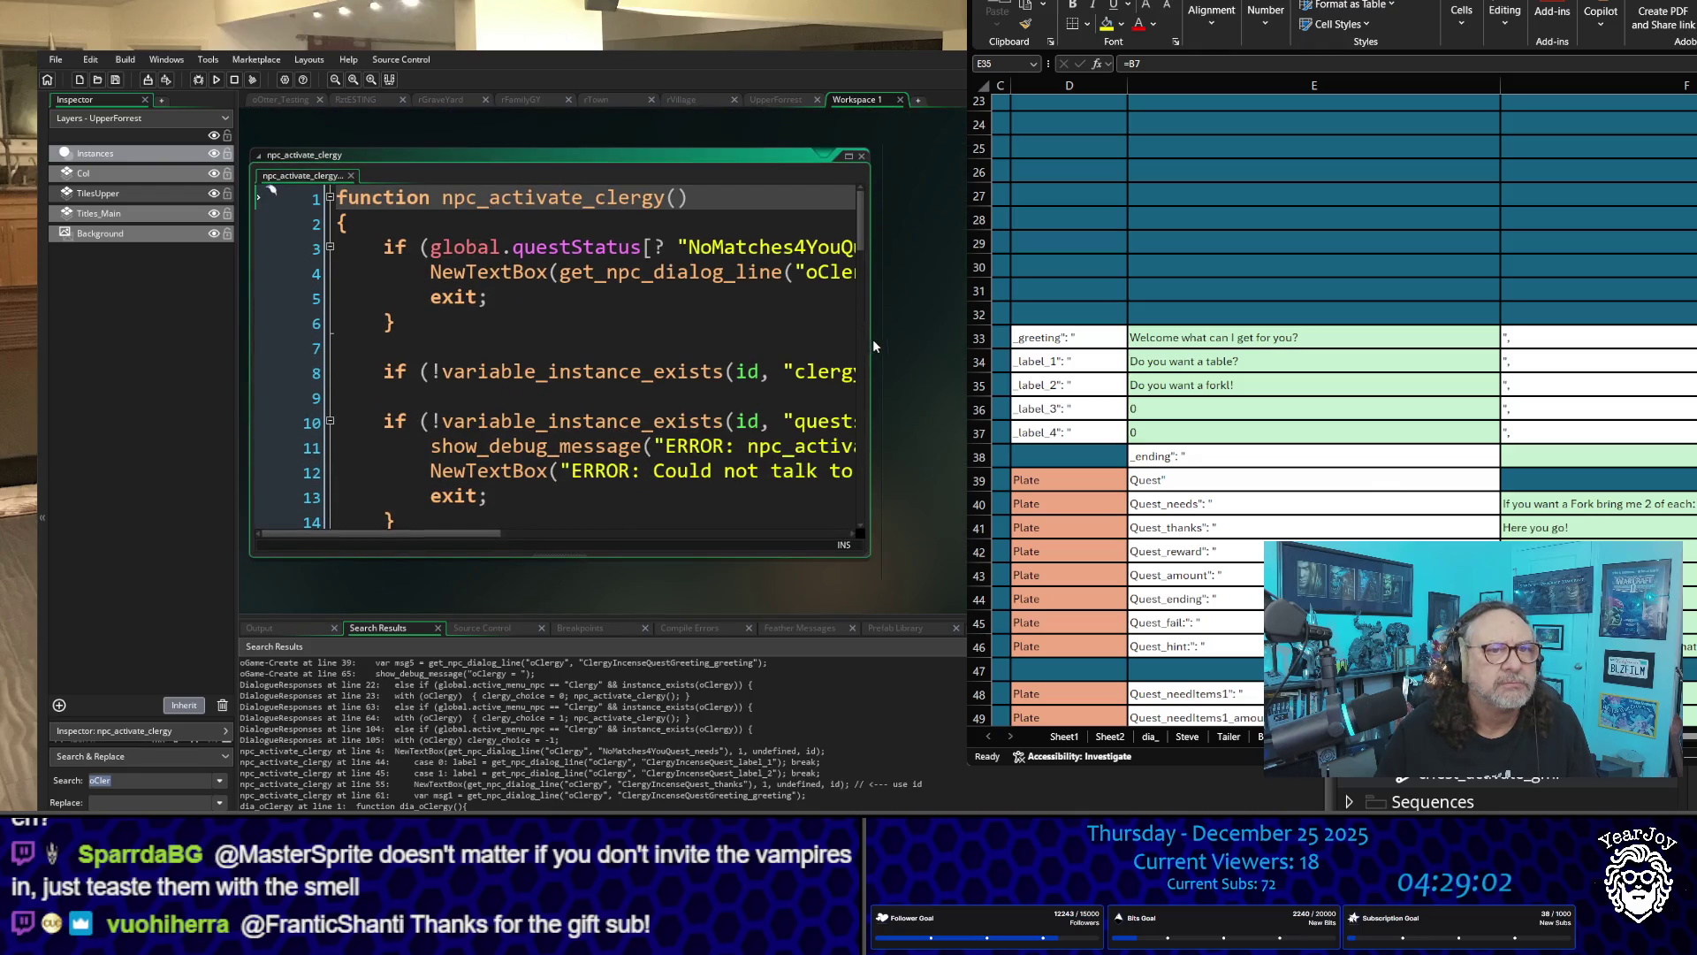
{"action": "left_click_drag", "start_coordinate": [868, 339], "coordinate": [962, 341]}
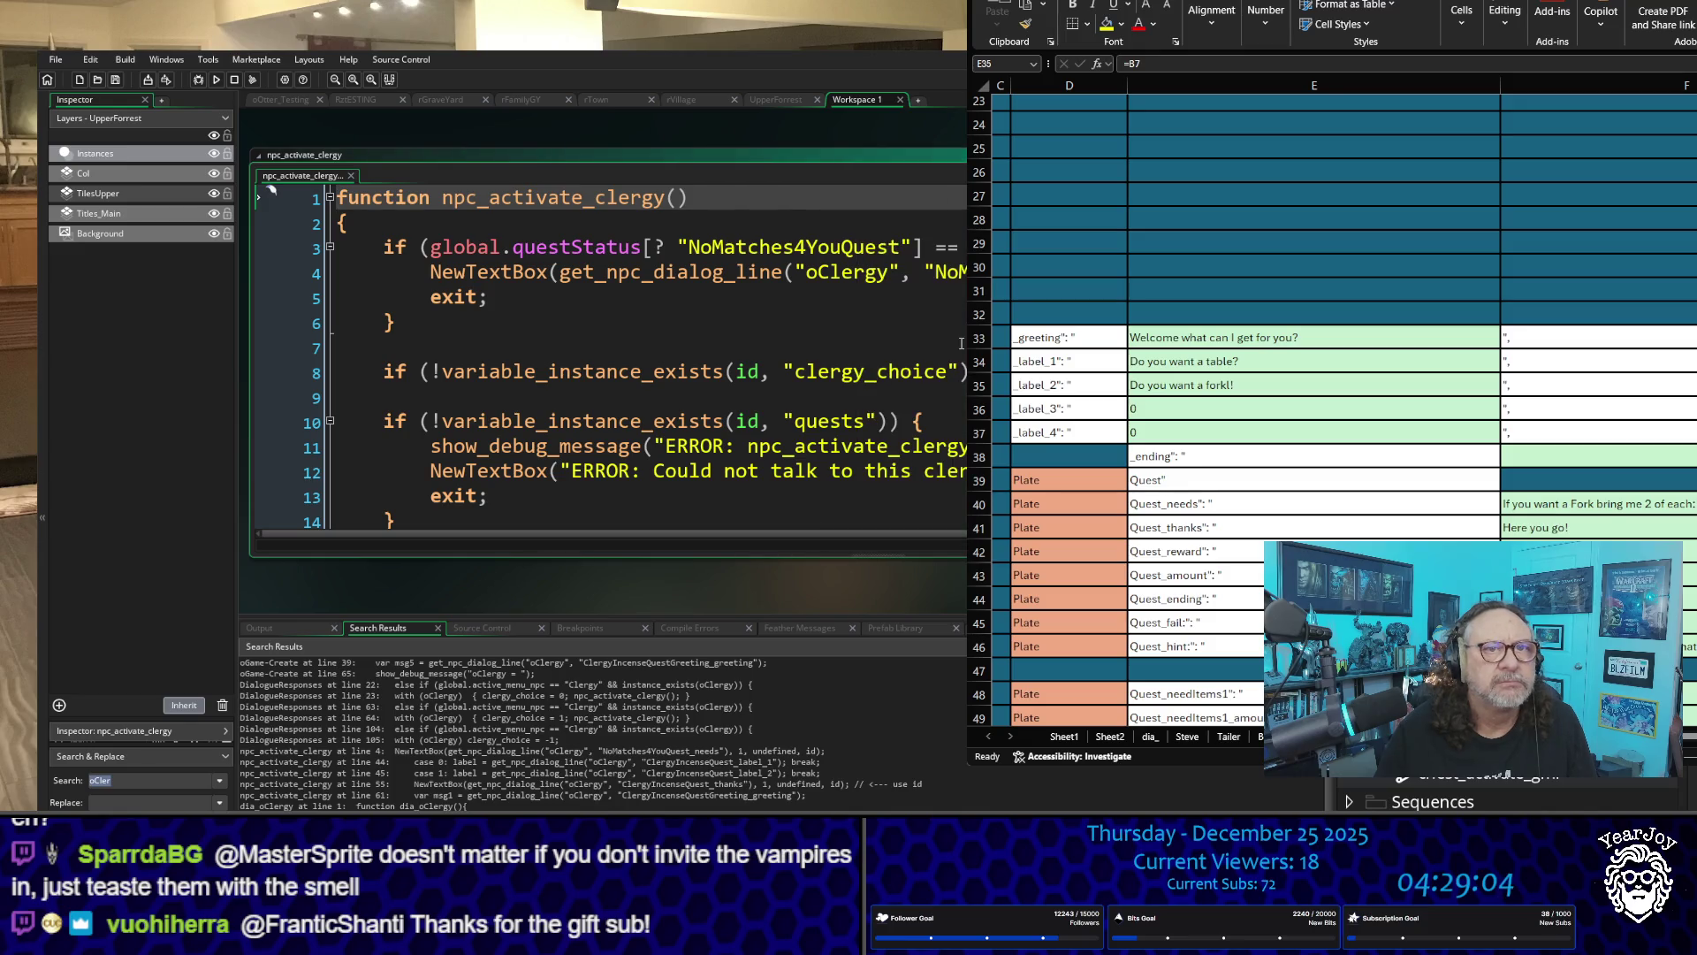
{"action": "scroll", "coordinate": [959, 343], "scroll_direction": "down", "scroll_amount": 3}
{"action": "scroll", "coordinate": [959, 343], "scroll_direction": "down", "scroll_amount": 4}
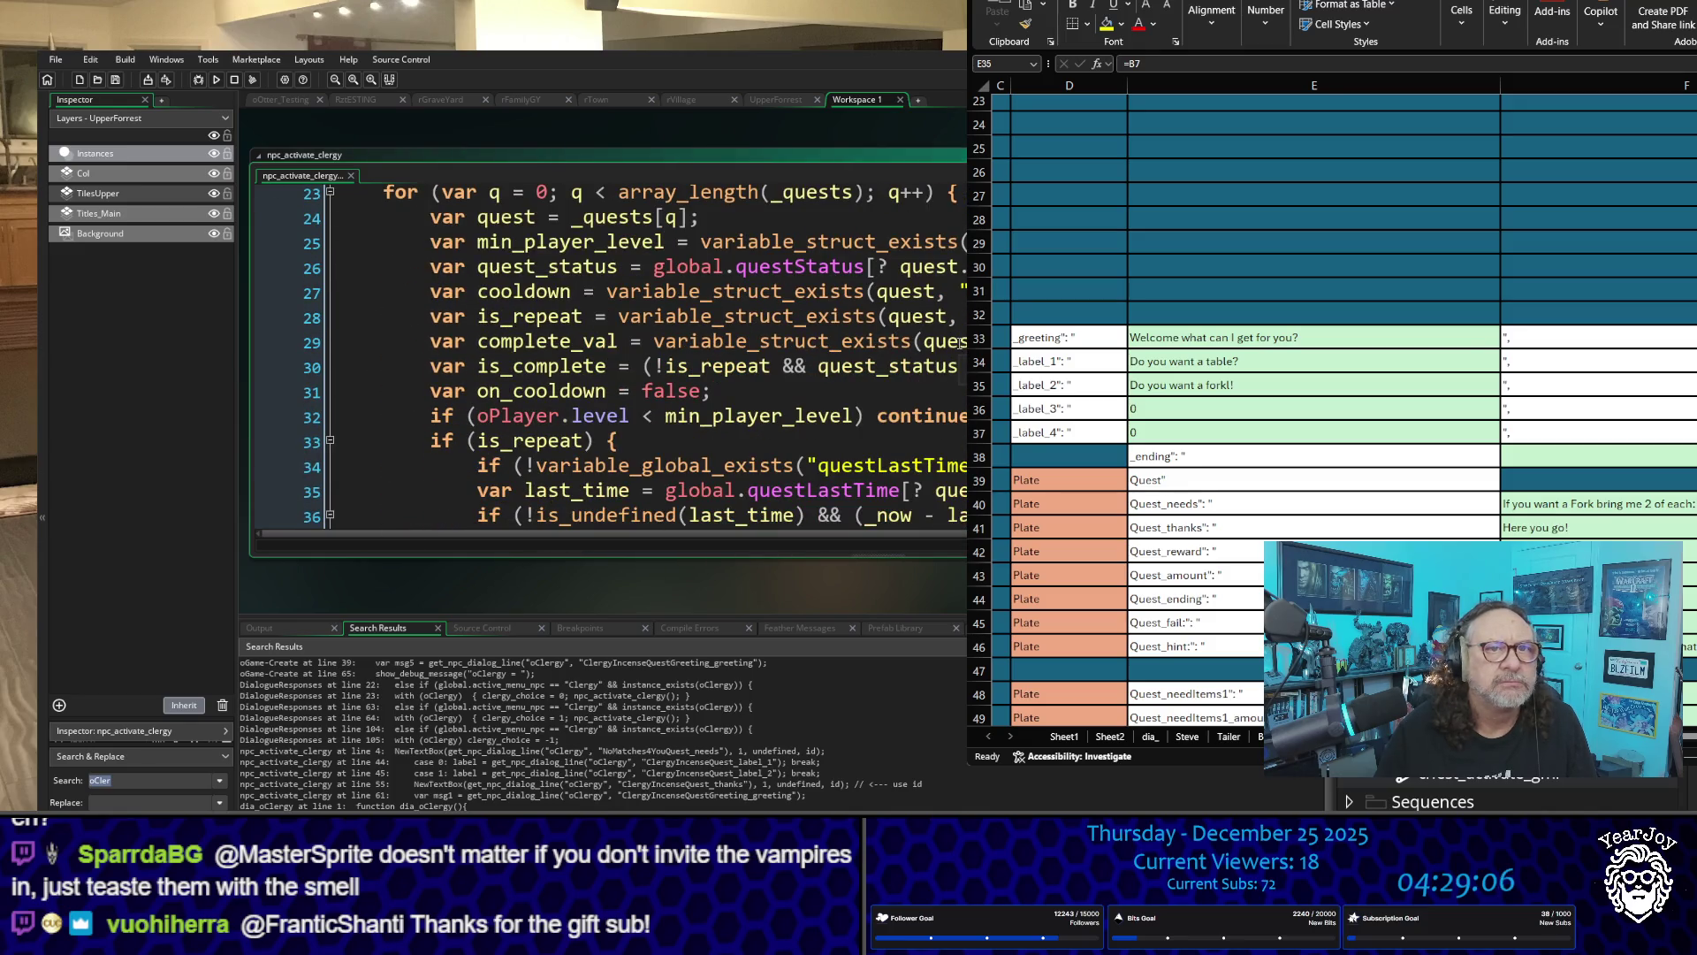
{"action": "scroll", "coordinate": [960, 343], "scroll_direction": "down", "scroll_amount": 3}
{"action": "scroll", "coordinate": [960, 343], "scroll_direction": "down", "scroll_amount": 3}
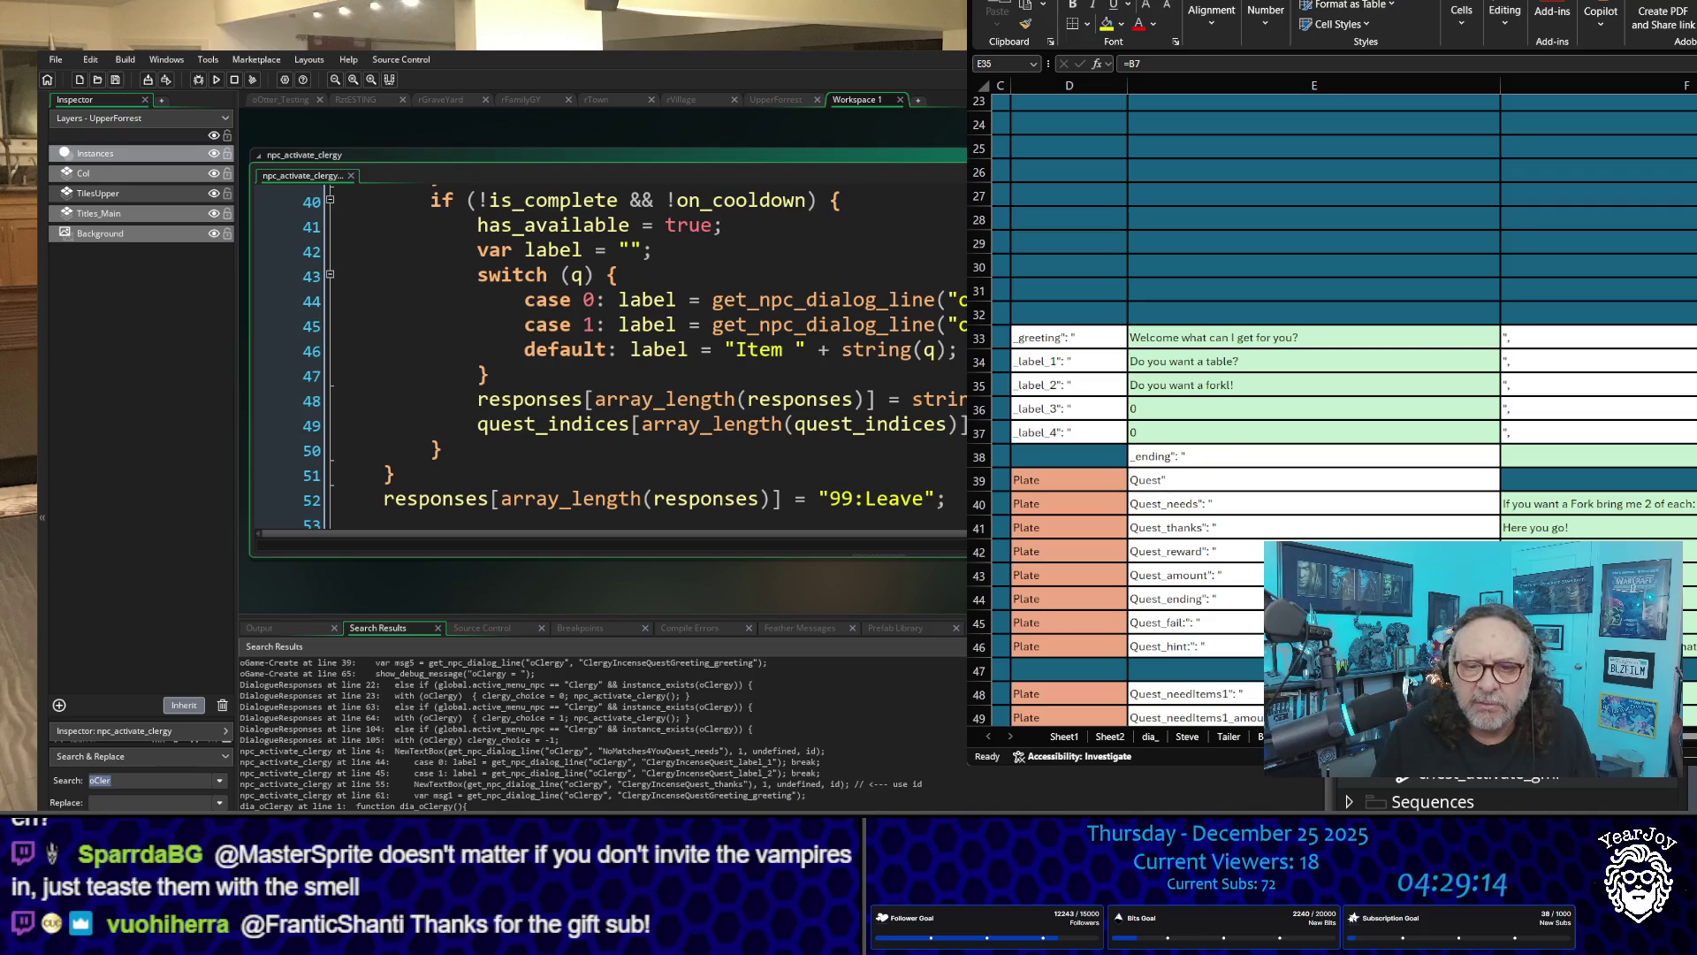
Step: Switch to the dialogue spreadsheet, select cell E42, and scroll left
{"action": "left_click", "coordinate": [1194, 384]}
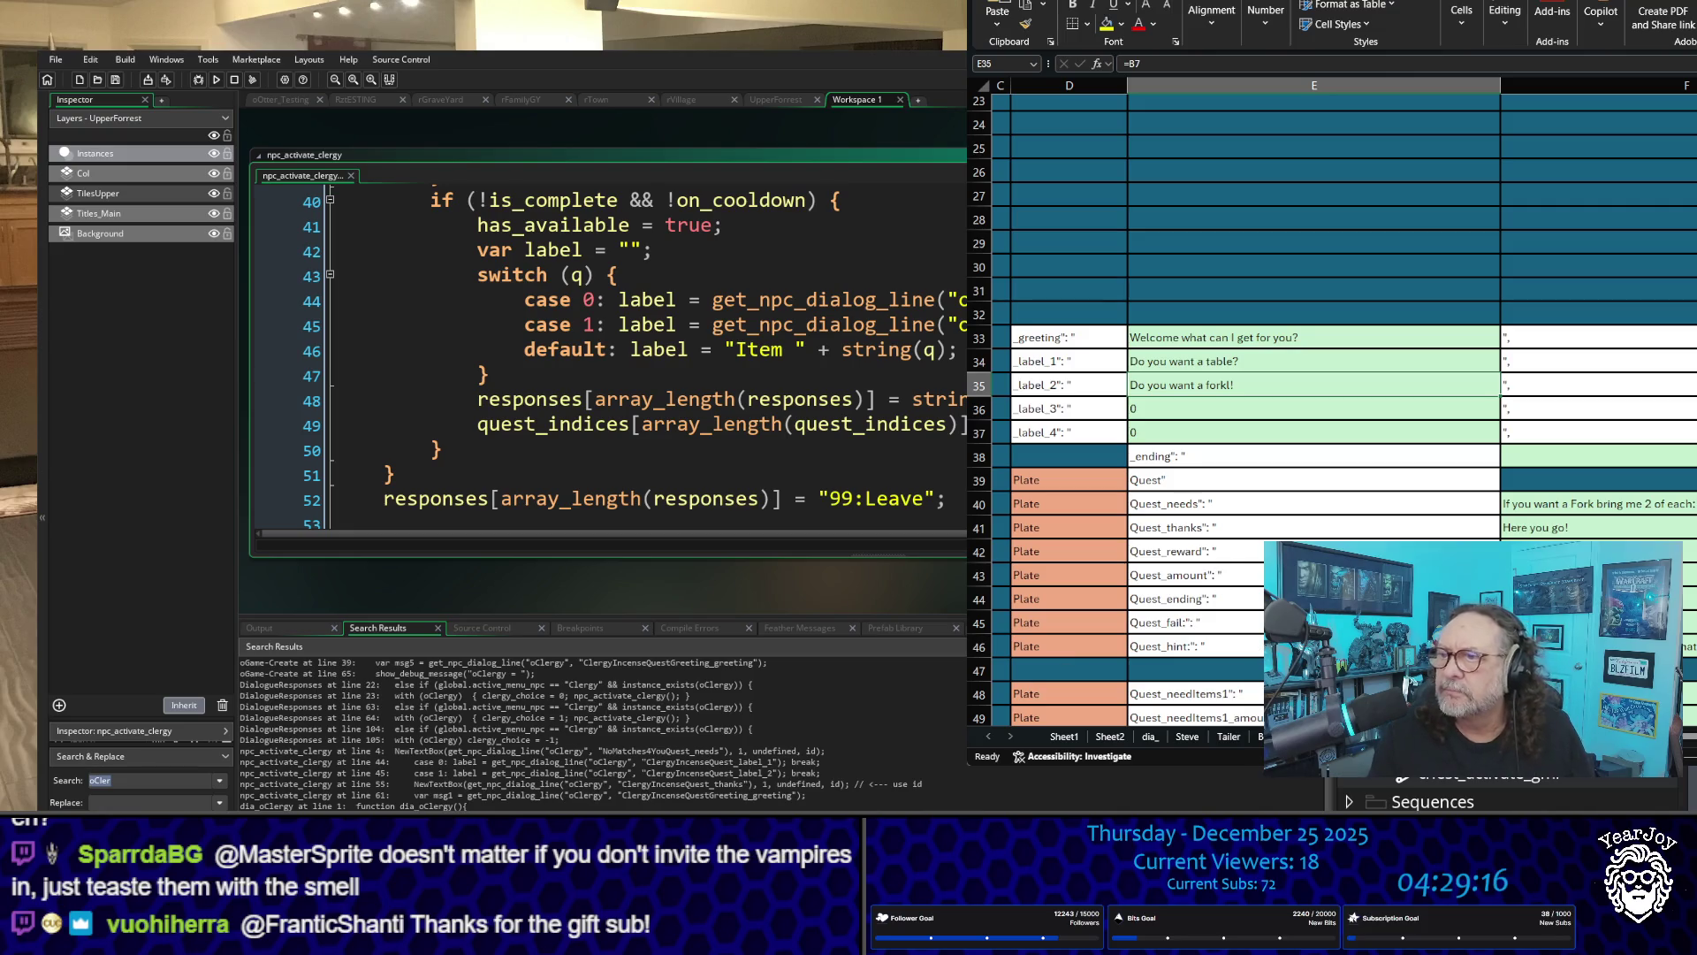
{"action": "left_click", "coordinate": [1194, 551]}
{"action": "scroll", "coordinate": [1426, 446], "scroll_direction": "left", "scroll_amount": 3}
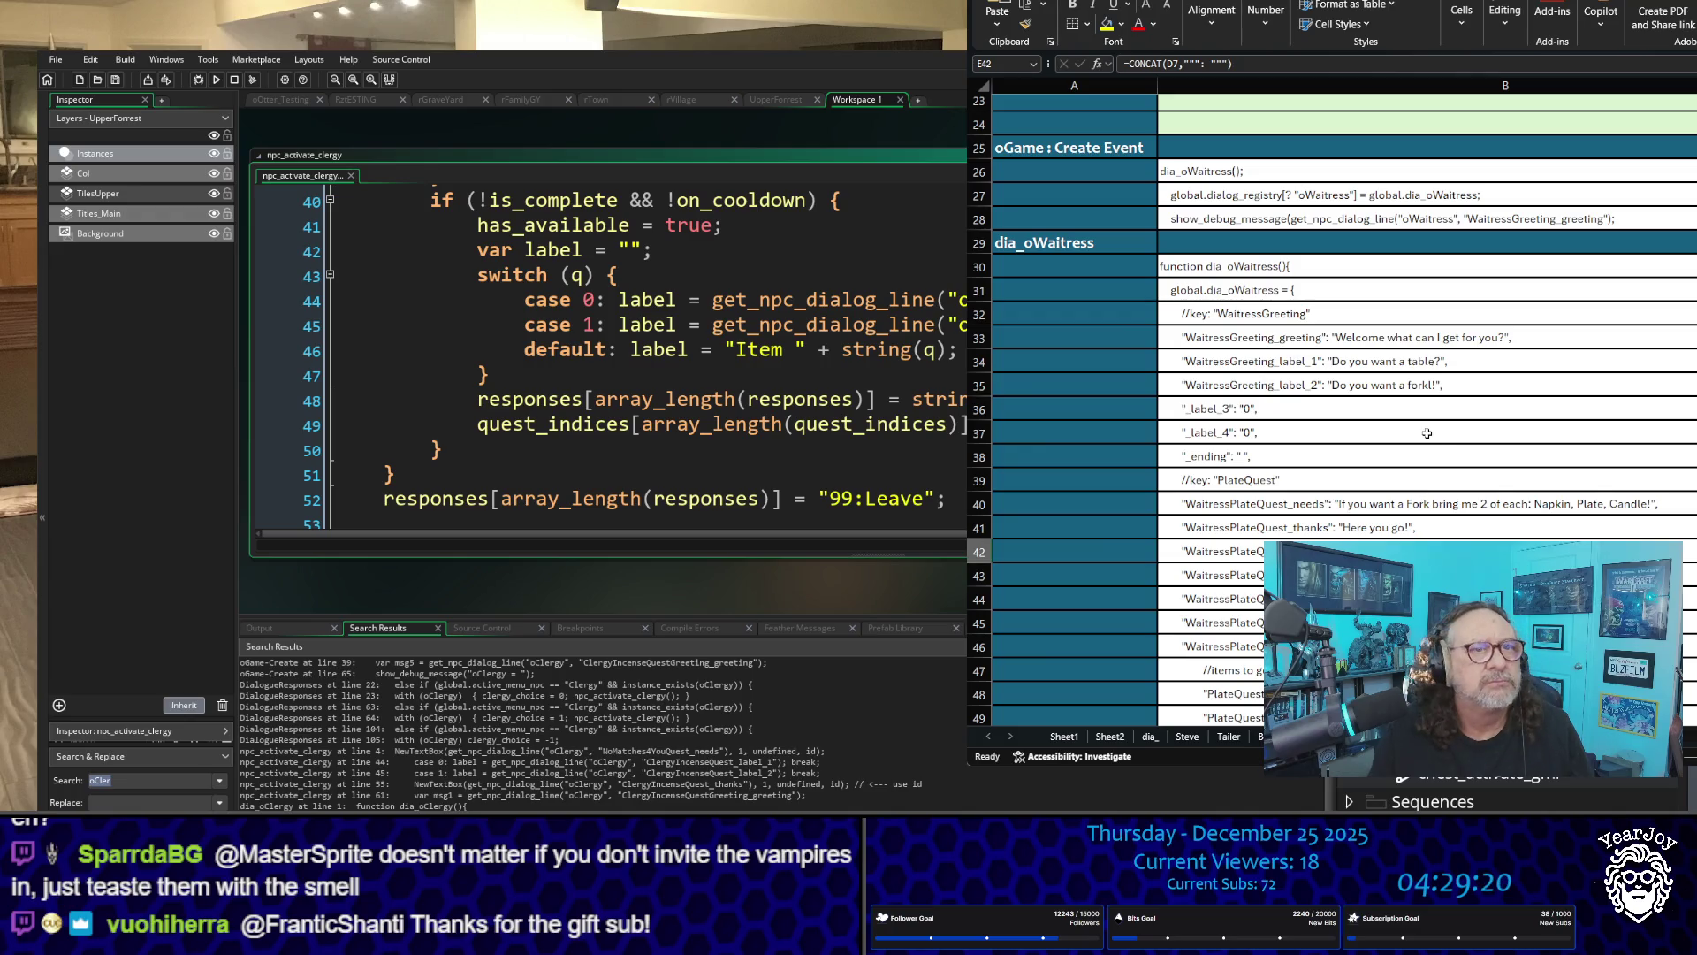
Step: Scroll the dia_ sheet to the waitress code rows, then reopen the dia_oClergy script
{"action": "scroll", "coordinate": [1426, 446], "scroll_direction": "down", "scroll_amount": 7}
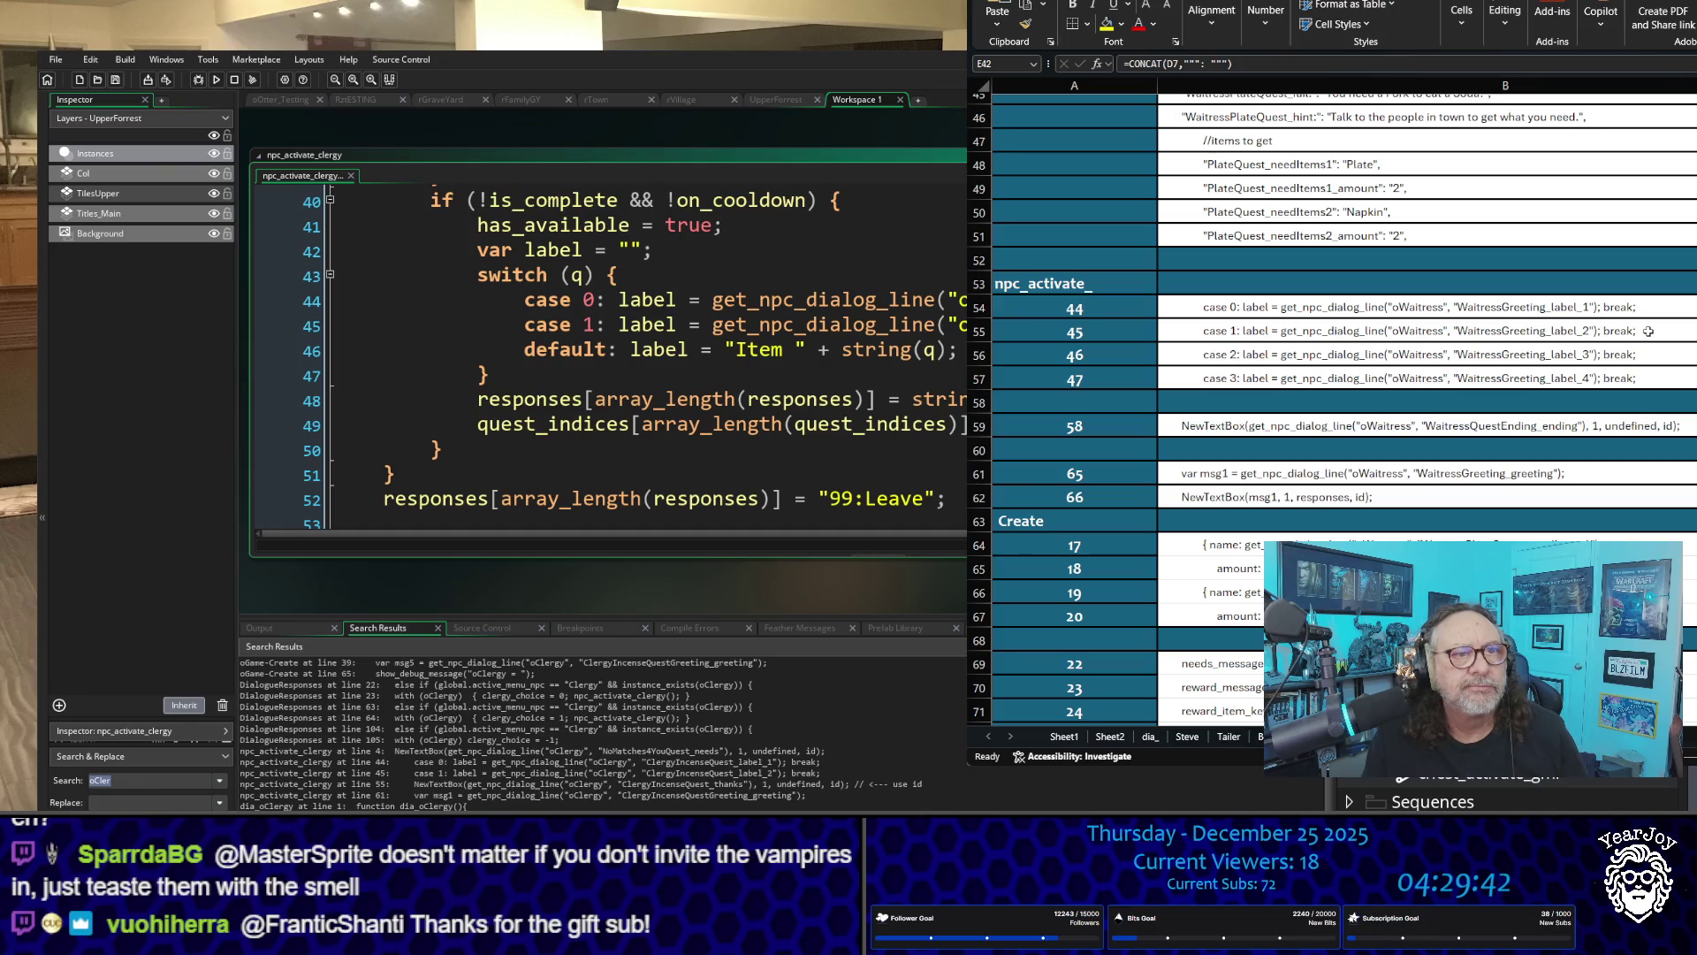
{"action": "double_click", "coordinate": [353, 807]}
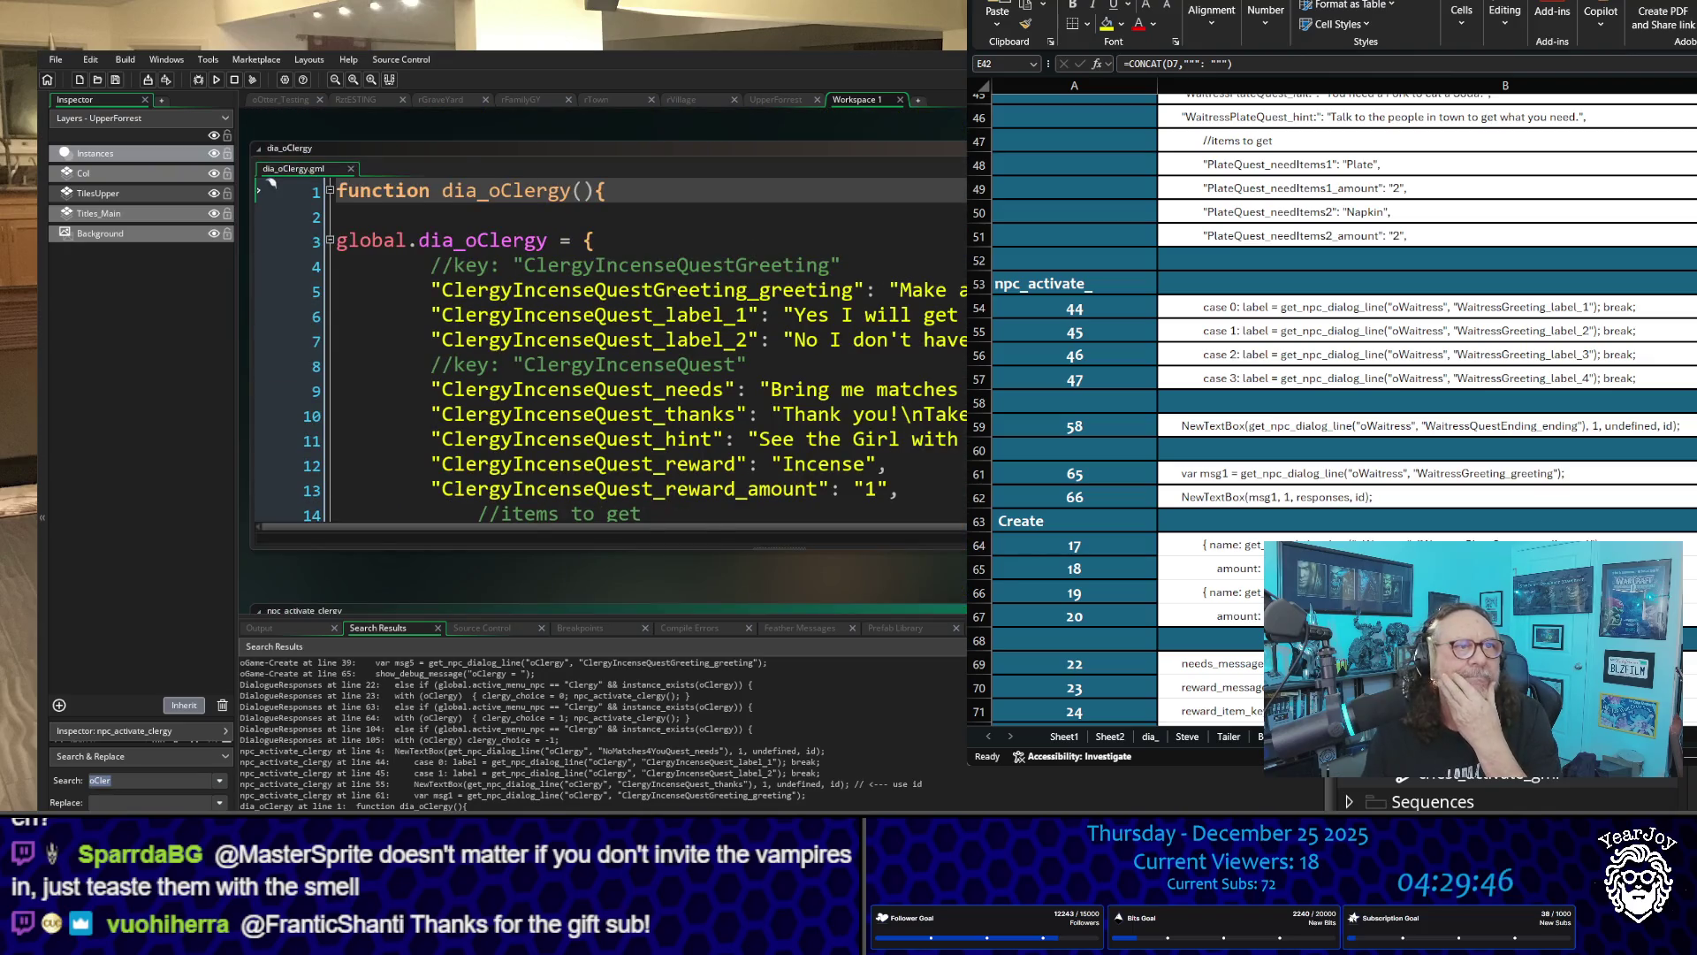
Step: Scroll through the dia_oClergy script's ClergyIncenseQuest keys
{"action": "scroll", "coordinate": [272, 183], "scroll_direction": "down", "scroll_amount": 3}
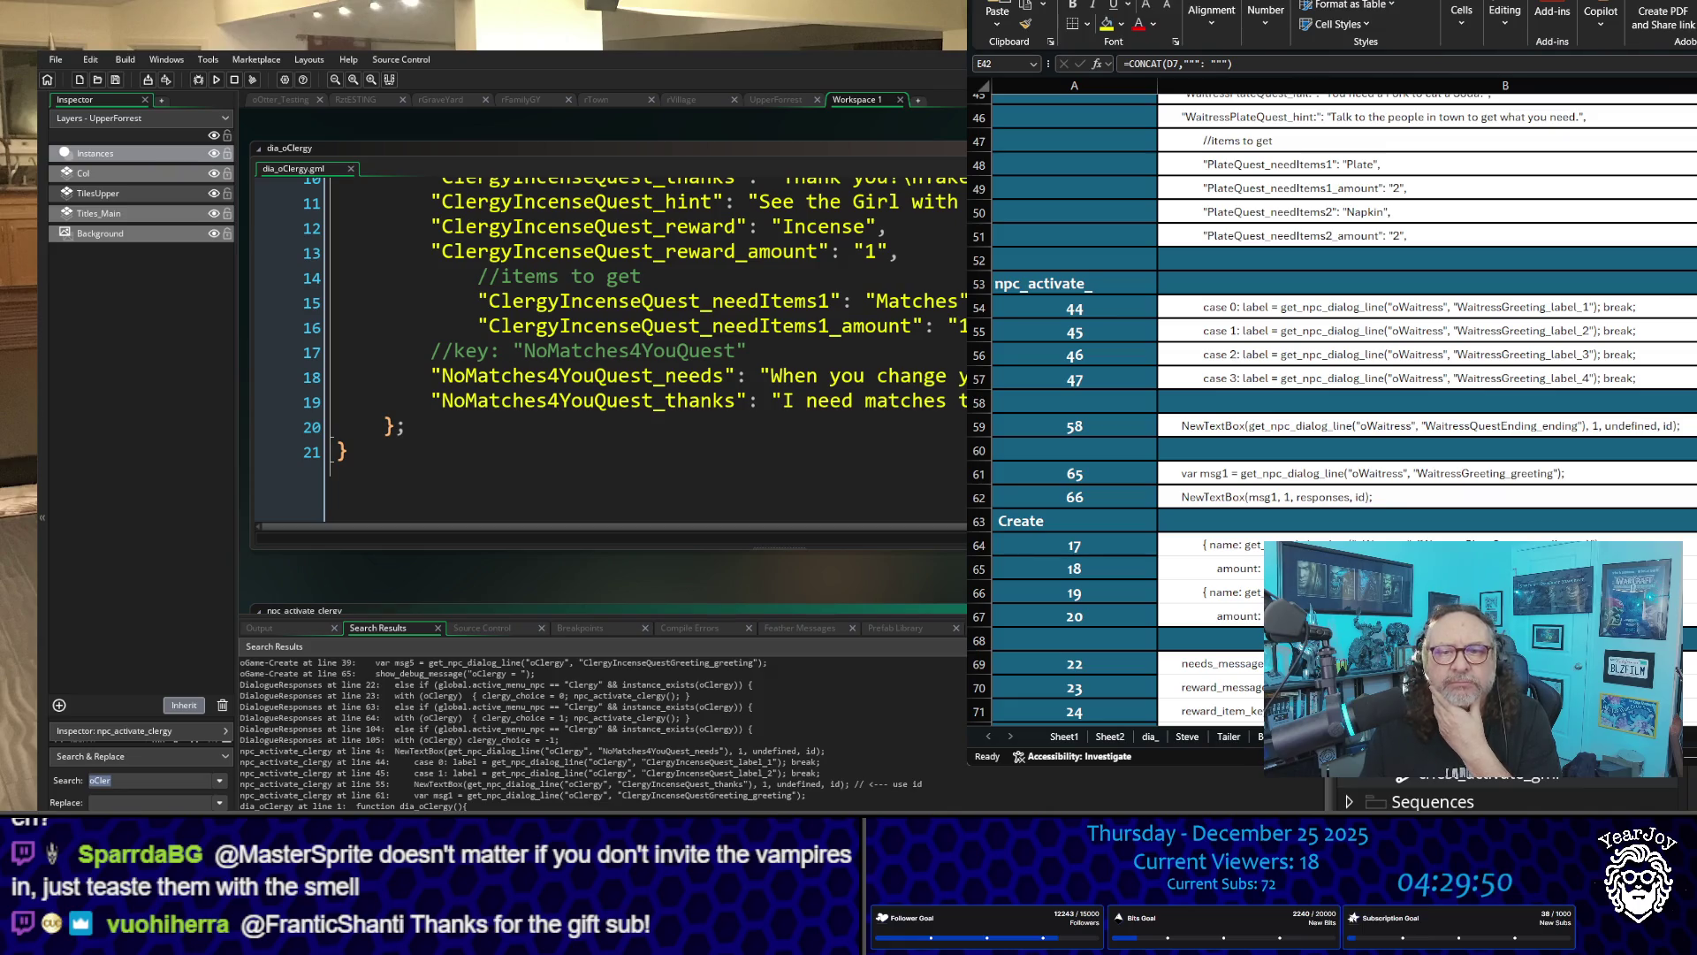
{"action": "scroll", "coordinate": [960, 352], "scroll_direction": "down", "scroll_amount": 5}
{"action": "scroll", "coordinate": [960, 352], "scroll_direction": "up", "scroll_amount": 3}
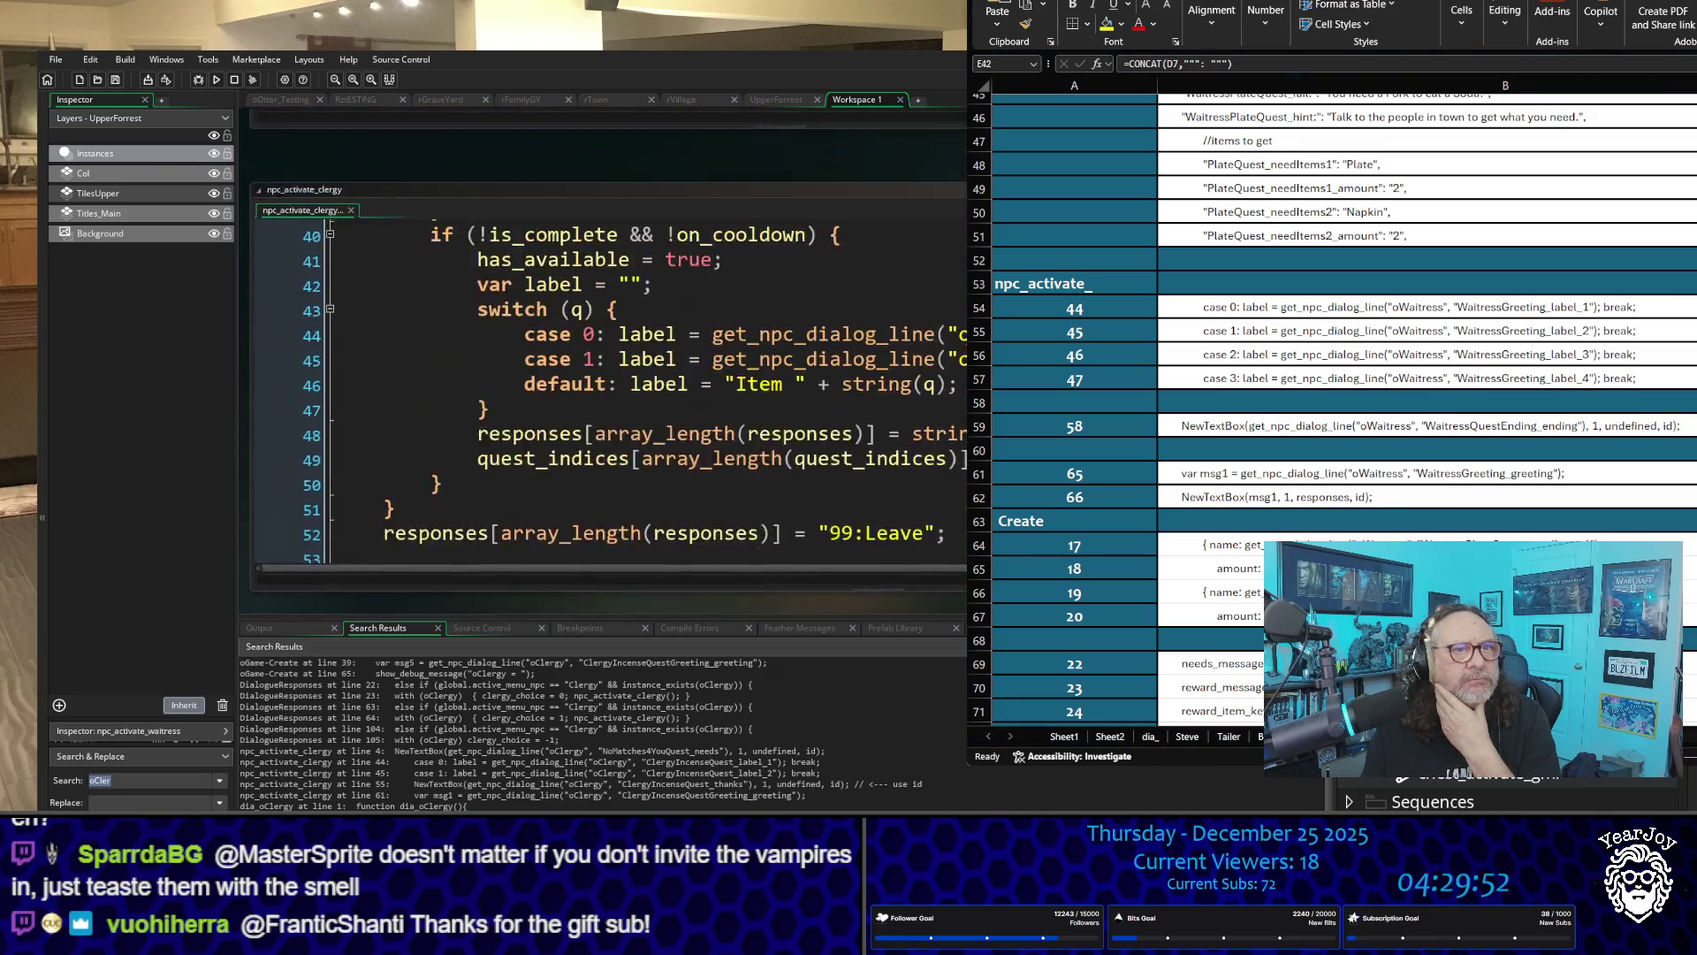
{"action": "scroll", "coordinate": [966, 352], "scroll_direction": "down", "scroll_amount": 6}
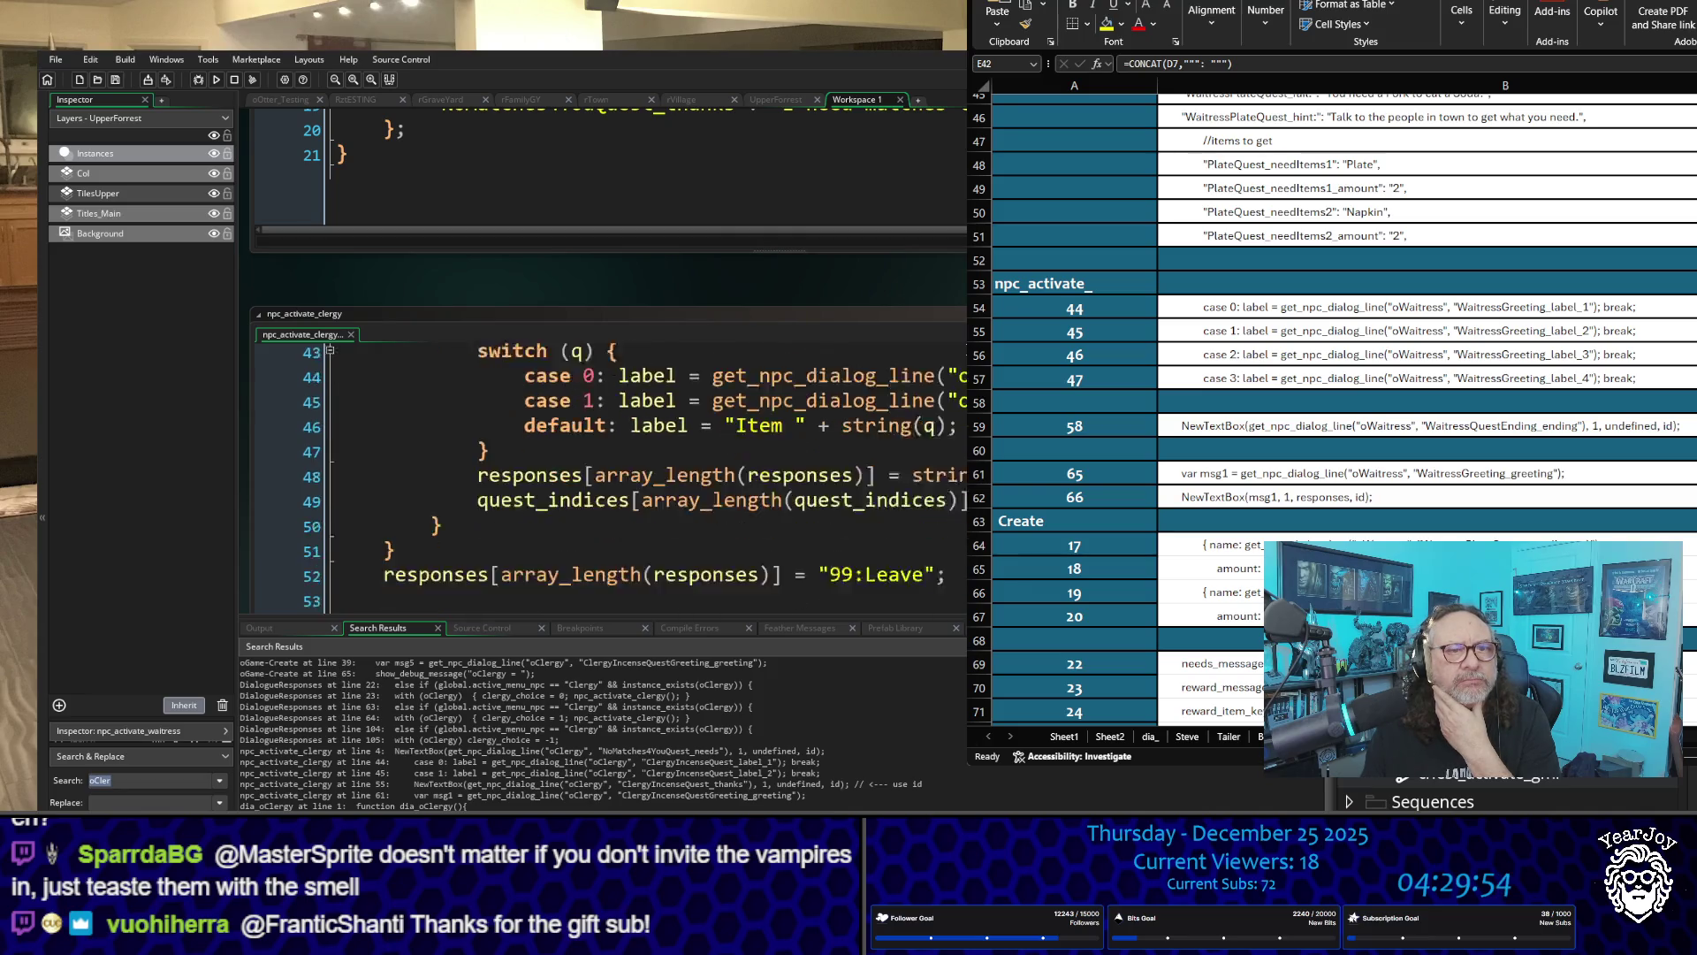
{"action": "scroll", "coordinate": [940, 522], "scroll_direction": "down", "scroll_amount": 2}
{"action": "scroll", "coordinate": [940, 521], "scroll_direction": "up", "scroll_amount": 4}
{"action": "scroll", "coordinate": [940, 522], "scroll_direction": "up", "scroll_amount": 4}
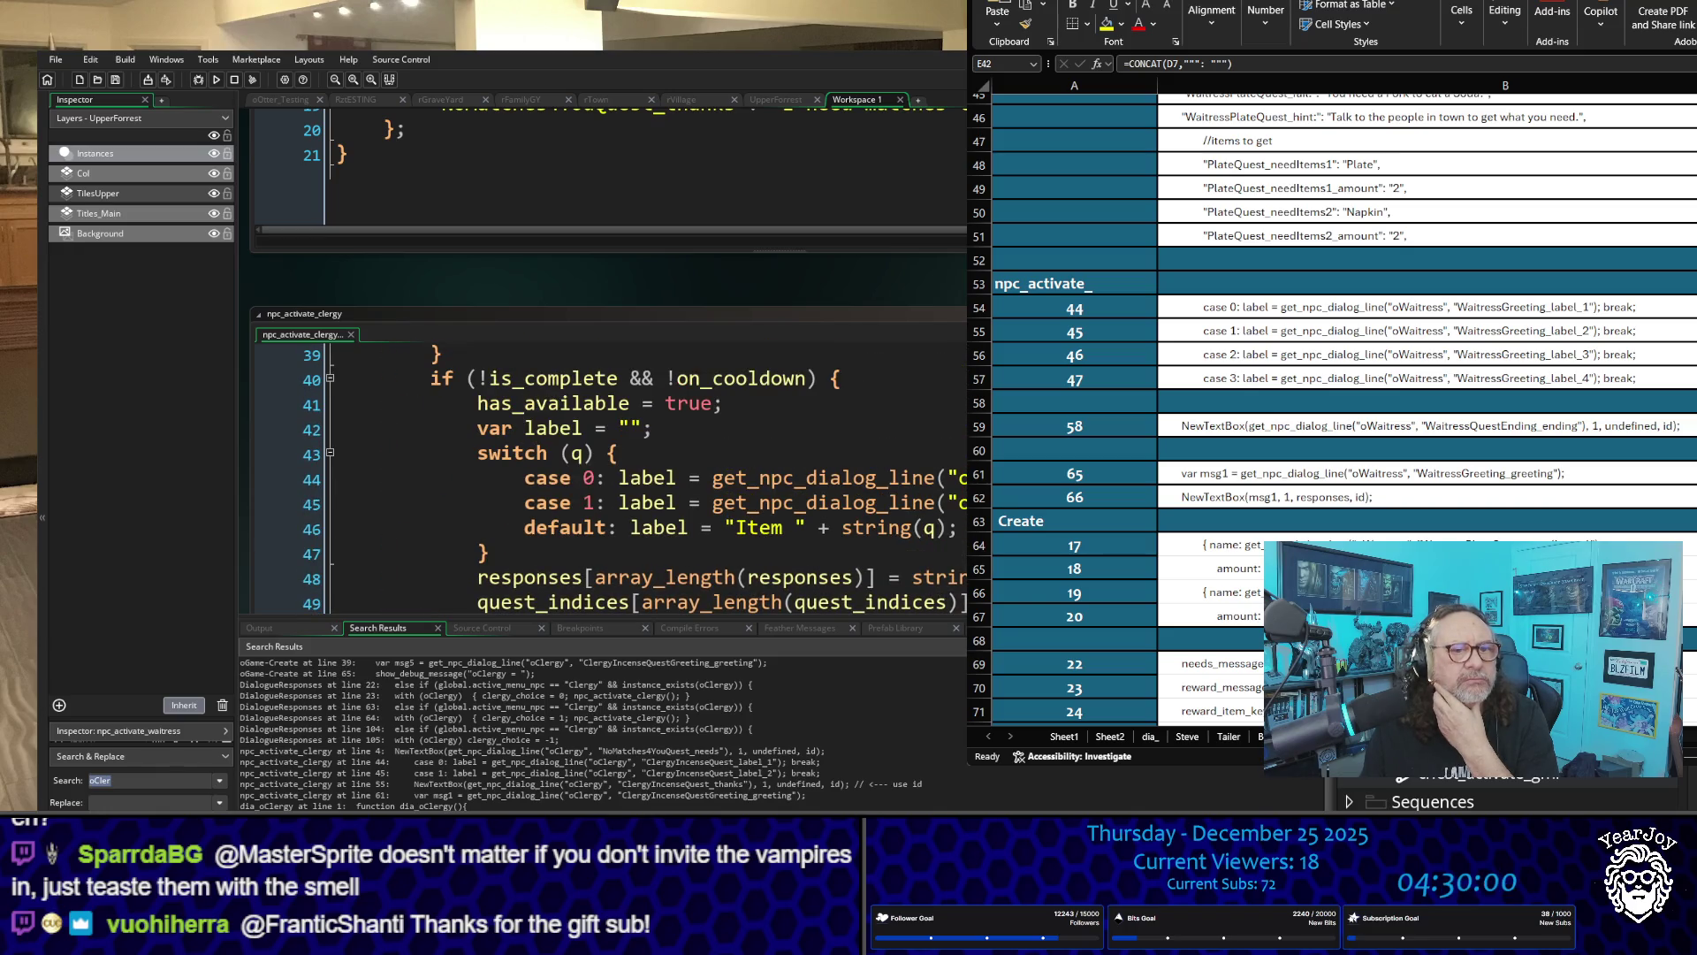
Step: Jump to npc_activate_clergy's line 4 match, then widen the npc_activate_waitress window for comparison
{"action": "left_click", "coordinate": [849, 750]}
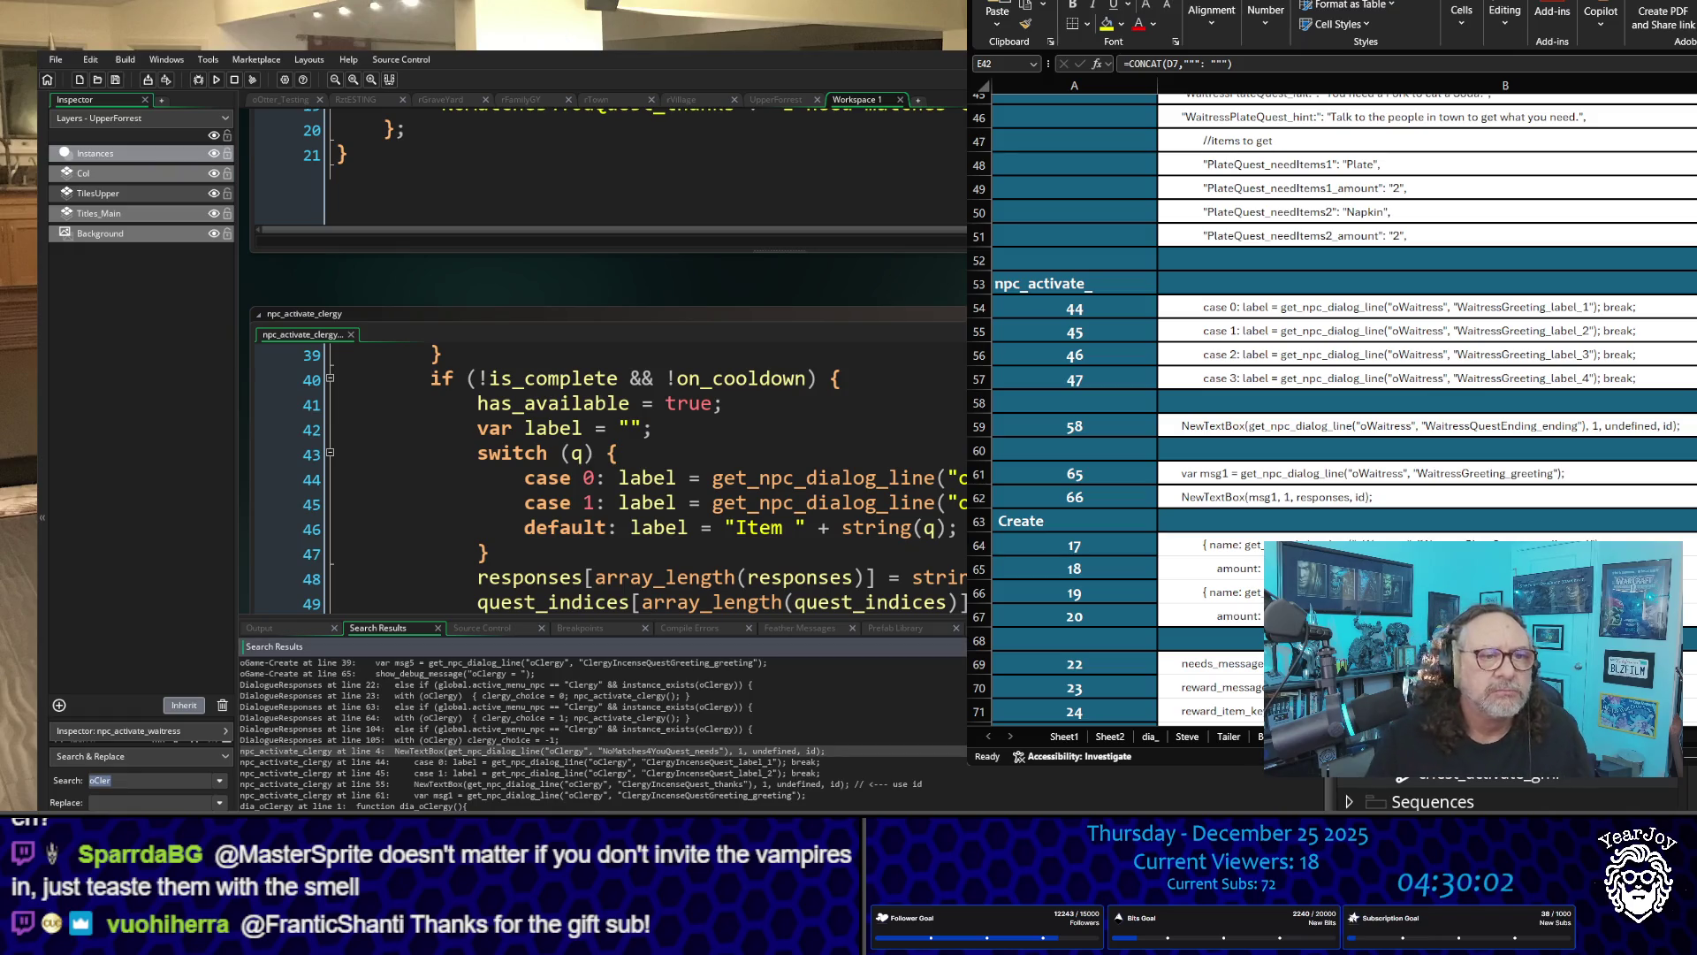
{"action": "scroll", "coordinate": [619, 478], "scroll_direction": "down", "scroll_amount": 1}
{"action": "scroll", "coordinate": [663, 530], "scroll_direction": "down", "scroll_amount": 1}
{"action": "scroll", "coordinate": [362, 283], "scroll_direction": "down", "scroll_amount": 5}
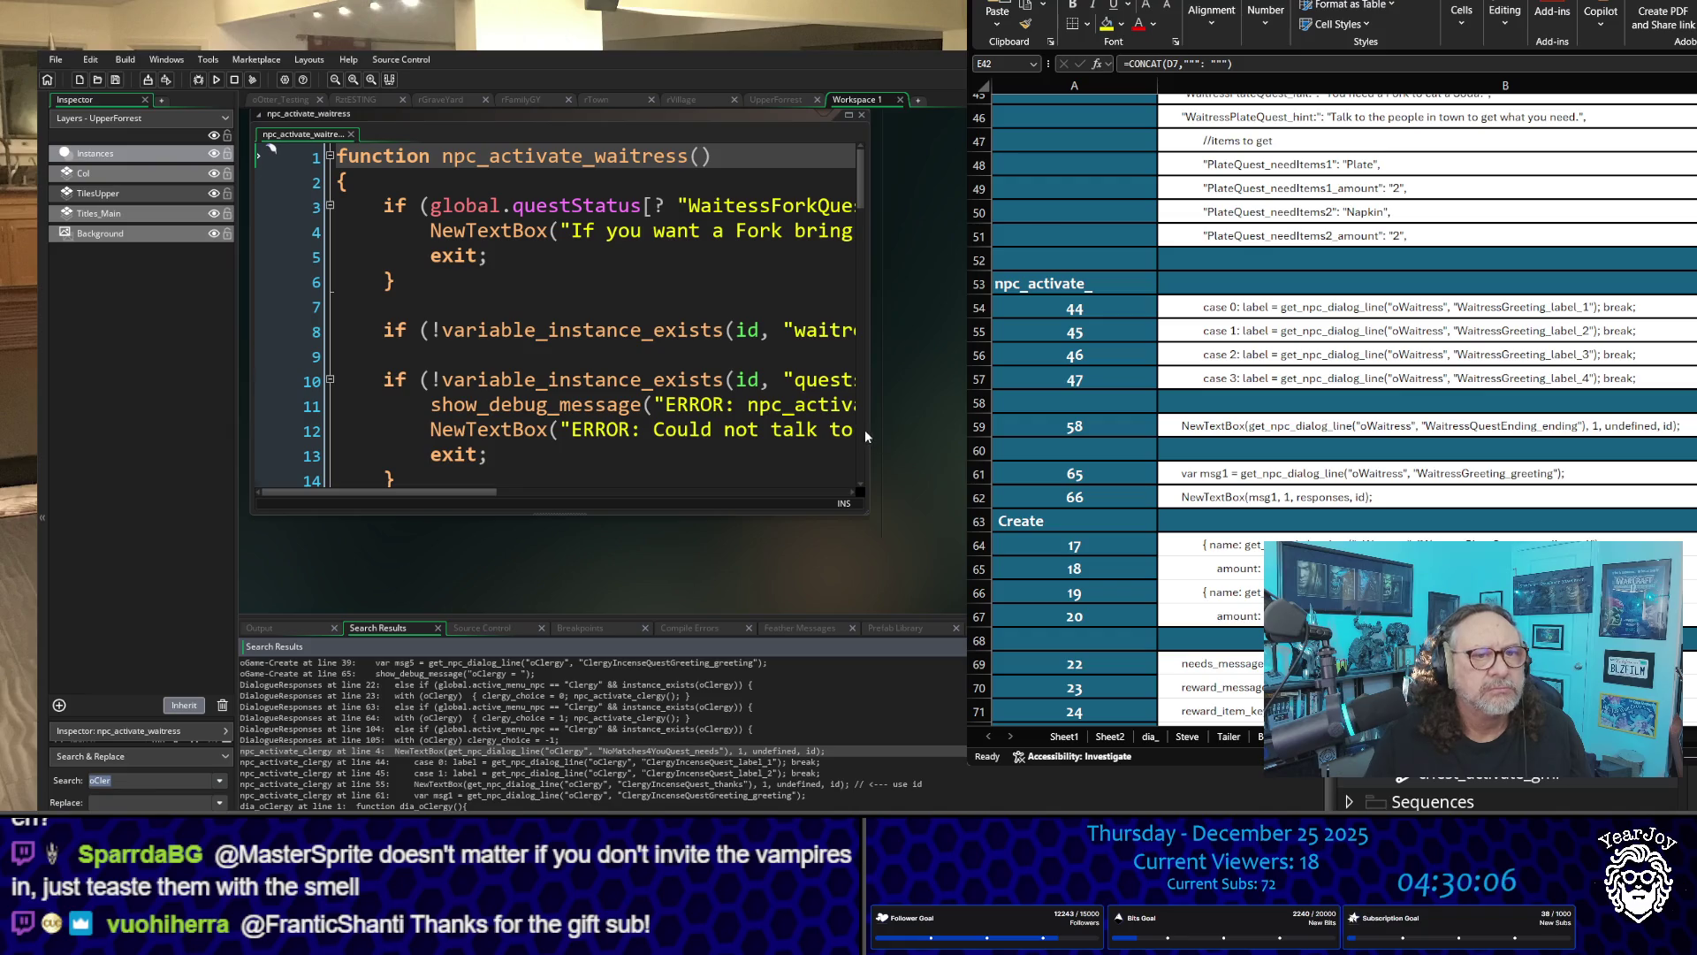
{"action": "left_click_drag", "start_coordinate": [866, 429], "coordinate": [968, 429]}
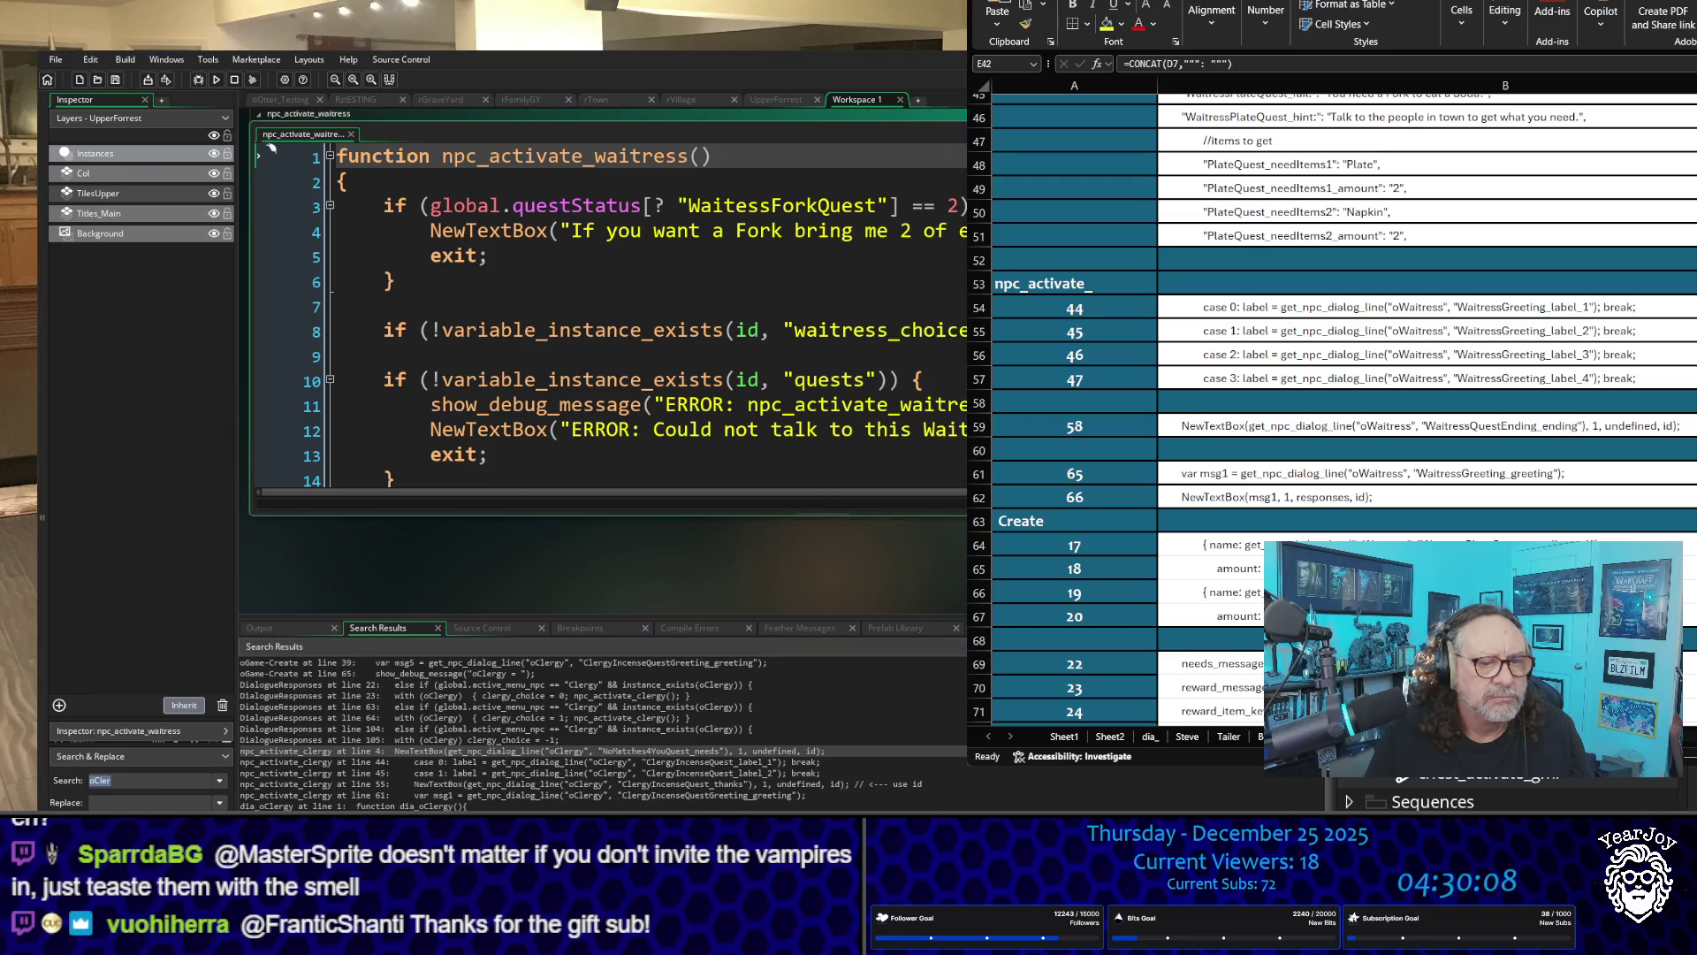
{"action": "left_click", "coordinate": [672, 560]}
{"action": "scroll", "coordinate": [610, 442], "scroll_direction": "up", "scroll_amount": 5}
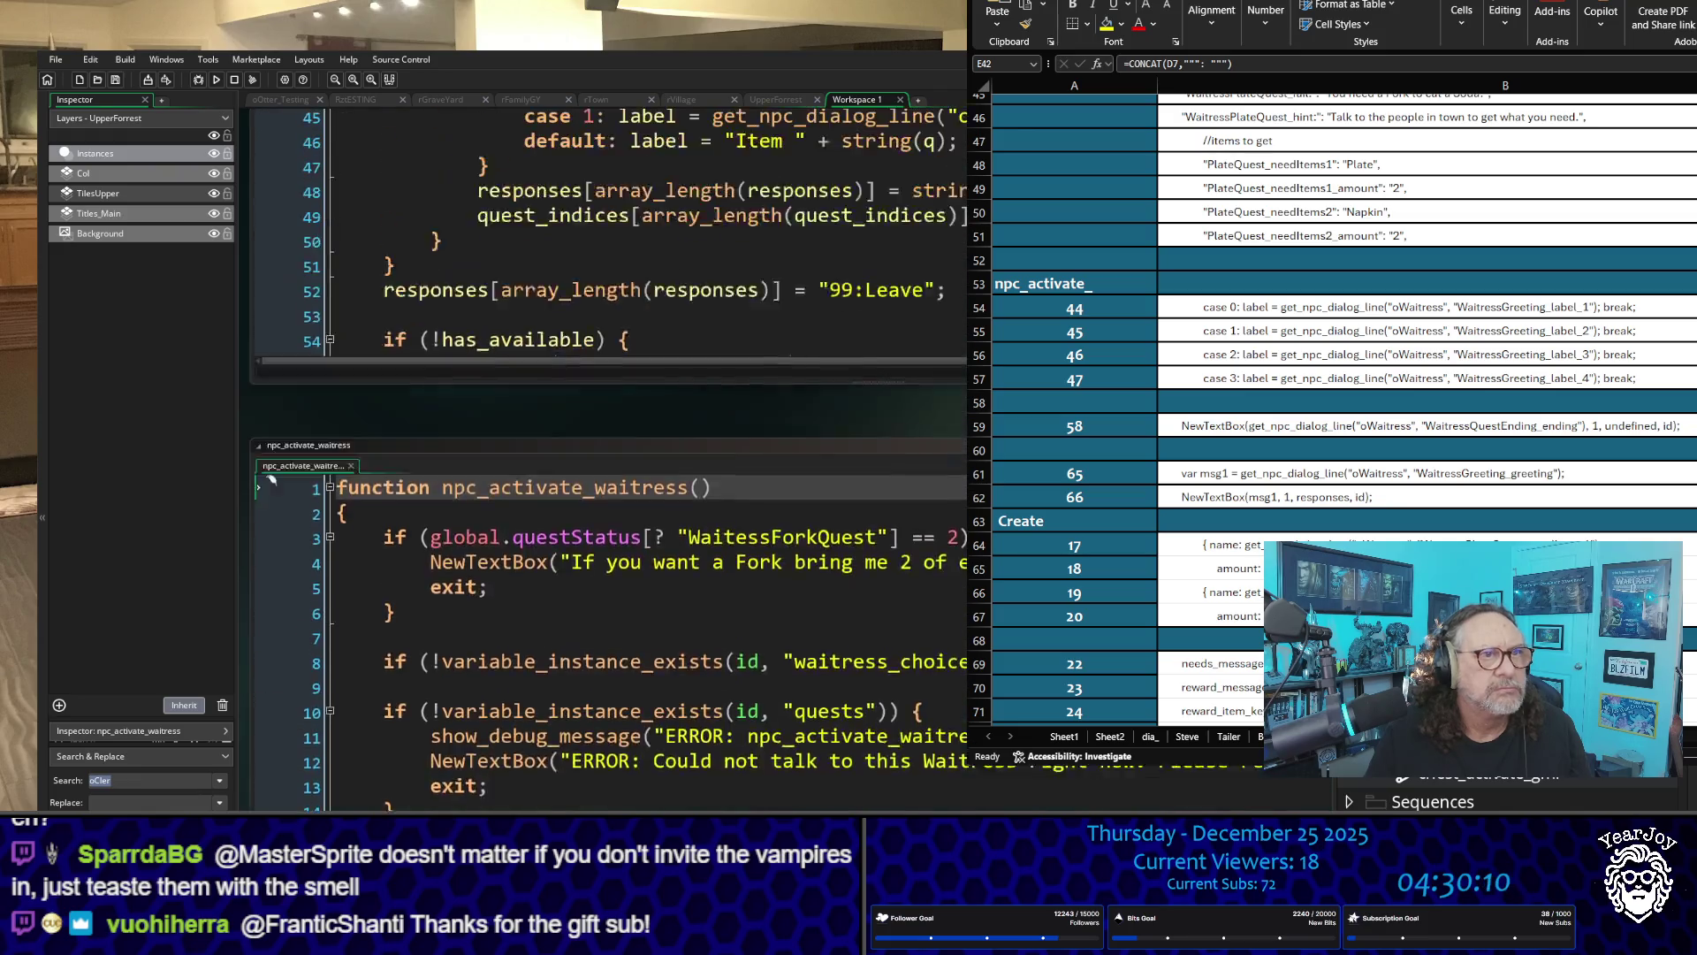
{"action": "scroll", "coordinate": [604, 799], "scroll_direction": "down", "scroll_amount": 10}
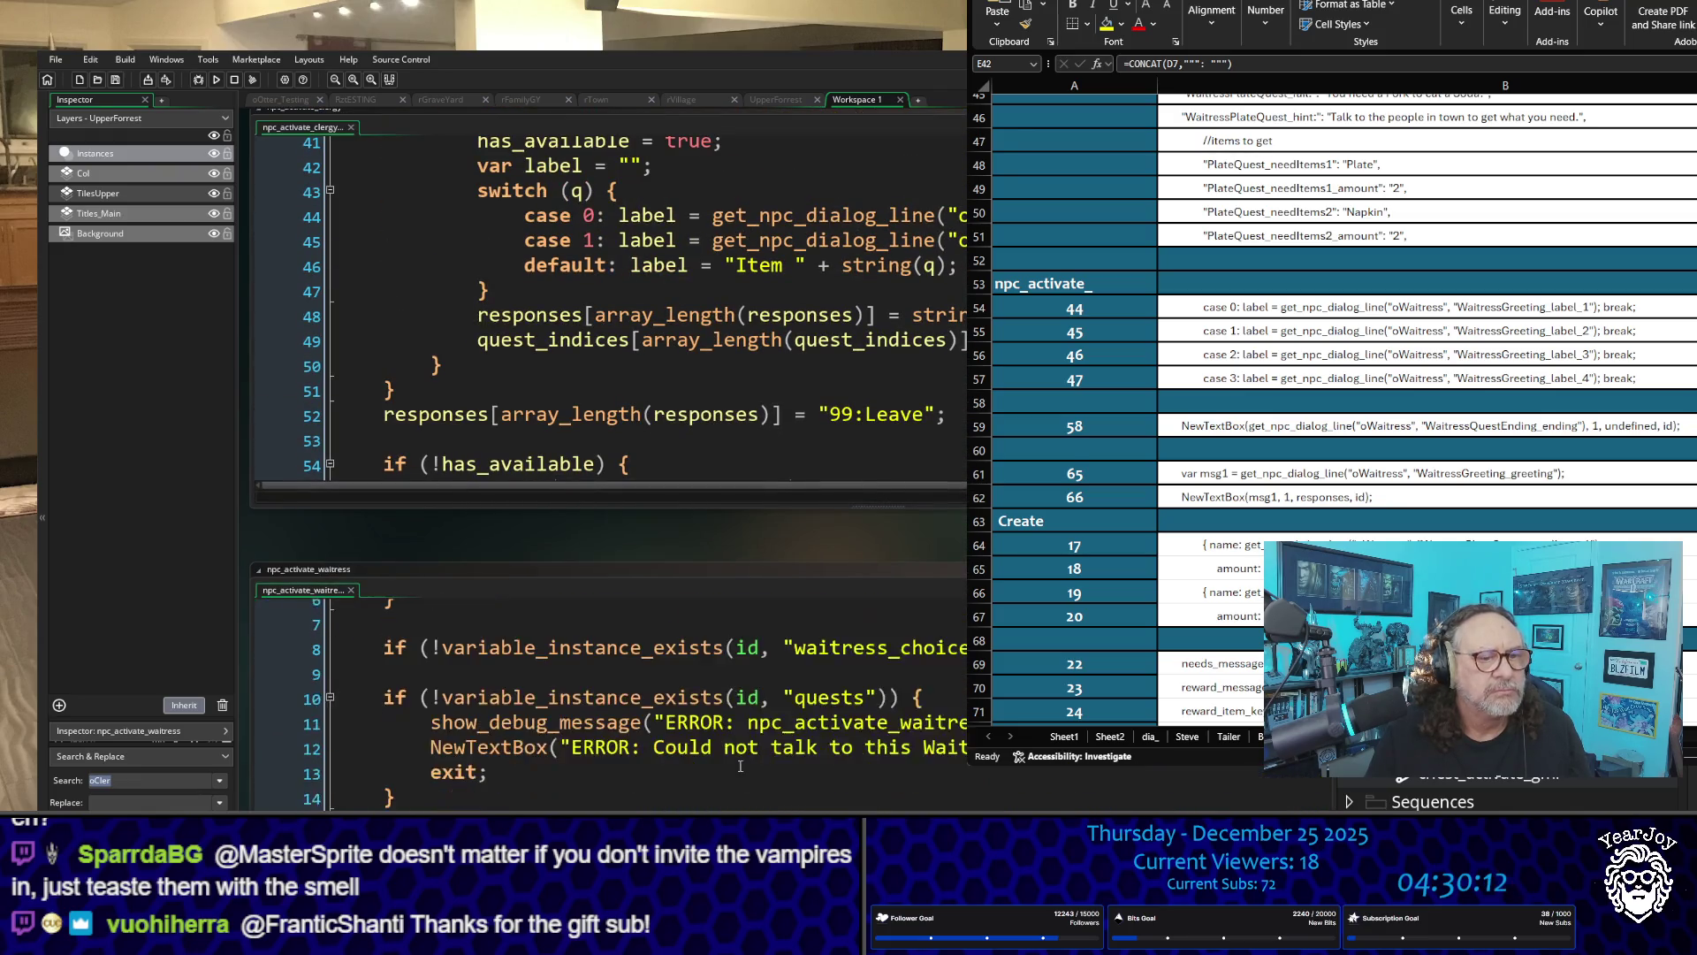
{"action": "scroll", "coordinate": [737, 757], "scroll_direction": "down", "scroll_amount": 6}
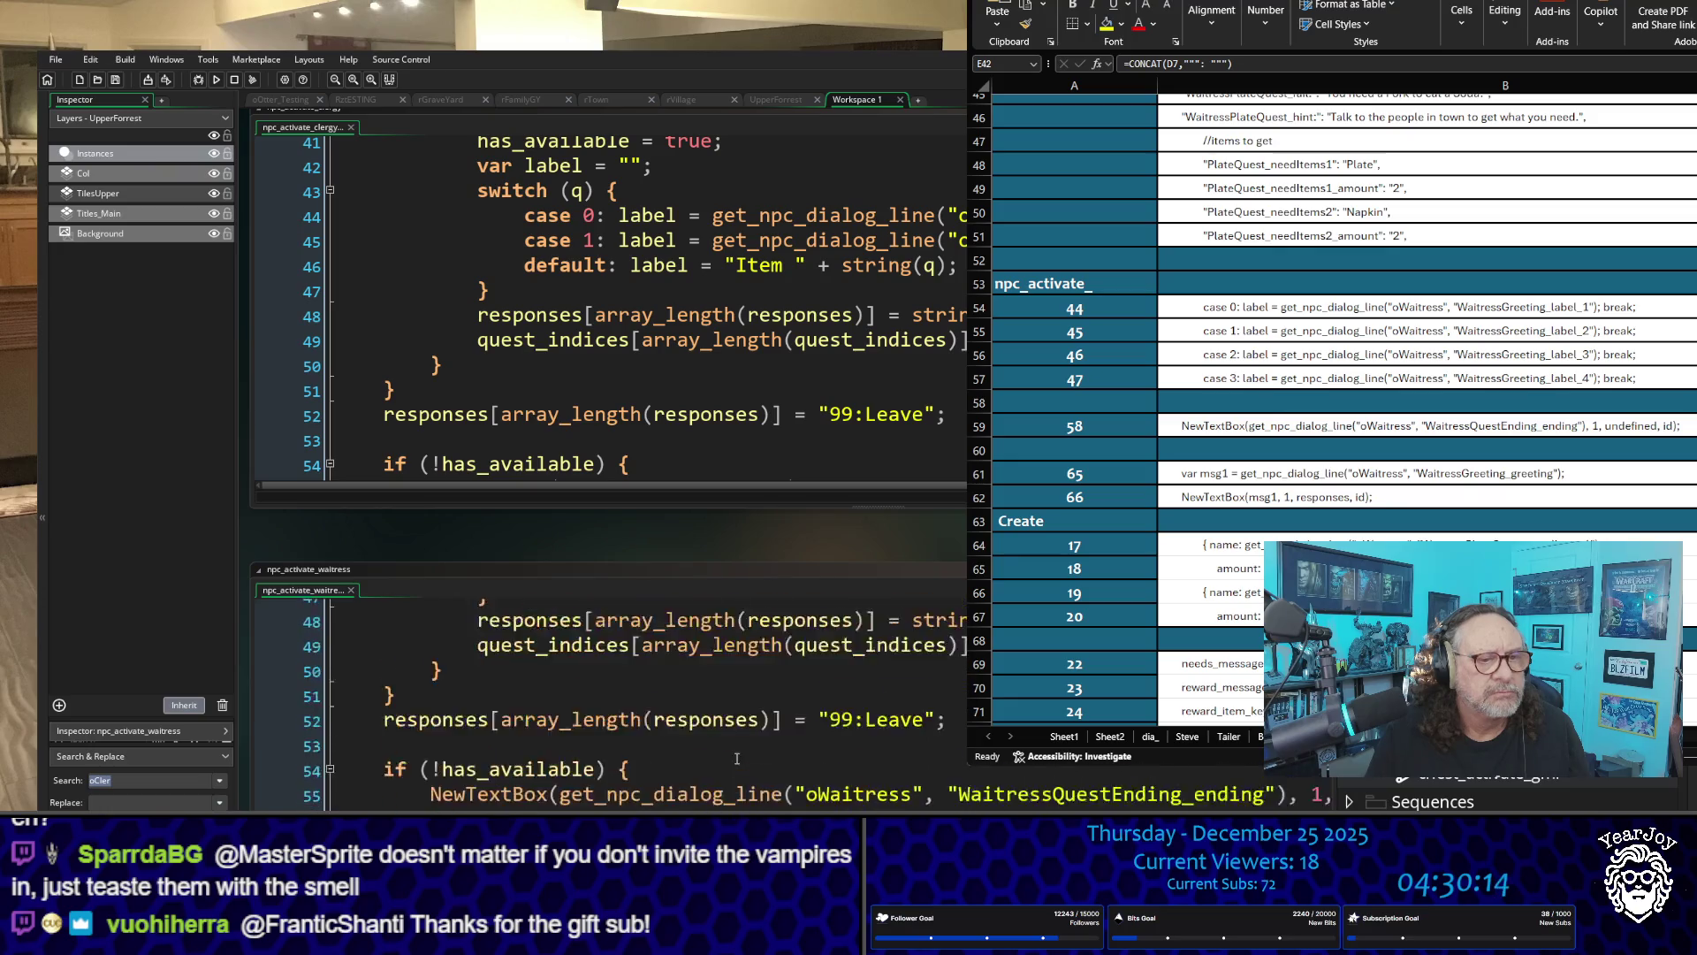
{"action": "scroll", "coordinate": [737, 758], "scroll_direction": "up", "scroll_amount": 4}
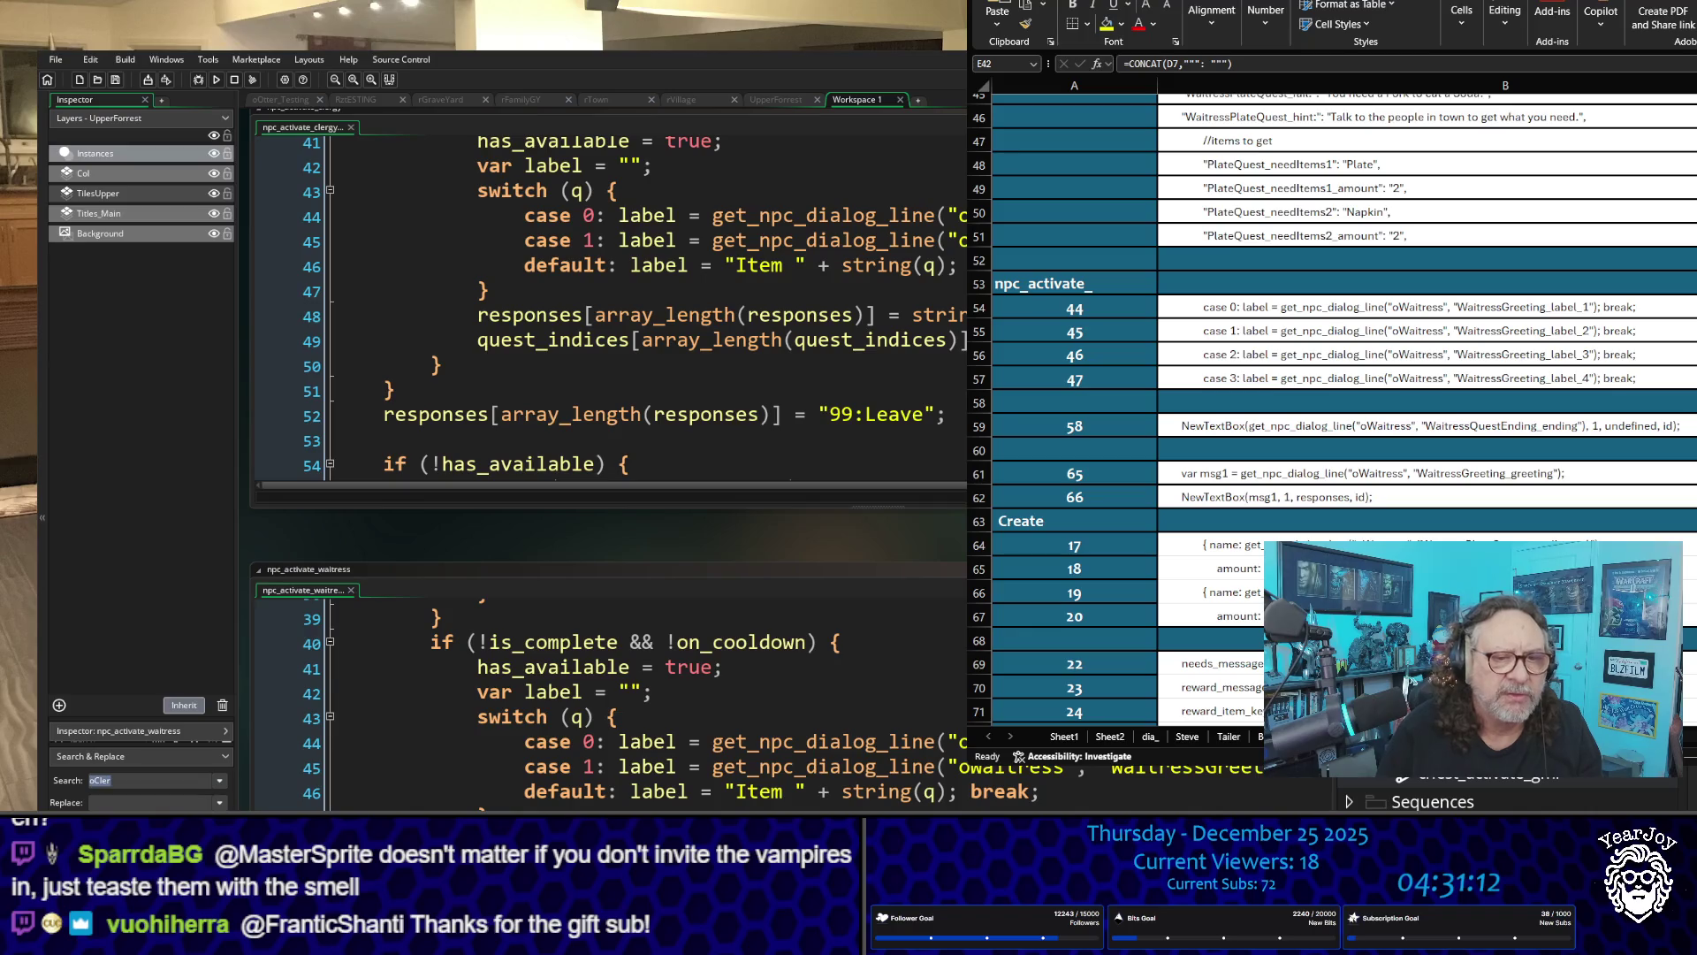
{"action": "scroll", "coordinate": [610, 698], "scroll_direction": "down", "scroll_amount": 2}
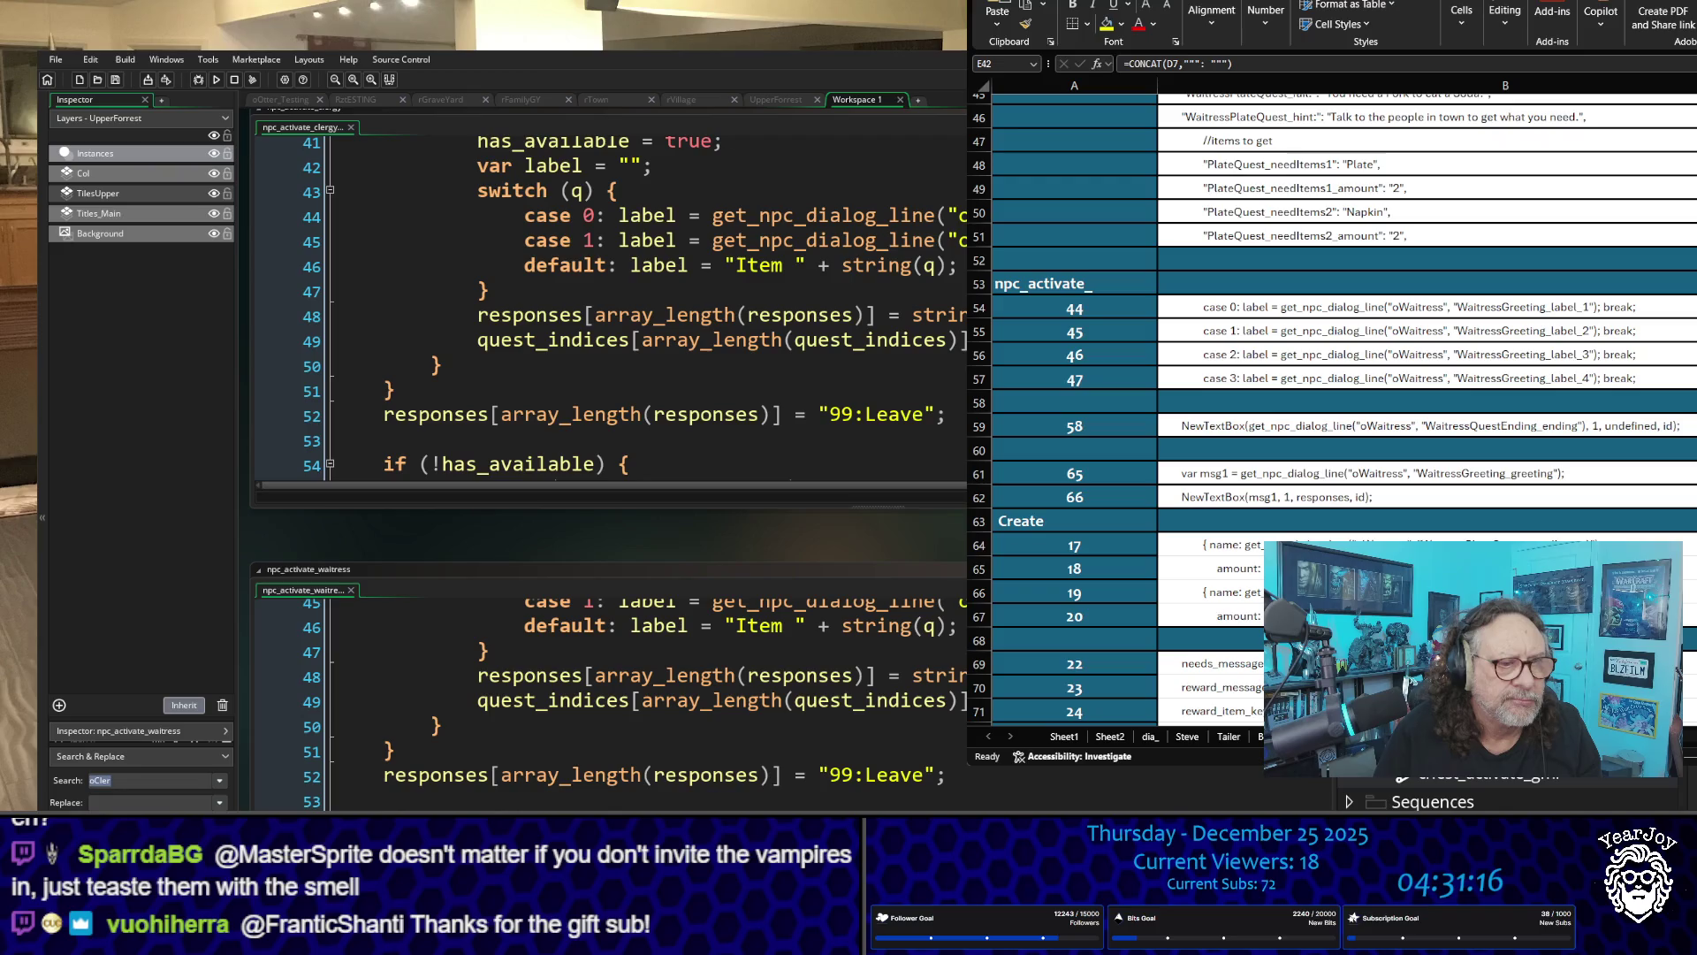
{"action": "scroll", "coordinate": [610, 305], "scroll_direction": "down", "scroll_amount": 2}
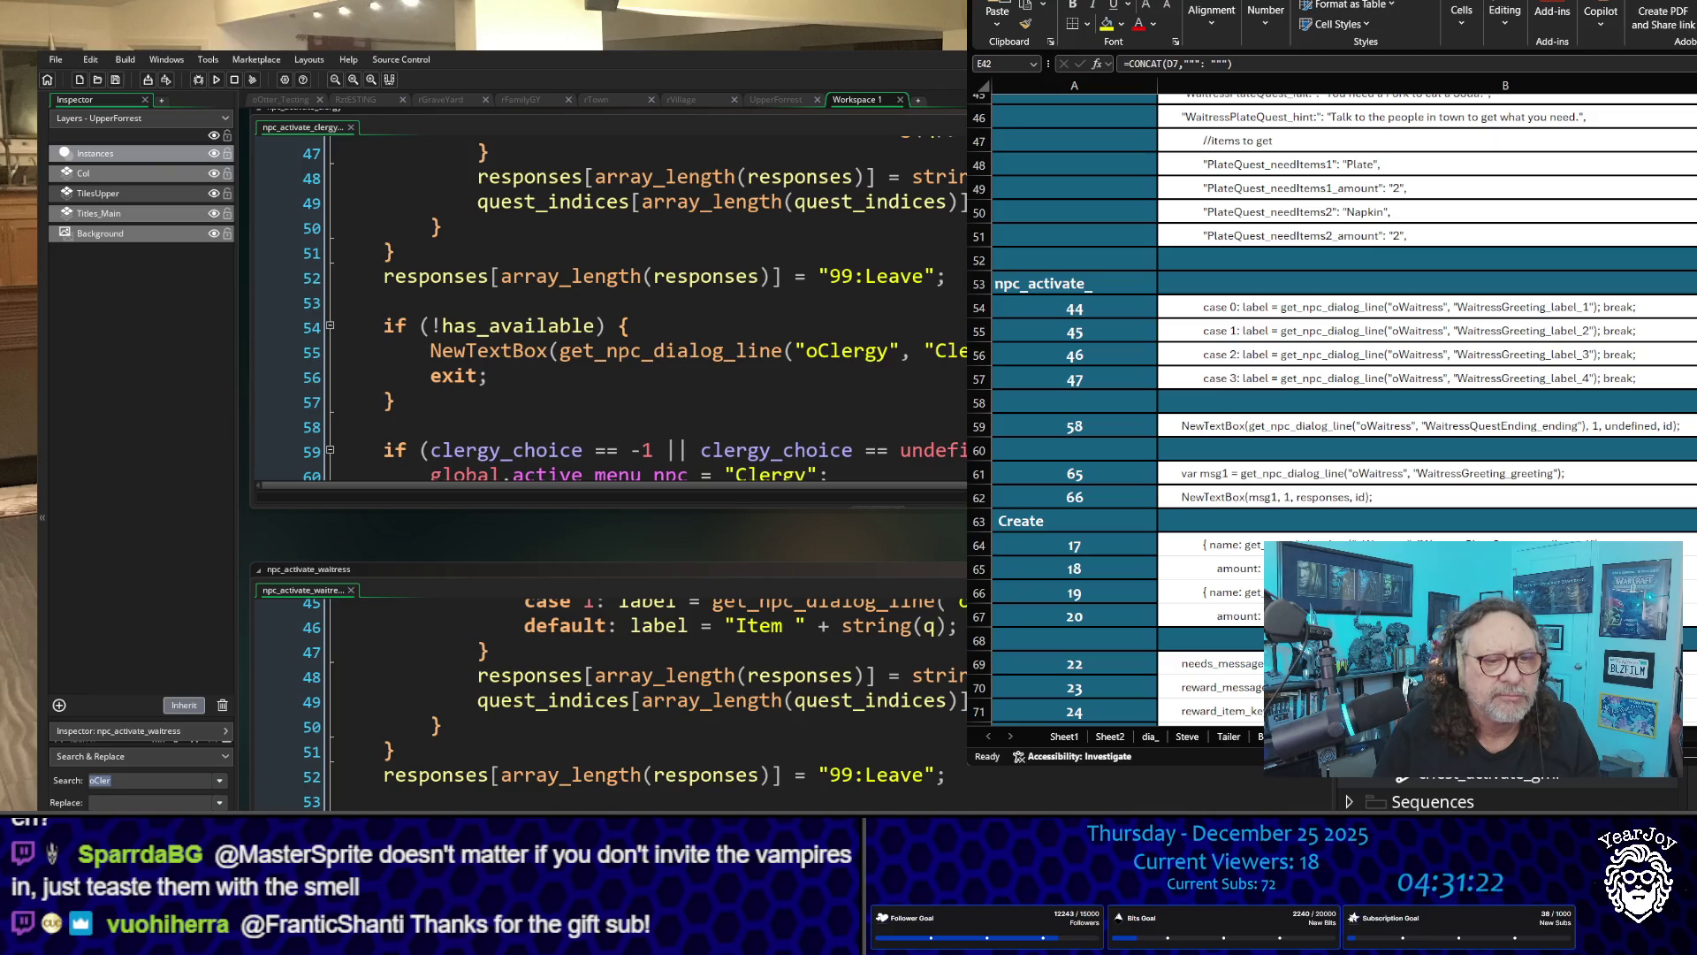
{"action": "scroll", "coordinate": [610, 305], "scroll_direction": "down", "scroll_amount": 5}
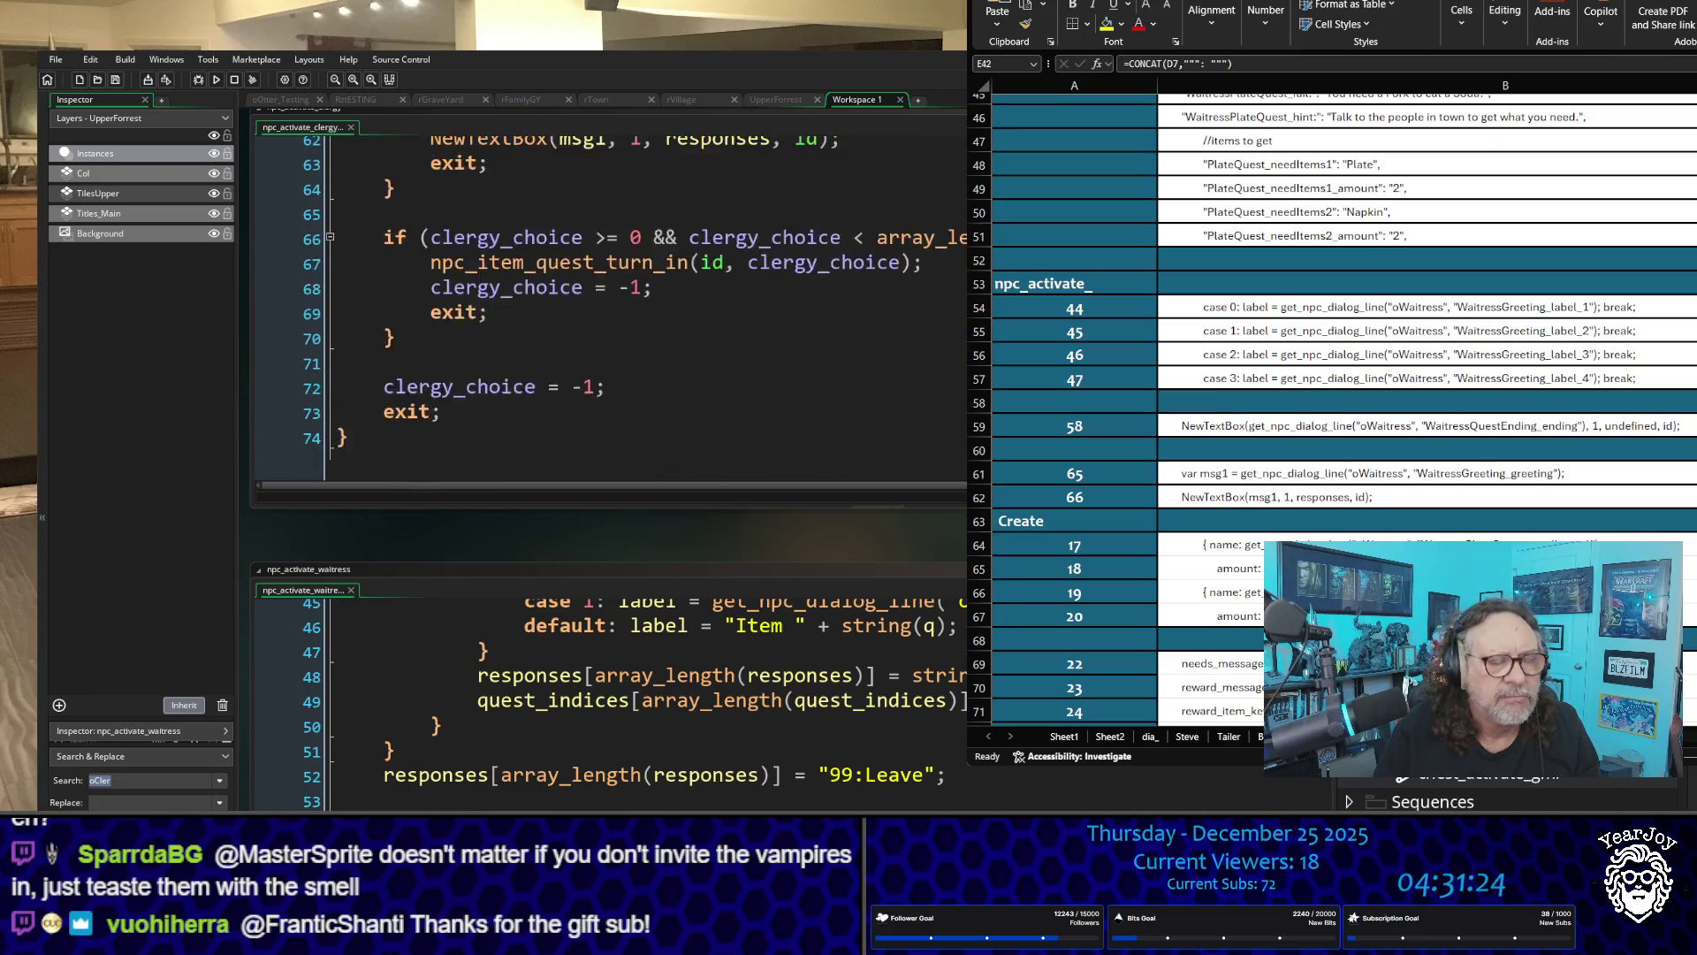
{"action": "scroll", "coordinate": [610, 305], "scroll_direction": "up", "scroll_amount": 2}
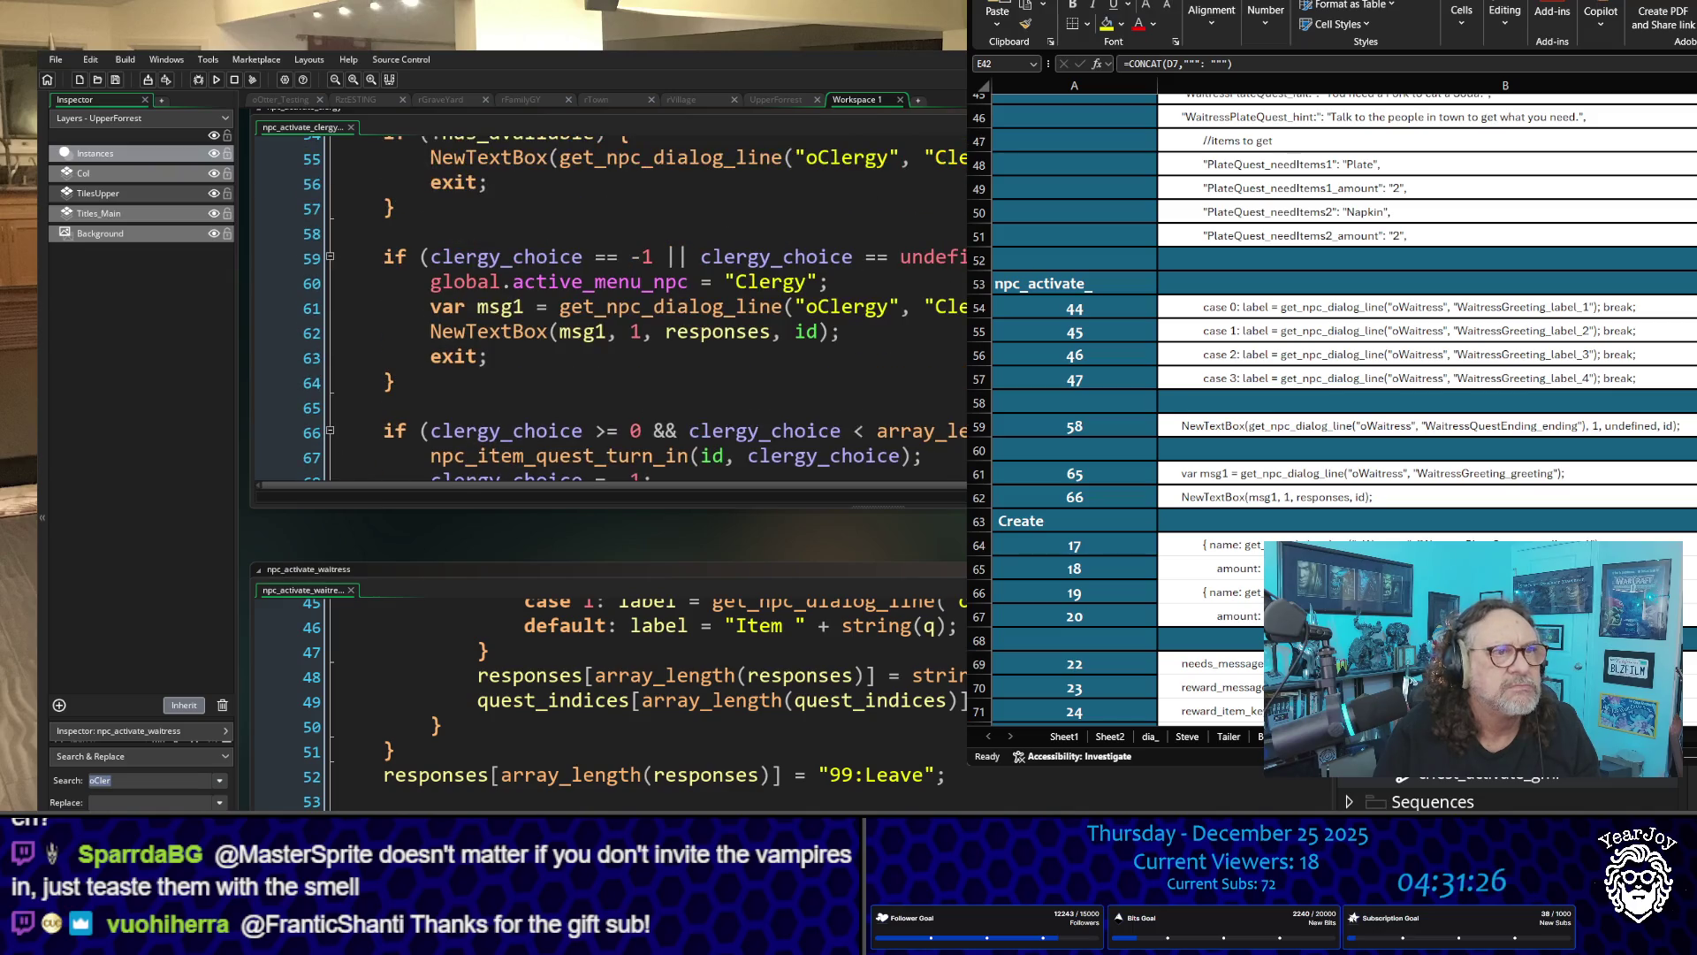
{"action": "scroll", "coordinate": [902, 738], "scroll_direction": "down", "scroll_amount": 3}
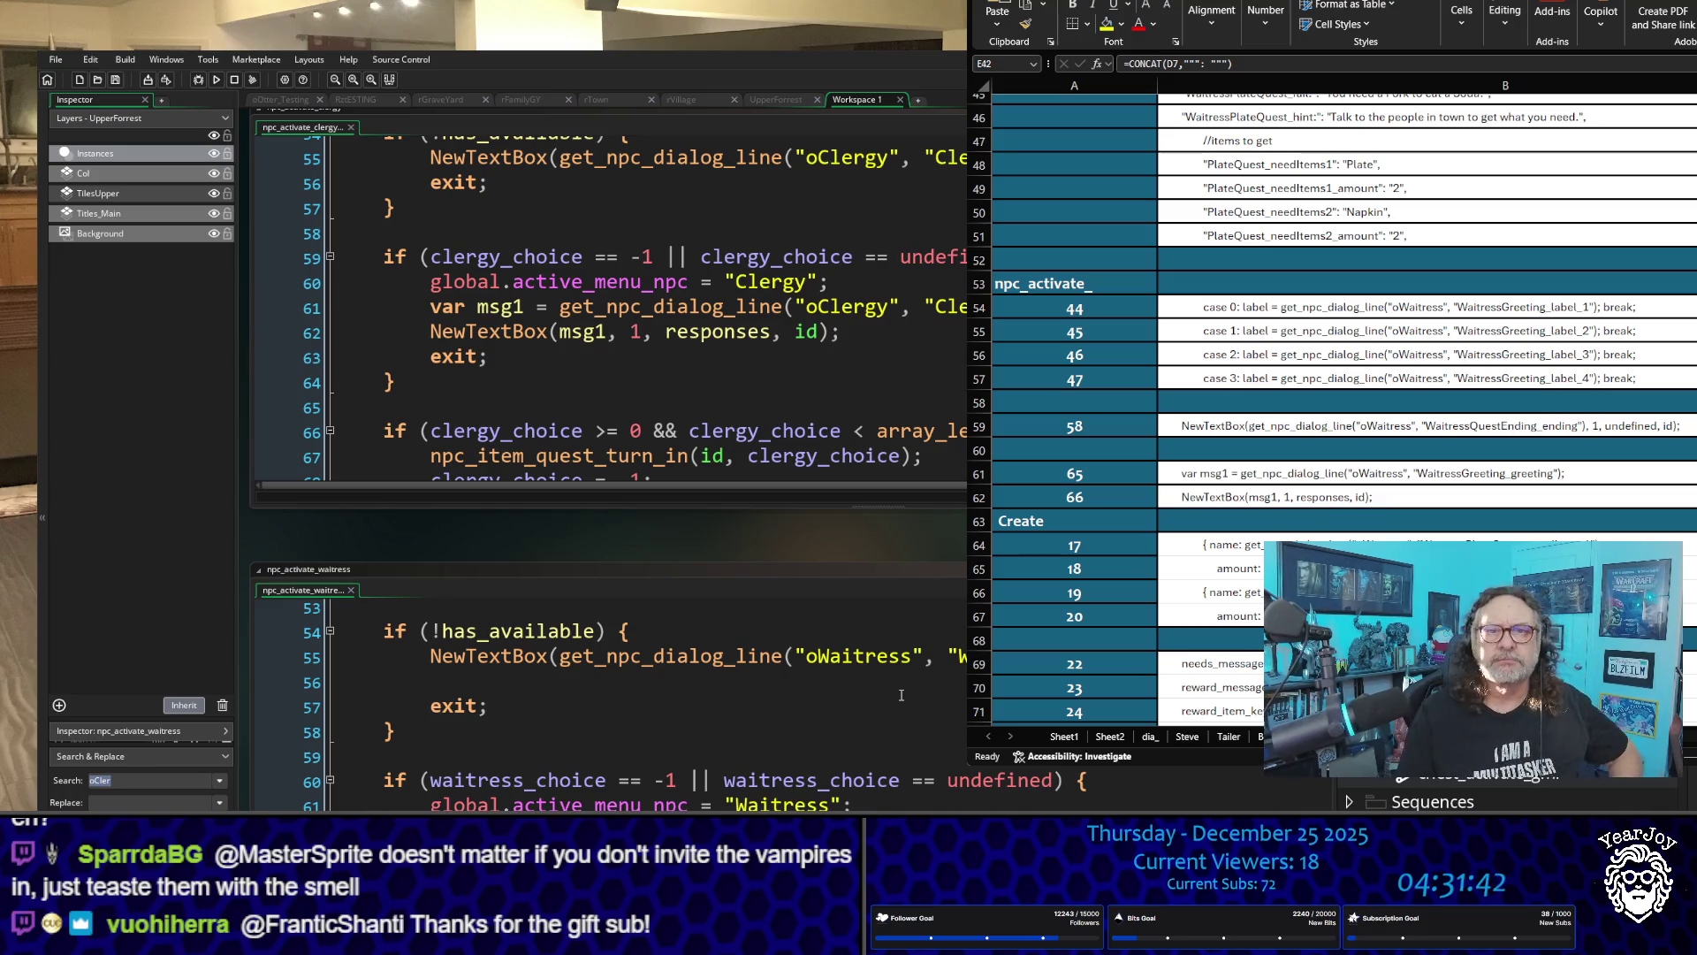
{"action": "scroll", "coordinate": [1503, 796], "scroll_direction": "down", "scroll_amount": 3}
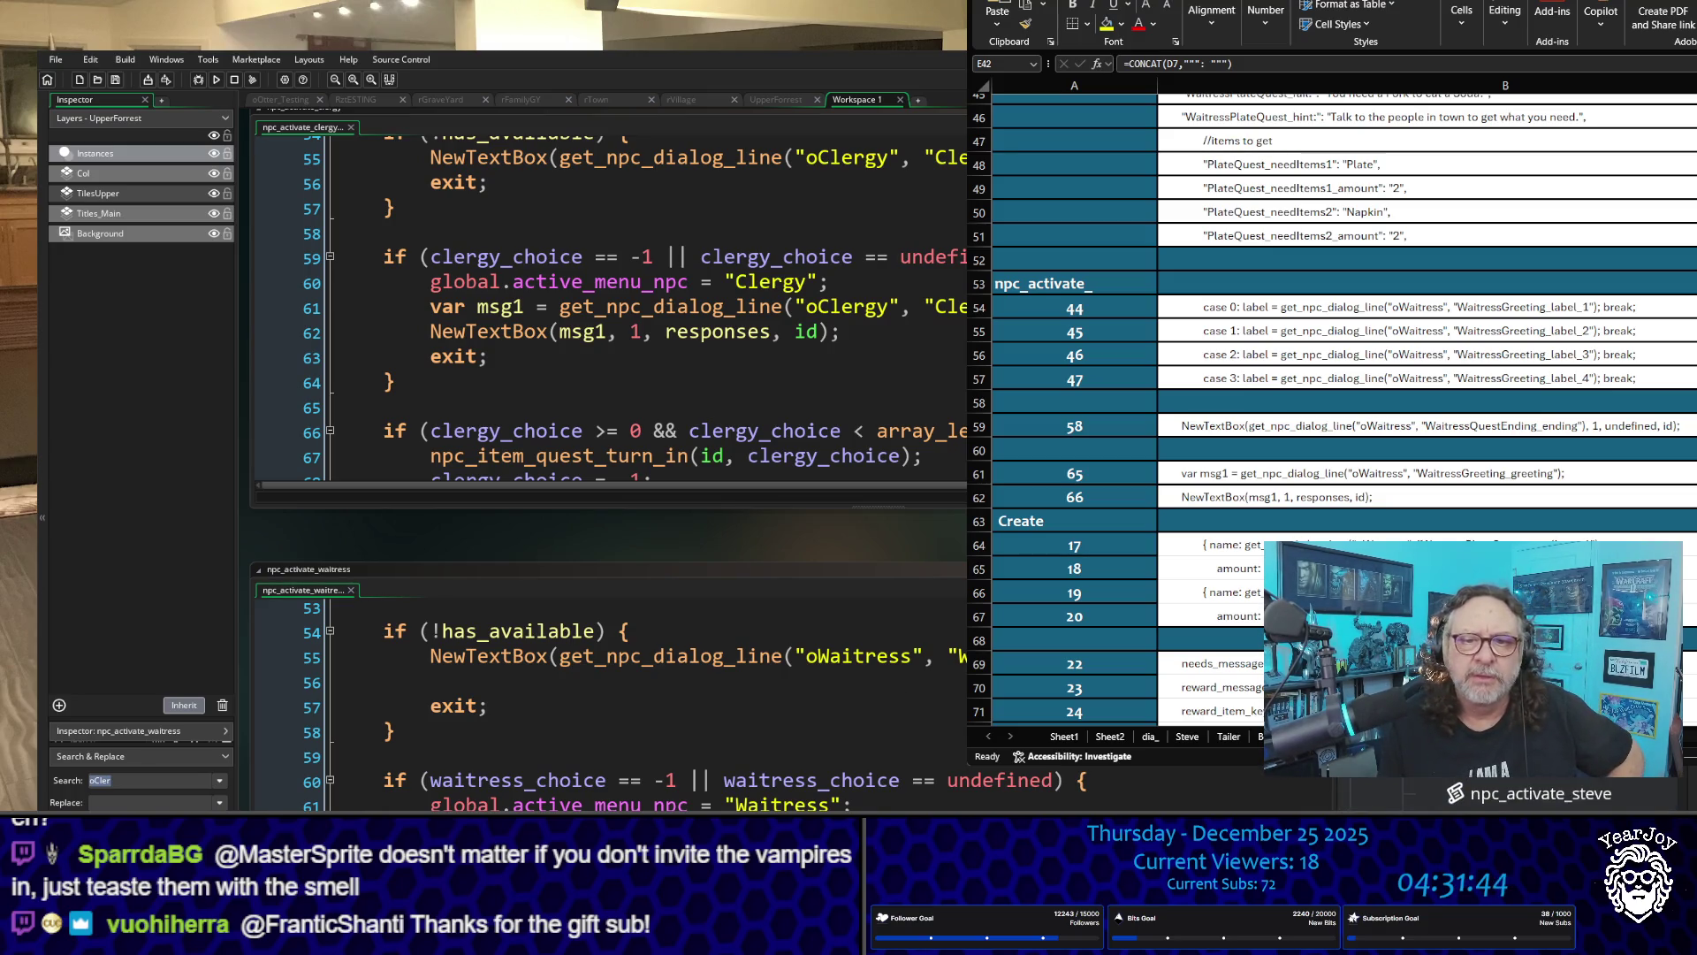
{"action": "scroll", "coordinate": [1503, 787], "scroll_direction": "up", "scroll_amount": 3}
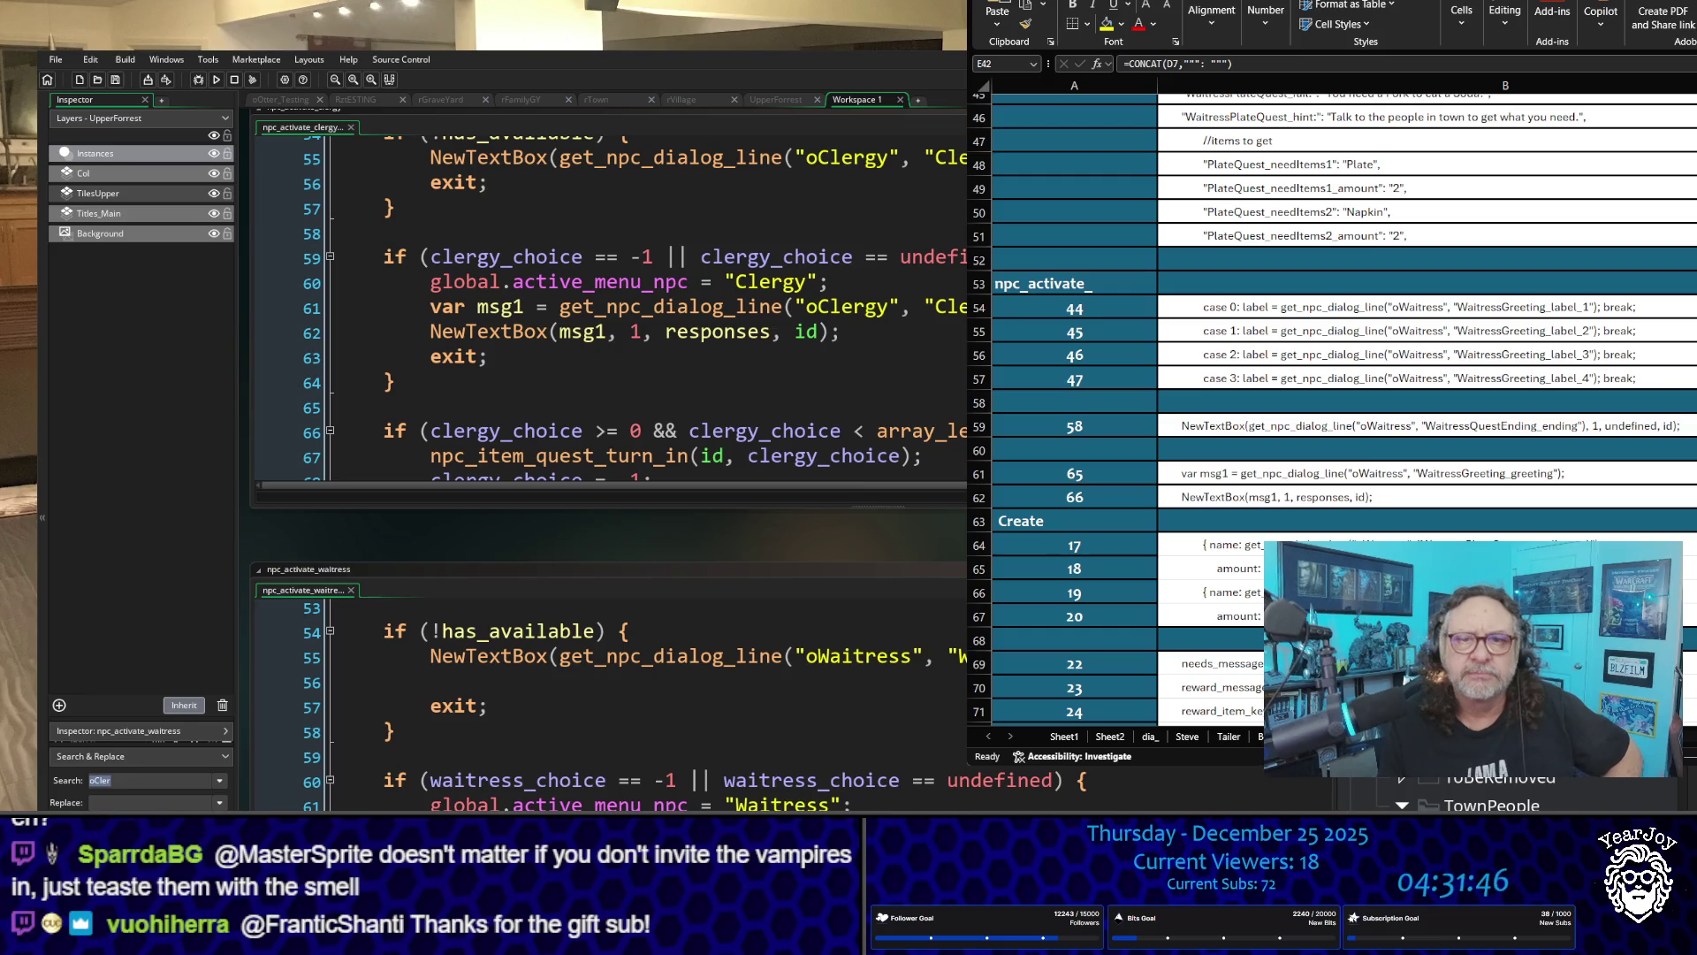
{"action": "double_click", "coordinate": [1502, 787]}
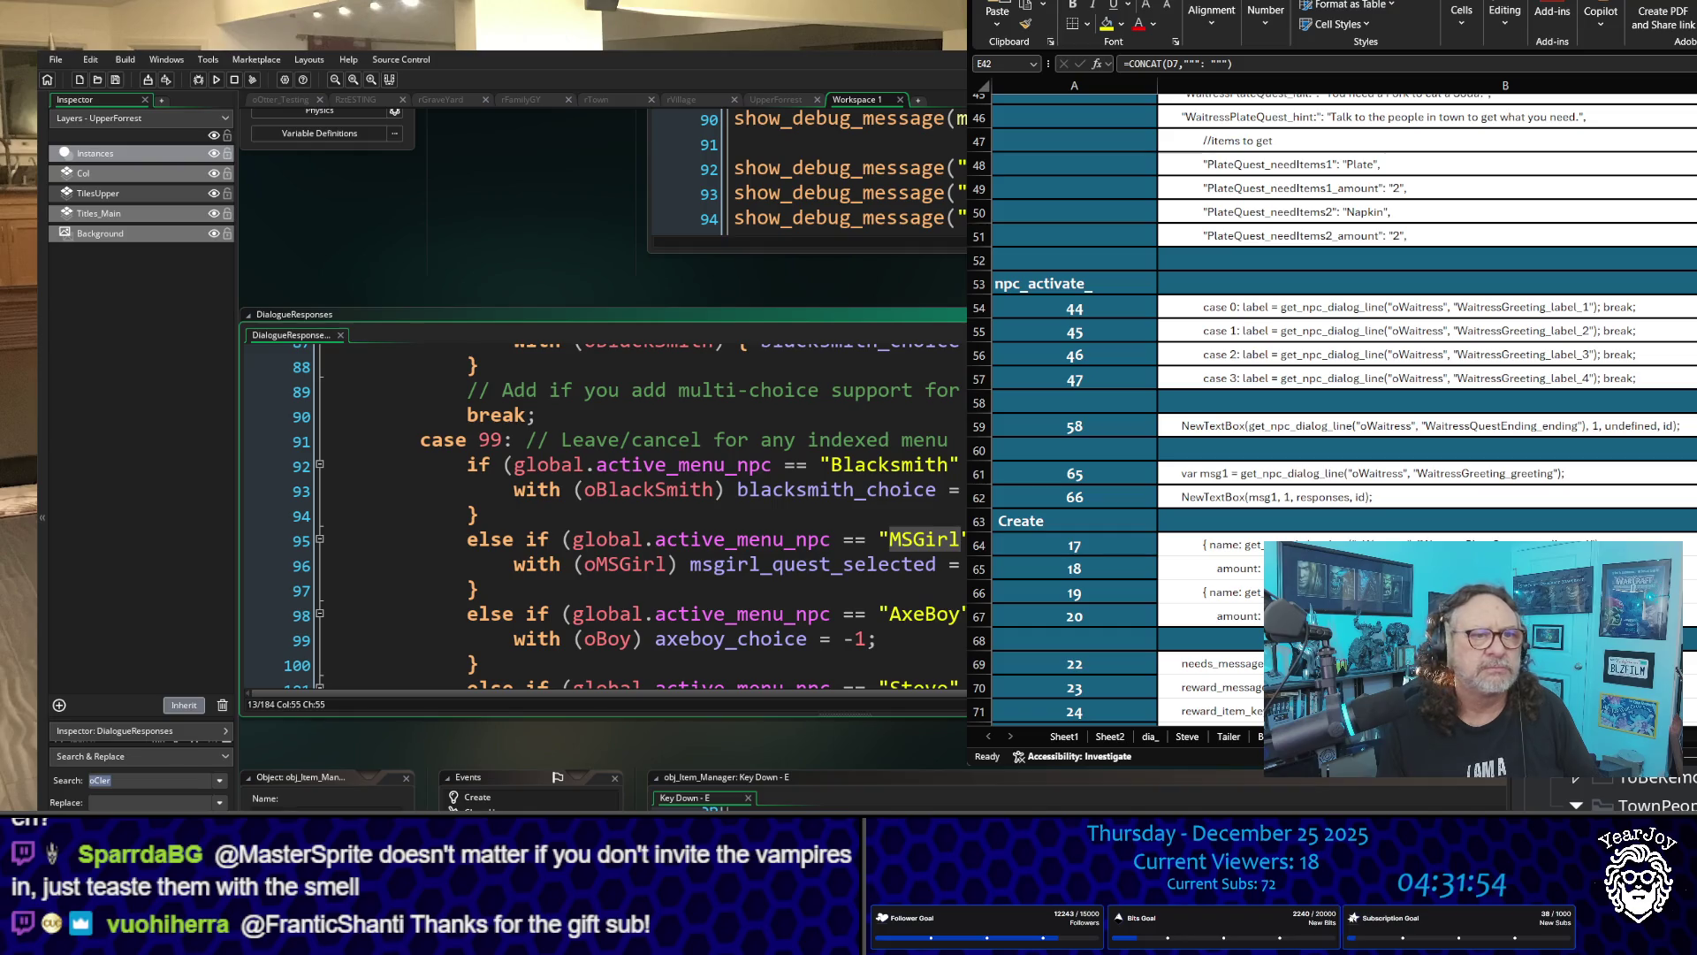
Step: Scroll through DialogueResponses' NPC case blocks to the Waitress case on line 72
{"action": "scroll", "coordinate": [618, 513], "scroll_direction": "down", "scroll_amount": 4}
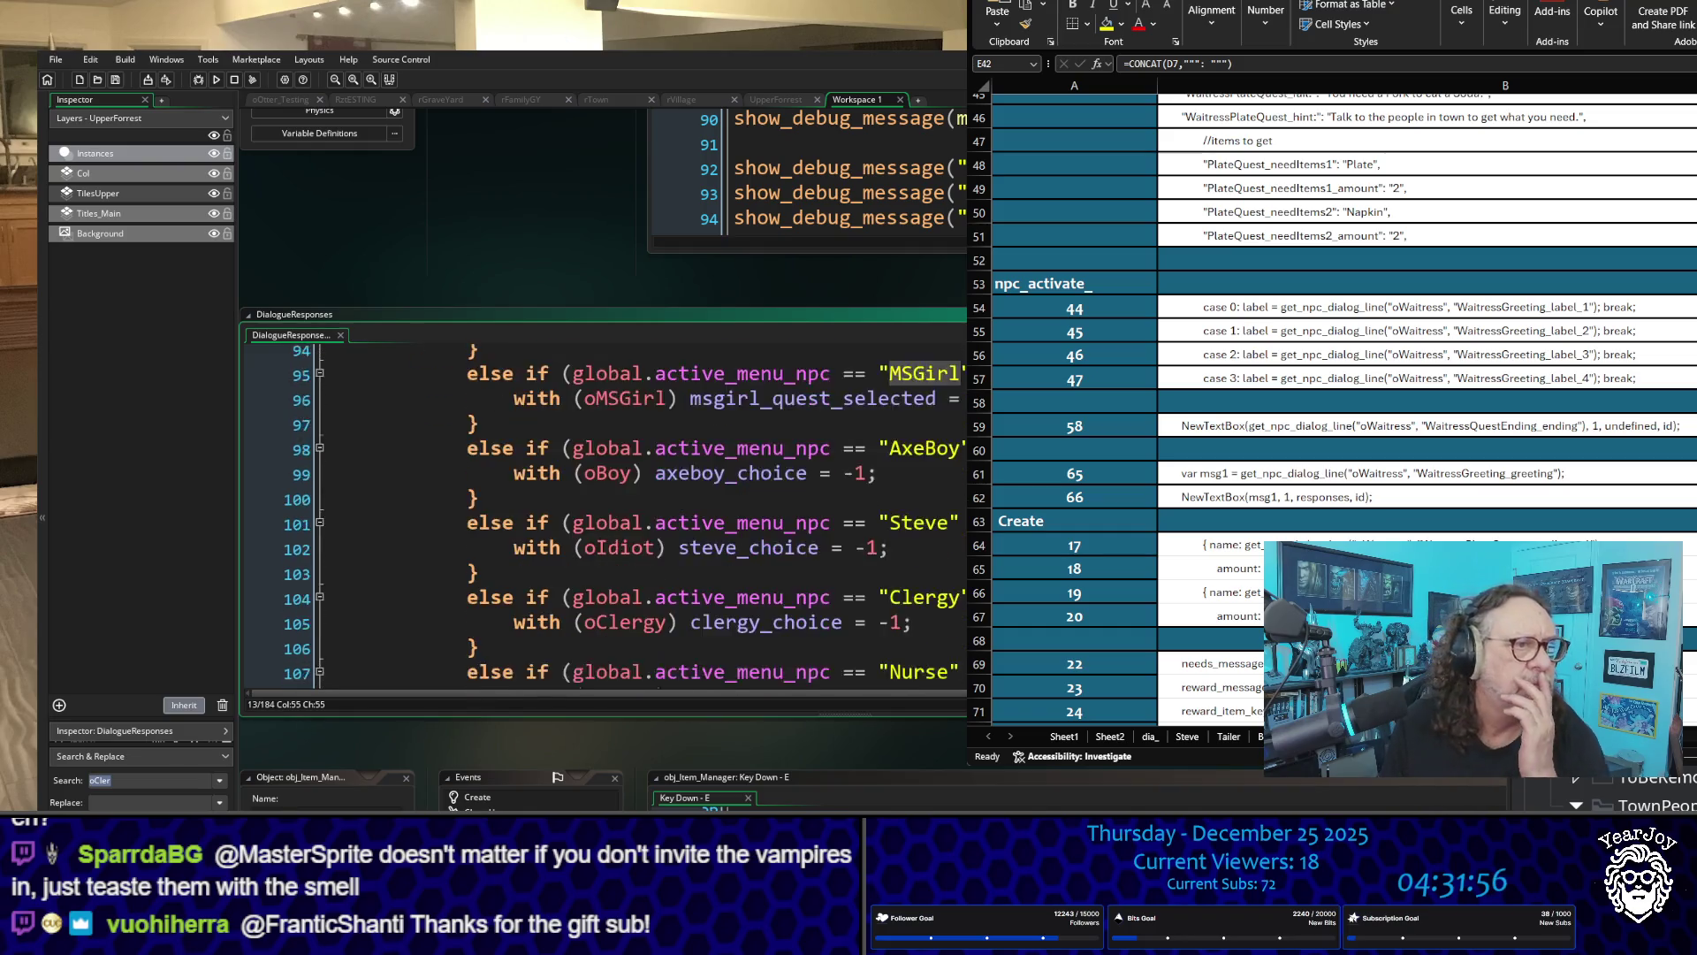
{"action": "scroll", "coordinate": [619, 513], "scroll_direction": "down", "scroll_amount": 3}
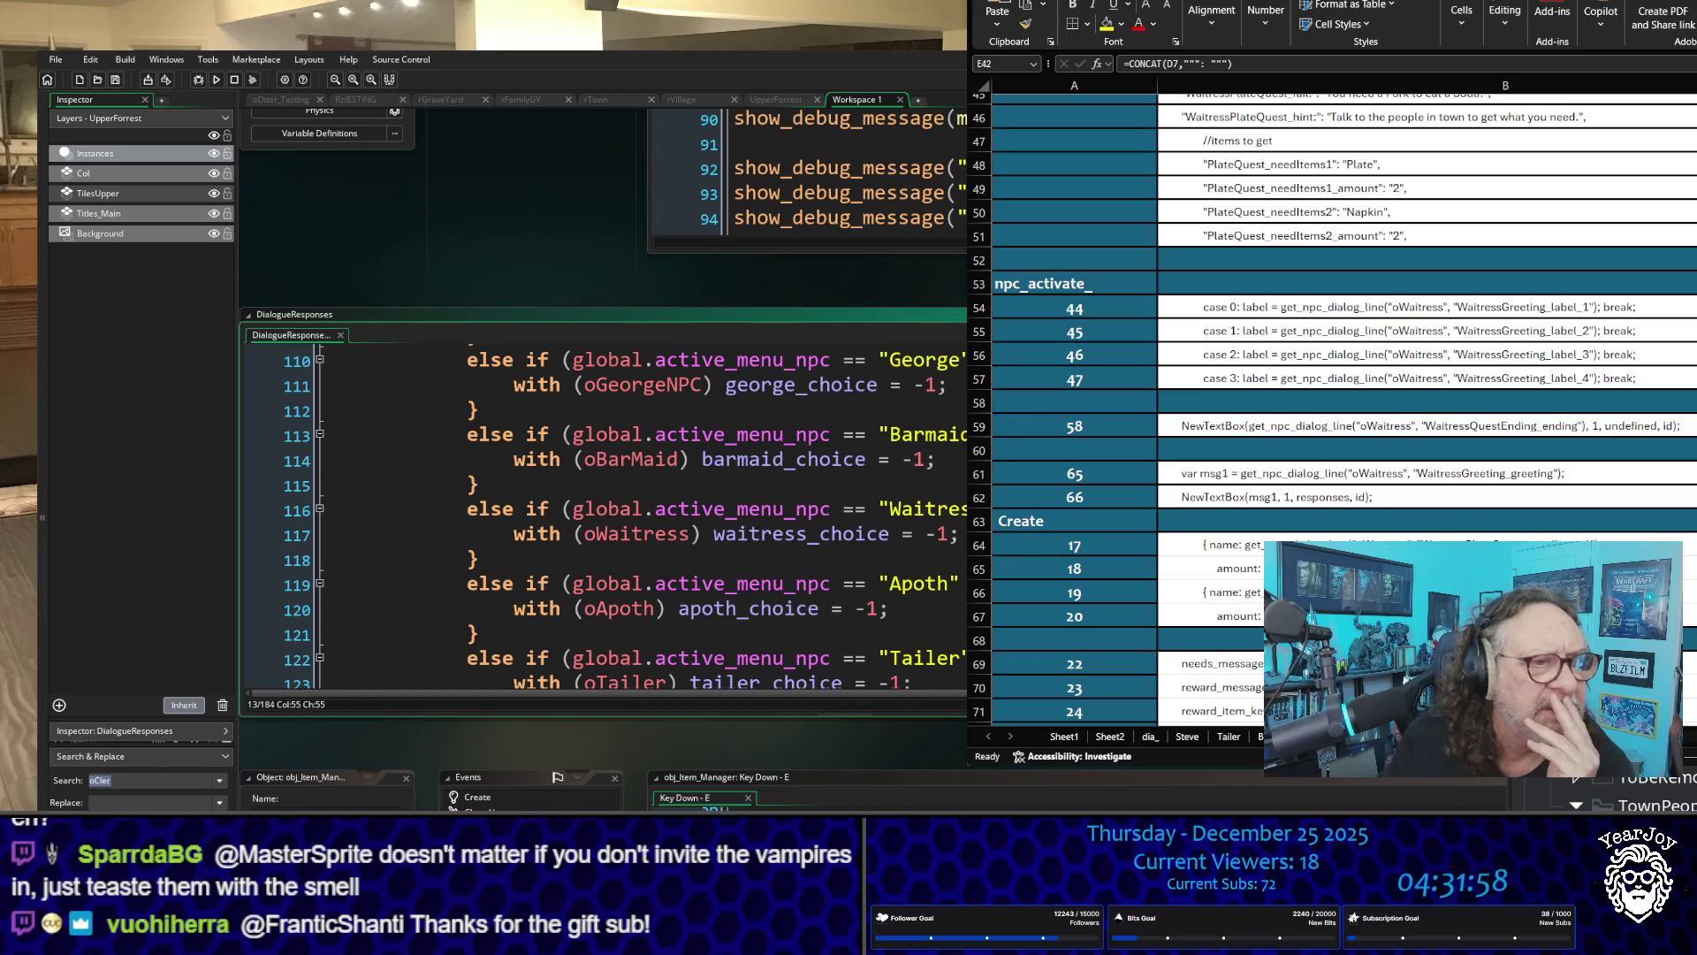
{"action": "scroll", "coordinate": [619, 513], "scroll_direction": "down", "scroll_amount": 5}
{"action": "scroll", "coordinate": [619, 512], "scroll_direction": "down", "scroll_amount": 16}
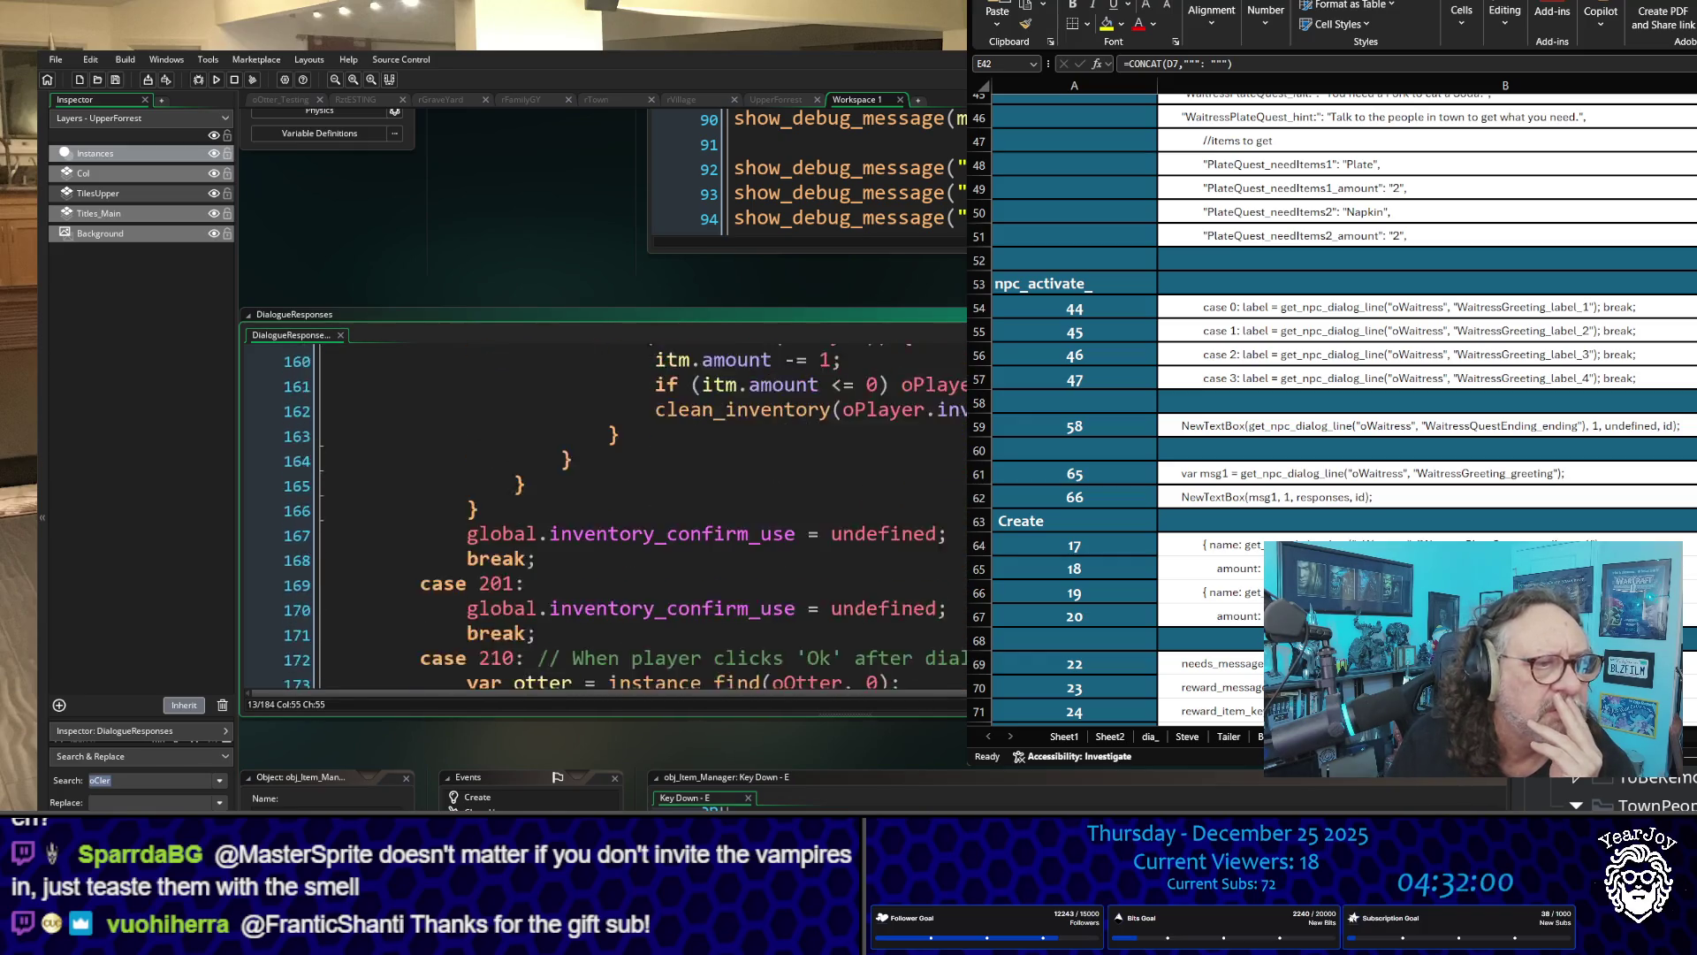
{"action": "scroll", "coordinate": [619, 513], "scroll_direction": "up", "scroll_amount": 19}
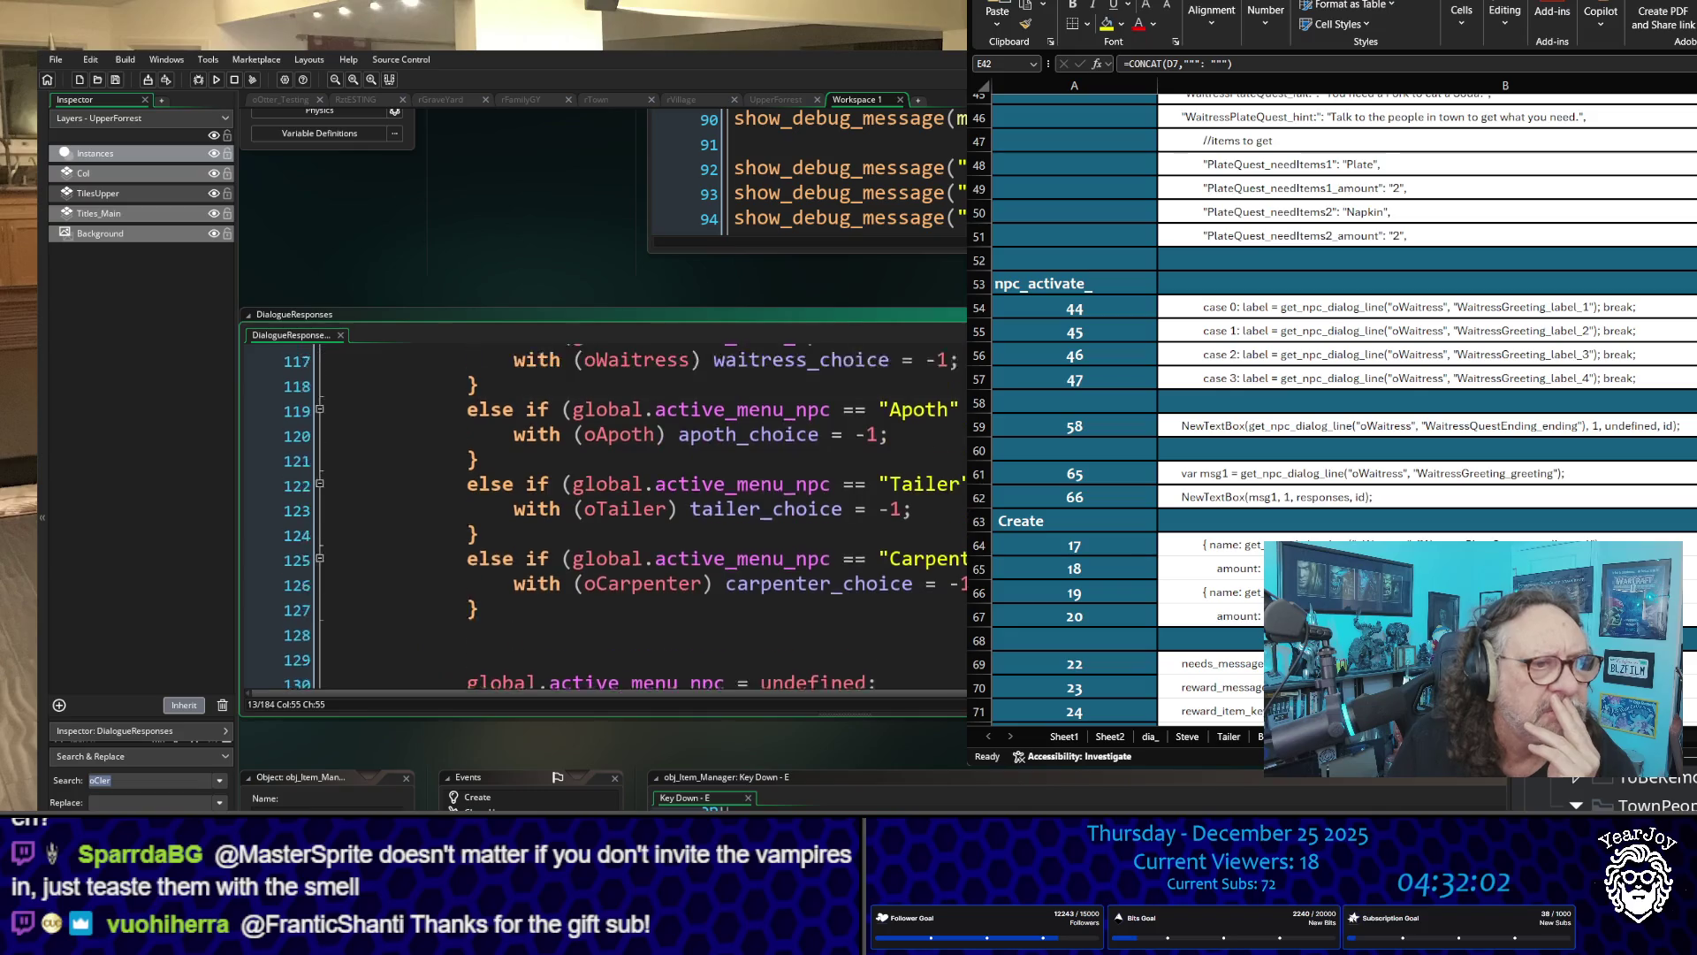
{"action": "scroll", "coordinate": [738, 570], "scroll_direction": "up", "scroll_amount": 2}
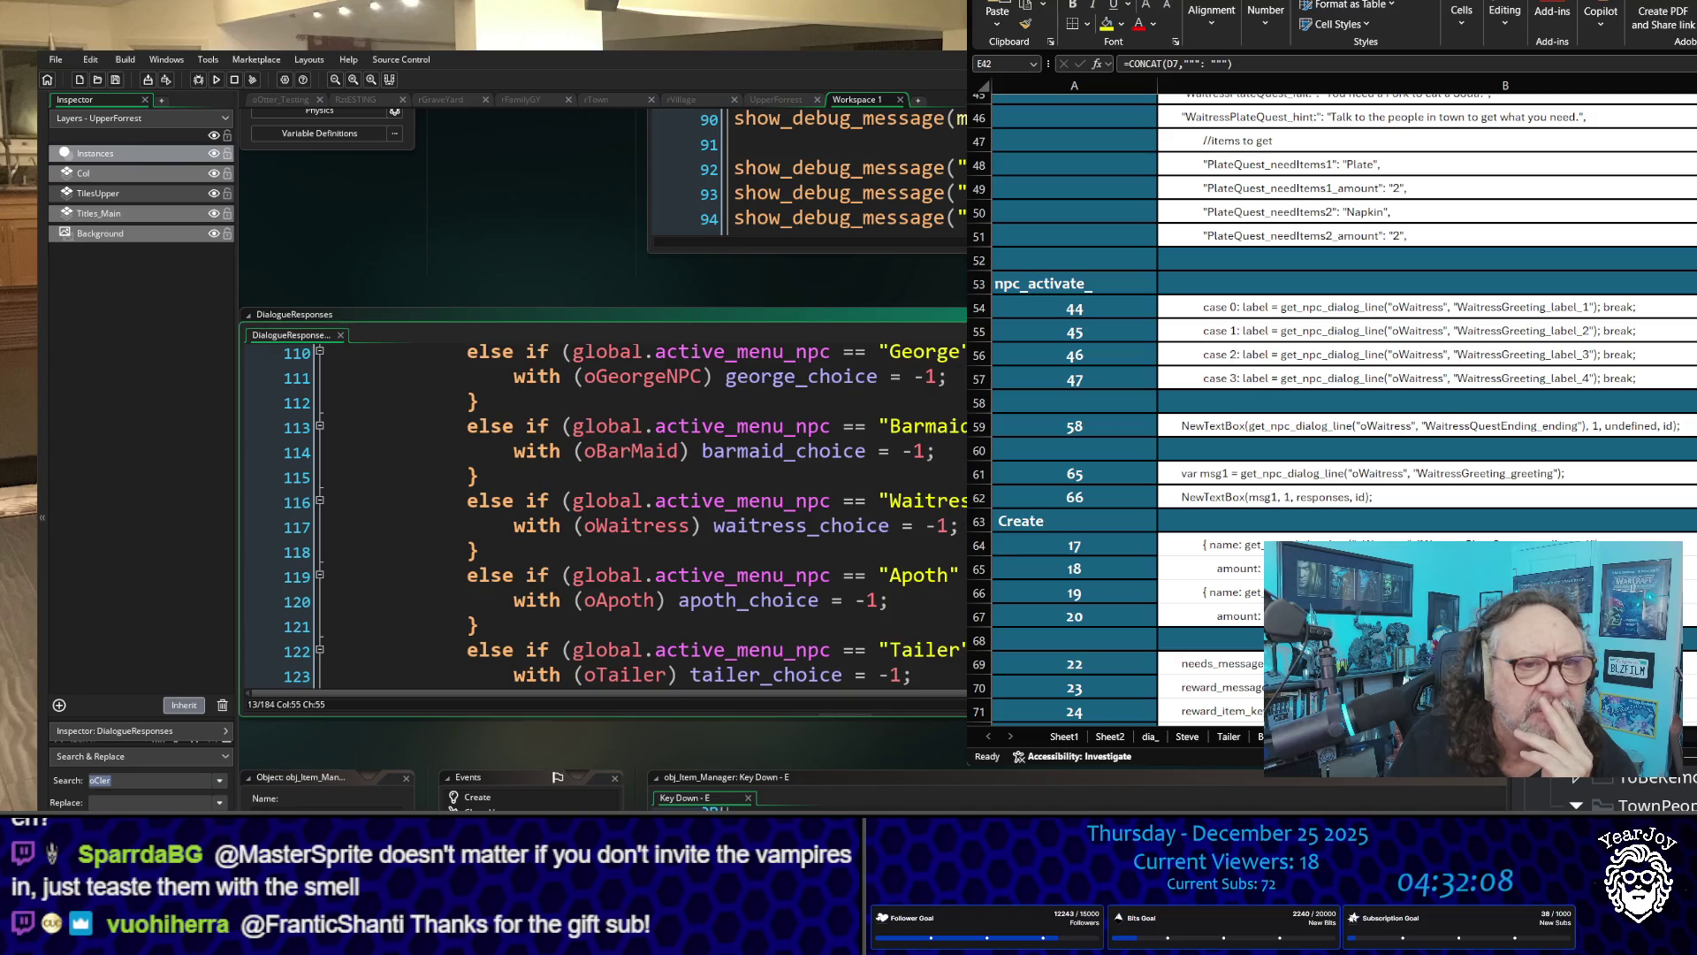
{"action": "scroll", "coordinate": [619, 513], "scroll_direction": "up", "scroll_amount": 8}
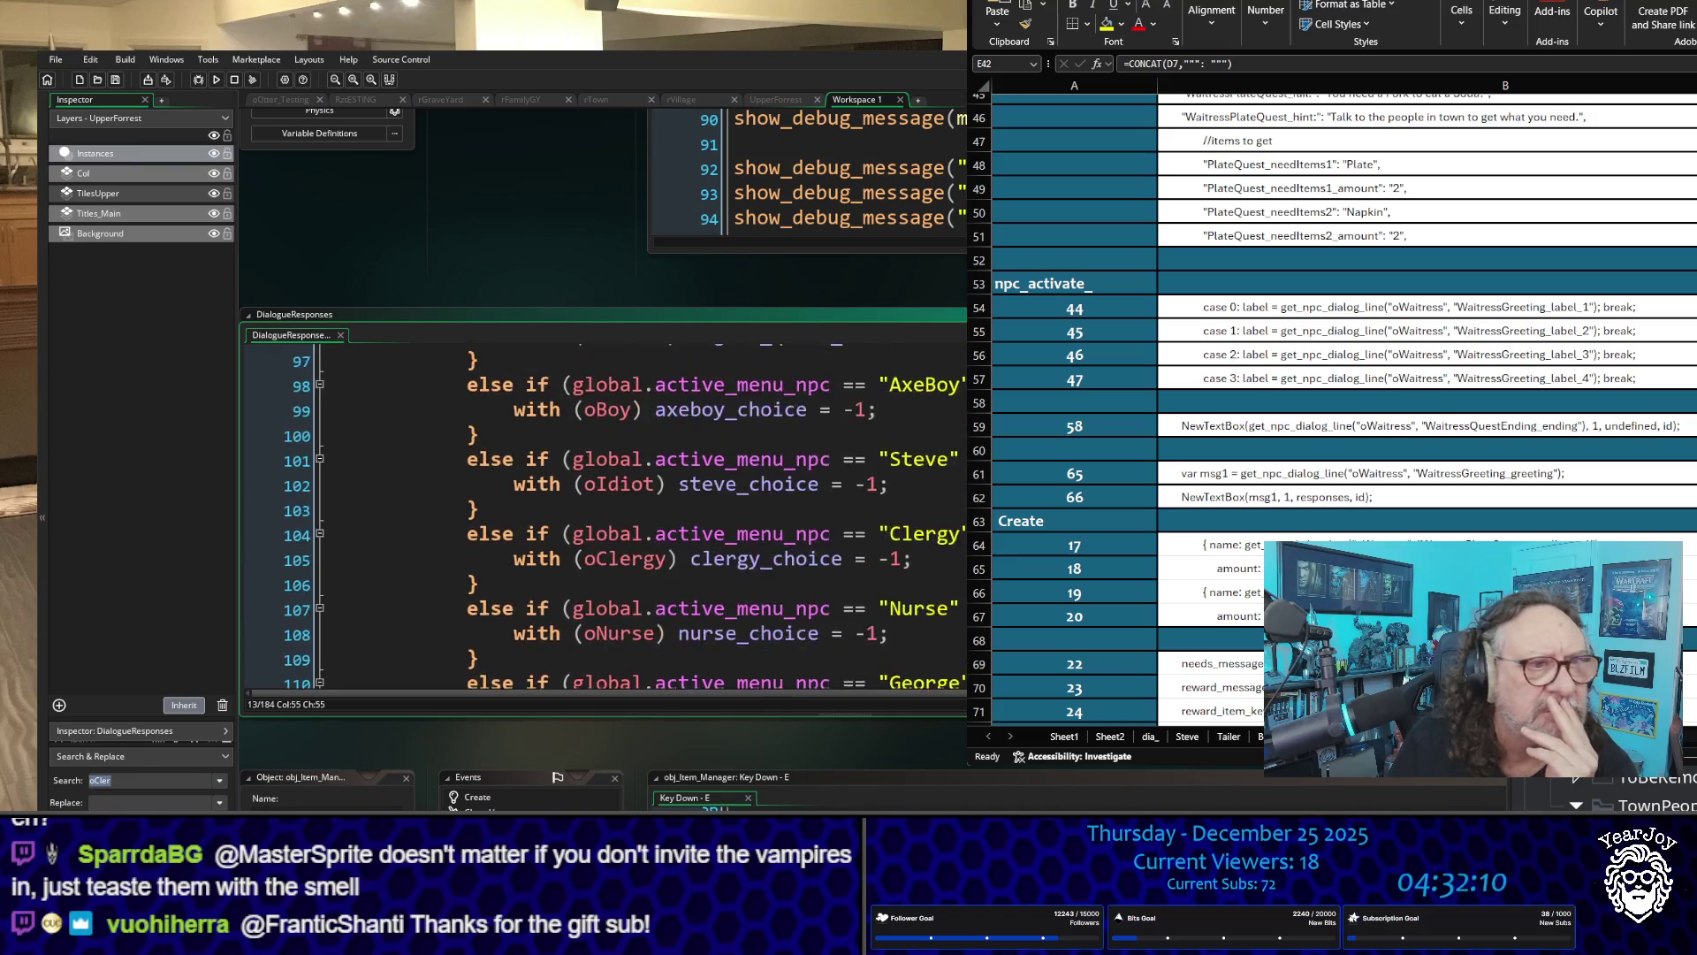
{"action": "scroll", "coordinate": [618, 513], "scroll_direction": "up", "scroll_amount": 20}
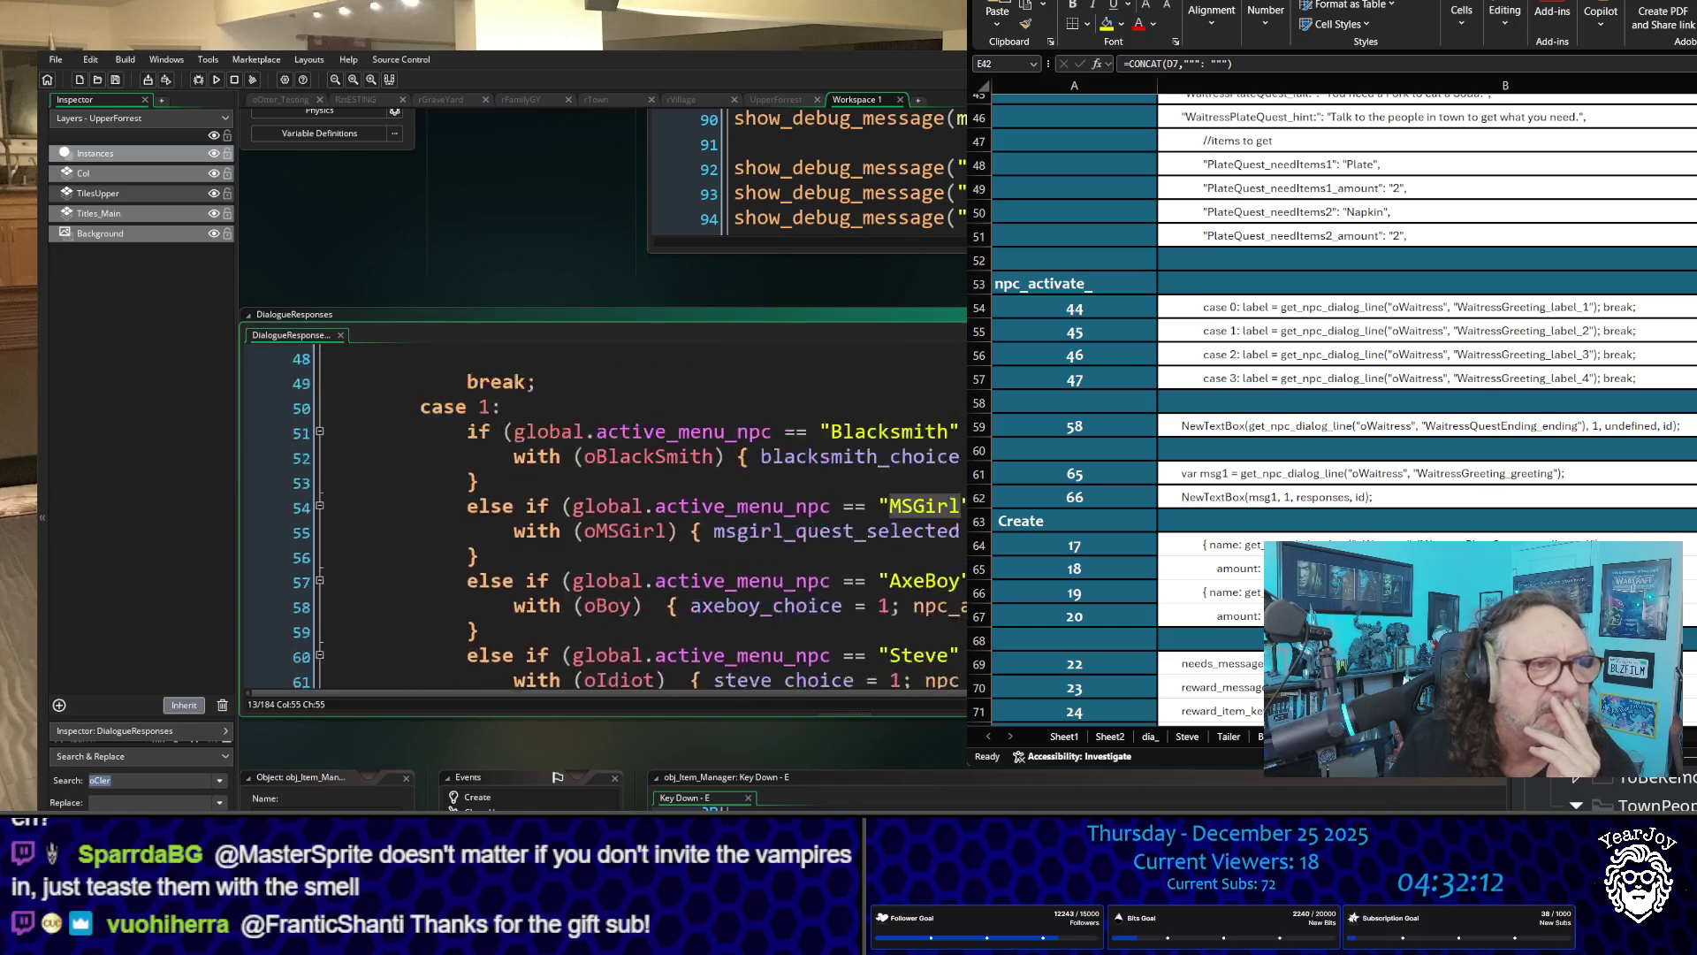
{"action": "scroll", "coordinate": [618, 512], "scroll_direction": "up", "scroll_amount": 6}
{"action": "scroll", "coordinate": [619, 513], "scroll_direction": "down", "scroll_amount": 2}
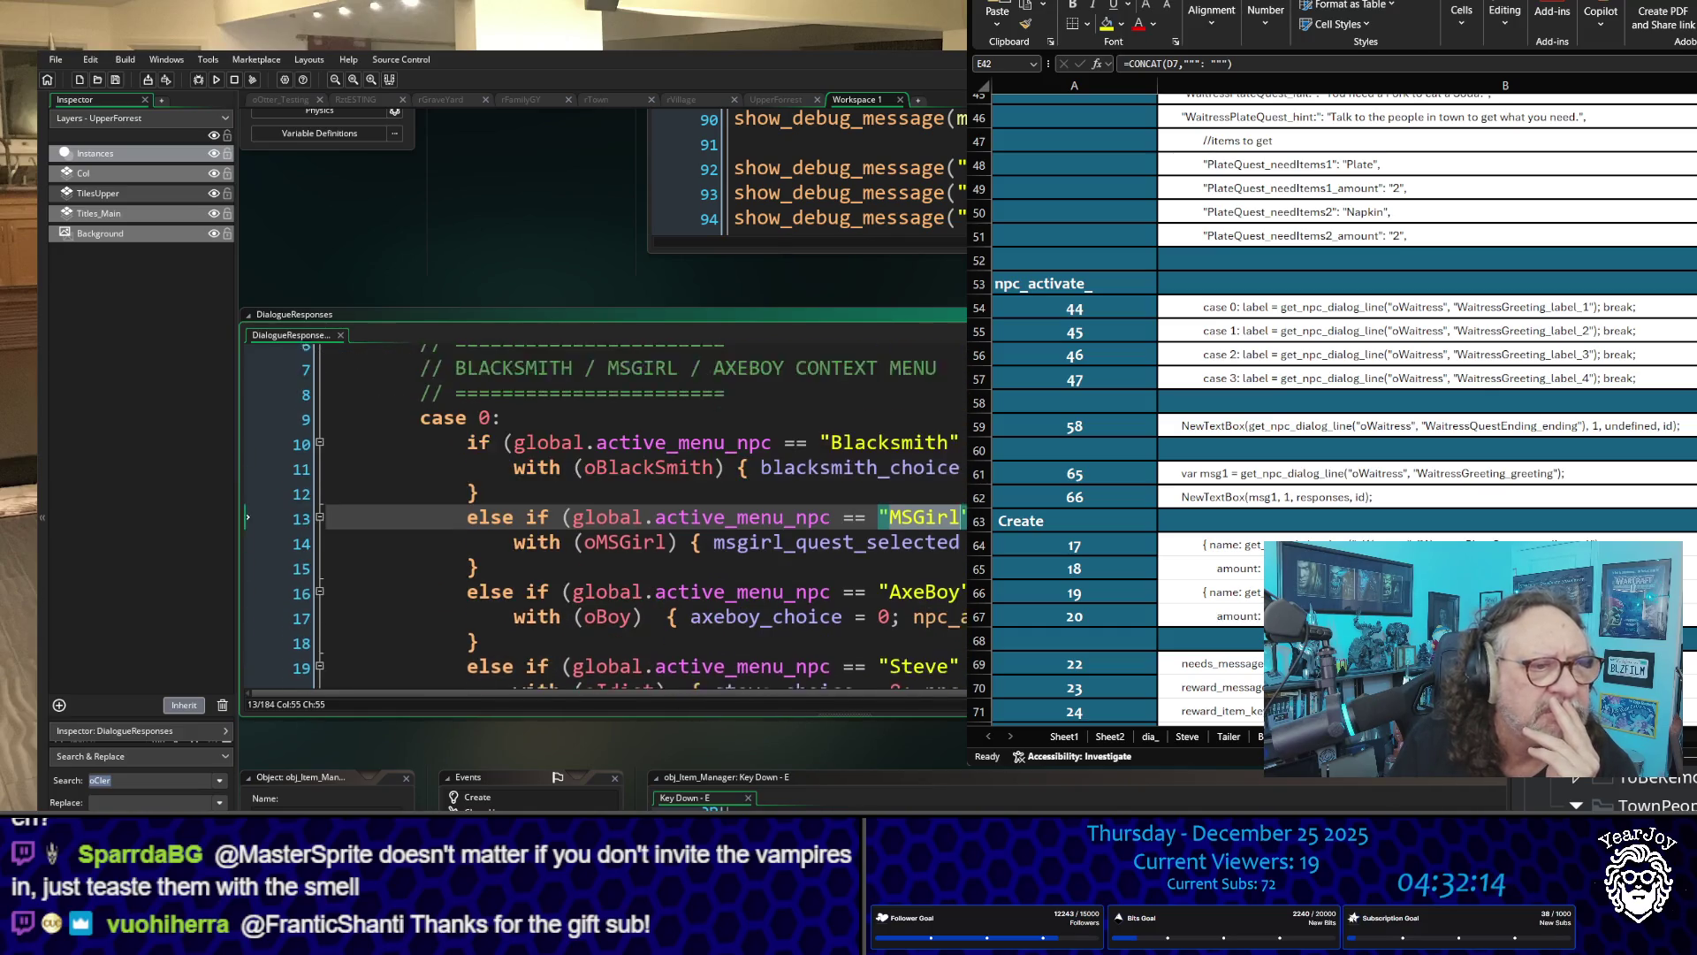
{"action": "scroll", "coordinate": [618, 513], "scroll_direction": "down", "scroll_amount": 4}
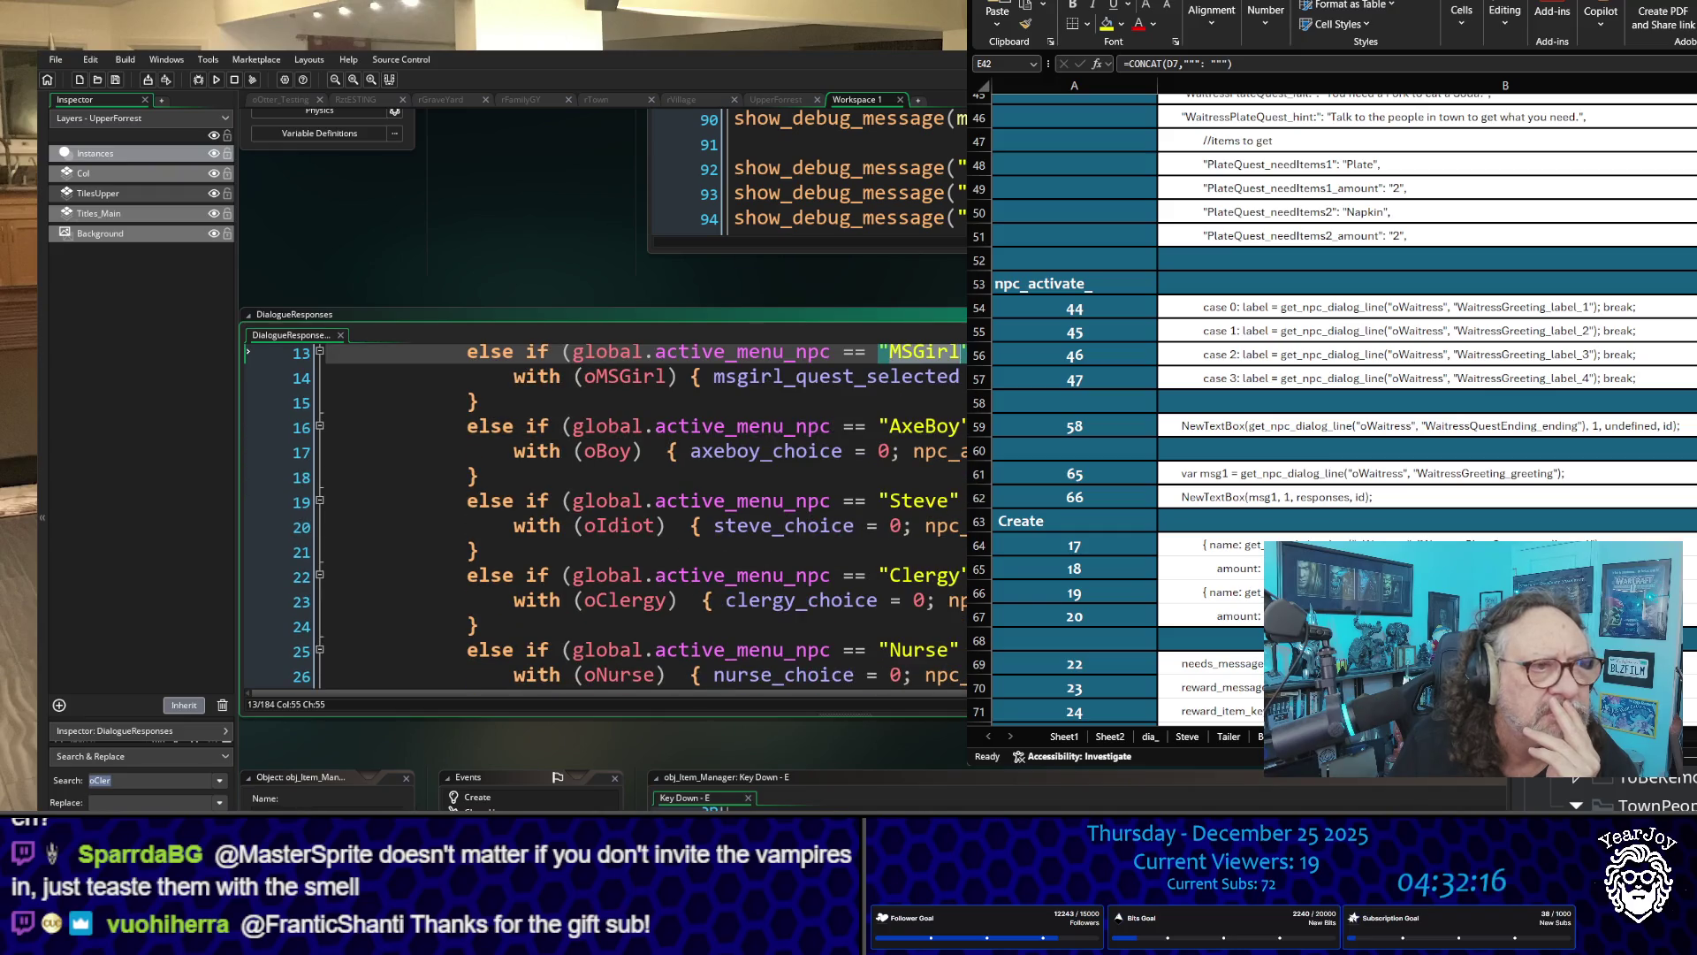
{"action": "scroll", "coordinate": [619, 513], "scroll_direction": "down", "scroll_amount": 3}
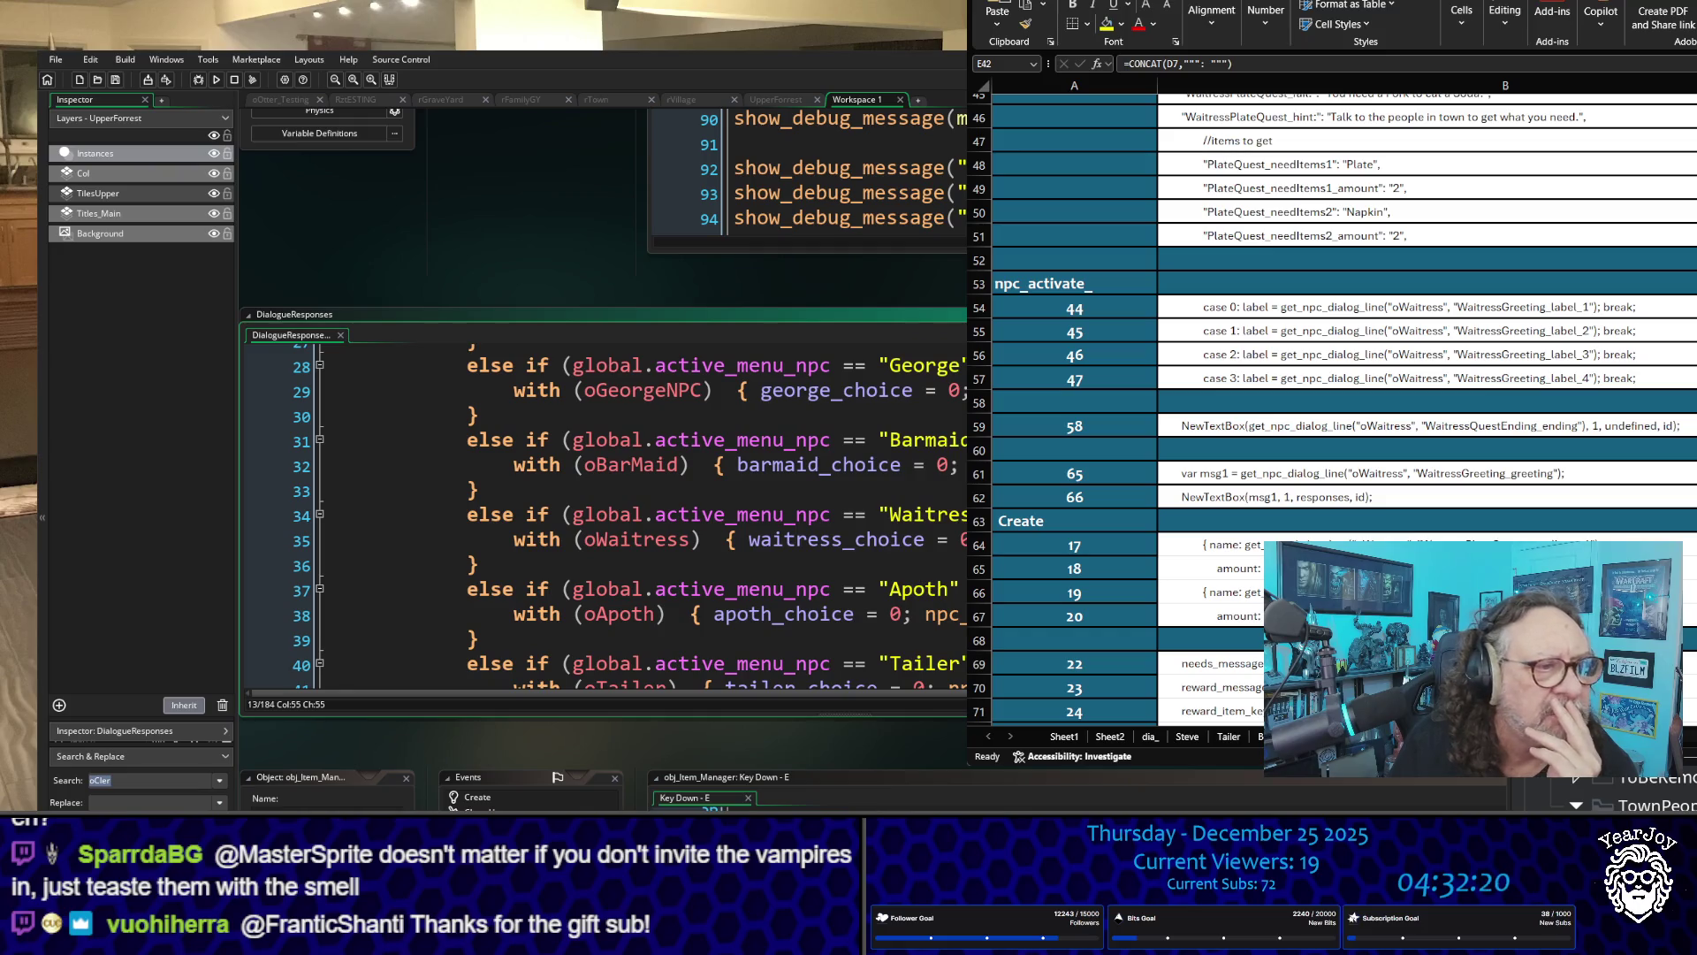
{"action": "scroll", "coordinate": [601, 513], "scroll_direction": "down", "scroll_amount": 3}
{"action": "scroll", "coordinate": [619, 513], "scroll_direction": "down", "scroll_amount": 6}
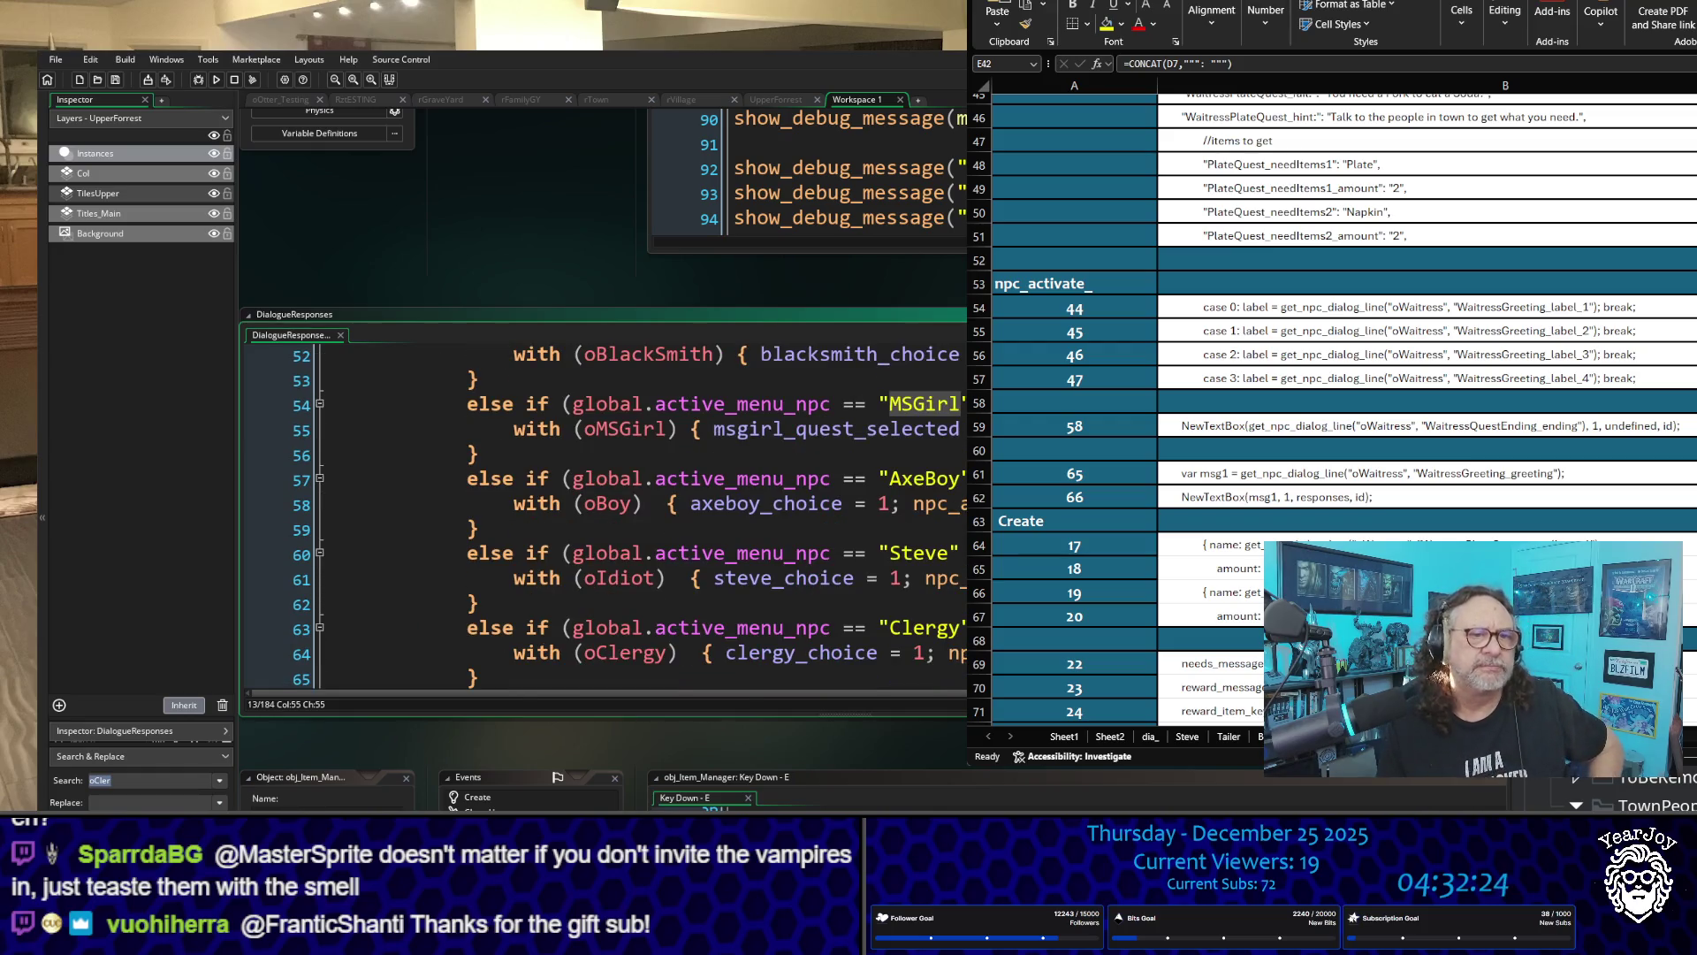
{"action": "scroll", "coordinate": [619, 513], "scroll_direction": "down", "scroll_amount": 4}
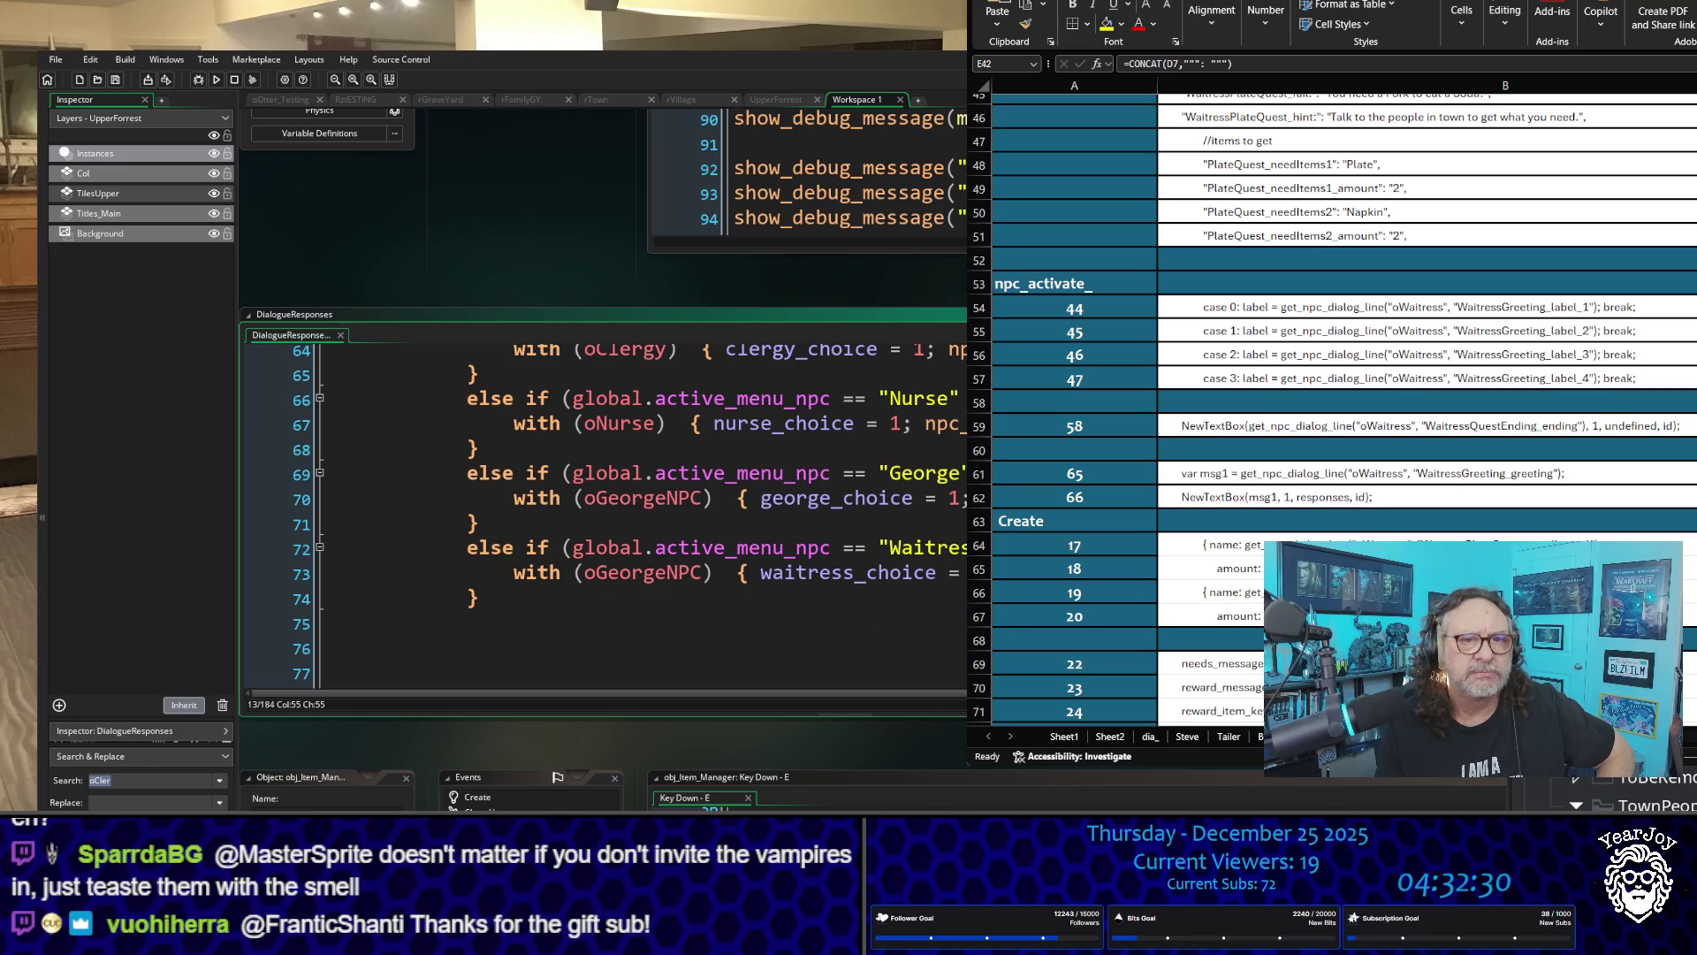
{"action": "left_click", "coordinate": [247, 548]}
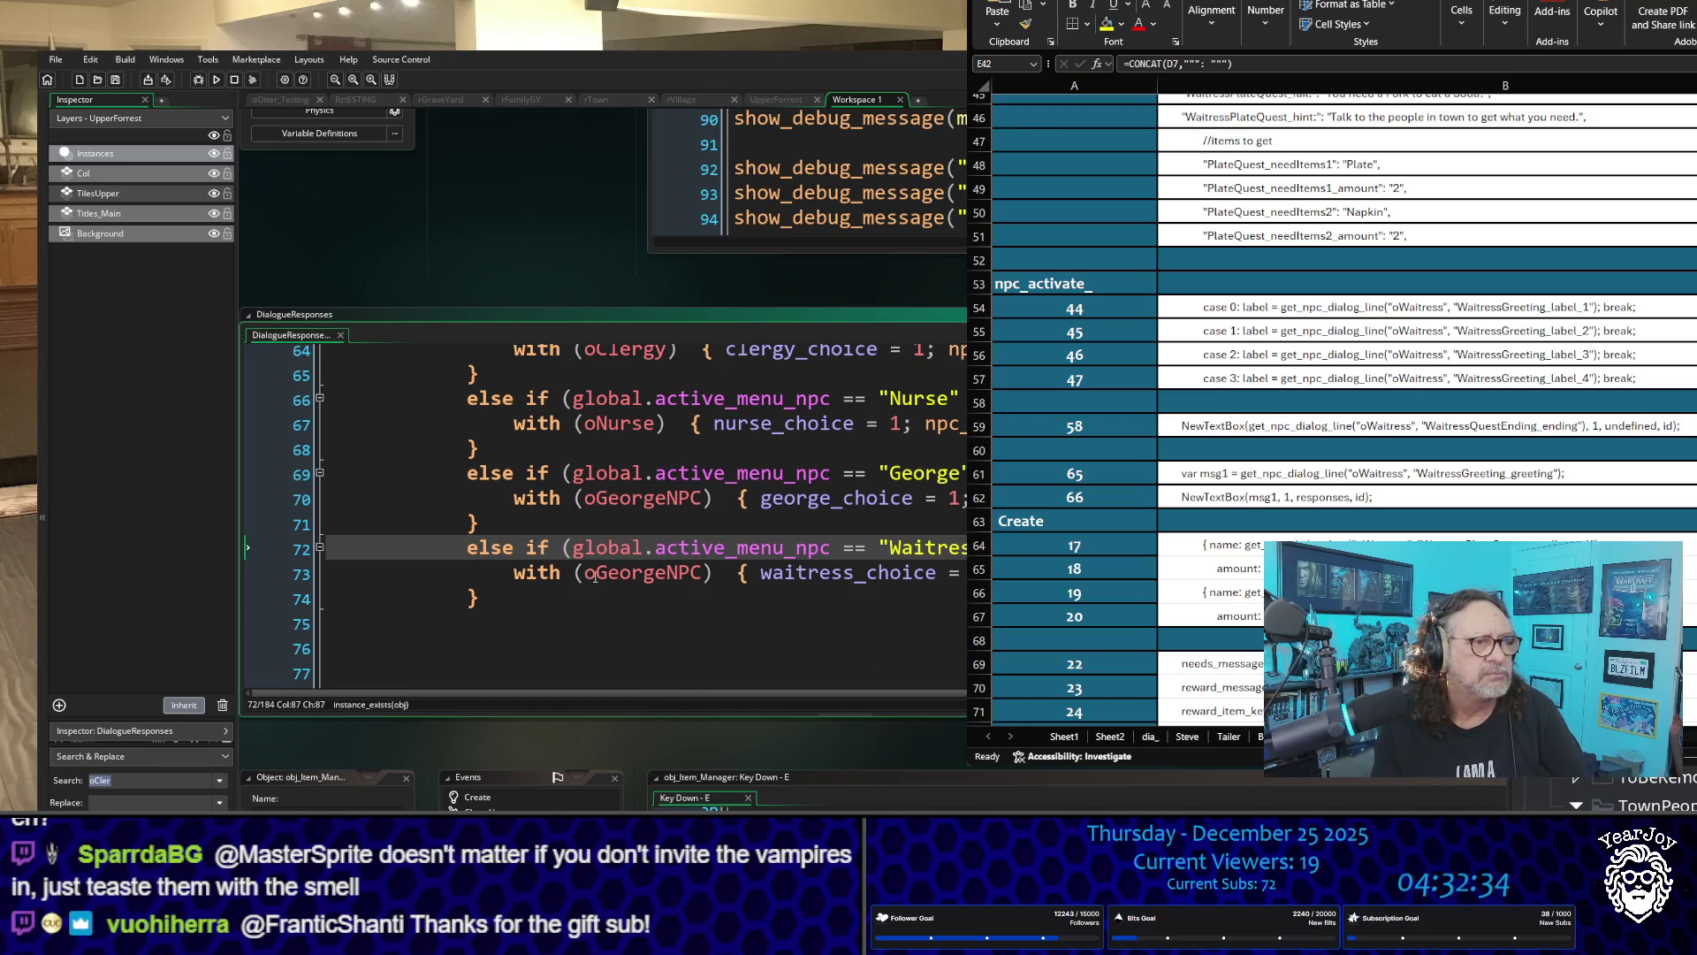
{"action": "left_click_drag", "start_coordinate": [587, 574], "coordinate": [705, 575]}
{"action": "type", "text": "oWaitress"}
{"action": "left_click", "coordinate": [741, 613]}
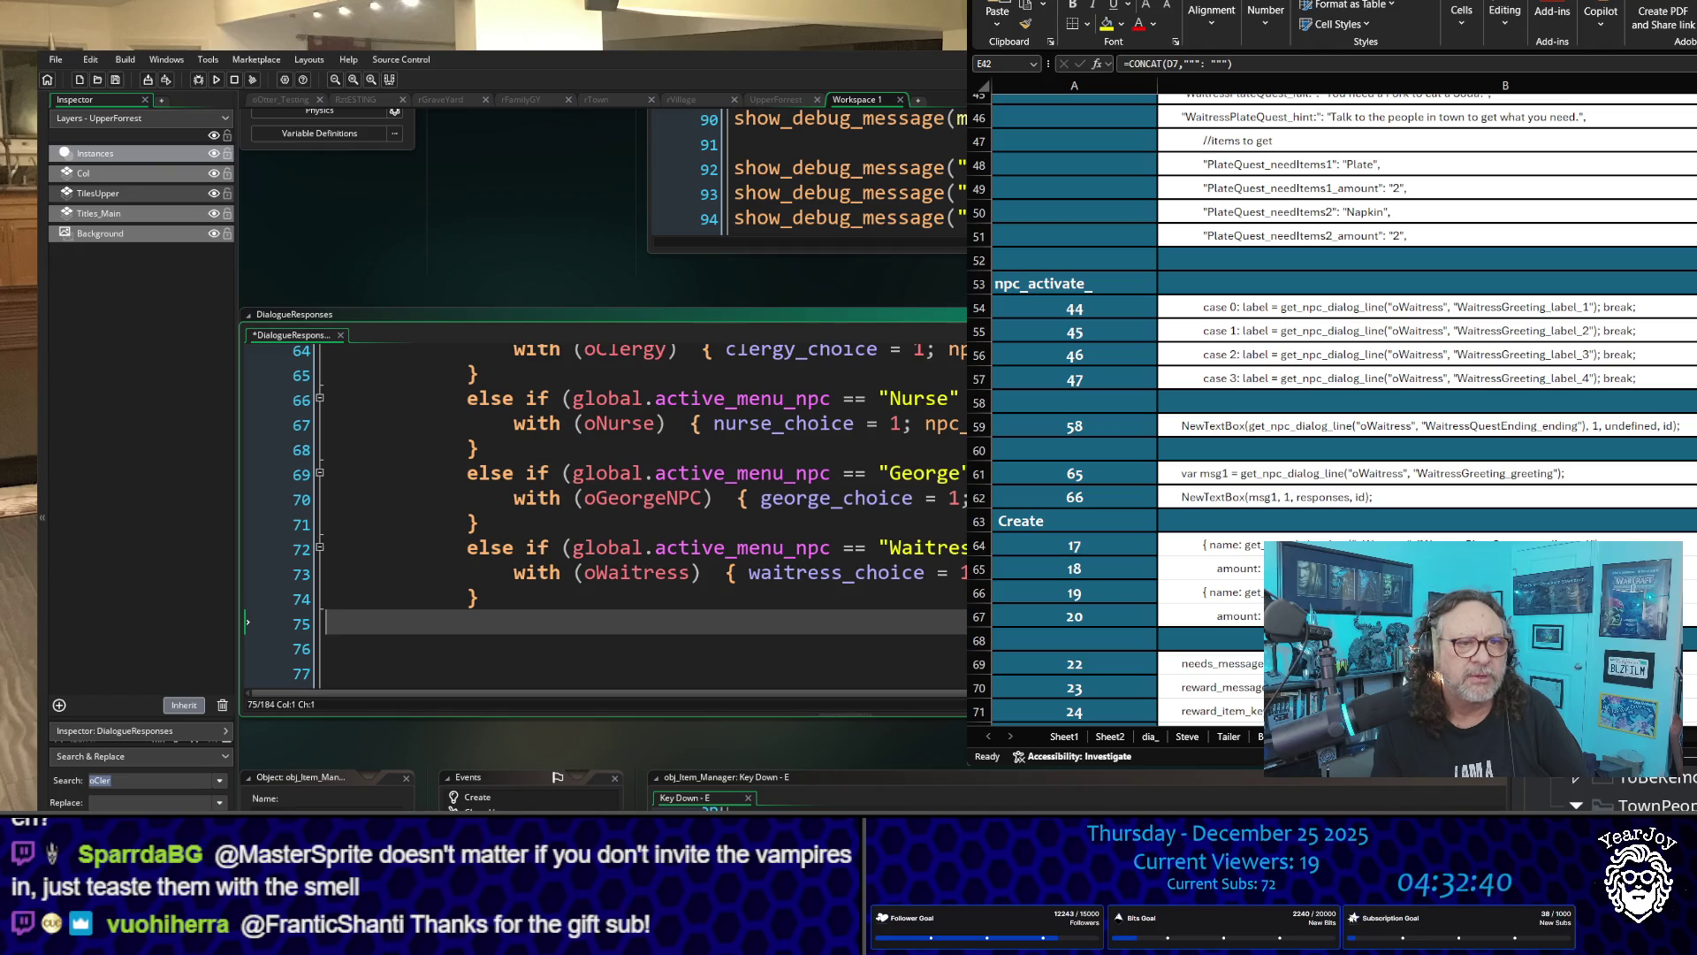
{"action": "left_click_drag", "start_coordinate": [751, 573], "coordinate": [844, 573]}
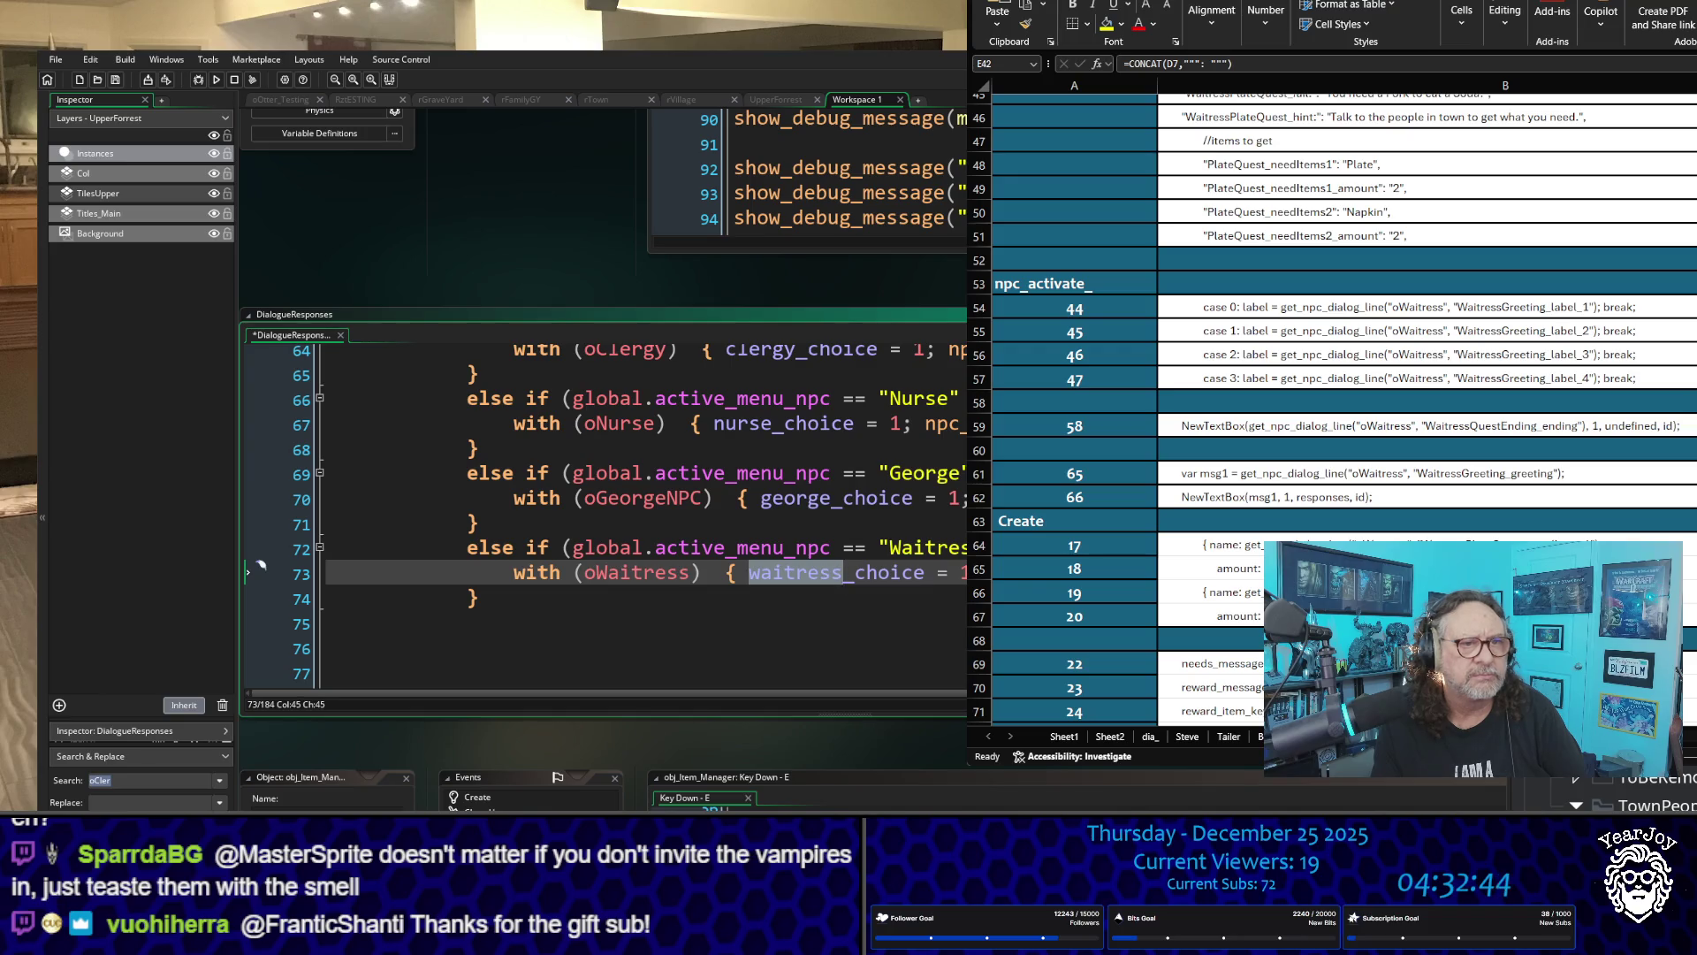
{"action": "key", "text": "End"}
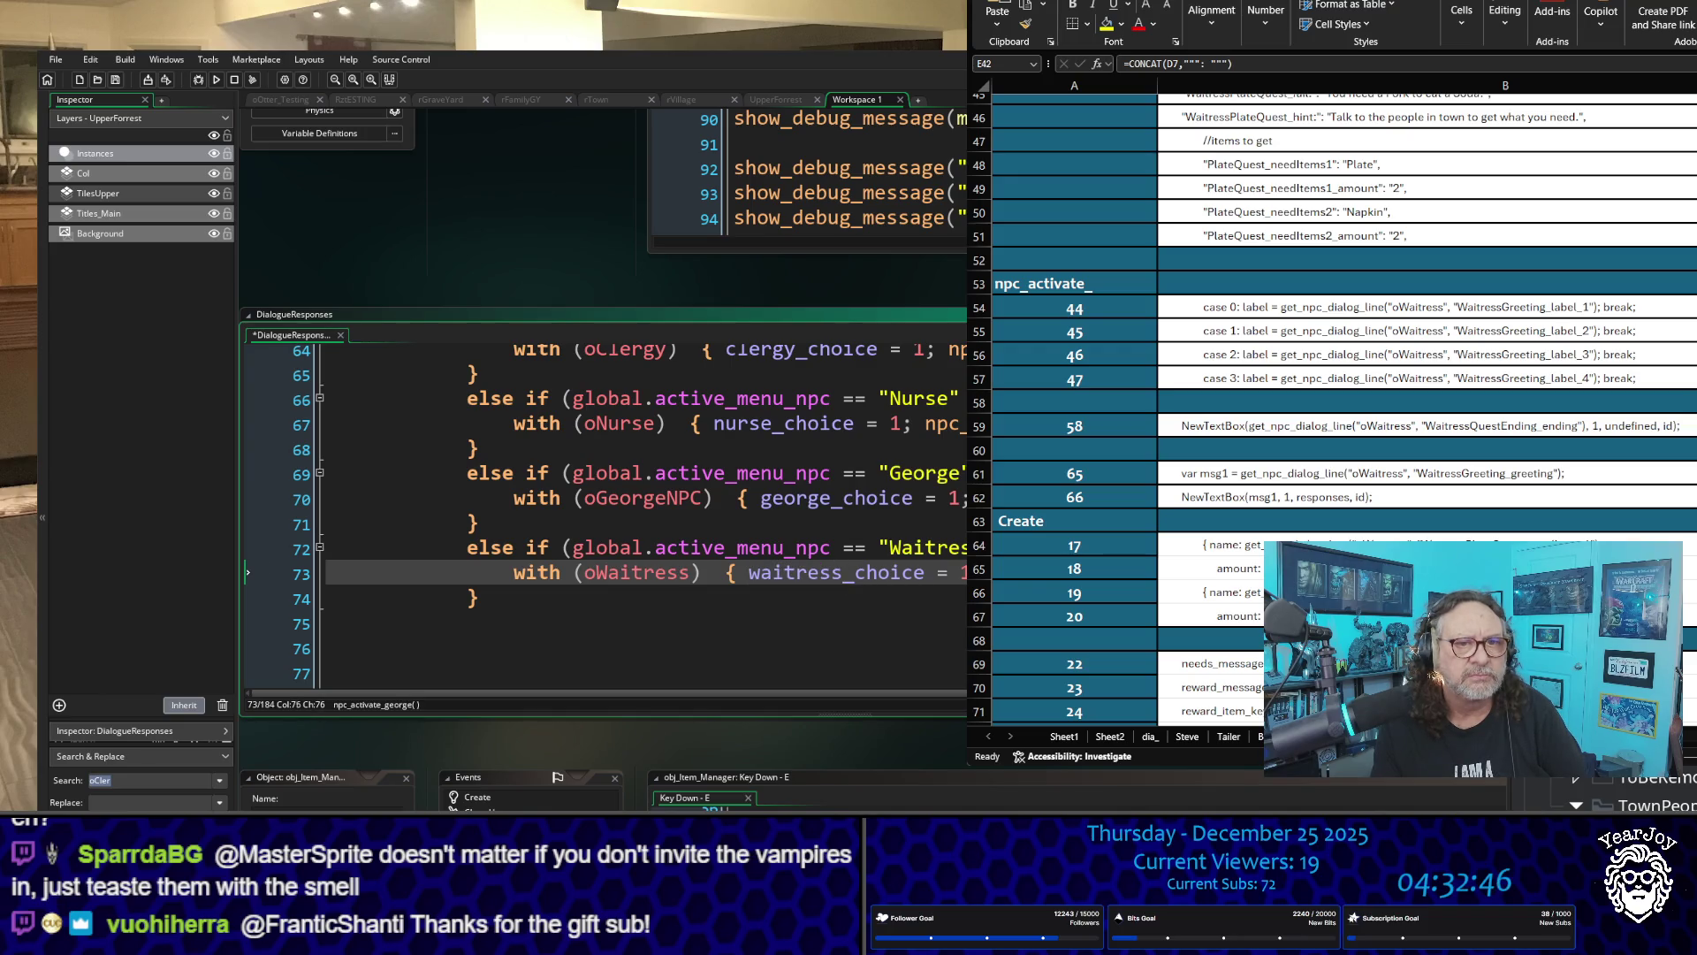
{"action": "left_click", "coordinate": [326, 624]}
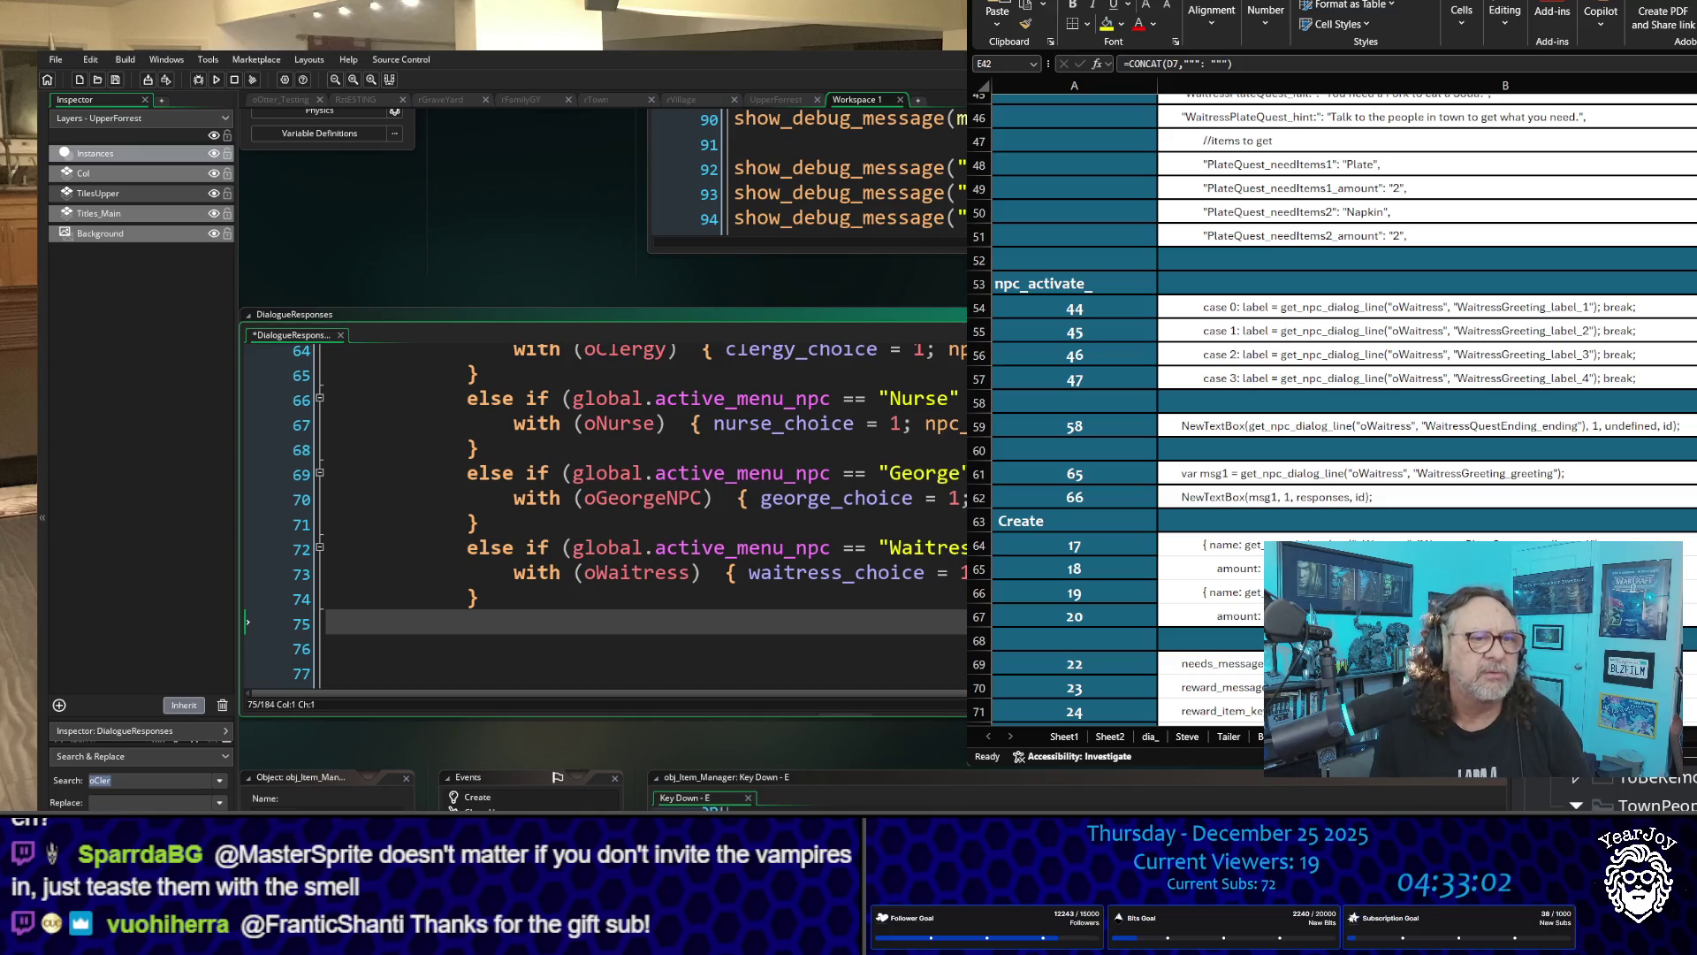
{"action": "left_click", "coordinate": [607, 523]}
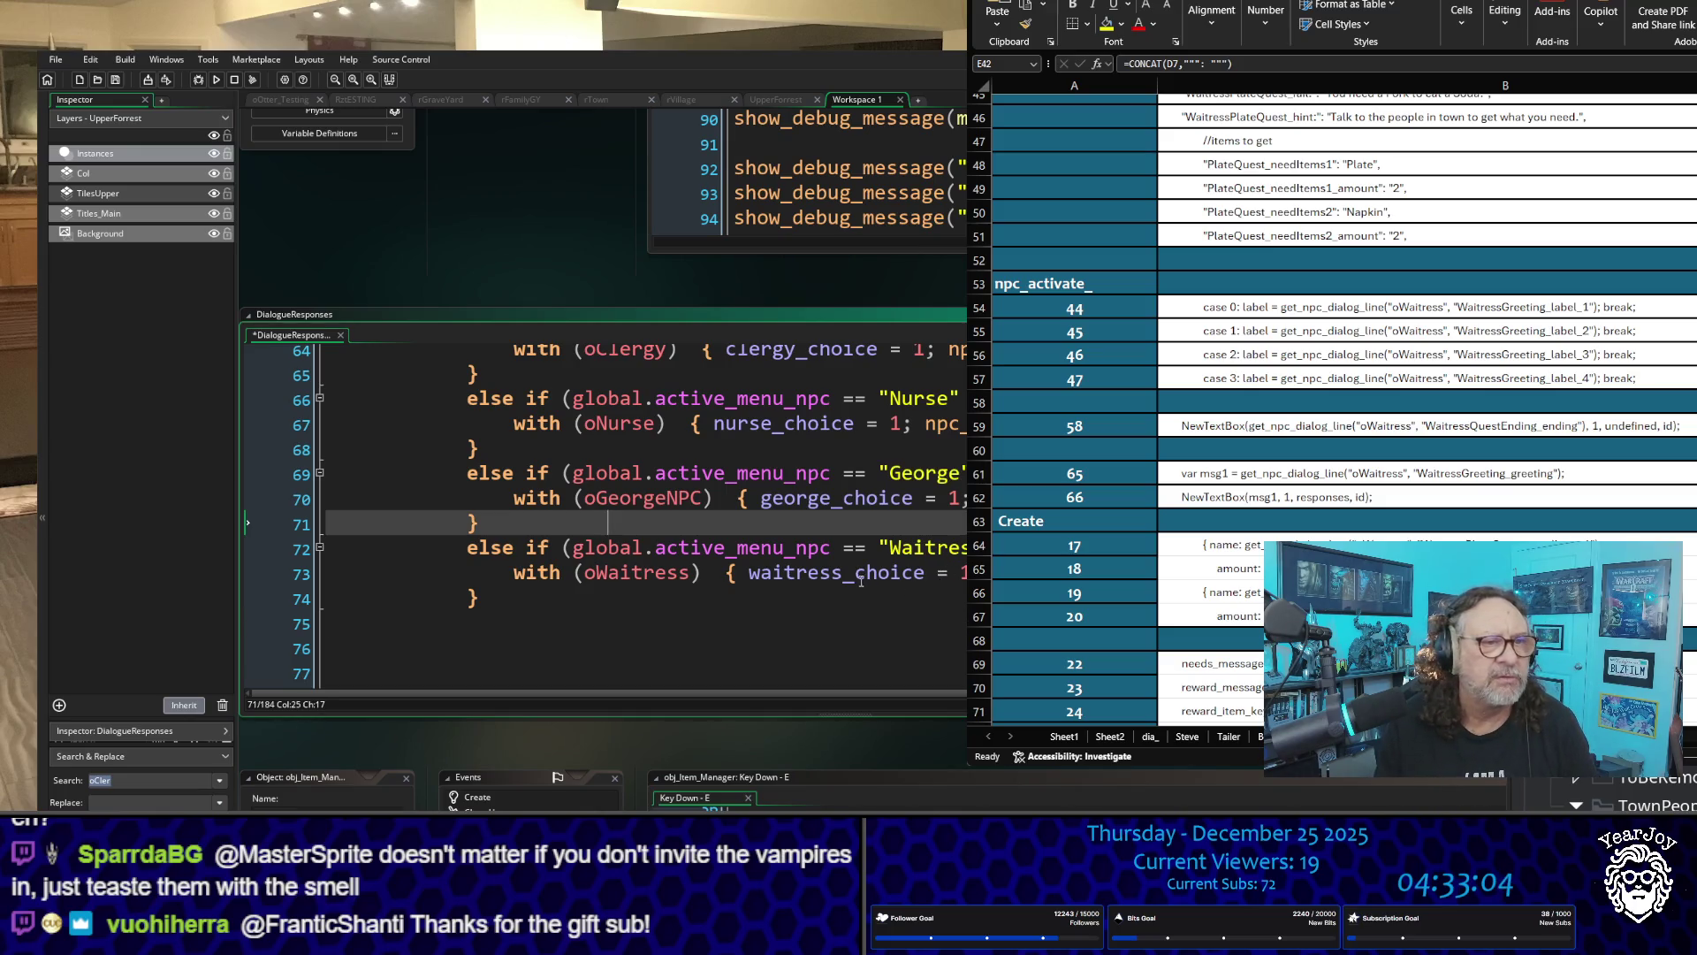
{"action": "scroll", "coordinate": [864, 576], "scroll_direction": "down", "scroll_amount": 4}
{"action": "scroll", "coordinate": [864, 575], "scroll_direction": "down", "scroll_amount": 6}
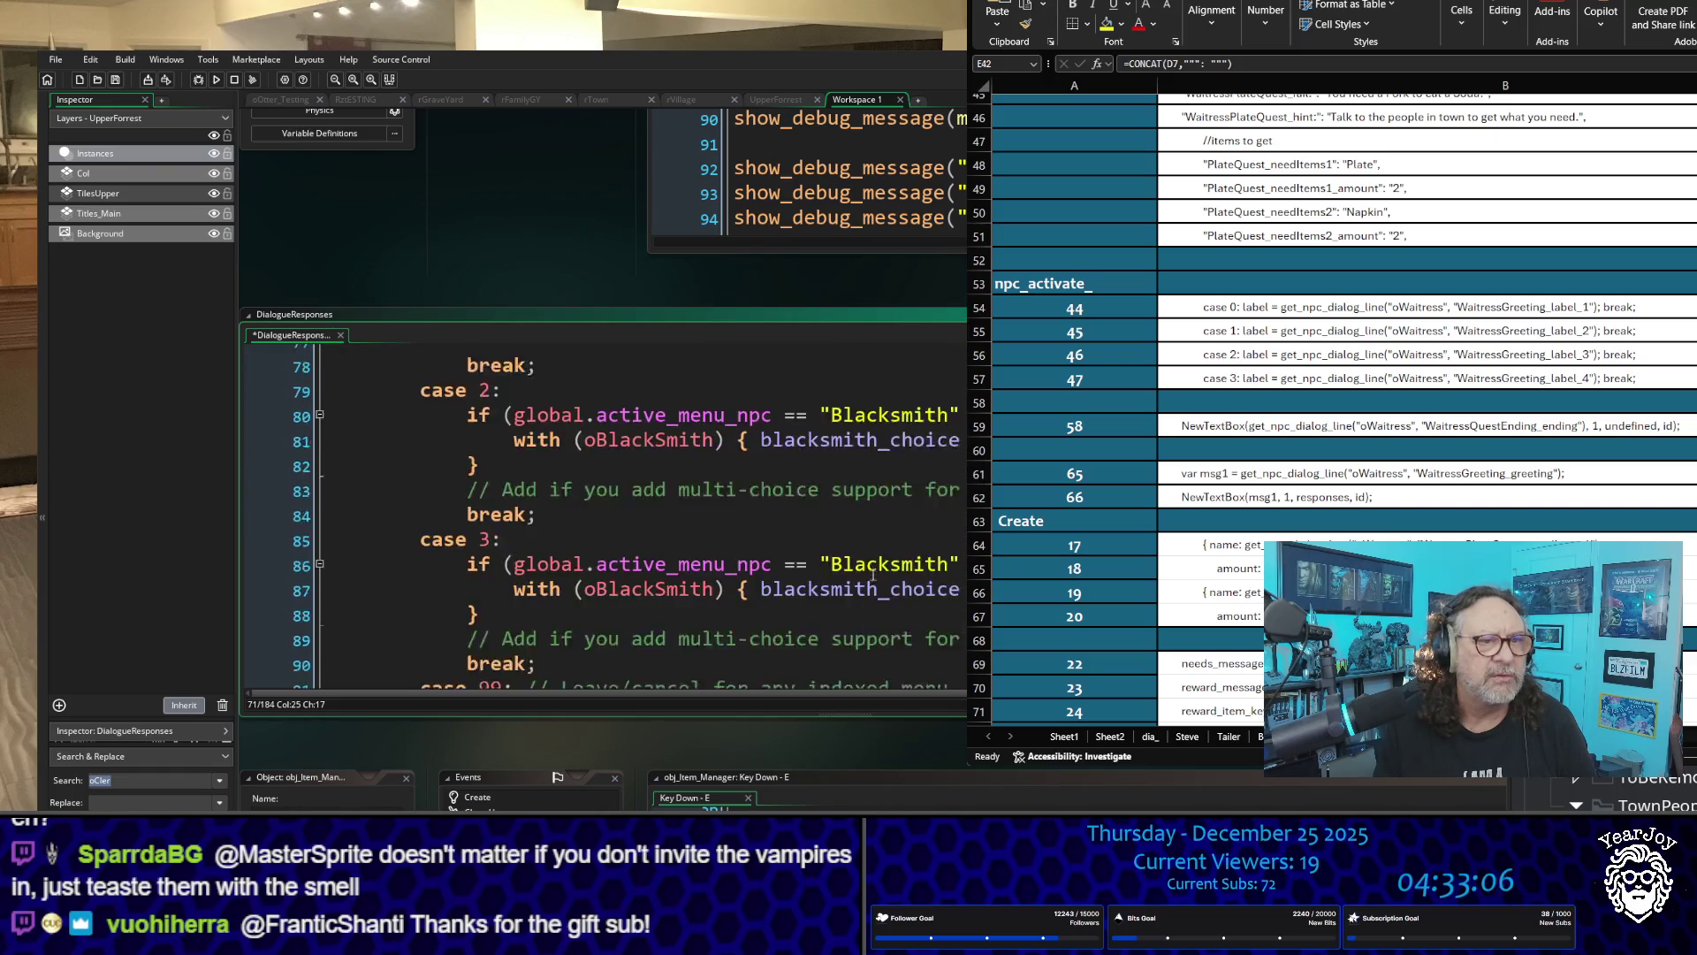
{"action": "scroll", "coordinate": [626, 516], "scroll_direction": "down", "scroll_amount": 6}
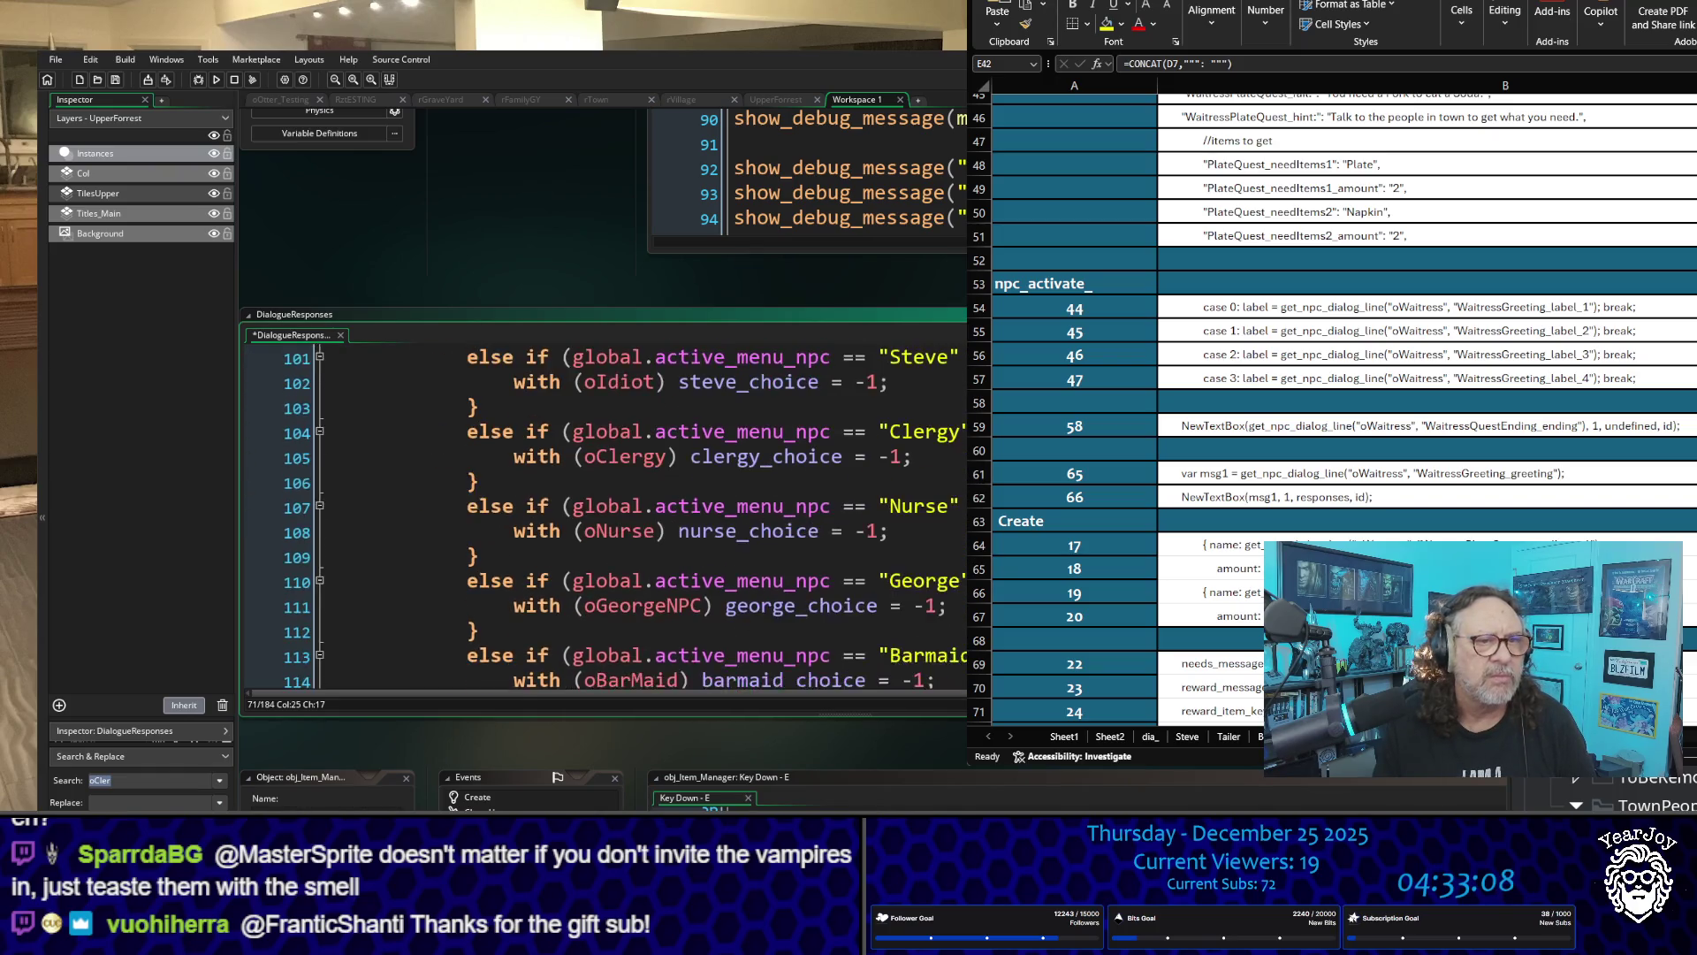
{"action": "scroll", "coordinate": [722, 514], "scroll_direction": "up", "scroll_amount": 1}
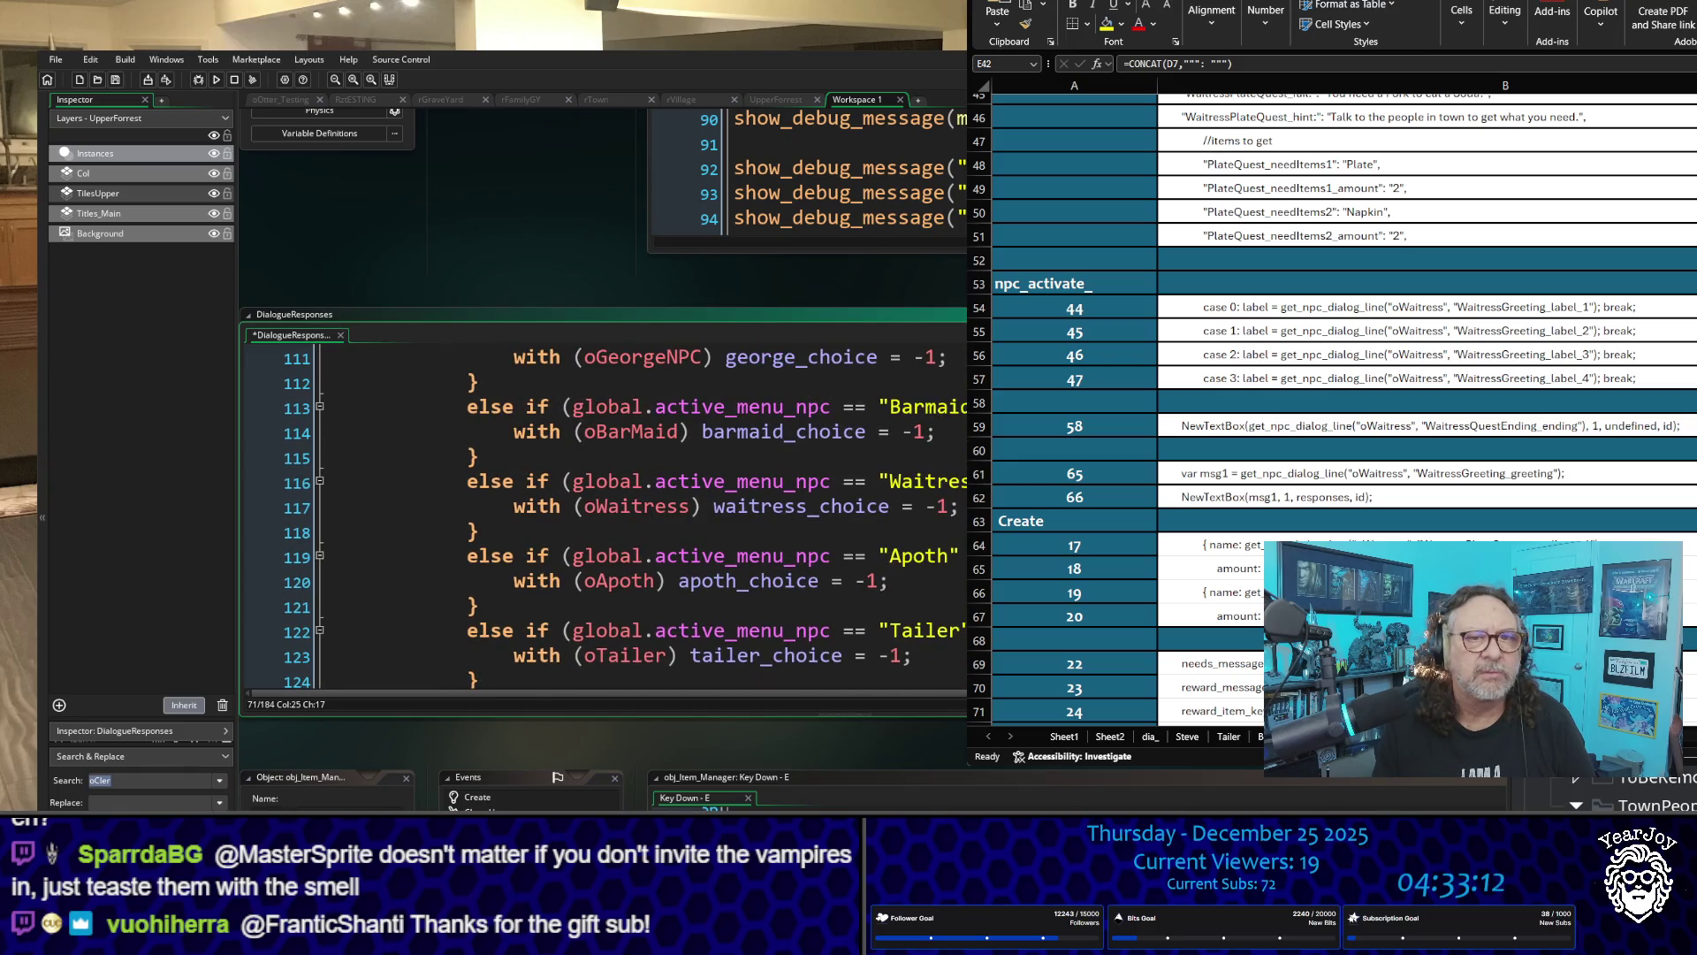
{"action": "scroll", "coordinate": [684, 513], "scroll_direction": "down", "scroll_amount": 5}
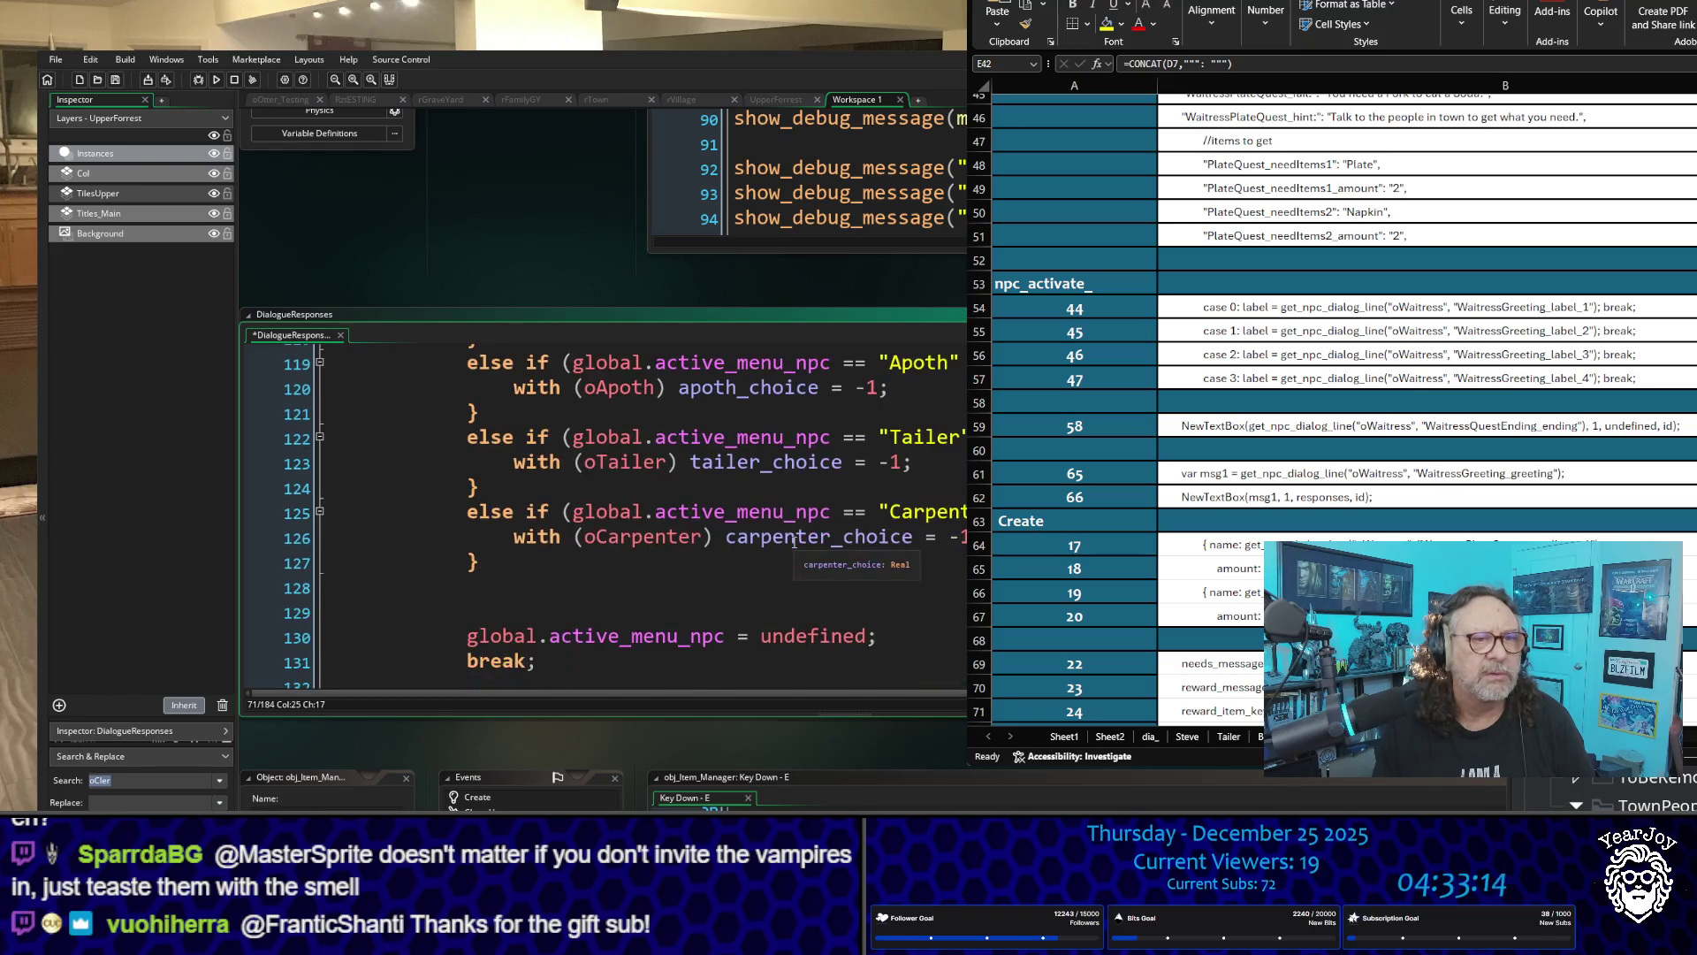
{"action": "scroll", "coordinate": [794, 542], "scroll_direction": "down", "scroll_amount": 10}
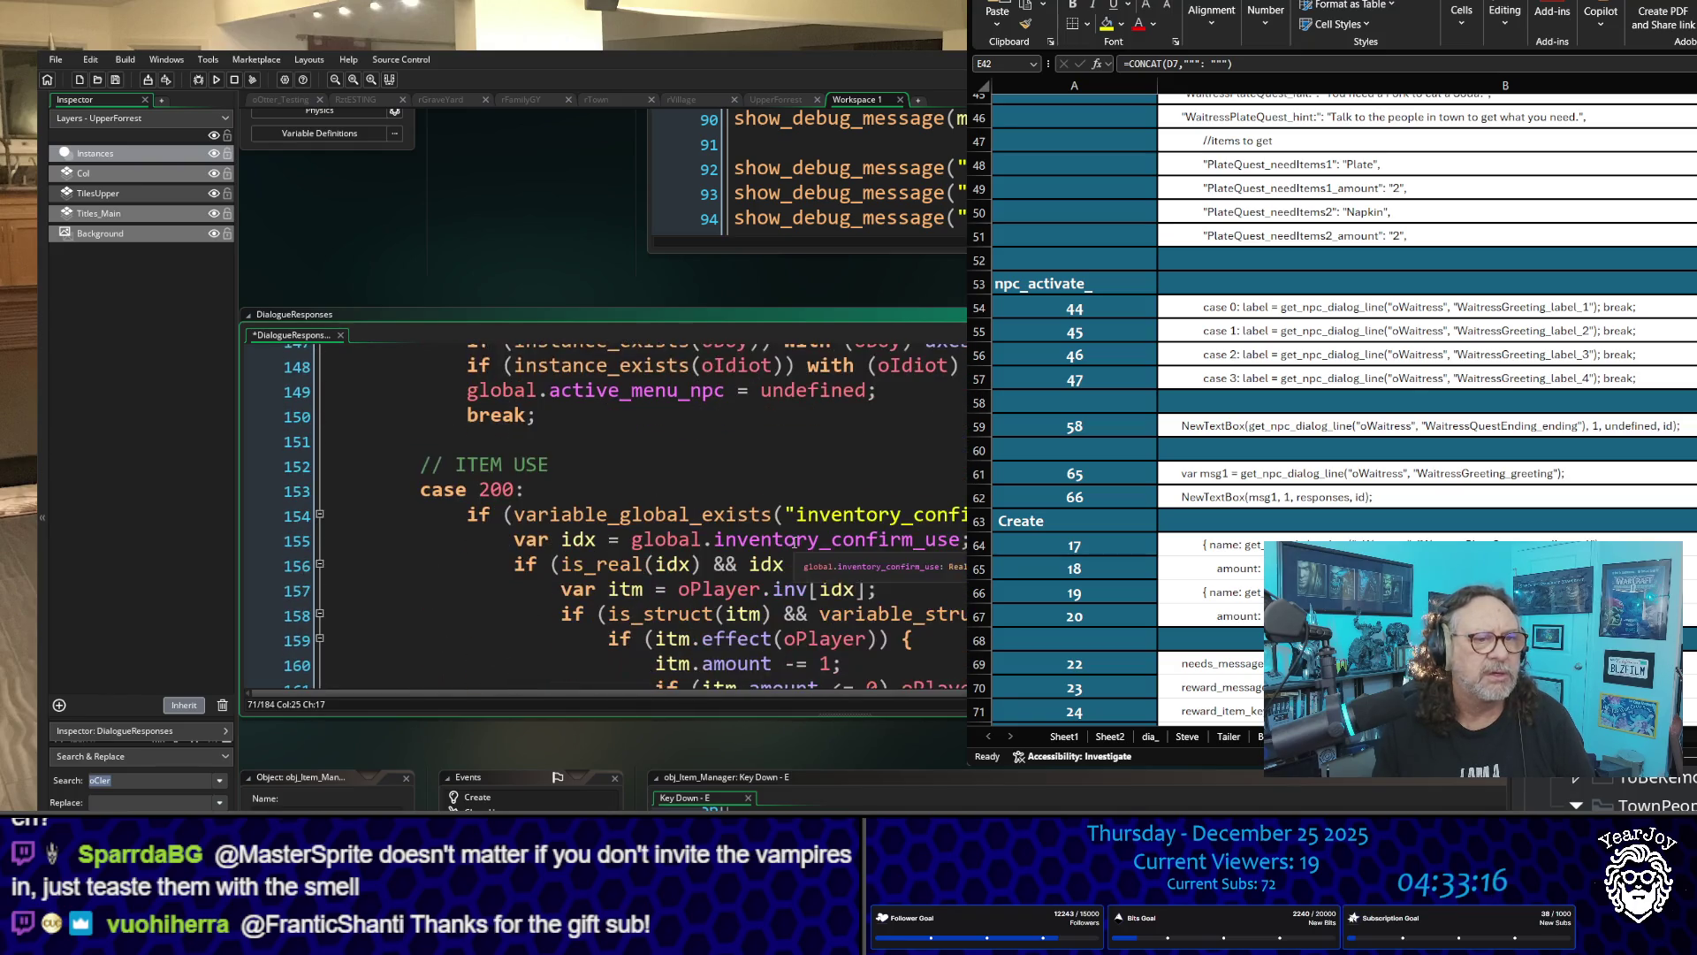
{"action": "scroll", "coordinate": [794, 542], "scroll_direction": "down", "scroll_amount": 7}
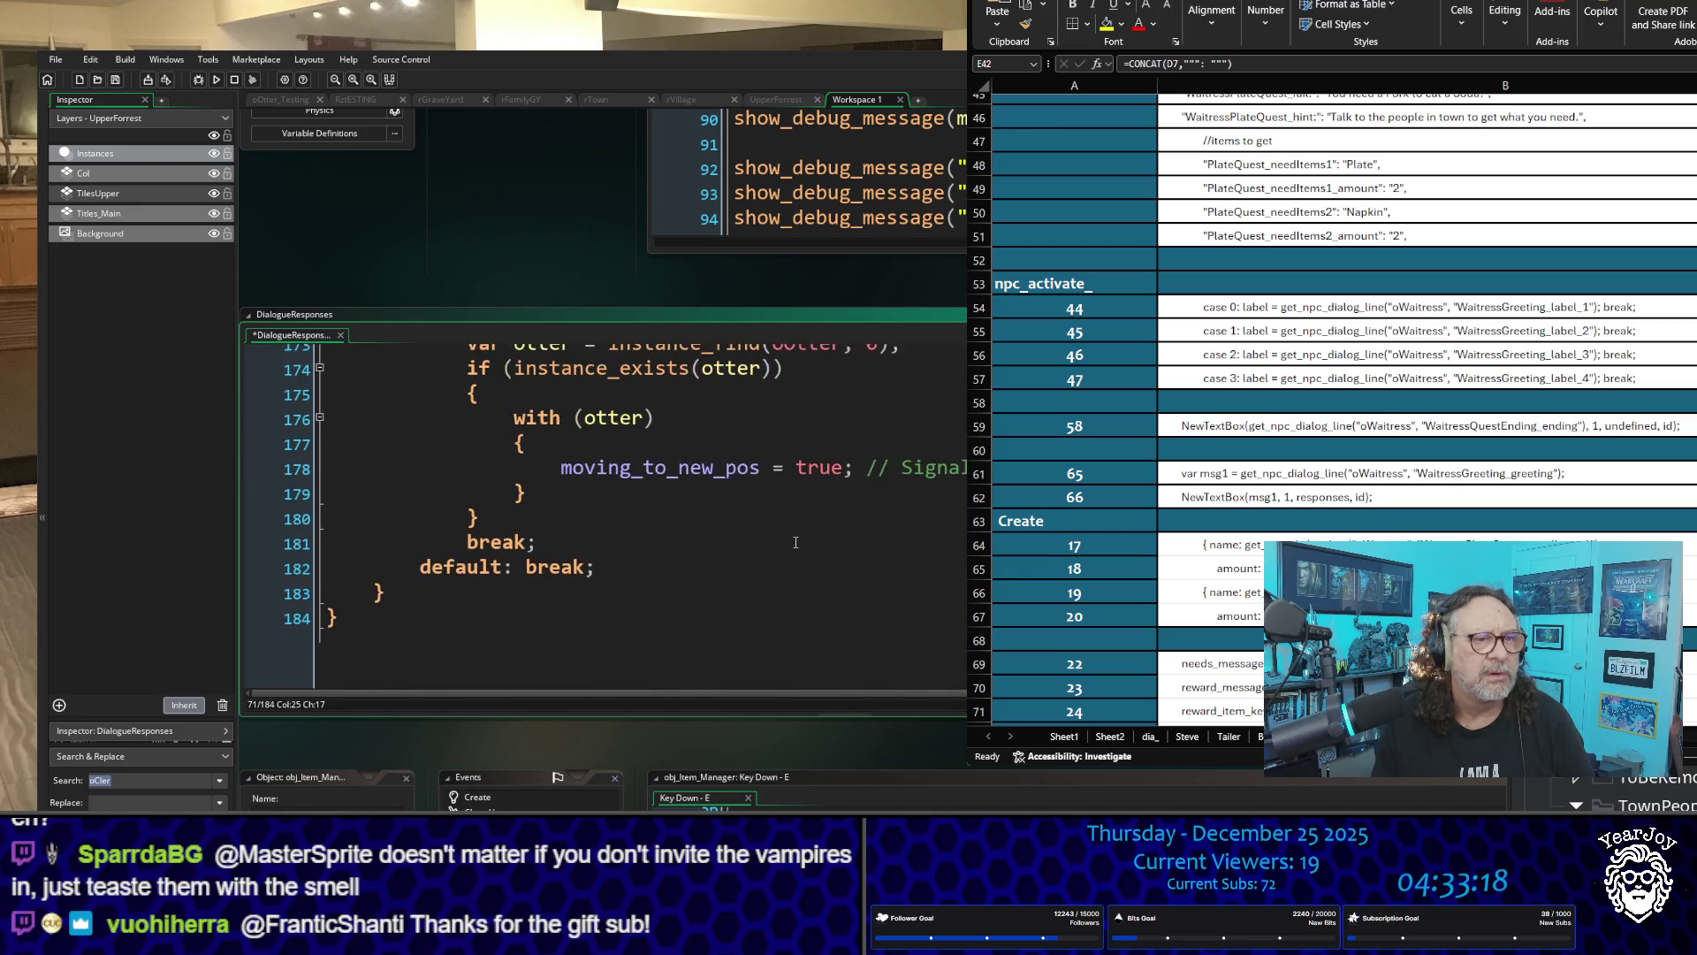
{"action": "scroll", "coordinate": [795, 542], "scroll_direction": "up", "scroll_amount": 15}
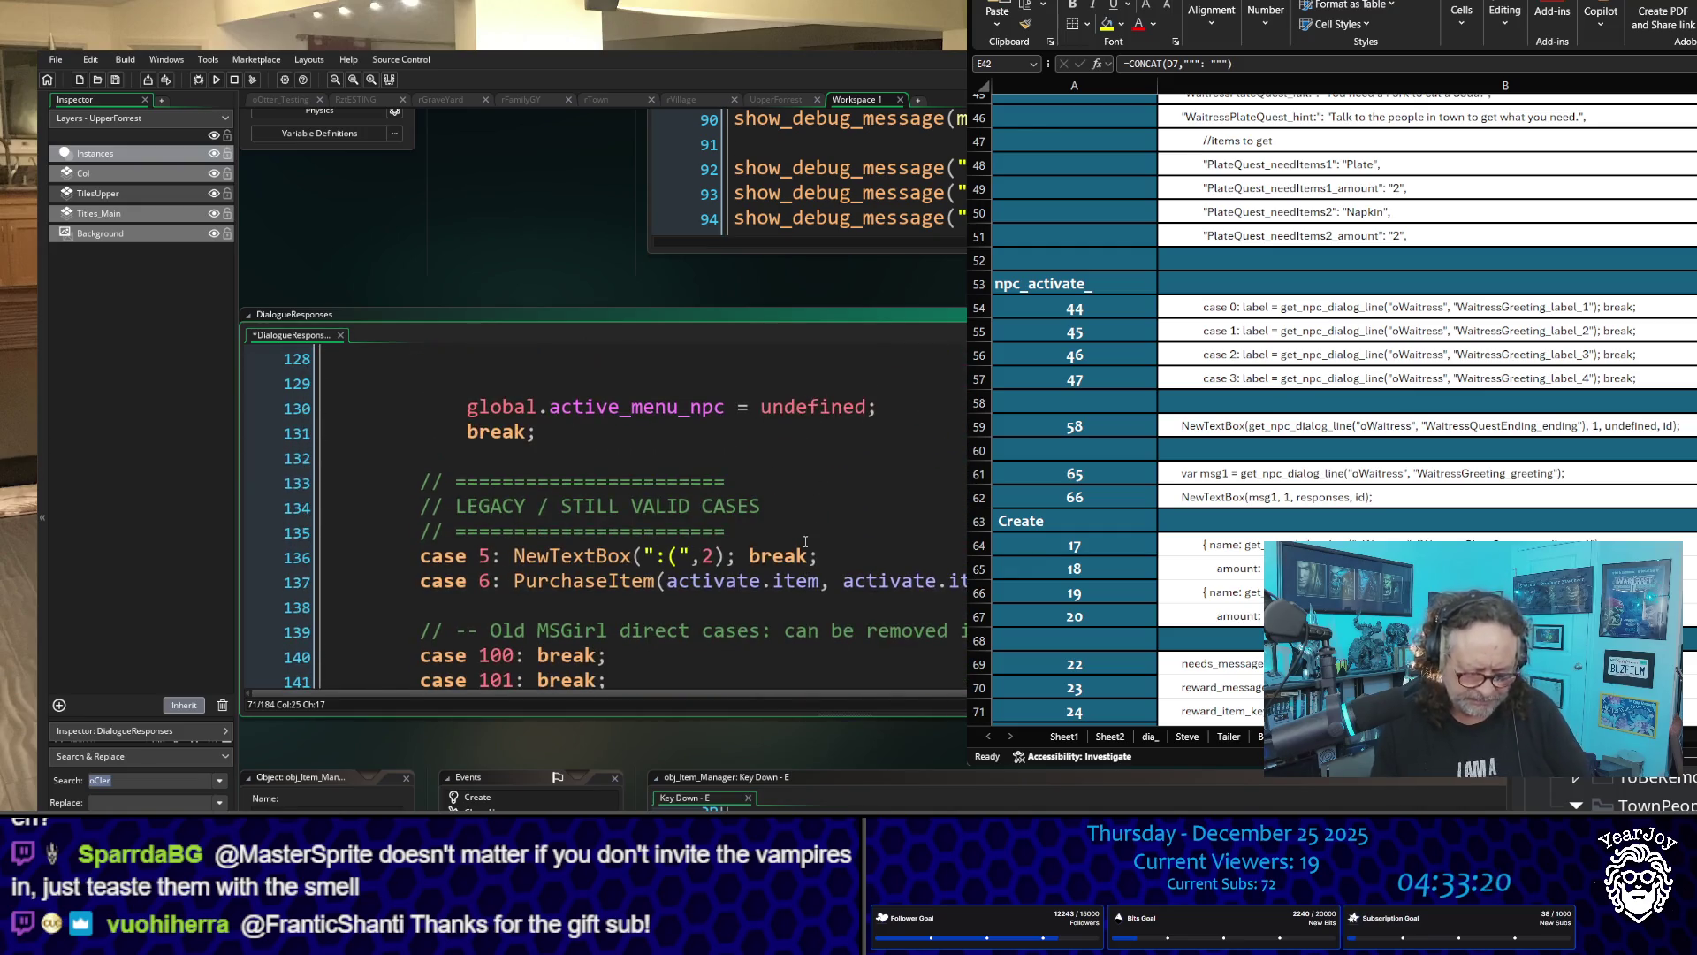
{"action": "key", "text": "F5"}
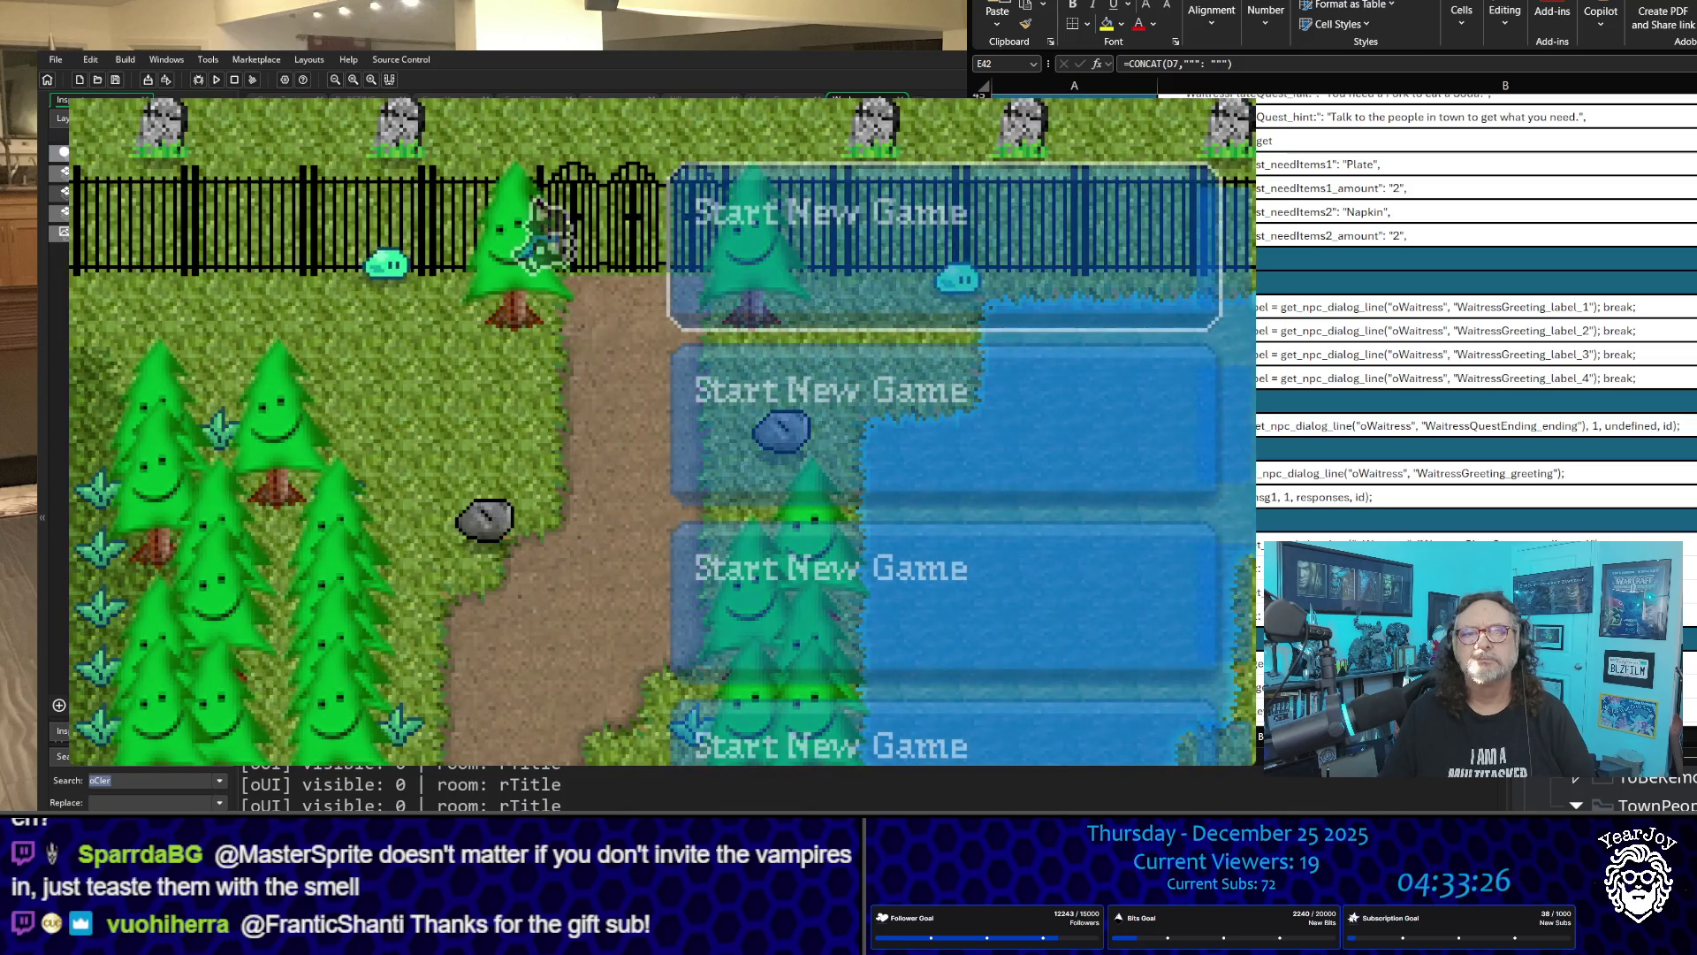
Step: Start a new game, walk the player down and left to the waitress, and talk to her
{"action": "key", "text": "Return"}
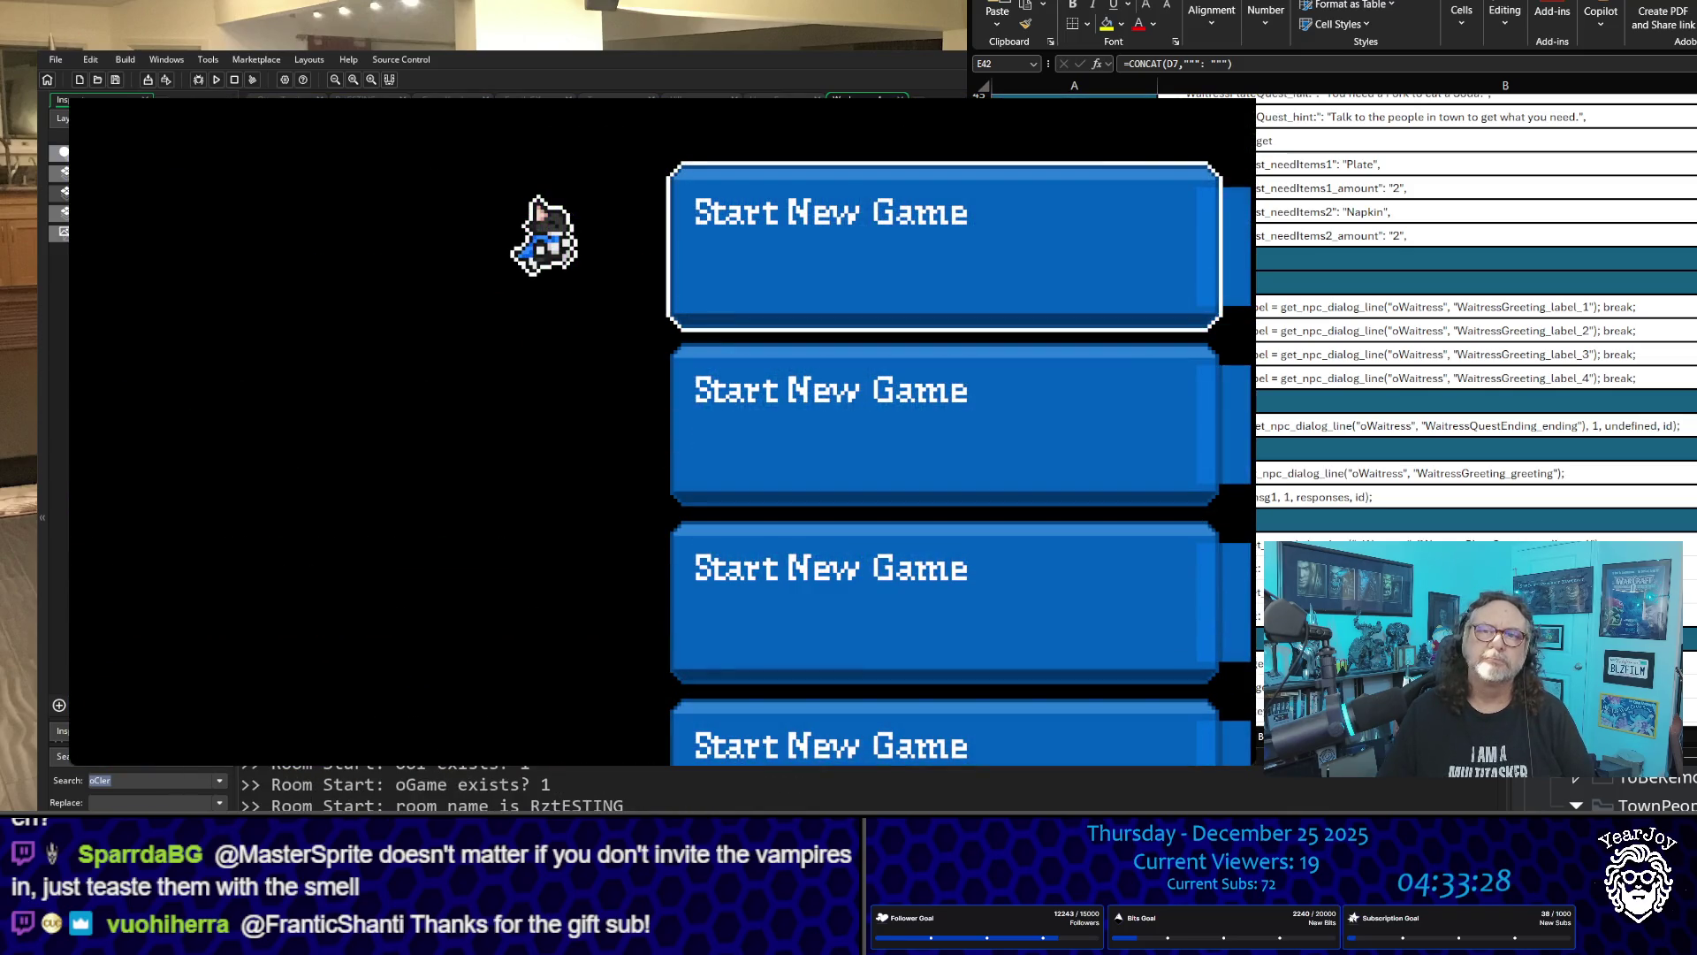
{"action": "key", "text": "Down"}
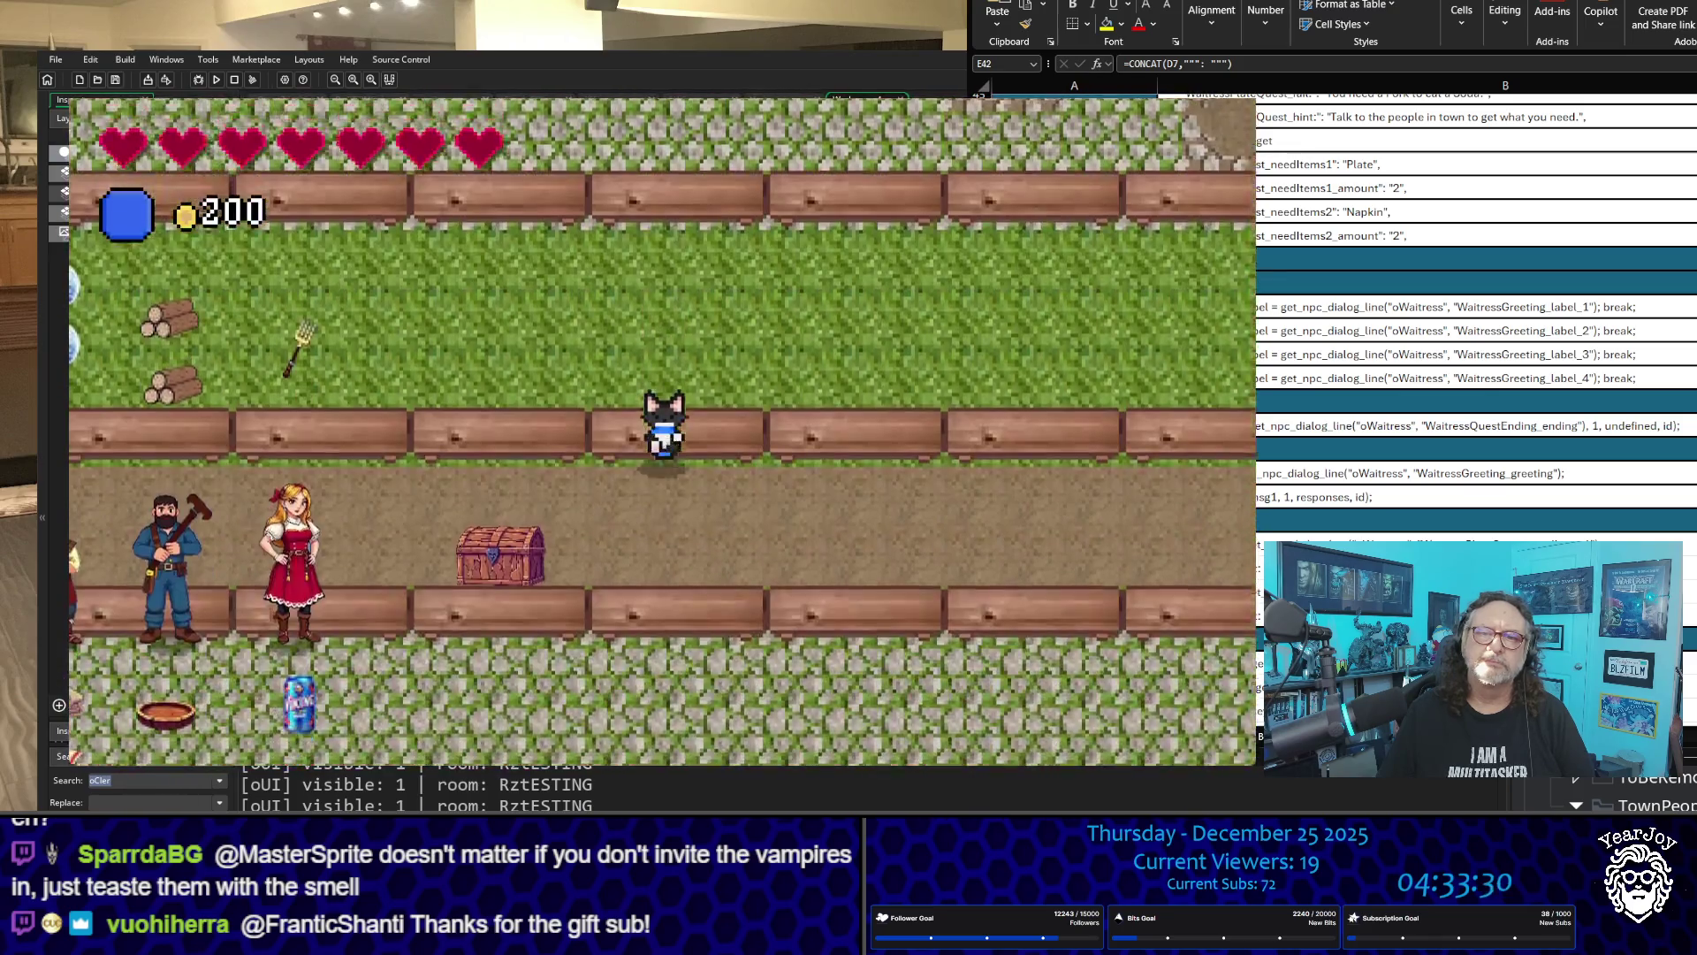
{"action": "key", "text": "Left"}
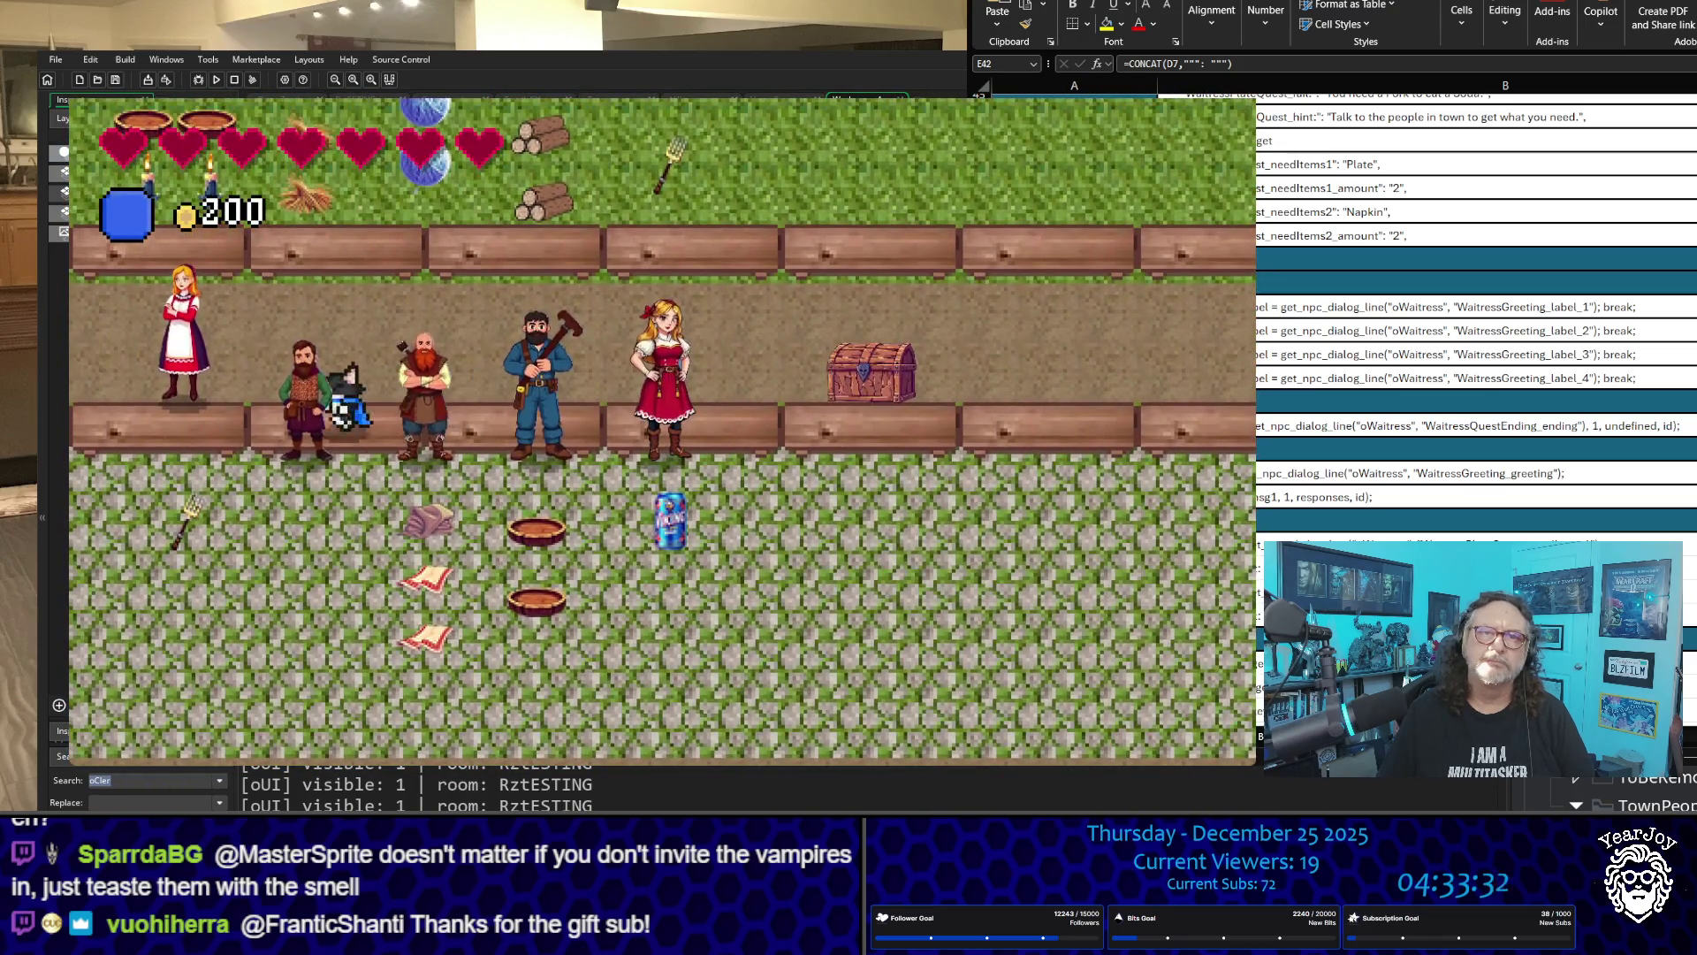
{"action": "key", "text": "e"}
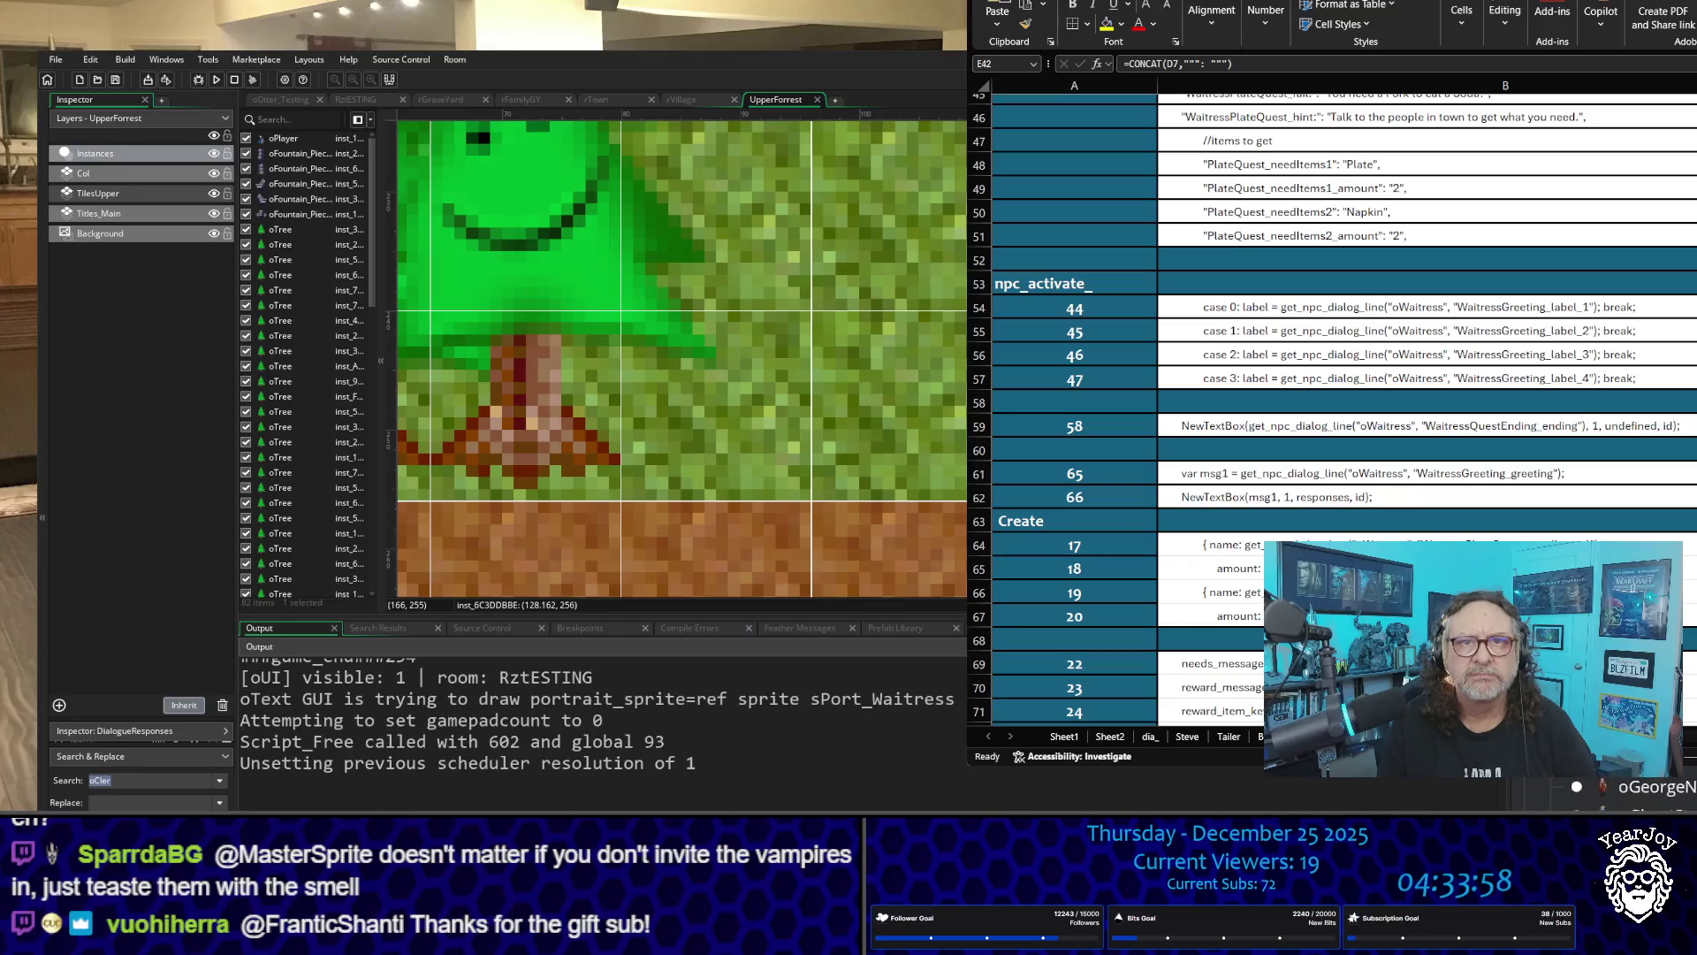
Step: Open oGame's Create code to the msg test lines, then select spreadsheet cell B55
{"action": "scroll", "coordinate": [1635, 795], "scroll_direction": "down", "scroll_amount": 5}
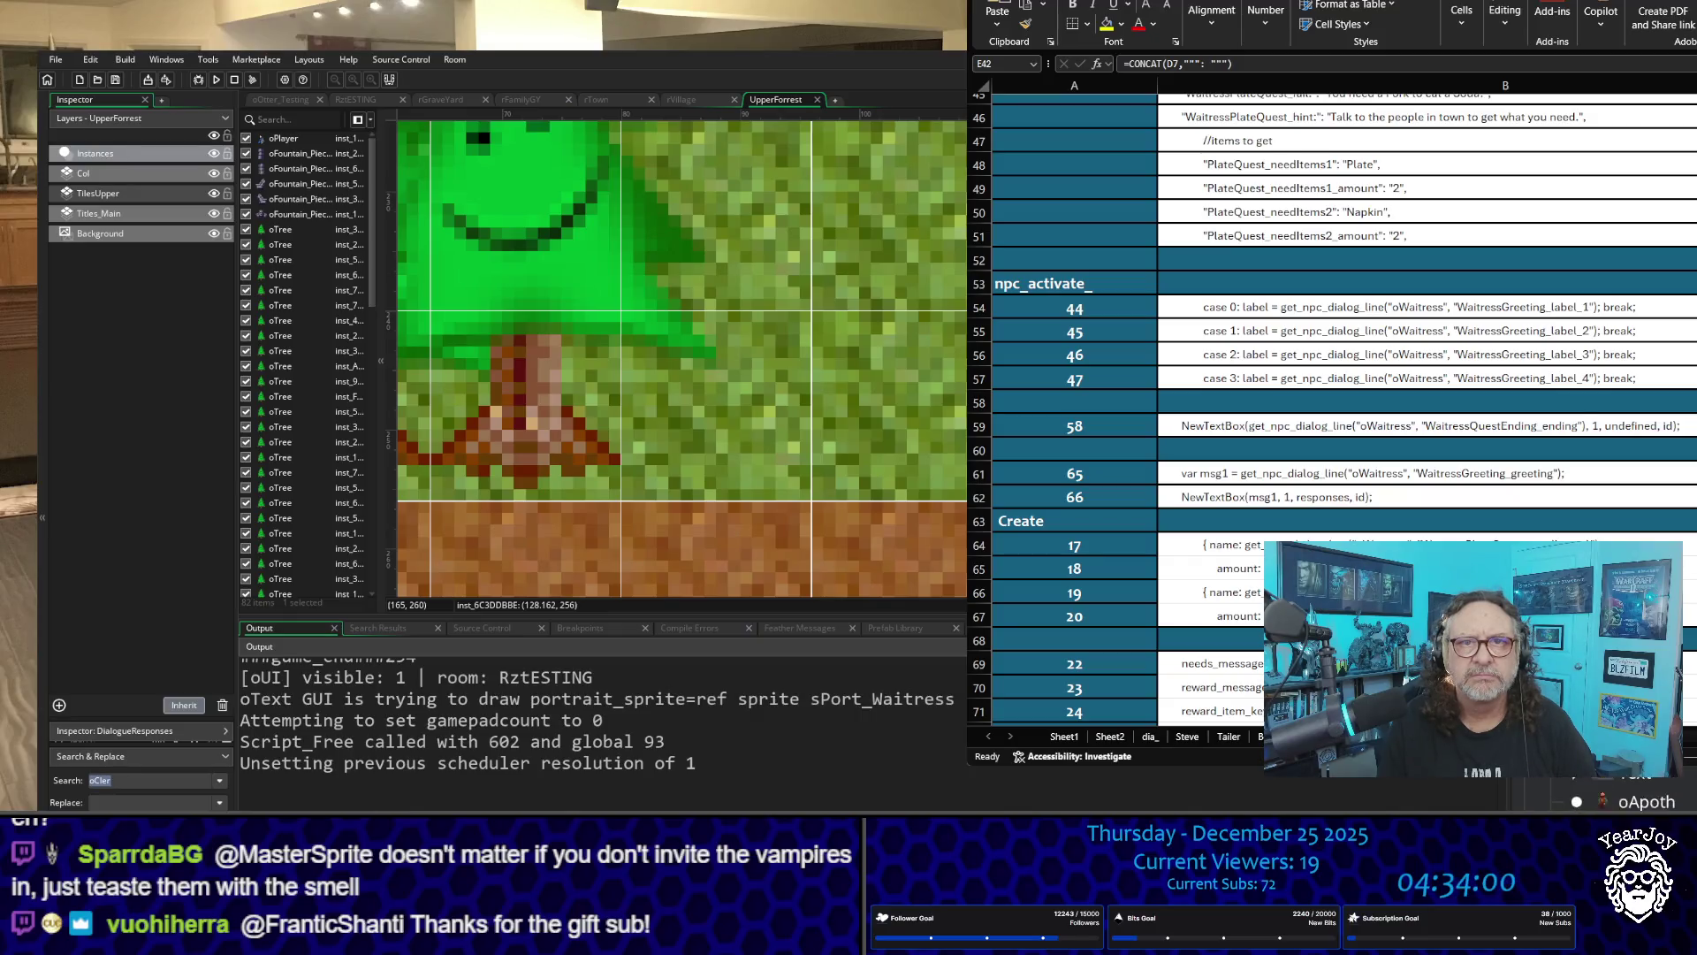
{"action": "key", "text": "Return"}
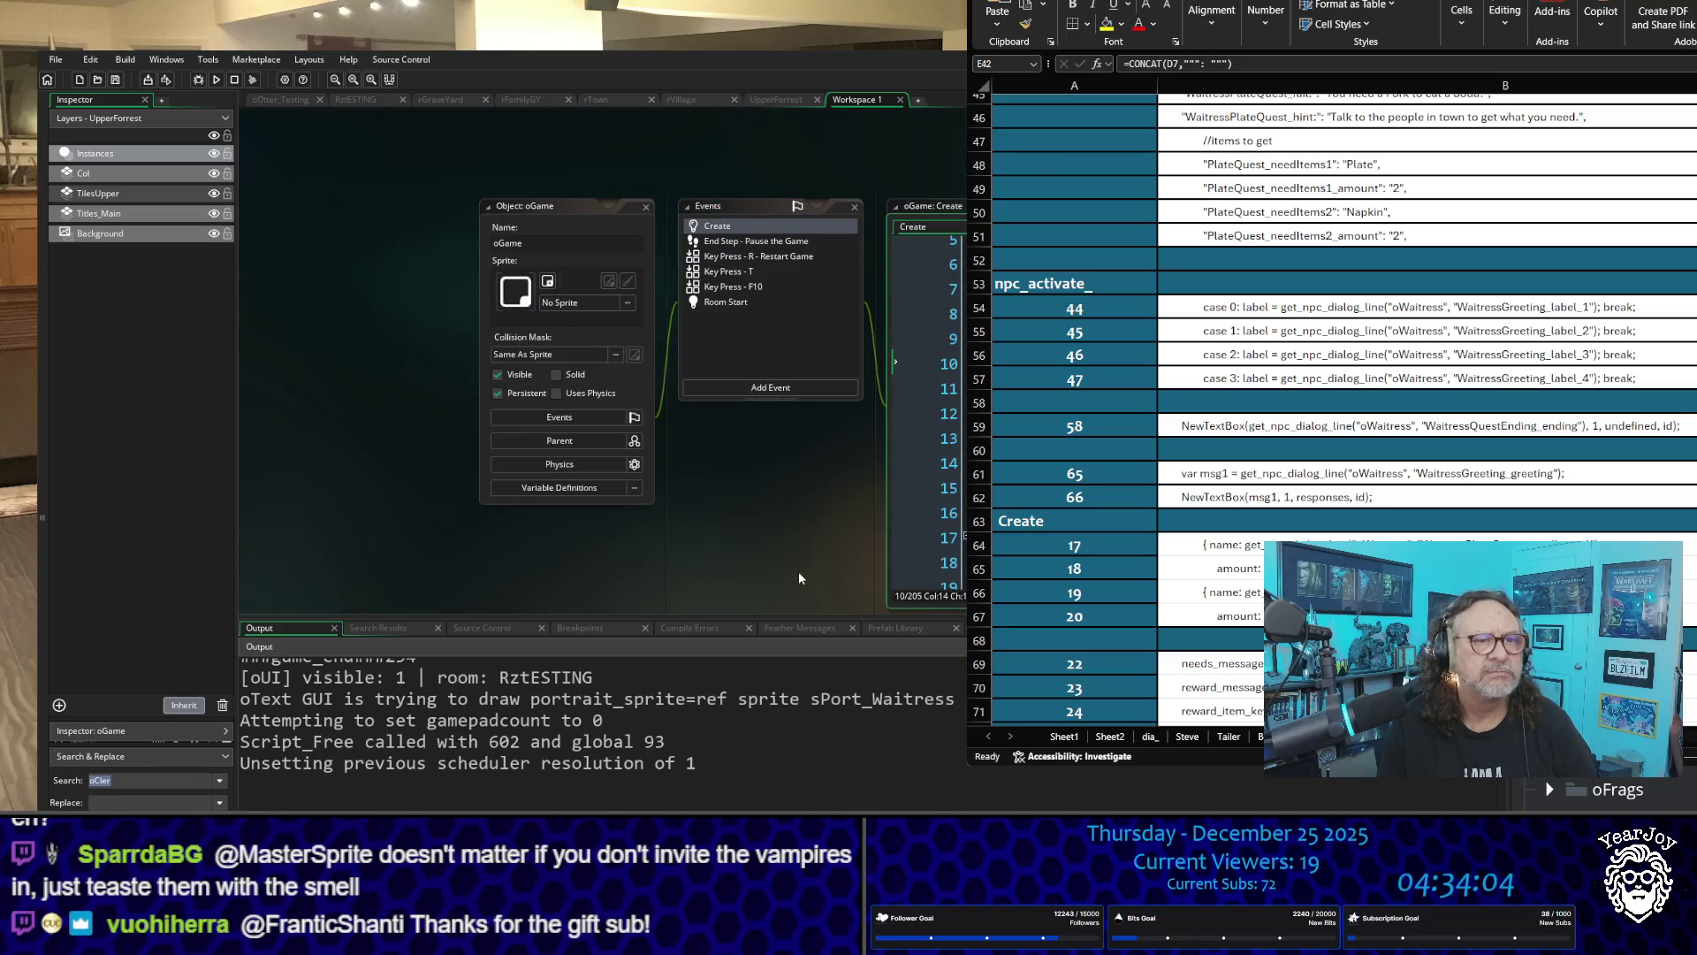
{"action": "scroll", "coordinate": [962, 364], "scroll_direction": "down", "scroll_amount": 11}
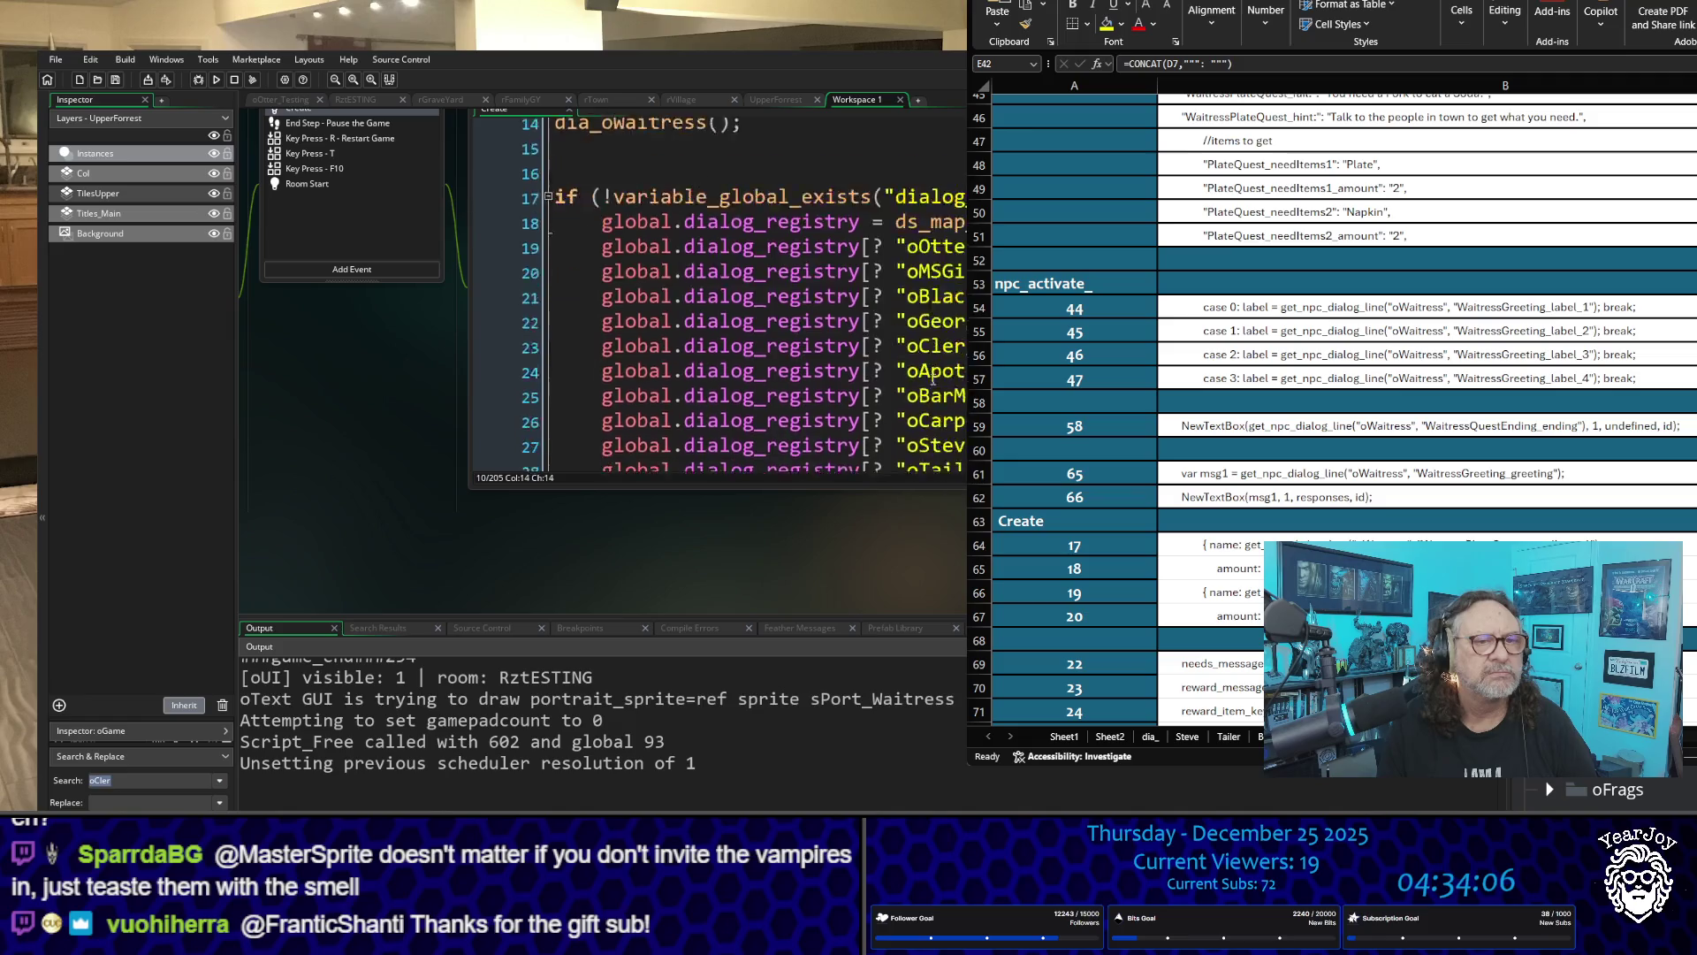
{"action": "scroll", "coordinate": [964, 364], "scroll_direction": "up", "scroll_amount": 1}
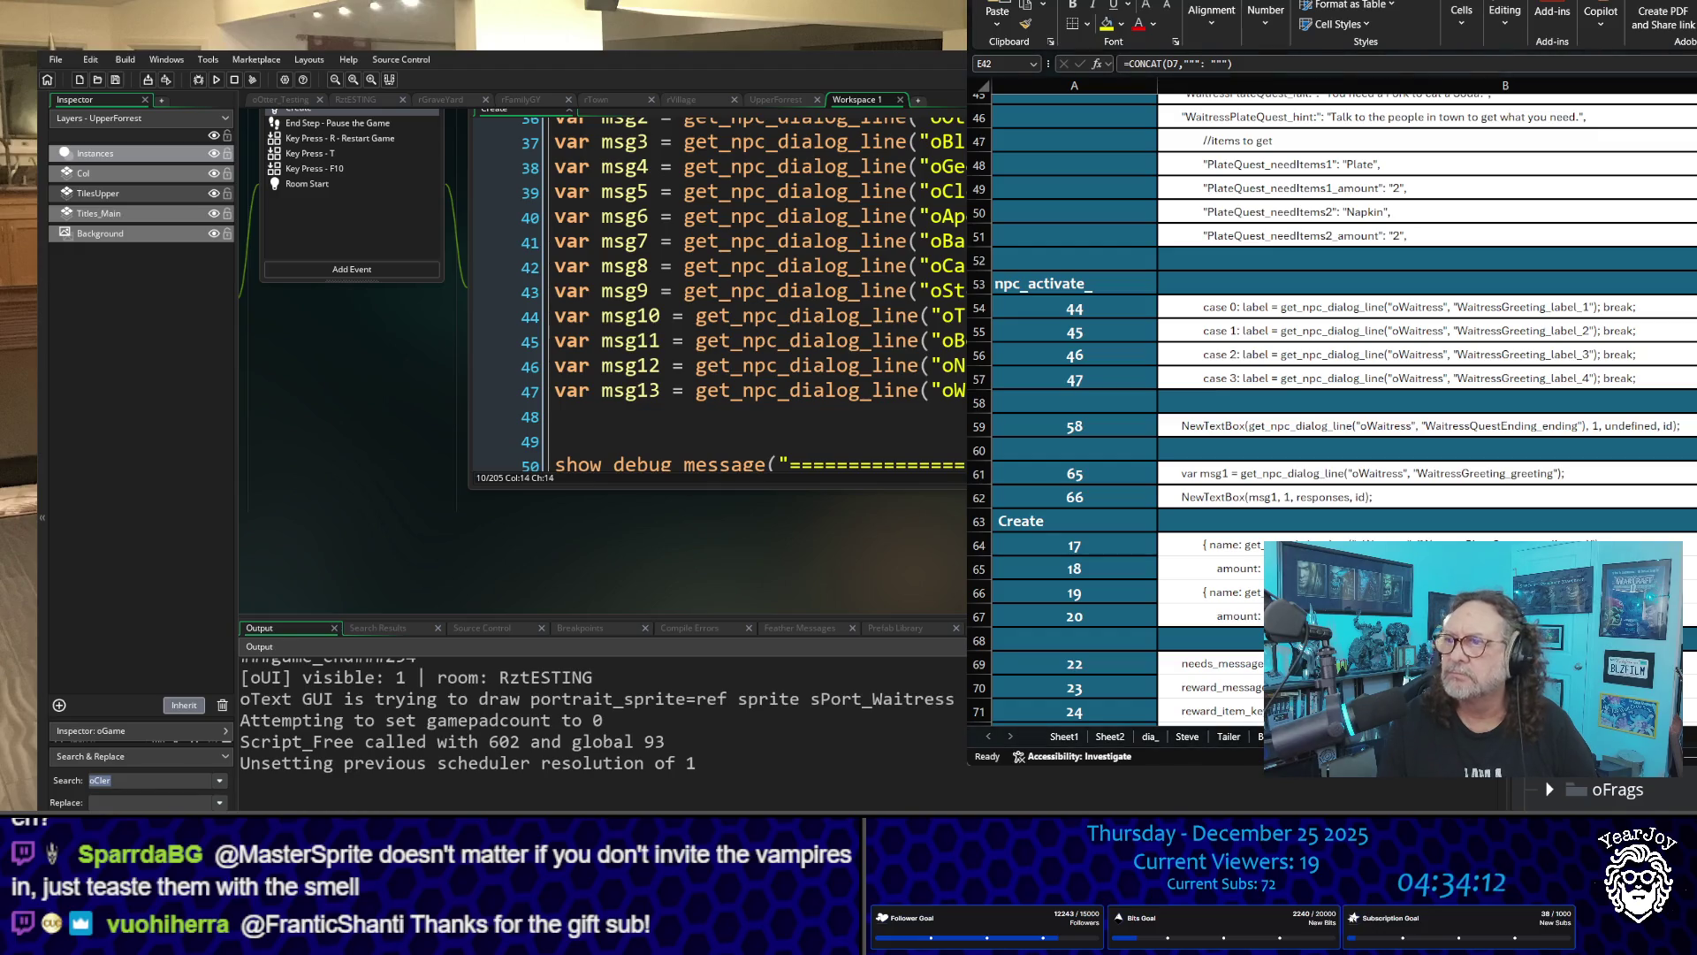
{"action": "left_click", "coordinate": [1575, 332]}
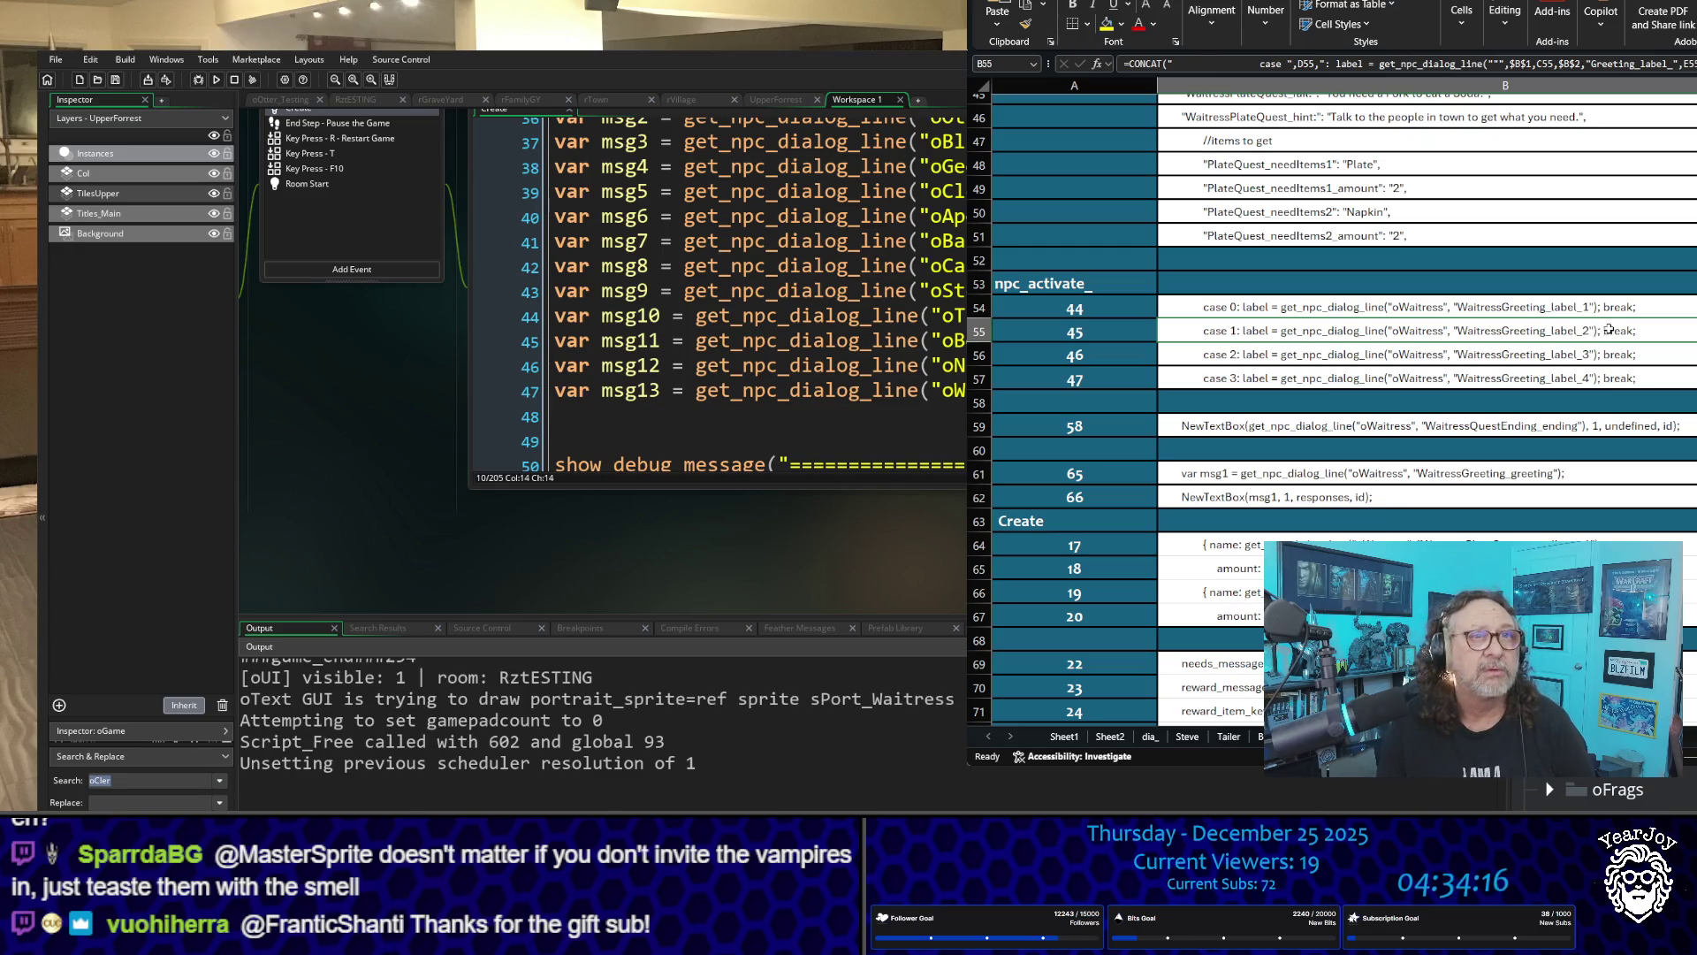
Step: Copy cell B55's case 1 line and paste it onto line 49 of oGame's Create code
{"action": "scroll", "coordinate": [1421, 454], "scroll_direction": "down", "scroll_amount": 4}
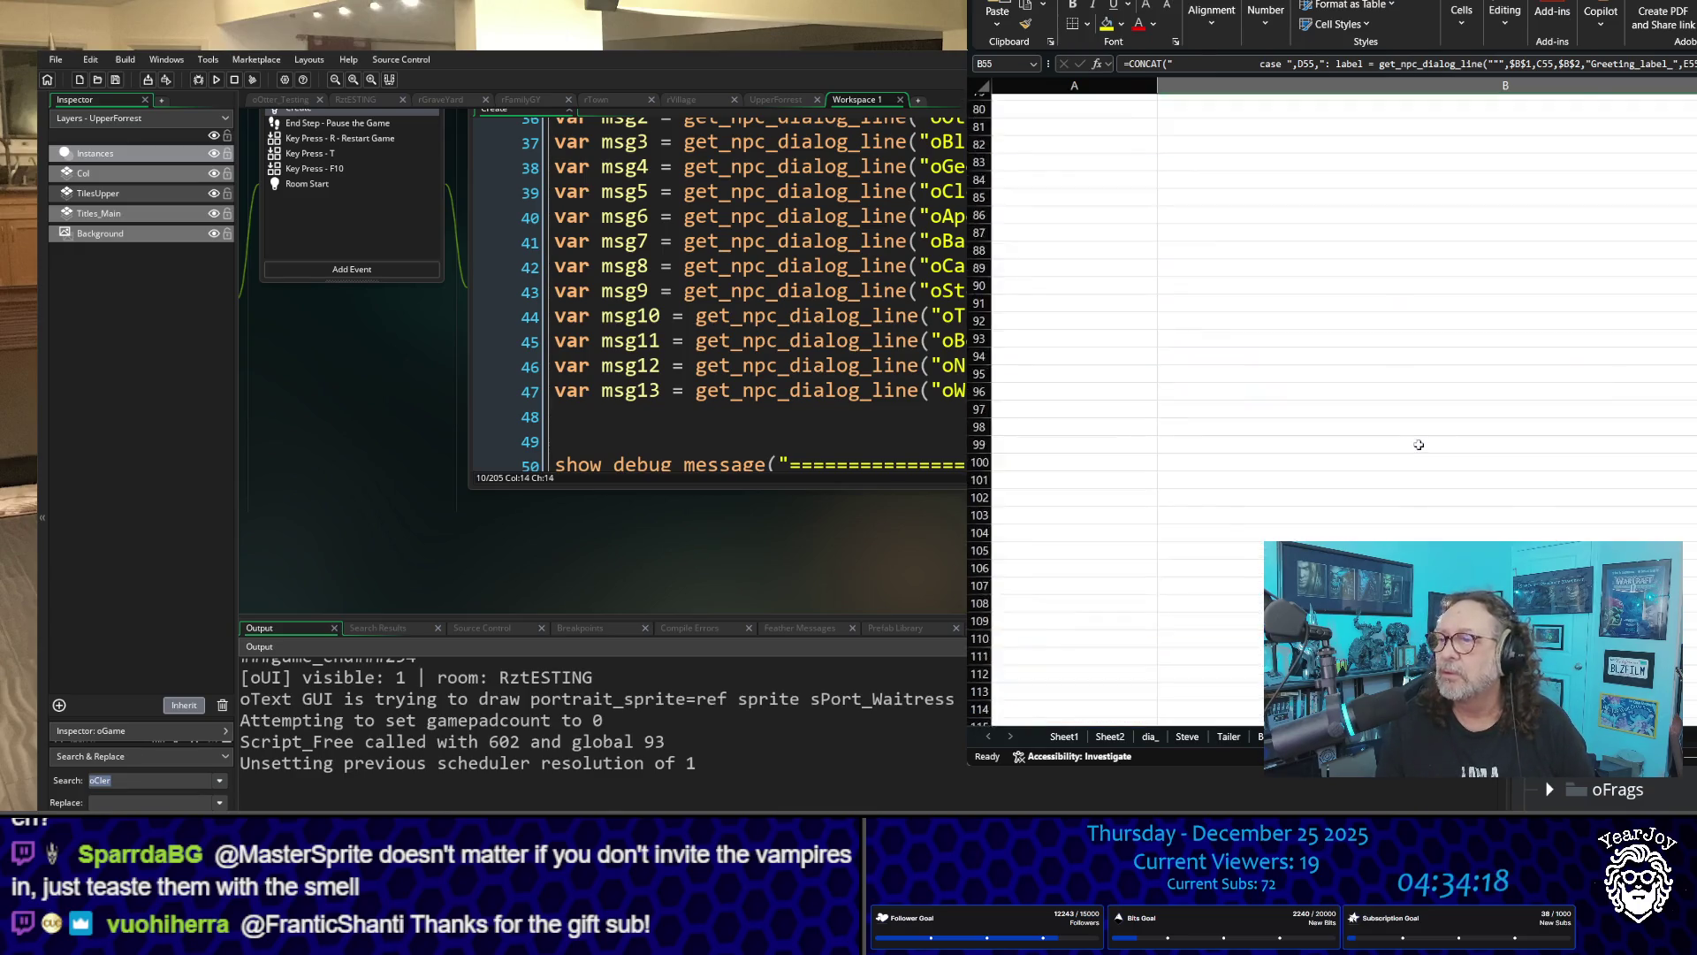
{"action": "scroll", "coordinate": [1445, 412], "scroll_direction": "up", "scroll_amount": 4}
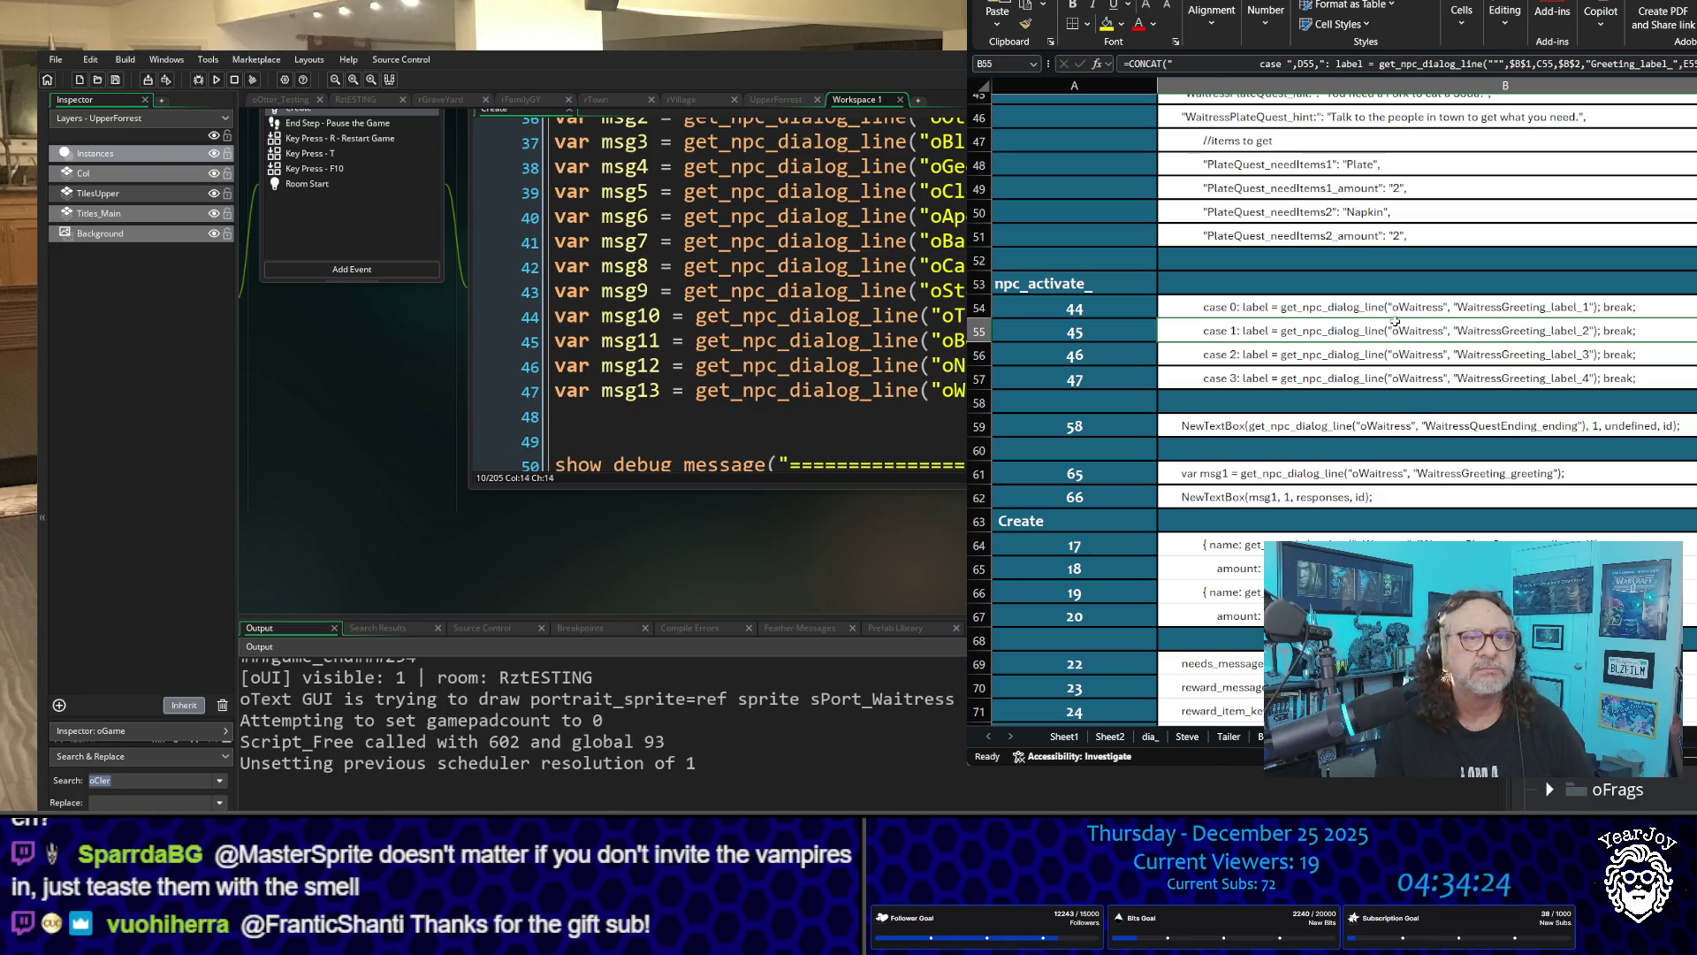
{"action": "double_click", "coordinate": [1396, 328]}
{"action": "key", "text": "Escape"}
{"action": "key", "text": "ctrl+c"}
{"action": "left_click", "coordinate": [478, 439]}
{"action": "key", "text": "ctrl+v"}
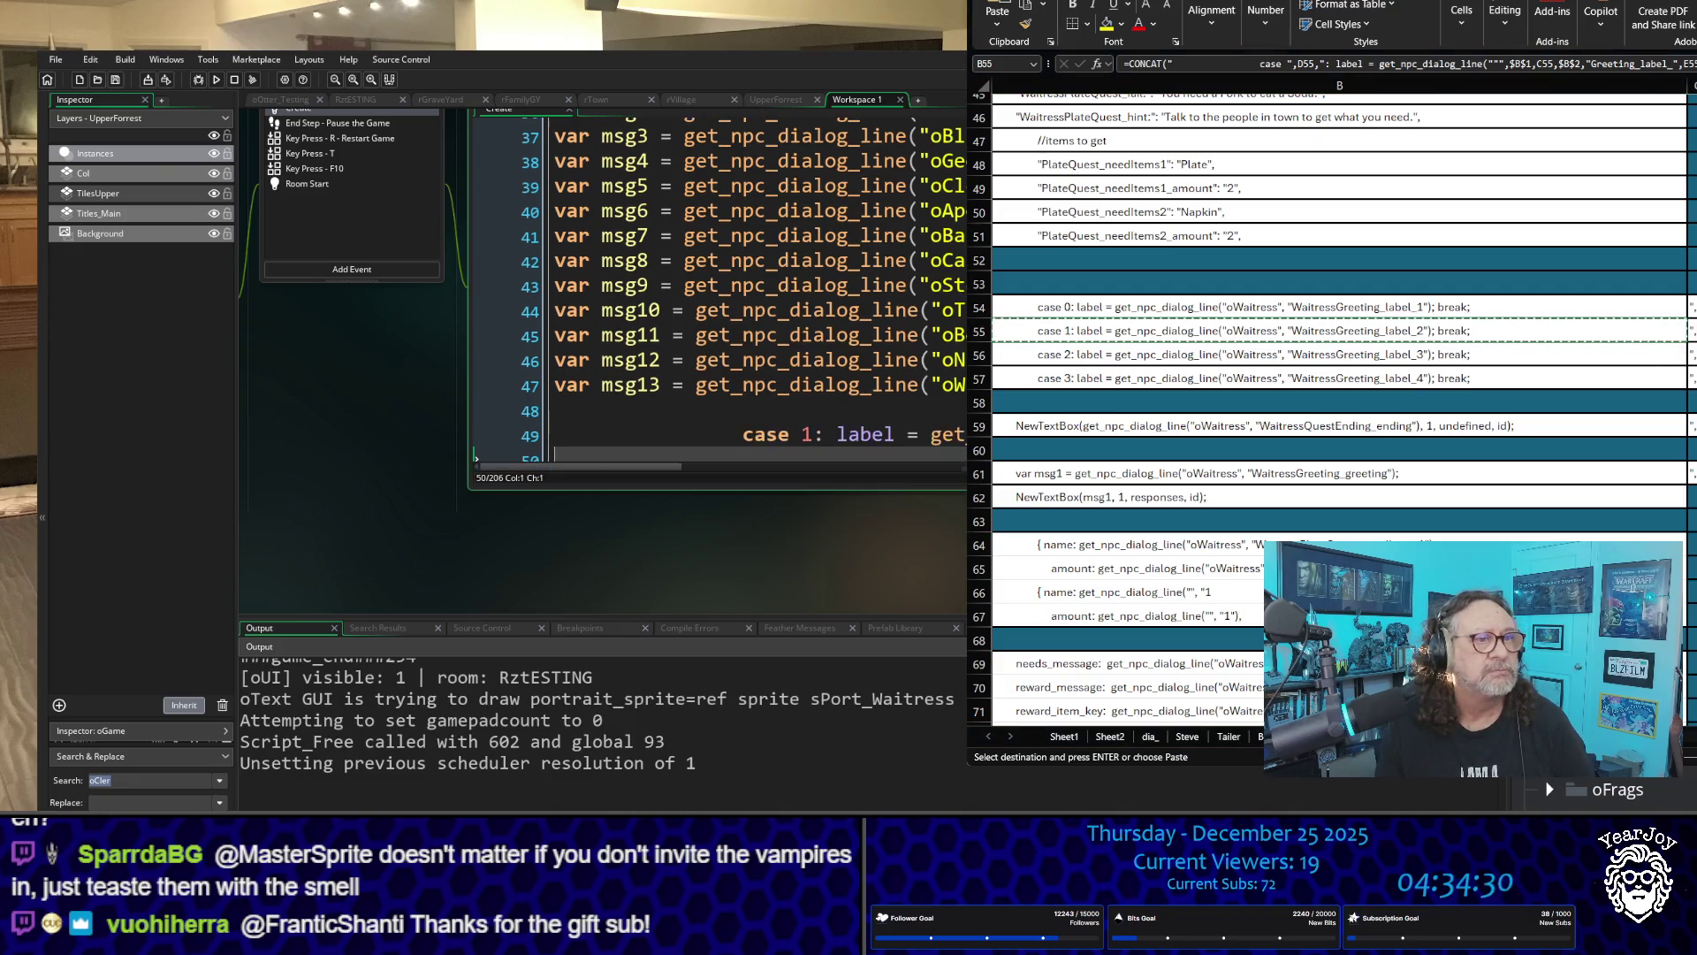
Step: Remove the pasted line and the extra blank line, then run the game
{"action": "scroll", "coordinate": [760, 282], "scroll_direction": "right", "scroll_amount": 3}
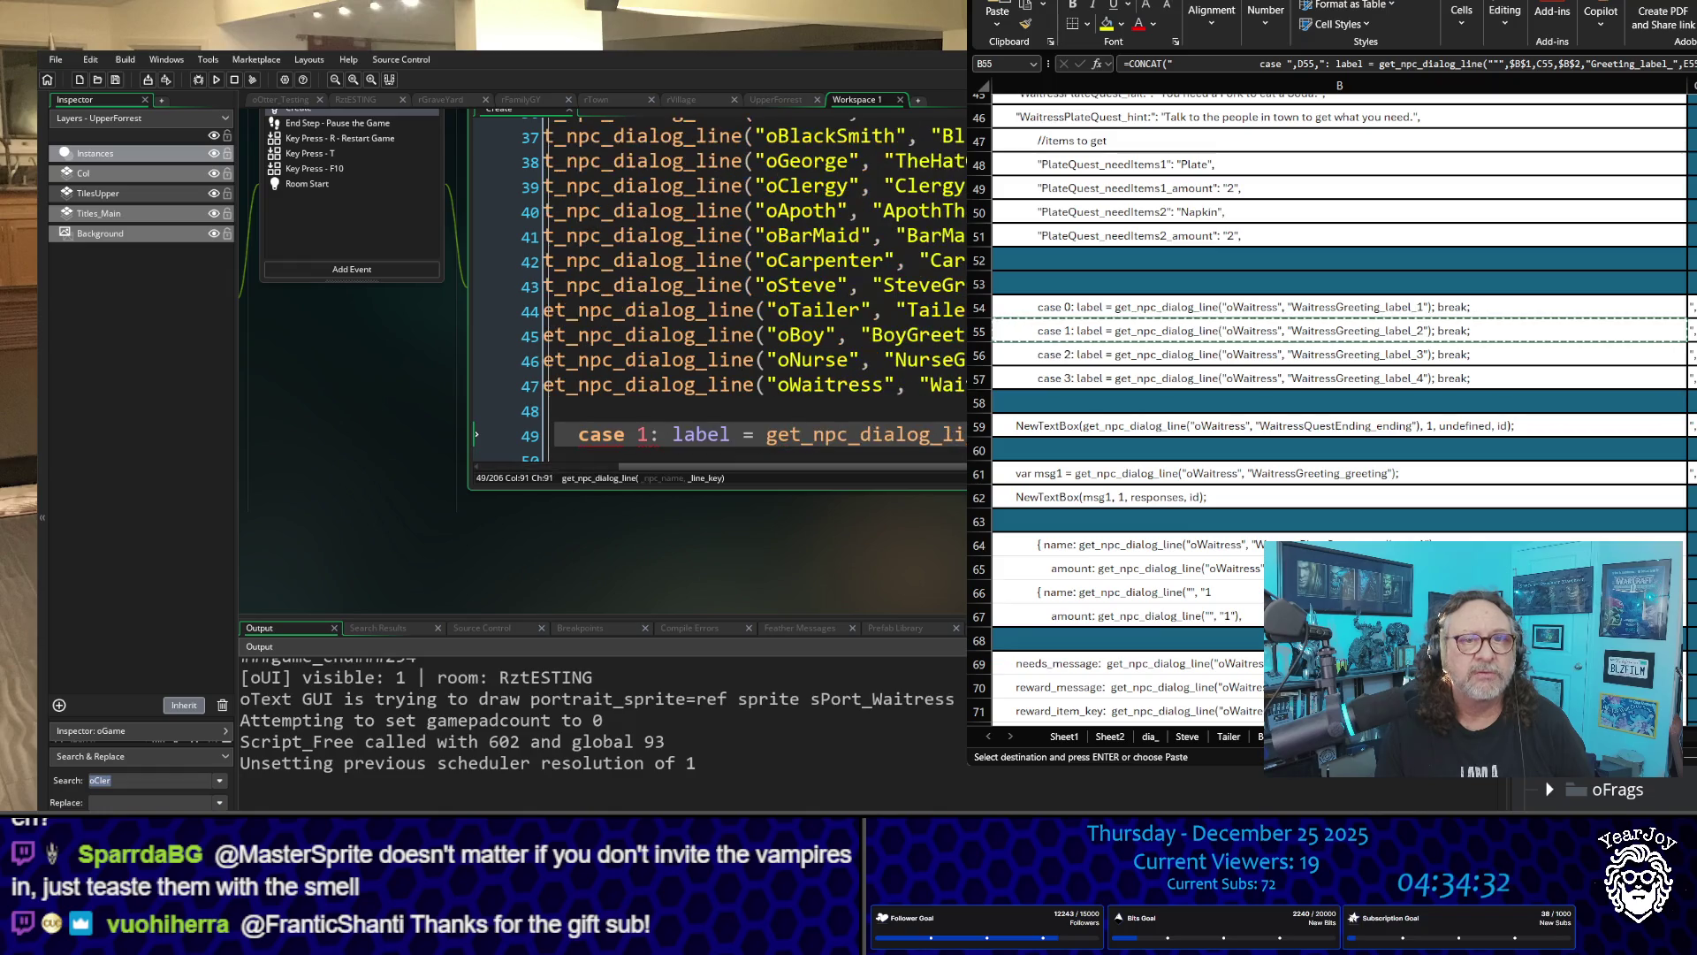
{"action": "key", "text": "Up"}
{"action": "key", "text": "Up"}
{"action": "left_click", "coordinate": [924, 385]}
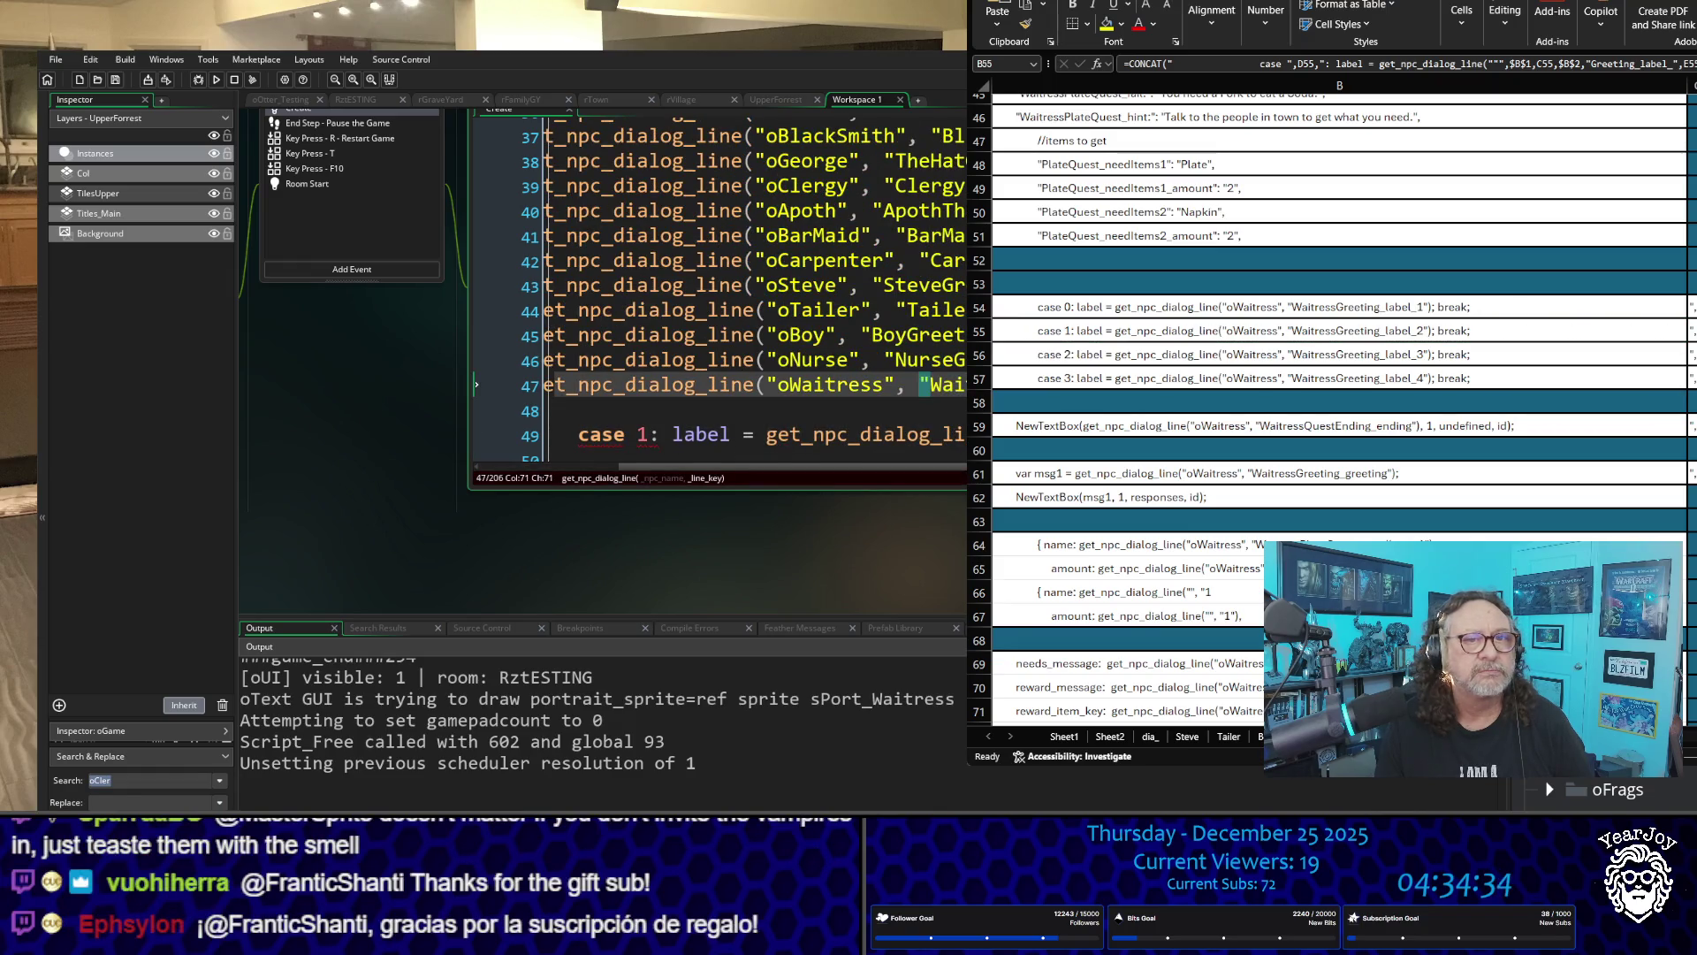
{"action": "key", "text": "Down"}
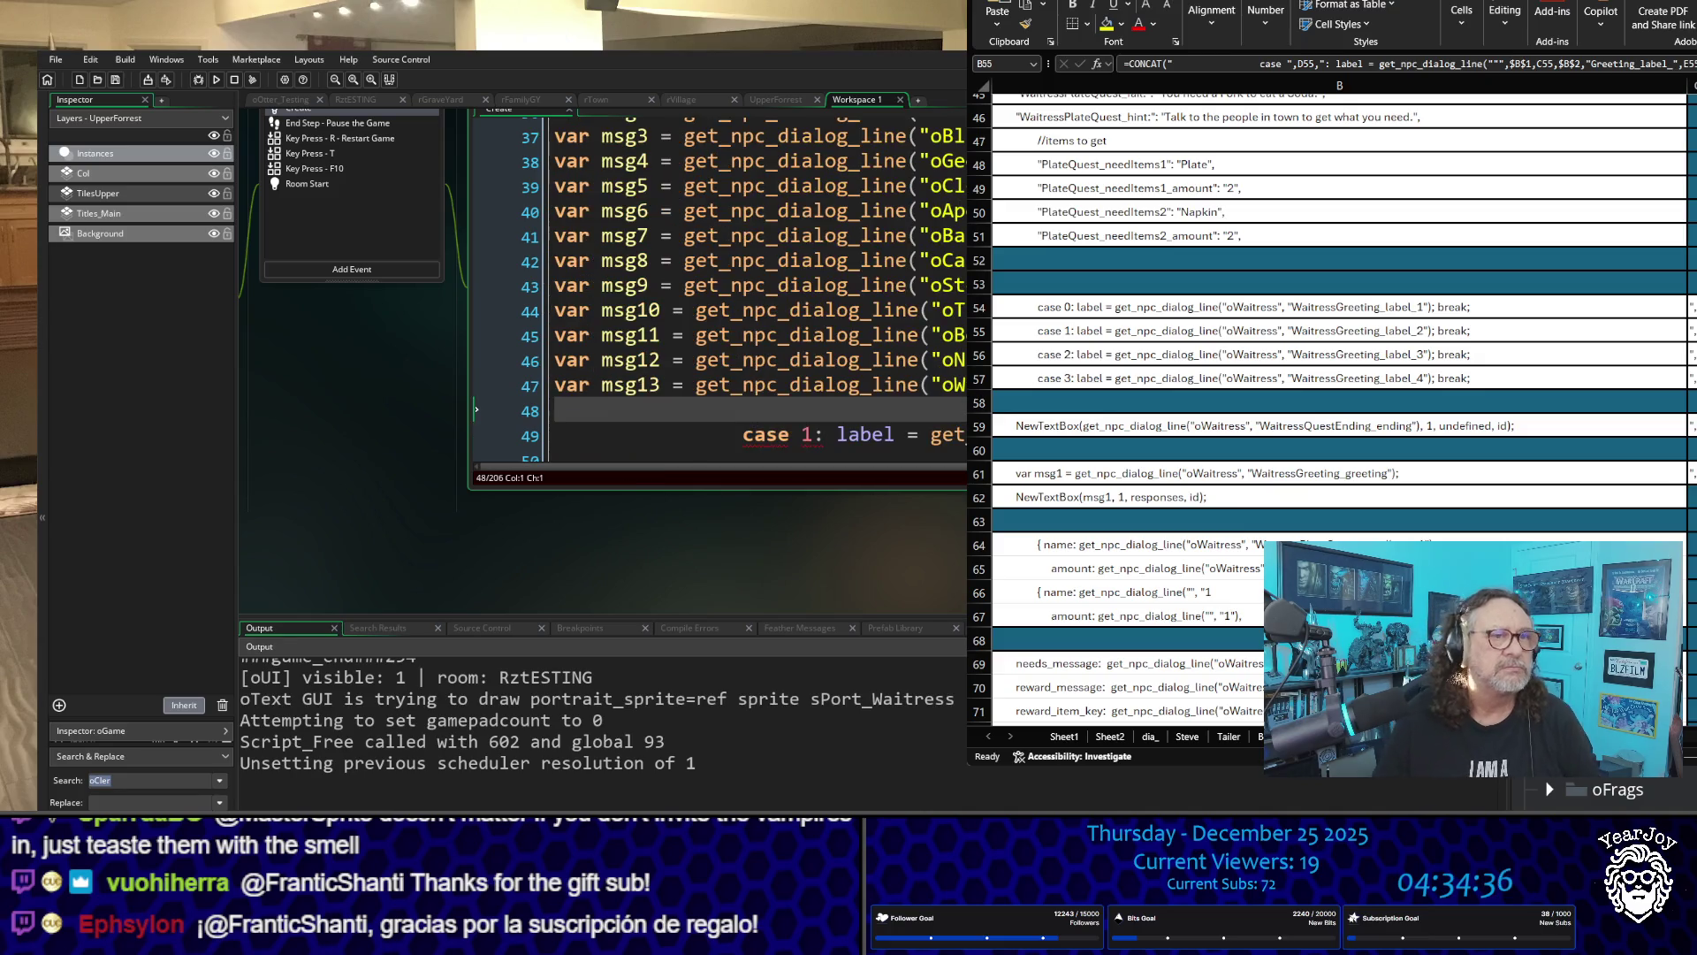
{"action": "key", "text": "Down"}
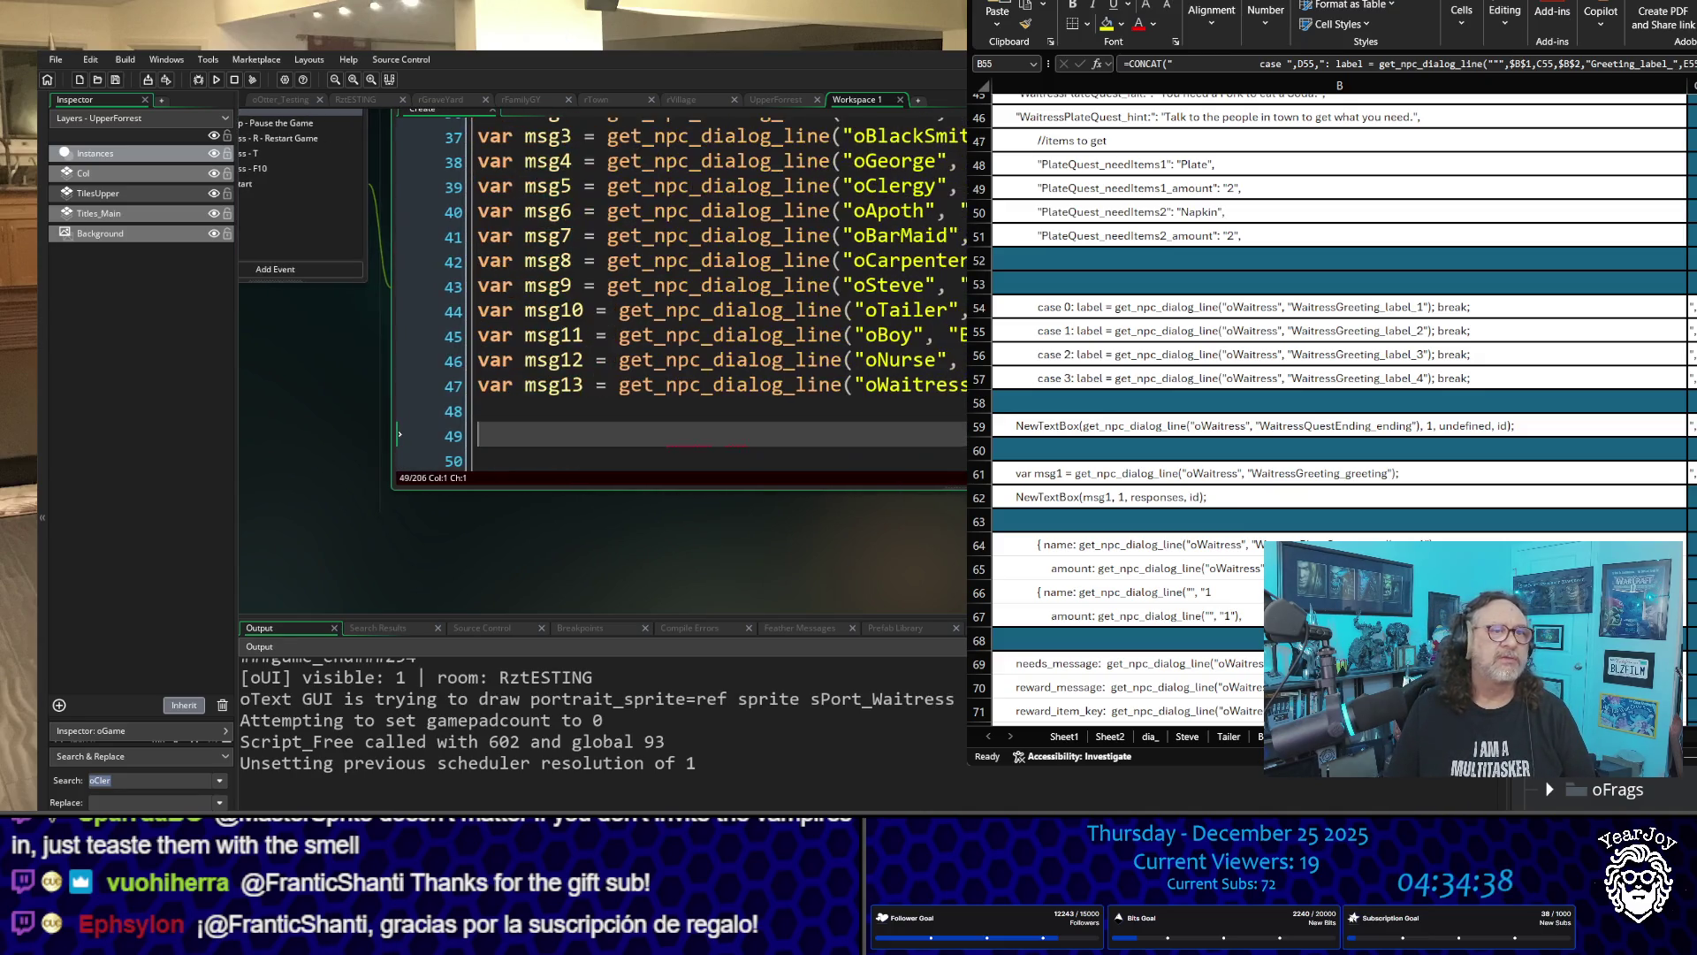
{"action": "key", "text": "Up"}
{"action": "key", "text": "Delete"}
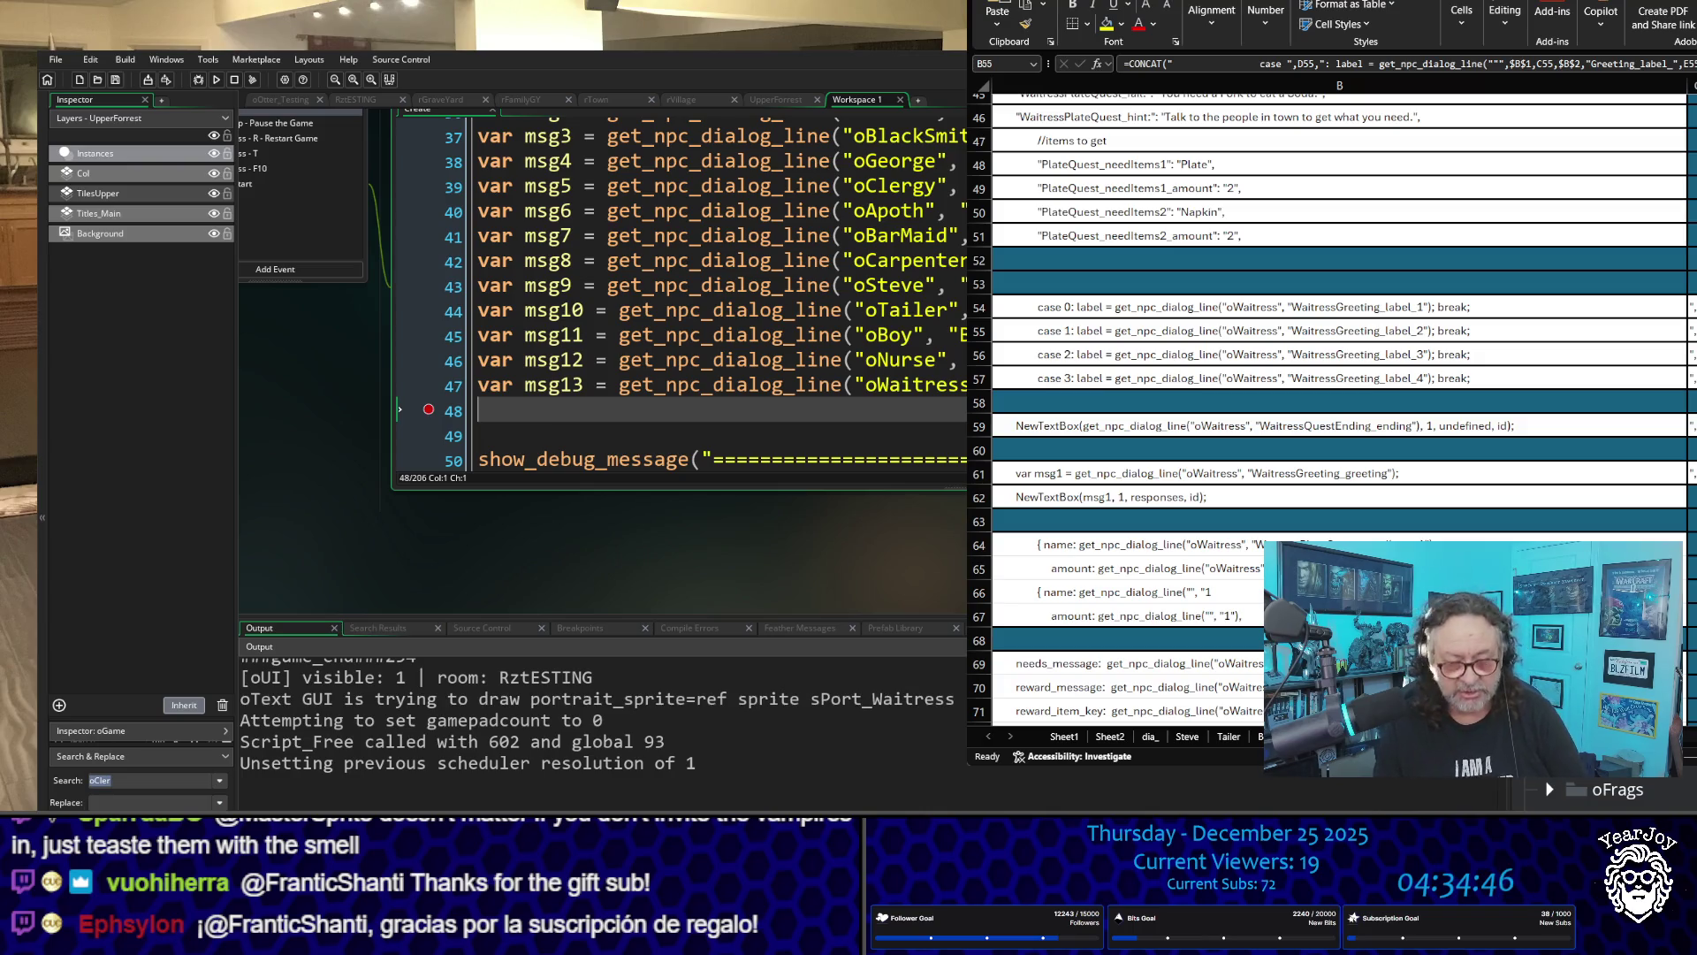
{"action": "key", "text": "BackSpace"}
{"action": "key", "text": "F5"}
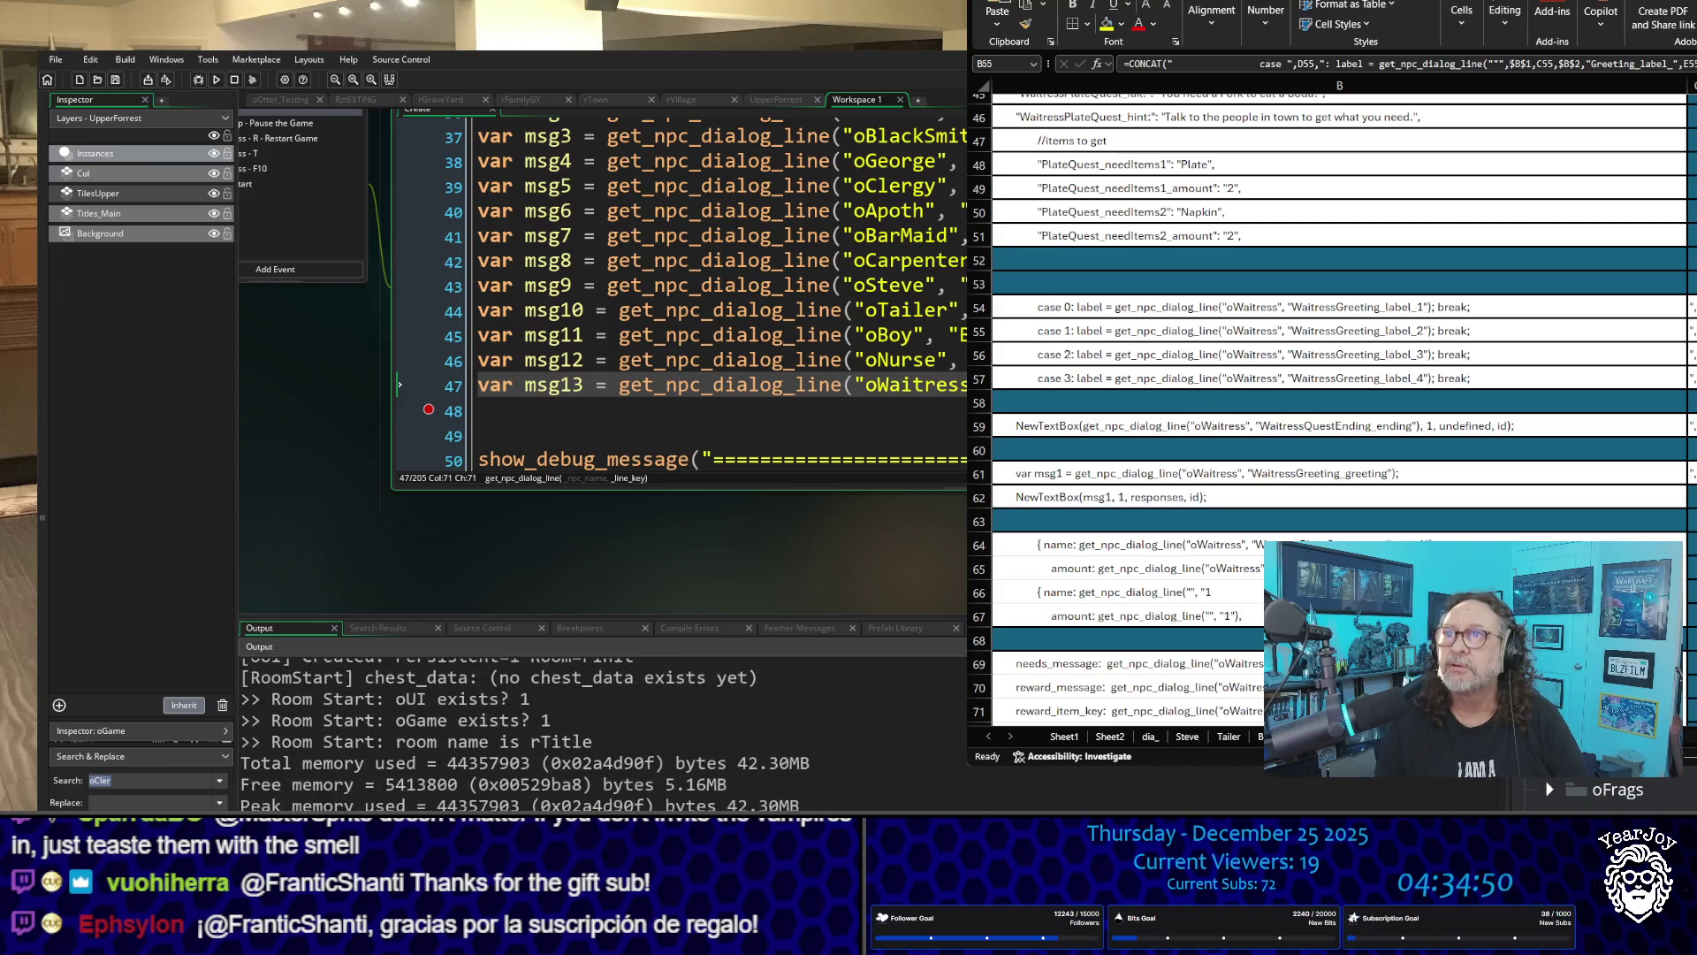
Step: Close the running game, review the Output log's NPC lines, and open dia_oWaitress
{"action": "key", "text": "Escape"}
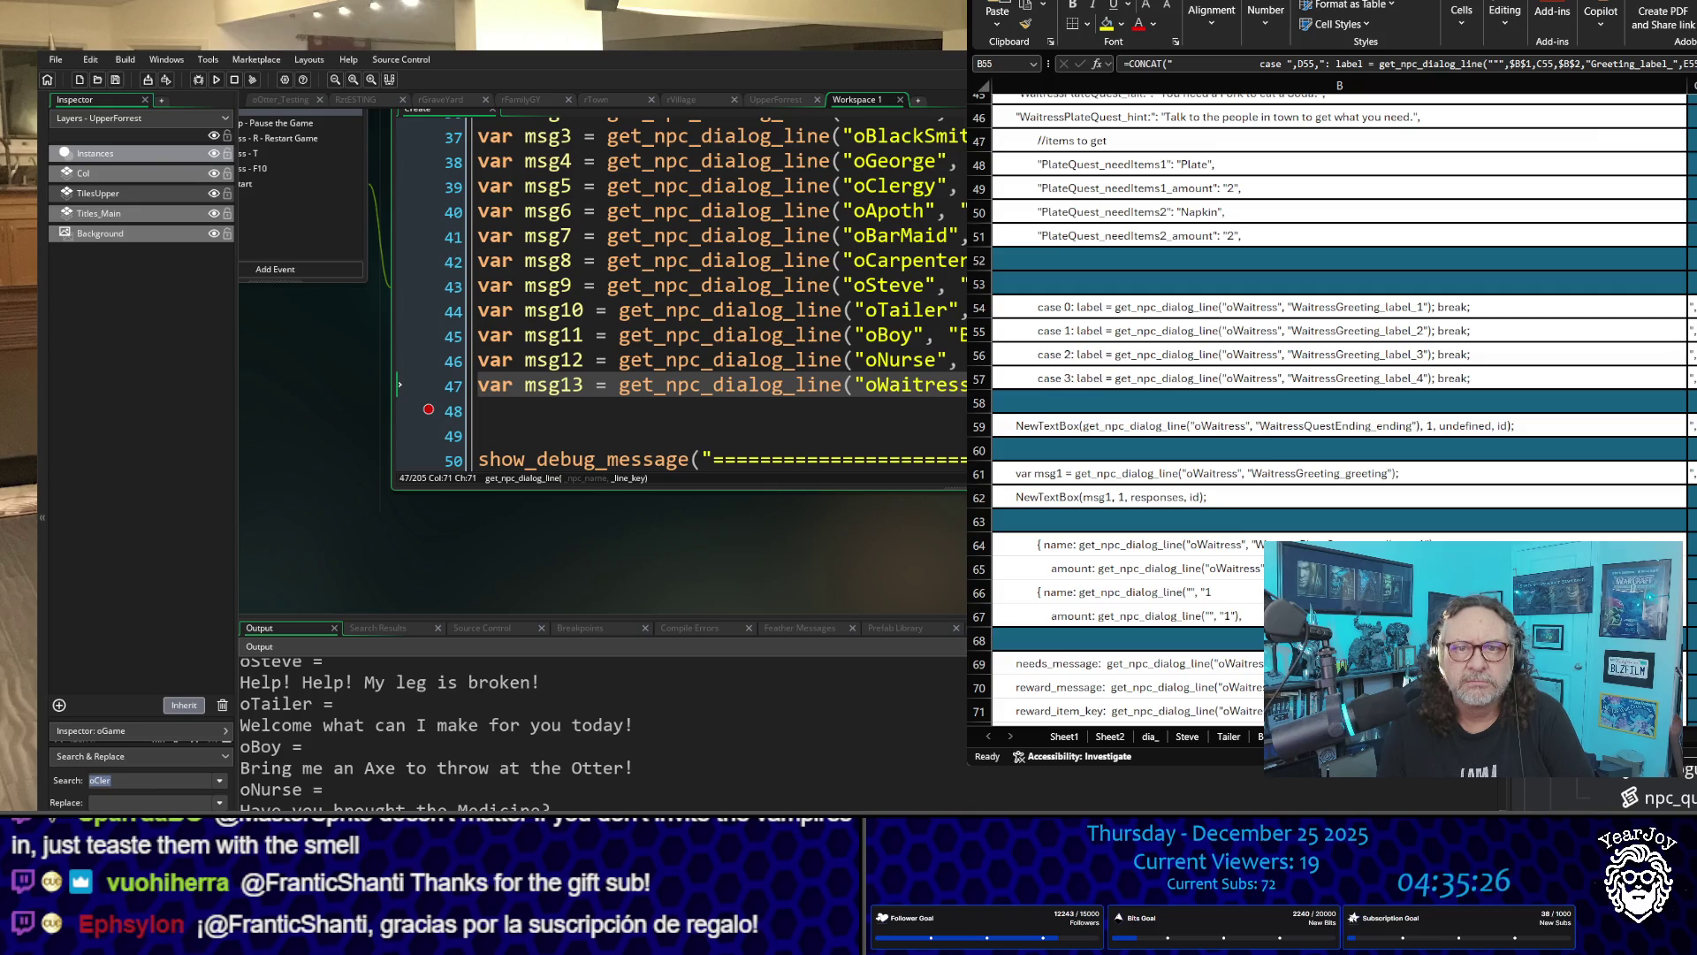
{"action": "middle_click", "coordinate": [623, 395]}
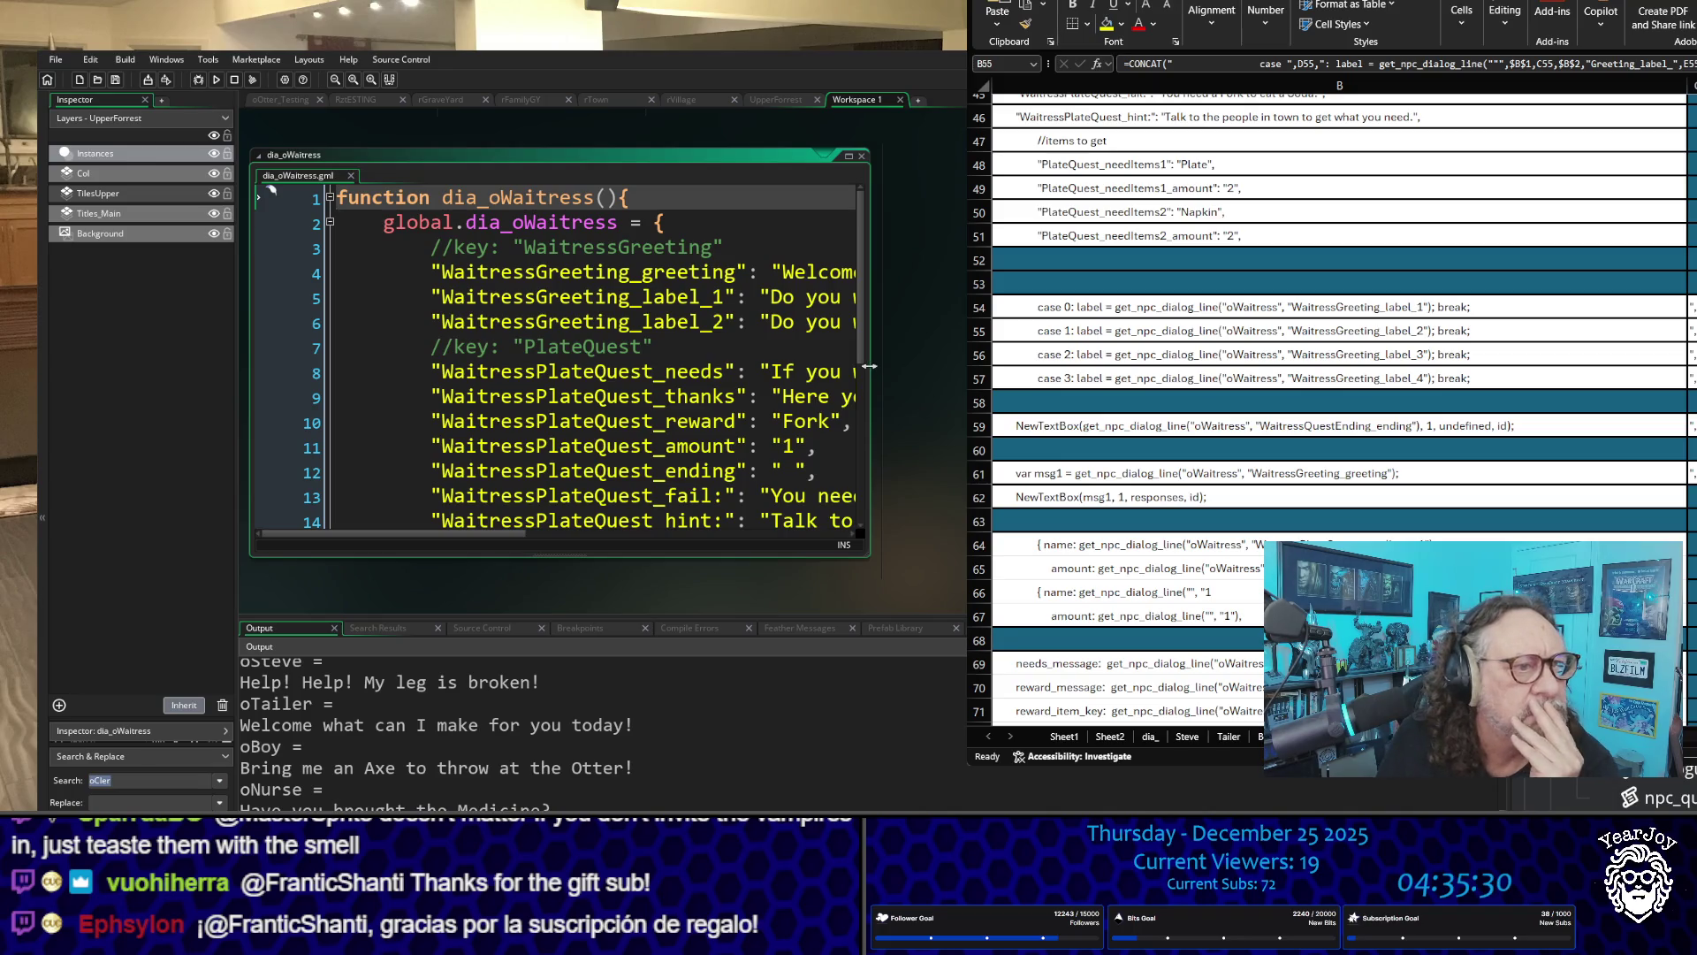
Step: Switch from dia_oWaitress to the npc_activate_waitress script and widen its editor to the workspace width
{"action": "left_click_drag", "start_coordinate": [871, 368], "coordinate": [968, 368]}
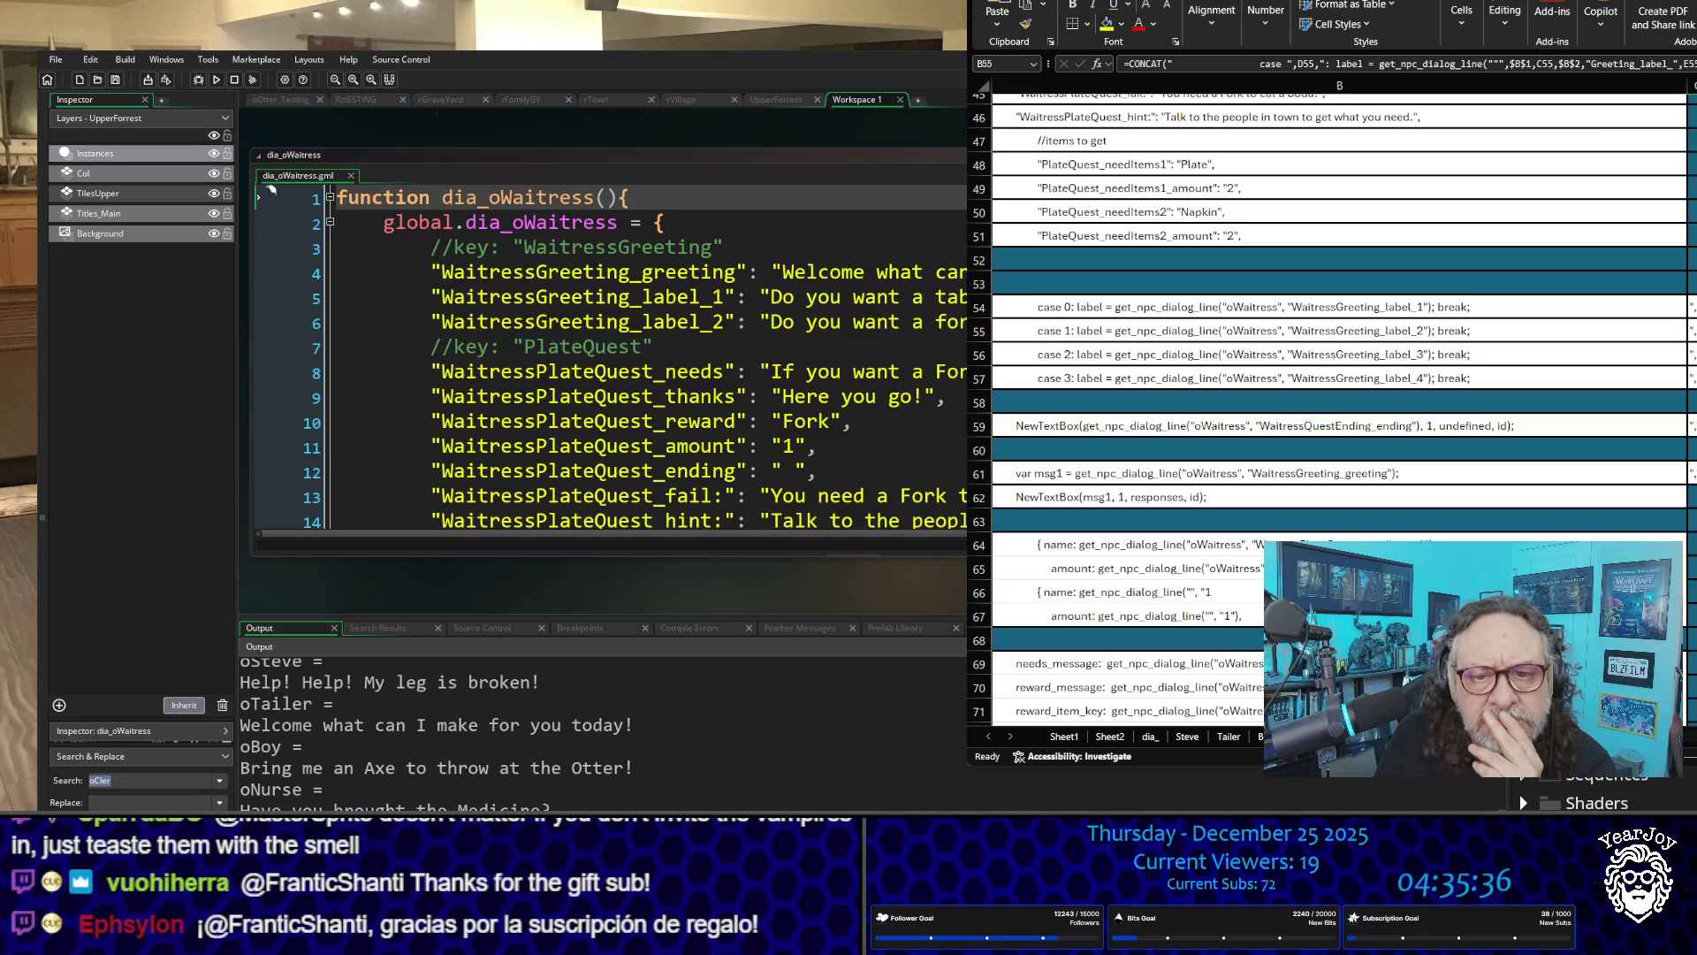
{"action": "key", "text": "ctrl+w"}
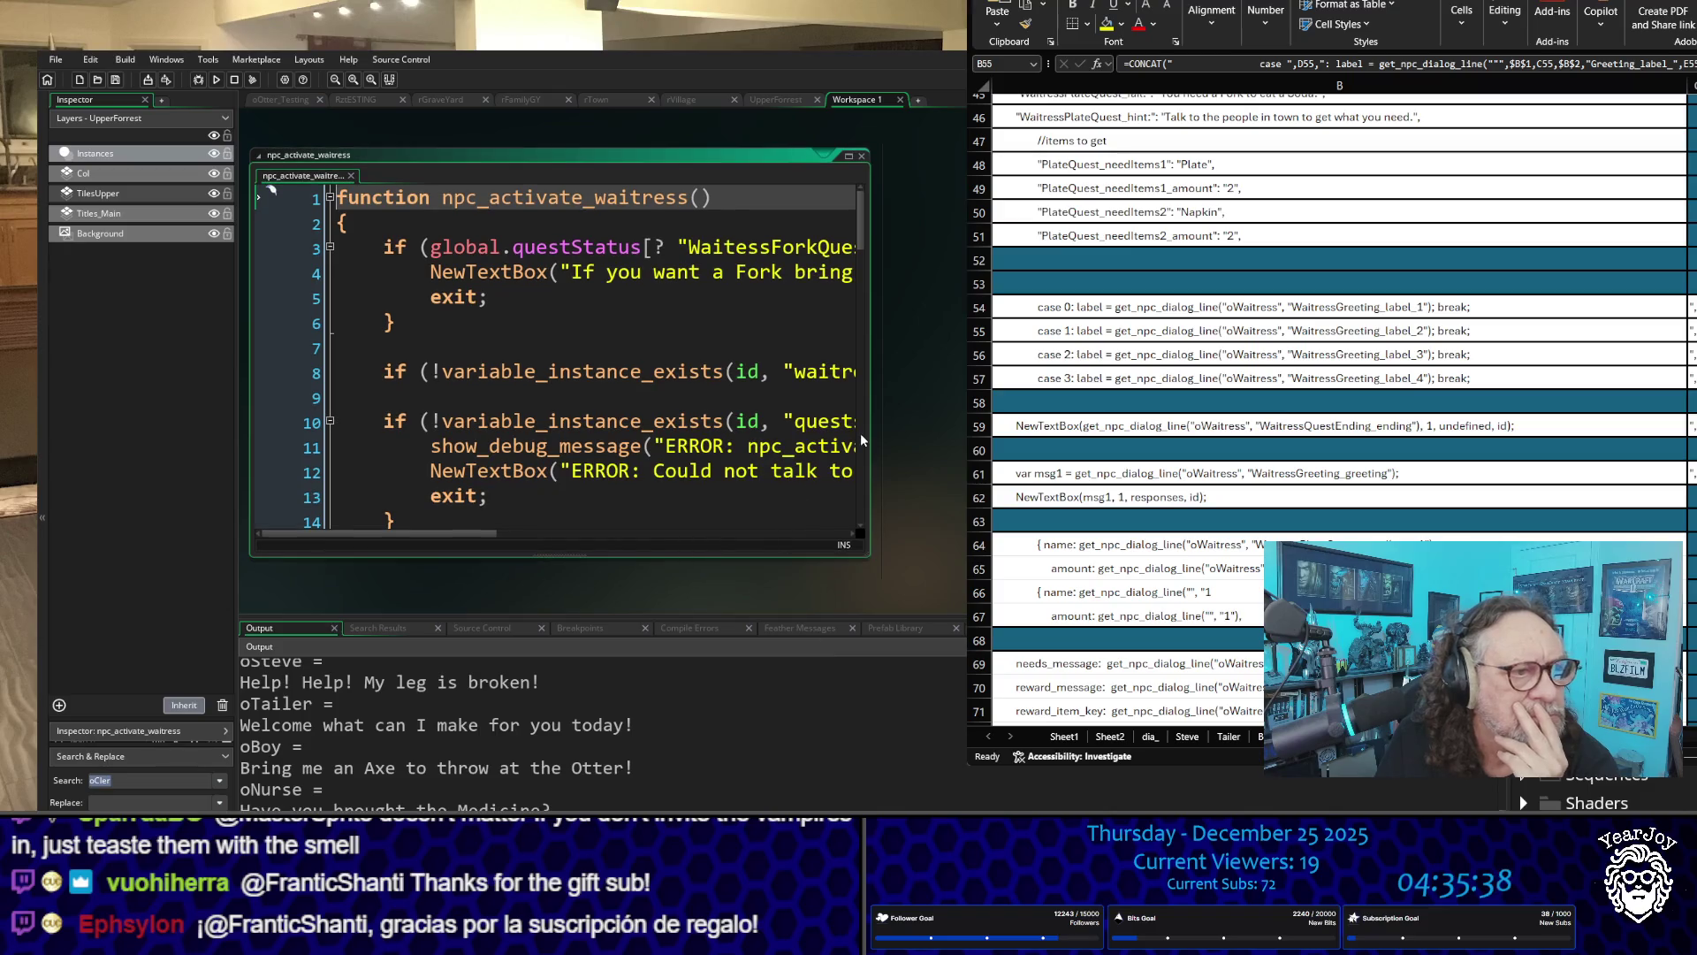
{"action": "left_click_drag", "start_coordinate": [869, 433], "coordinate": [963, 433]}
{"action": "scroll", "coordinate": [610, 353], "scroll_direction": "down", "scroll_amount": 7}
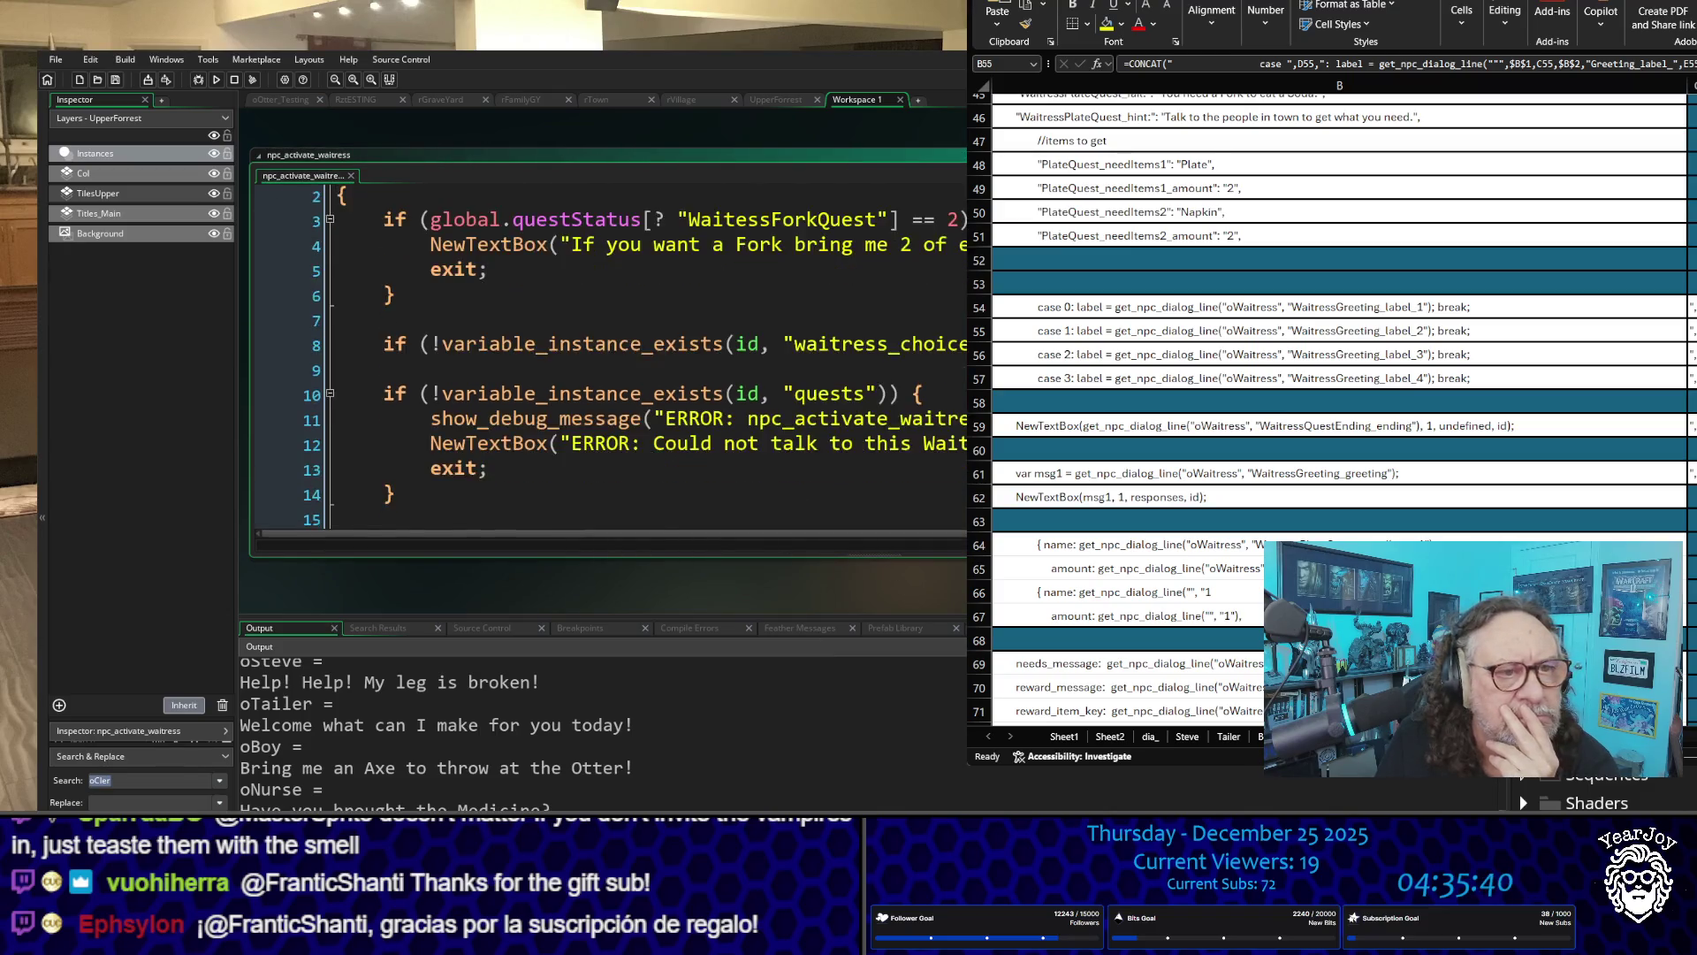
{"action": "scroll", "coordinate": [610, 354], "scroll_direction": "down", "scroll_amount": 7}
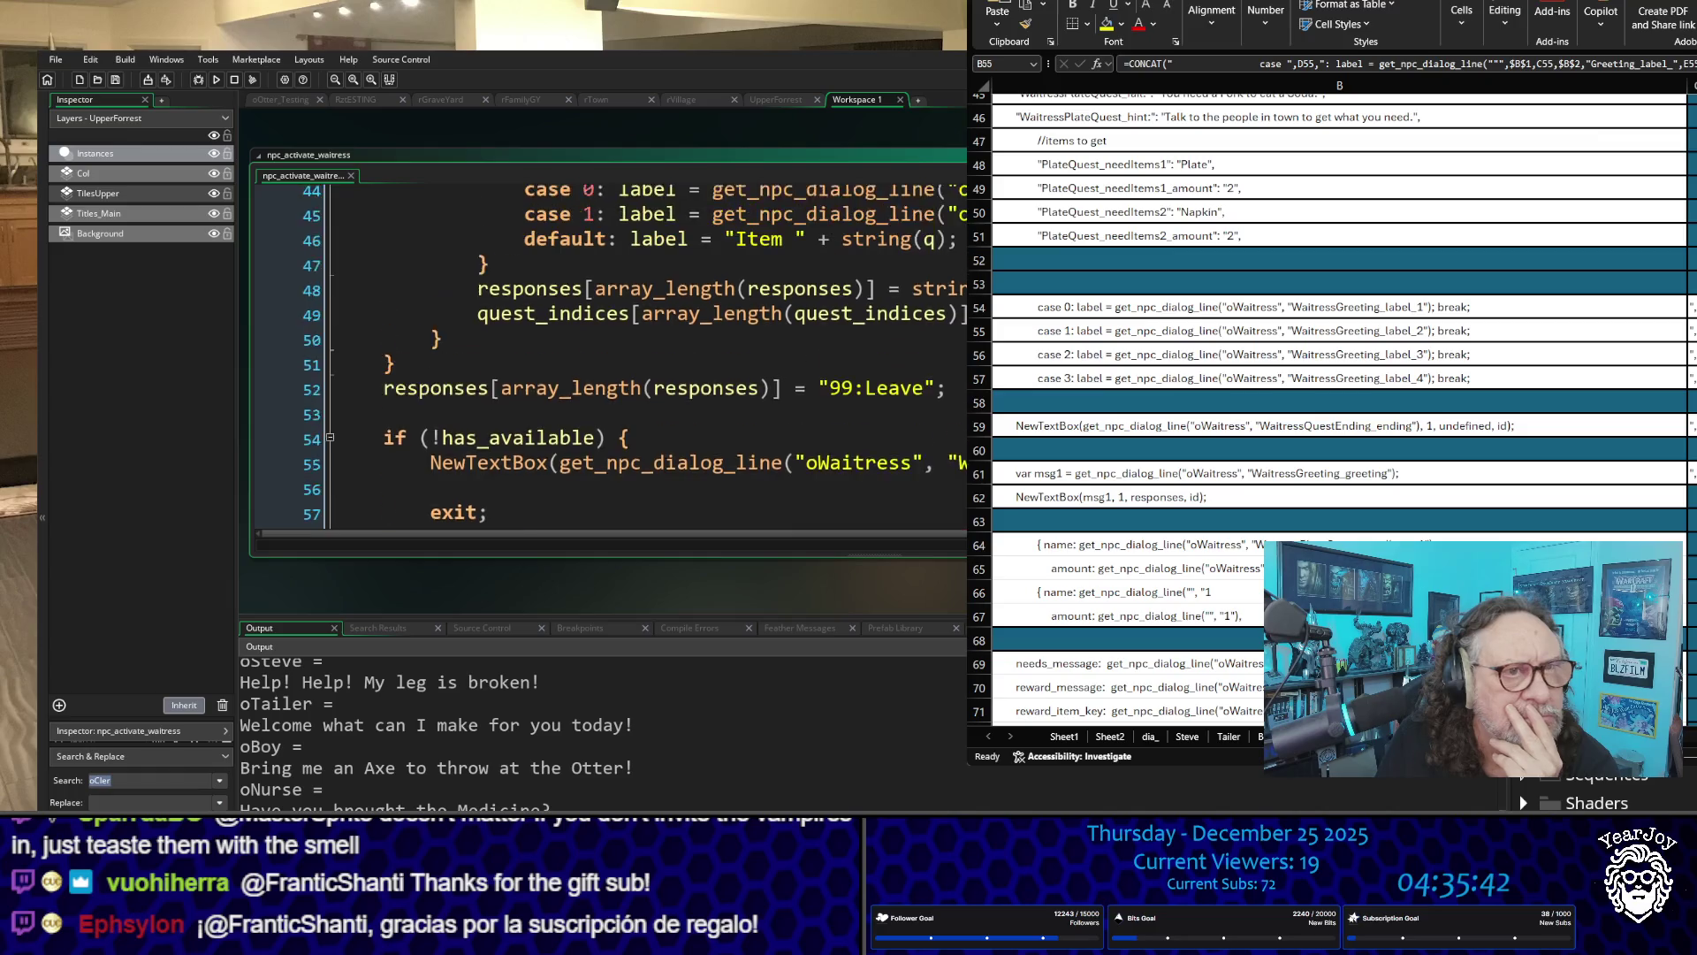
{"action": "scroll", "coordinate": [610, 353], "scroll_direction": "up", "scroll_amount": 3}
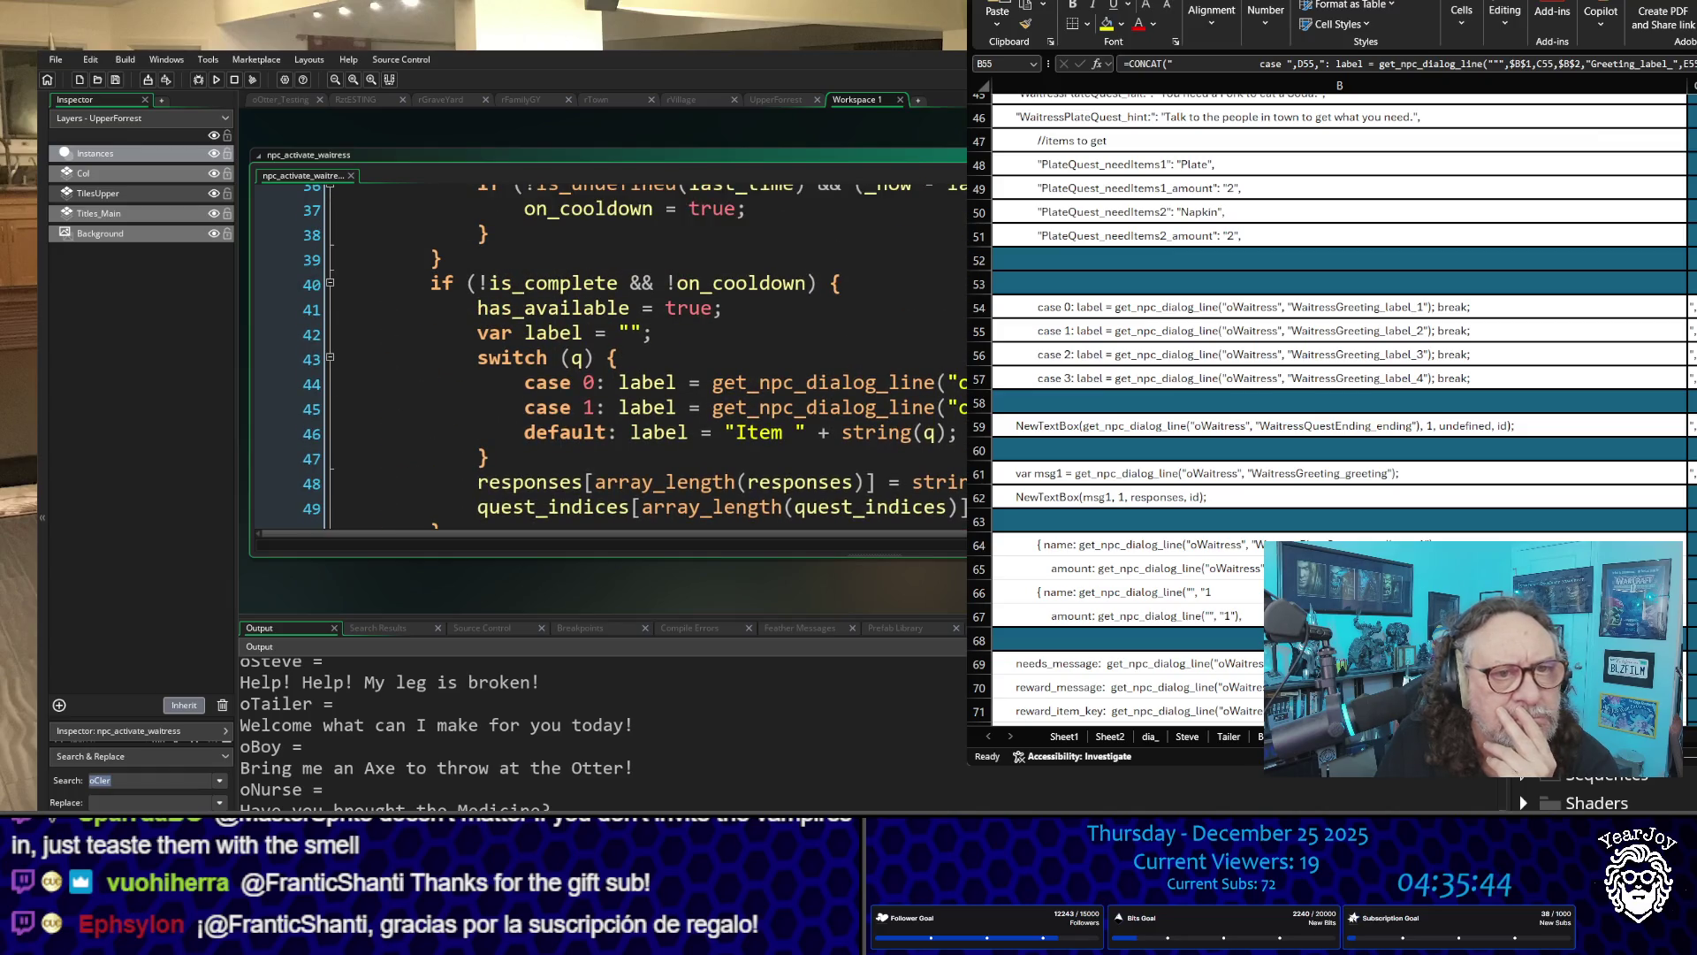
Step: Undo the latest change on line 45's case 1 get_npc_dialog_line label
{"action": "left_click", "coordinate": [654, 408]}
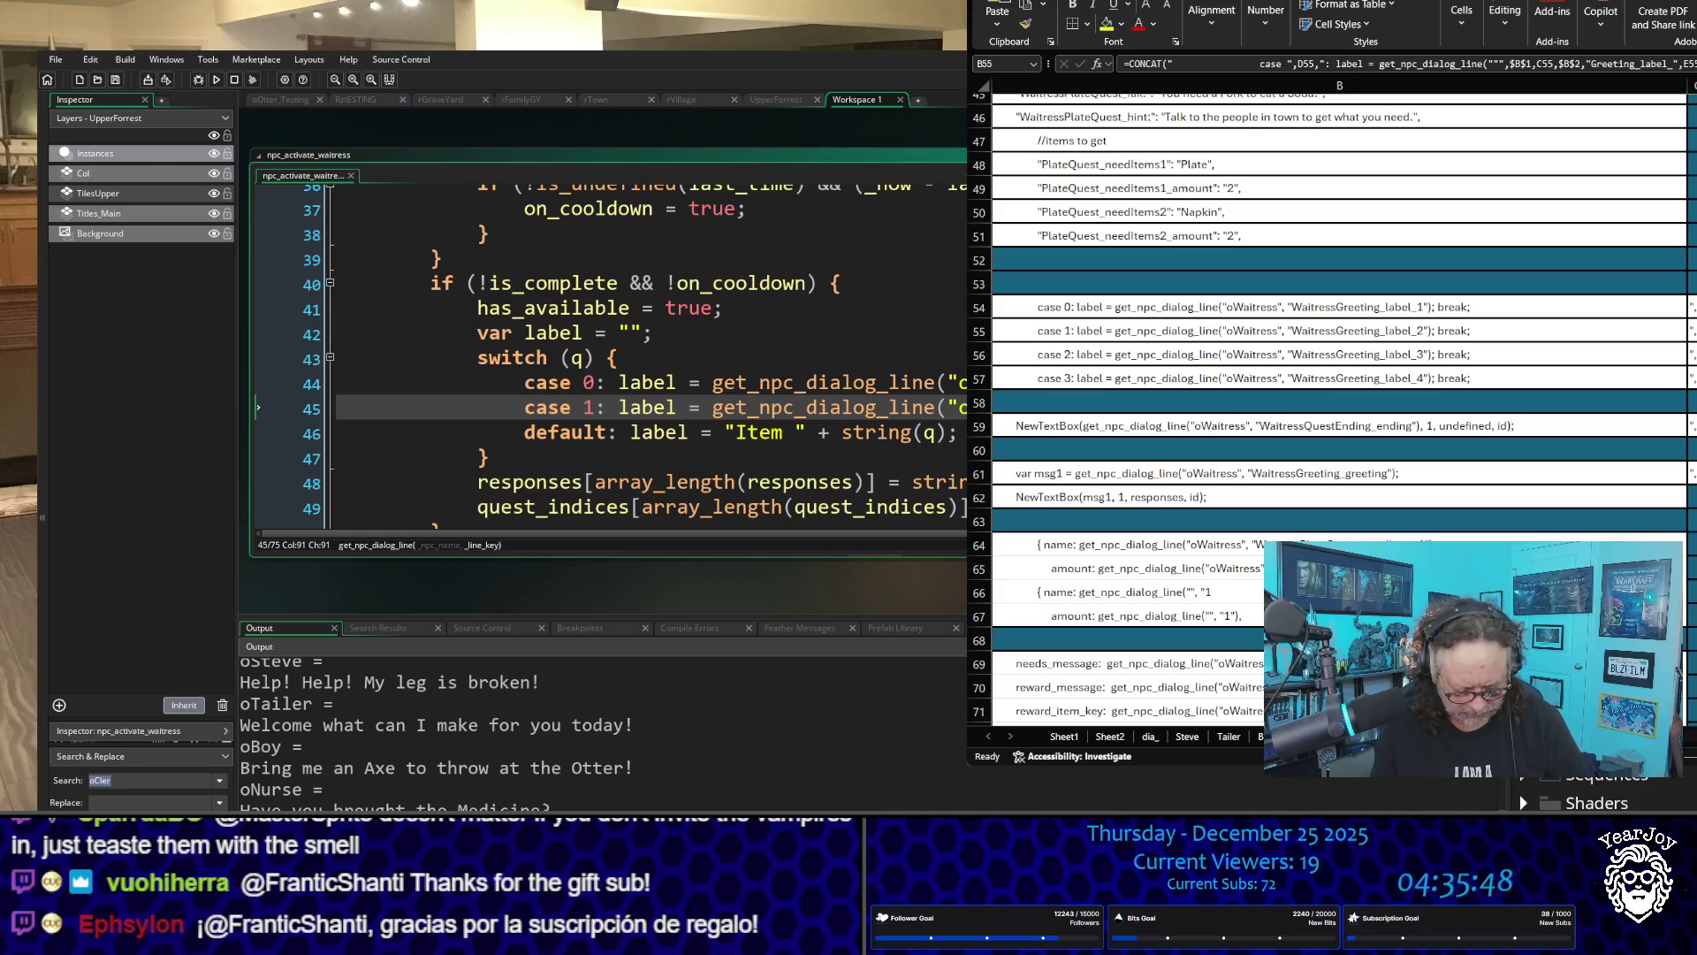
{"action": "key", "text": "ctrl+z"}
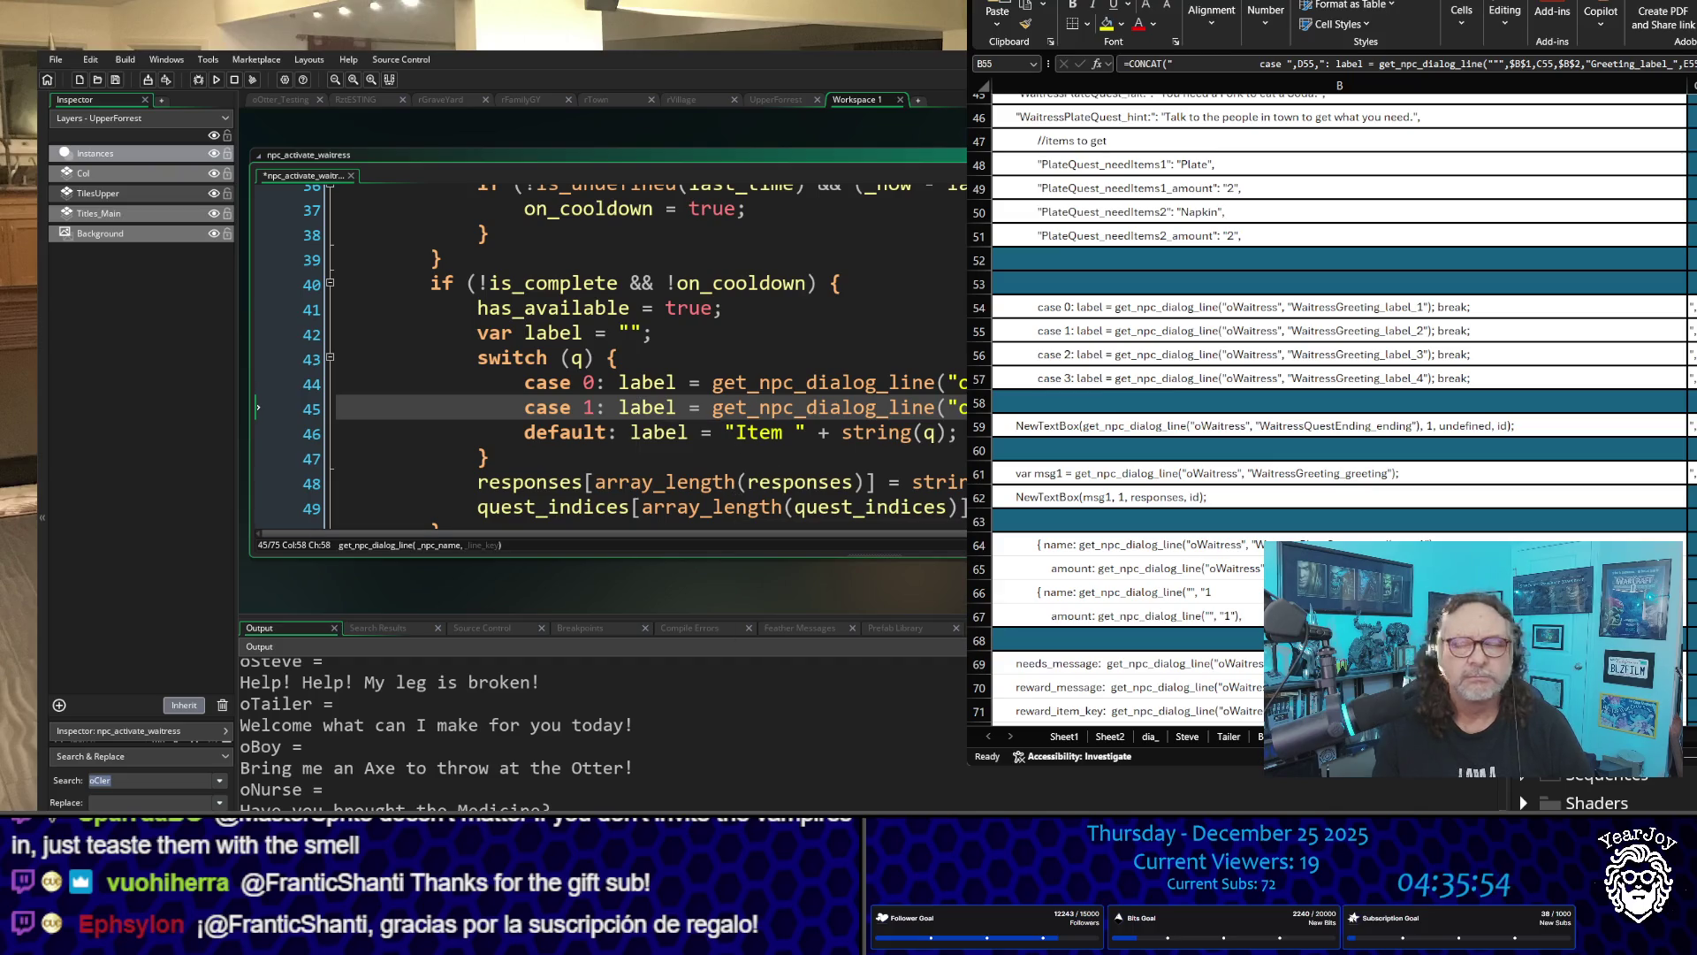
{"action": "scroll", "coordinate": [1339, 407], "scroll_direction": "down", "scroll_amount": 4}
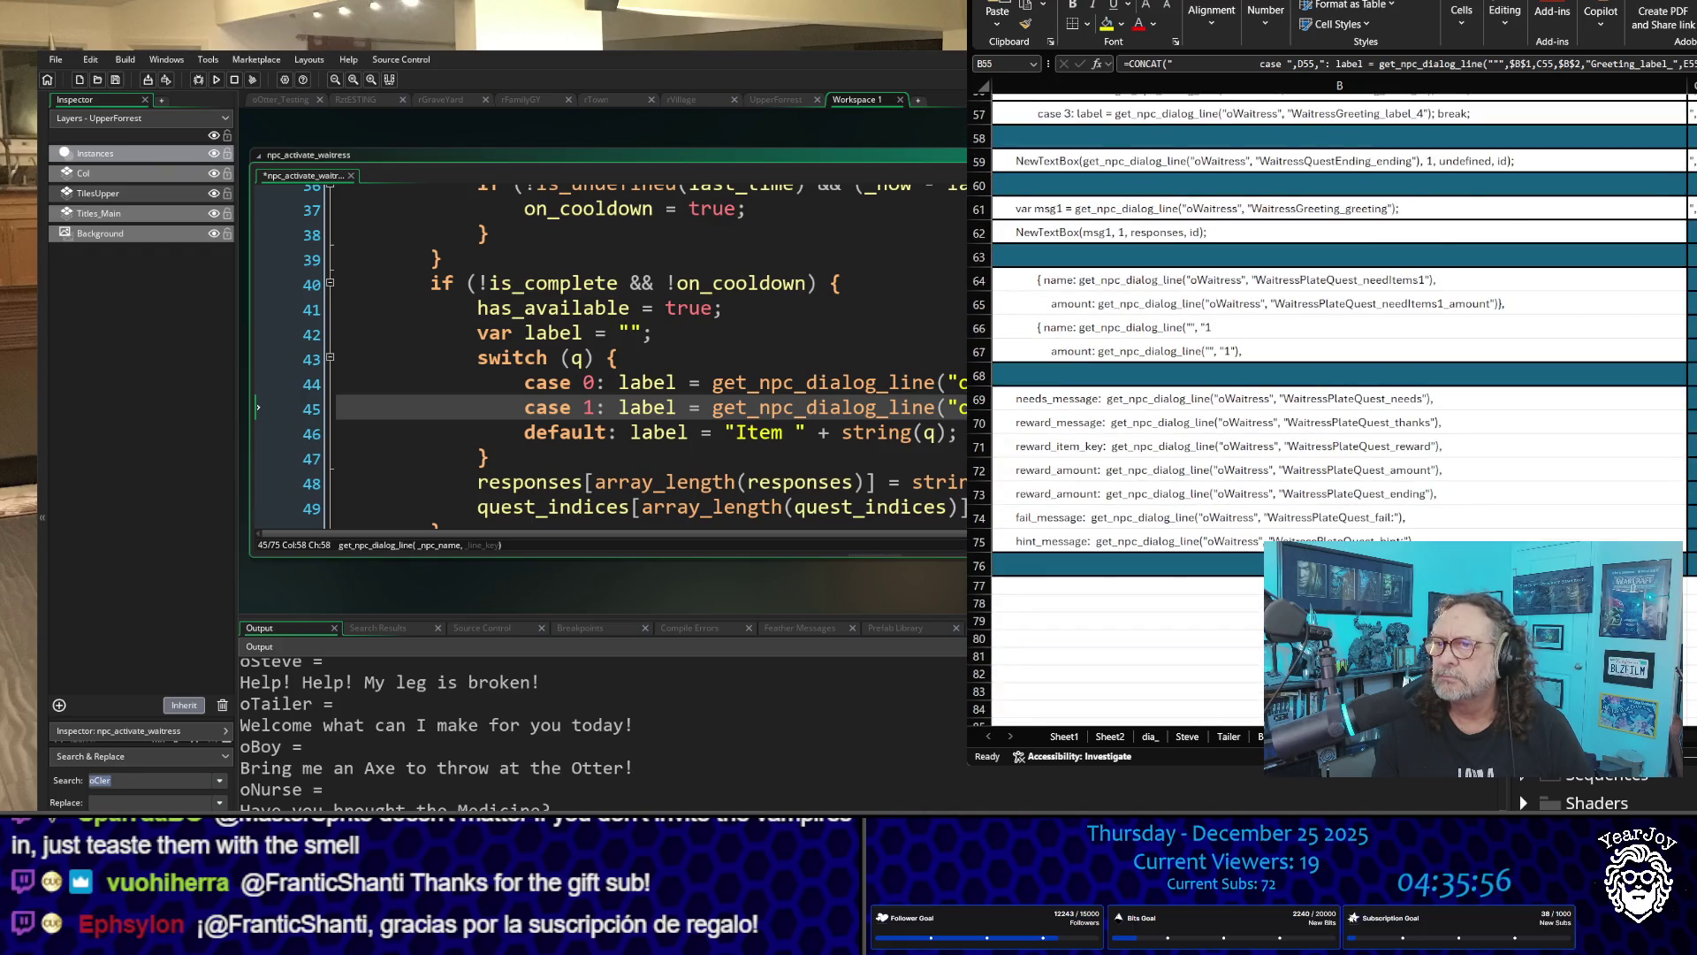
Step: Review the raid-tracker spreadsheet in Excel, scrolling through its rows
{"action": "scroll", "coordinate": [1339, 407], "scroll_direction": "up", "scroll_amount": 1}
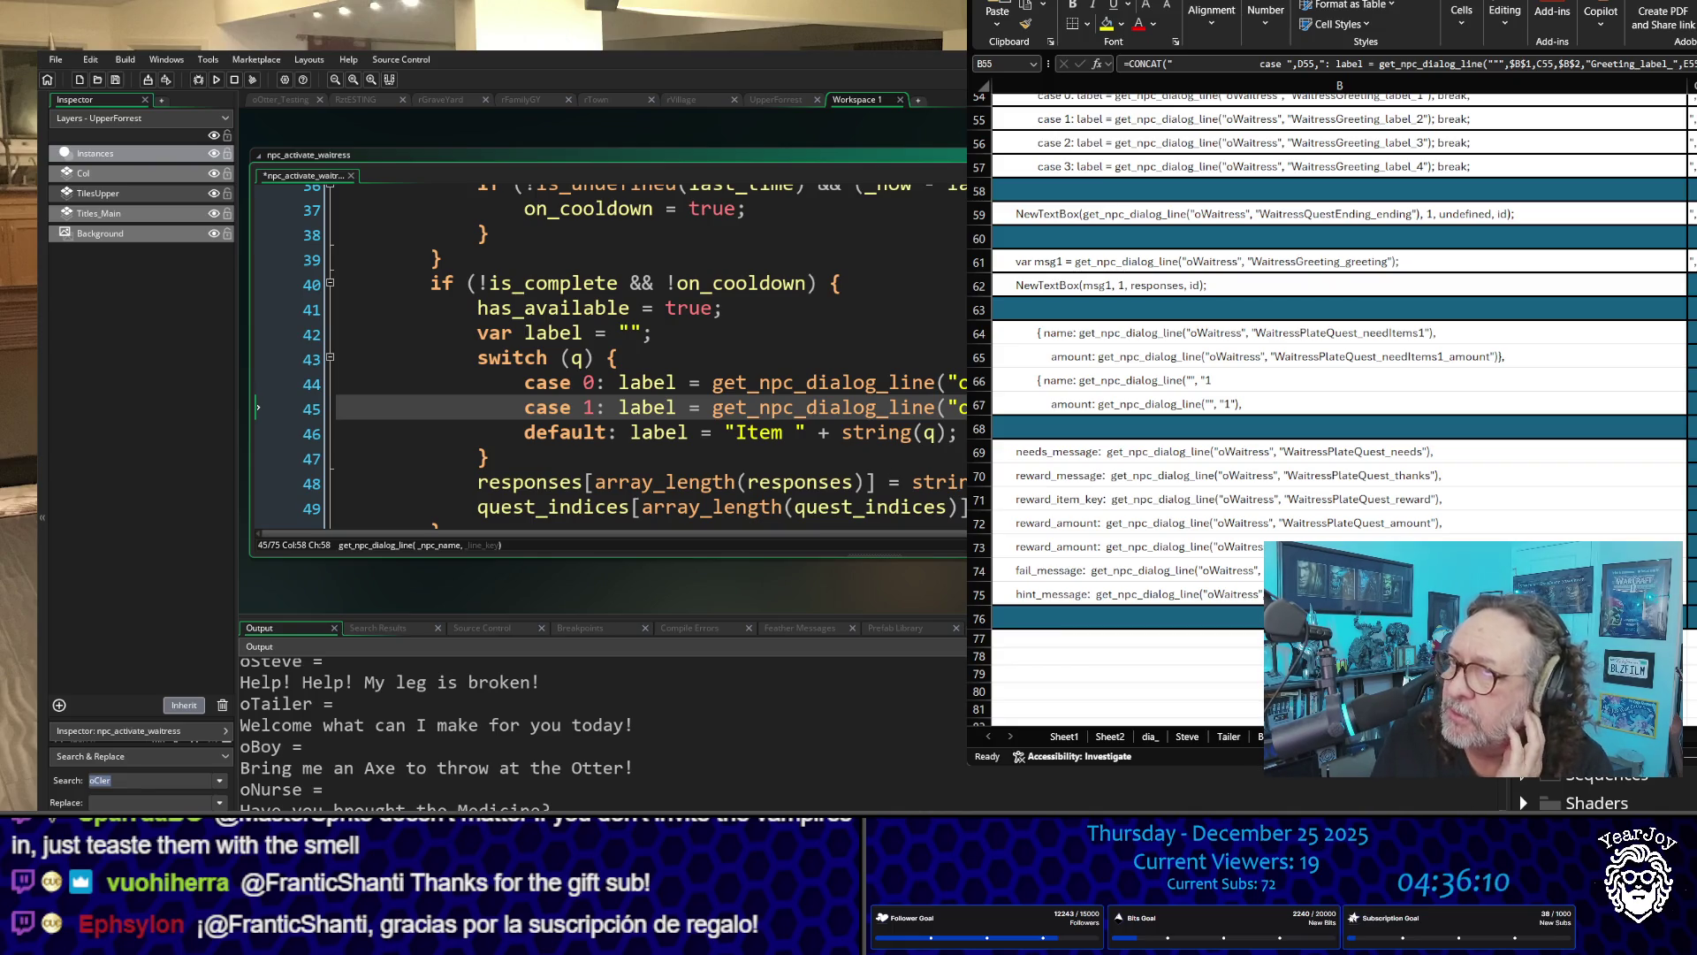
{"action": "key", "text": "alt+Tab"}
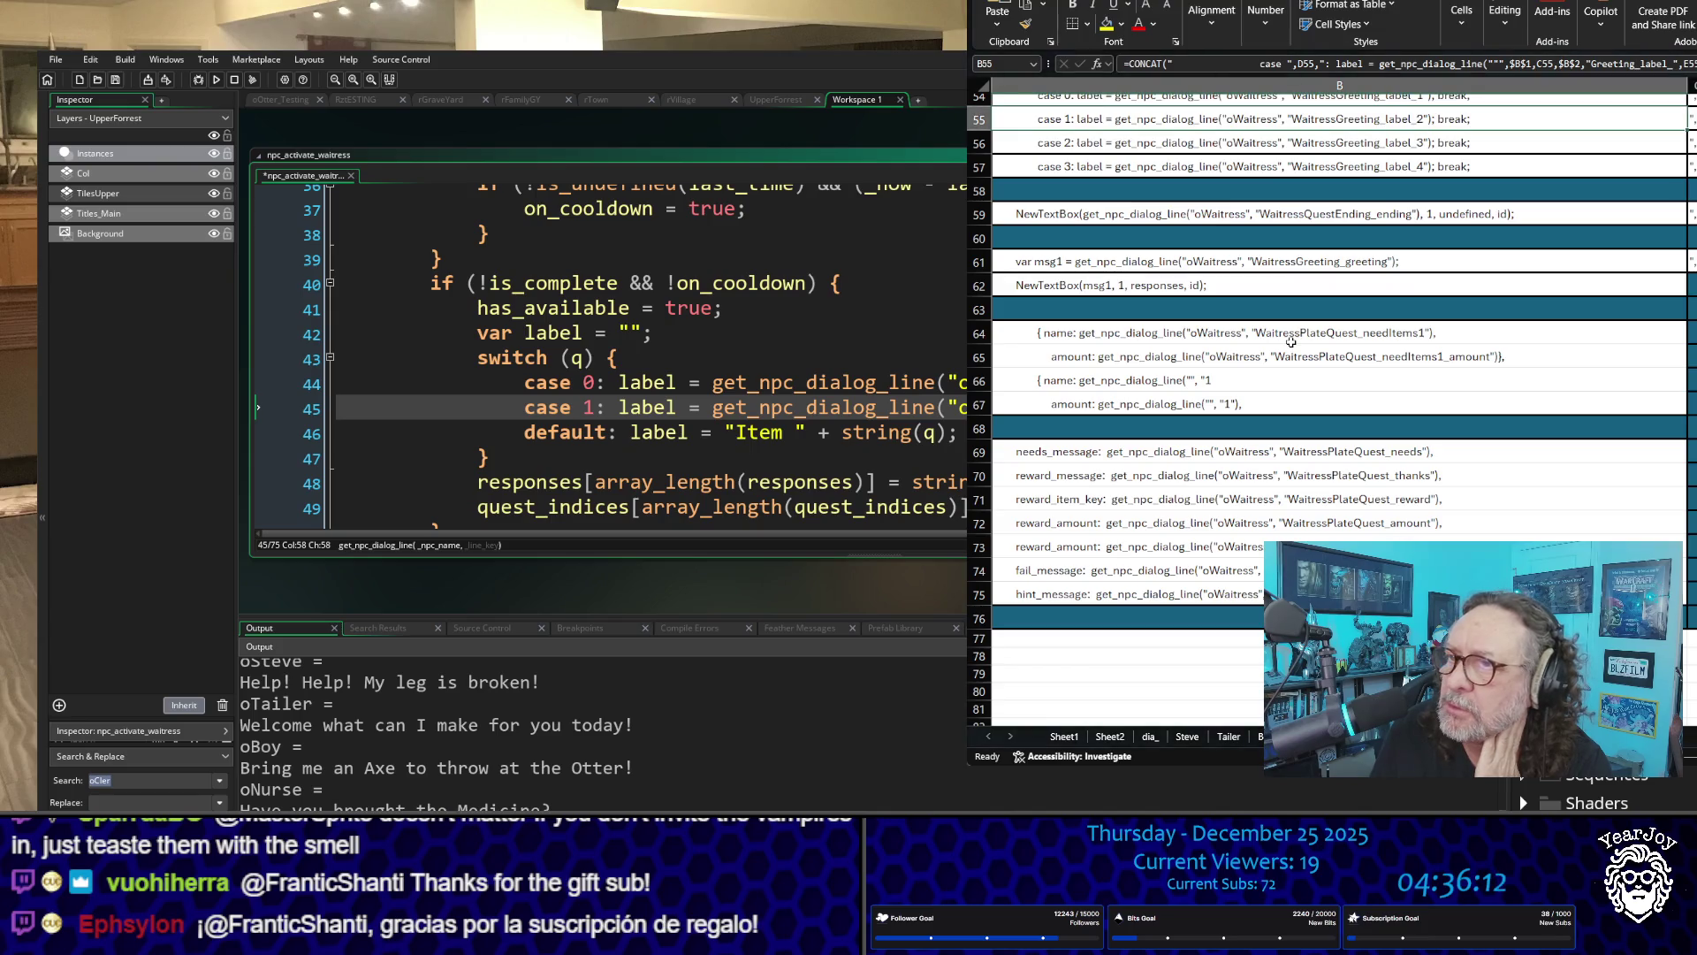
{"action": "scroll", "coordinate": [1274, 306], "scroll_direction": "left", "scroll_amount": 1}
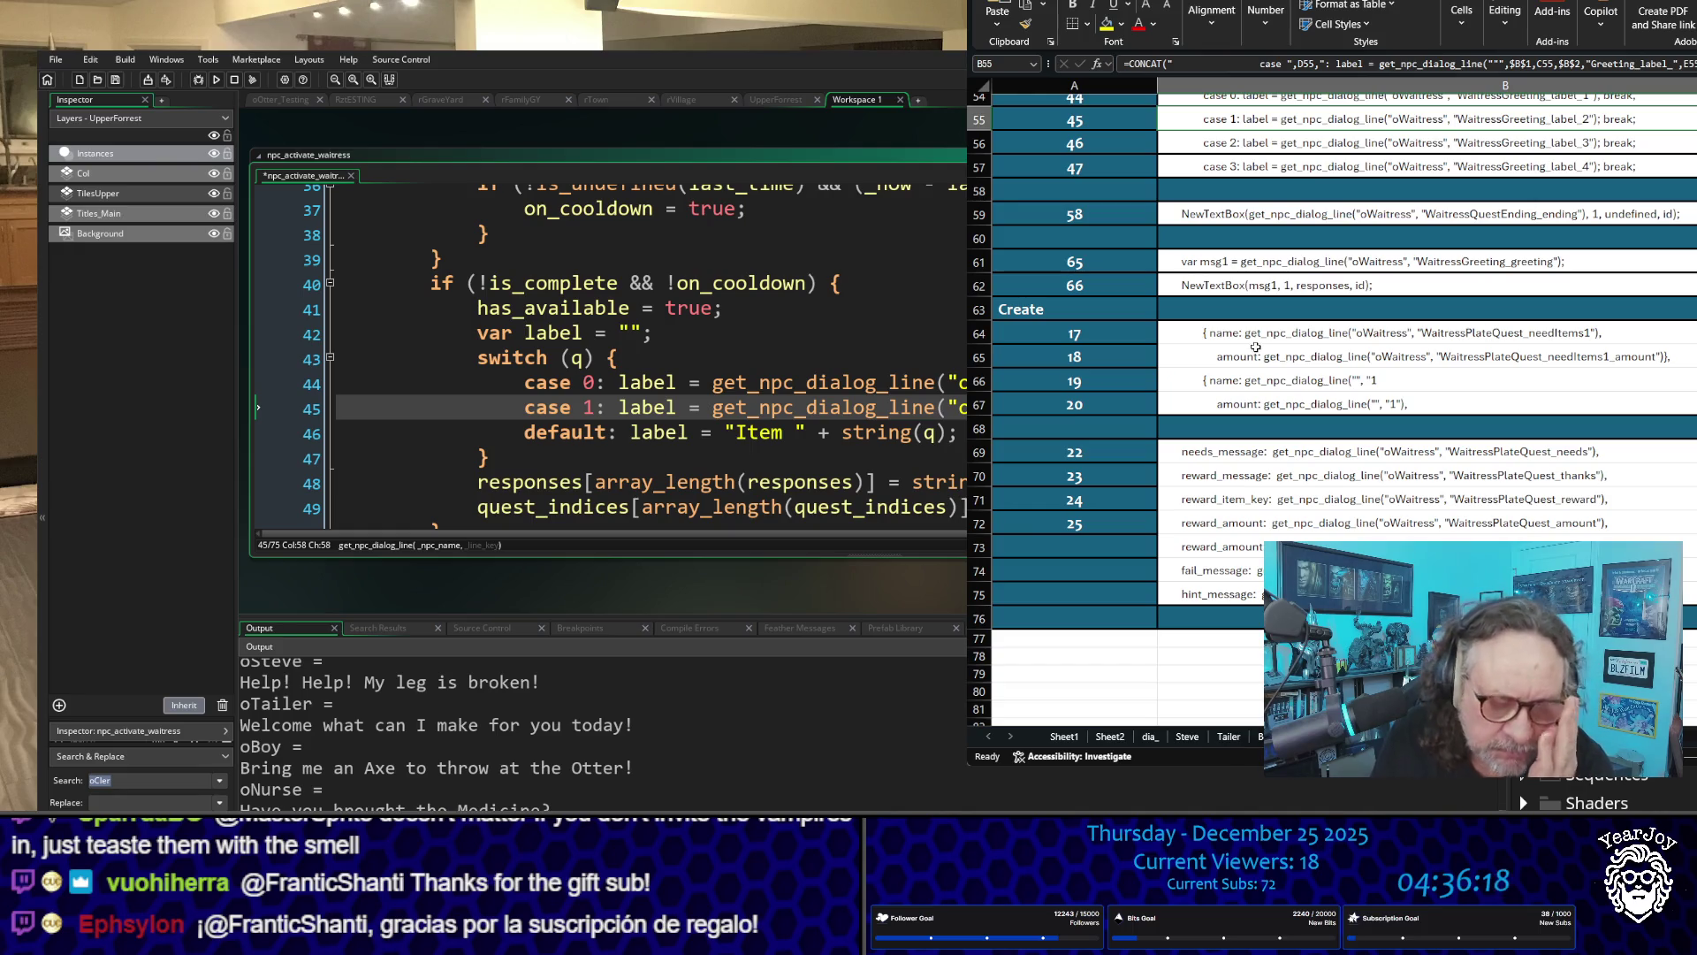
{"action": "scroll", "coordinate": [610, 354], "scroll_direction": "down", "scroll_amount": 1}
{"action": "scroll", "coordinate": [610, 353], "scroll_direction": "down", "scroll_amount": 3}
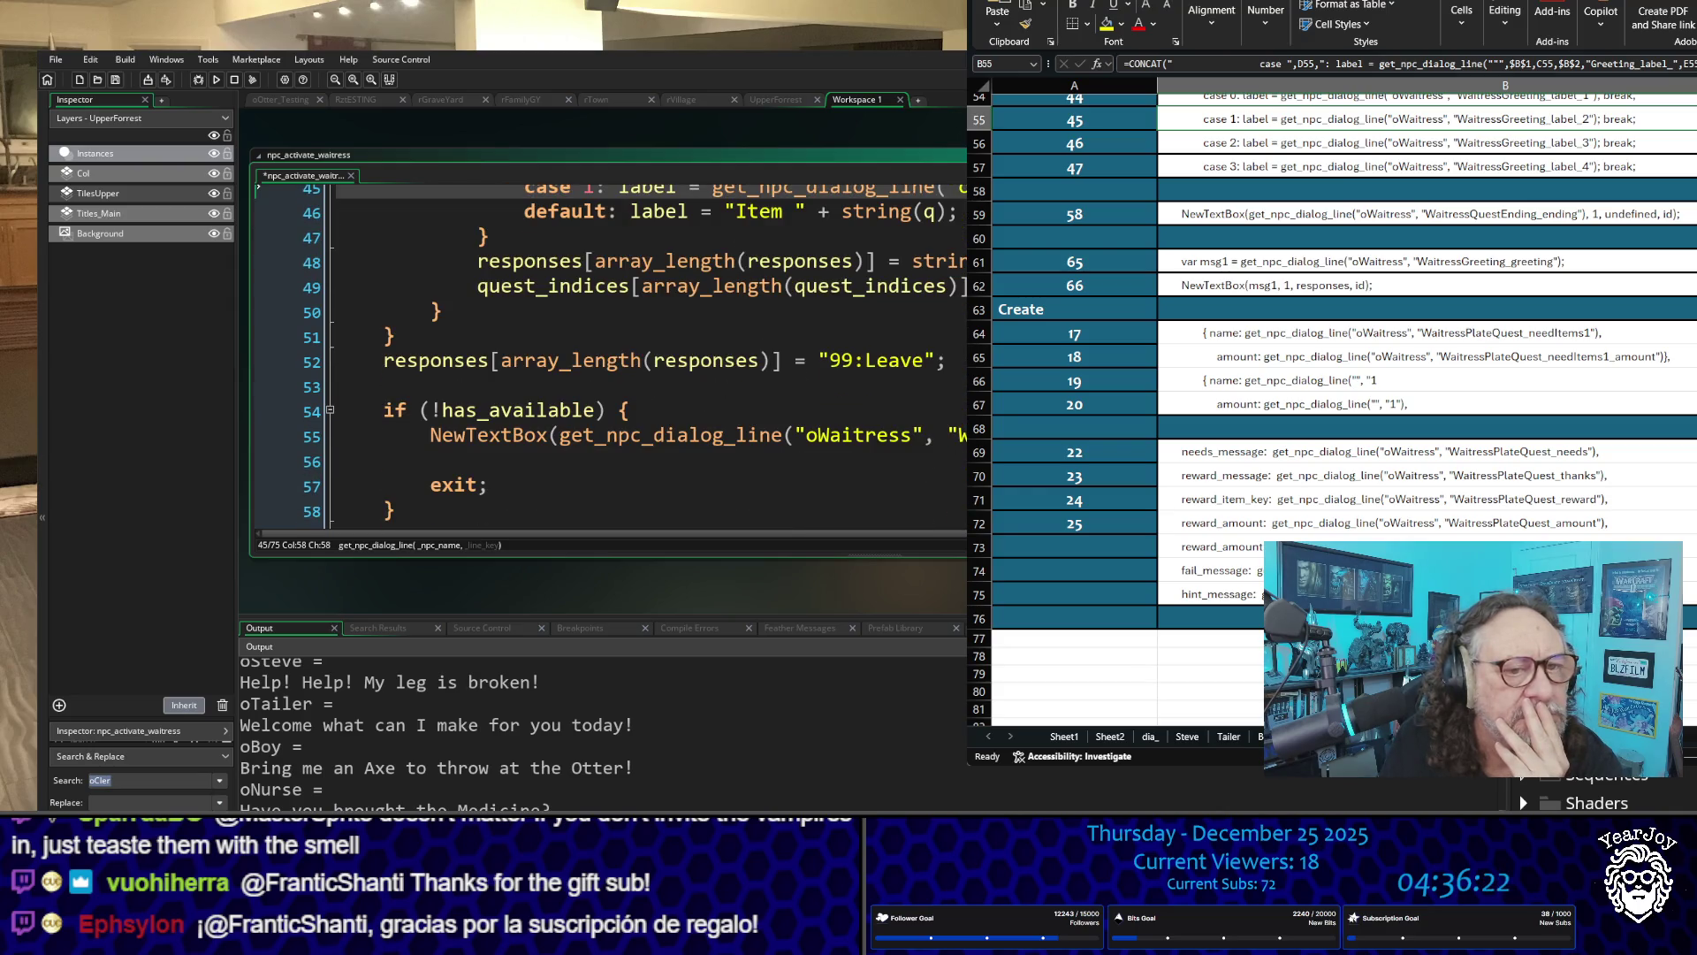
{"action": "scroll", "coordinate": [610, 354], "scroll_direction": "up", "scroll_amount": 4}
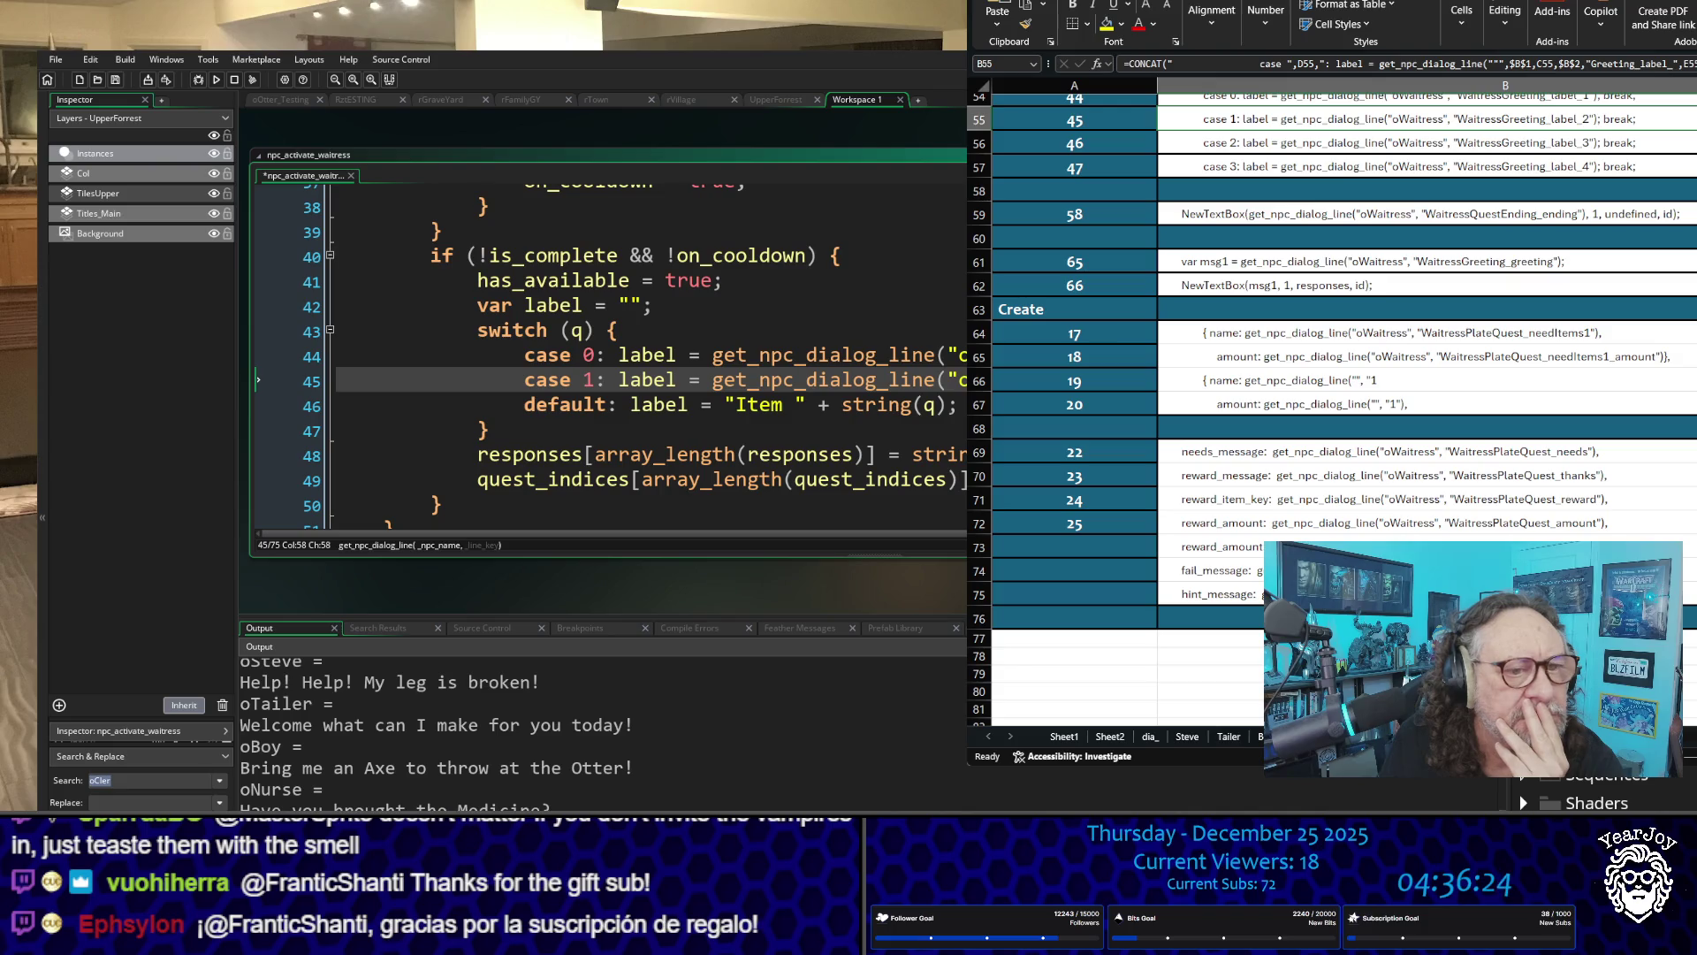
{"action": "scroll", "coordinate": [610, 354], "scroll_direction": "down", "scroll_amount": 4}
{"action": "scroll", "coordinate": [610, 354], "scroll_direction": "up", "scroll_amount": 6}
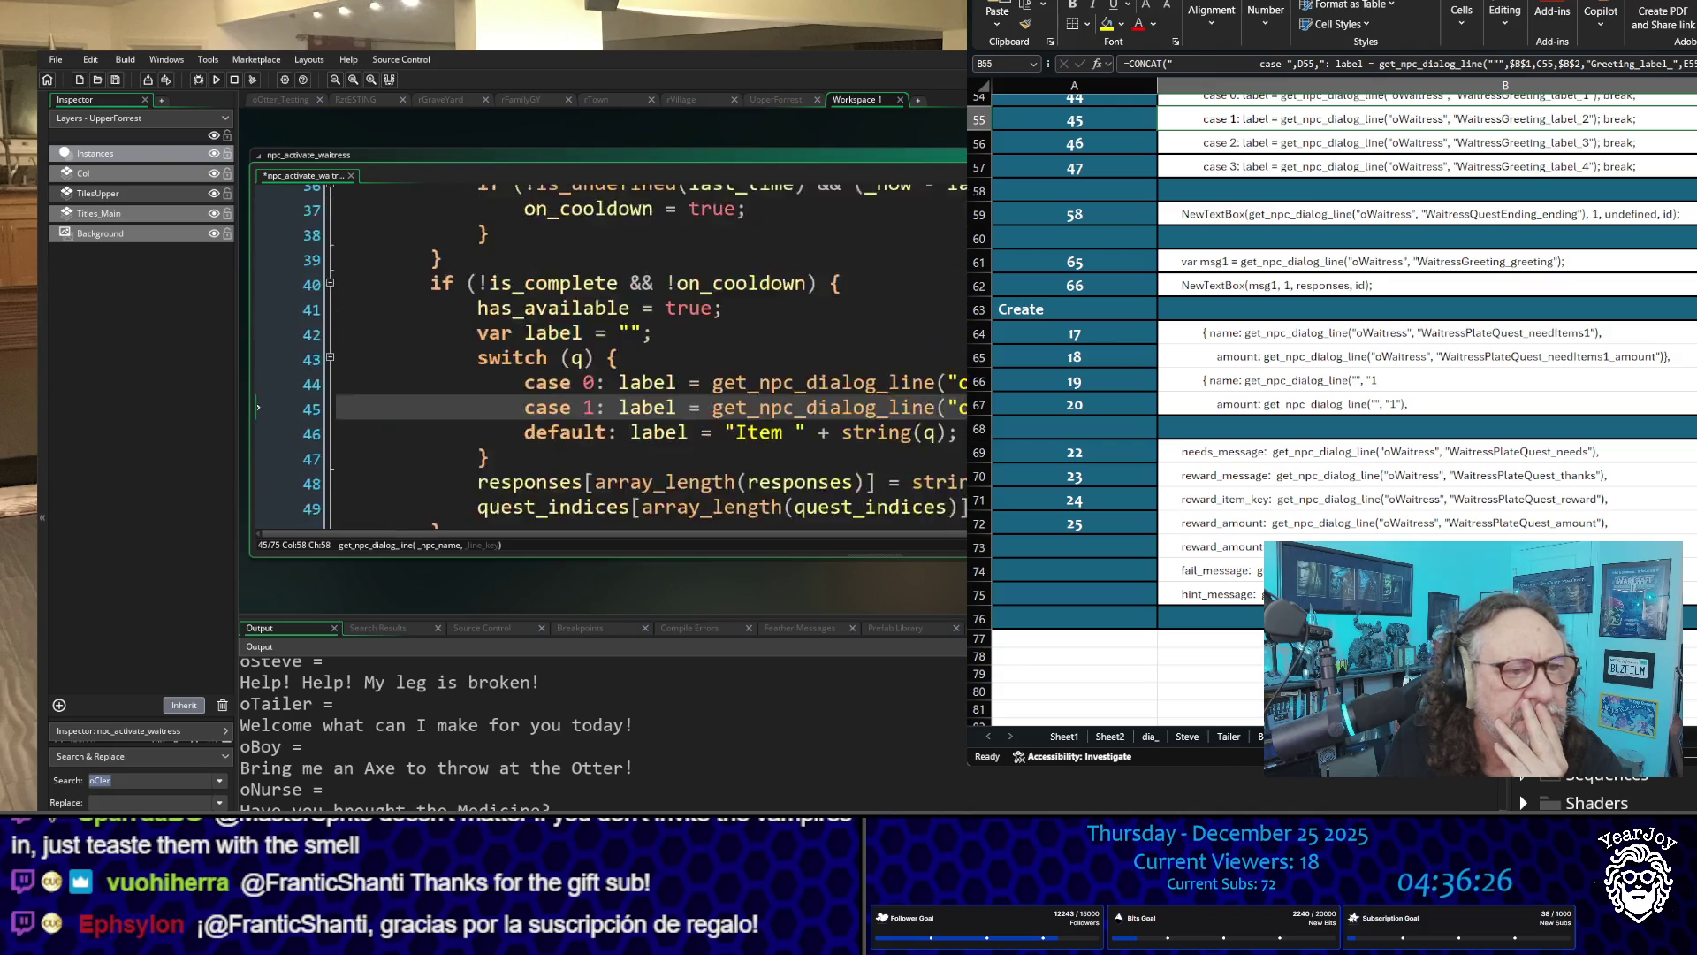
{"action": "scroll", "coordinate": [610, 353], "scroll_direction": "down", "scroll_amount": 4}
{"action": "scroll", "coordinate": [610, 354], "scroll_direction": "up", "scroll_amount": 1}
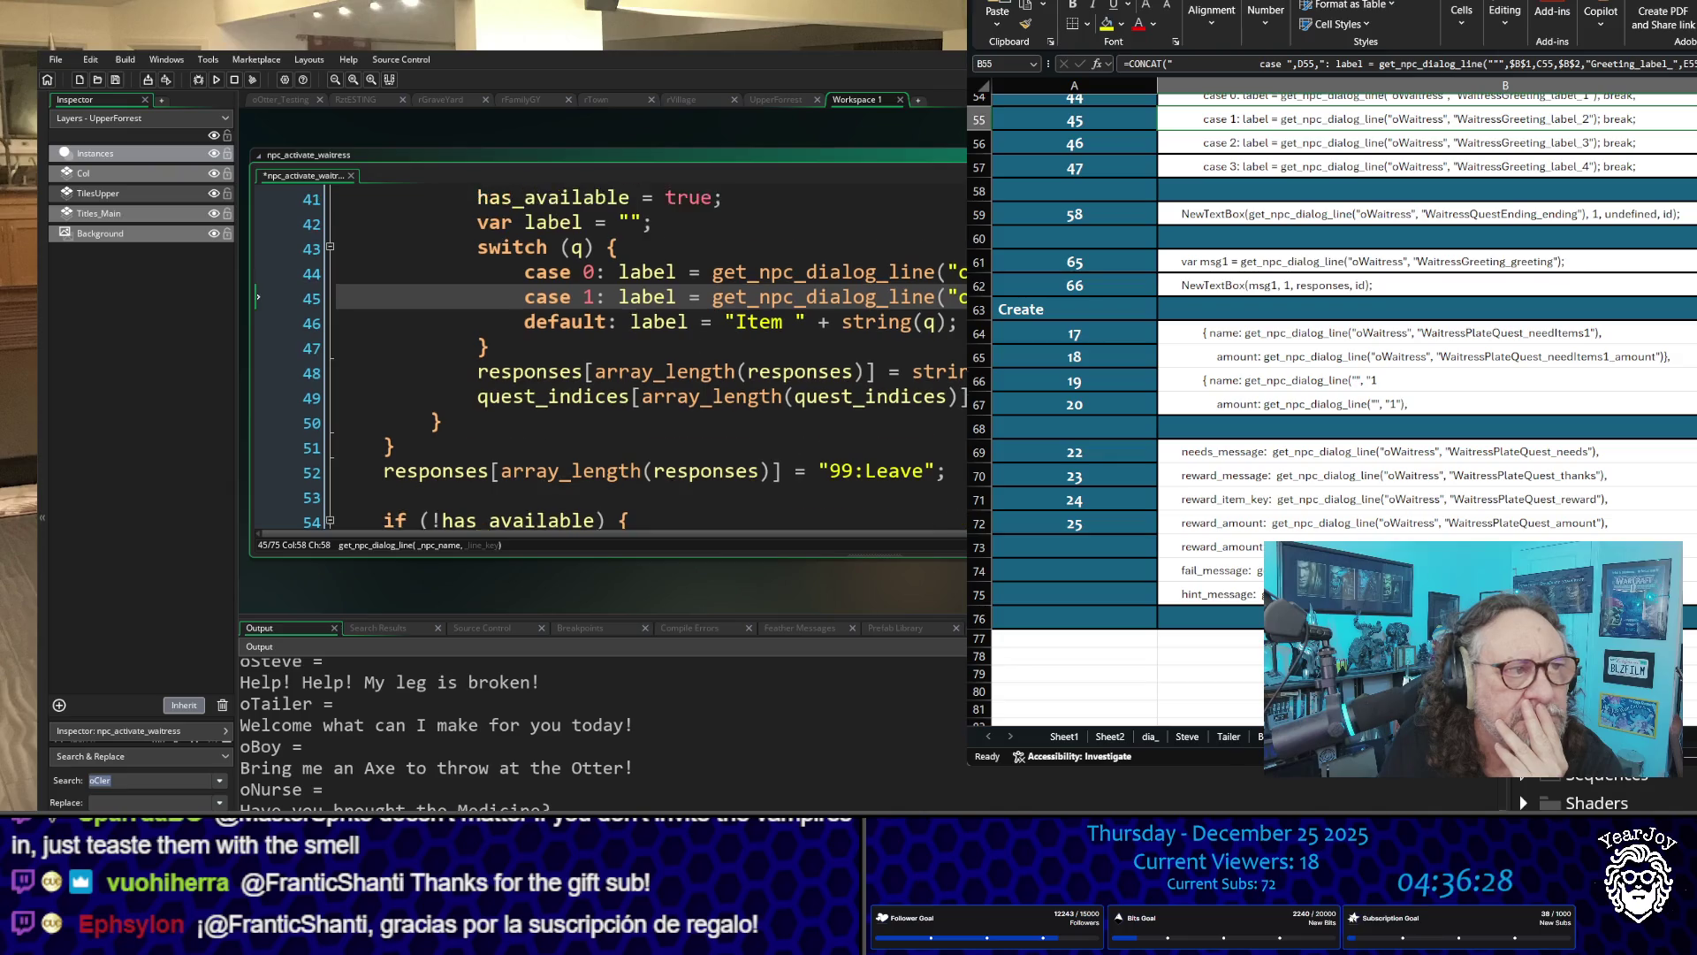
Step: Compare the case 0 and case 1 label lines 44–45, then scroll up to oGame's Create event
{"action": "left_click", "coordinate": [841, 324]}
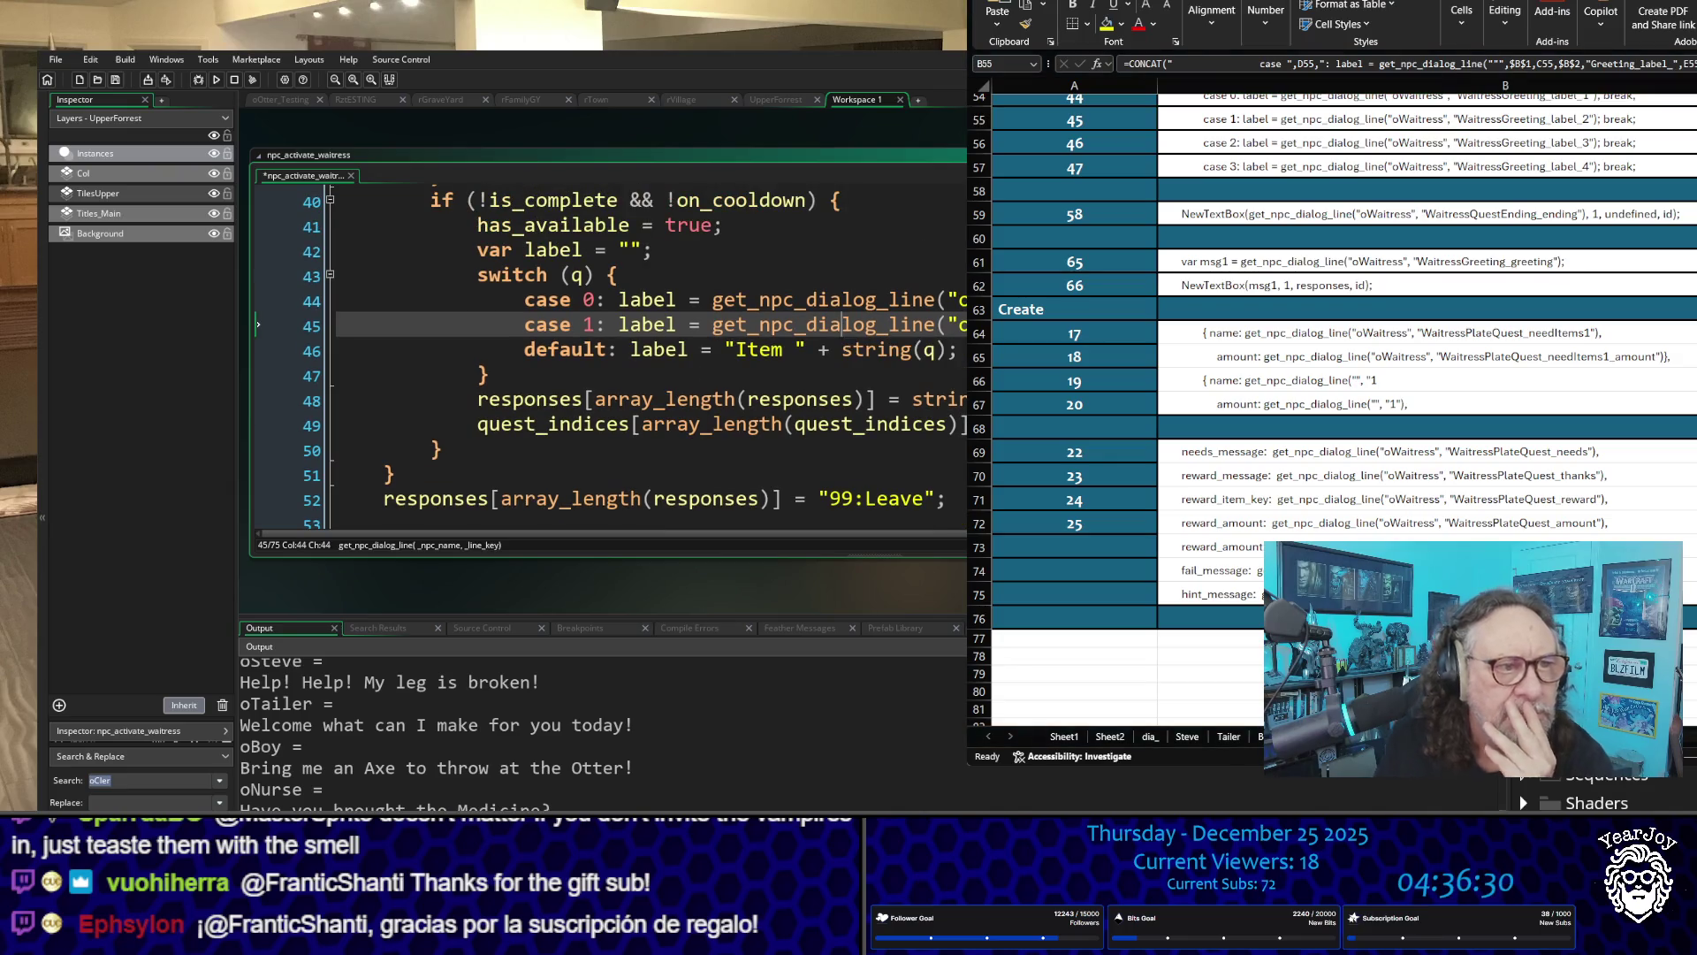
{"action": "key", "text": "Up"}
{"action": "key", "text": "End"}
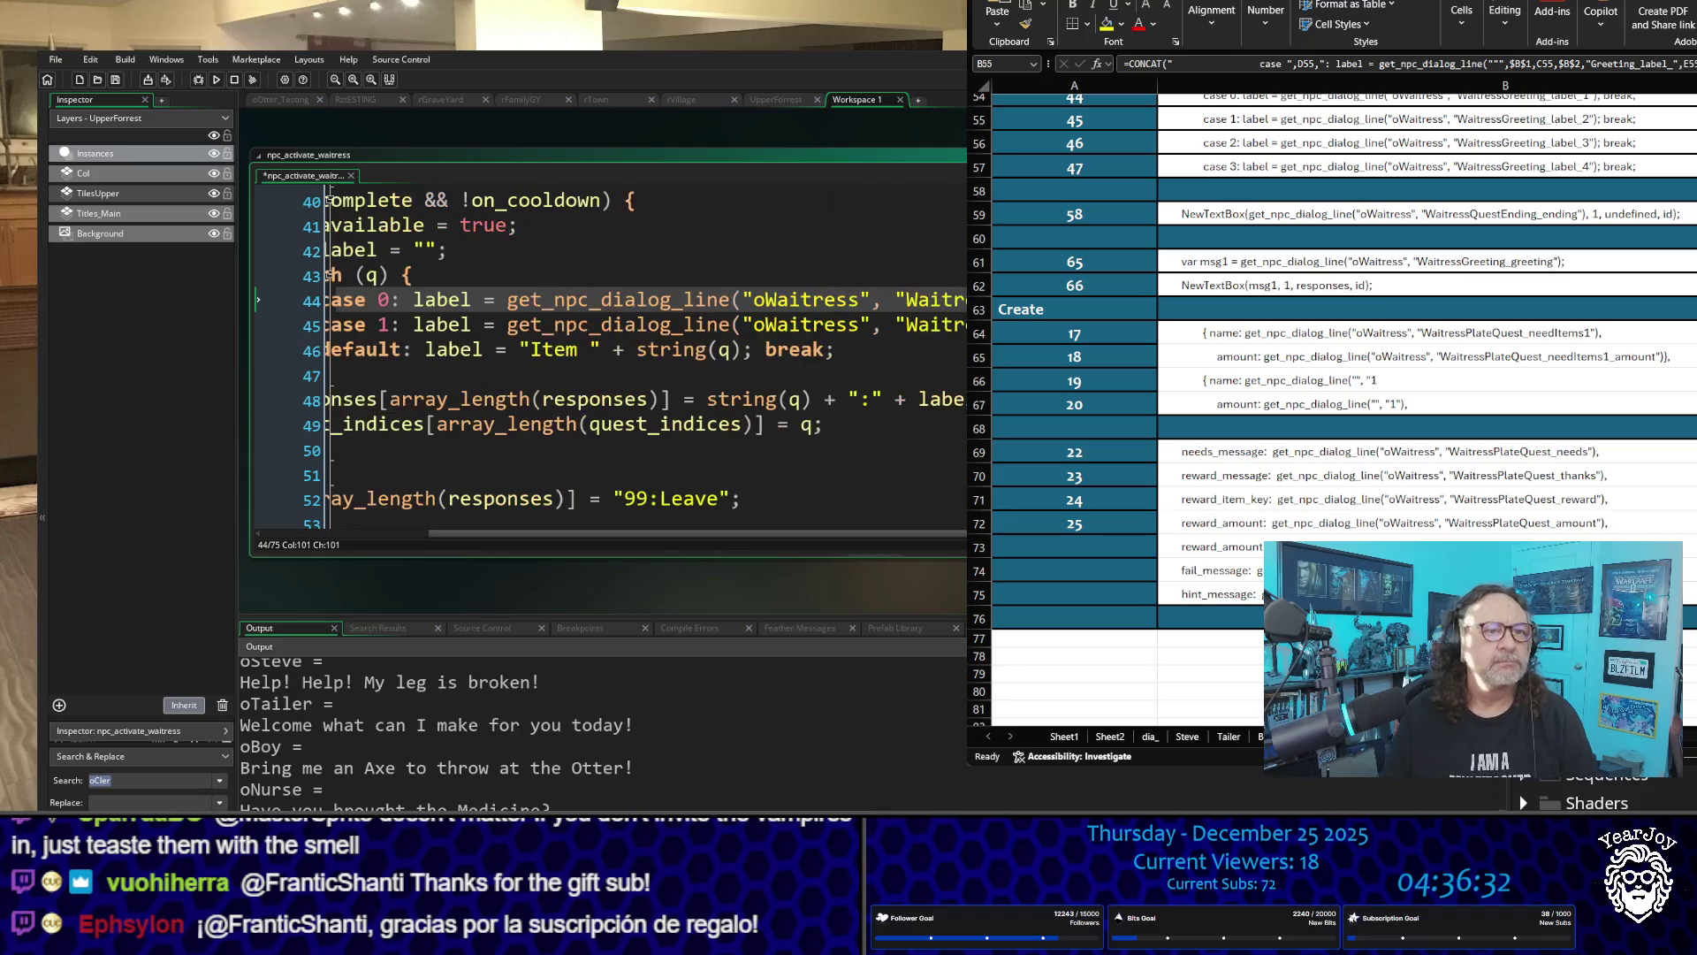
{"action": "key", "text": "Down"}
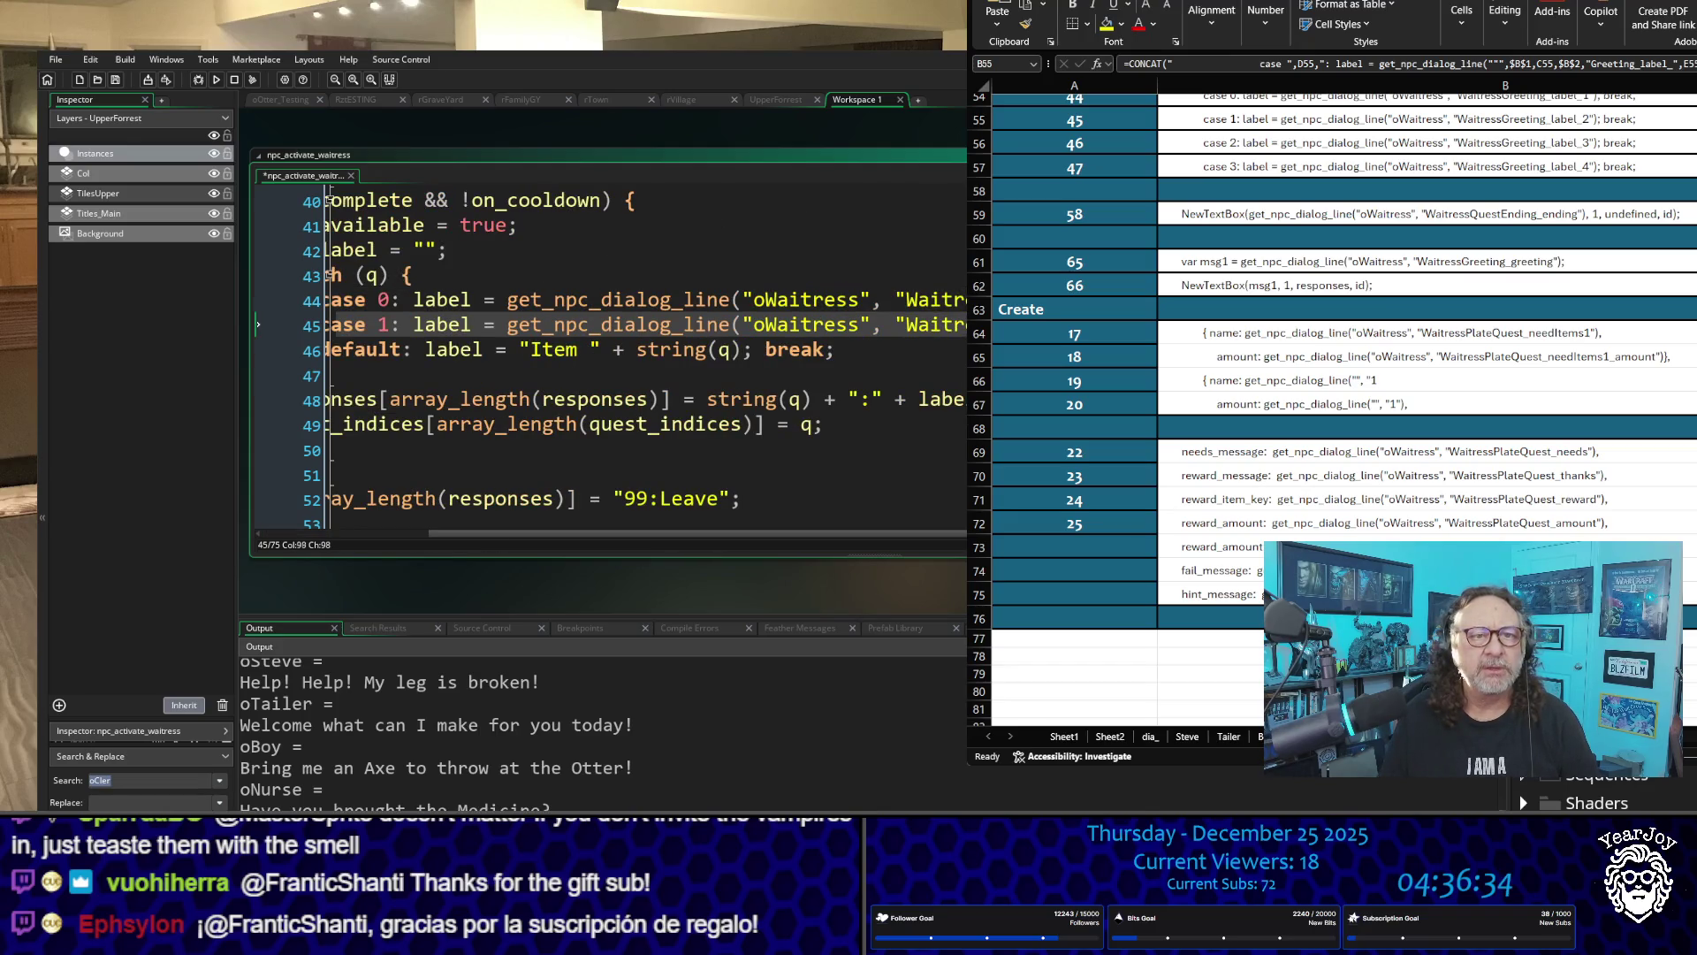
{"action": "key", "text": "Up"}
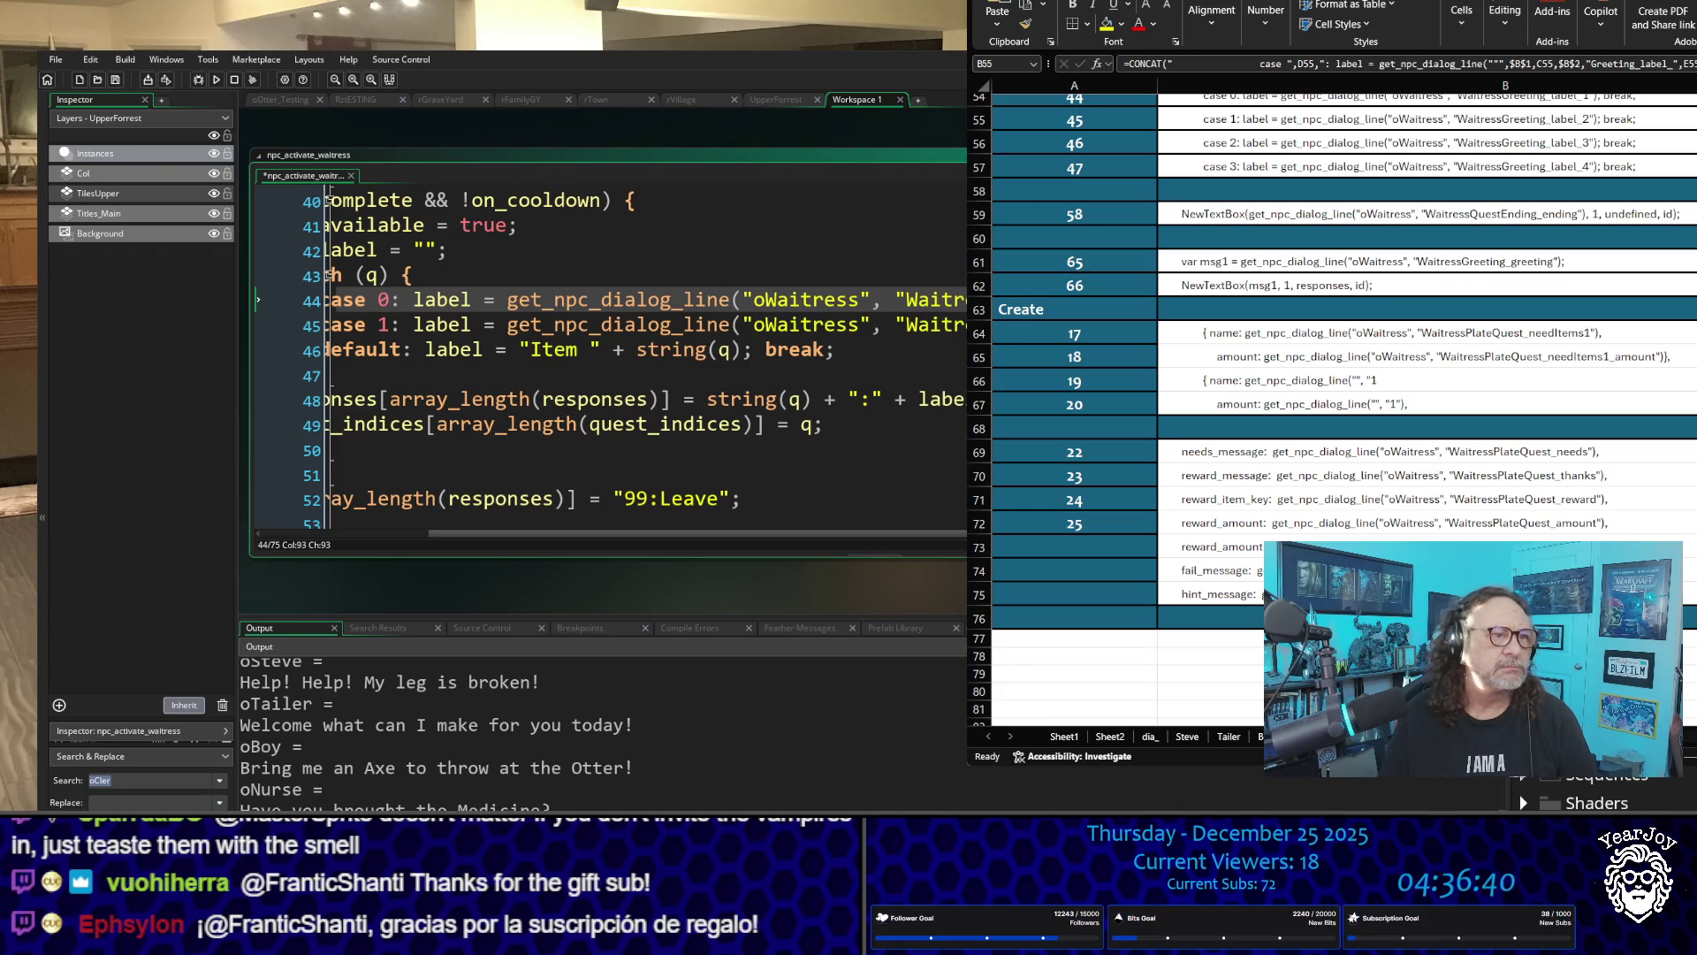
{"action": "scroll", "coordinate": [961, 343], "scroll_direction": "up", "scroll_amount": 5}
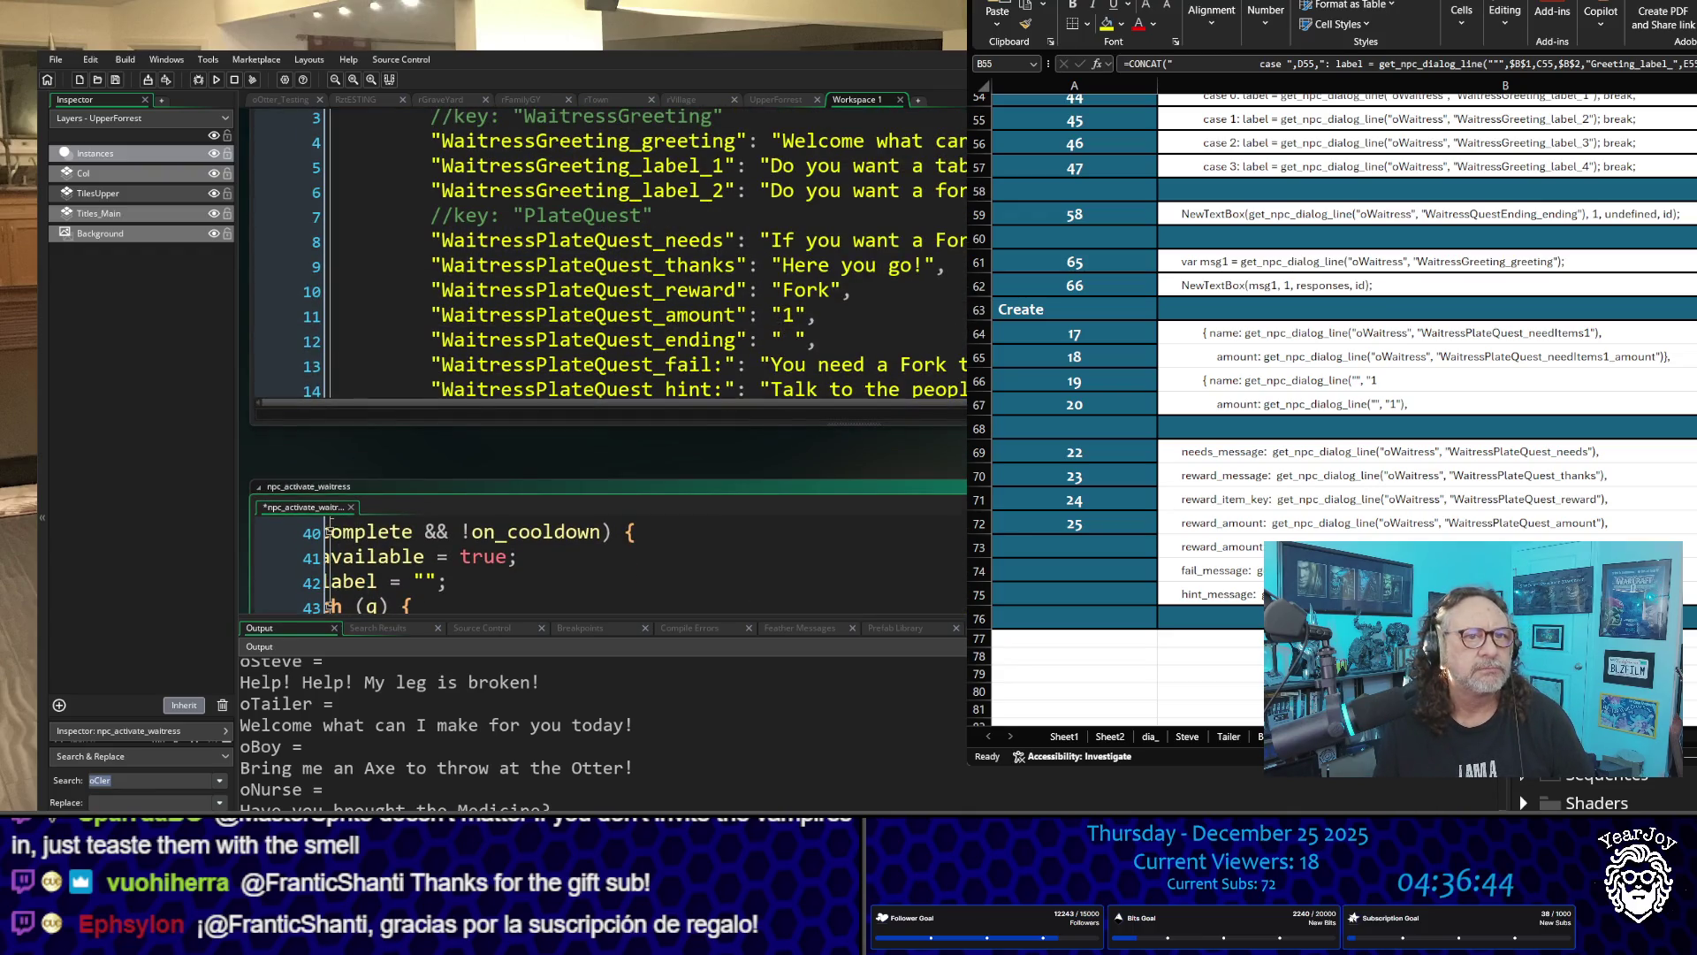
{"action": "scroll", "coordinate": [814, 219], "scroll_direction": "up", "scroll_amount": 3}
{"action": "scroll", "coordinate": [583, 221], "scroll_direction": "up", "scroll_amount": 4}
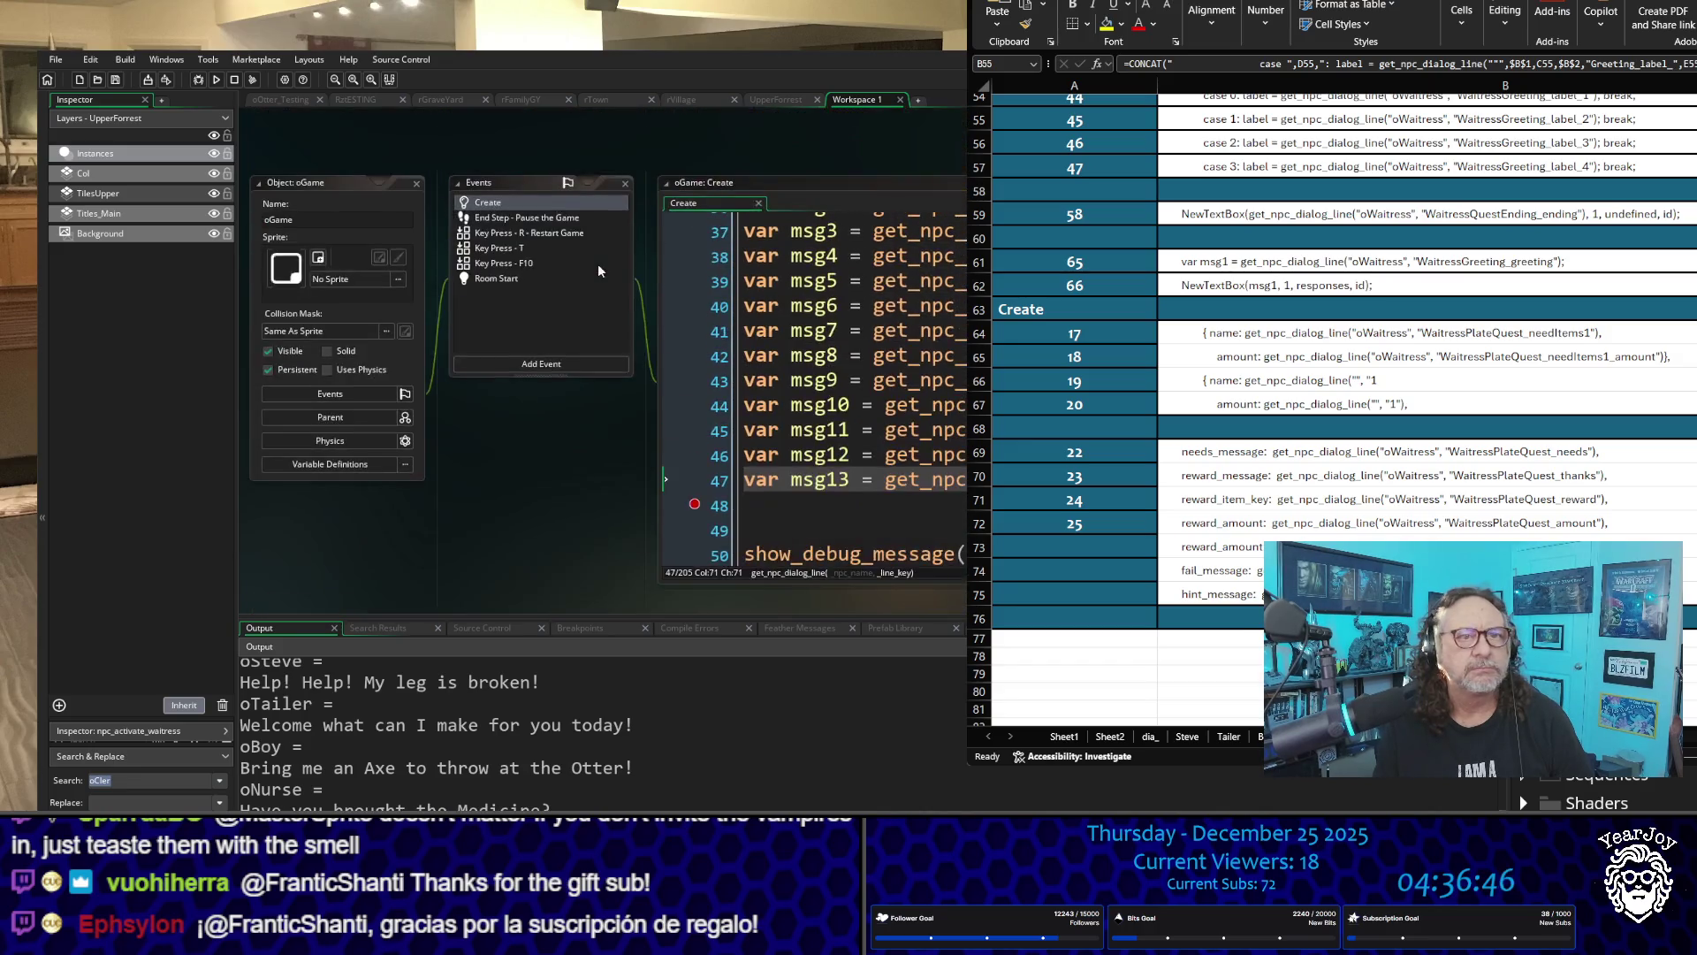
Step: Remove the line 48 breakpoint in oGame's Create code and close the oGame editor windows
{"action": "left_click", "coordinate": [699, 511]}
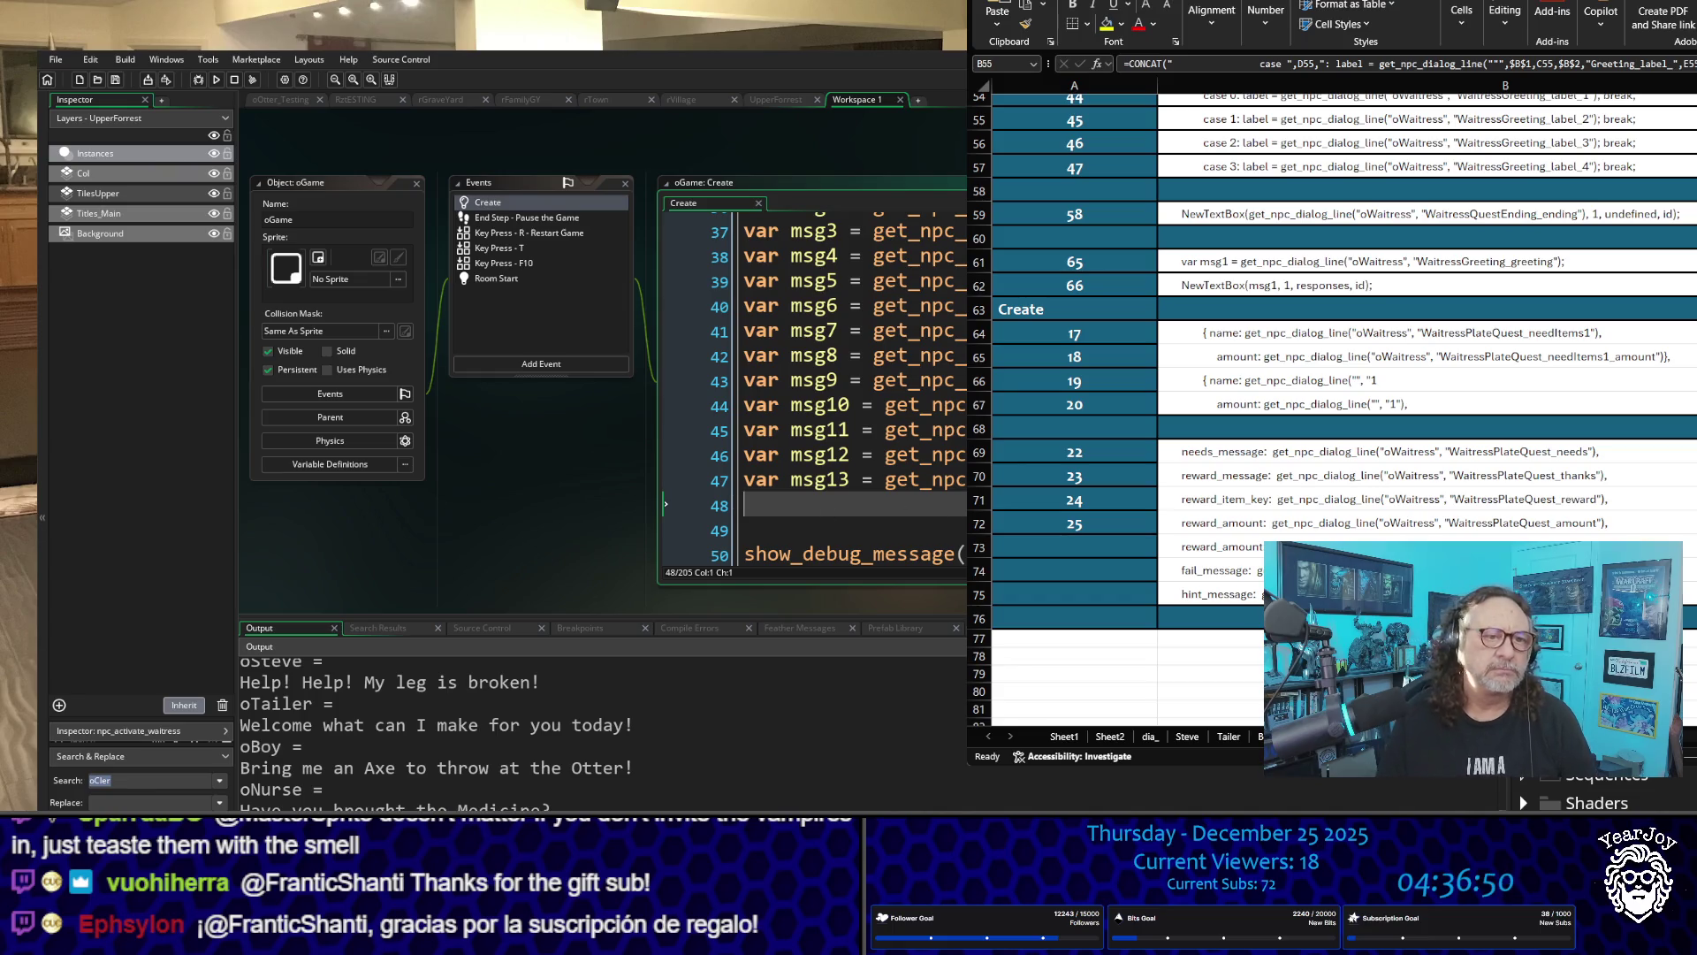
{"action": "key", "text": "Left"}
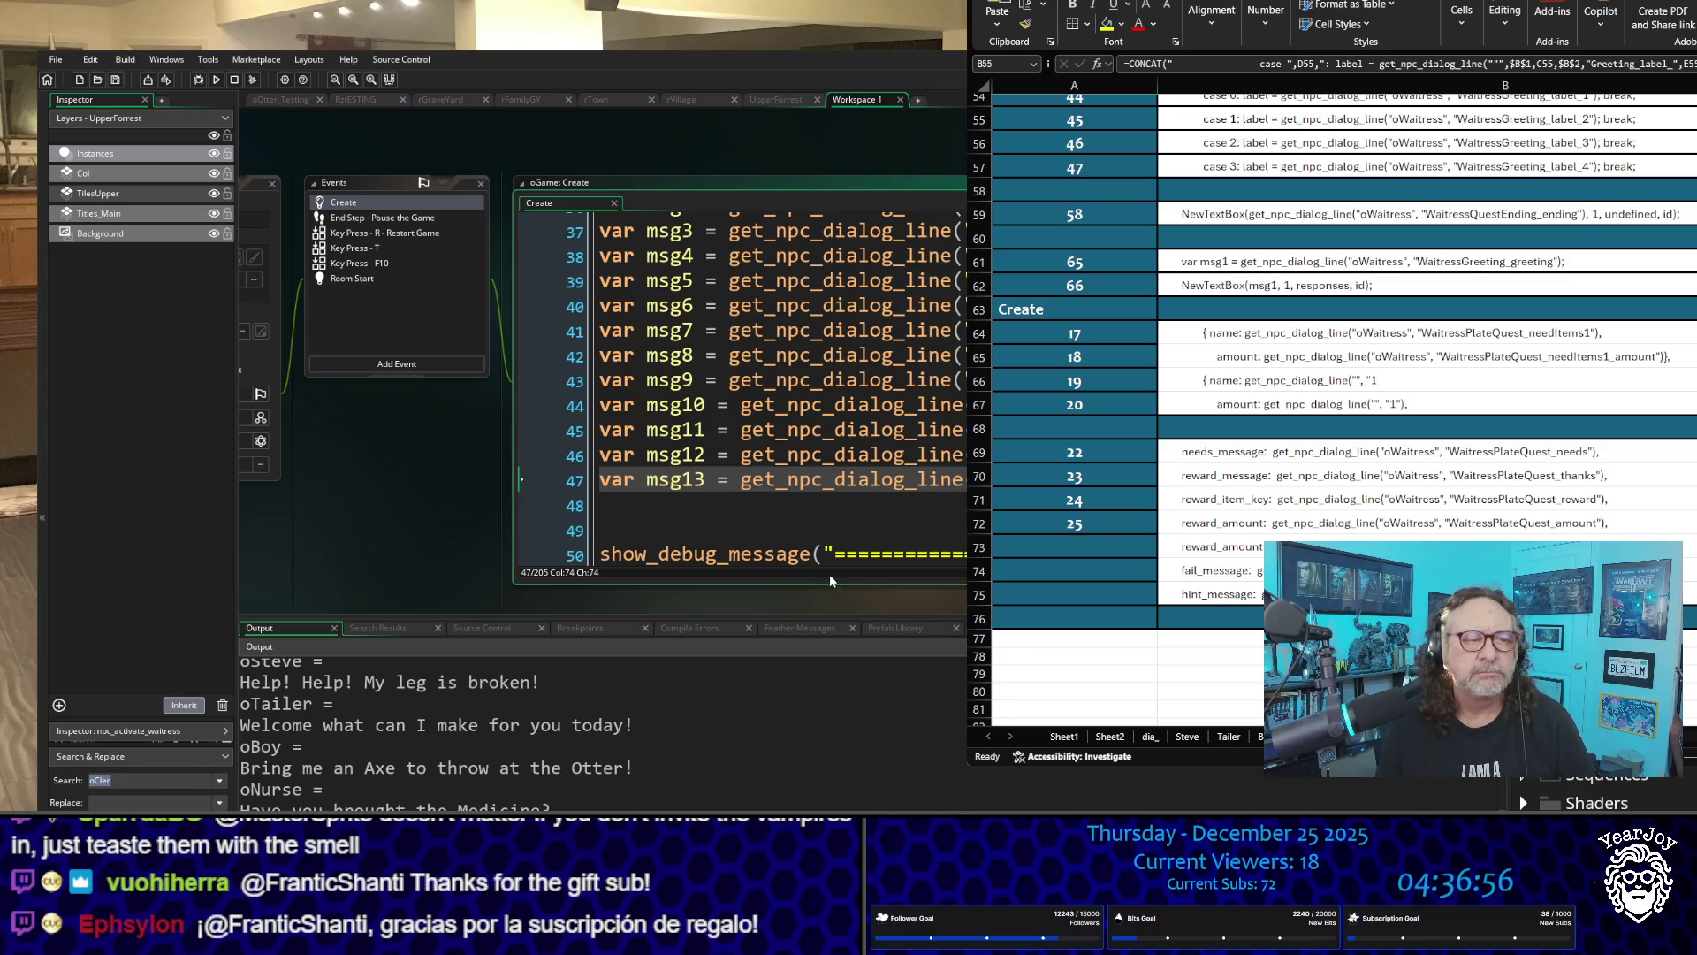
{"action": "left_click", "coordinate": [426, 495]}
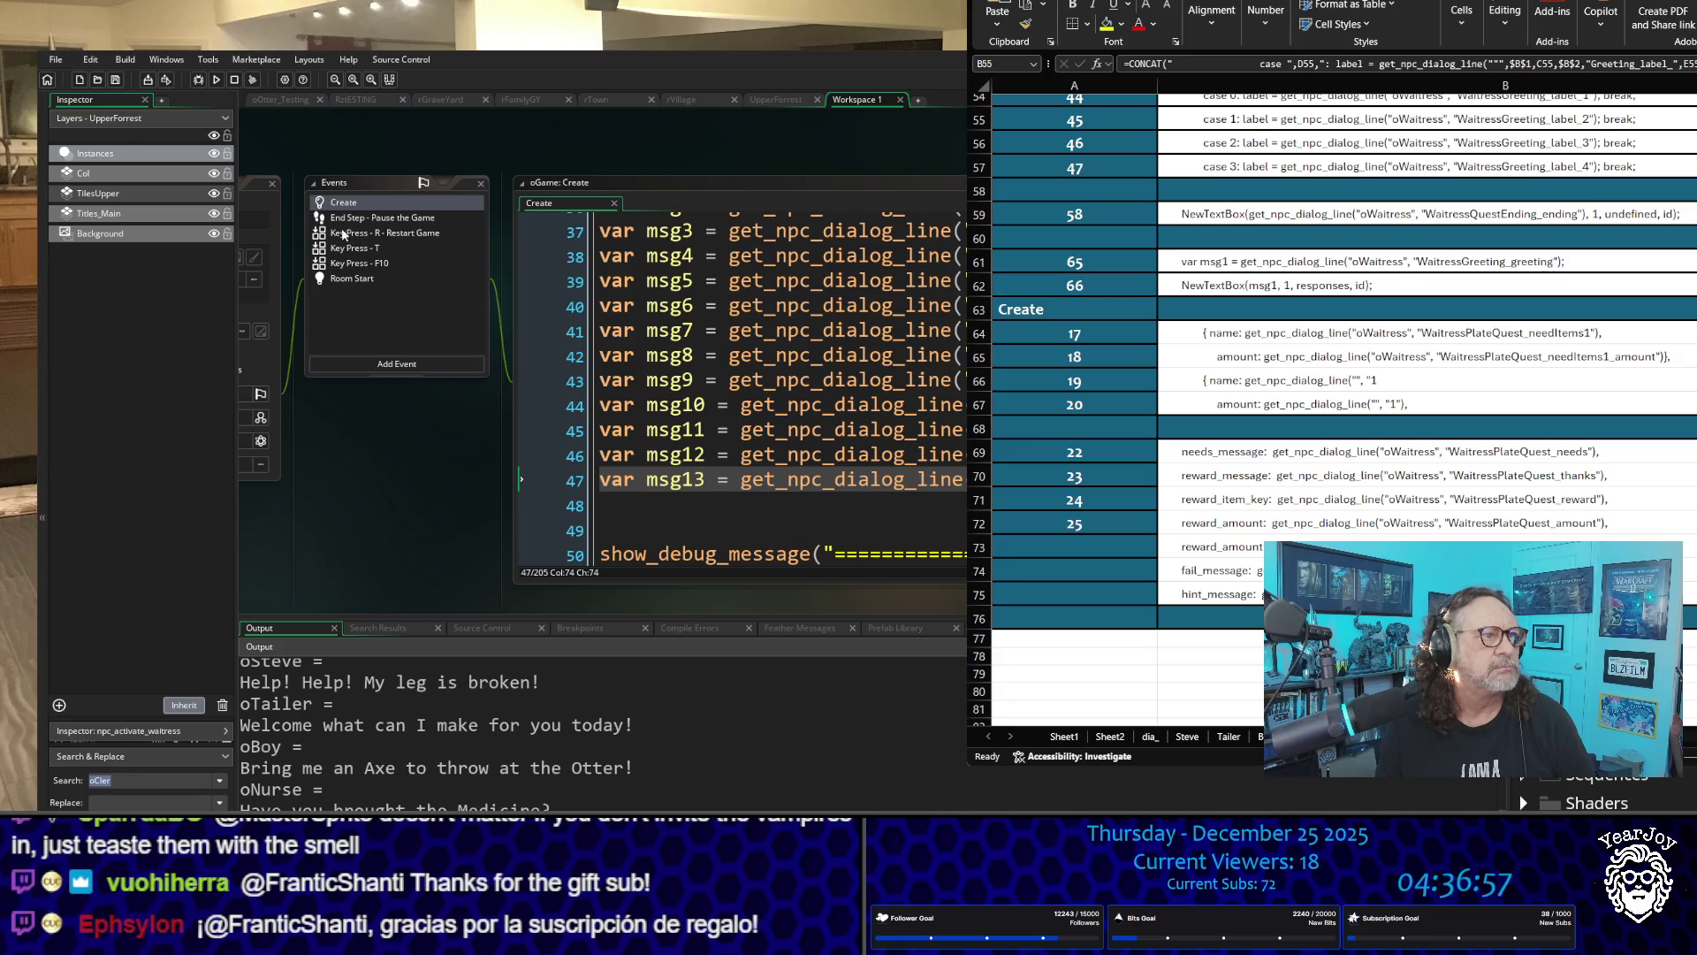
{"action": "left_click", "coordinate": [270, 183]}
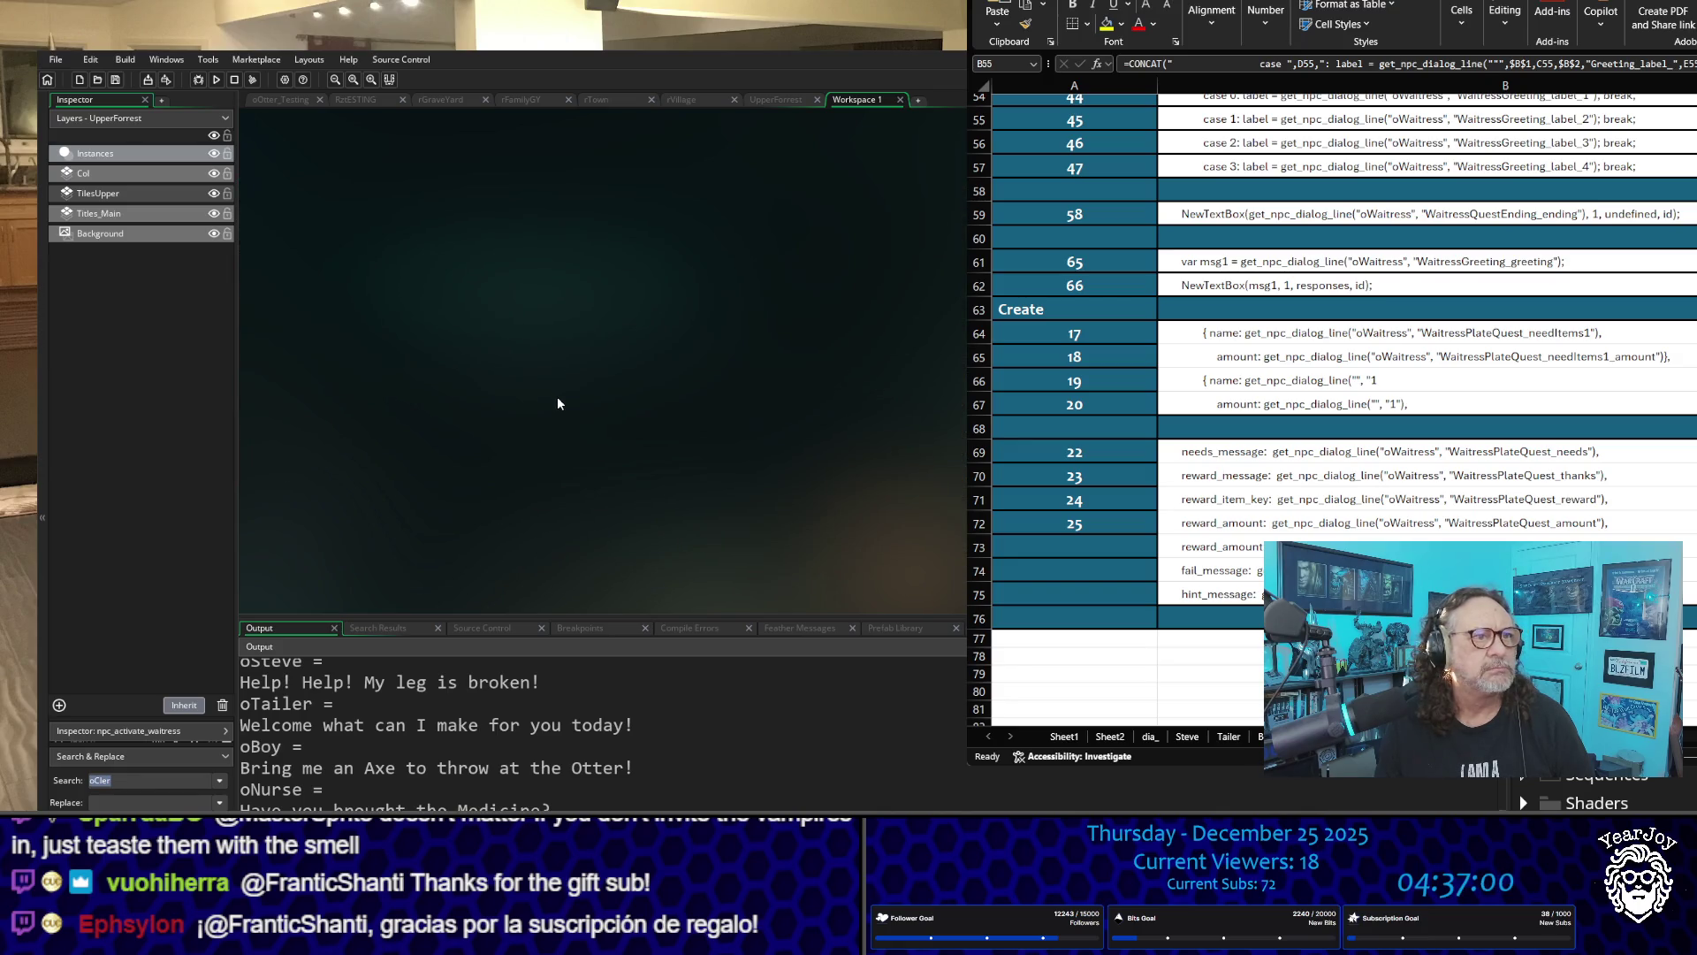
Step: Scroll through the dia_oWaitress item list, then down to npc_activate_waitress's case 0 and case 1 labels
{"action": "scroll", "coordinate": [557, 397], "scroll_direction": "down", "scroll_amount": 5}
{"action": "scroll", "coordinate": [559, 403], "scroll_direction": "up", "scroll_amount": 3}
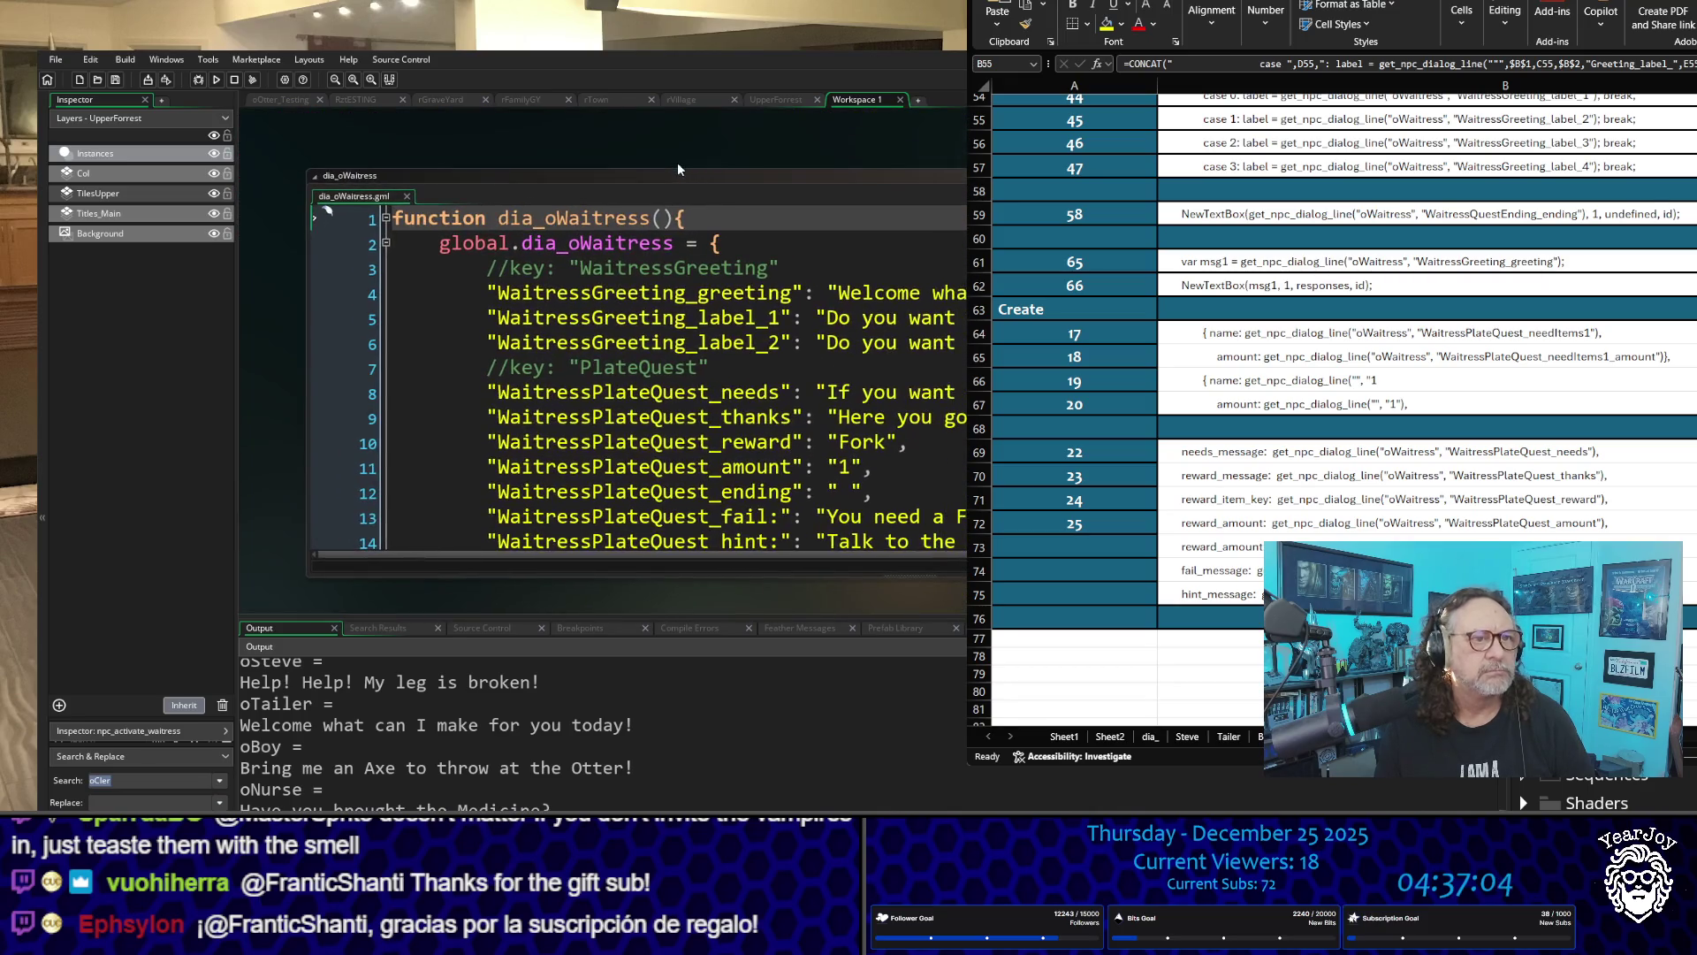
{"action": "scroll", "coordinate": [758, 471], "scroll_direction": "down", "scroll_amount": 2}
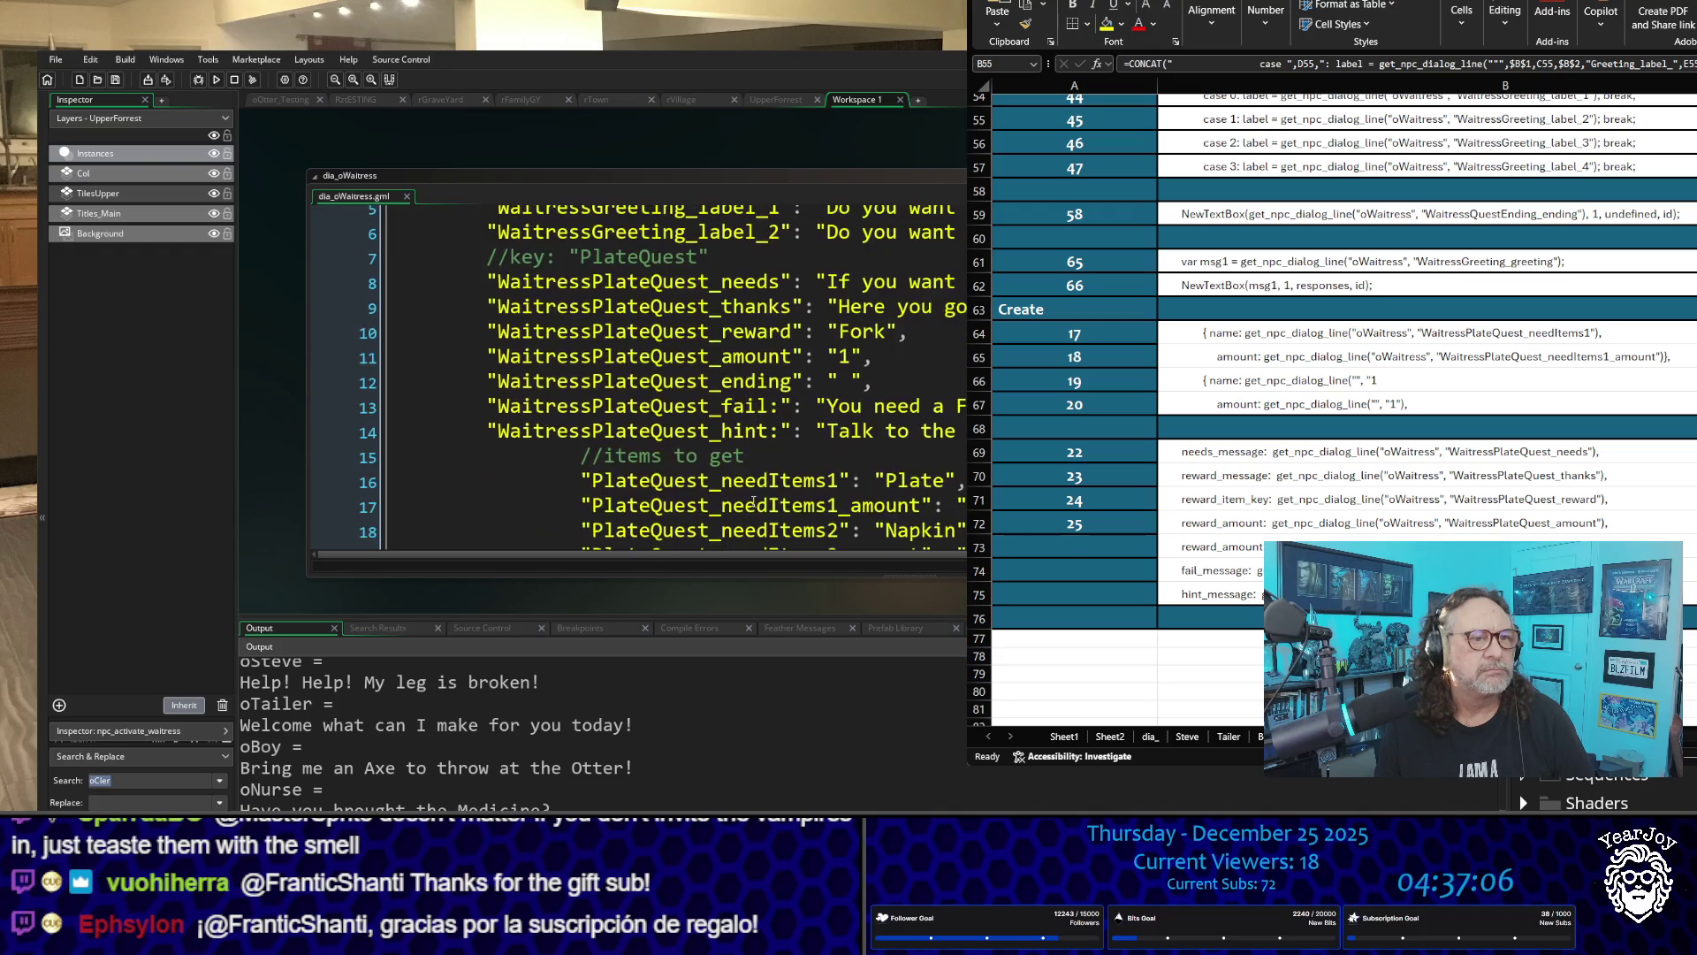
{"action": "scroll", "coordinate": [753, 494], "scroll_direction": "down", "scroll_amount": 3}
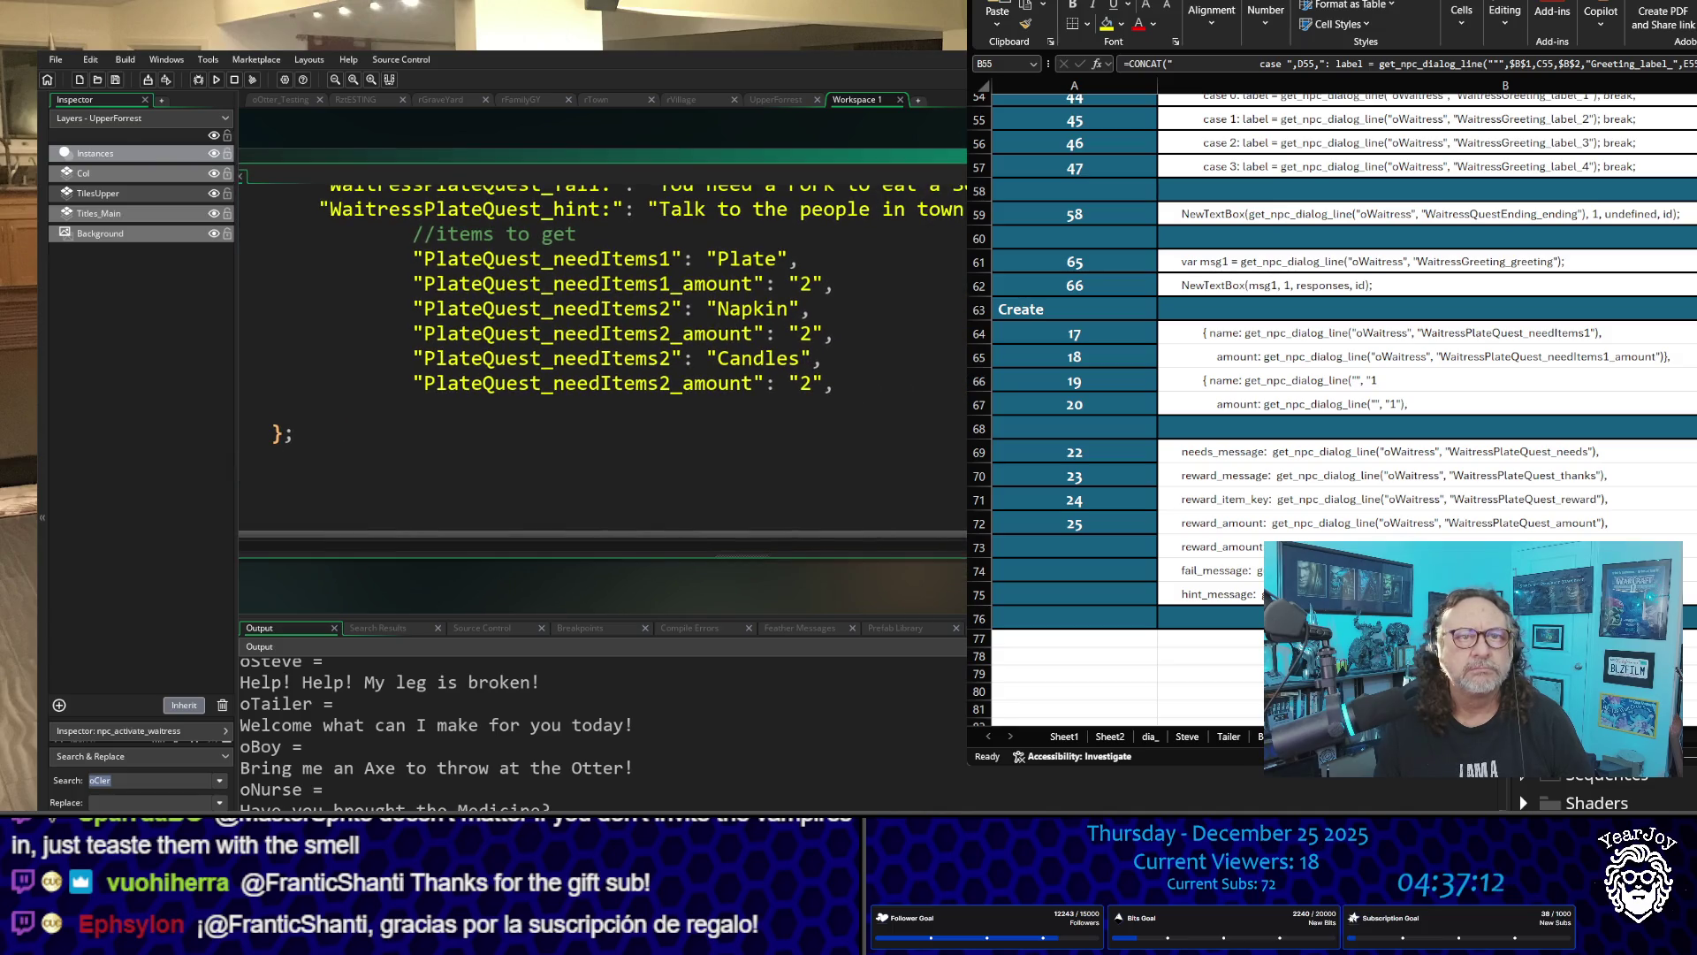
{"action": "scroll", "coordinate": [801, 412], "scroll_direction": "down", "scroll_amount": 5}
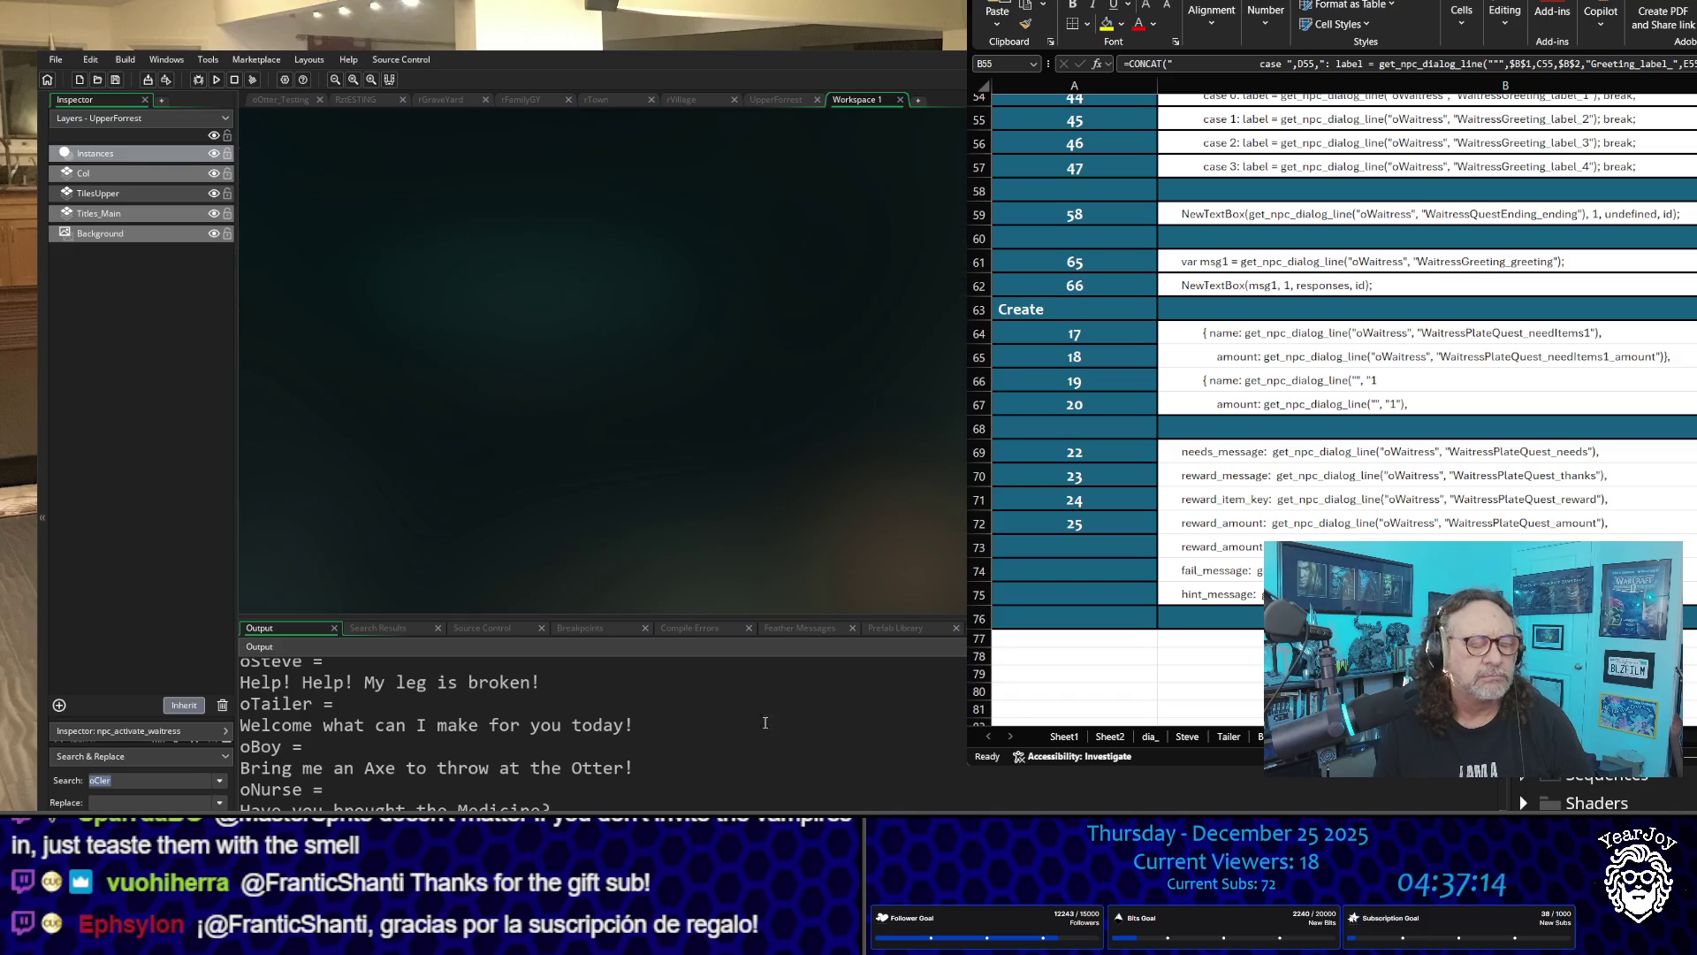
{"action": "scroll", "coordinate": [801, 412], "scroll_direction": "down", "scroll_amount": 5}
{"action": "scroll", "coordinate": [823, 343], "scroll_direction": "up", "scroll_amount": 1}
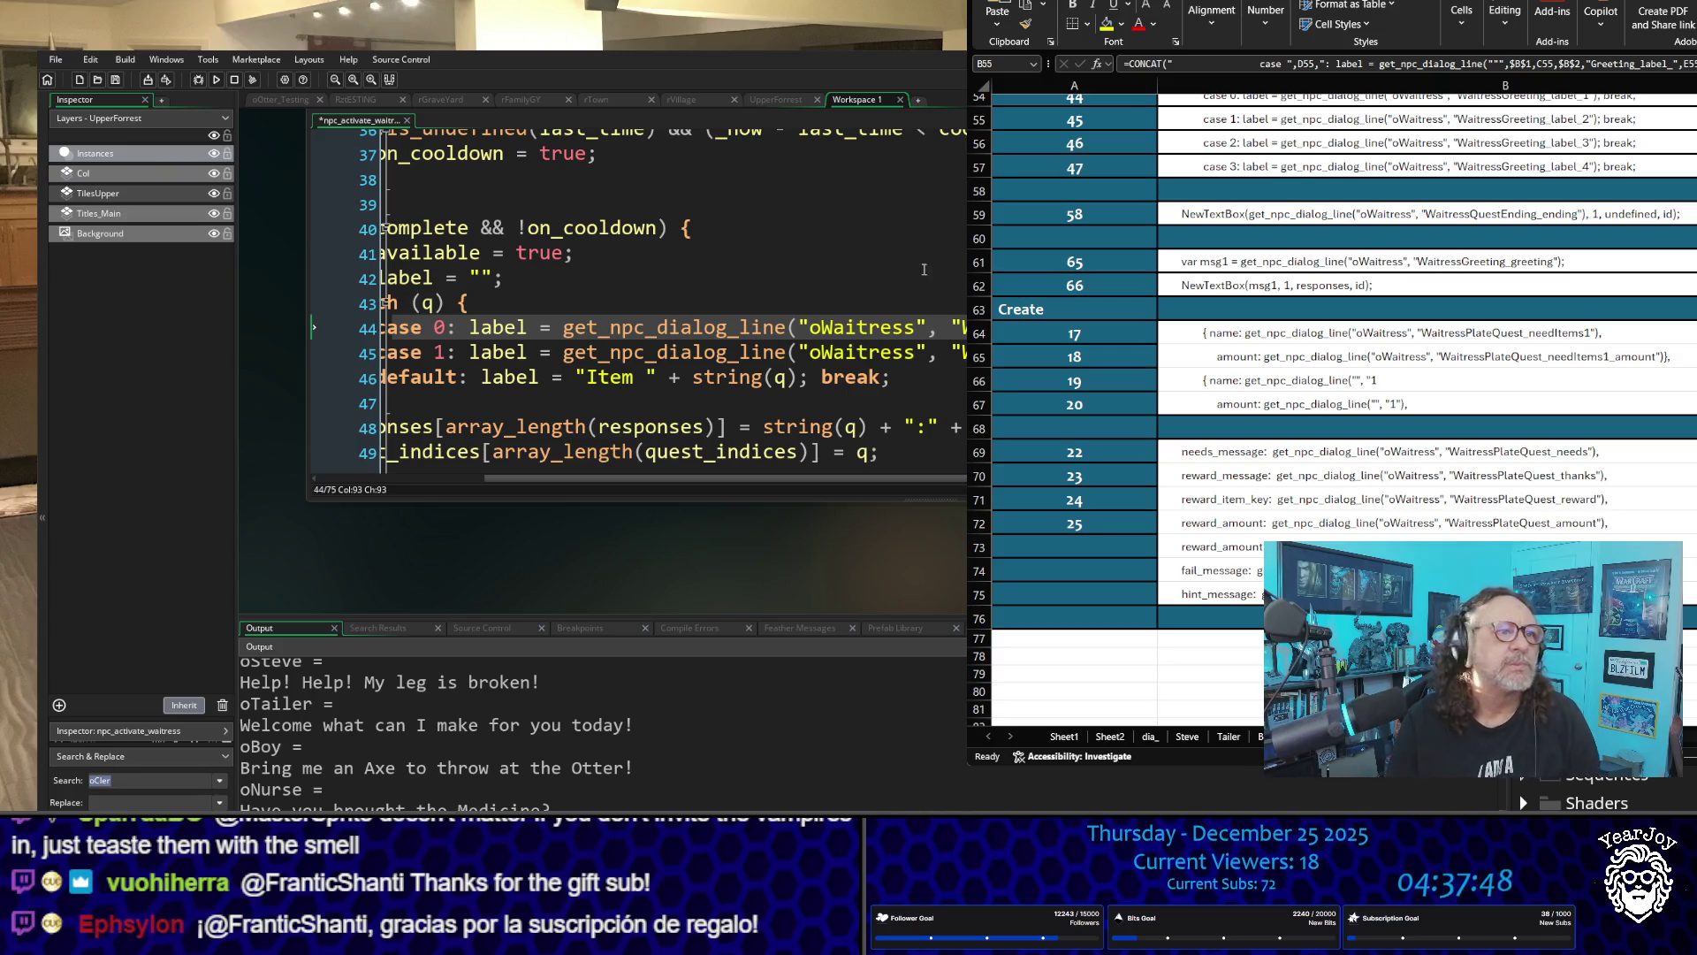
{"action": "scroll", "coordinate": [938, 259], "scroll_direction": "up", "scroll_amount": 2}
{"action": "scroll", "coordinate": [938, 259], "scroll_direction": "up", "scroll_amount": 2}
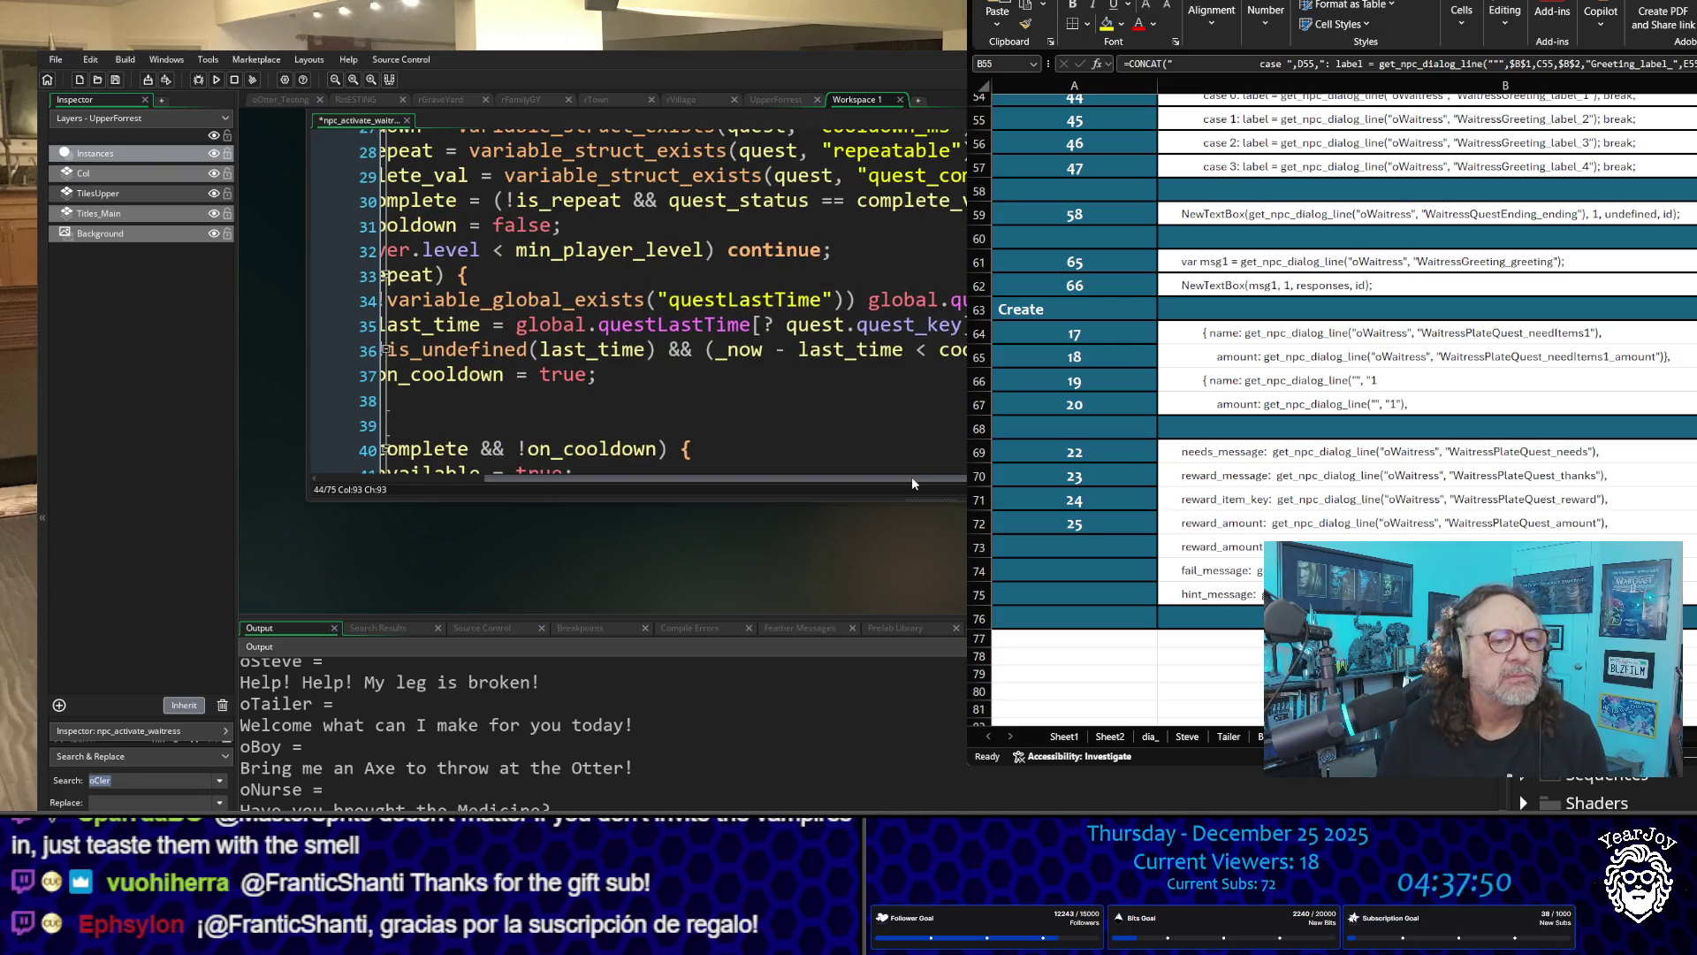
{"action": "left_click_drag", "start_coordinate": [914, 475], "coordinate": [718, 507]}
{"action": "scroll", "coordinate": [759, 382], "scroll_direction": "up", "scroll_amount": 6}
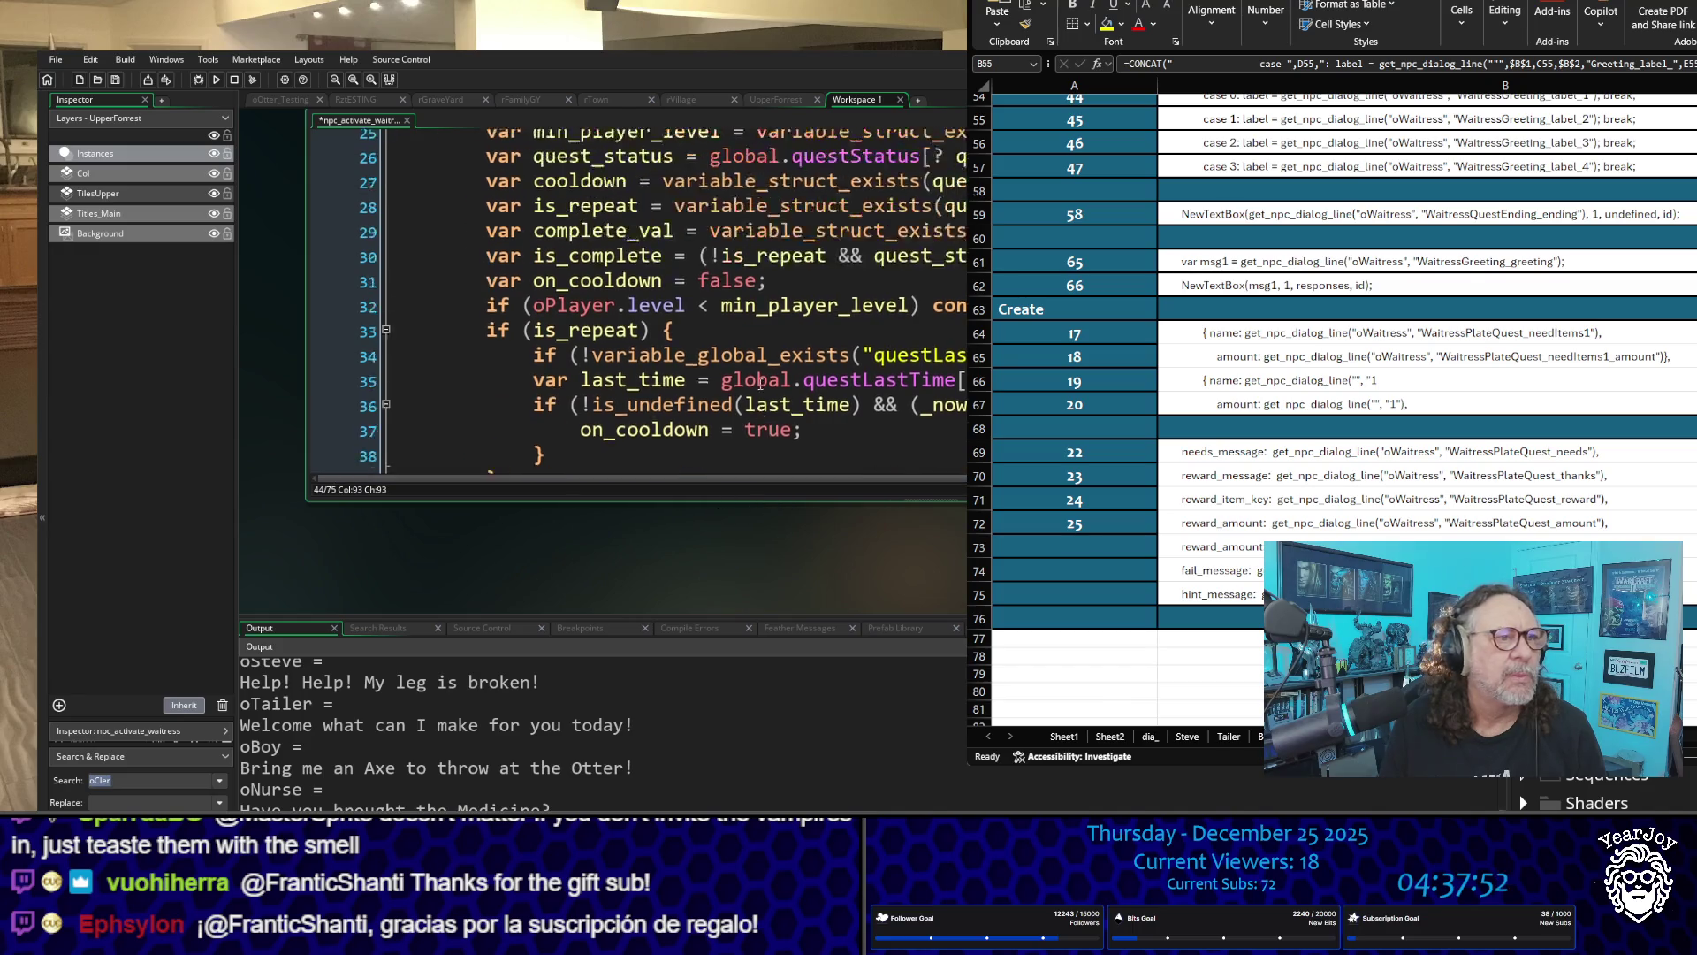
{"action": "scroll", "coordinate": [759, 382], "scroll_direction": "up", "scroll_amount": 7}
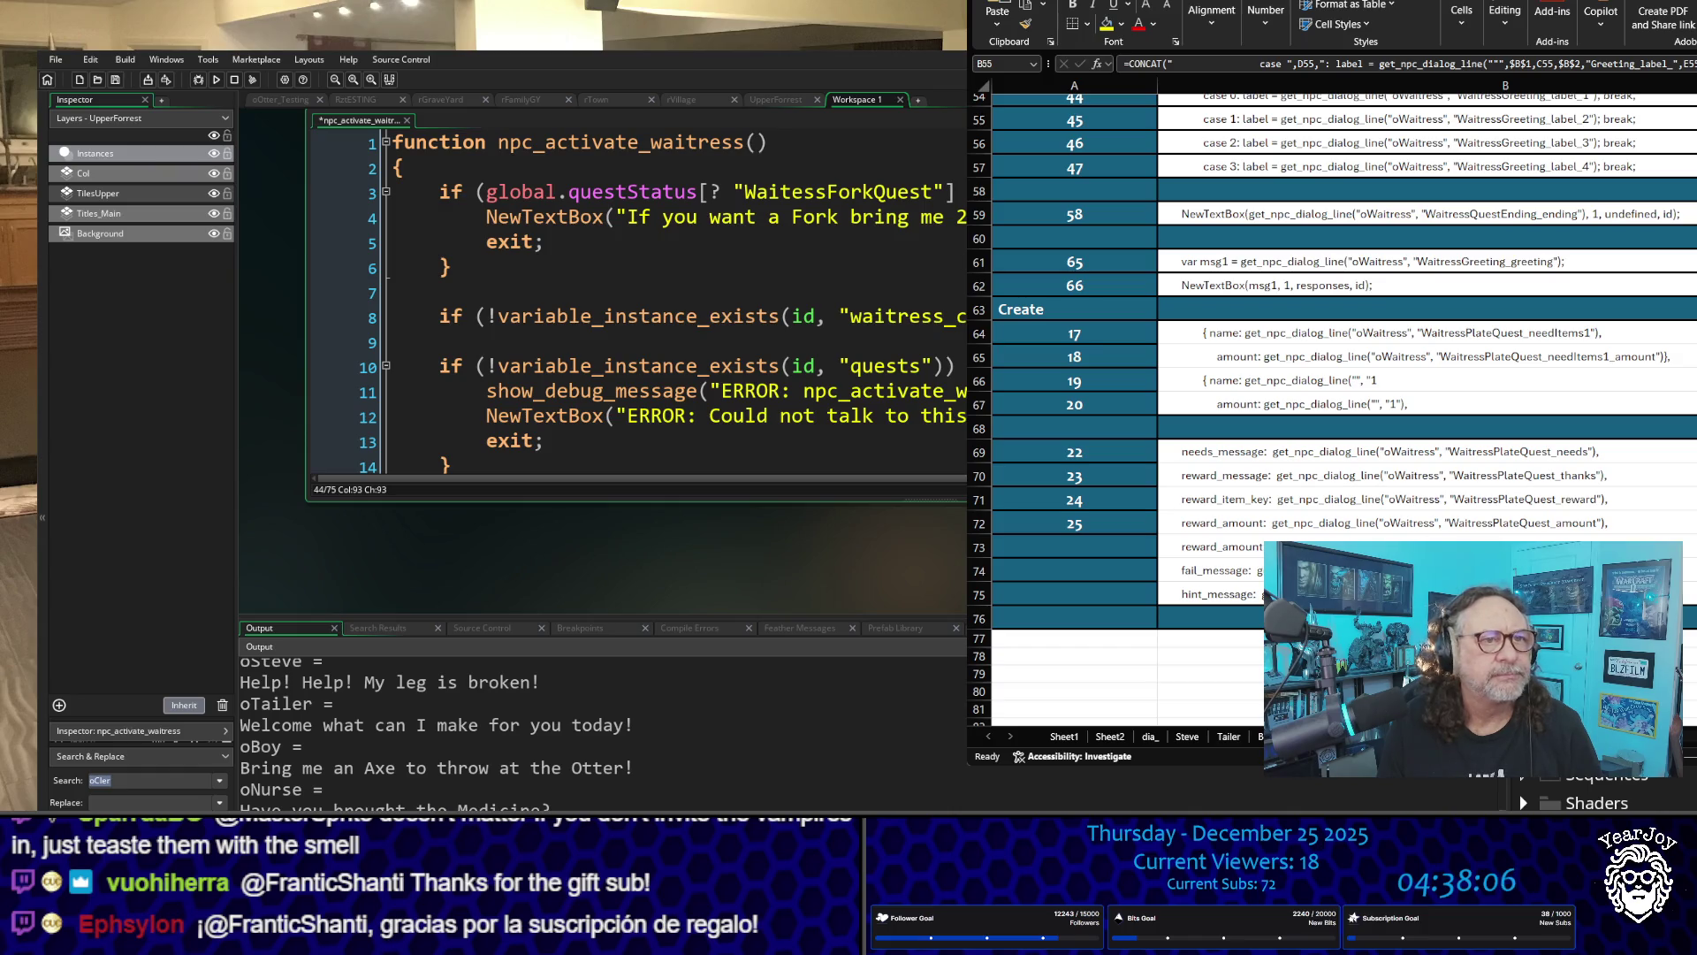
{"action": "scroll", "coordinate": [636, 300], "scroll_direction": "down", "scroll_amount": 2}
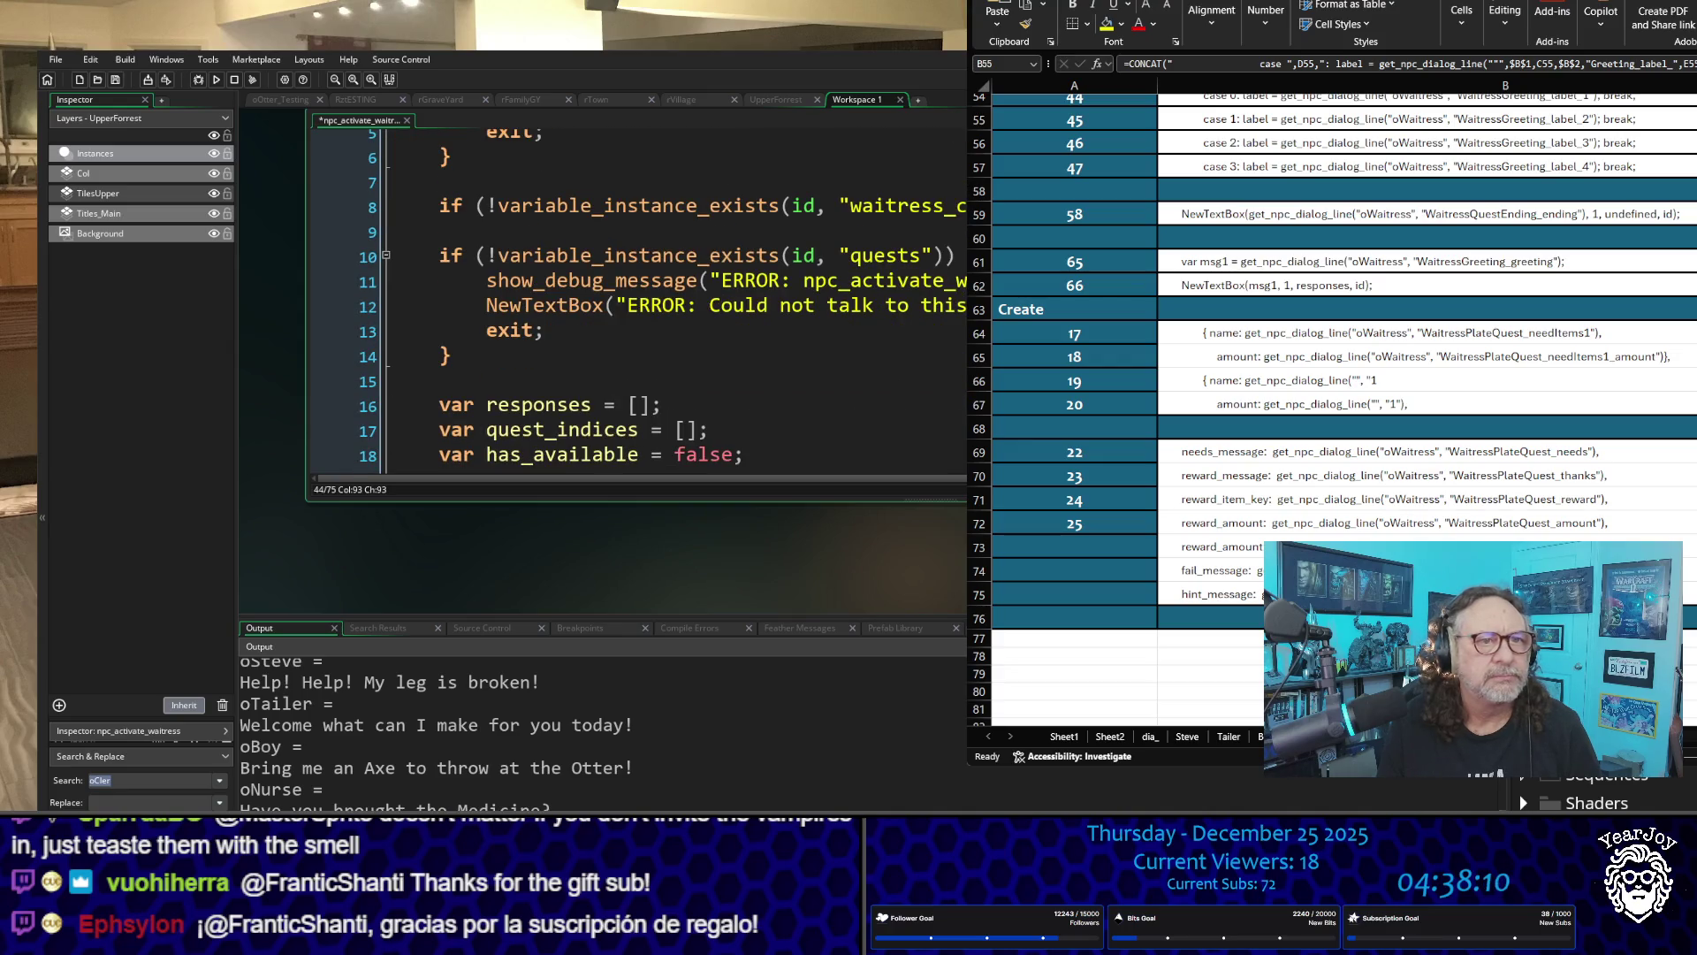
{"action": "scroll", "coordinate": [637, 300], "scroll_direction": "down", "scroll_amount": 4}
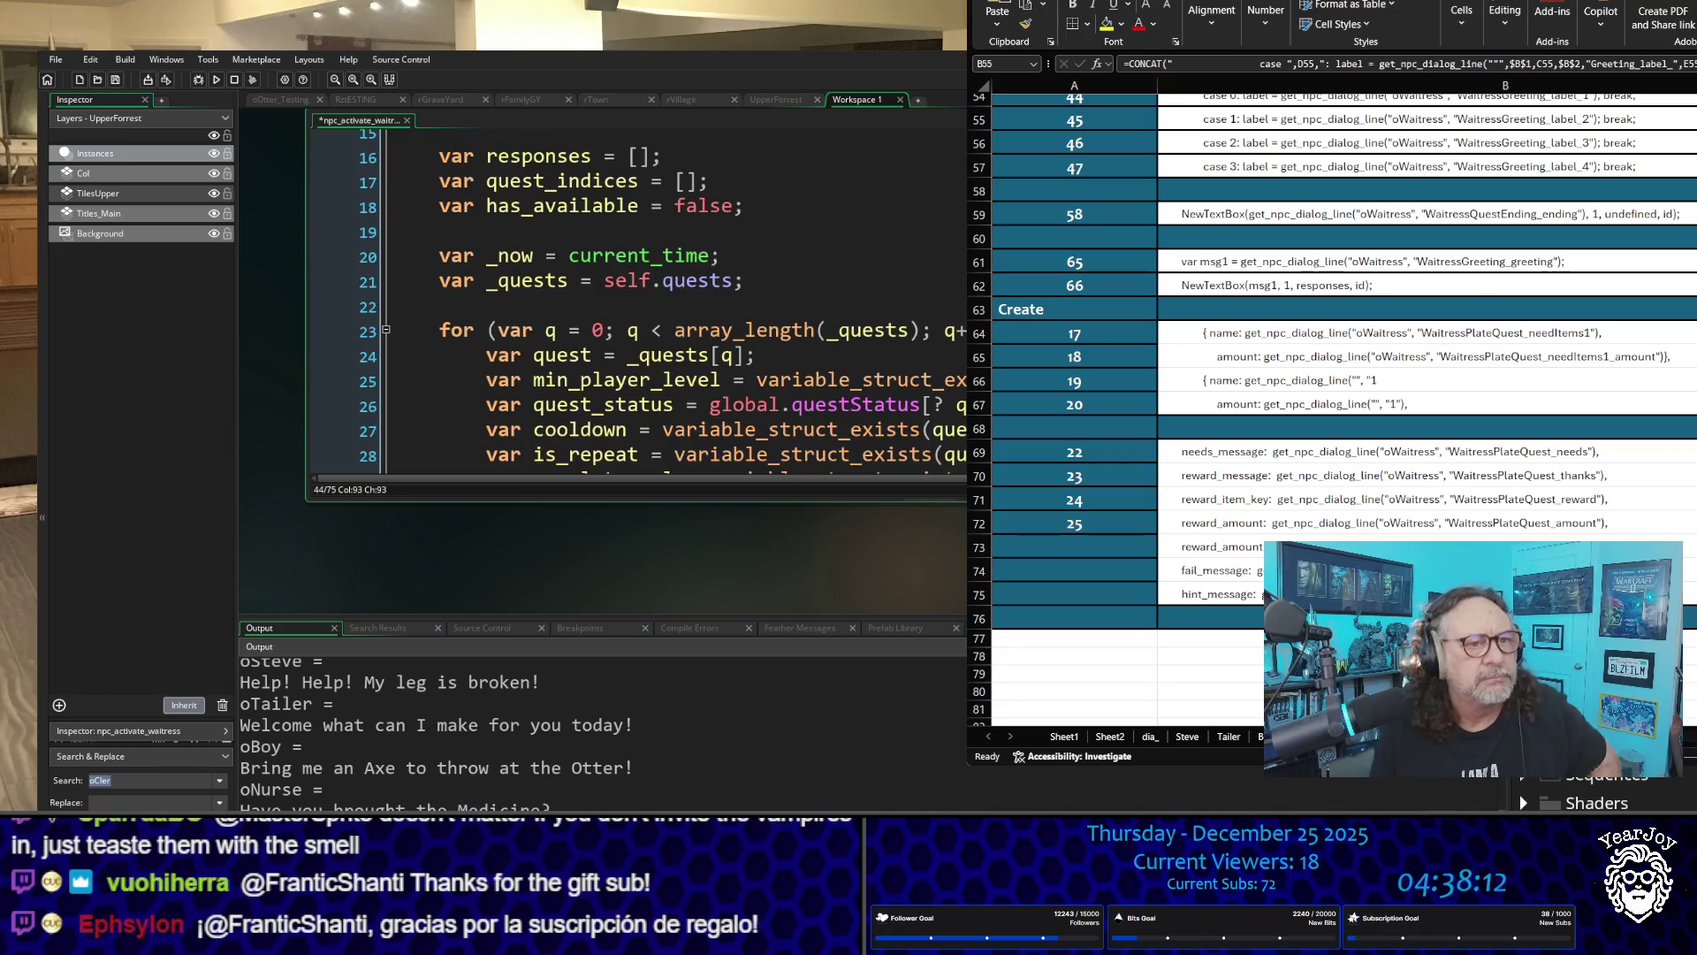
{"action": "scroll", "coordinate": [935, 234], "scroll_direction": "down", "scroll_amount": 2}
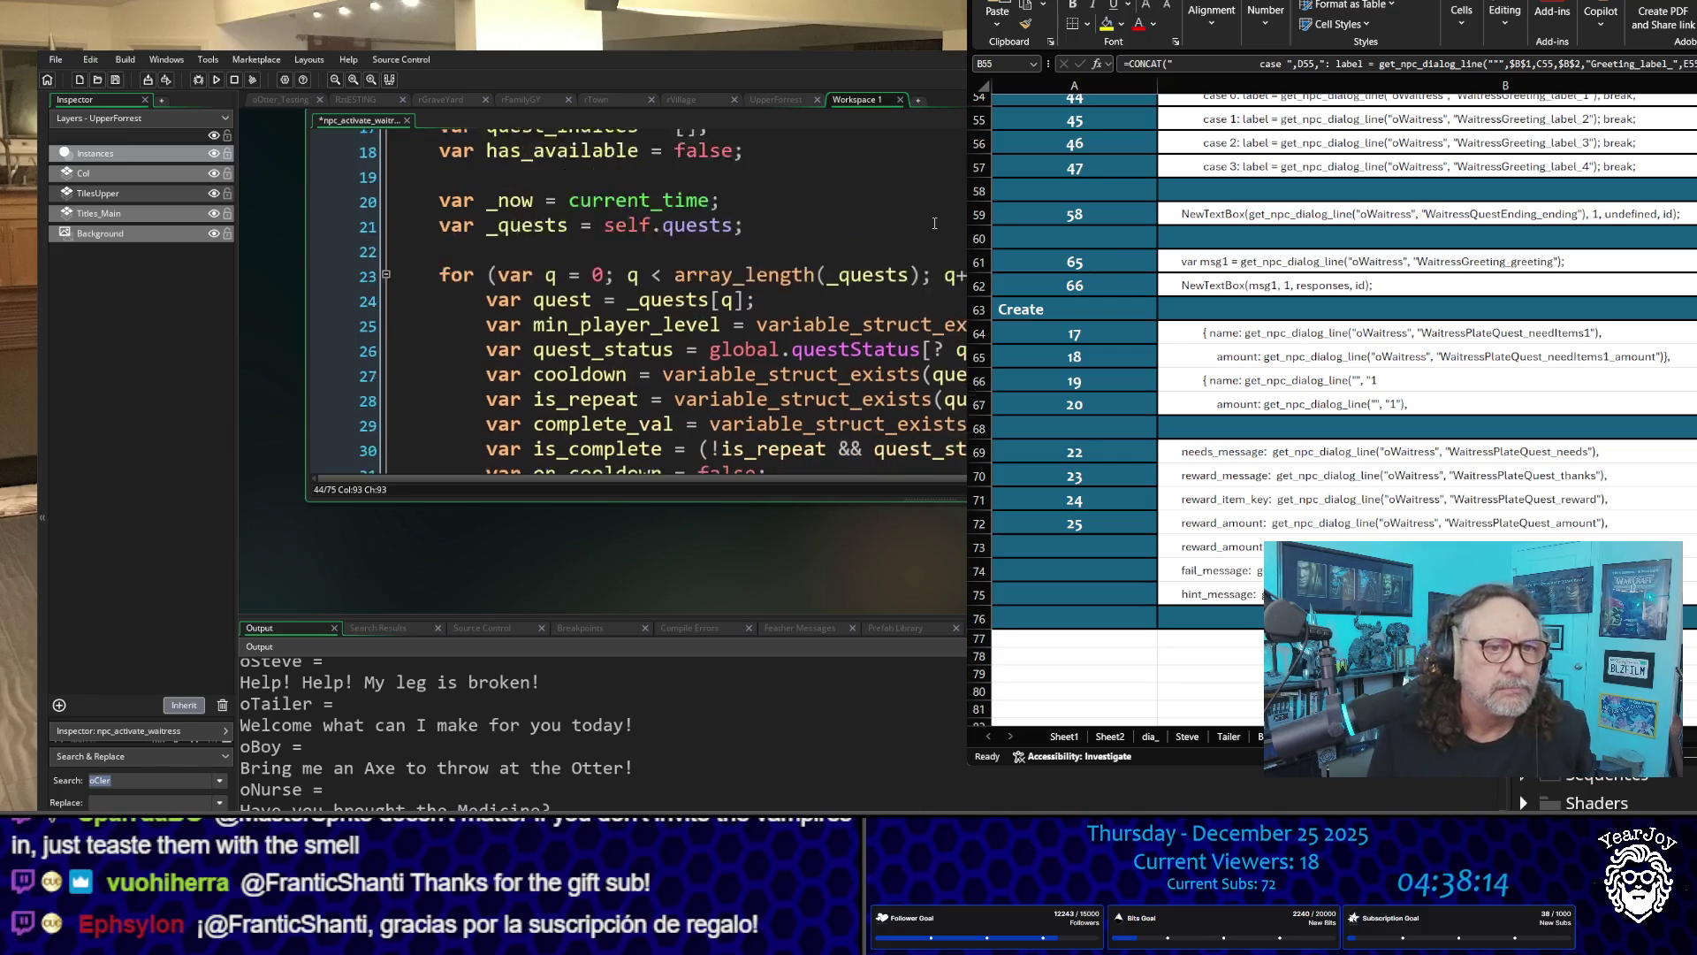
{"action": "scroll", "coordinate": [935, 234], "scroll_direction": "down", "scroll_amount": 2}
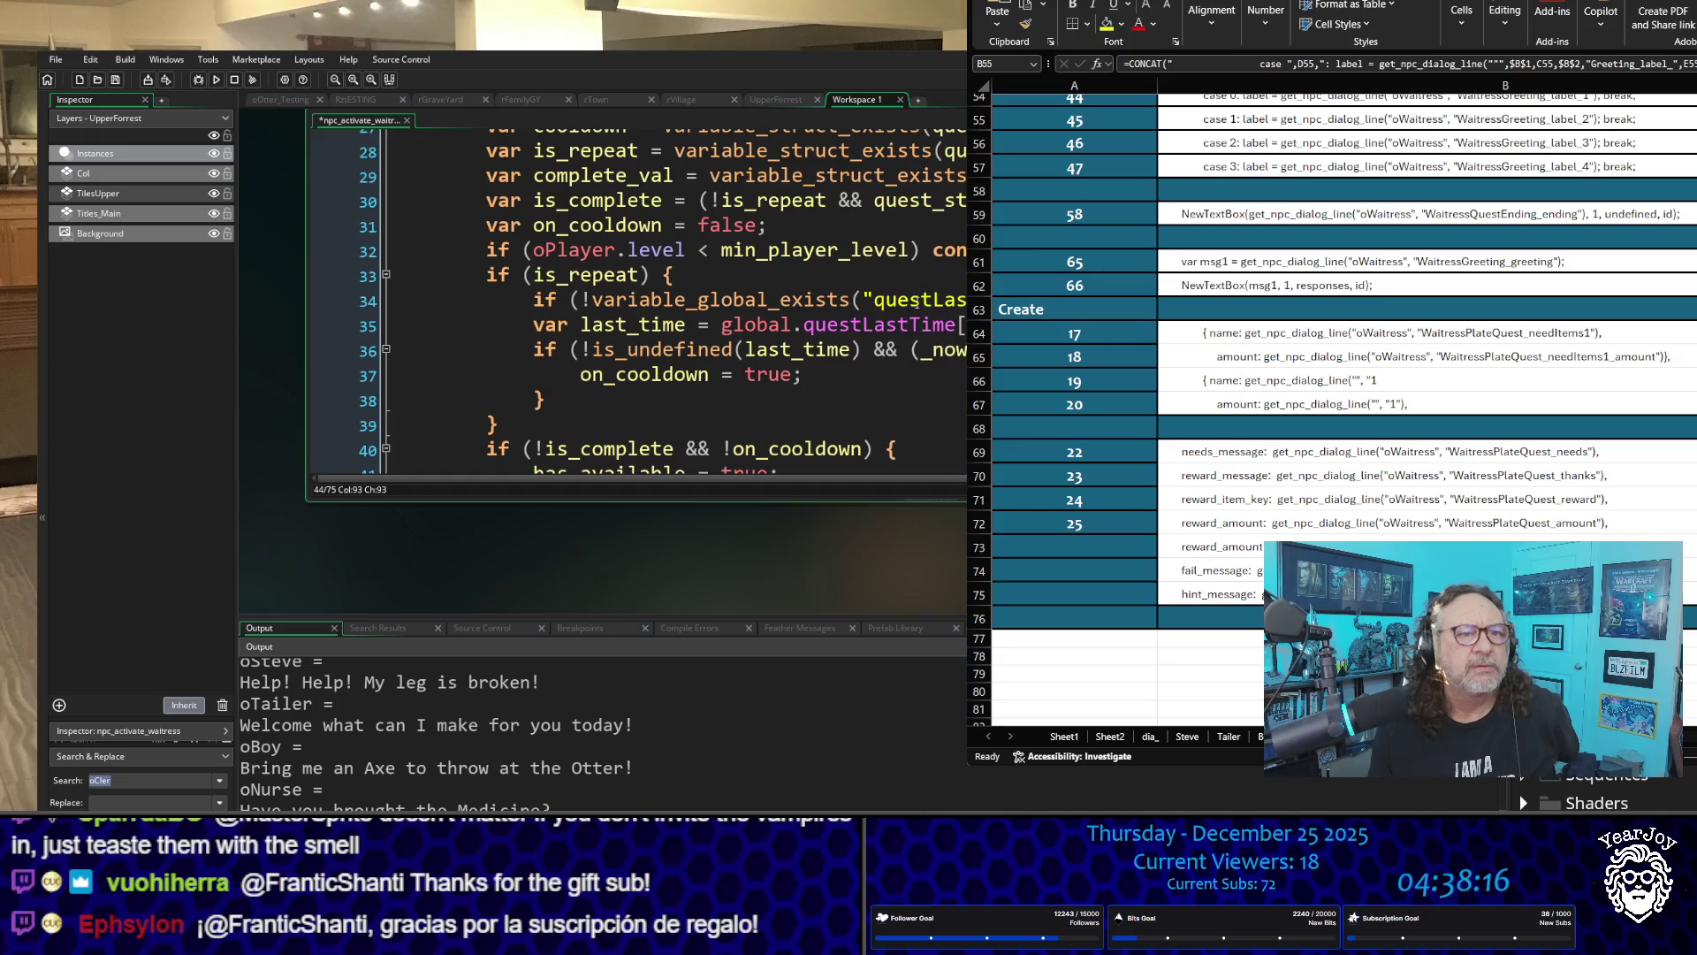
{"action": "scroll", "coordinate": [914, 301], "scroll_direction": "down", "scroll_amount": 2}
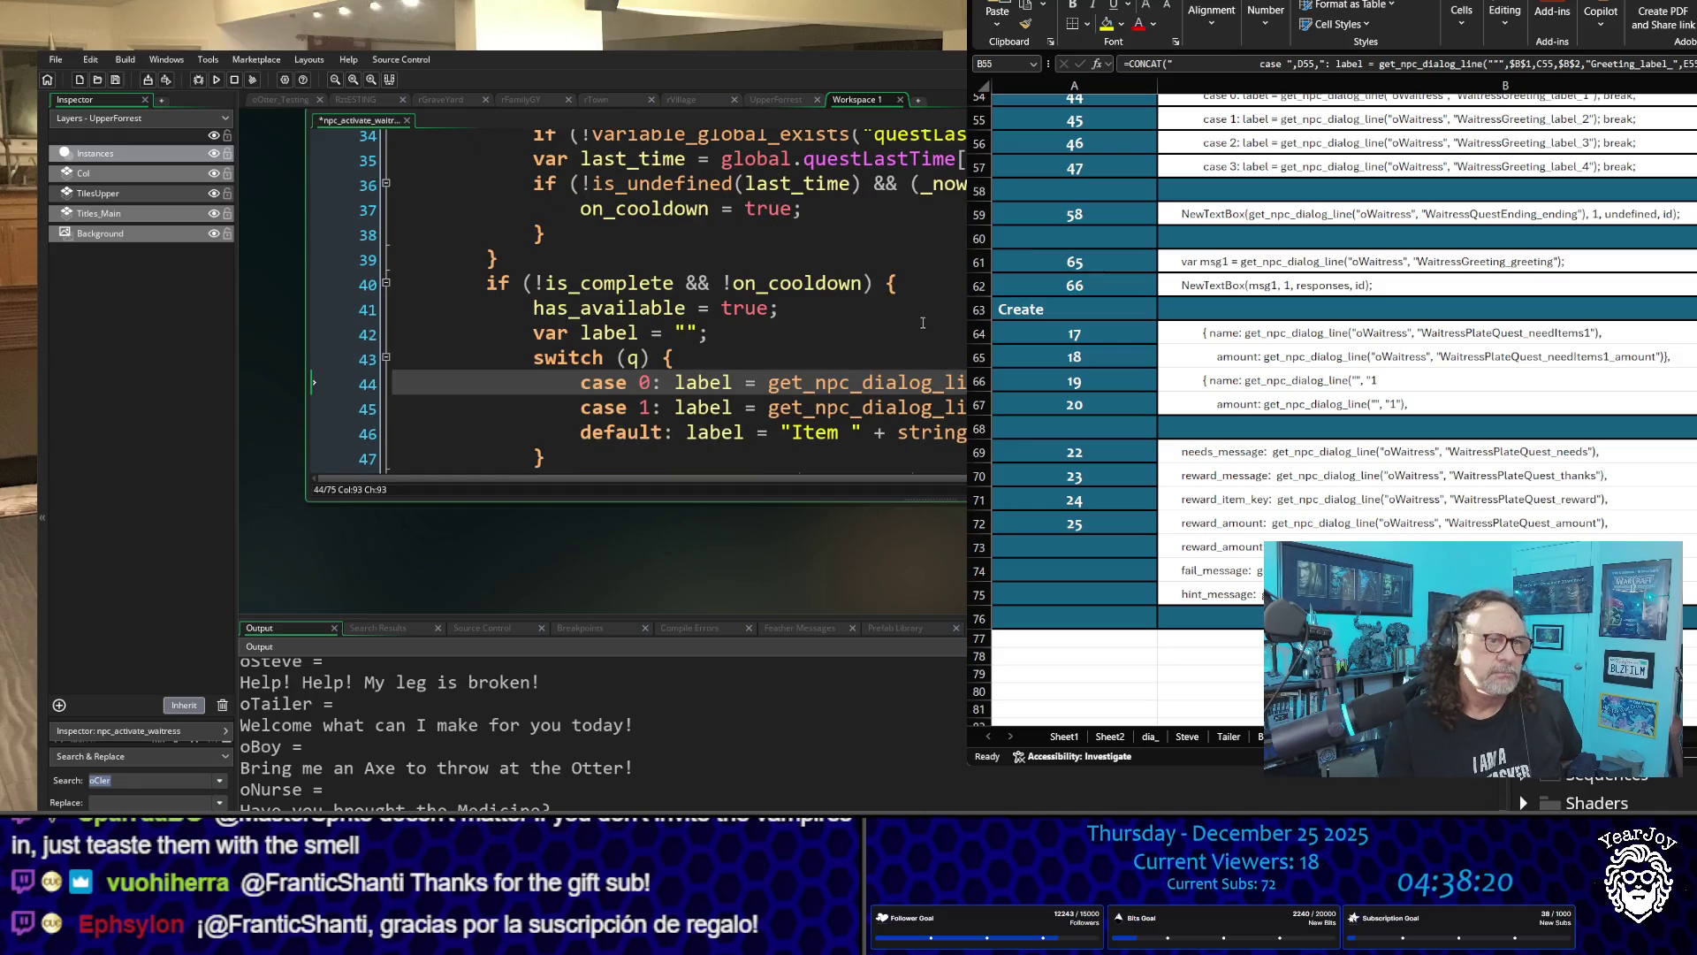
{"action": "scroll", "coordinate": [915, 305], "scroll_direction": "down", "scroll_amount": 1}
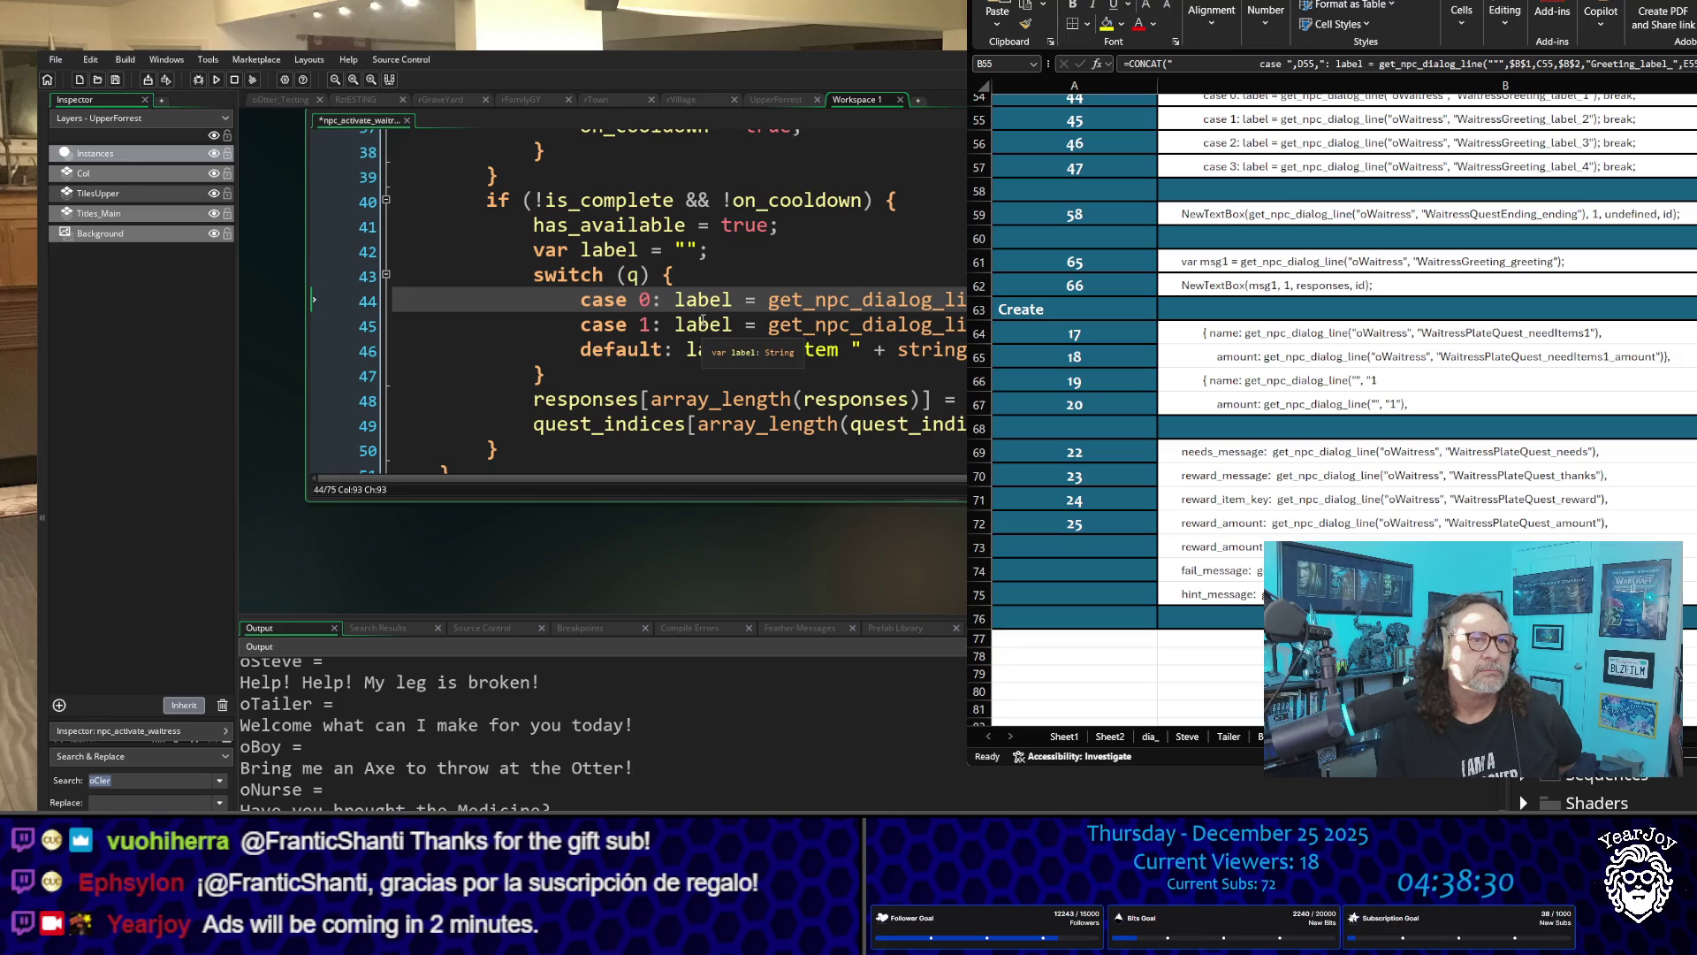
{"action": "scroll", "coordinate": [778, 530], "scroll_direction": "up", "scroll_amount": 2}
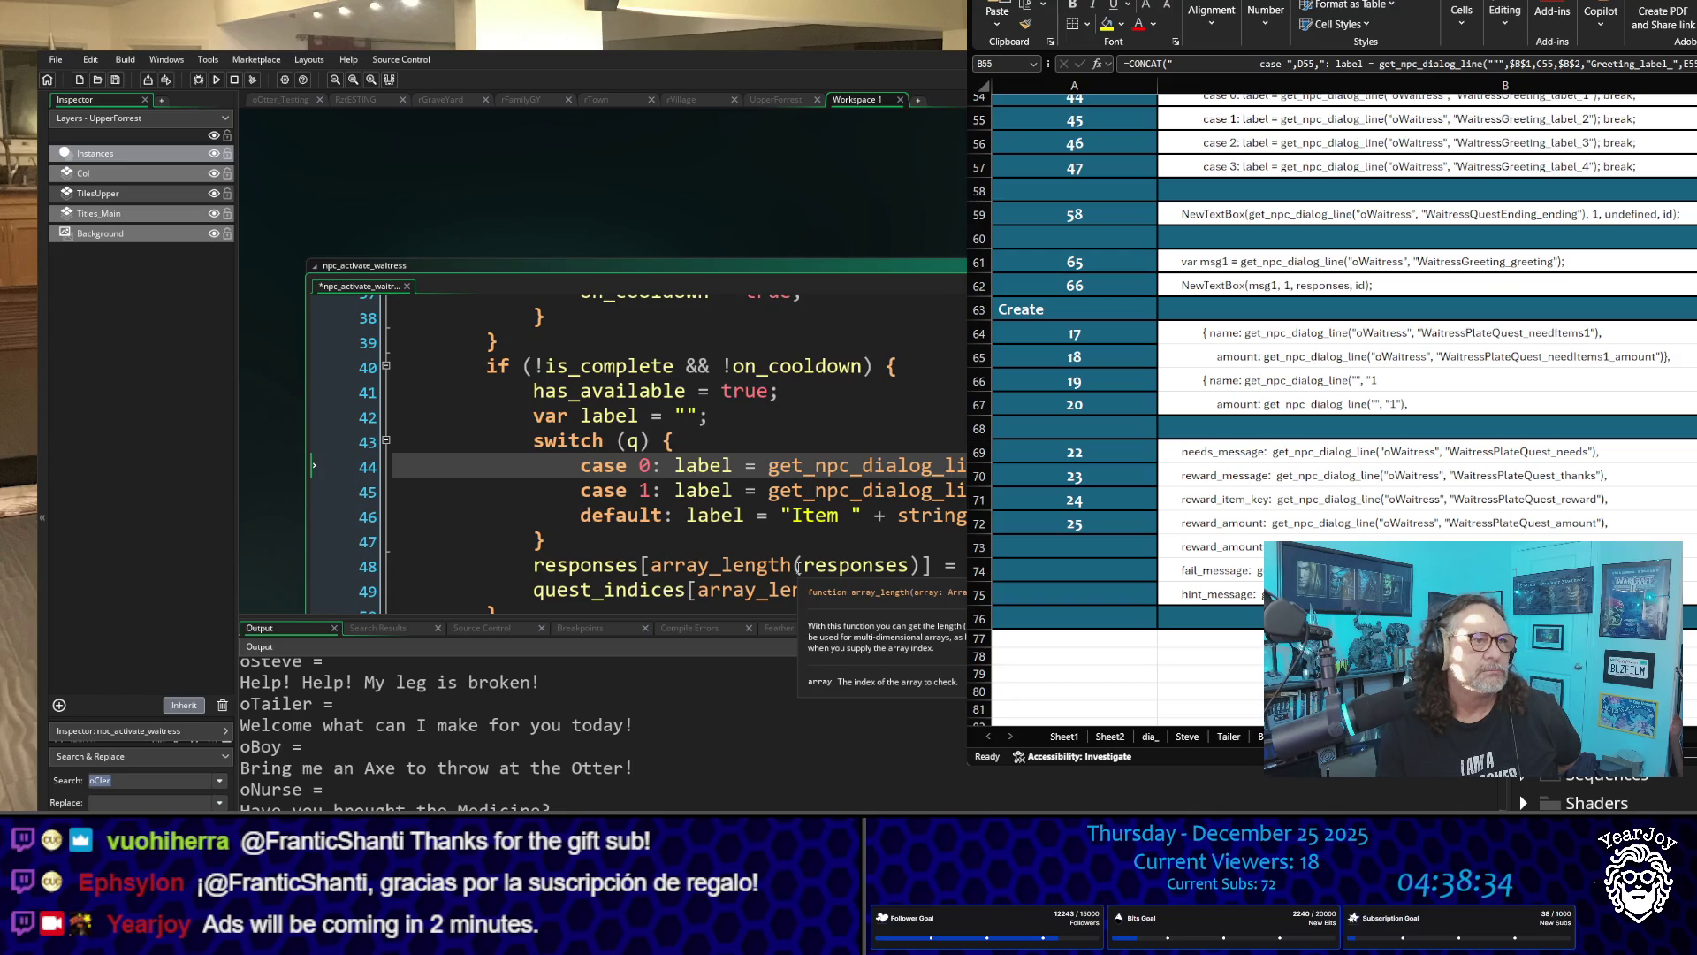
{"action": "scroll", "coordinate": [798, 566], "scroll_direction": "down", "scroll_amount": 1}
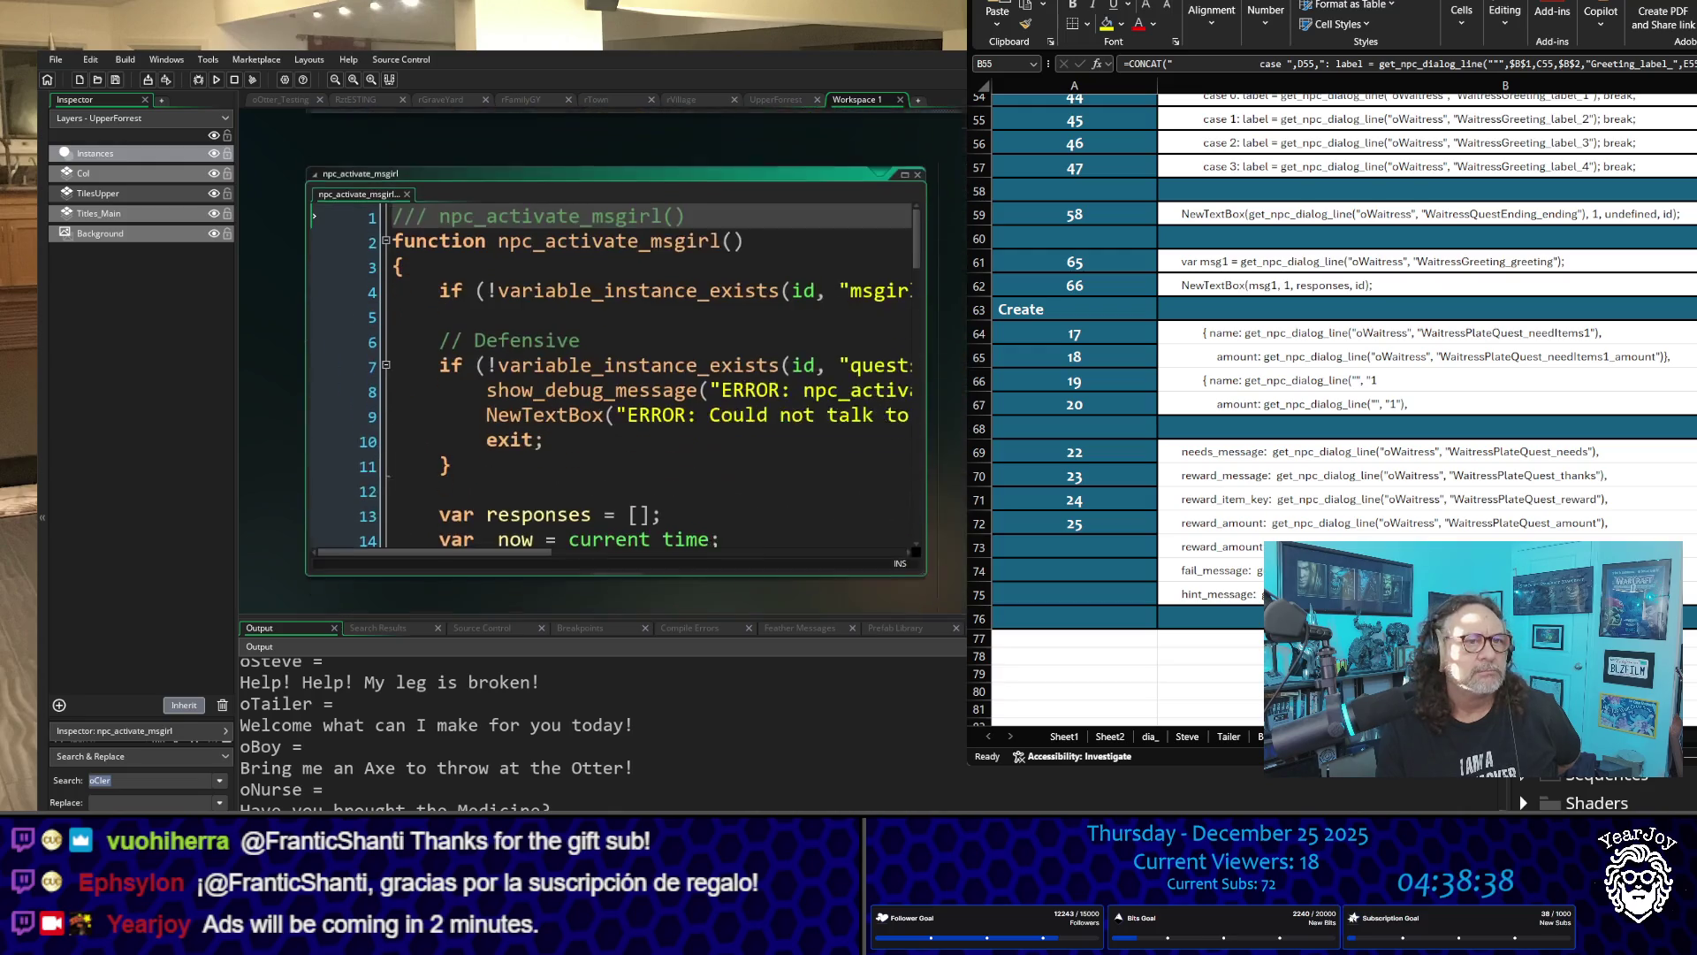
Step: Widen the npc_activate_msgirl code and review its quest checks and case 0 label
{"action": "scroll", "coordinate": [690, 426], "scroll_direction": "down", "scroll_amount": 9}
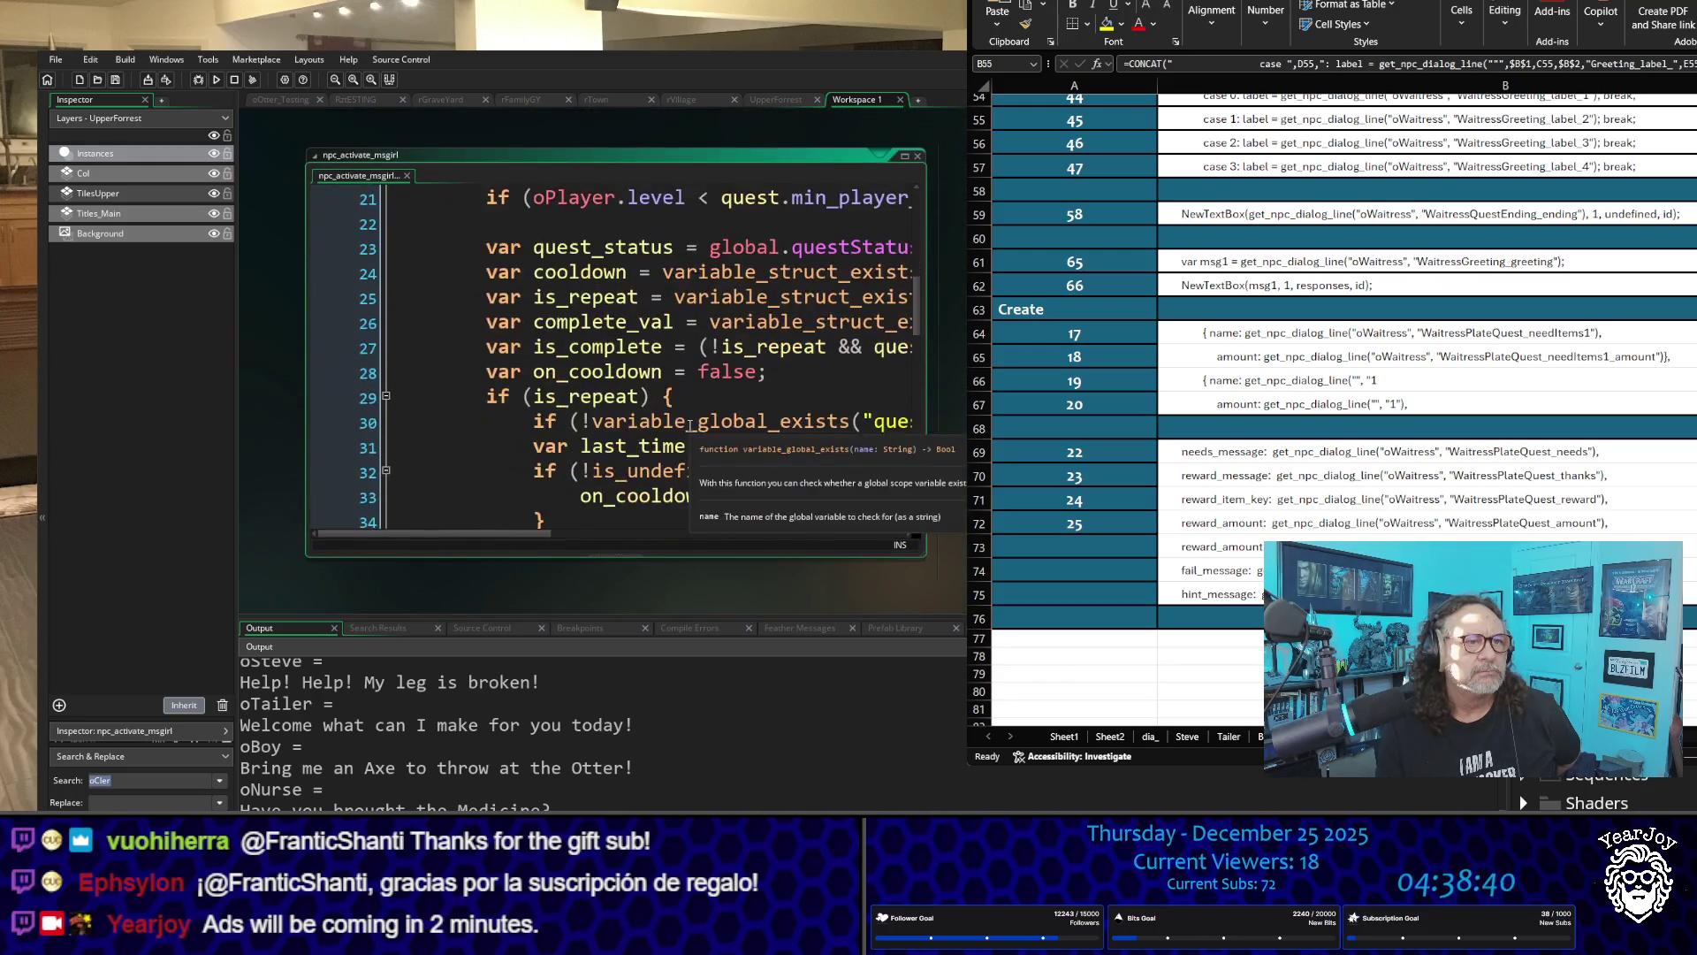
{"action": "scroll", "coordinate": [690, 425], "scroll_direction": "down", "scroll_amount": 3}
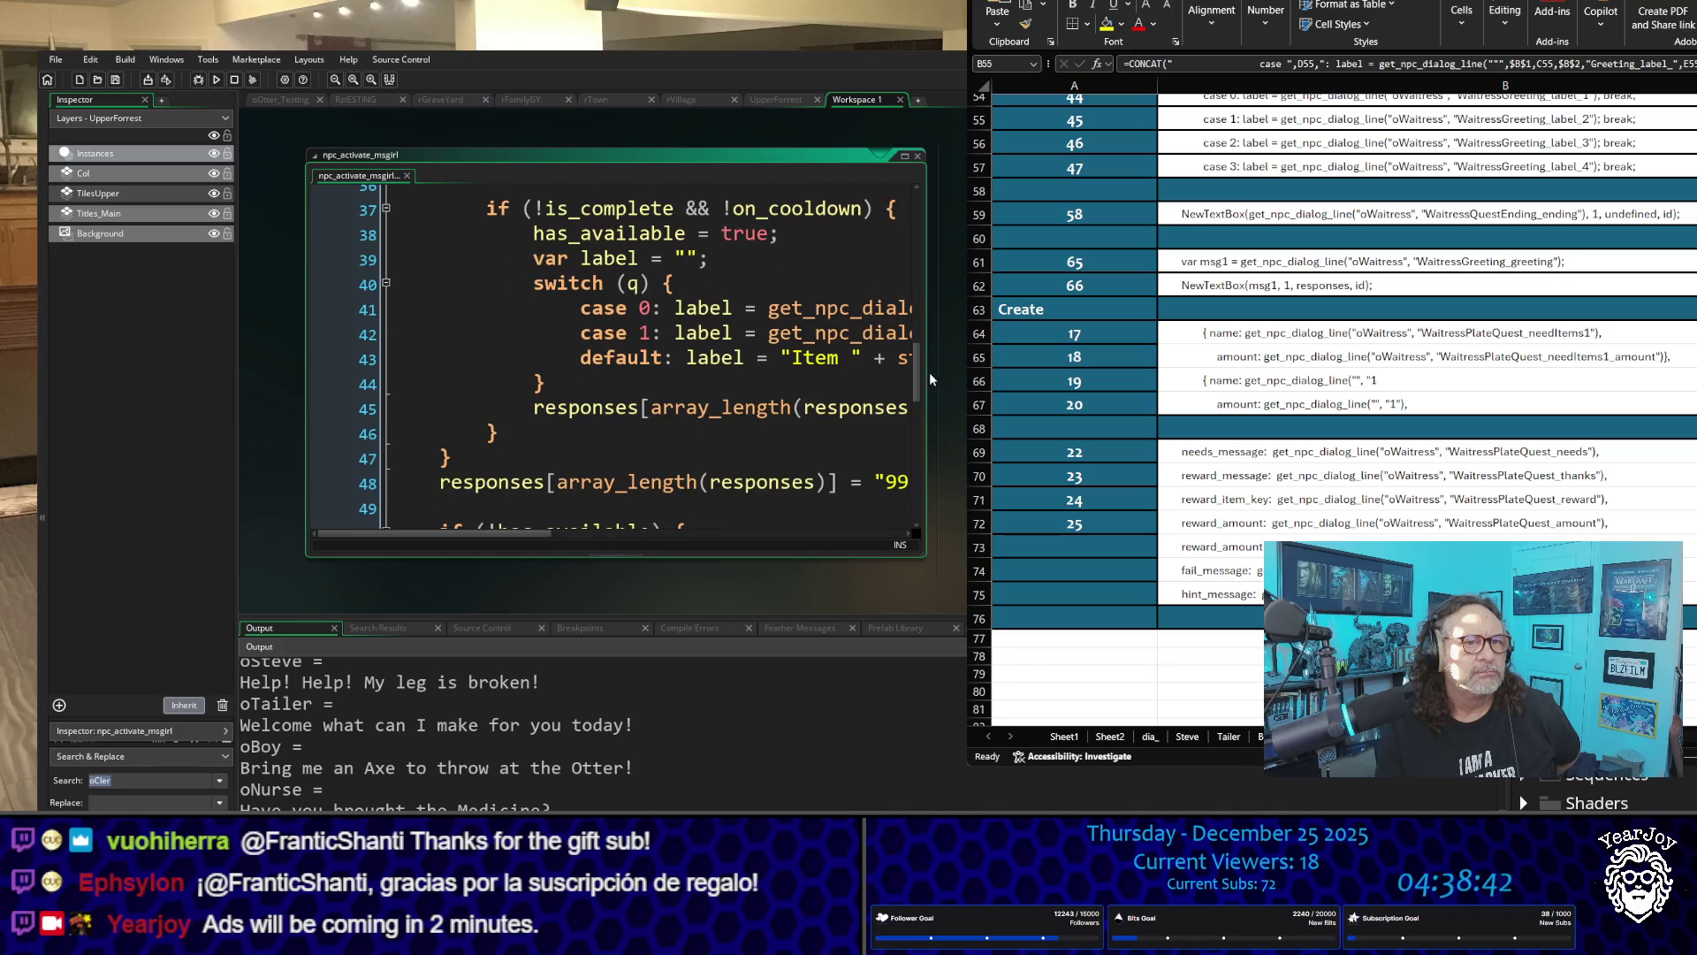
{"action": "left_click_drag", "start_coordinate": [924, 373], "coordinate": [972, 372]}
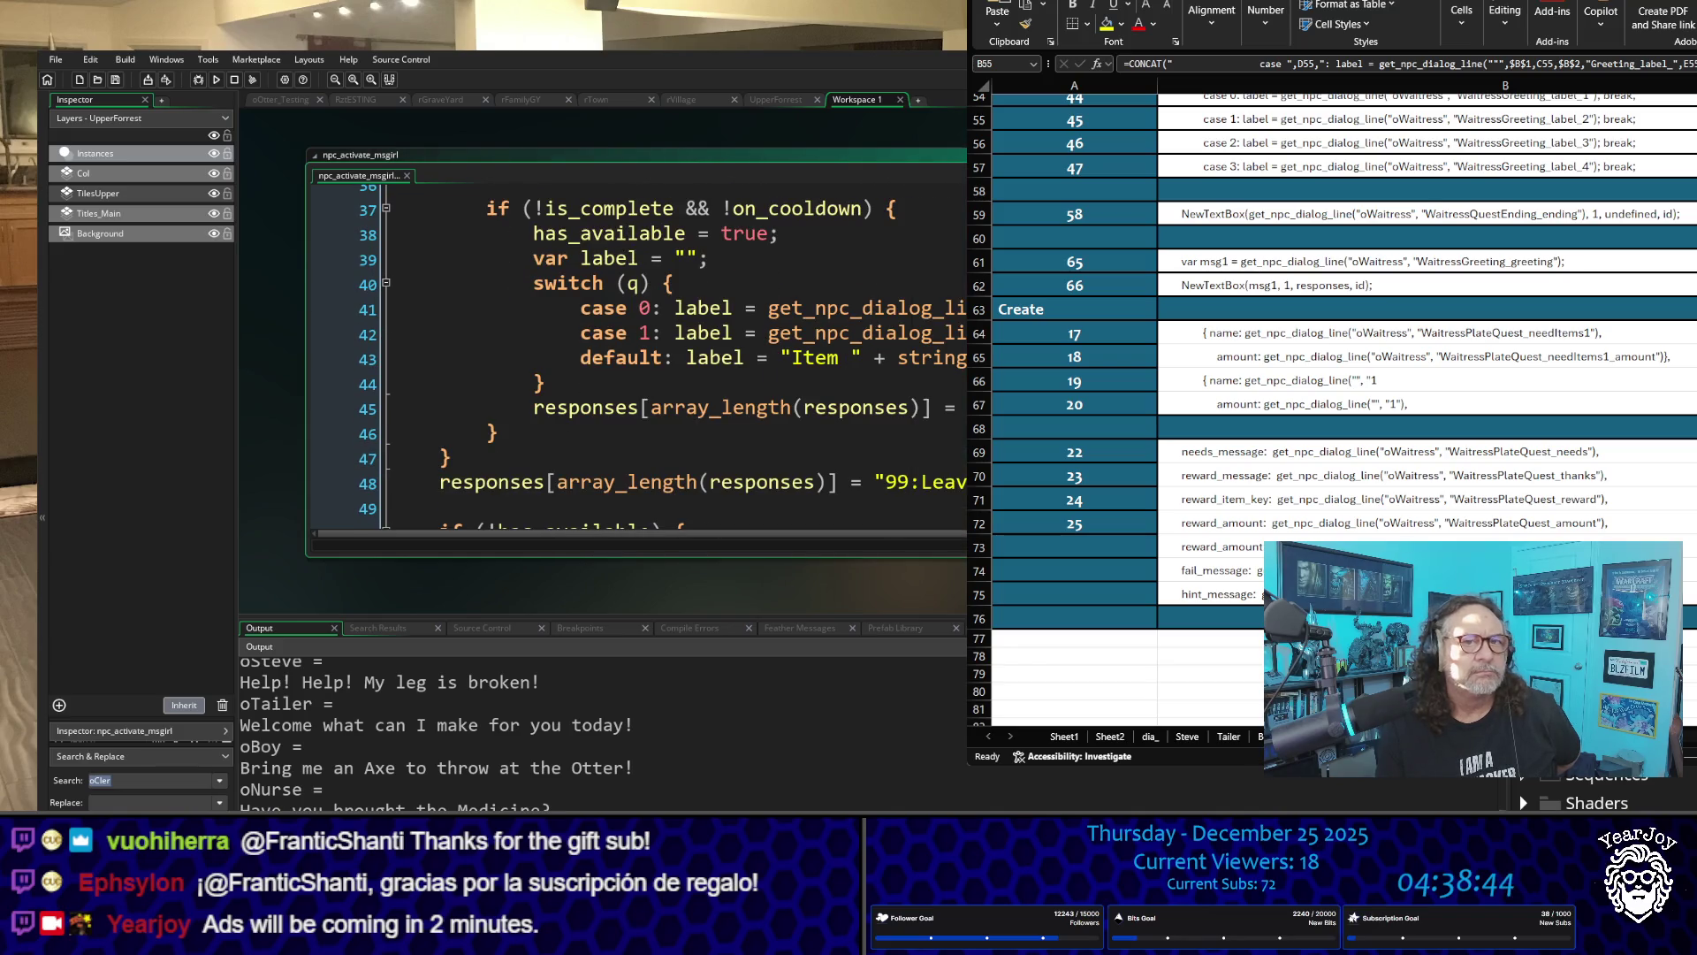
{"action": "scroll", "coordinate": [637, 354], "scroll_direction": "up", "scroll_amount": 1}
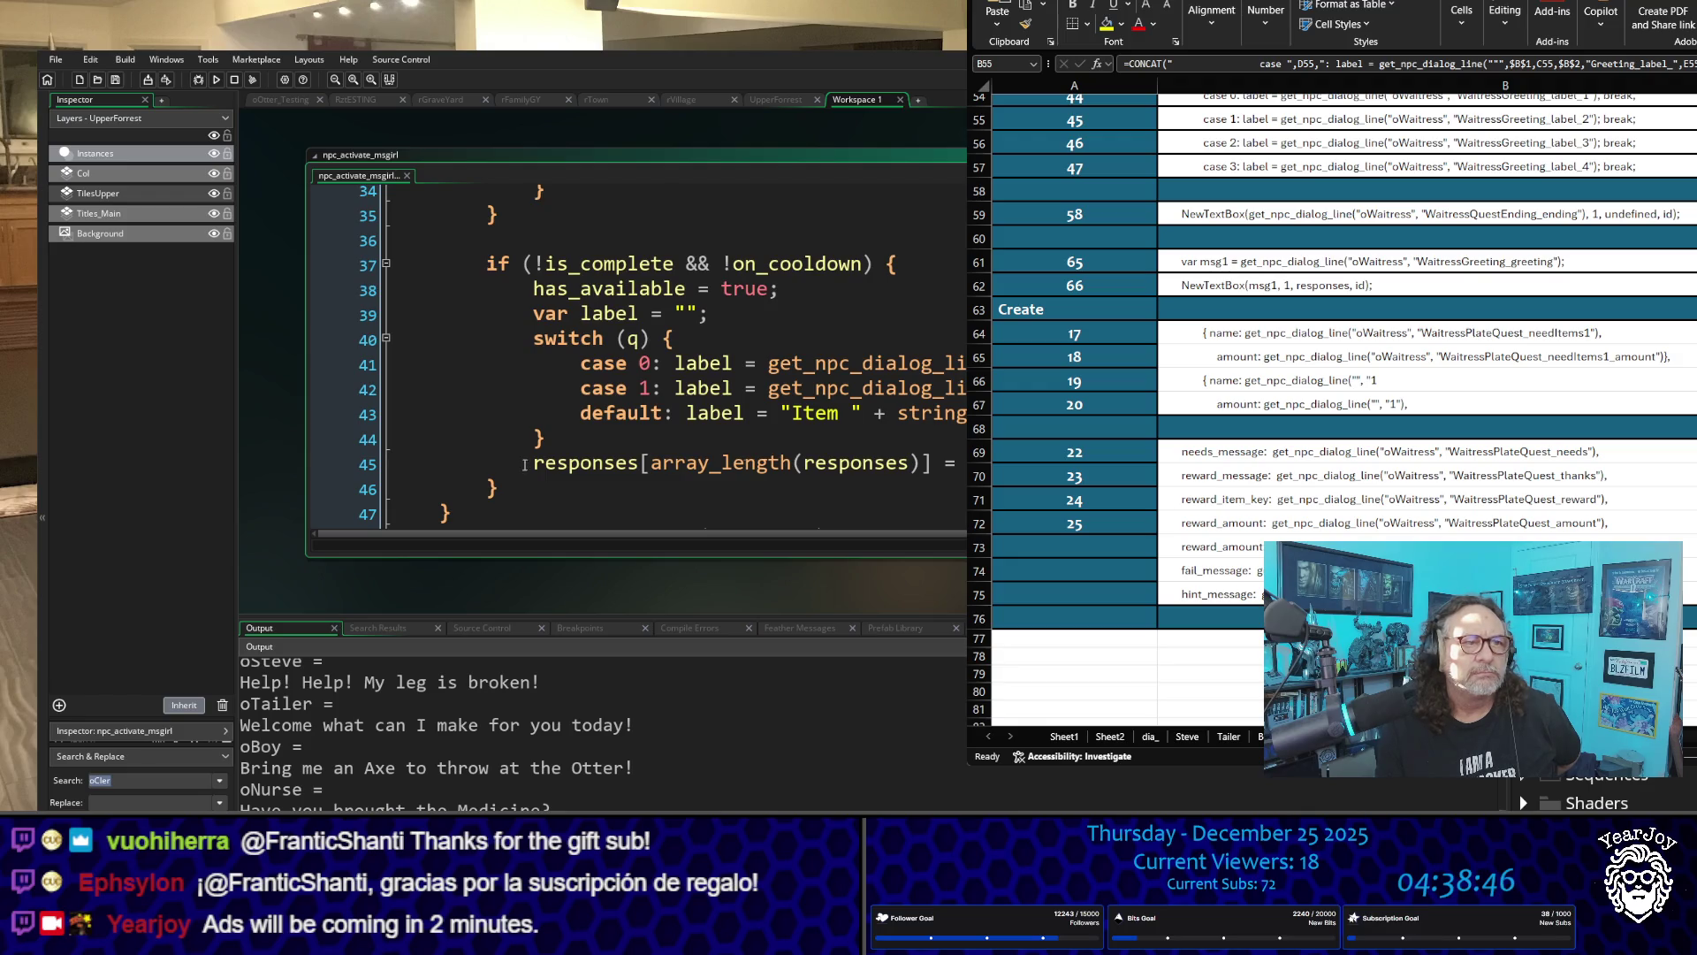
{"action": "scroll", "coordinate": [292, 467], "scroll_direction": "up", "scroll_amount": 1}
{"action": "scroll", "coordinate": [292, 467], "scroll_direction": "up", "scroll_amount": 4}
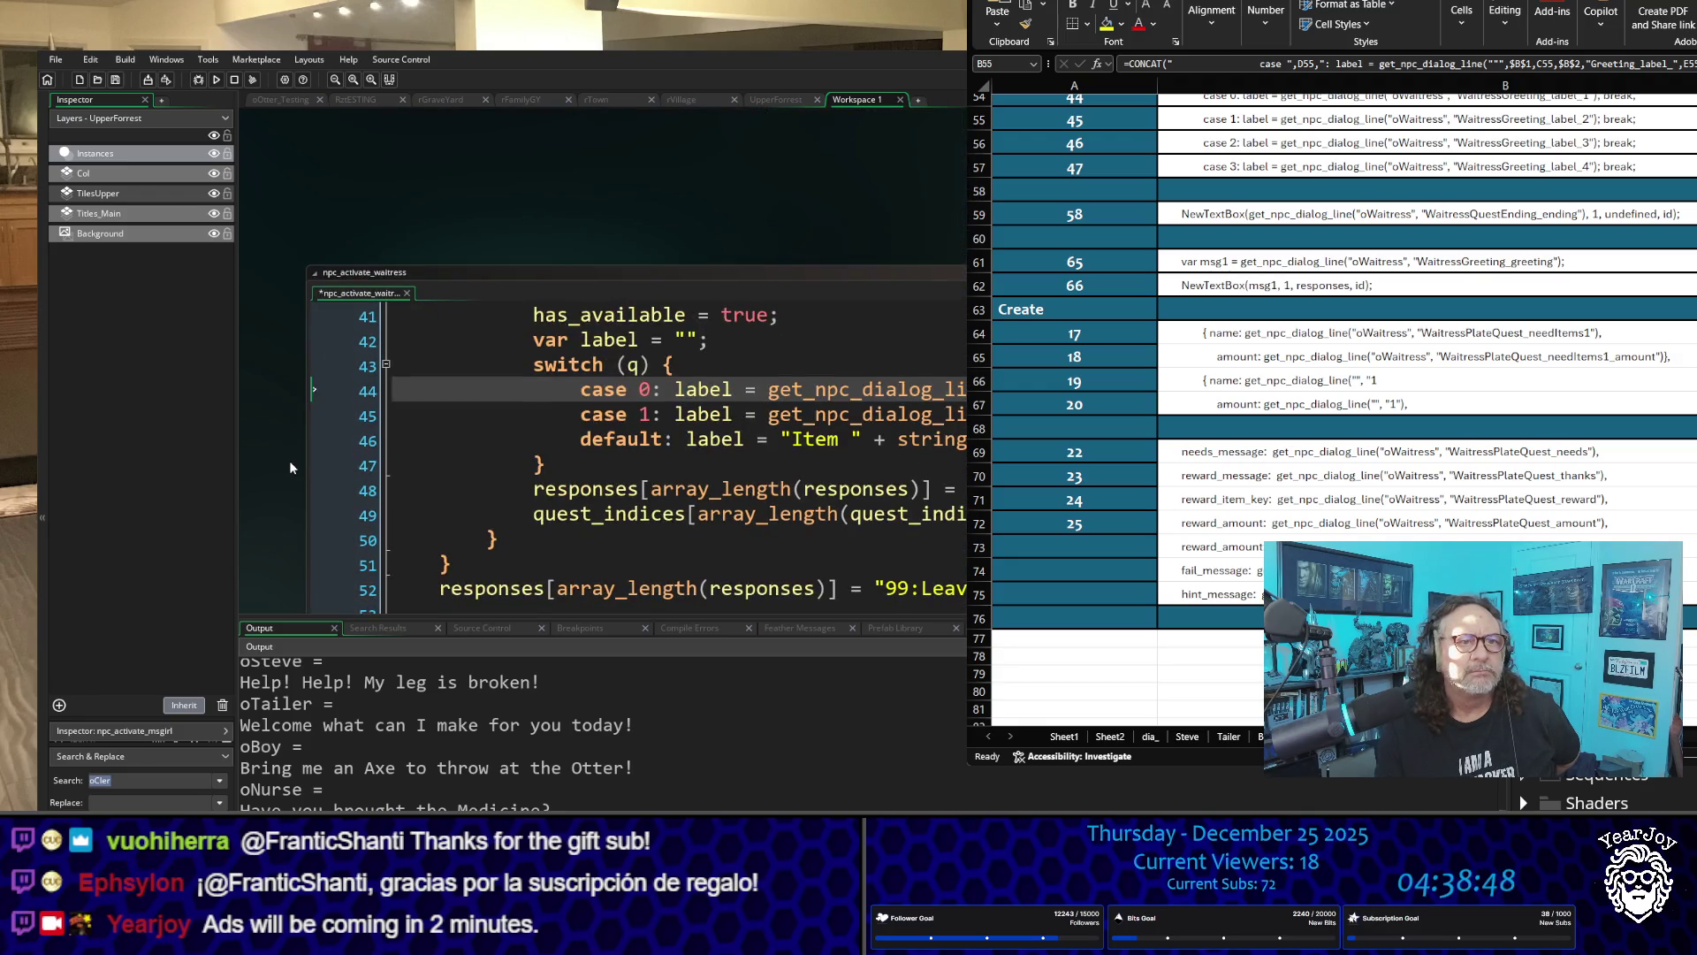
{"action": "scroll", "coordinate": [291, 467], "scroll_direction": "down", "scroll_amount": 2}
{"action": "scroll", "coordinate": [291, 467], "scroll_direction": "up", "scroll_amount": 3}
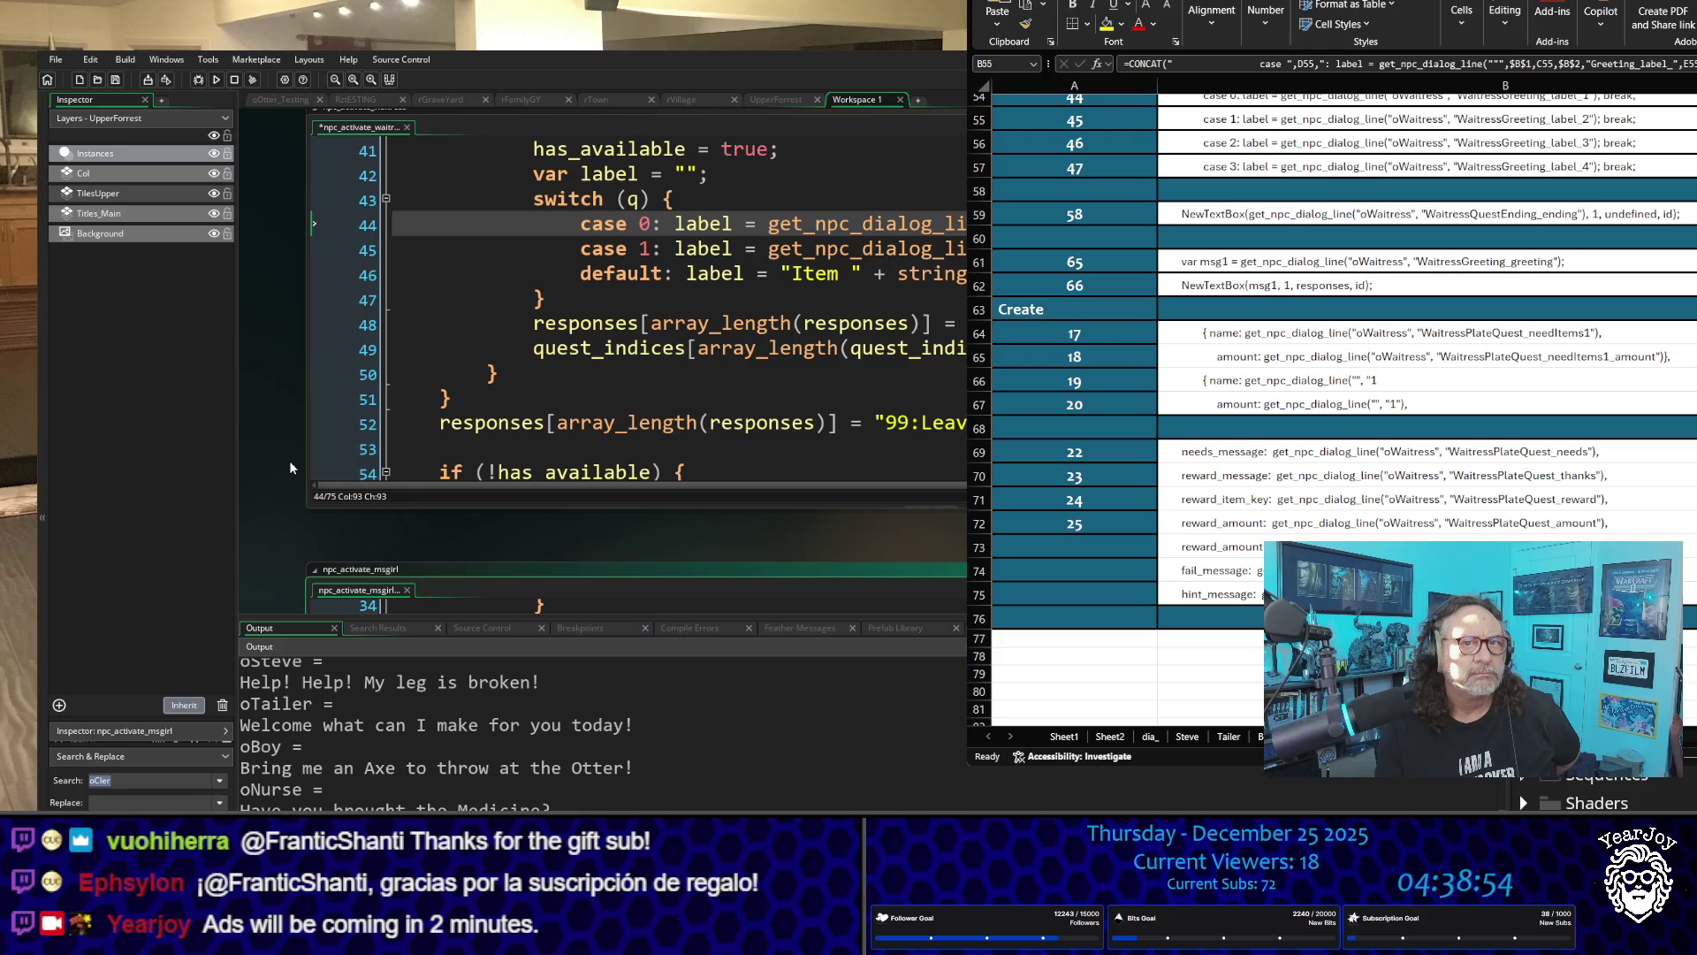
{"action": "scroll", "coordinate": [292, 467], "scroll_direction": "down", "scroll_amount": 2}
{"action": "scroll", "coordinate": [291, 467], "scroll_direction": "down", "scroll_amount": 3}
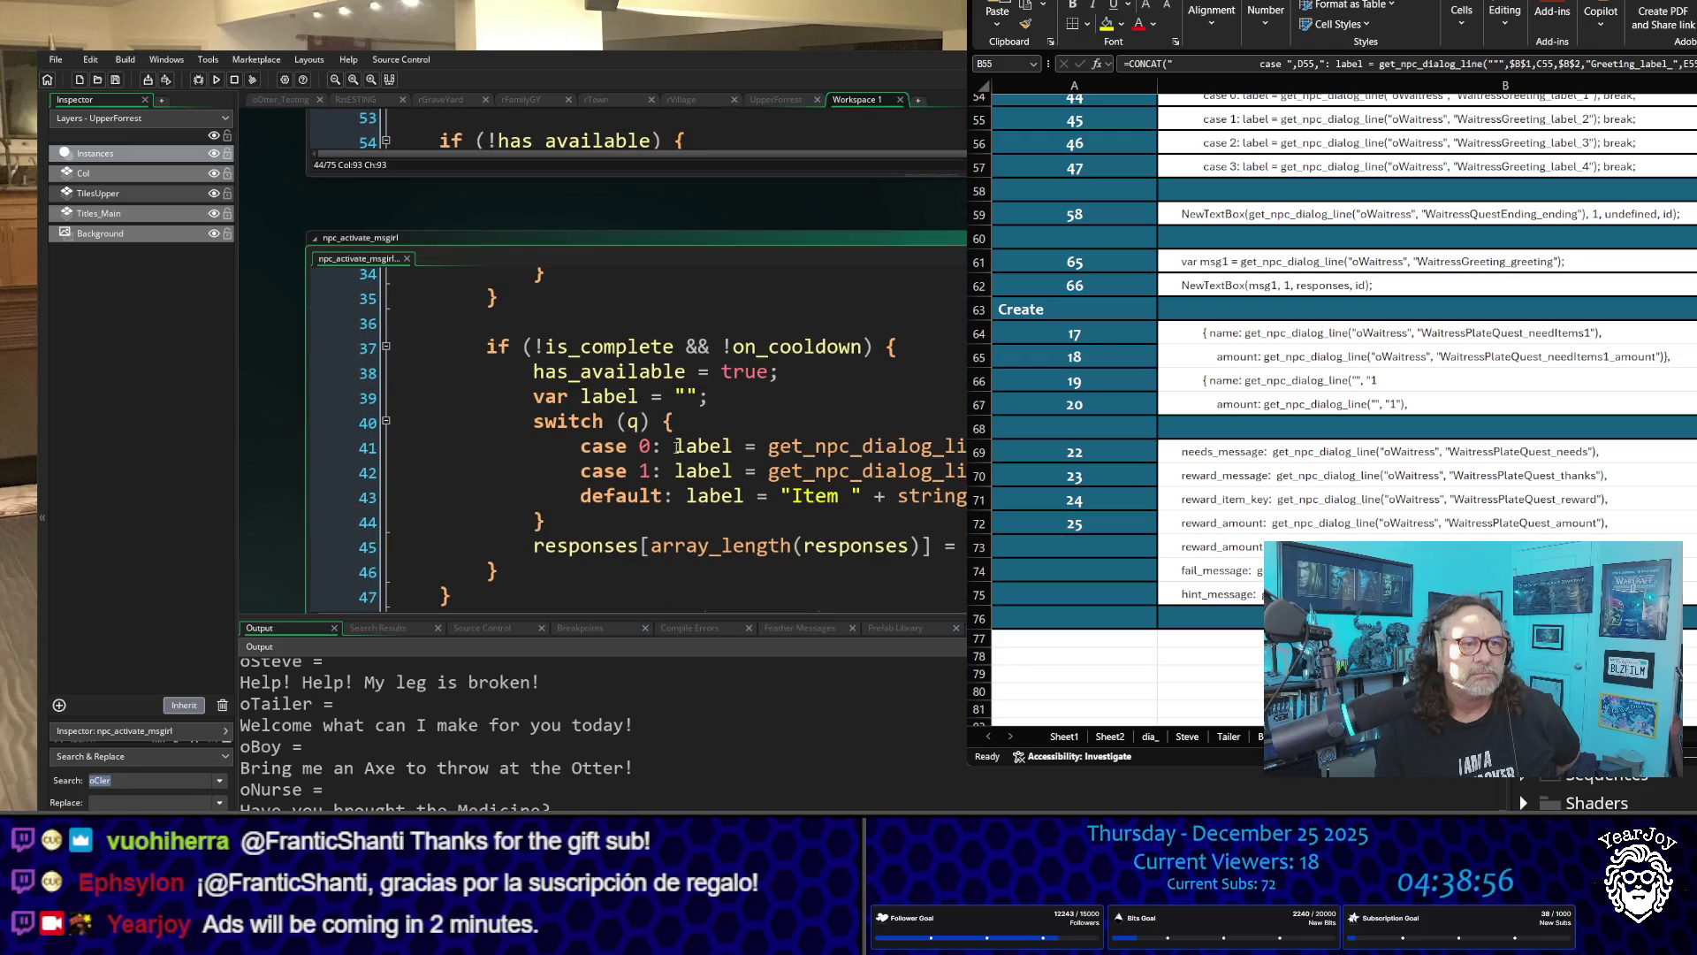
{"action": "mouse_move", "coordinate": [585, 446]}
{"action": "left_mouse_down"}
{"action": "mouse_move", "coordinate": [934, 427]}
{"action": "mouse_move", "coordinate": [658, 446]}
{"action": "left_mouse_up"}
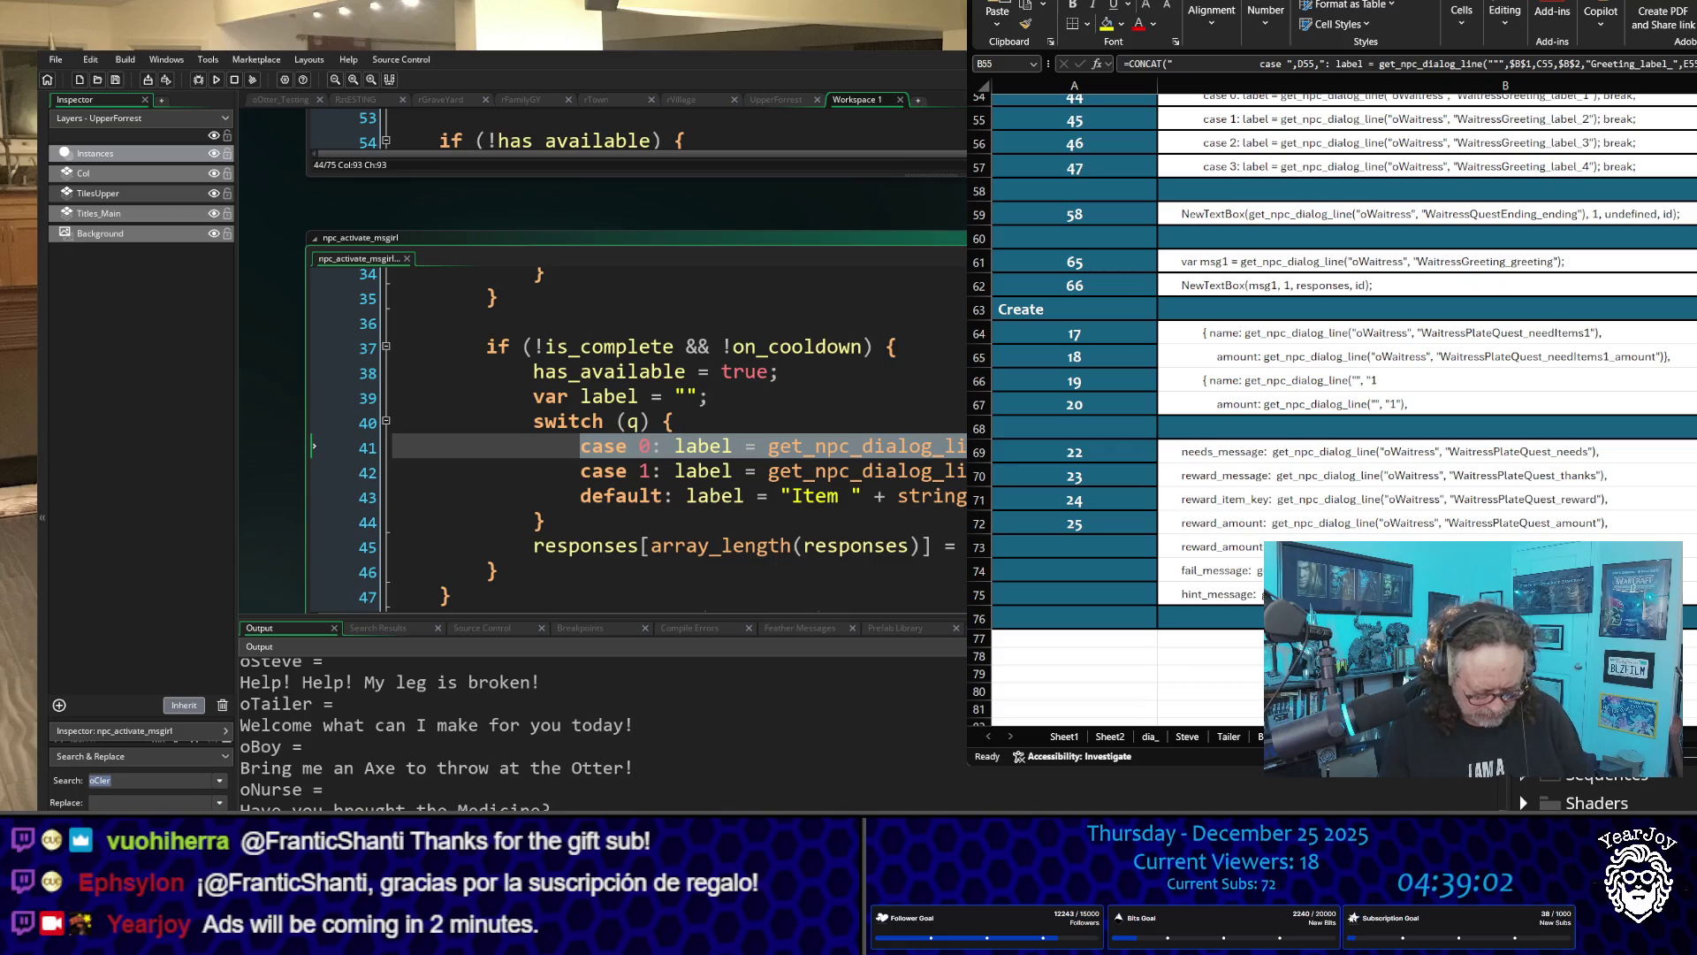
{"action": "scroll", "coordinate": [531, 283], "scroll_direction": "up", "scroll_amount": 4}
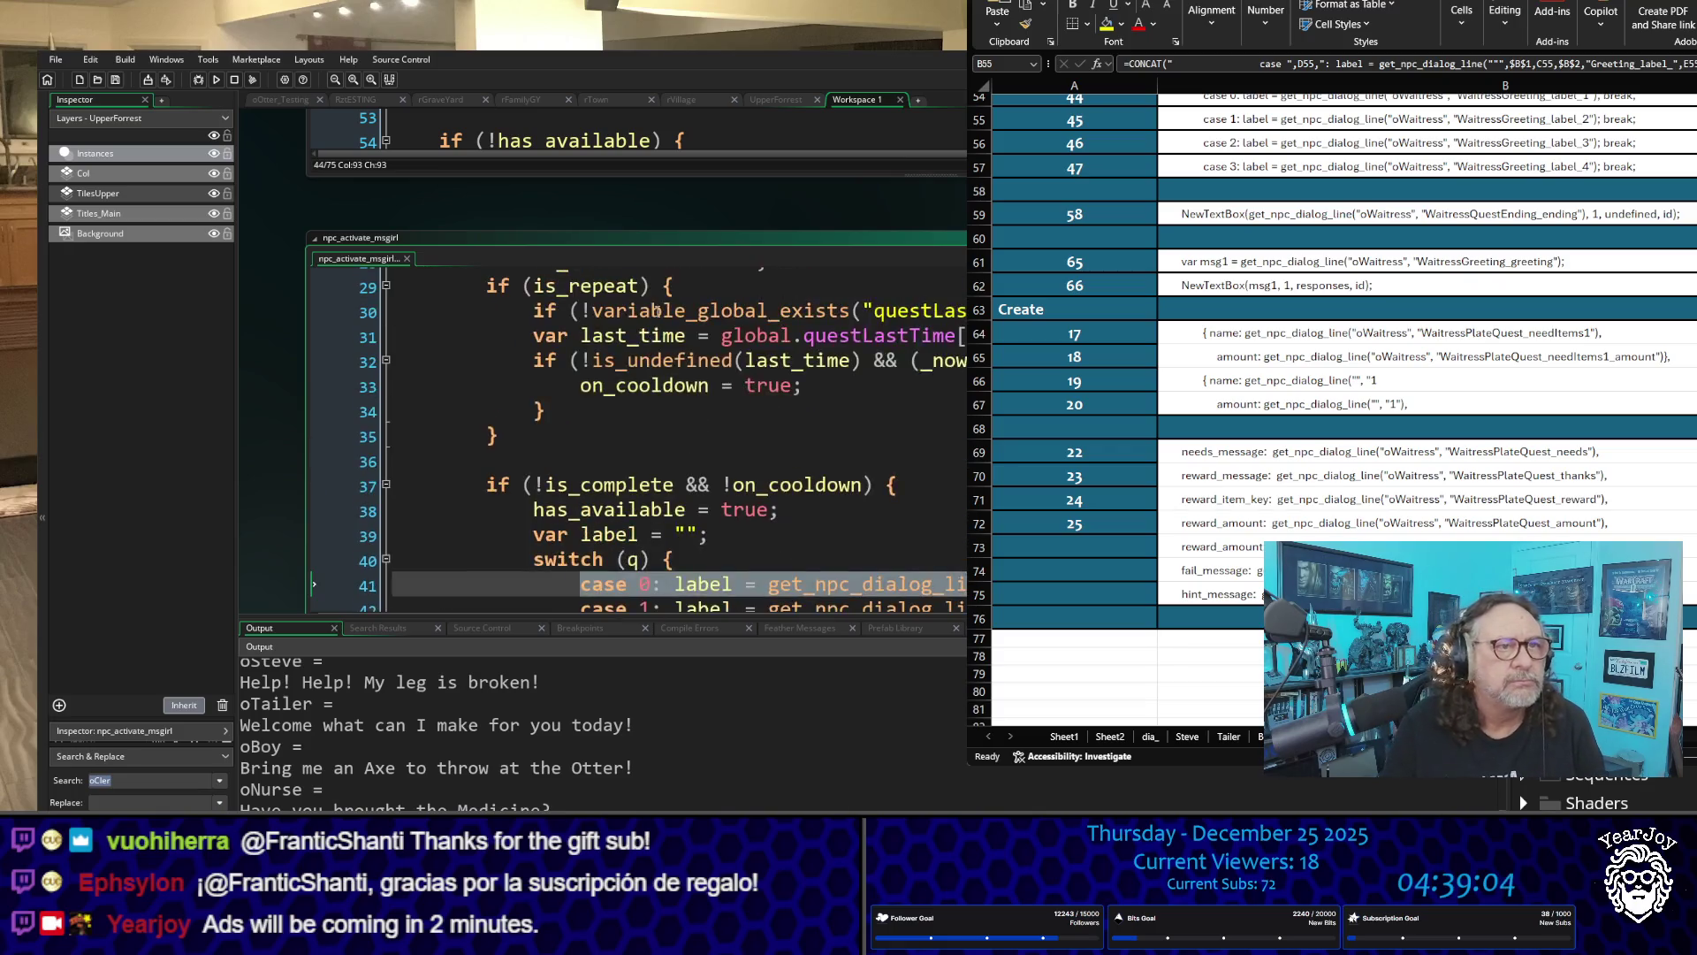
{"action": "scroll", "coordinate": [529, 235], "scroll_direction": "up", "scroll_amount": 5}
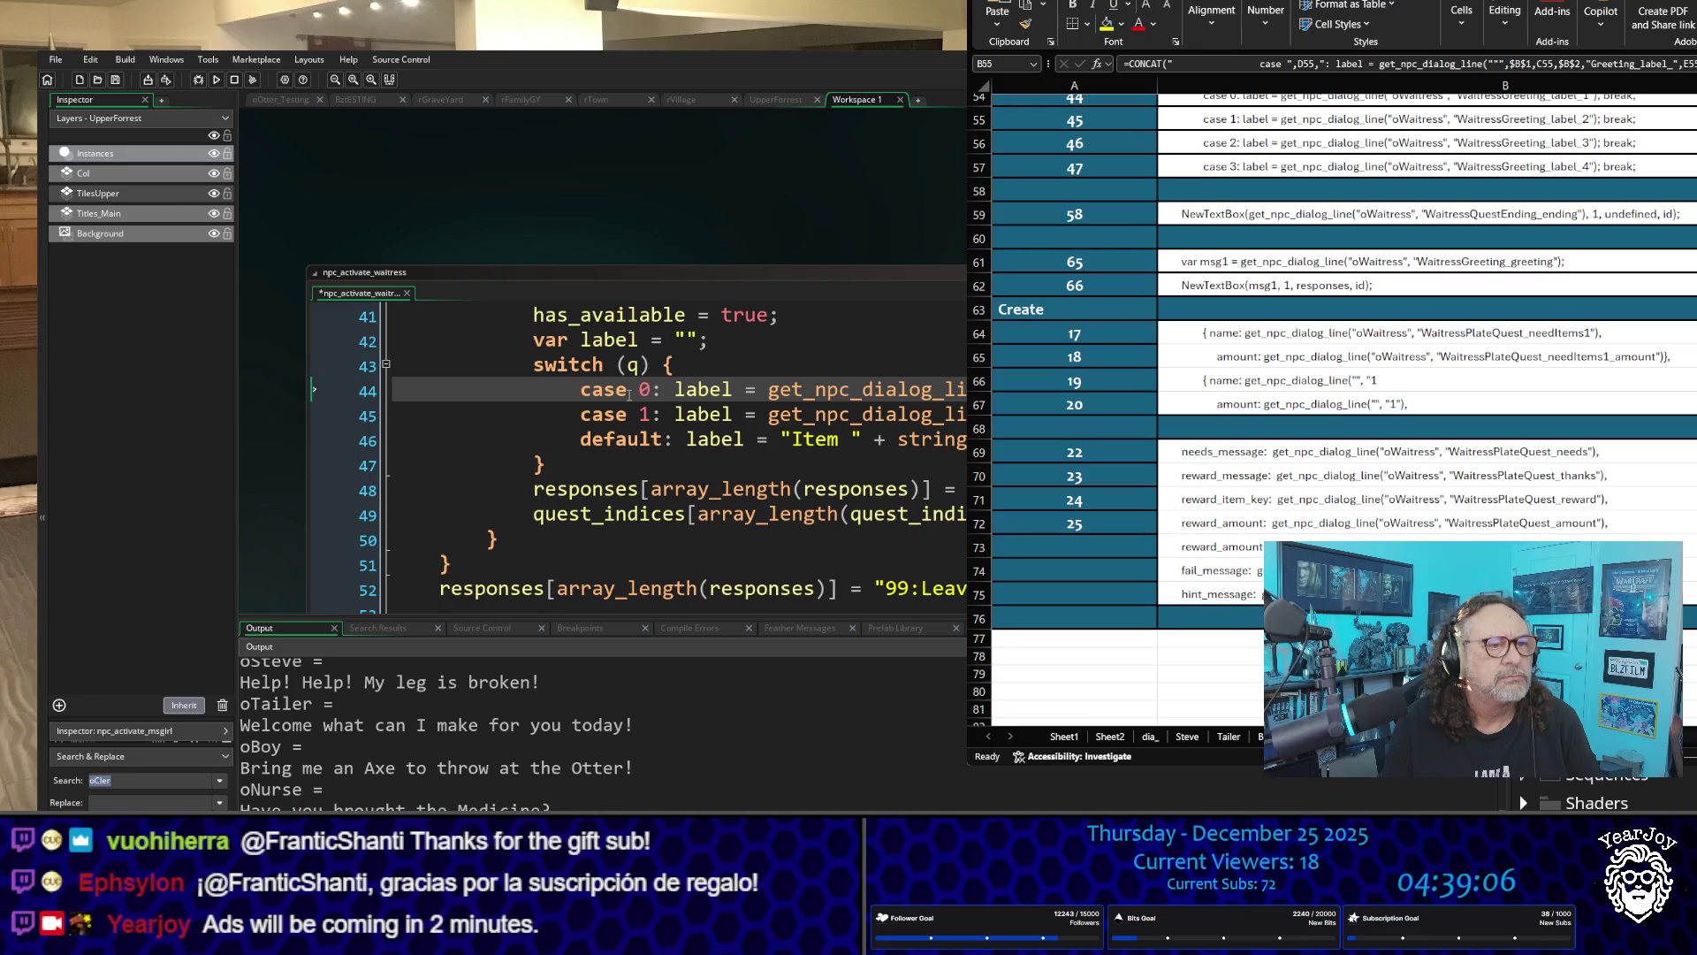
Step: Copy the waitress case 0 line over line 45 and change its case number to 1
{"action": "mouse_move", "coordinate": [584, 397]}
{"action": "left_mouse_down"}
{"action": "mouse_move", "coordinate": [963, 415]}
{"action": "mouse_move", "coordinate": [963, 391]}
{"action": "left_mouse_up"}
{"action": "key", "text": "ctrl+c"}
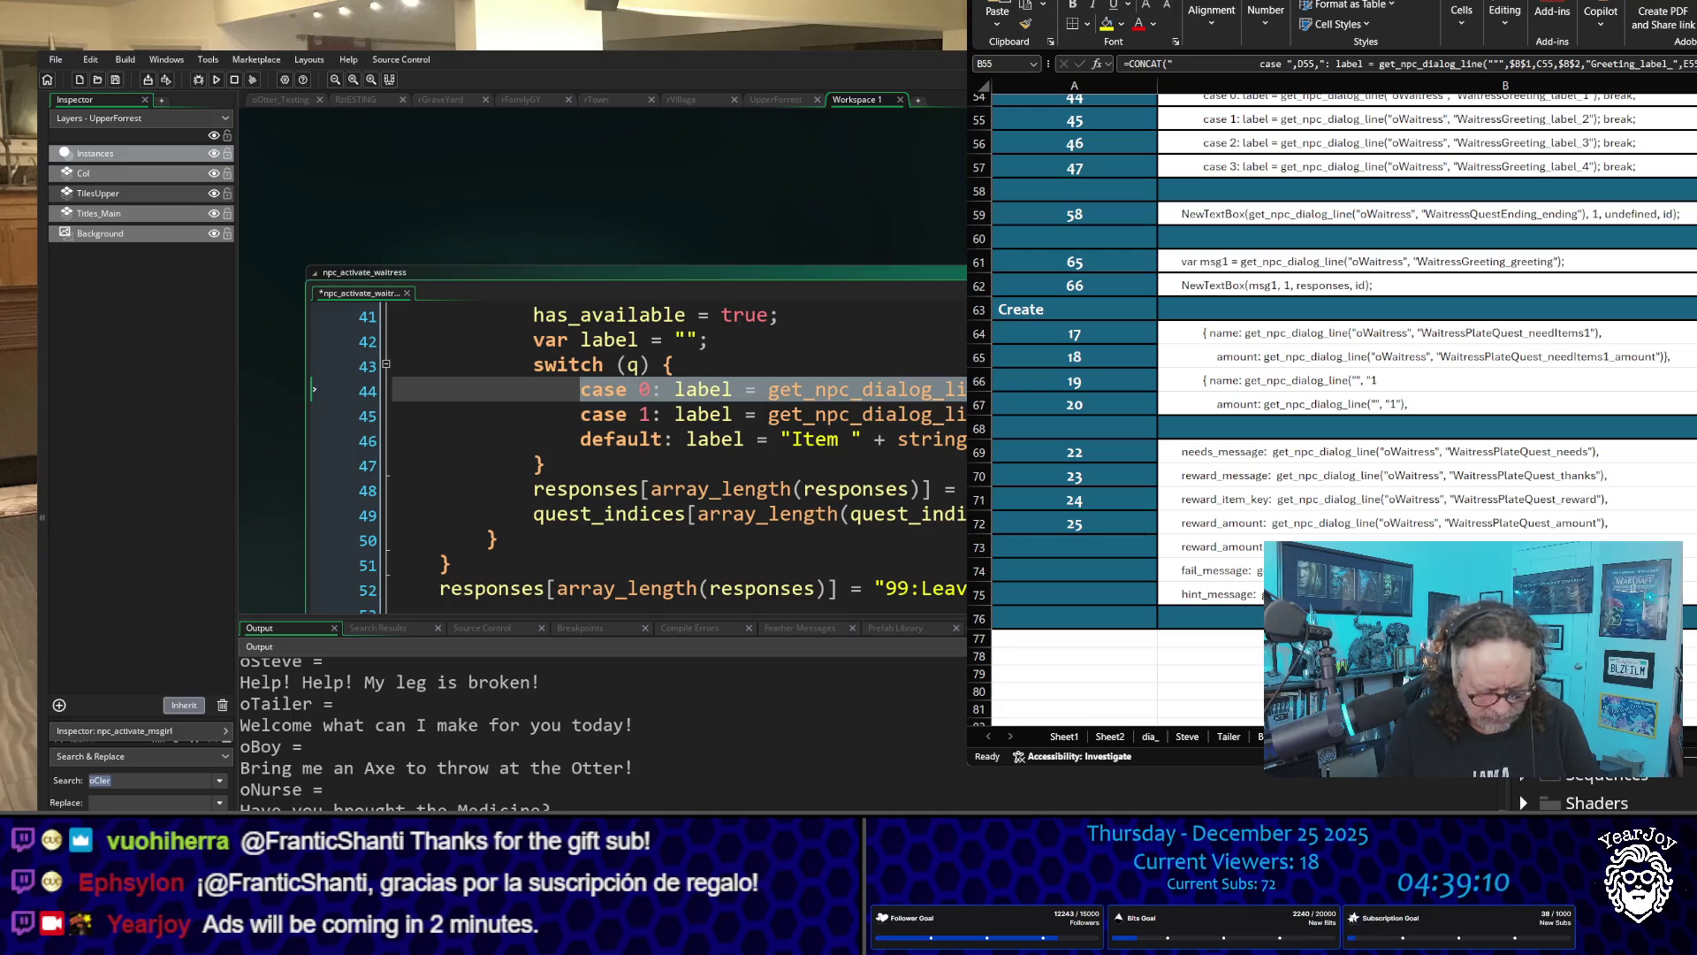
{"action": "left_click", "coordinate": [963, 391]}
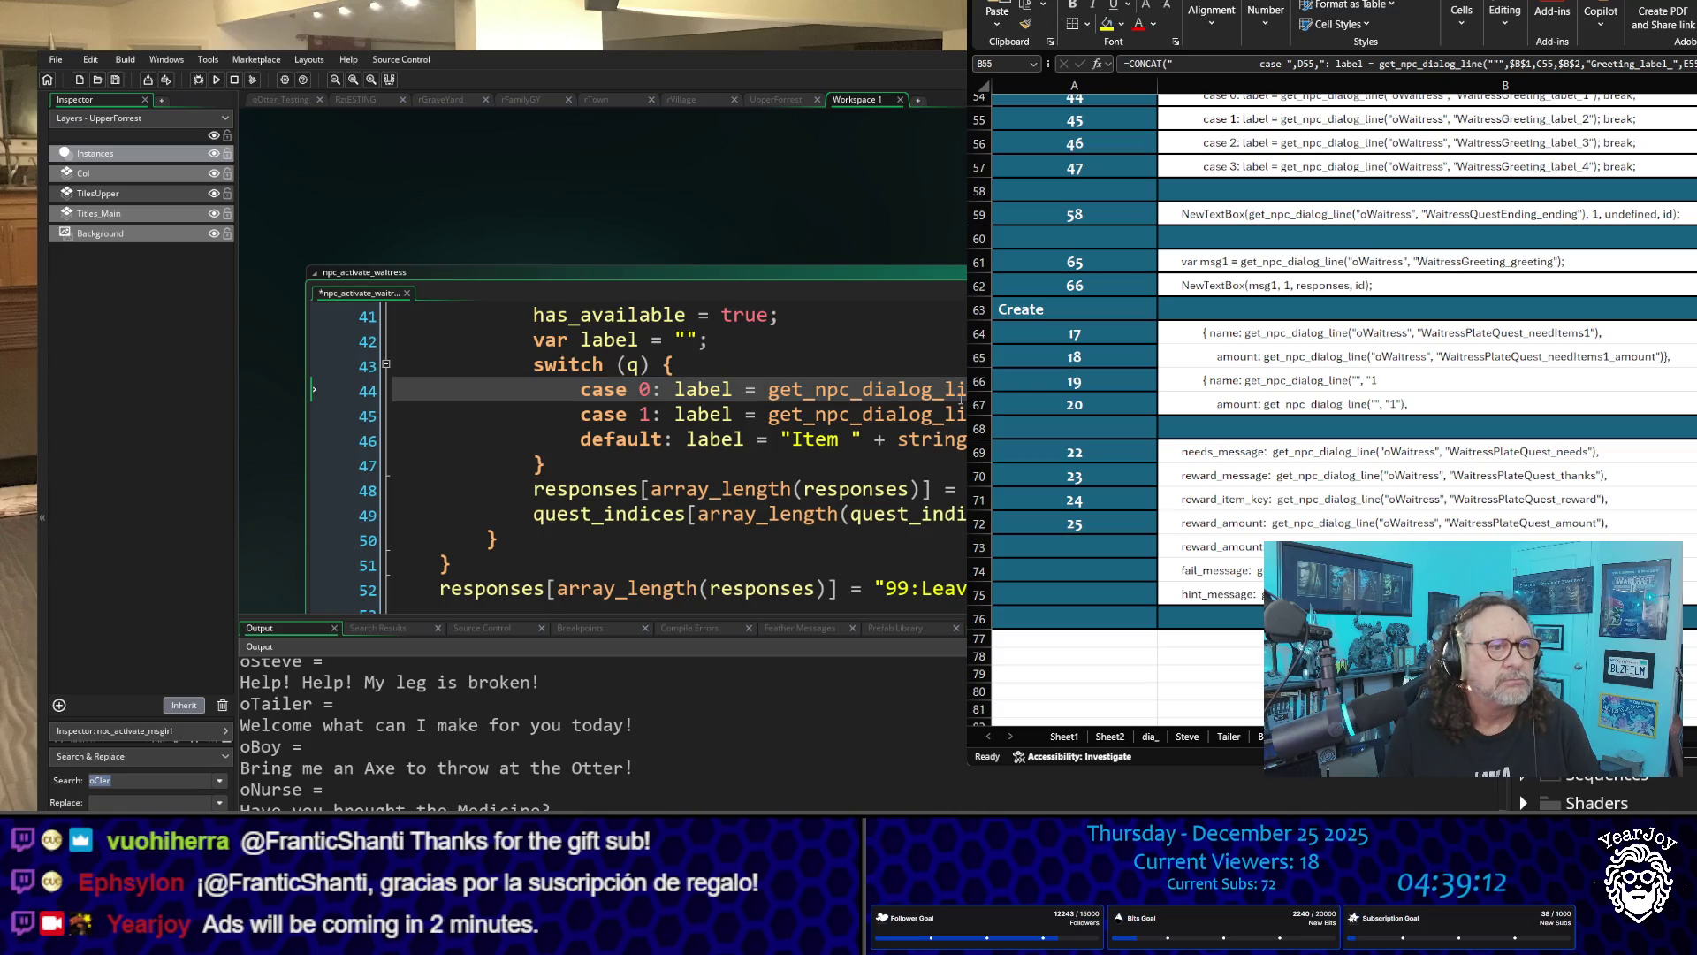
{"action": "left_click_drag", "start_coordinate": [581, 416], "coordinate": [965, 415]}
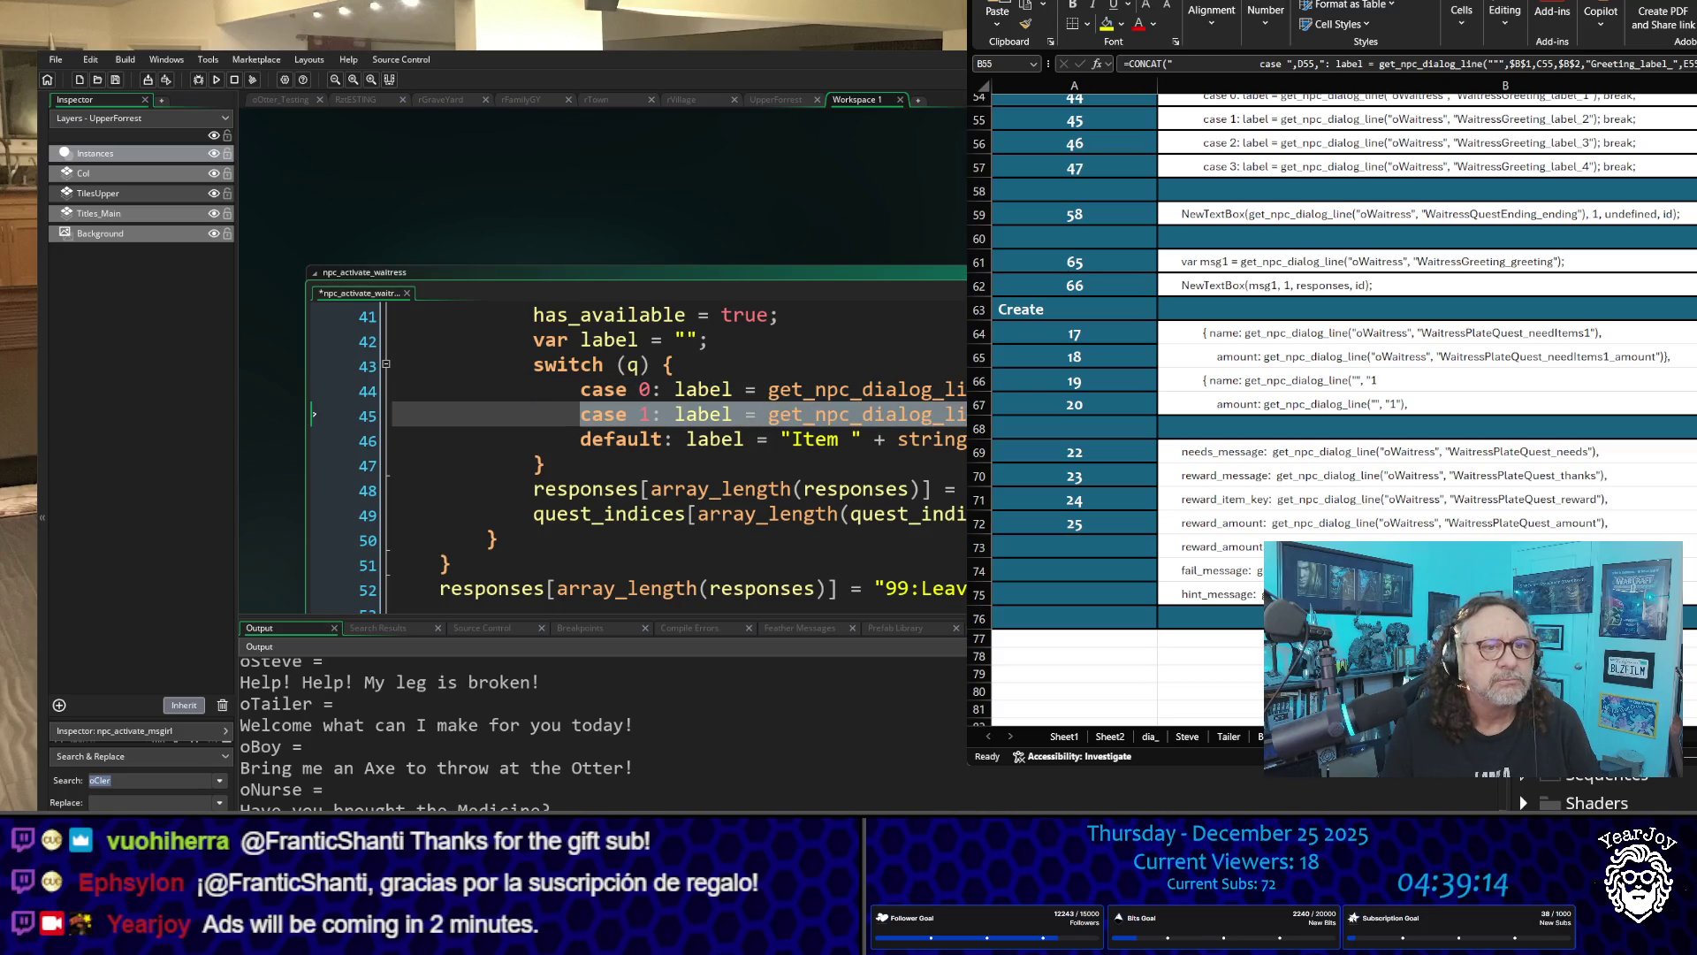
{"action": "key", "text": "ctrl+v"}
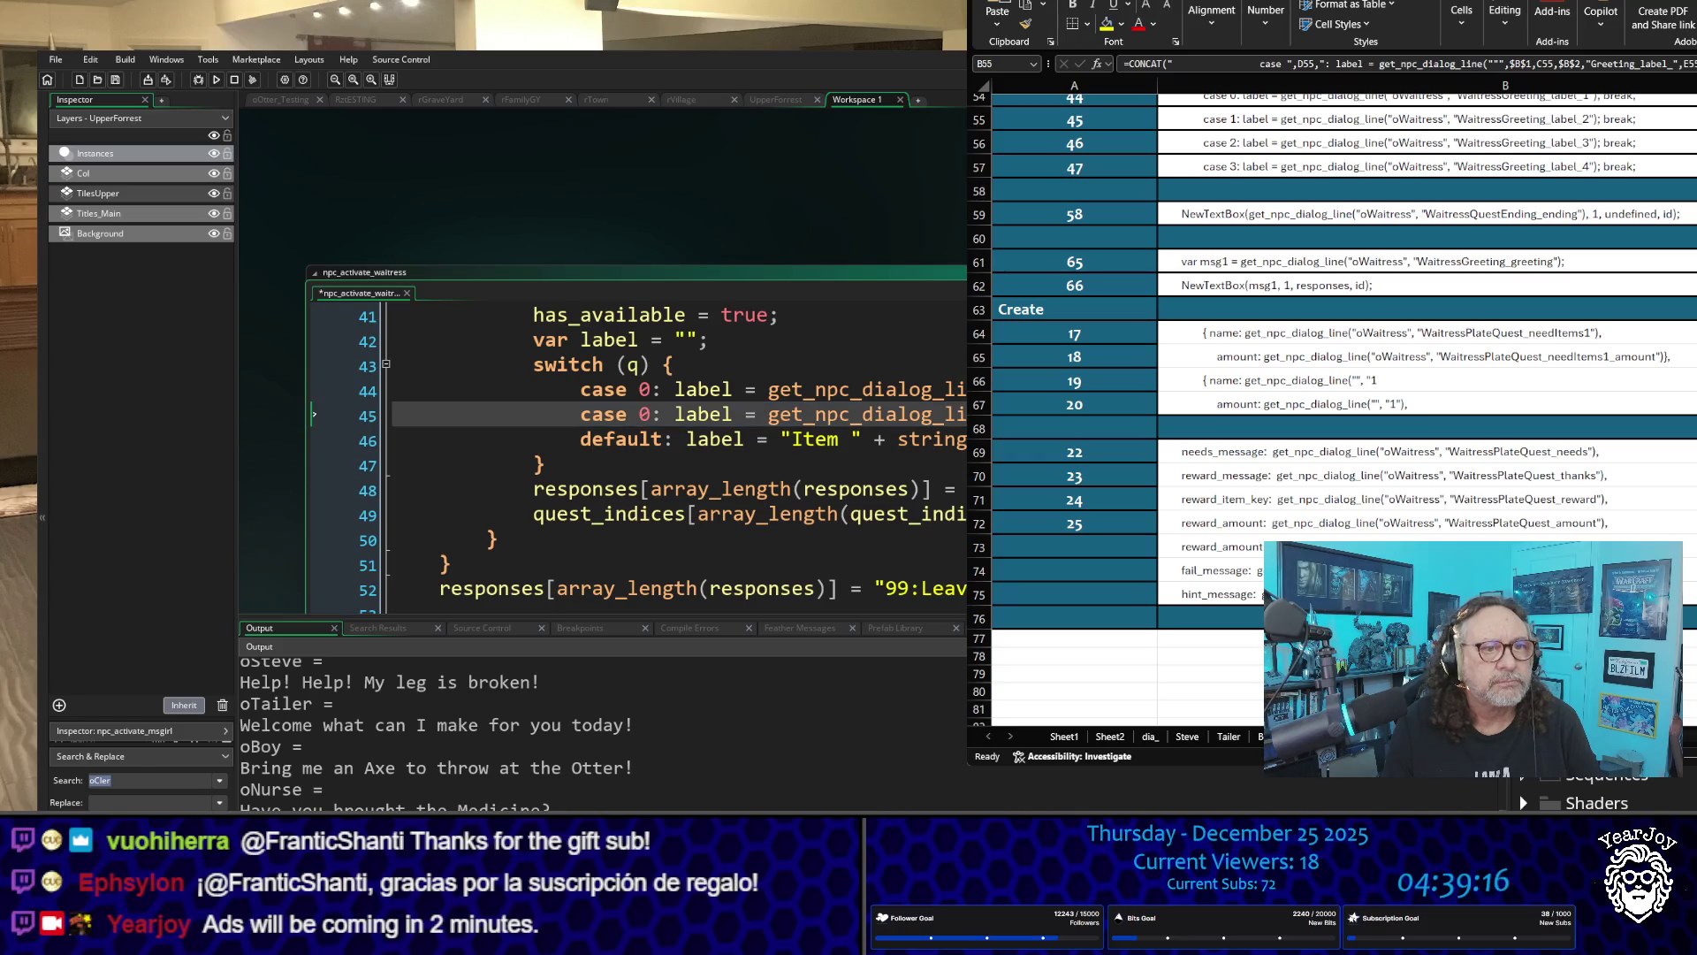
{"action": "double_click", "coordinate": [645, 416]}
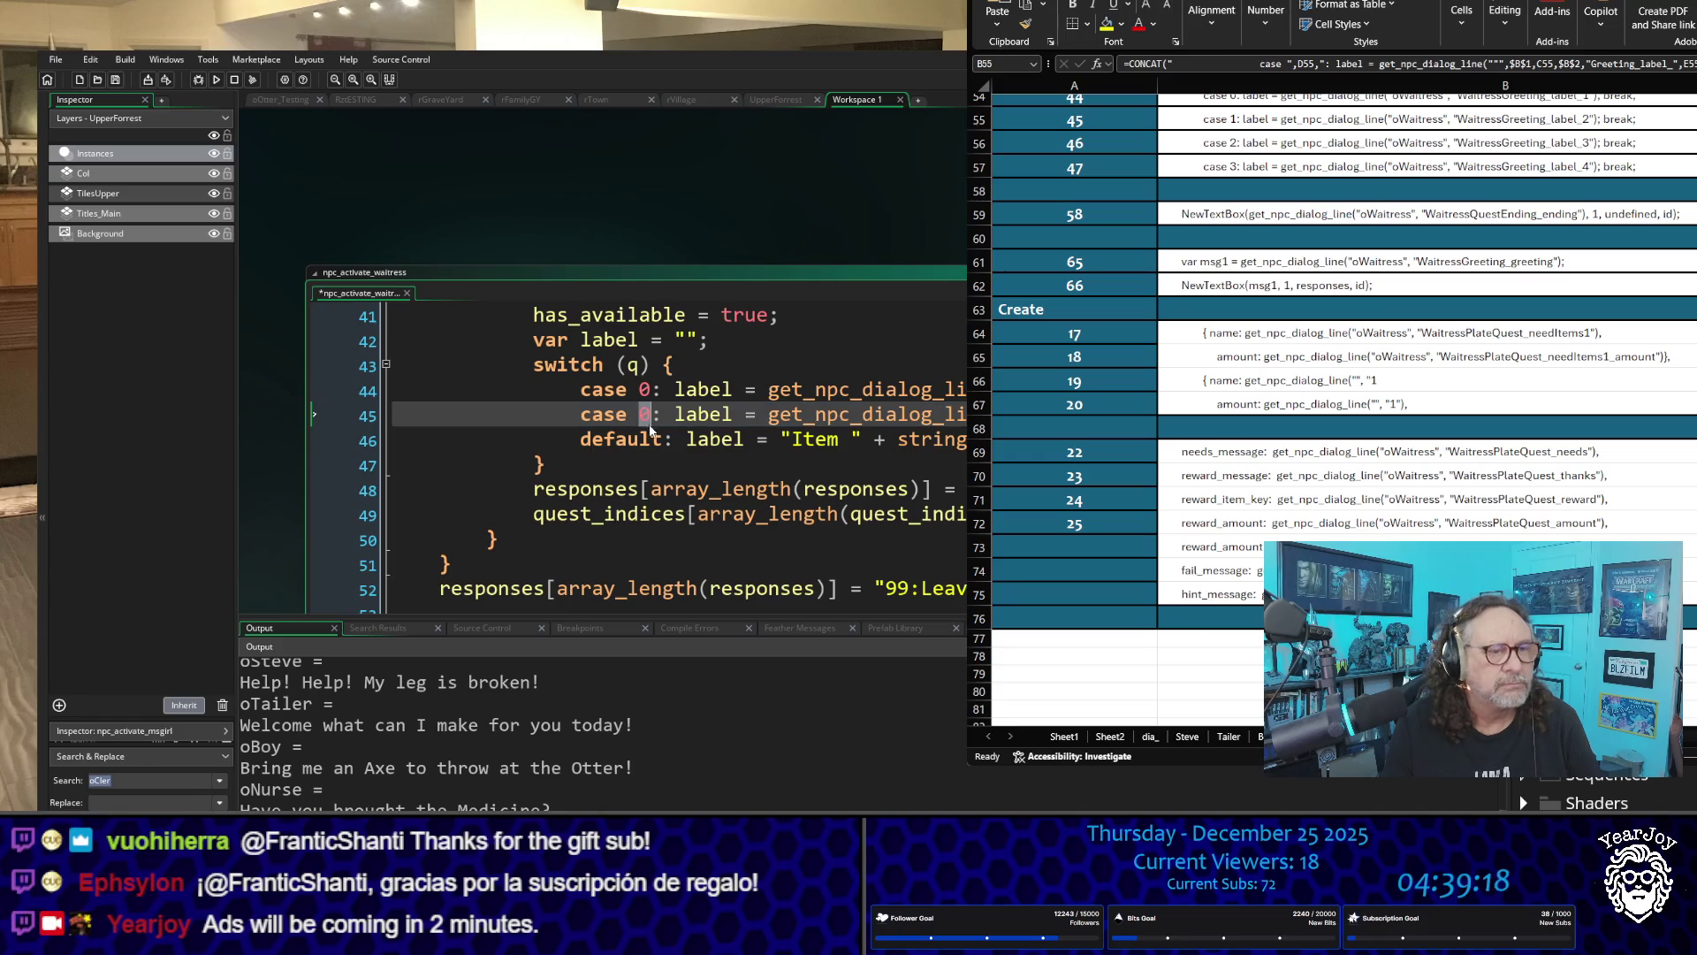
{"action": "type", "text": "1"}
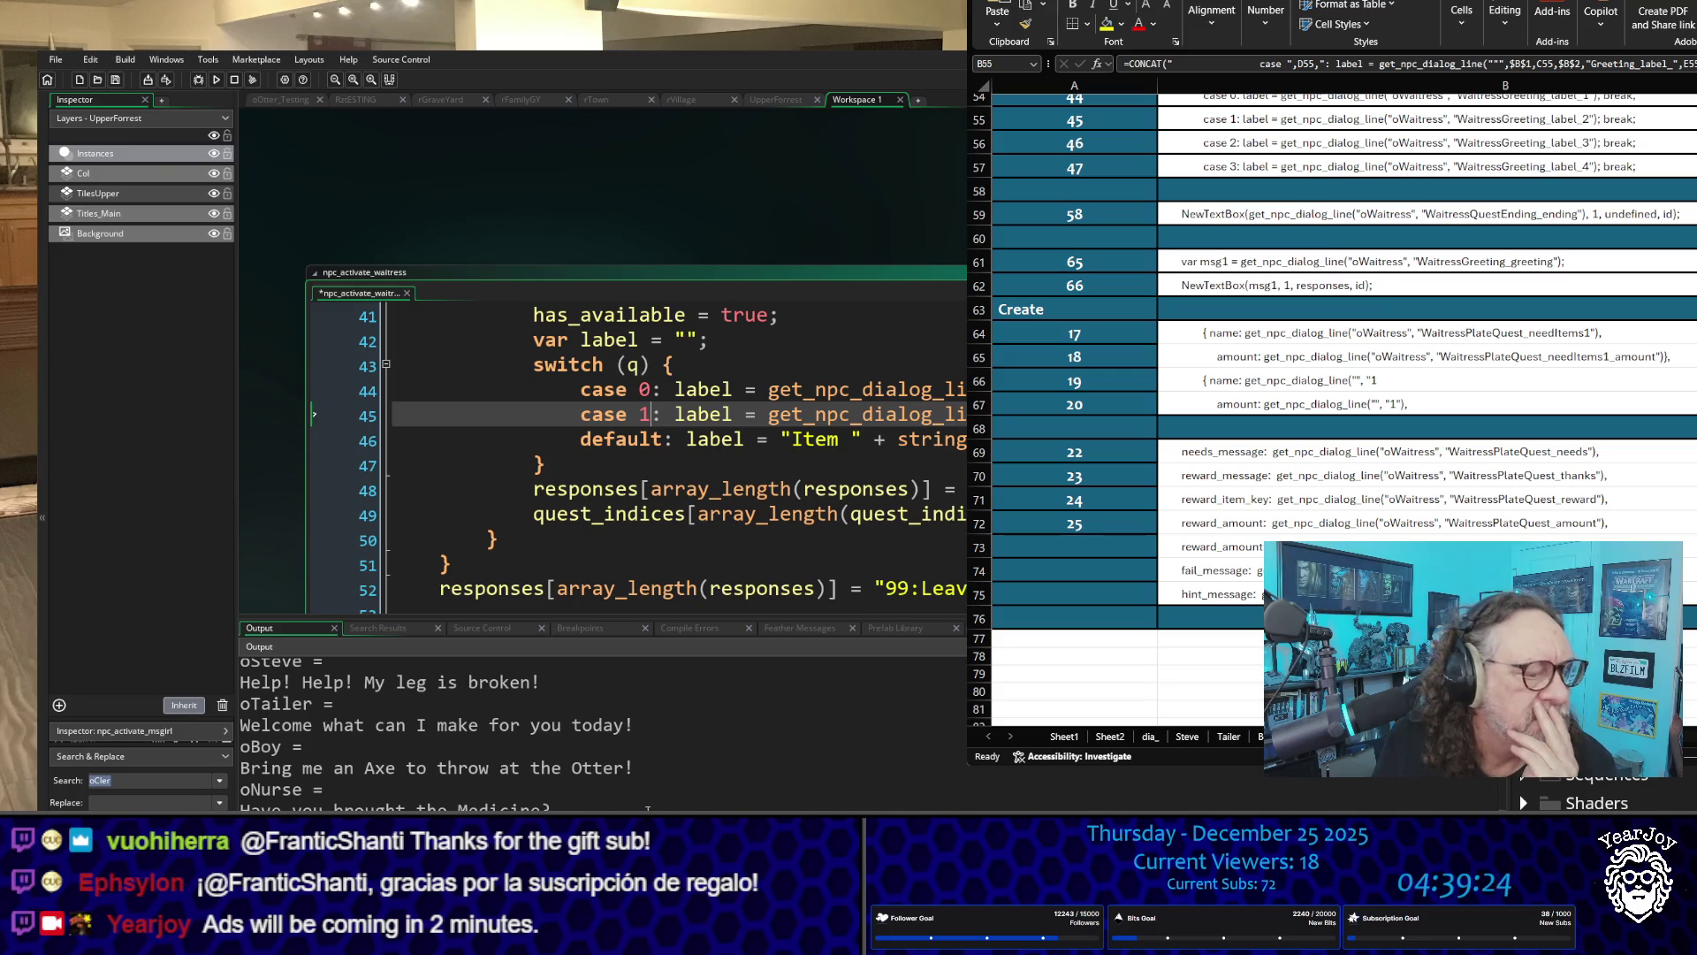
{"action": "scroll", "coordinate": [255, 465], "scroll_direction": "down", "scroll_amount": 5}
{"action": "scroll", "coordinate": [255, 465], "scroll_direction": "down", "scroll_amount": 2}
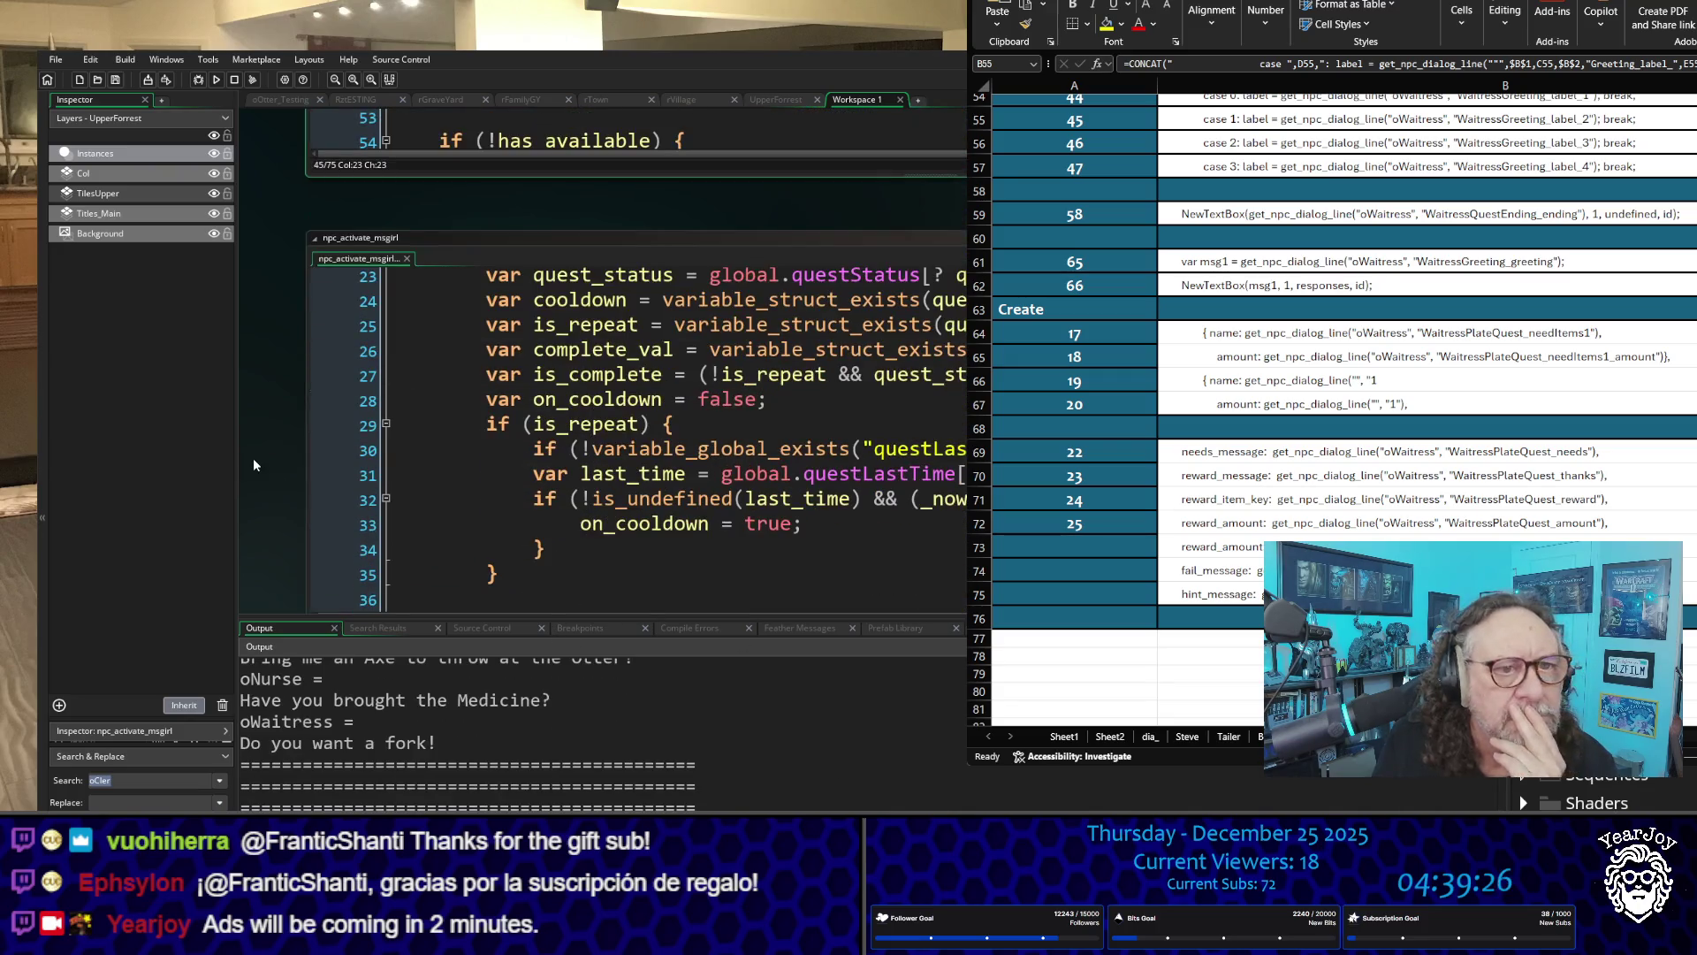
{"action": "scroll", "coordinate": [655, 449], "scroll_direction": "up", "scroll_amount": 3}
{"action": "scroll", "coordinate": [654, 448], "scroll_direction": "up", "scroll_amount": 4}
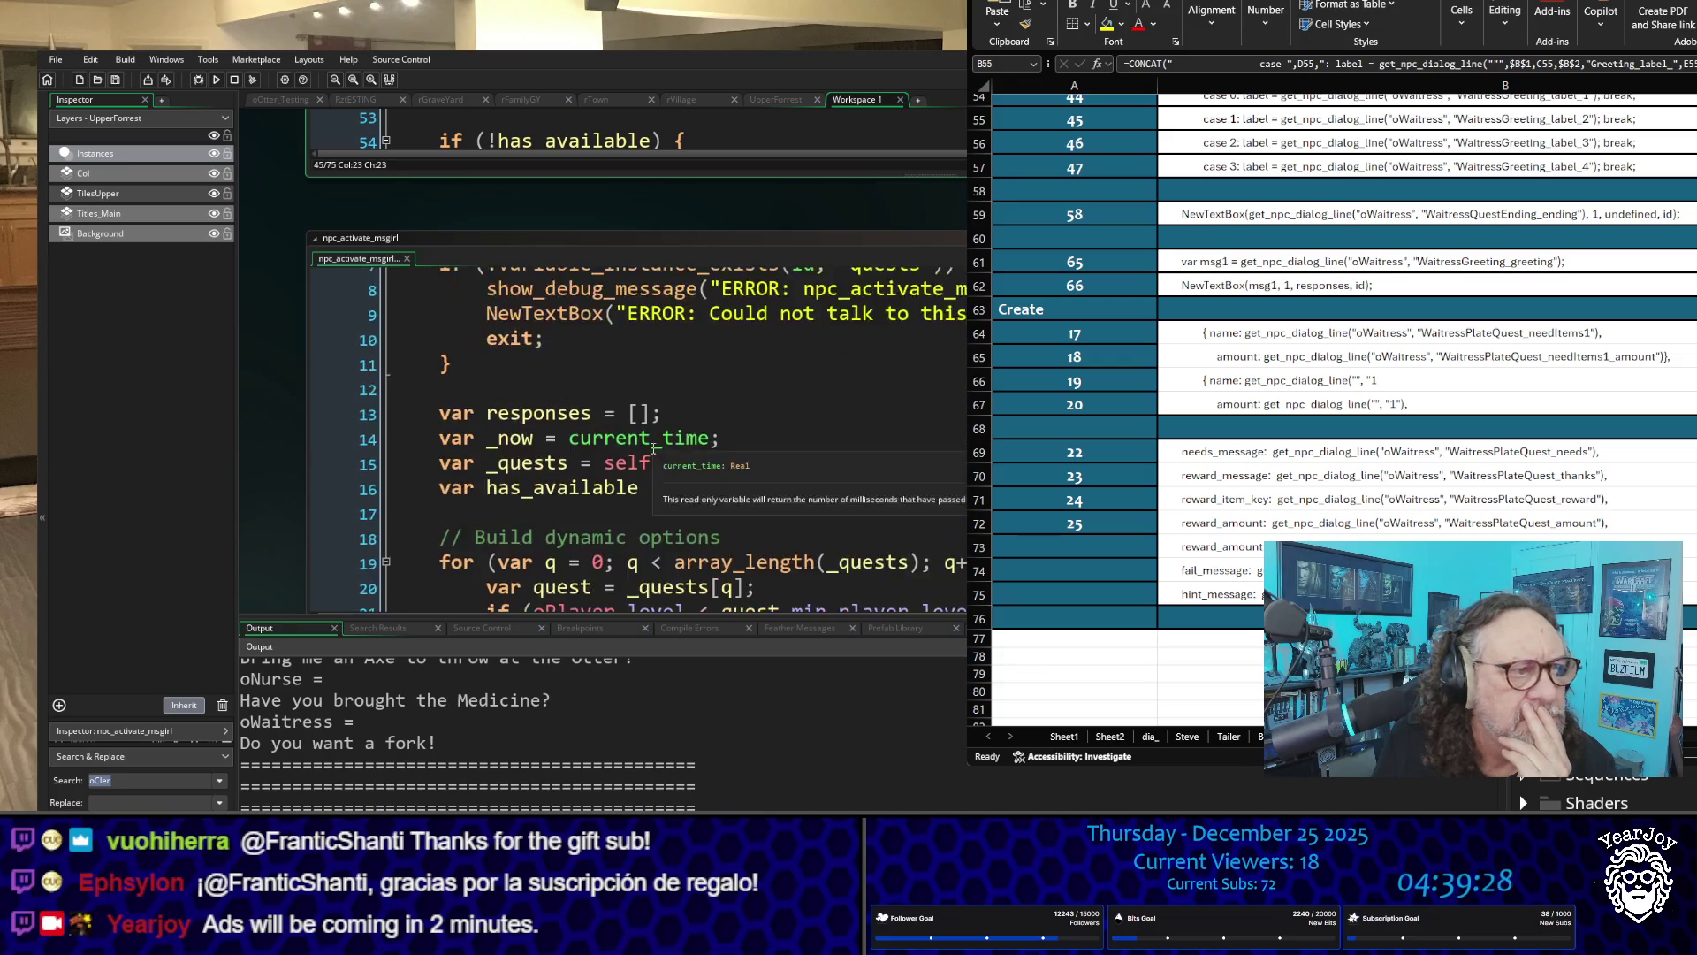
{"action": "scroll", "coordinate": [690, 461], "scroll_direction": "down", "scroll_amount": 4}
{"action": "scroll", "coordinate": [691, 461], "scroll_direction": "down", "scroll_amount": 15}
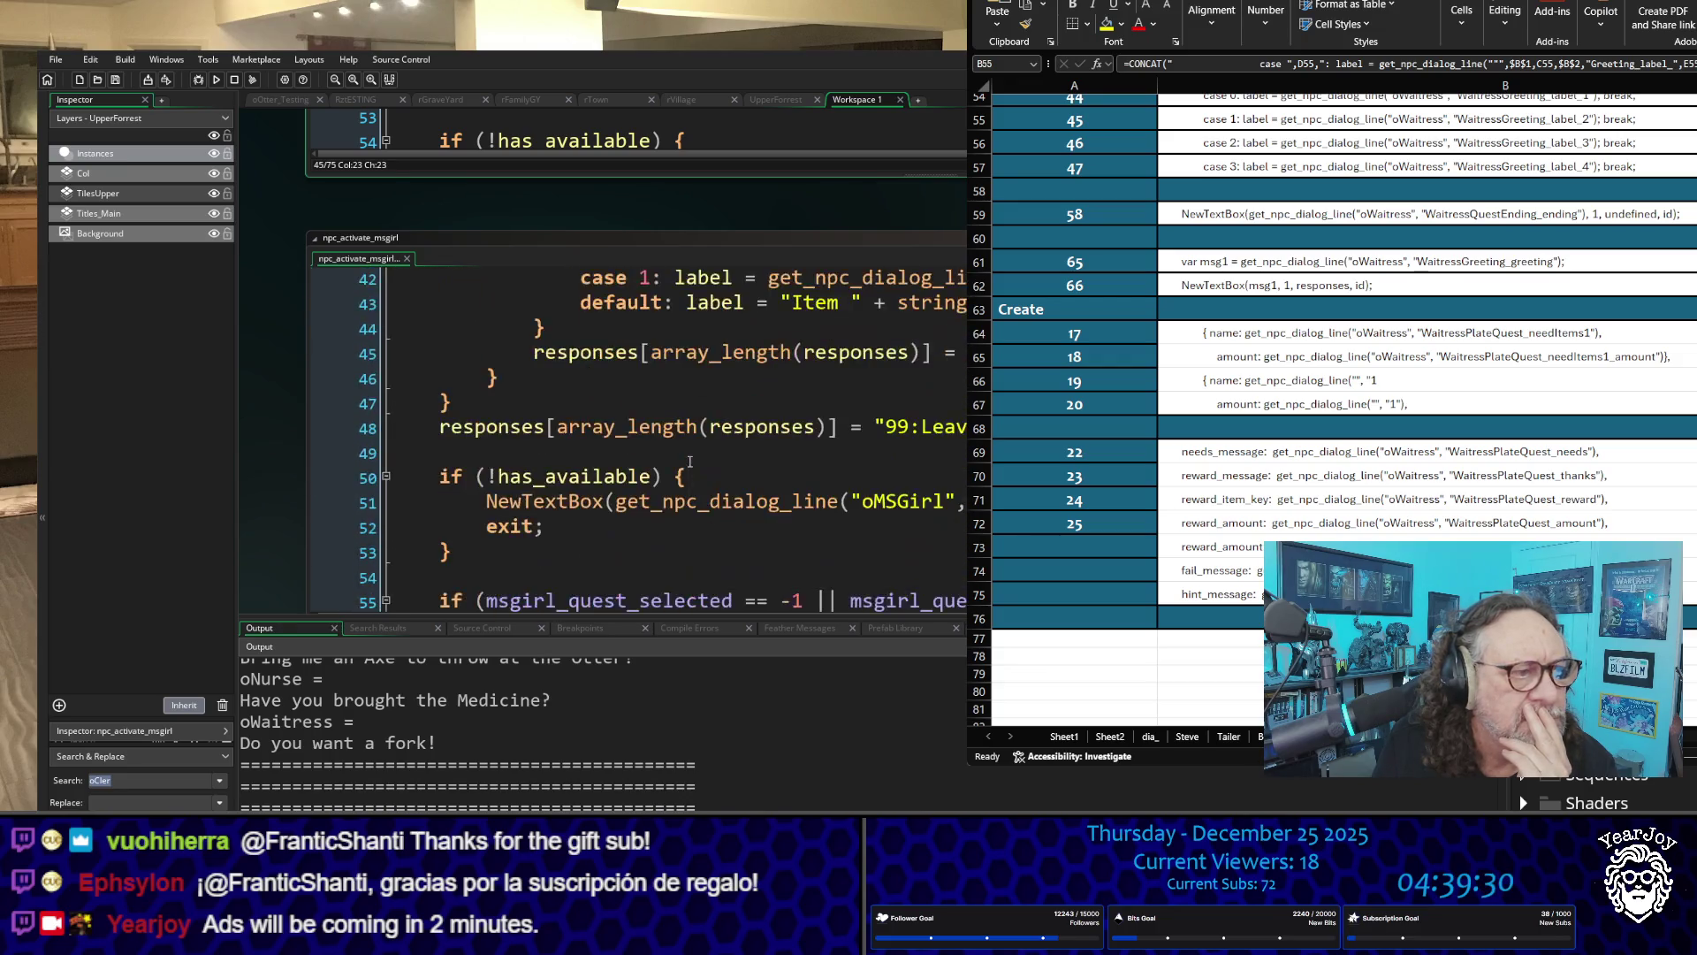
{"action": "scroll", "coordinate": [691, 461], "scroll_direction": "up", "scroll_amount": 7}
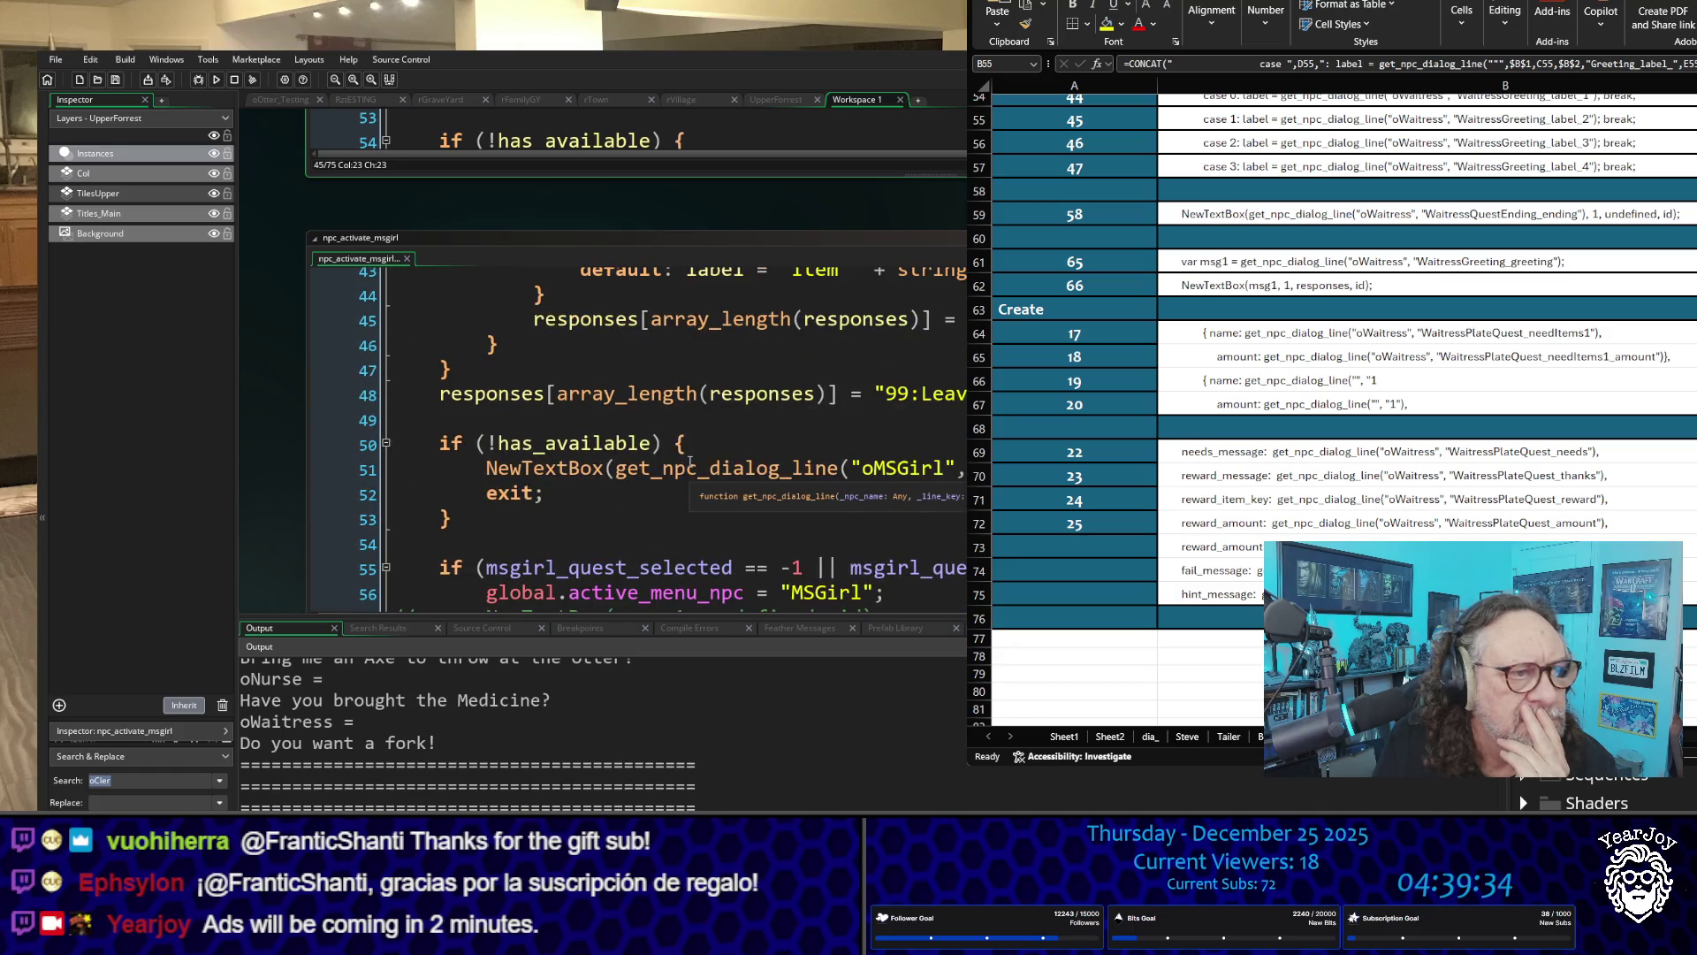
{"action": "scroll", "coordinate": [691, 462], "scroll_direction": "up", "scroll_amount": 3}
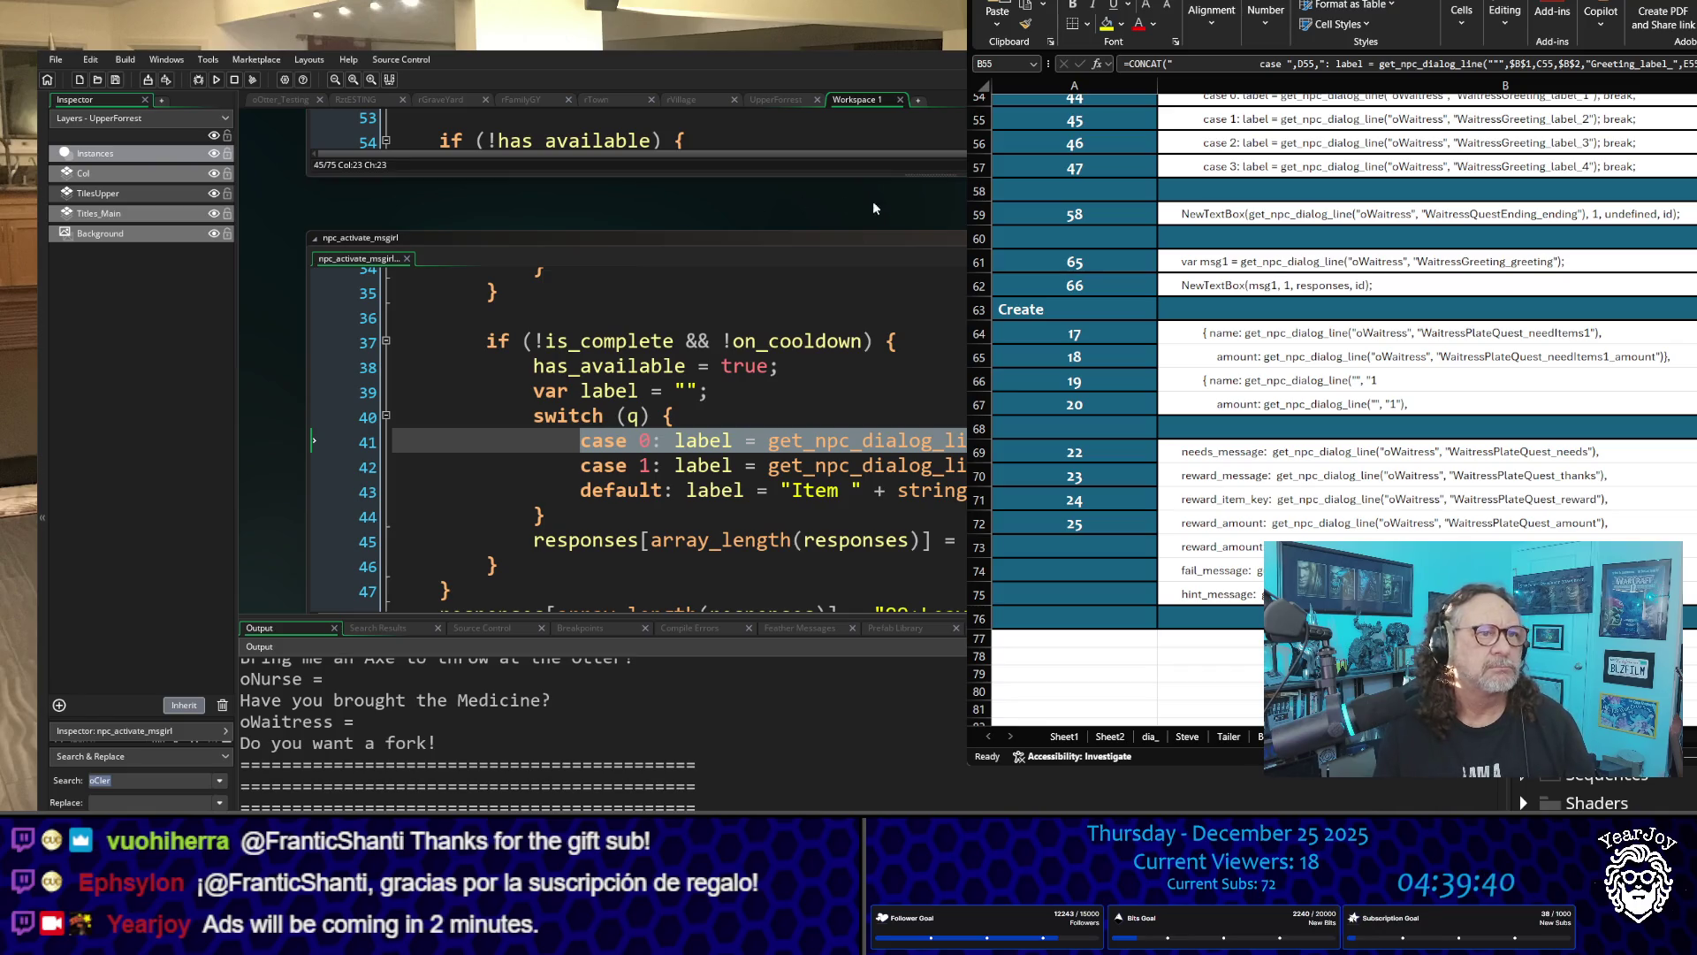
{"action": "mouse_move", "coordinate": [1107, 241]}
{"action": "left_mouse_down"}
{"action": "mouse_move", "coordinate": [599, 245]}
{"action": "mouse_move", "coordinate": [773, 200]}
{"action": "left_mouse_up"}
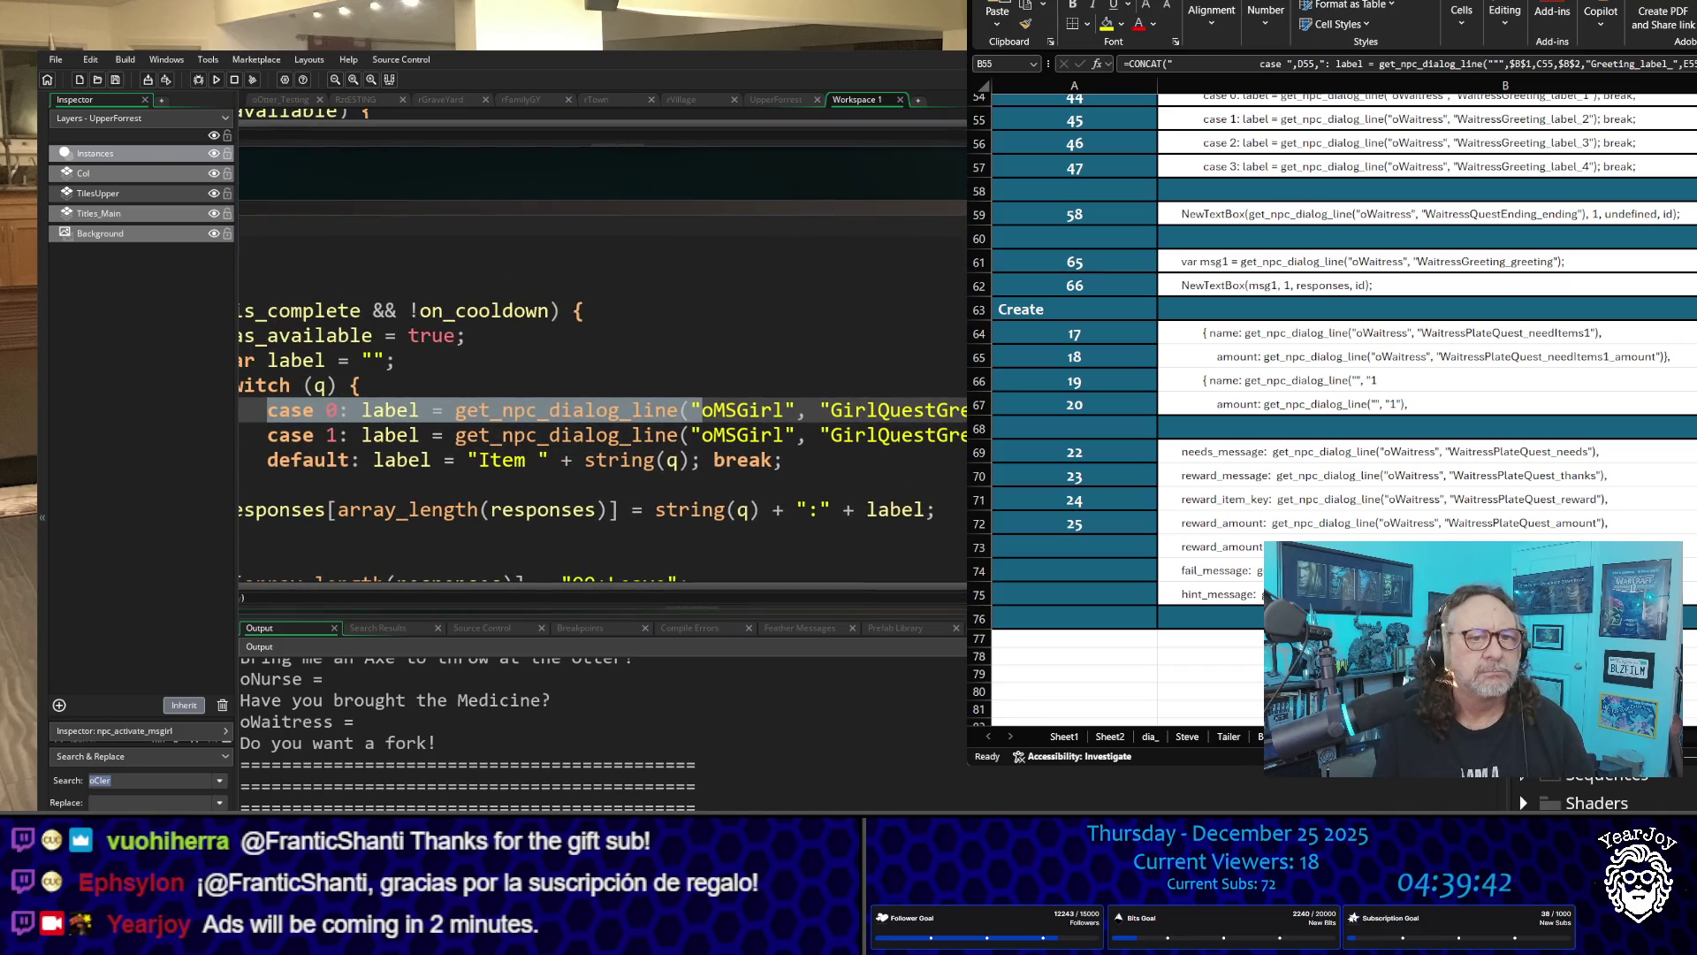
Step: Step through the Waitress case lines ending in WaitressGreeting_label_1 and WaitressGreeting_label_2
{"action": "left_click", "coordinate": [820, 410]}
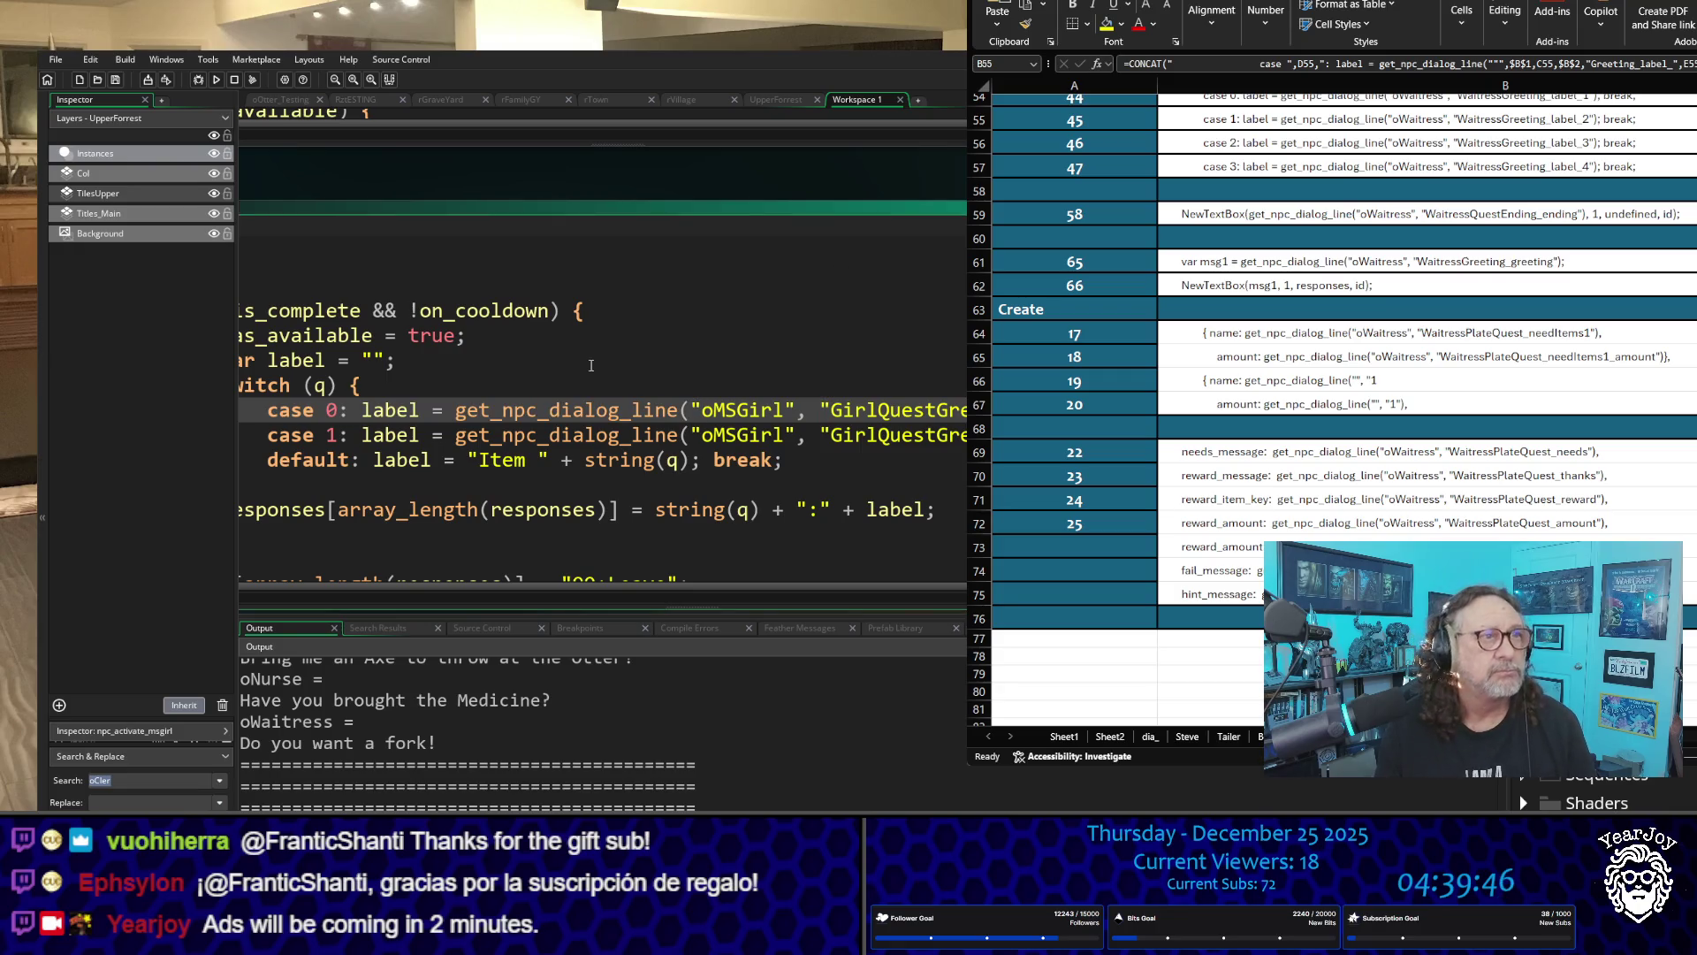
{"action": "scroll", "coordinate": [555, 178], "scroll_direction": "up", "scroll_amount": 5}
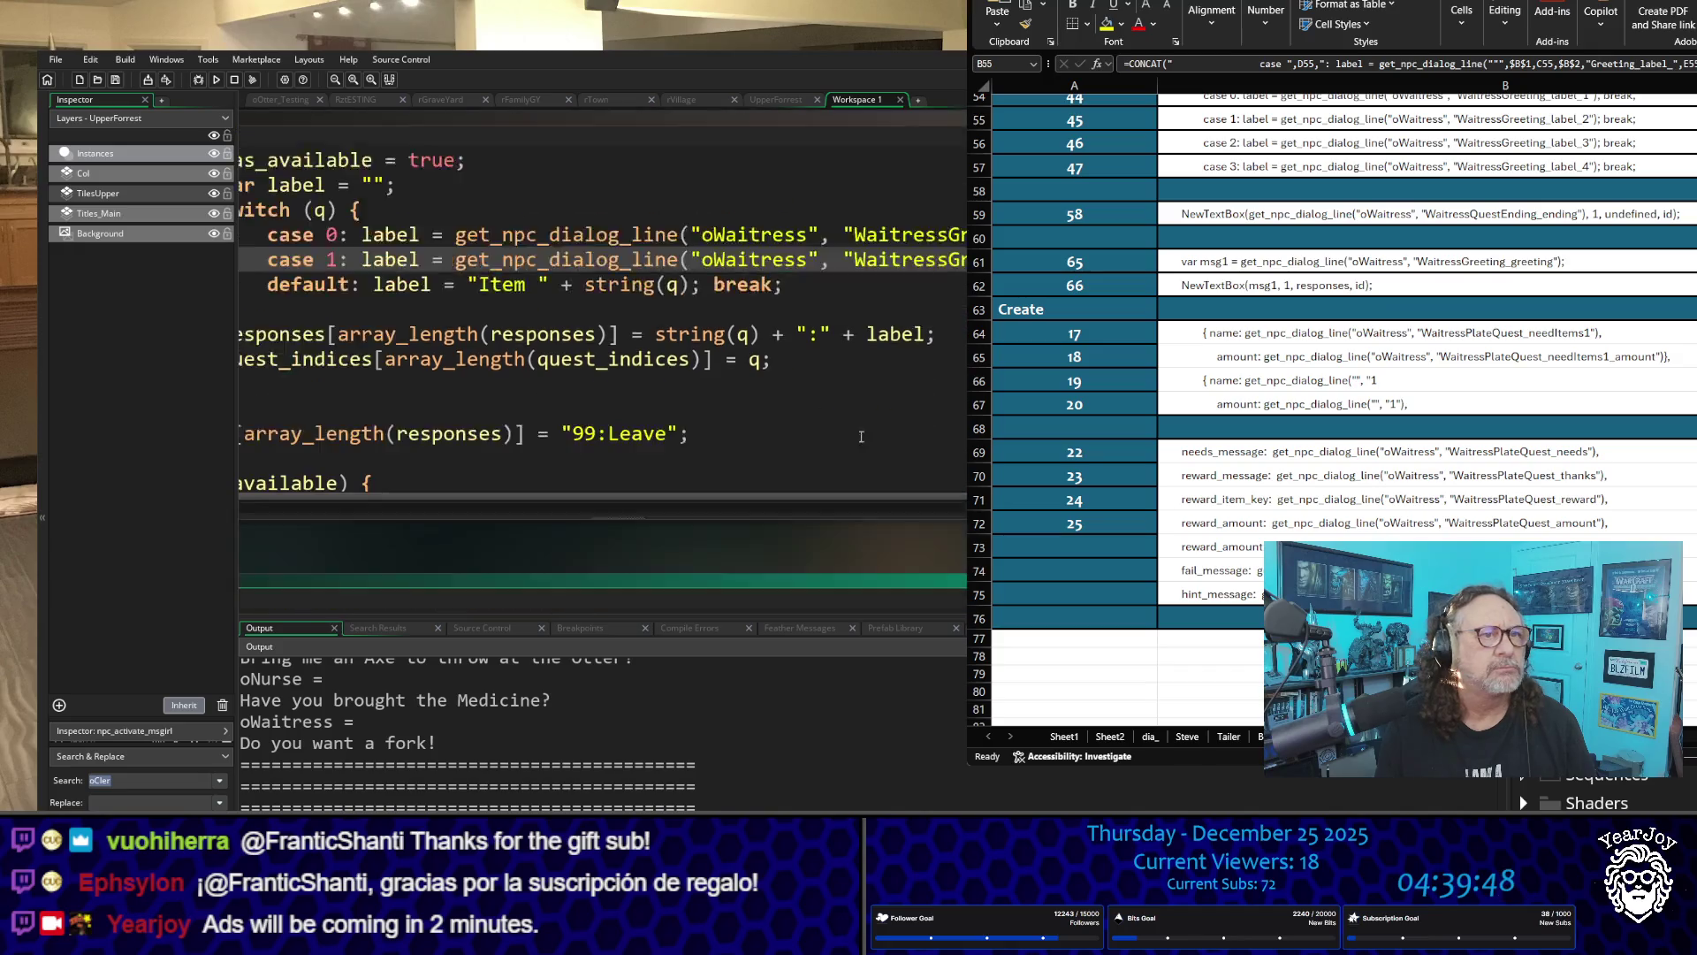
{"action": "left_click", "coordinate": [926, 276]}
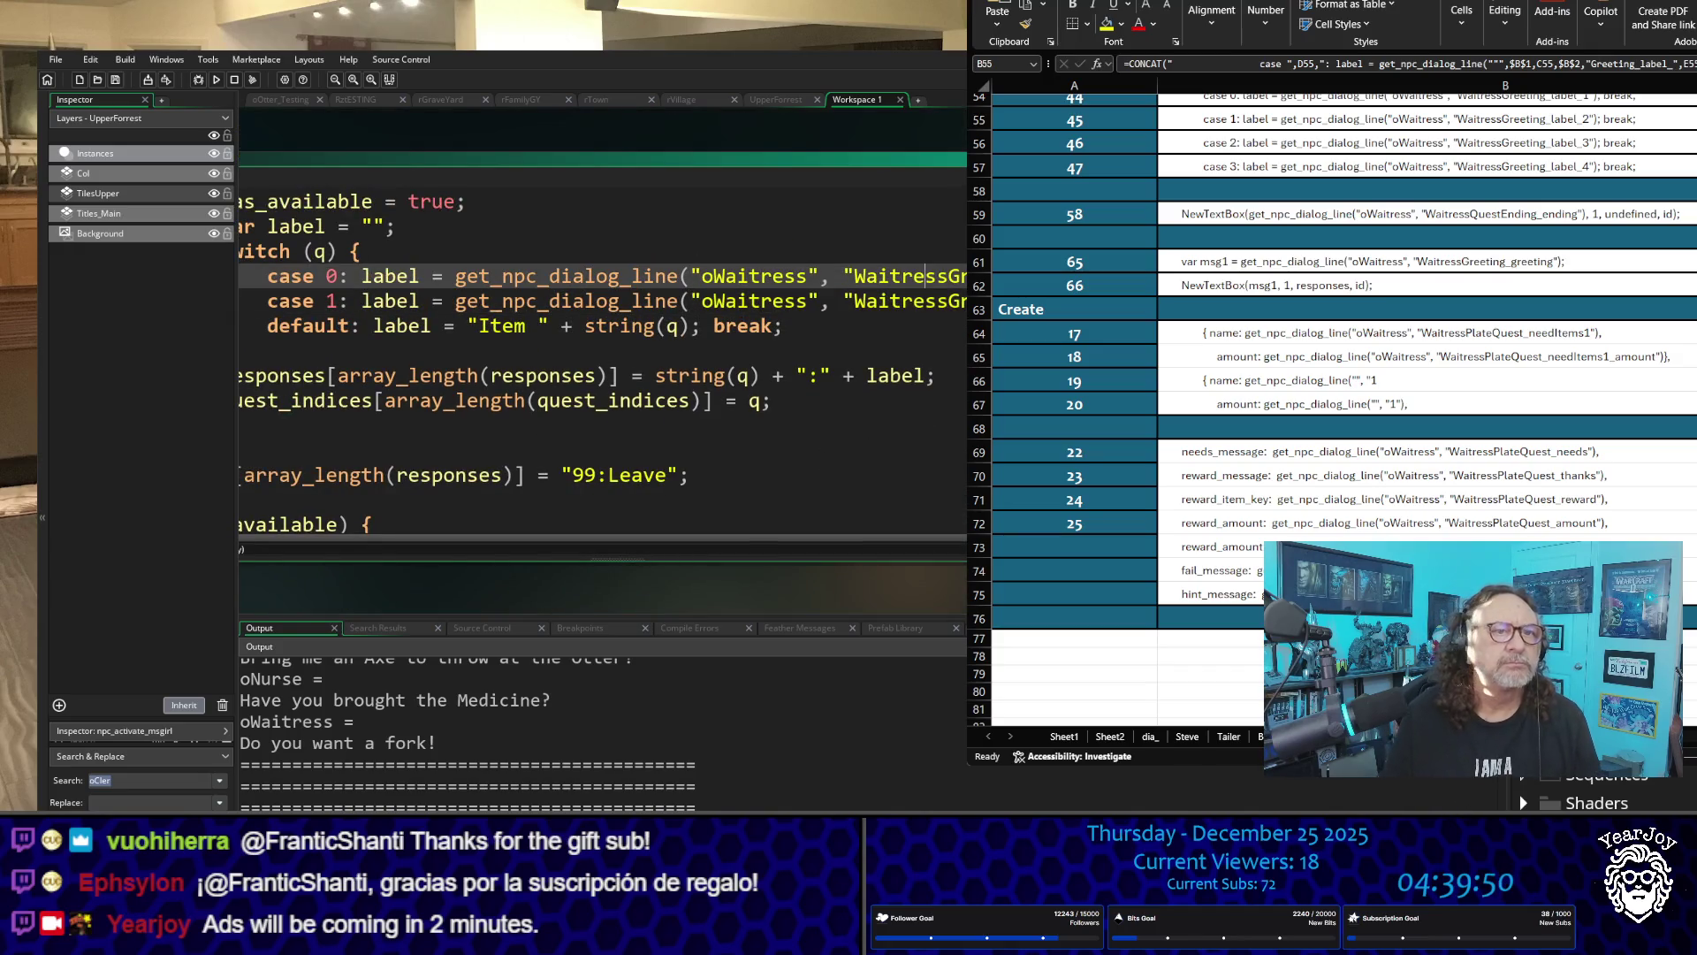
{"action": "key", "text": "End"}
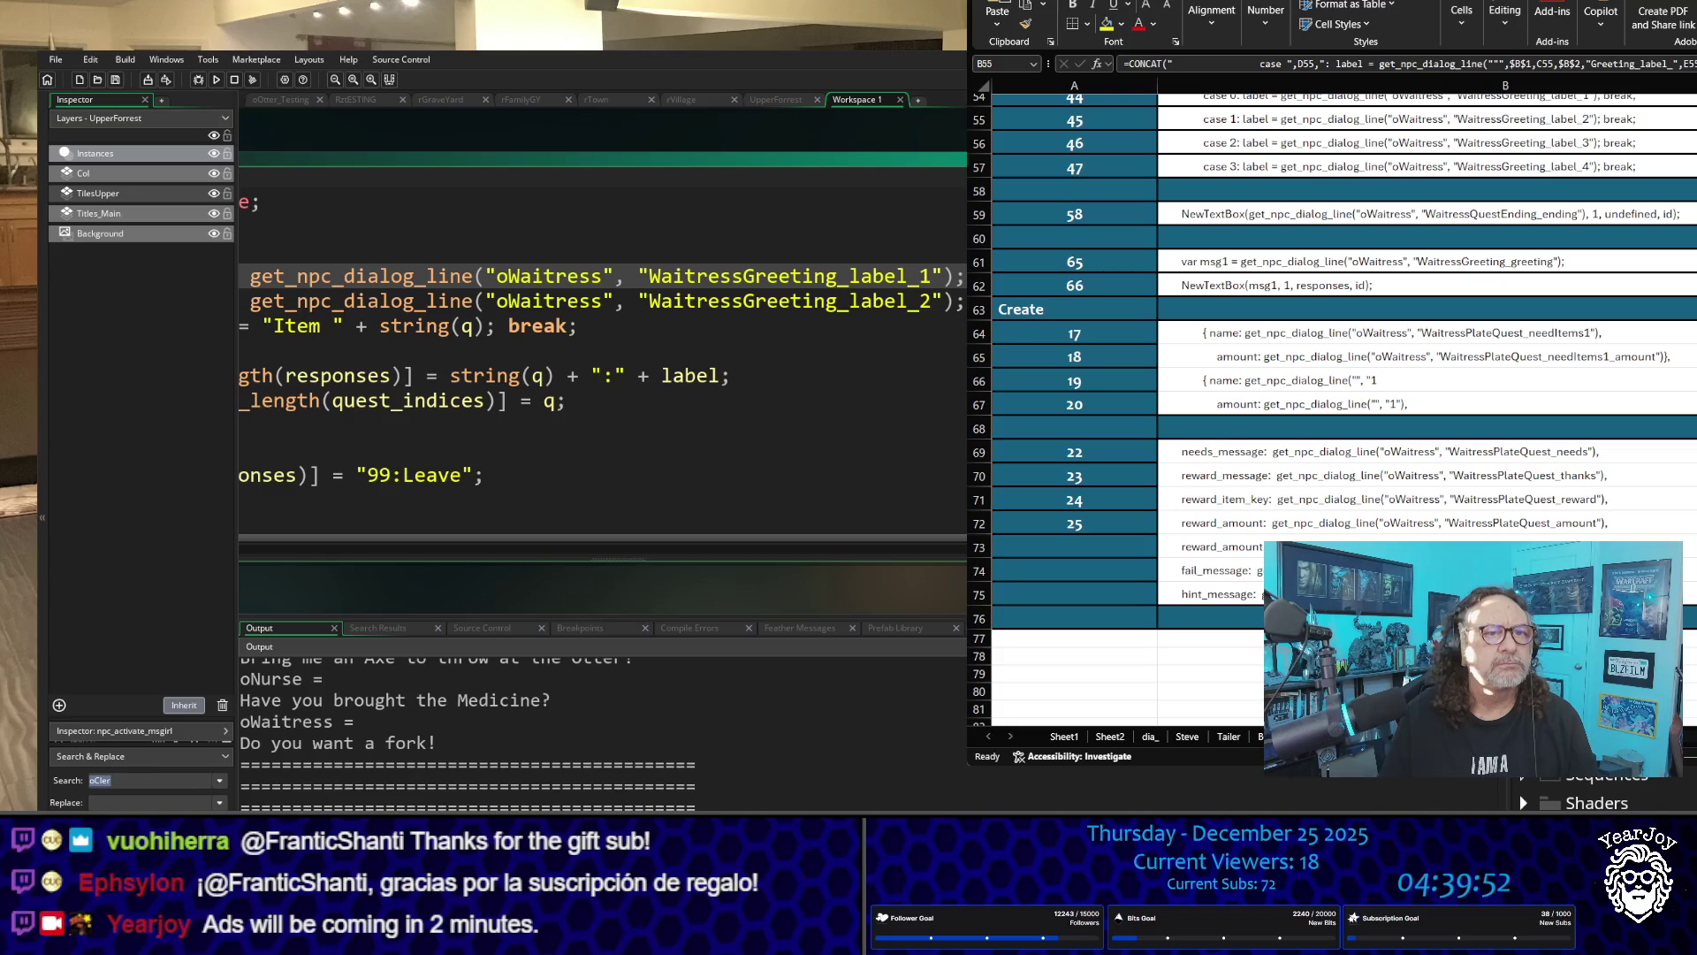
{"action": "key", "text": "shift+Left"}
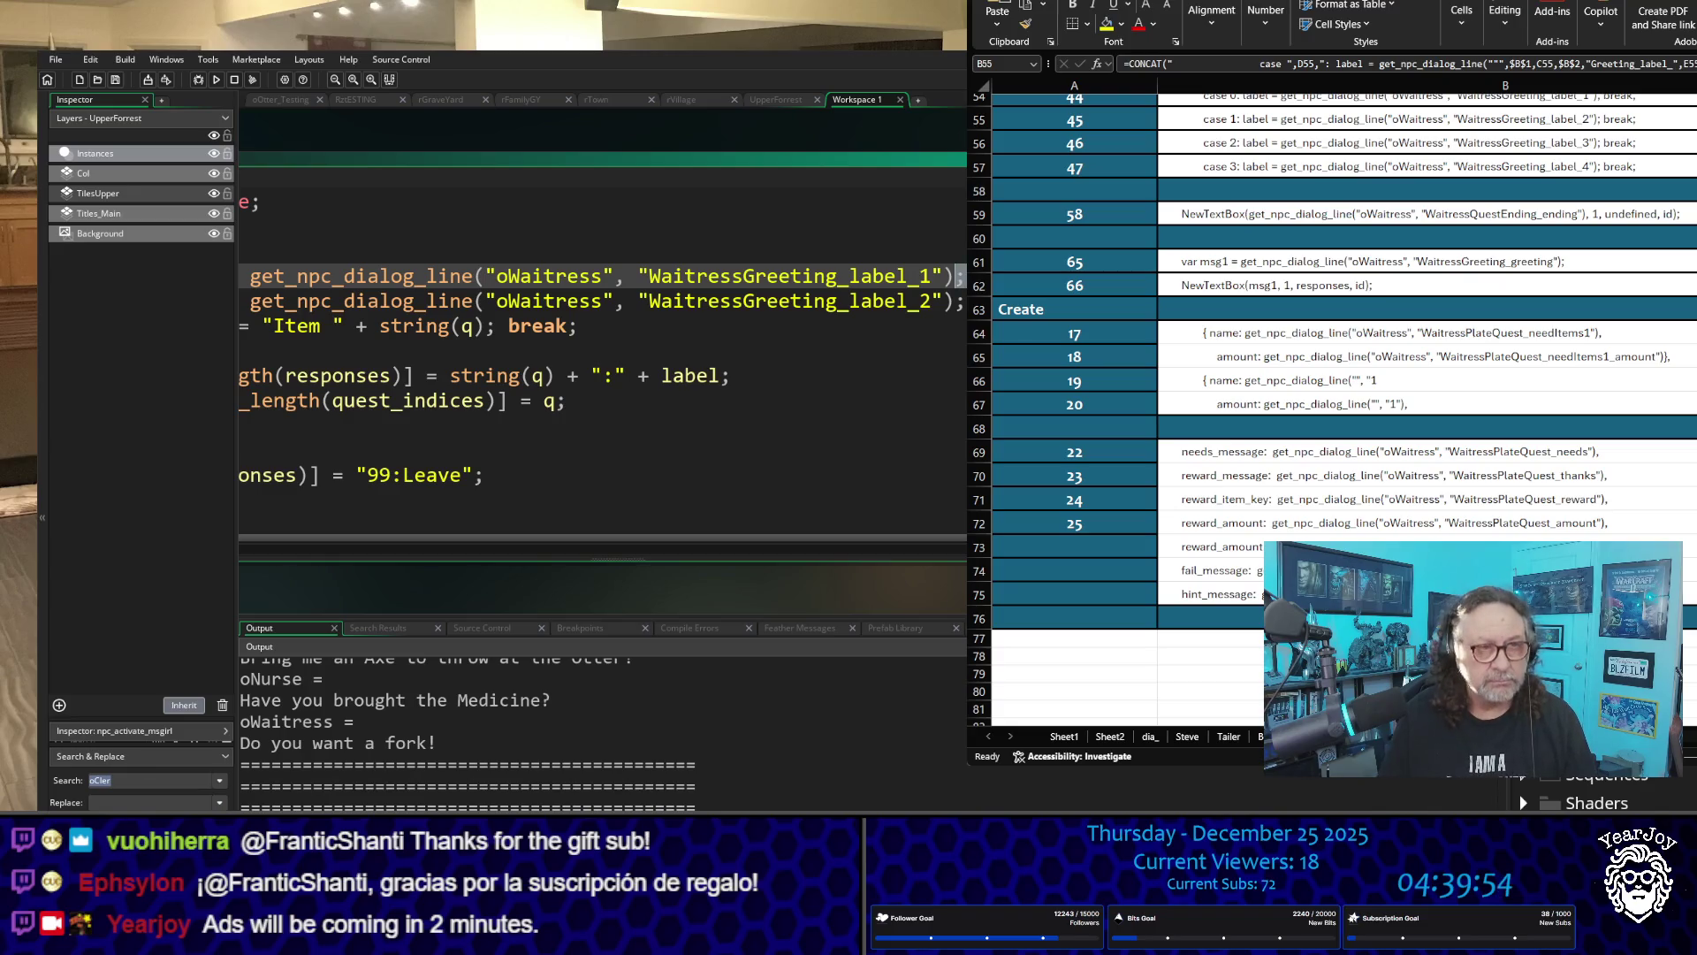
{"action": "key", "text": "Left"}
{"action": "key", "text": "Left"}
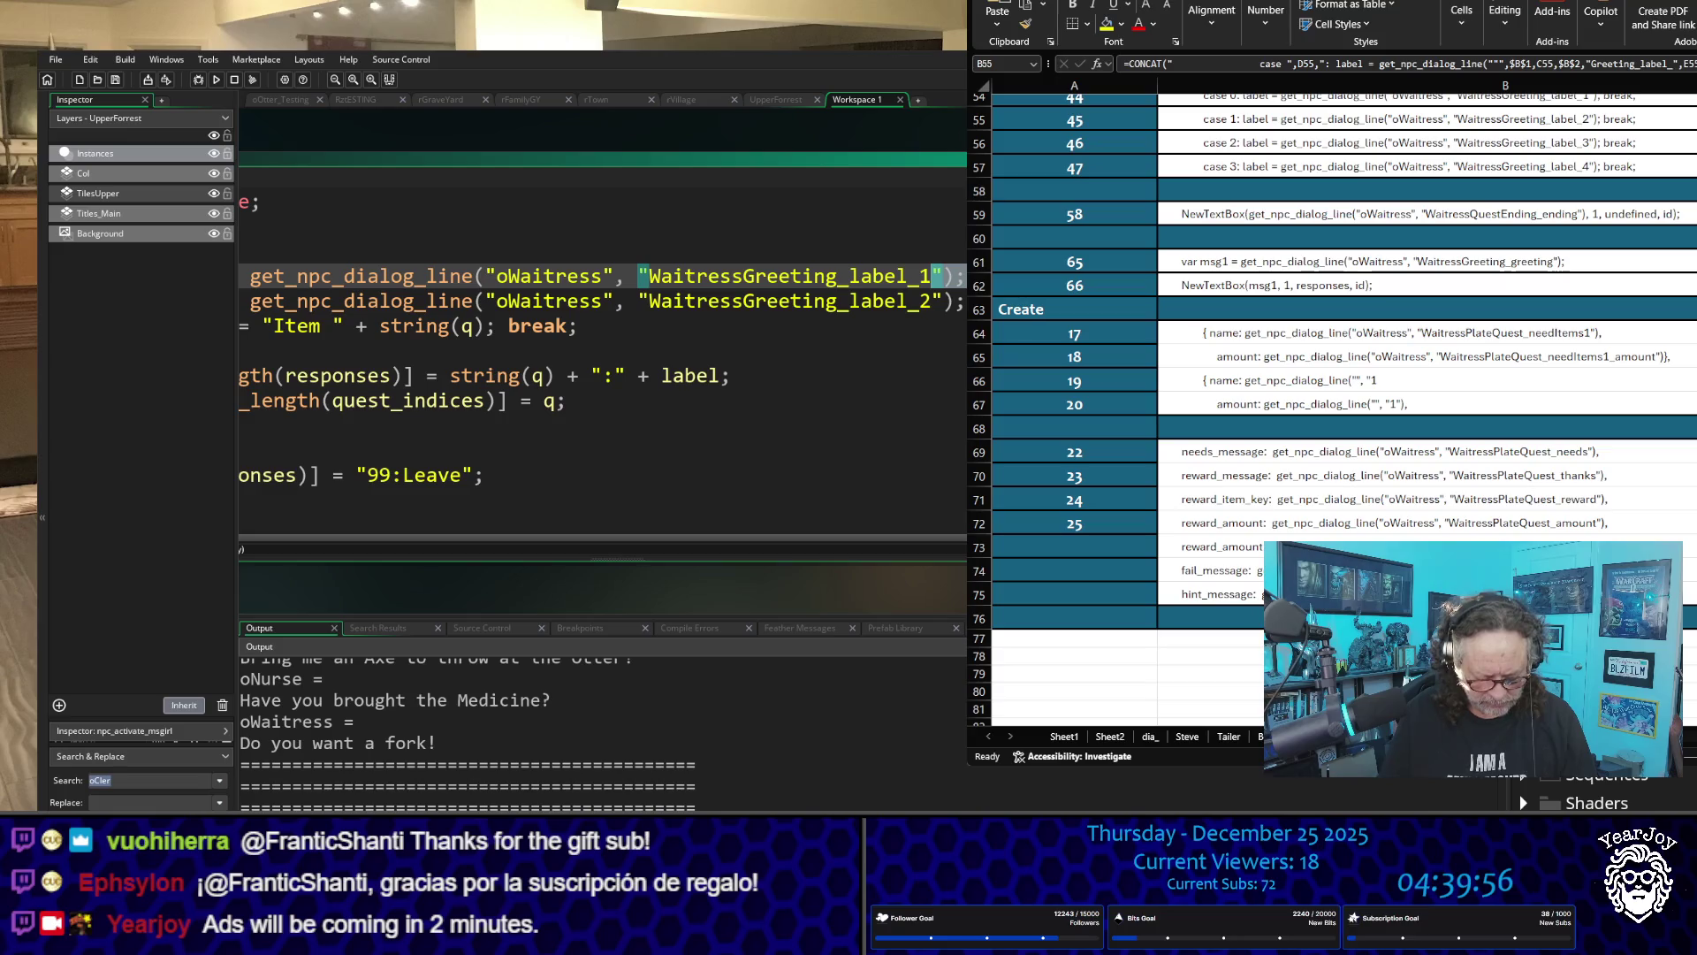
{"action": "key", "text": "Left"}
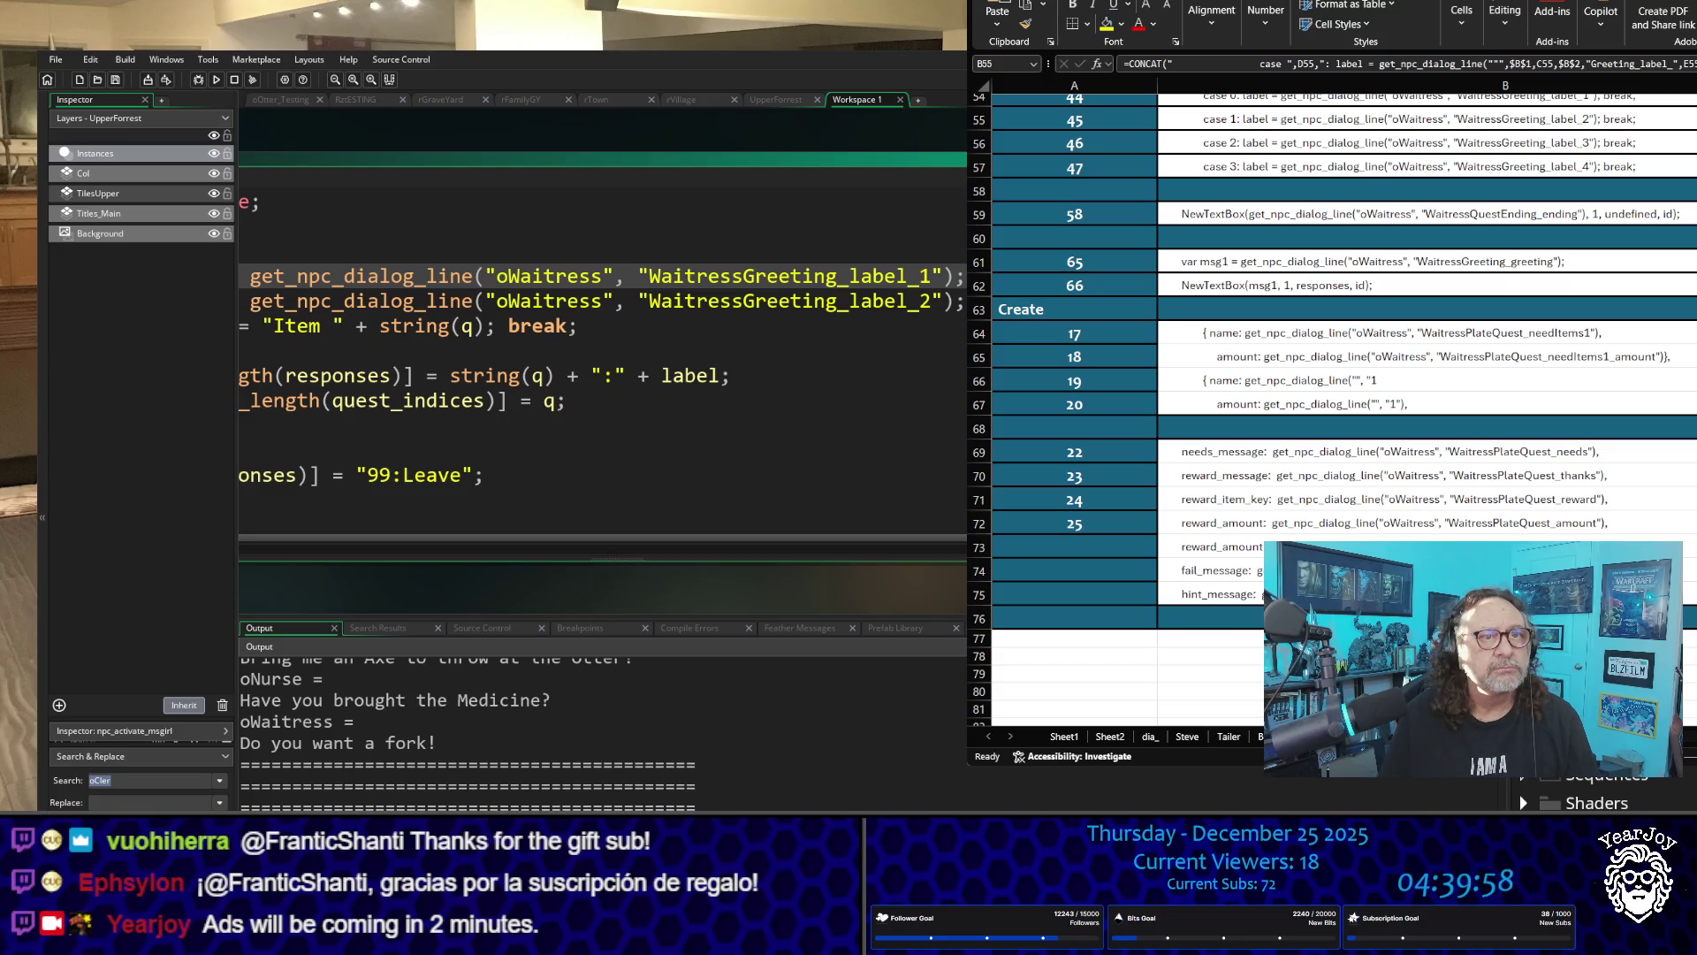
{"action": "key", "text": "Down"}
{"action": "key", "text": "Left"}
{"action": "key", "text": "Left"}
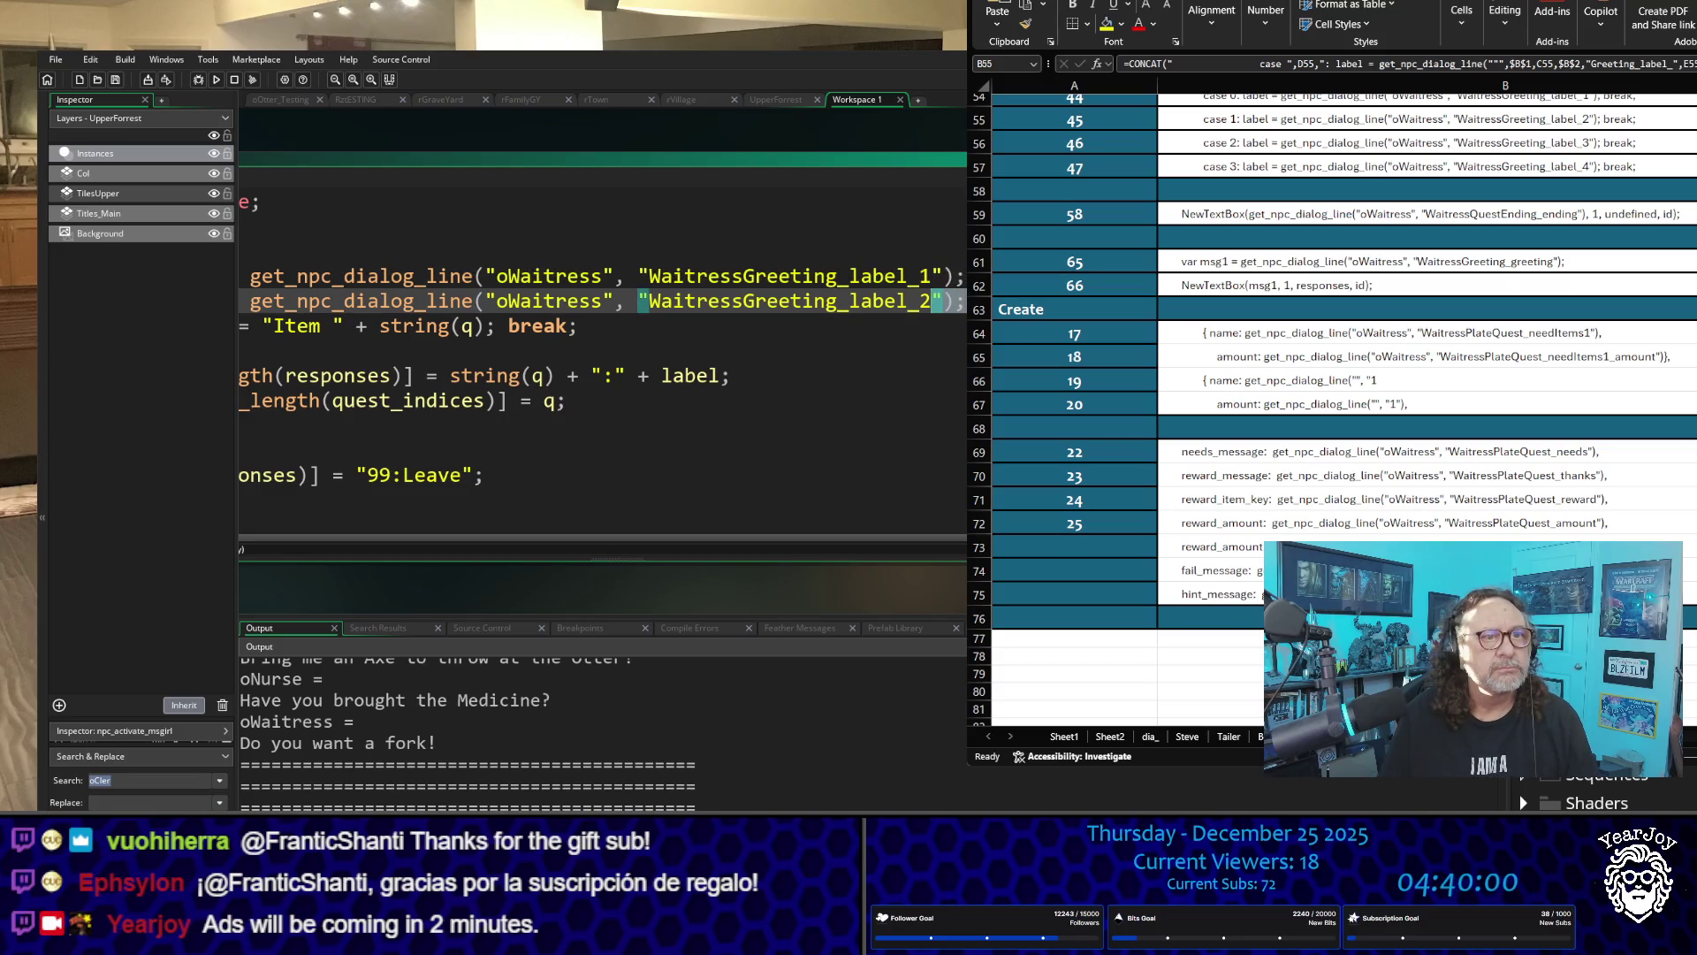
{"action": "key", "text": "Left"}
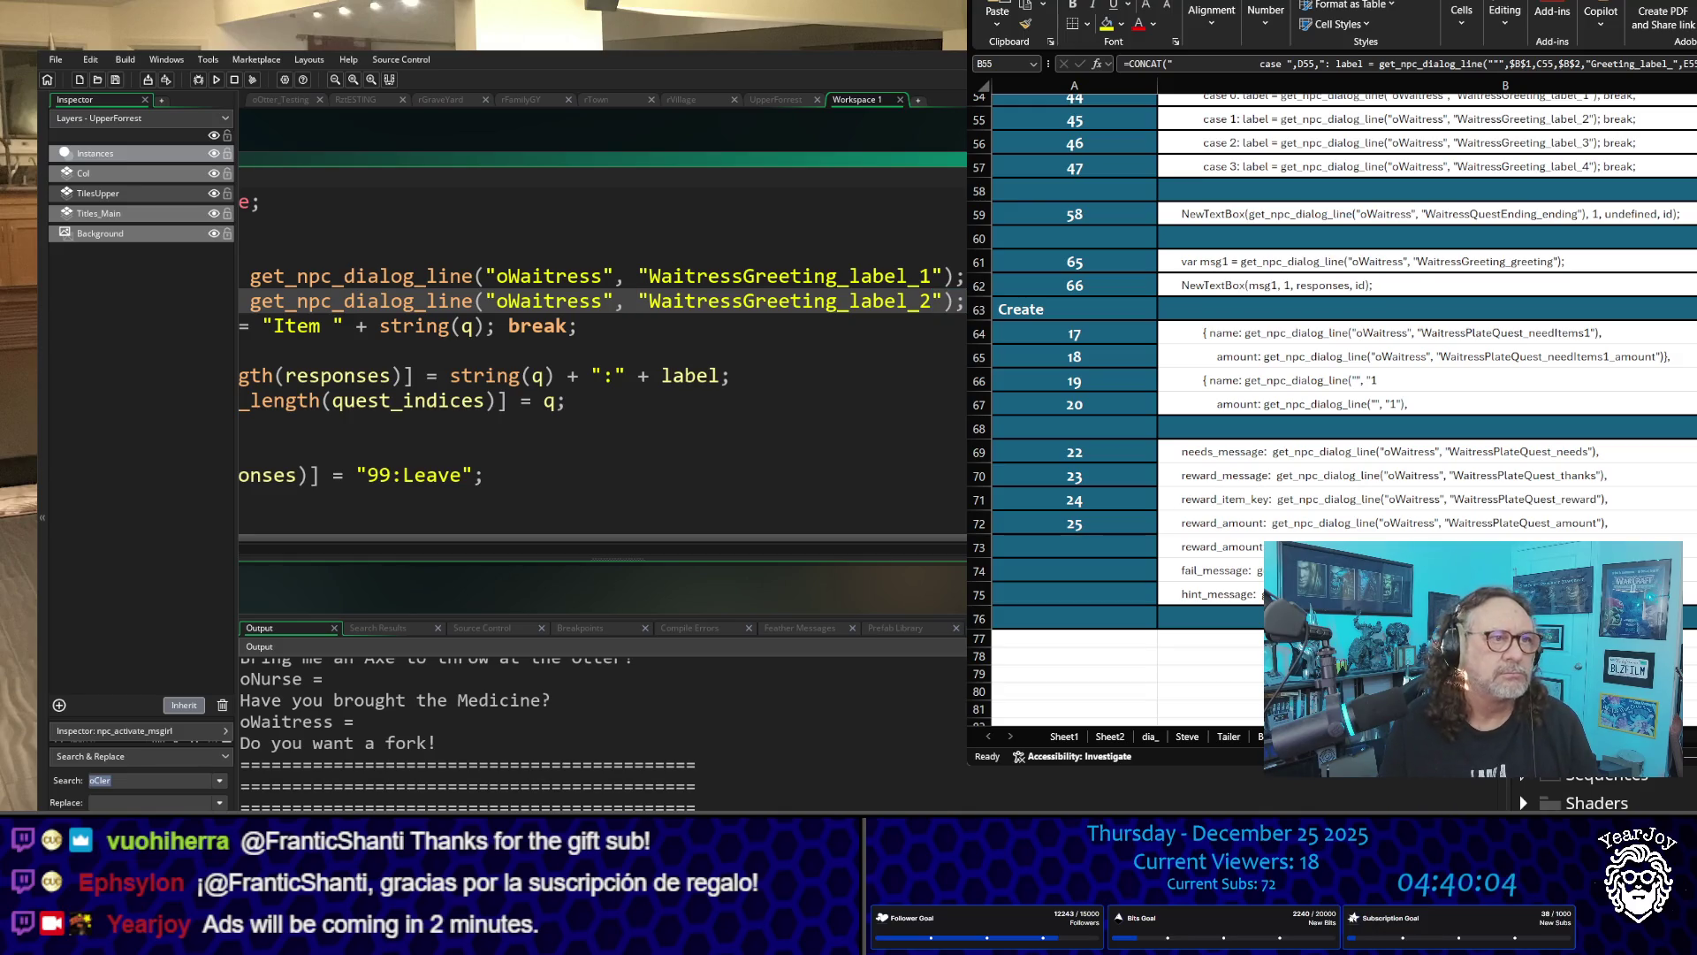
Step: Compare the separators after oMSGirl and oWaitress on the case lines, then build and run the game
{"action": "scroll", "coordinate": [603, 354], "scroll_direction": "down", "scroll_amount": 5}
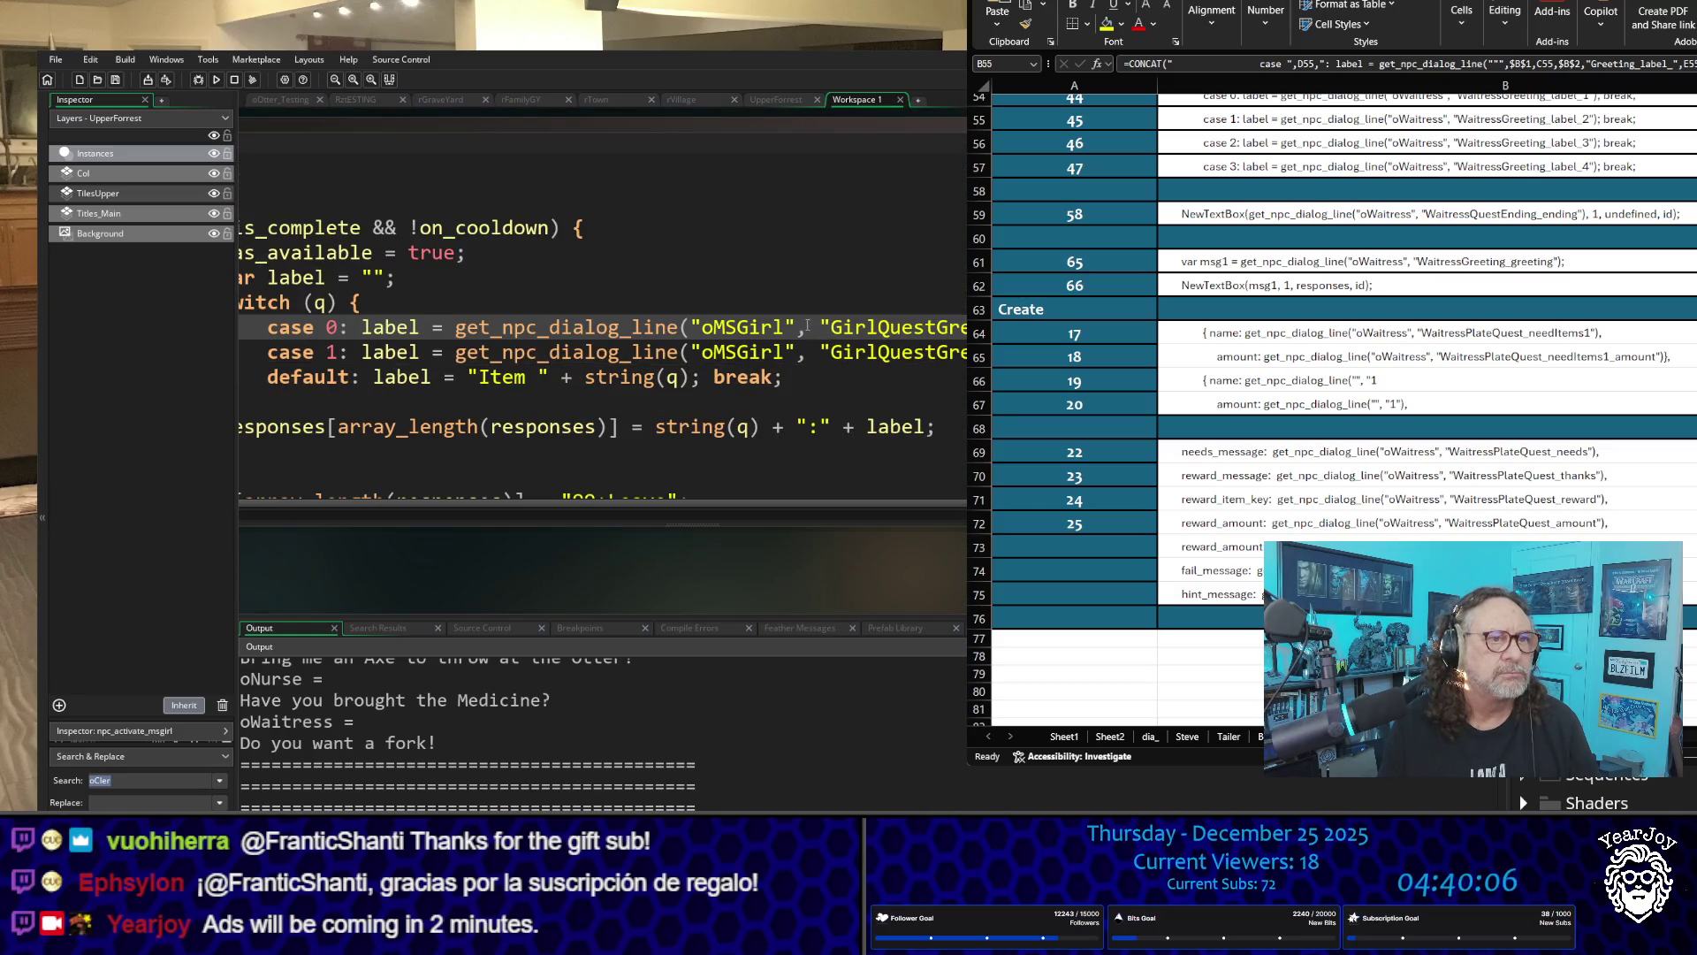
{"action": "left_click_drag", "start_coordinate": [786, 328], "coordinate": [831, 331]}
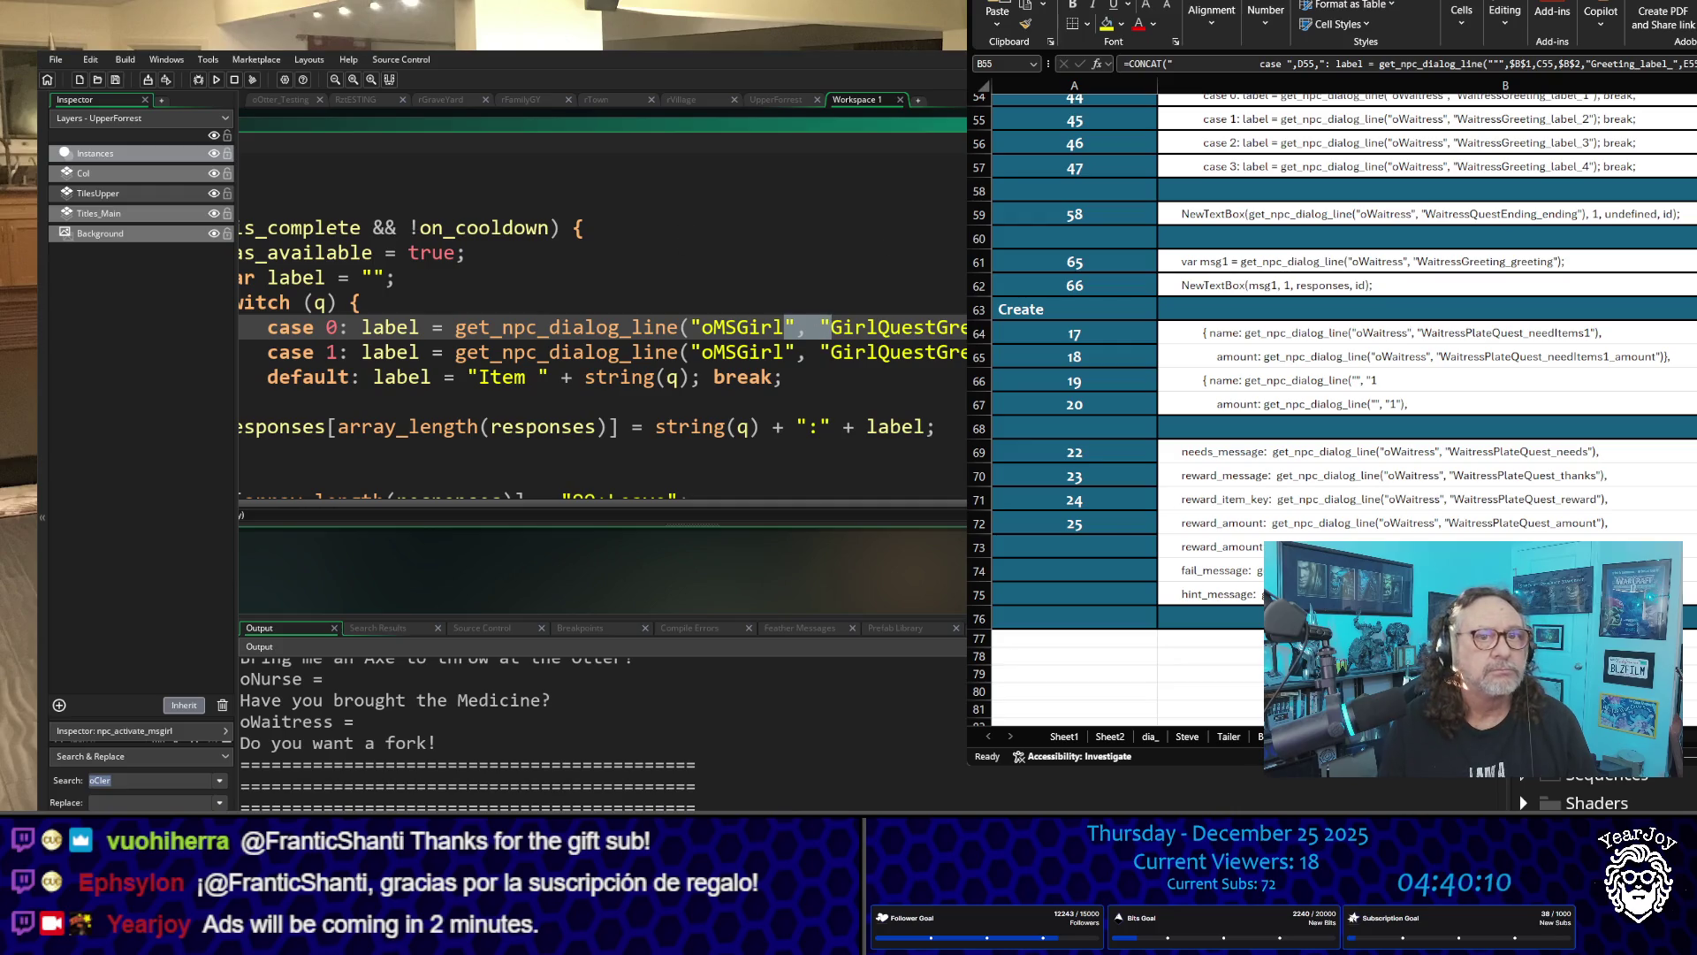
{"action": "scroll", "coordinate": [796, 321], "scroll_direction": "up", "scroll_amount": 4}
{"action": "scroll", "coordinate": [542, 385], "scroll_direction": "down", "scroll_amount": 5}
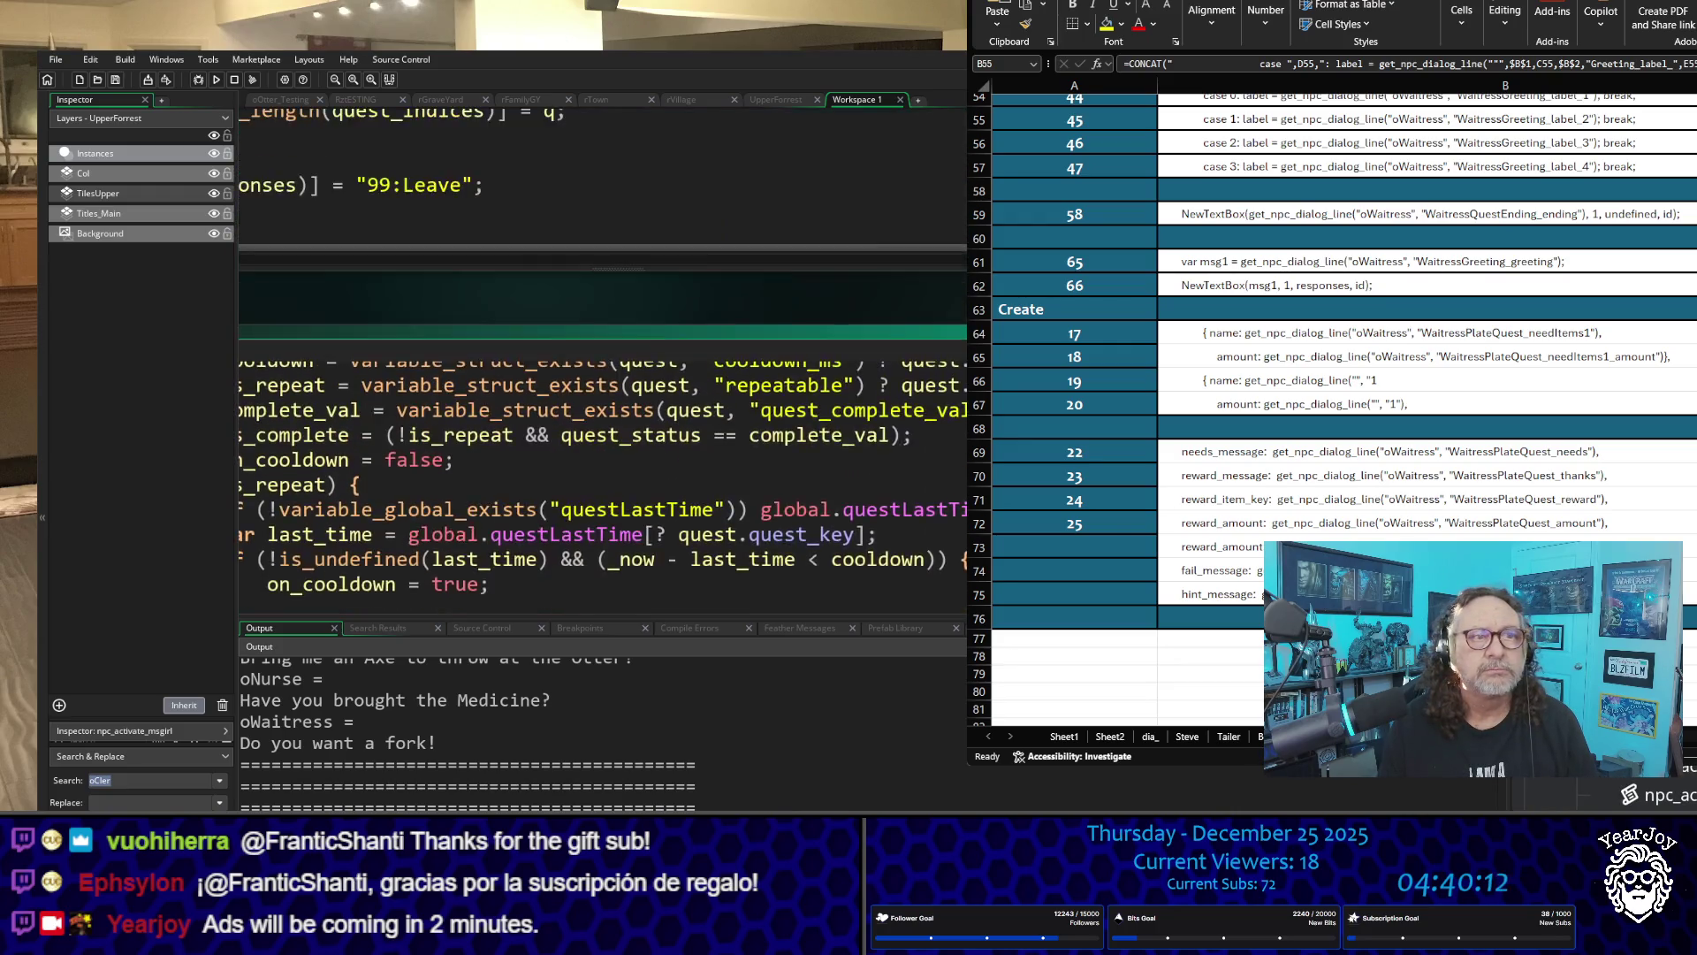
{"action": "left_click", "coordinate": [608, 361]}
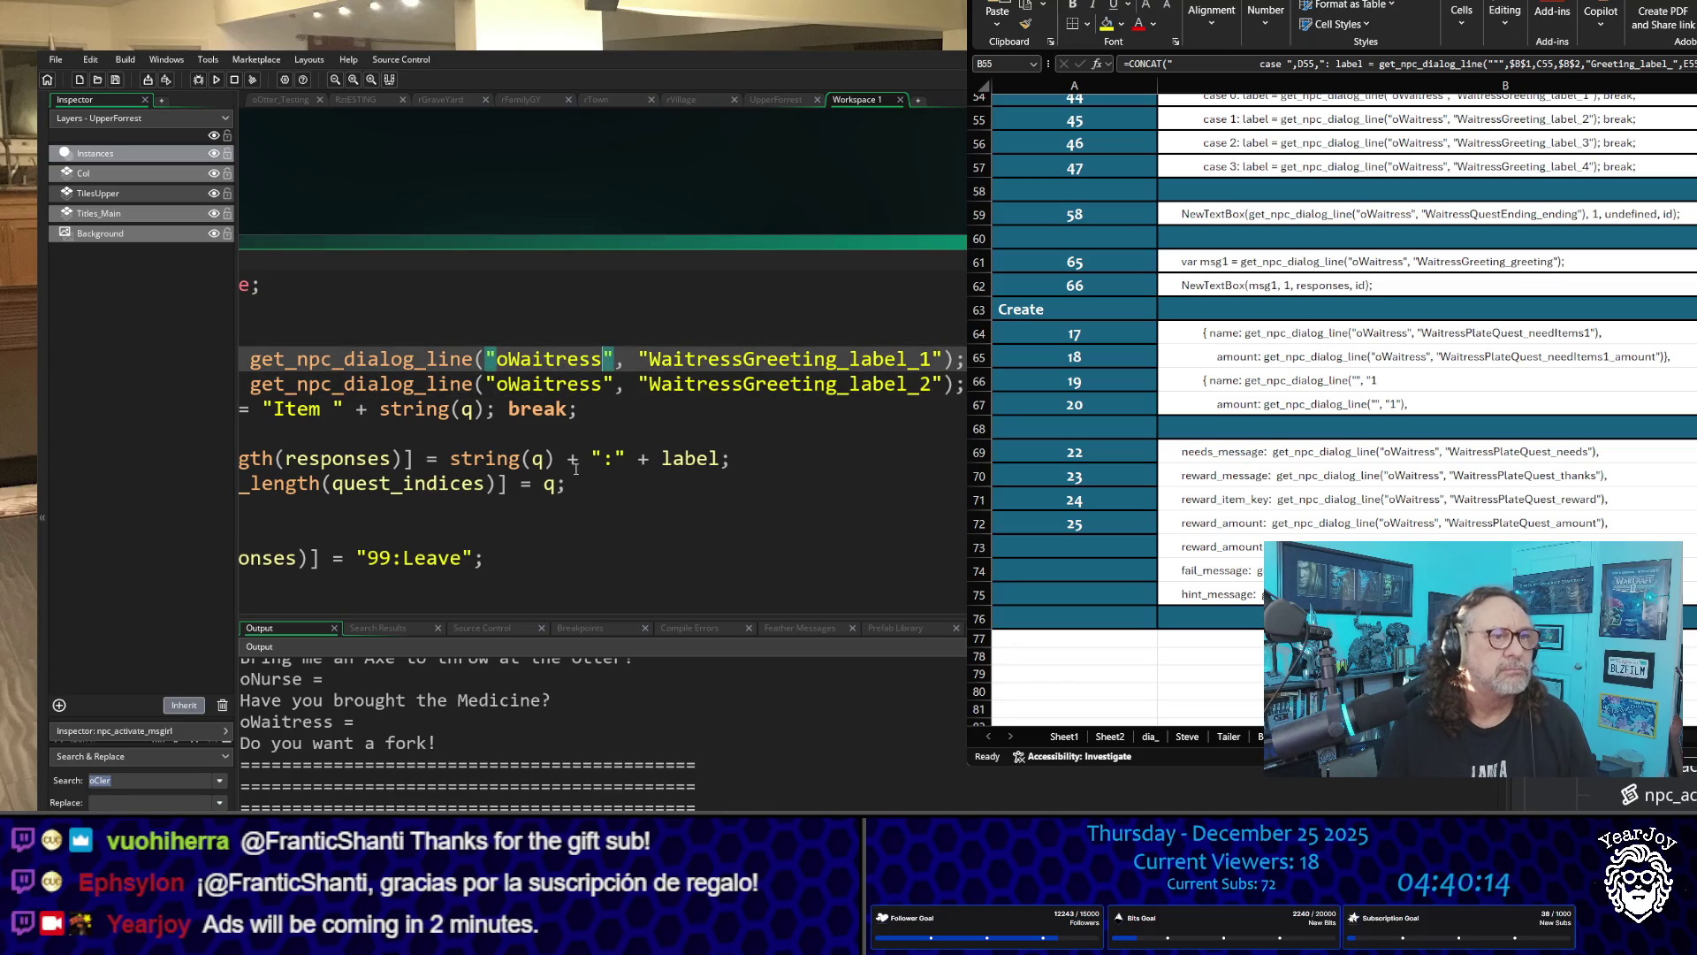
{"action": "key", "text": "shift+Right"}
{"action": "key", "text": "shift+Right"}
{"action": "key", "text": "shift+Right"}
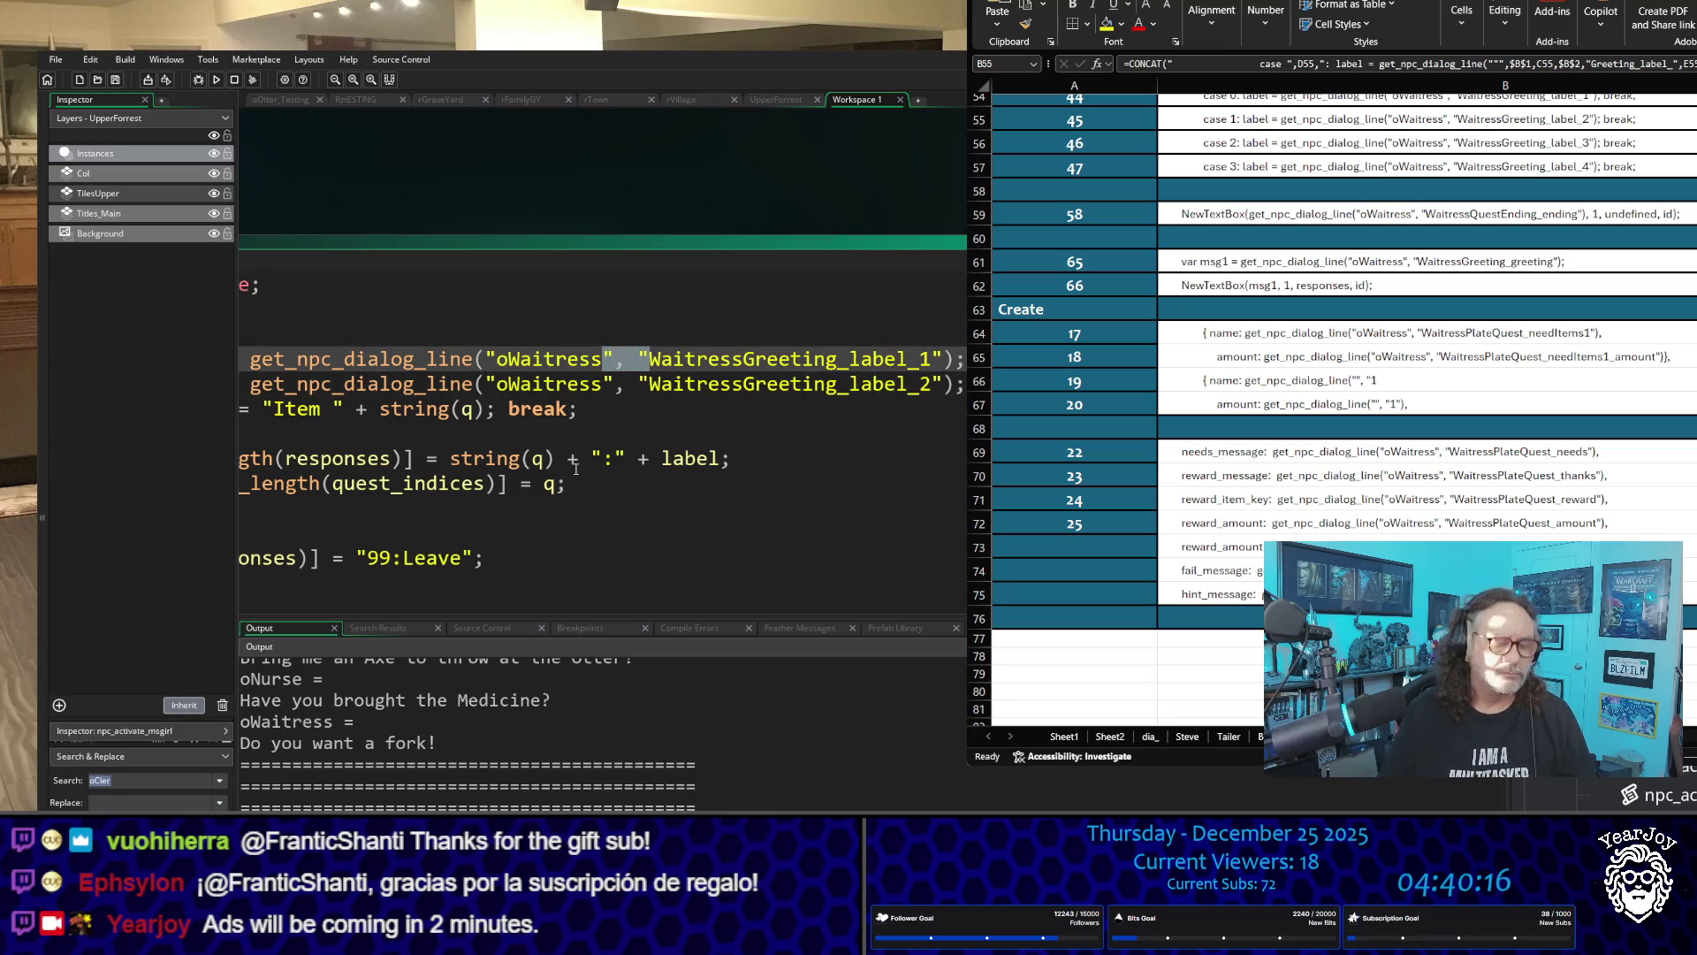
{"action": "key", "text": "Left"}
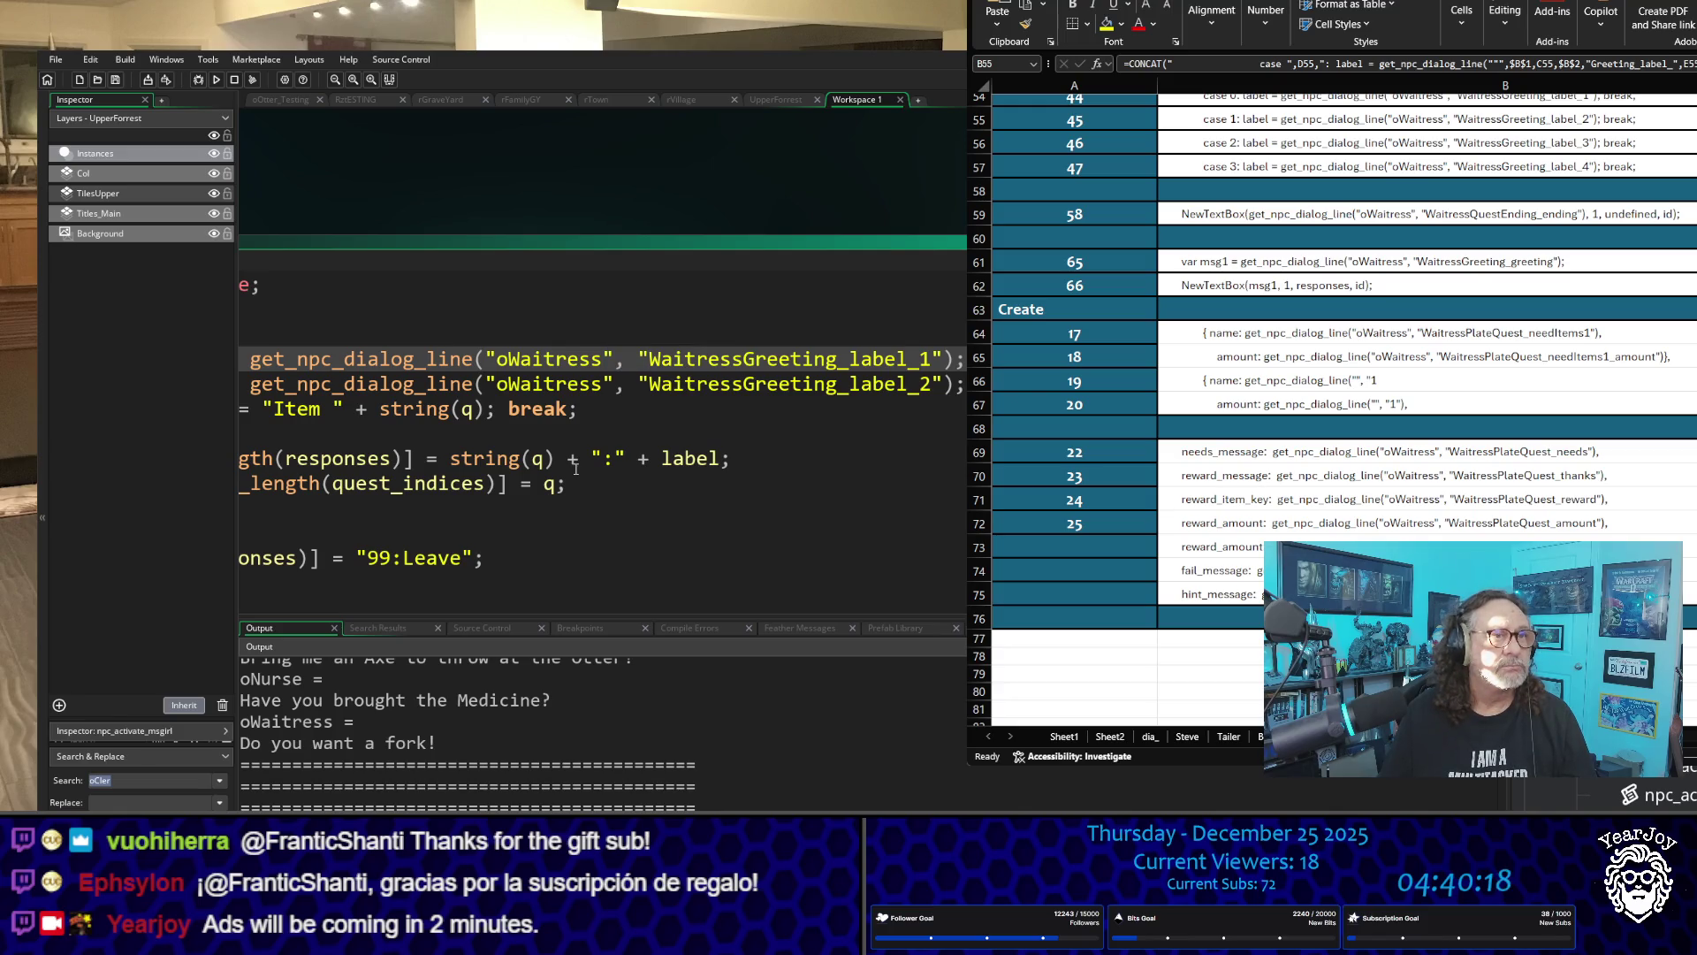
{"action": "key", "text": "Down"}
{"action": "key", "text": "shift+Right"}
{"action": "key", "text": "shift+Right"}
{"action": "key", "text": "shift+Right"}
{"action": "key", "text": "Left"}
{"action": "key", "text": "Right"}
{"action": "key", "text": "Right"}
{"action": "key", "text": "Right"}
{"action": "key", "text": "Left"}
{"action": "key", "text": "Left"}
{"action": "key", "text": "Left"}
{"action": "key", "text": "Left"}
{"action": "key", "text": "Left"}
{"action": "key", "text": "Left"}
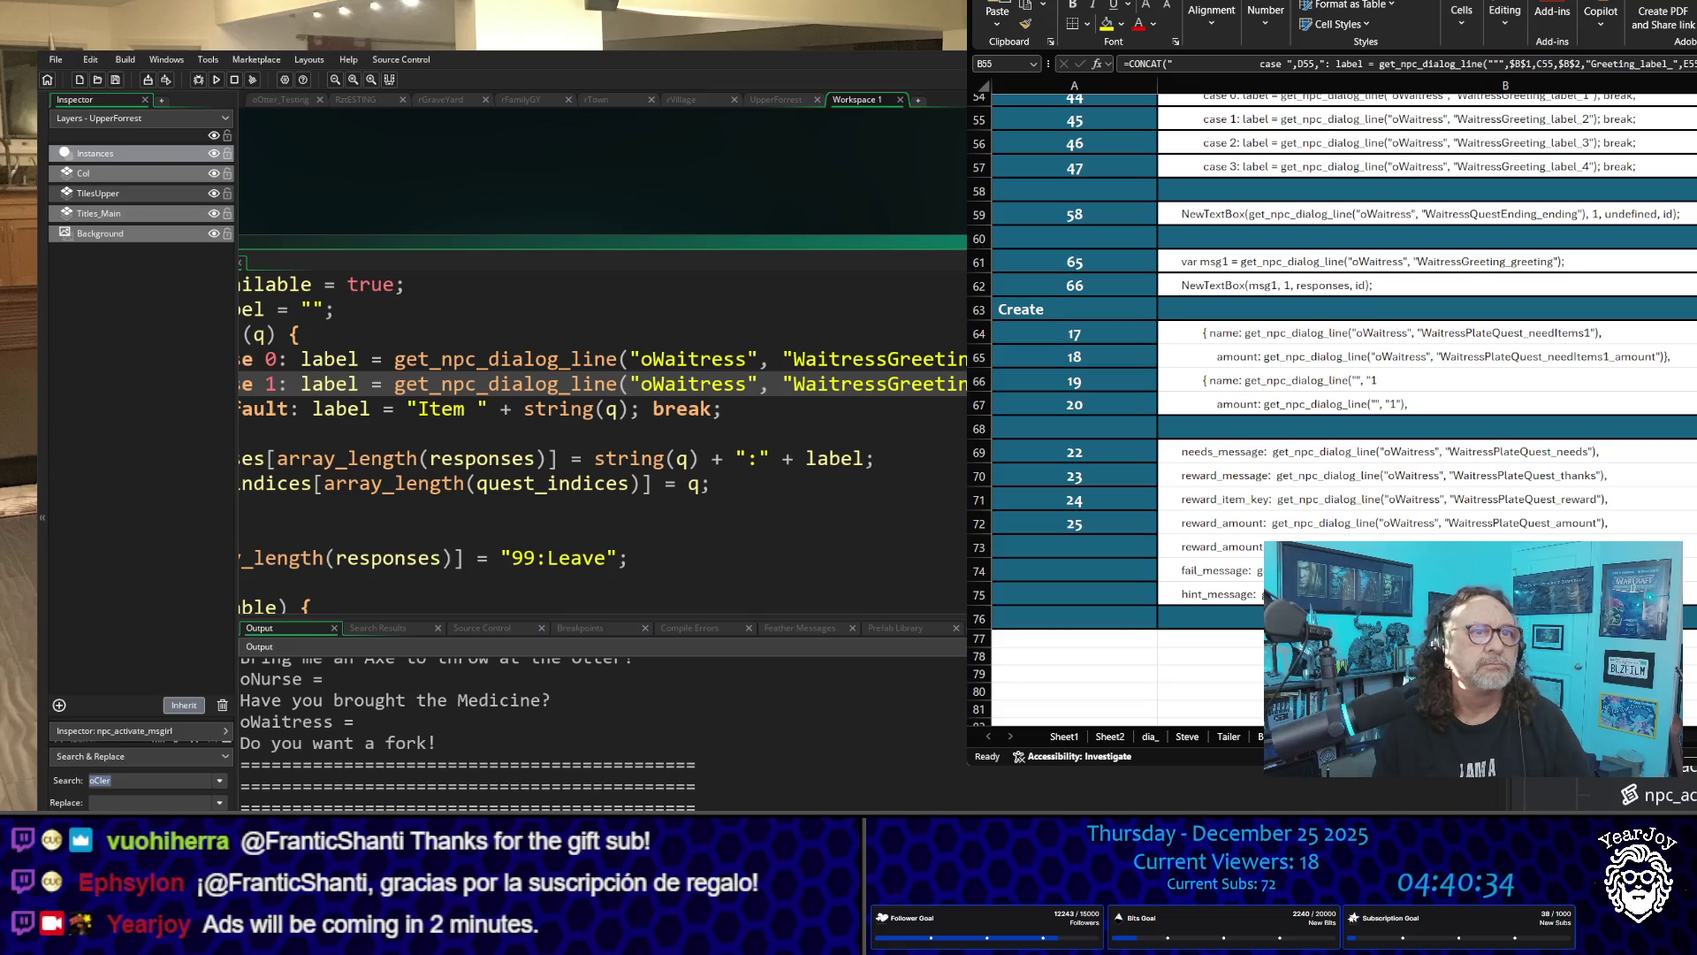
{"action": "key", "text": "F5"}
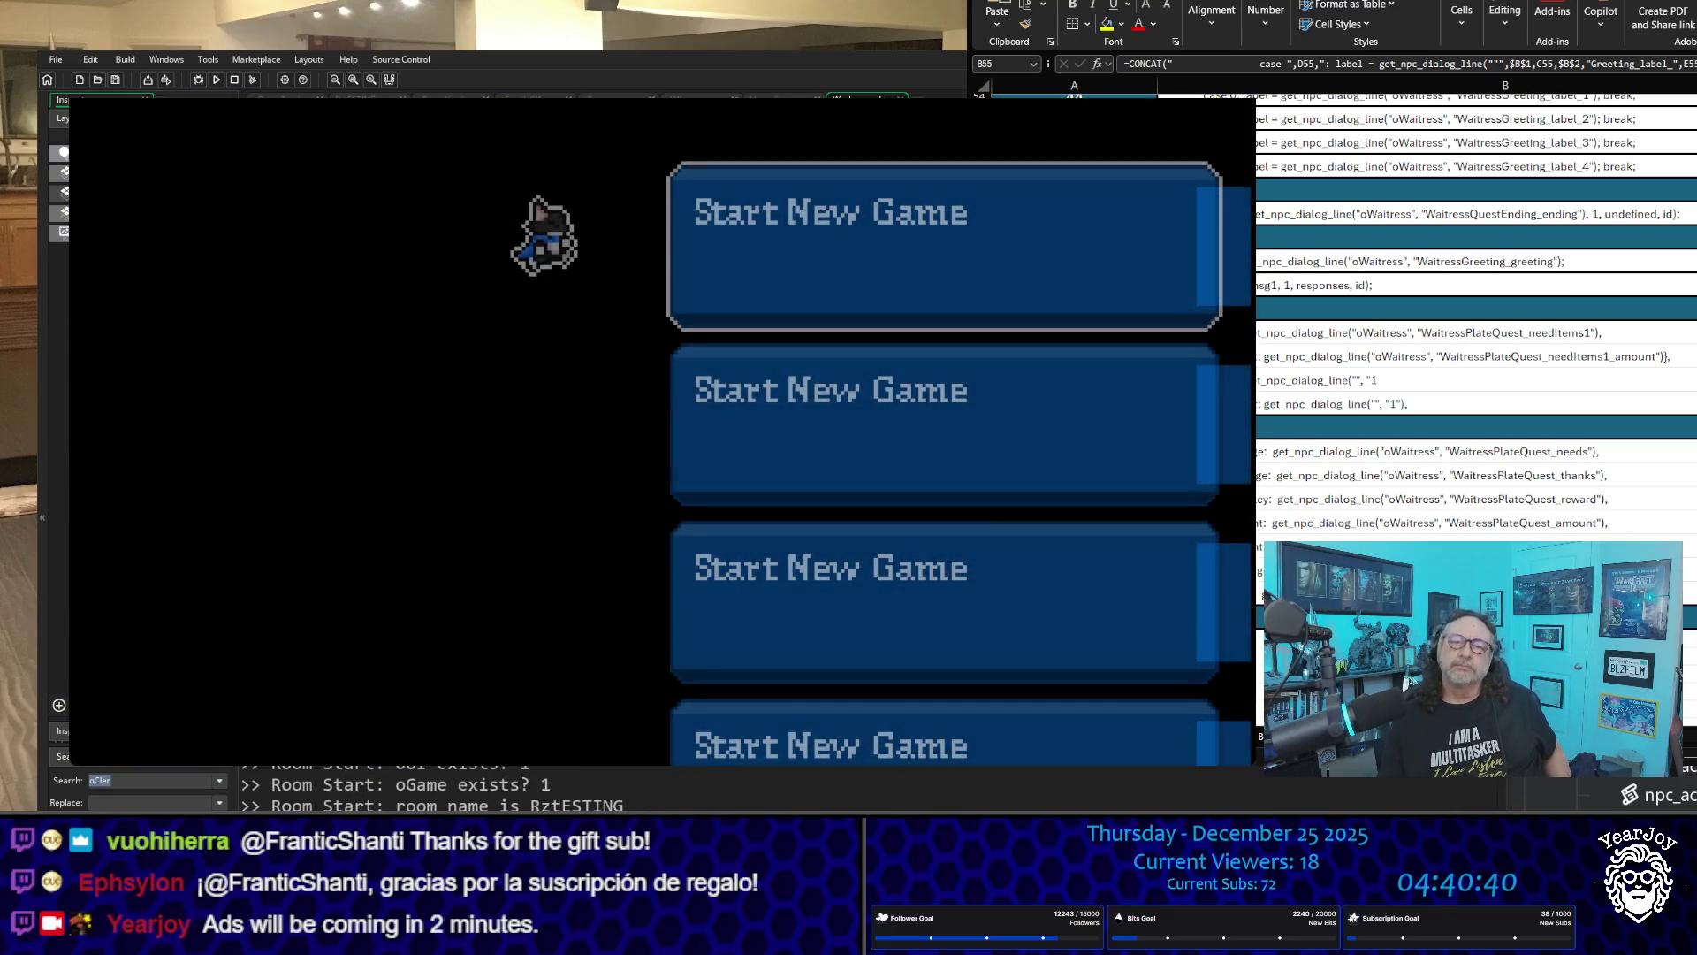
Step: Walk to the waitress, talk to her to see 'Do you want a table?', choose Leave, and quit
{"action": "key", "text": "Down"}
{"action": "key", "text": "Left"}
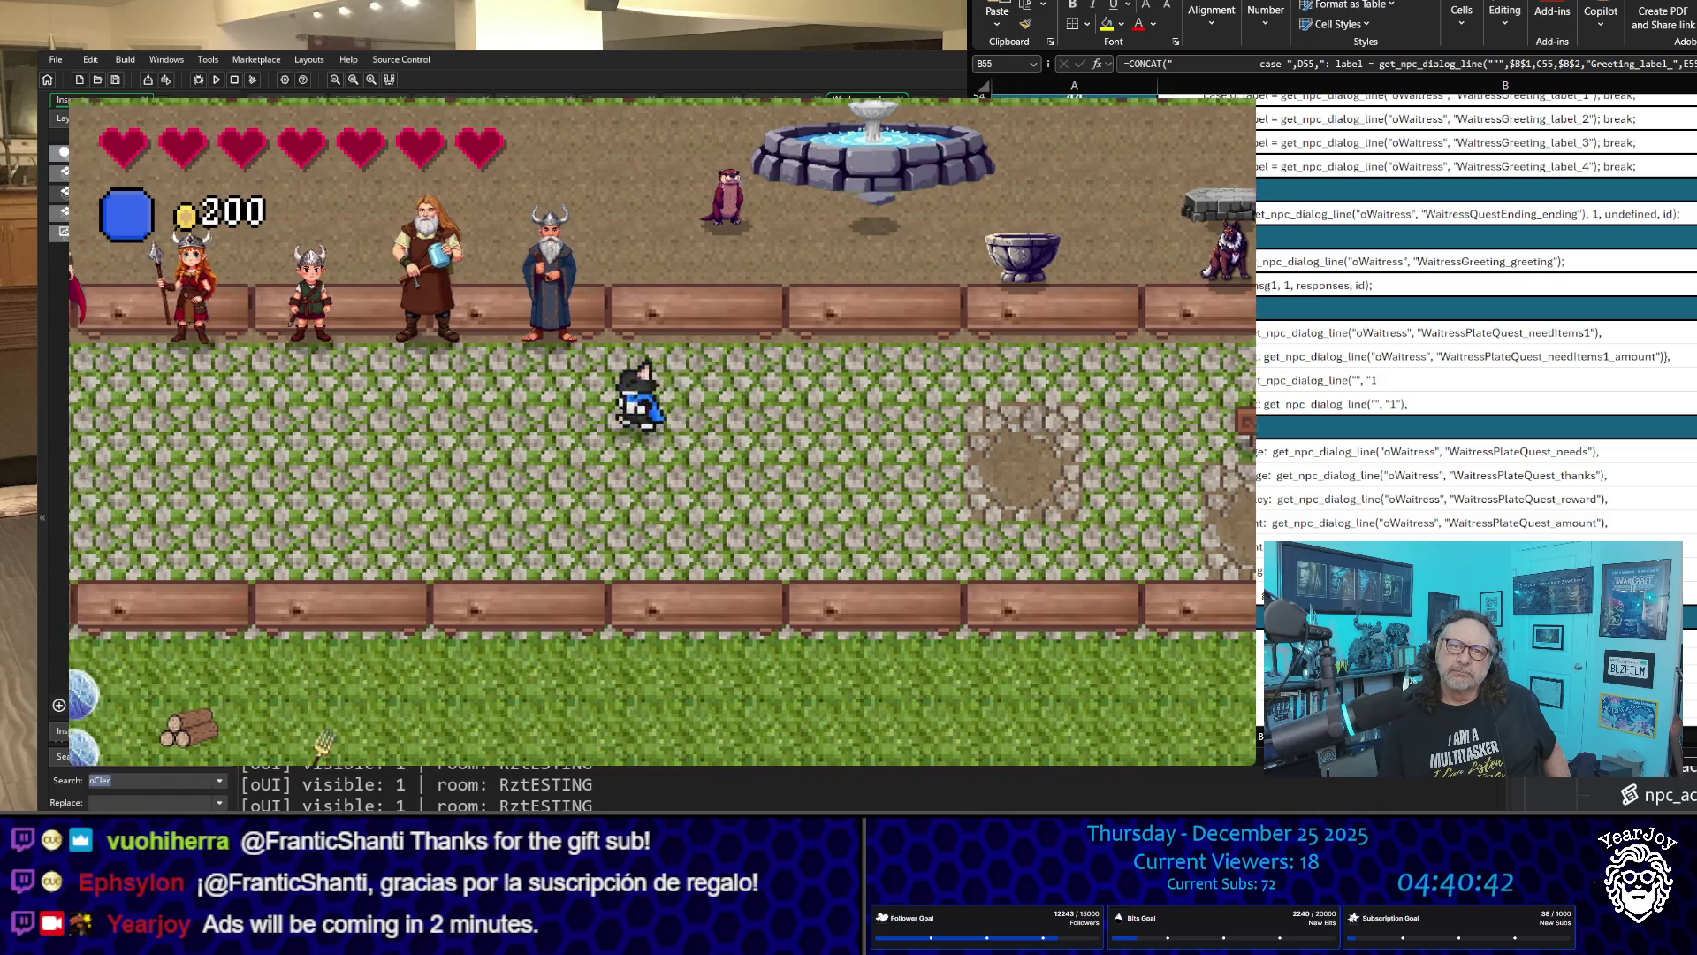
{"action": "key", "text": "Down"}
{"action": "key", "text": "Left"}
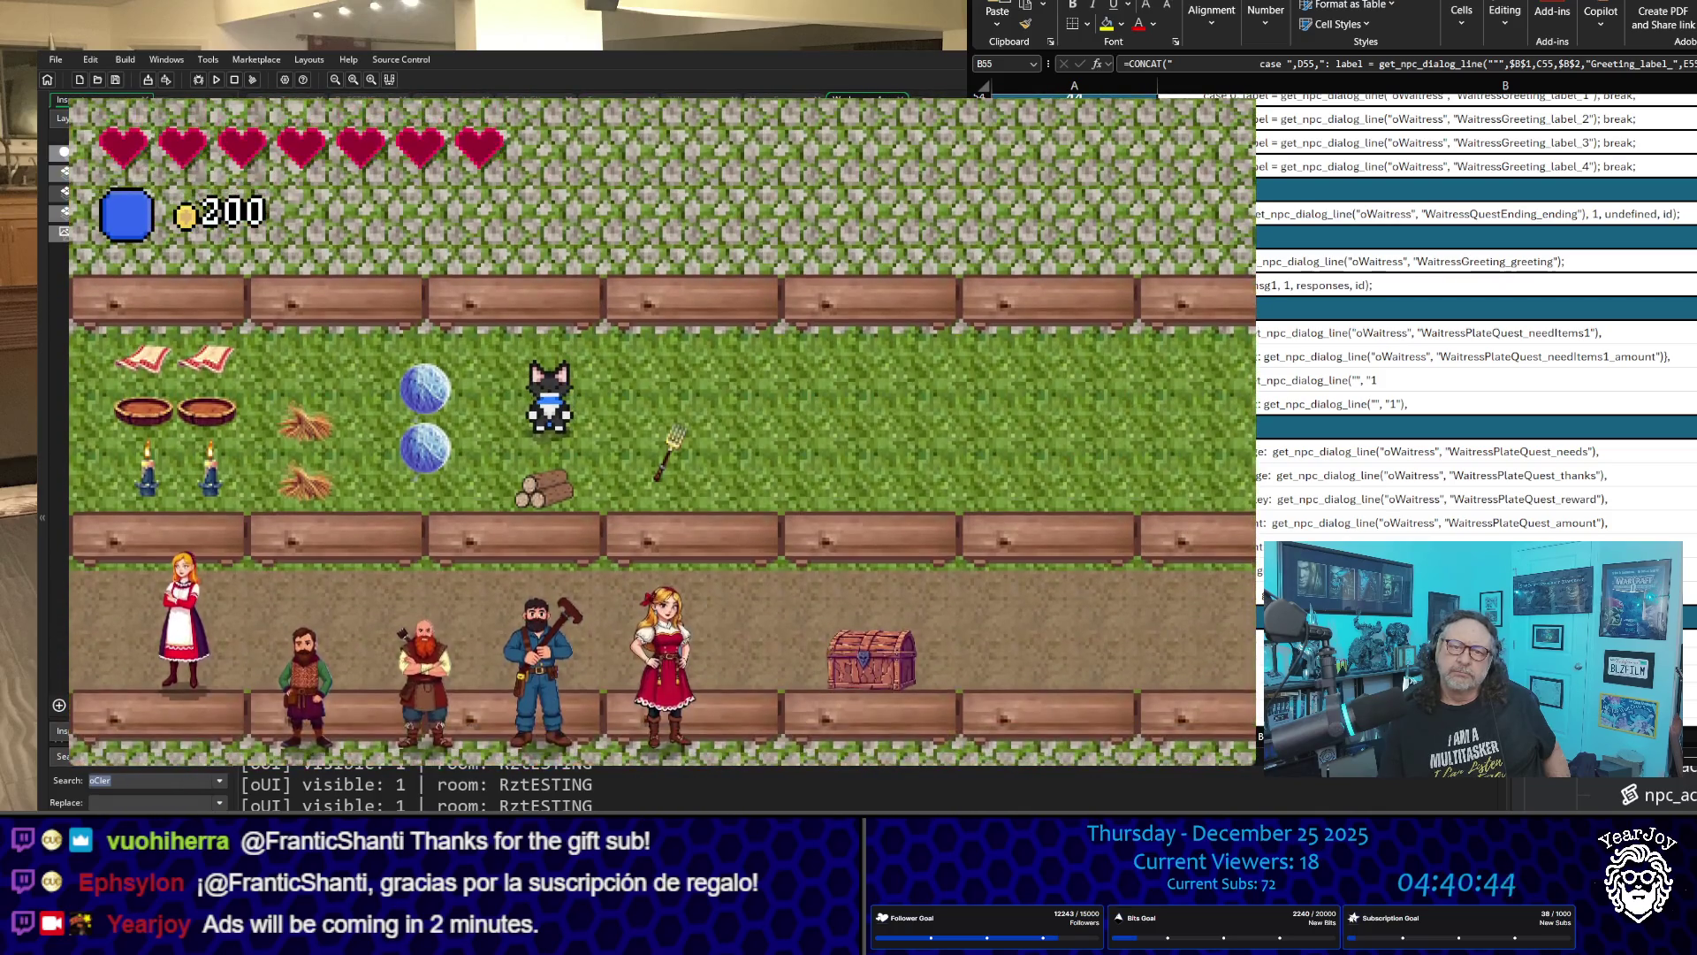
{"action": "key", "text": "Down"}
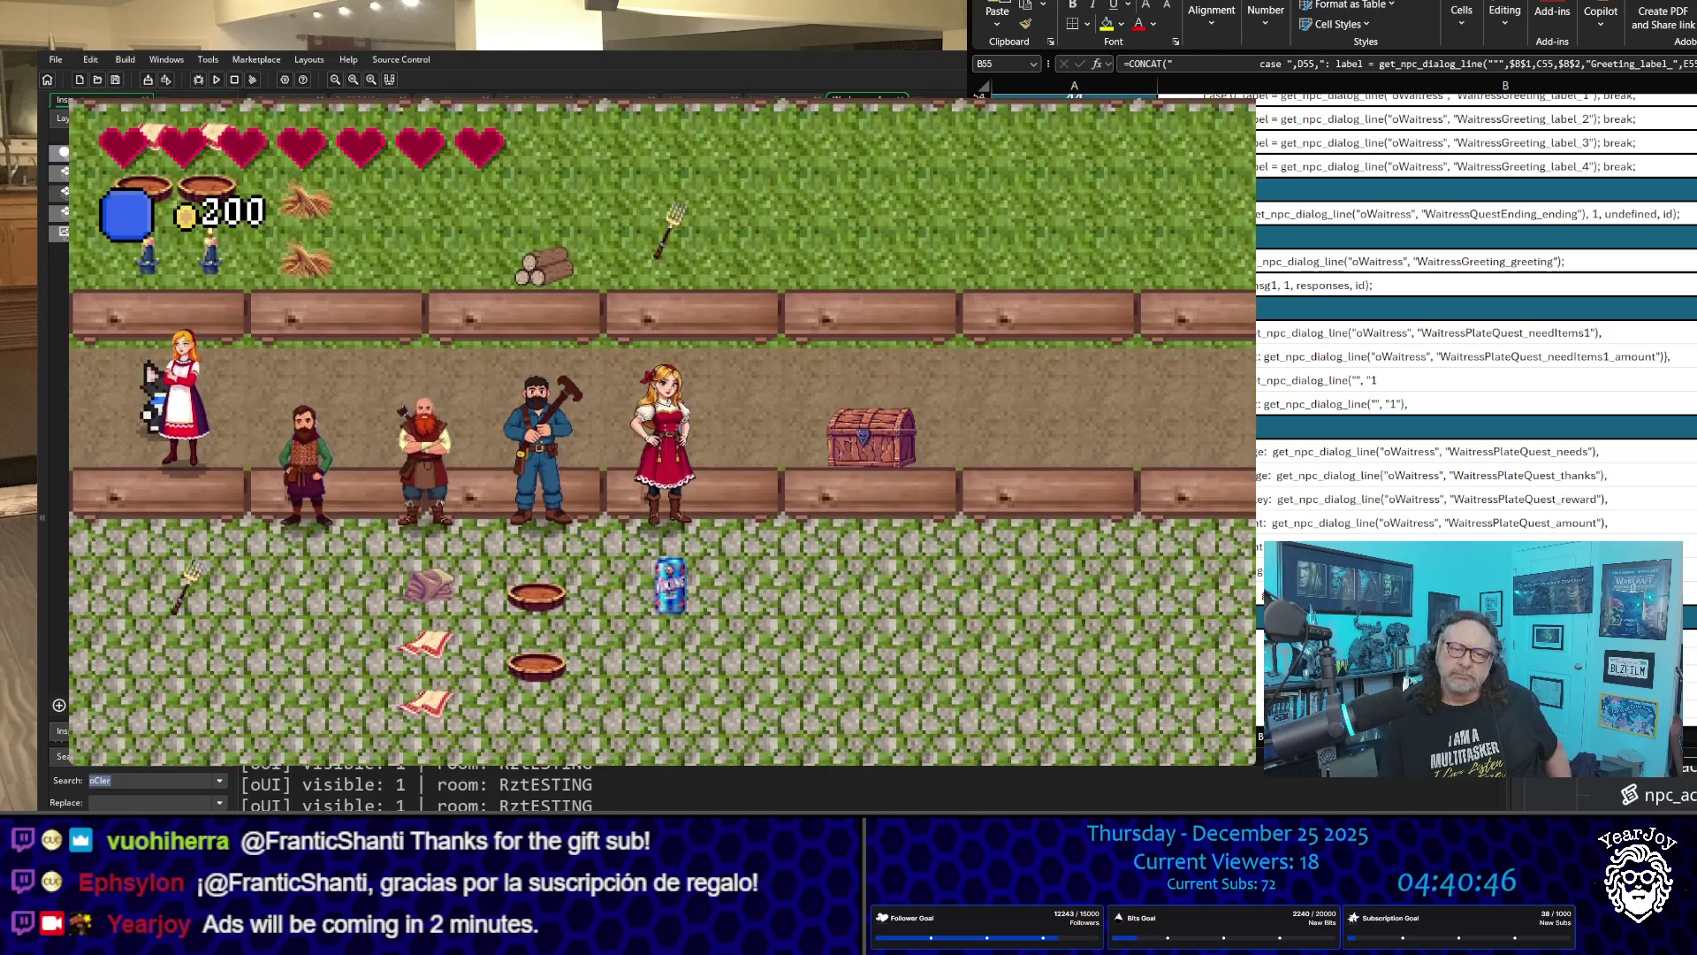
{"action": "key", "text": "space"}
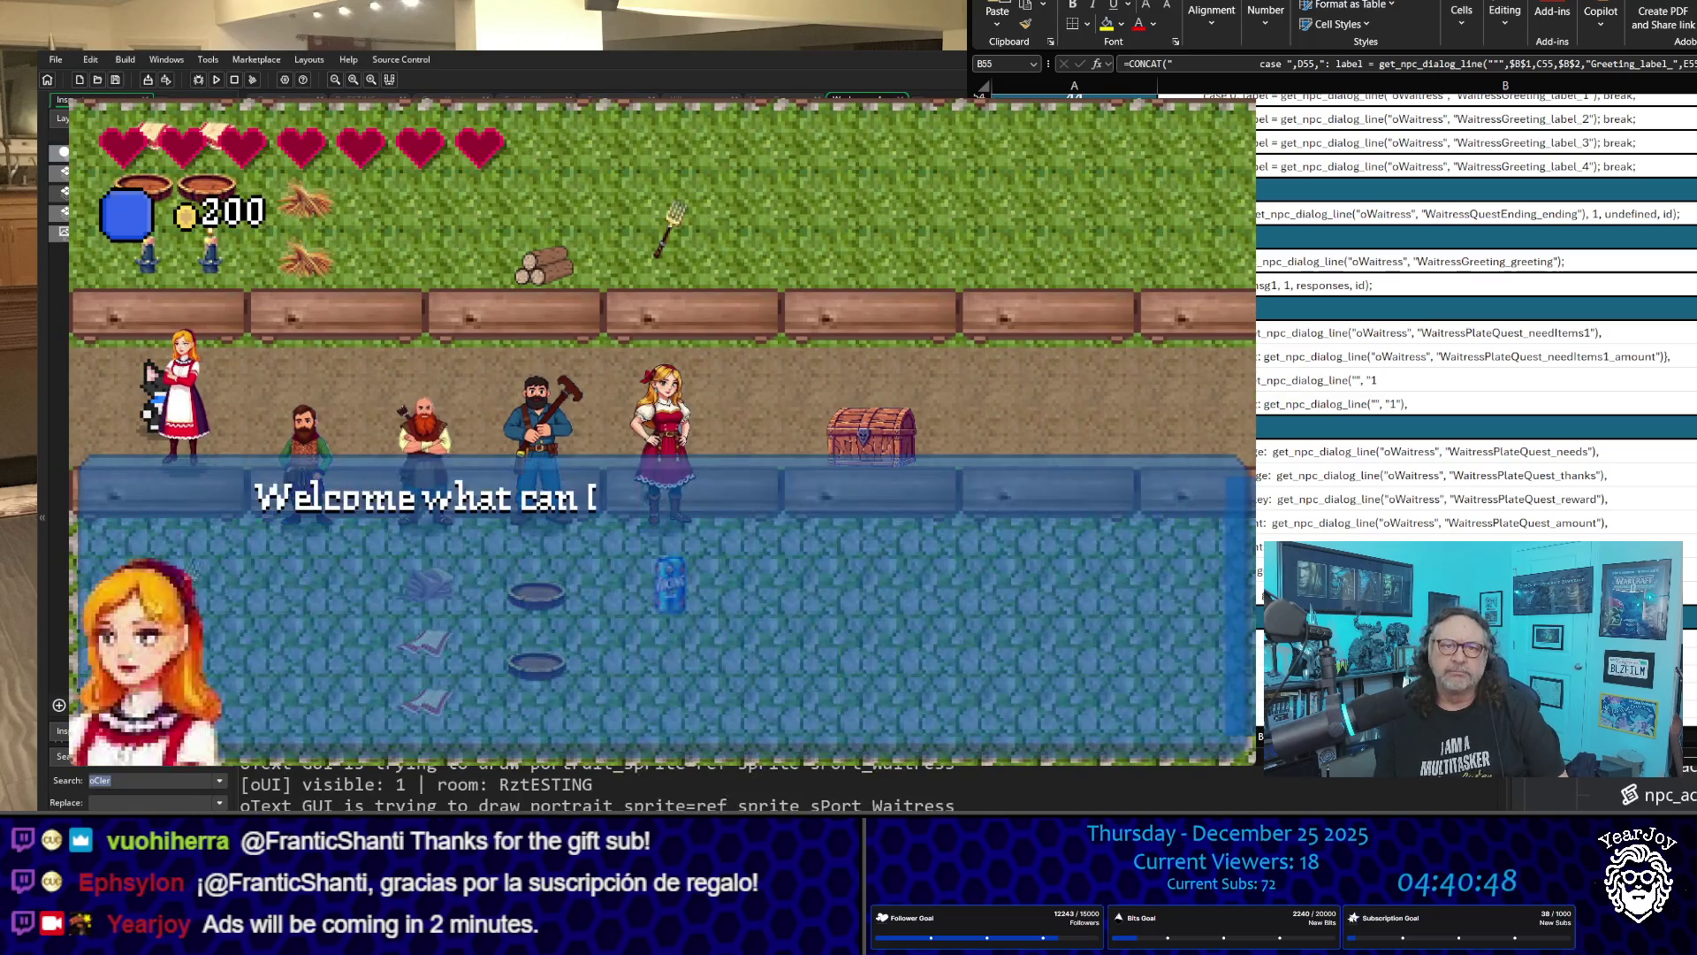
{"action": "key", "text": "Down"}
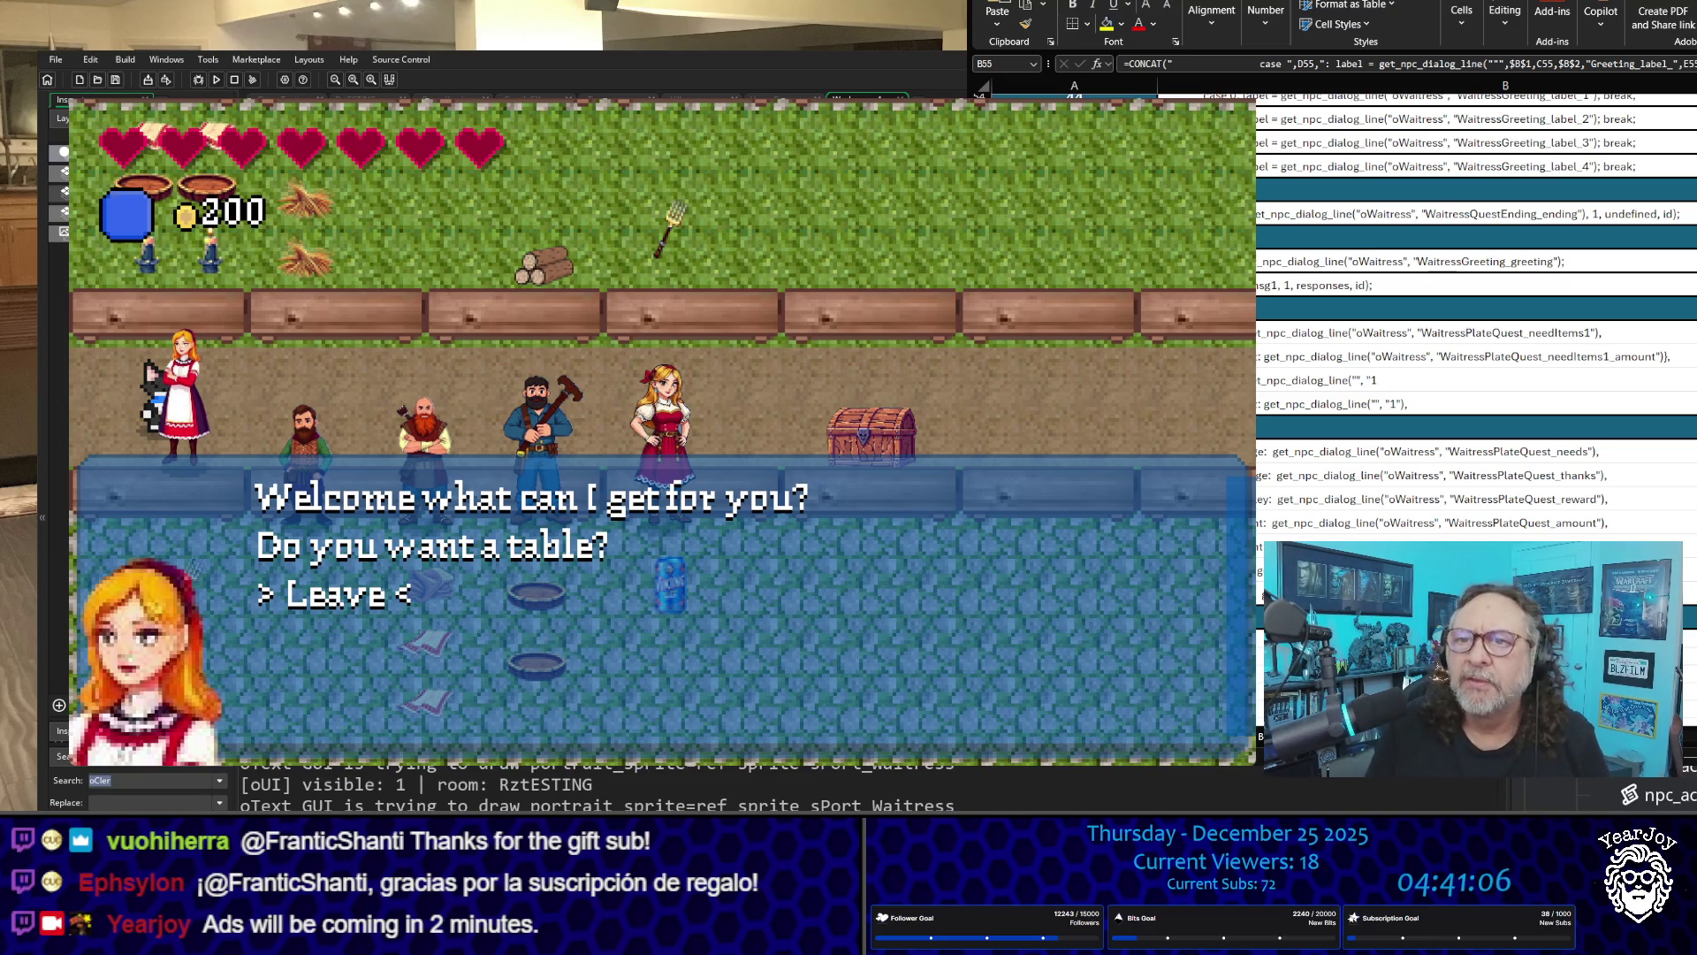
{"action": "key", "text": "Escape"}
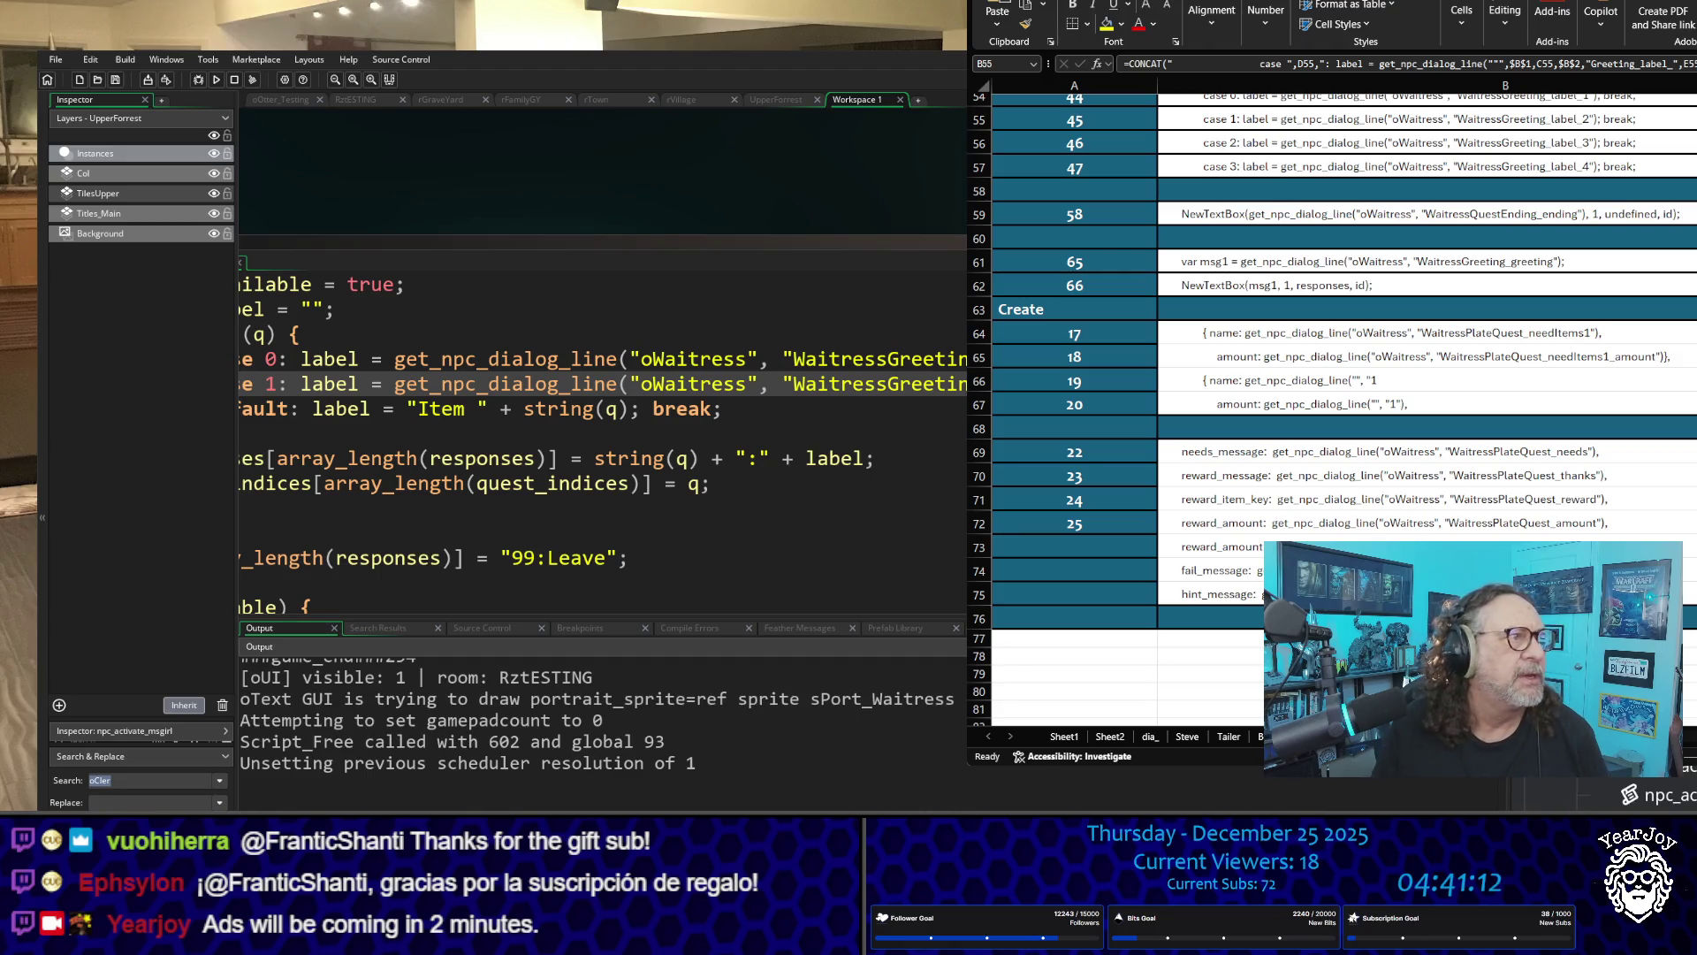
Step: Clean the project's build cache with Build > Clean, then run the game again
{"action": "left_click", "coordinate": [125, 59]}
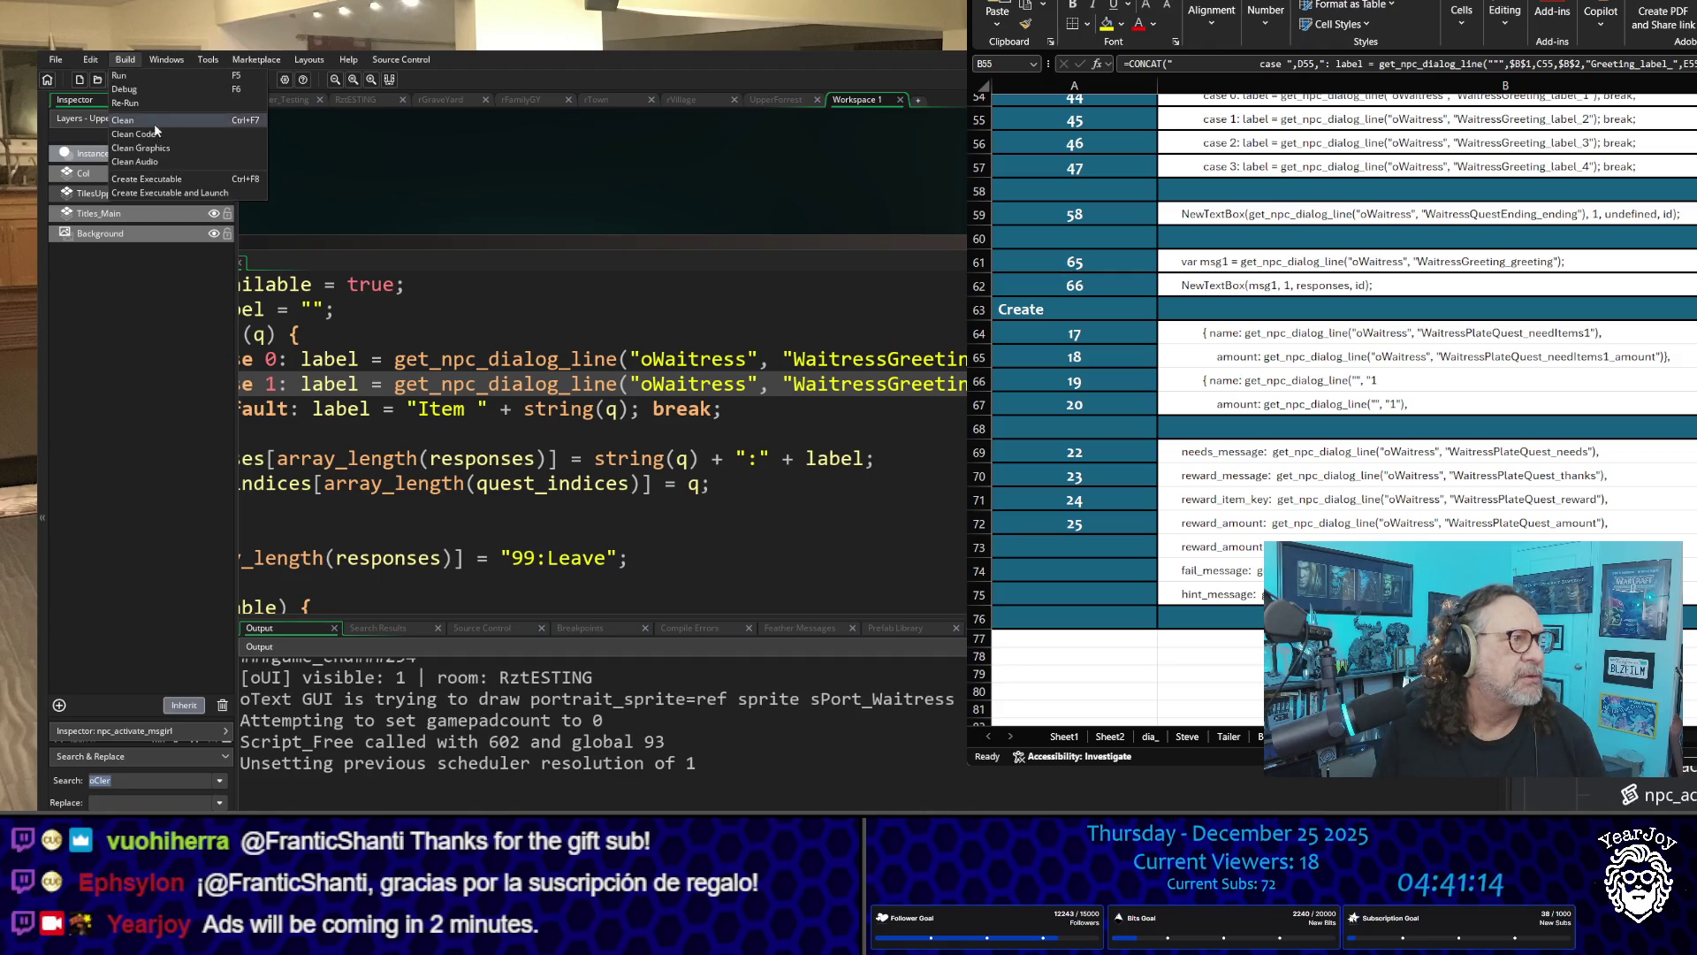
{"action": "left_click", "coordinate": [173, 137]}
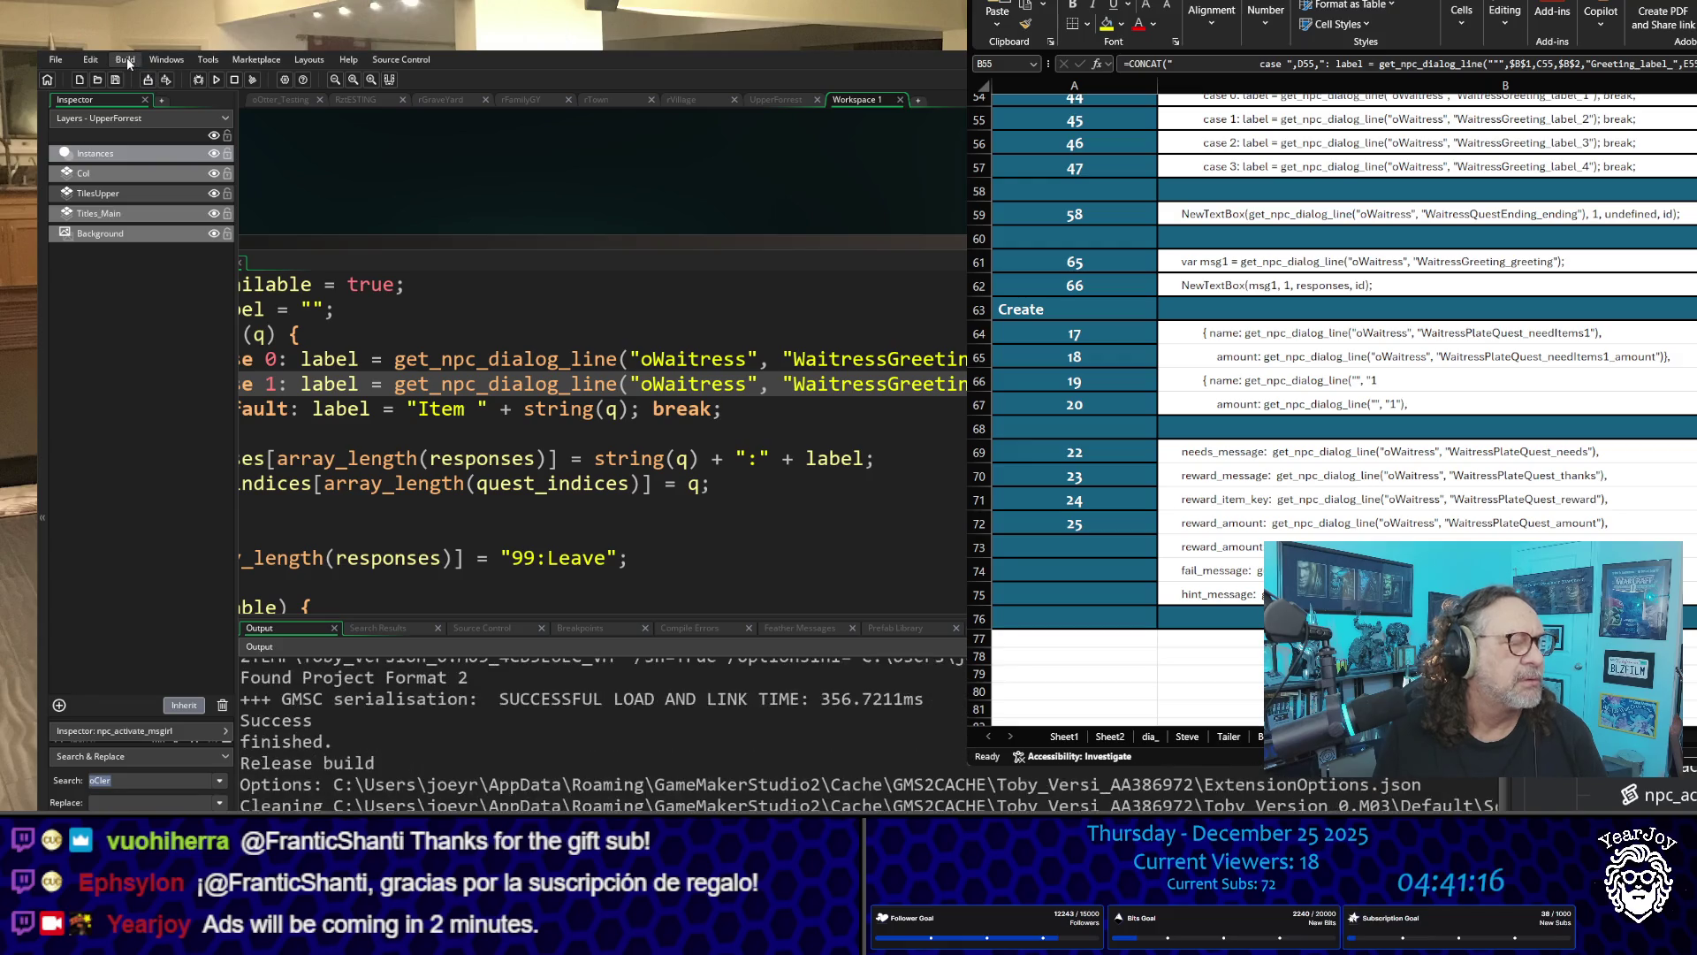
{"action": "left_click", "coordinate": [126, 57]}
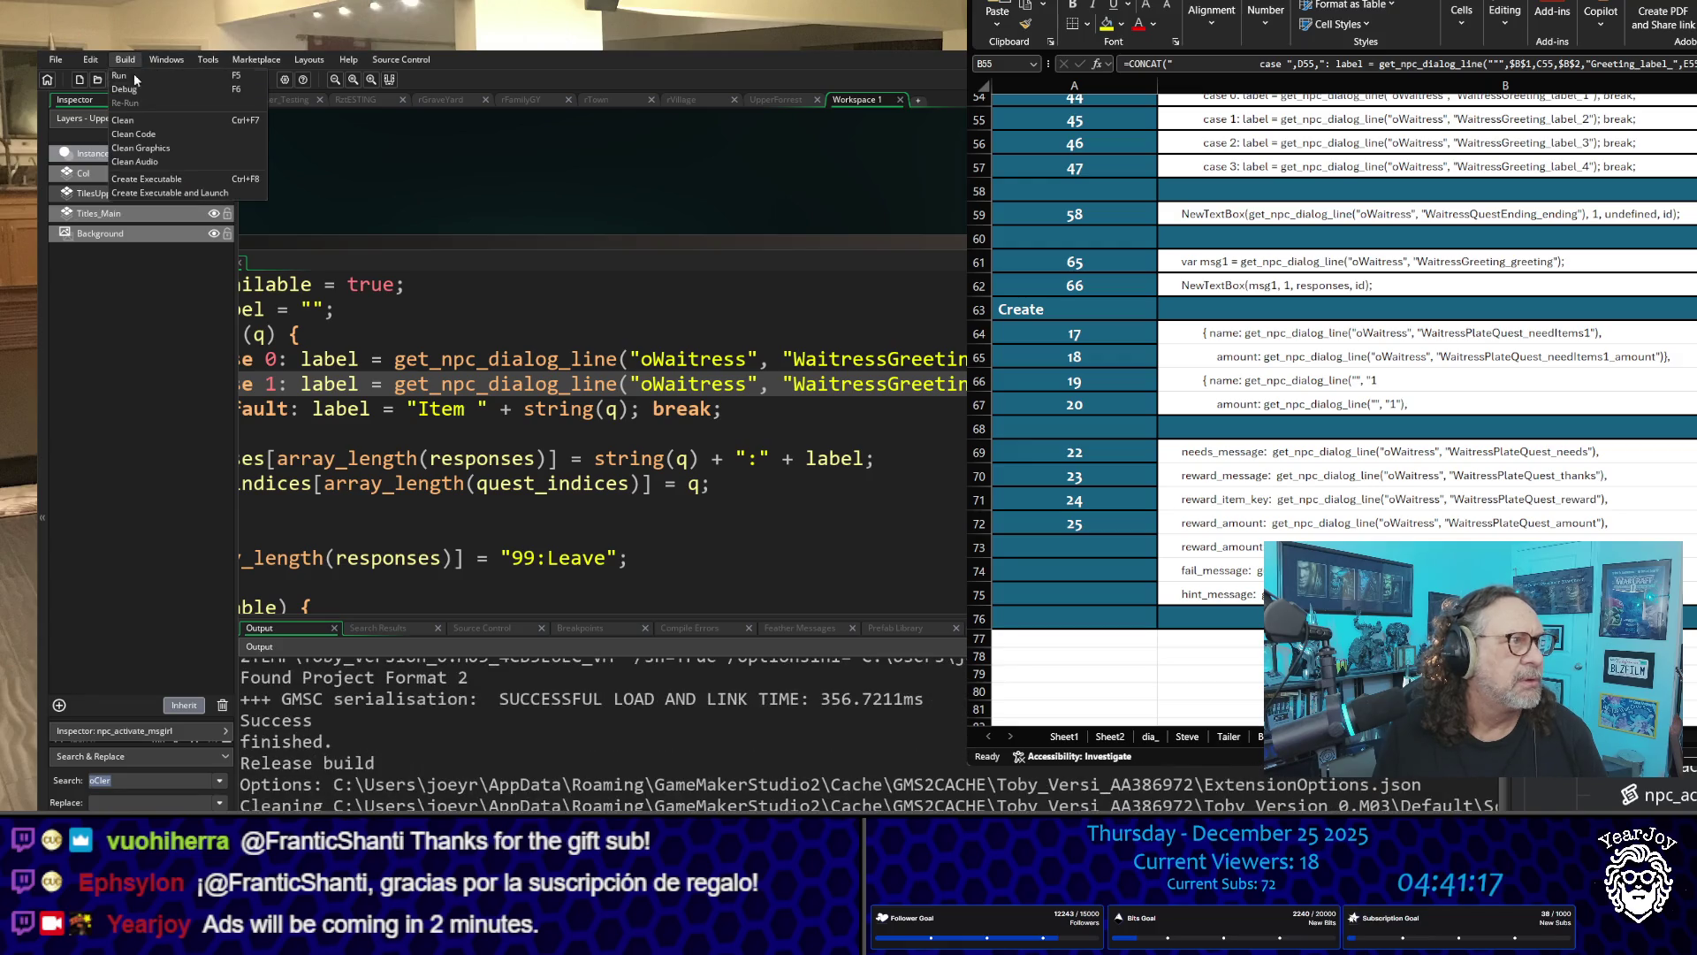
{"action": "left_click", "coordinate": [168, 118]}
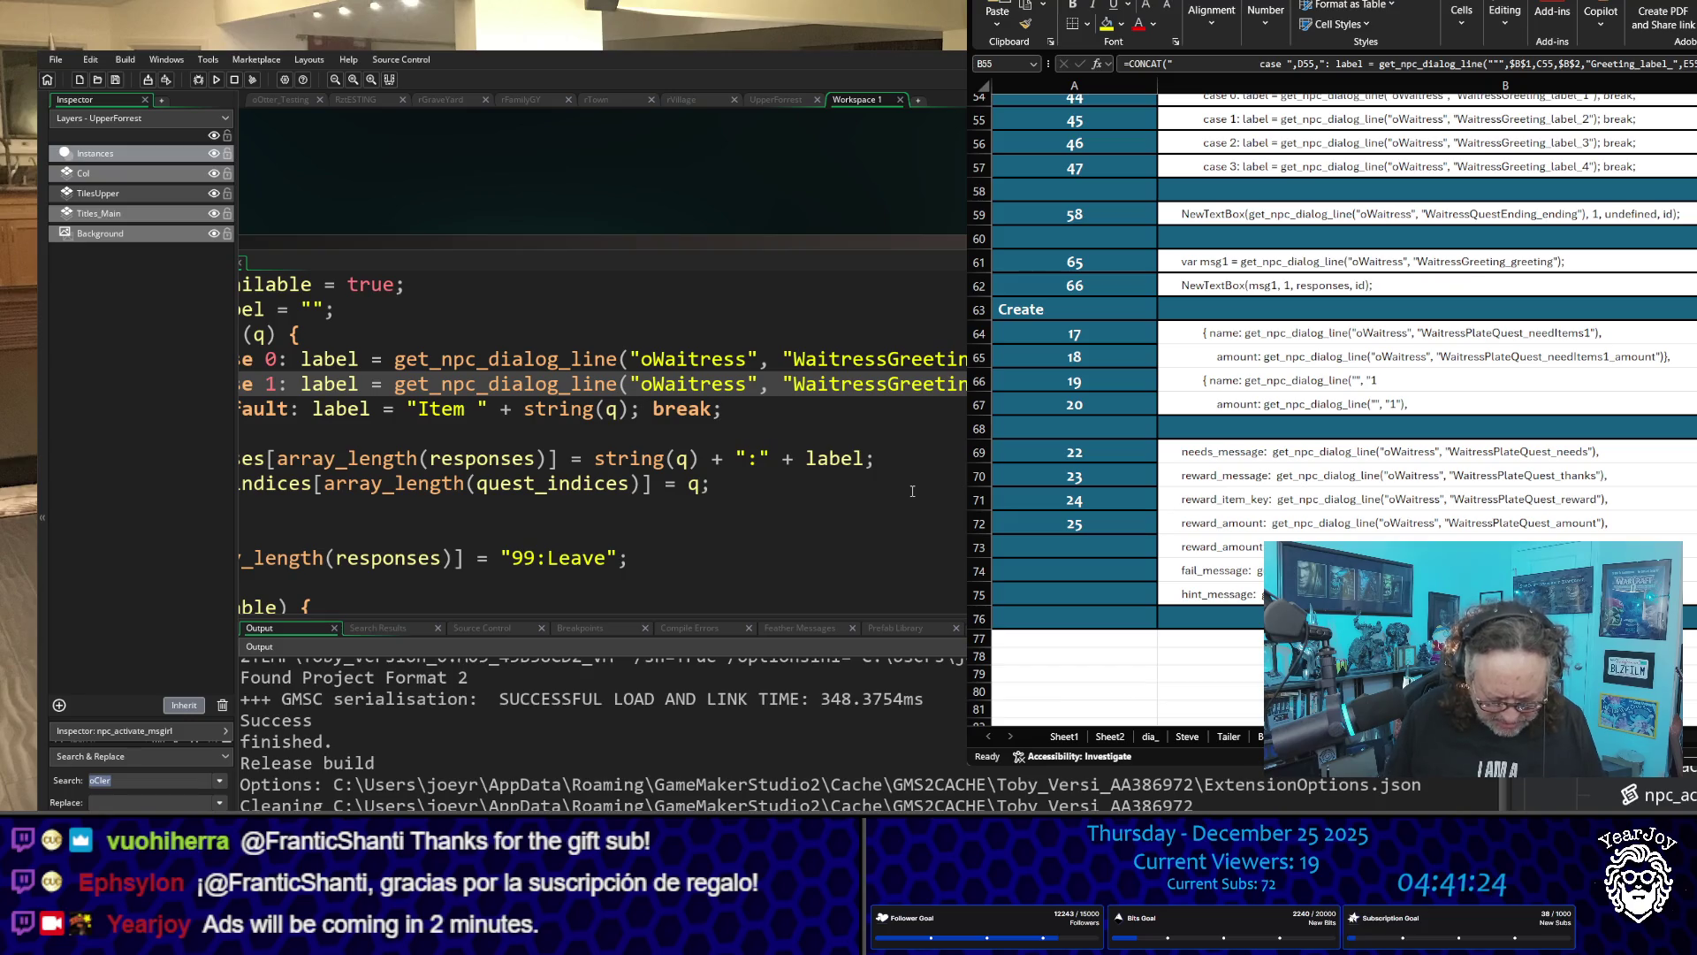
{"action": "left_click", "coordinate": [894, 559]}
{"action": "key", "text": "F5"}
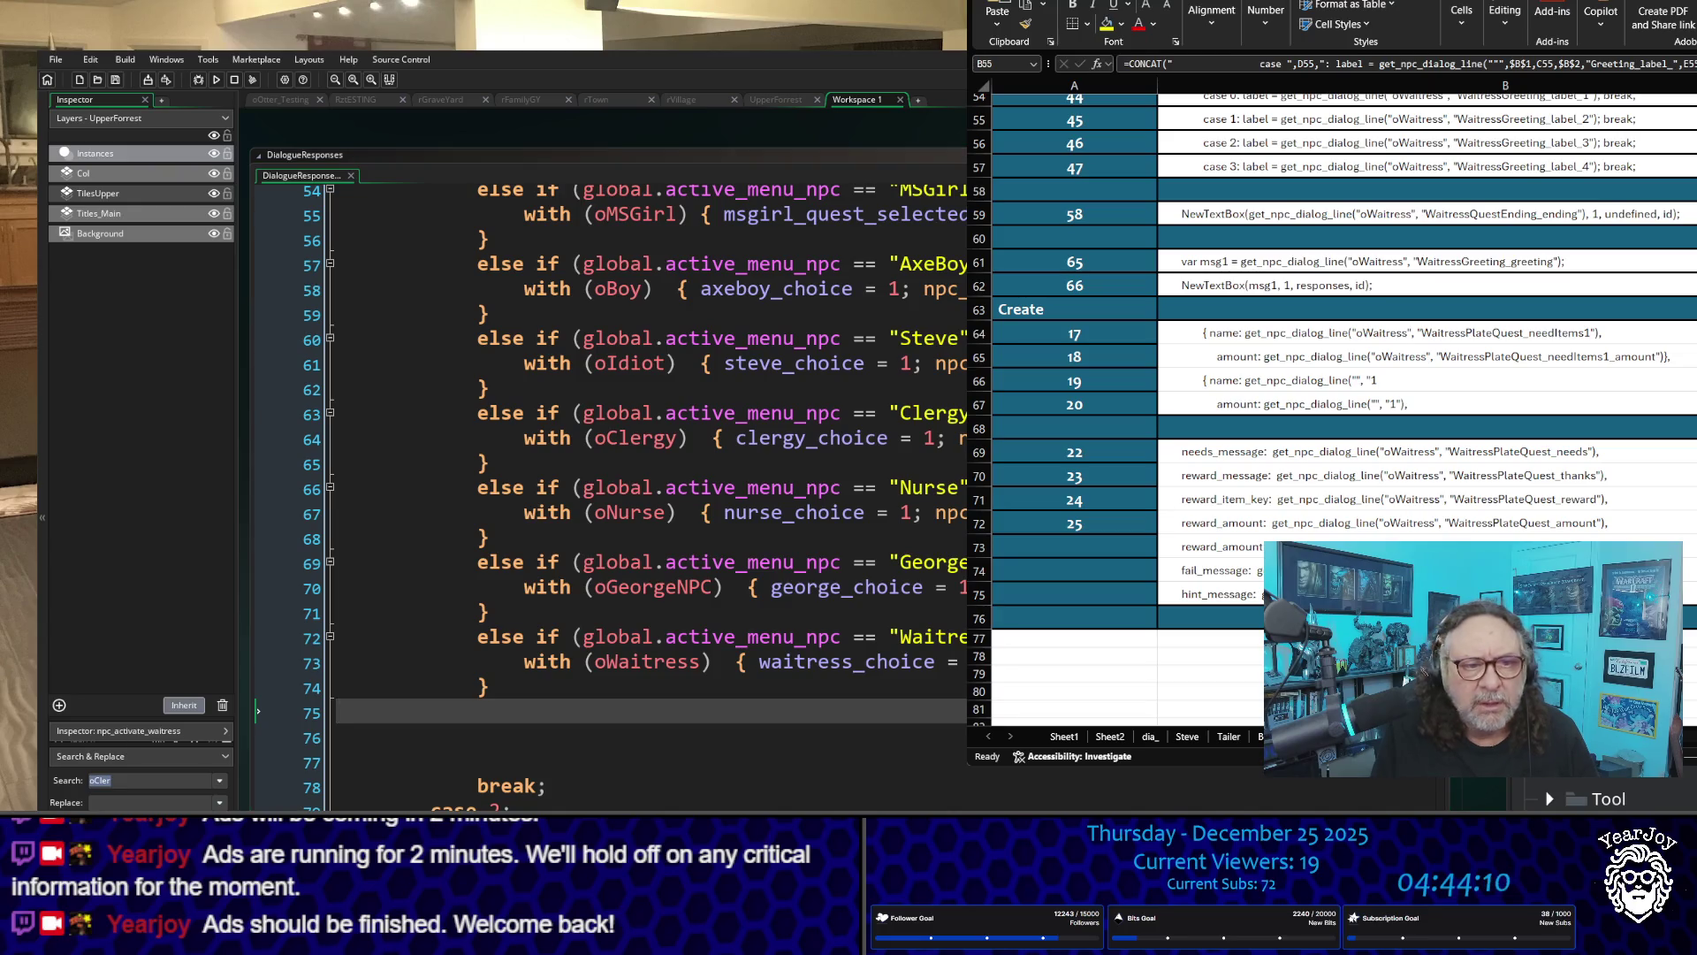
Step: Scroll through DialogueResponses' per-NPC branches from MSGirl down to the Clergy and Waitress cases
{"action": "scroll", "coordinate": [610, 495], "scroll_direction": "down", "scroll_amount": 4}
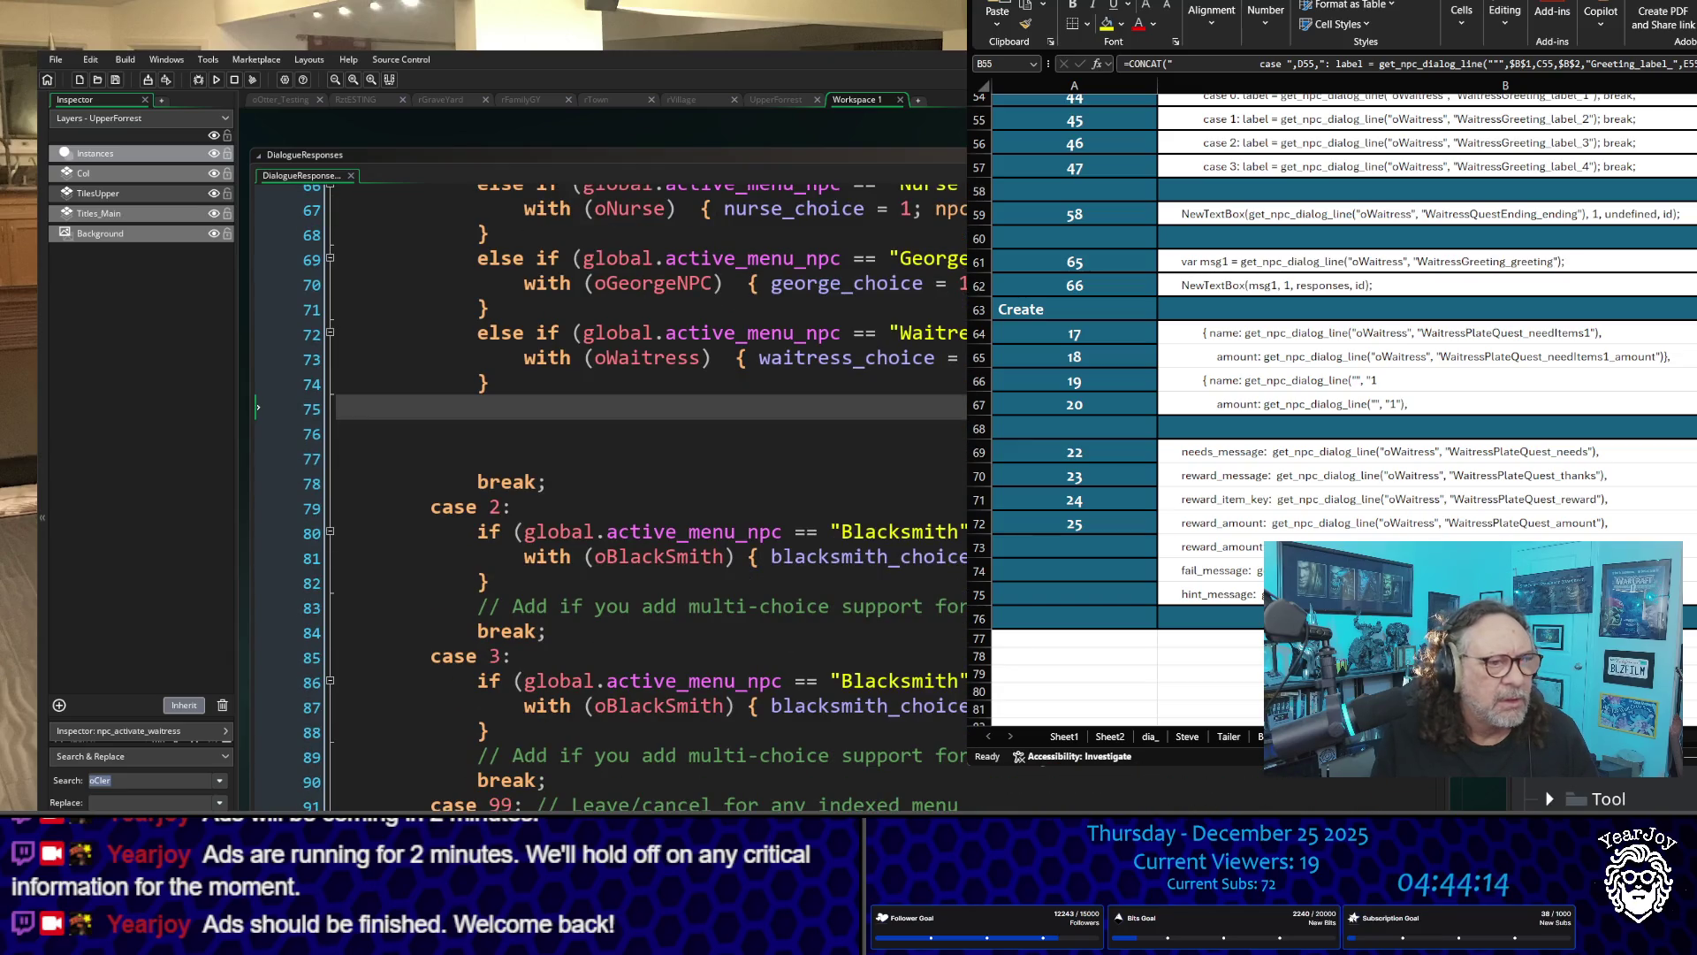
{"action": "scroll", "coordinate": [928, 522], "scroll_direction": "down", "scroll_amount": 2}
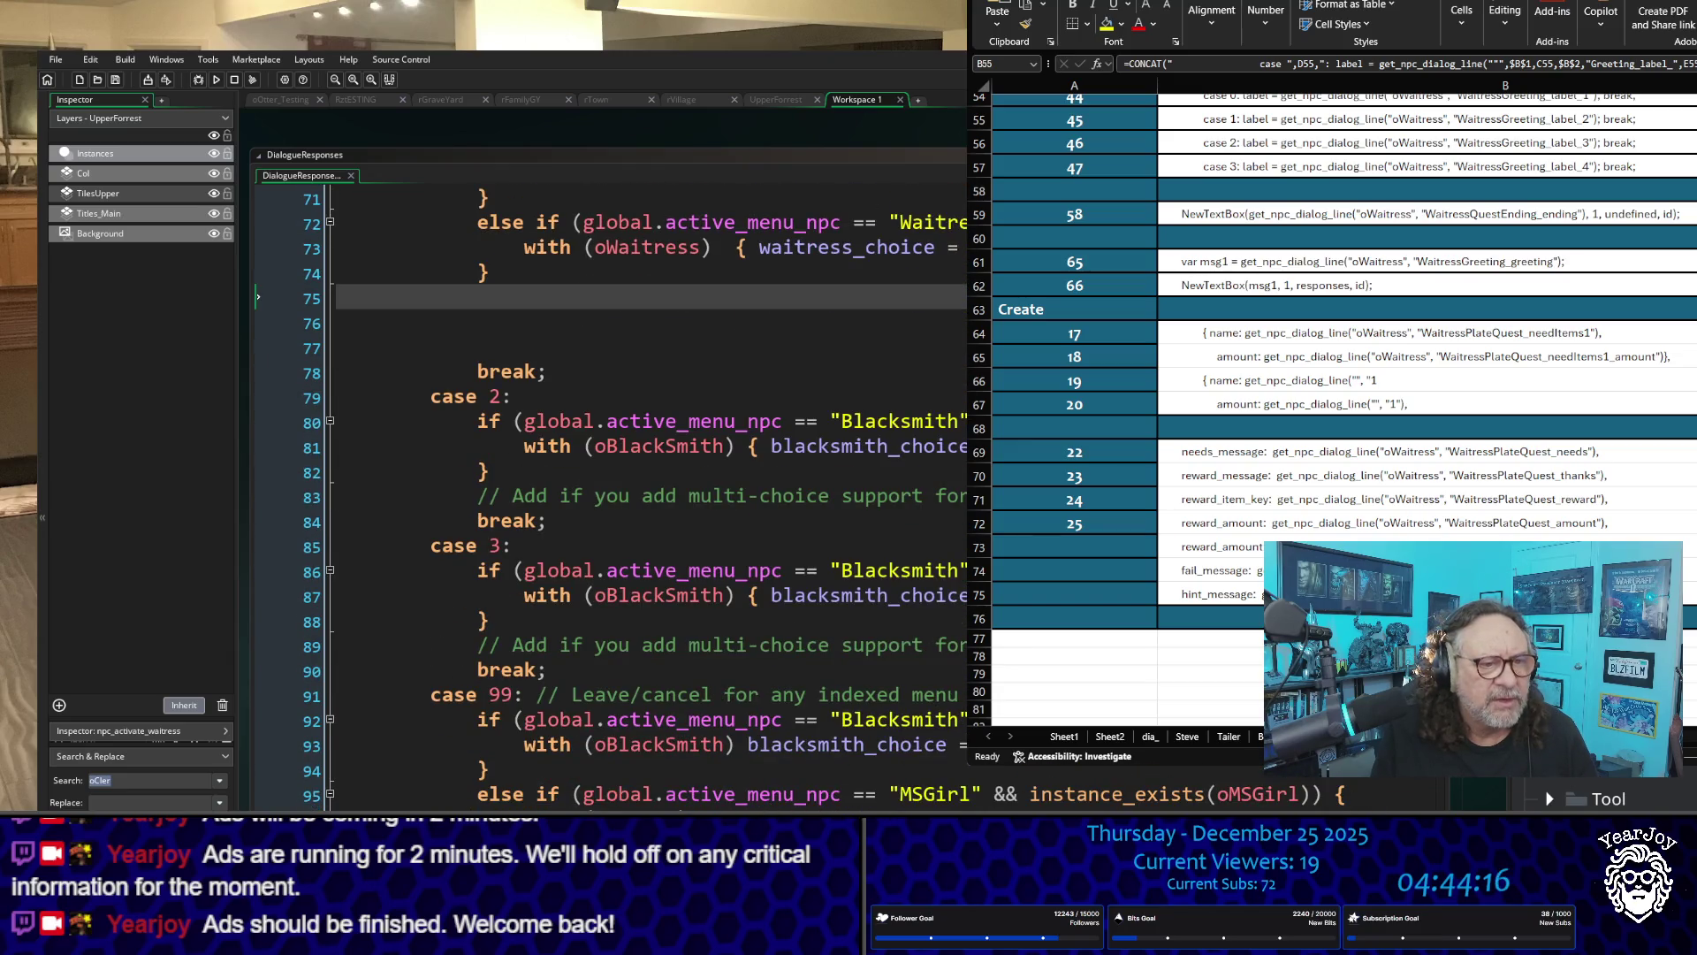
{"action": "scroll", "coordinate": [610, 495], "scroll_direction": "down", "scroll_amount": 1}
{"action": "scroll", "coordinate": [610, 495], "scroll_direction": "down", "scroll_amount": 8}
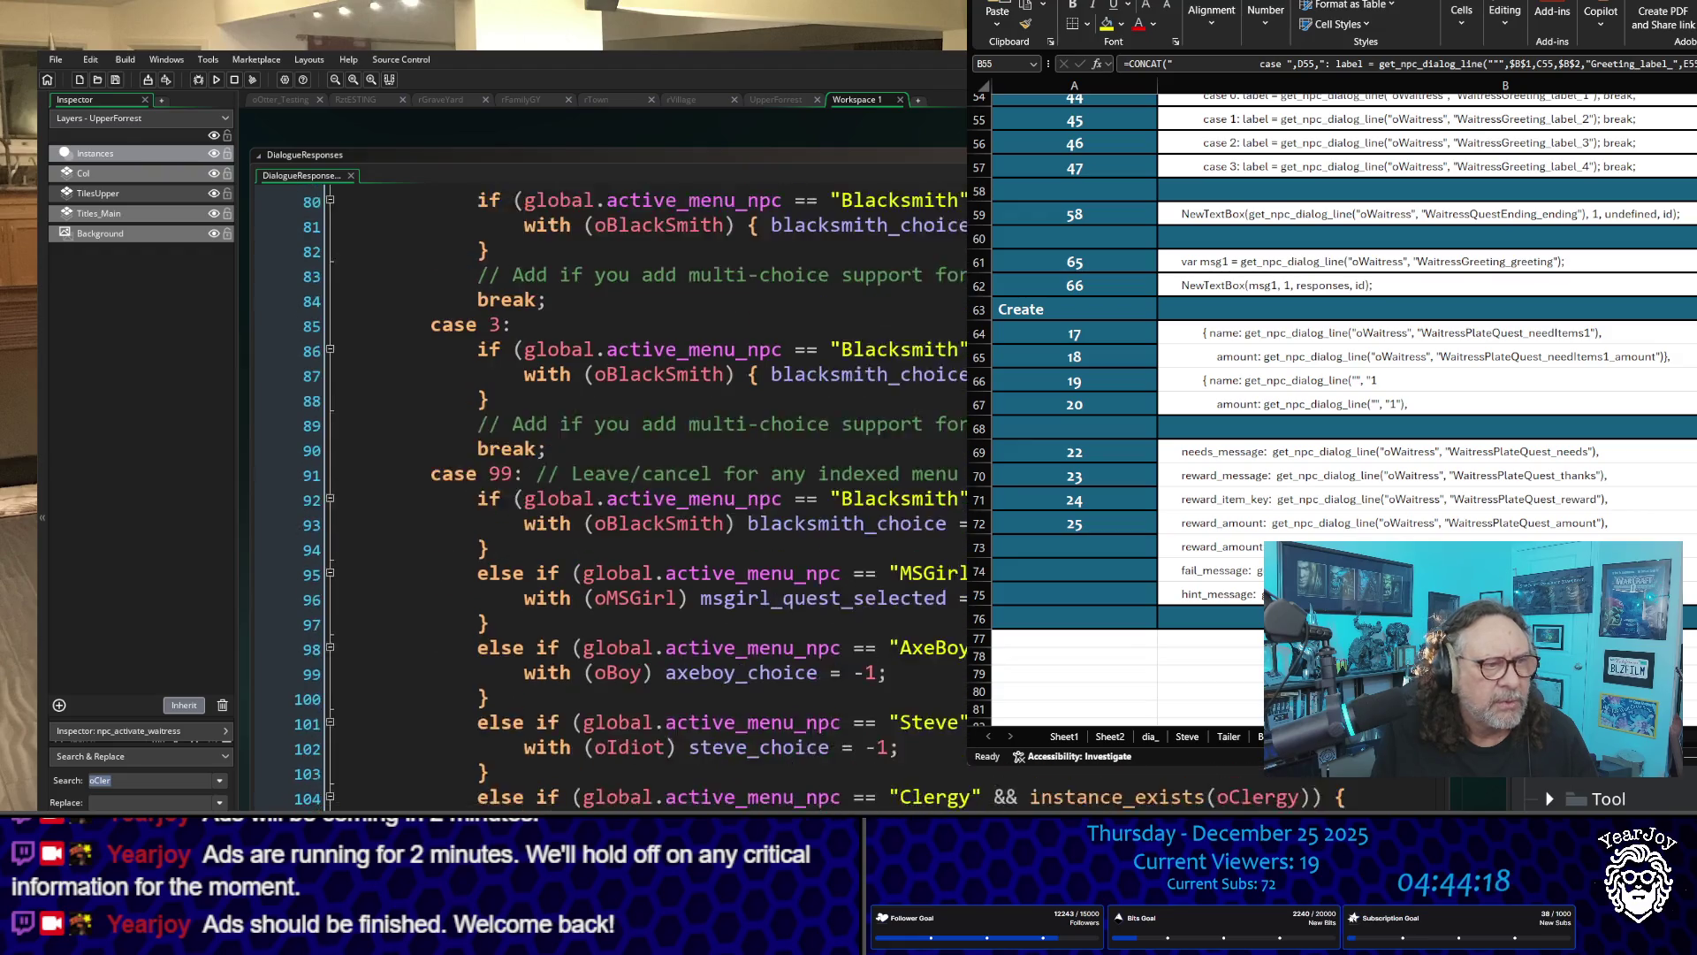
{"action": "scroll", "coordinate": [610, 495], "scroll_direction": "down", "scroll_amount": 1}
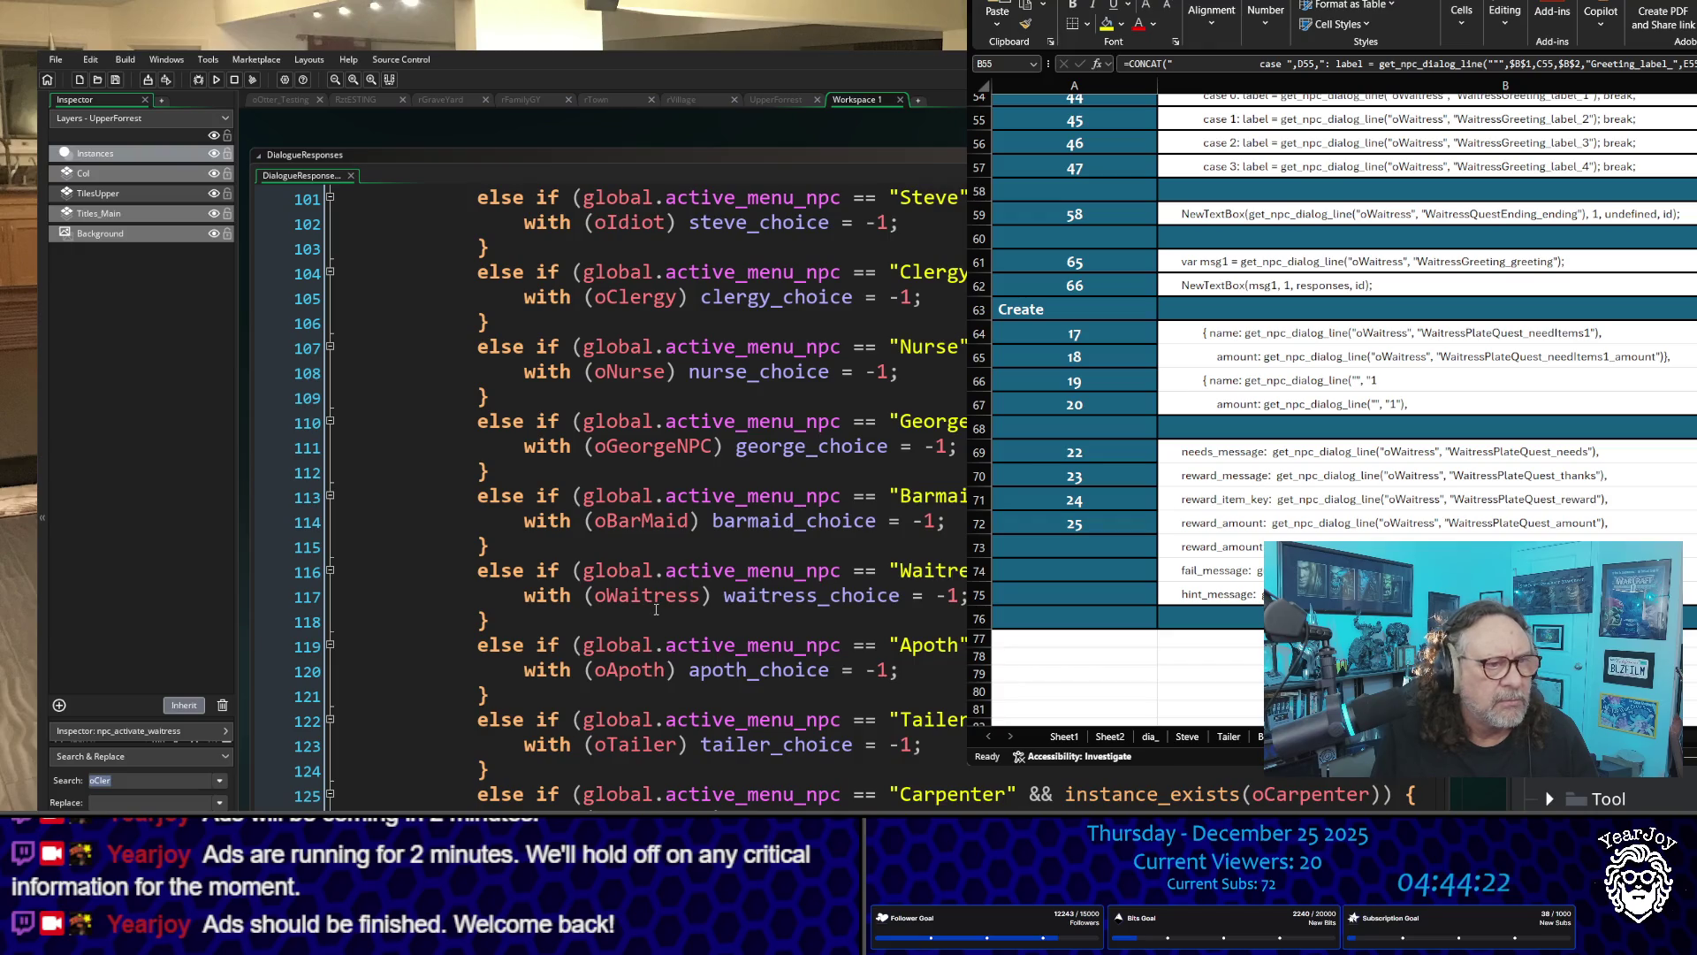
{"action": "scroll", "coordinate": [621, 451], "scroll_direction": "up", "scroll_amount": 6}
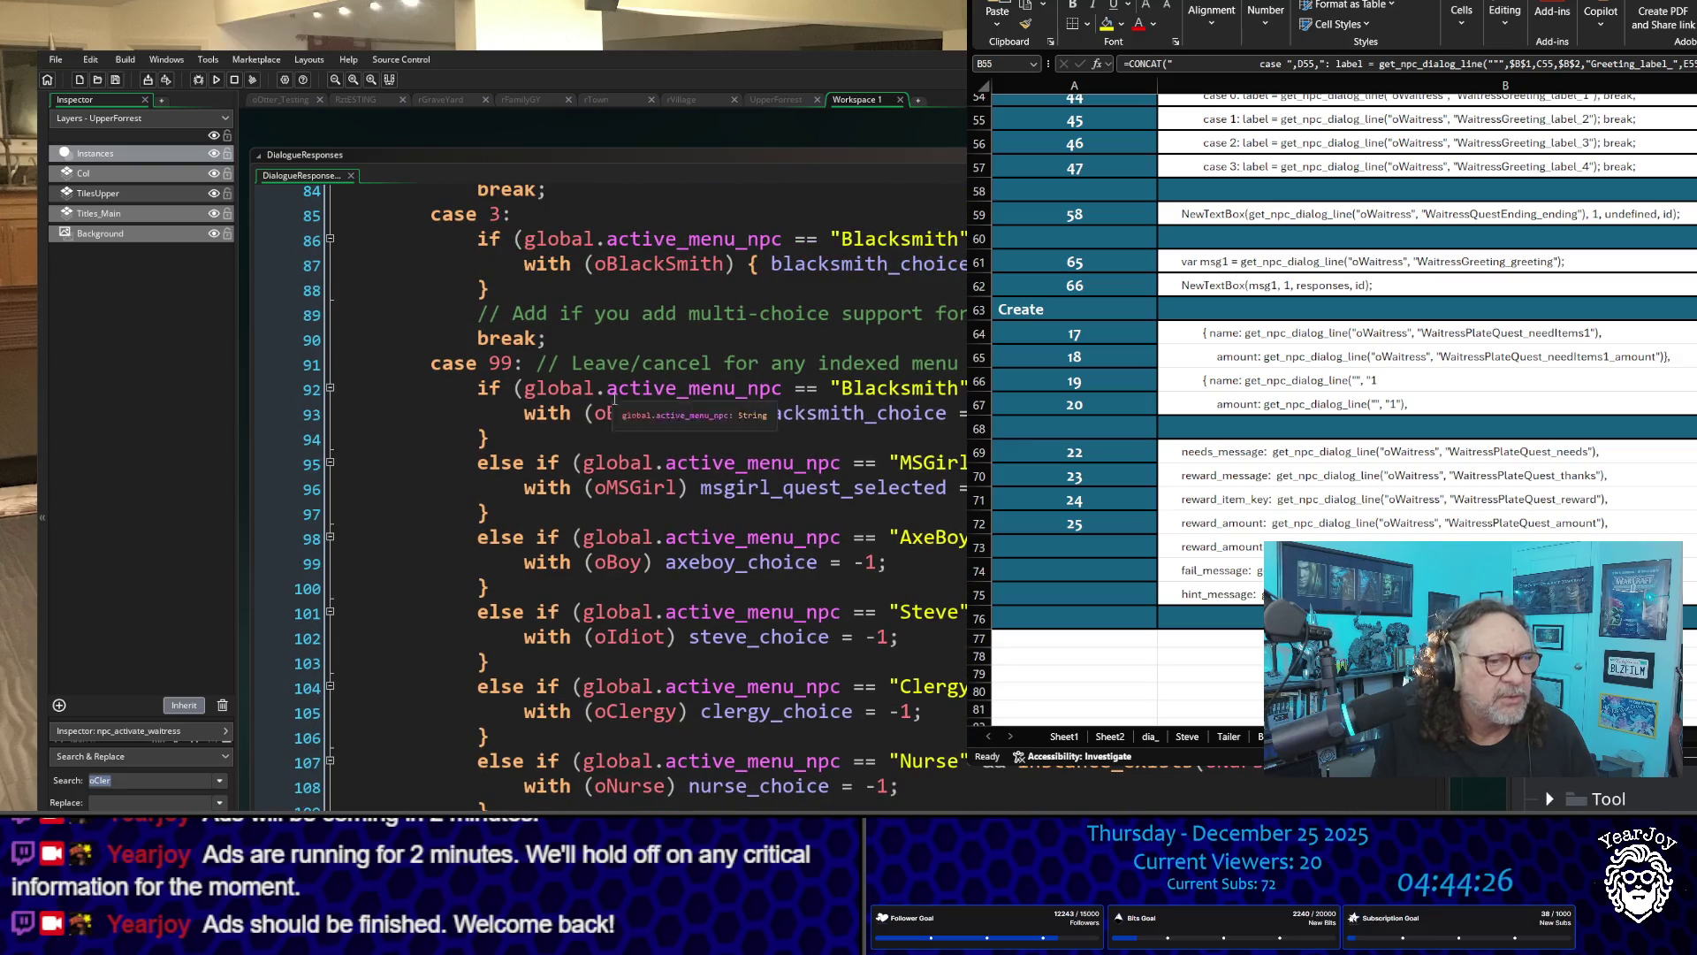
{"action": "scroll", "coordinate": [772, 724], "scroll_direction": "up", "scroll_amount": 8}
{"action": "scroll", "coordinate": [772, 724], "scroll_direction": "up", "scroll_amount": 20}
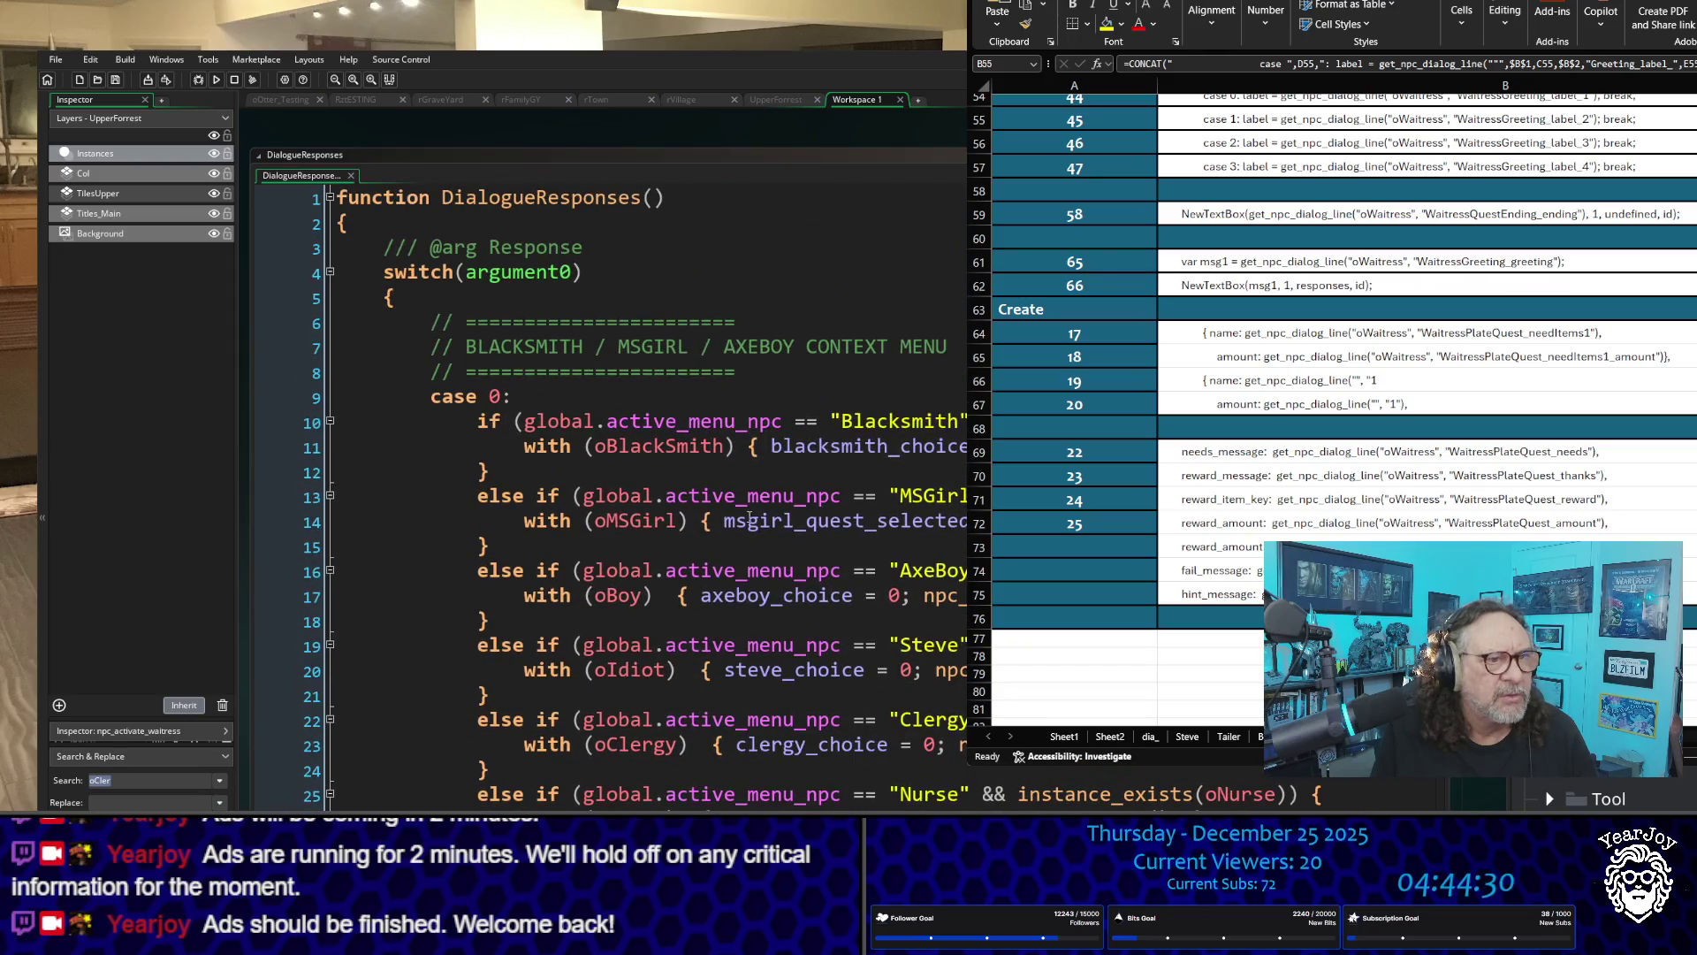
{"action": "scroll", "coordinate": [751, 707], "scroll_direction": "down", "scroll_amount": 8}
{"action": "scroll", "coordinate": [737, 698], "scroll_direction": "down", "scroll_amount": 6}
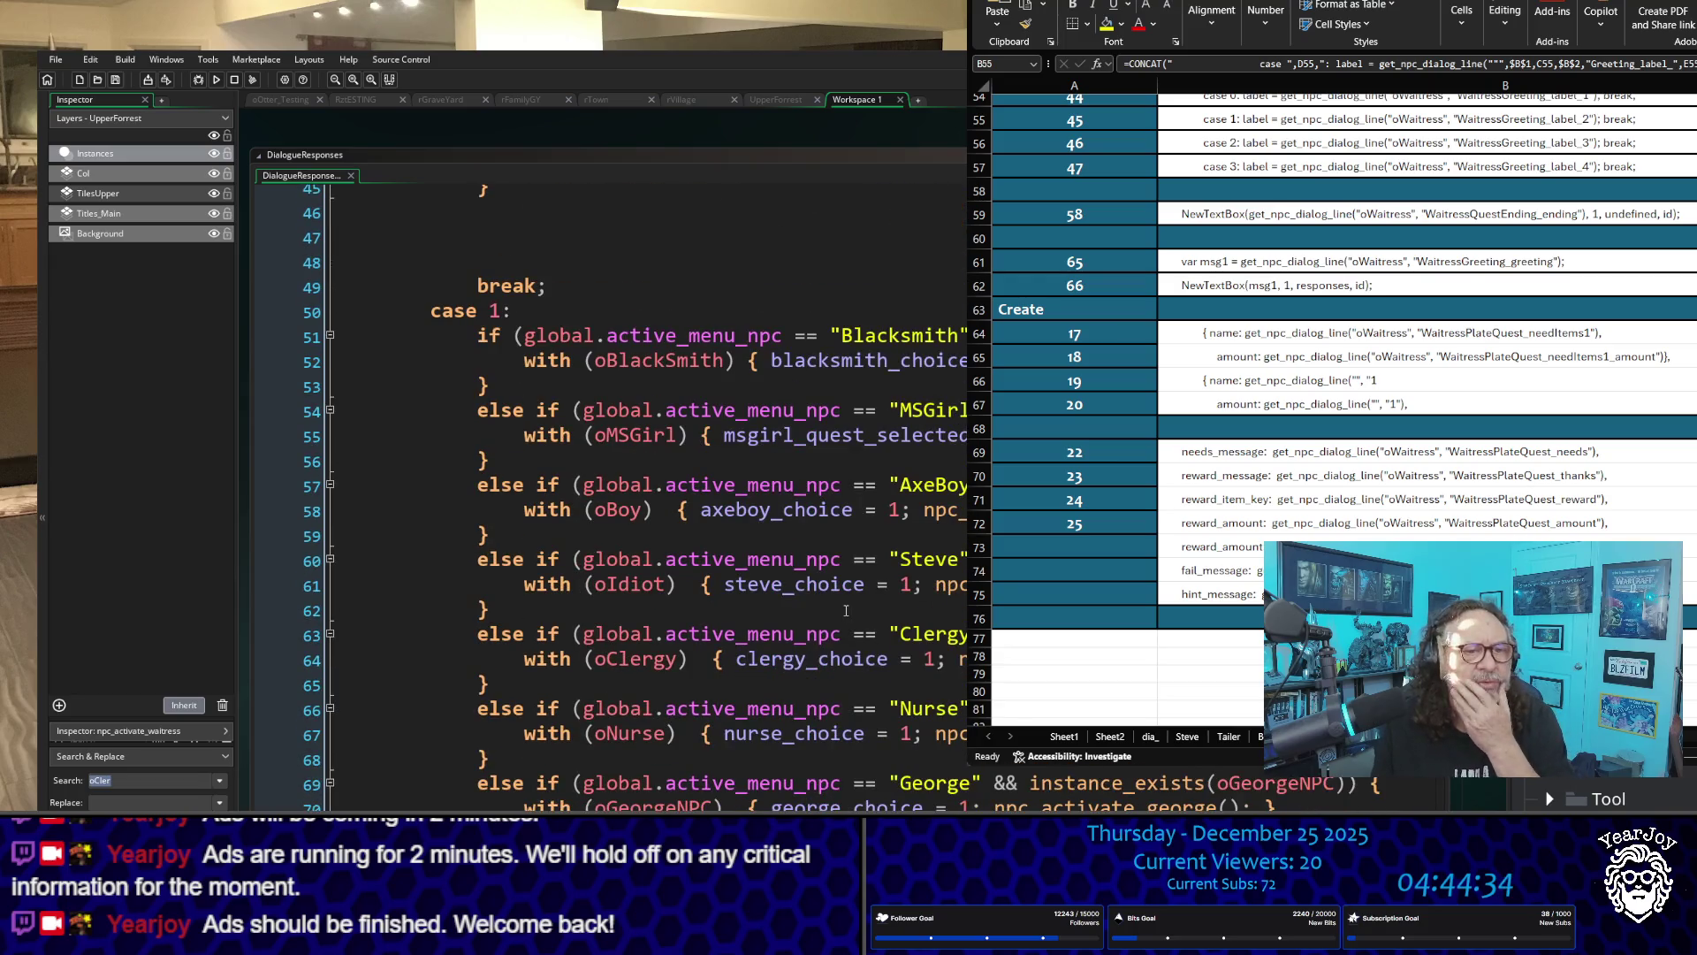
{"action": "scroll", "coordinate": [796, 663], "scroll_direction": "down", "scroll_amount": 2}
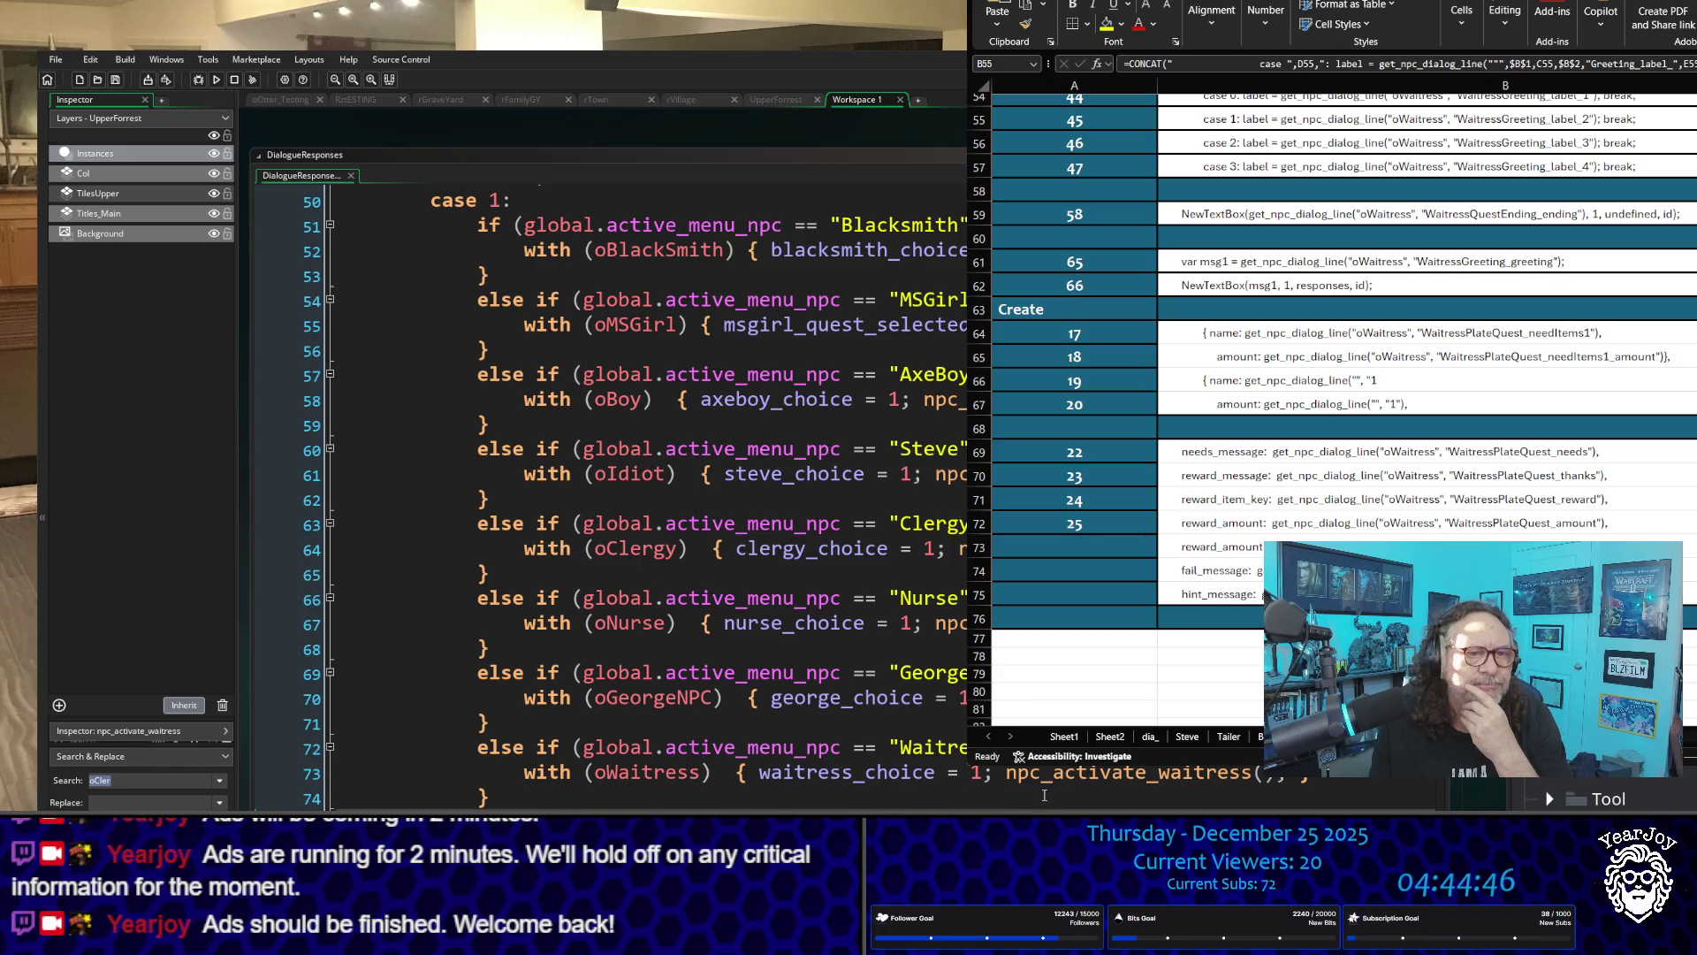
{"action": "mouse_move", "coordinate": [1038, 776]}
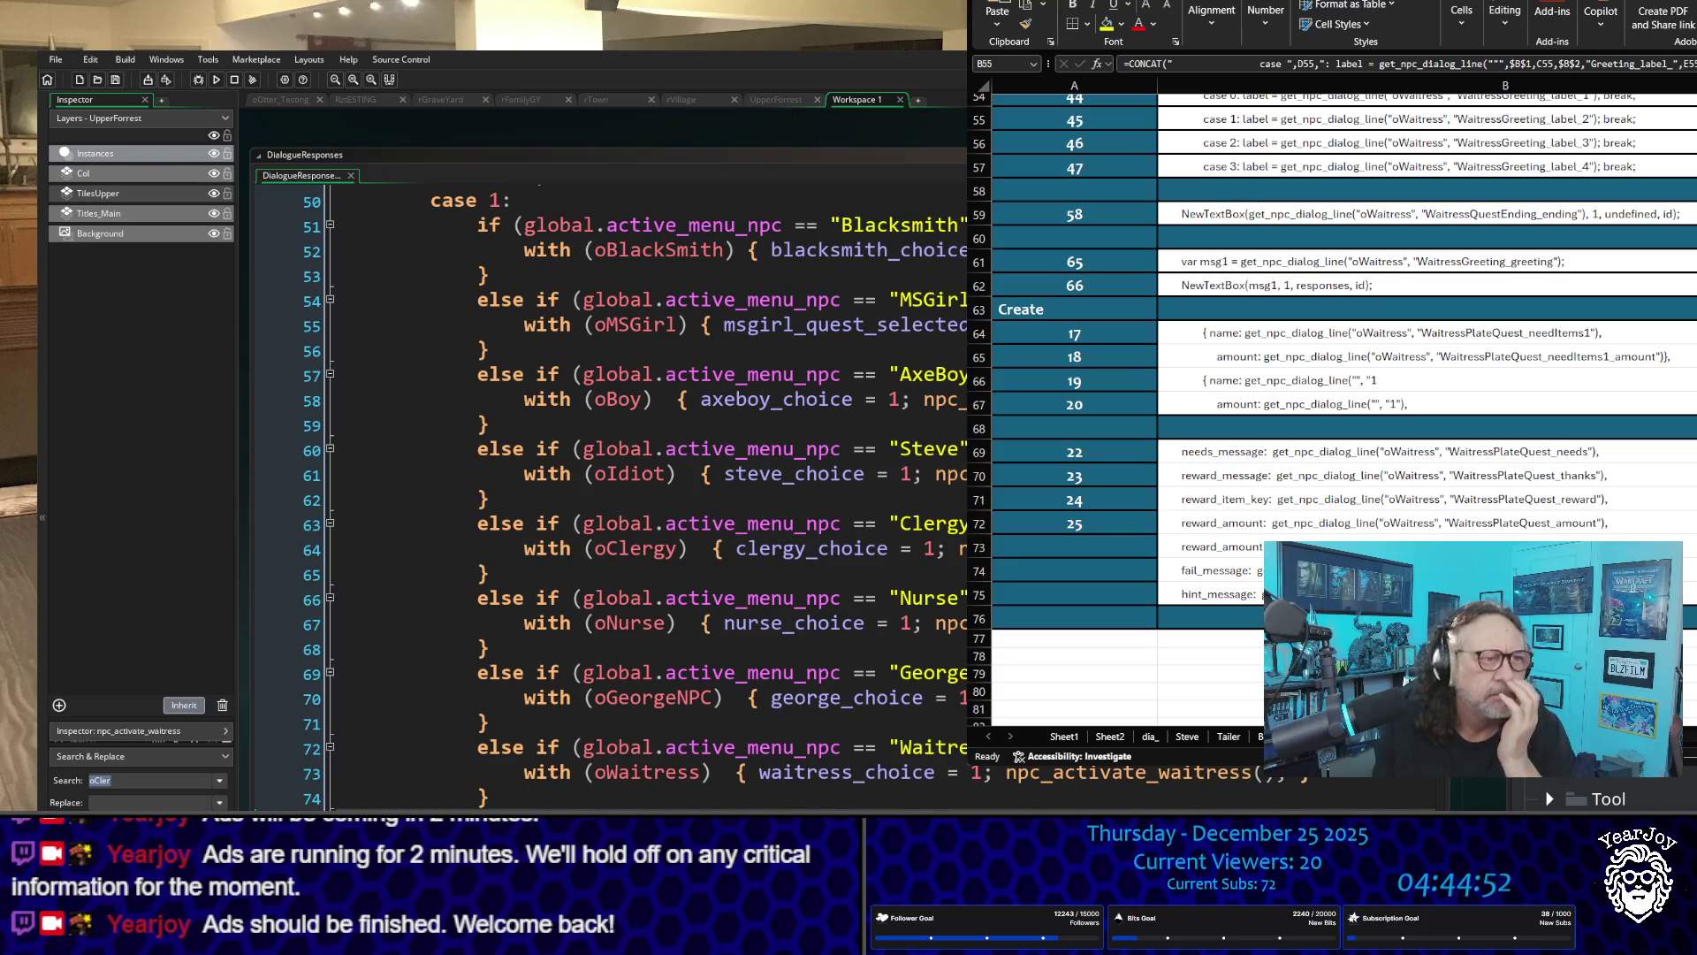
{"action": "scroll", "coordinate": [818, 617], "scroll_direction": "down", "scroll_amount": 1}
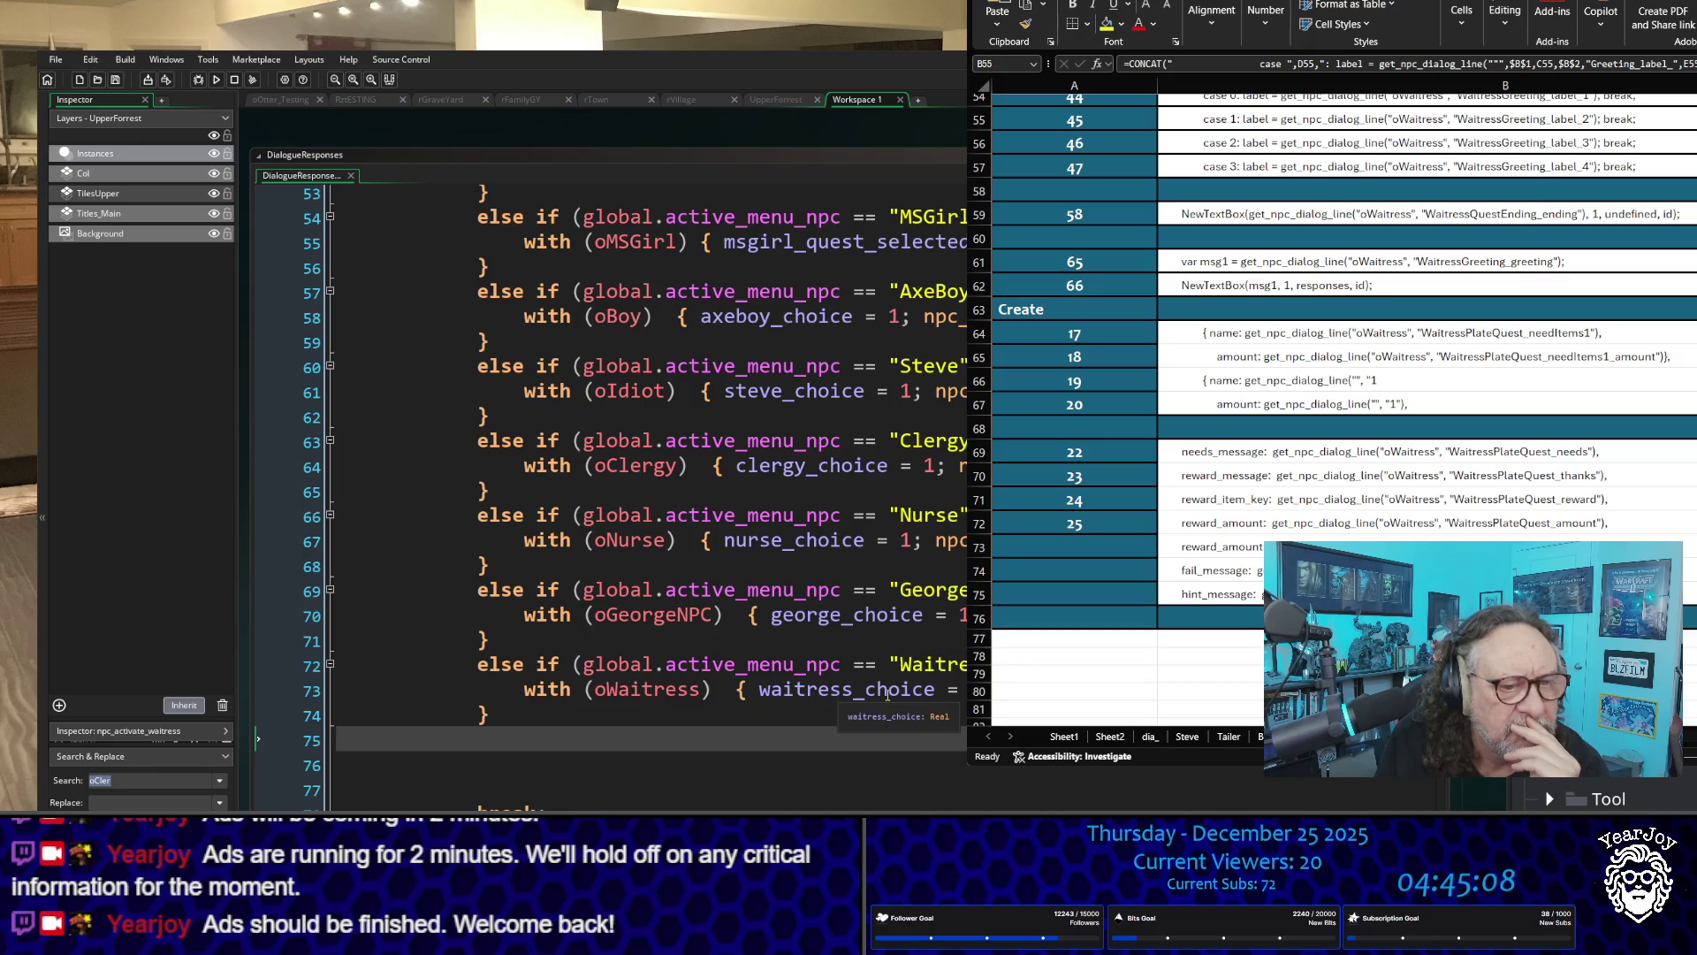
{"action": "double_click", "coordinate": [888, 695]}
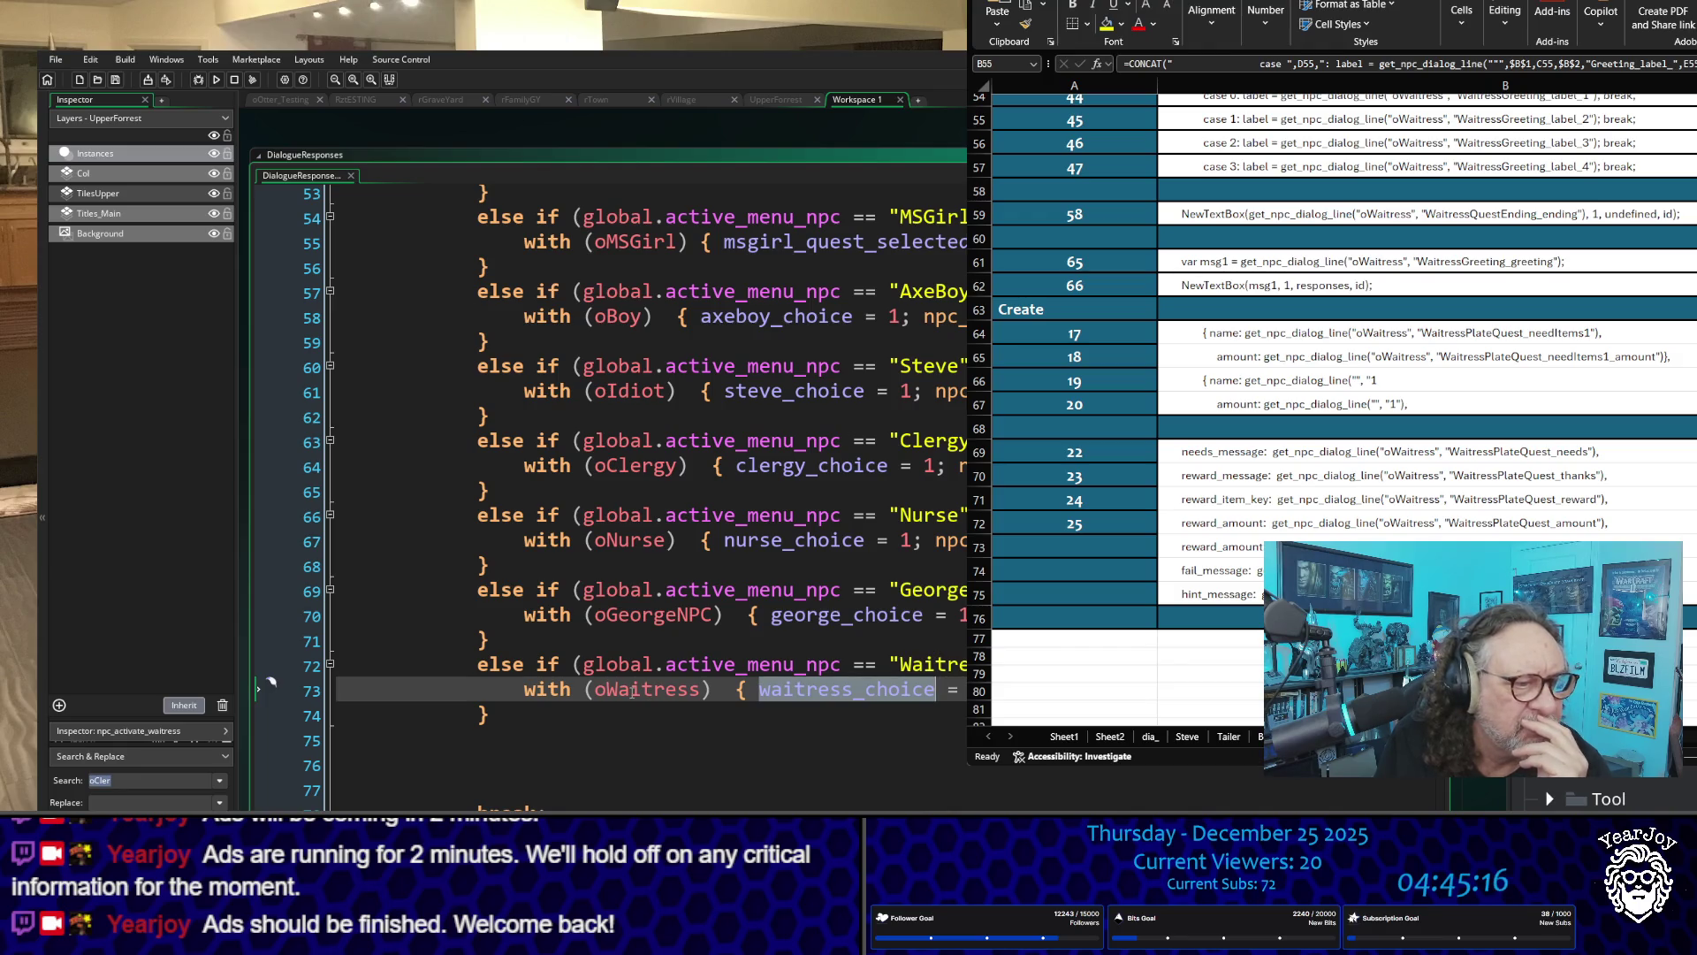
{"action": "left_click", "coordinate": [793, 692]}
{"action": "scroll", "coordinate": [789, 692], "scroll_direction": "down", "scroll_amount": 2}
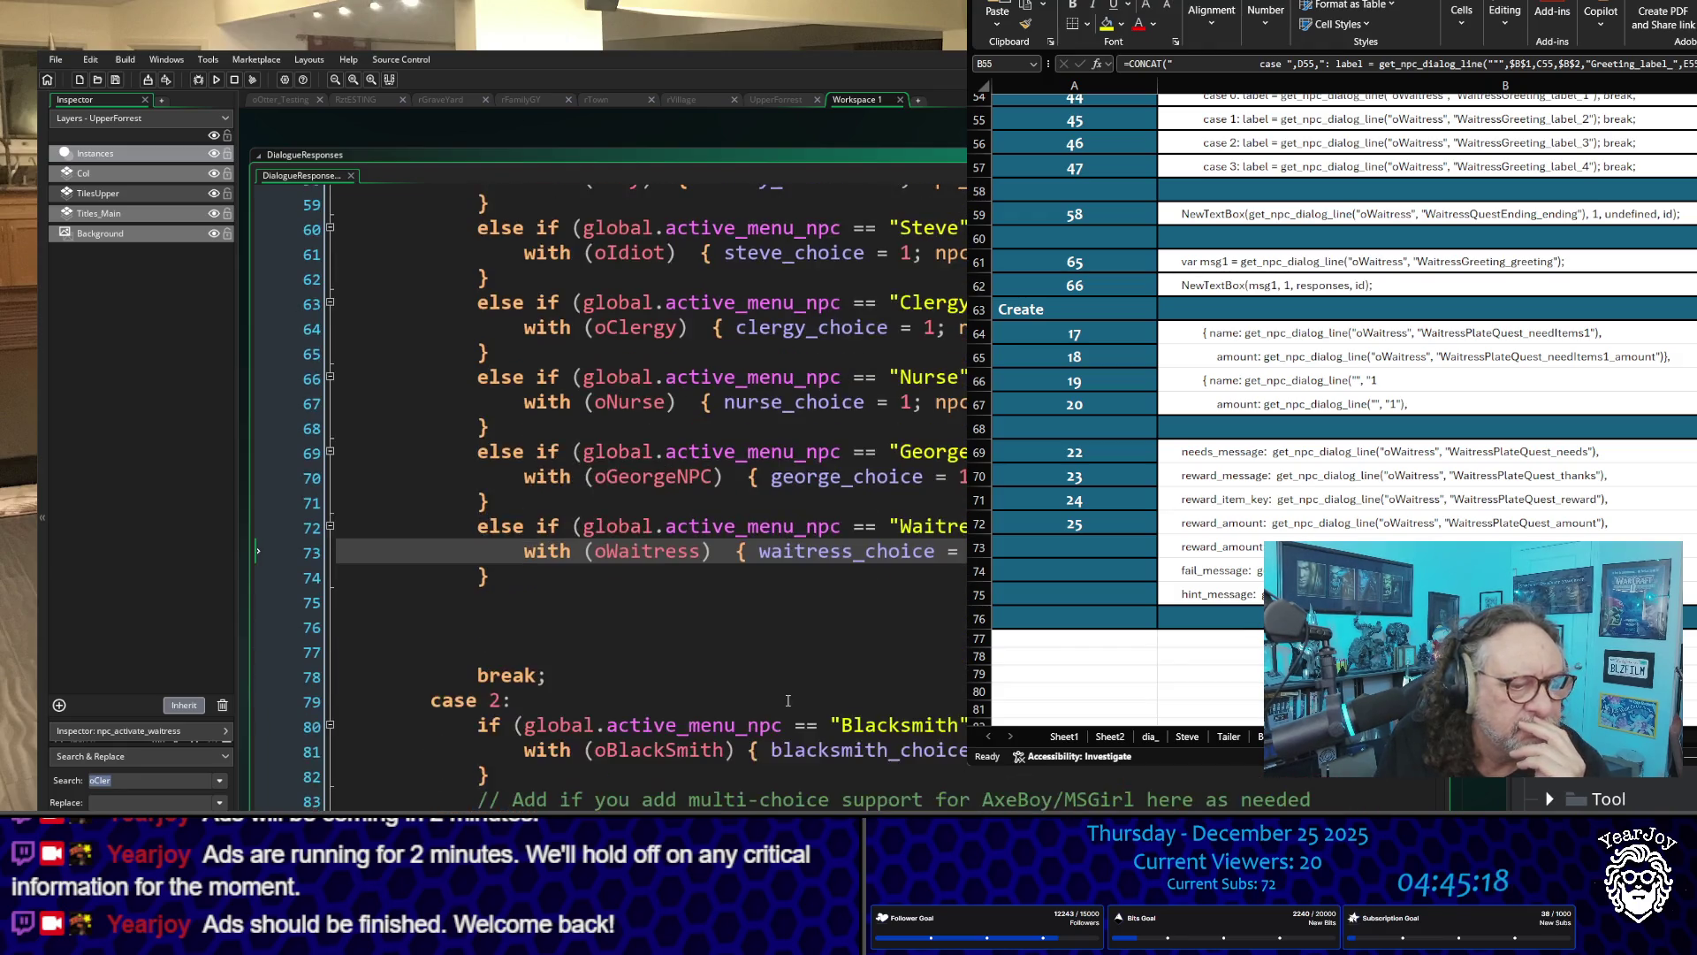
{"action": "scroll", "coordinate": [788, 699], "scroll_direction": "up", "scroll_amount": 3}
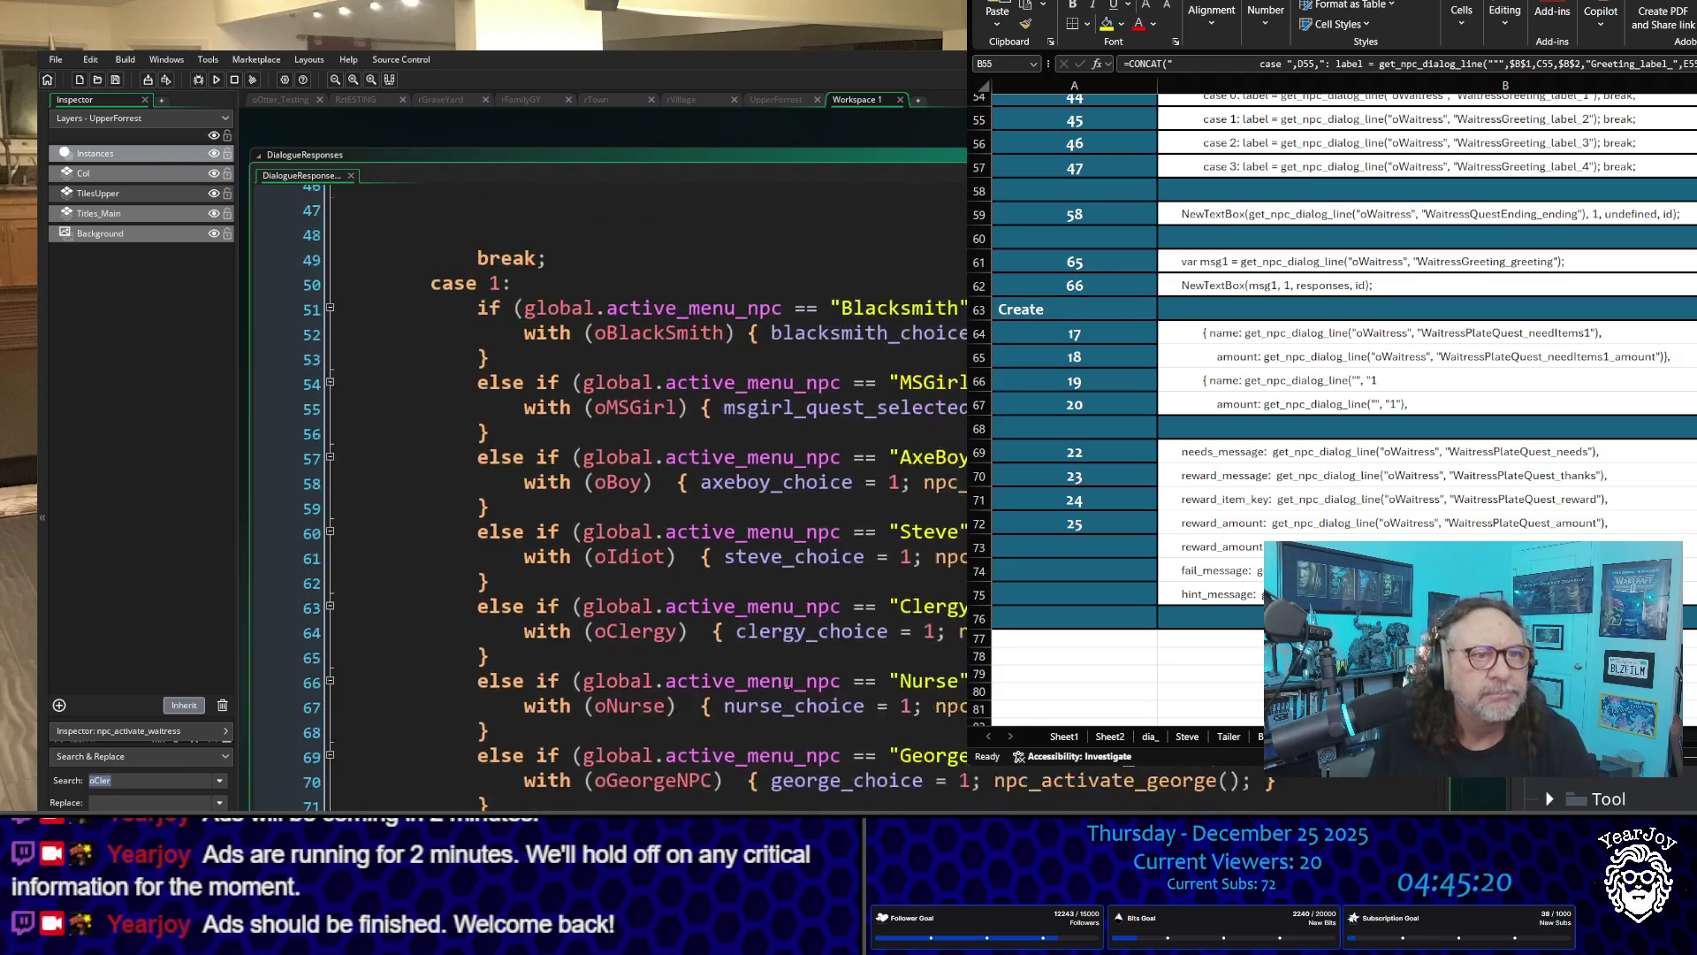
{"action": "scroll", "coordinate": [790, 683], "scroll_direction": "down", "scroll_amount": 1}
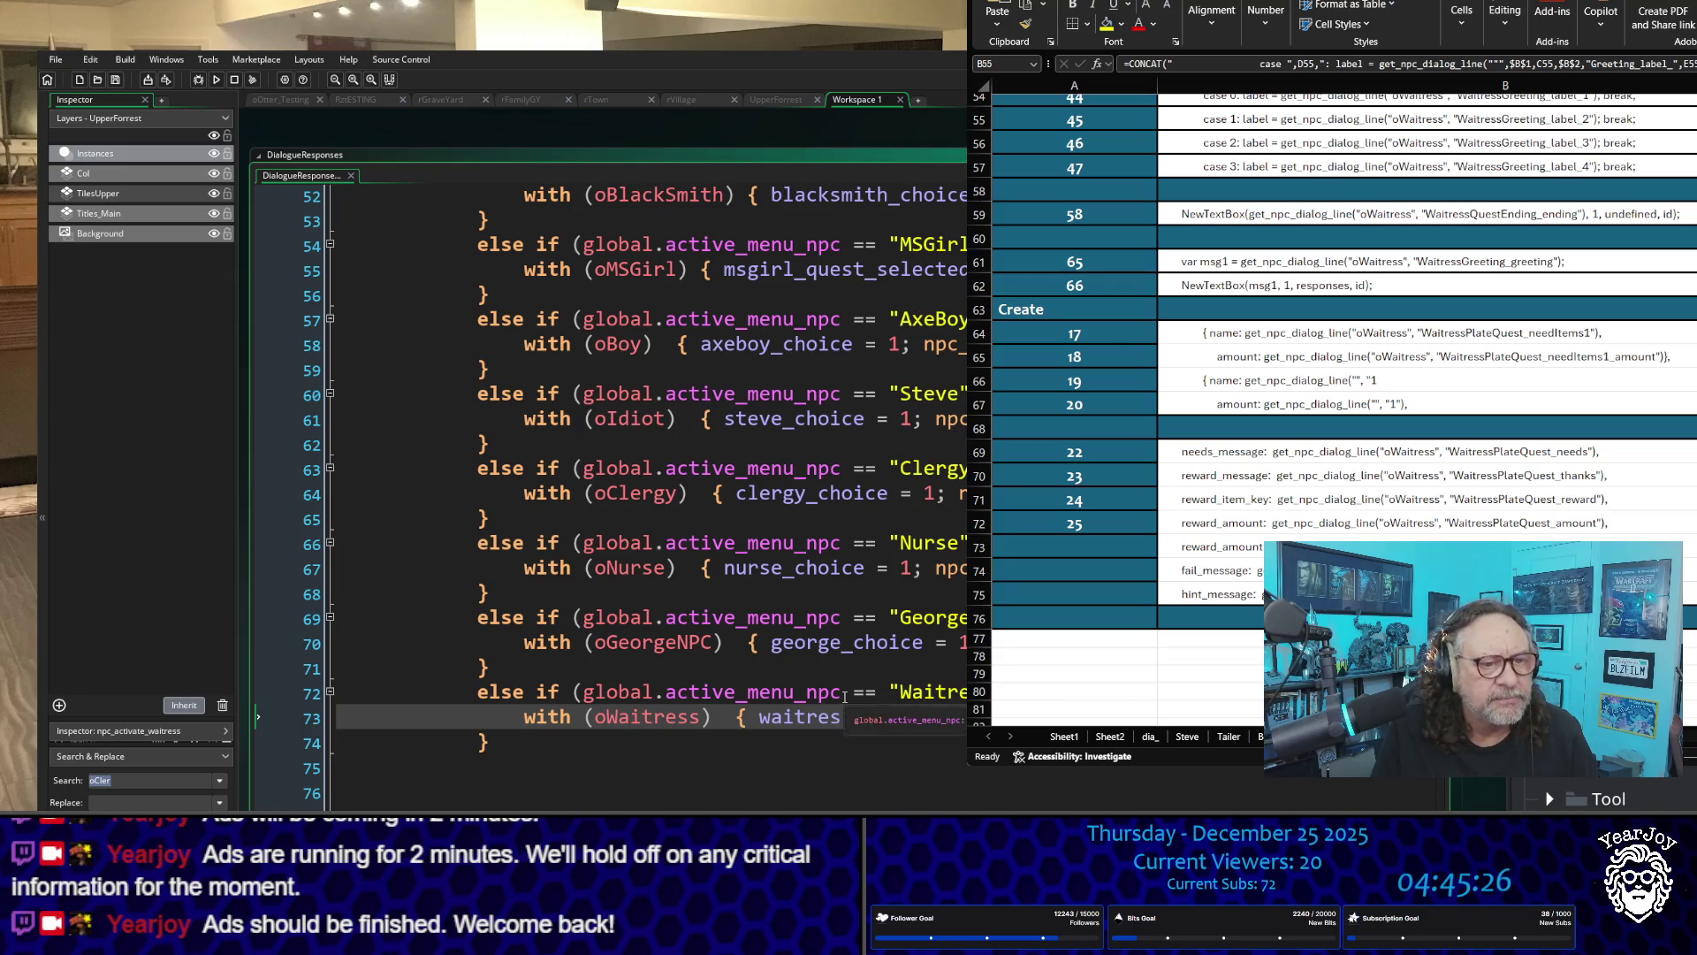
{"action": "scroll", "coordinate": [846, 695], "scroll_direction": "up", "scroll_amount": 7}
{"action": "scroll", "coordinate": [846, 695], "scroll_direction": "up", "scroll_amount": 4}
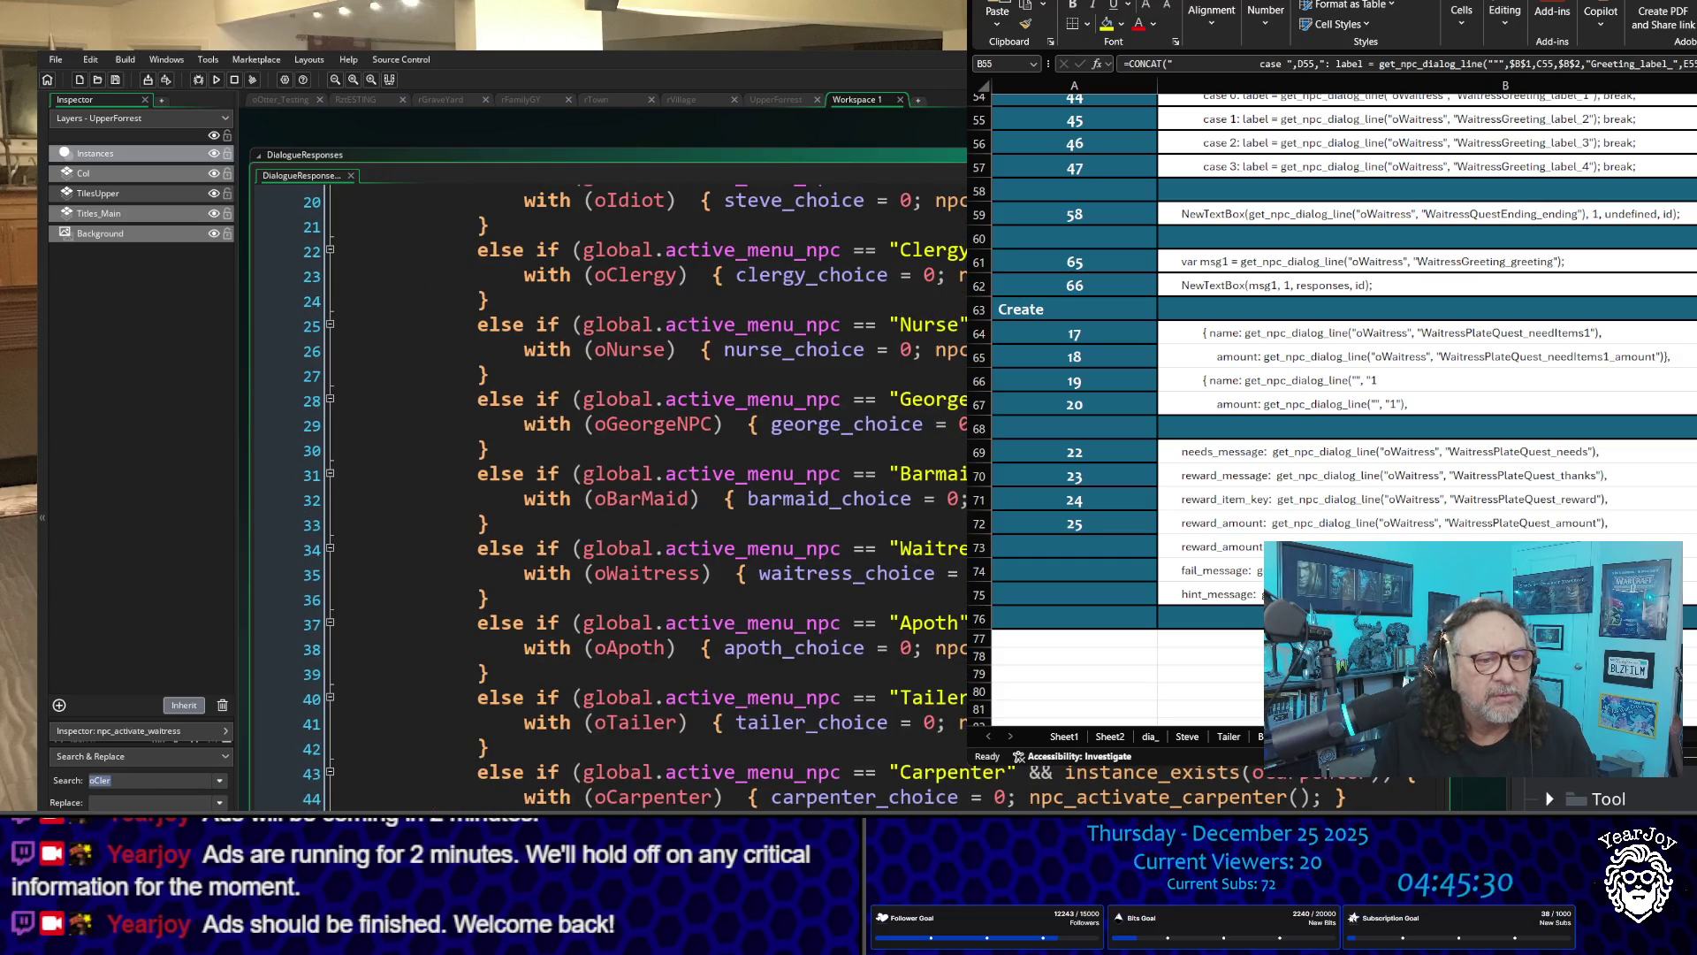
{"action": "scroll", "coordinate": [961, 622], "scroll_direction": "down", "scroll_amount": 20}
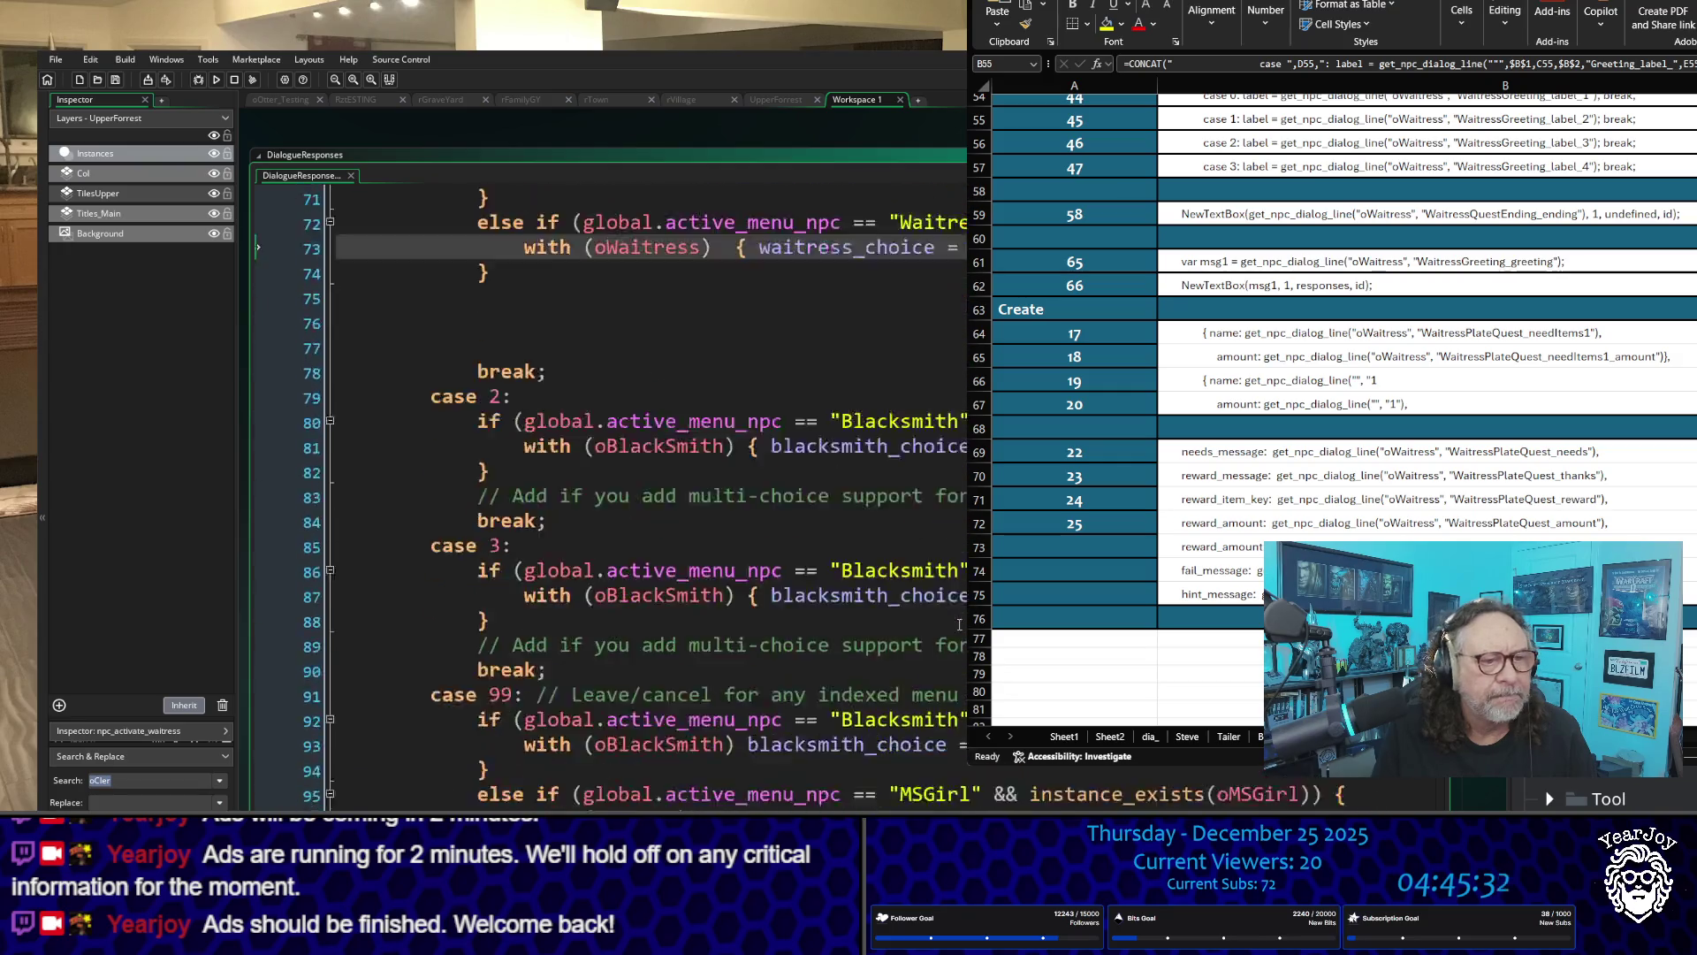
{"action": "scroll", "coordinate": [962, 623], "scroll_direction": "down", "scroll_amount": 3}
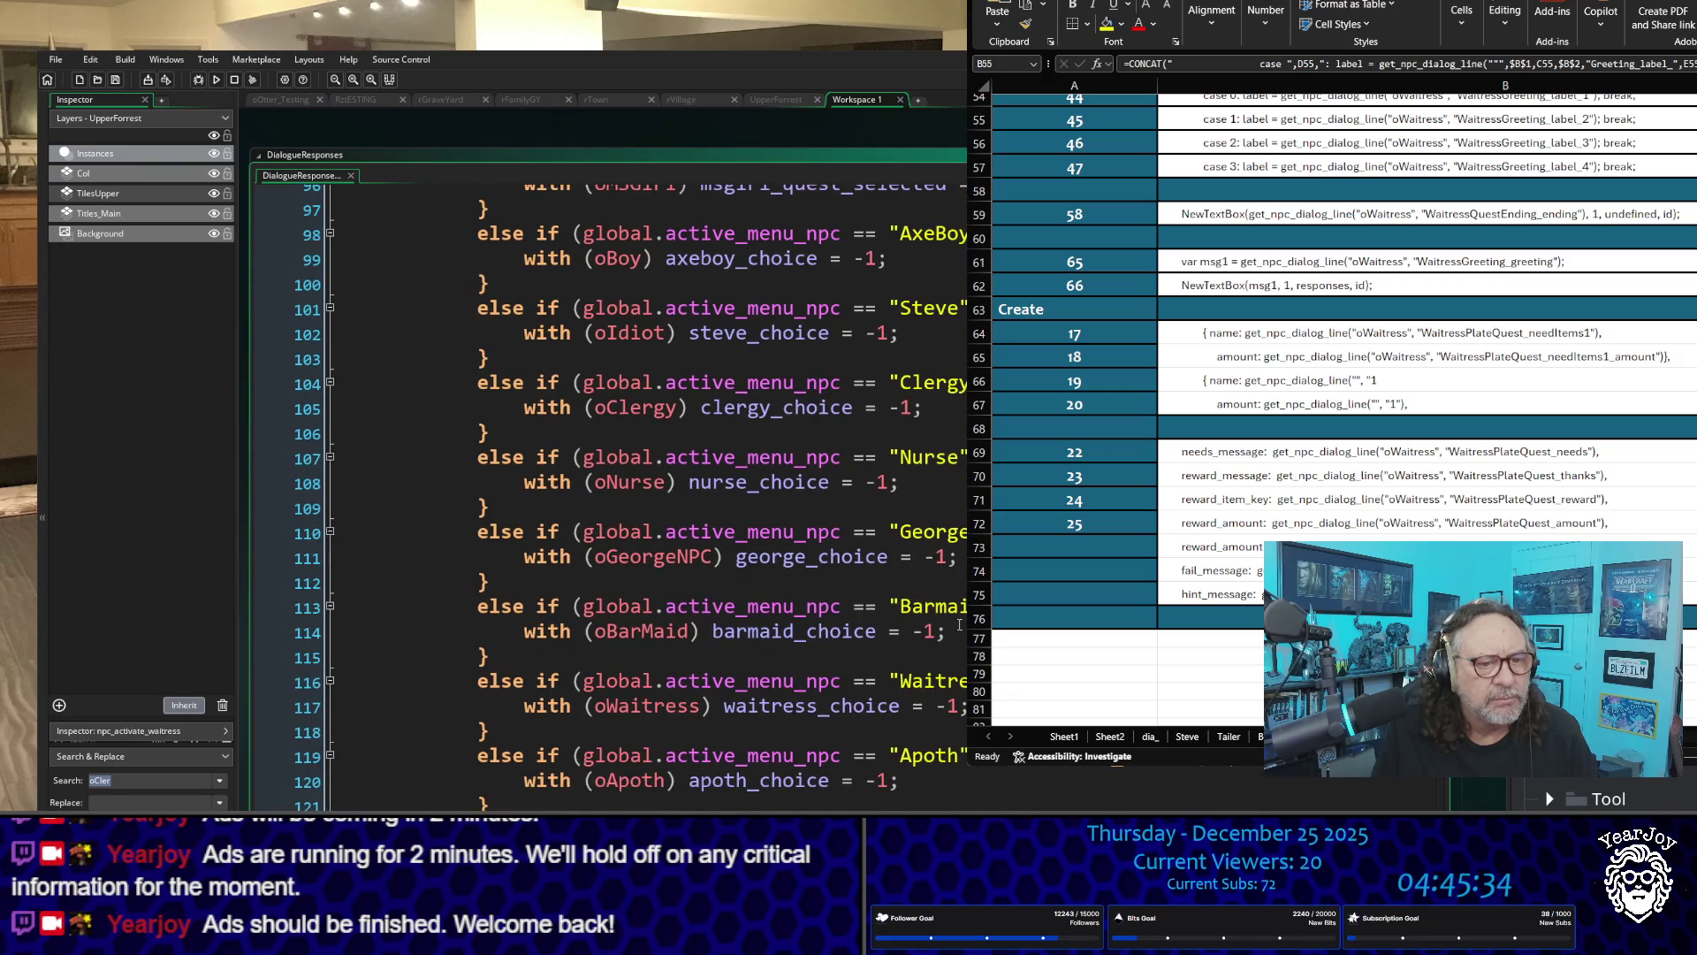
{"action": "scroll", "coordinate": [959, 624], "scroll_direction": "up", "scroll_amount": 1}
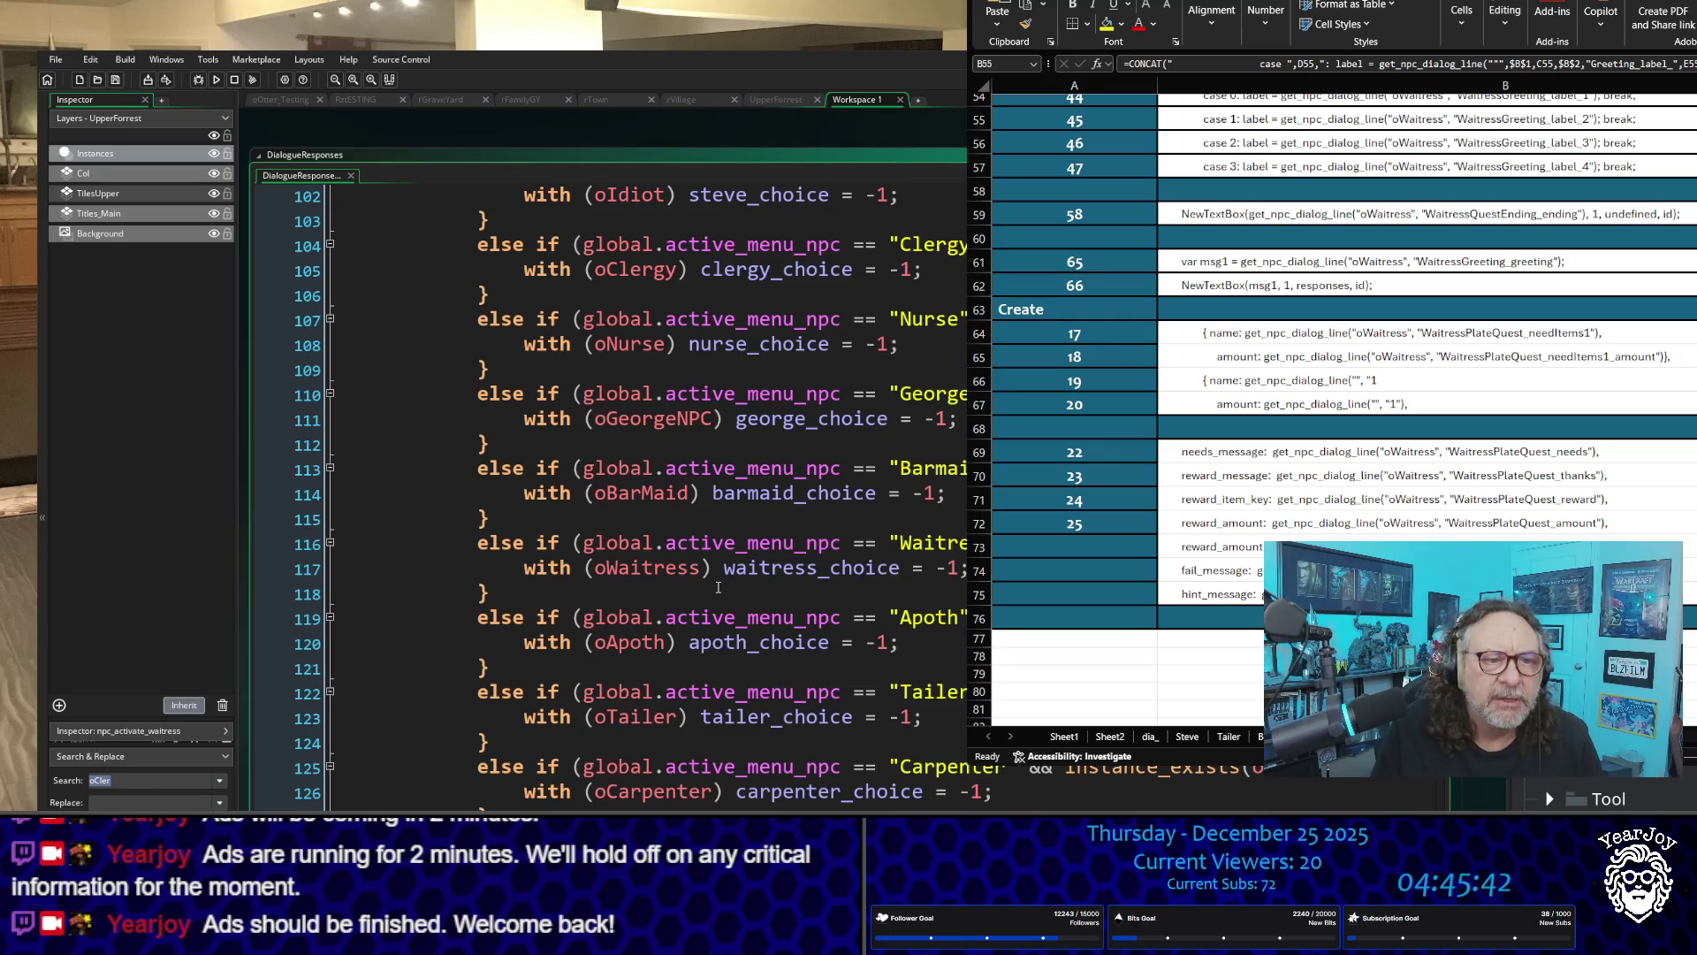
{"action": "scroll", "coordinate": [713, 587], "scroll_direction": "down", "scroll_amount": 4}
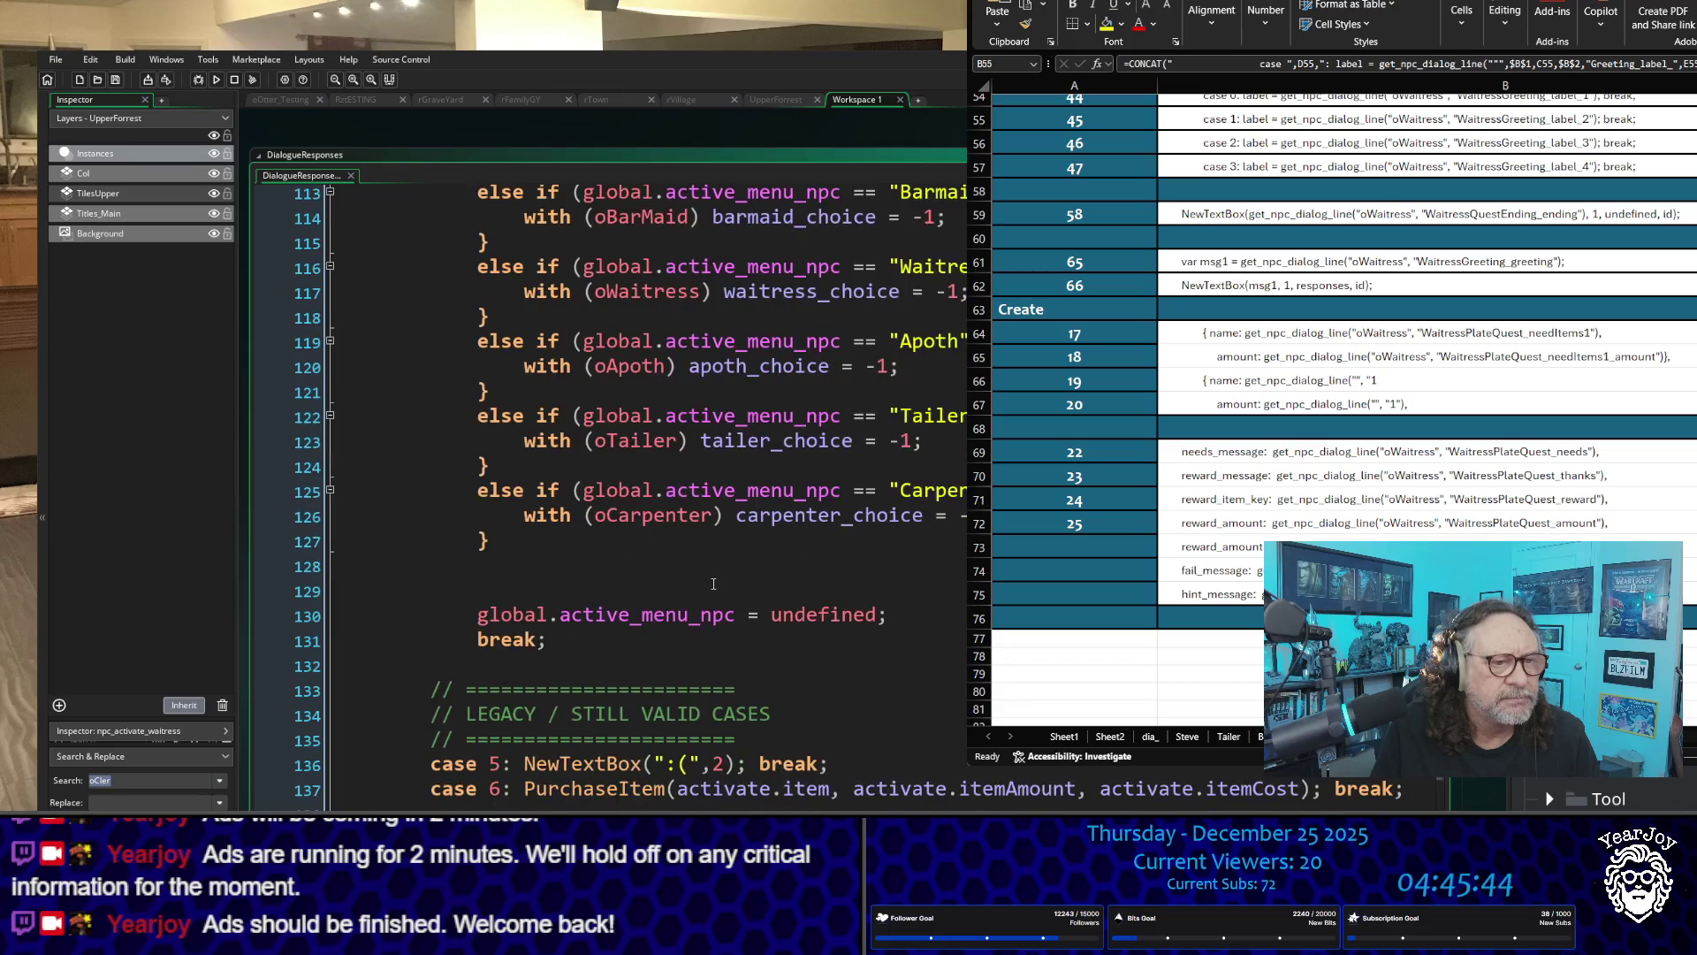
{"action": "scroll", "coordinate": [712, 584], "scroll_direction": "down", "scroll_amount": 5}
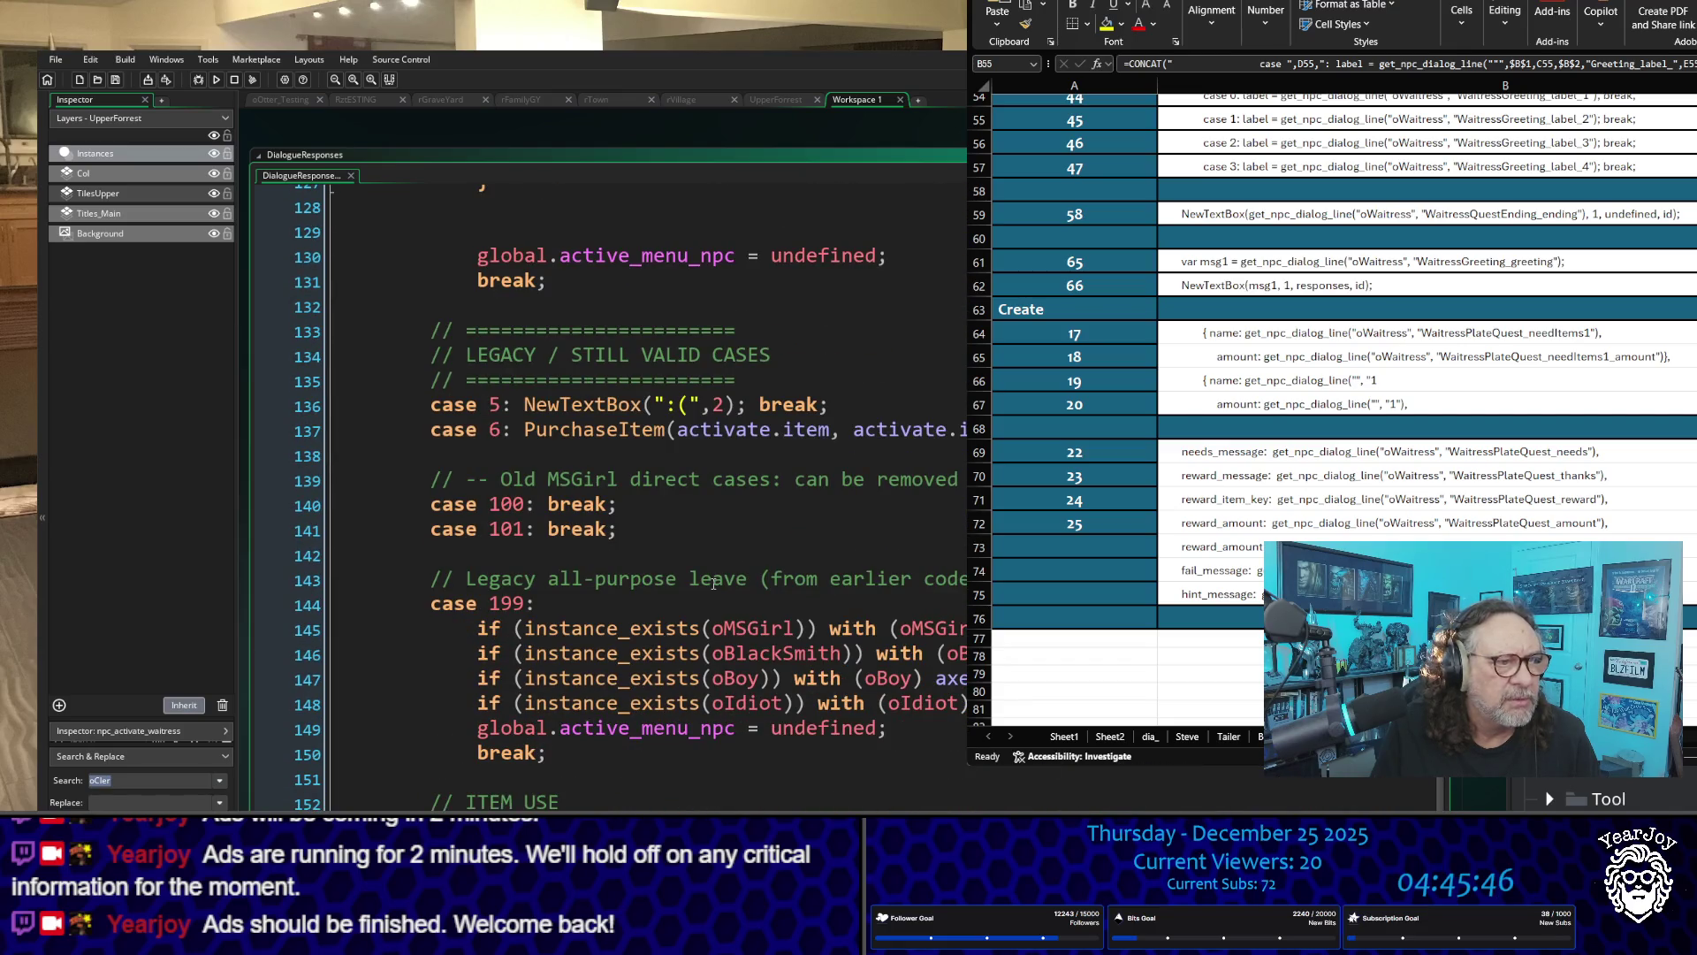
{"action": "scroll", "coordinate": [715, 583], "scroll_direction": "down", "scroll_amount": 1}
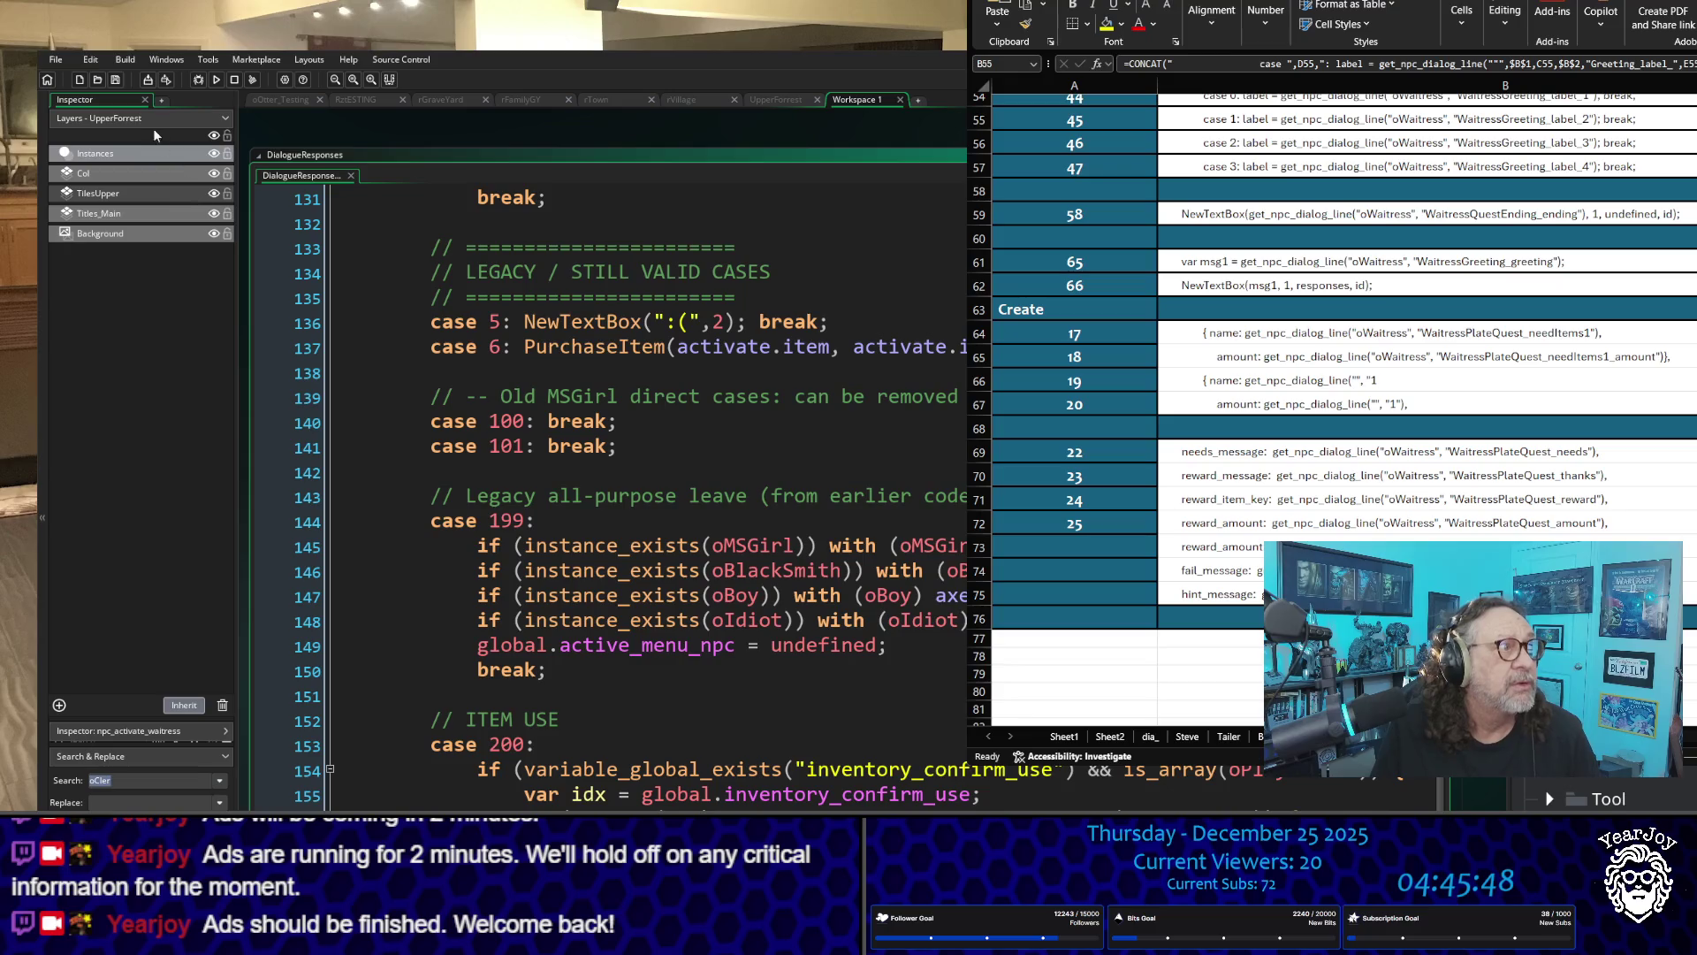
Step: Exit GameMaker with File > Exit and confirm the prompt
{"action": "left_click", "coordinate": [55, 60]}
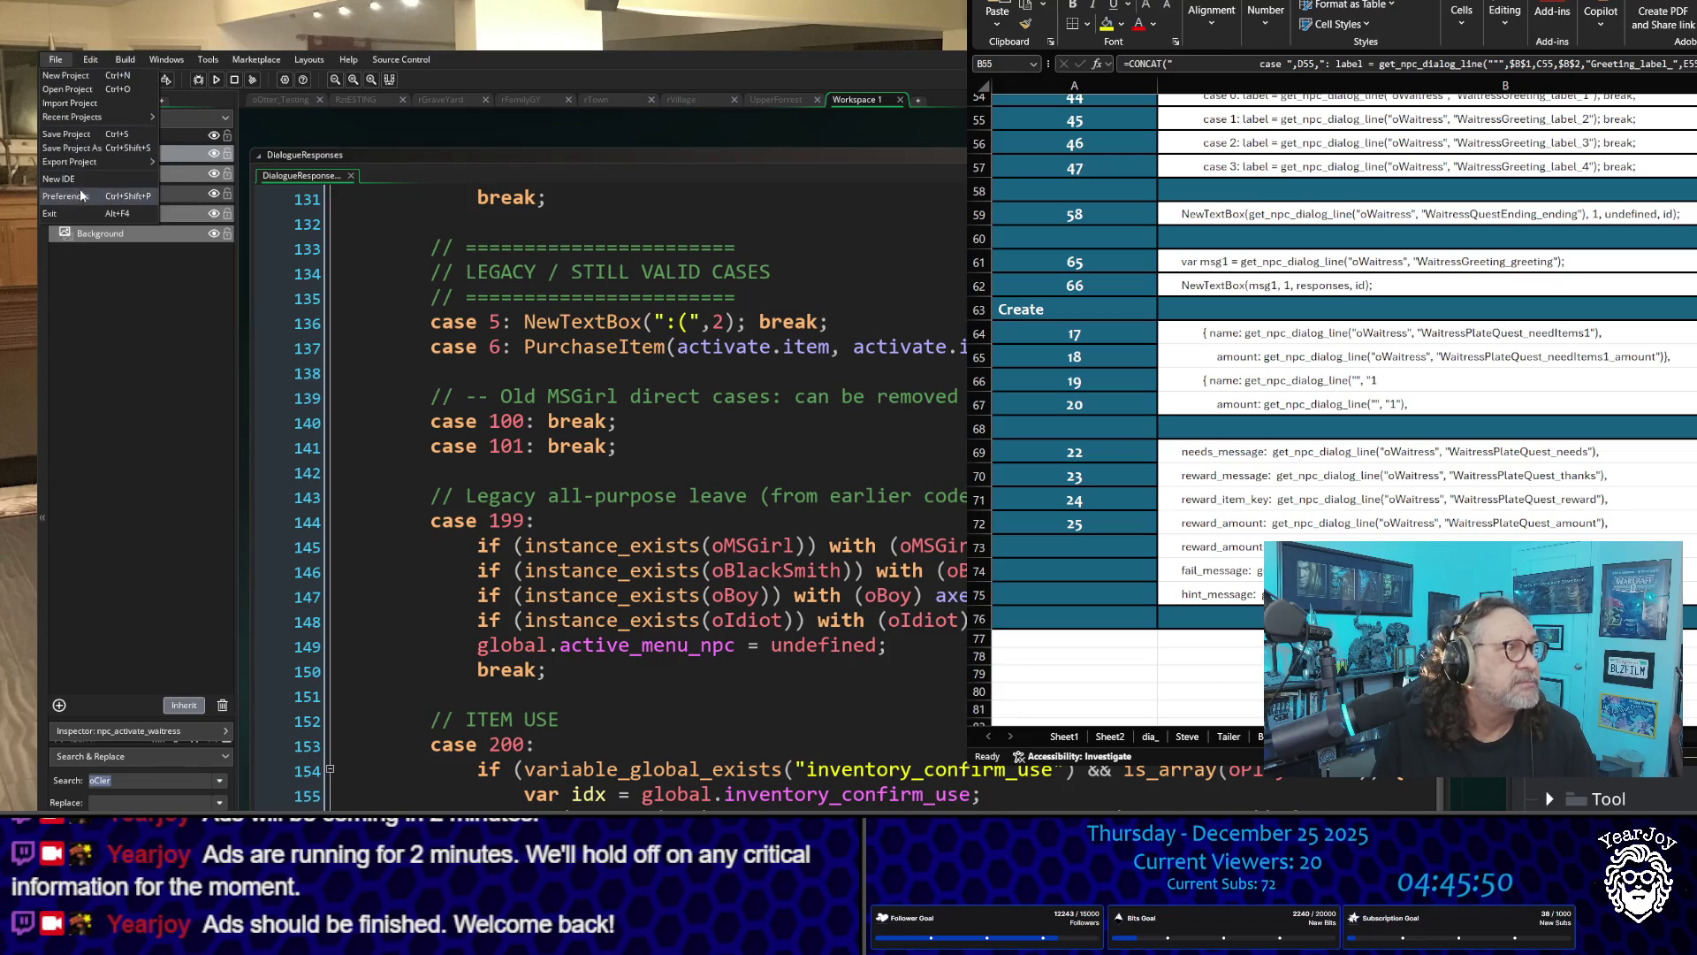
{"action": "left_click", "coordinate": [66, 134]}
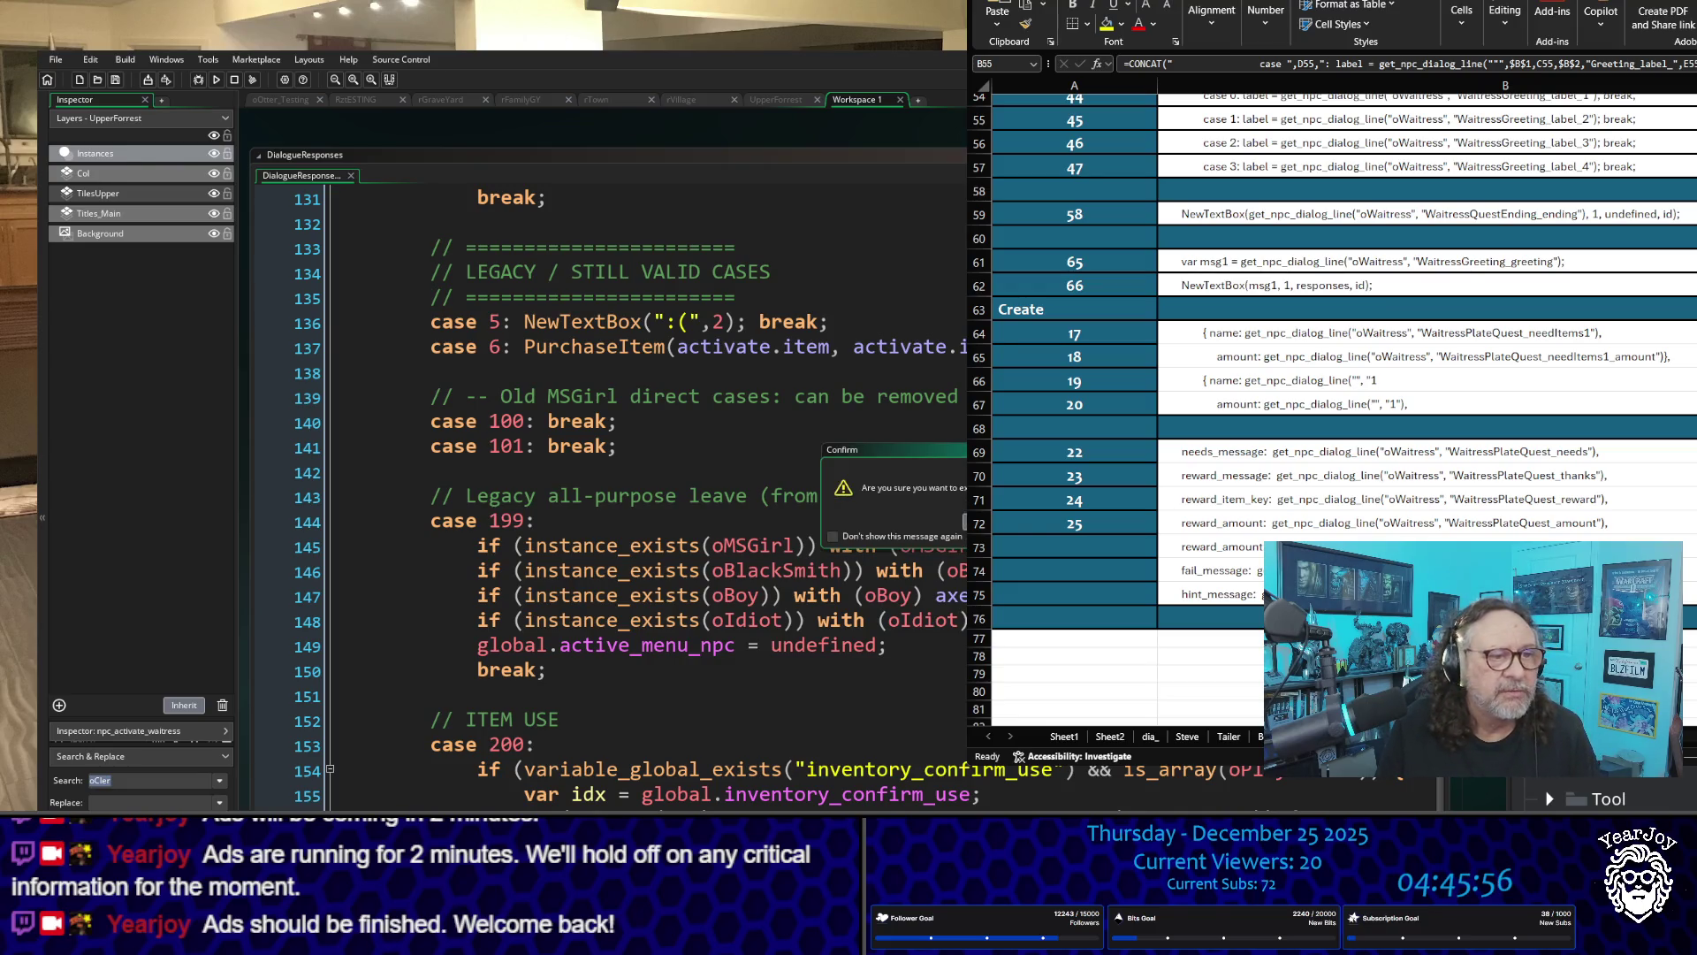
{"action": "key", "text": "Return"}
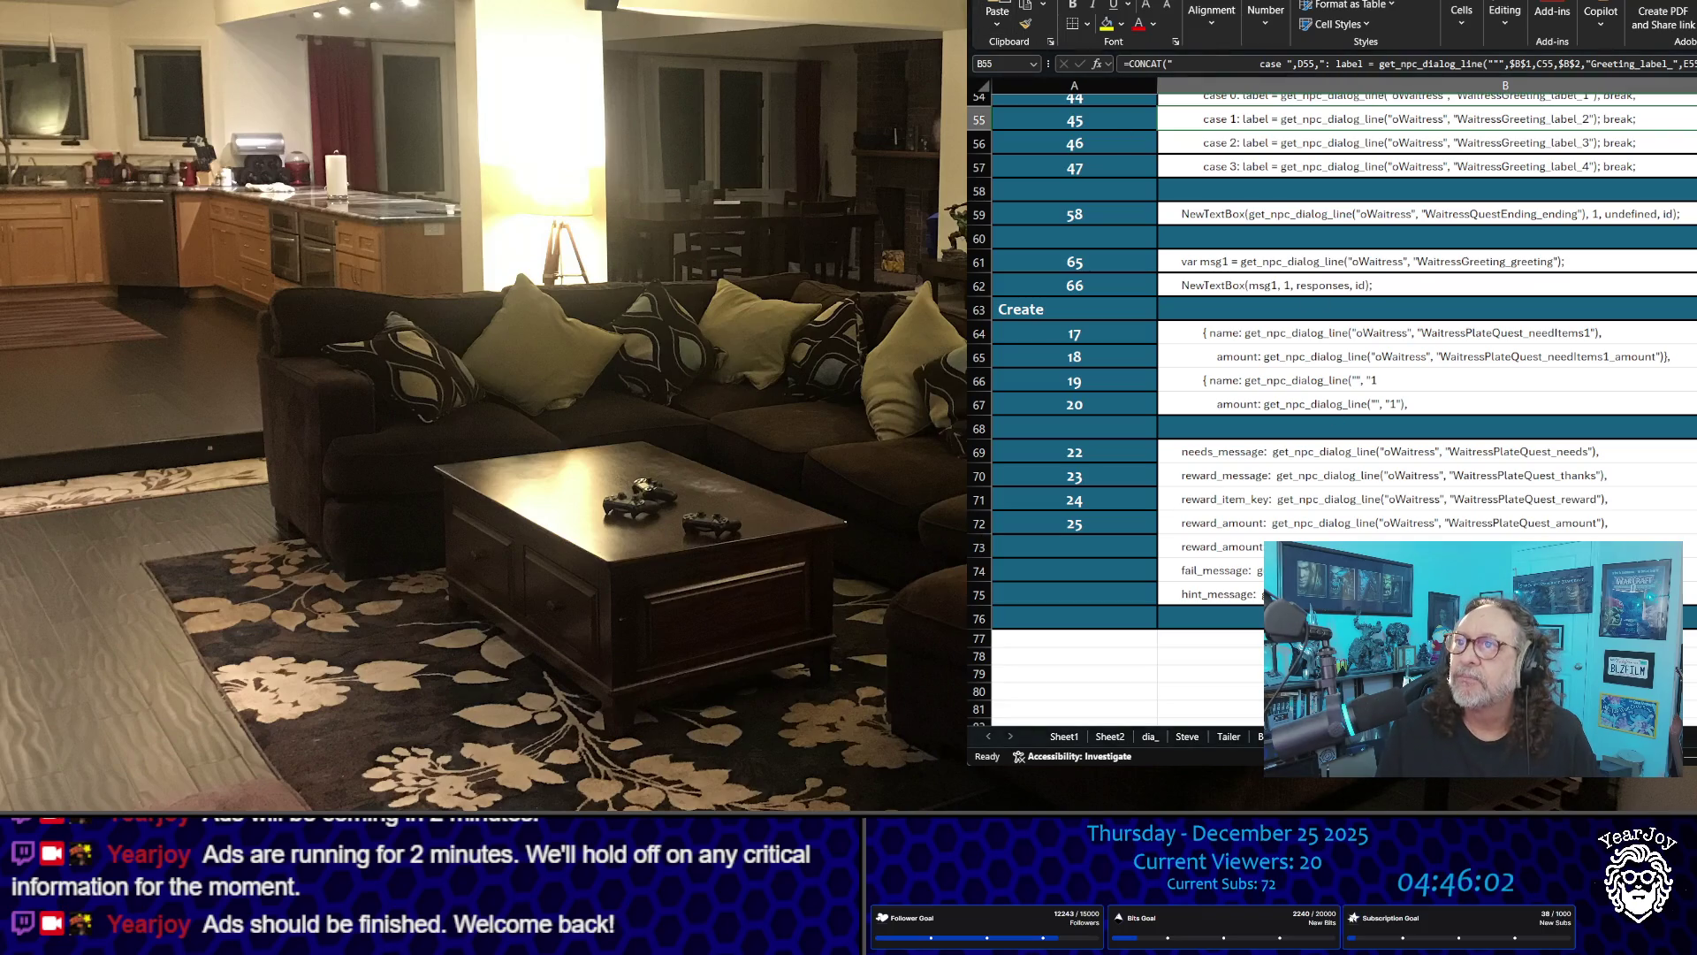
Step: Glance at the File page, then close the Excel raid-tracker workbook with Alt+F4
{"action": "key", "text": "alt+f"}
{"action": "key", "text": "Escape"}
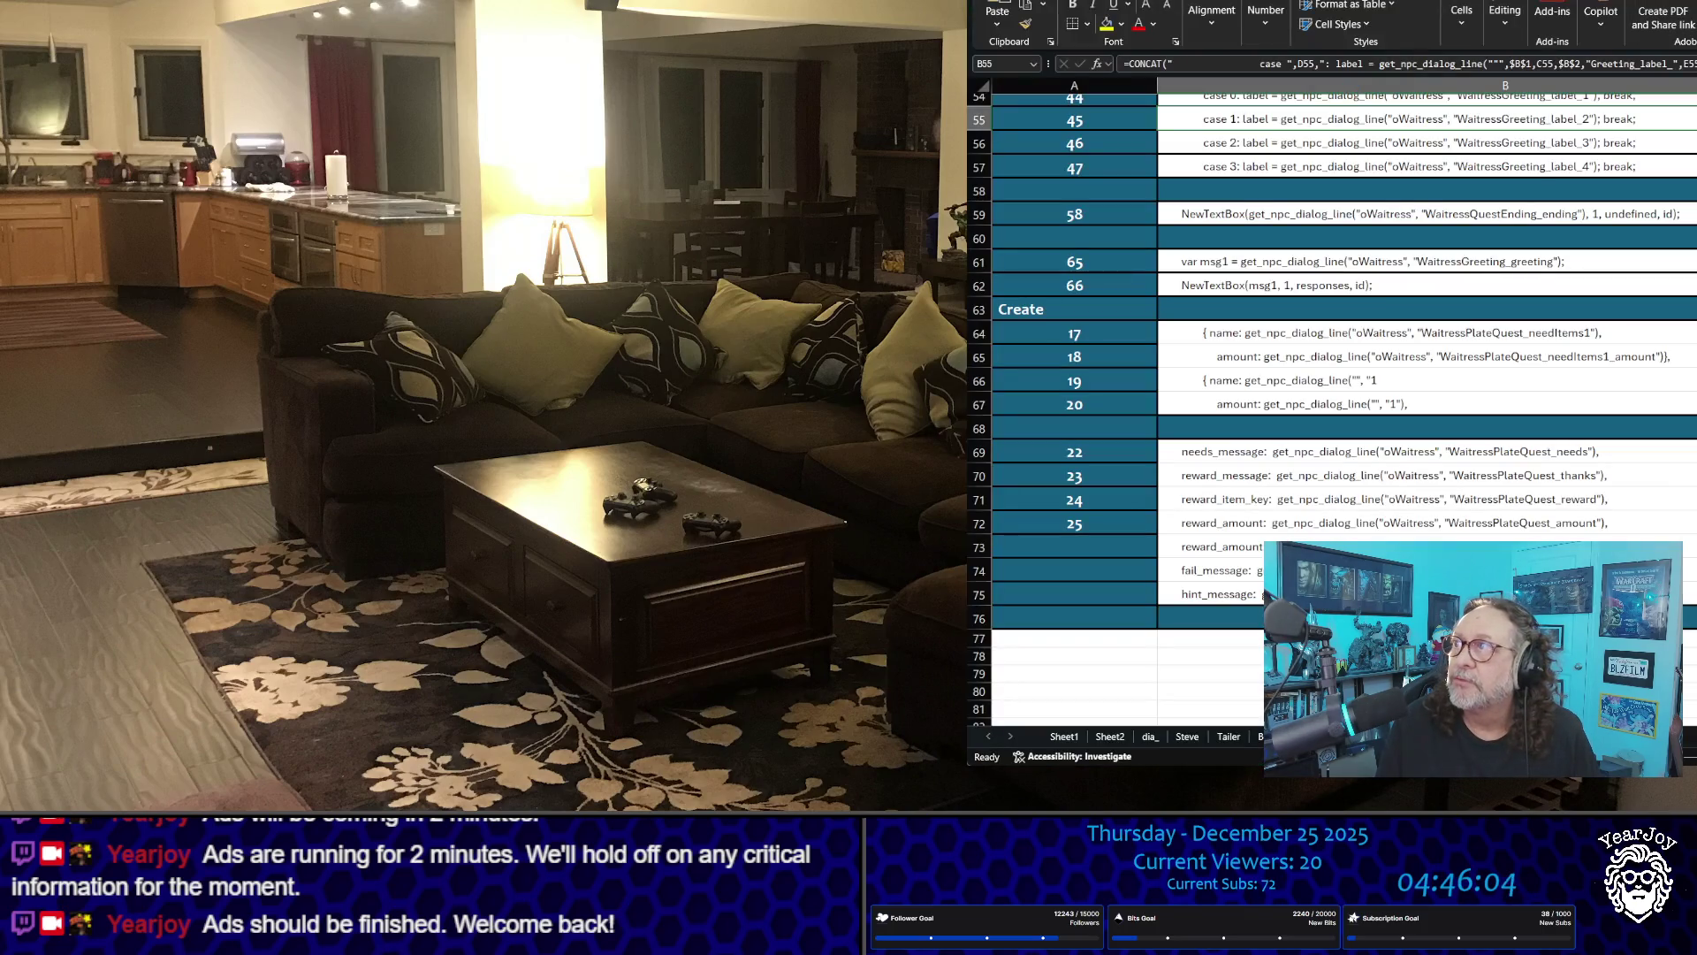
{"action": "key", "text": "alt+F4"}
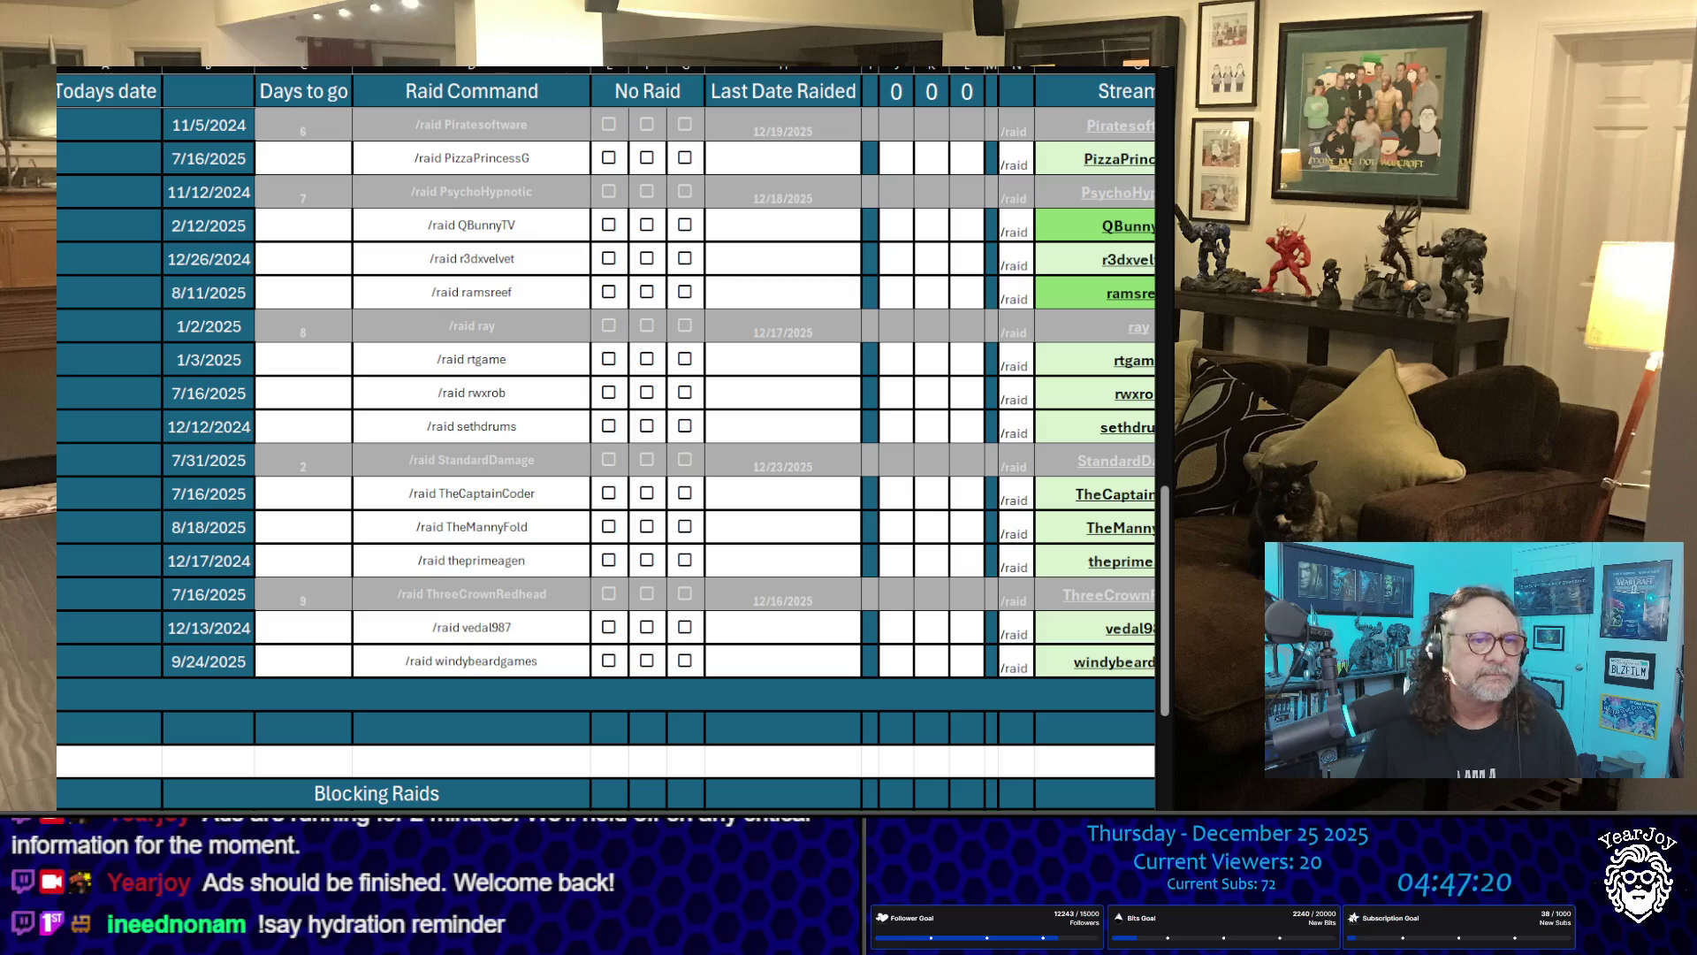
Step: Clear the 12/9/2025 and 12/10/2025 last-raided dates for FerretSoftware and Freyja
{"action": "scroll", "coordinate": [674, 559], "scroll_direction": "up", "scroll_amount": 20}
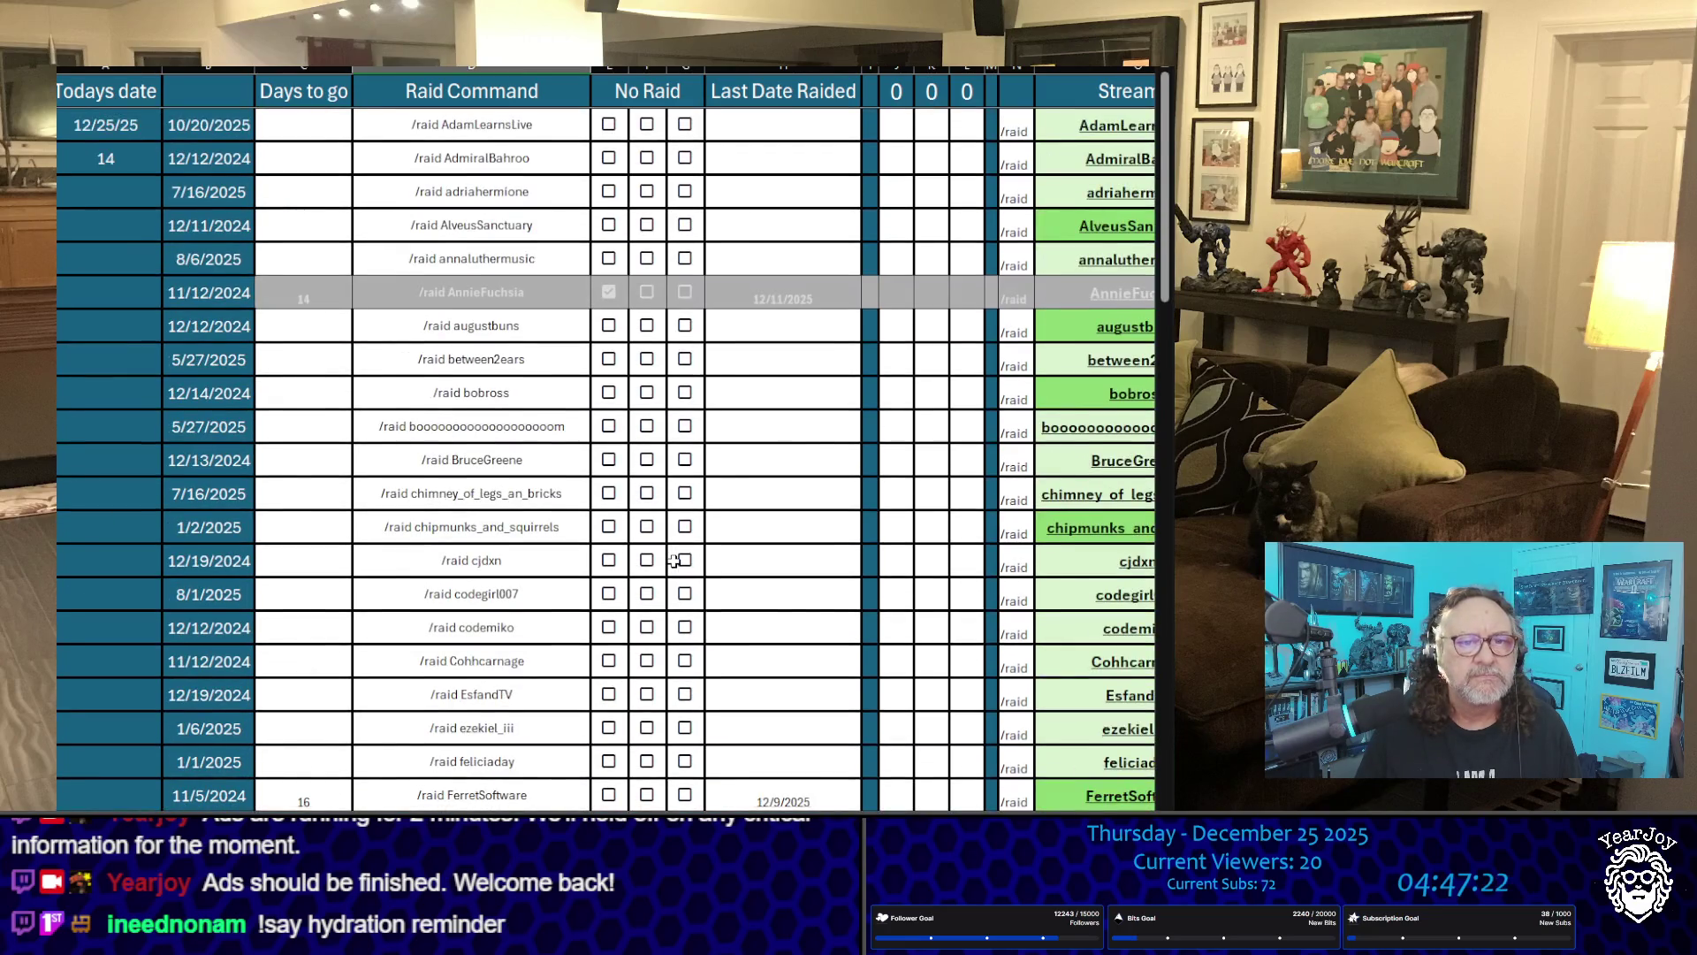
{"action": "scroll", "coordinate": [673, 559], "scroll_direction": "down", "scroll_amount": 7}
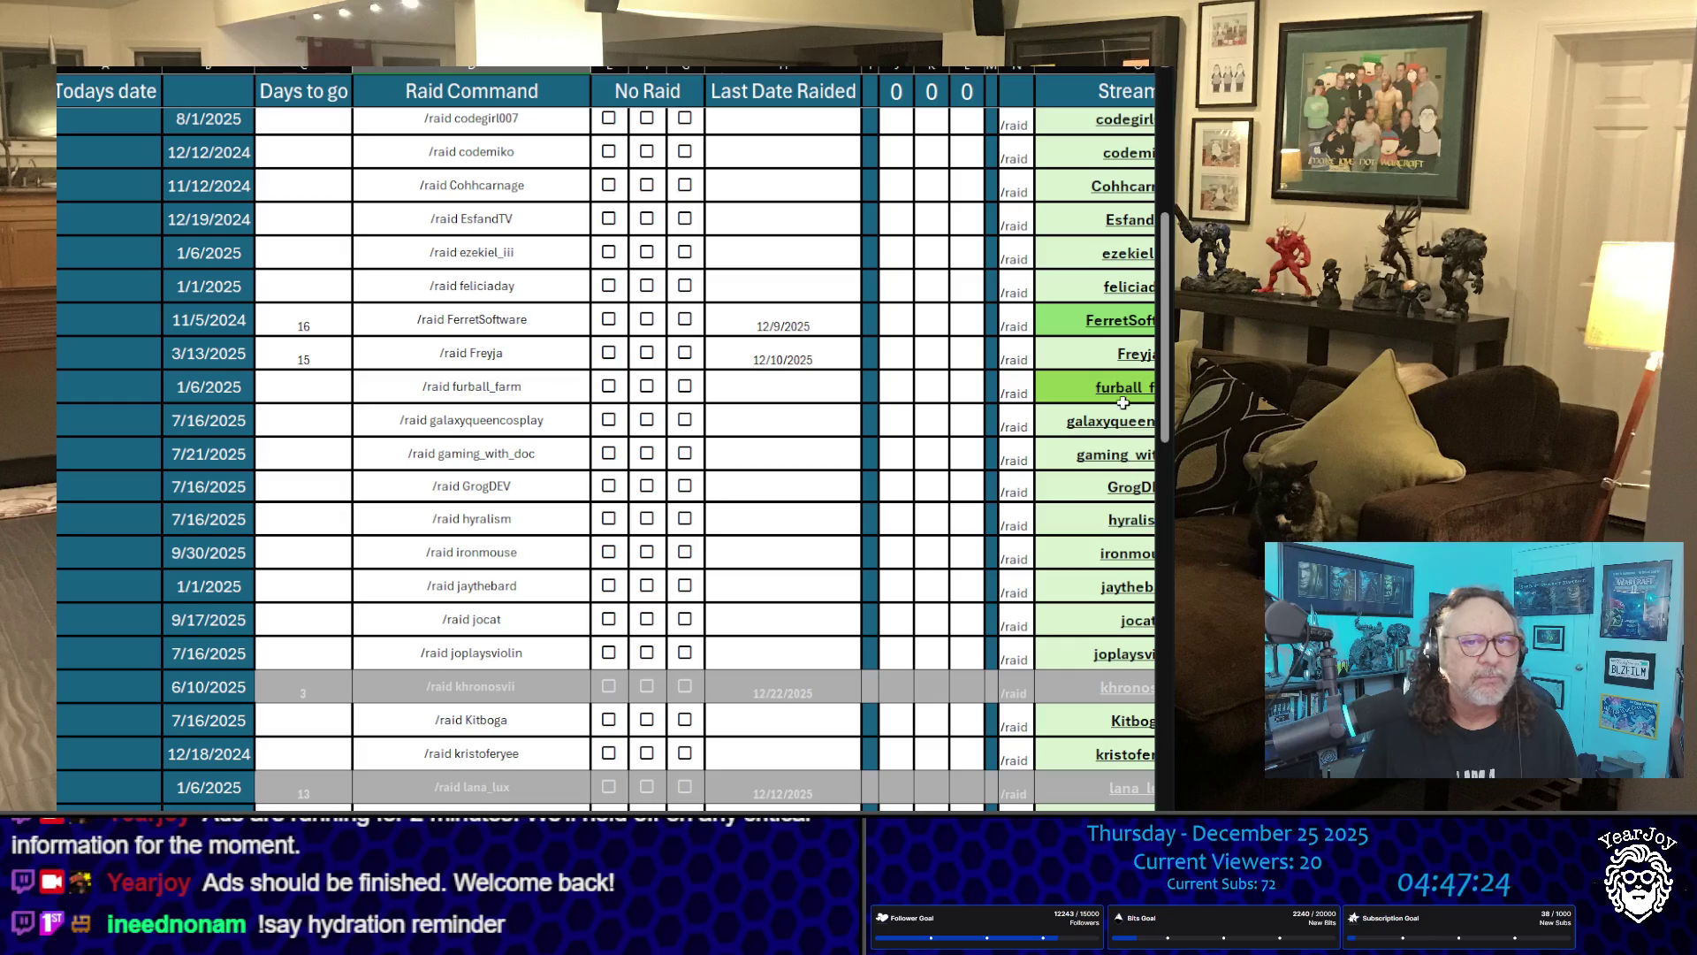
{"action": "left_click_drag", "start_coordinate": [1169, 375], "coordinate": [1515, 380]}
{"action": "left_click_drag", "start_coordinate": [811, 327], "coordinate": [801, 374]}
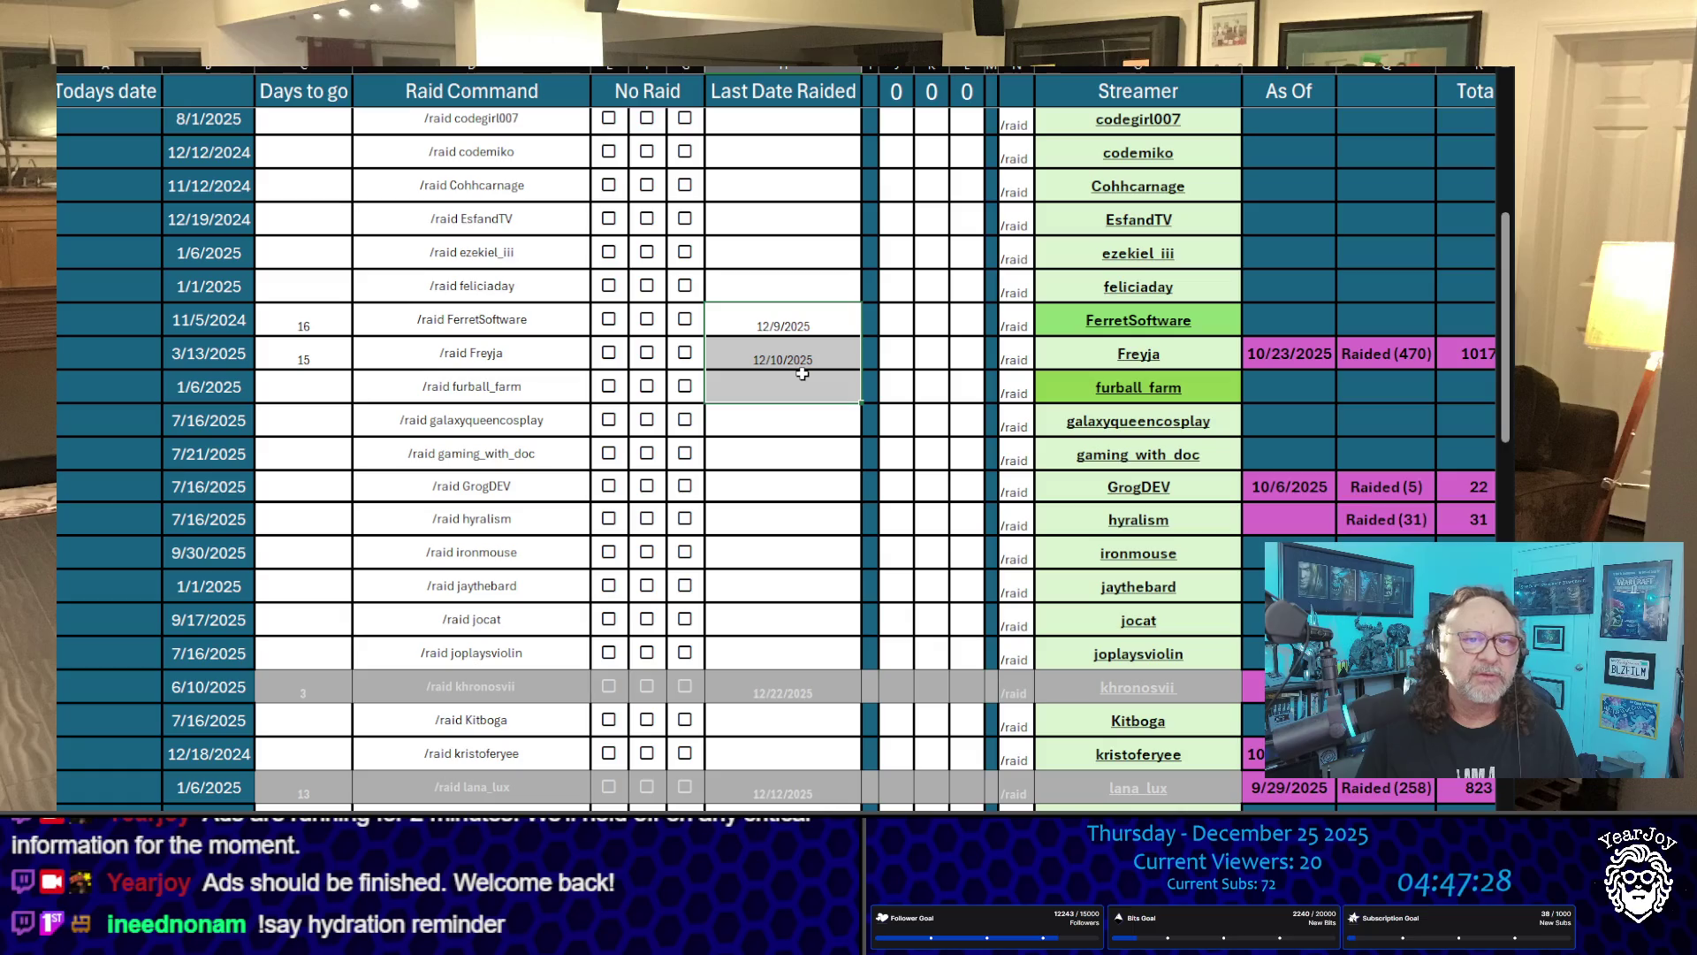
{"action": "key", "text": "Delete"}
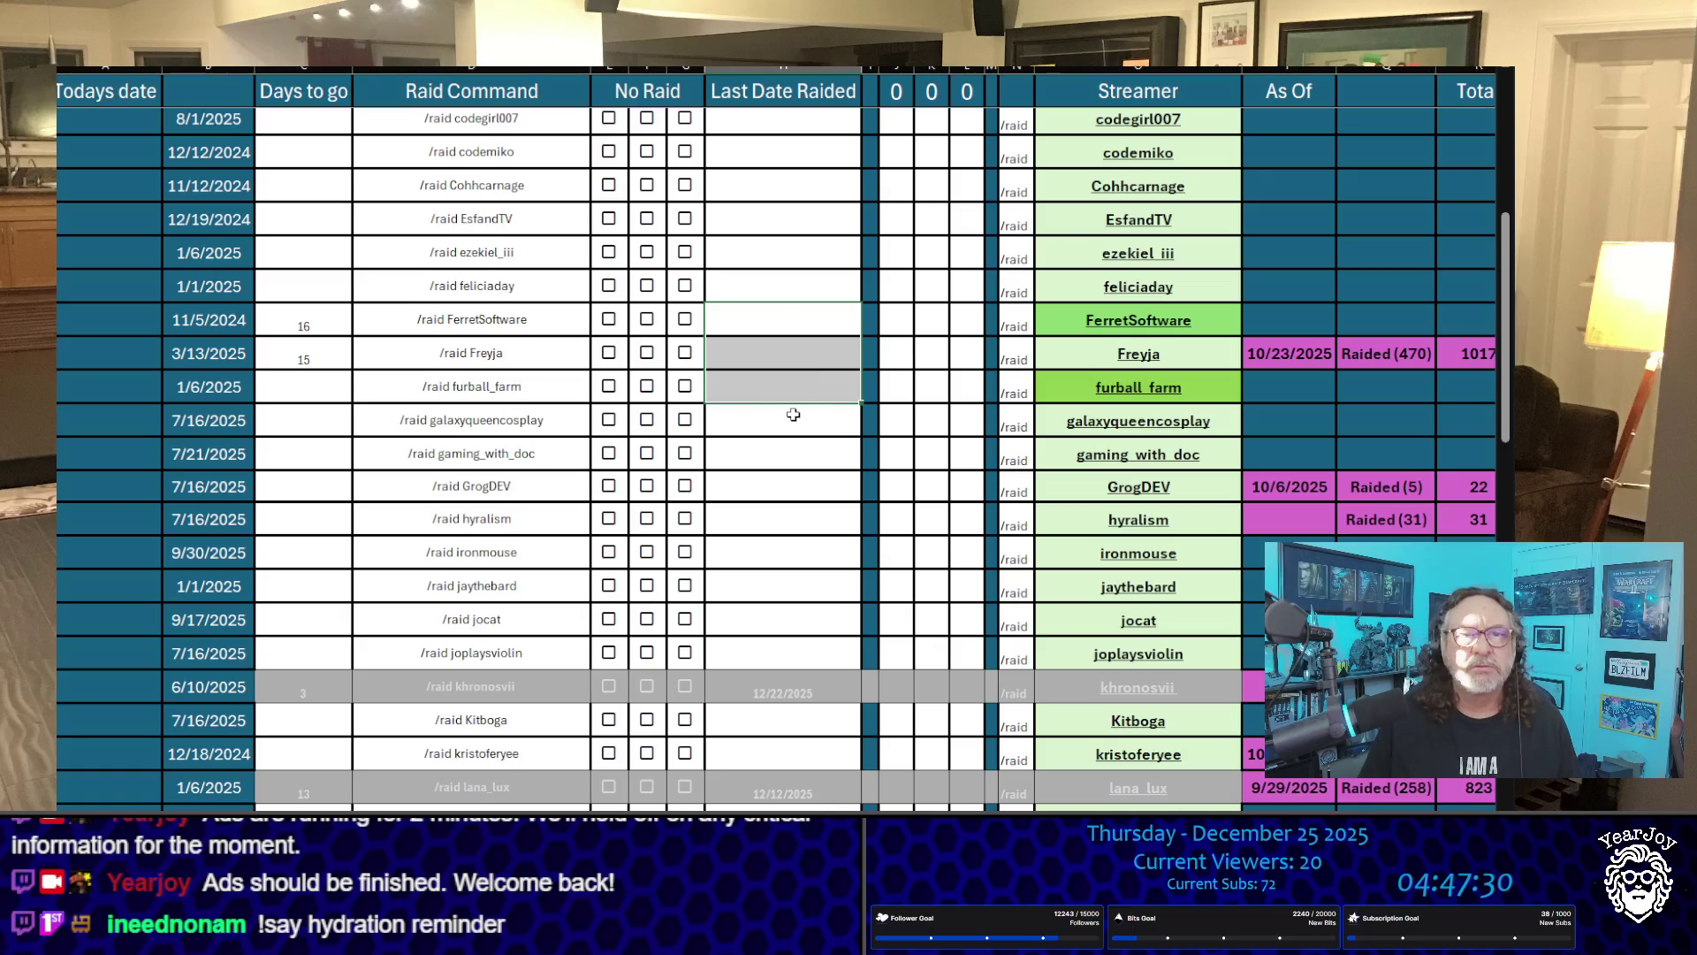
{"action": "key", "text": "Down"}
{"action": "key", "text": "Down"}
{"action": "key", "text": "Down"}
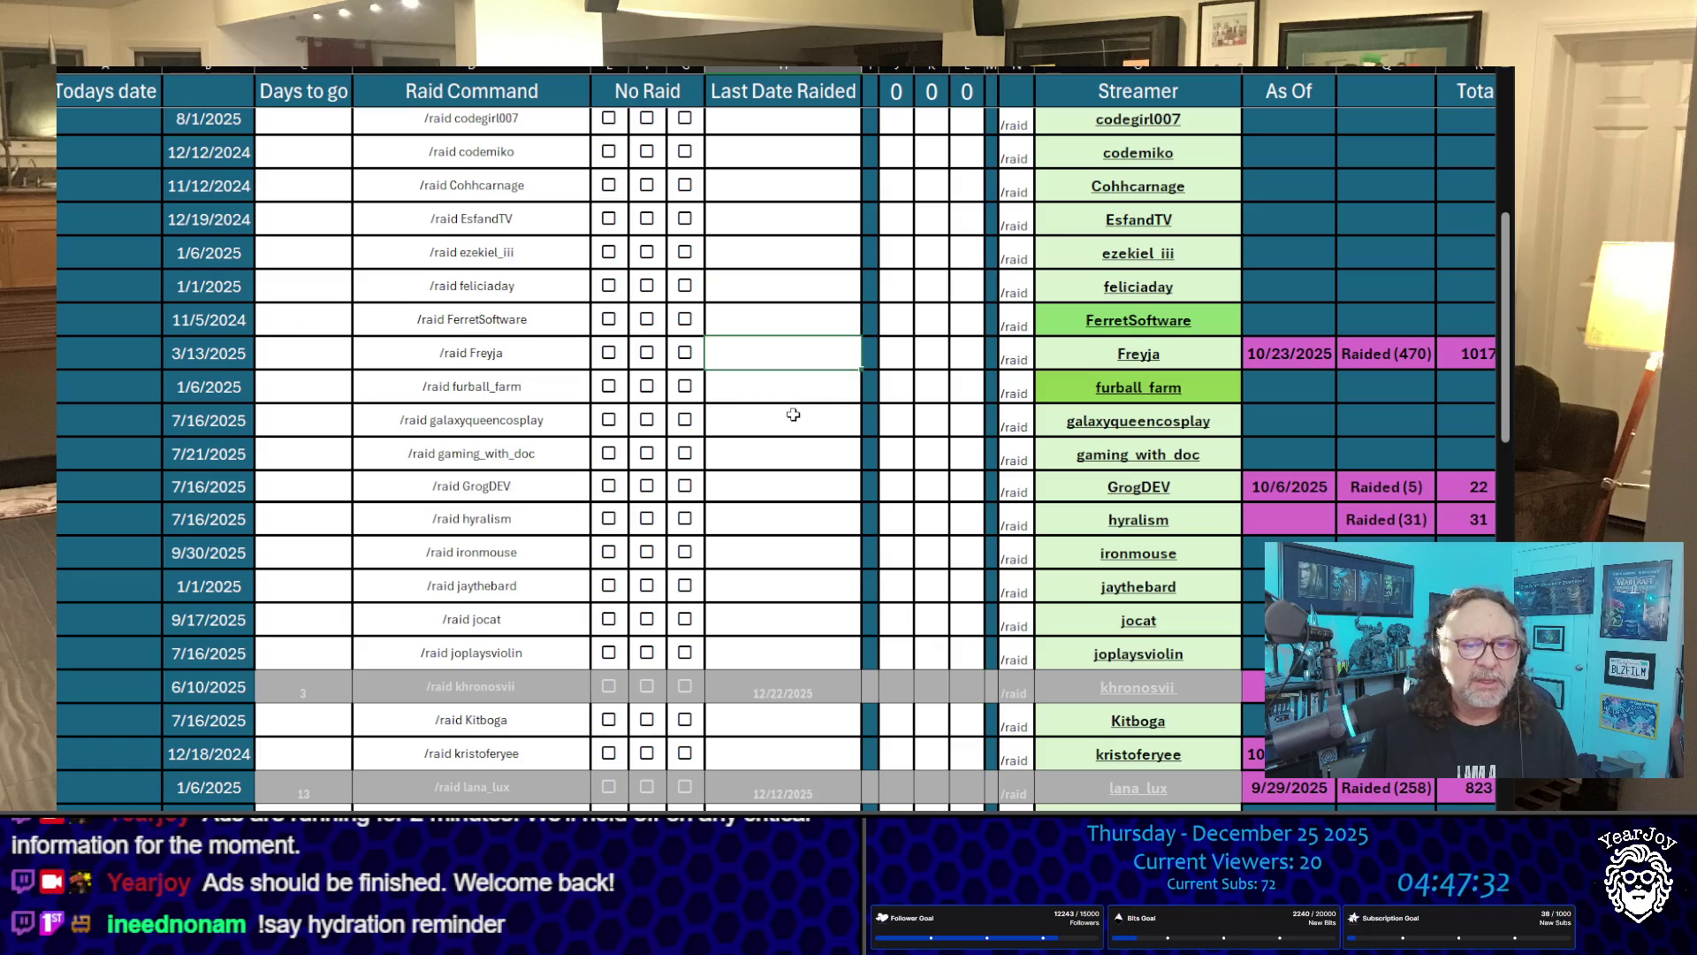
{"action": "scroll", "coordinate": [793, 415], "scroll_direction": "down", "scroll_amount": 13}
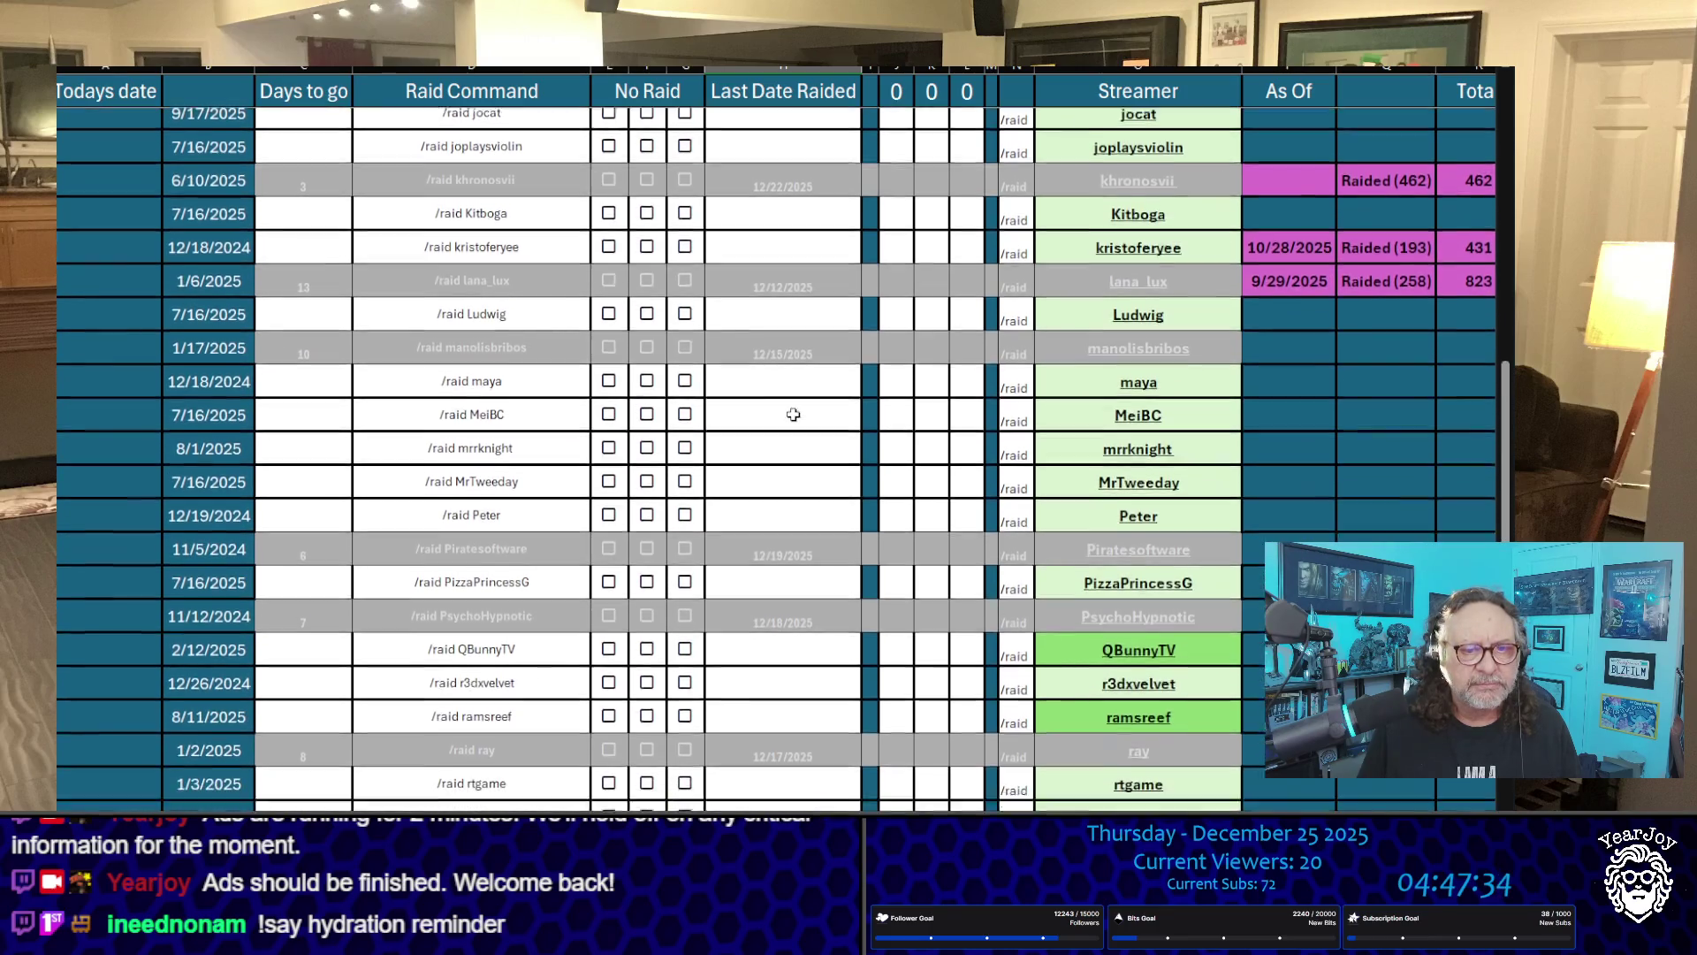
{"action": "key", "text": "Up"}
{"action": "key", "text": "Up"}
{"action": "key", "text": "Up"}
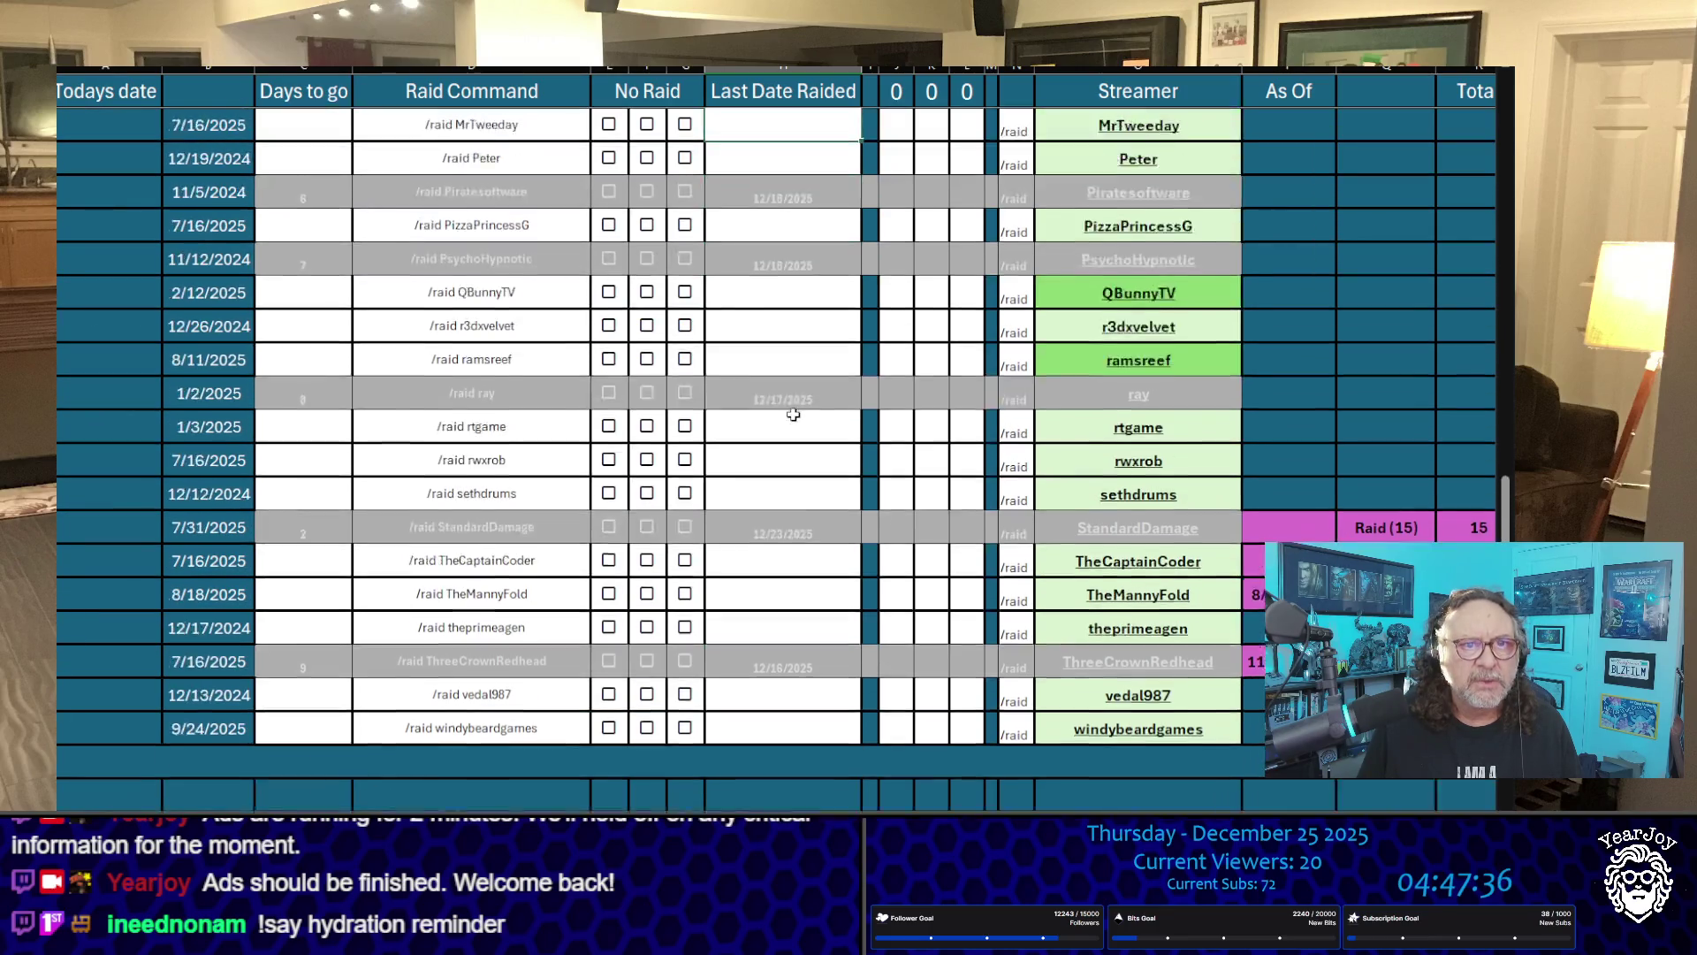
{"action": "key", "text": "Up"}
{"action": "key", "text": "Up"}
{"action": "key", "text": "Up"}
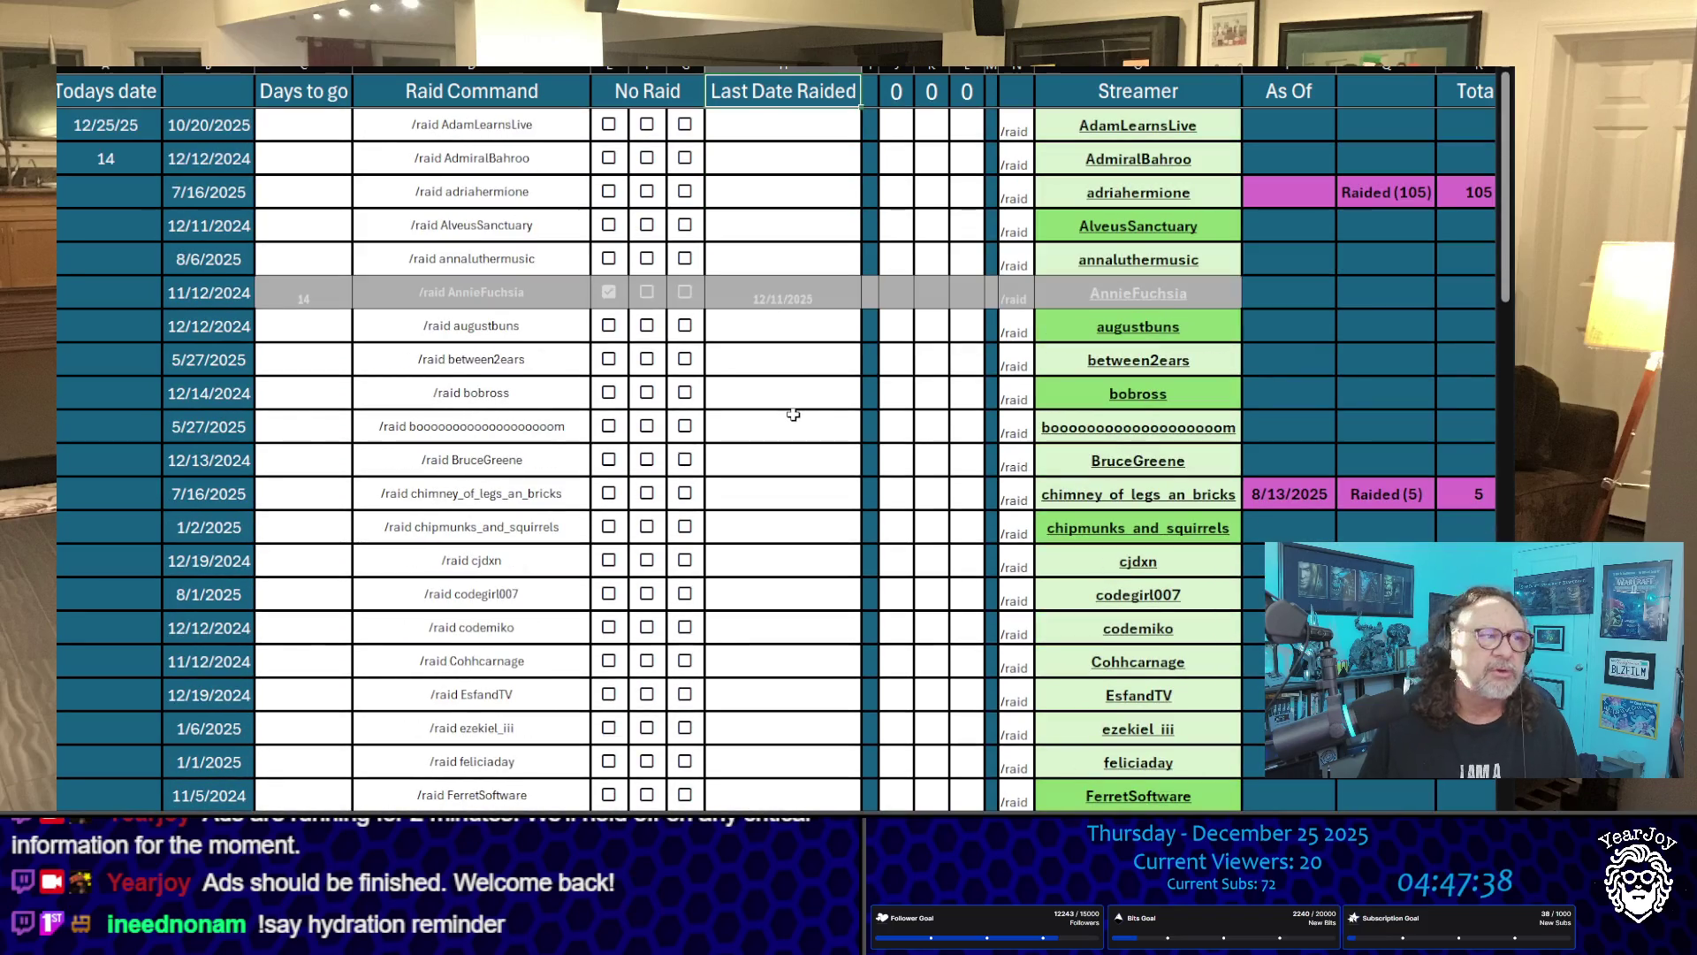
{"action": "scroll", "coordinate": [775, 459], "scroll_direction": "down", "scroll_amount": 20}
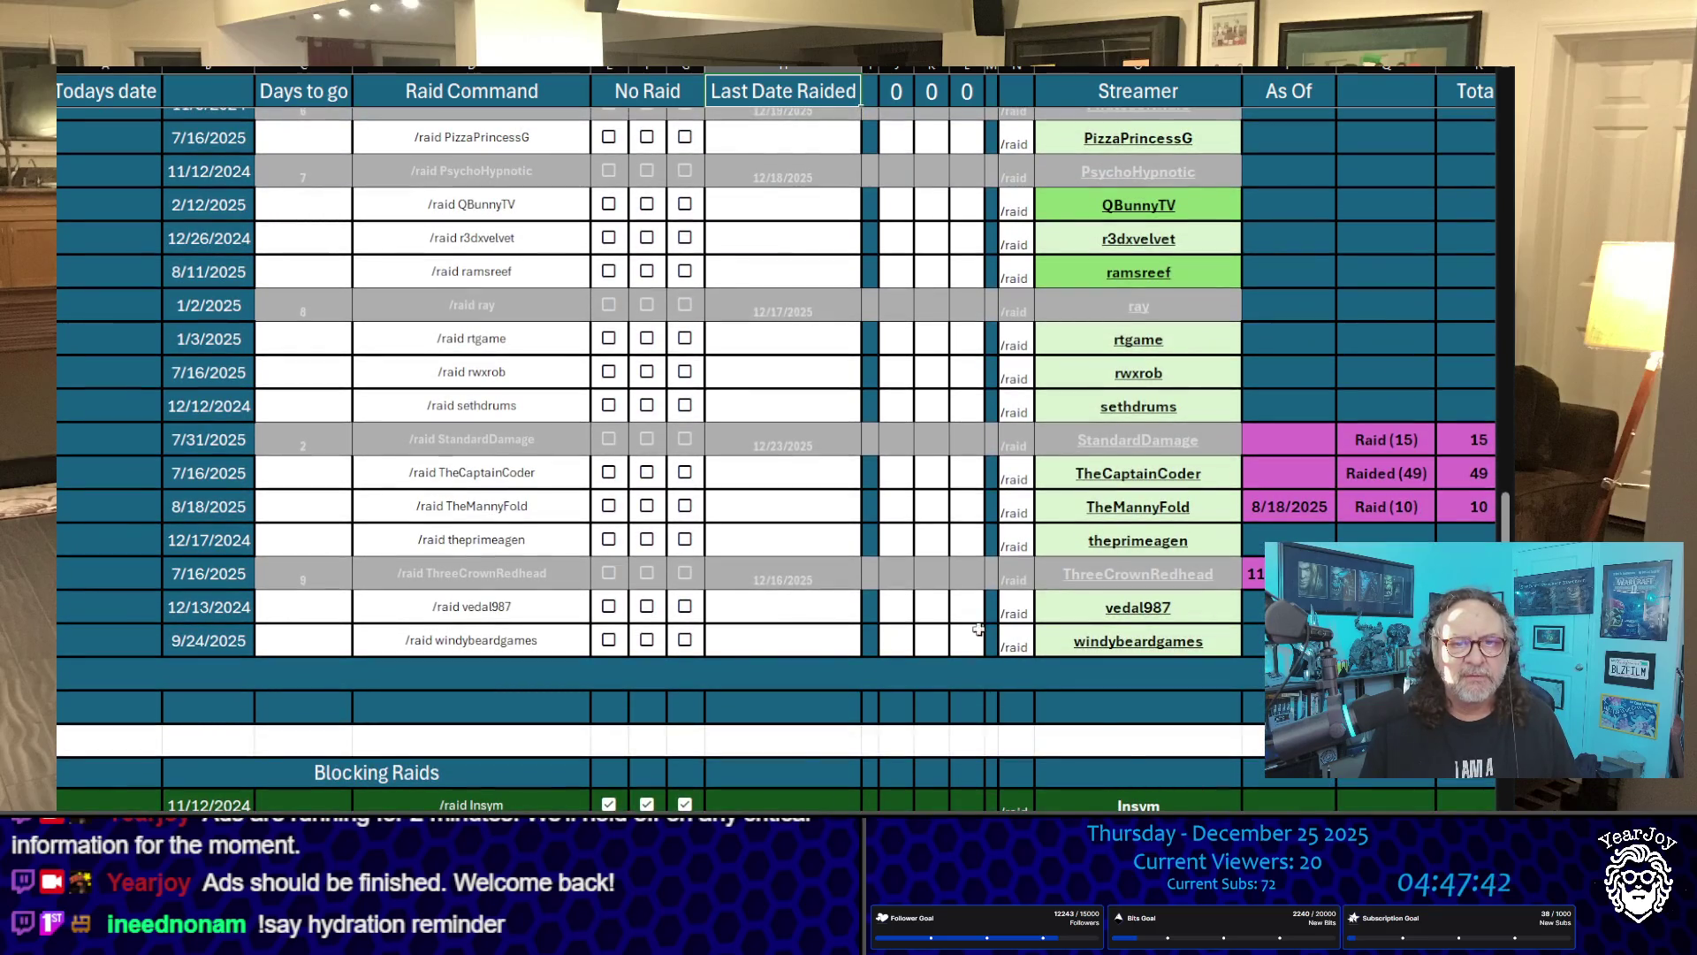
Step: Mark vedal987, Cohhcarnage and AdmiralBahroo with an X in pick column L
{"action": "left_click", "coordinate": [973, 619]}
{"action": "type", "text": "X"}
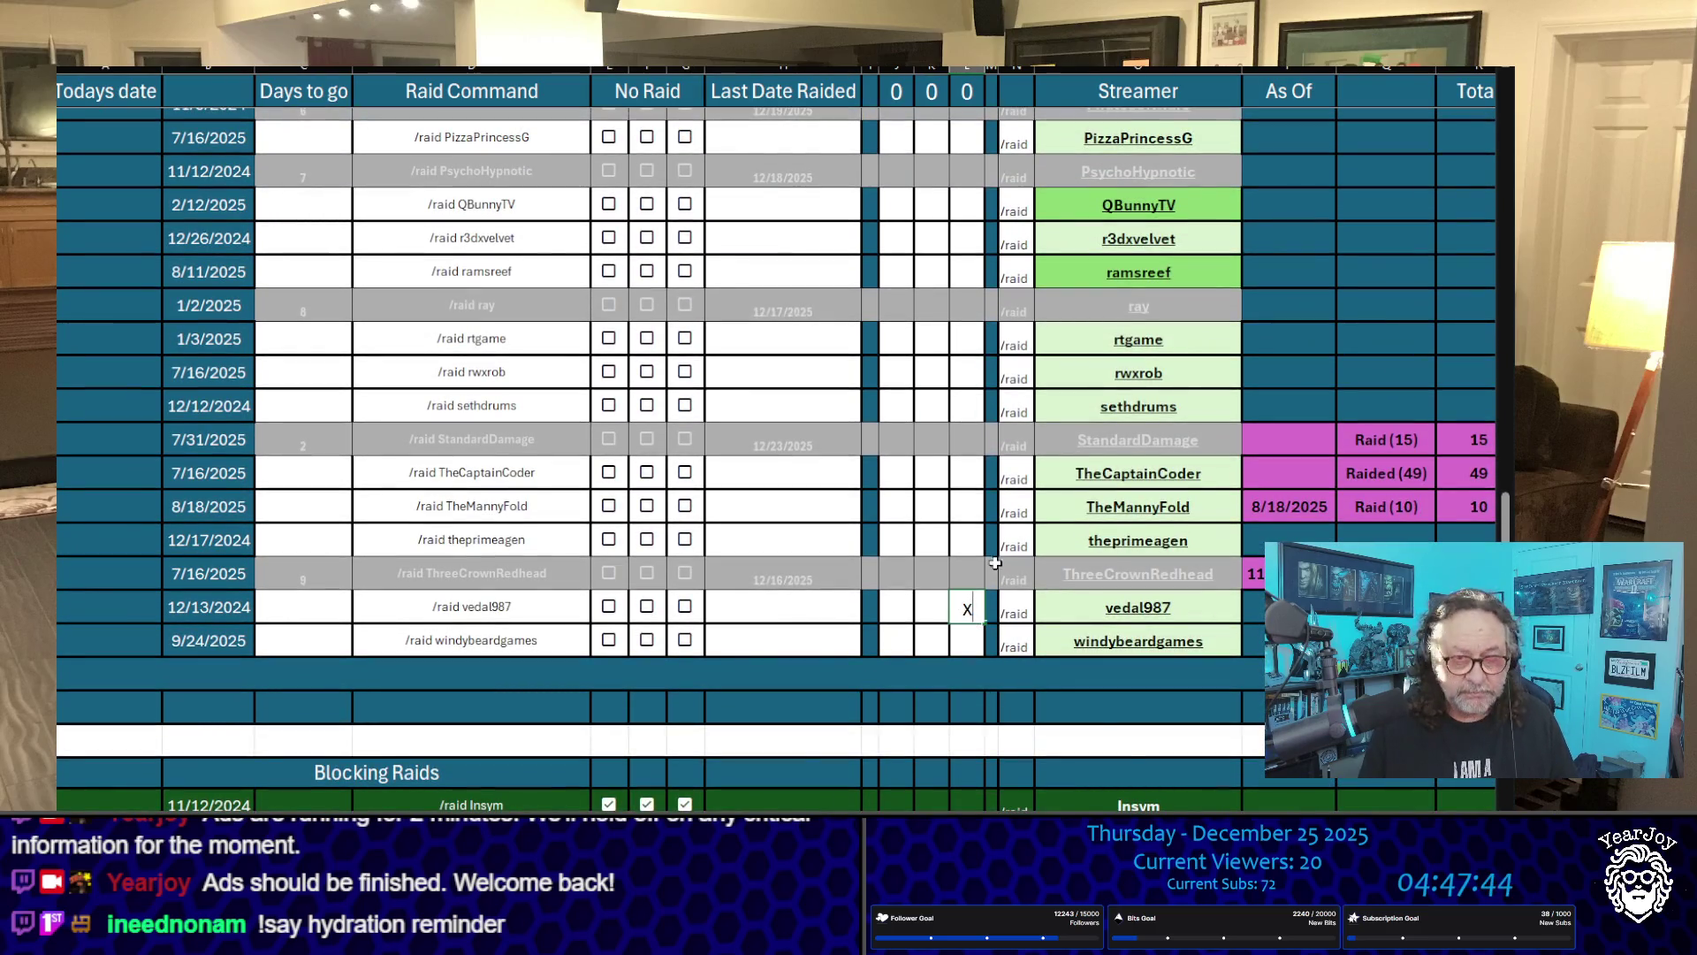
{"action": "left_click", "coordinate": [920, 513]}
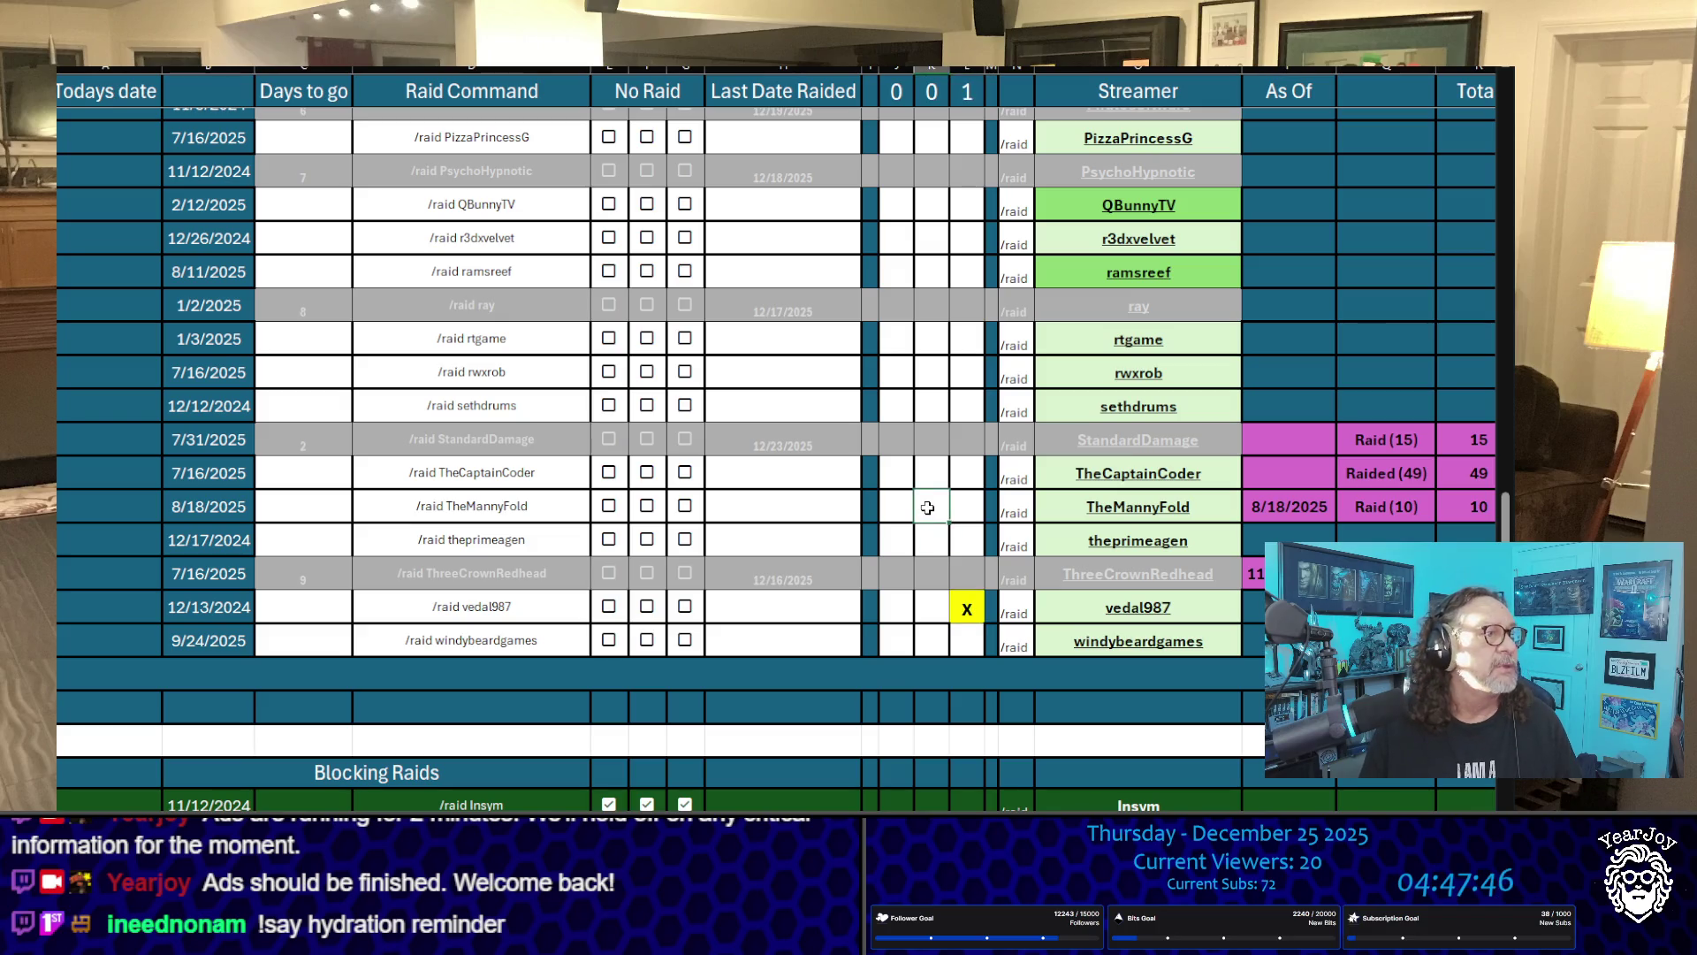
{"action": "scroll", "coordinate": [962, 497], "scroll_direction": "up", "scroll_amount": 20}
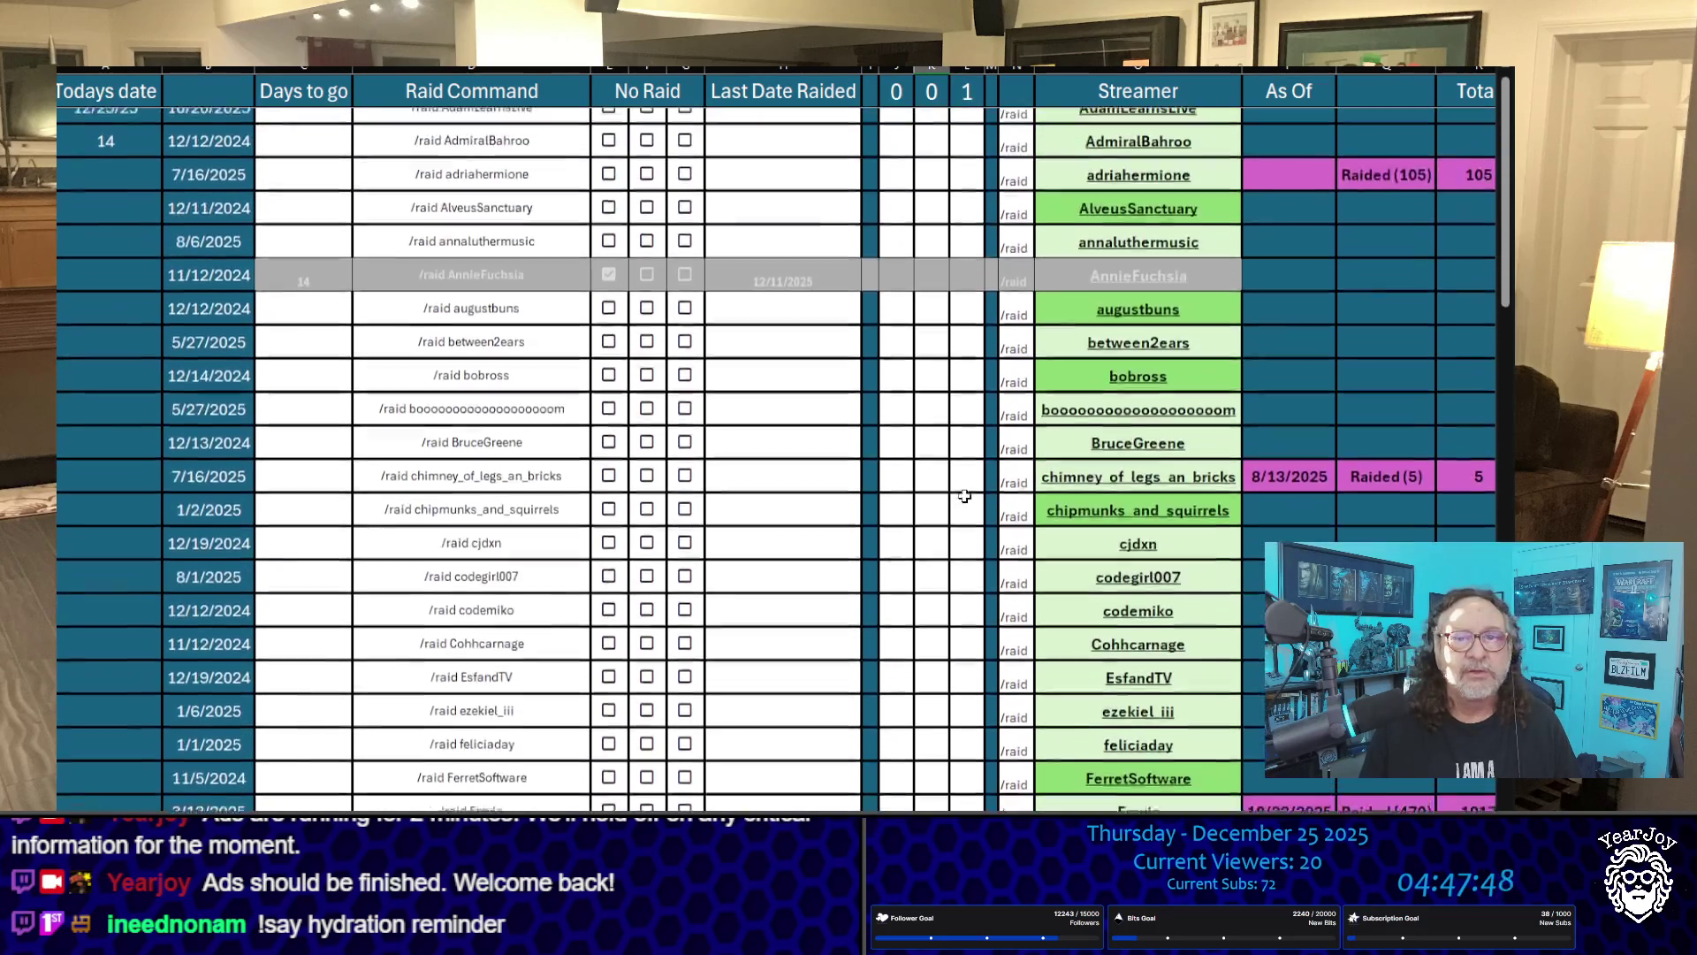
{"action": "scroll", "coordinate": [965, 496], "scroll_direction": "down", "scroll_amount": 2}
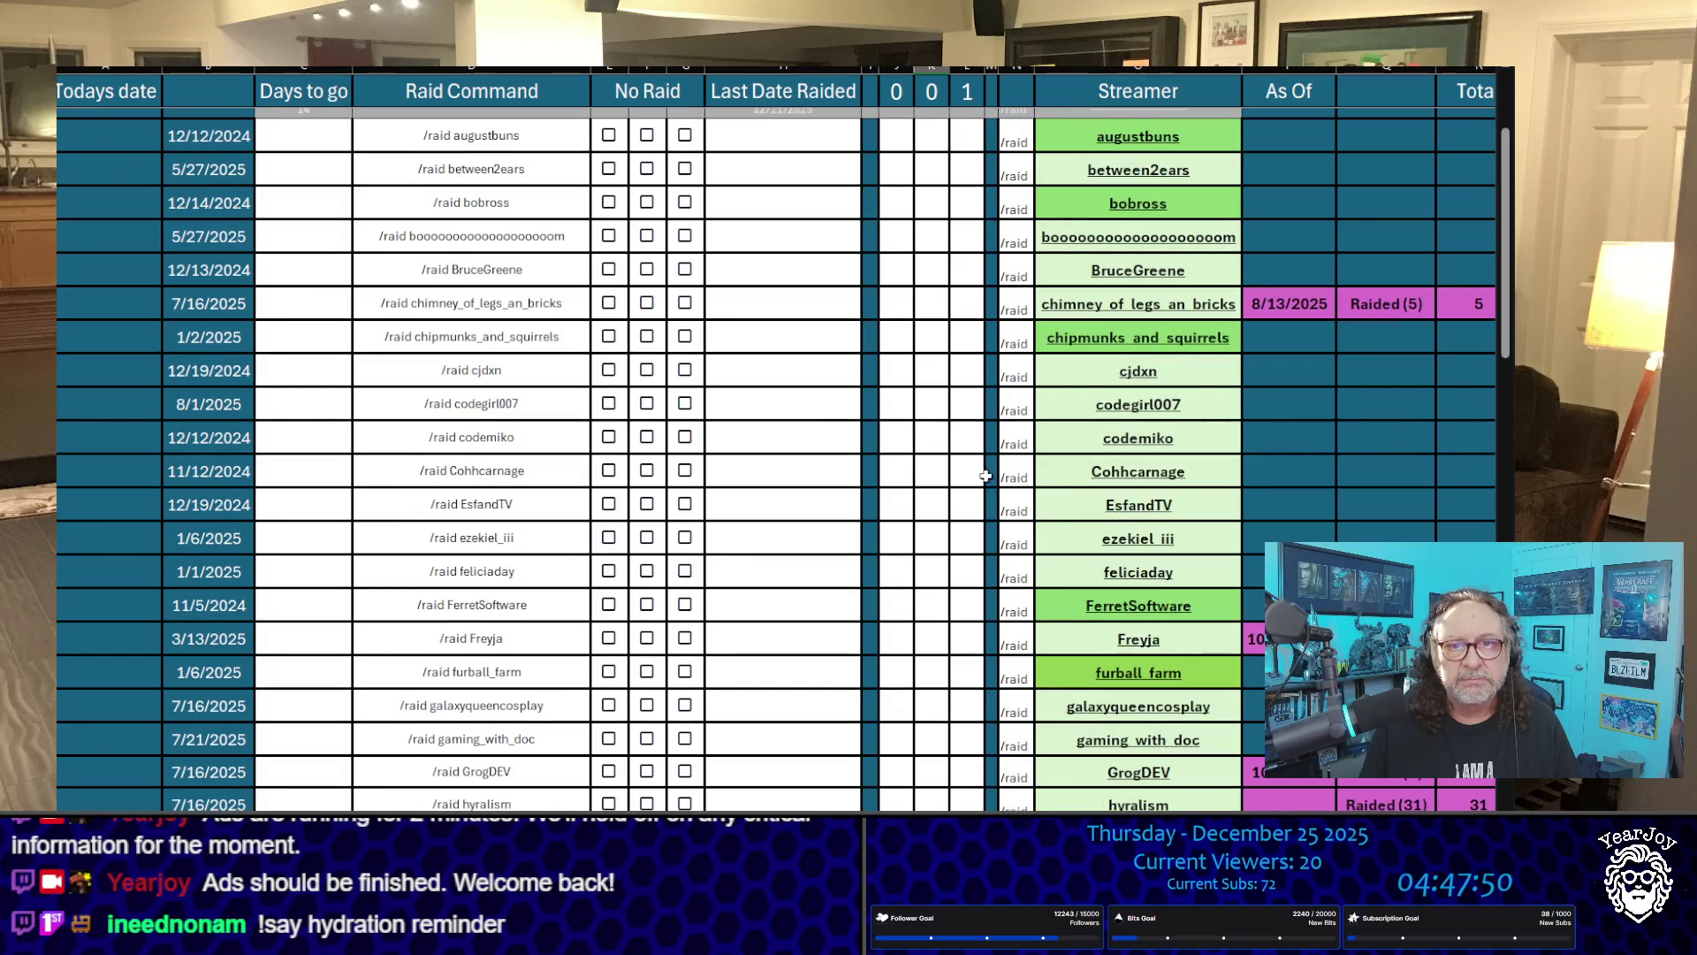
{"action": "left_click", "coordinate": [968, 471]}
{"action": "type", "text": "x"}
{"action": "left_click", "coordinate": [955, 535]}
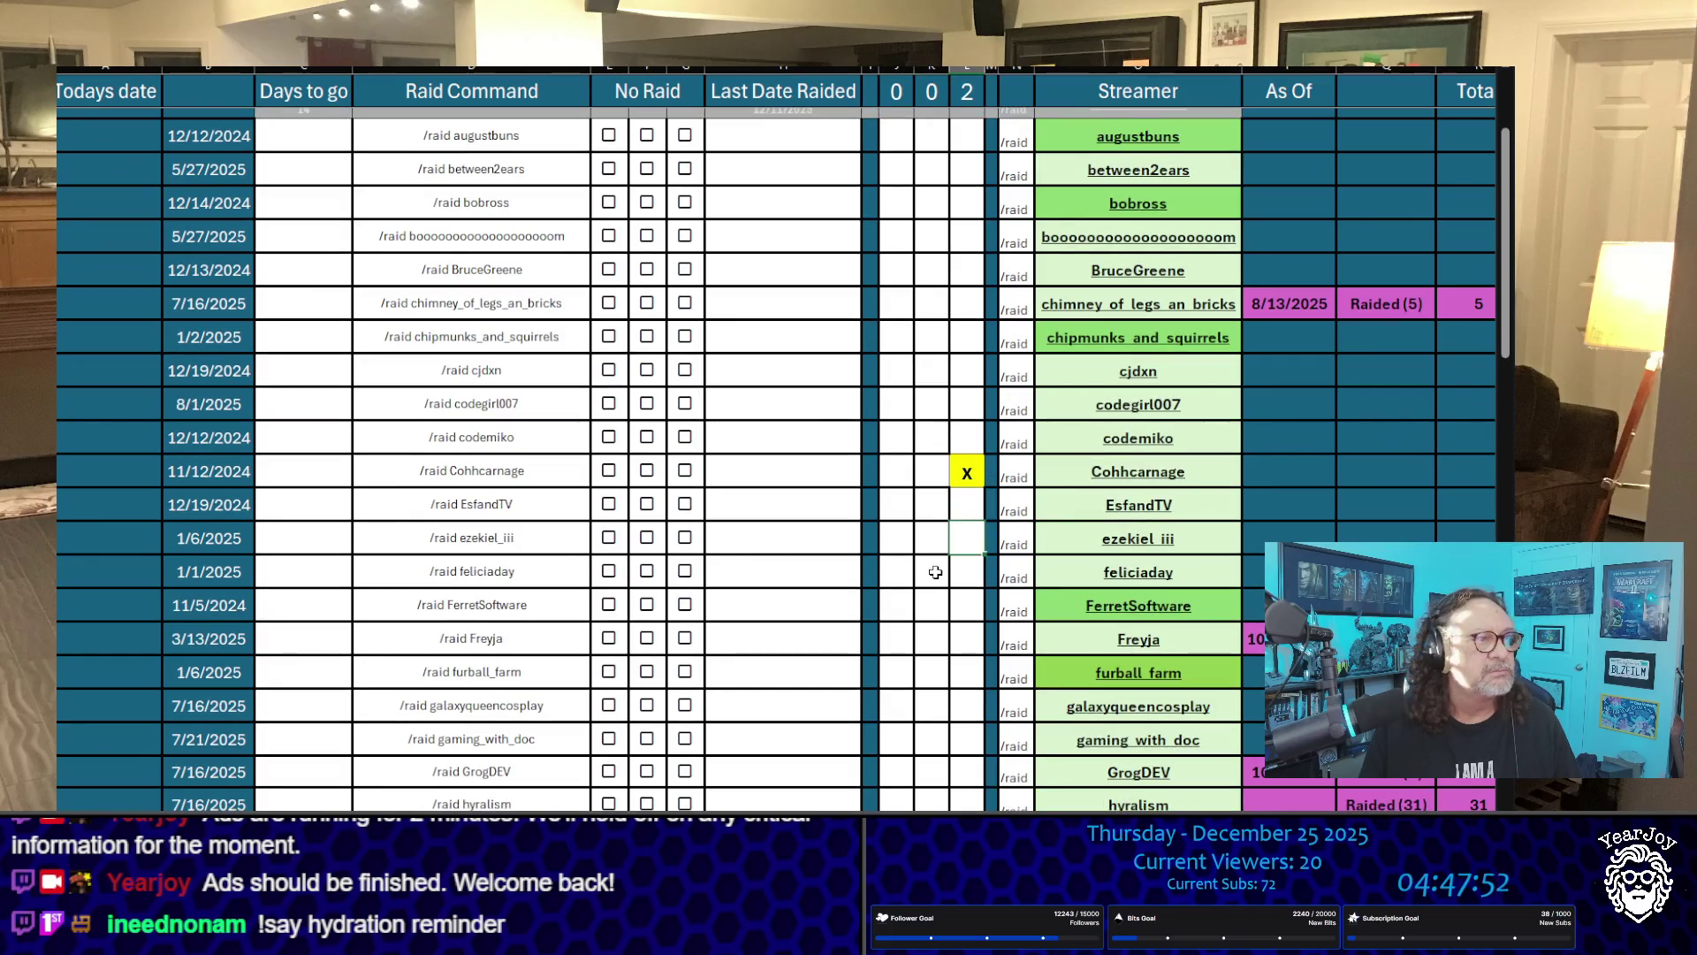
{"action": "scroll", "coordinate": [938, 571], "scroll_direction": "down", "scroll_amount": 4}
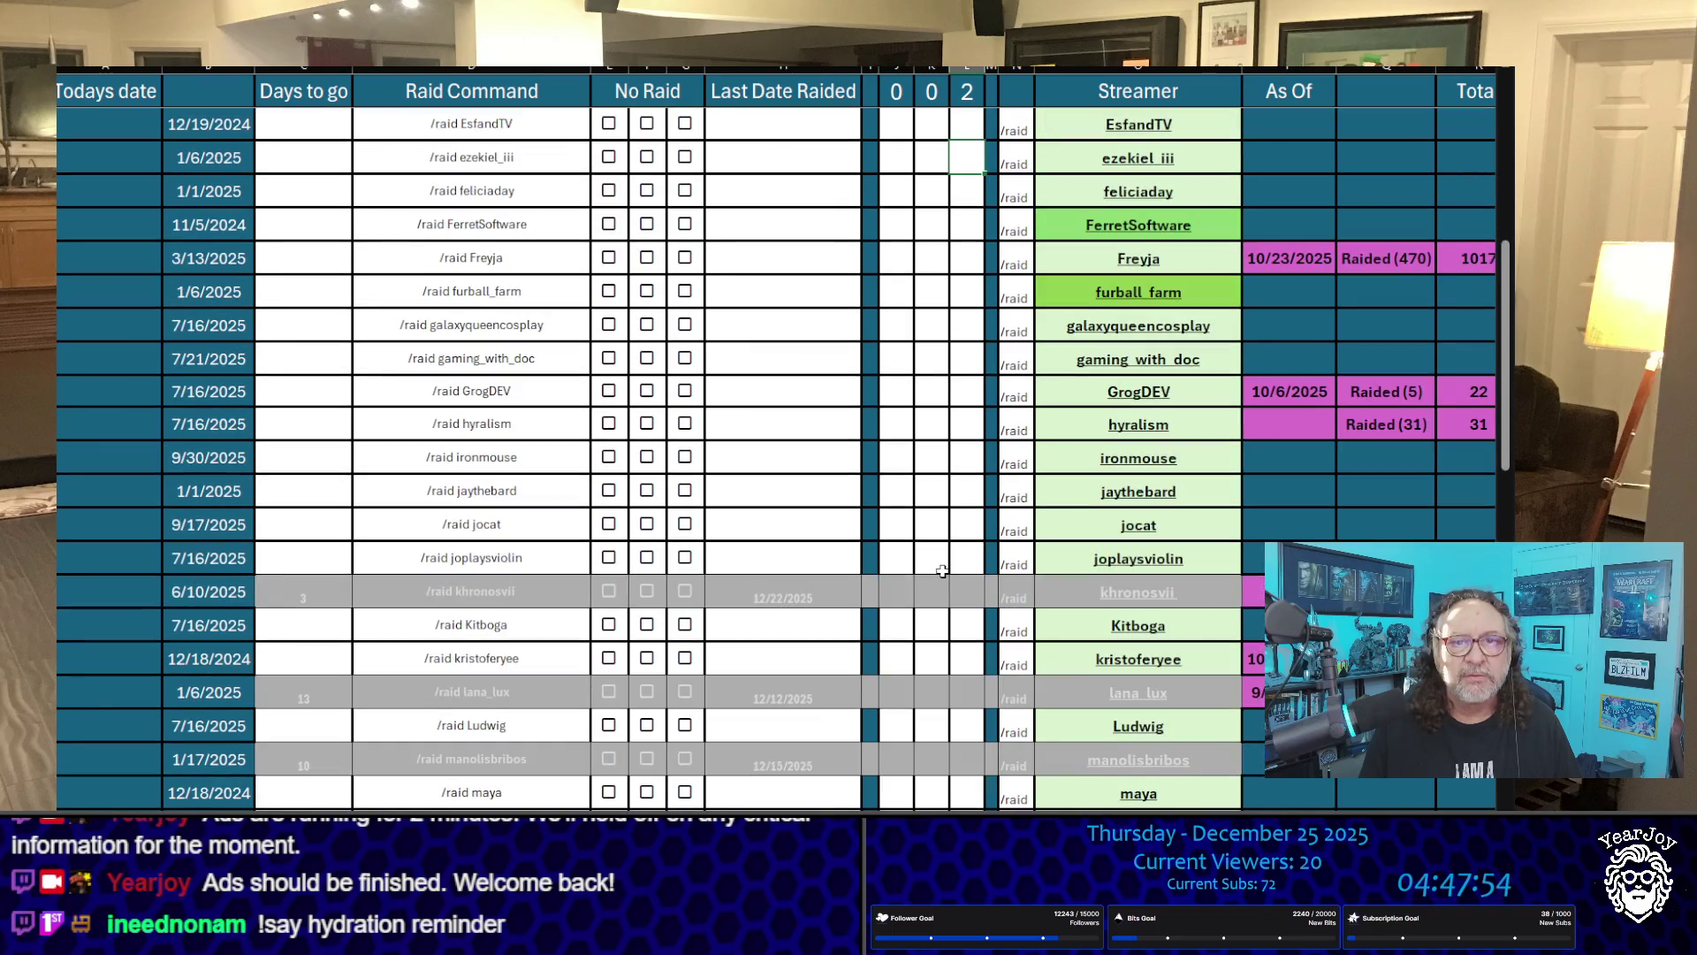
{"action": "scroll", "coordinate": [947, 513], "scroll_direction": "down", "scroll_amount": 3}
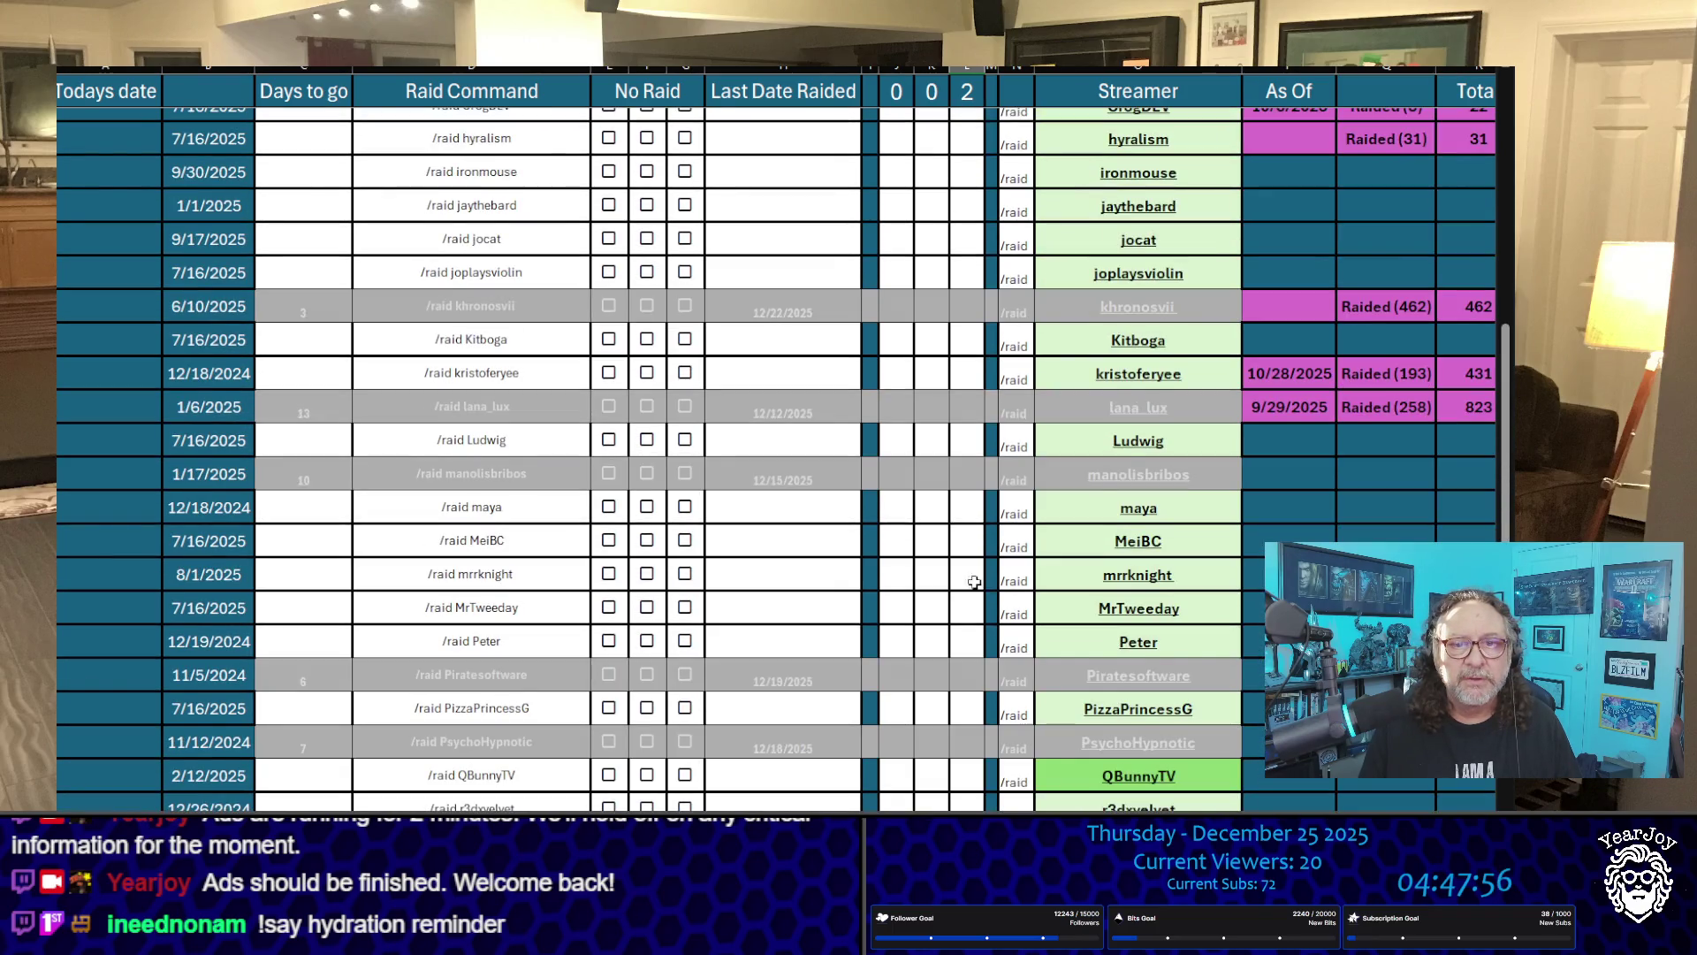
{"action": "scroll", "coordinate": [973, 582], "scroll_direction": "down", "scroll_amount": 3}
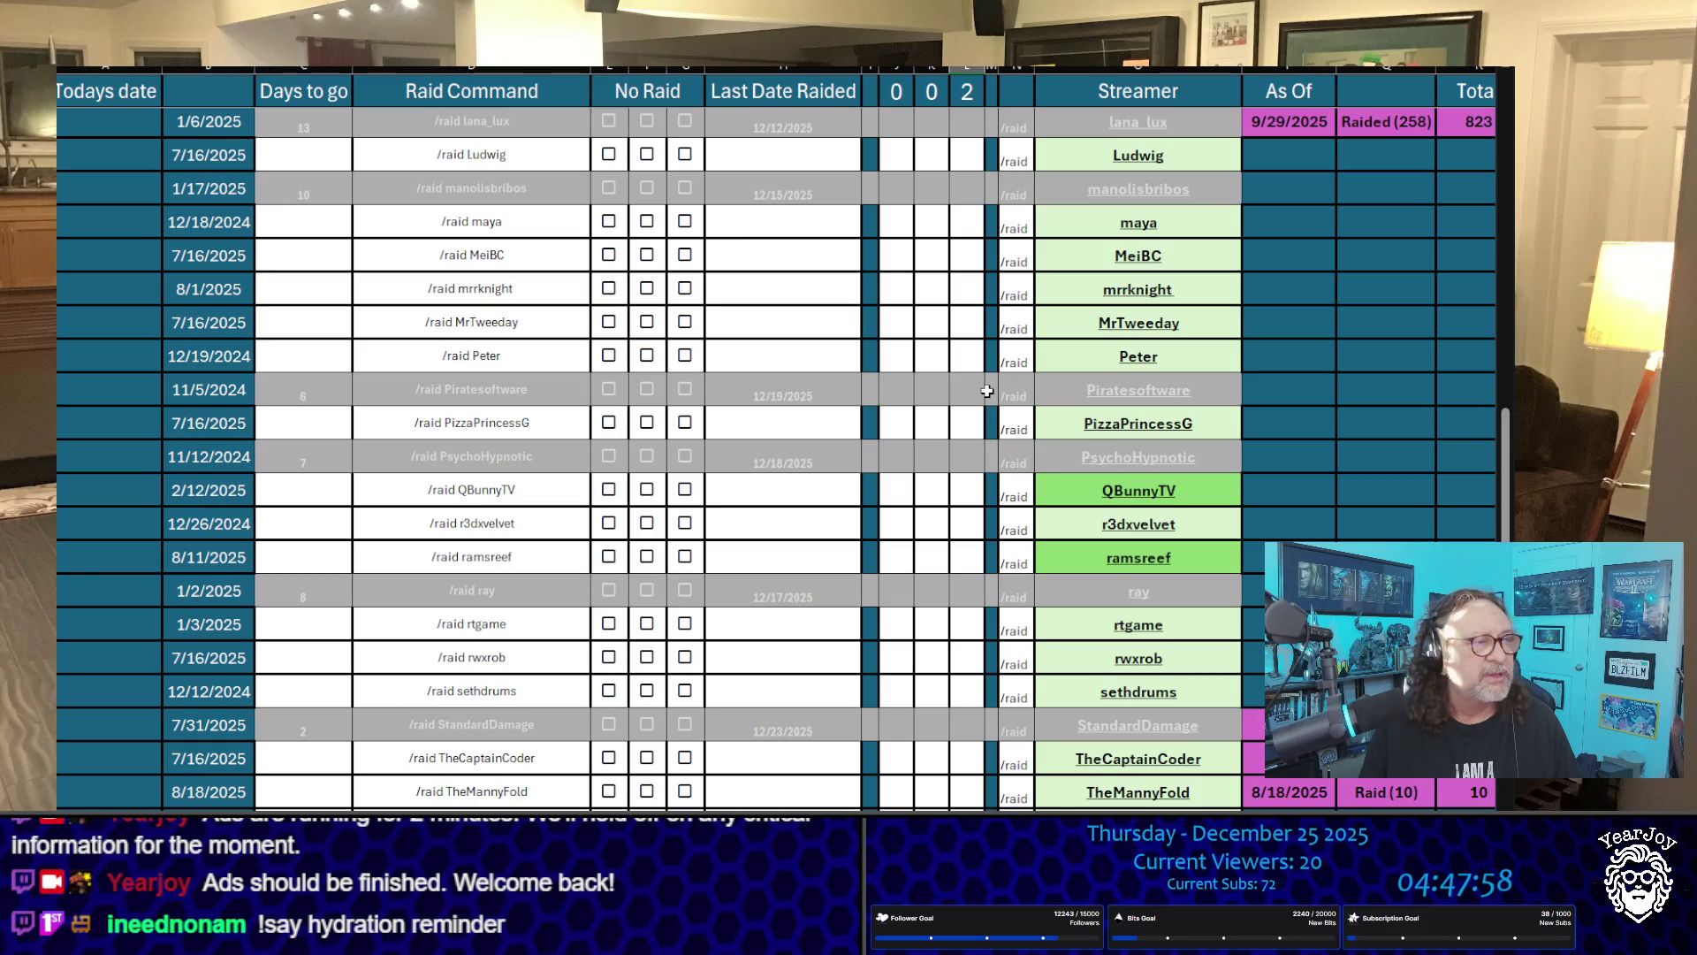
{"action": "scroll", "coordinate": [988, 392], "scroll_direction": "up", "scroll_amount": 20}
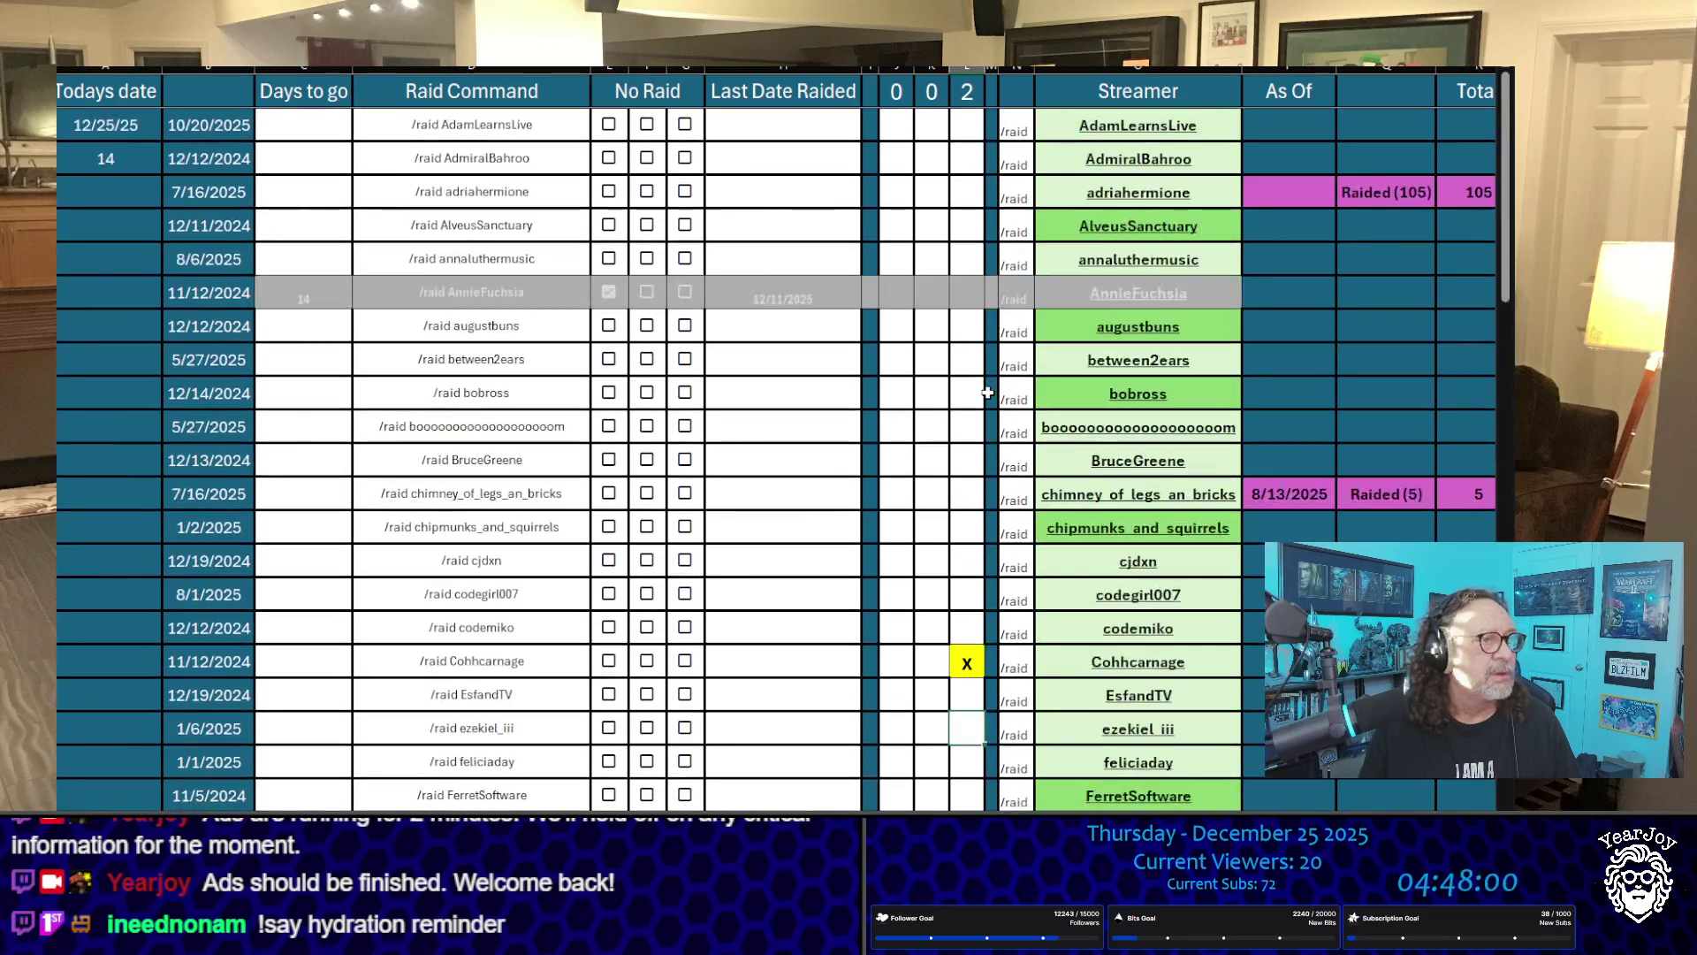
{"action": "left_click", "coordinate": [967, 159]}
{"action": "type", "text": "X"}
{"action": "left_click", "coordinate": [967, 320]}
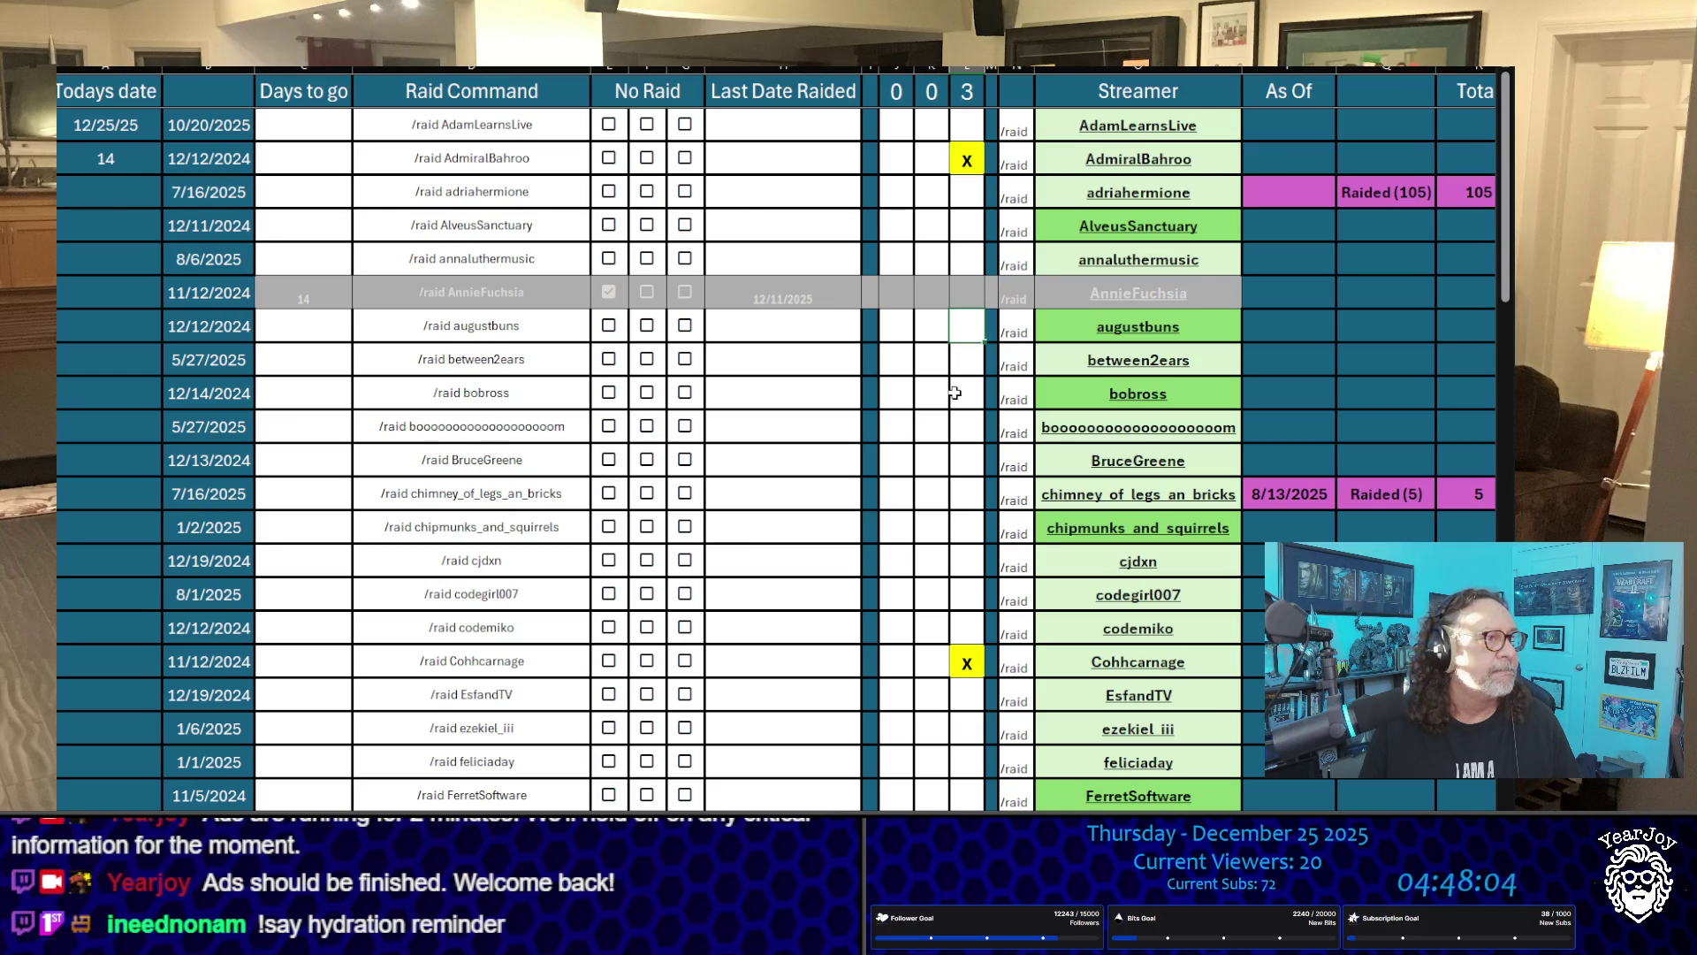
Step: Mark rtgame, AlveusSanctuary and FerretSoftware with an X in column L
{"action": "scroll", "coordinate": [930, 487], "scroll_direction": "down", "scroll_amount": 20}
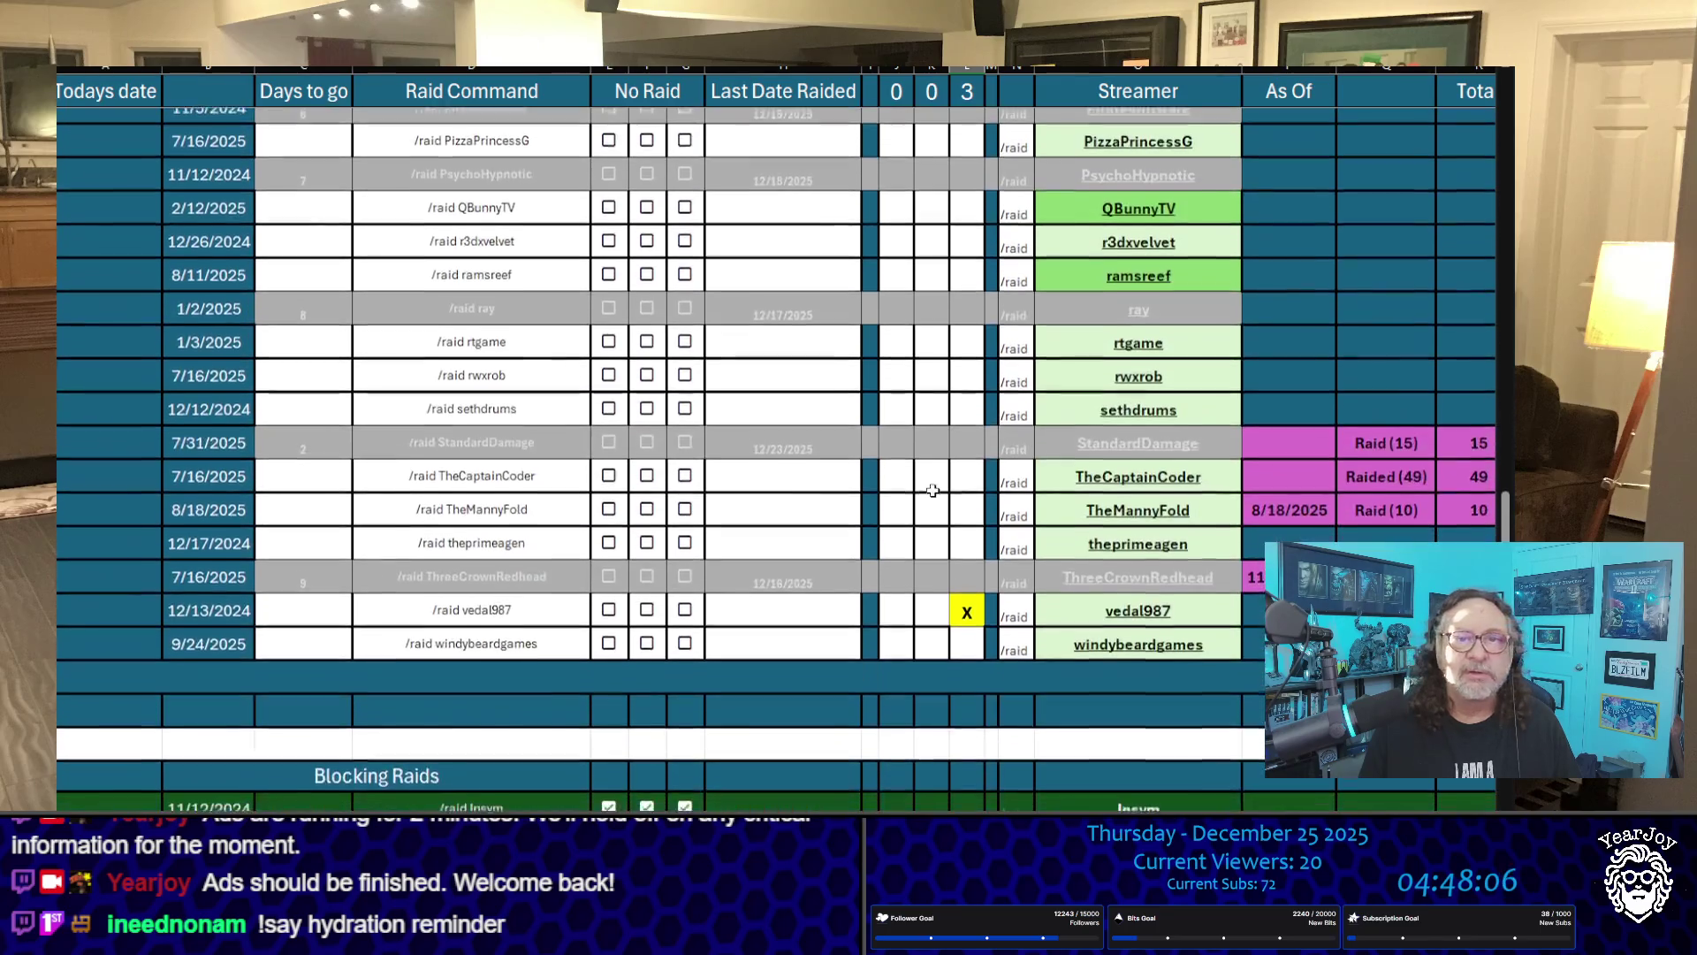
{"action": "left_click", "coordinate": [964, 341]}
{"action": "left_click", "coordinate": [920, 395]}
{"action": "type", "text": "X"}
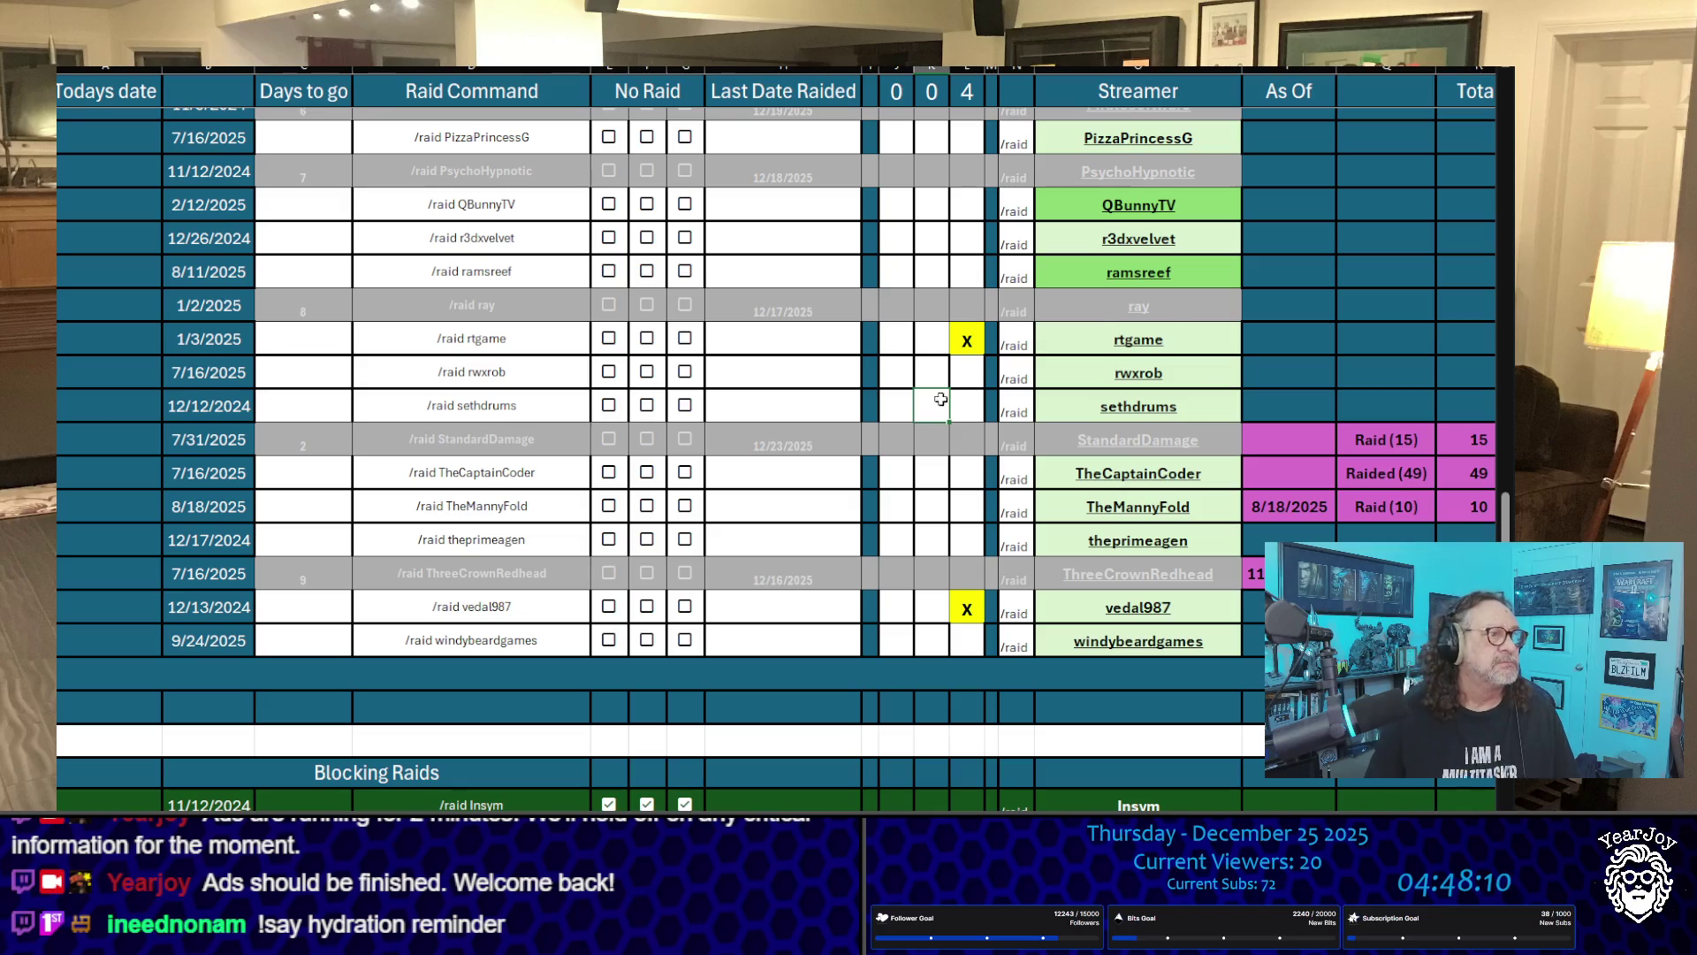
{"action": "scroll", "coordinate": [962, 442], "scroll_direction": "up", "scroll_amount": 20}
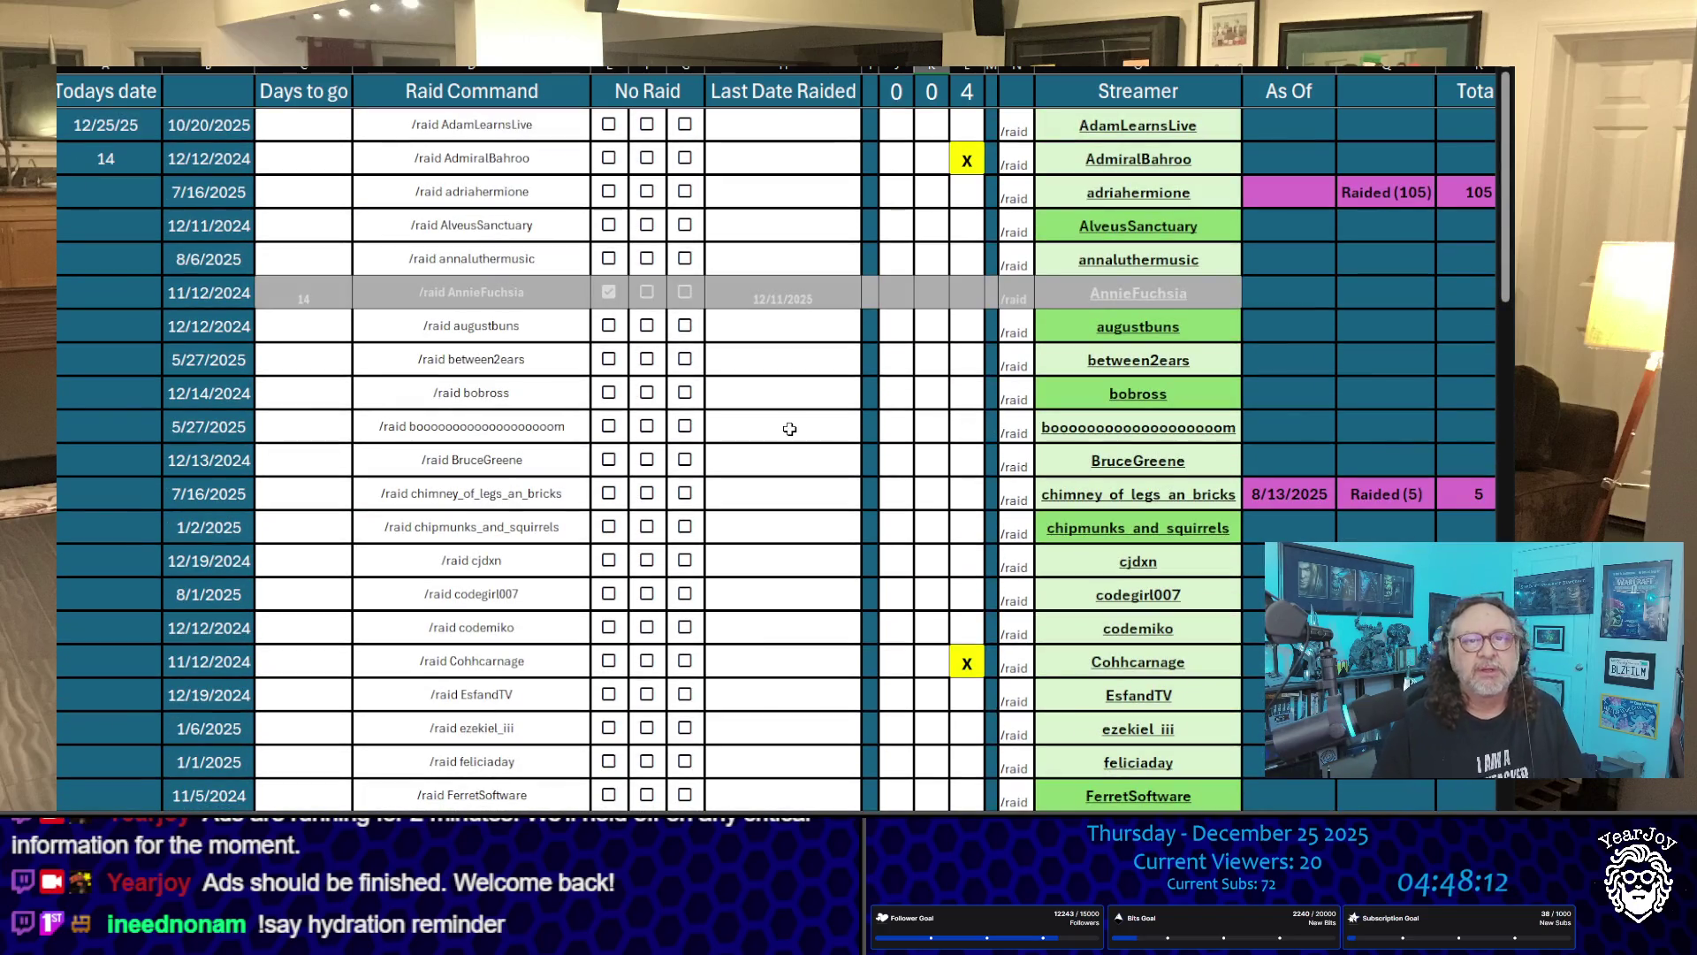
{"action": "left_click", "coordinate": [967, 226]}
{"action": "type", "text": "x"}
{"action": "left_click", "coordinate": [931, 227]}
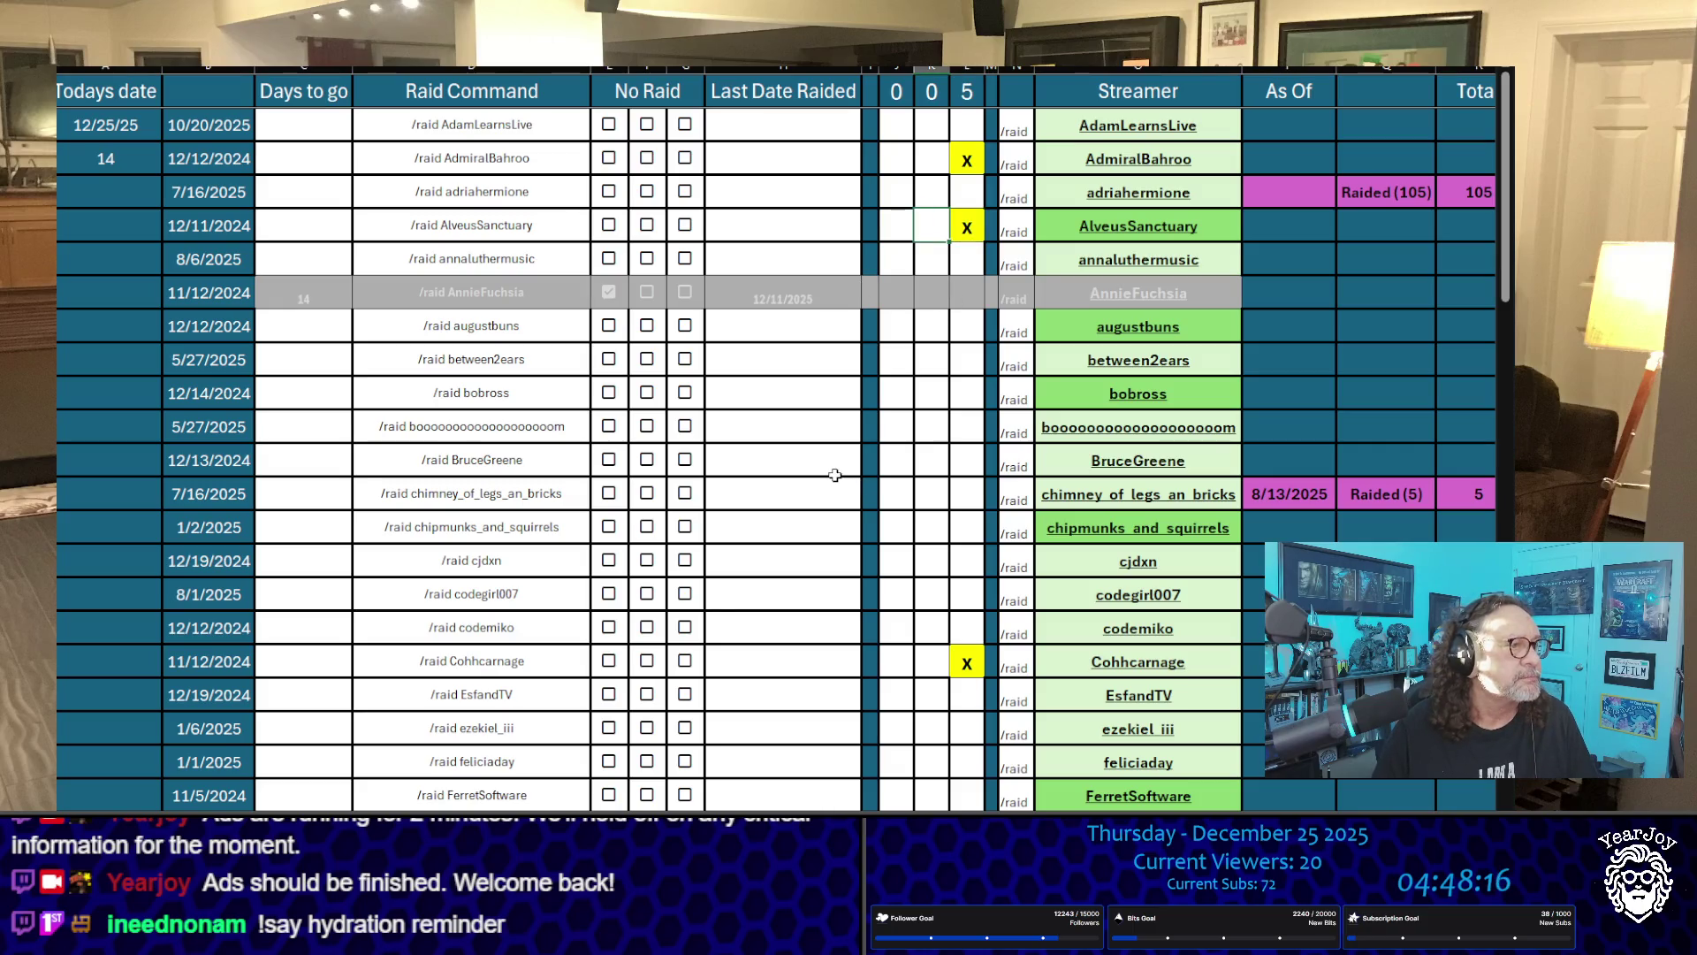
{"action": "scroll", "coordinate": [837, 474], "scroll_direction": "down", "scroll_amount": 7}
{"action": "scroll", "coordinate": [839, 474], "scroll_direction": "up", "scroll_amount": 1}
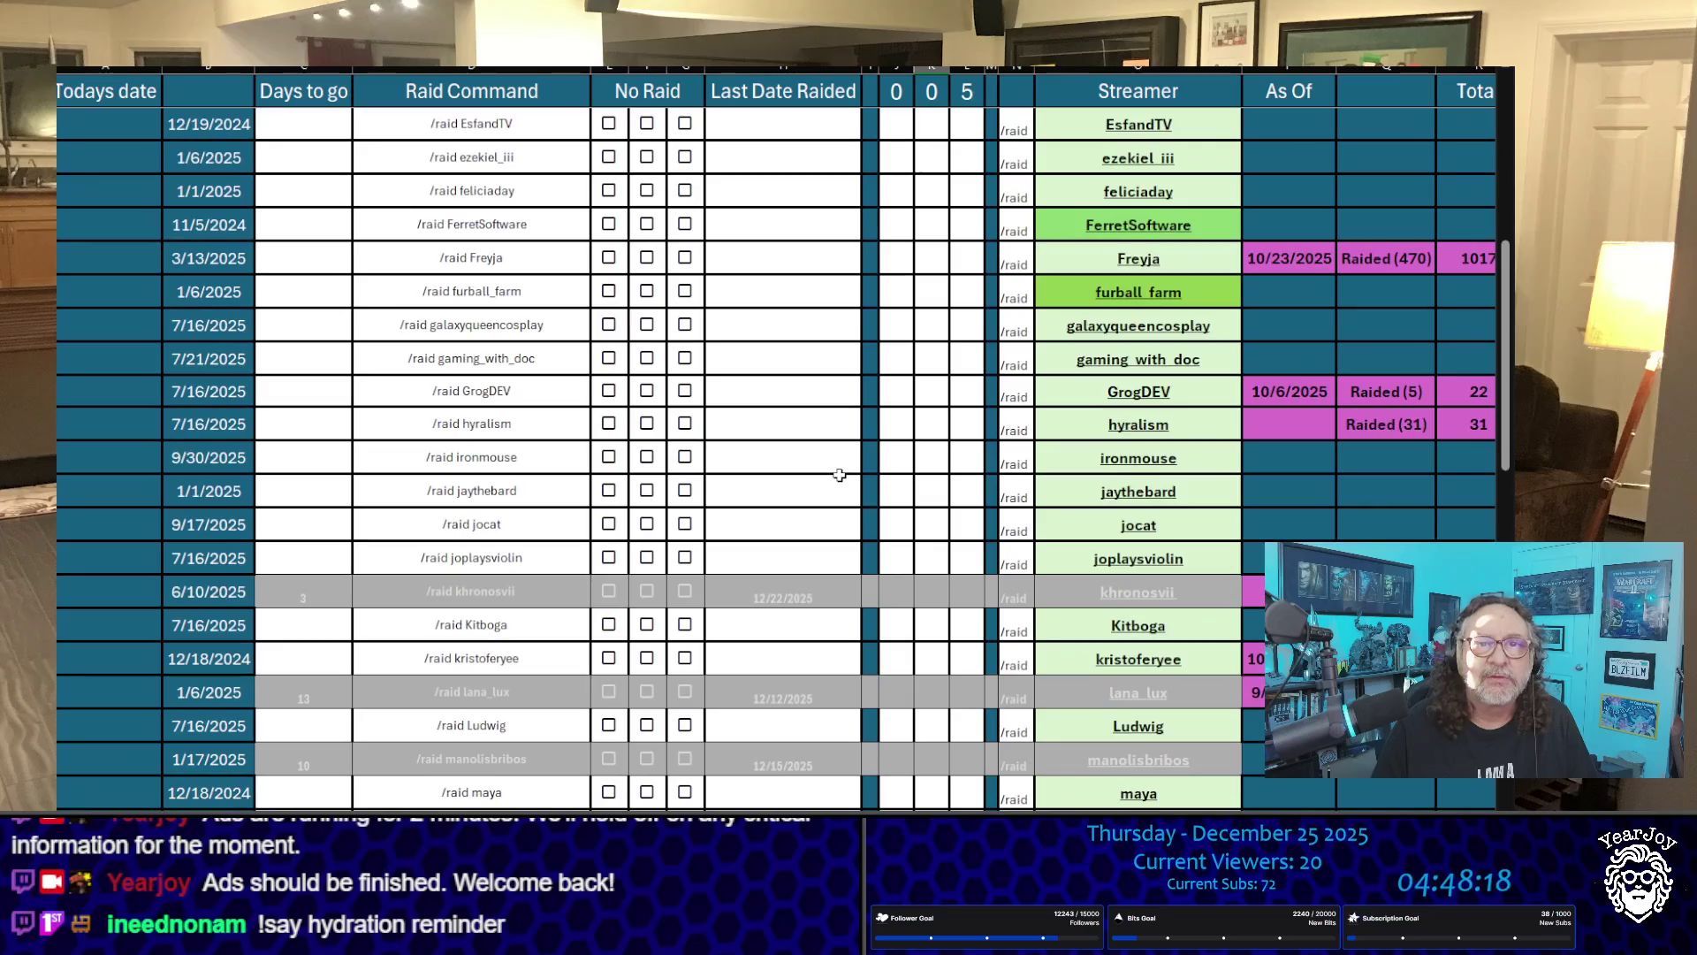
{"action": "left_click", "coordinate": [964, 218]}
{"action": "type", "text": "x"}
{"action": "left_click", "coordinate": [931, 292]}
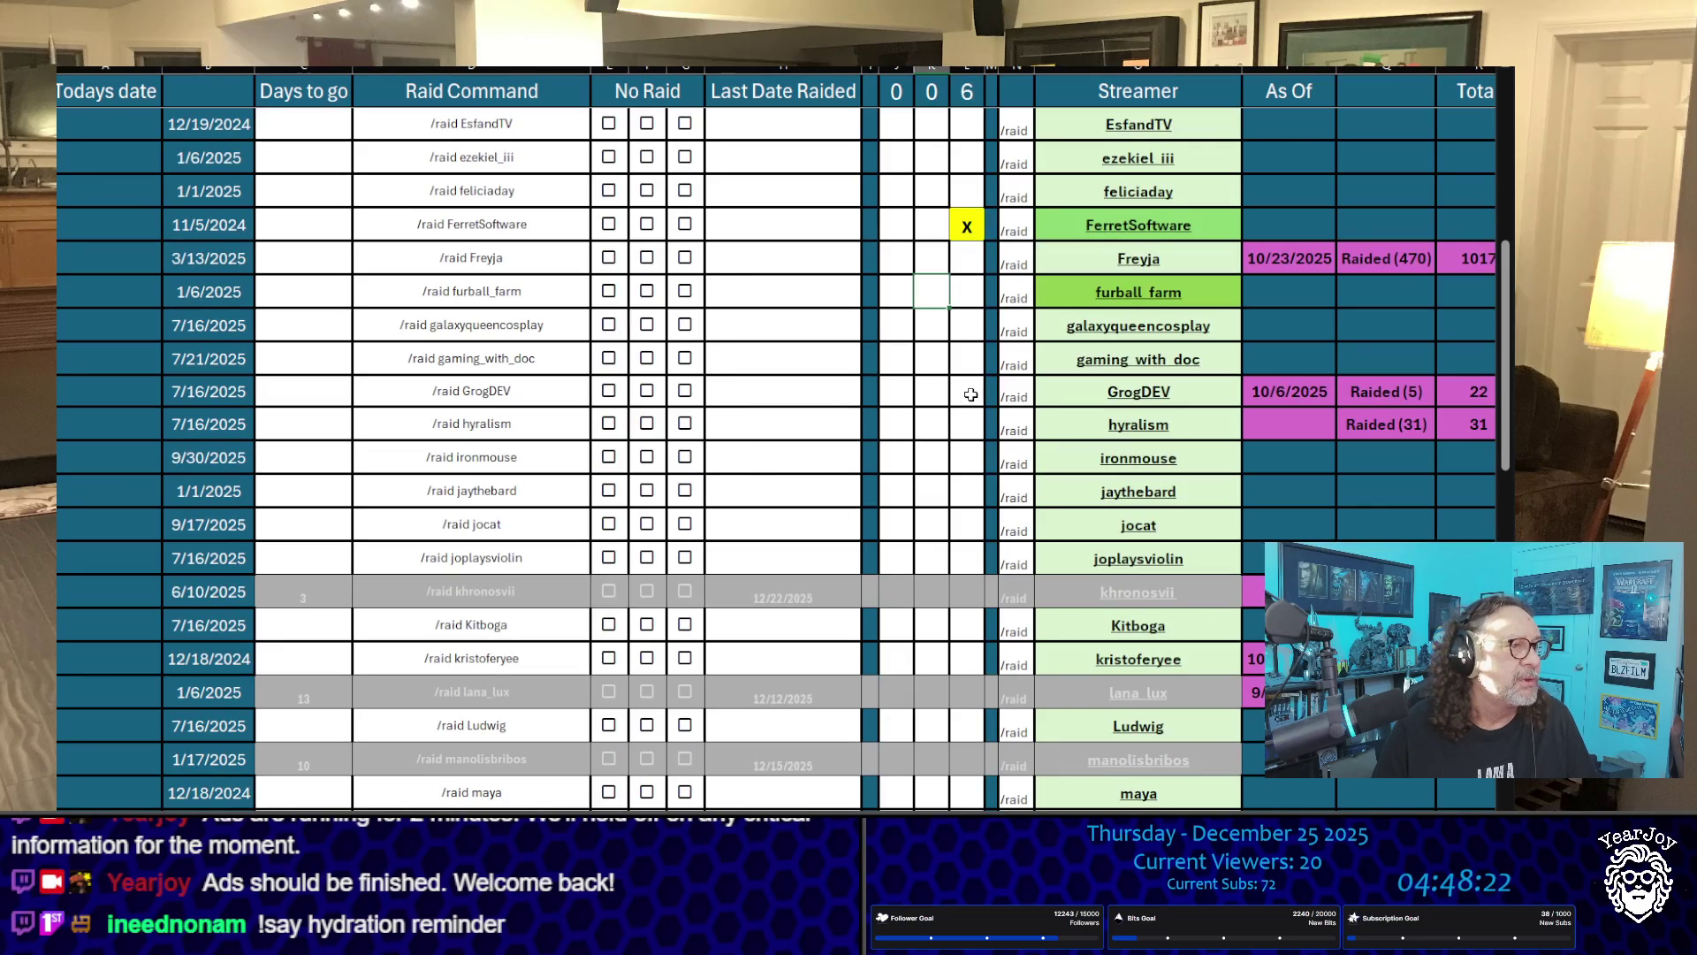
{"action": "scroll", "coordinate": [971, 395], "scroll_direction": "down", "scroll_amount": 6}
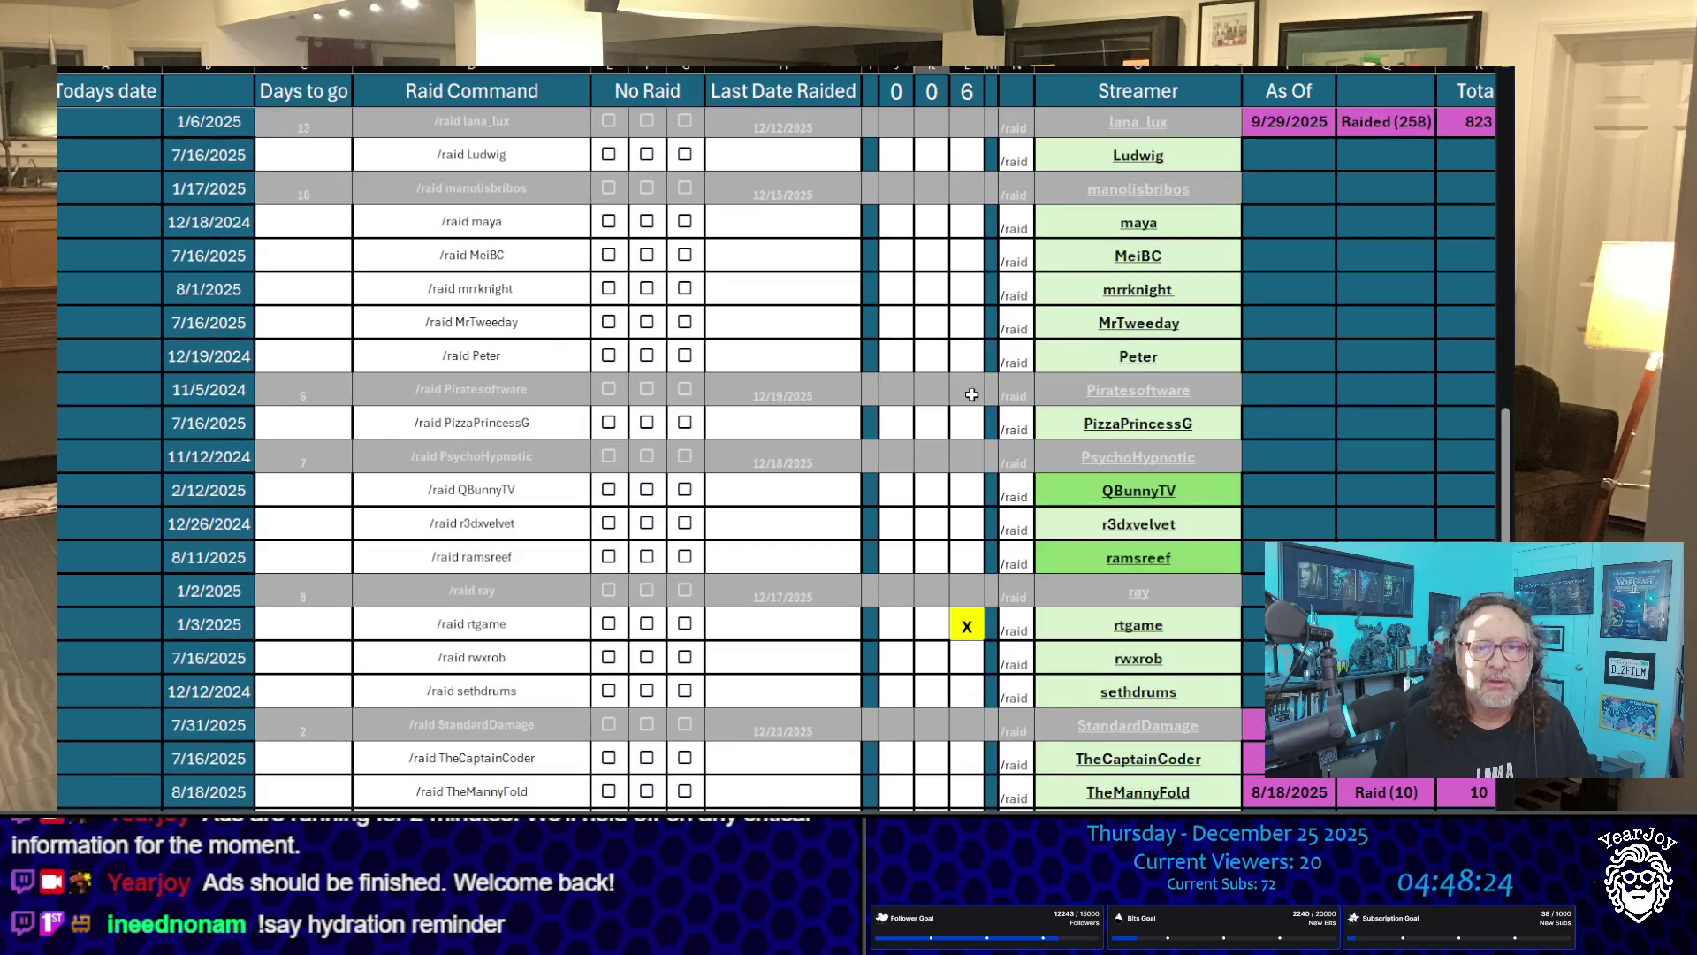
{"action": "scroll", "coordinate": [971, 394], "scroll_direction": "down", "scroll_amount": 2}
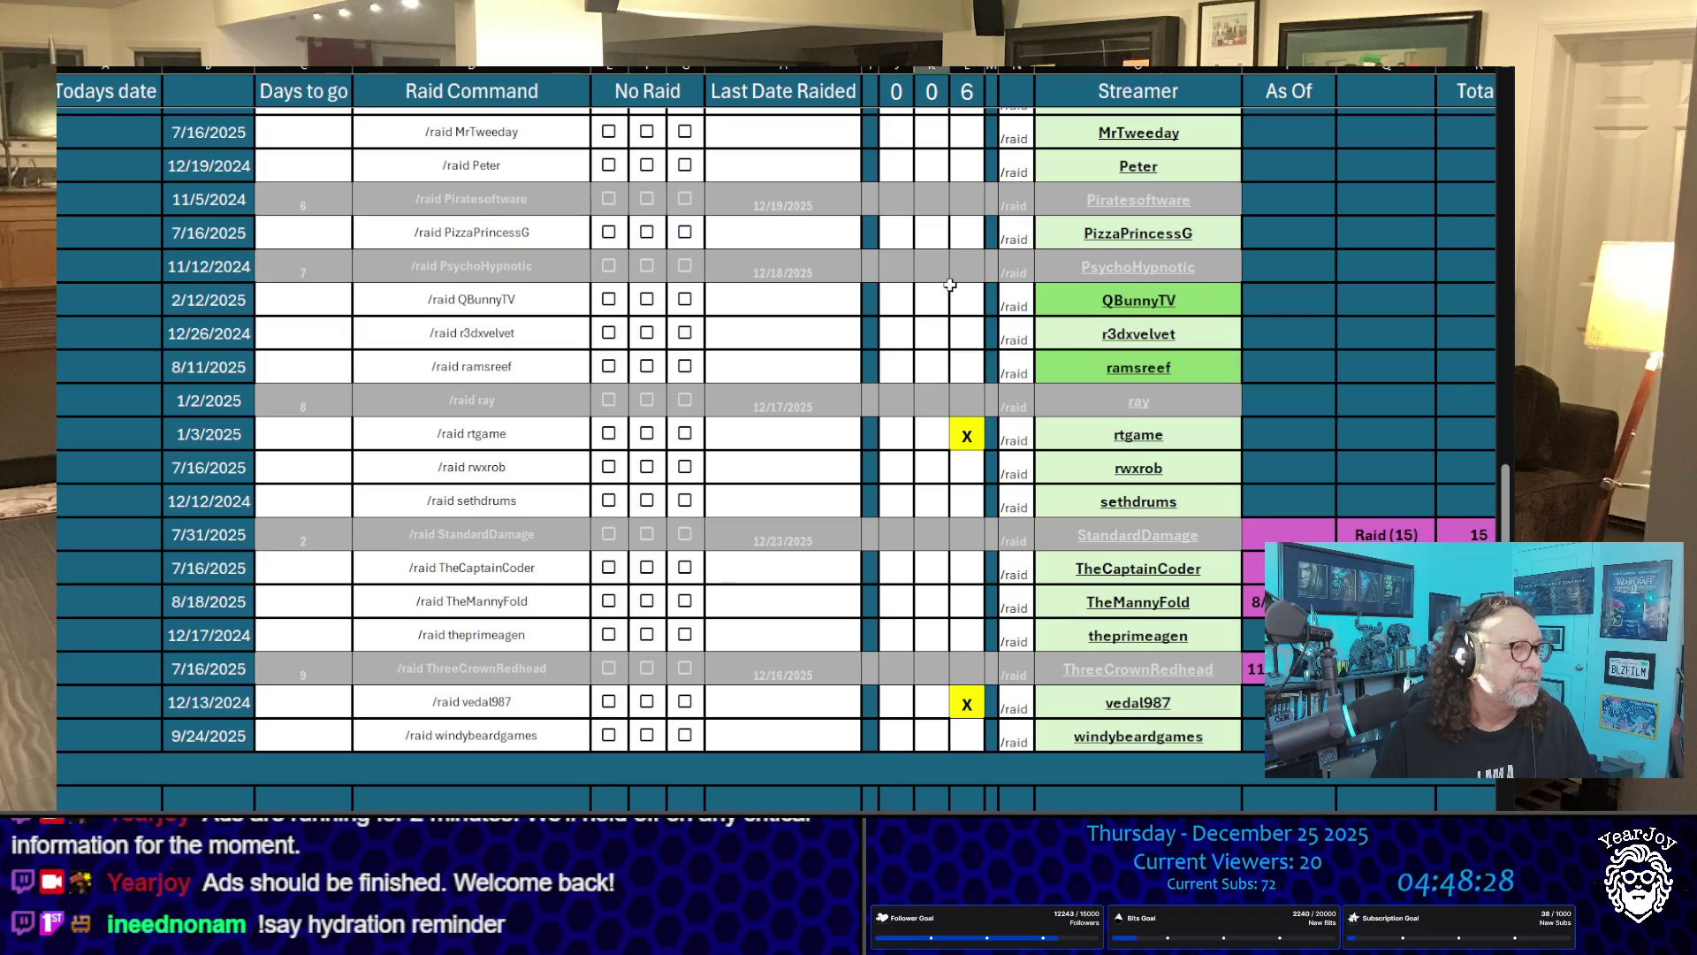
{"action": "scroll", "coordinate": [944, 286], "scroll_direction": "up", "scroll_amount": 20}
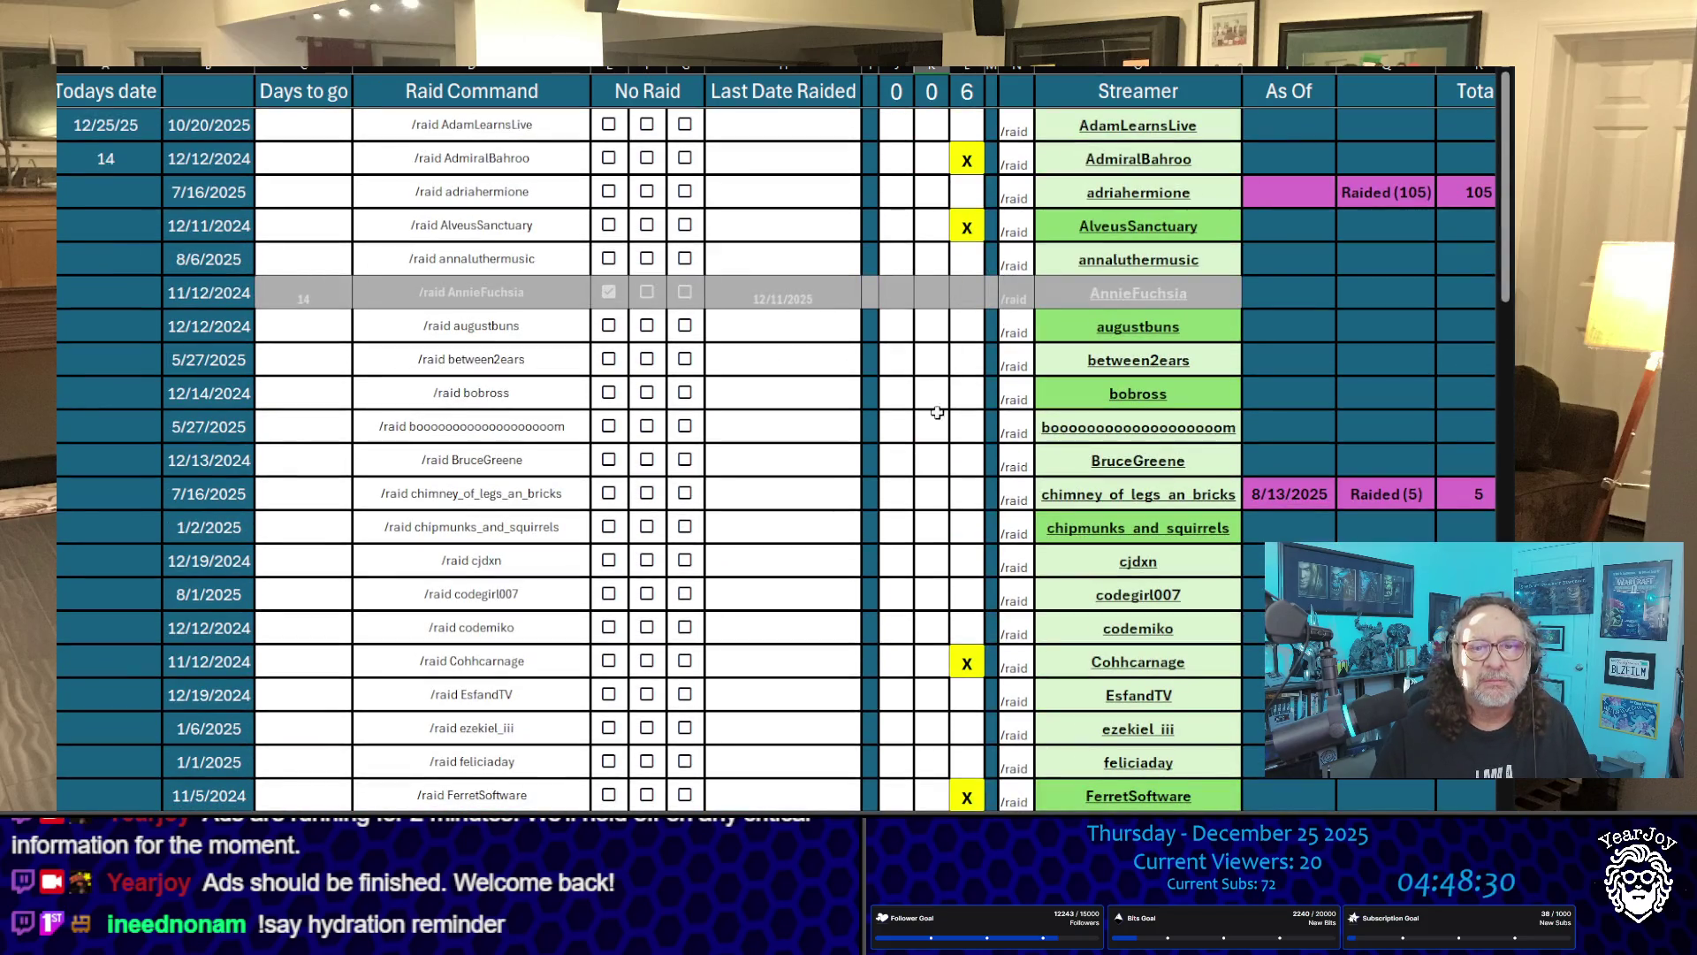
{"action": "scroll", "coordinate": [955, 416], "scroll_direction": "down", "scroll_amount": 4}
{"action": "left_click", "coordinate": [969, 348]}
{"action": "type", "text": "x"}
{"action": "left_click", "coordinate": [901, 375]}
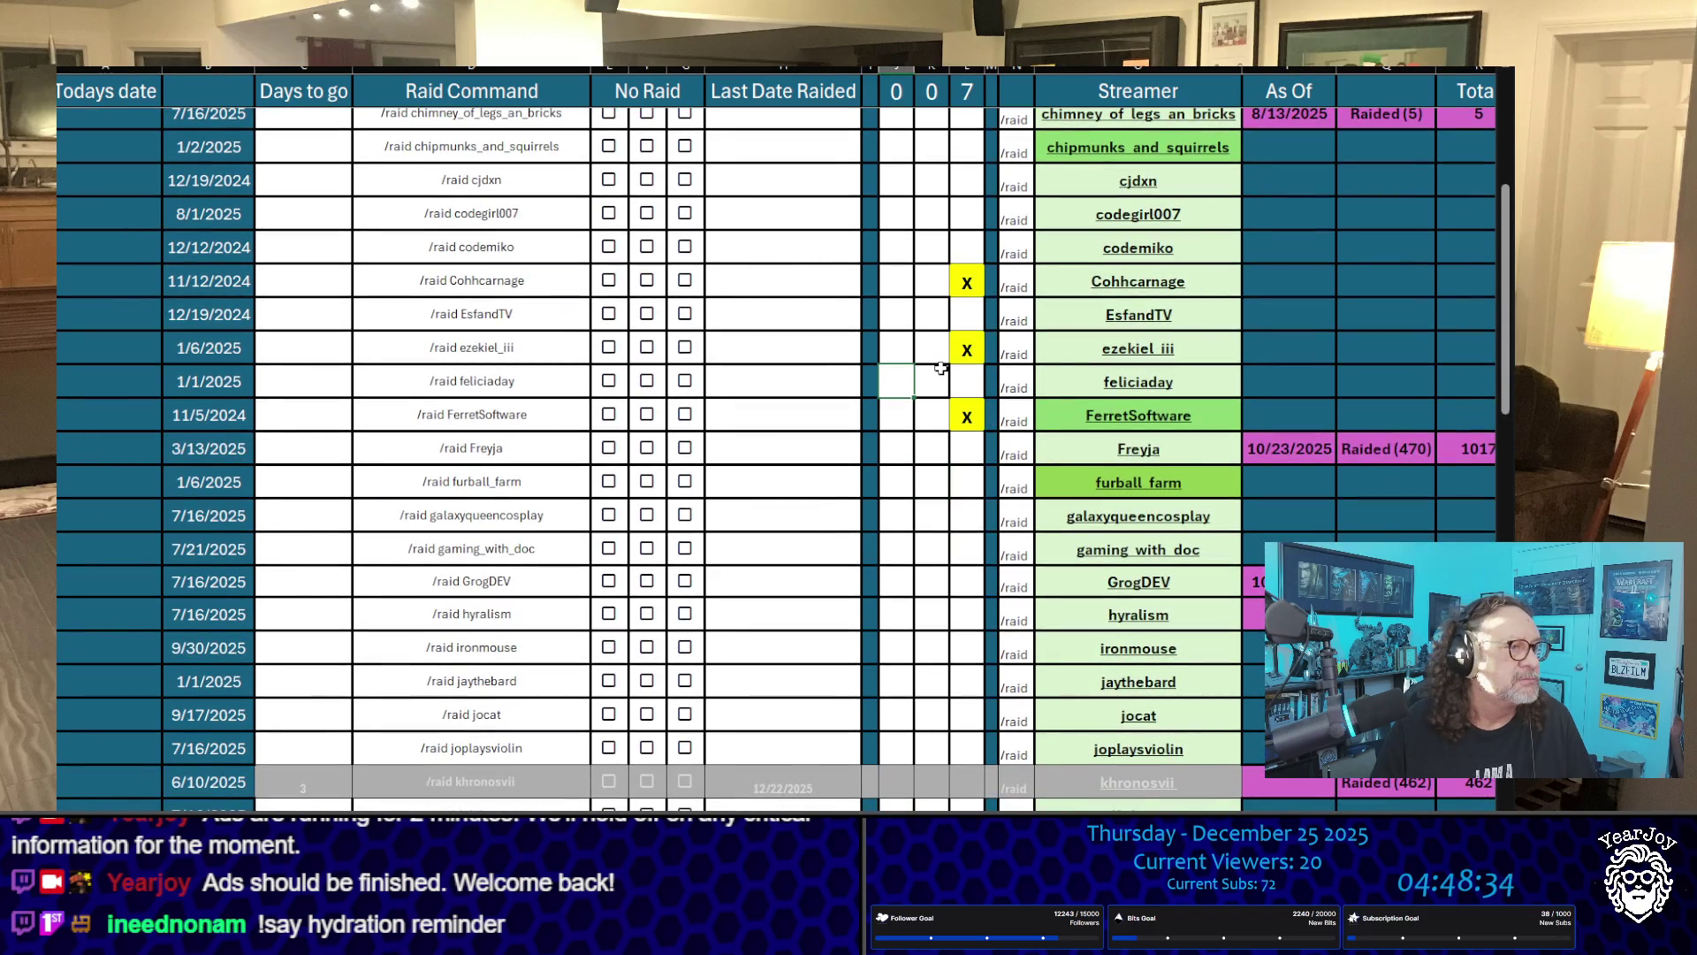
{"action": "scroll", "coordinate": [945, 365], "scroll_direction": "down", "scroll_amount": 12}
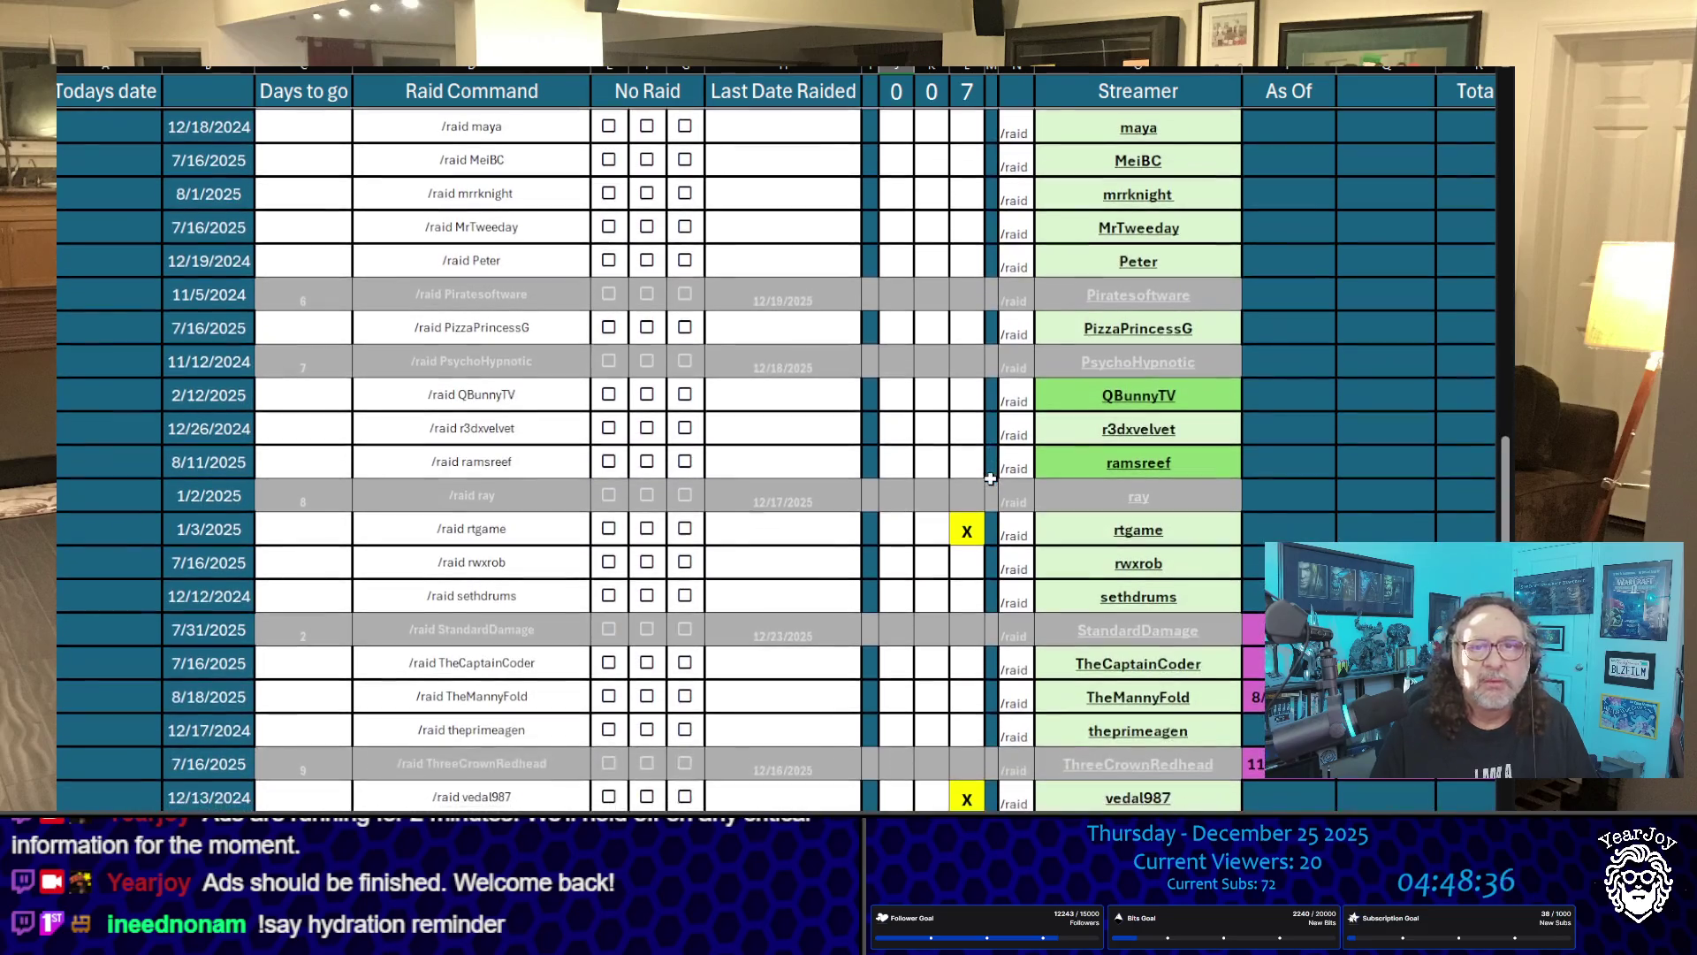
{"action": "scroll", "coordinate": [944, 401], "scroll_direction": "up", "scroll_amount": 2}
{"action": "scroll", "coordinate": [943, 401], "scroll_direction": "down", "scroll_amount": 3}
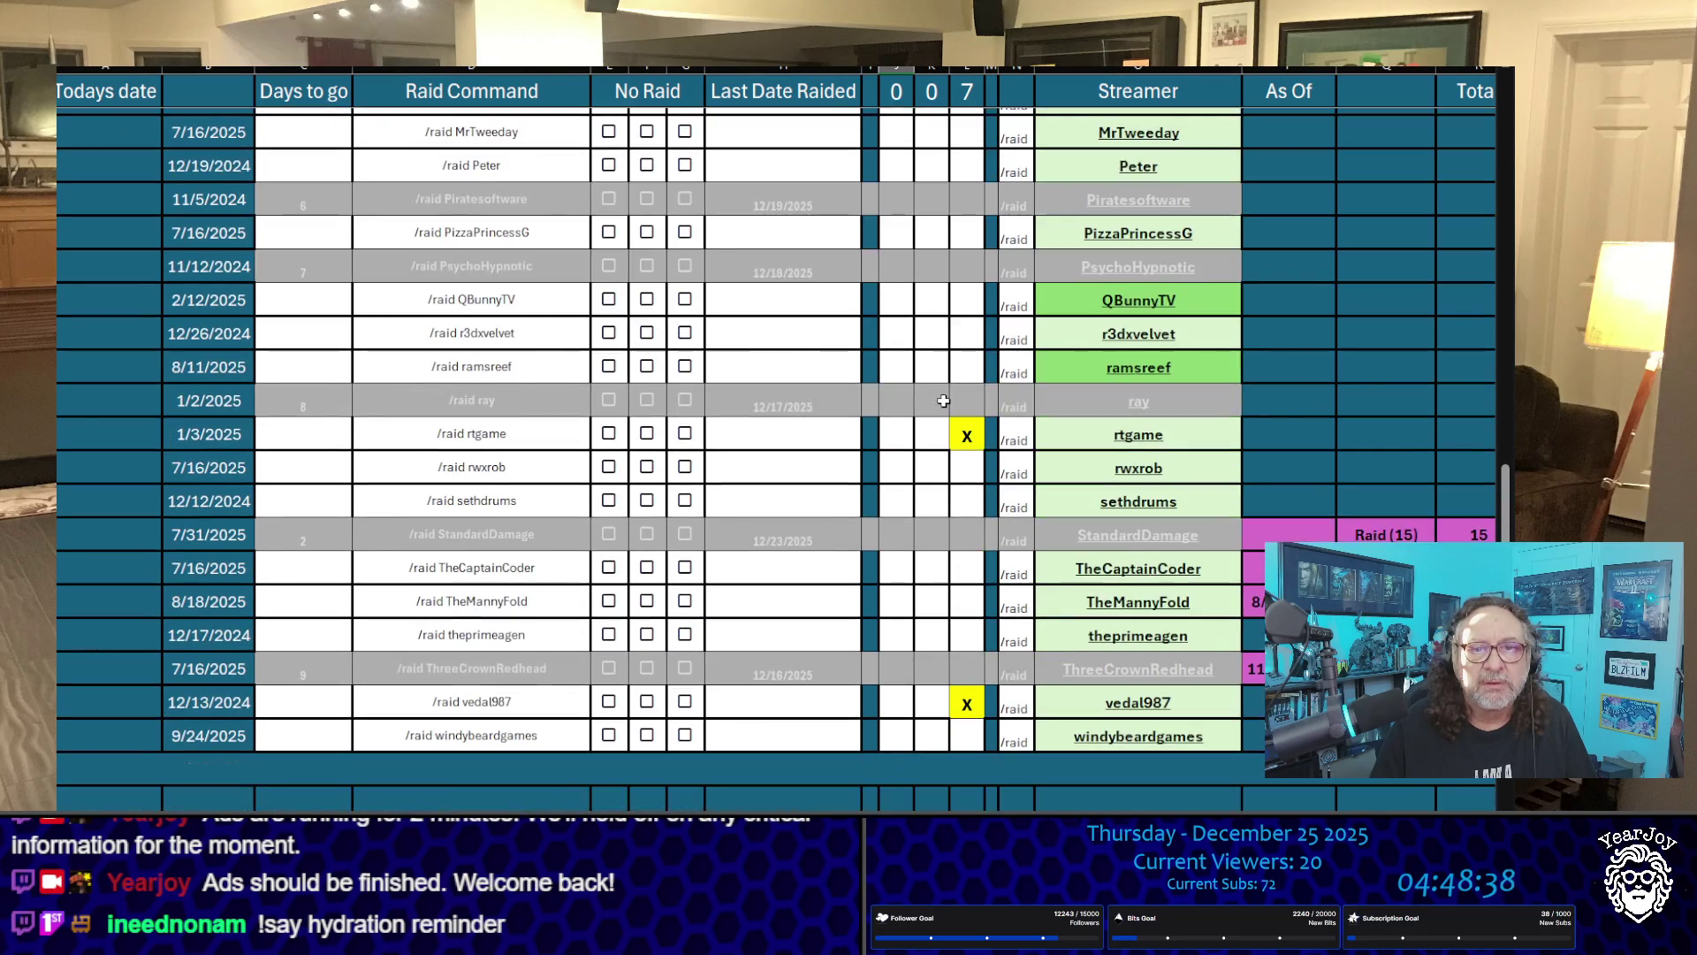
{"action": "left_click", "coordinate": [965, 336]}
{"action": "type", "text": "x"}
{"action": "left_click", "coordinate": [943, 365]}
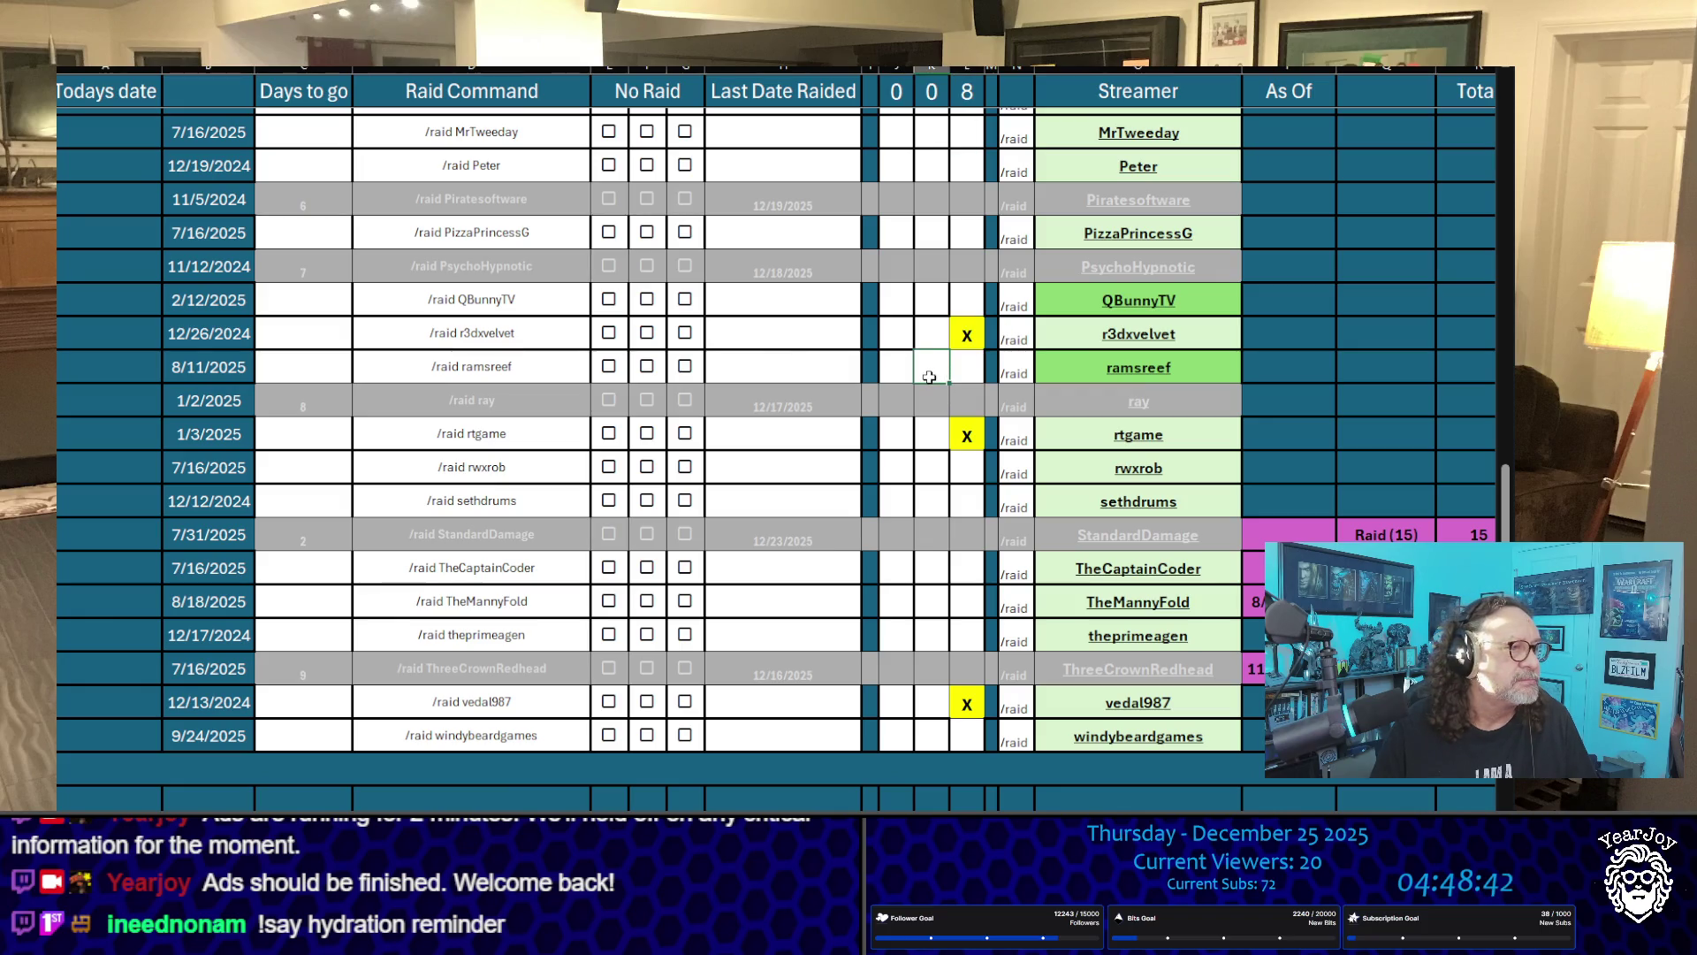
Step: Mark furball_farm and QBunnyTV with an X, raising the pick tally to 10
{"action": "scroll", "coordinate": [929, 377], "scroll_direction": "up", "scroll_amount": 4}
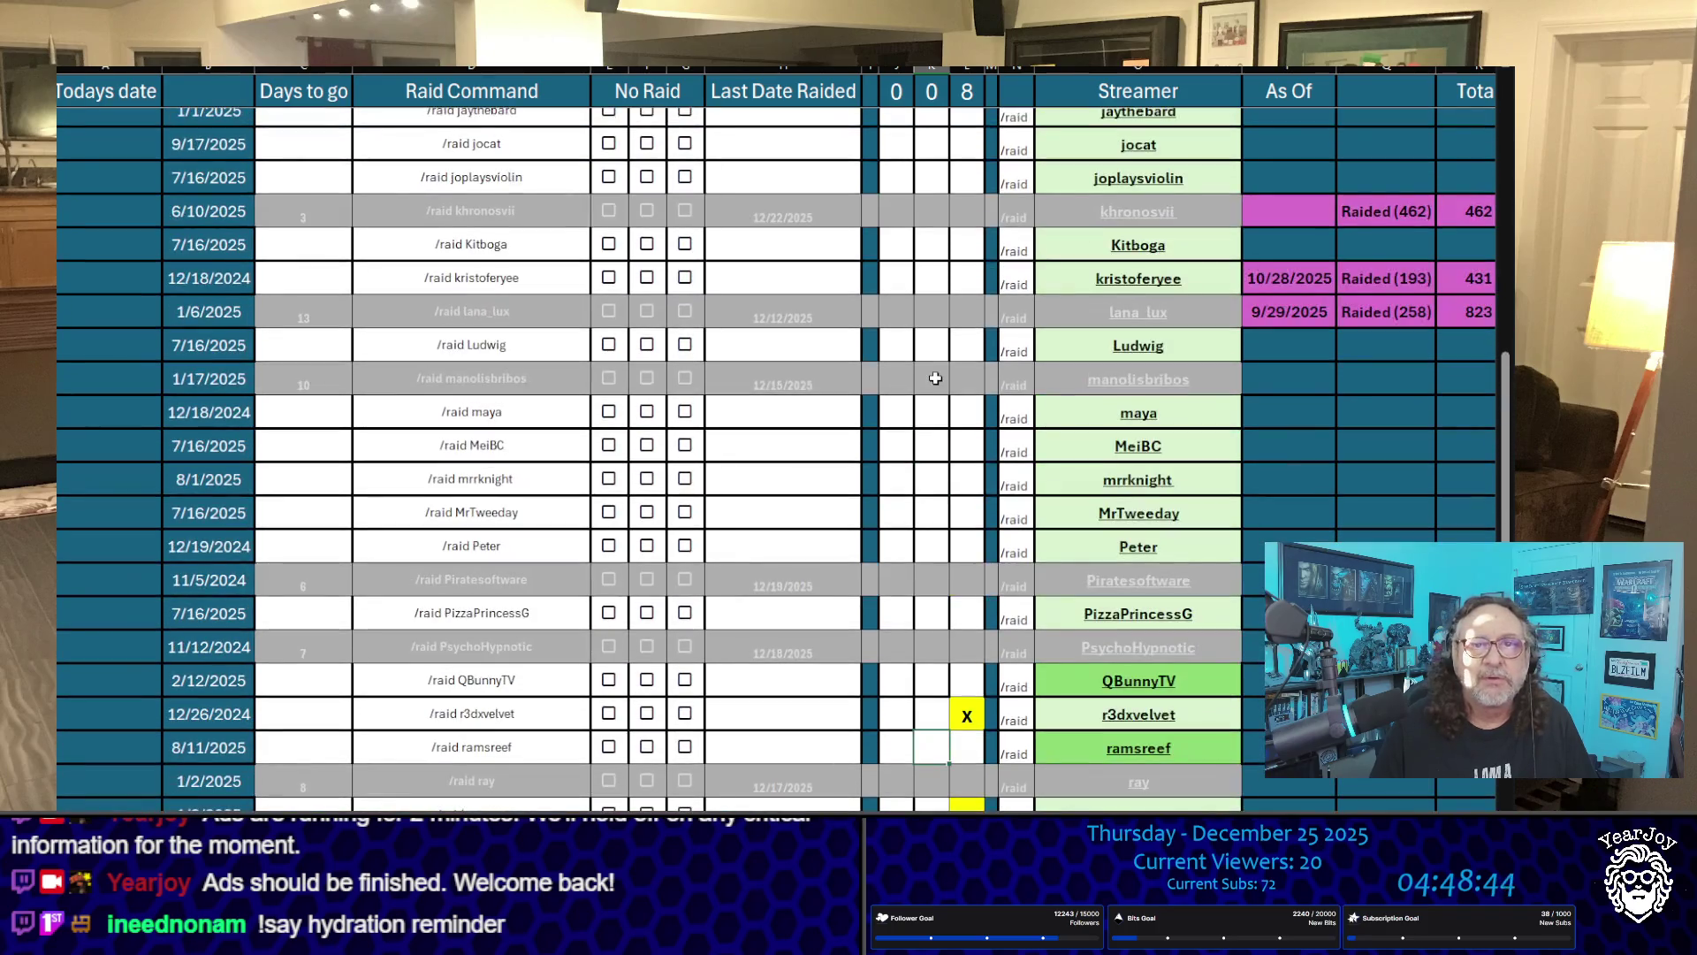
{"action": "scroll", "coordinate": [935, 378], "scroll_direction": "up", "scroll_amount": 6}
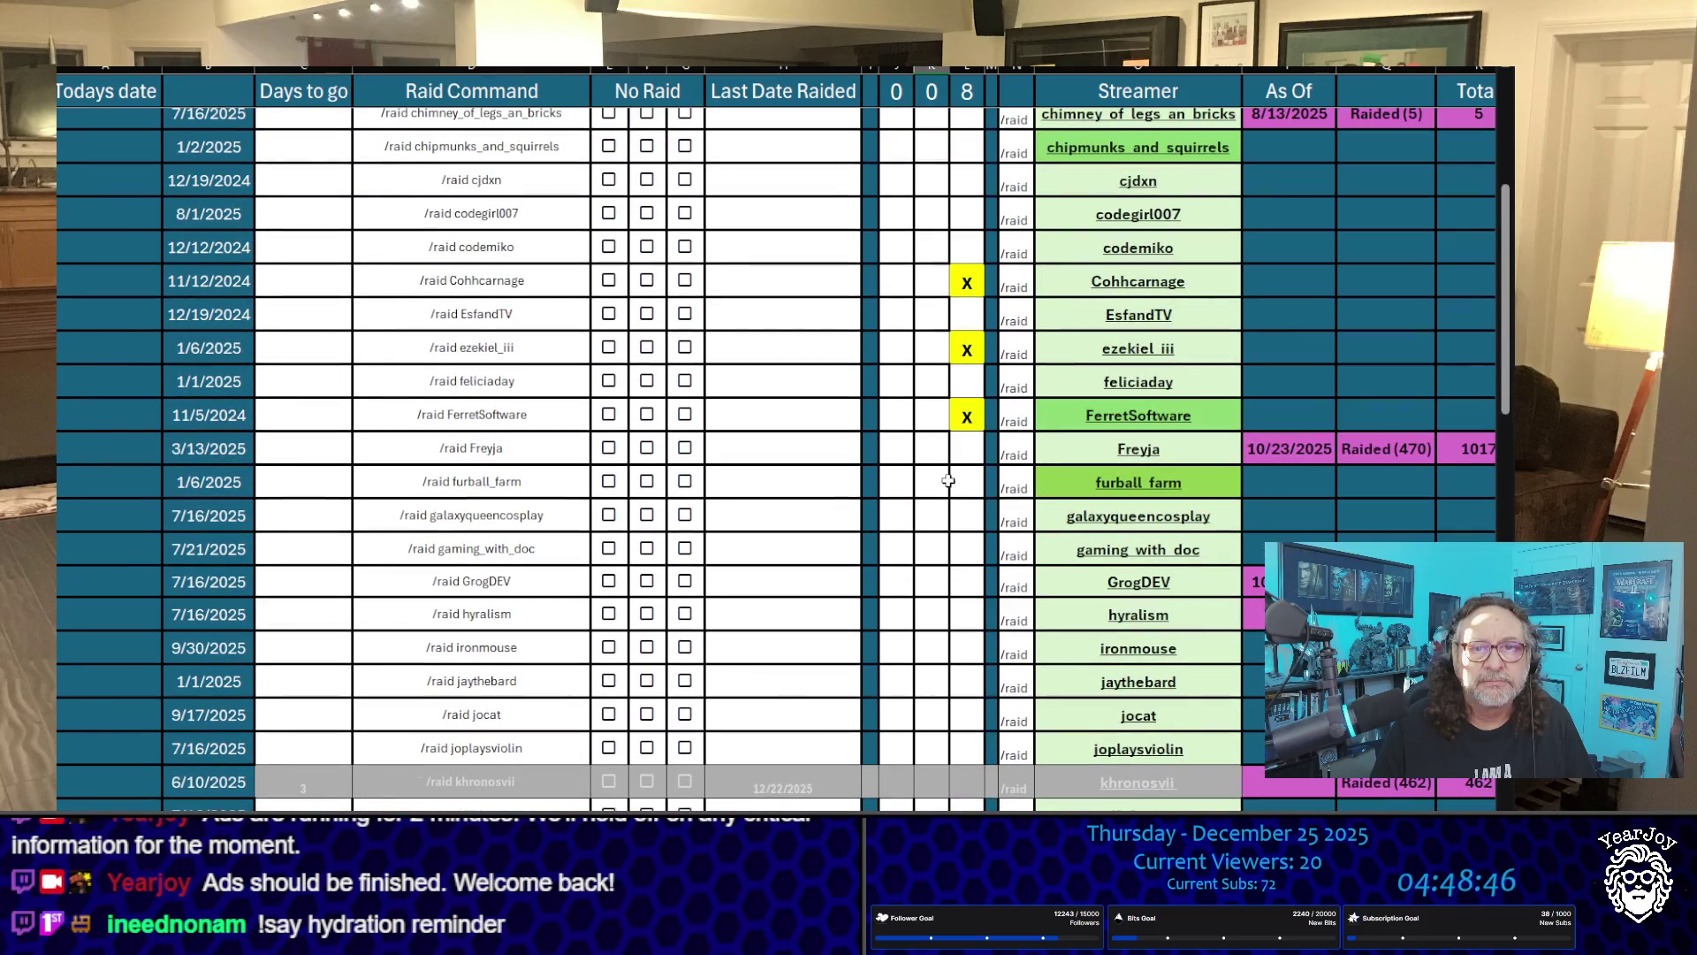
{"action": "left_click", "coordinate": [969, 489]}
{"action": "type", "text": "X"}
{"action": "left_click", "coordinate": [930, 548]}
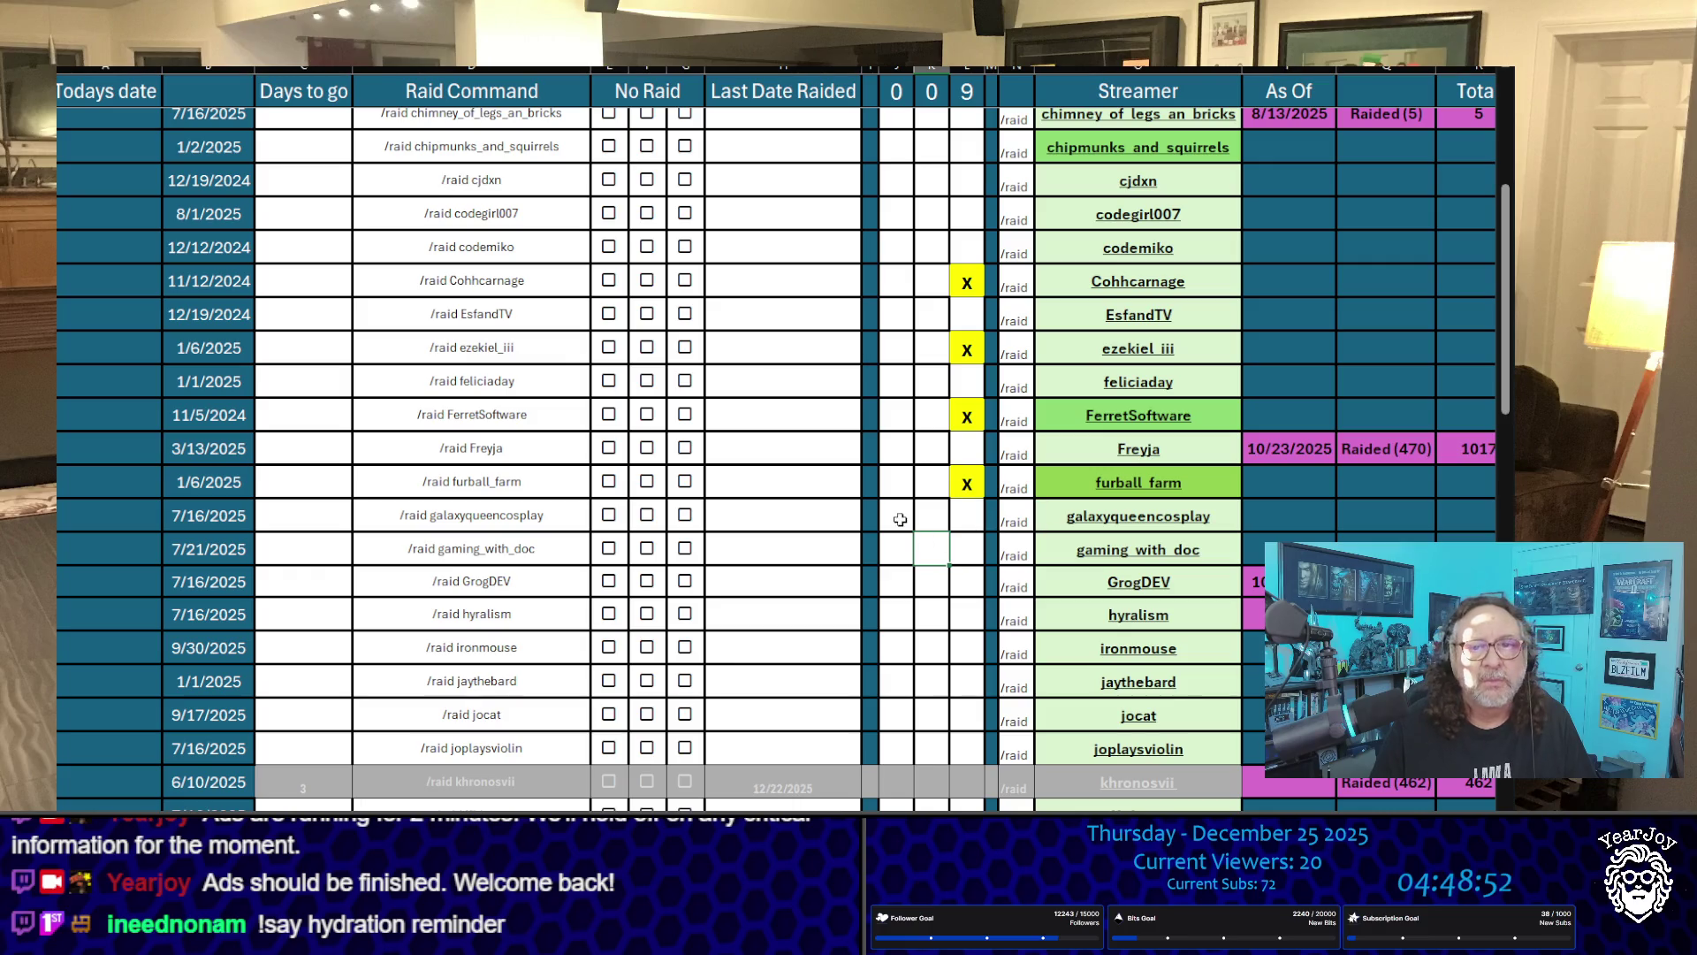
{"action": "scroll", "coordinate": [898, 513], "scroll_direction": "up", "scroll_amount": 1}
{"action": "scroll", "coordinate": [897, 514], "scroll_direction": "down", "scroll_amount": 2}
{"action": "scroll", "coordinate": [897, 514], "scroll_direction": "down", "scroll_amount": 3}
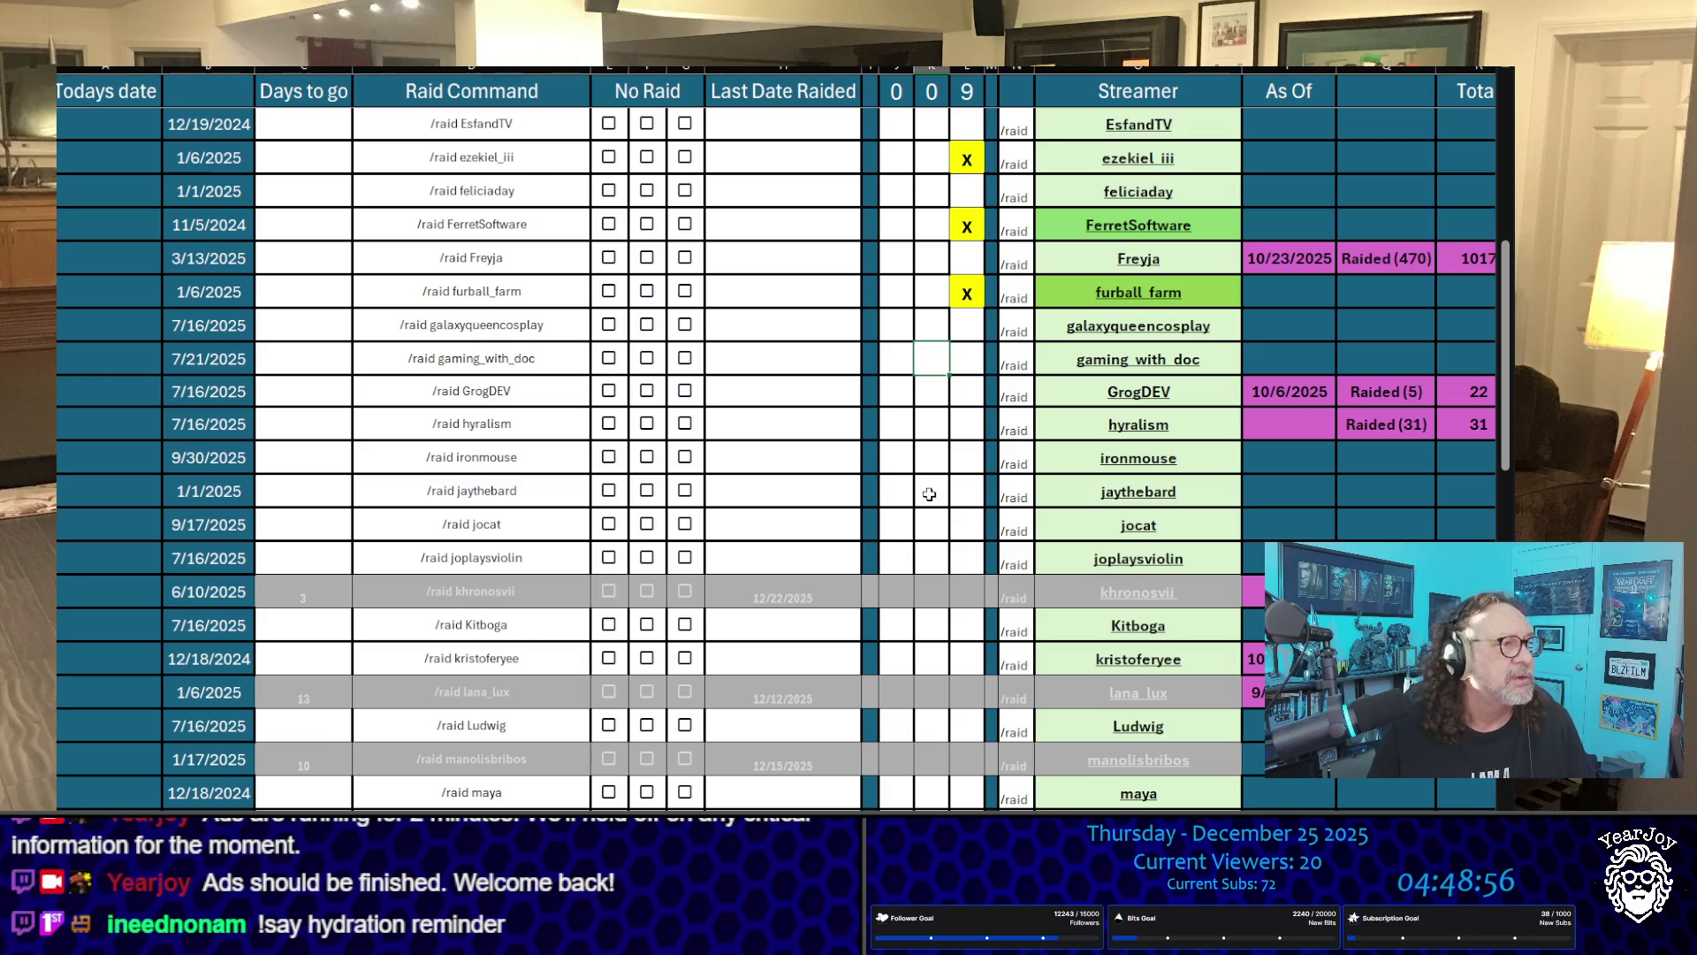
{"action": "scroll", "coordinate": [982, 548], "scroll_direction": "down", "scroll_amount": 5}
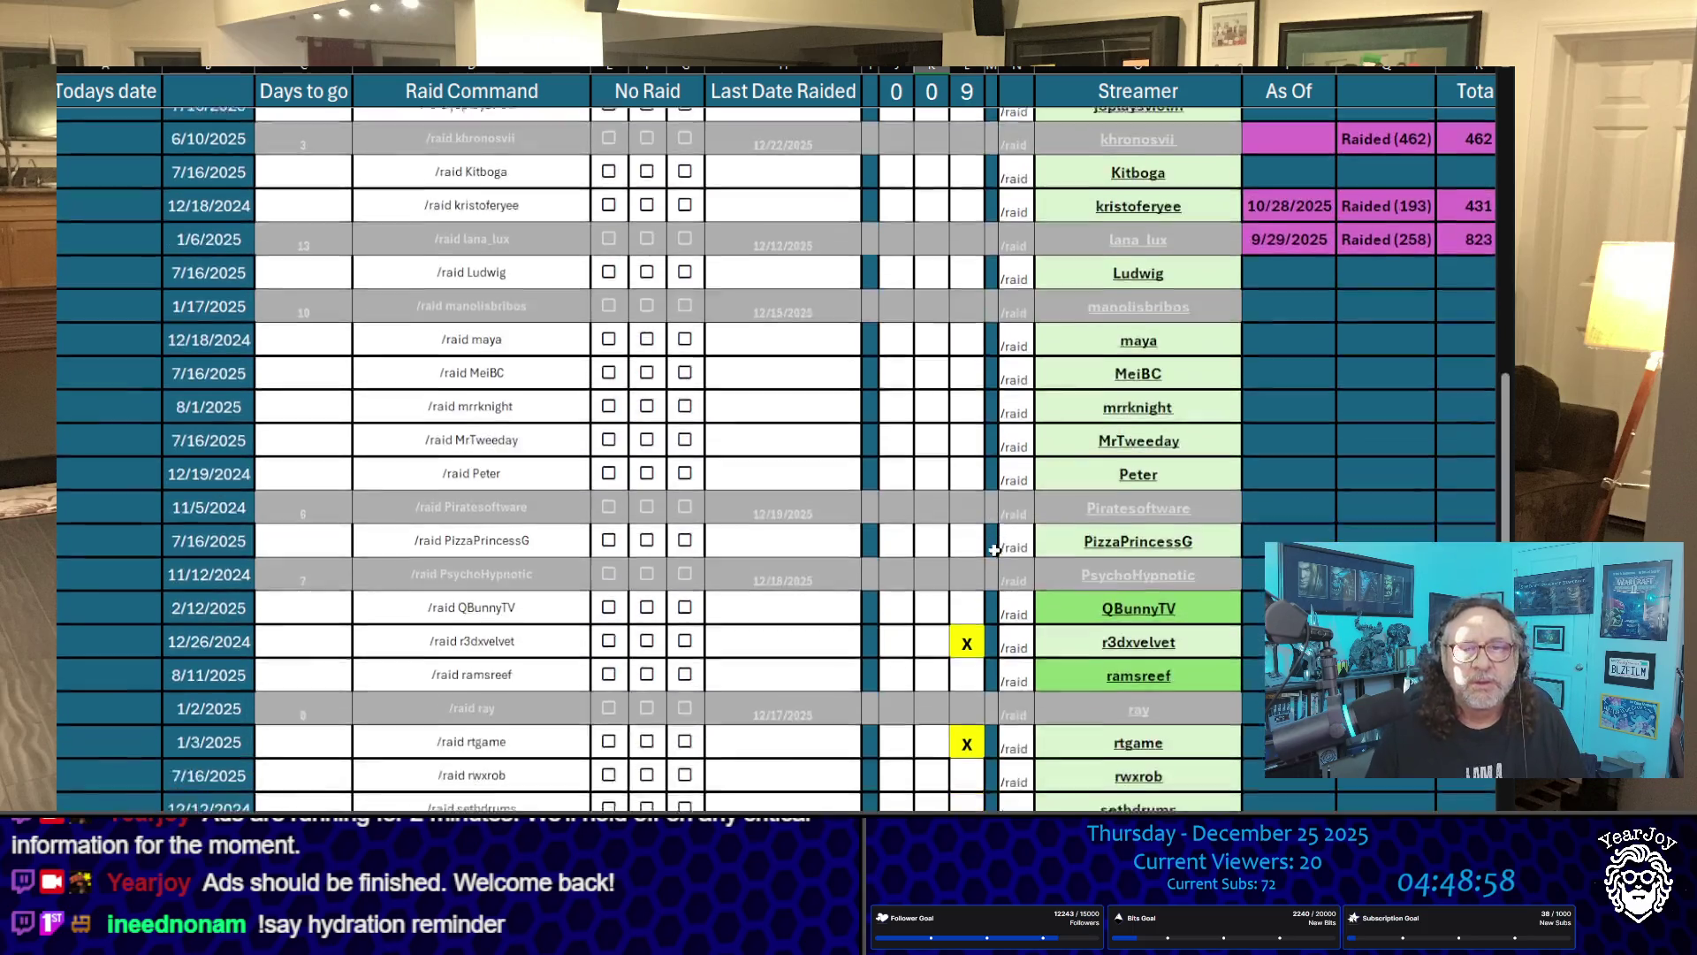
{"action": "left_click", "coordinate": [966, 586]}
{"action": "type", "text": "X"}
{"action": "left_click", "coordinate": [931, 619]}
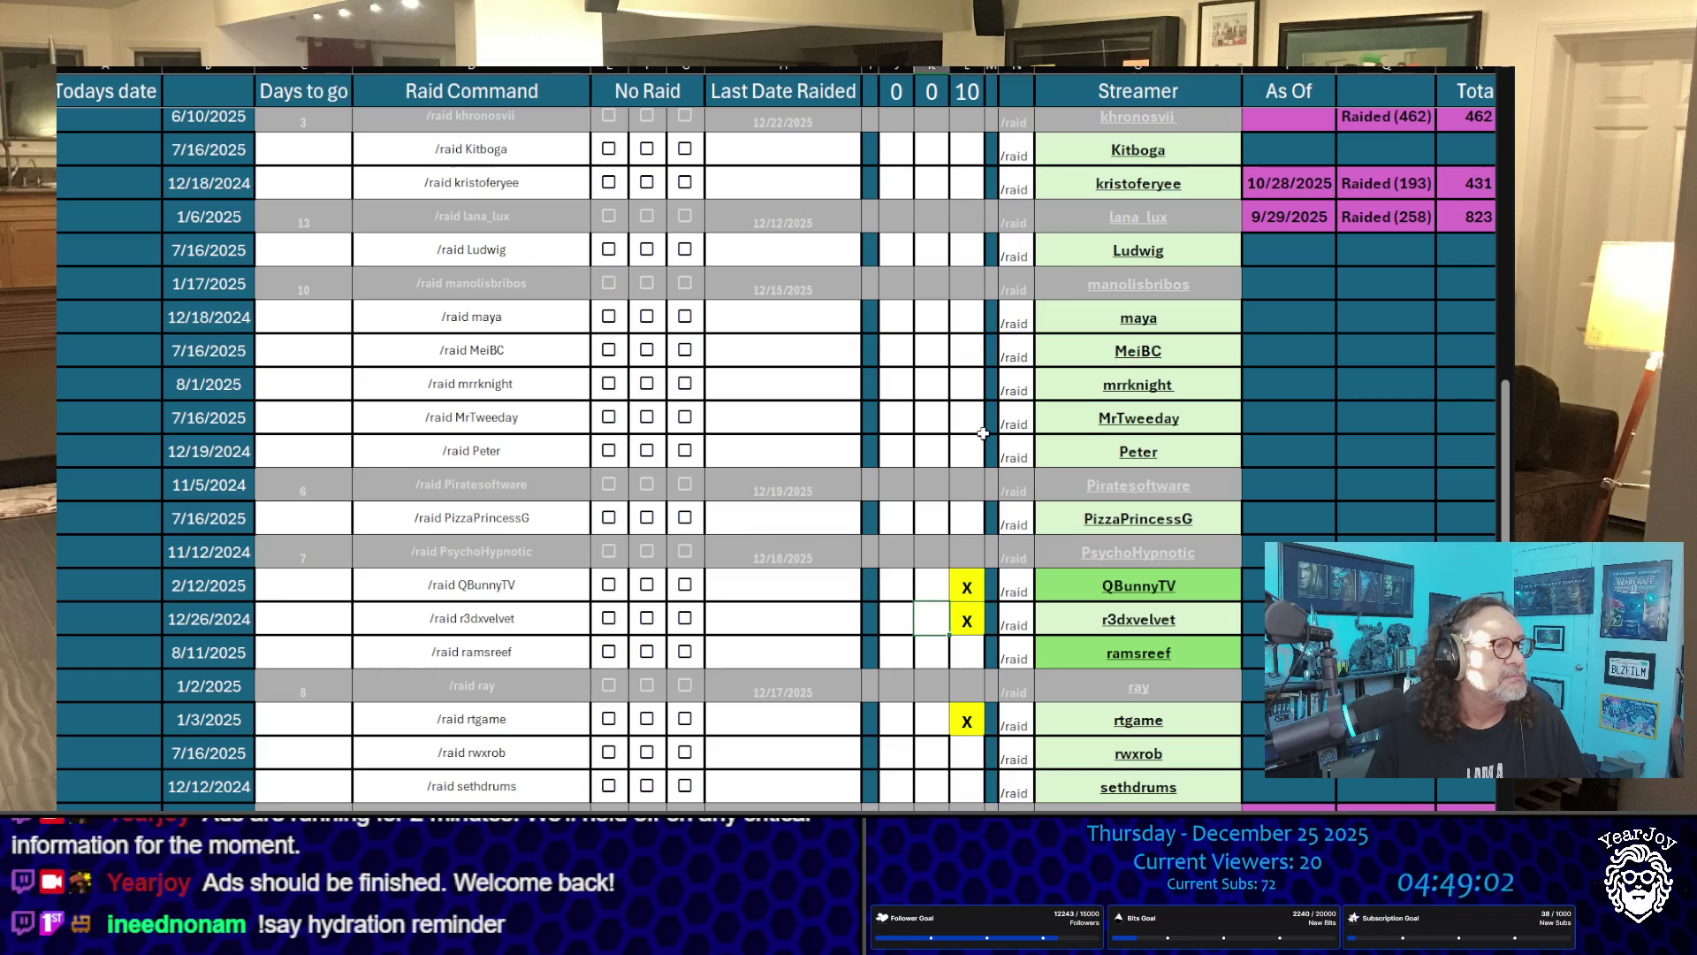
{"action": "scroll", "coordinate": [986, 431], "scroll_direction": "up", "scroll_amount": 15}
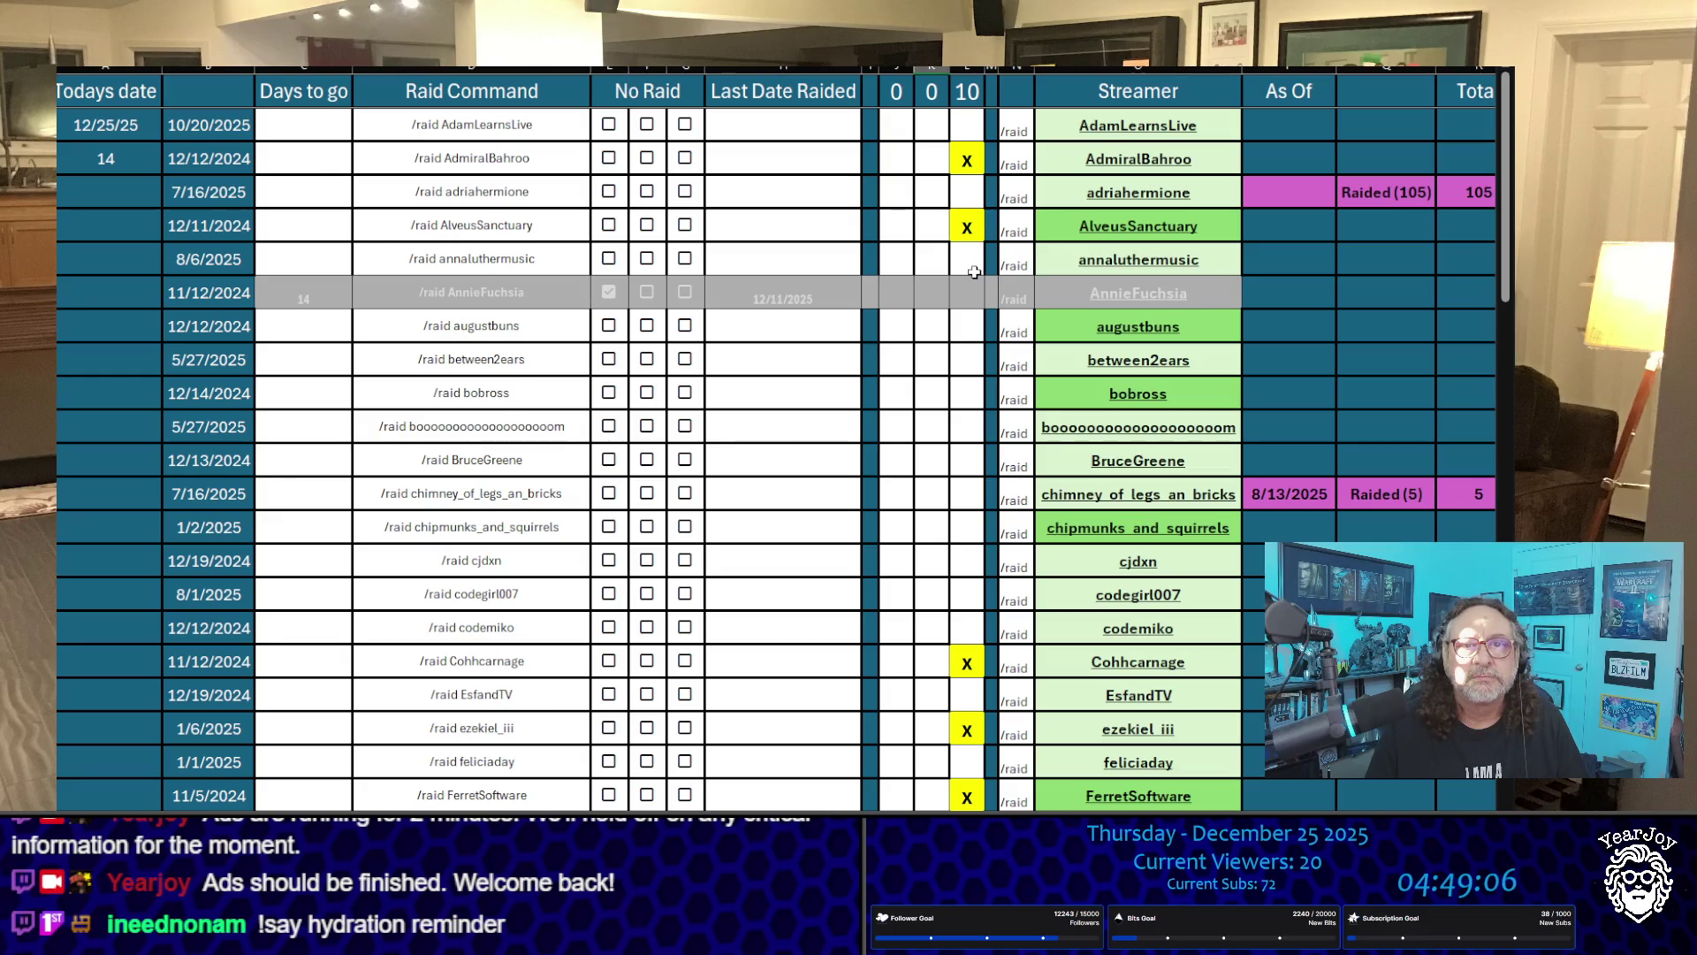
{"action": "left_click", "coordinate": [967, 319]}
{"action": "type", "text": "x"}
{"action": "left_click", "coordinate": [931, 392]}
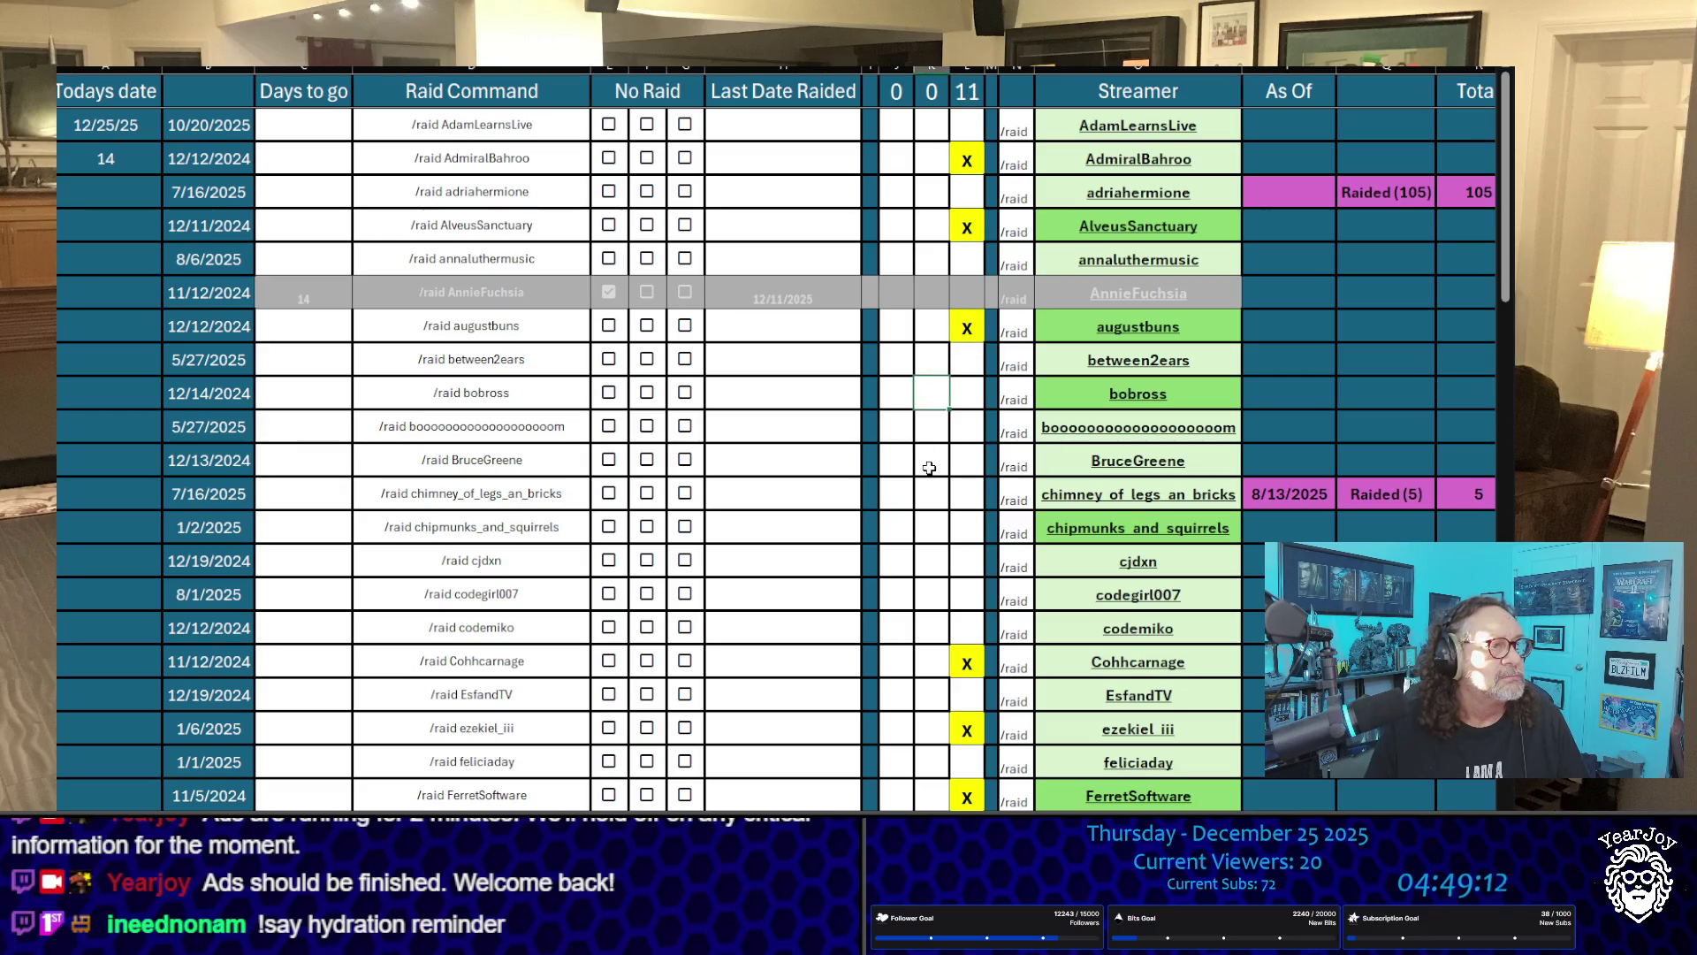
{"action": "left_click", "coordinate": [972, 495]}
{"action": "type", "text": "x"}
{"action": "left_click", "coordinate": [933, 557]}
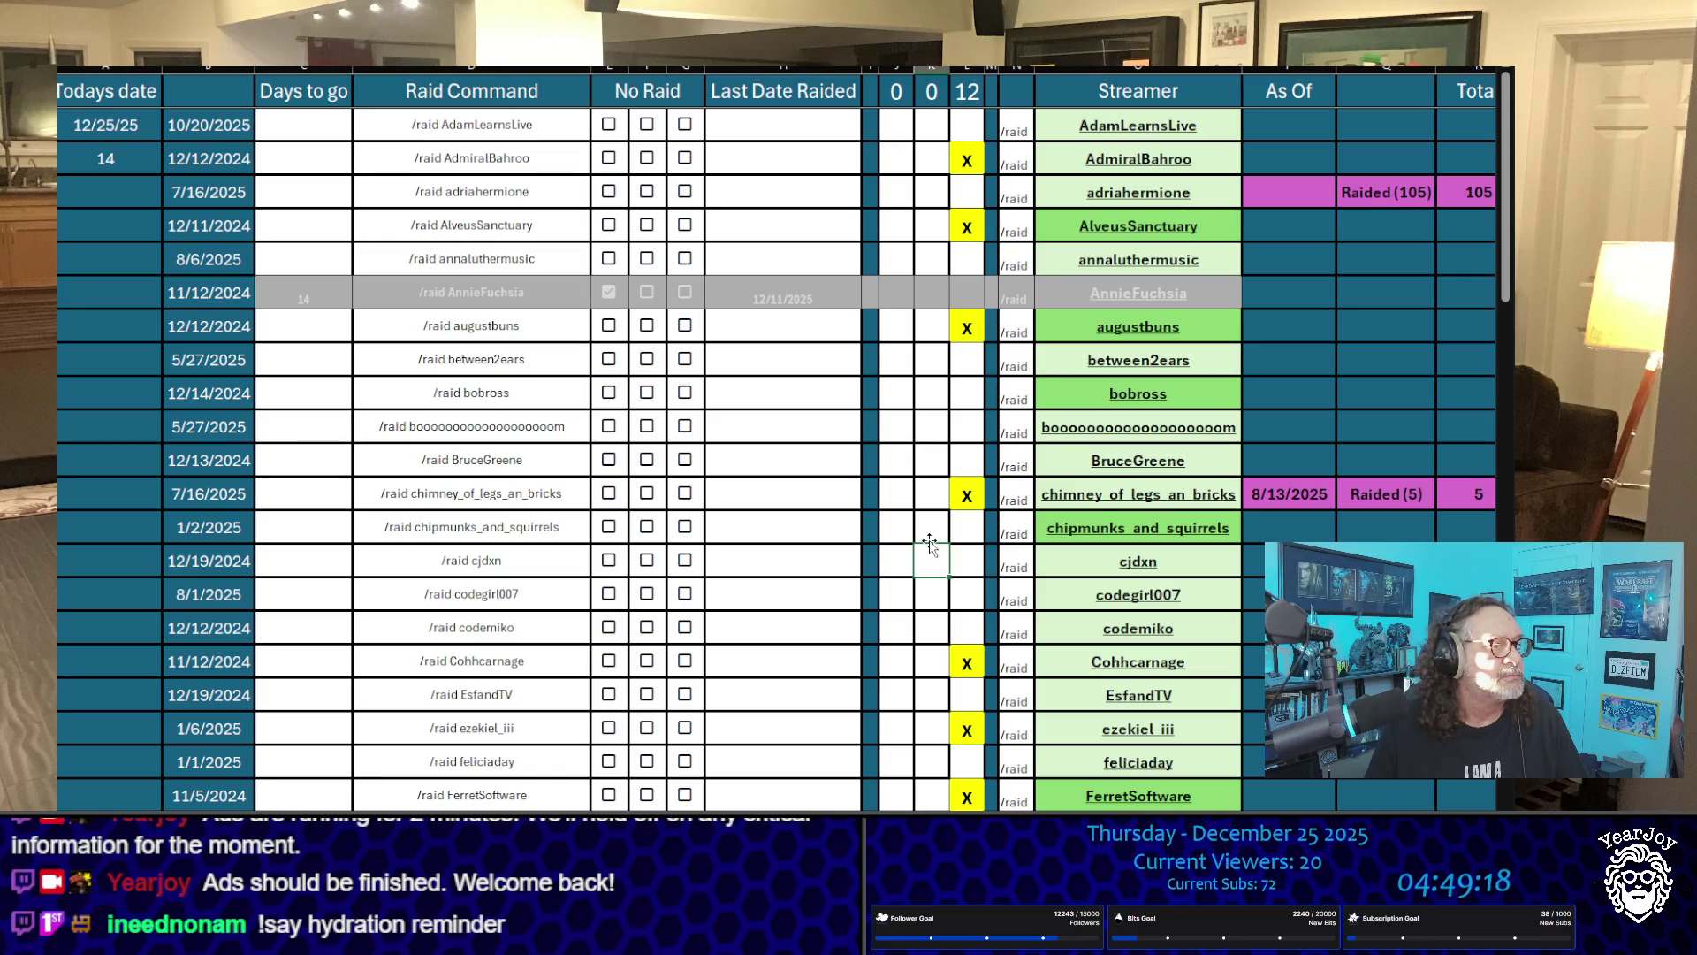
Step: Mark ramsreef with an X in the pick column
{"action": "scroll", "coordinate": [930, 543], "scroll_direction": "down", "scroll_amount": 6}
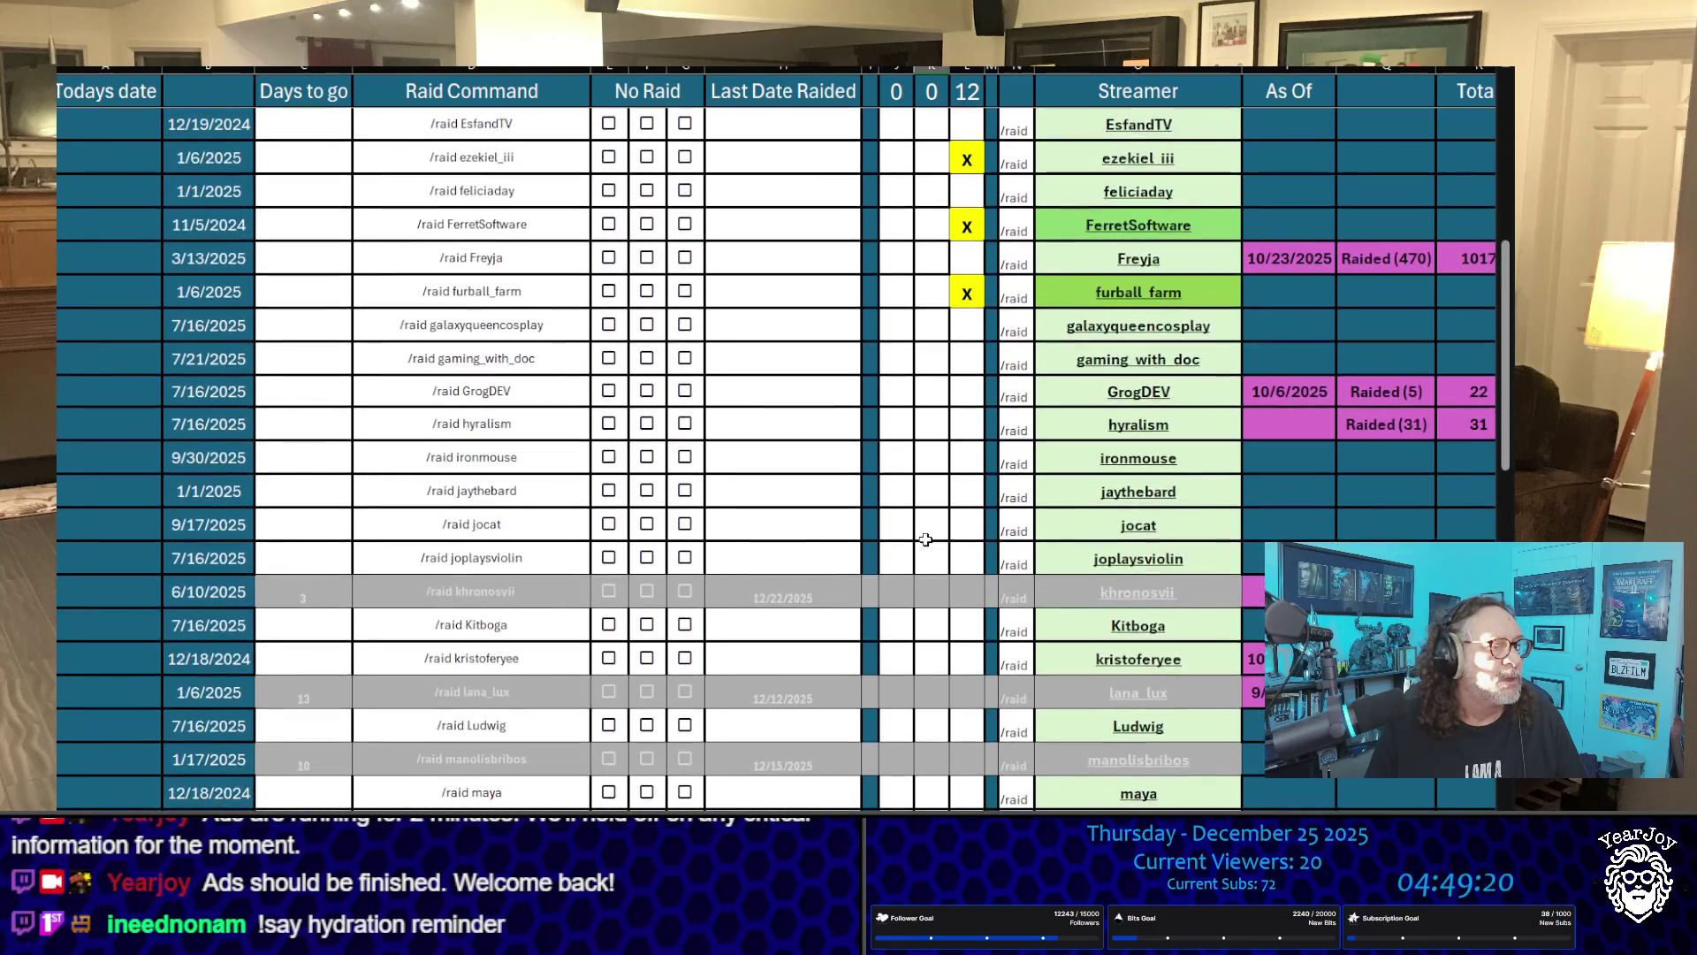
{"action": "scroll", "coordinate": [924, 535], "scroll_direction": "down", "scroll_amount": 6}
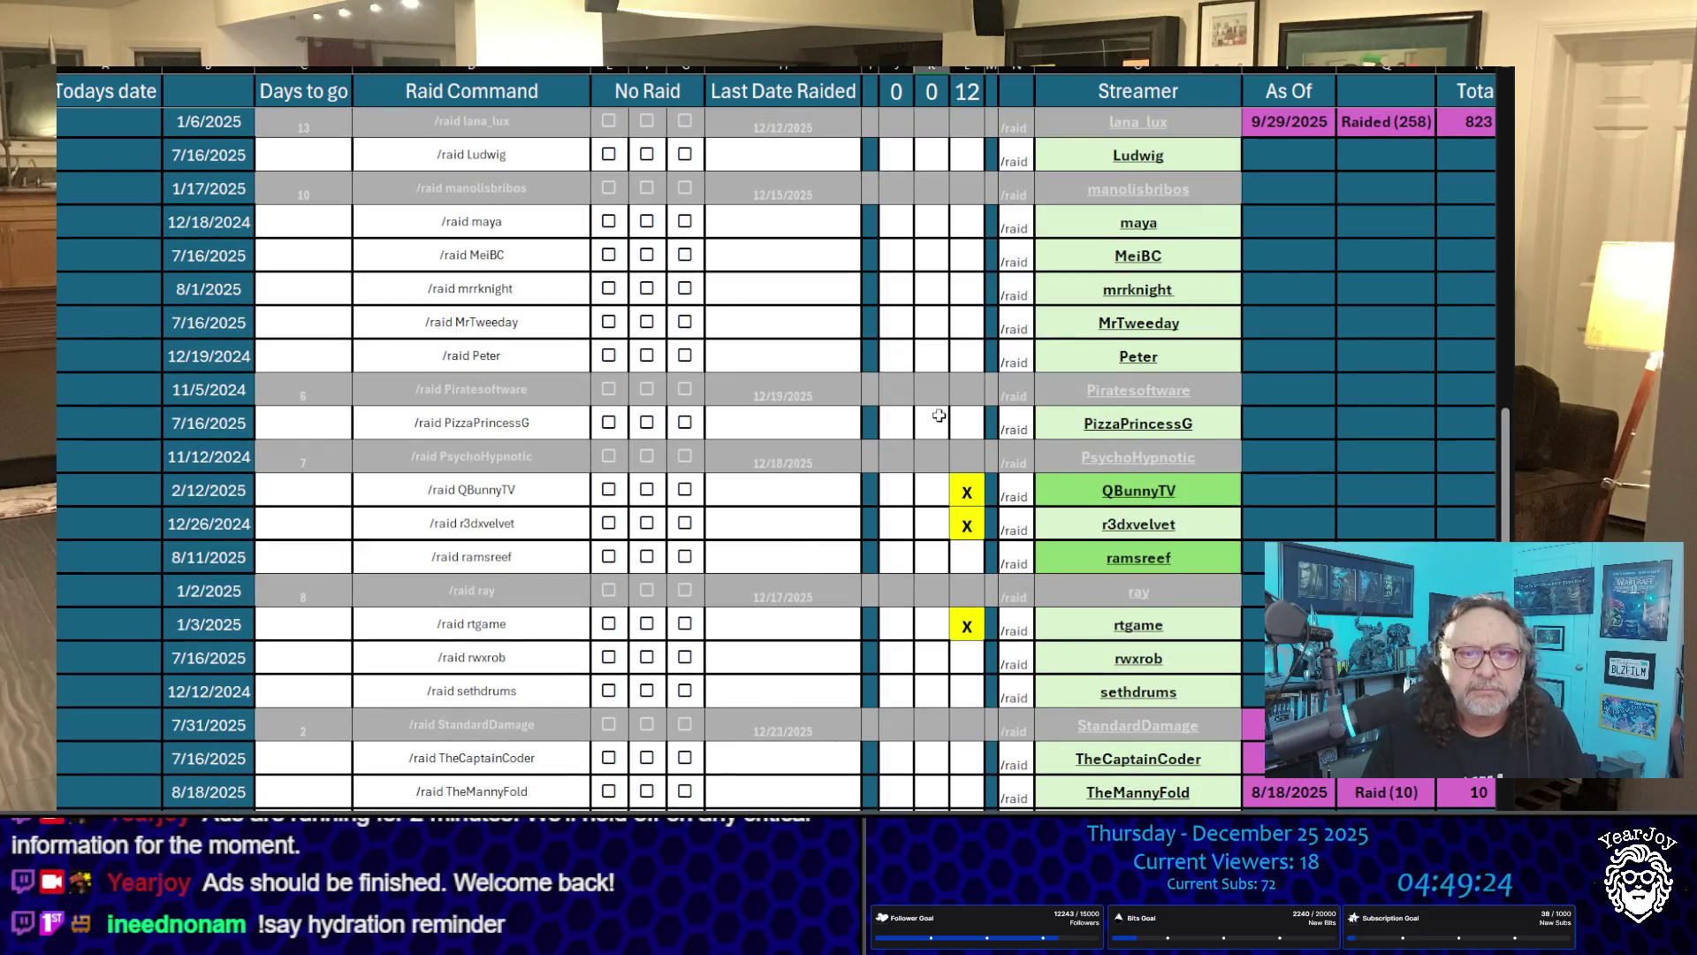
{"action": "scroll", "coordinate": [933, 416], "scroll_direction": "up", "scroll_amount": 3}
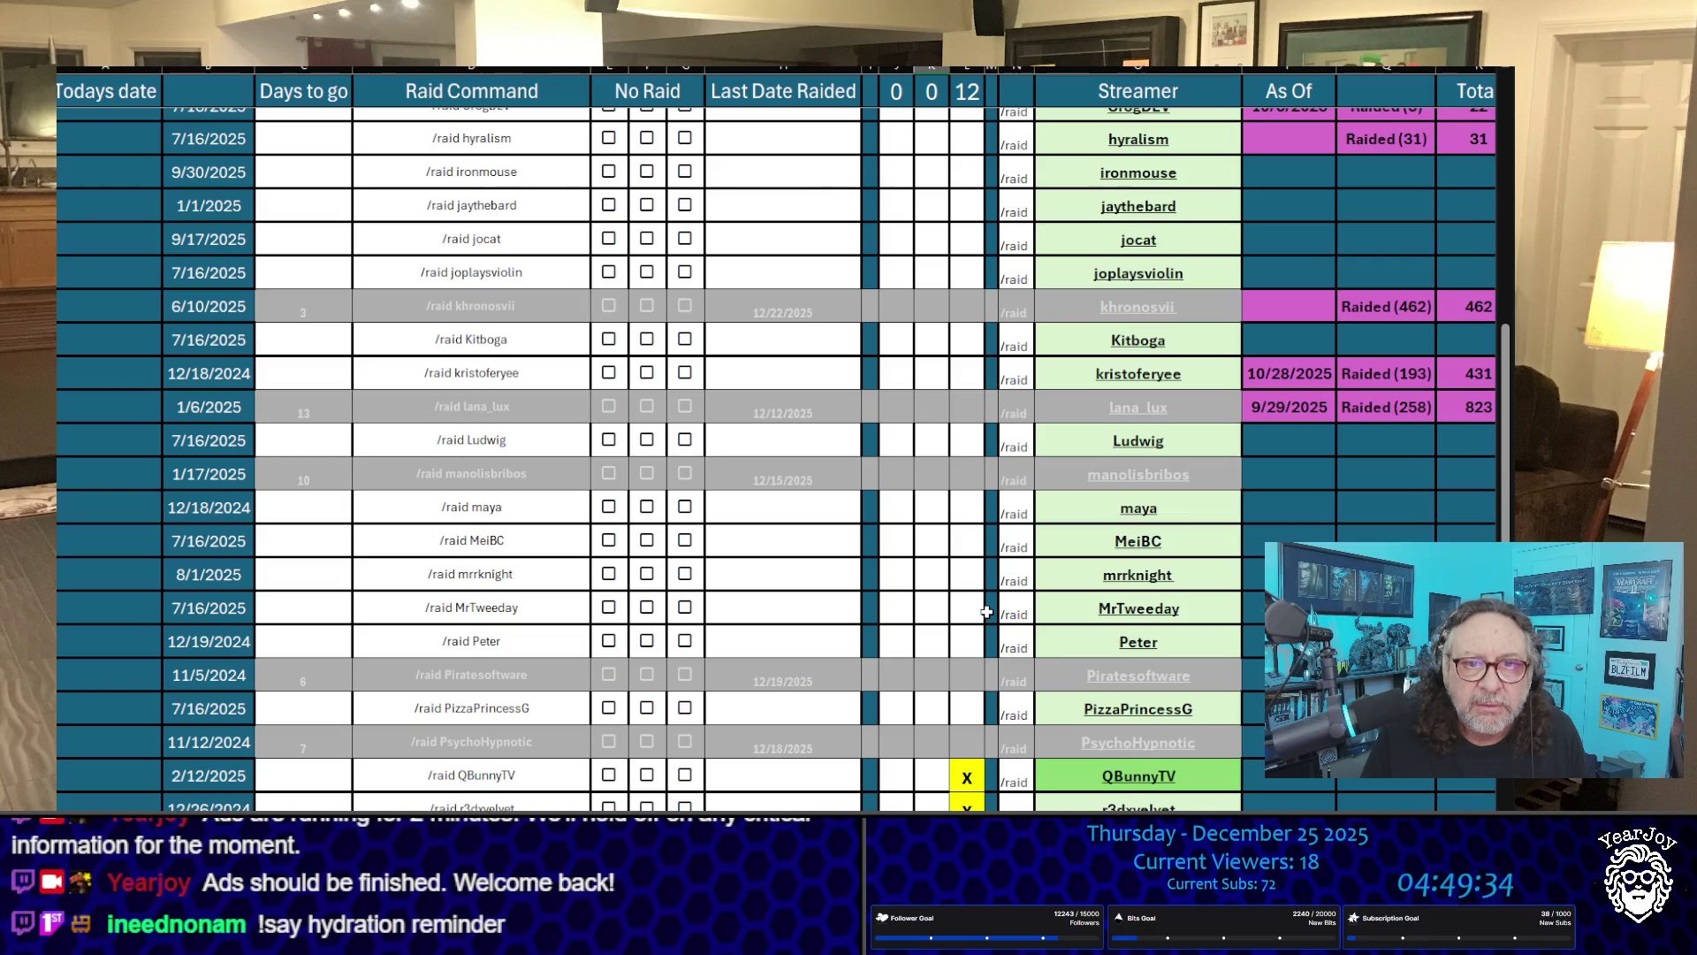
{"action": "scroll", "coordinate": [988, 609], "scroll_direction": "up", "scroll_amount": 1}
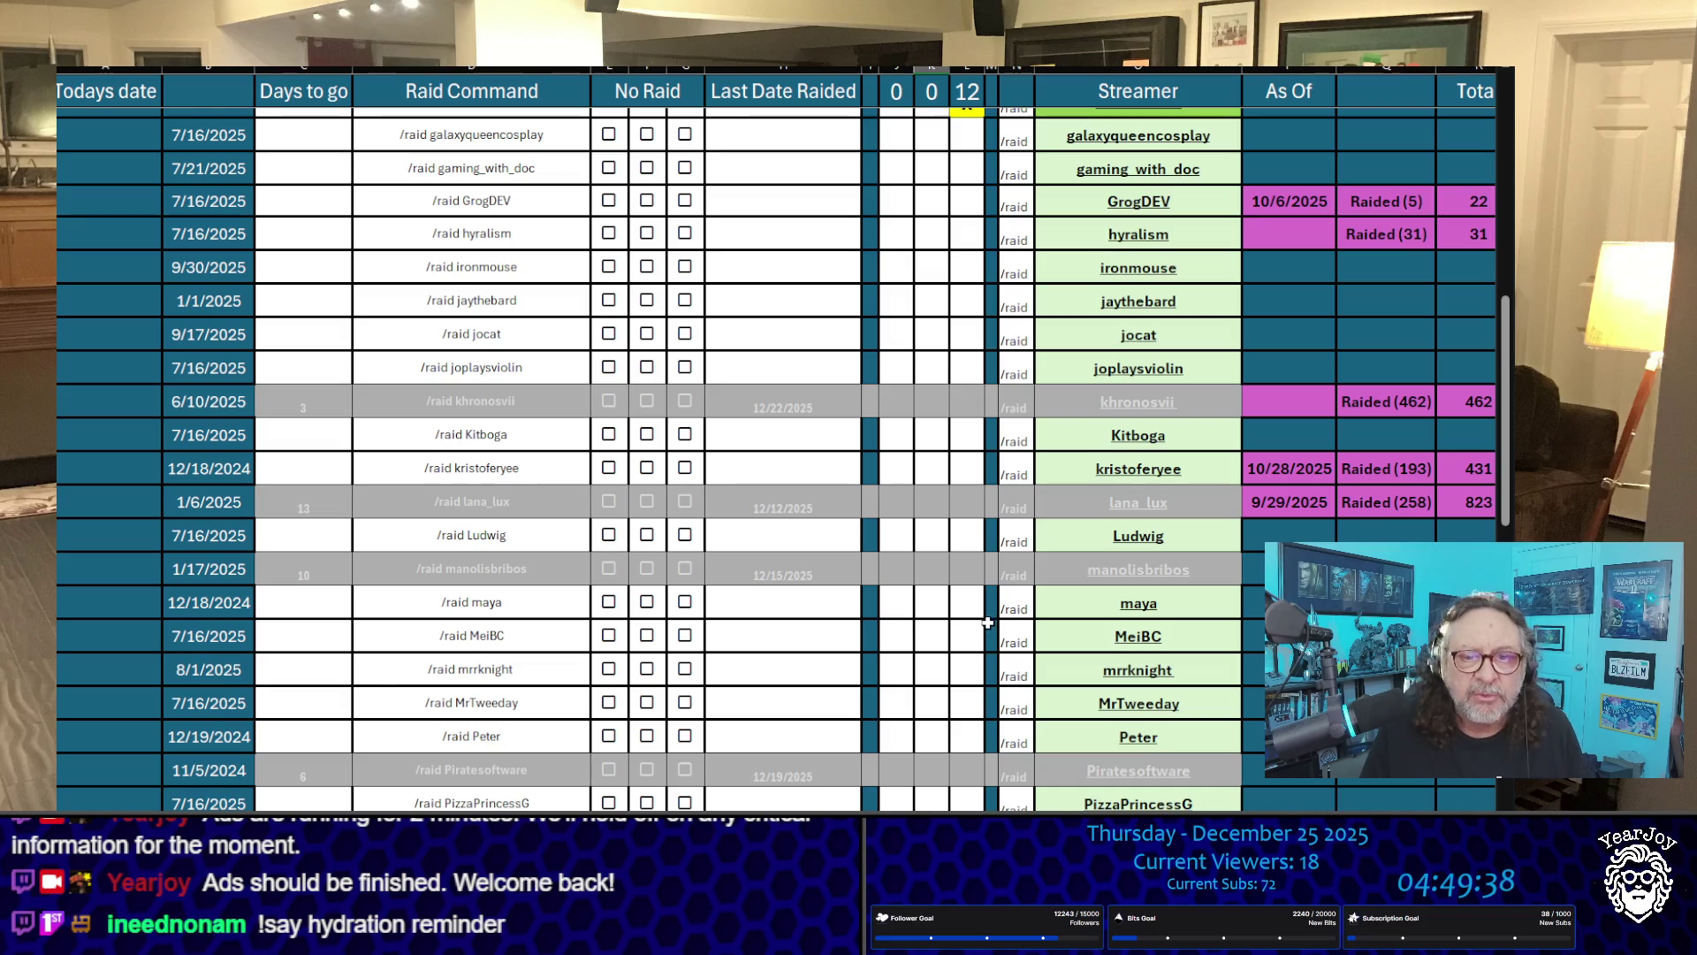
{"action": "scroll", "coordinate": [988, 618], "scroll_direction": "down", "scroll_amount": 3}
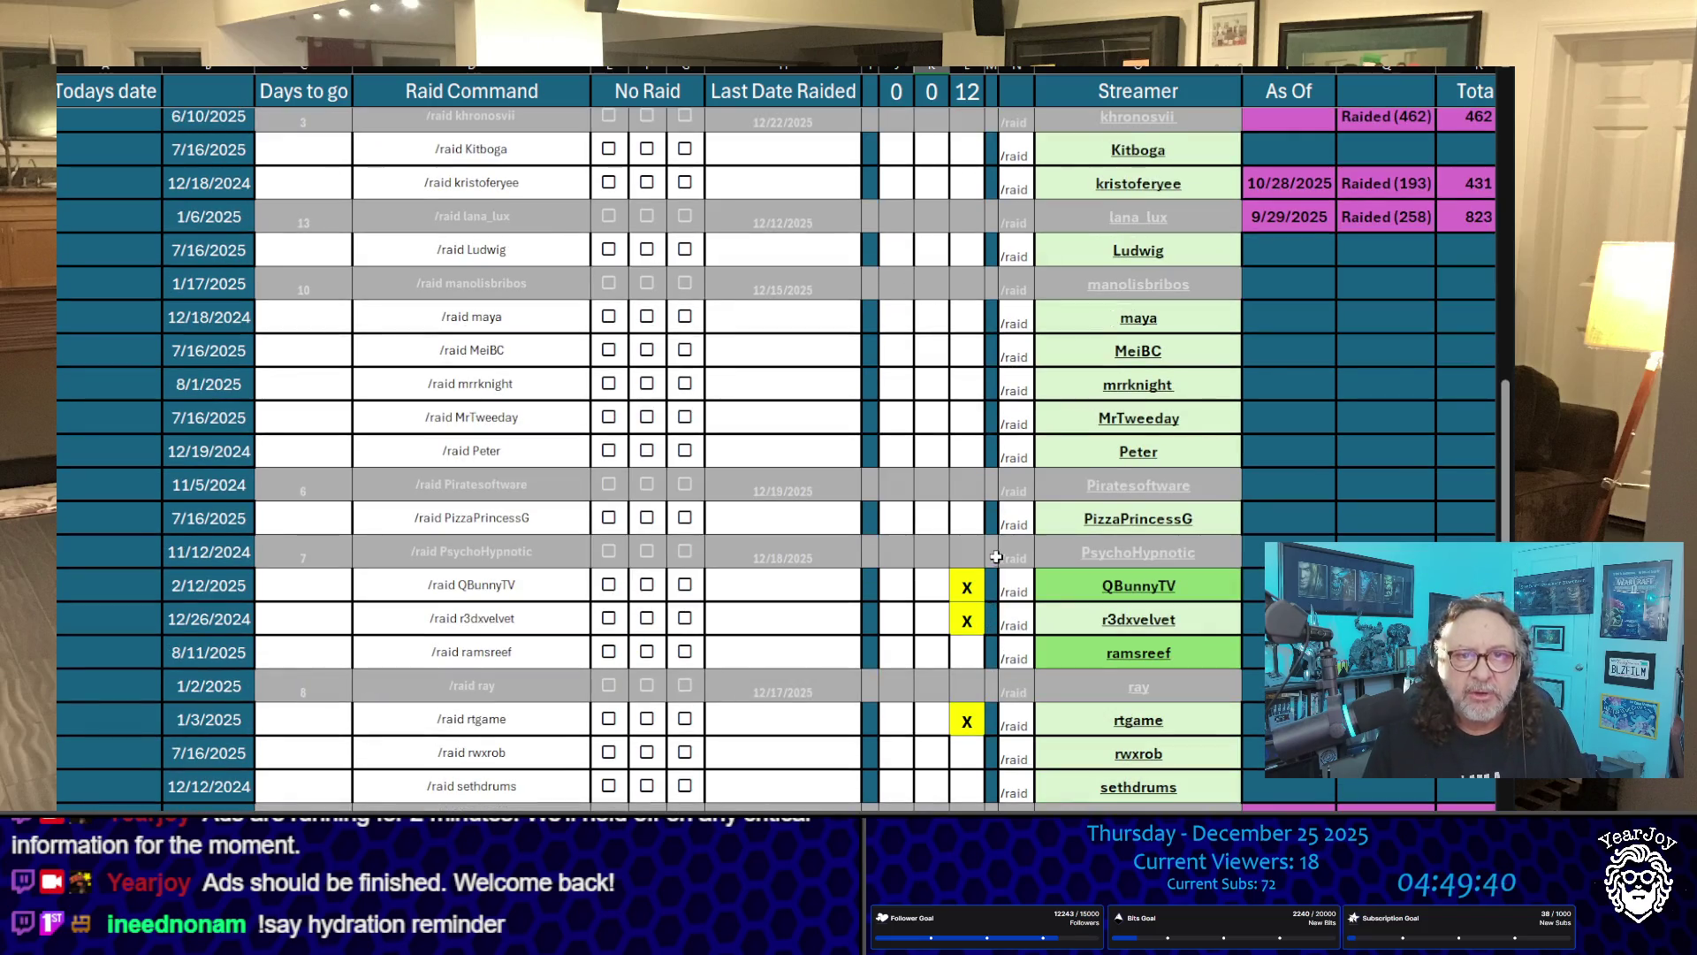
{"action": "scroll", "coordinate": [995, 554], "scroll_direction": "up", "scroll_amount": 2}
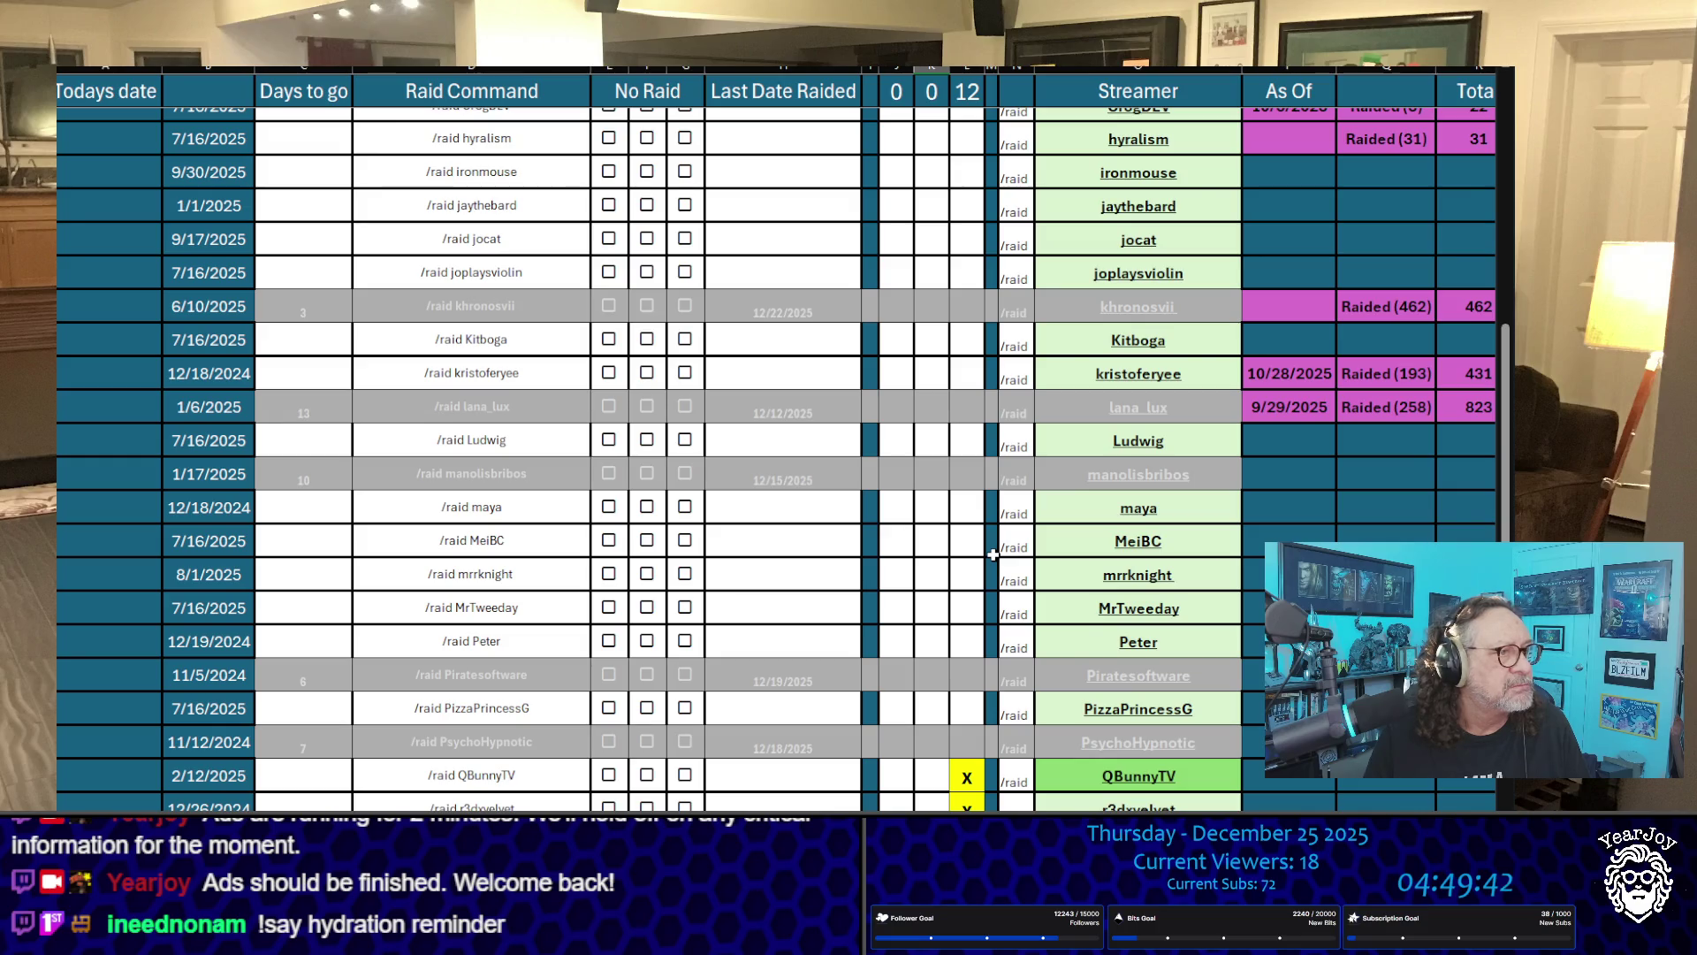
{"action": "scroll", "coordinate": [993, 555], "scroll_direction": "up", "scroll_amount": 1}
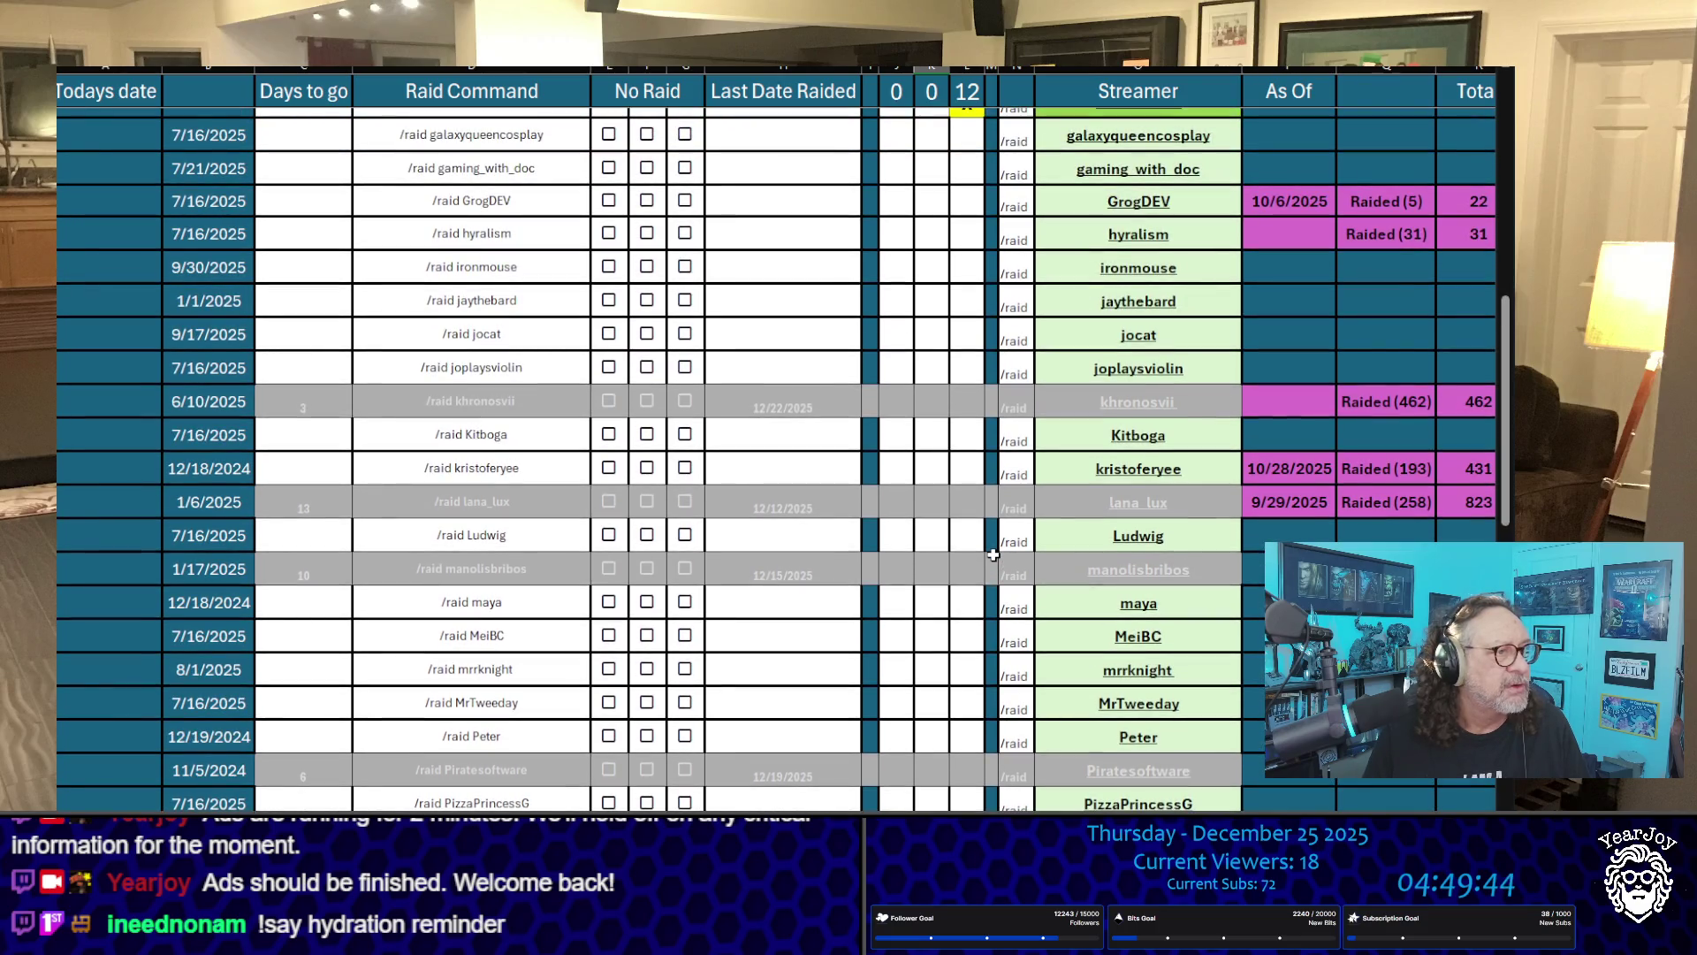
{"action": "scroll", "coordinate": [994, 555], "scroll_direction": "down", "scroll_amount": 10}
{"action": "scroll", "coordinate": [994, 549], "scroll_direction": "up", "scroll_amount": 4}
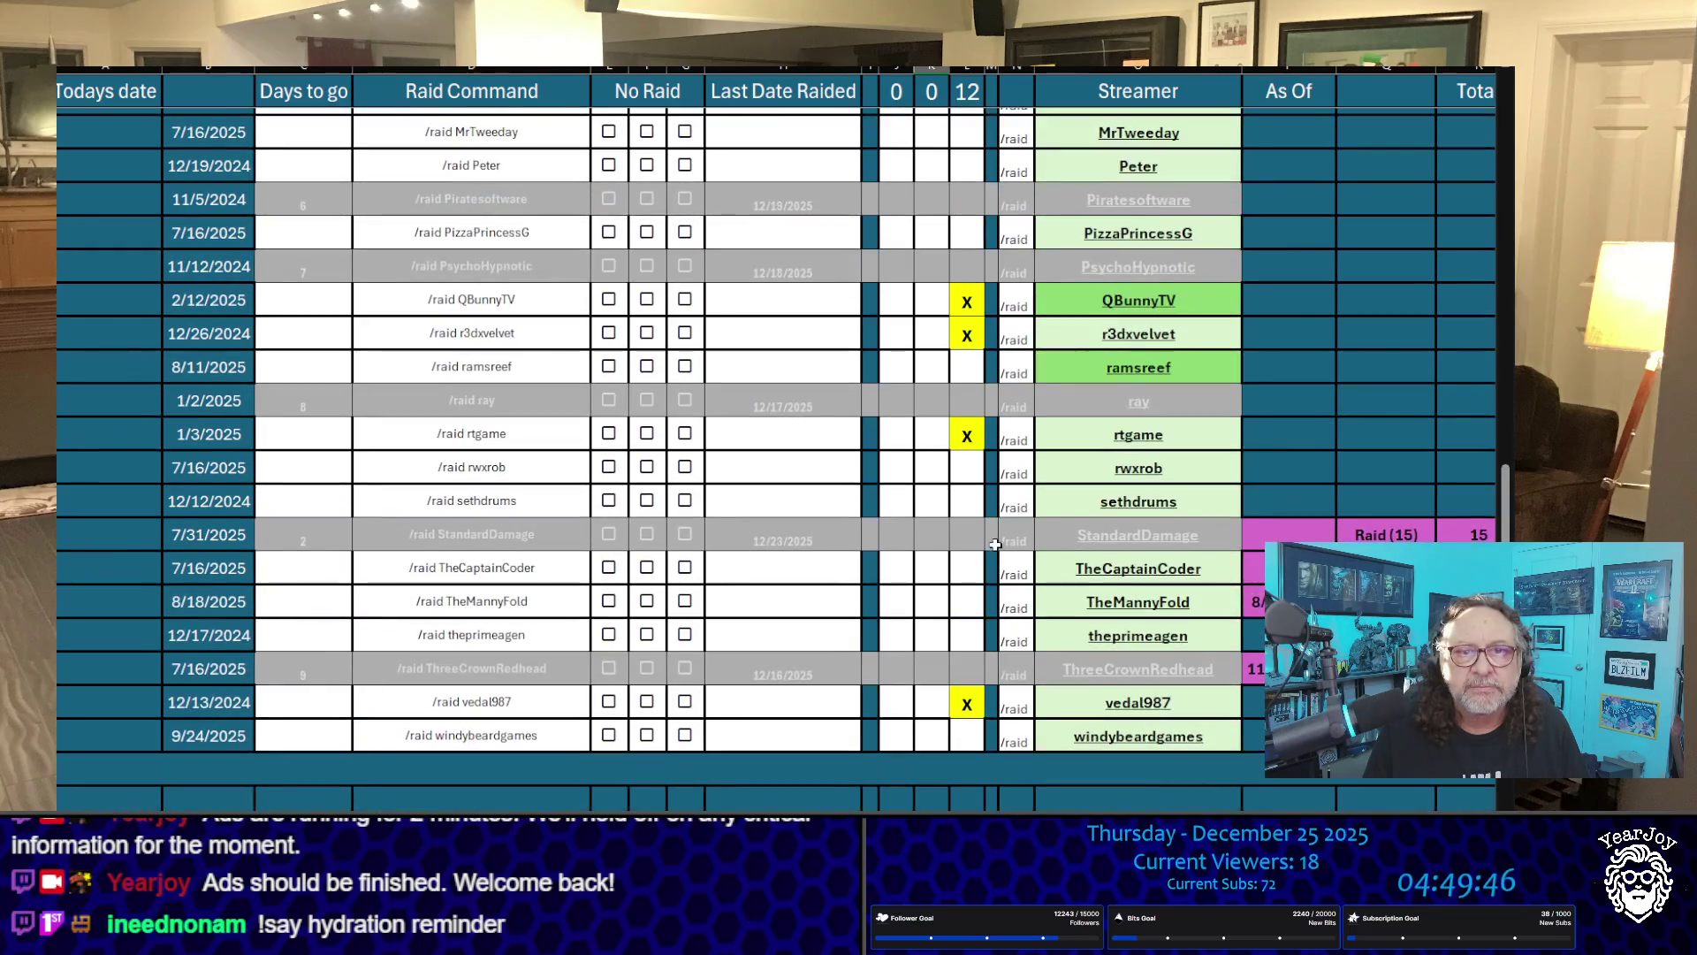
{"action": "left_click", "coordinate": [976, 360]}
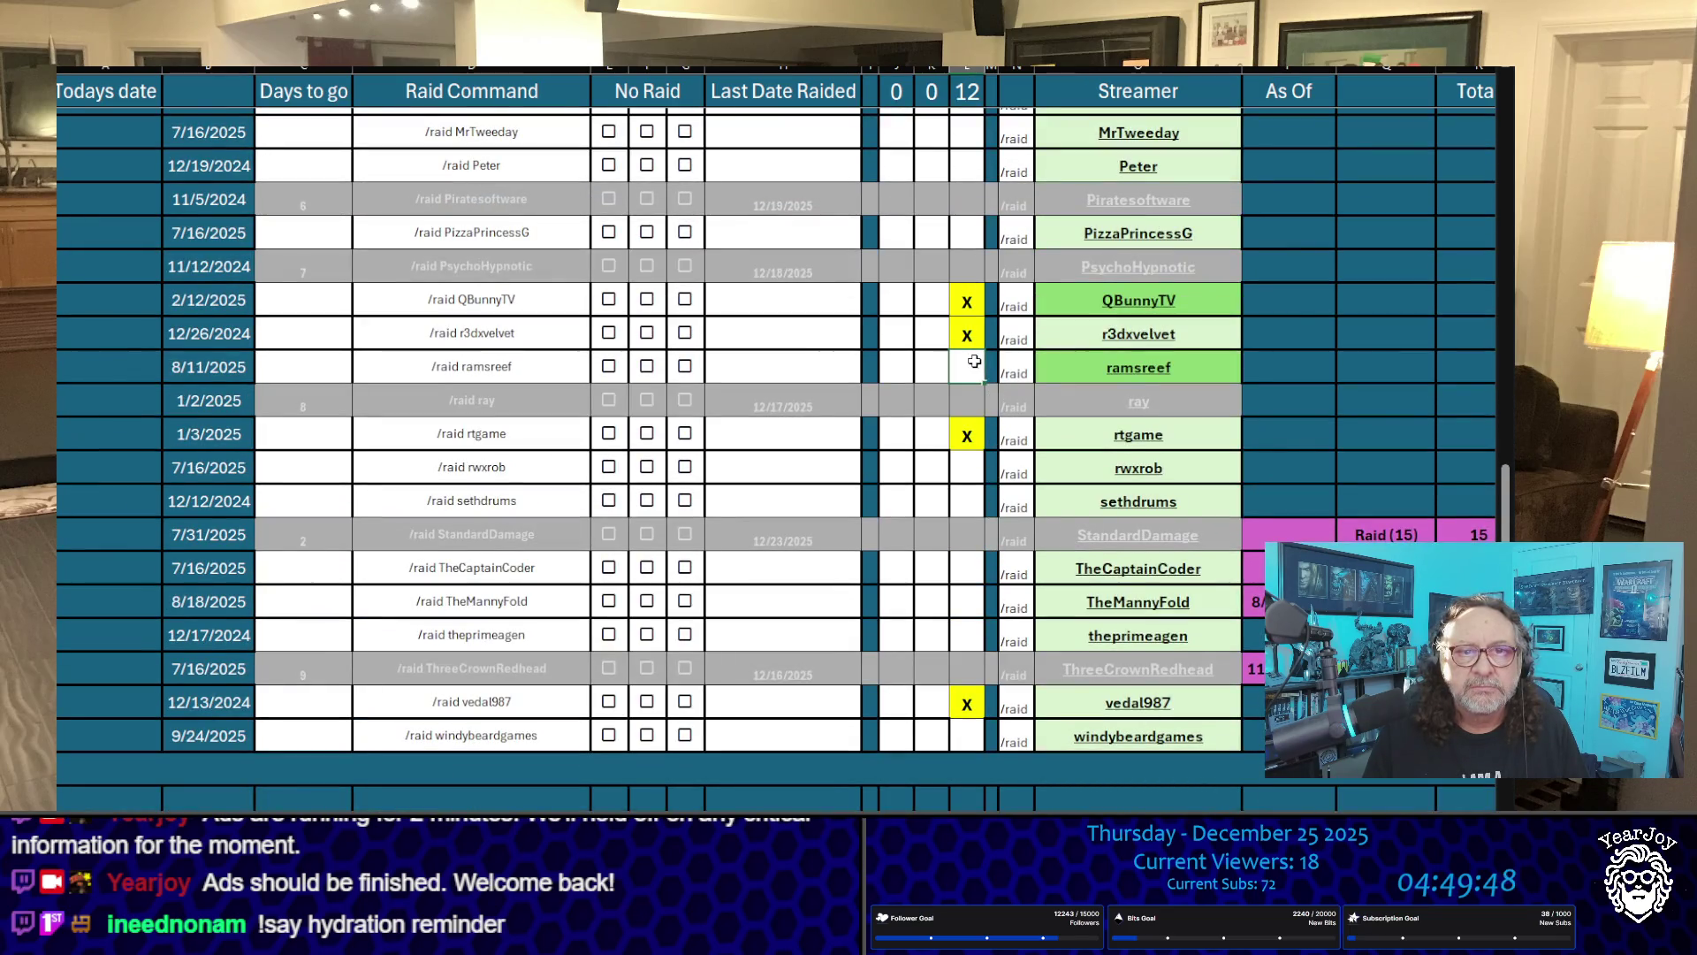
{"action": "type", "text": "X"}
{"action": "left_click", "coordinate": [943, 506]}
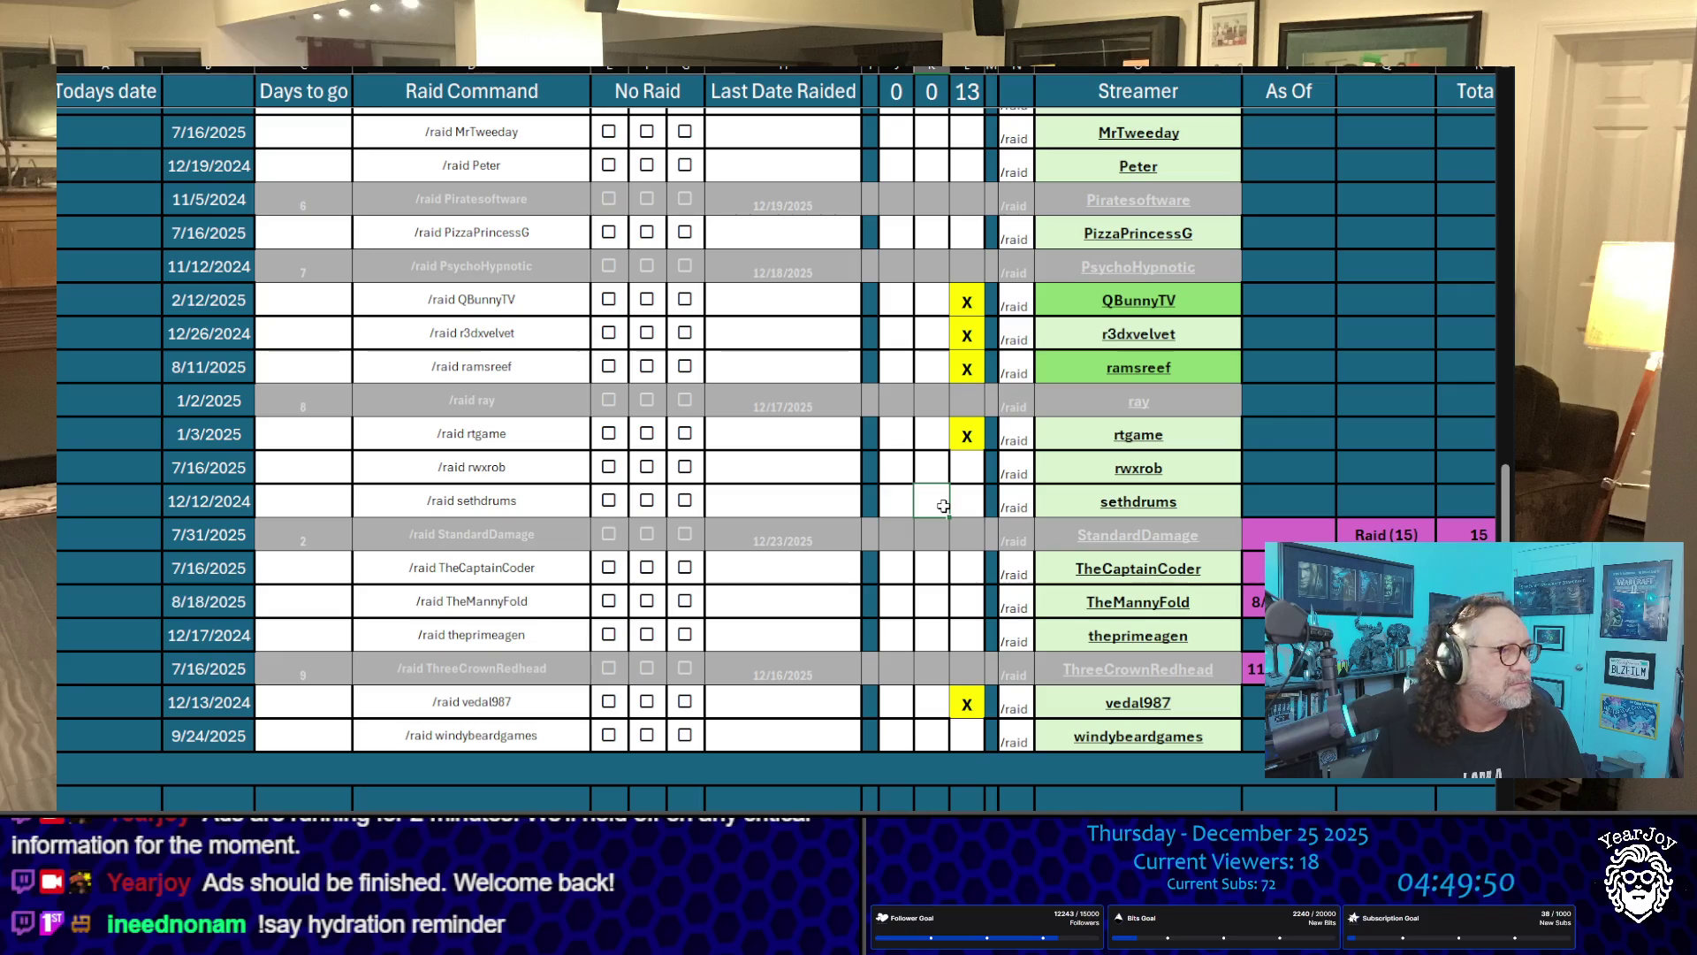
Step: Mark EsfandTV with an X in the pick column
{"action": "key", "text": "ctrl+Home"}
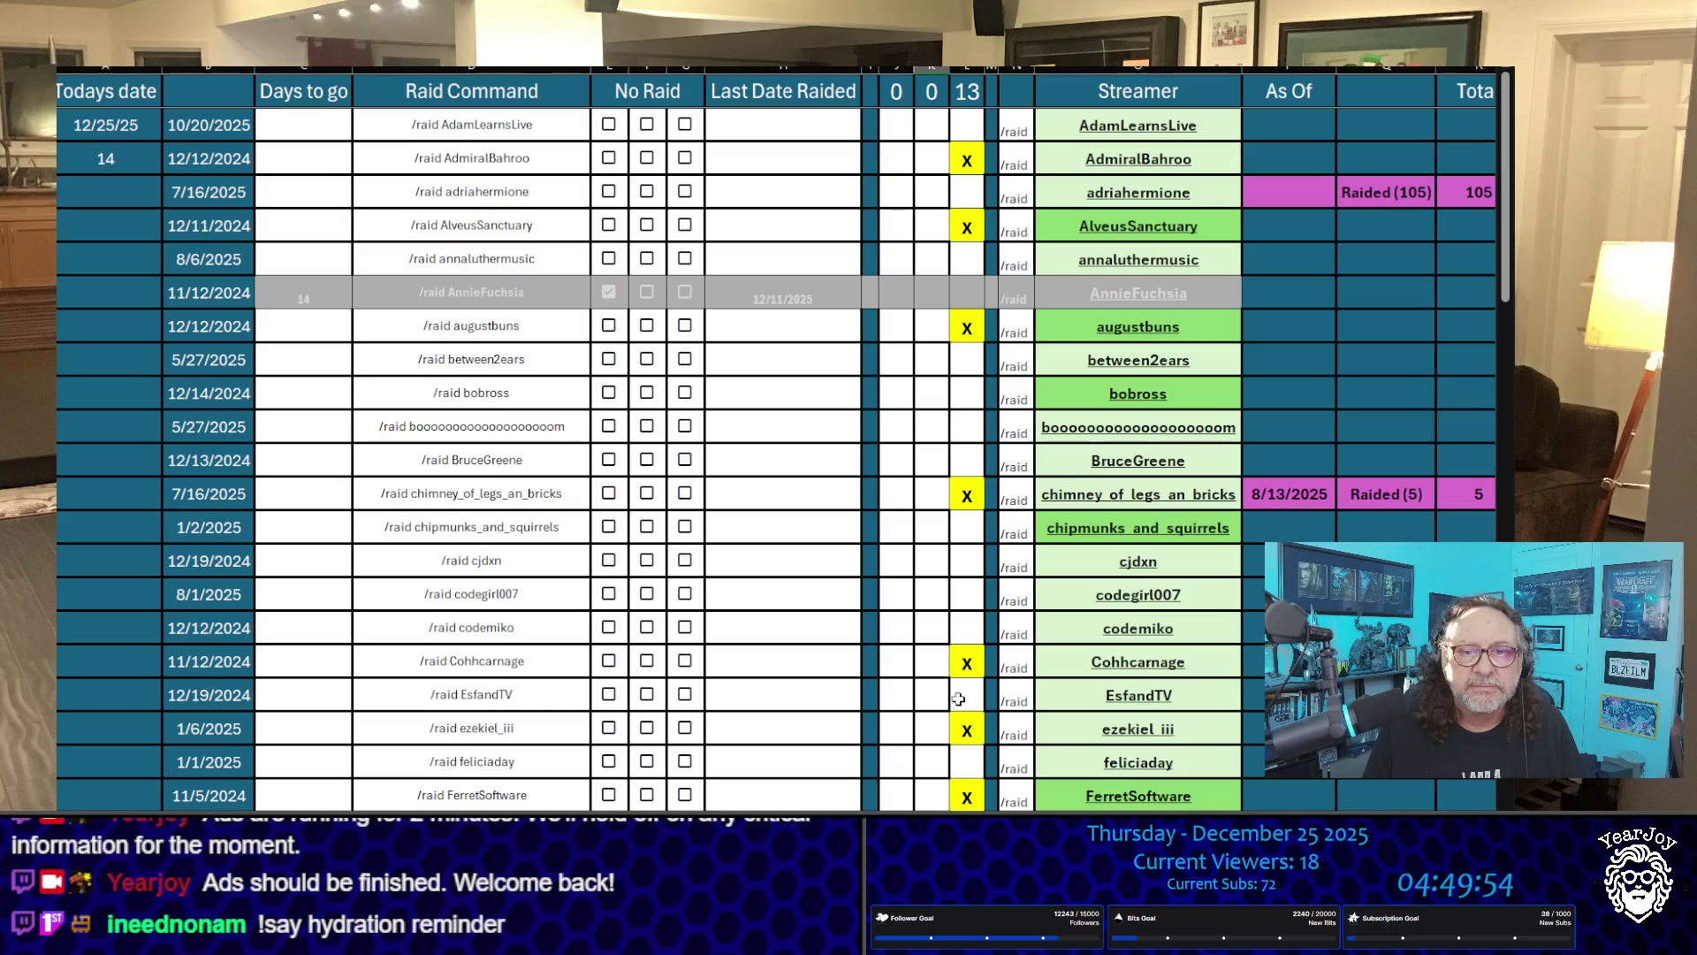
{"action": "scroll", "coordinate": [970, 557], "scroll_direction": "down", "scroll_amount": 2}
{"action": "left_click", "coordinate": [960, 515]}
{"action": "type", "text": "x"}
{"action": "left_click", "coordinate": [933, 604]}
{"action": "scroll", "coordinate": [927, 734], "scroll_direction": "down", "scroll_amount": 3}
{"action": "scroll", "coordinate": [928, 734], "scroll_direction": "down", "scroll_amount": 2}
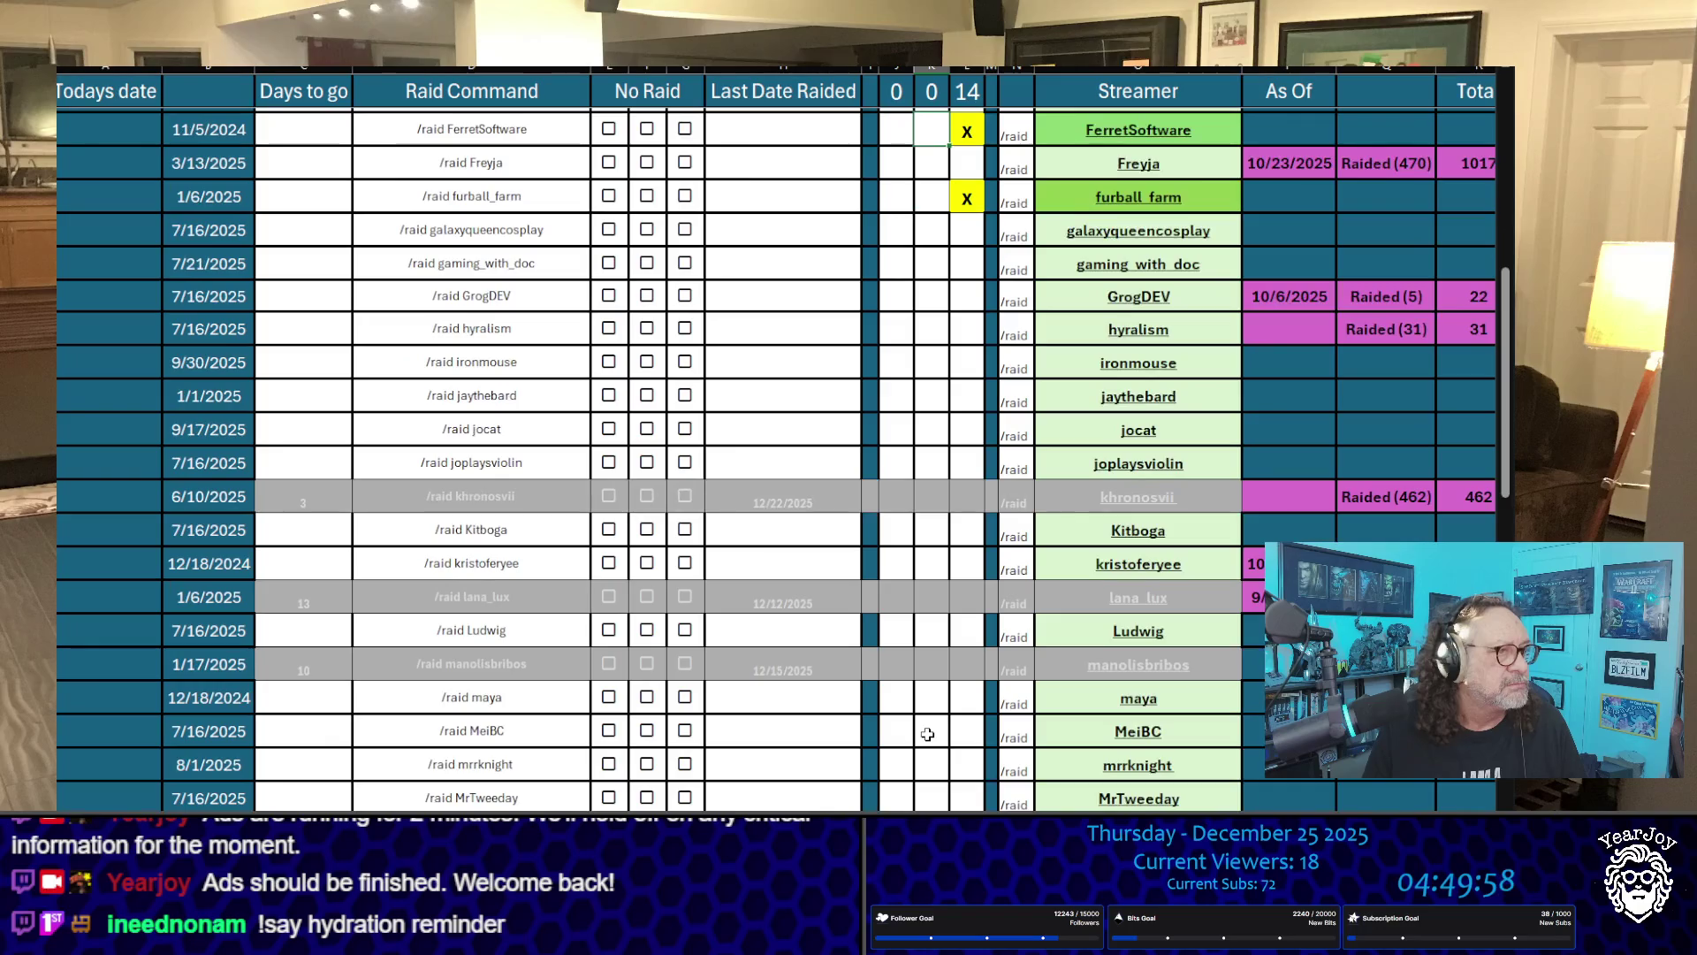
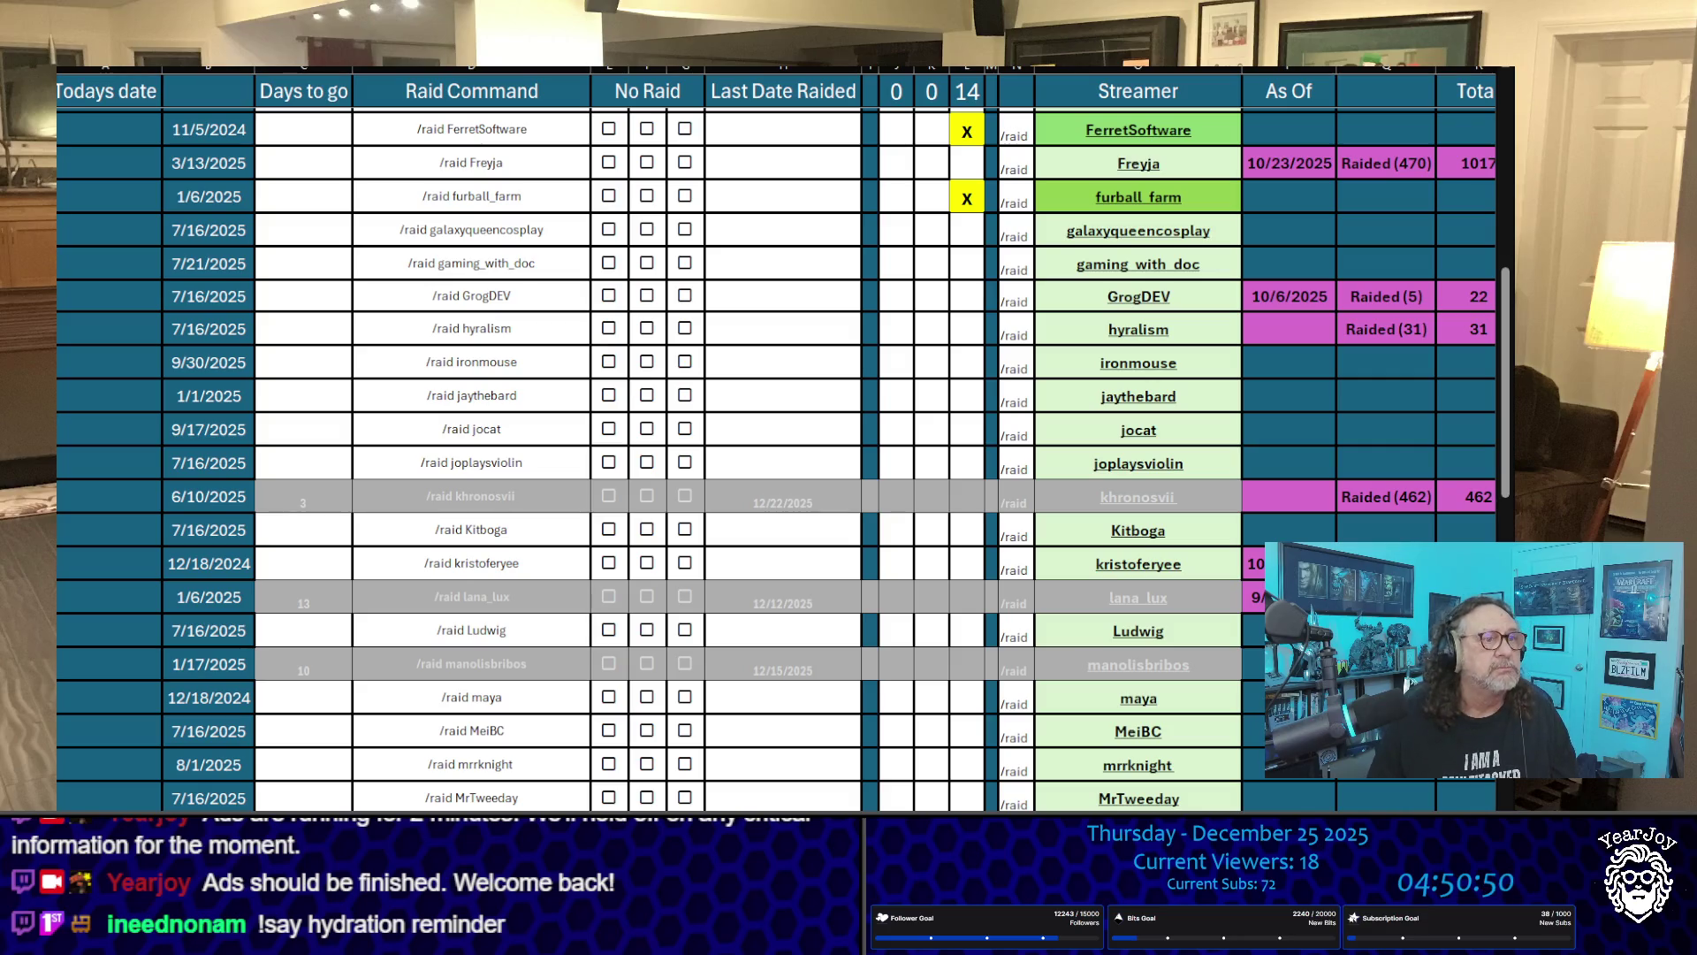
Step: Copy the AdmiralBahroo and AlveusSanctuary streamer names at the top of the list
{"action": "scroll", "coordinate": [1144, 242], "scroll_direction": "up", "scroll_amount": 1}
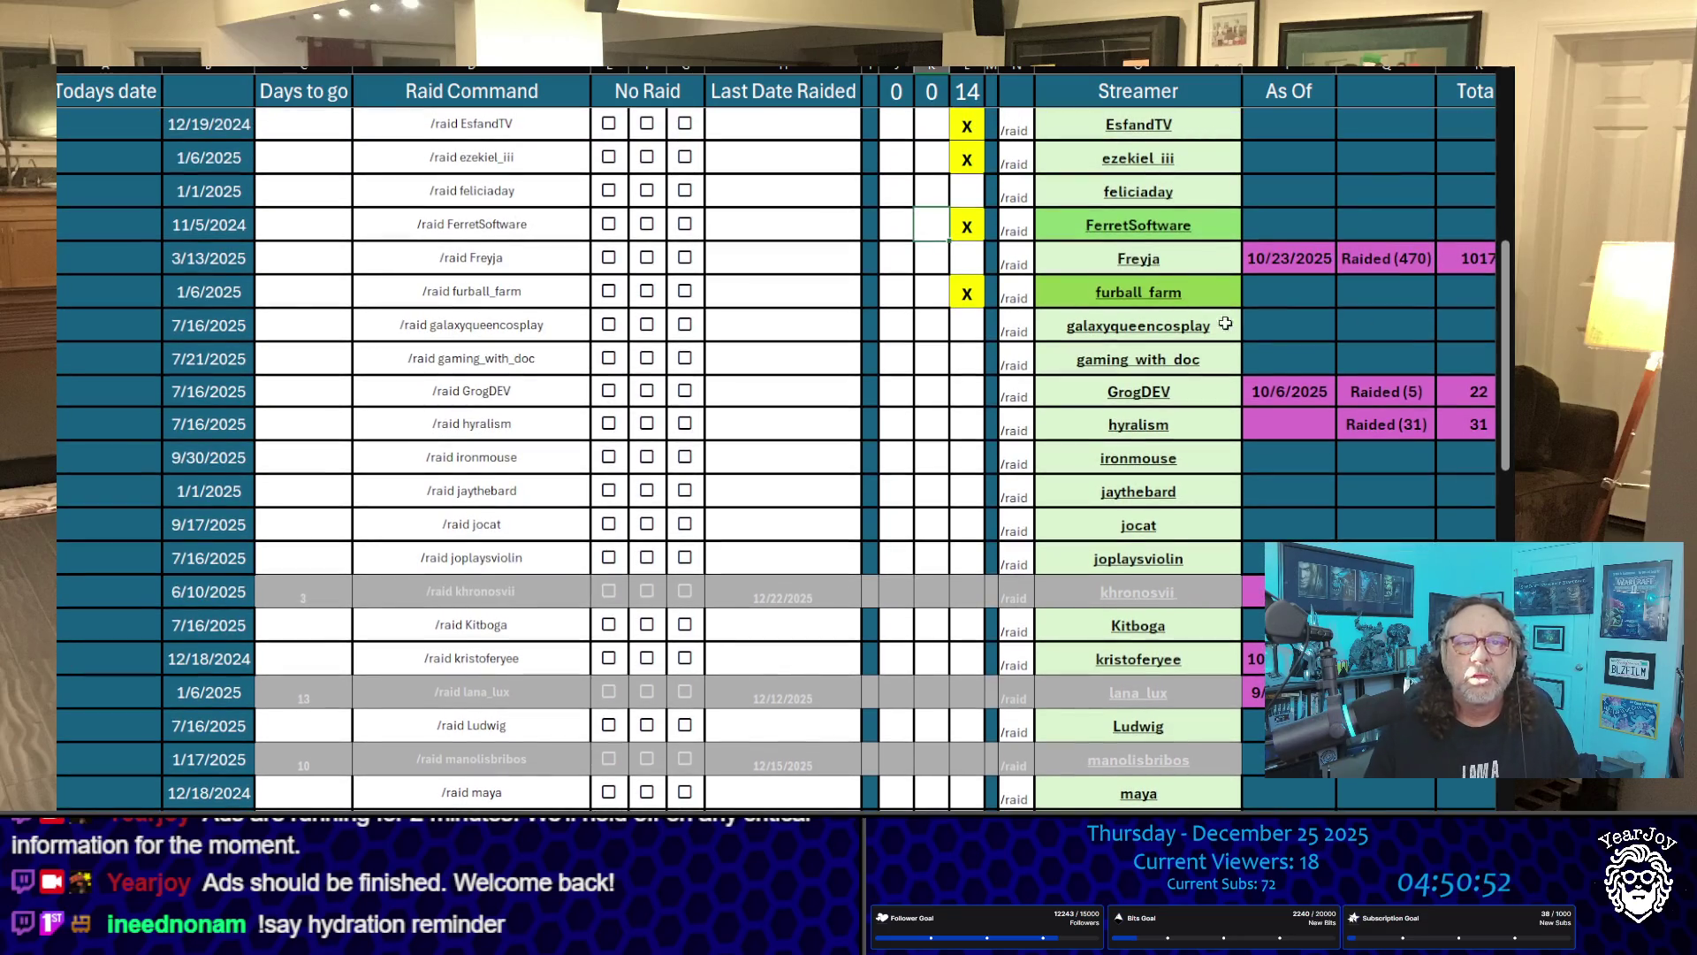
{"action": "scroll", "coordinate": [1144, 241], "scroll_direction": "up", "scroll_amount": 6}
{"action": "left_click", "coordinate": [1224, 150]}
{"action": "key", "text": "ctrl+c"}
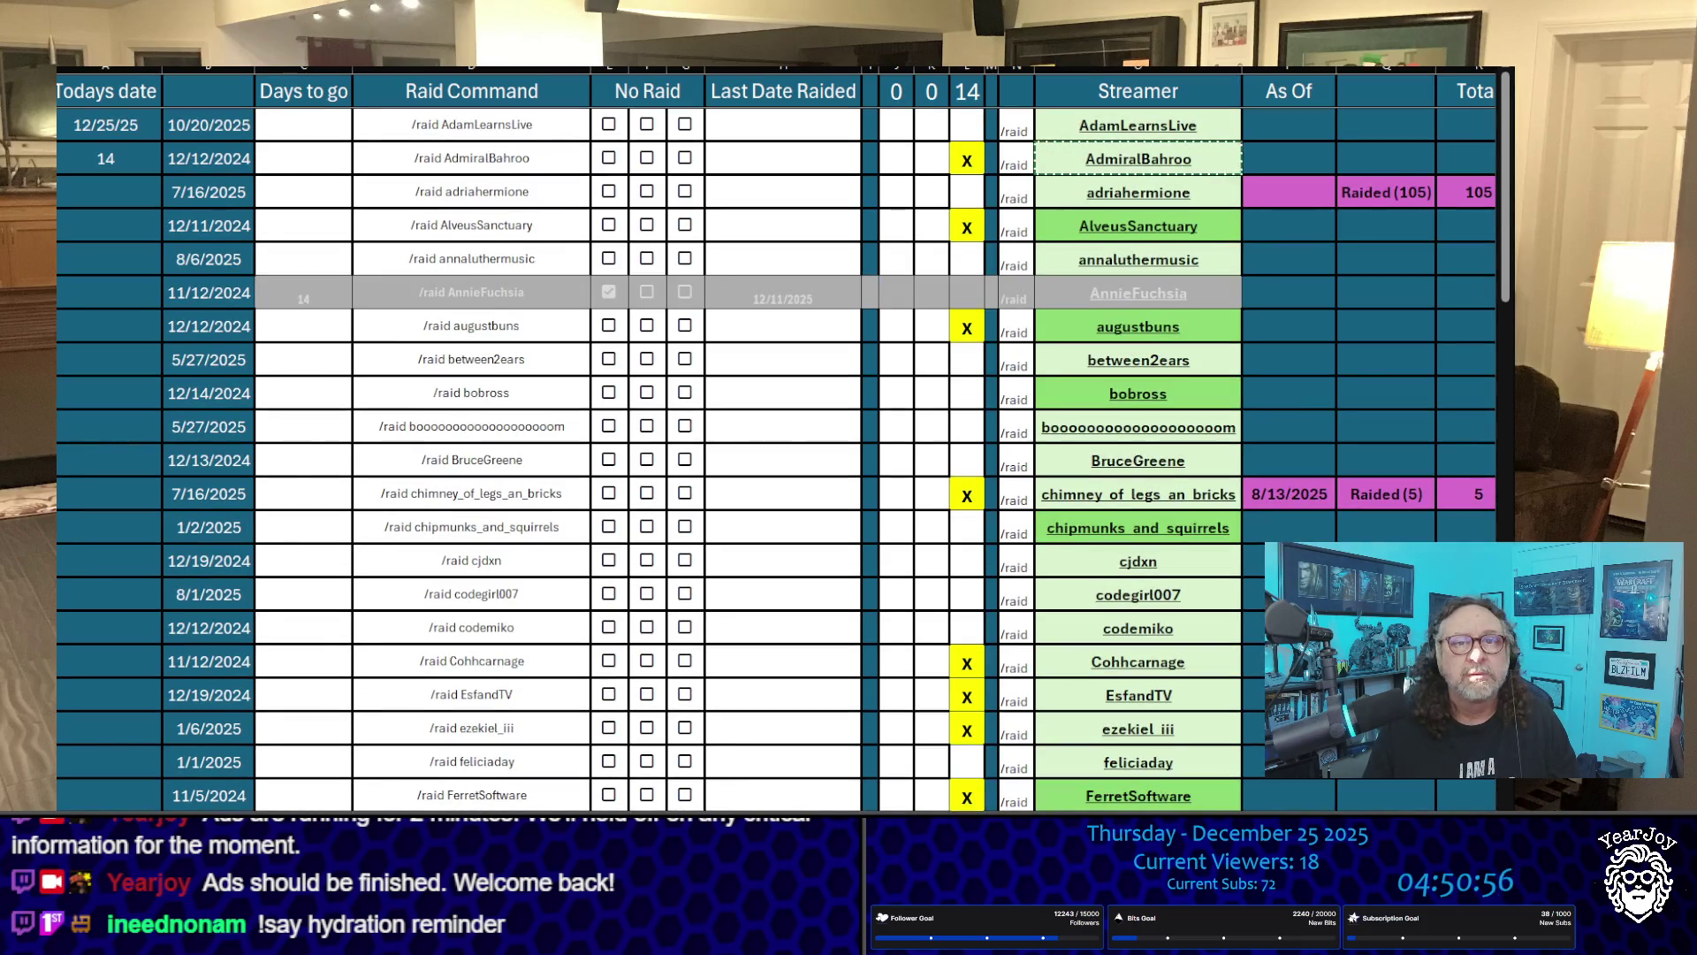
{"action": "key", "text": "Down"}
{"action": "key", "text": "Down"}
{"action": "key", "text": "ctrl+c"}
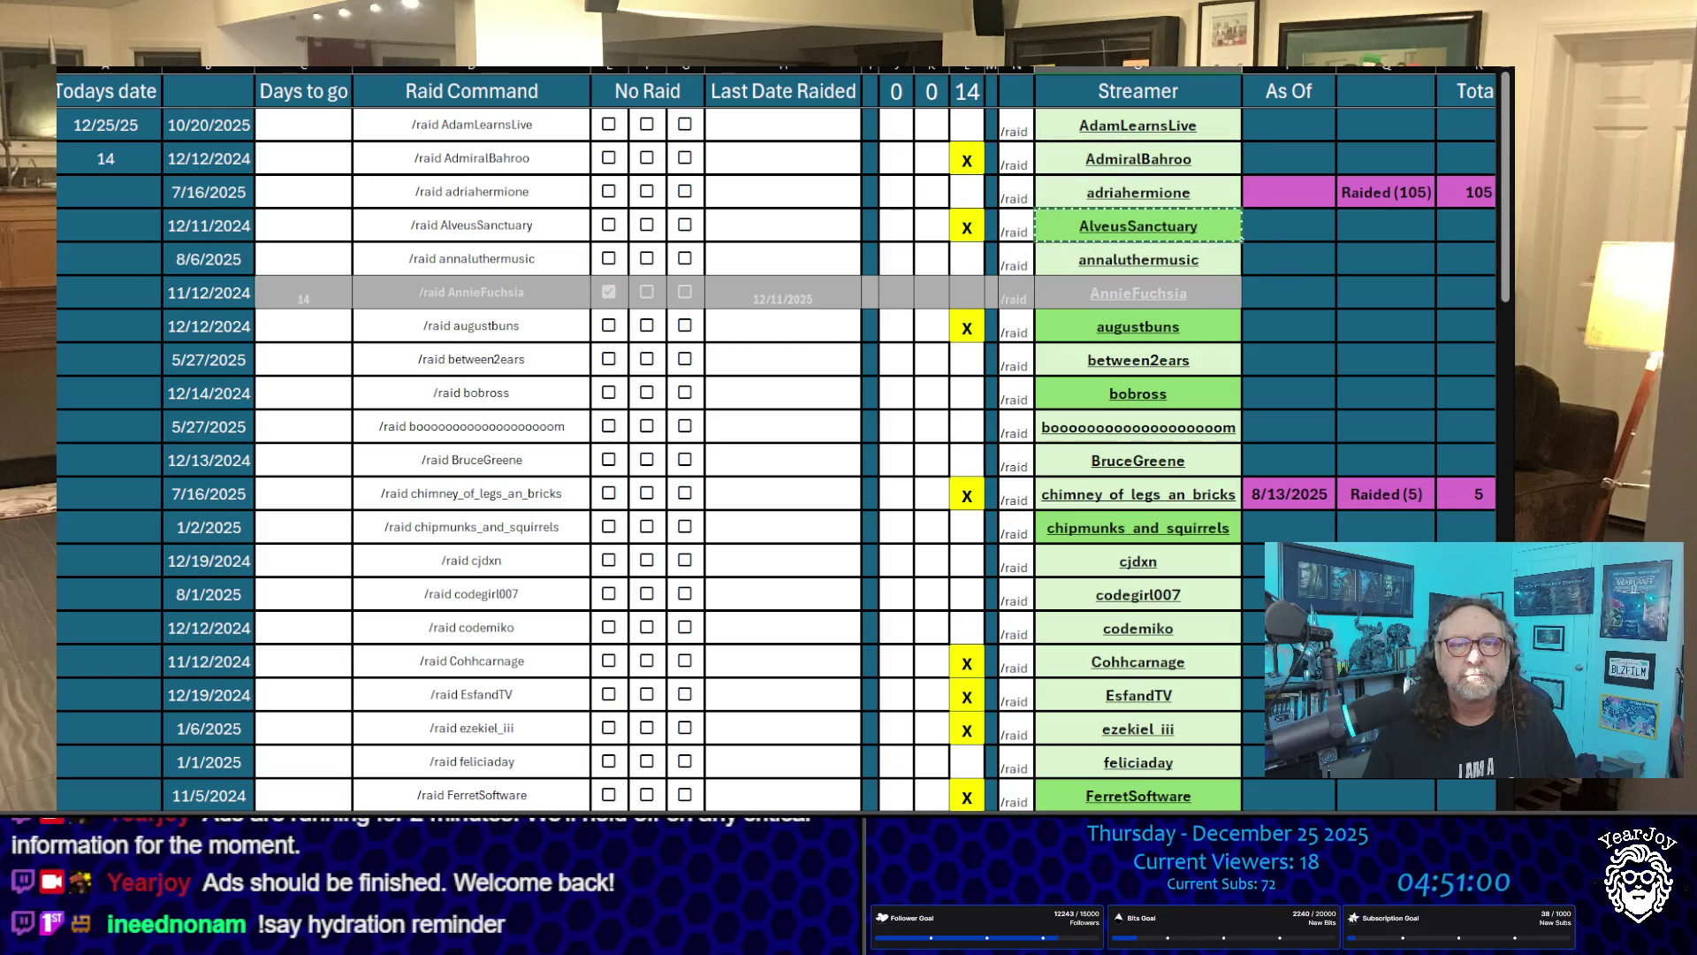
Step: Copy the augustbuns, chimney_of_legs_an_bricks and Cohhcarnage streamer names in turn
{"action": "left_click", "coordinate": [1196, 331]}
{"action": "key", "text": "ctrl+c"}
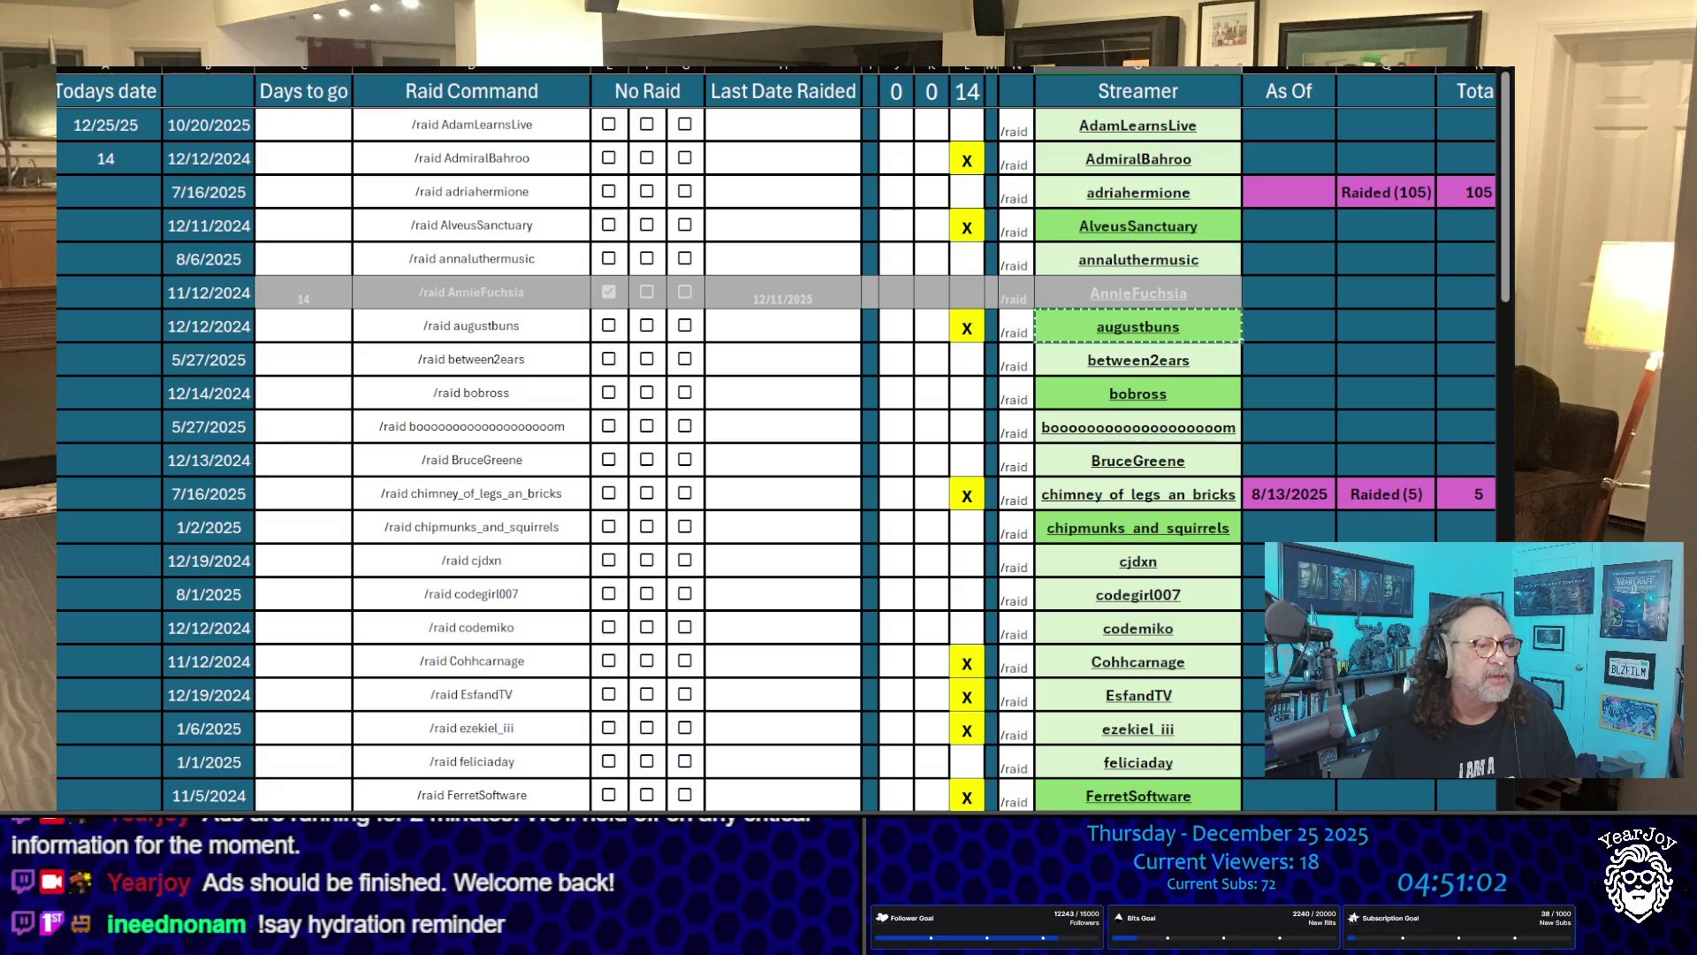
{"action": "left_click", "coordinate": [1234, 491]}
{"action": "key", "text": "ctrl+c"}
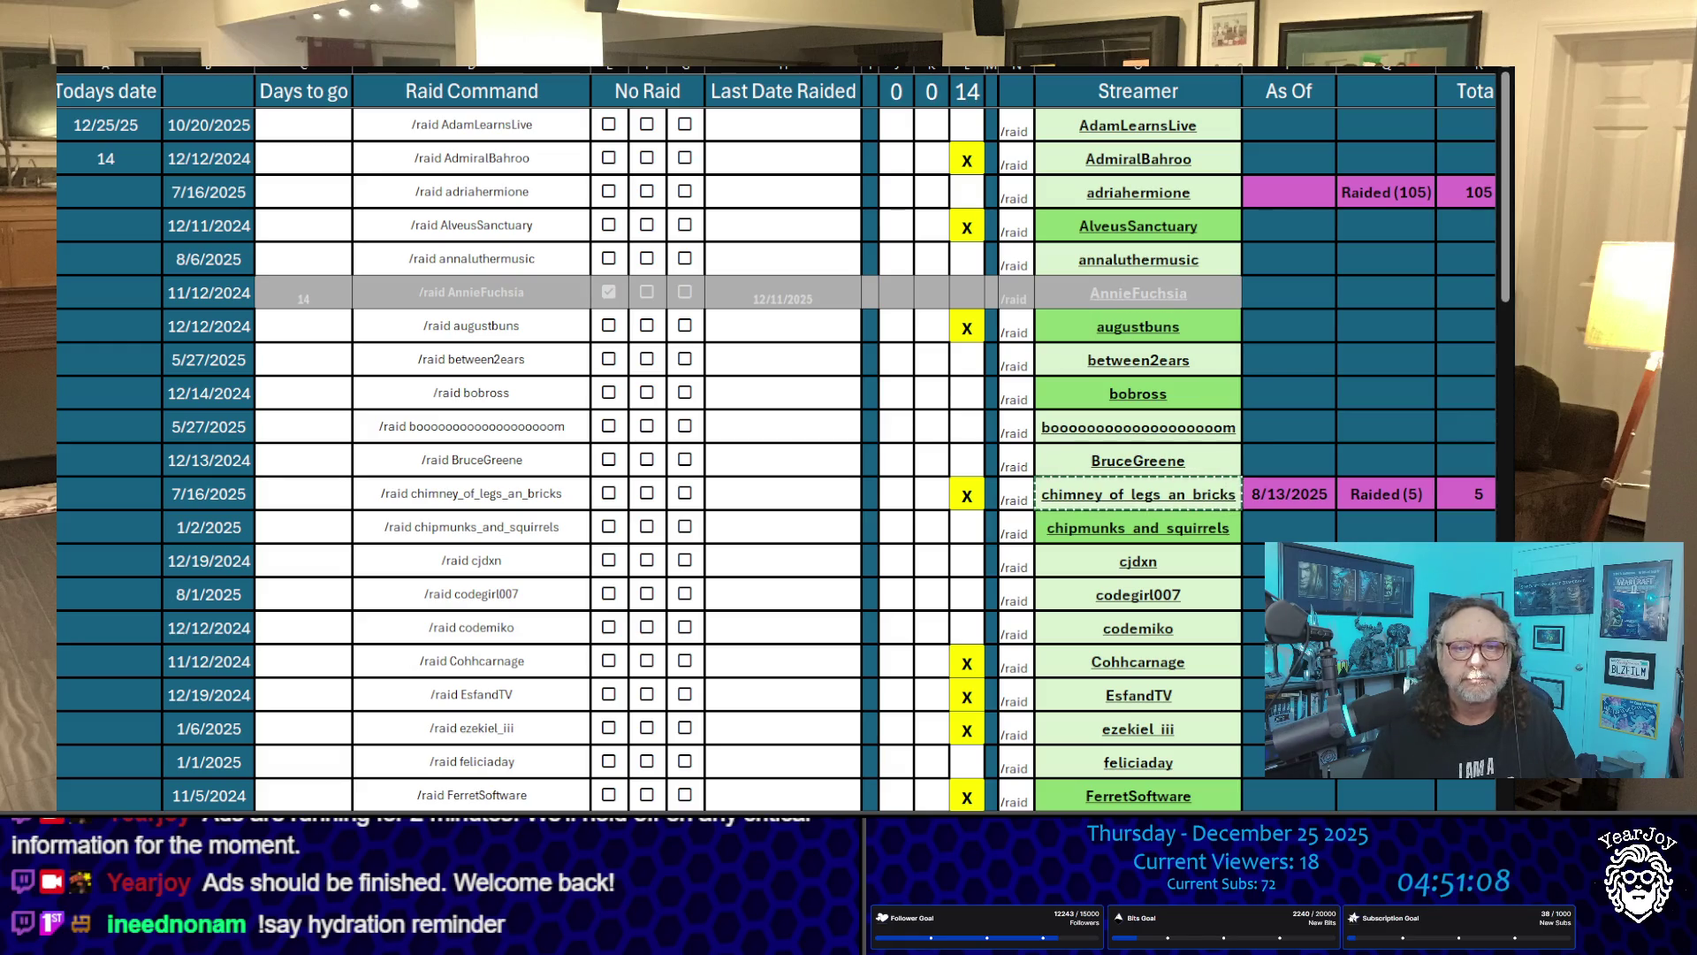
{"action": "left_click", "coordinate": [1238, 659]}
{"action": "key", "text": "ctrl+c"}
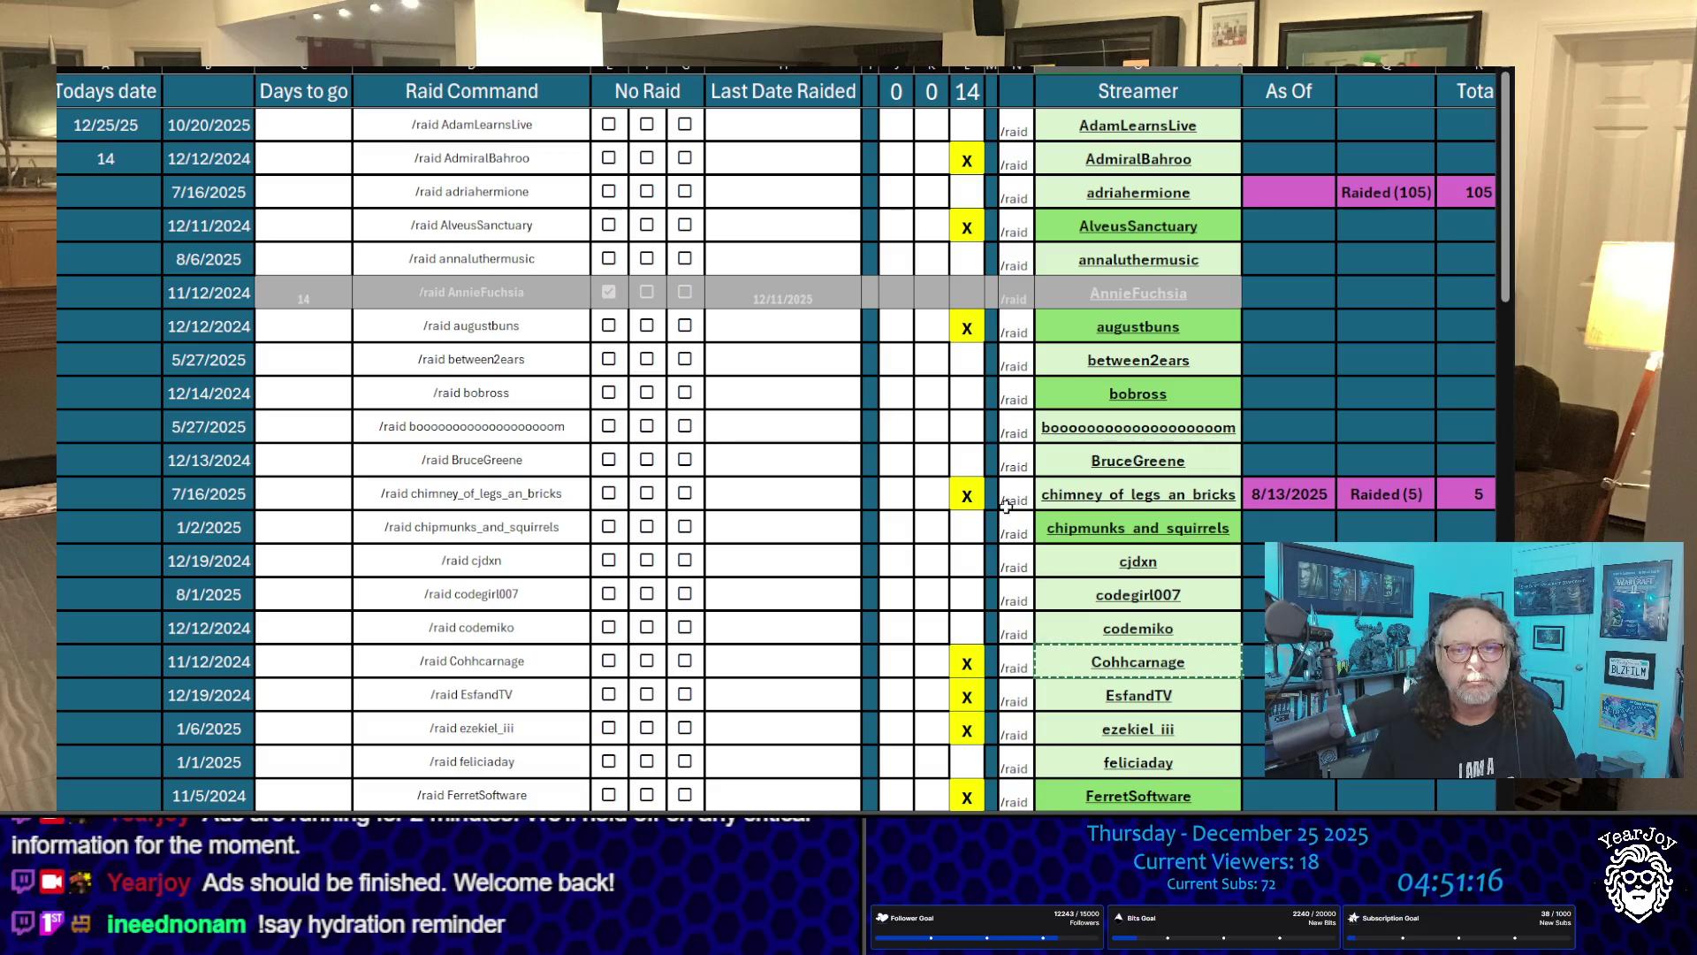
{"action": "left_click", "coordinate": [930, 661]}
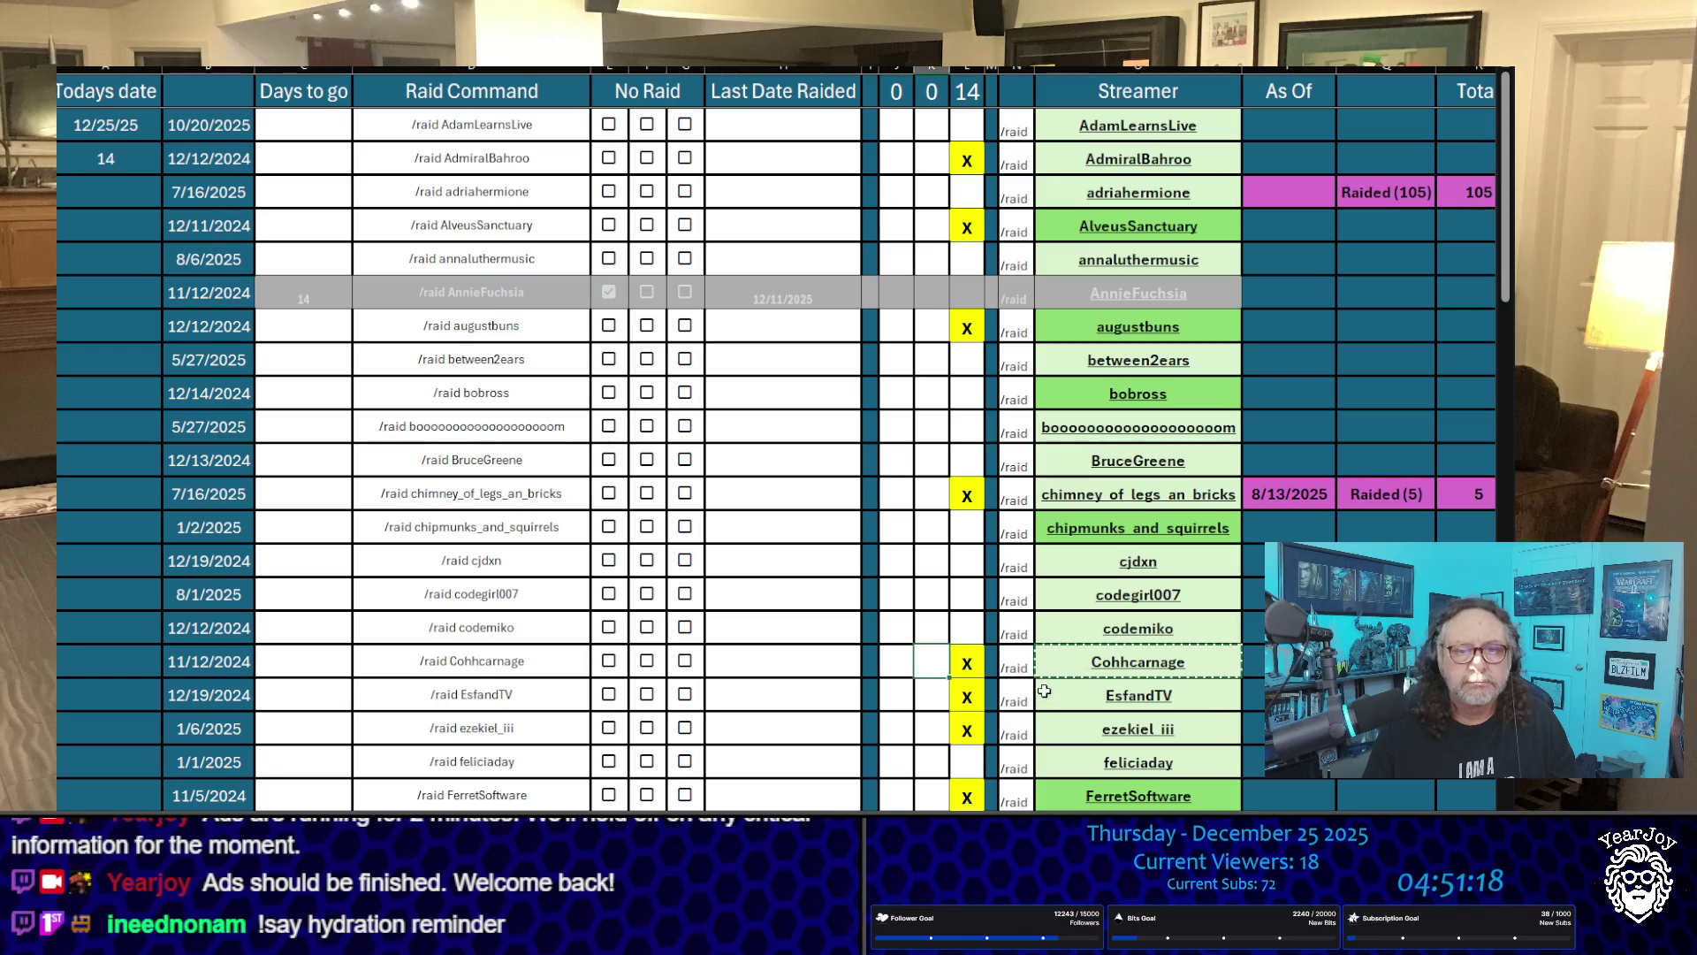
Step: Mark an X in column K for Cohhcarnage up through AdmiralBahroo
{"action": "type", "text": "x"}
{"action": "key", "text": "Up"}
{"action": "key", "text": "Up"}
{"action": "key", "text": "Up"}
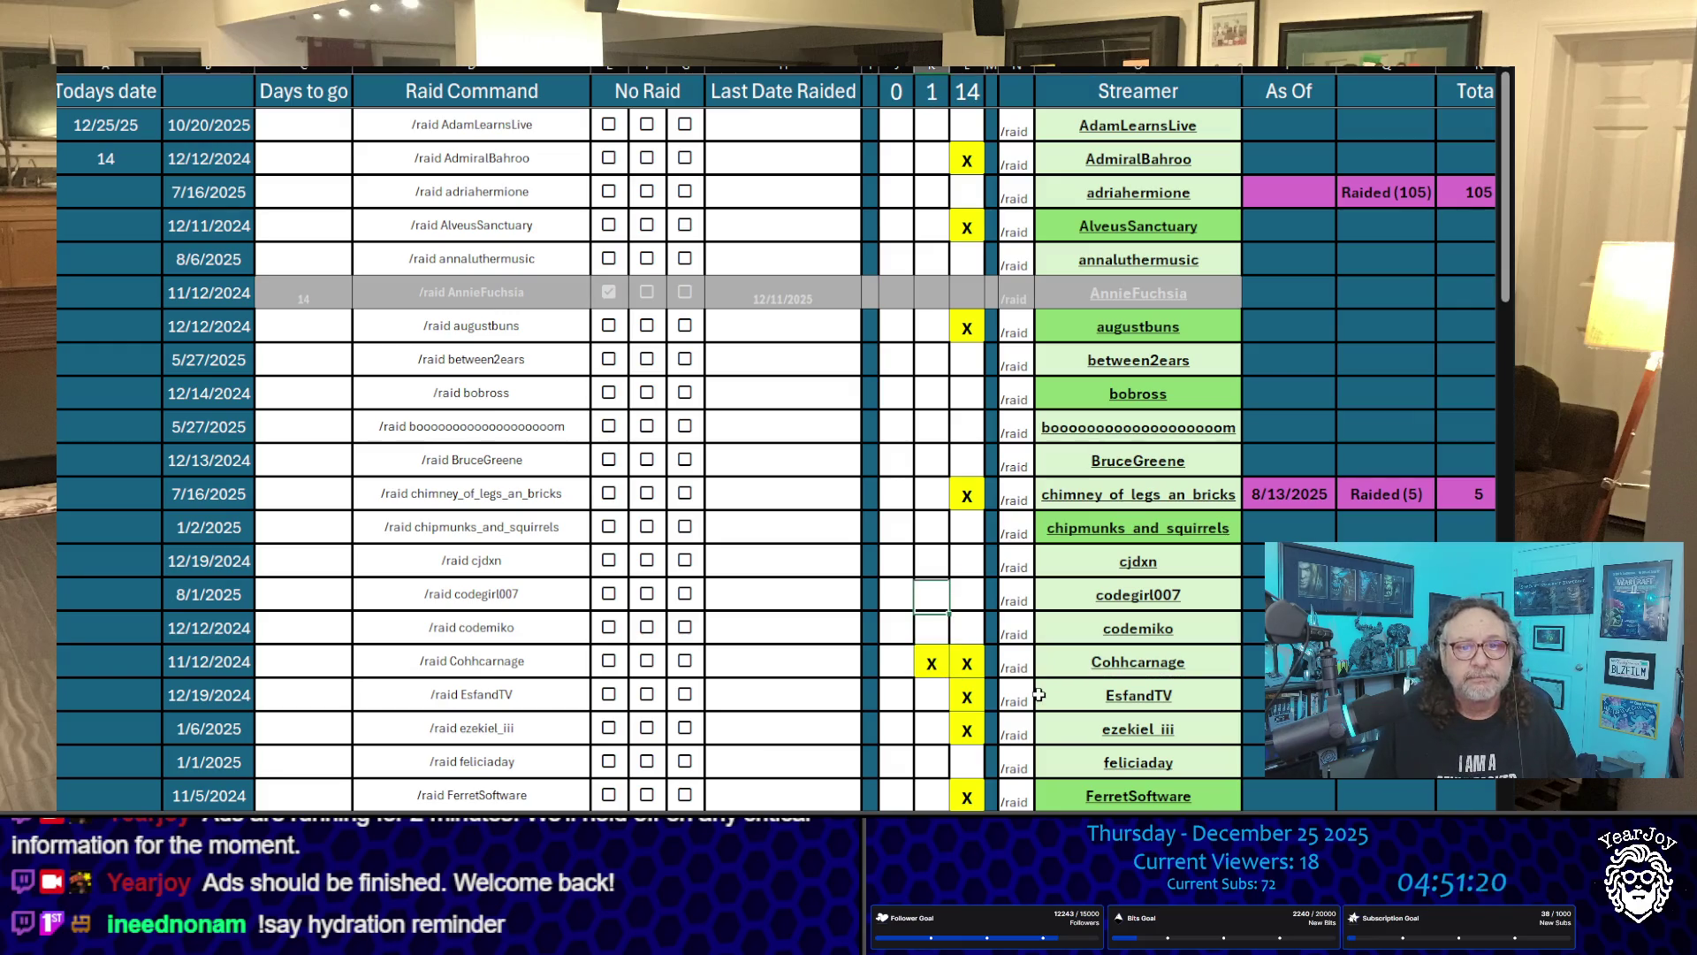
{"action": "type", "text": "x"}
{"action": "key", "text": "Up"}
{"action": "key", "text": "Up"}
{"action": "key", "text": "Up"}
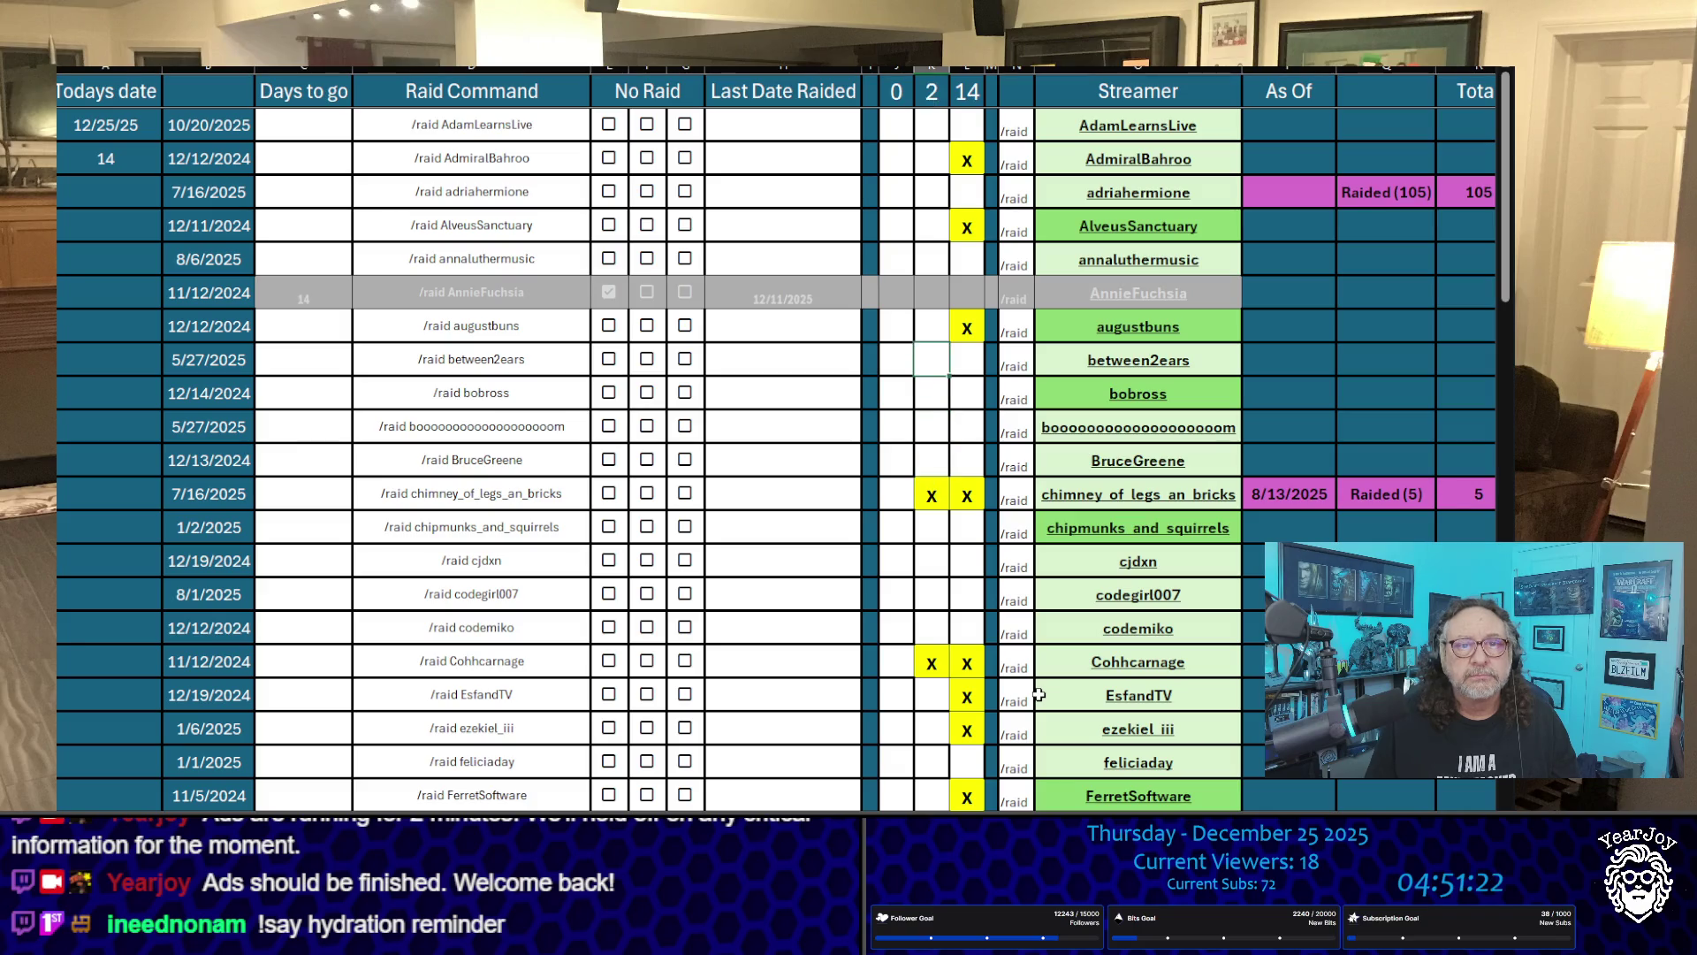
{"action": "type", "text": "x"}
{"action": "key", "text": "Up"}
{"action": "key", "text": "Up"}
{"action": "key", "text": "Up"}
{"action": "type", "text": "x"}
{"action": "key", "text": "Up"}
{"action": "key", "text": "Up"}
{"action": "type", "text": "x"}
{"action": "key", "text": "Up"}
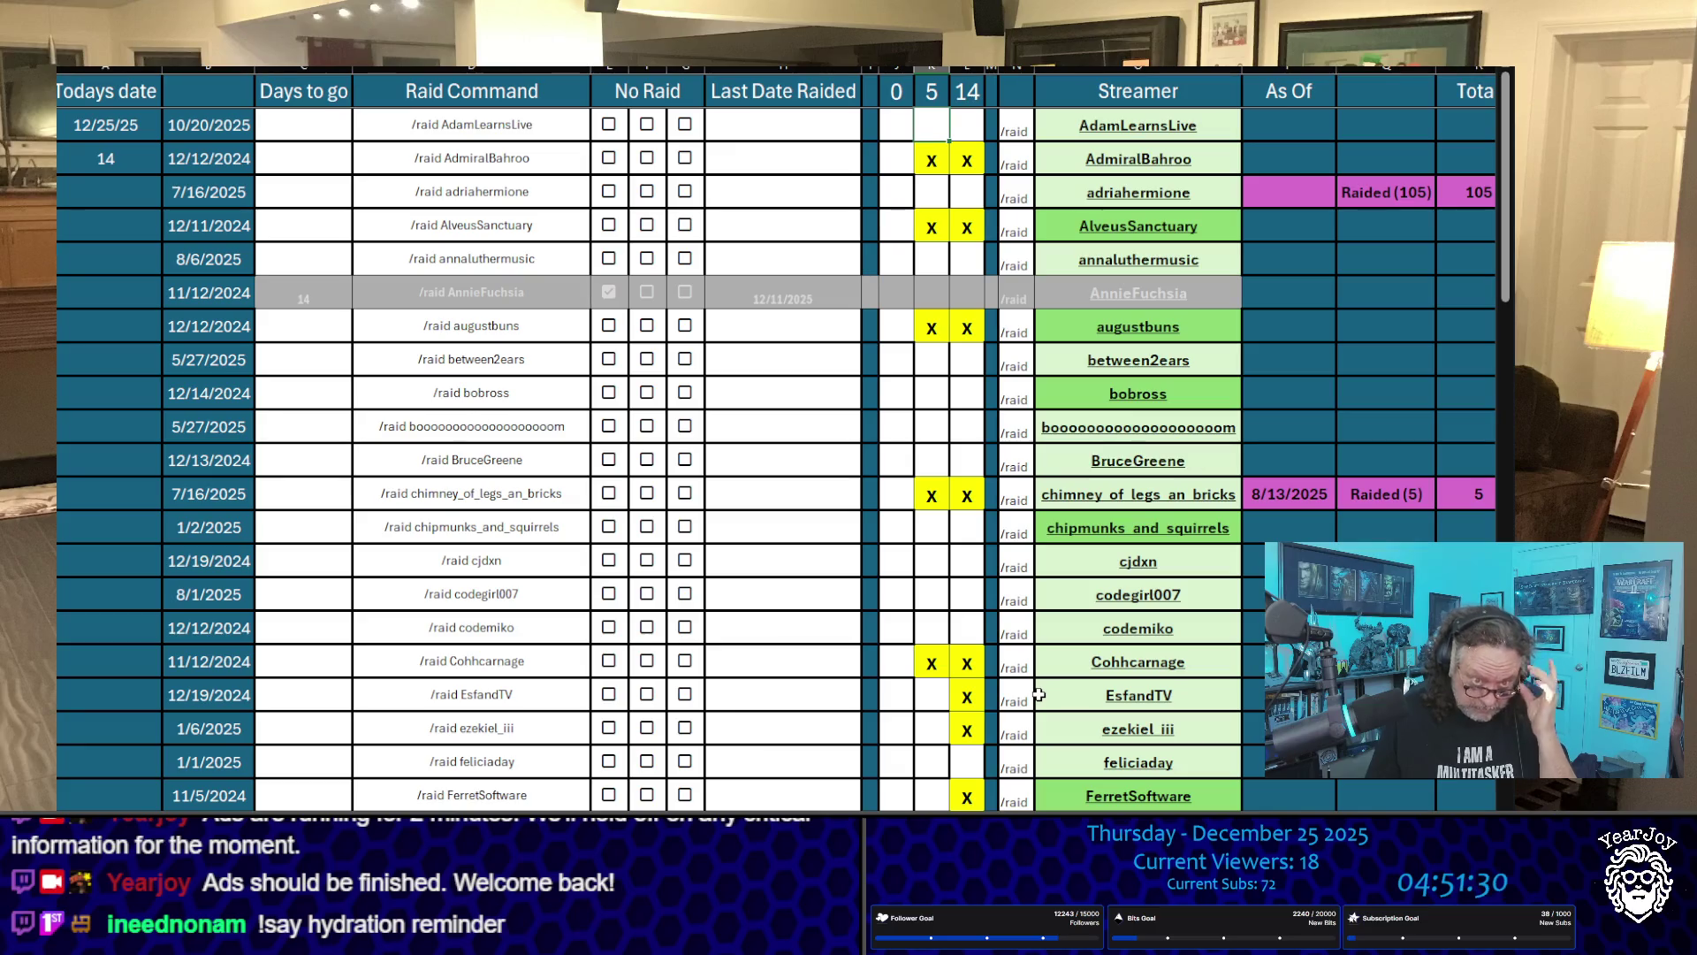
Step: Enter a 0 count in column J for each of the five raided streamers
{"action": "key", "text": "Left"}
{"action": "key", "text": "Left"}
{"action": "key", "text": "Down"}
{"action": "key", "text": "Right"}
{"action": "type", "text": "0"}
{"action": "key", "text": "Down"}
{"action": "key", "text": "Down"}
{"action": "type", "text": "0"}
{"action": "key", "text": "Down"}
{"action": "key", "text": "Down"}
{"action": "key", "text": "Down"}
{"action": "type", "text": "0"}
{"action": "key", "text": "Down"}
{"action": "key", "text": "Down"}
{"action": "key", "text": "Down"}
{"action": "type", "text": "0"}
{"action": "key", "text": "Down"}
{"action": "key", "text": "Down"}
{"action": "key", "text": "Down"}
{"action": "key", "text": "Down"}
{"action": "key", "text": "Down"}
{"action": "type", "text": "0"}
{"action": "key", "text": "Up"}
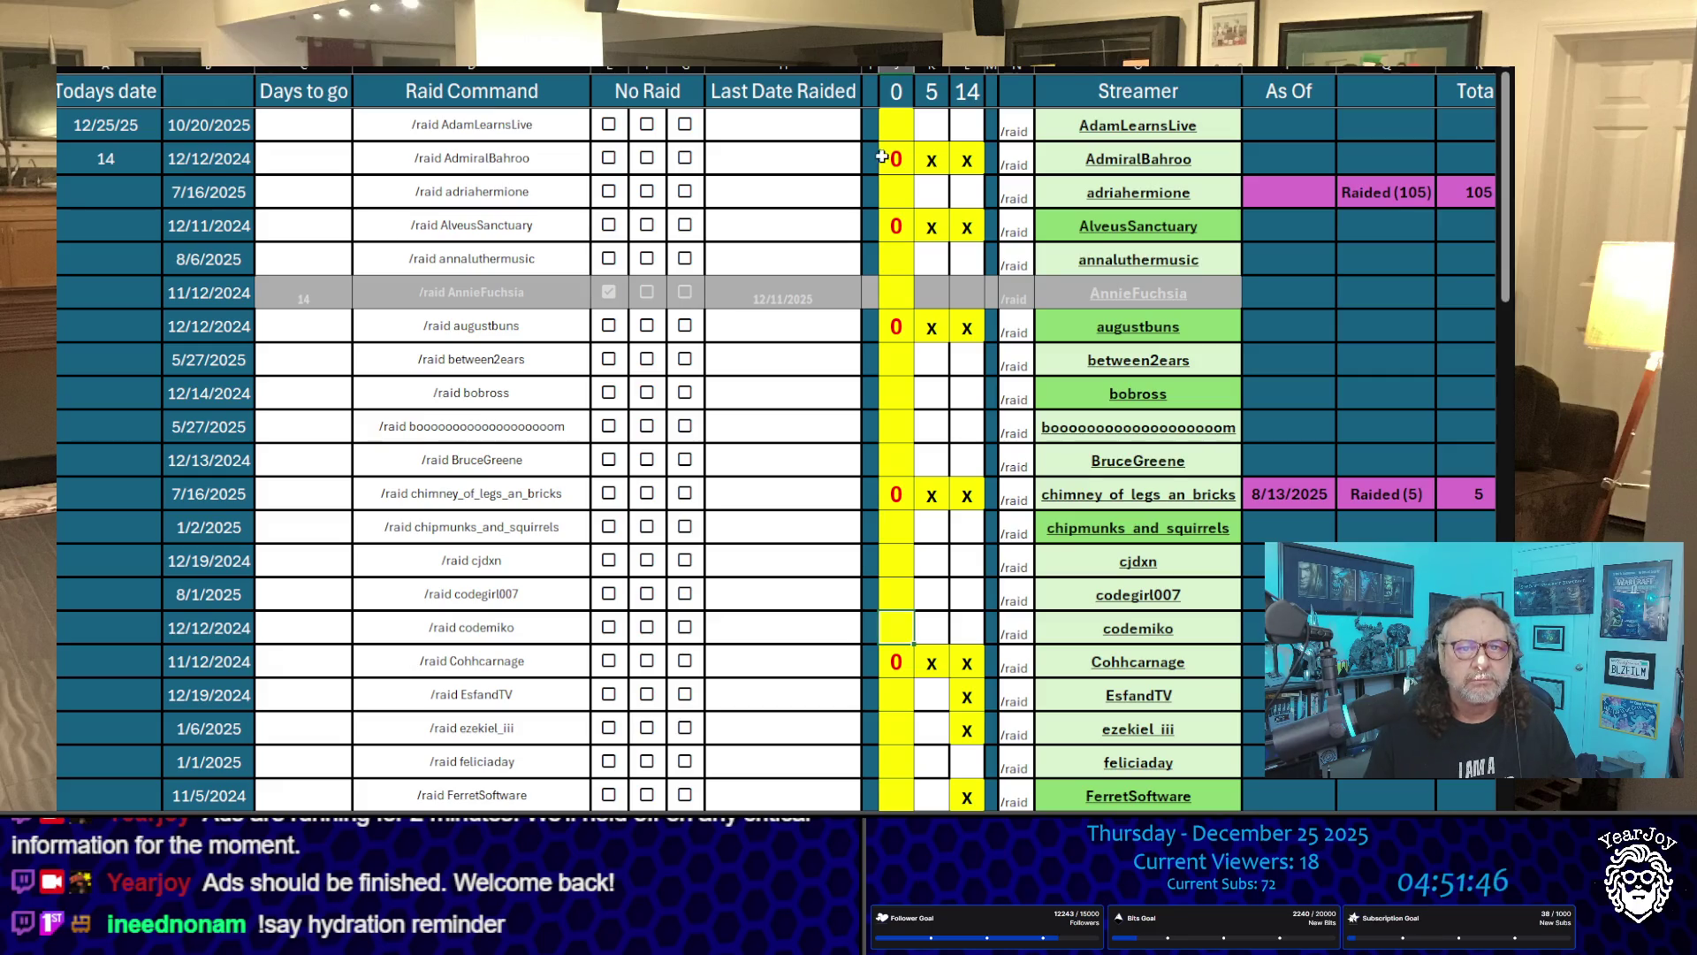
Step: Change AdmiralBahroo's count from 1 to 2
{"action": "left_click", "coordinate": [932, 159]}
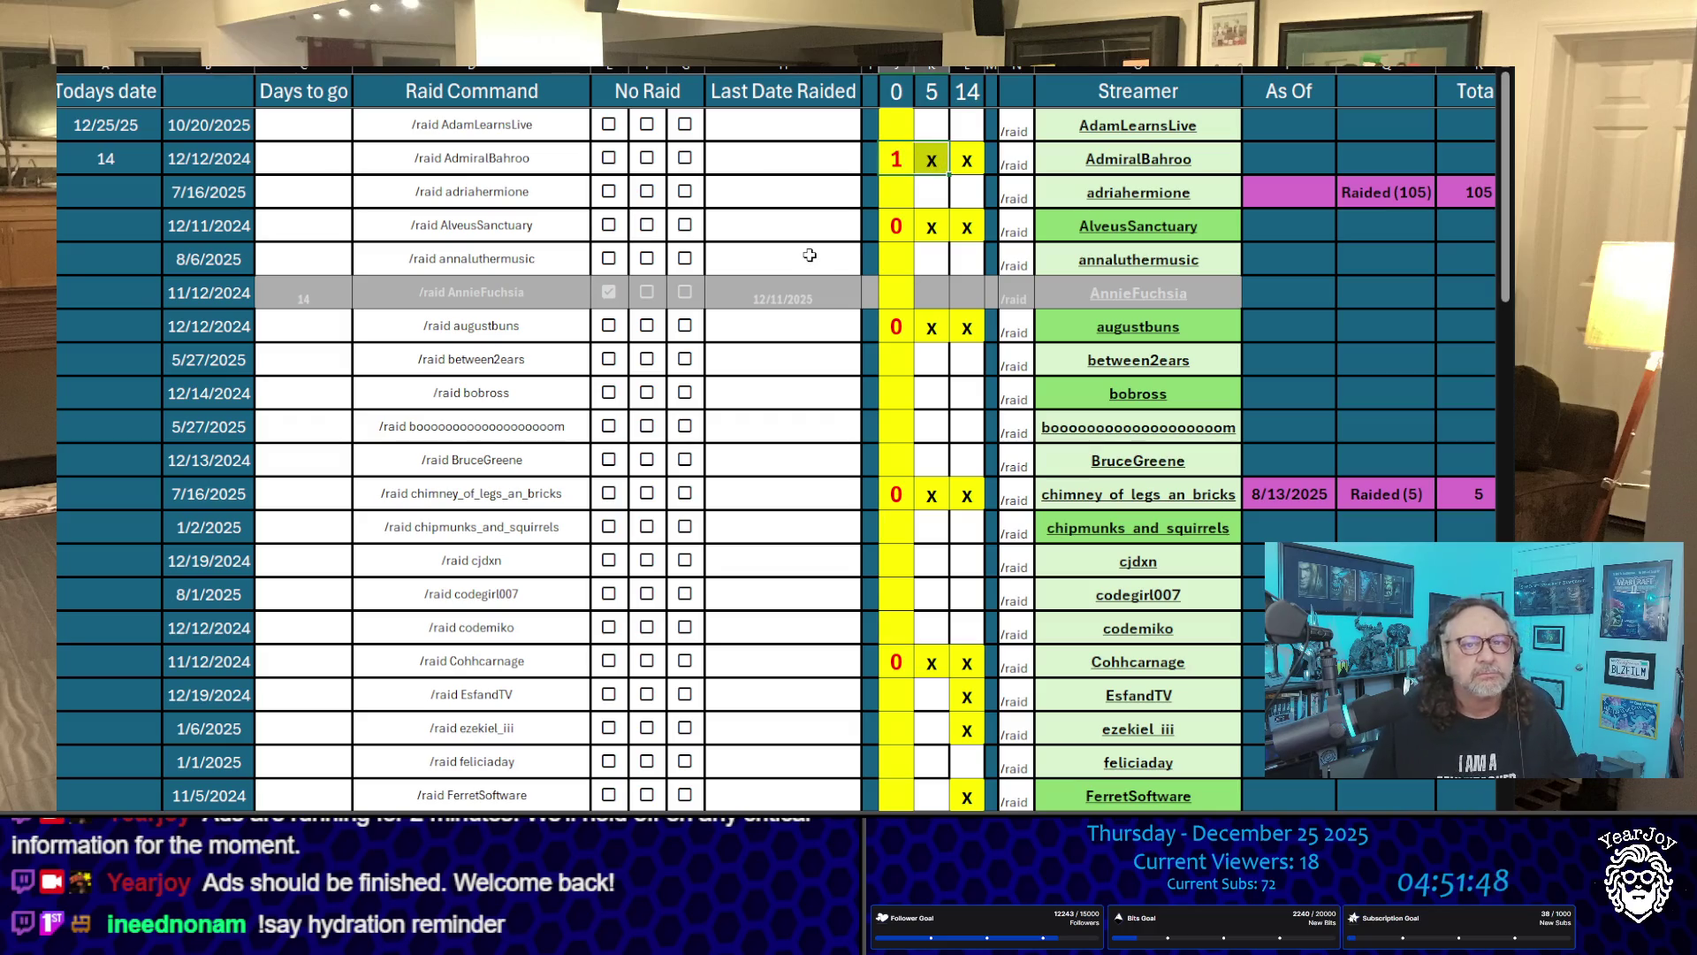
{"action": "key", "text": "Return"}
{"action": "key", "text": "Left"}
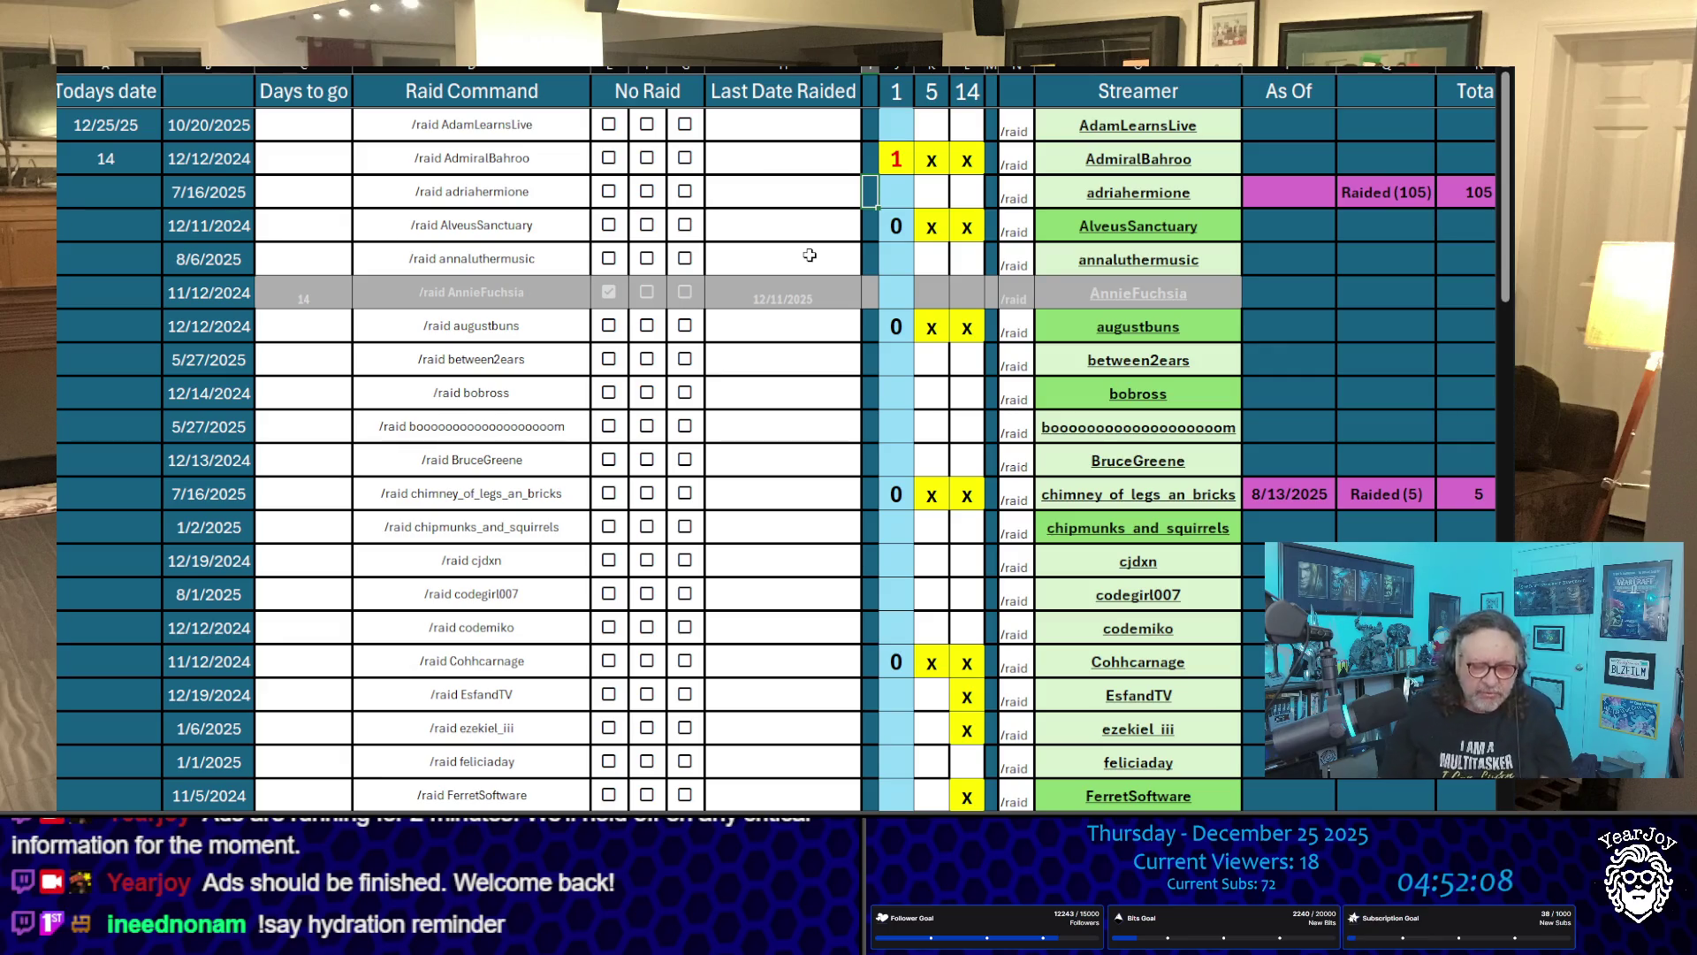
{"action": "key", "text": "Up"}
{"action": "key", "text": "Right"}
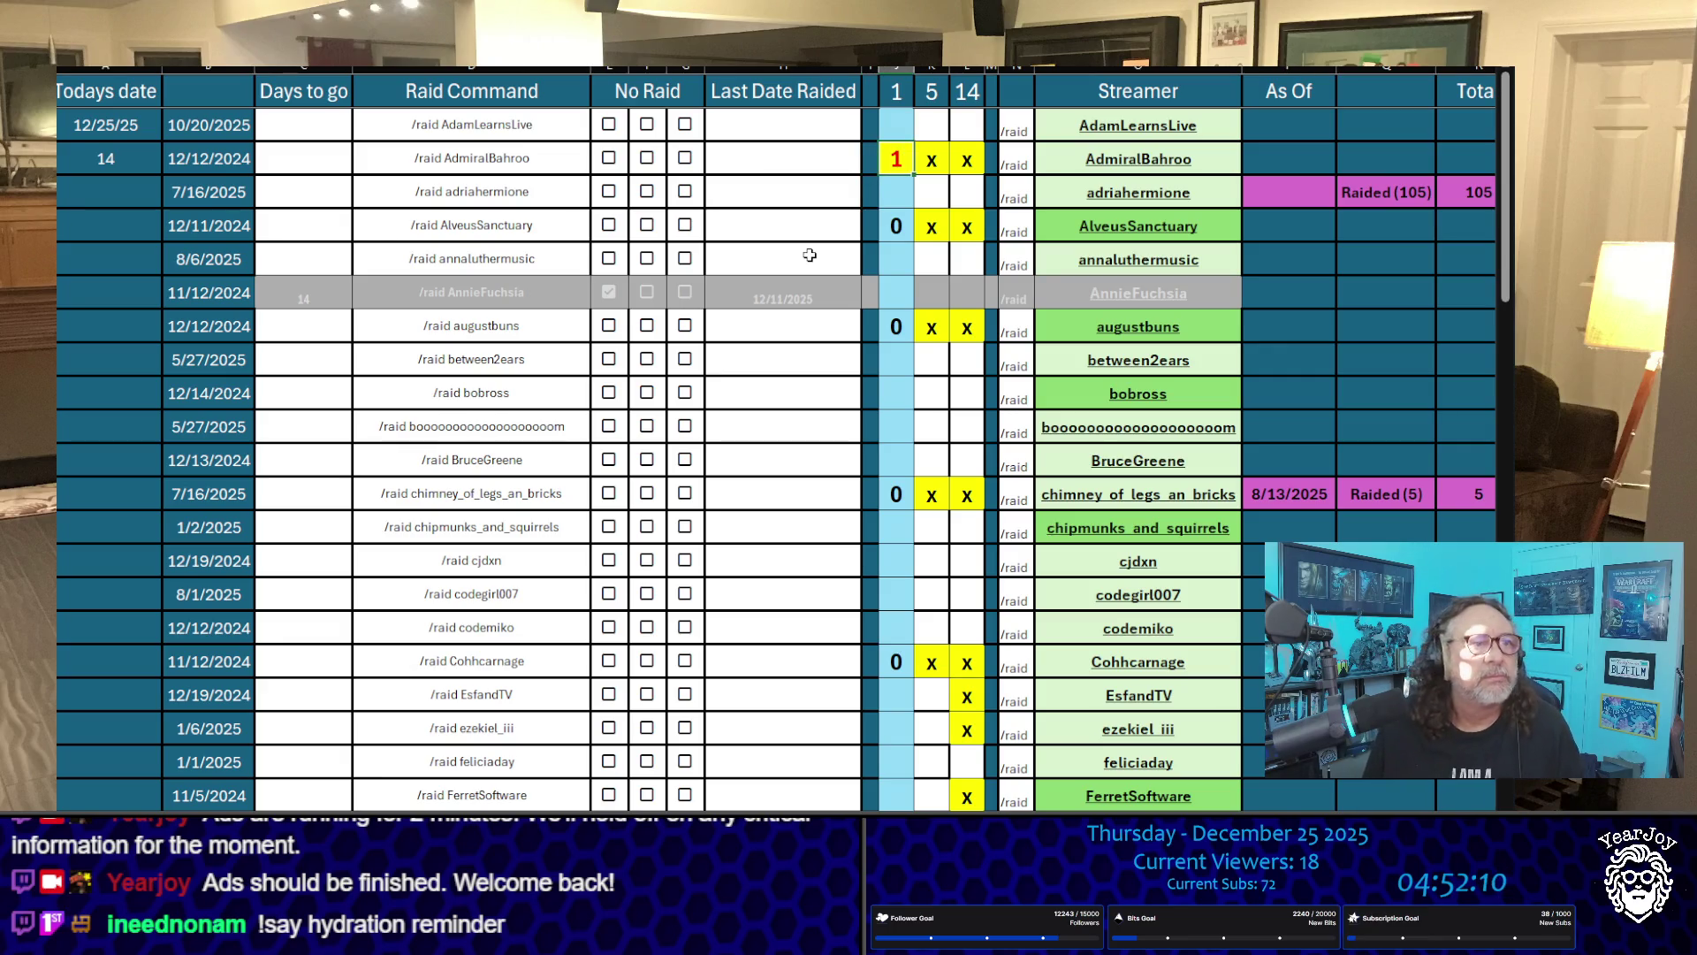
{"action": "type", "text": "2"}
{"action": "key", "text": "Up"}
{"action": "key", "text": "Down"}
{"action": "key", "text": "Left"}
{"action": "key", "text": "Left"}
{"action": "key", "text": "Left"}
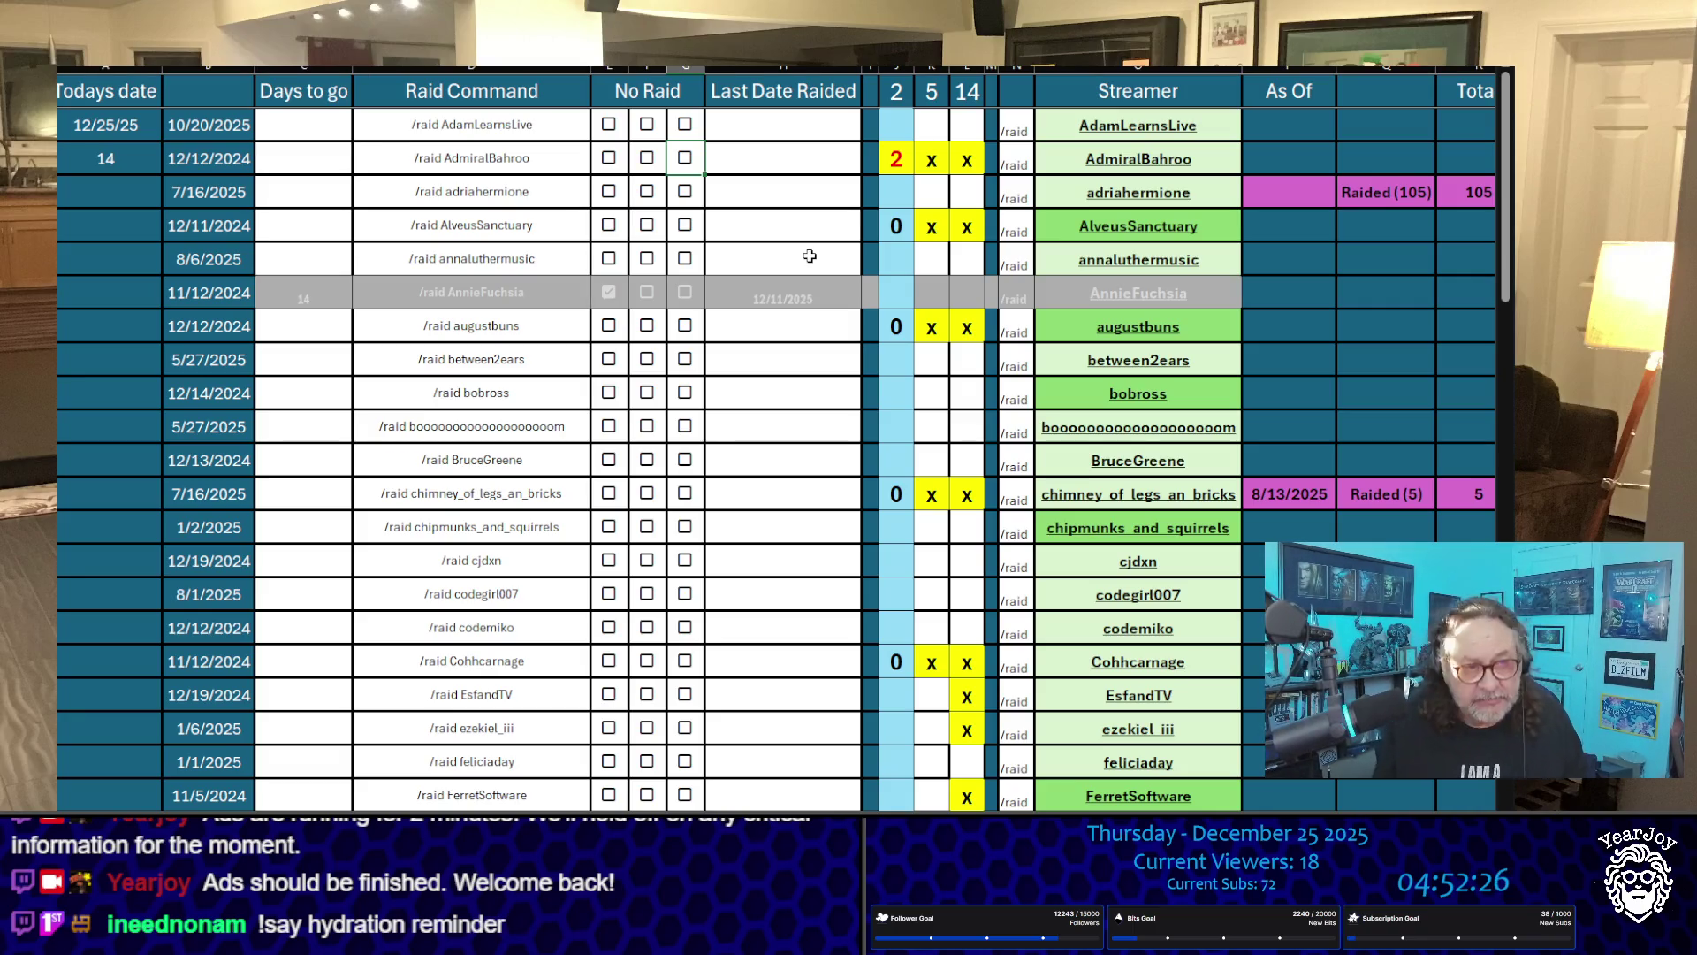
Step: Set chimney_of_legs_an_bricks's count to 2
{"action": "key", "text": "Down"}
{"action": "key", "text": "Down"}
{"action": "key", "text": "Down"}
{"action": "key", "text": "Right"}
{"action": "key", "text": "Right"}
{"action": "key", "text": "Down"}
{"action": "key", "text": "Down"}
{"action": "key", "text": "Down"}
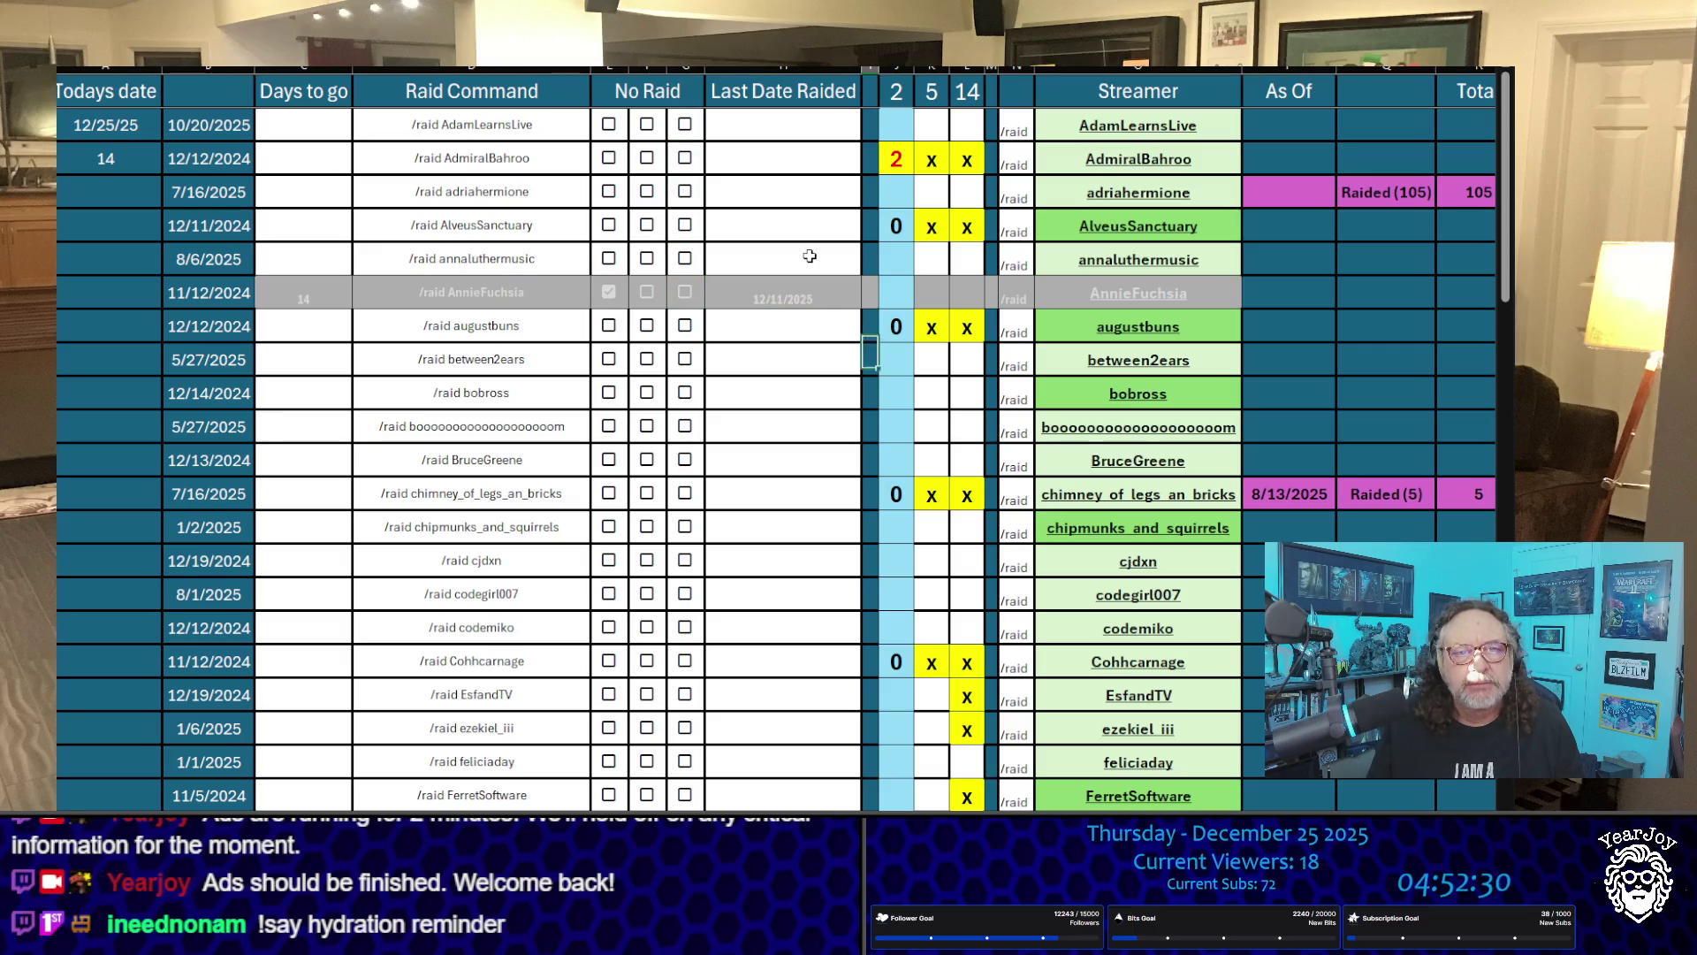
{"action": "key", "text": "Right"}
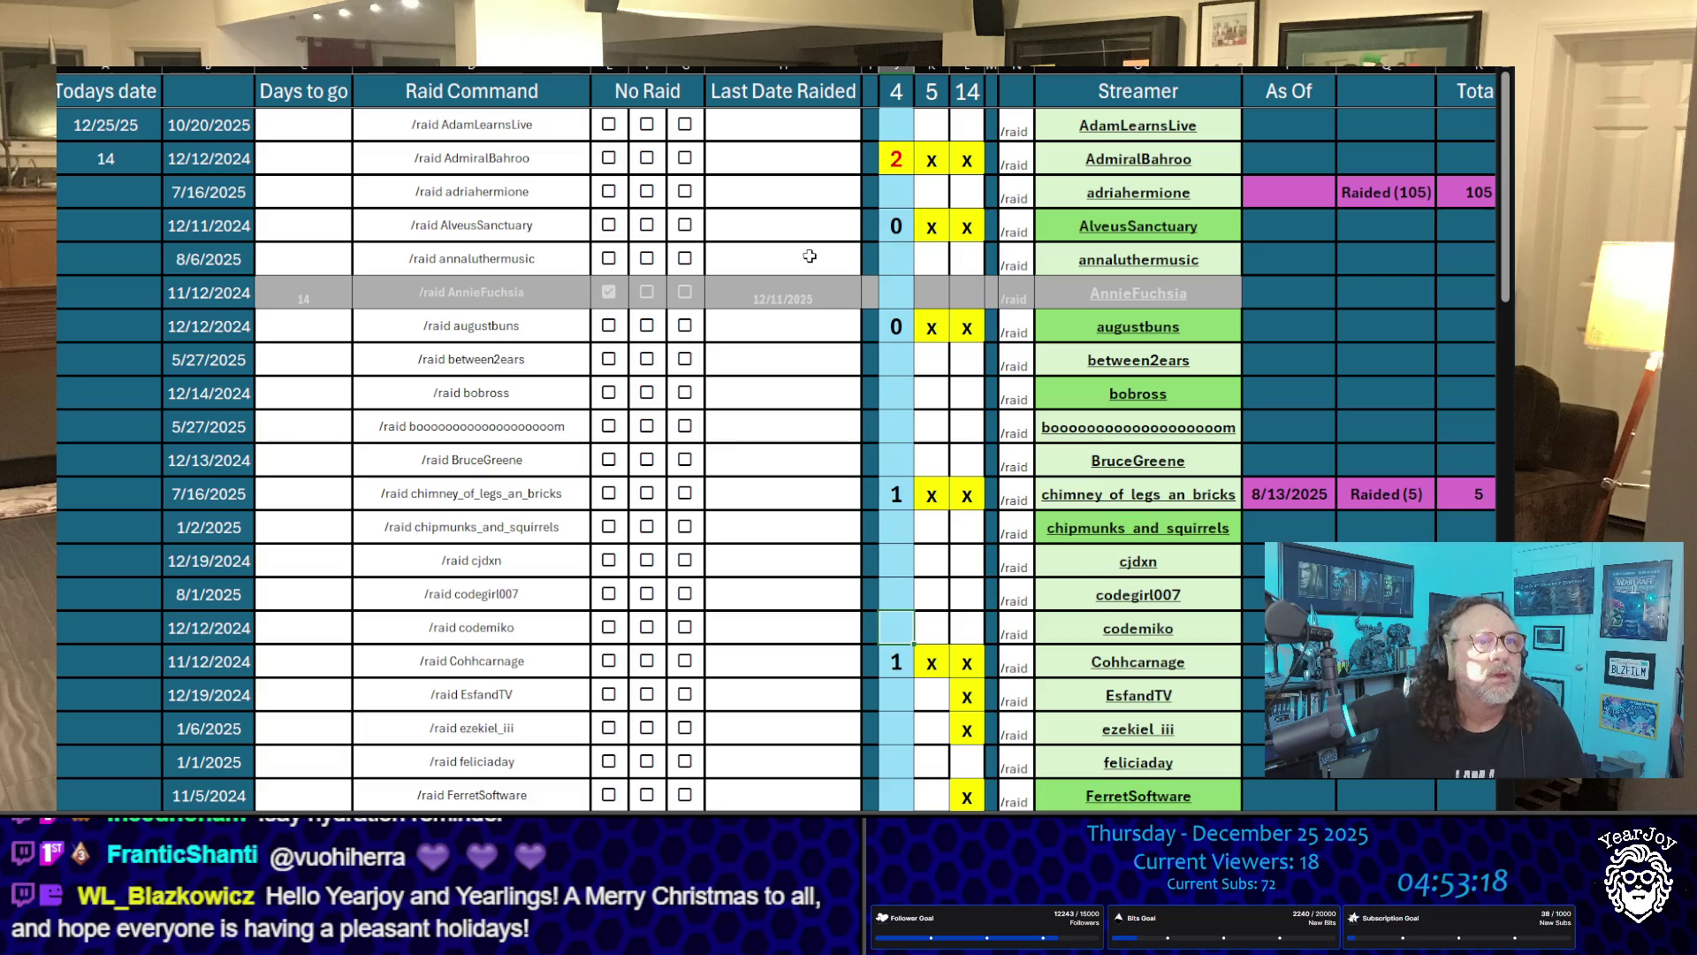
{"action": "key", "text": "Up"}
{"action": "key", "text": "Up"}
{"action": "key", "text": "Up"}
{"action": "key", "text": "Up"}
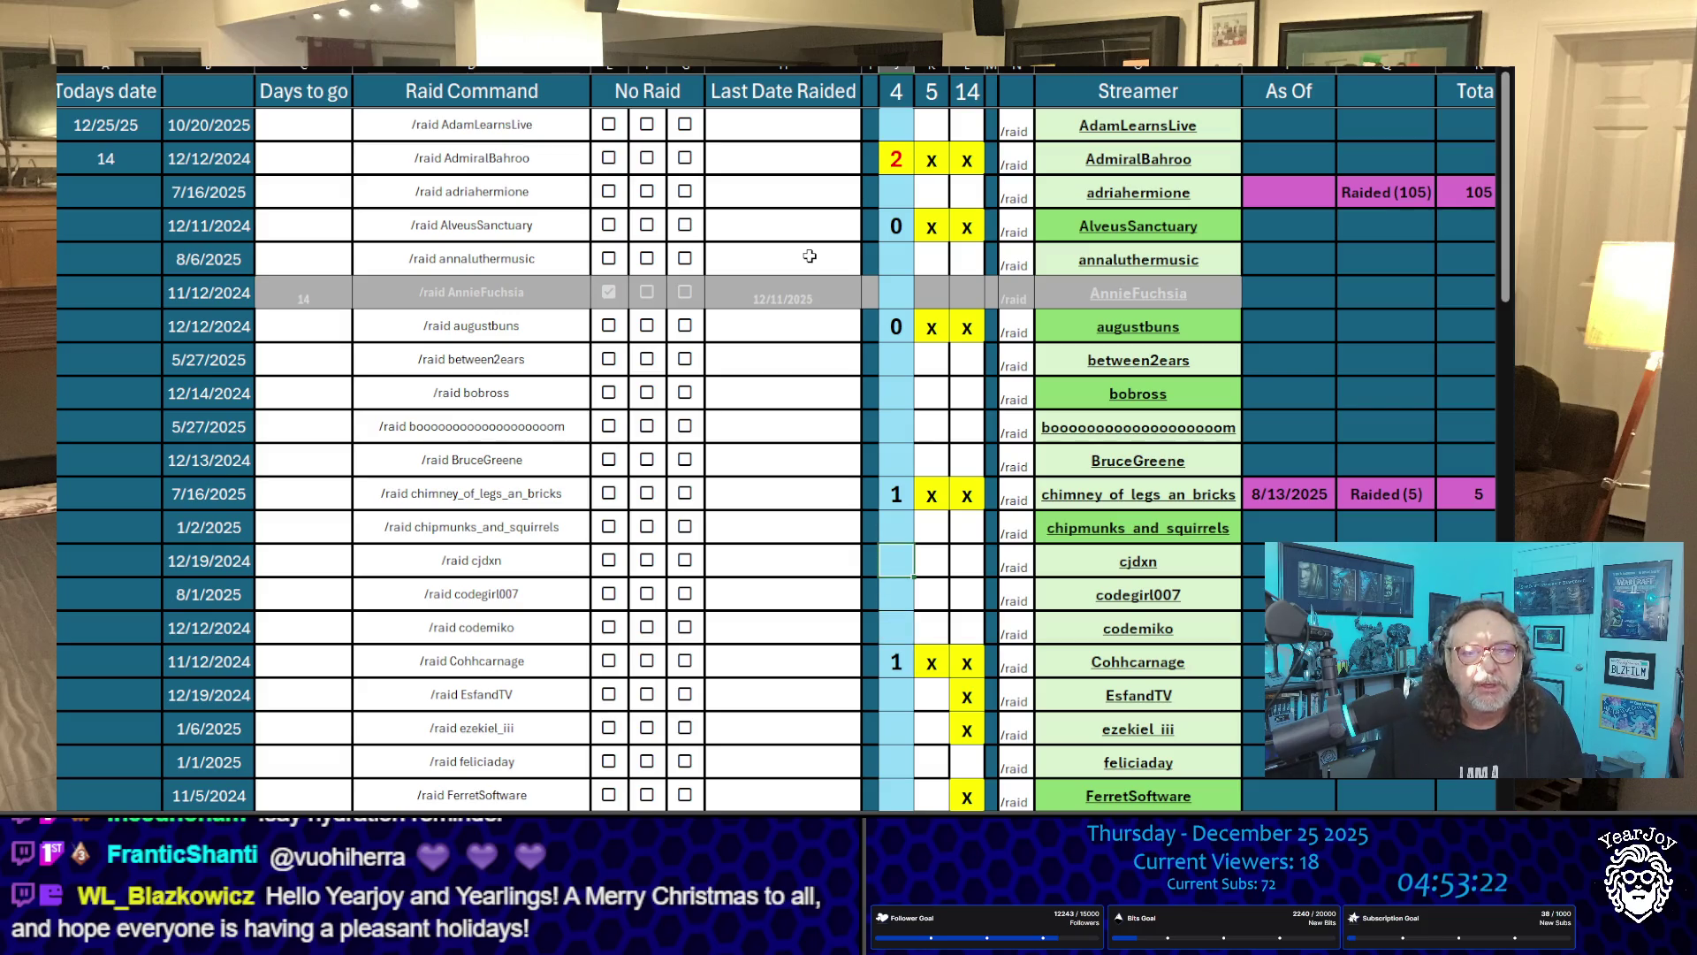
{"action": "type", "text": "2"}
{"action": "key", "text": "Up"}
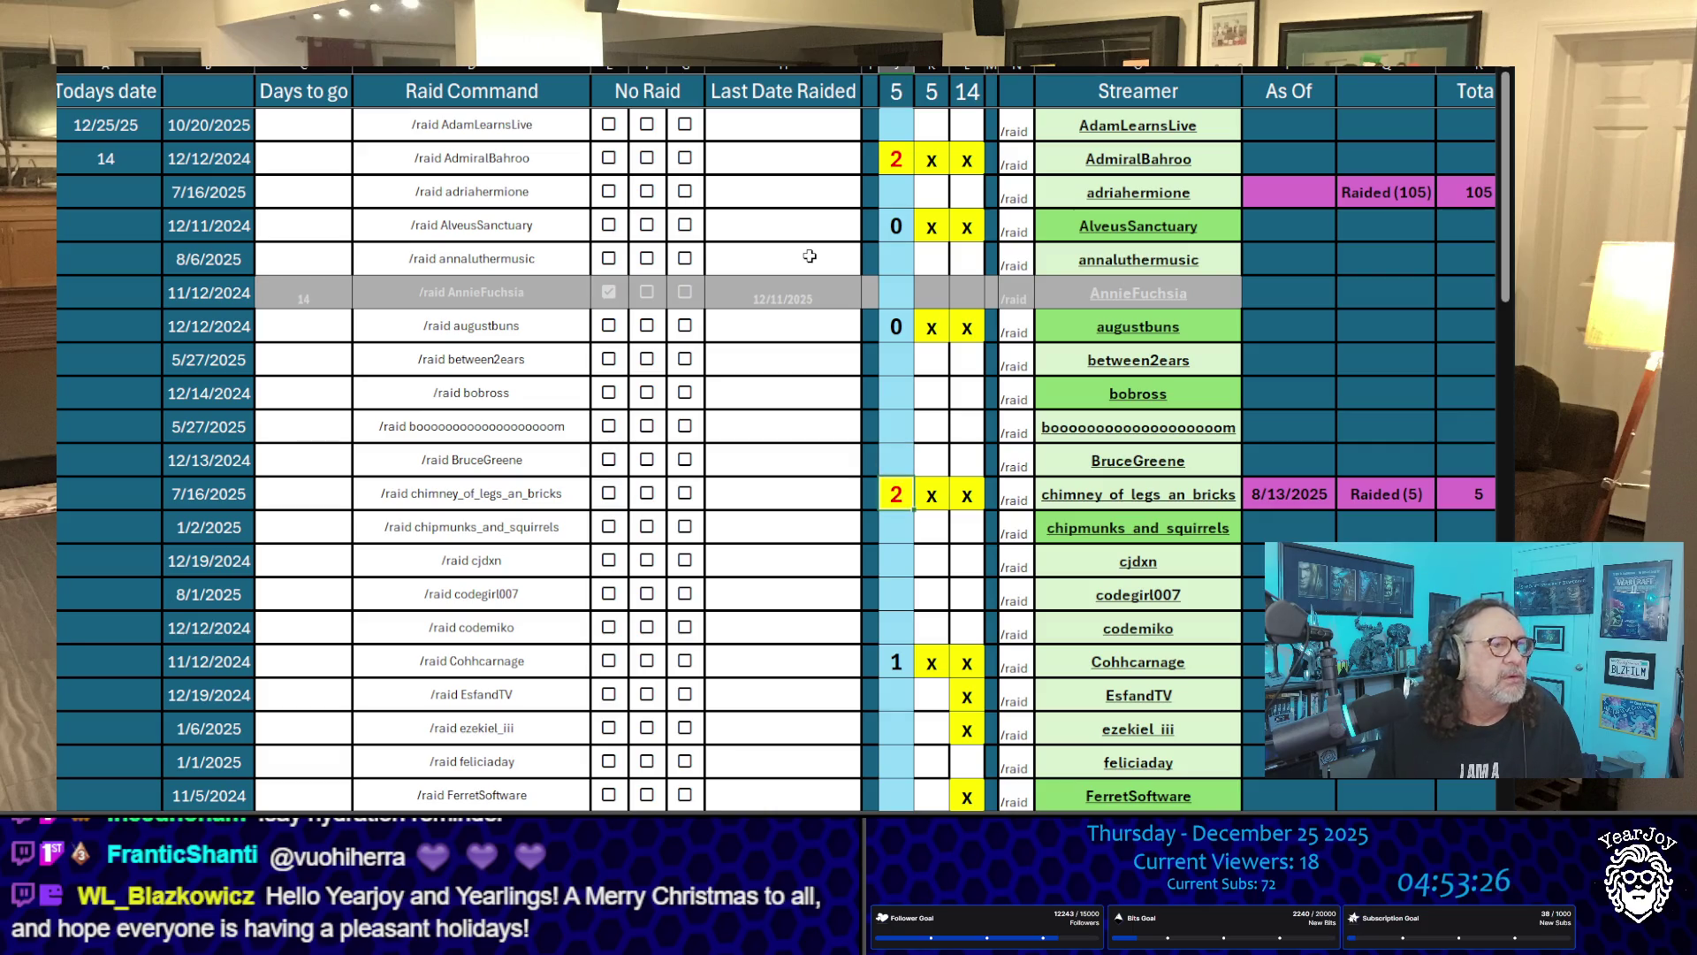
{"action": "key", "text": "Up"}
{"action": "key", "text": "Up"}
{"action": "key", "text": "Up"}
{"action": "key", "text": "Down"}
{"action": "type", "text": "1"}
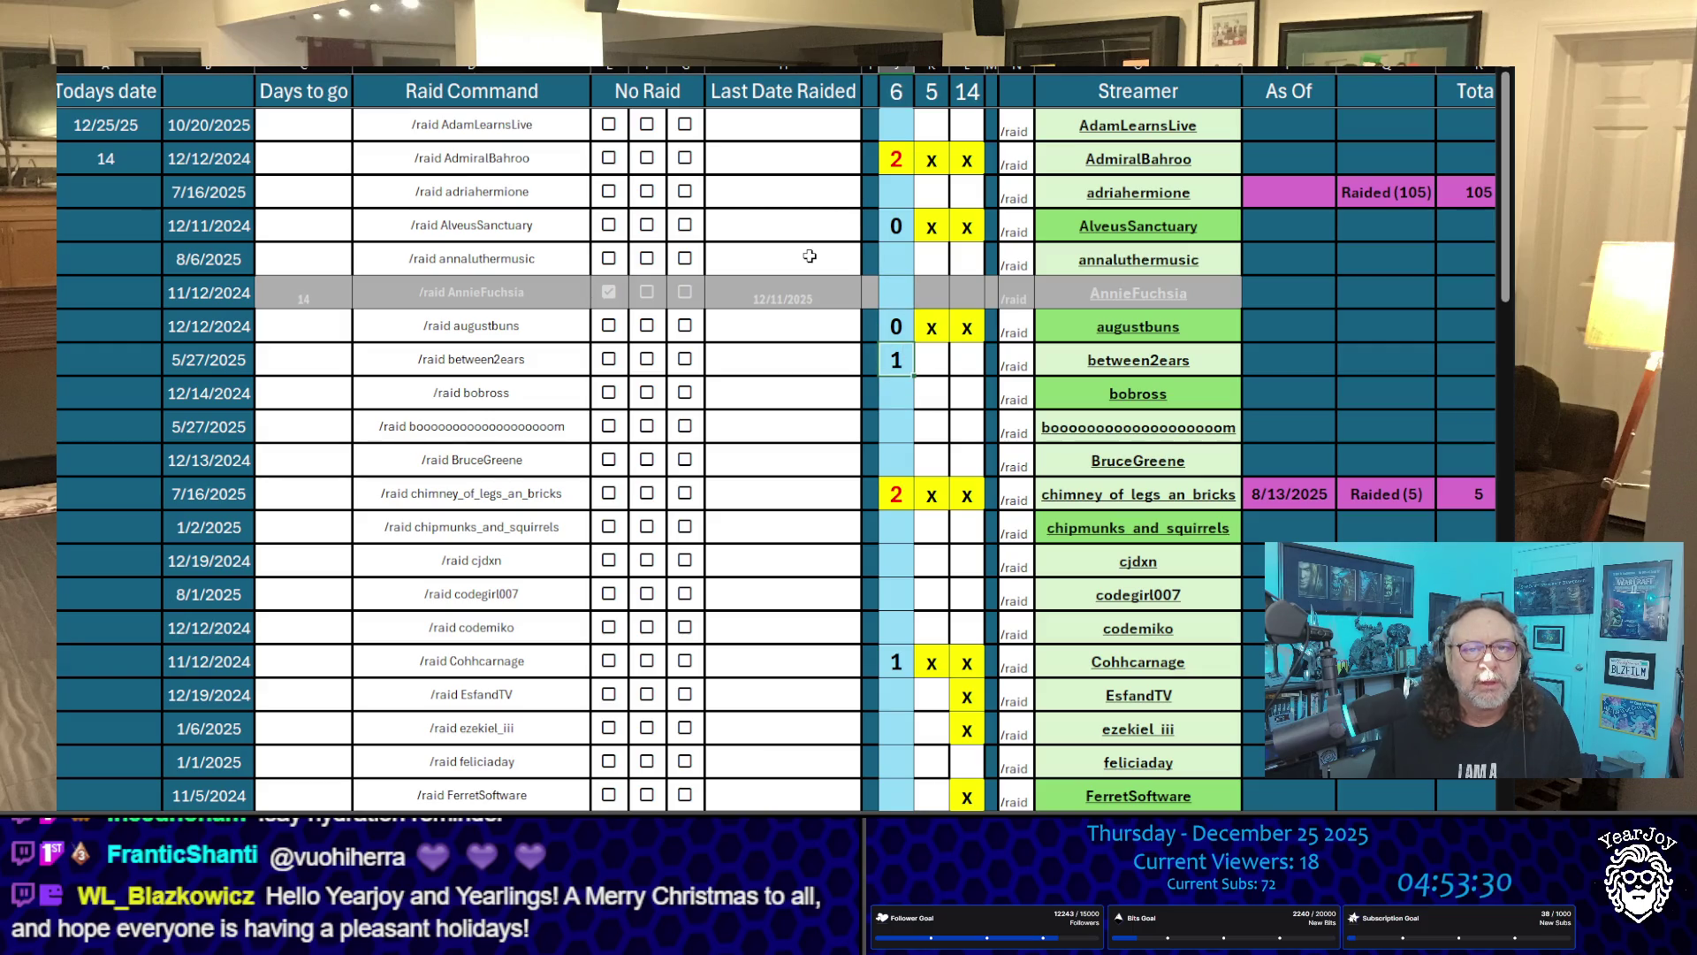
{"action": "key", "text": "Delete"}
{"action": "key", "text": "Up"}
{"action": "type", "text": "1"}
{"action": "key", "text": "Return"}
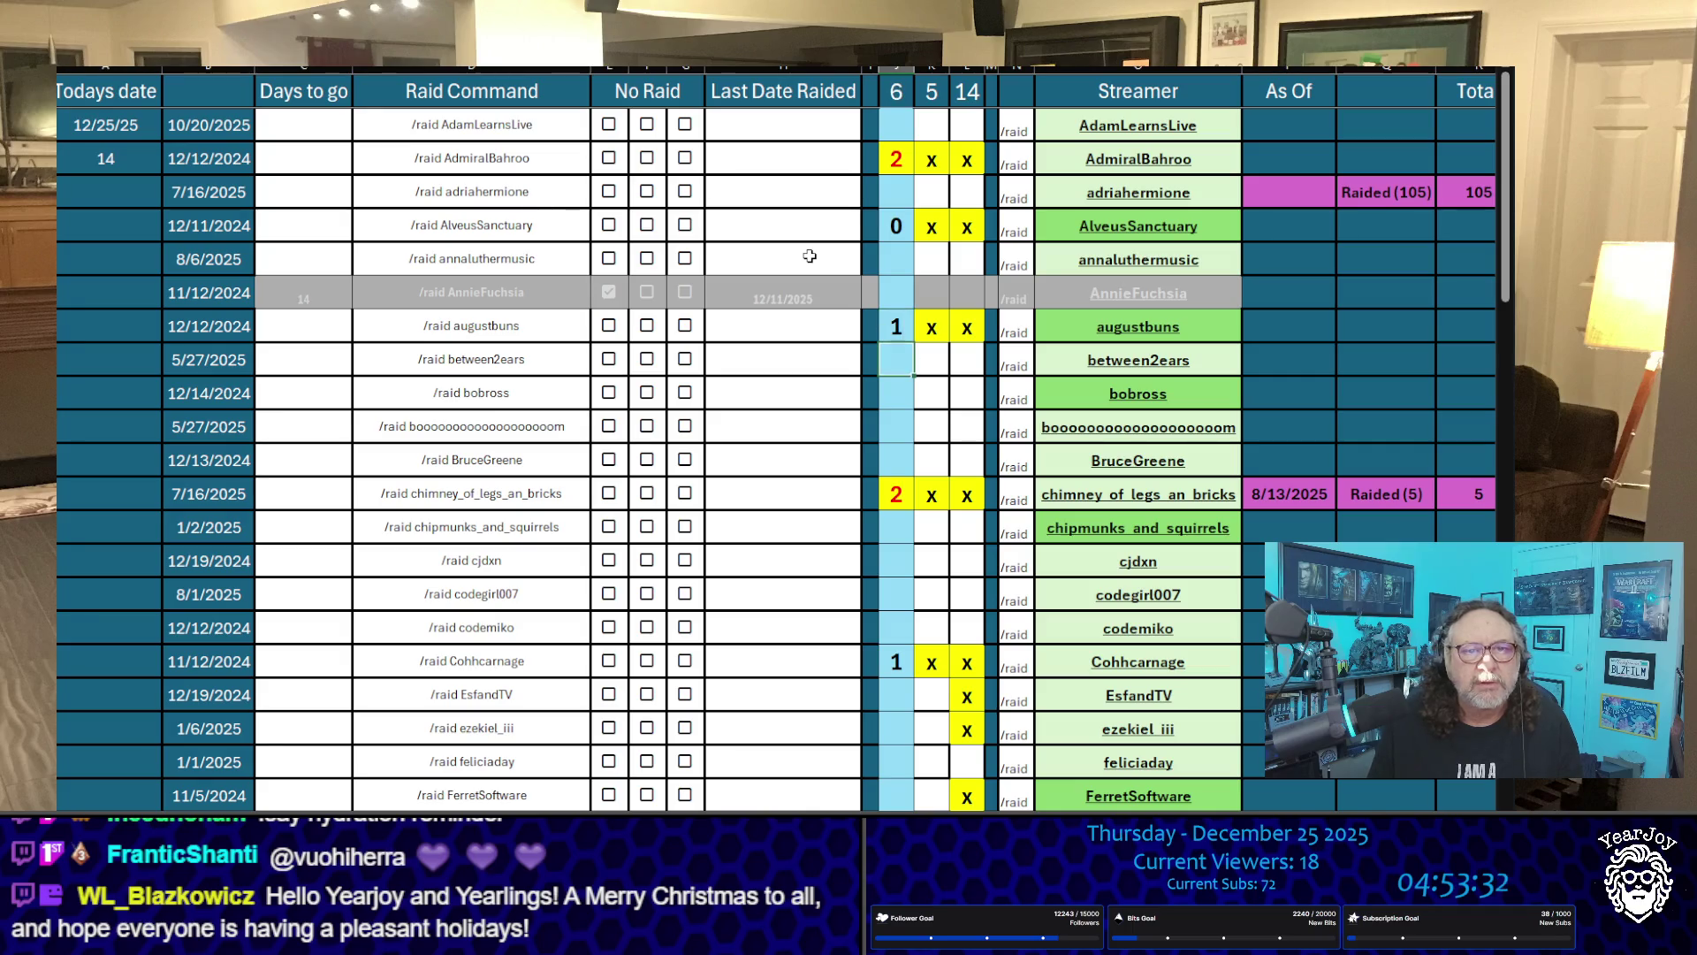
{"action": "key", "text": "Down"}
{"action": "key", "text": "Down"}
{"action": "key", "text": "Down"}
{"action": "key", "text": "Up"}
{"action": "key", "text": "Up"}
{"action": "key", "text": "Up"}
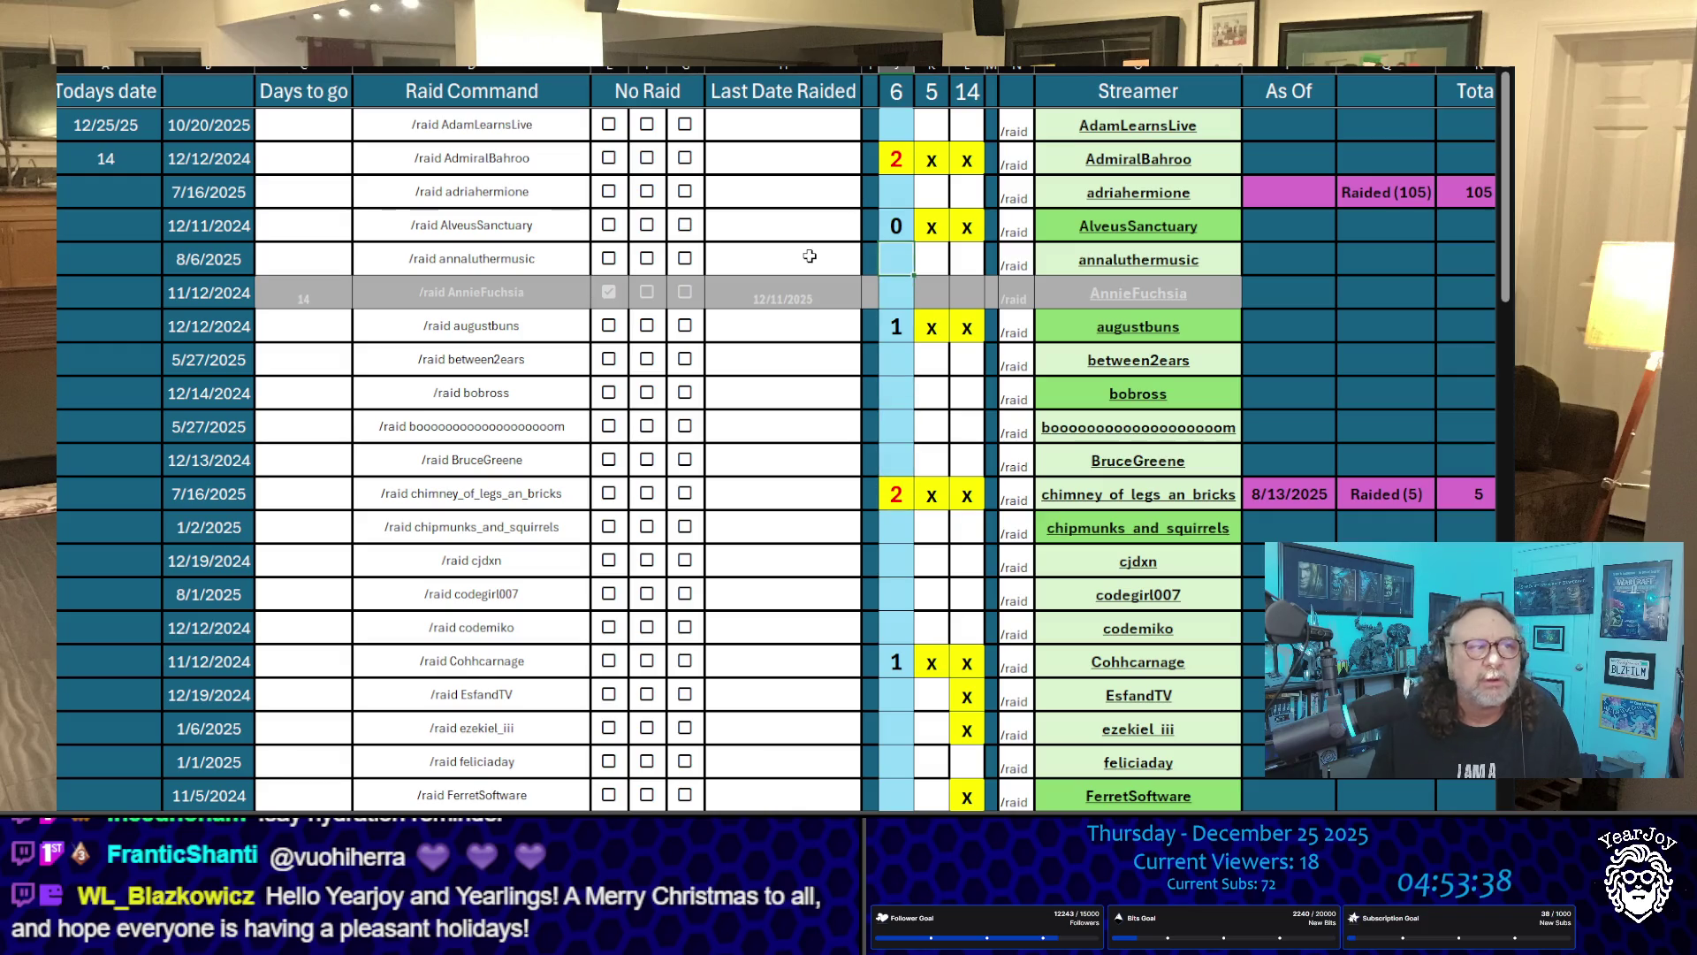
{"action": "scroll", "coordinate": [1061, 509], "scroll_direction": "down", "scroll_amount": 5}
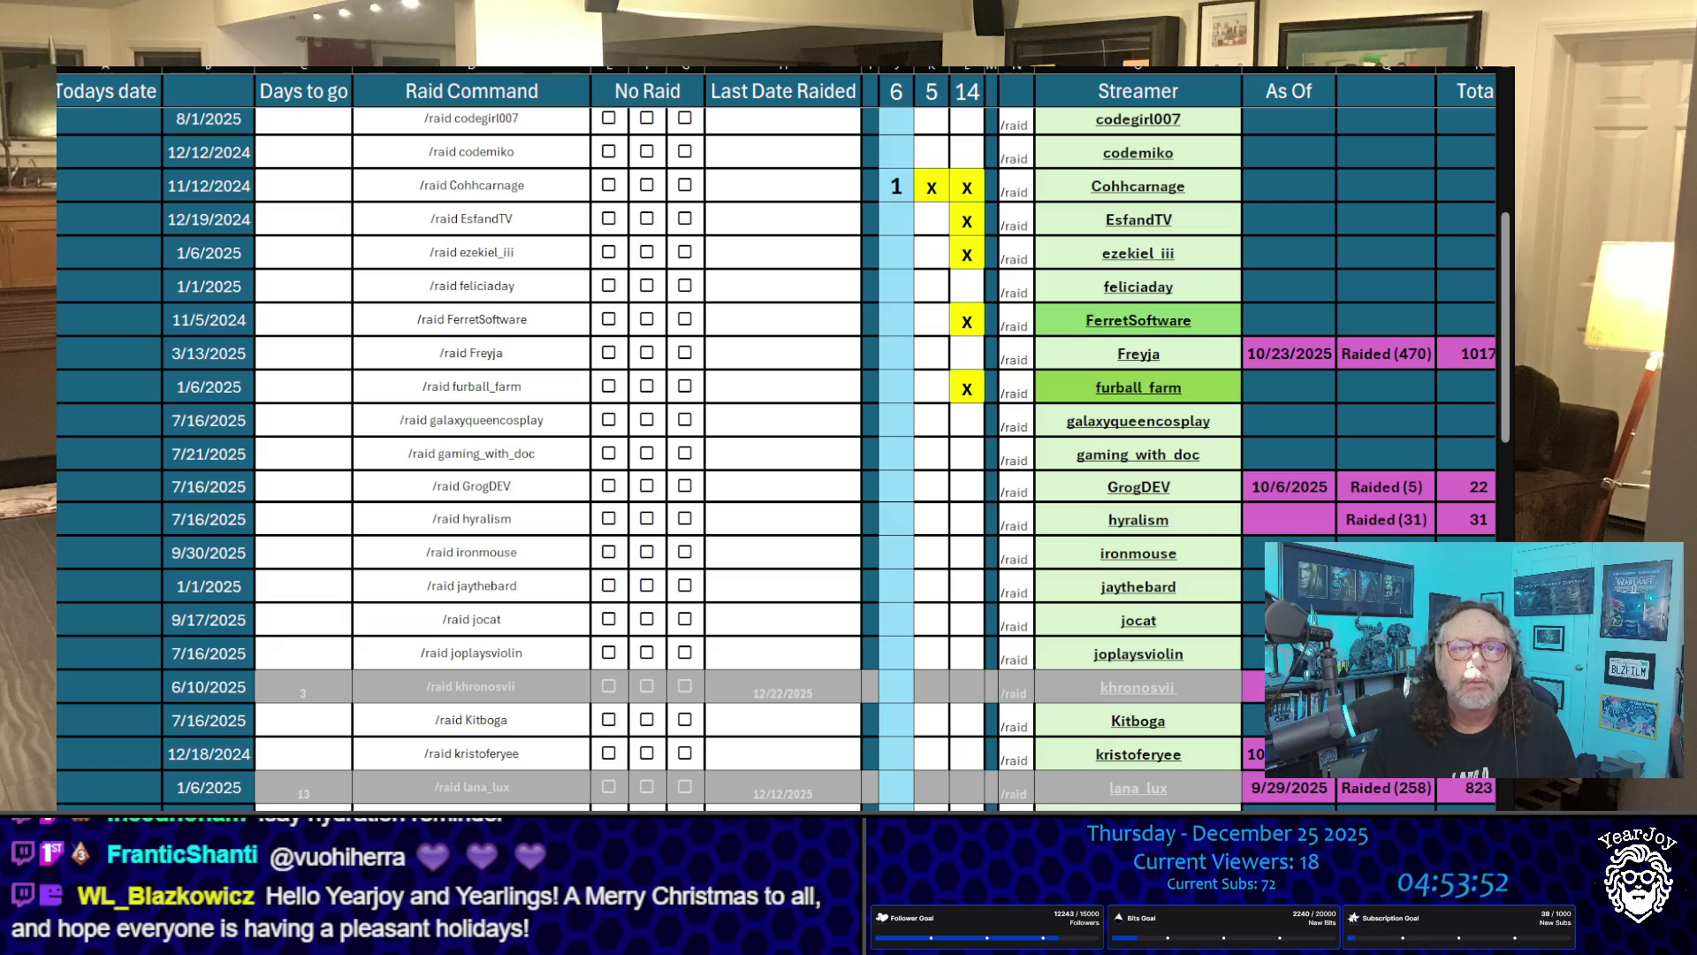
Step: Copy the EsfandTV and ezekiel_iii streamer names
{"action": "left_click", "coordinate": [1203, 209]}
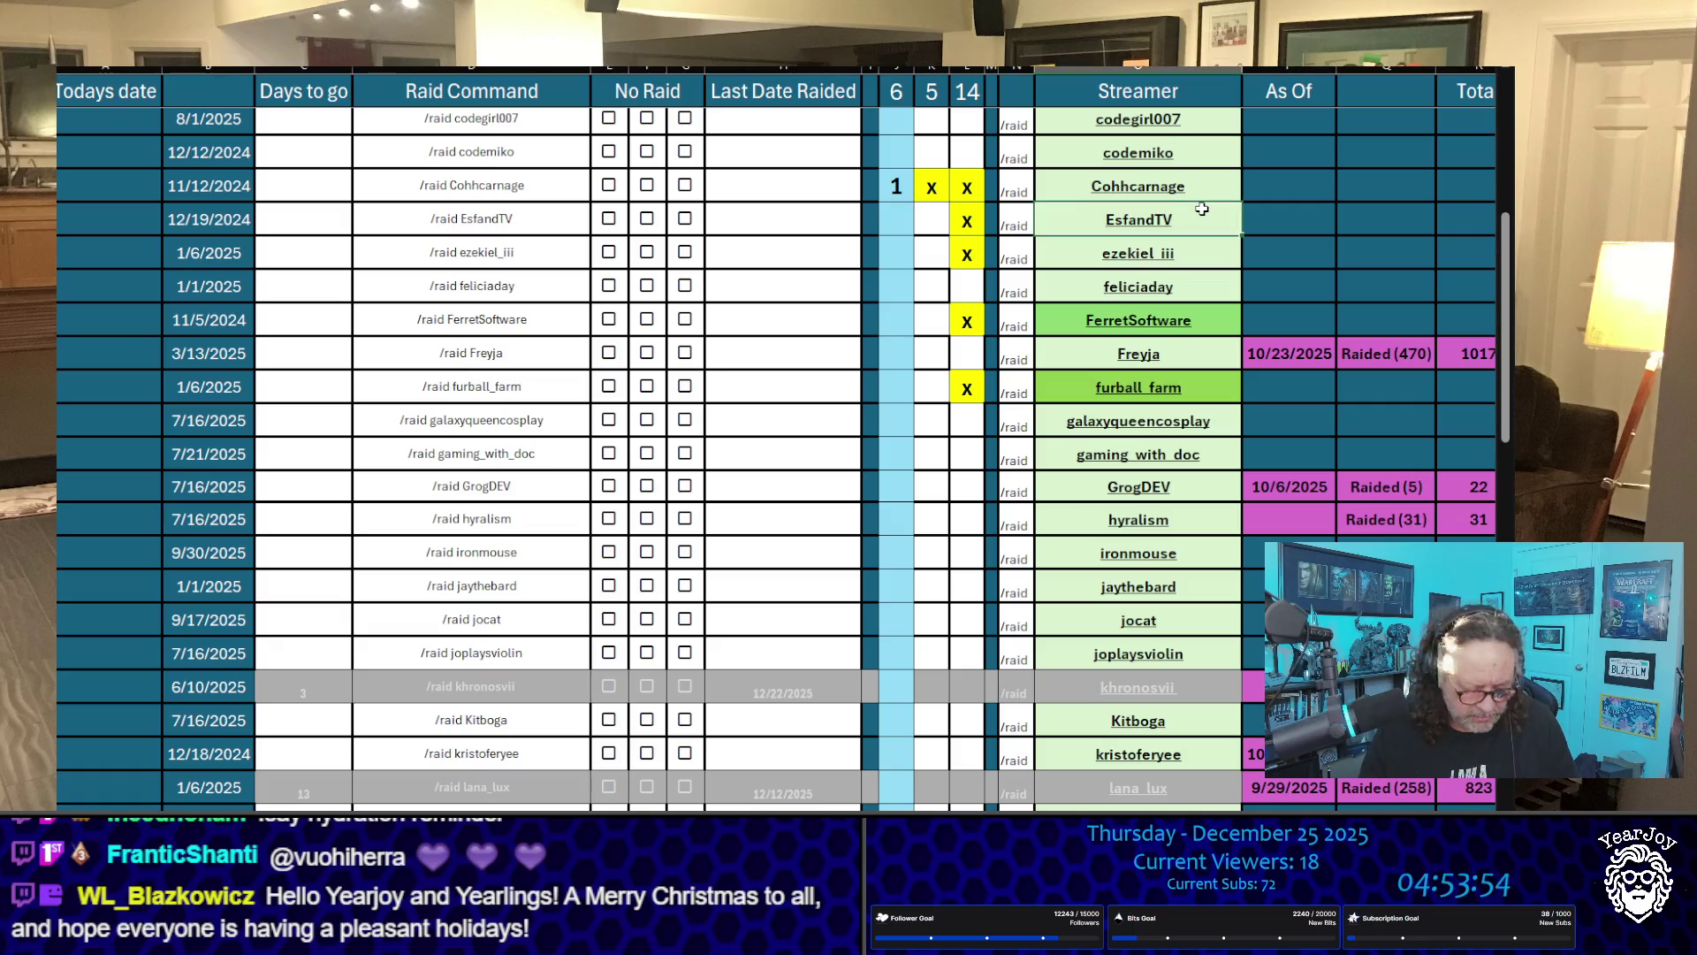
{"action": "key", "text": "ctrl+c"}
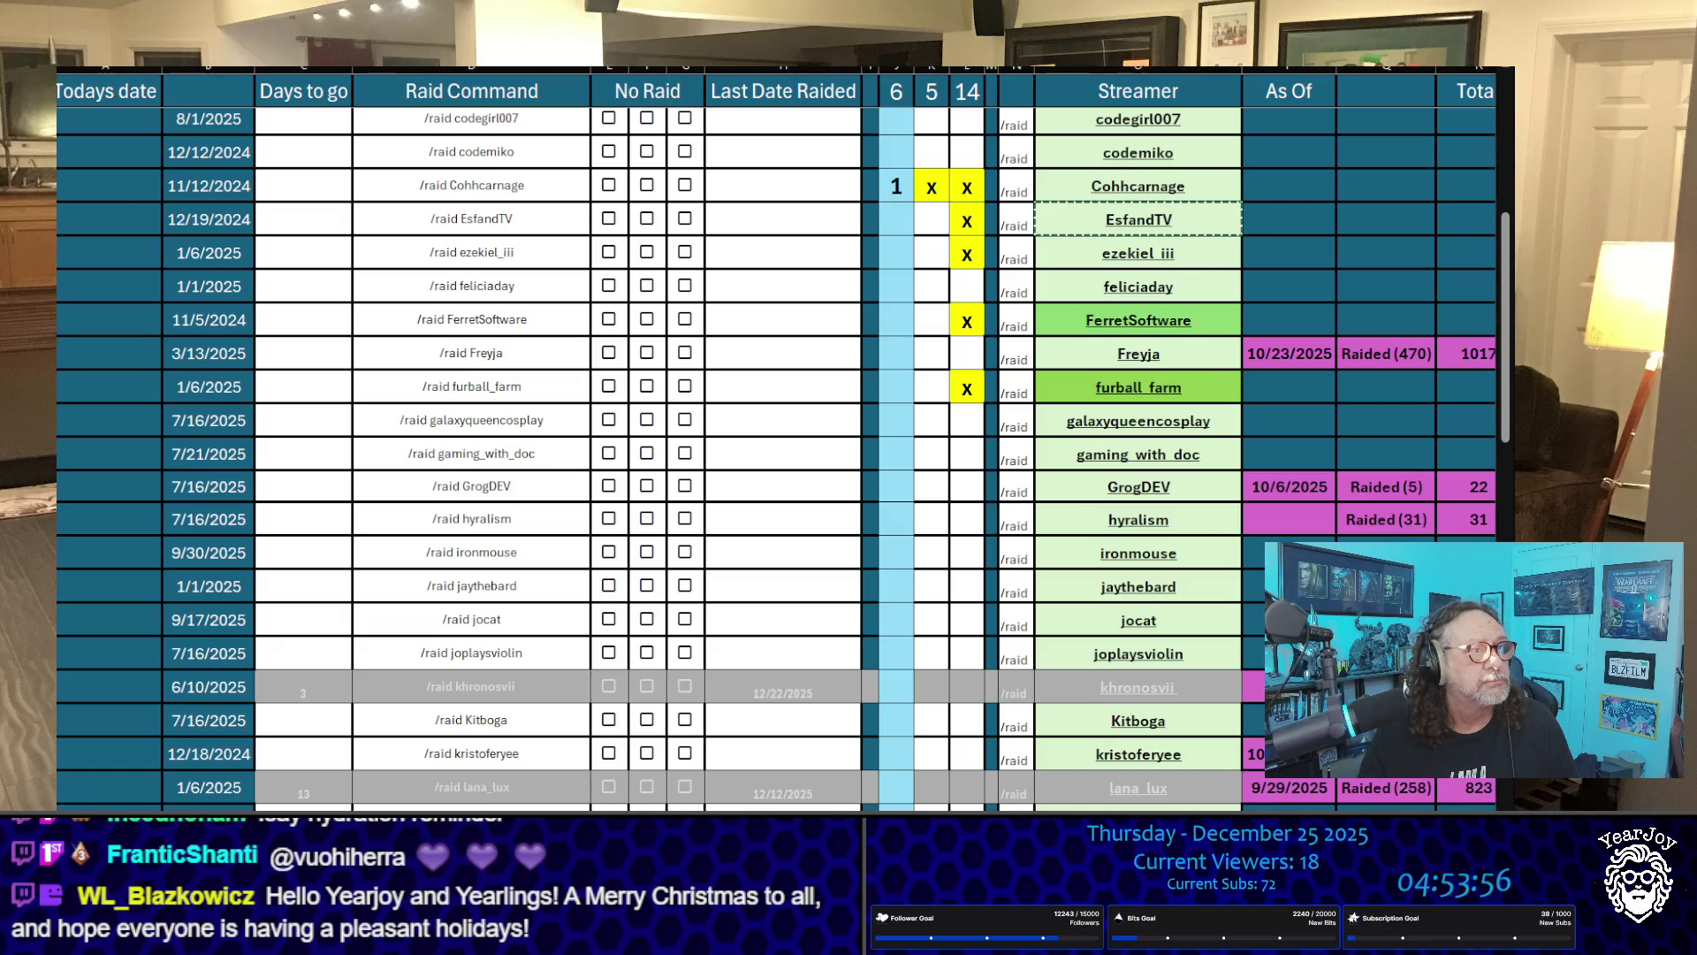
{"action": "left_click", "coordinate": [1220, 281]}
{"action": "left_click", "coordinate": [1218, 260]}
{"action": "key", "text": "ctrl+c"}
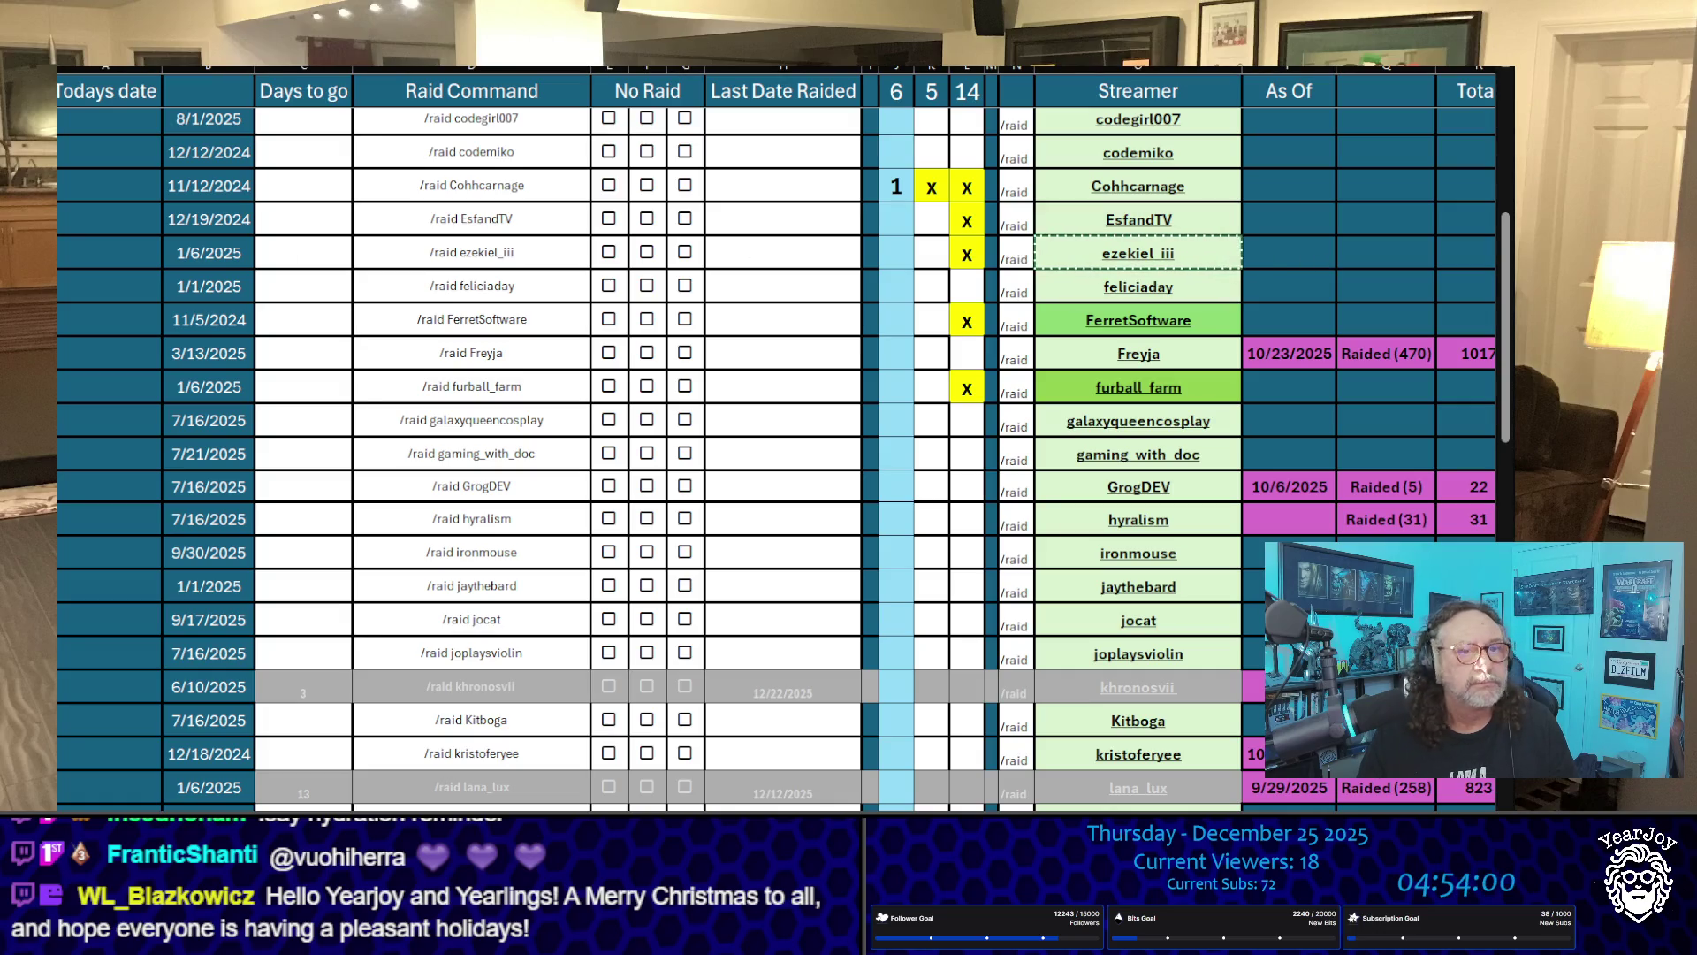
Step: Copy the FerretSoftware, furball_farm and QBunnyTV streamer names in turn
{"action": "left_click", "coordinate": [1233, 324]}
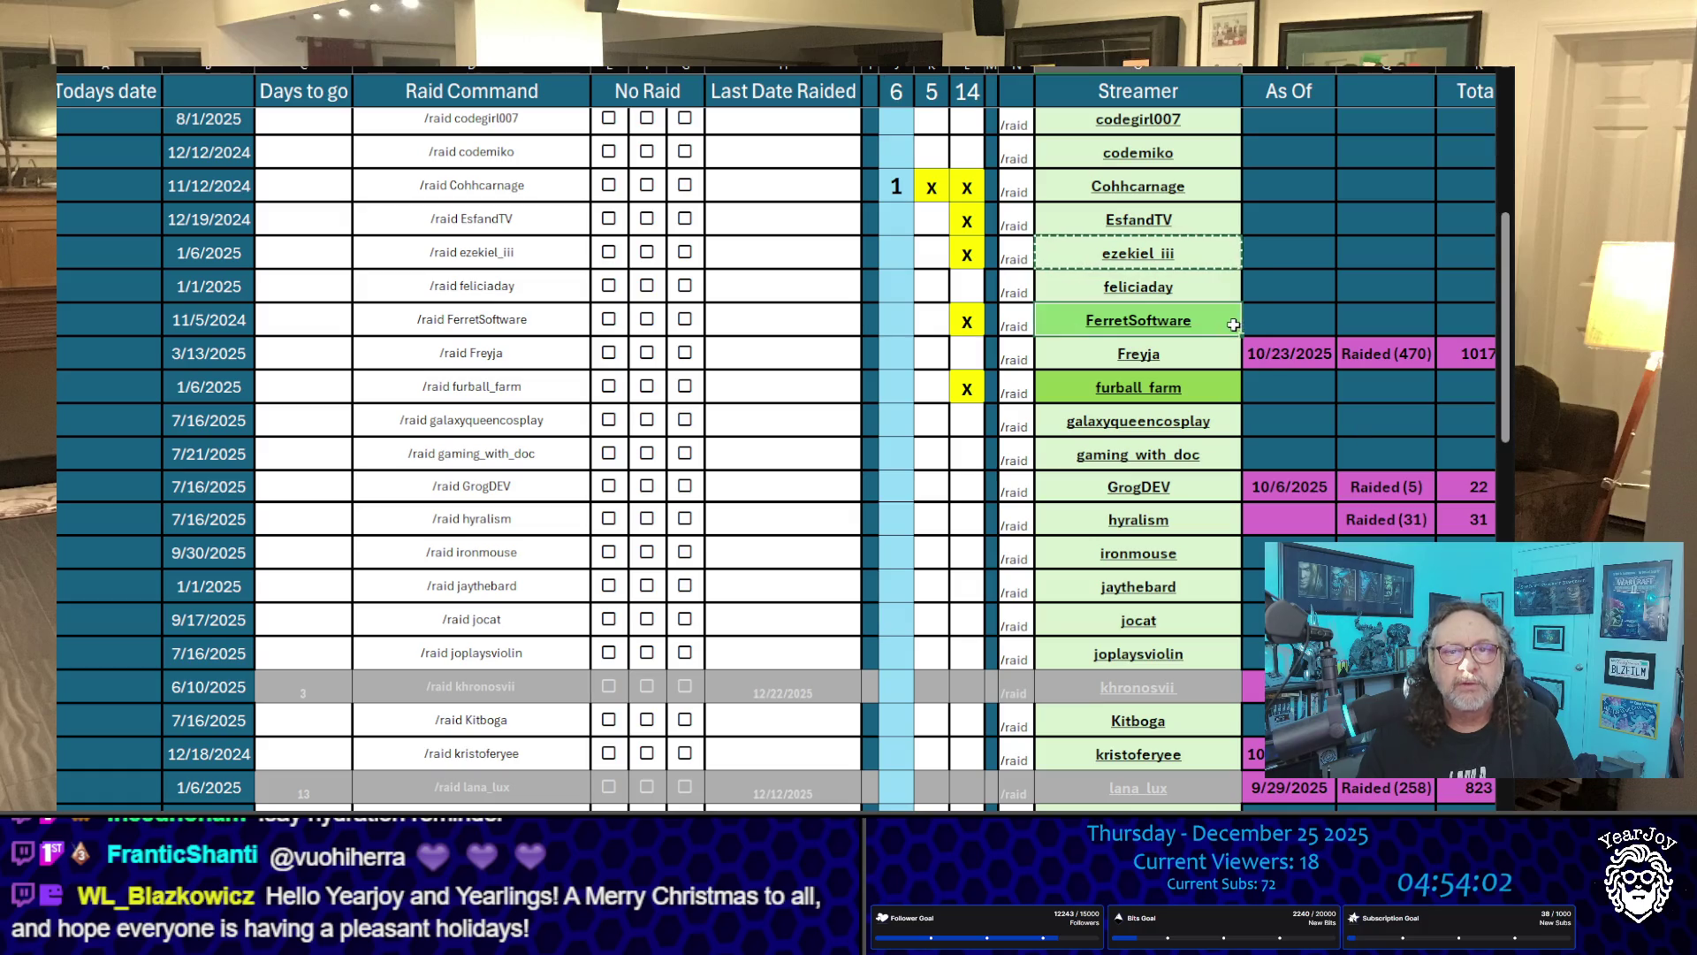
{"action": "key", "text": "ctrl+c"}
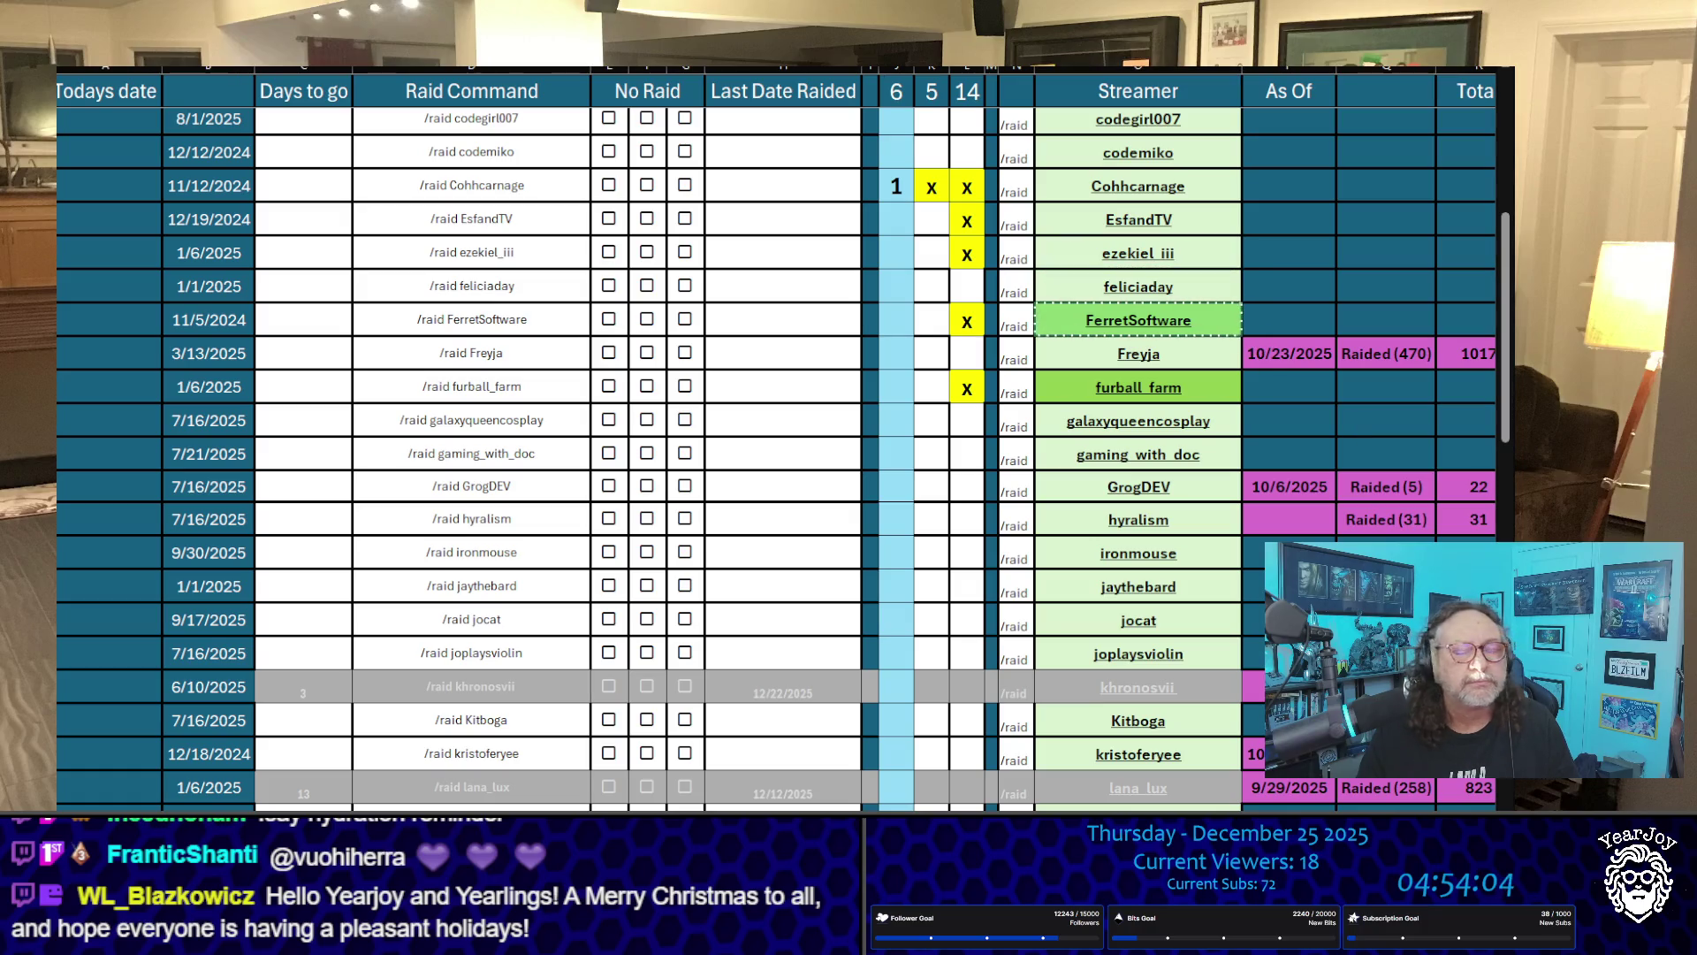
{"action": "left_click", "coordinate": [1230, 385]}
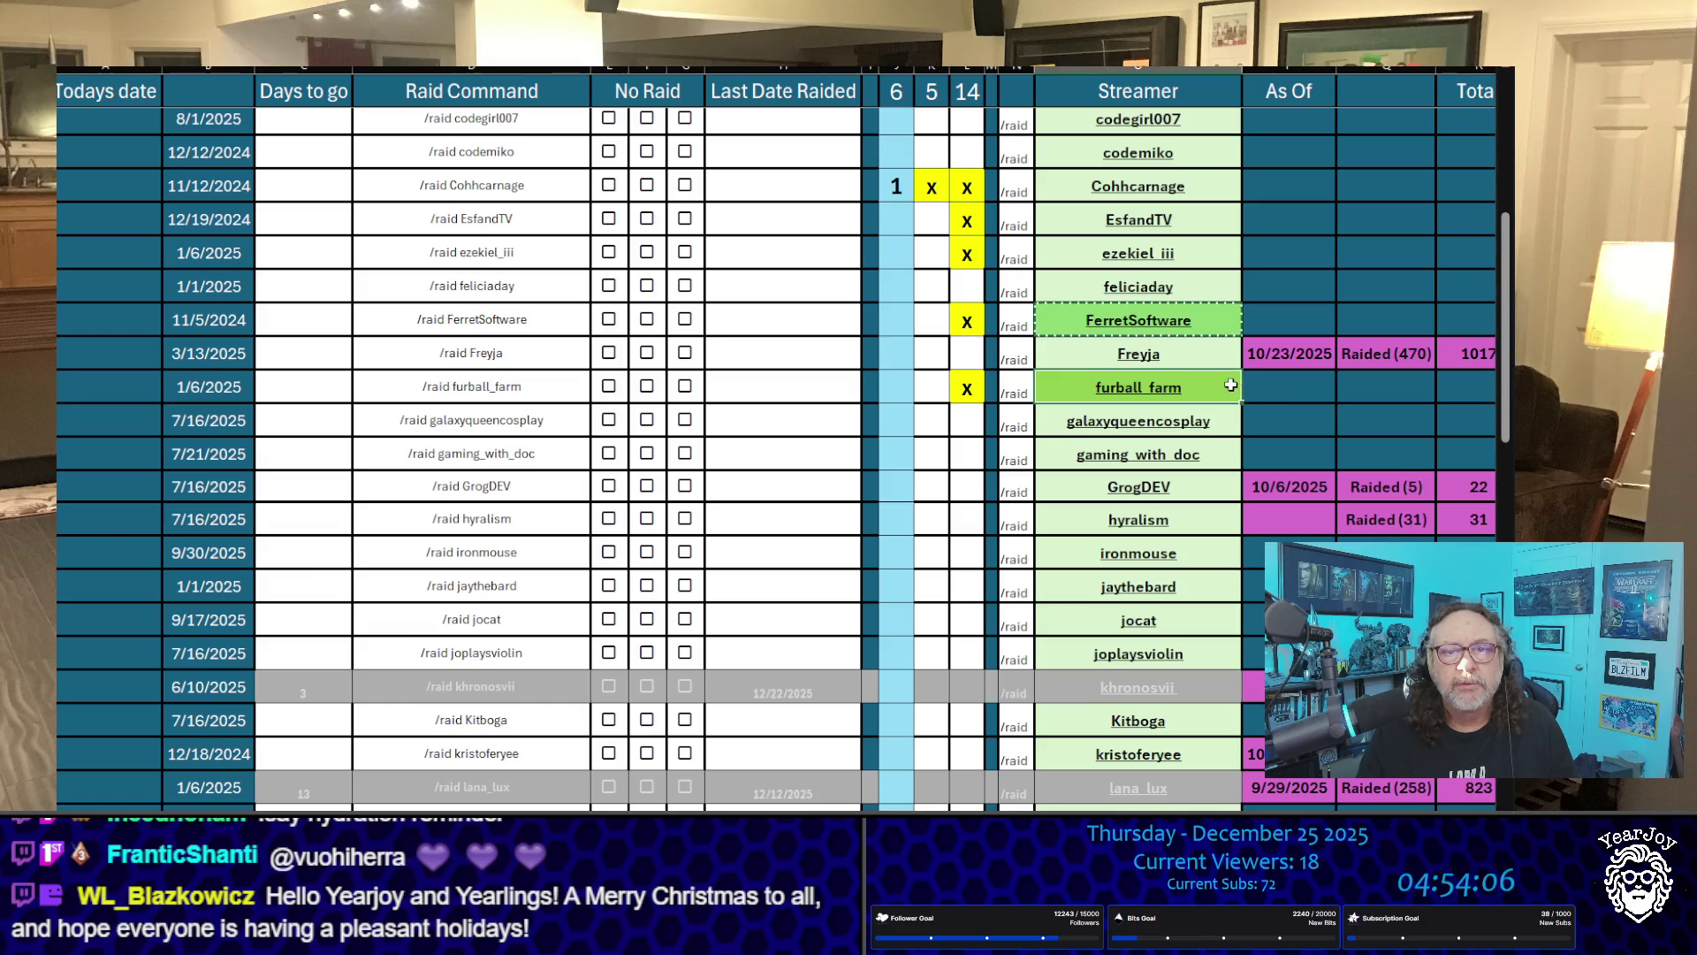
{"action": "key", "text": "ctrl+c"}
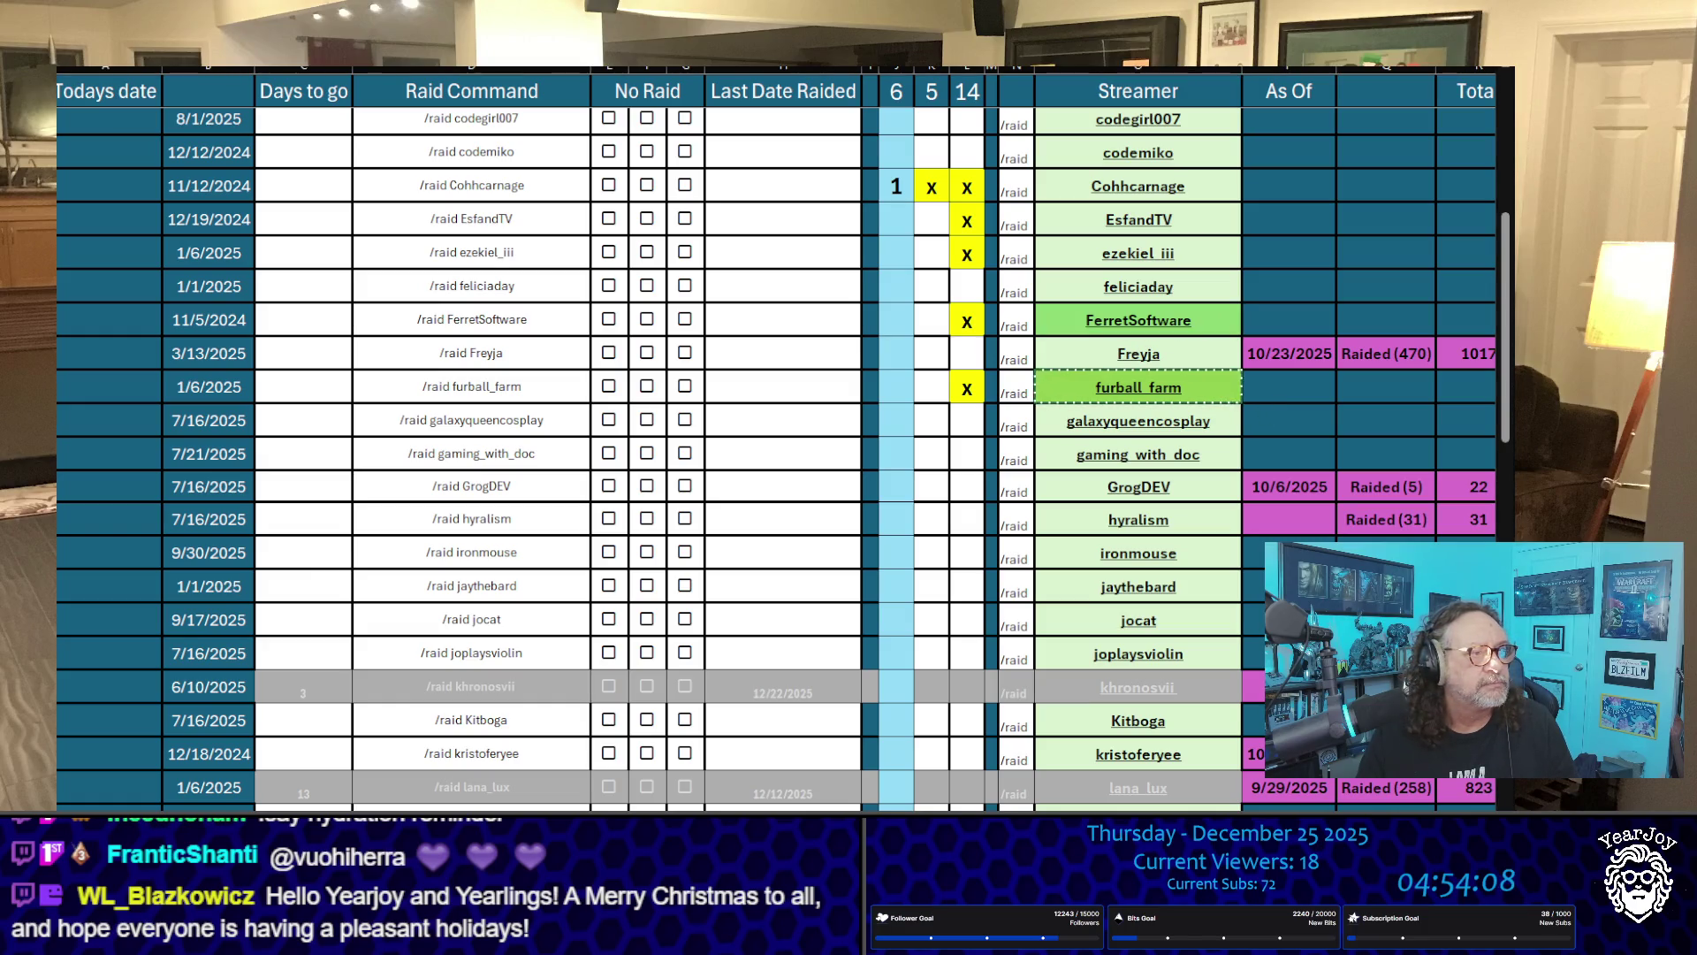
{"action": "scroll", "coordinate": [778, 442], "scroll_direction": "down", "scroll_amount": 7}
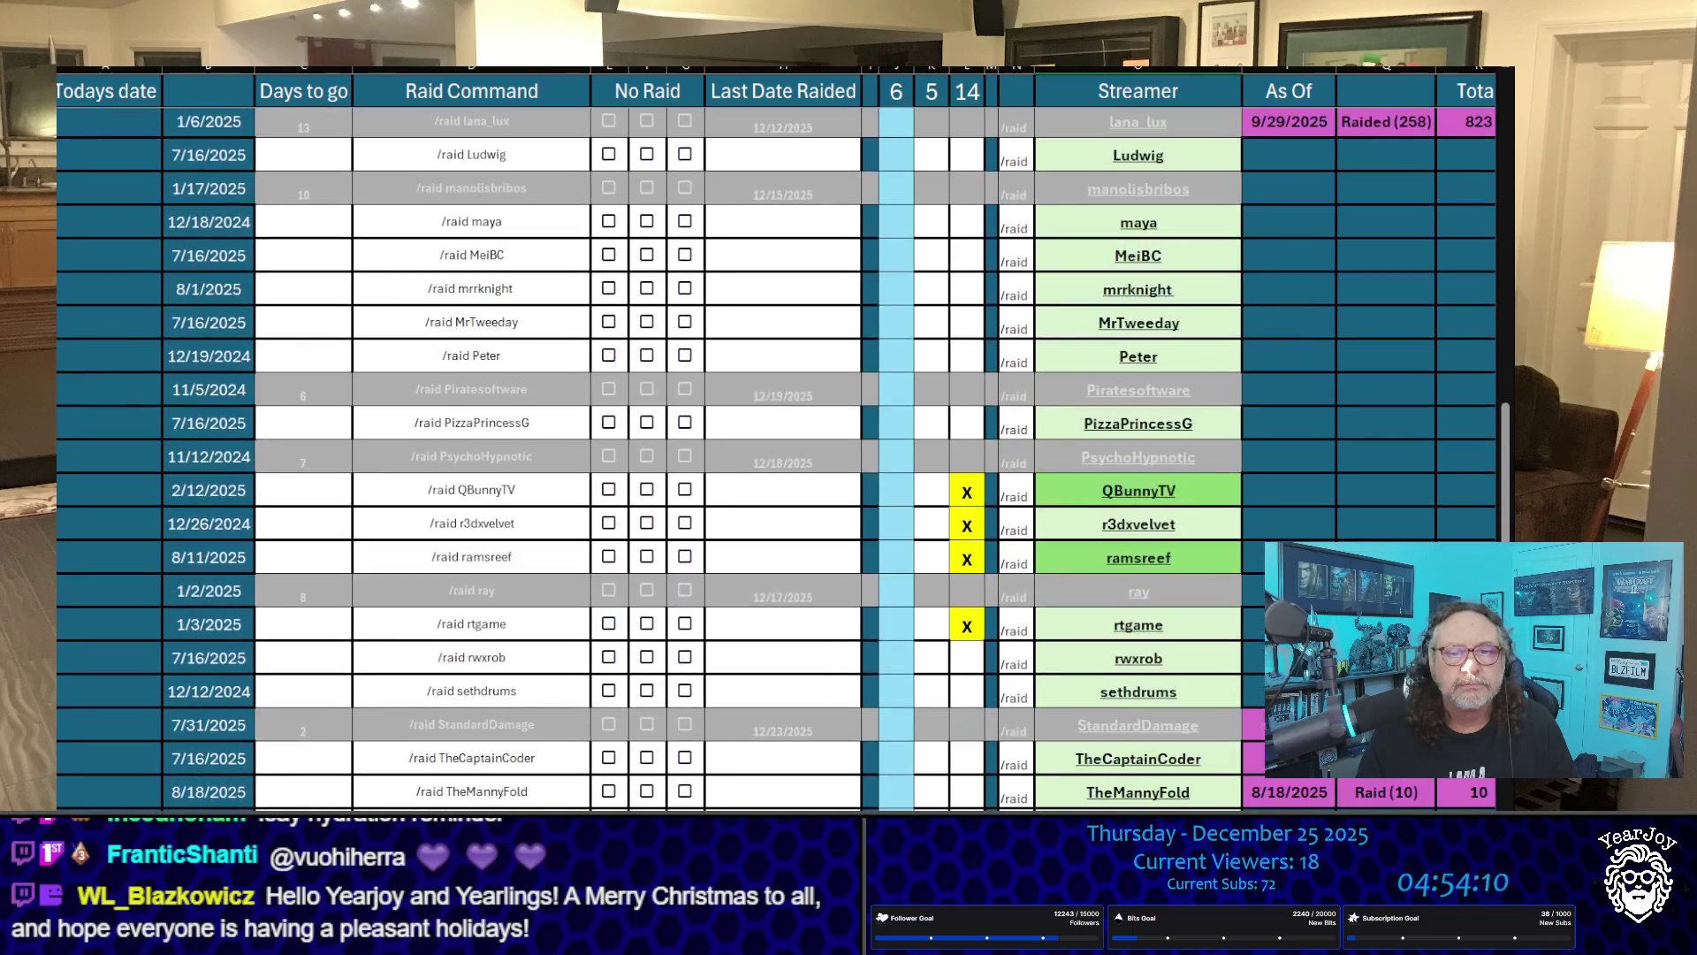
{"action": "key", "text": "ctrl+c"}
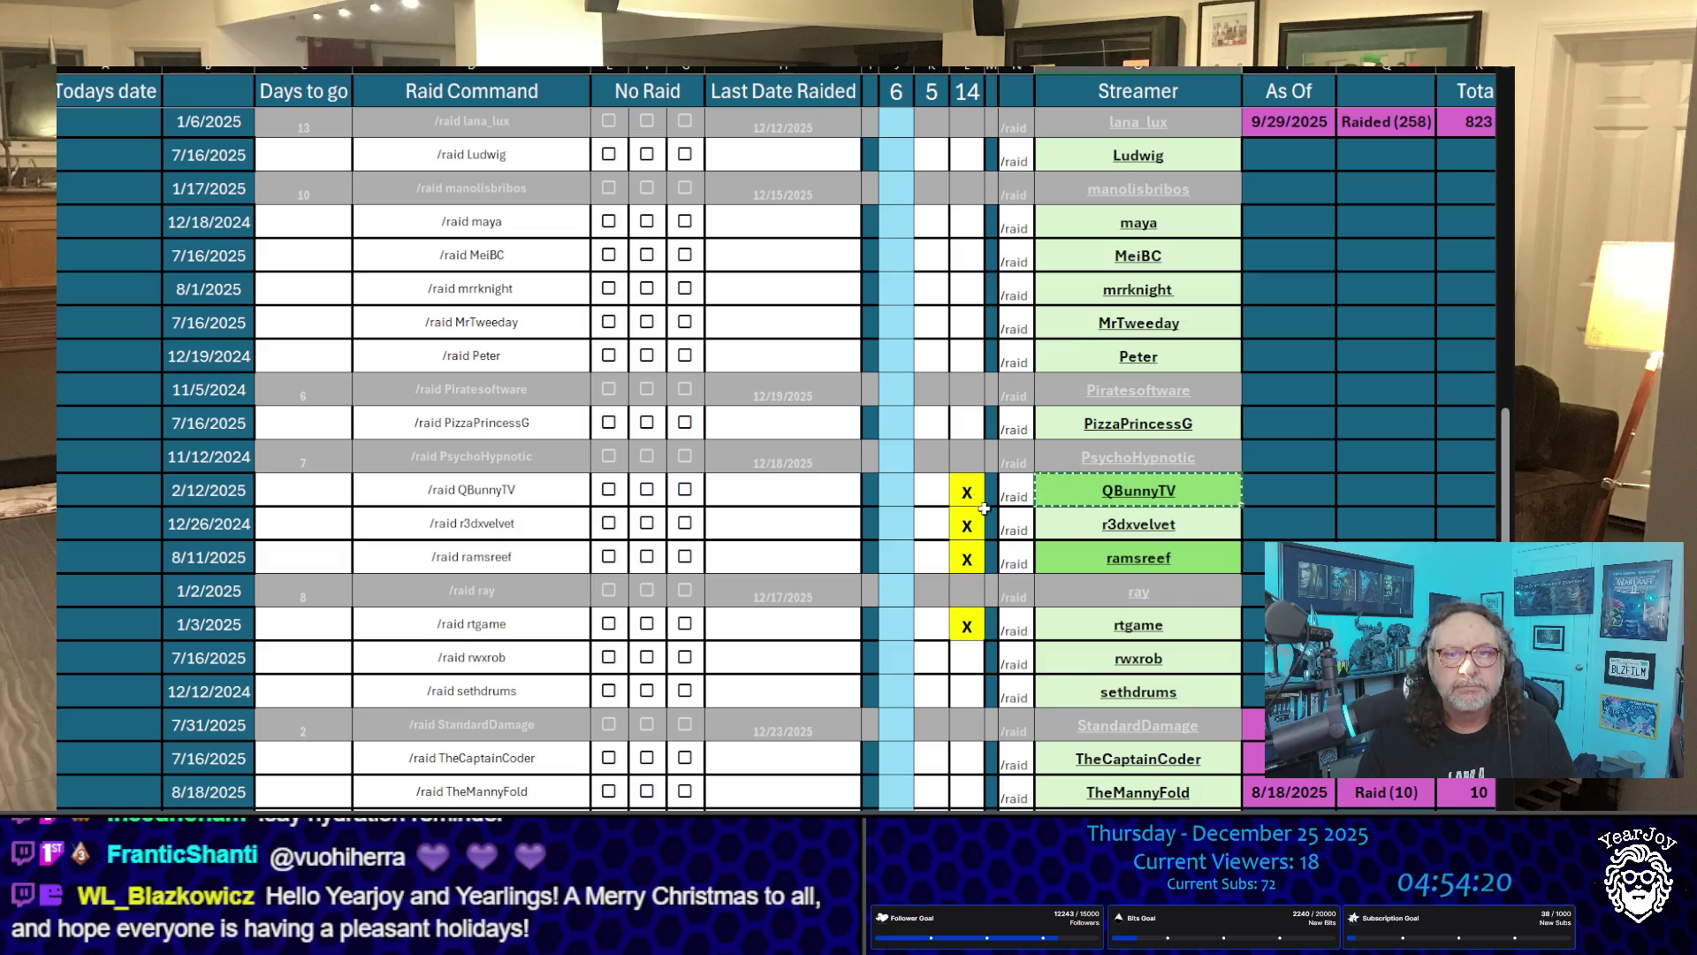
Step: Mark X in the current raid column for QBunnyTV, EsfandTV, ezekiel_iii, FerretSoftware and furball_farm
{"action": "left_click", "coordinate": [934, 489]}
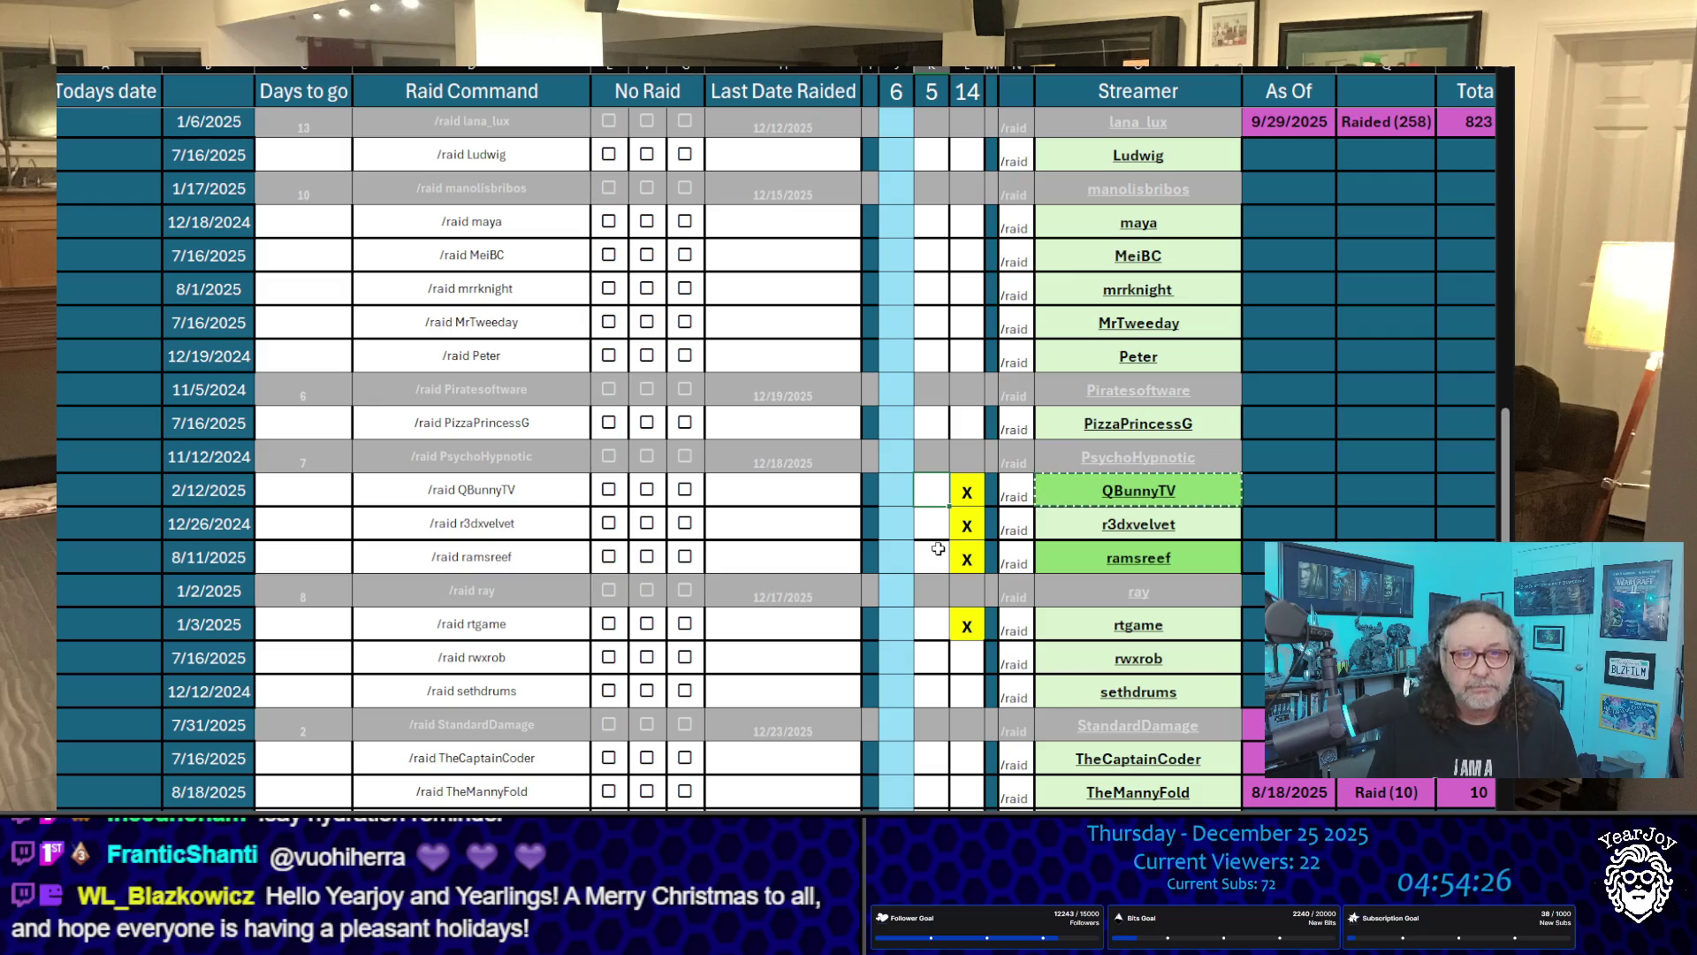
{"action": "type", "text": "x"}
{"action": "key", "text": "Up"}
{"action": "key", "text": "Up"}
{"action": "key", "text": "Up"}
{"action": "key", "text": "Up"}
{"action": "key", "text": "Up"}
{"action": "key", "text": "Up"}
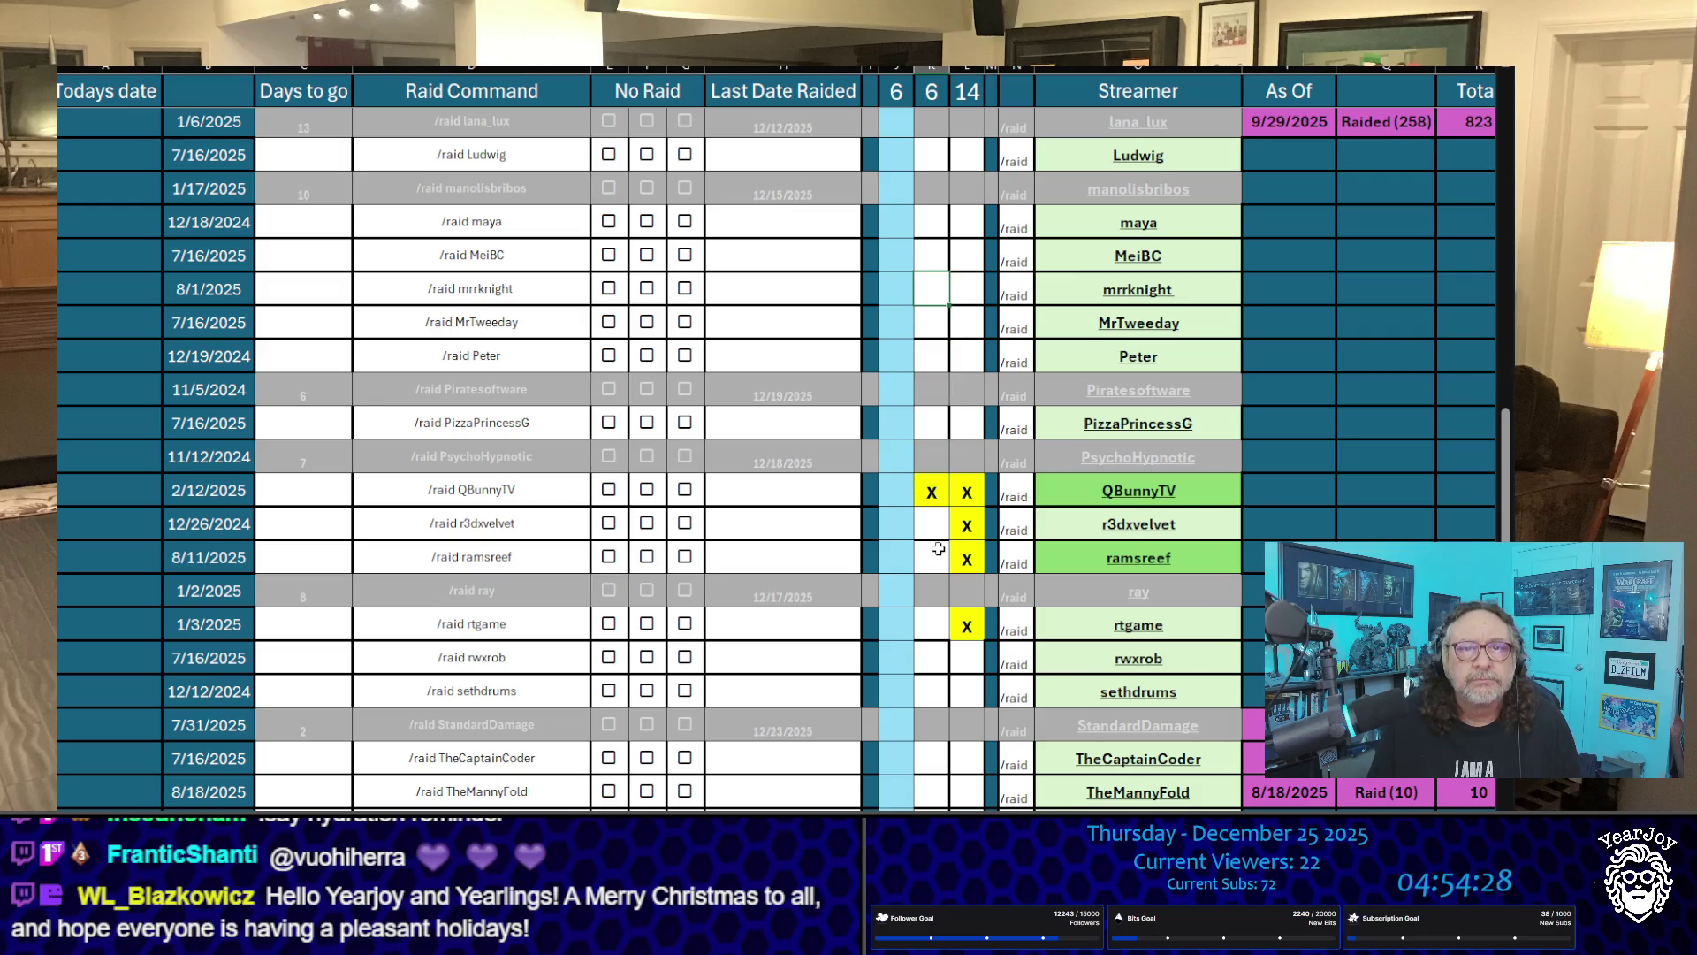
{"action": "scroll", "coordinate": [938, 550], "scroll_direction": "up", "scroll_amount": 3}
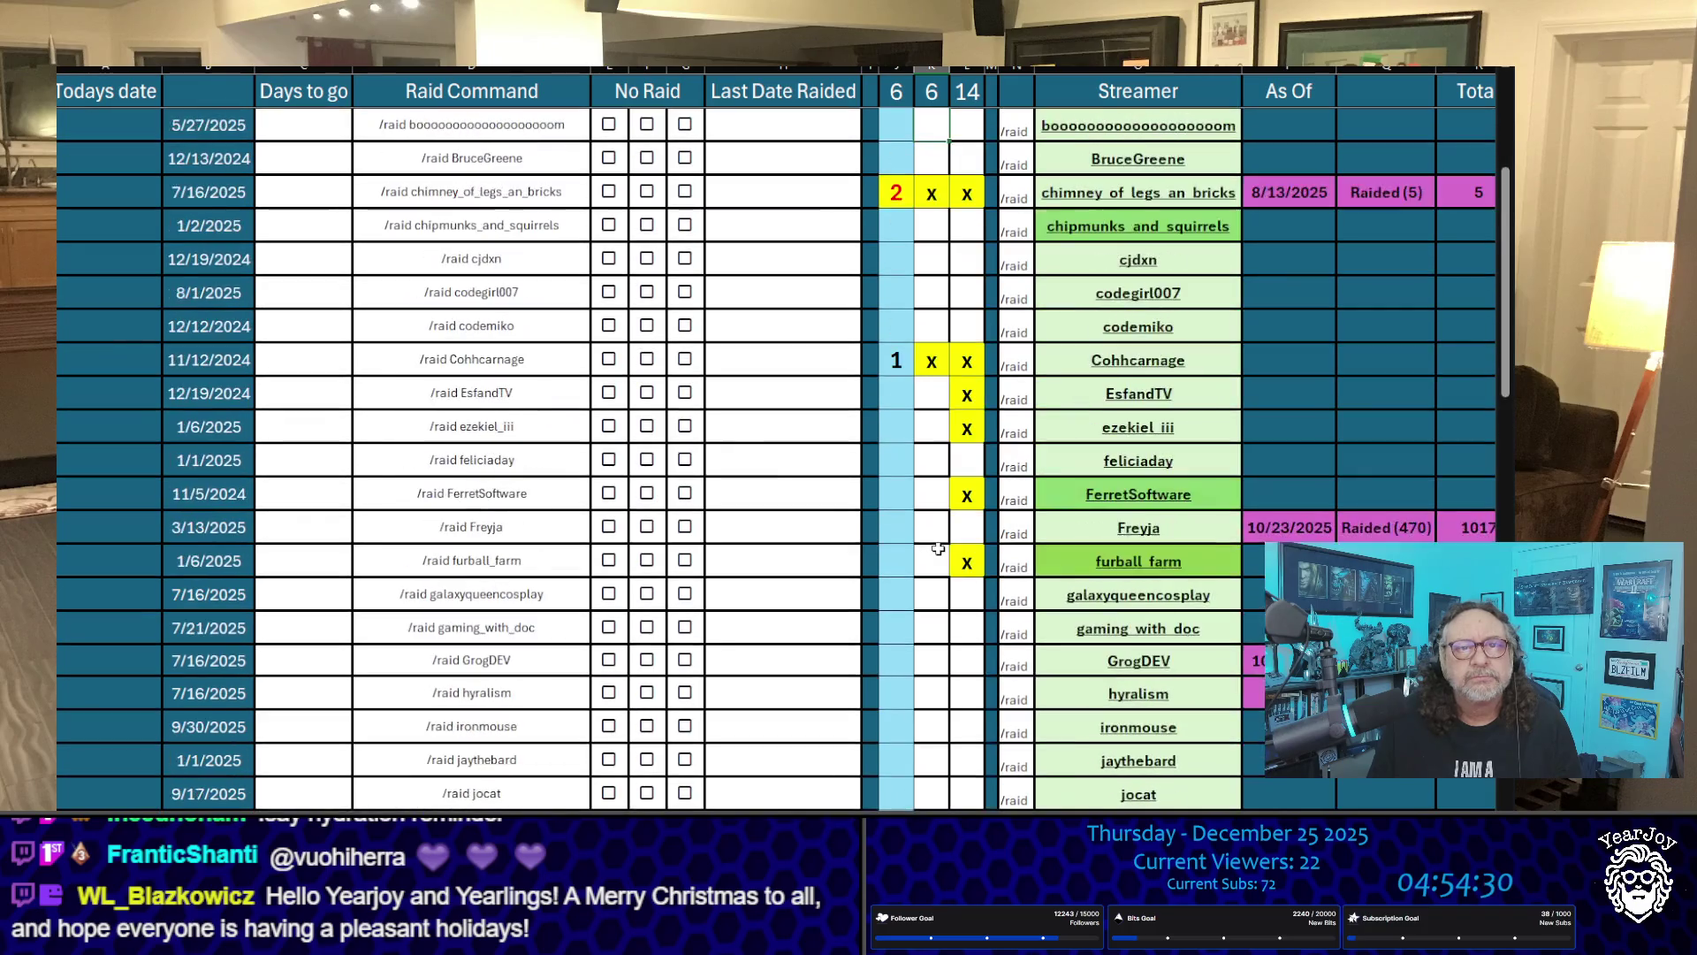
{"action": "key", "text": "Up"}
{"action": "key", "text": "Up"}
{"action": "type", "text": "x"}
{"action": "key", "text": "Down"}
{"action": "type", "text": "x"}
{"action": "key", "text": "Down"}
{"action": "key", "text": "Down"}
{"action": "type", "text": "x"}
{"action": "key", "text": "Down"}
{"action": "key", "text": "Down"}
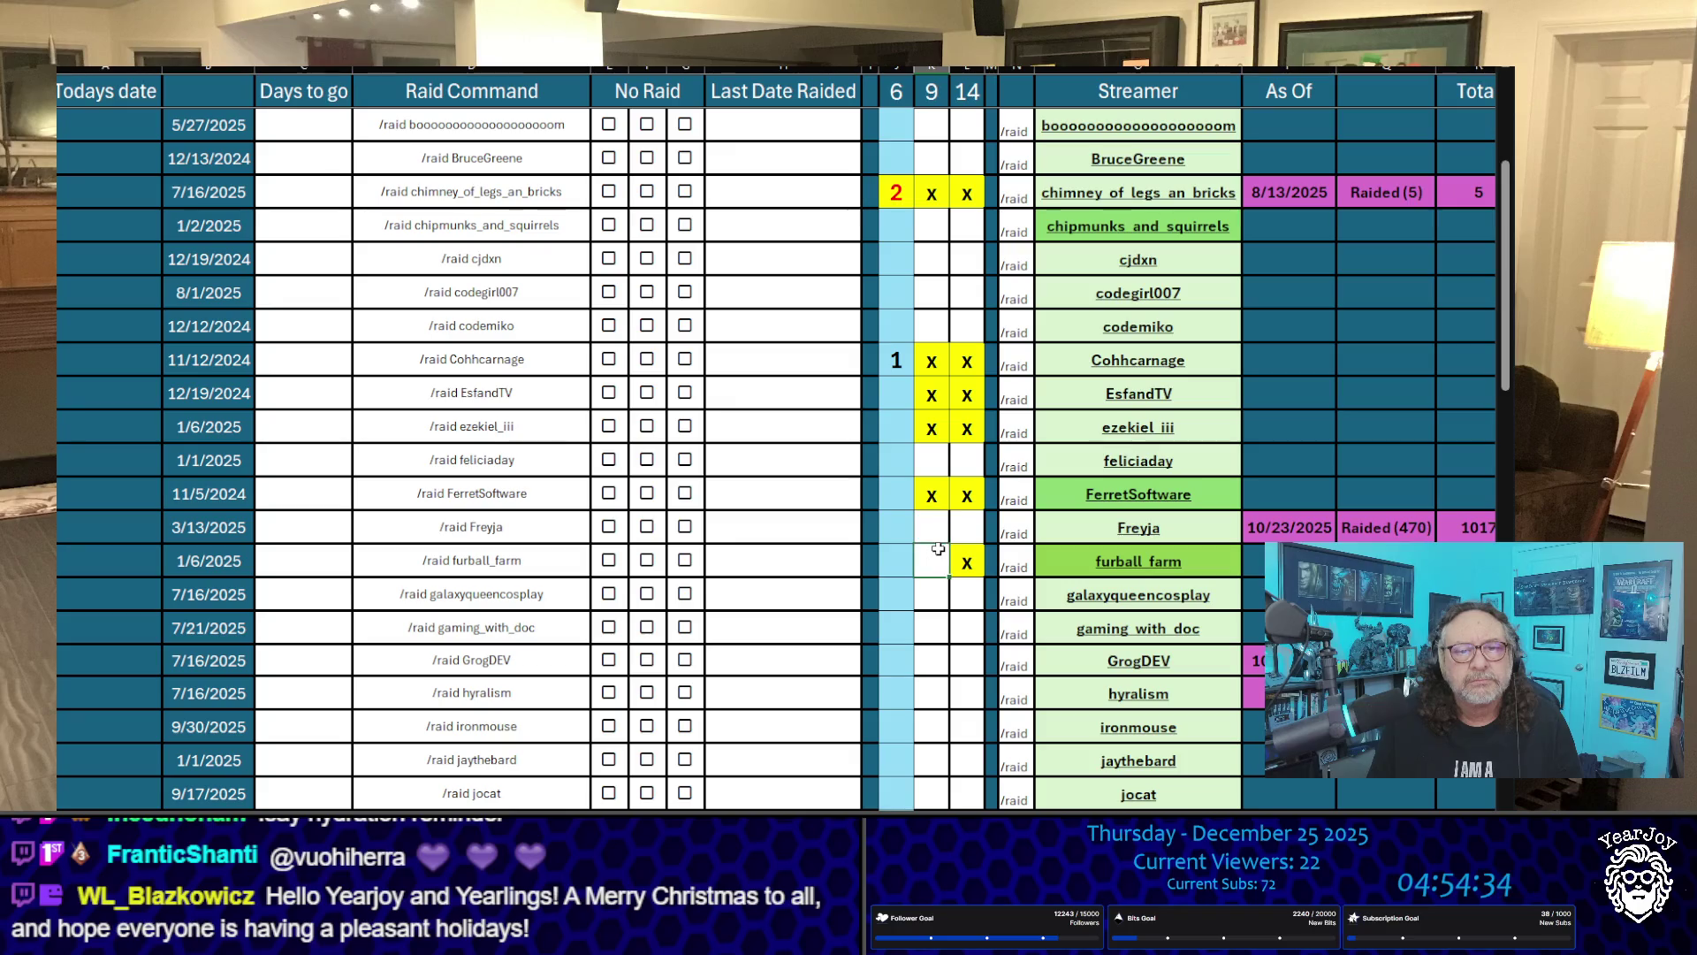
{"action": "type", "text": "x"}
{"action": "key", "text": "Left"}
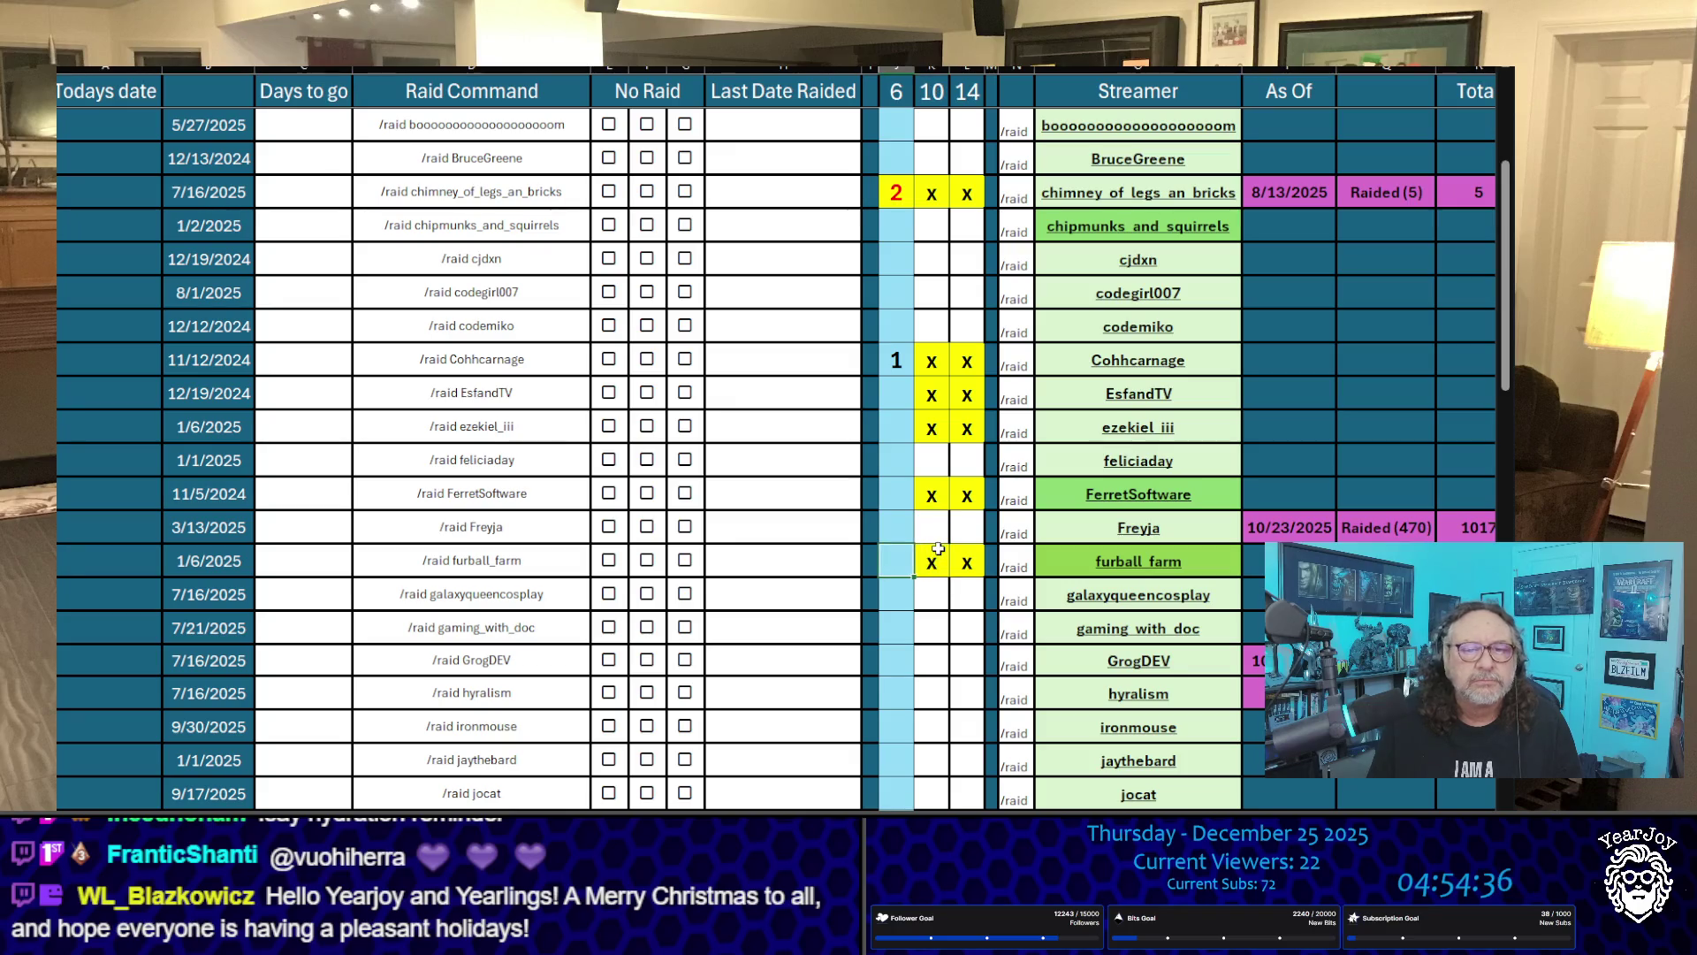
Step: Enter 0 counts for furball_farm and the raided rows above it
{"action": "type", "text": "0"}
{"action": "key", "text": "Up"}
{"action": "key", "text": "Up"}
{"action": "type", "text": "0"}
{"action": "key", "text": "Up"}
{"action": "key", "text": "Up"}
{"action": "type", "text": "0"}
{"action": "key", "text": "Return"}
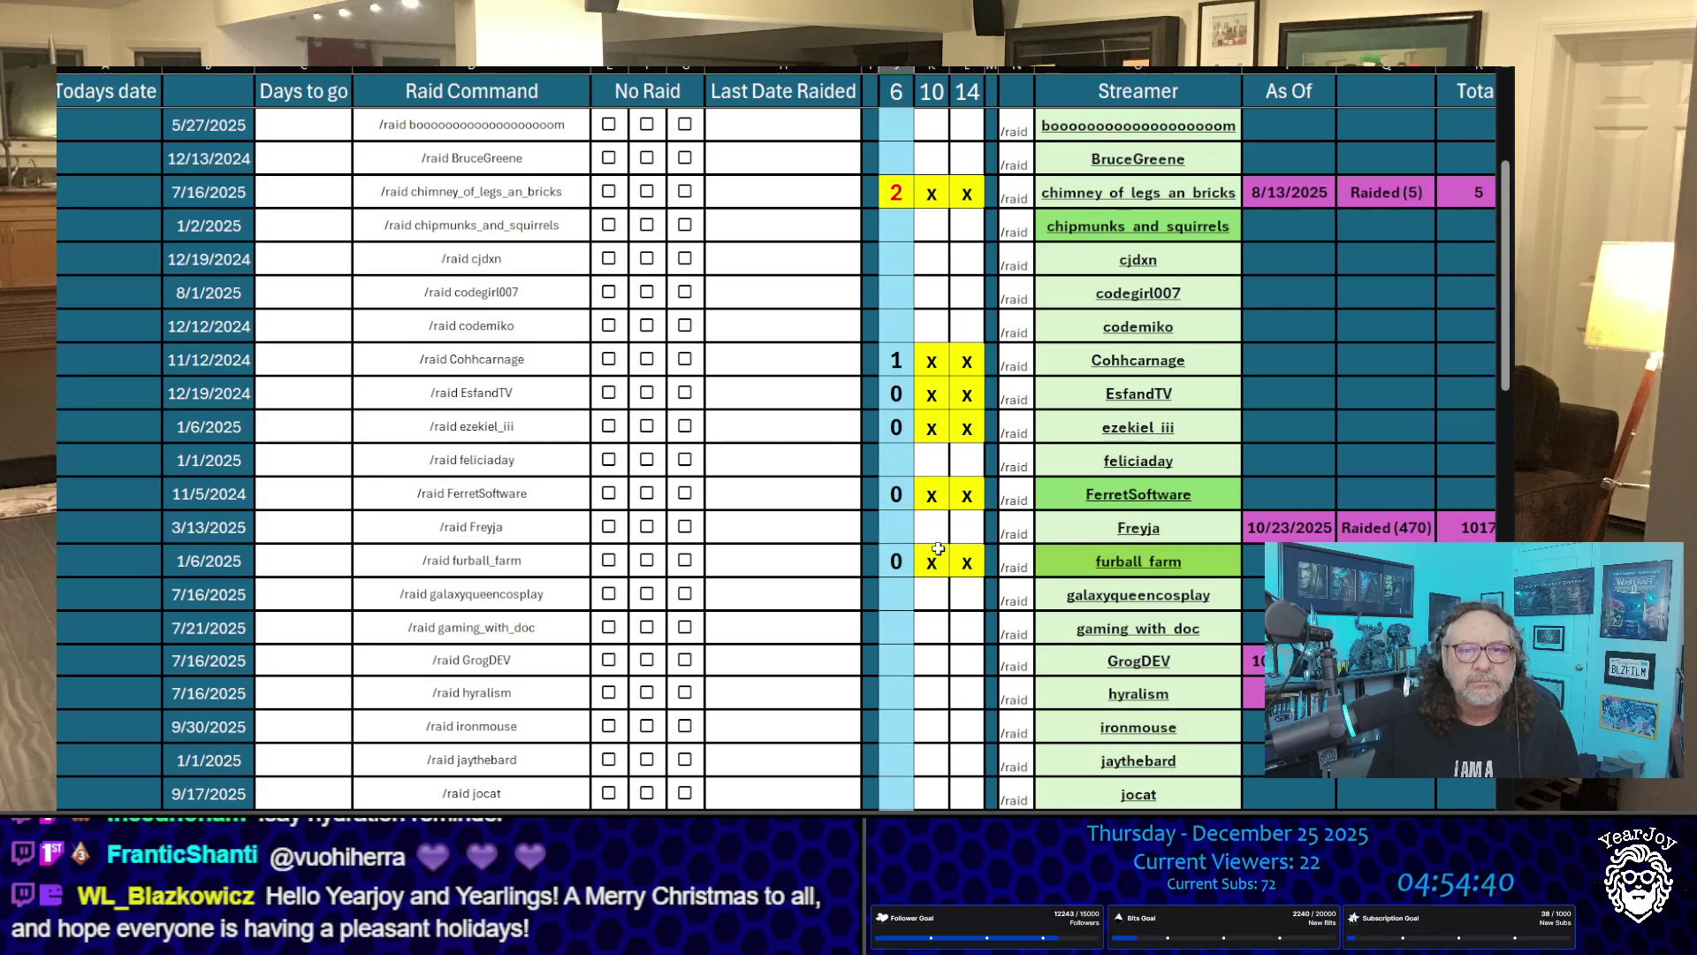
{"action": "scroll", "coordinate": [938, 549], "scroll_direction": "down", "scroll_amount": 5}
{"action": "scroll", "coordinate": [938, 549], "scroll_direction": "down", "scroll_amount": 1}
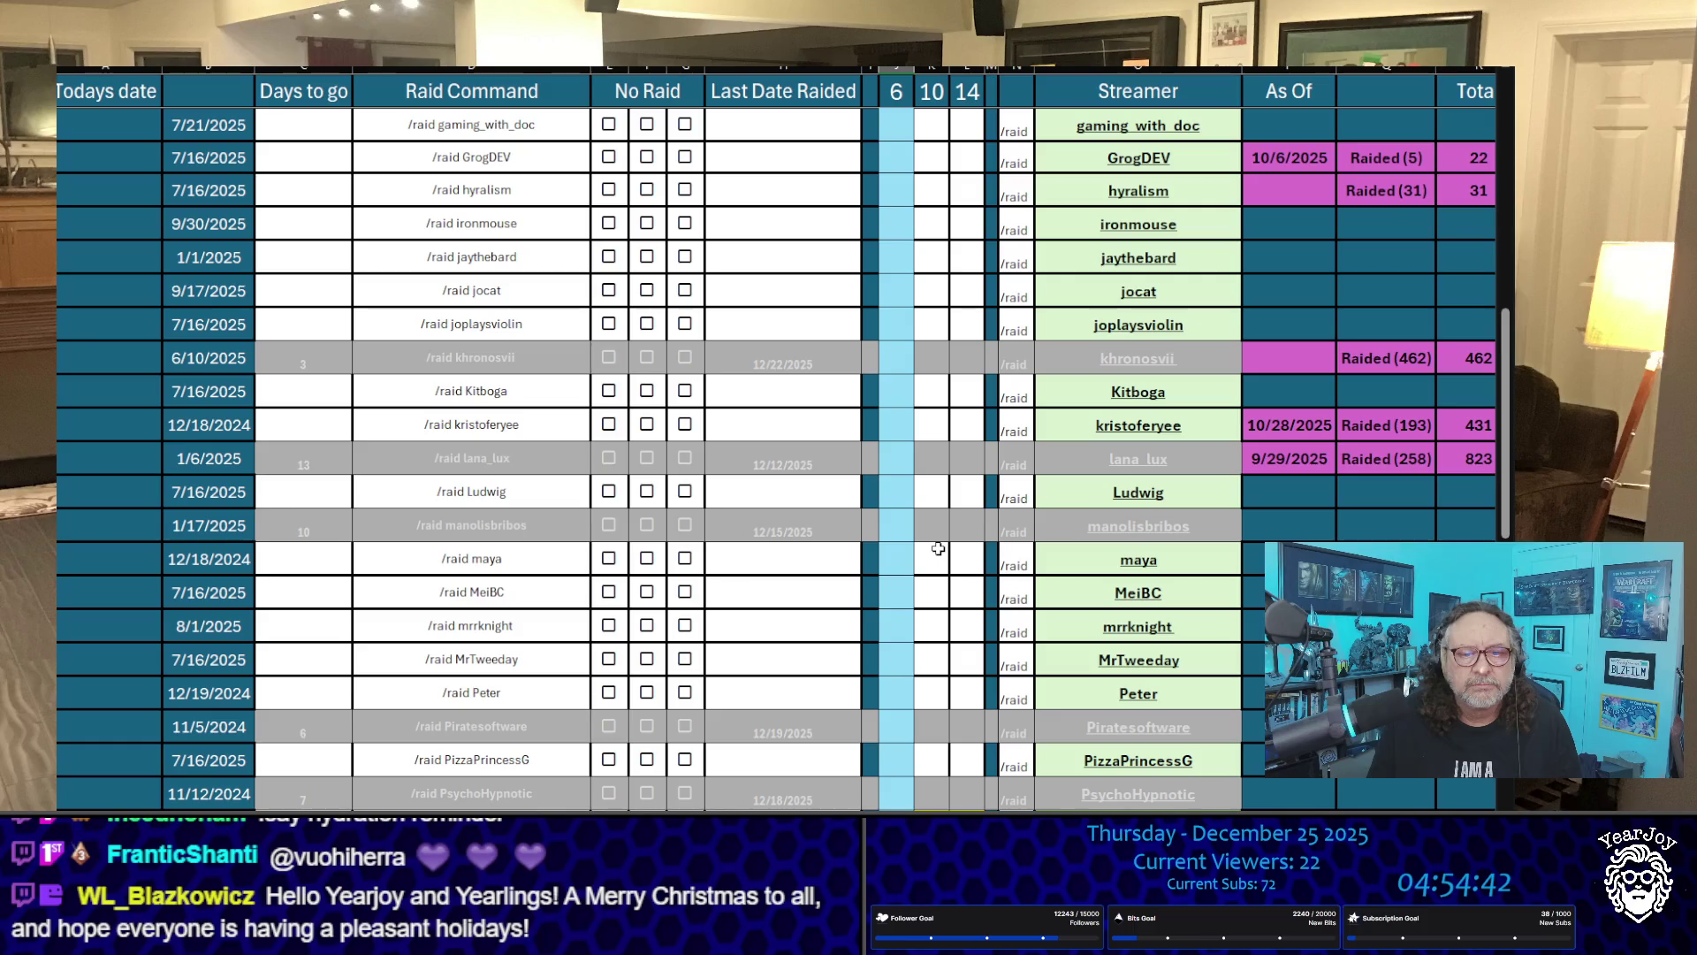
Step: Try counts of 1 and then 2 in Freyja's count cell, then clear it
{"action": "key", "text": "Up"}
{"action": "key", "text": "Up"}
{"action": "key", "text": "Up"}
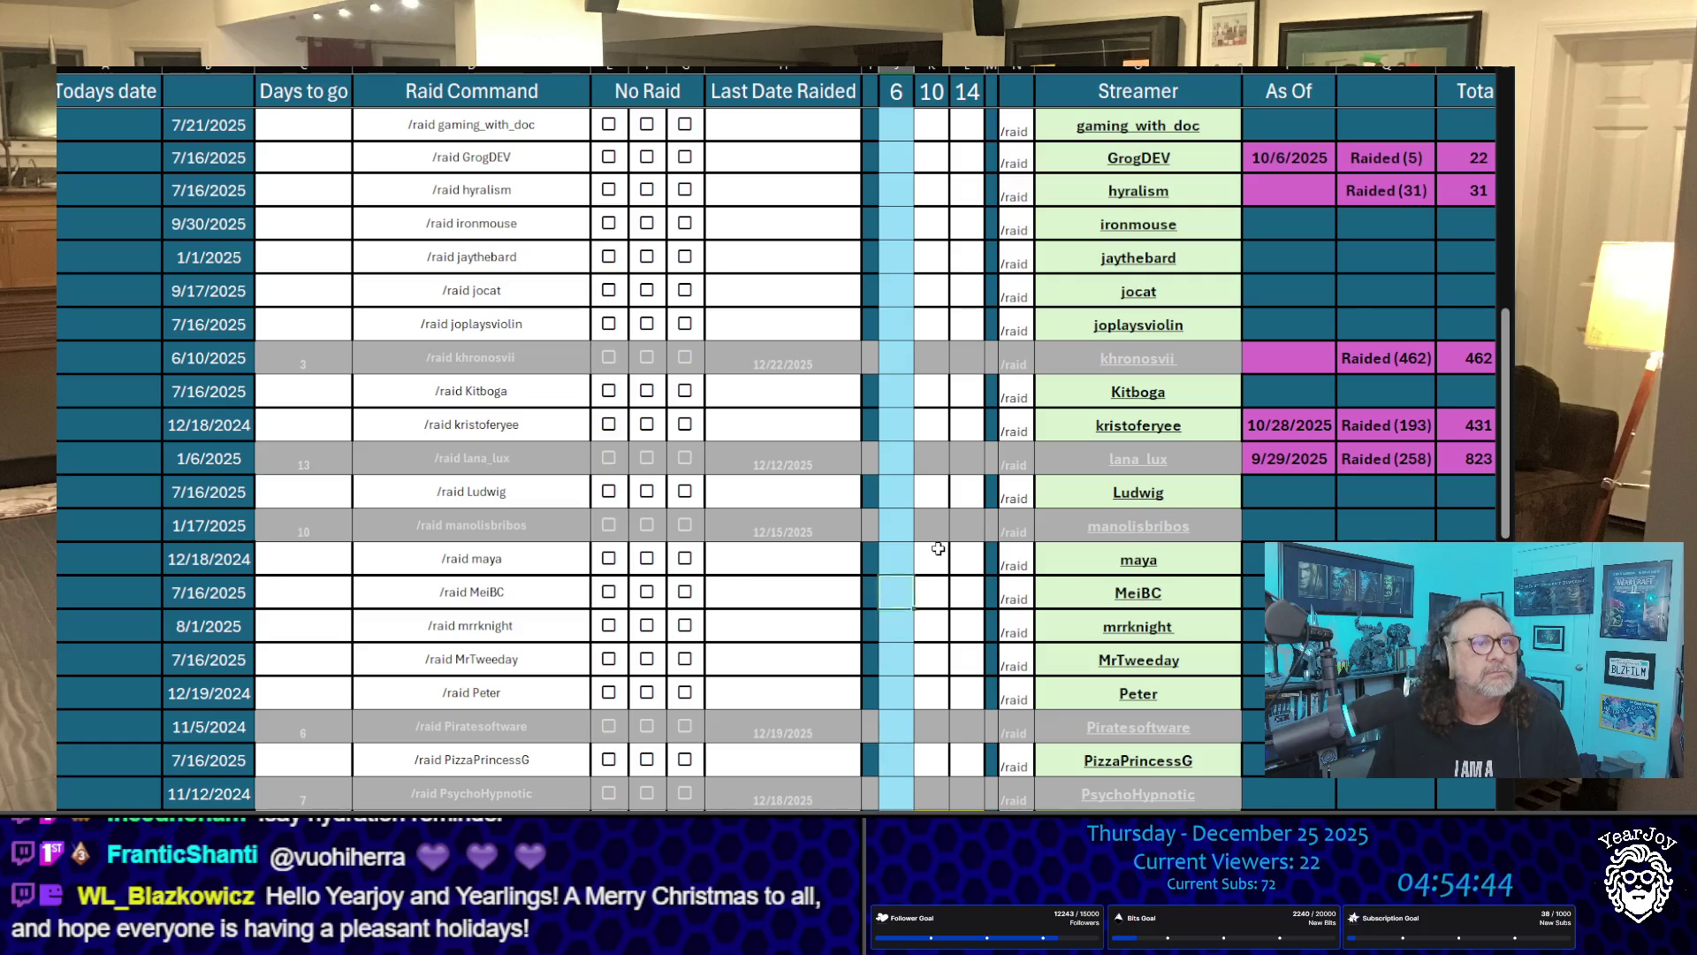
{"action": "key", "text": "Down"}
{"action": "key", "text": "Down"}
{"action": "key", "text": "Down"}
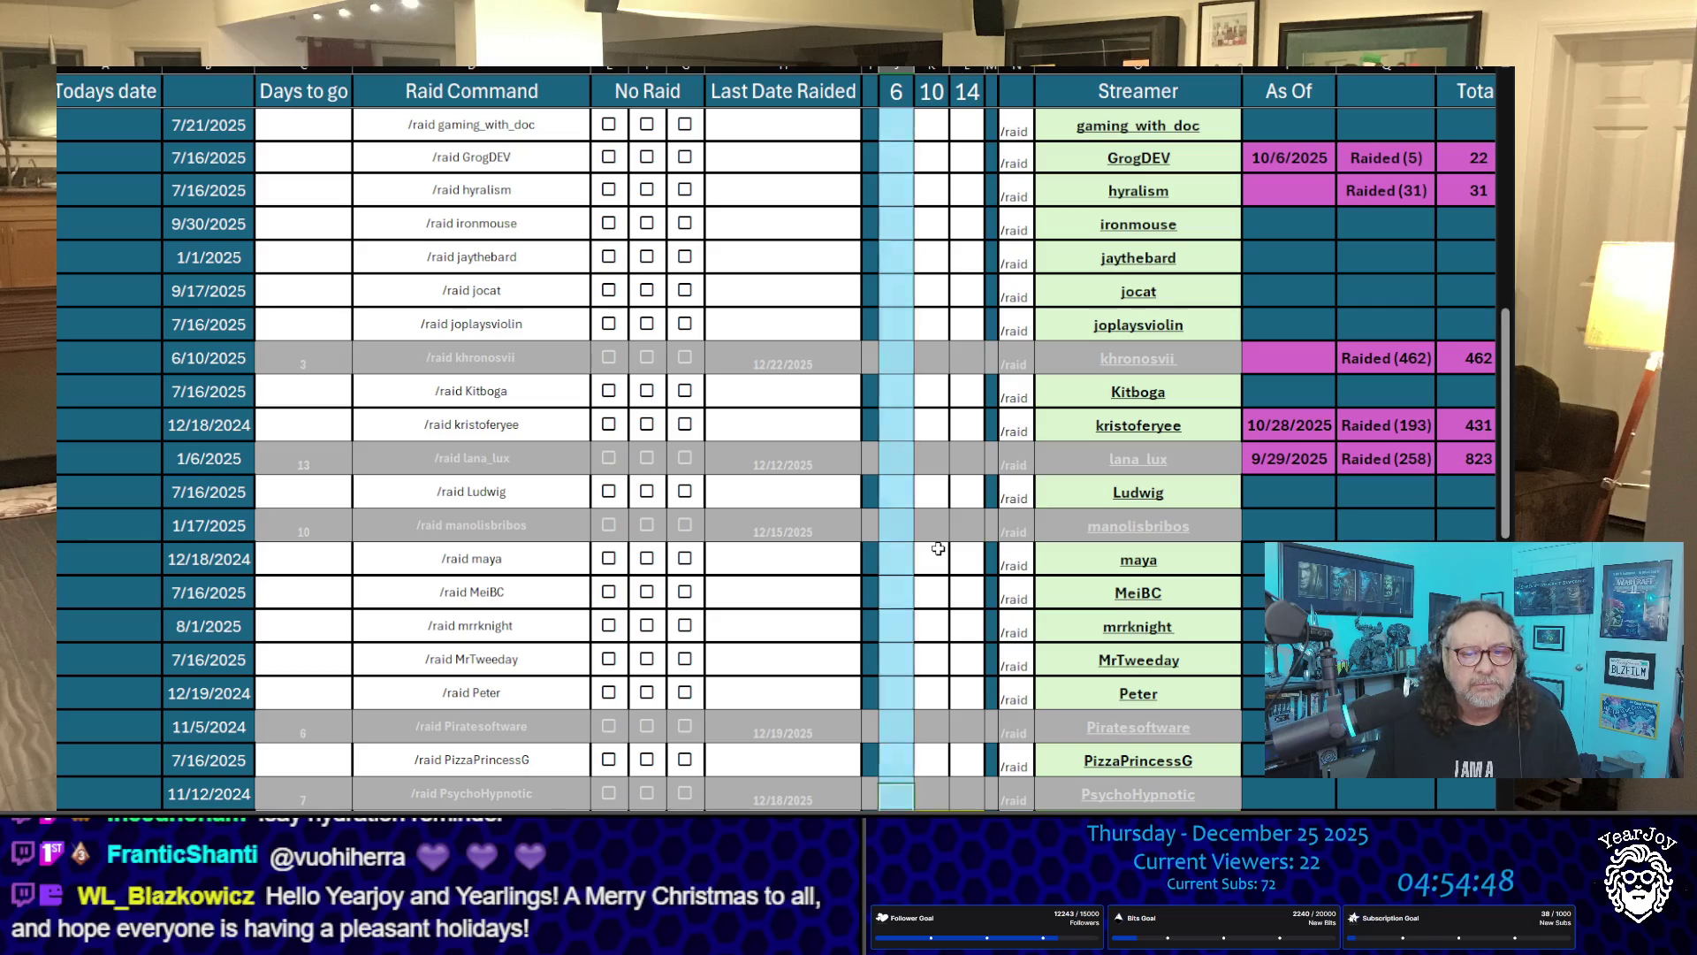
{"action": "key", "text": "Up"}
{"action": "key", "text": "Up"}
{"action": "key", "text": "Up"}
{"action": "key", "text": "Up"}
{"action": "key", "text": "Up"}
{"action": "key", "text": "Up"}
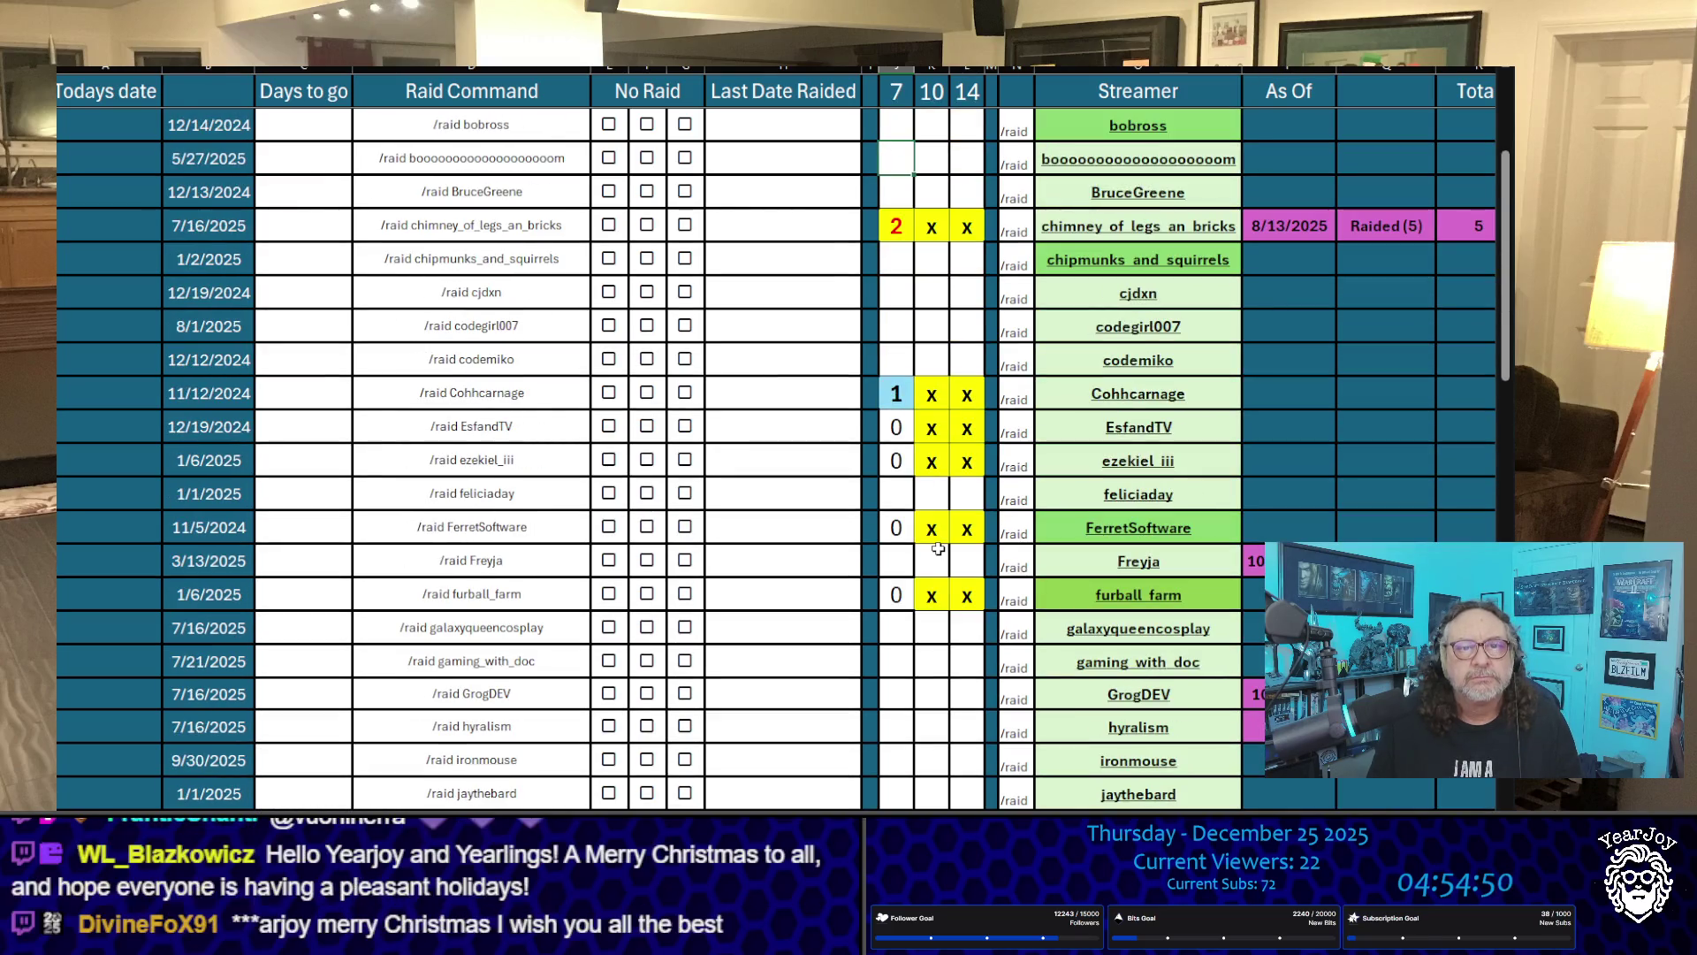
{"action": "key", "text": "Down"}
{"action": "key", "text": "Down"}
{"action": "key", "text": "Down"}
{"action": "scroll", "coordinate": [938, 549], "scroll_direction": "down", "scroll_amount": 1}
{"action": "key", "text": "Up"}
{"action": "key", "text": "Up"}
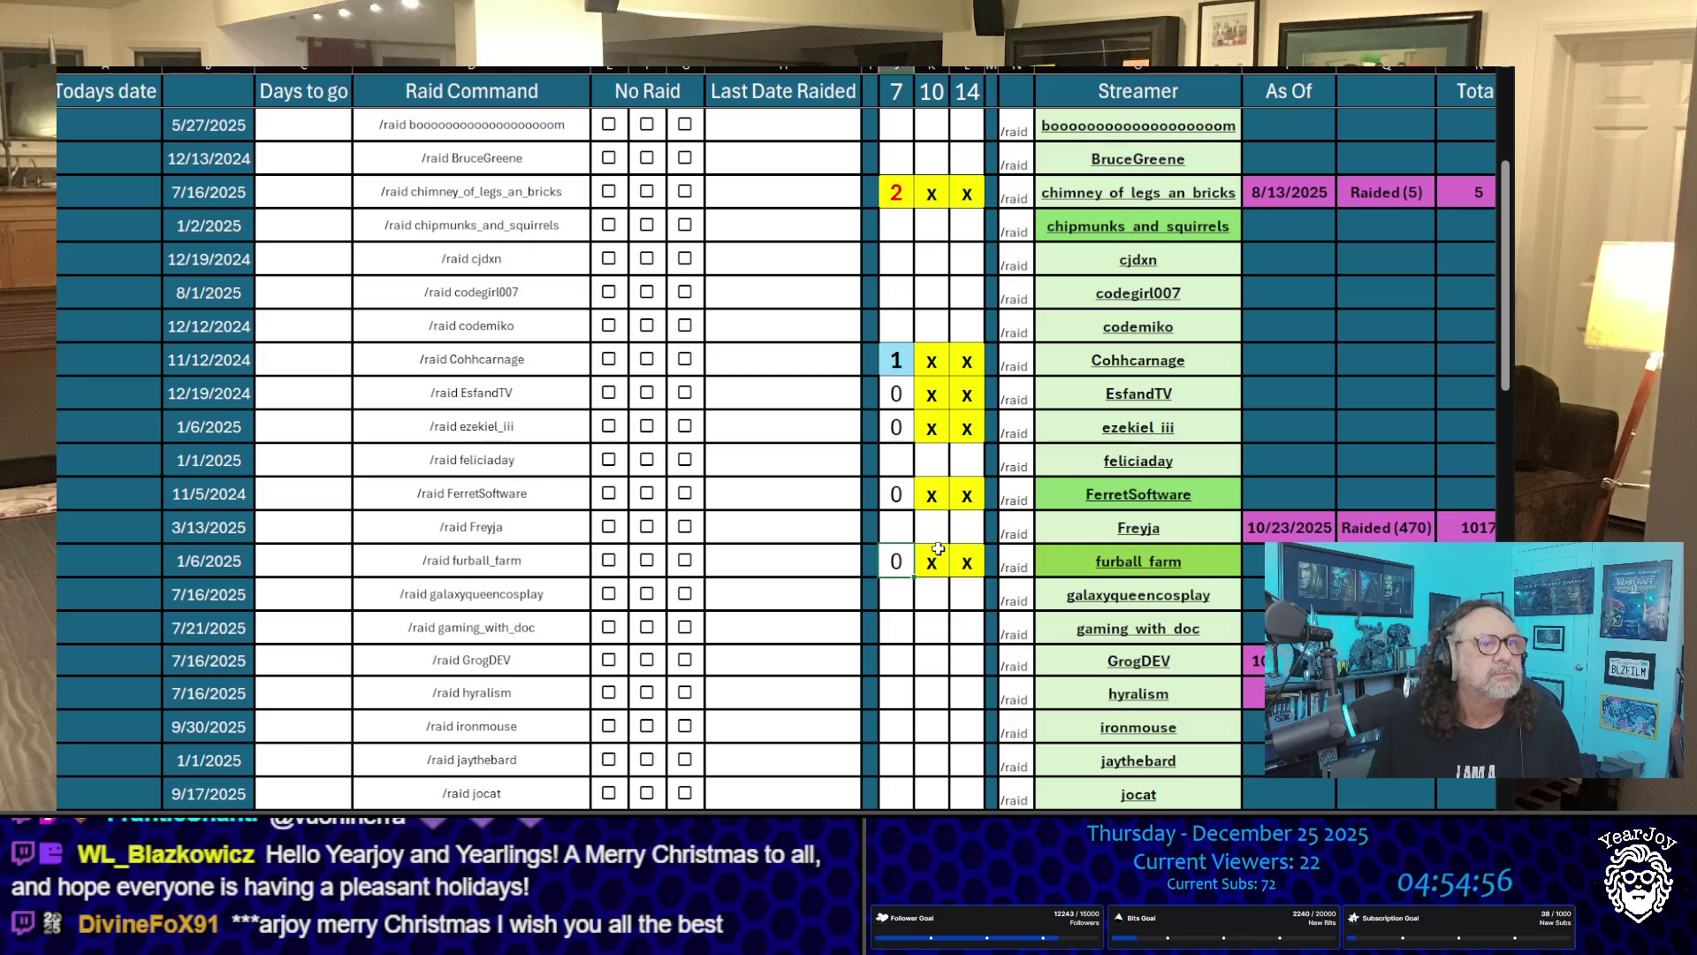
{"action": "key", "text": "Up"}
{"action": "type", "text": "1"}
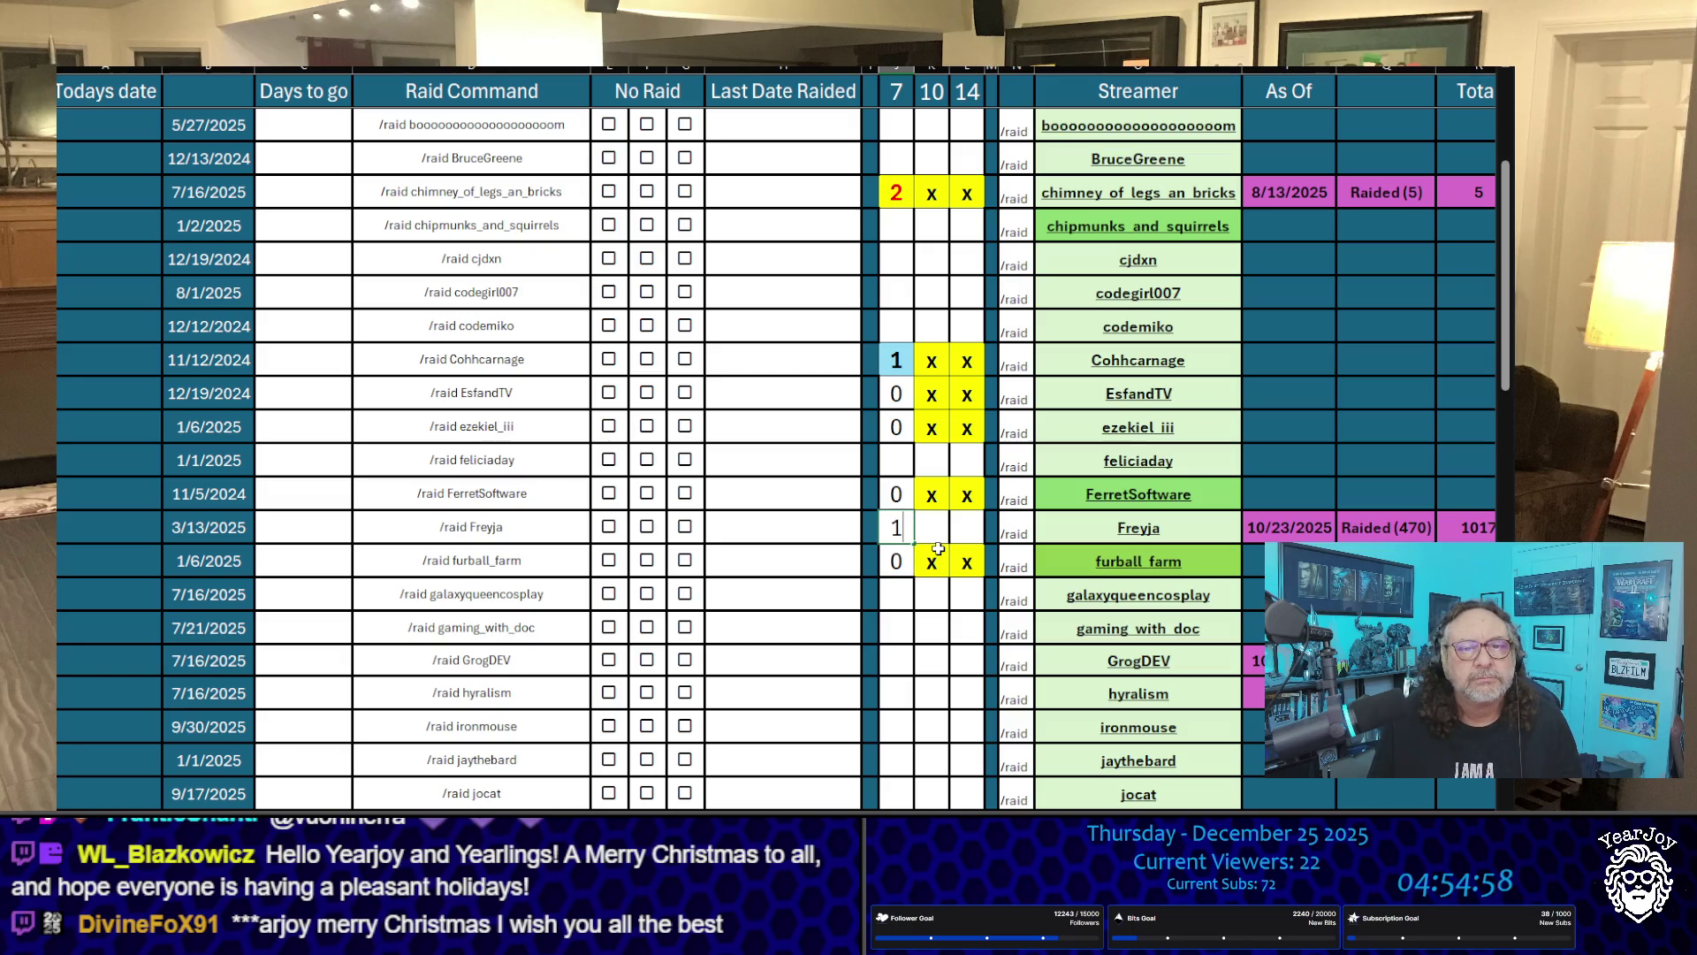
{"action": "key", "text": "Up"}
{"action": "key", "text": "Down"}
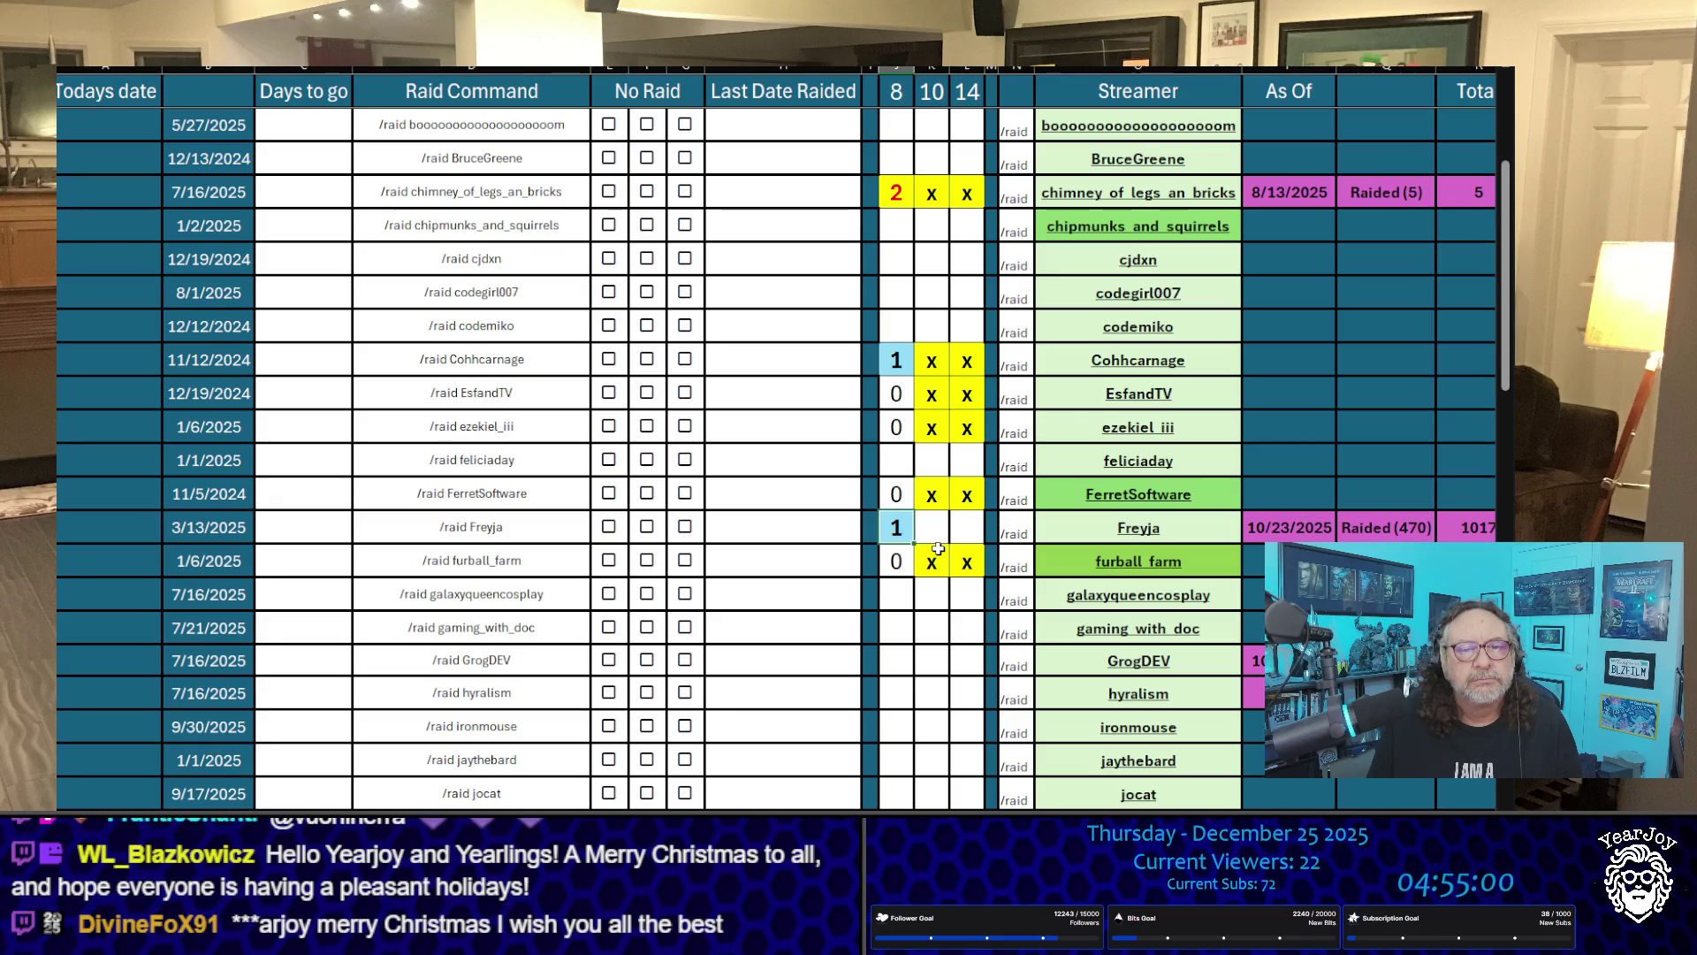
{"action": "type", "text": "2"}
{"action": "key", "text": "Up"}
{"action": "key", "text": "Down"}
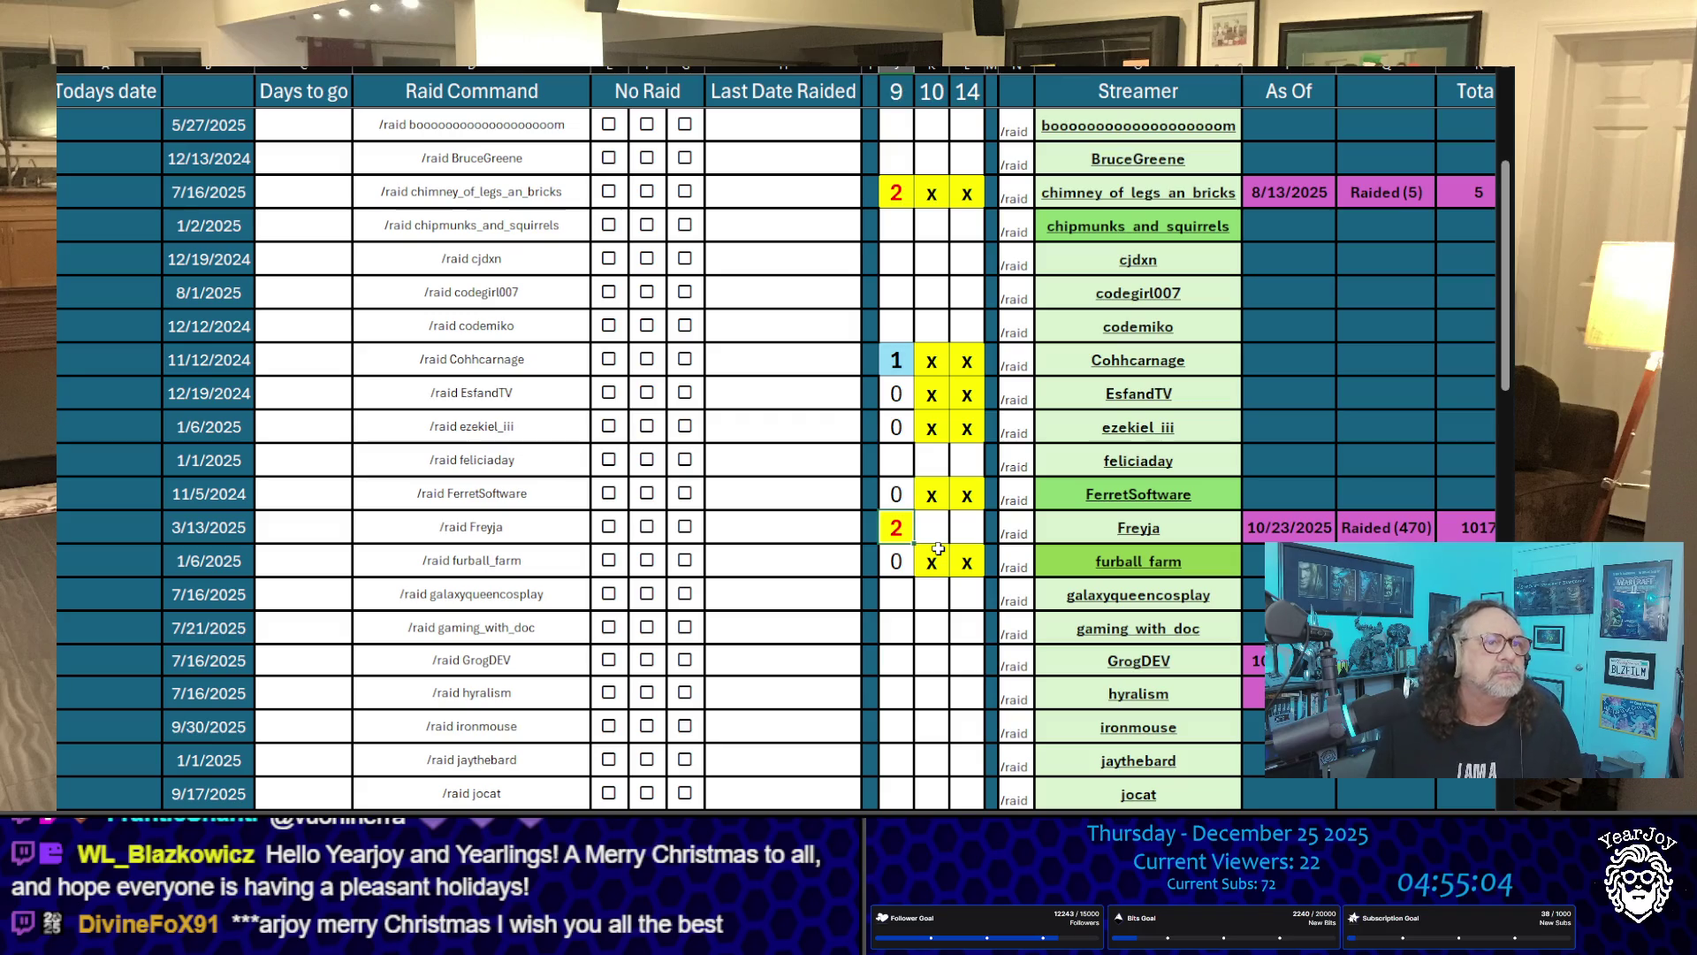
{"action": "key", "text": "Delete"}
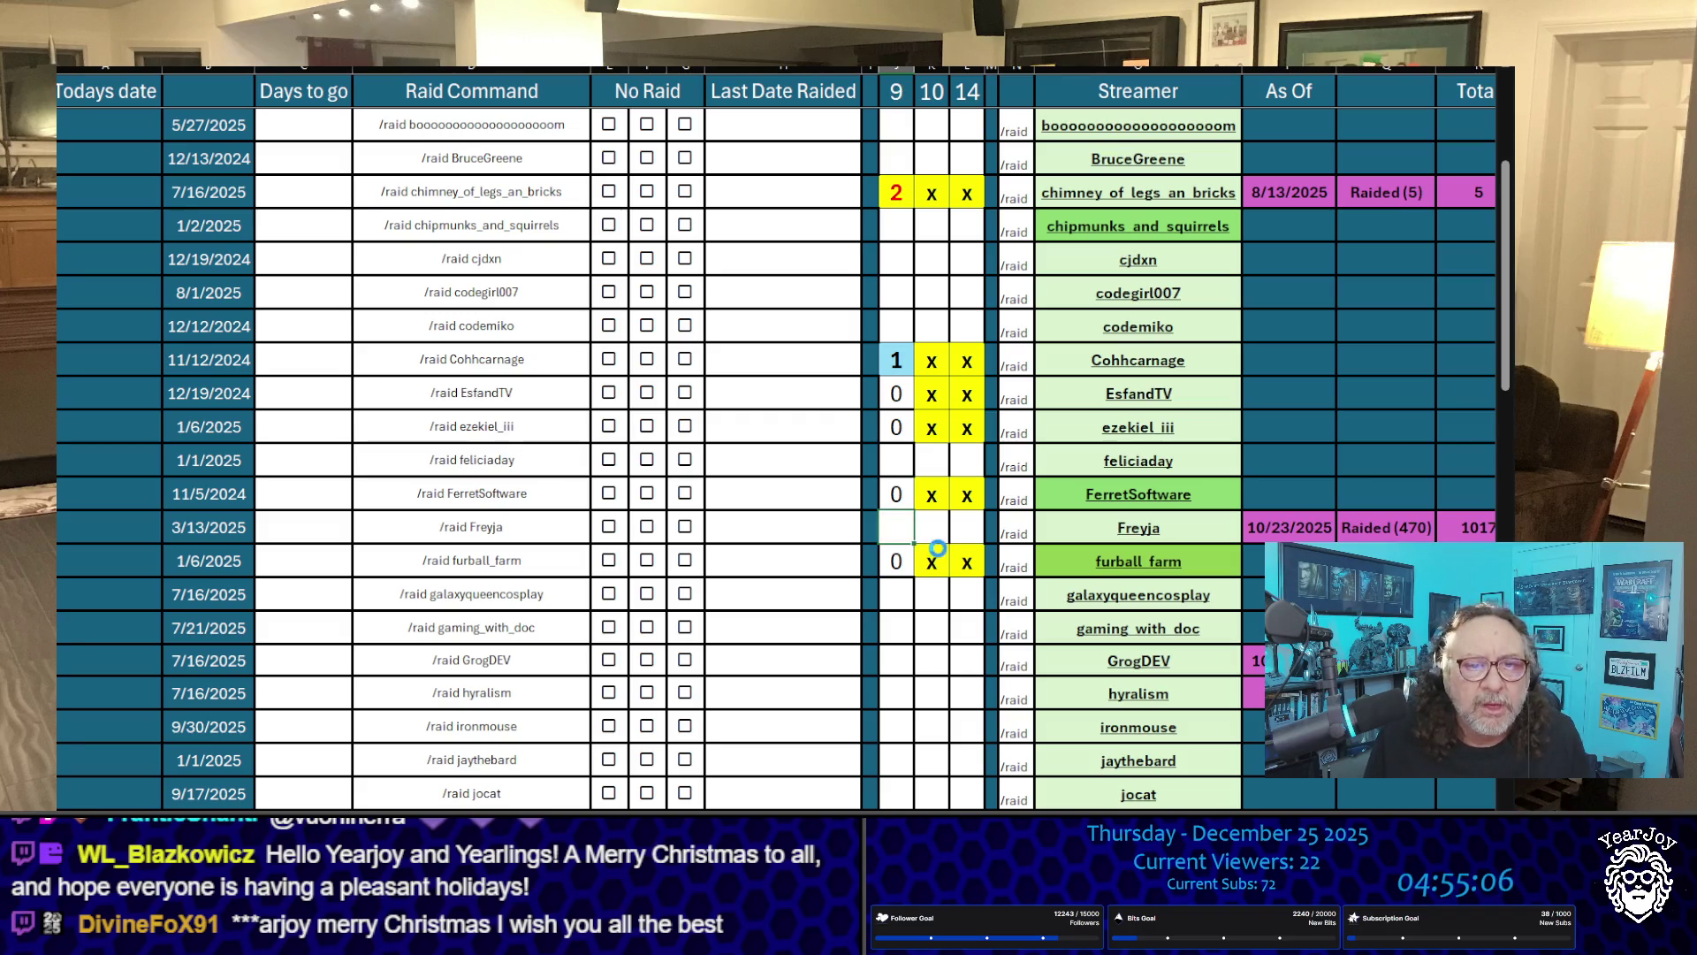
Step: Set FerretSoftware's count to 2 and EsfandTV's count to 1
{"action": "key", "text": "Up"}
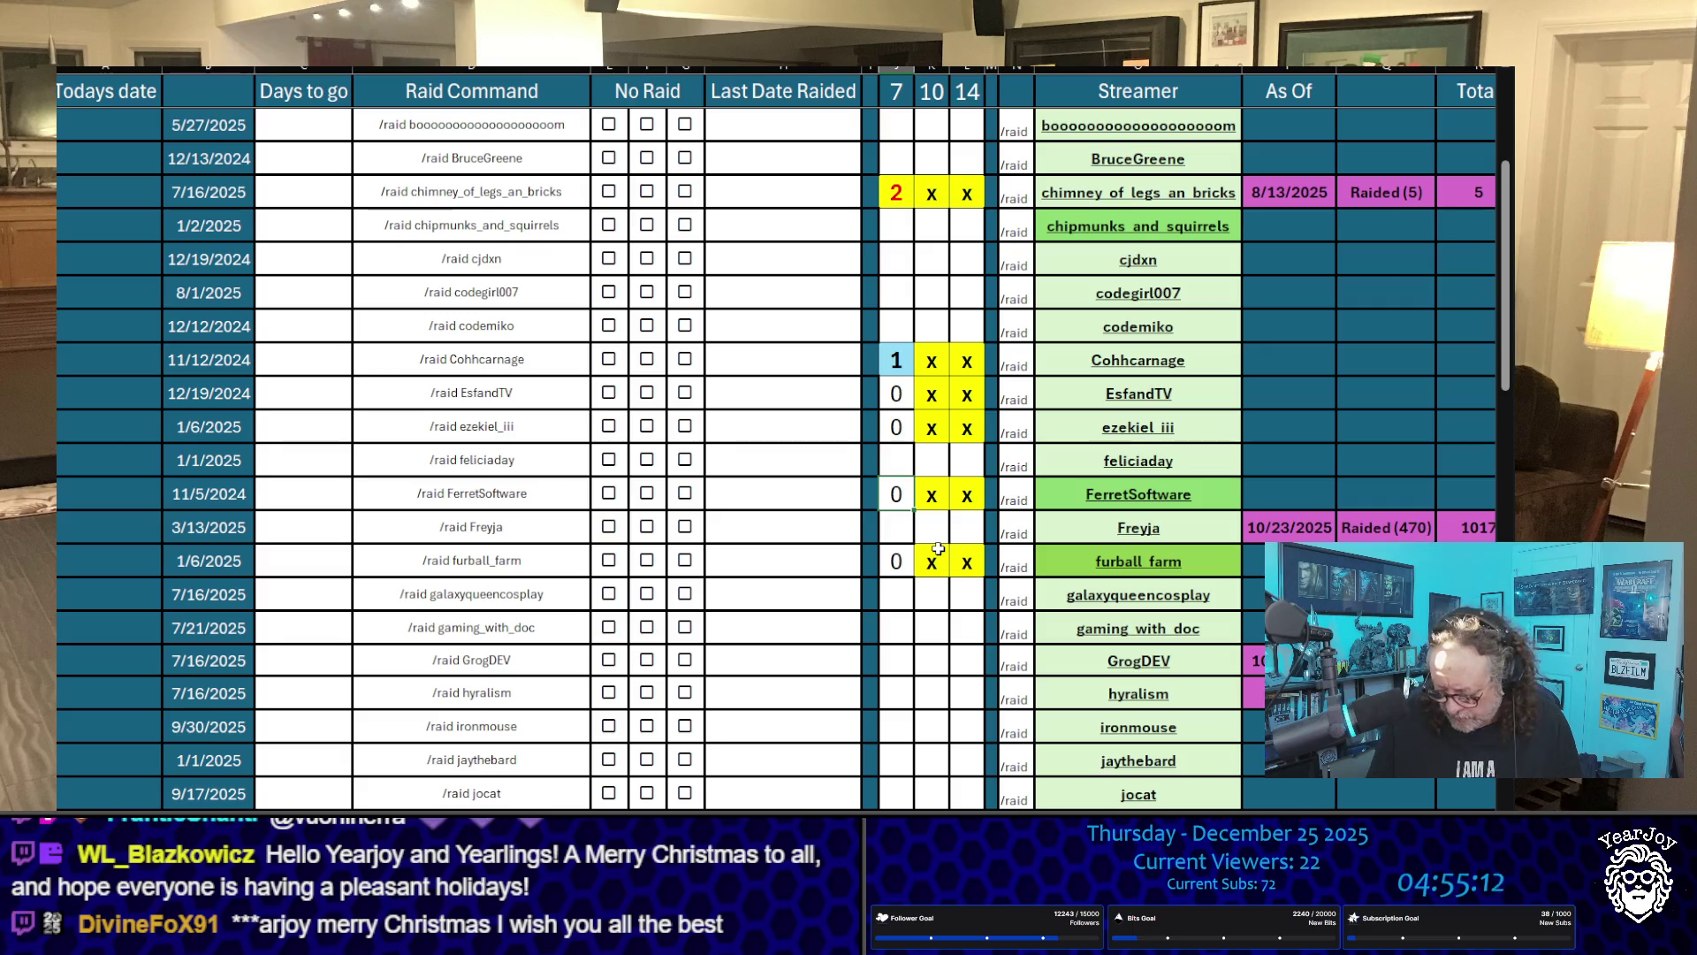
{"action": "key", "text": "BackSpace"}
{"action": "type", "text": "2"}
{"action": "key", "text": "Return"}
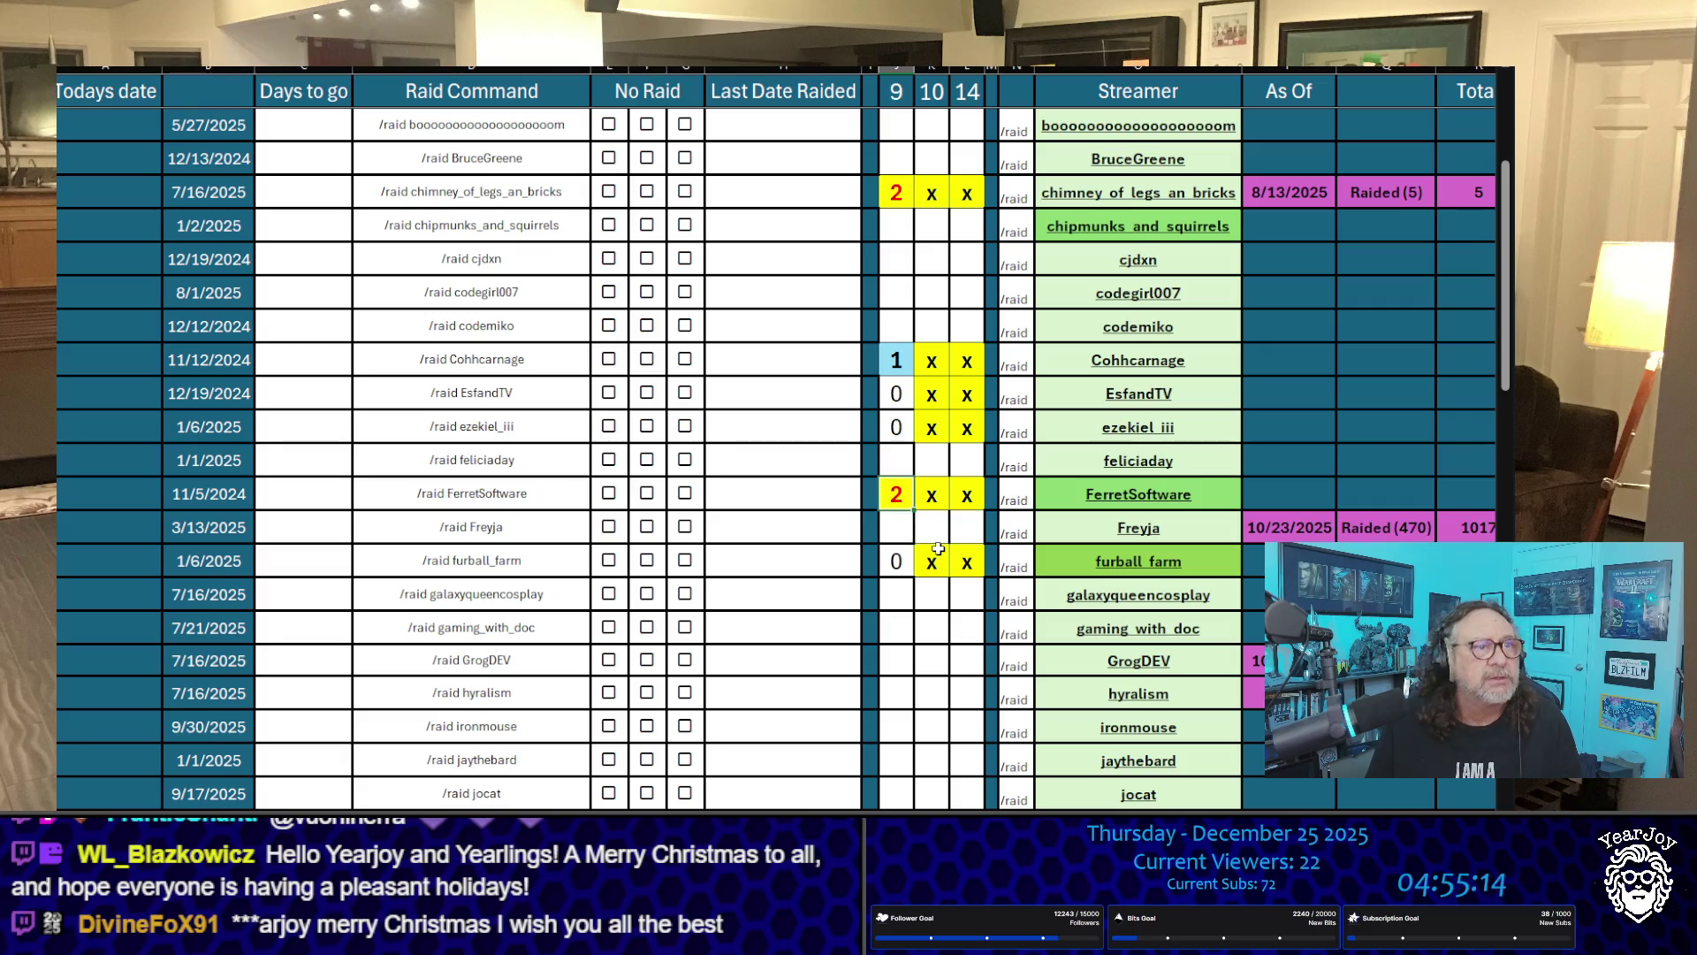
{"action": "key", "text": "Up"}
{"action": "key", "text": "Up"}
{"action": "key", "text": "Up"}
{"action": "type", "text": "1"}
{"action": "key", "text": "Return"}
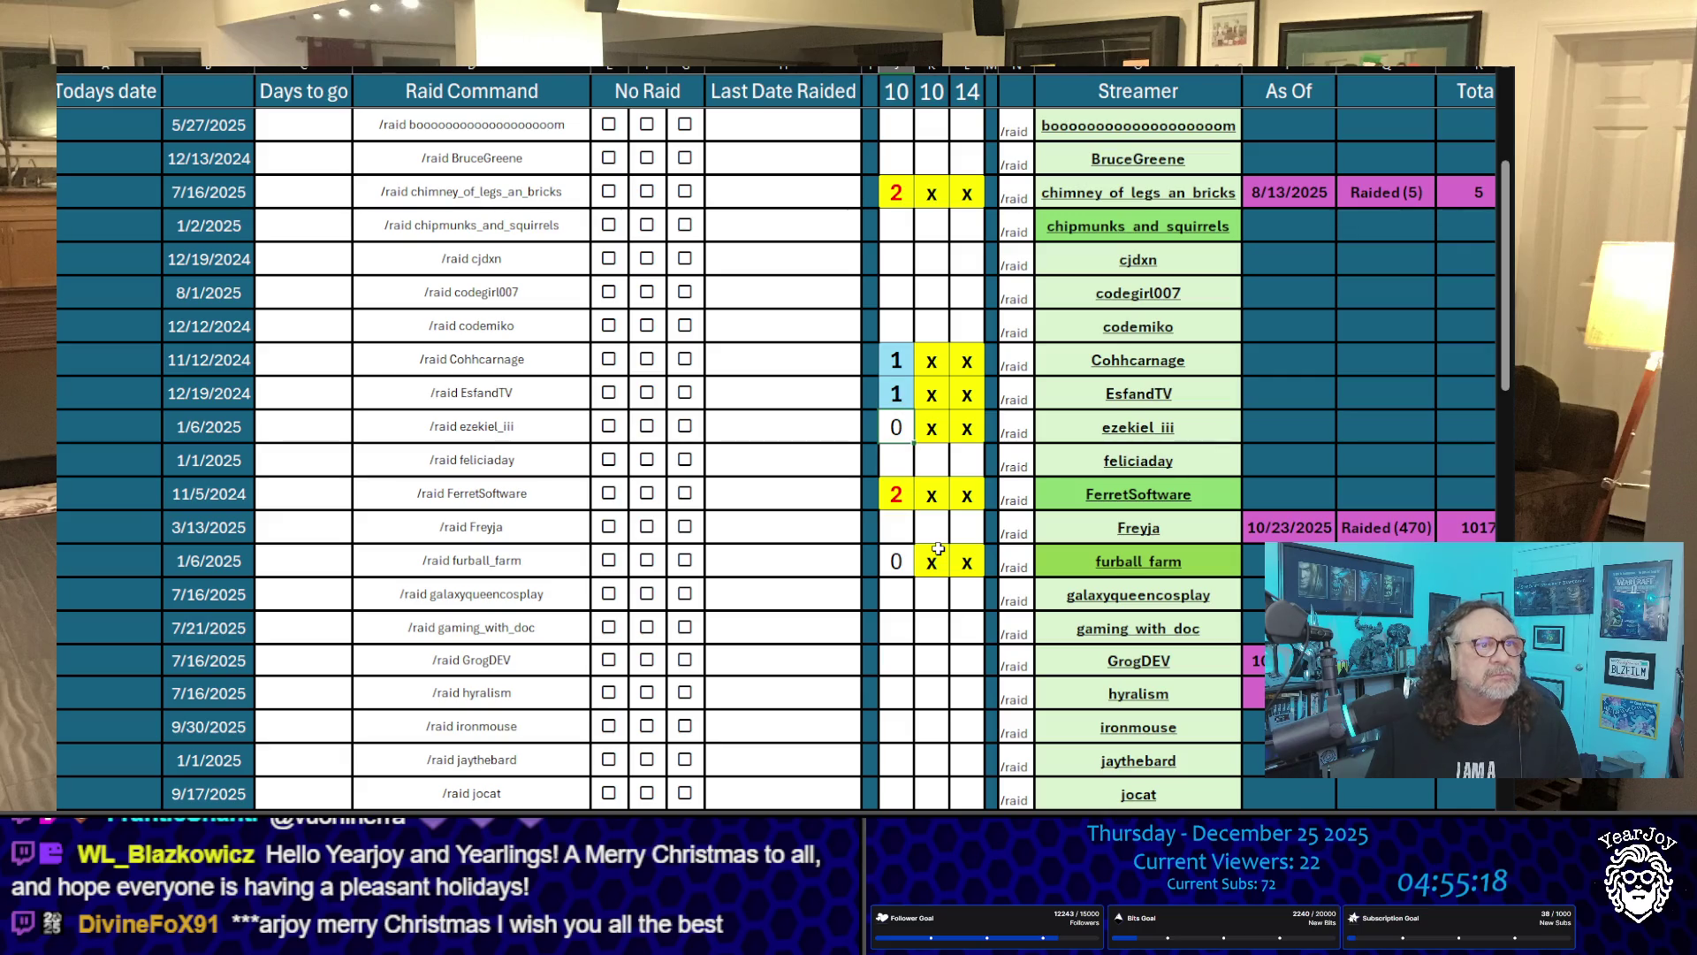
{"action": "key", "text": "Down"}
{"action": "key", "text": "Down"}
{"action": "key", "text": "Down"}
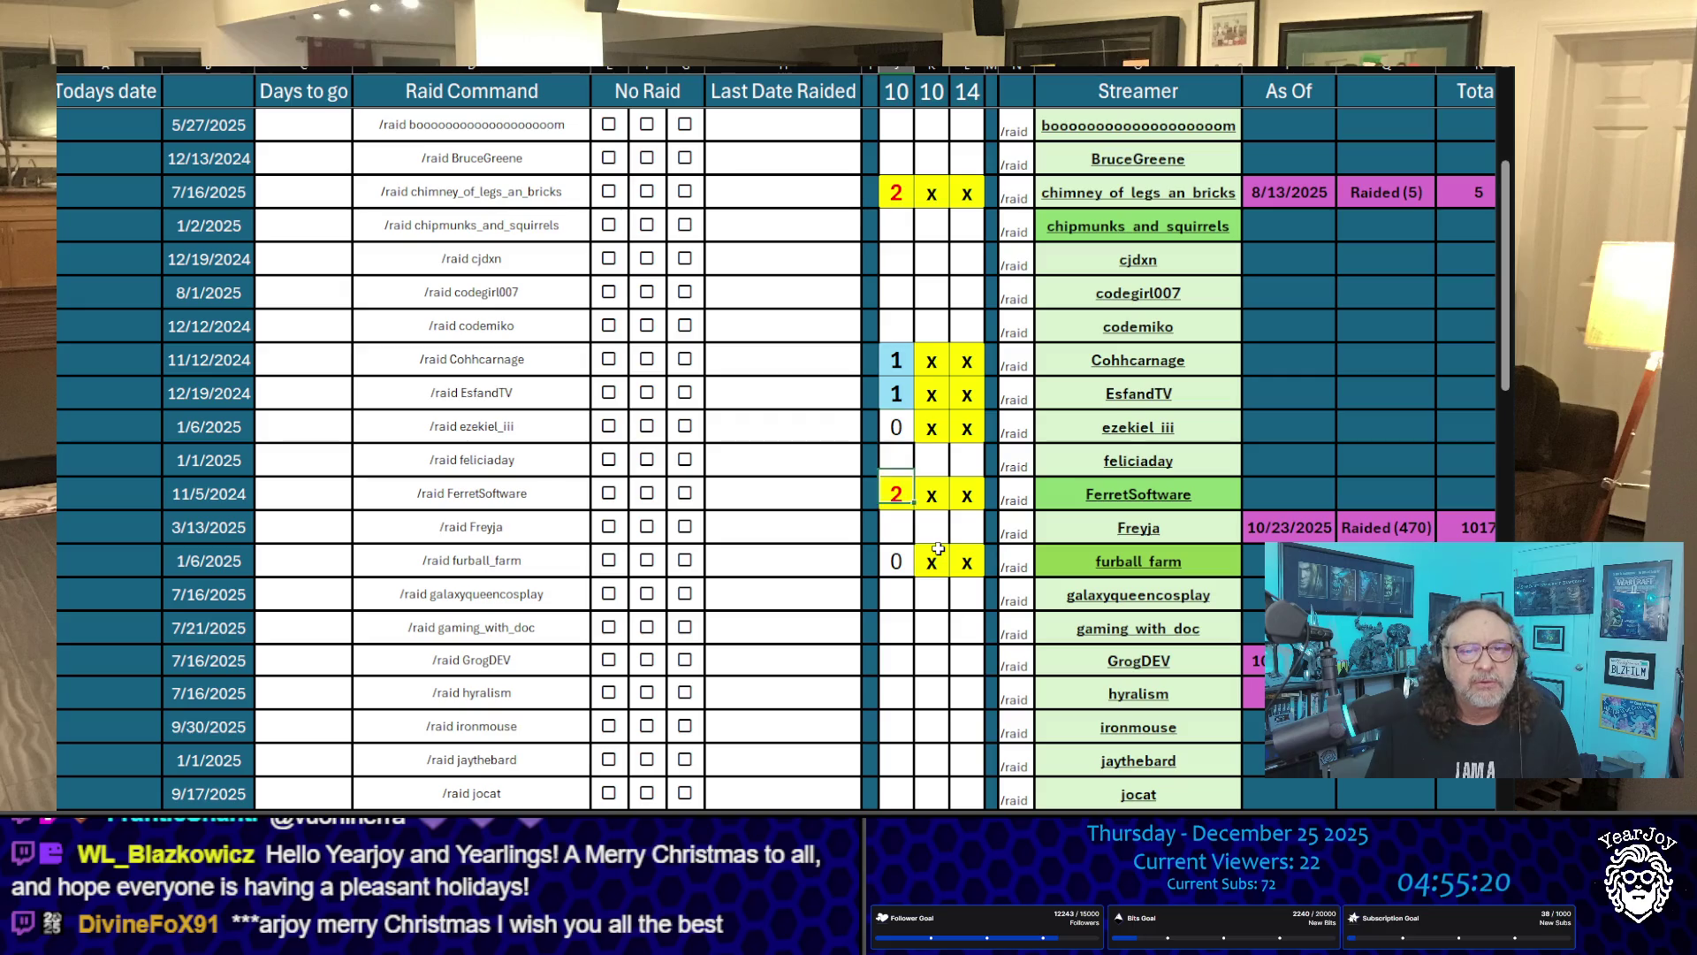
{"action": "scroll", "coordinate": [938, 549], "scroll_direction": "down", "scroll_amount": 1}
{"action": "scroll", "coordinate": [938, 549], "scroll_direction": "down", "scroll_amount": 2}
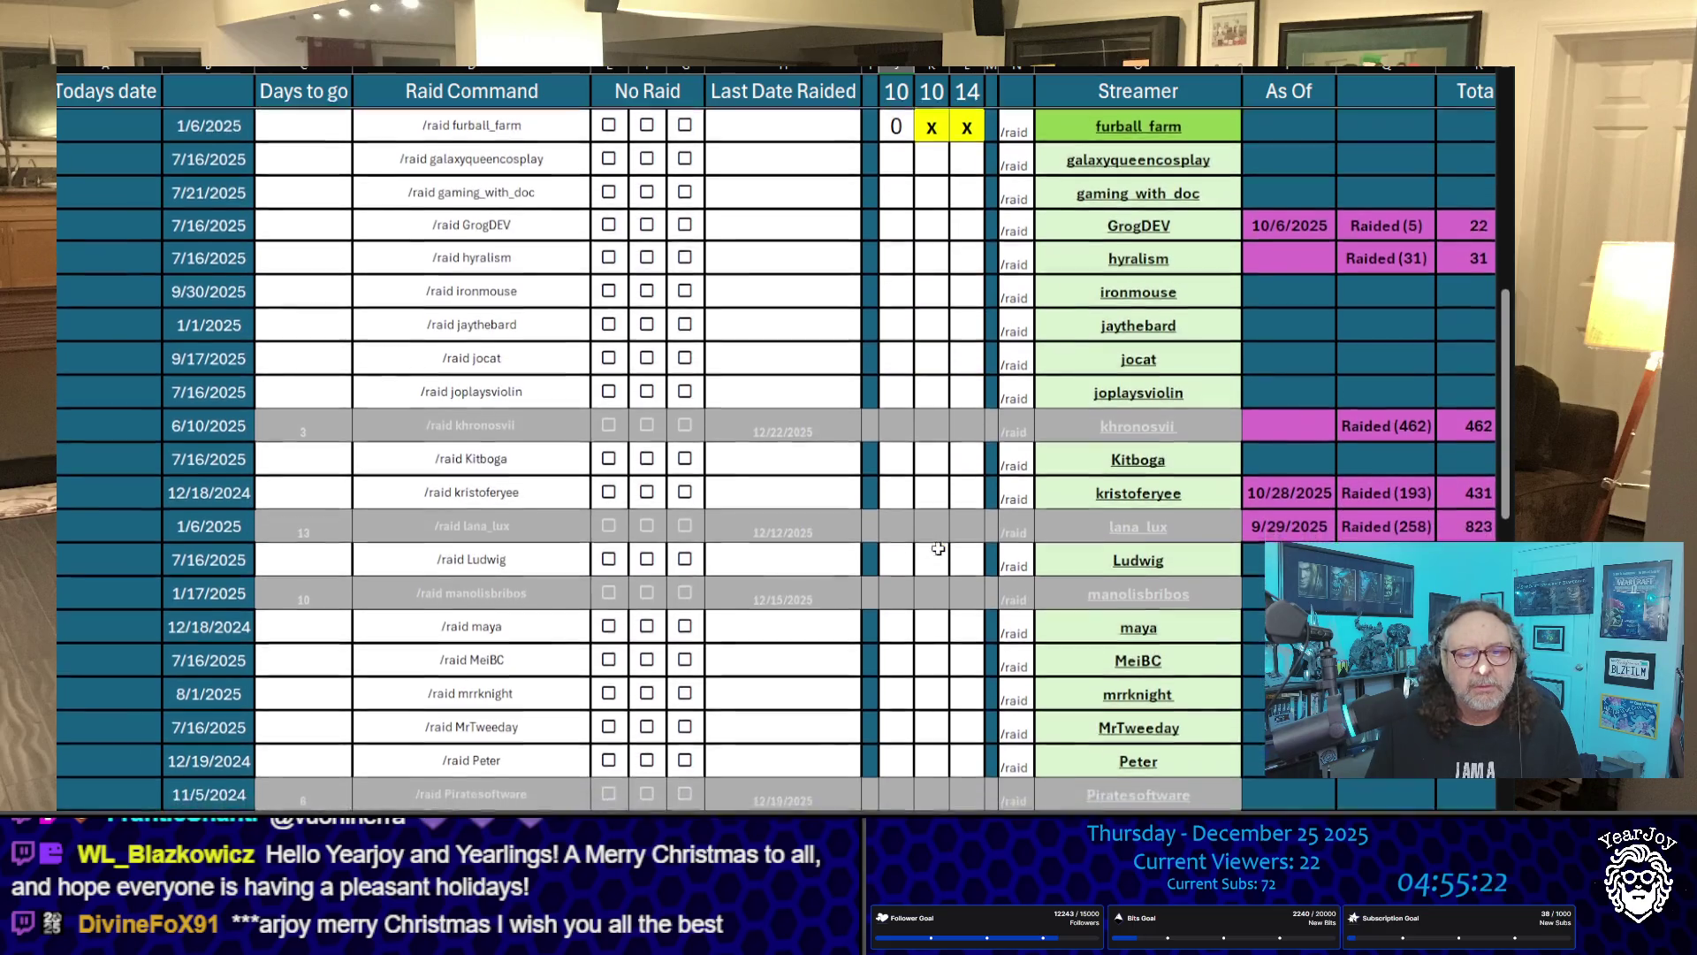
{"action": "scroll", "coordinate": [938, 549], "scroll_direction": "up", "scroll_amount": 4}
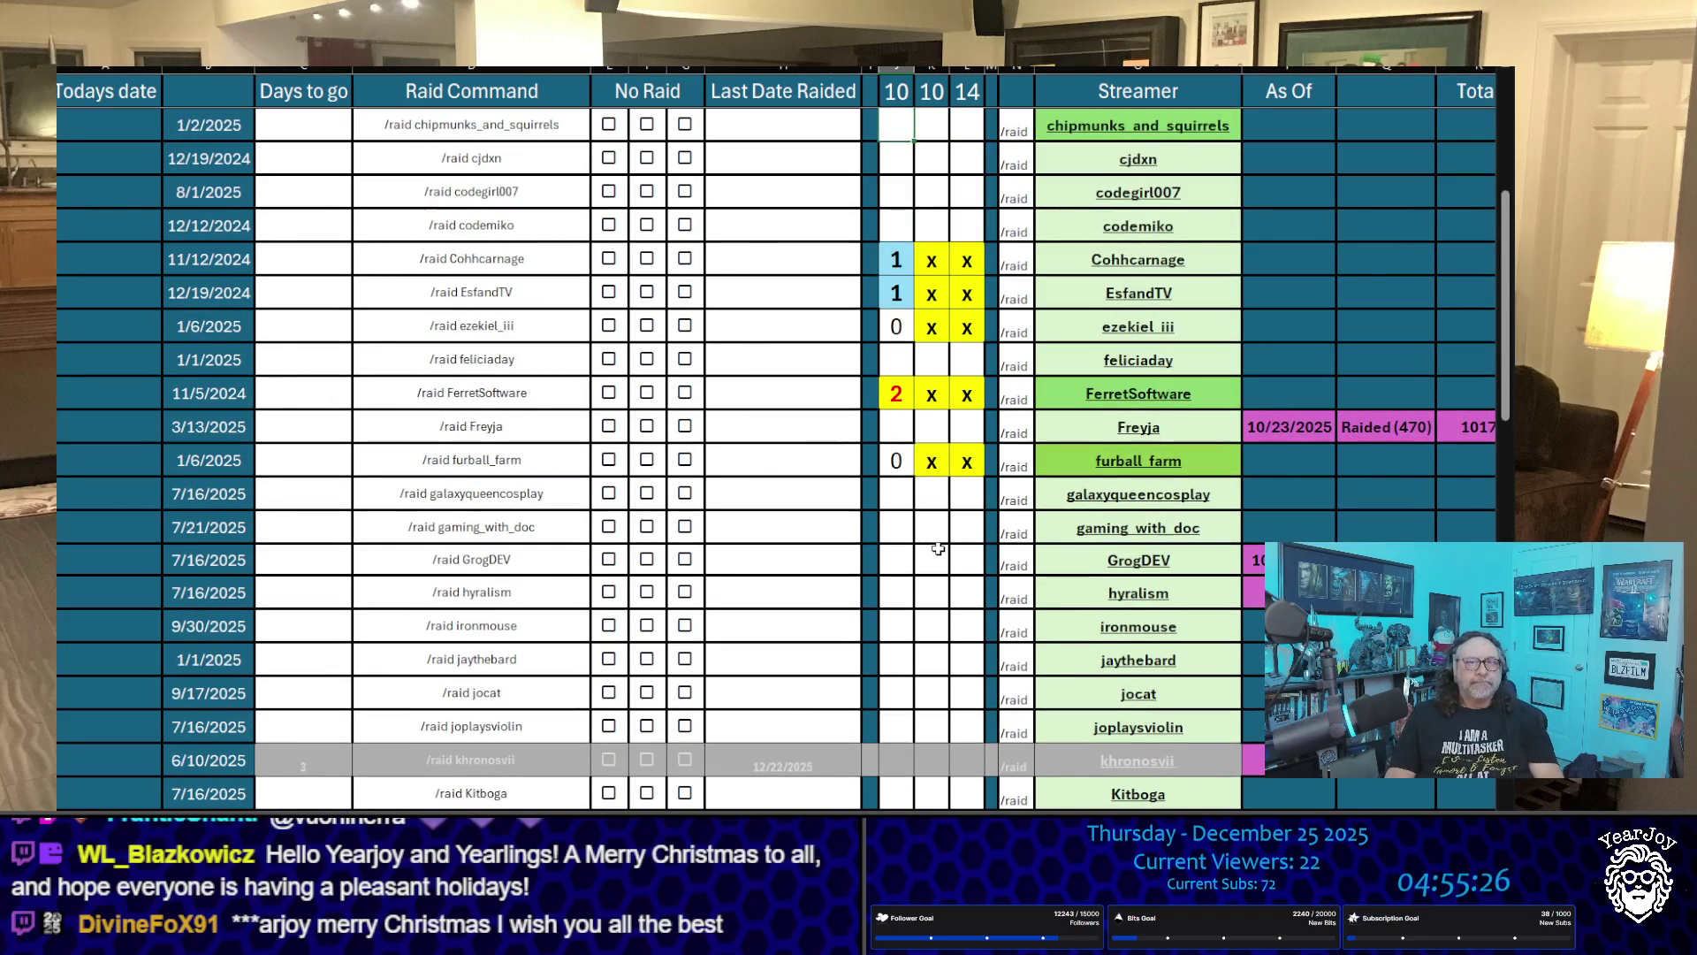
{"action": "key", "text": "Down"}
{"action": "key", "text": "Down"}
{"action": "key", "text": "Down"}
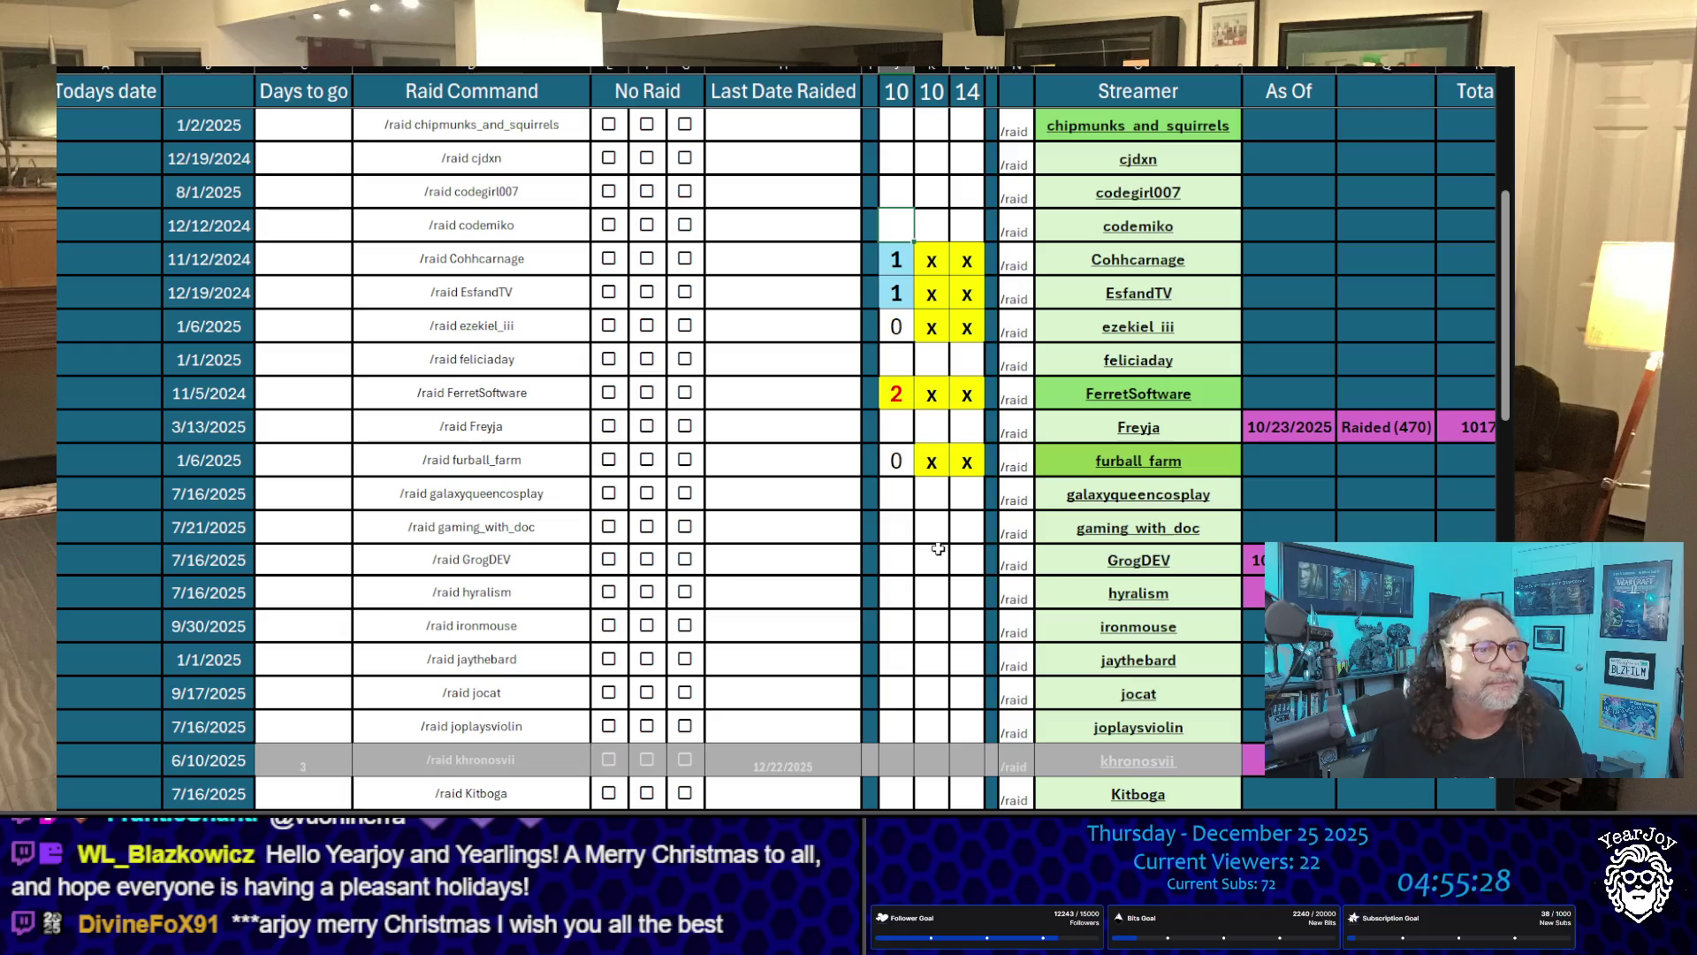
{"action": "key", "text": "Down"}
{"action": "scroll", "coordinate": [939, 549], "scroll_direction": "down", "scroll_amount": 5}
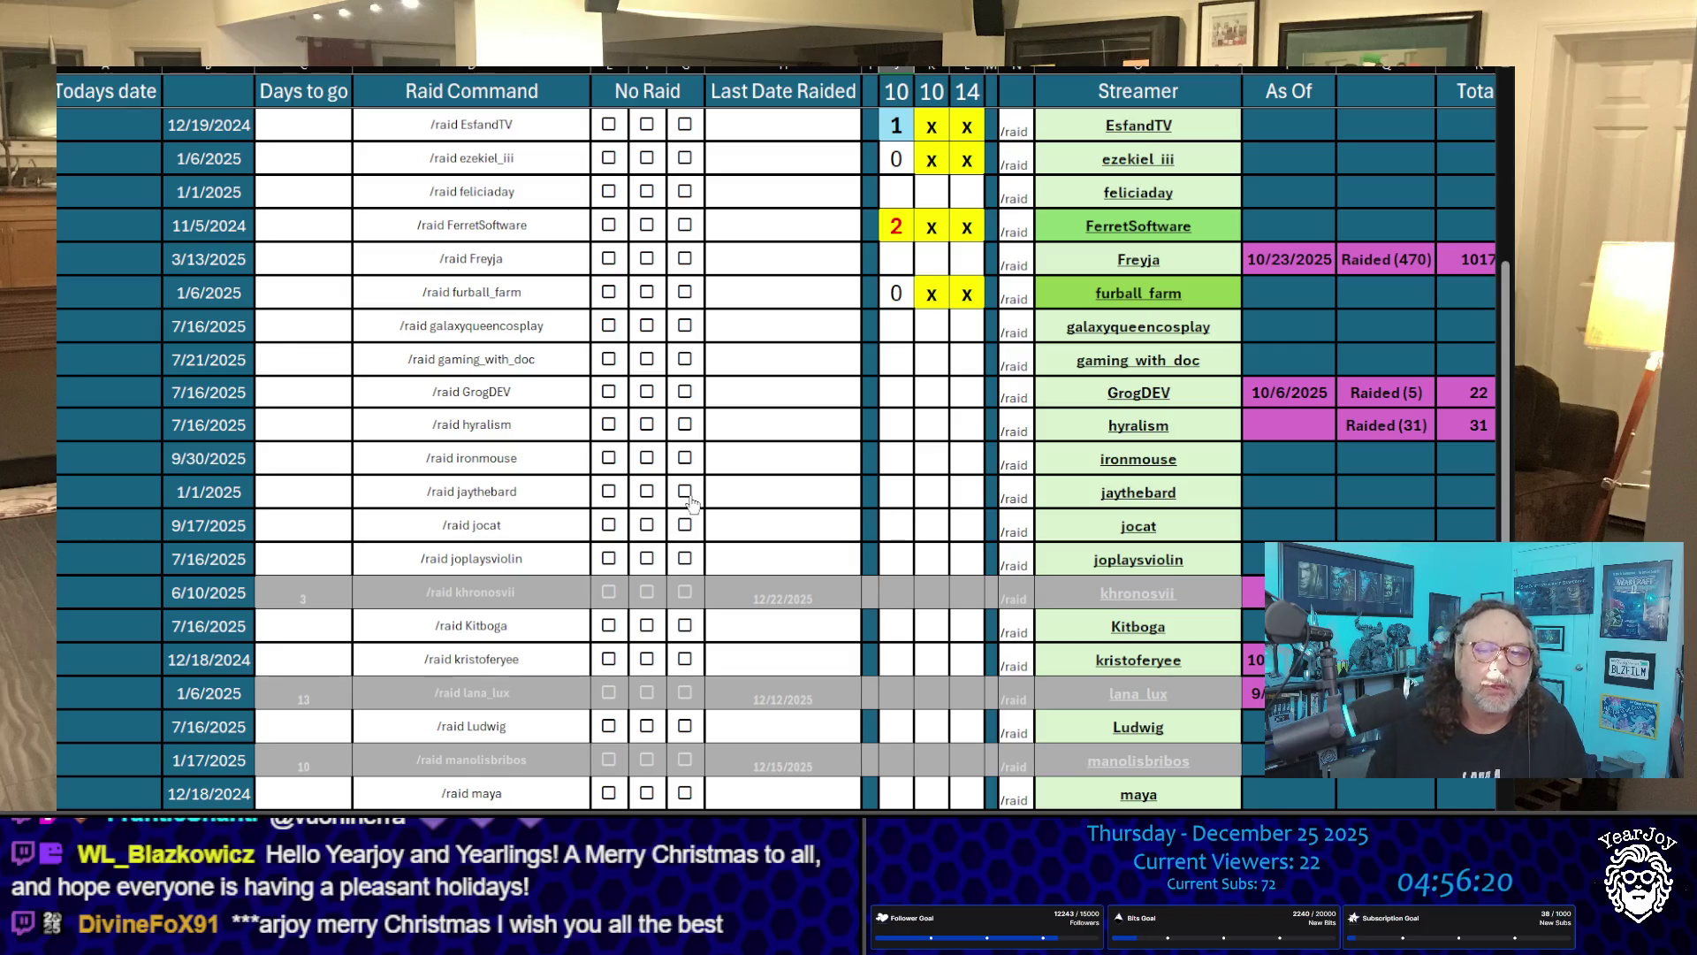
{"action": "scroll", "coordinate": [693, 502], "scroll_direction": "down", "scroll_amount": 12}
{"action": "scroll", "coordinate": [711, 477], "scroll_direction": "down", "scroll_amount": 1}
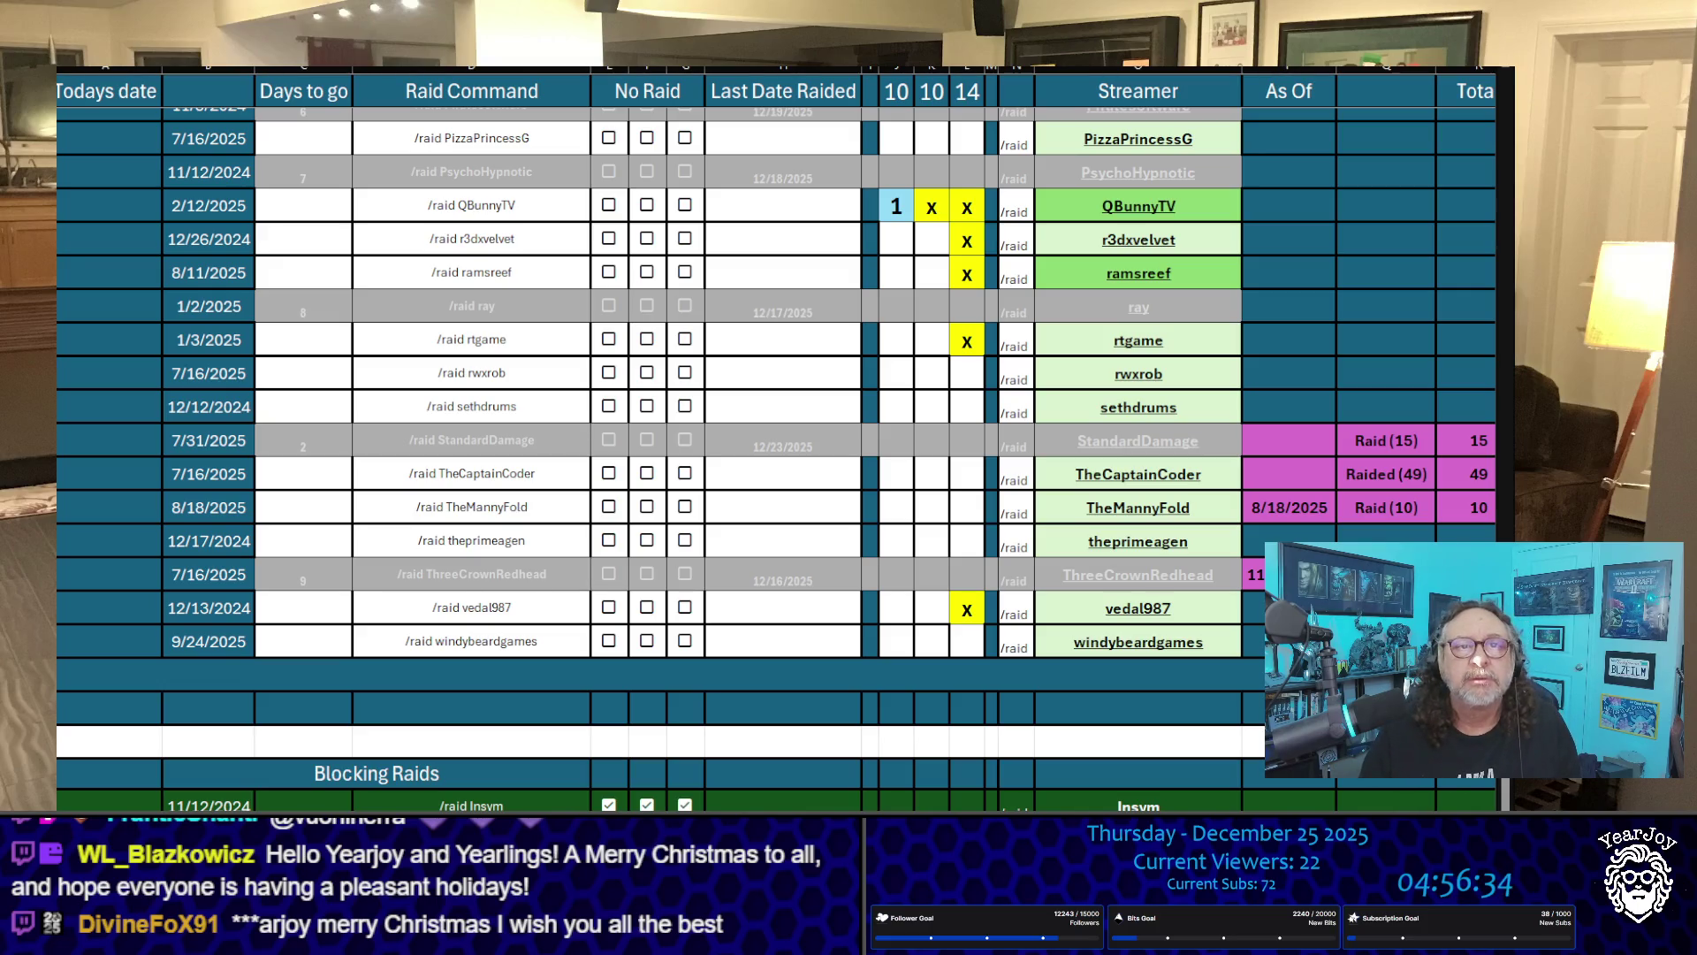
Step: Copy the r3dxvelvet, ramsreef, rtgame and finally vedal987 streamer names in turn
{"action": "left_click_drag", "start_coordinate": [1018, 199], "coordinate": [1217, 237]}
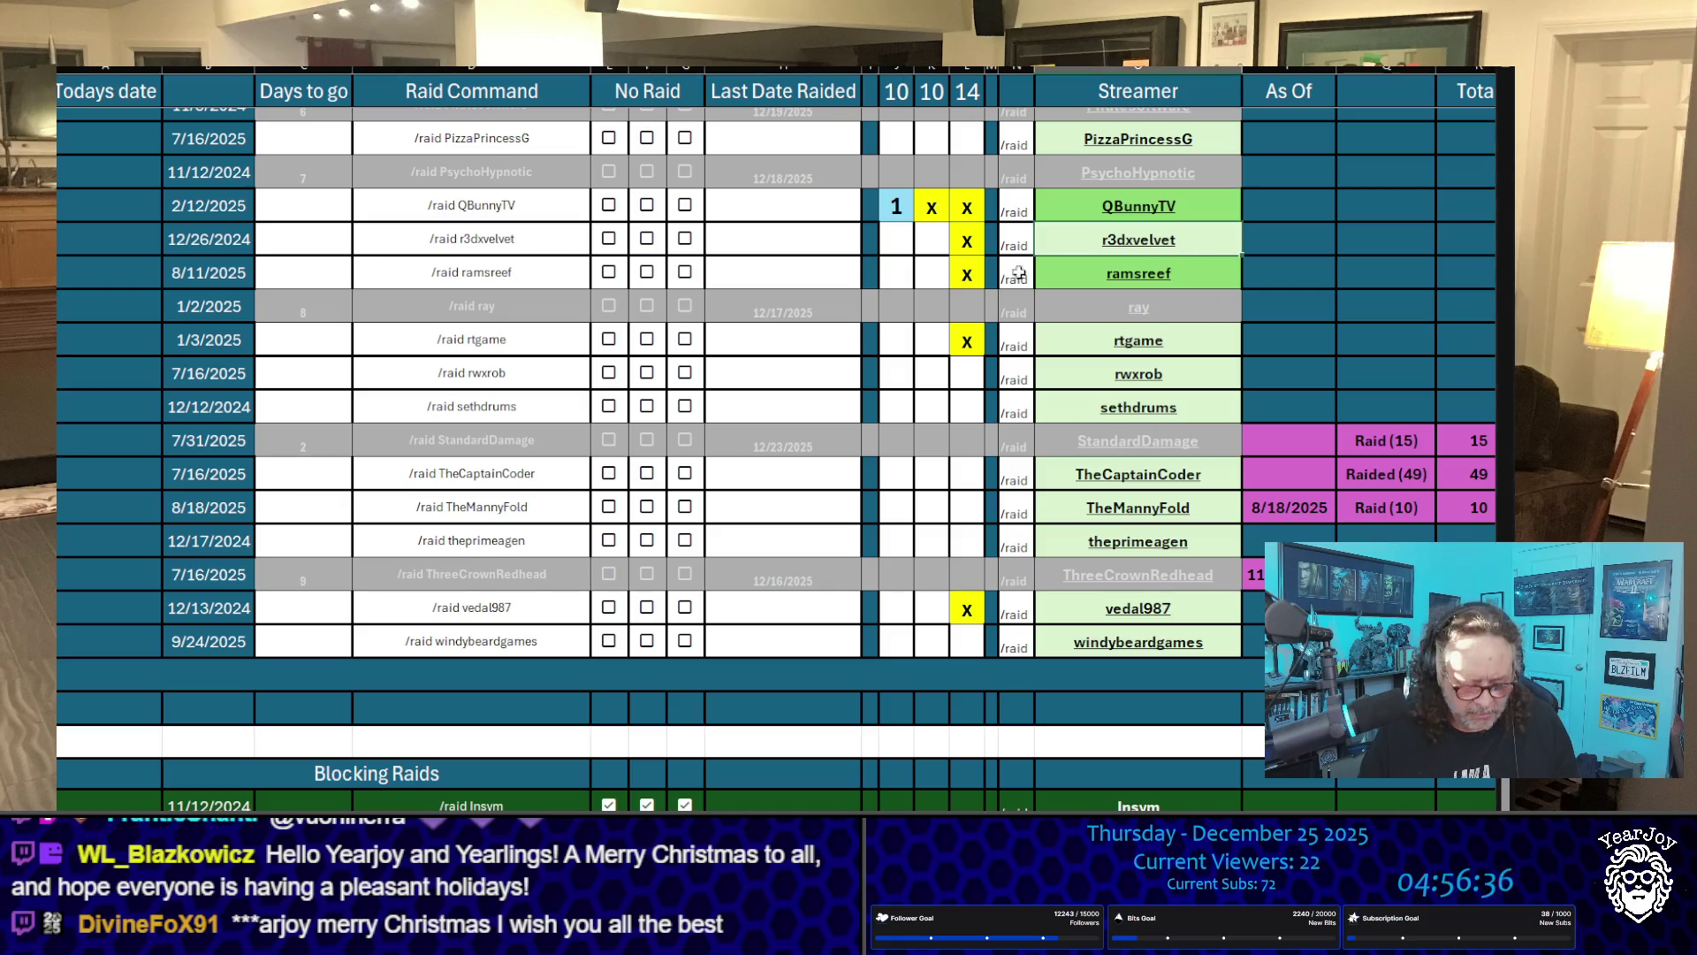
{"action": "key", "text": "ctrl+c"}
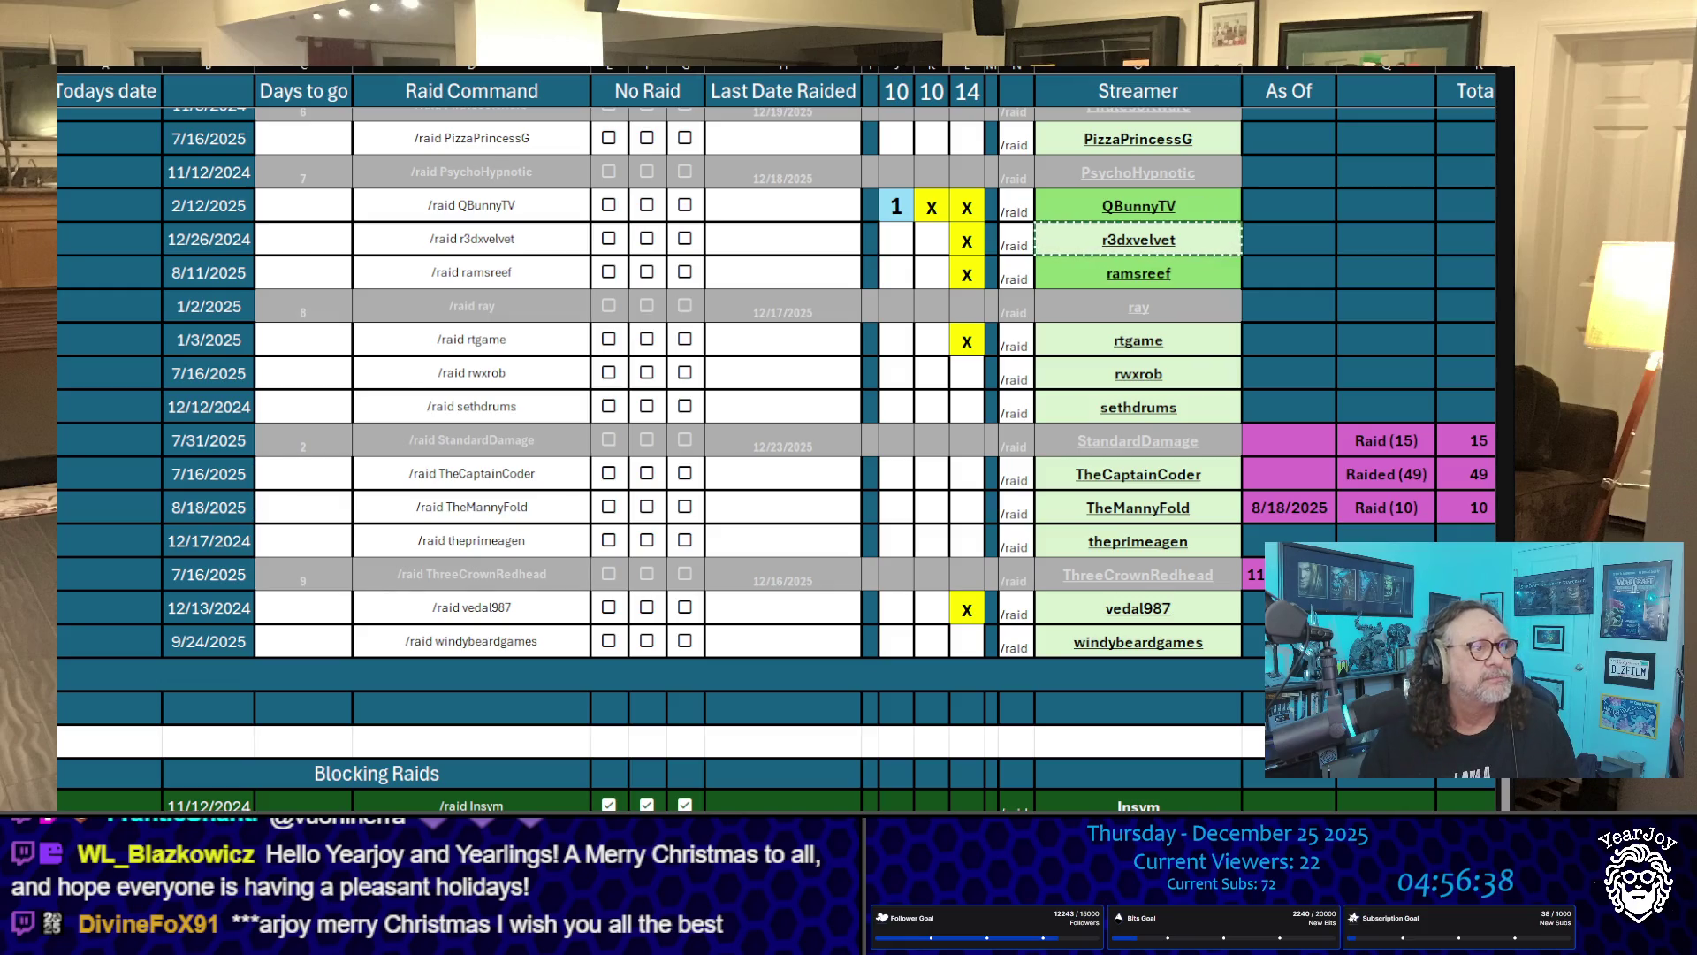
{"action": "left_click", "coordinate": [1225, 275]}
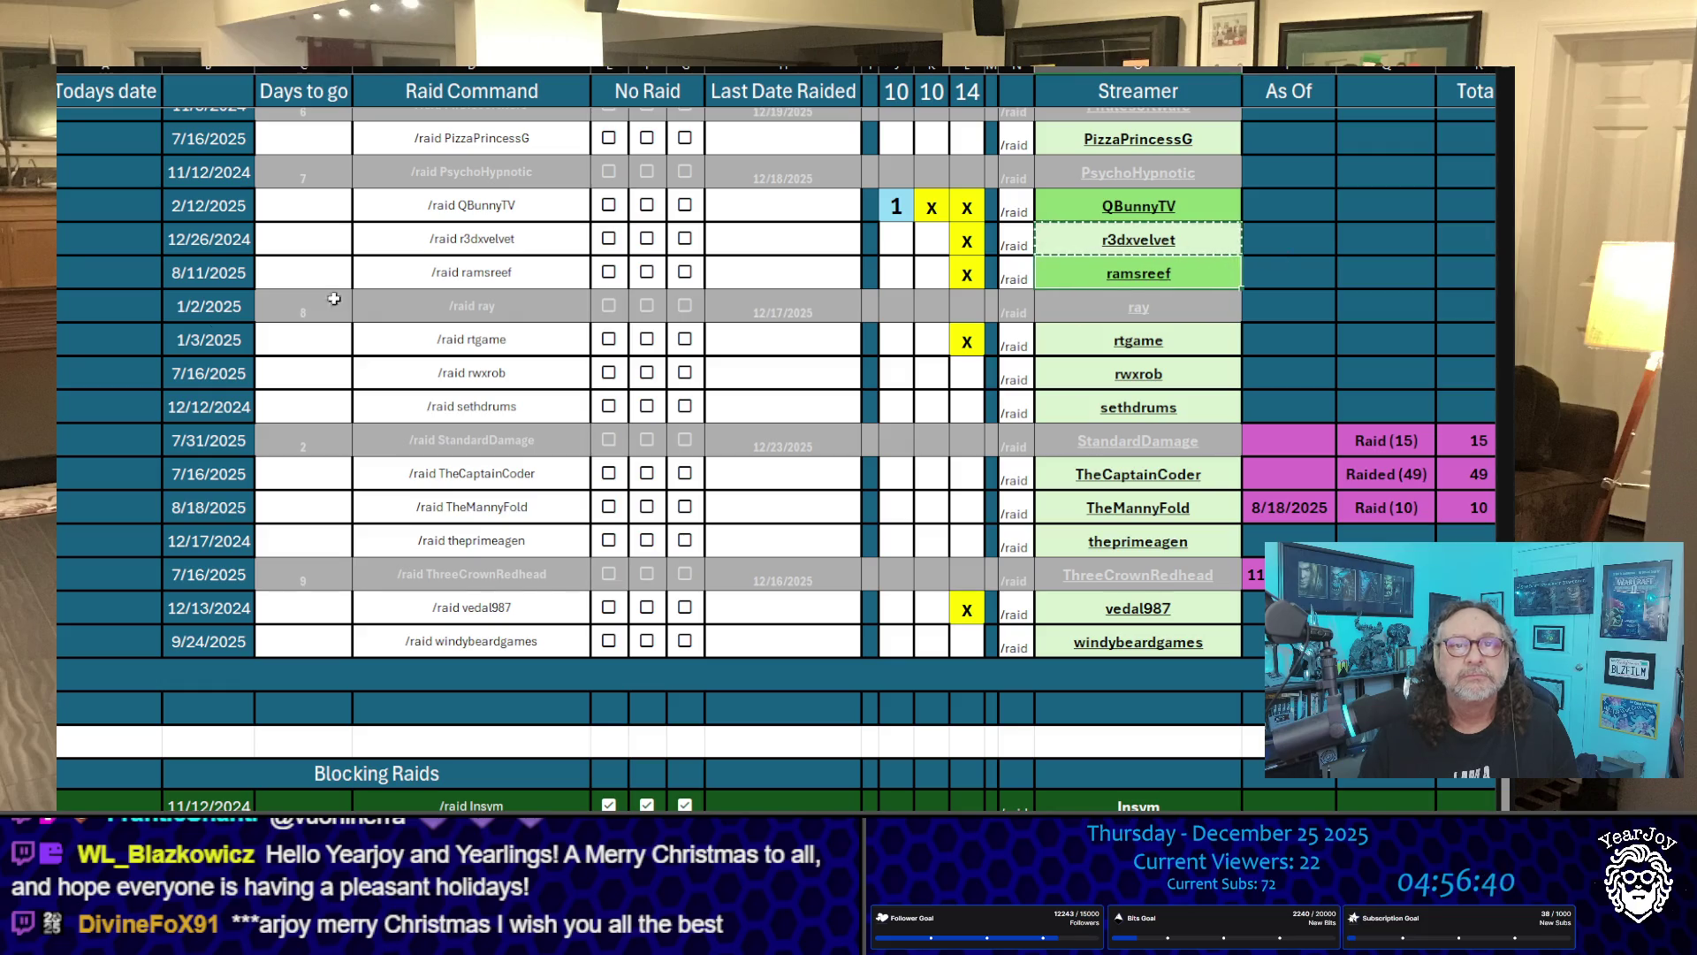
{"action": "key", "text": "ctrl+c"}
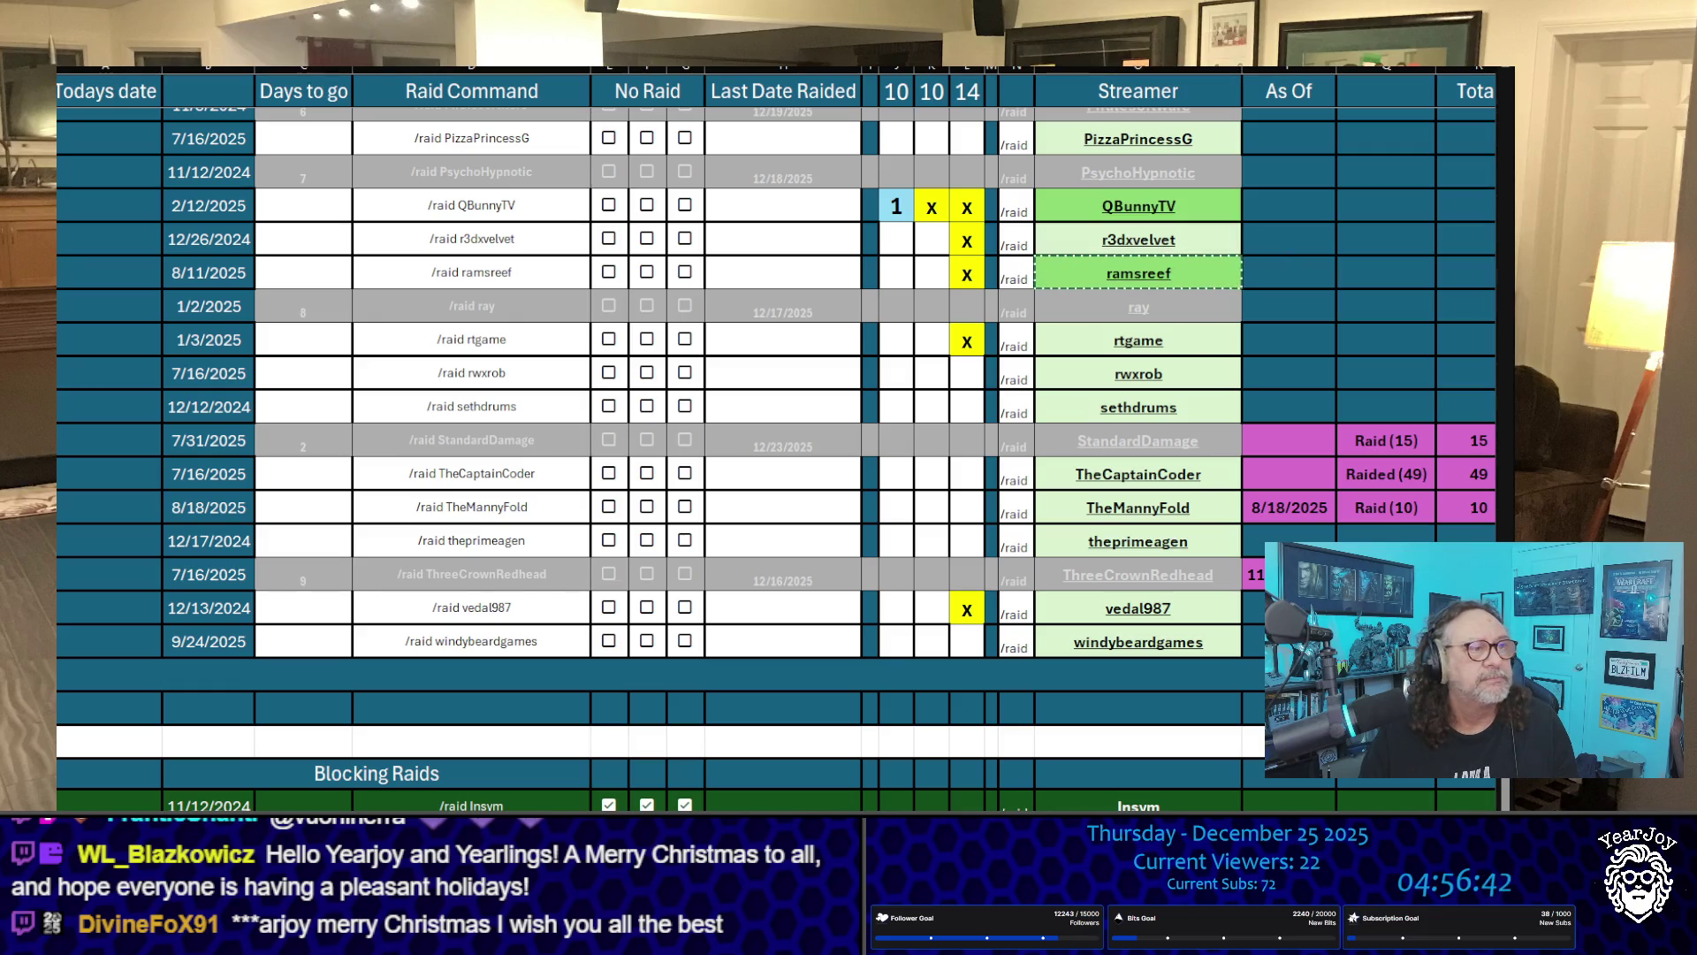
{"action": "left_click", "coordinate": [1205, 338]}
{"action": "key", "text": "ctrl+c"}
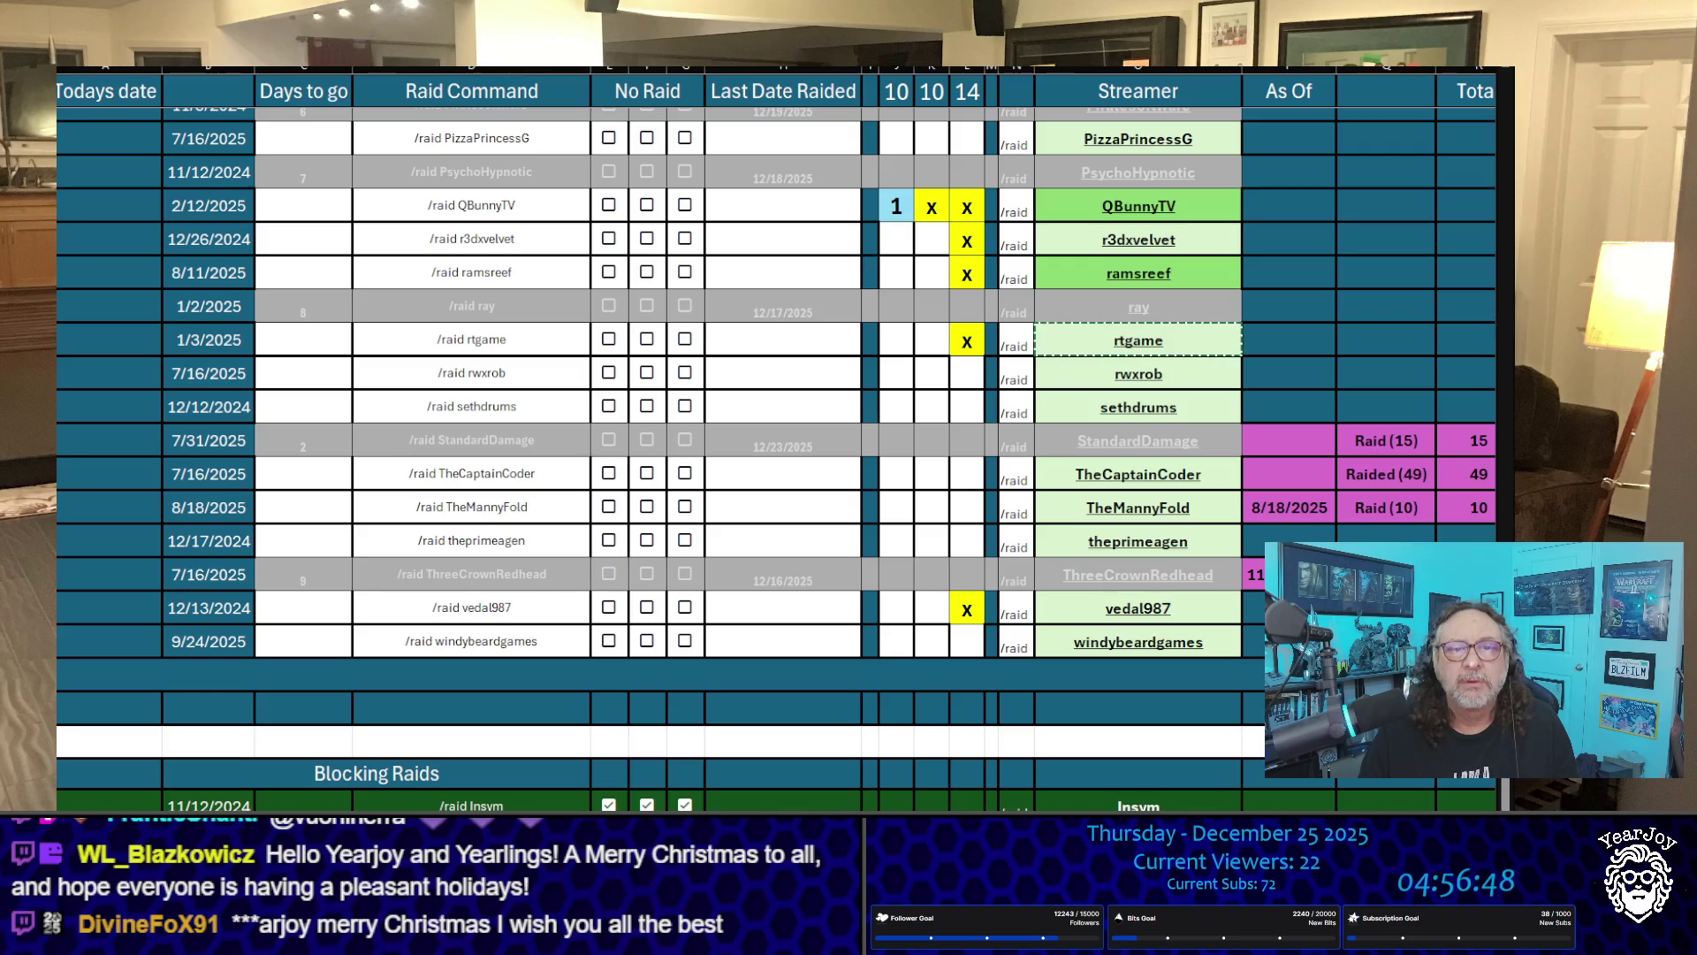
{"action": "left_click", "coordinate": [1138, 608]}
{"action": "key", "text": "ctrl+c"}
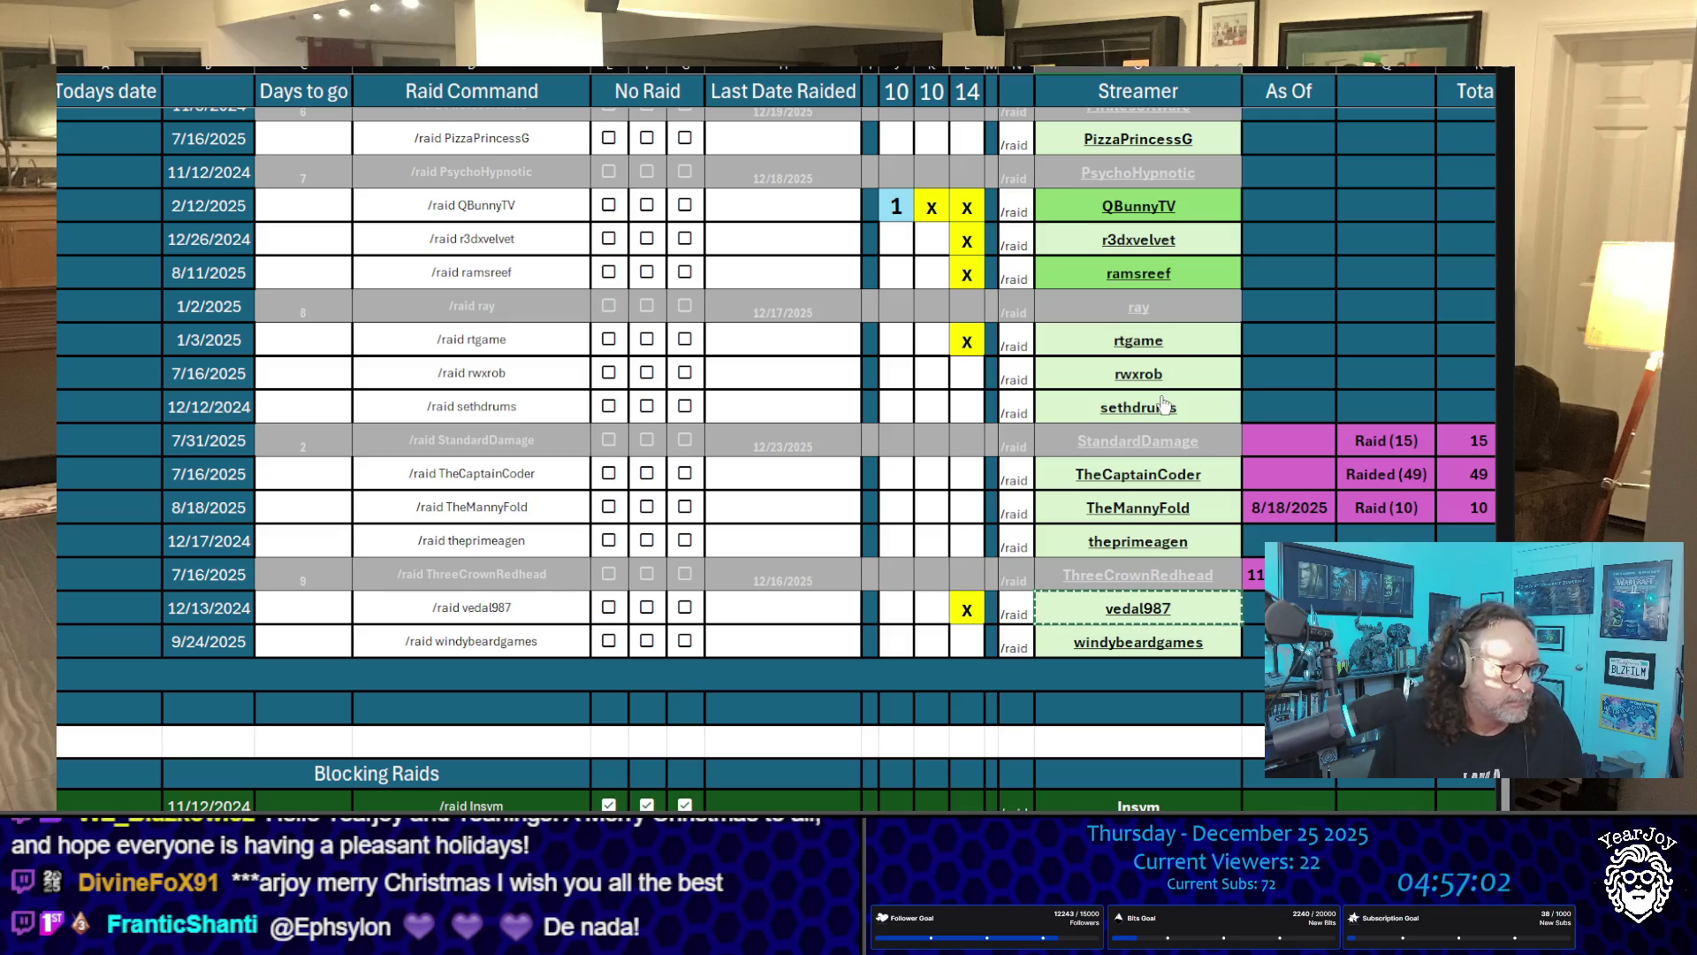
Step: Put an x in column K for vedal987, rtgame, ramsreef and r3dxvelvet
{"action": "key", "text": "Left"}
{"action": "key", "text": "Left"}
{"action": "key", "text": "Left"}
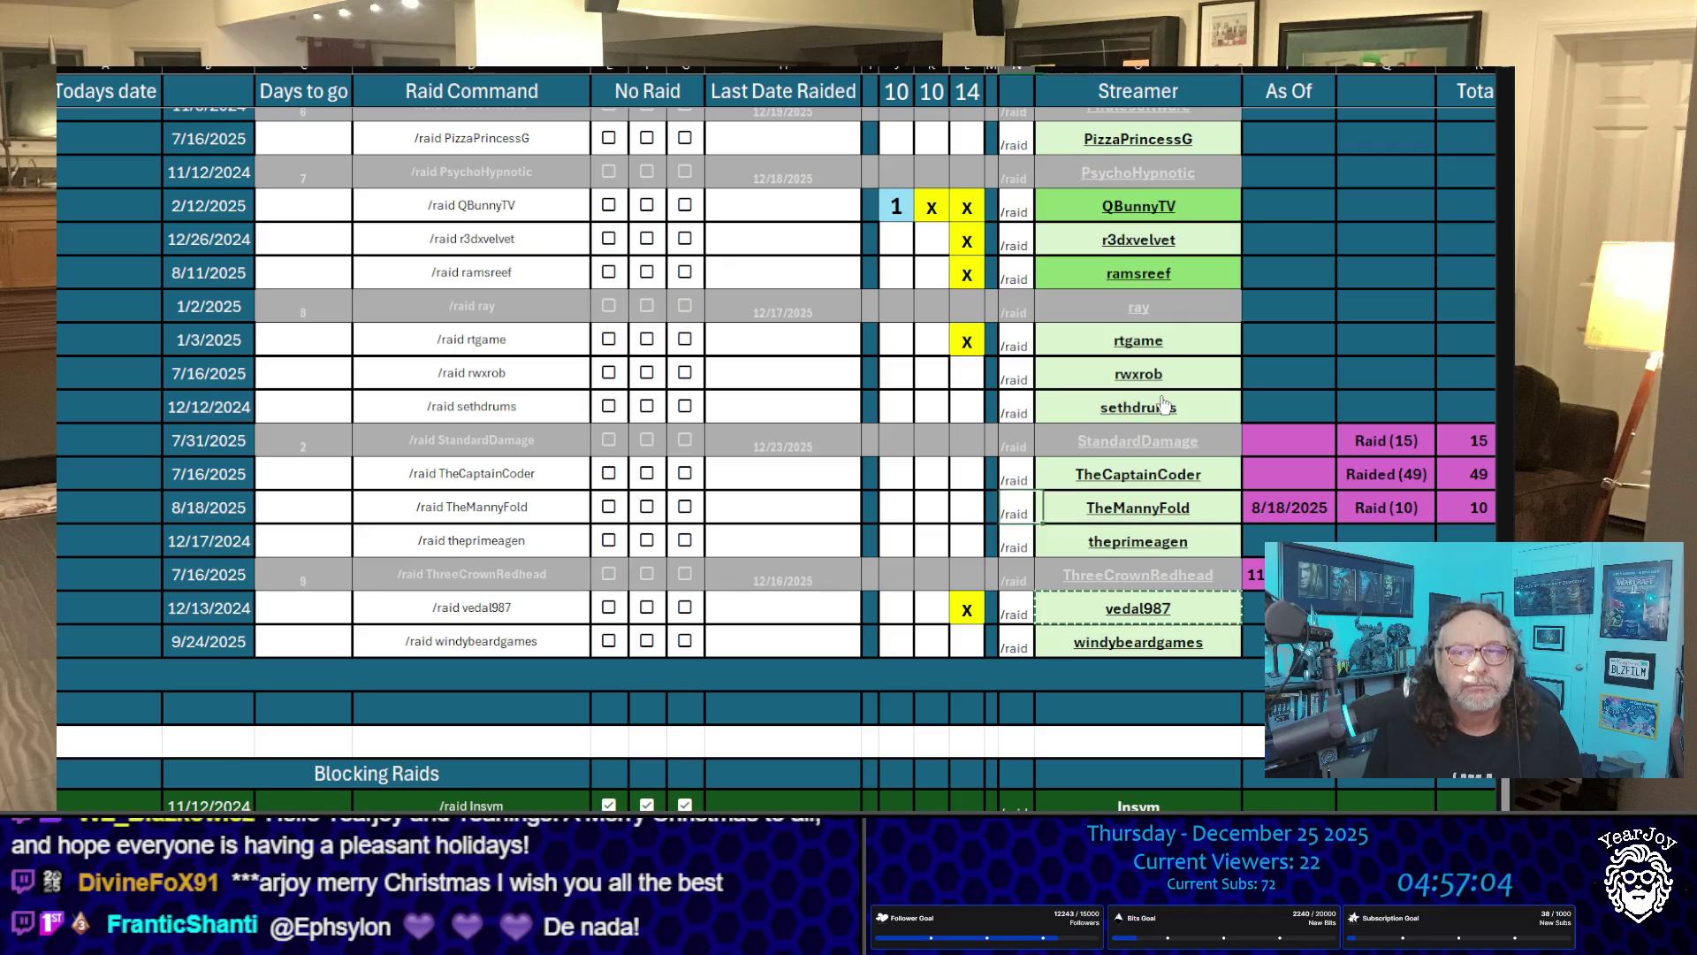
{"action": "key", "text": "Left"}
{"action": "key", "text": "Down"}
{"action": "key", "text": "Down"}
{"action": "key", "text": "Left"}
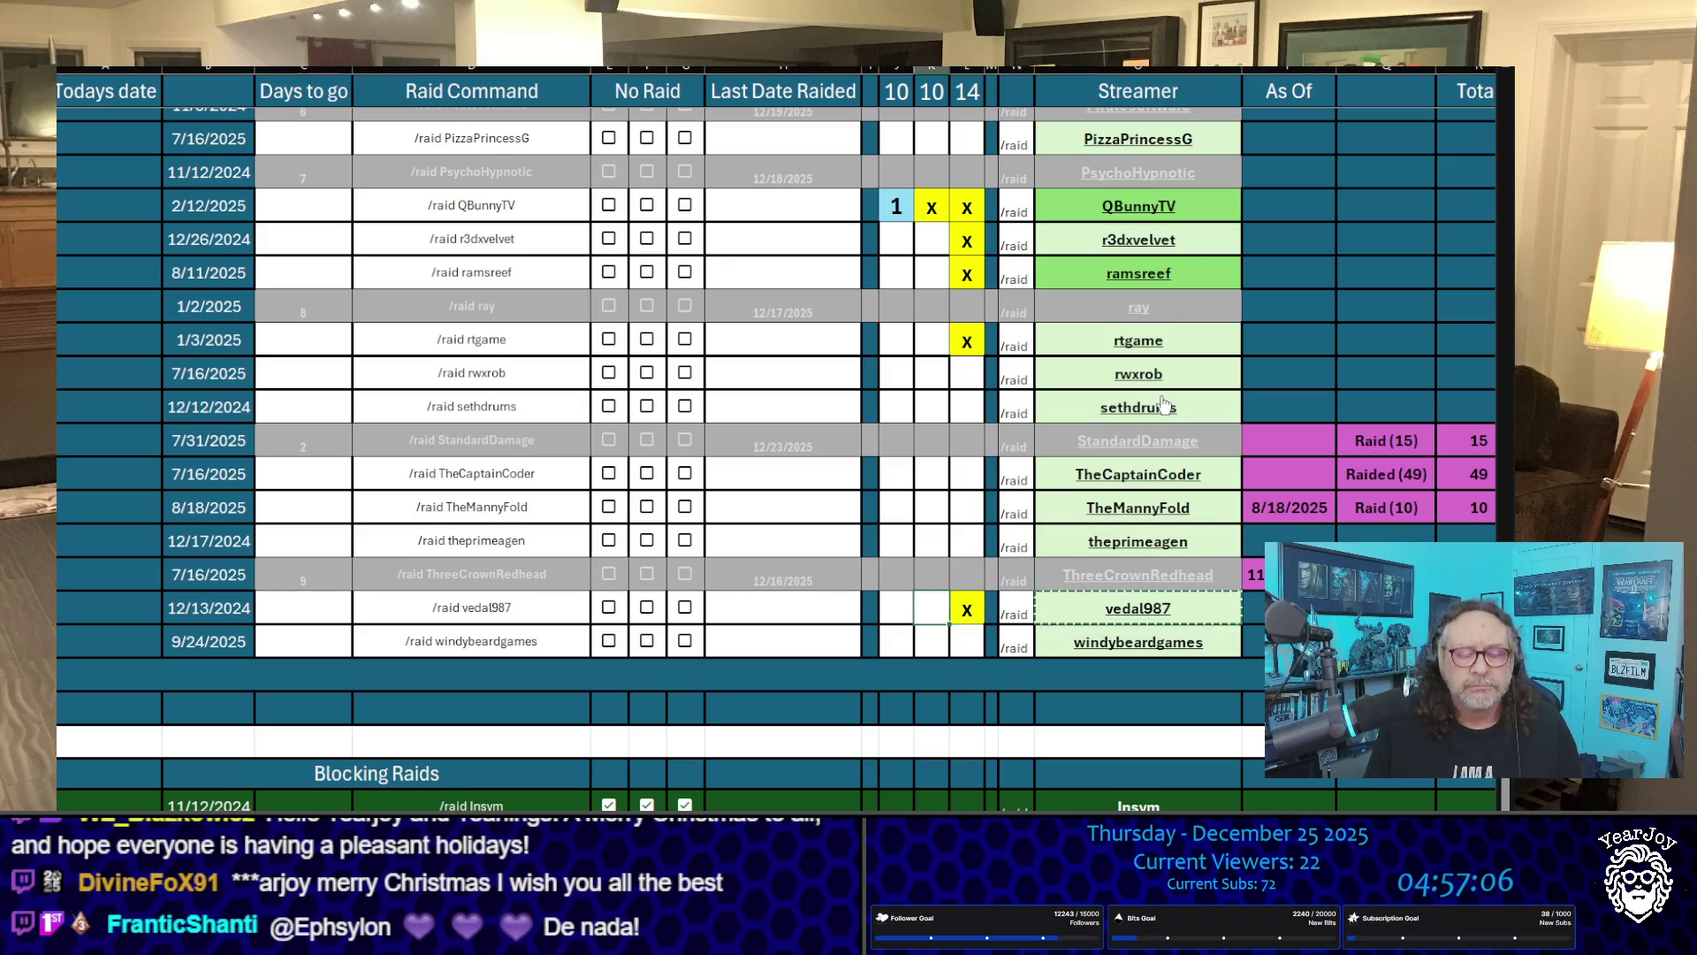
{"action": "type", "text": "x"}
{"action": "key", "text": "Up"}
{"action": "key", "text": "Up"}
{"action": "key", "text": "Up"}
{"action": "key", "text": "Up"}
{"action": "key", "text": "Up"}
{"action": "key", "text": "Up"}
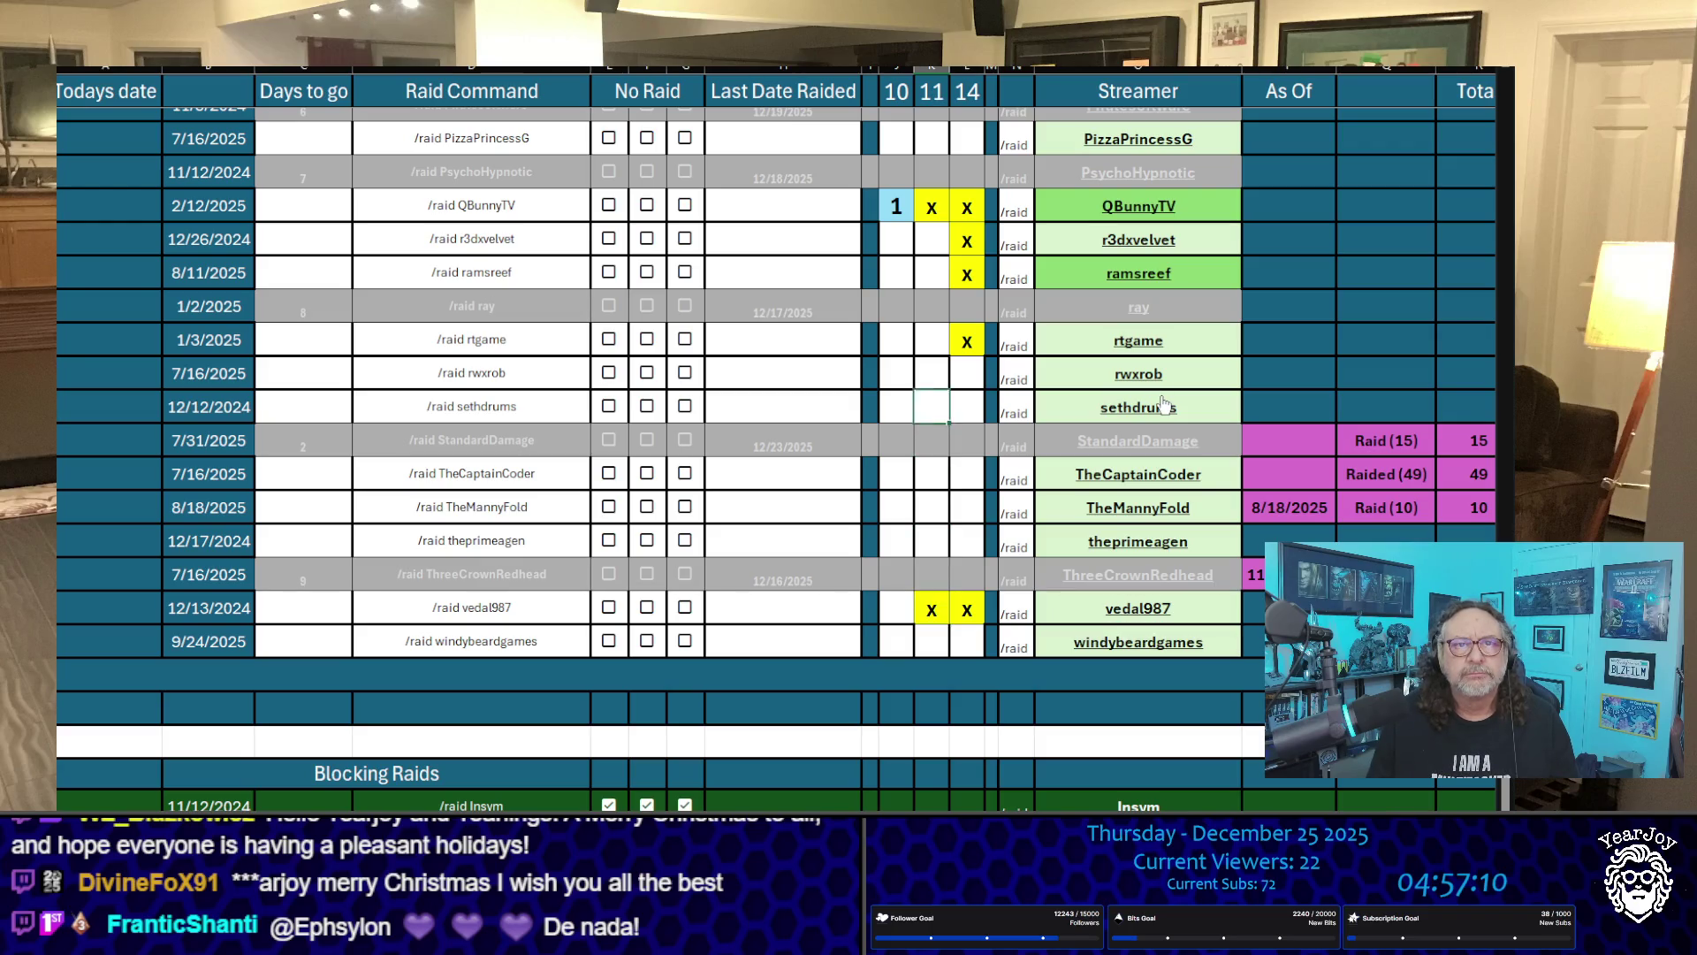
{"action": "type", "text": "x"}
{"action": "key", "text": "Up"}
{"action": "key", "text": "Up"}
{"action": "type", "text": "x"}
{"action": "key", "text": "Up"}
{"action": "type", "text": "x"}
{"action": "key", "text": "Left"}
Step: Enter a count of 0 in column J for each of the four raided streamers
{"action": "type", "text": "0"}
{"action": "key", "text": "Return"}
{"action": "type", "text": "0"}
{"action": "key", "text": "Return"}
{"action": "key", "text": "Return"}
{"action": "type", "text": "0"}
{"action": "key", "text": "Return"}
{"action": "key", "text": "Return"}
{"action": "key", "text": "Return"}
{"action": "key", "text": "Down"}
{"action": "key", "text": "Down"}
{"action": "key", "text": "Down"}
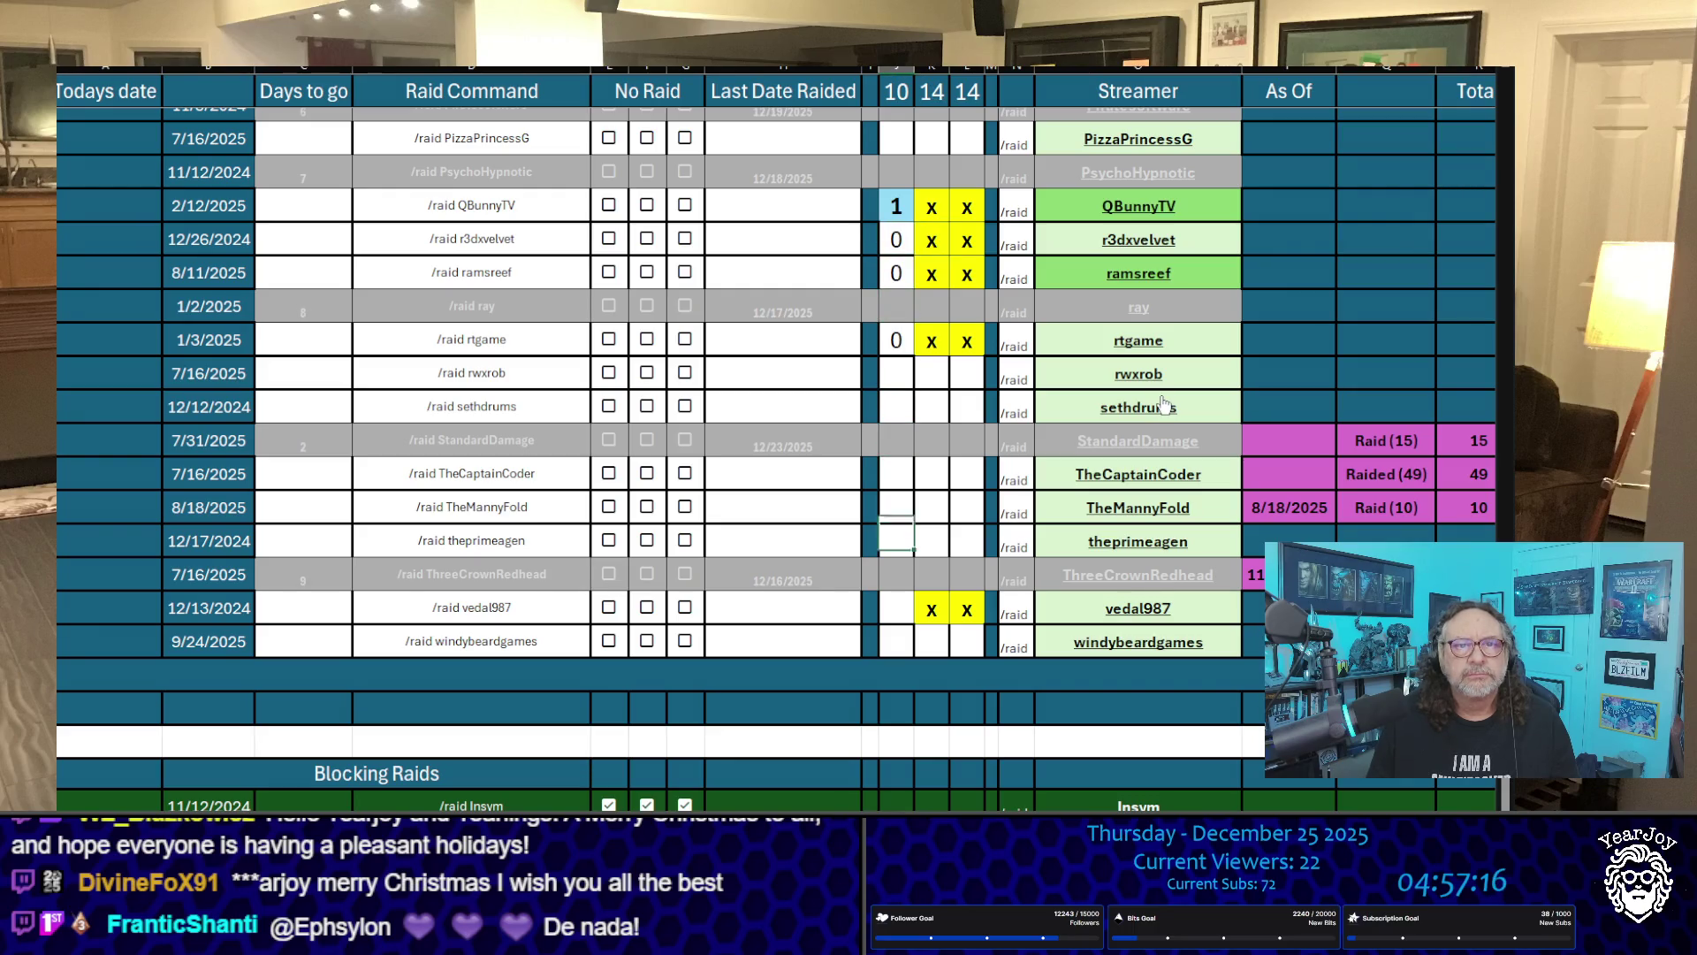
{"action": "key", "text": "Up"}
{"action": "type", "text": "0"}
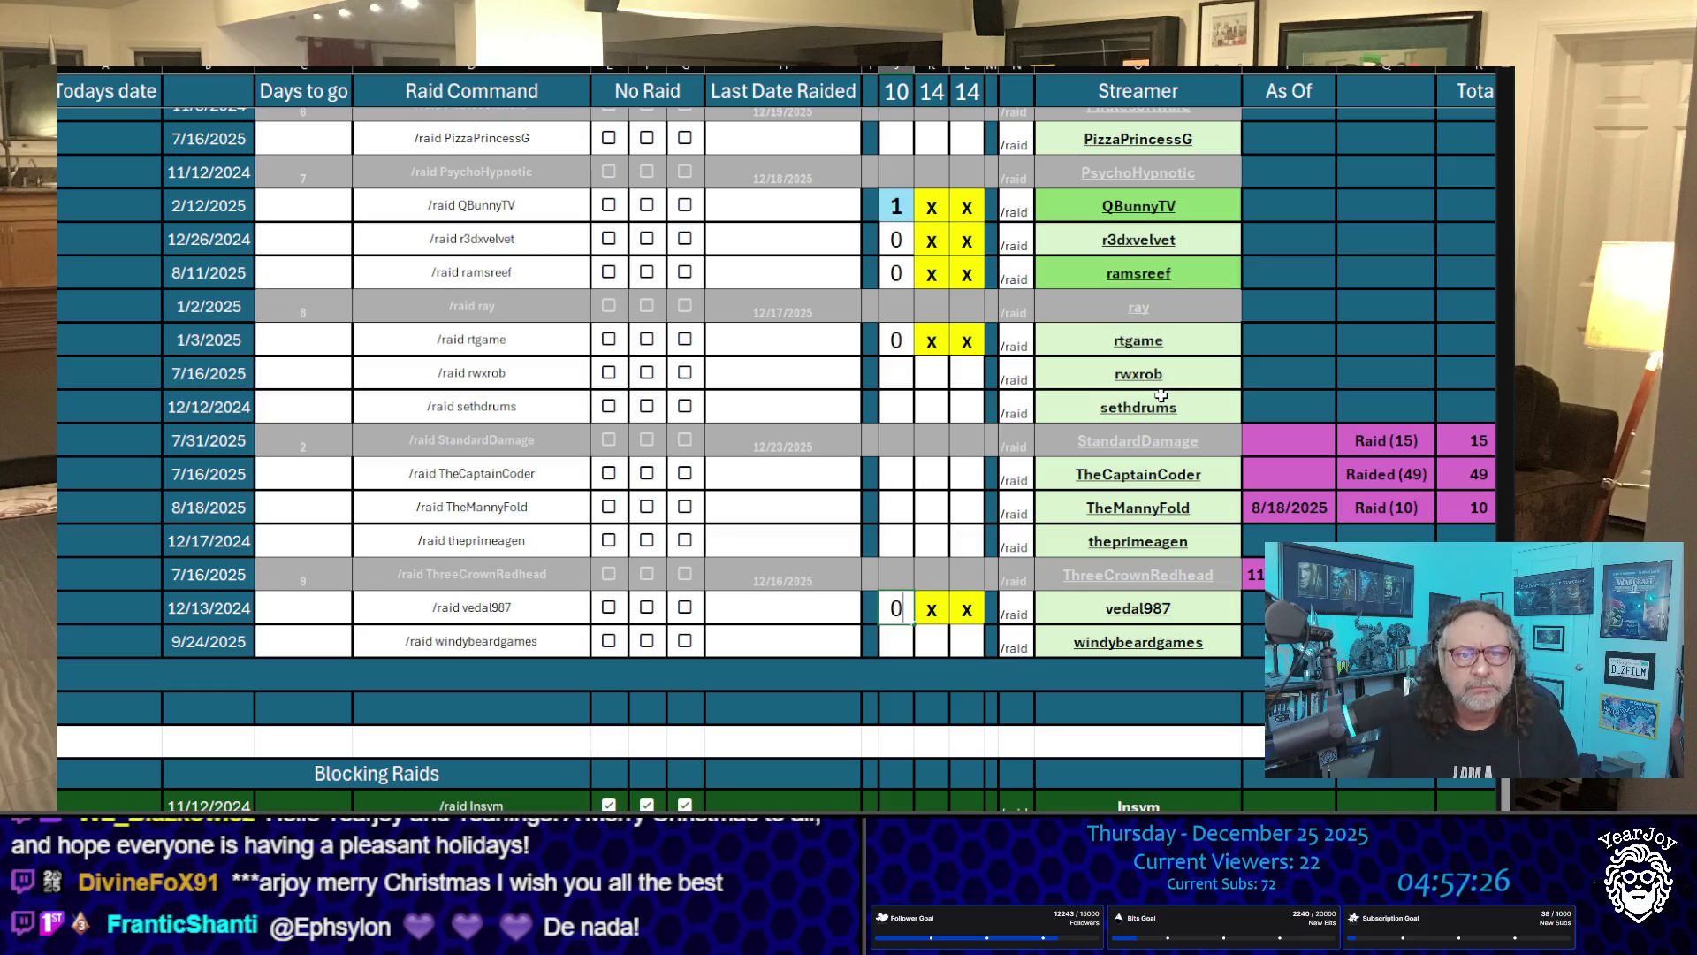
{"action": "key", "text": "Up"}
{"action": "key", "text": "Up"}
{"action": "key", "text": "Up"}
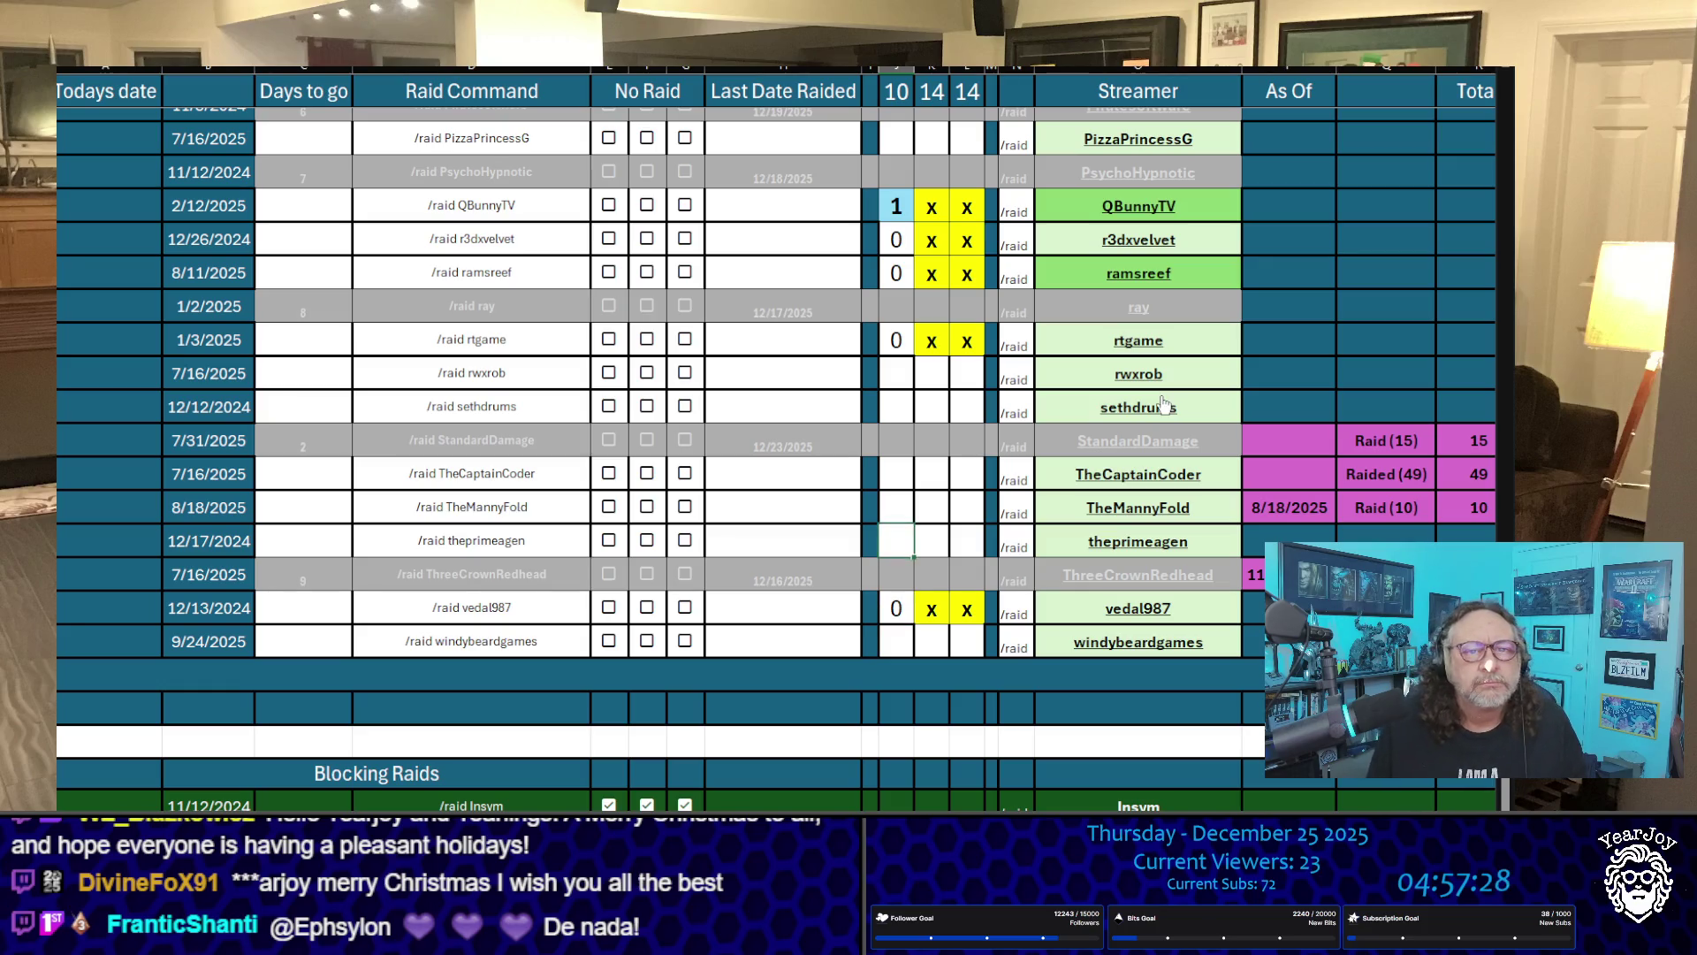
{"action": "key", "text": "Up"}
{"action": "type", "text": "1"}
{"action": "key", "text": "Up"}
{"action": "type", "text": "1"}
{"action": "key", "text": "Up"}
{"action": "key", "text": "Down"}
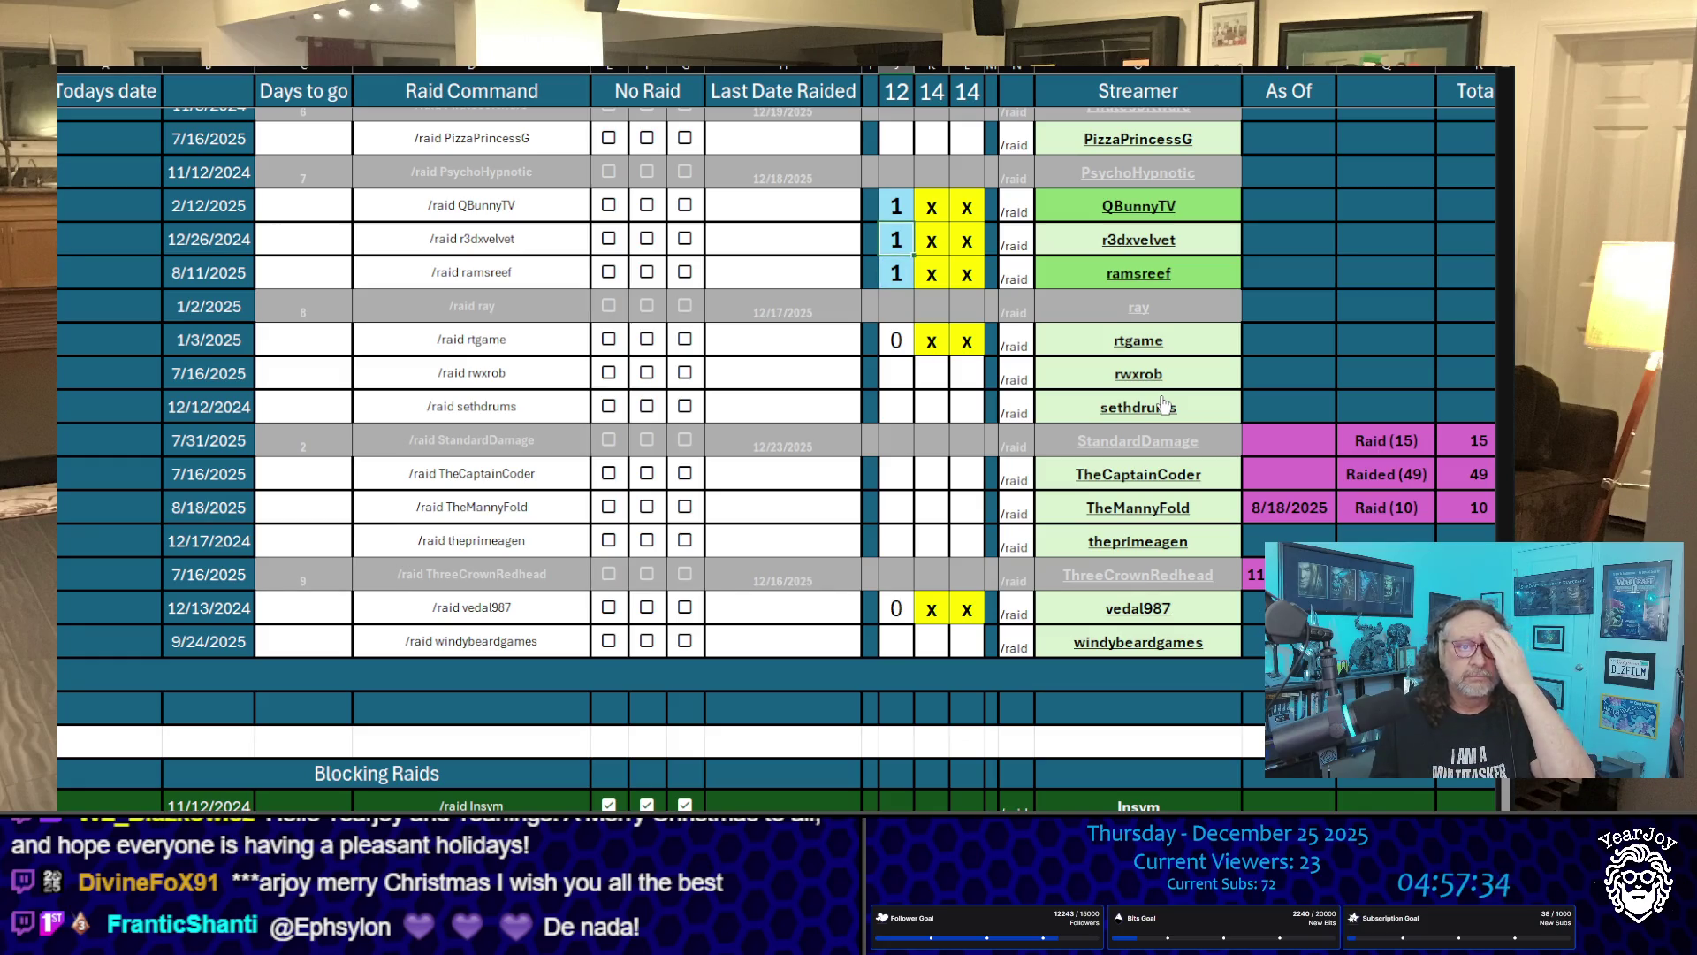
{"action": "key", "text": "Down"}
{"action": "key", "text": "Down"}
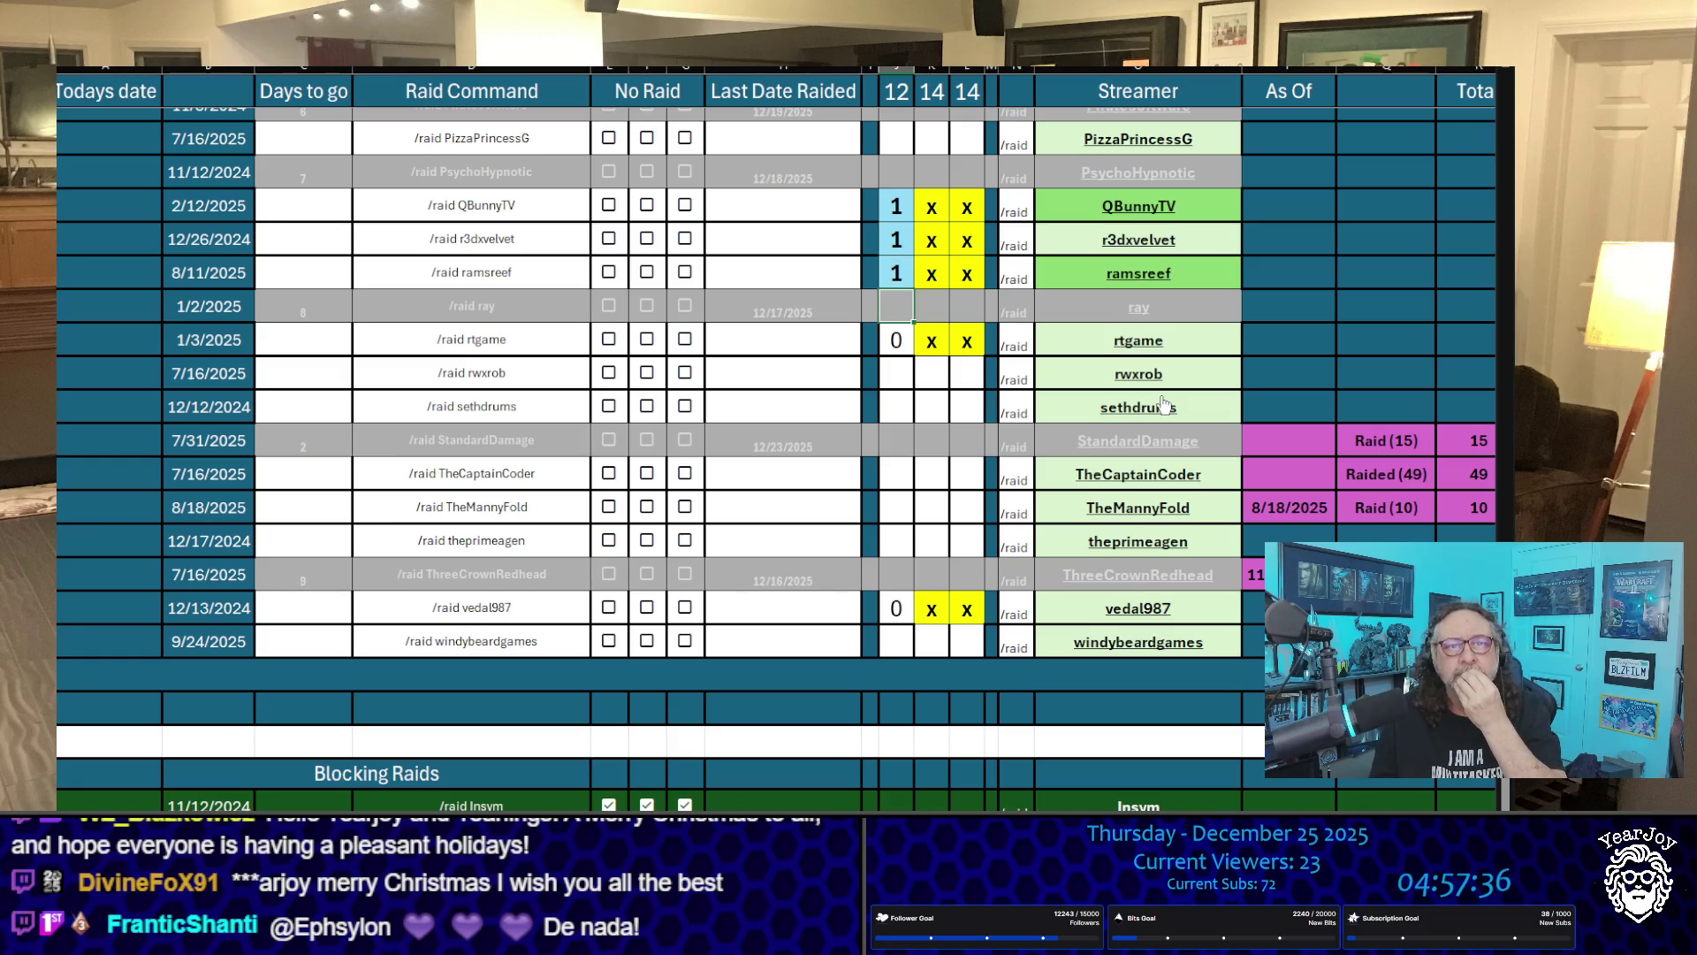
{"action": "key", "text": "Up"}
{"action": "type", "text": "3"}
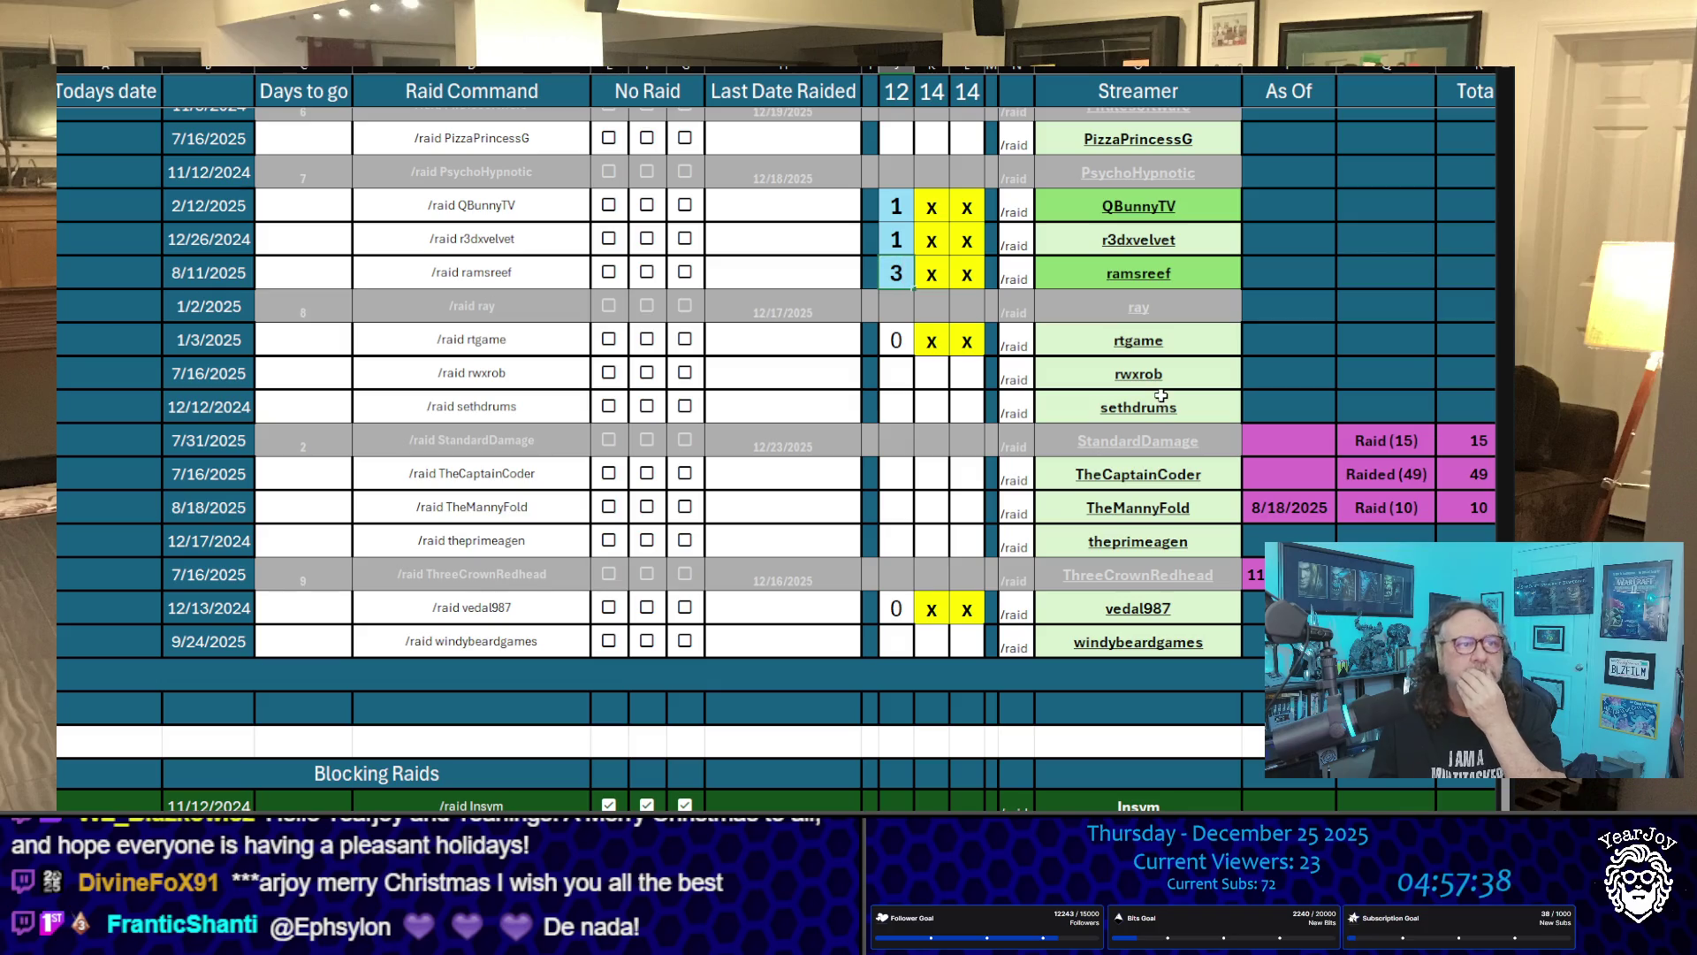
{"action": "key", "text": "Up"}
{"action": "key", "text": "Down"}
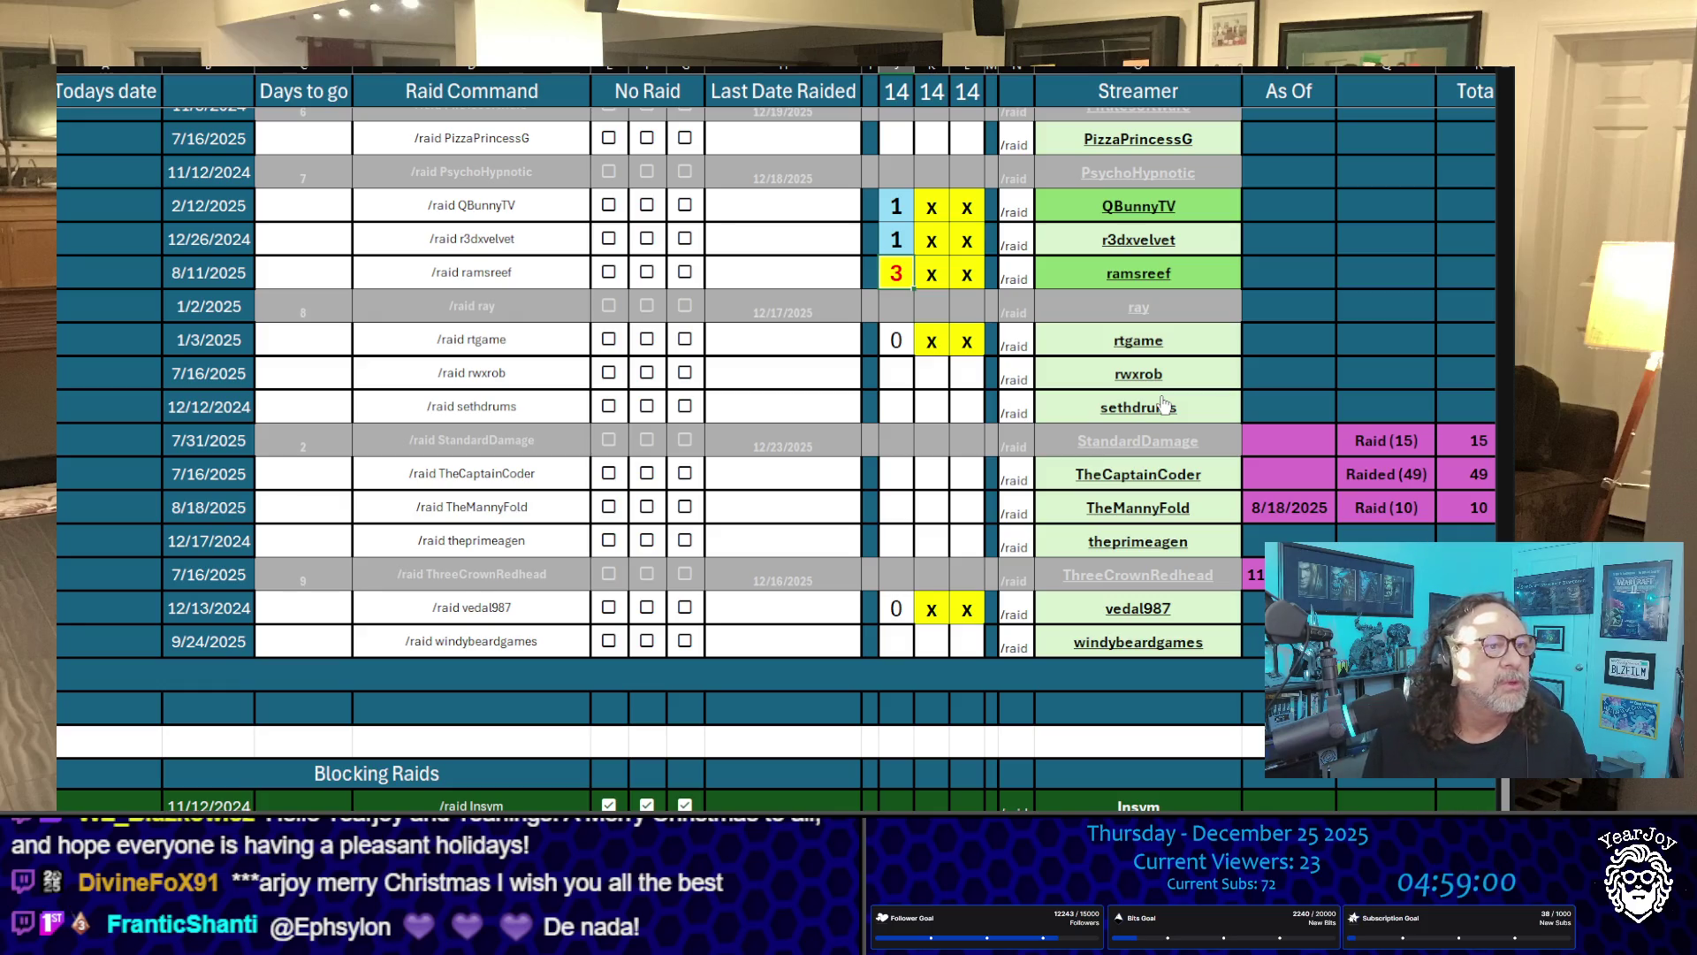
{"action": "key", "text": "Down"}
{"action": "key", "text": "Down"}
{"action": "key", "text": "Down"}
{"action": "key", "text": "Down"}
{"action": "key", "text": "Down"}
{"action": "key", "text": "Down"}
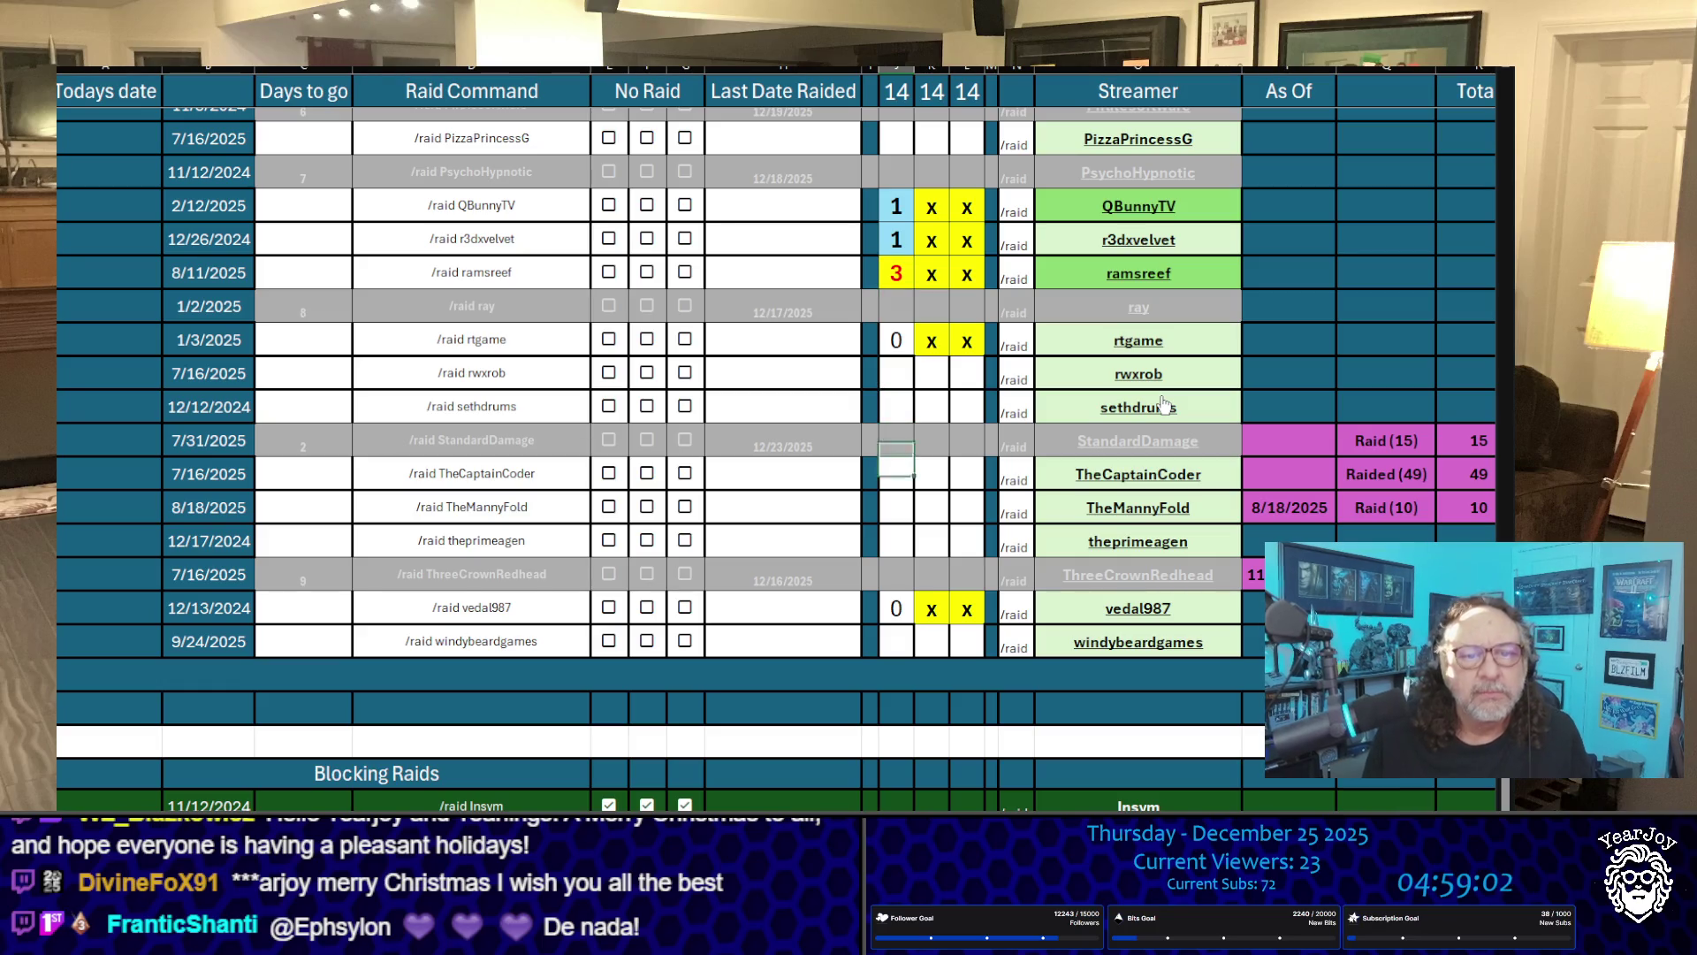
Step: Change vedal987's raid count in column J from 0 to 1
{"action": "type", "text": "1"}
{"action": "key", "text": "Up"}
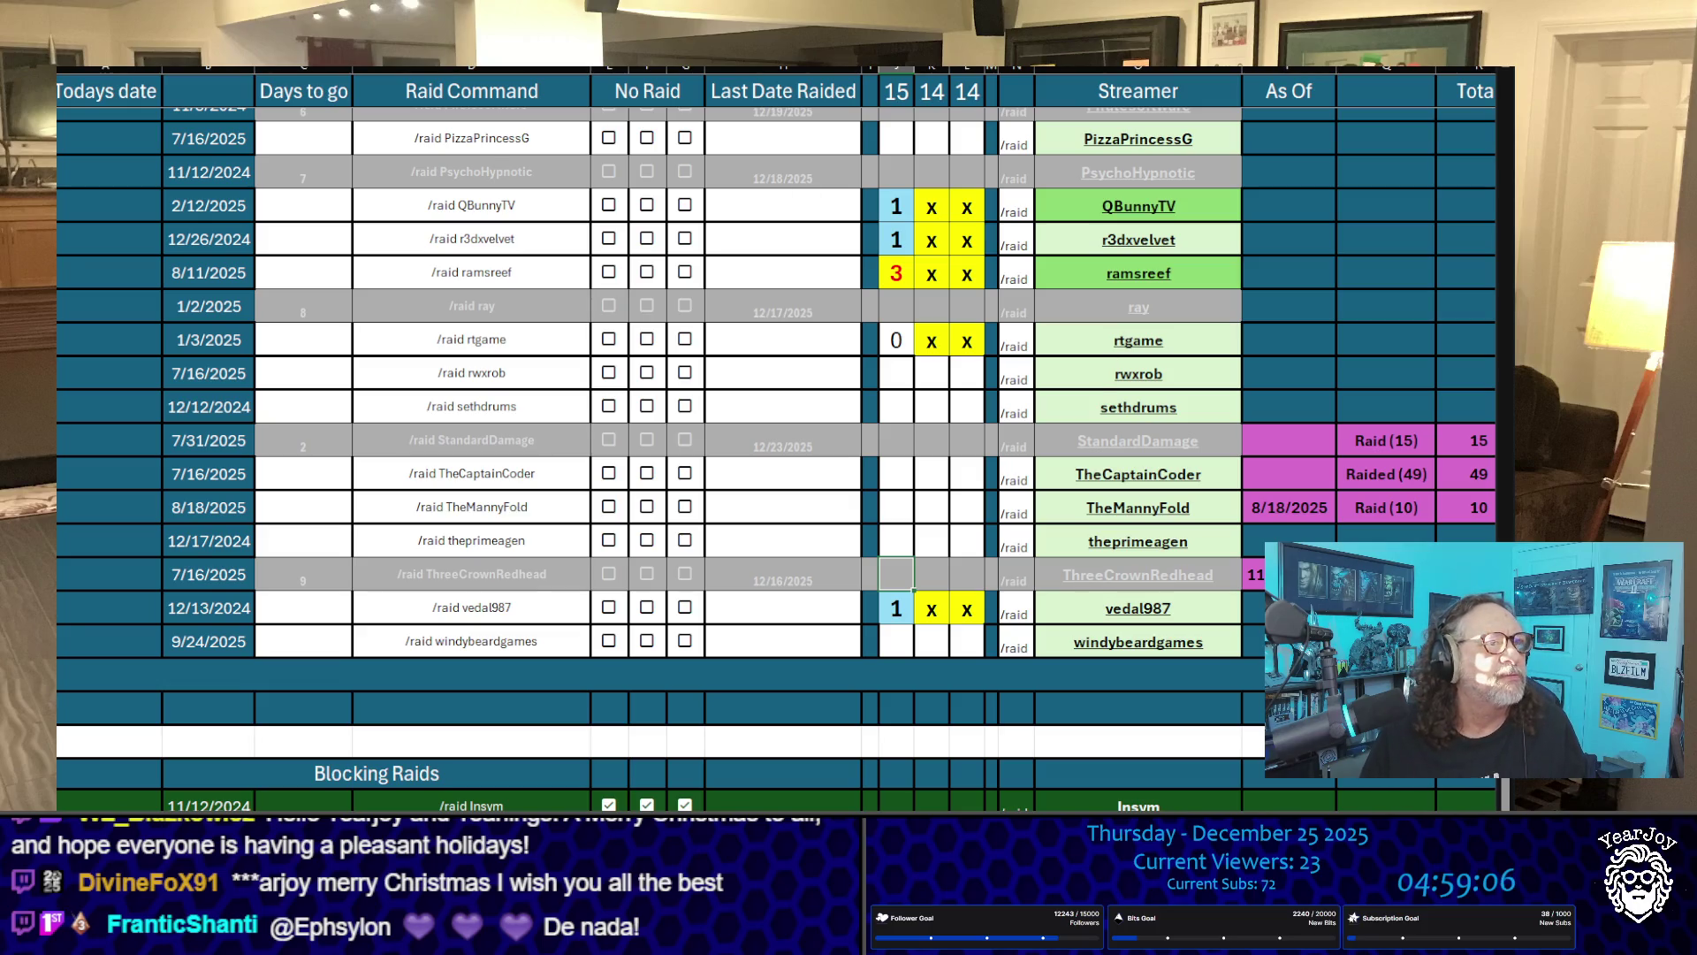
{"action": "key", "text": "Left"}
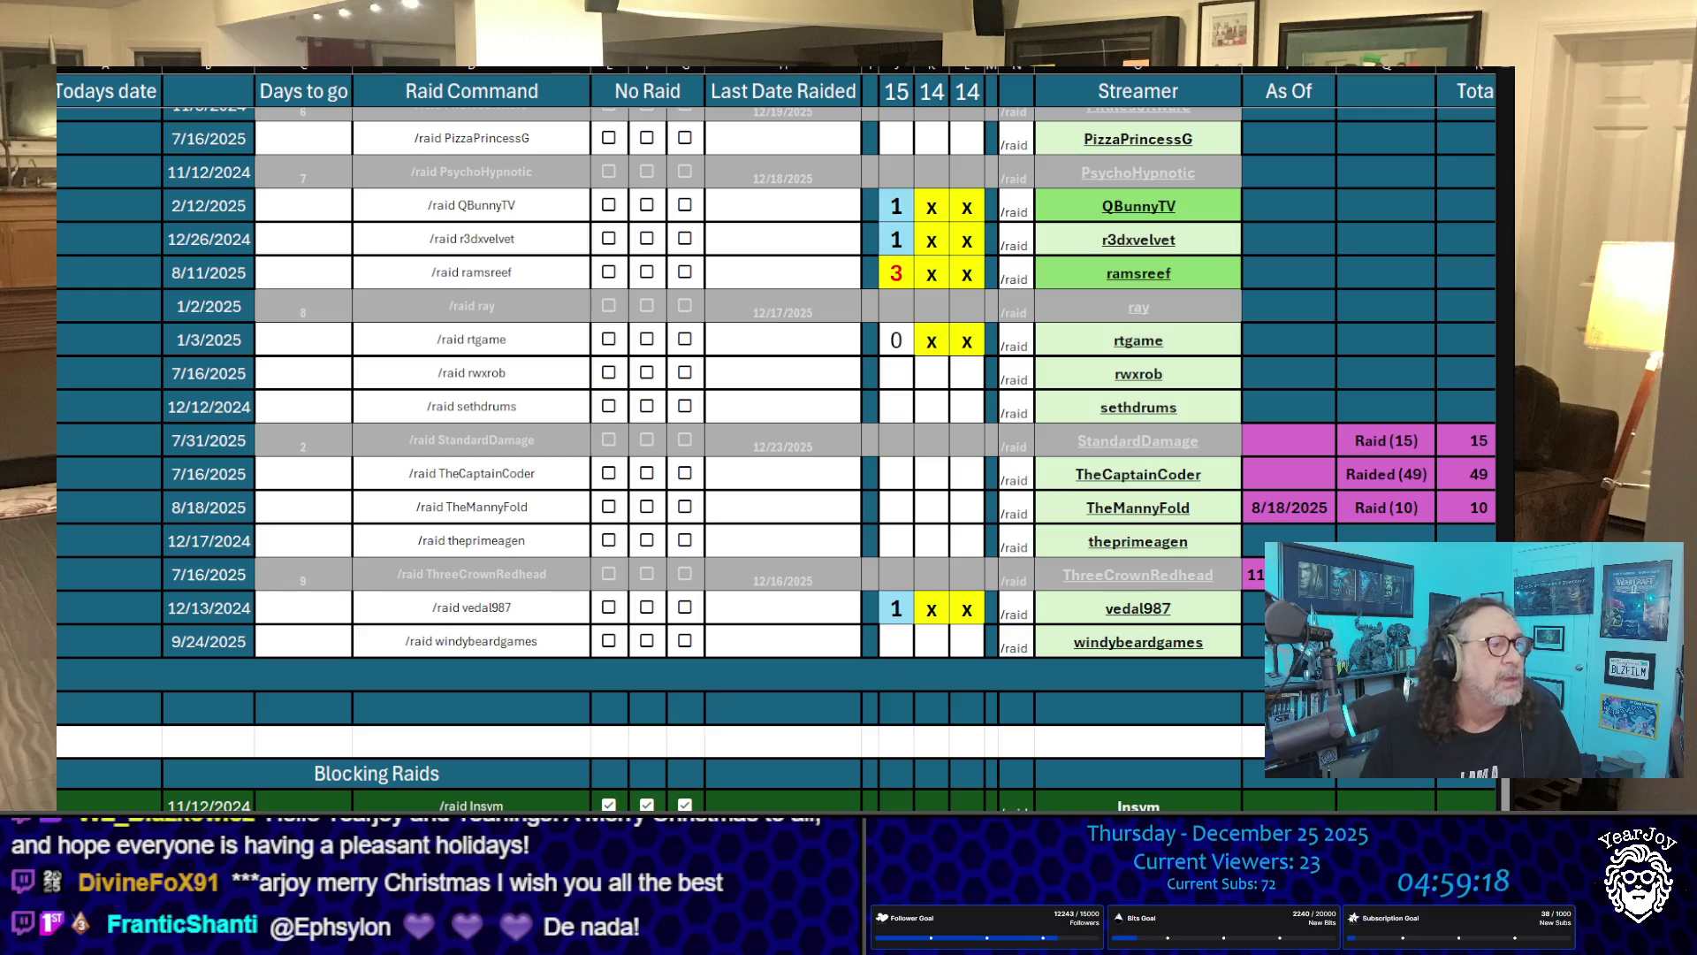
Step: Copy the ramsreef, AdmiralBahroo, chimney_of_legs_an_bricks and FerretSoftware streamer names in turn
{"action": "scroll", "coordinate": [778, 442], "scroll_direction": "up", "scroll_amount": 15}
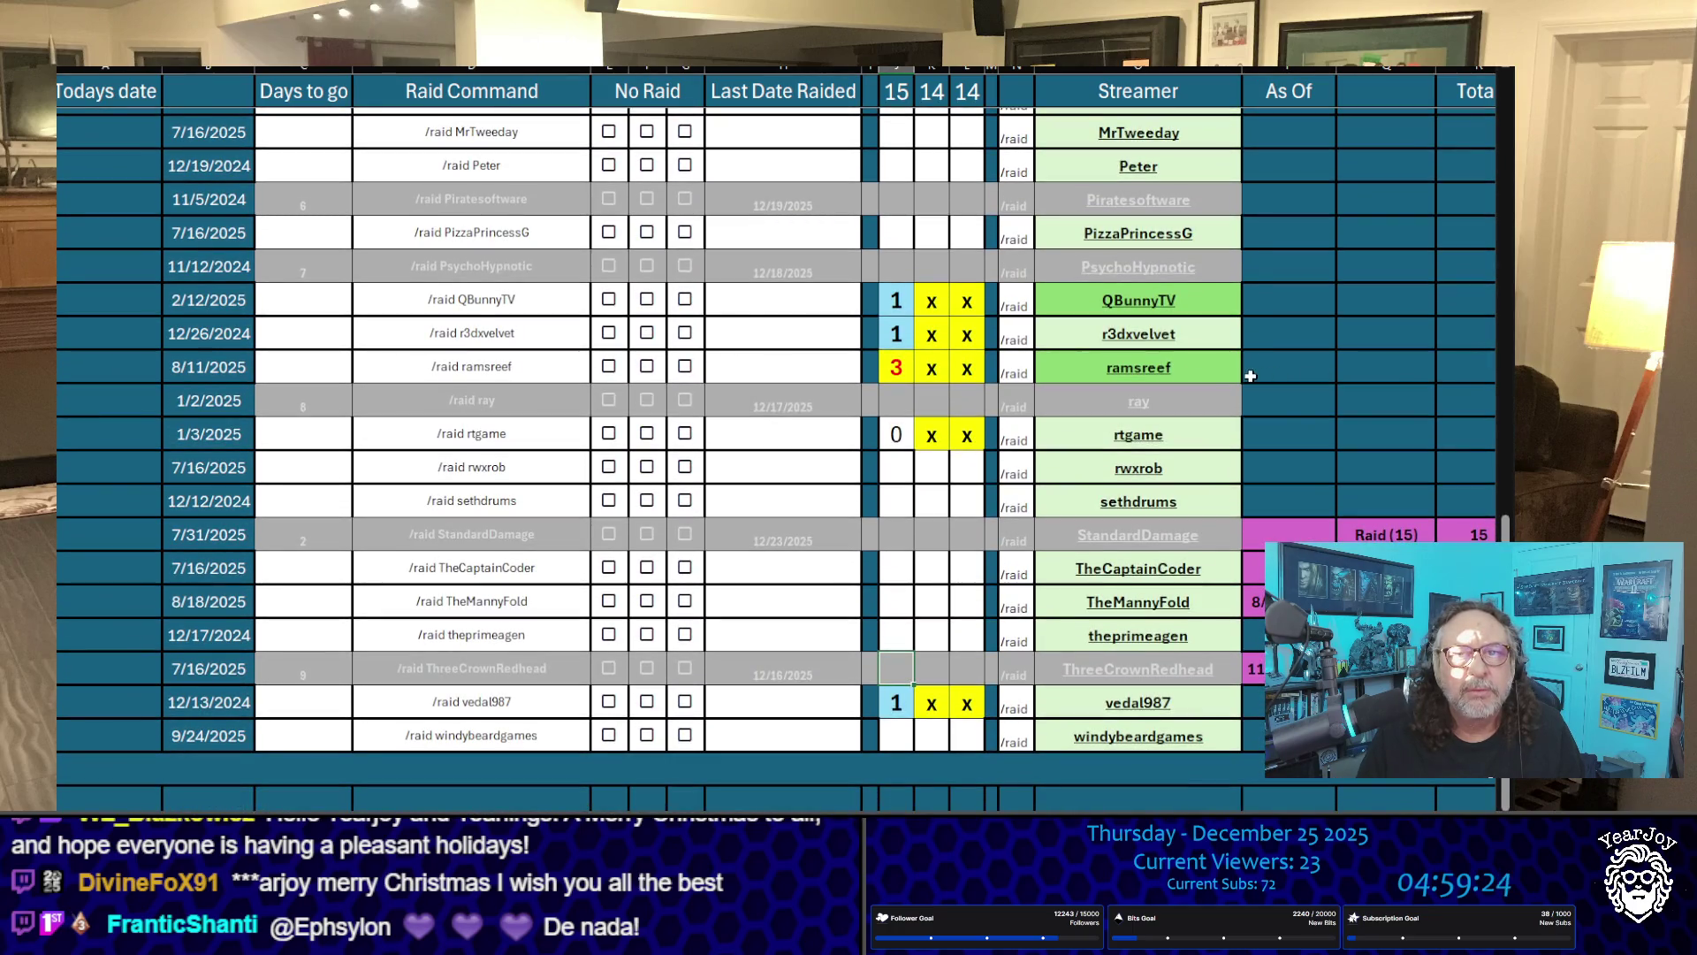
{"action": "left_click", "coordinate": [1220, 369]}
{"action": "key", "text": "ctrl+c"}
{"action": "scroll", "coordinate": [778, 437], "scroll_direction": "down", "scroll_amount": 2}
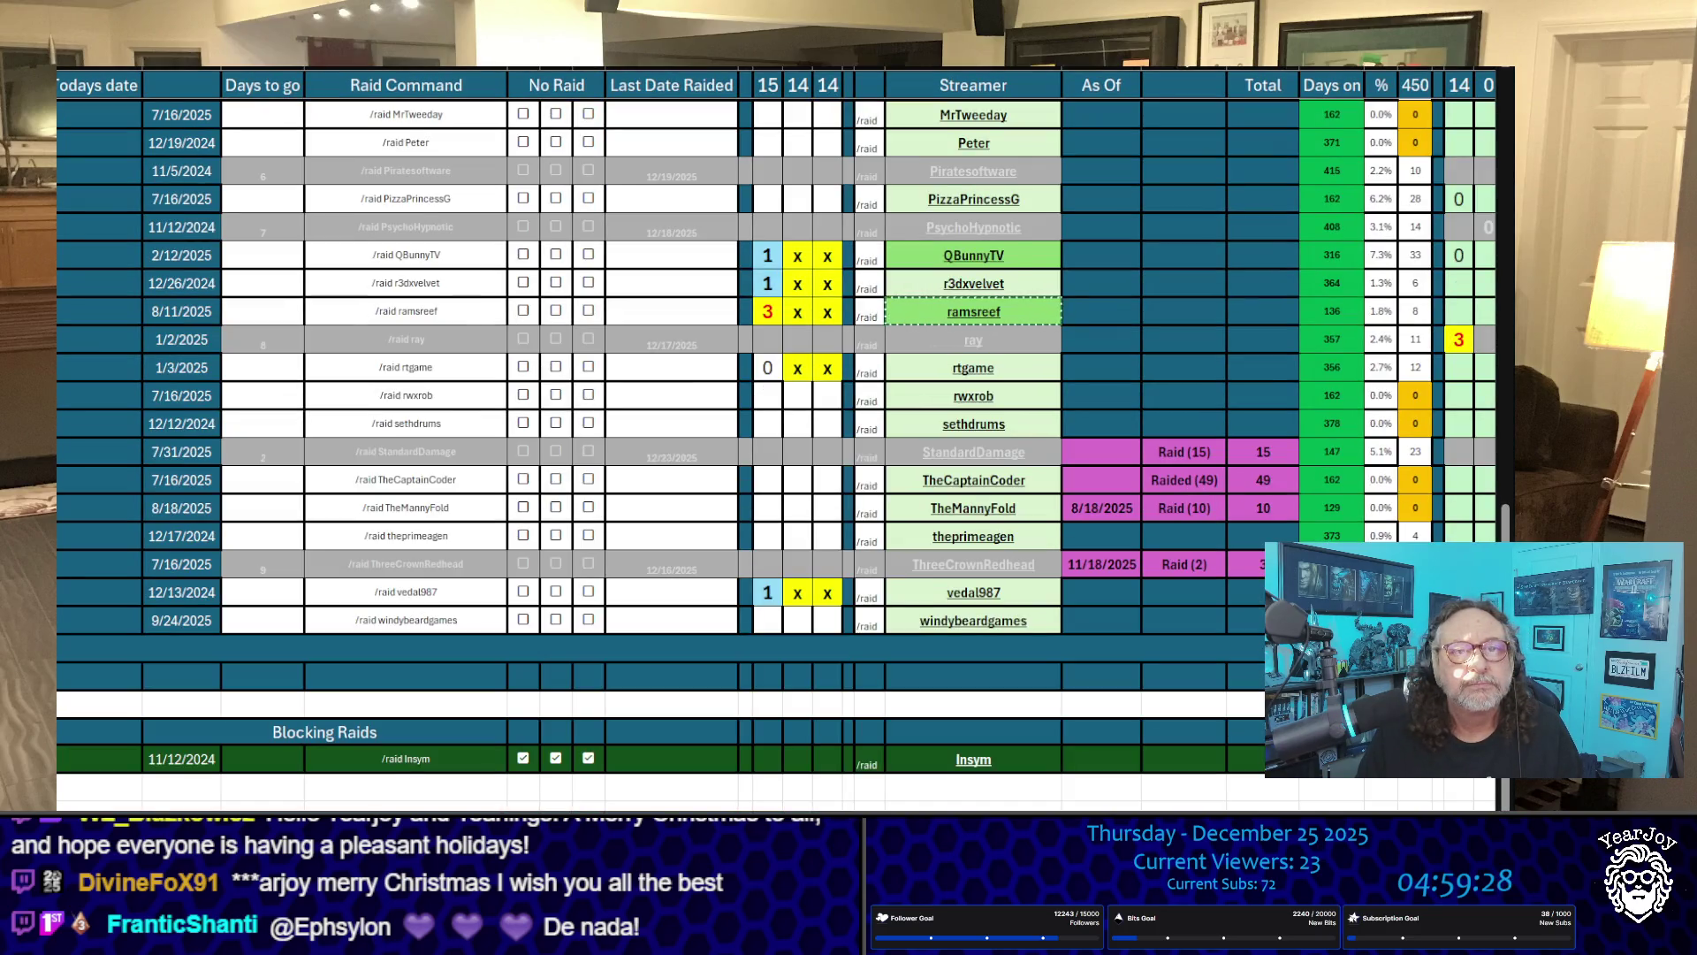
{"action": "scroll", "coordinate": [864, 265], "scroll_direction": "up", "scroll_amount": 10}
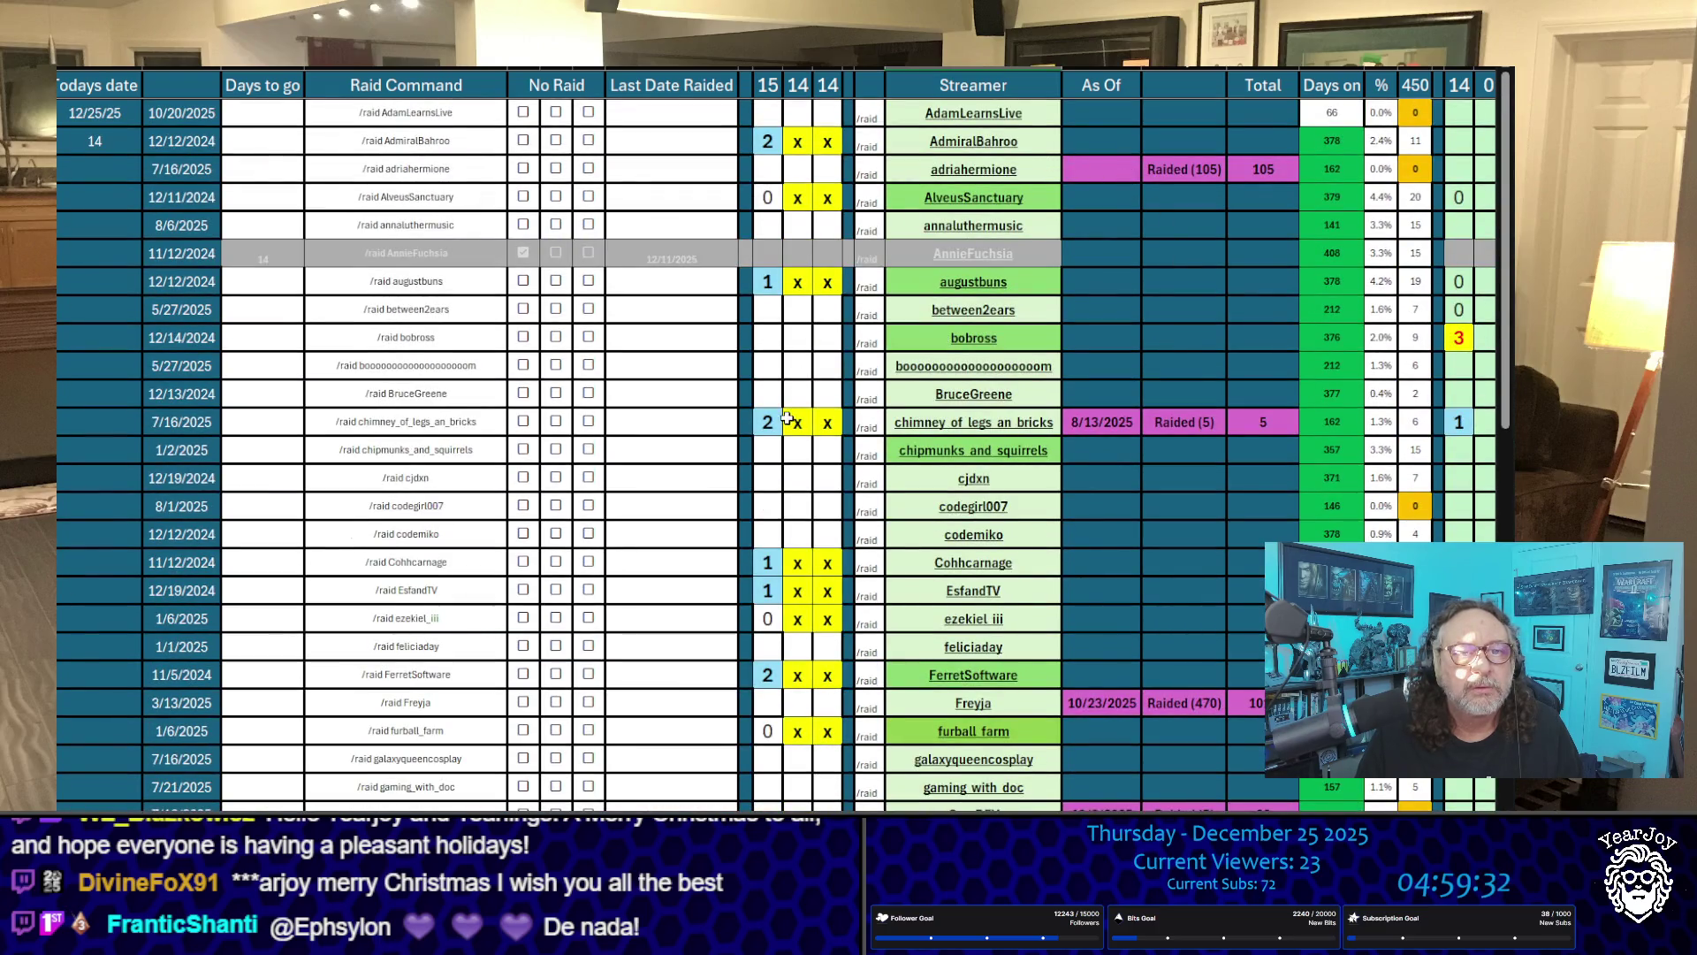
{"action": "left_click", "coordinate": [1054, 149]}
{"action": "key", "text": "ctrl+c"}
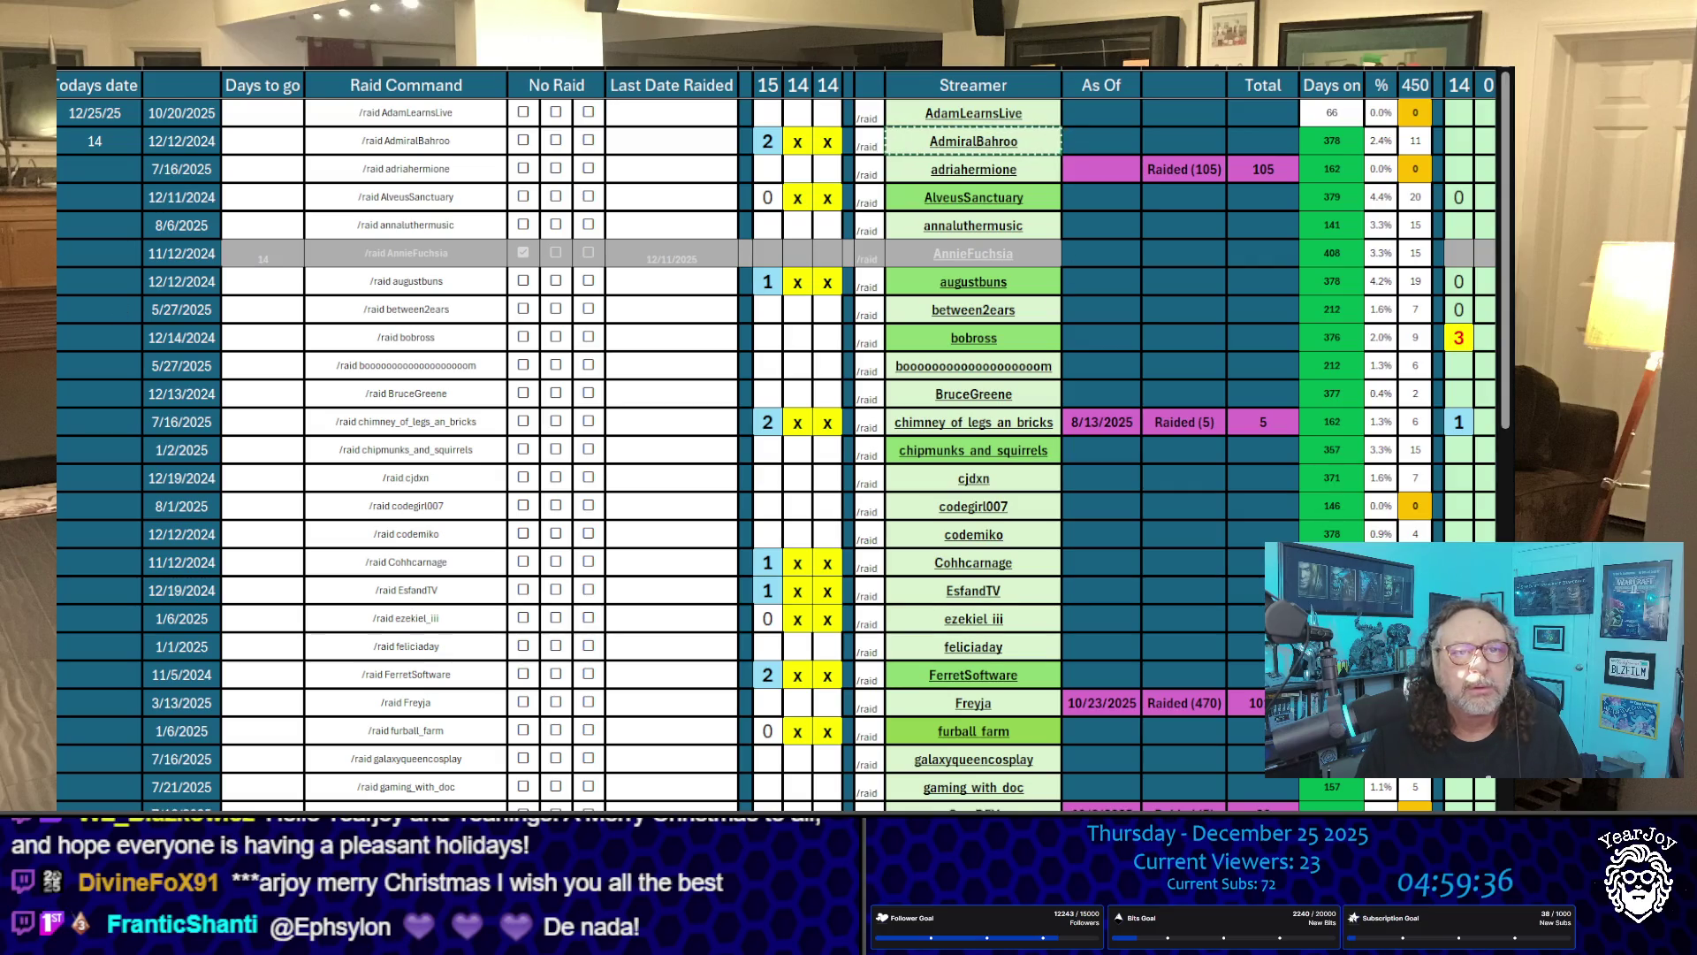
{"action": "left_click", "coordinate": [1056, 429]}
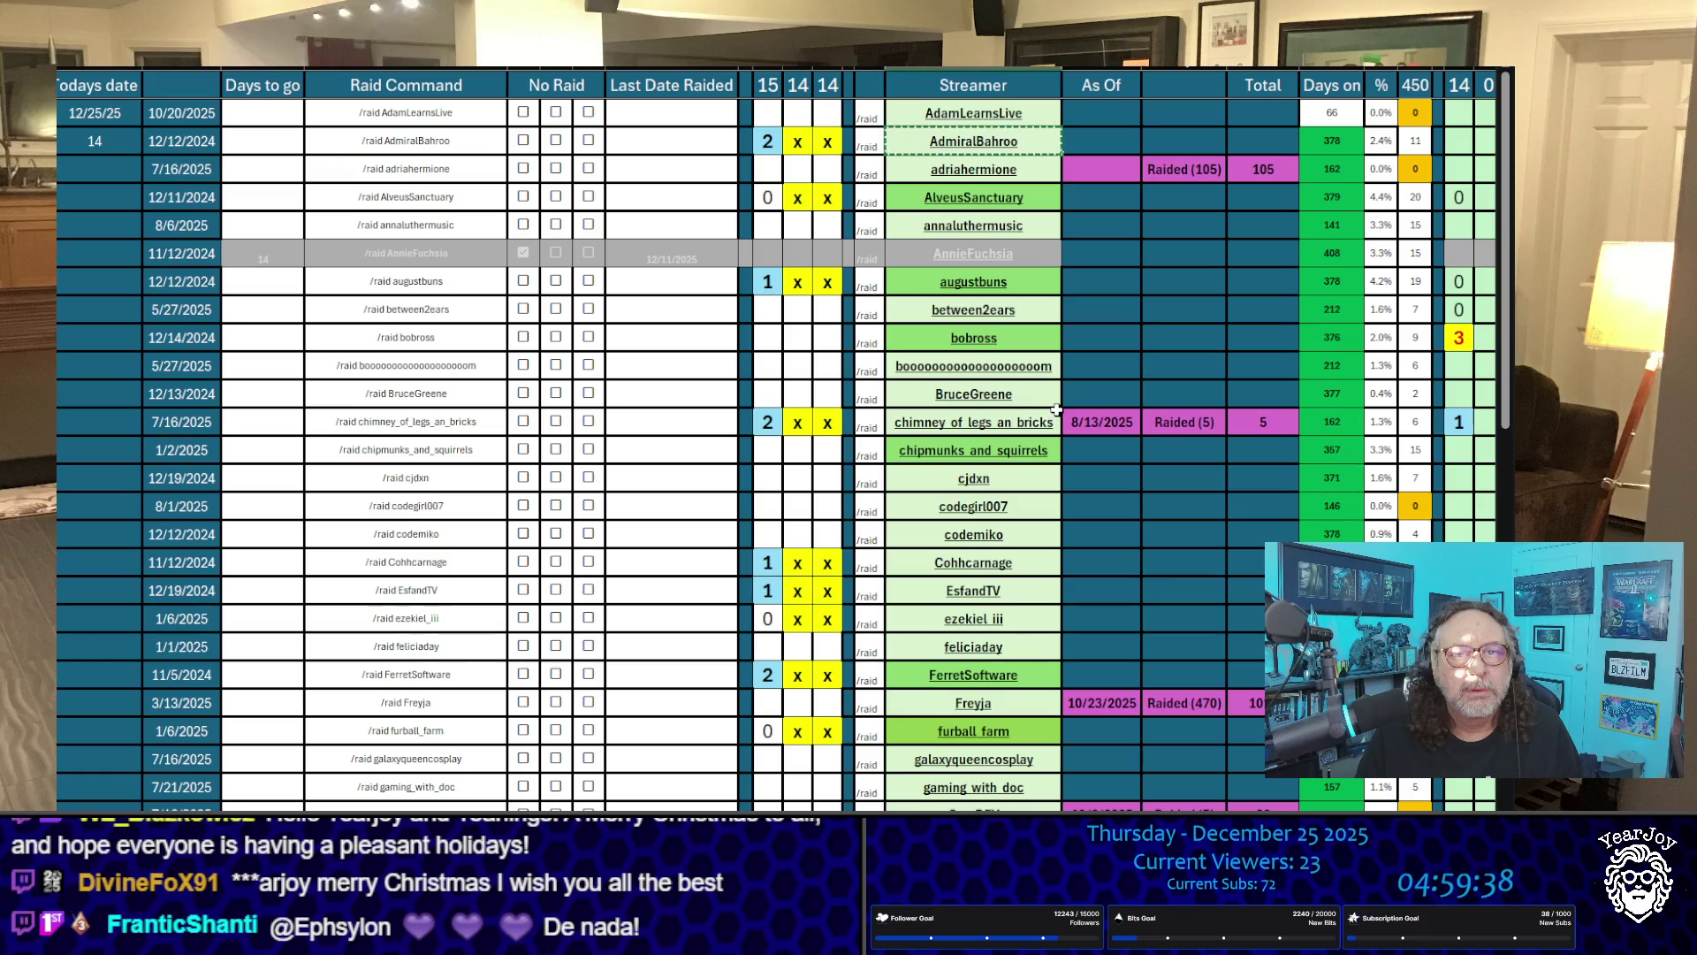
{"action": "key", "text": "ctrl+c"}
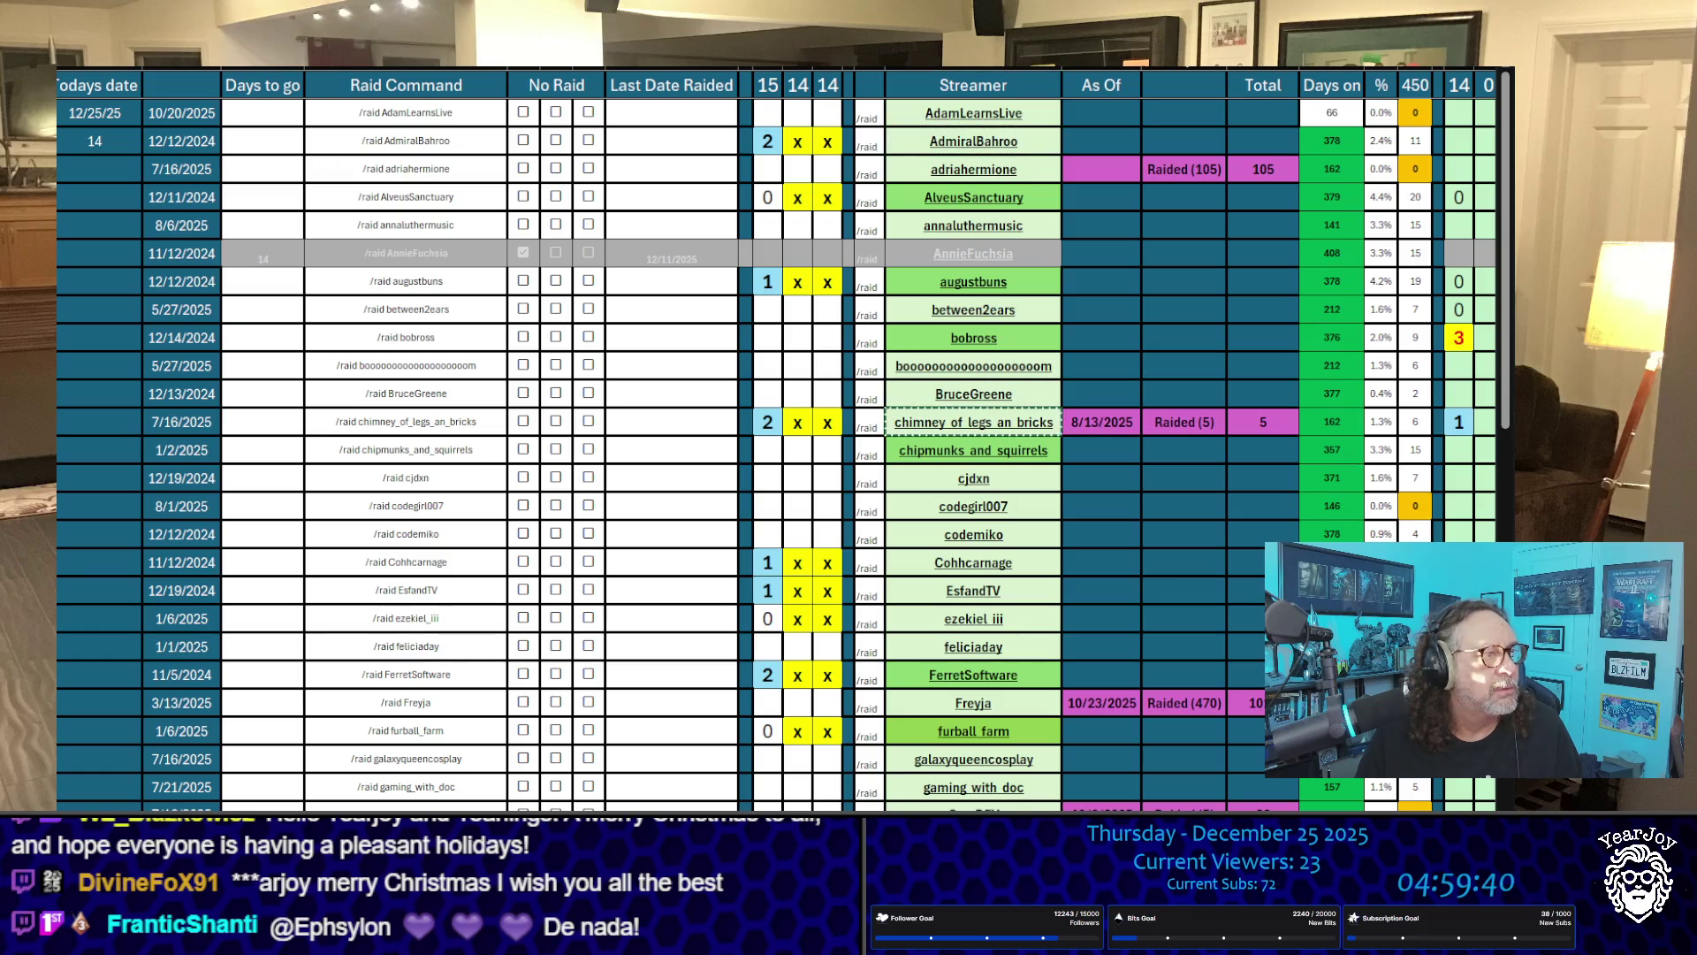
{"action": "left_click", "coordinate": [973, 675]}
{"action": "key", "text": "ctrl+c"}
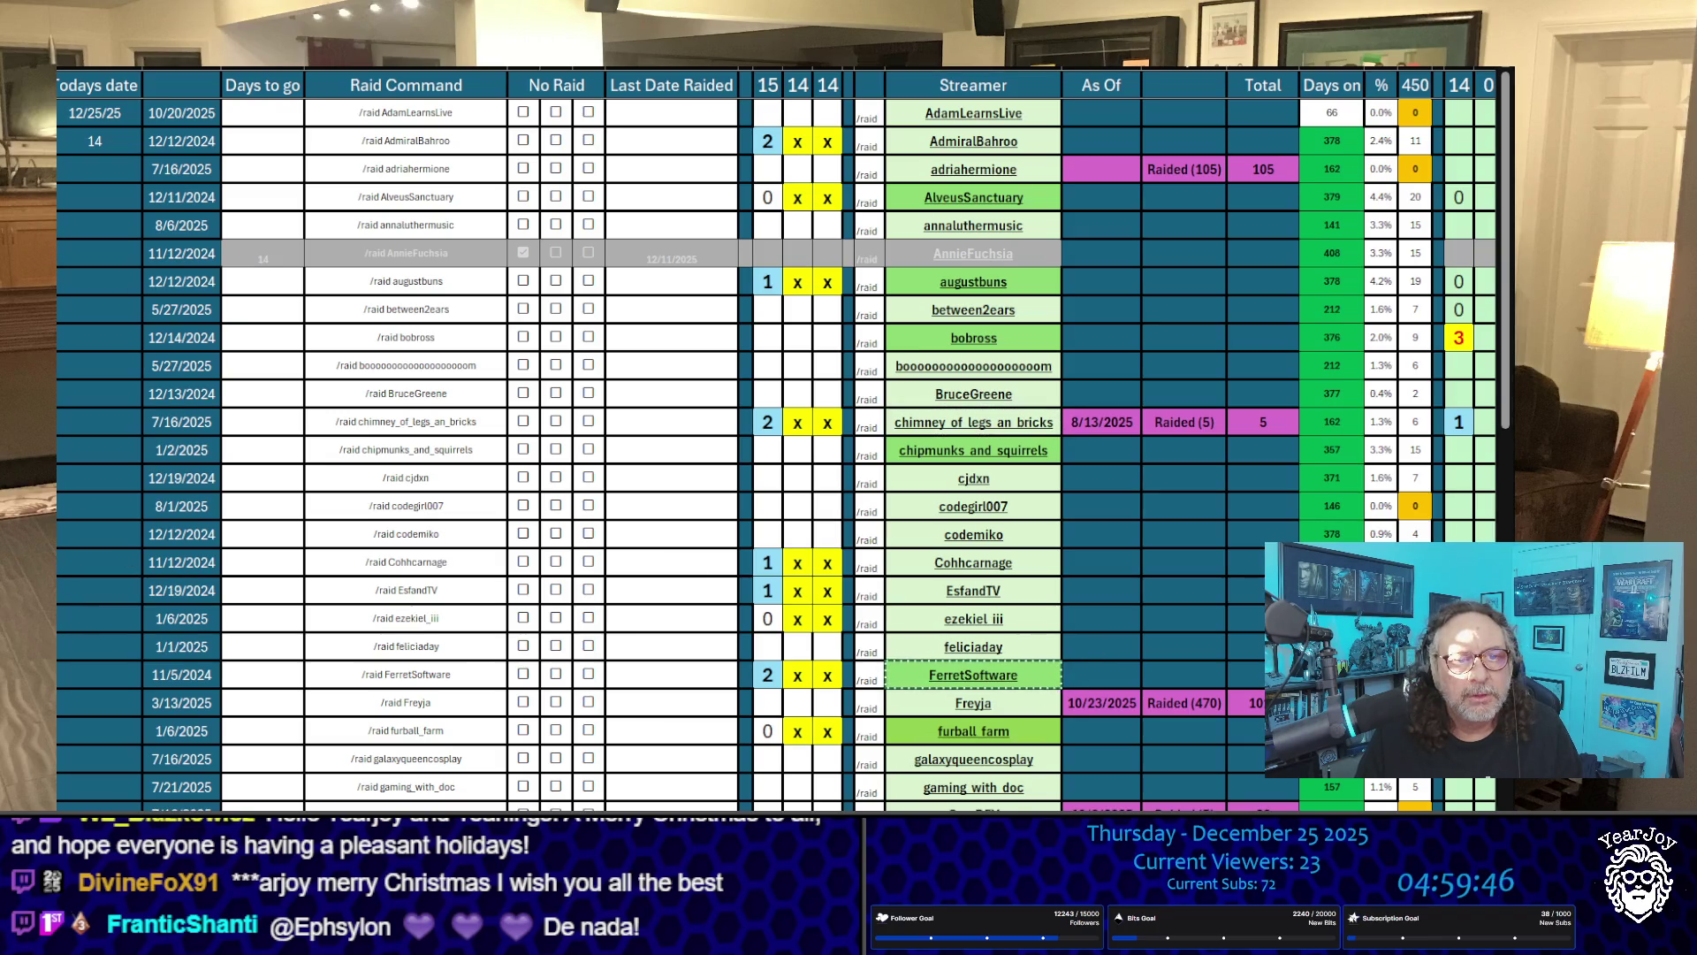
Step: Copy the vedal987 streamer name, then select the count column cells up to the top
{"action": "scroll", "coordinate": [673, 643], "scroll_direction": "down", "scroll_amount": 6}
{"action": "scroll", "coordinate": [674, 644], "scroll_direction": "down", "scroll_amount": 5}
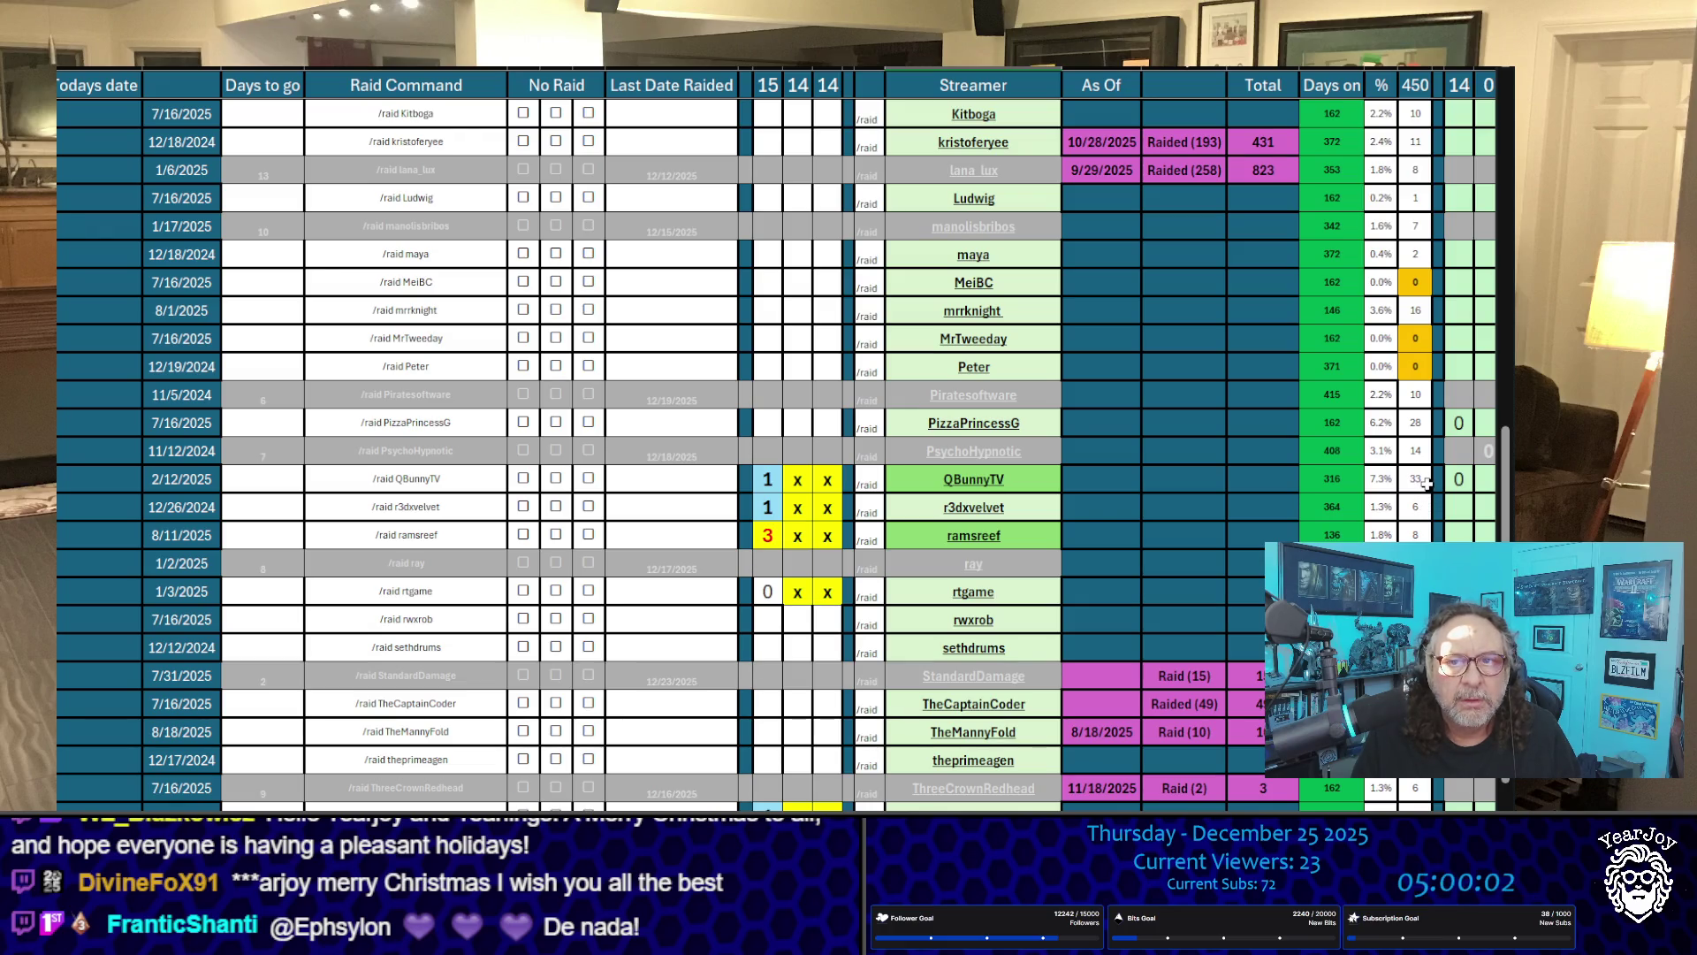
{"action": "scroll", "coordinate": [1419, 482], "scroll_direction": "up", "scroll_amount": 4}
{"action": "scroll", "coordinate": [1415, 483], "scroll_direction": "up", "scroll_amount": 4}
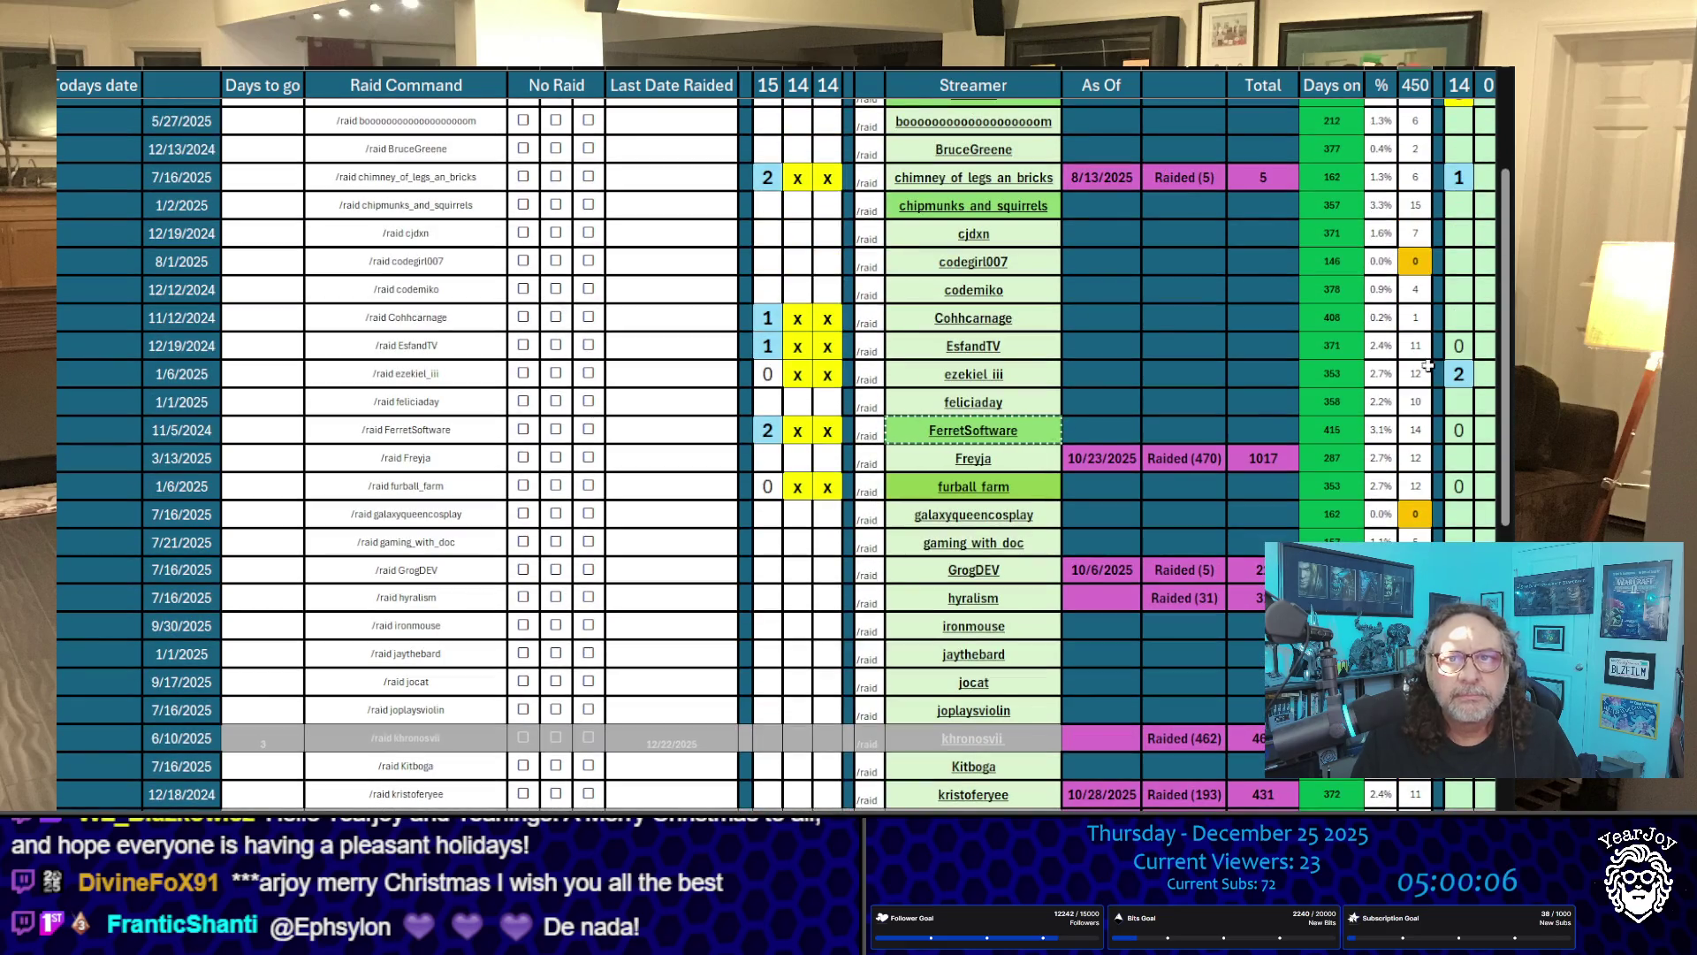
{"action": "scroll", "coordinate": [1316, 375], "scroll_direction": "up", "scroll_amount": 2}
{"action": "scroll", "coordinate": [1316, 375], "scroll_direction": "up", "scroll_amount": 2}
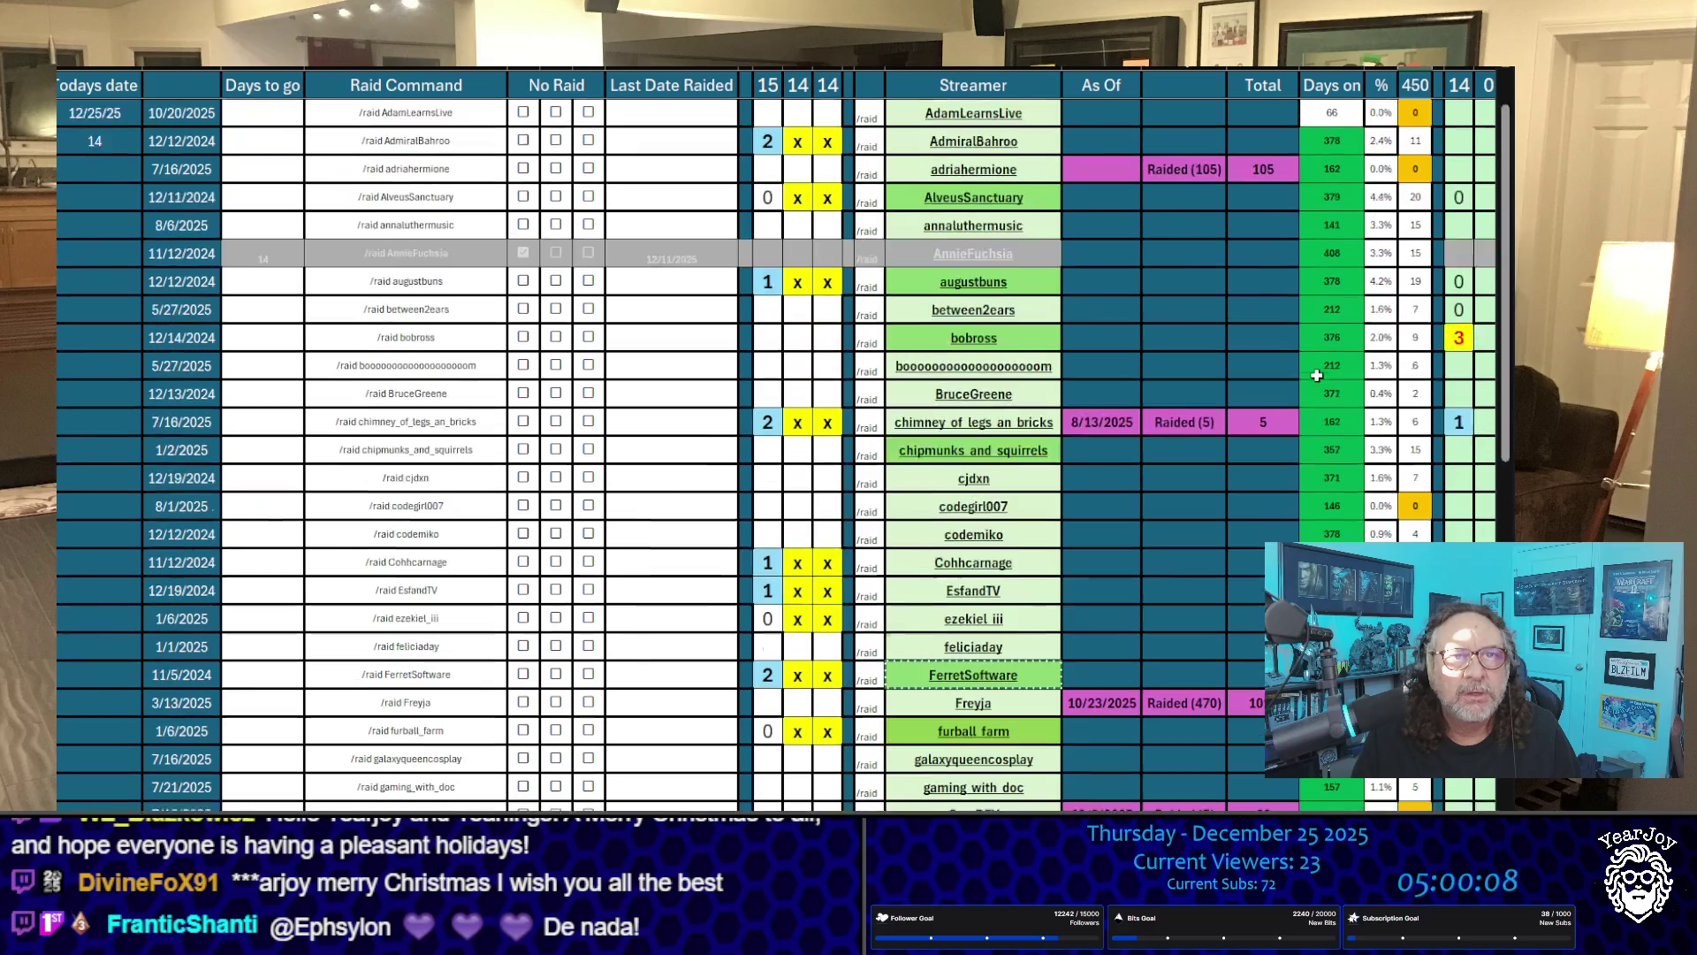
{"action": "scroll", "coordinate": [1326, 383], "scroll_direction": "down", "scroll_amount": 7}
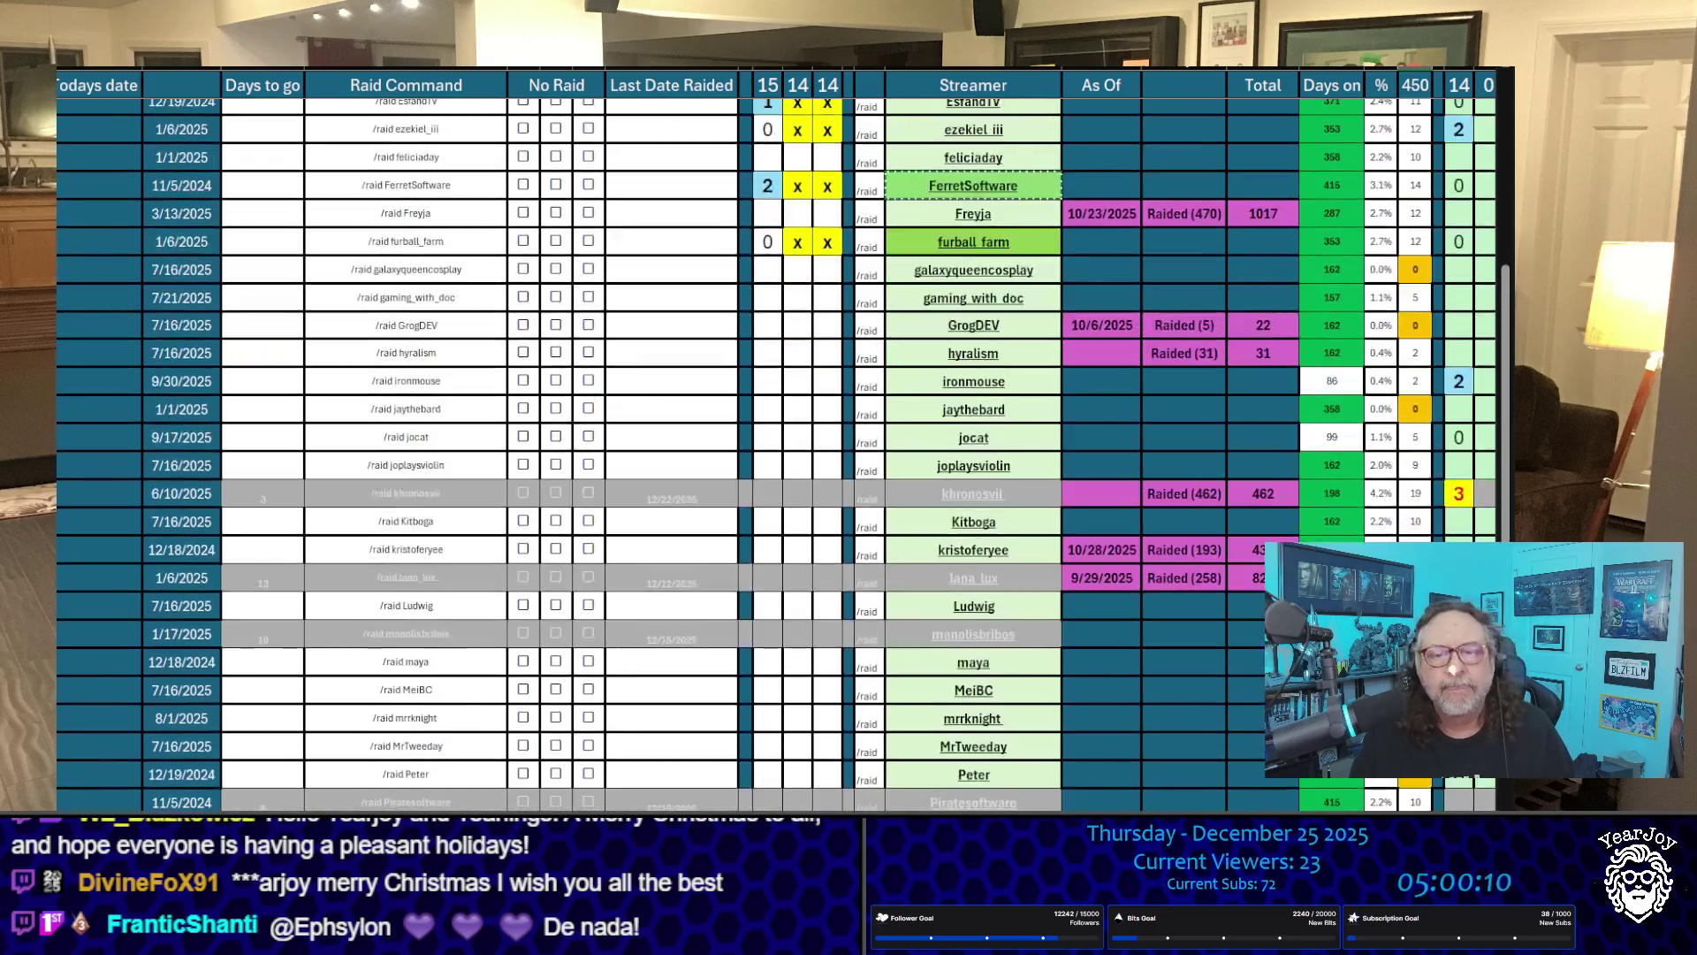
{"action": "scroll", "coordinate": [1372, 479], "scroll_direction": "down", "scroll_amount": 3}
{"action": "scroll", "coordinate": [1372, 479], "scroll_direction": "down", "scroll_amount": 1}
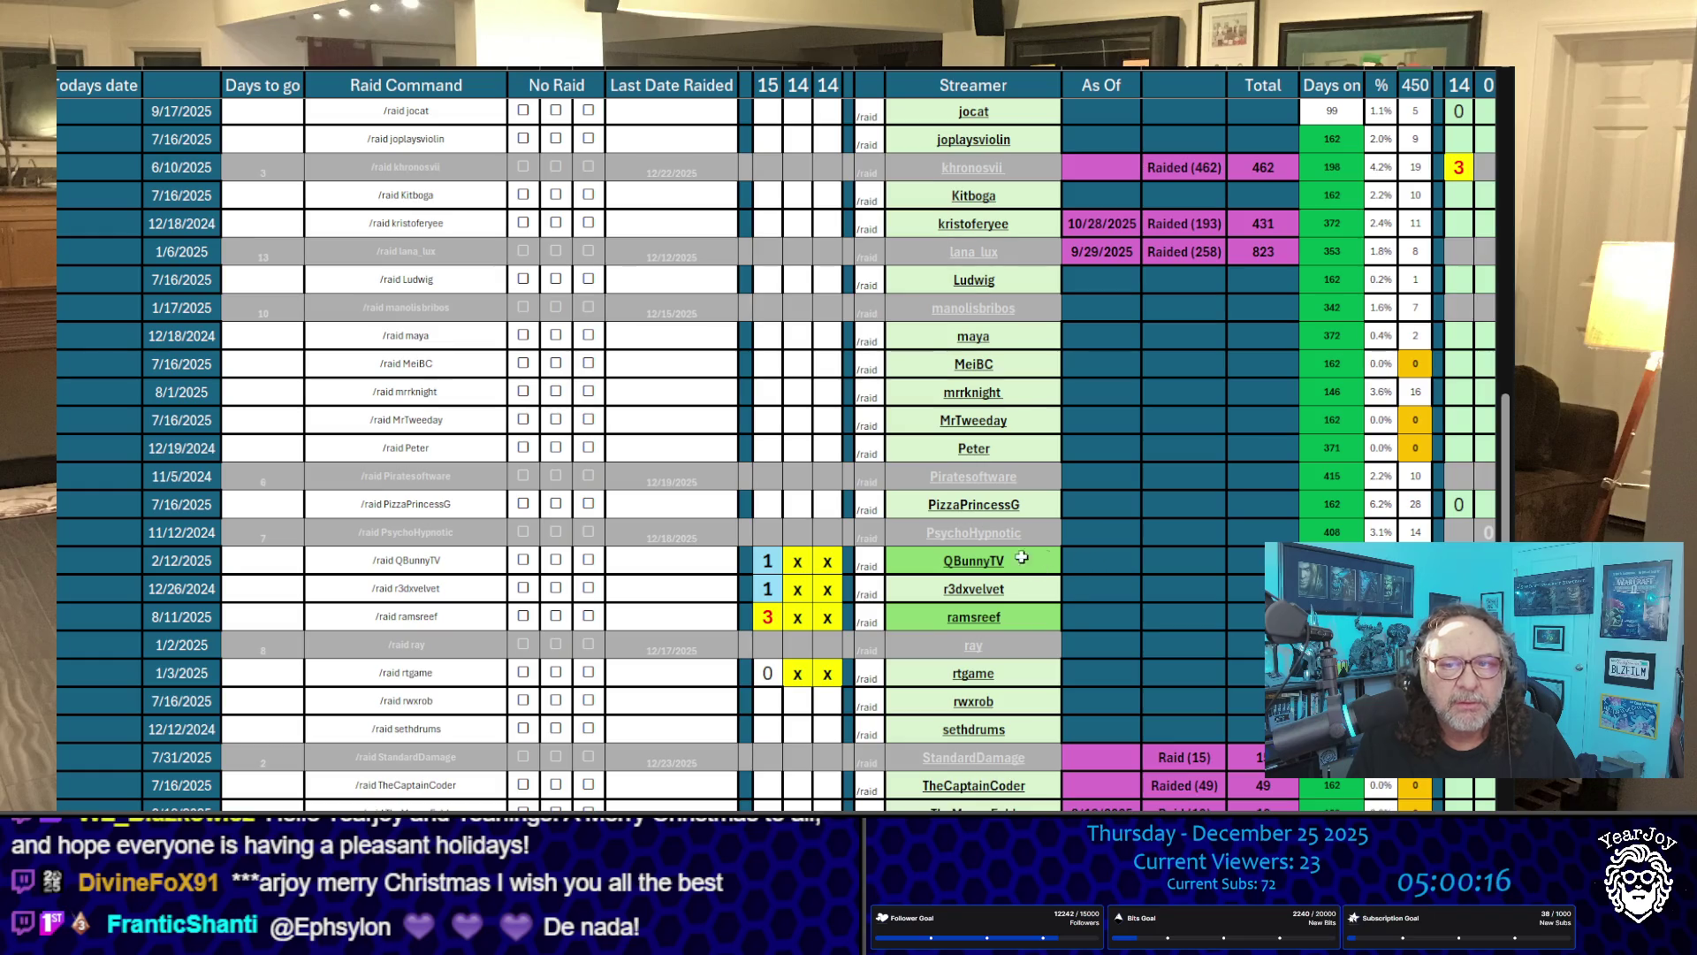
{"action": "scroll", "coordinate": [778, 456], "scroll_direction": "down", "scroll_amount": 3}
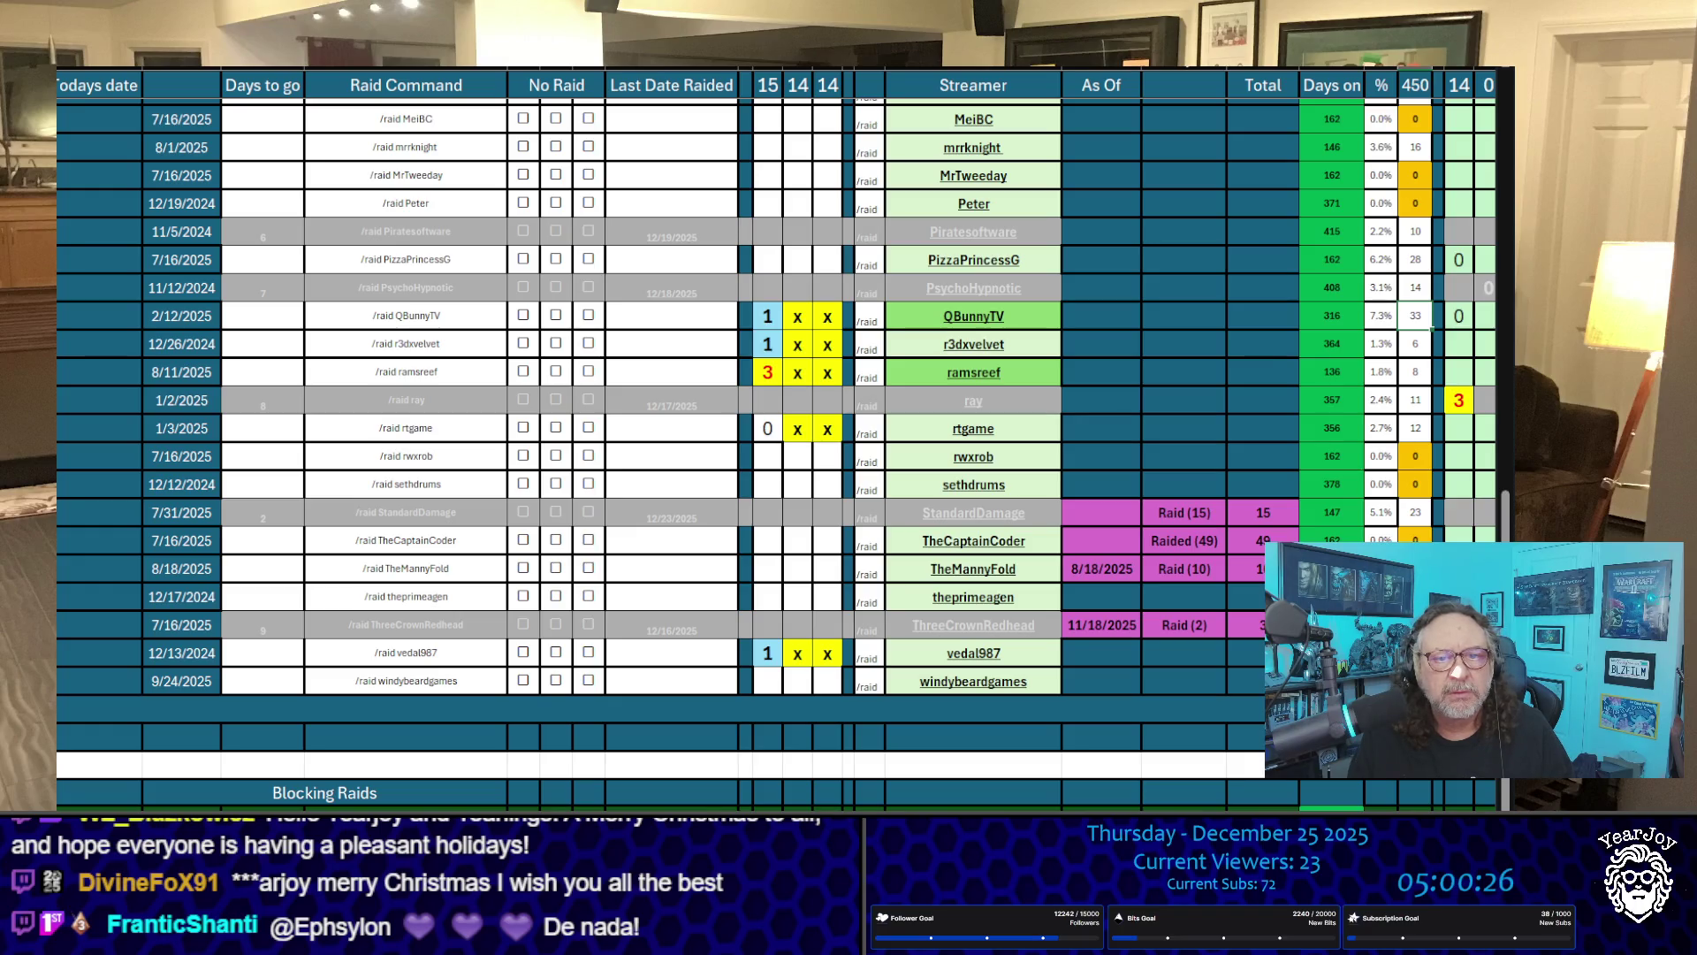
{"action": "left_click", "coordinate": [1040, 659]}
{"action": "key", "text": "ctrl+c"}
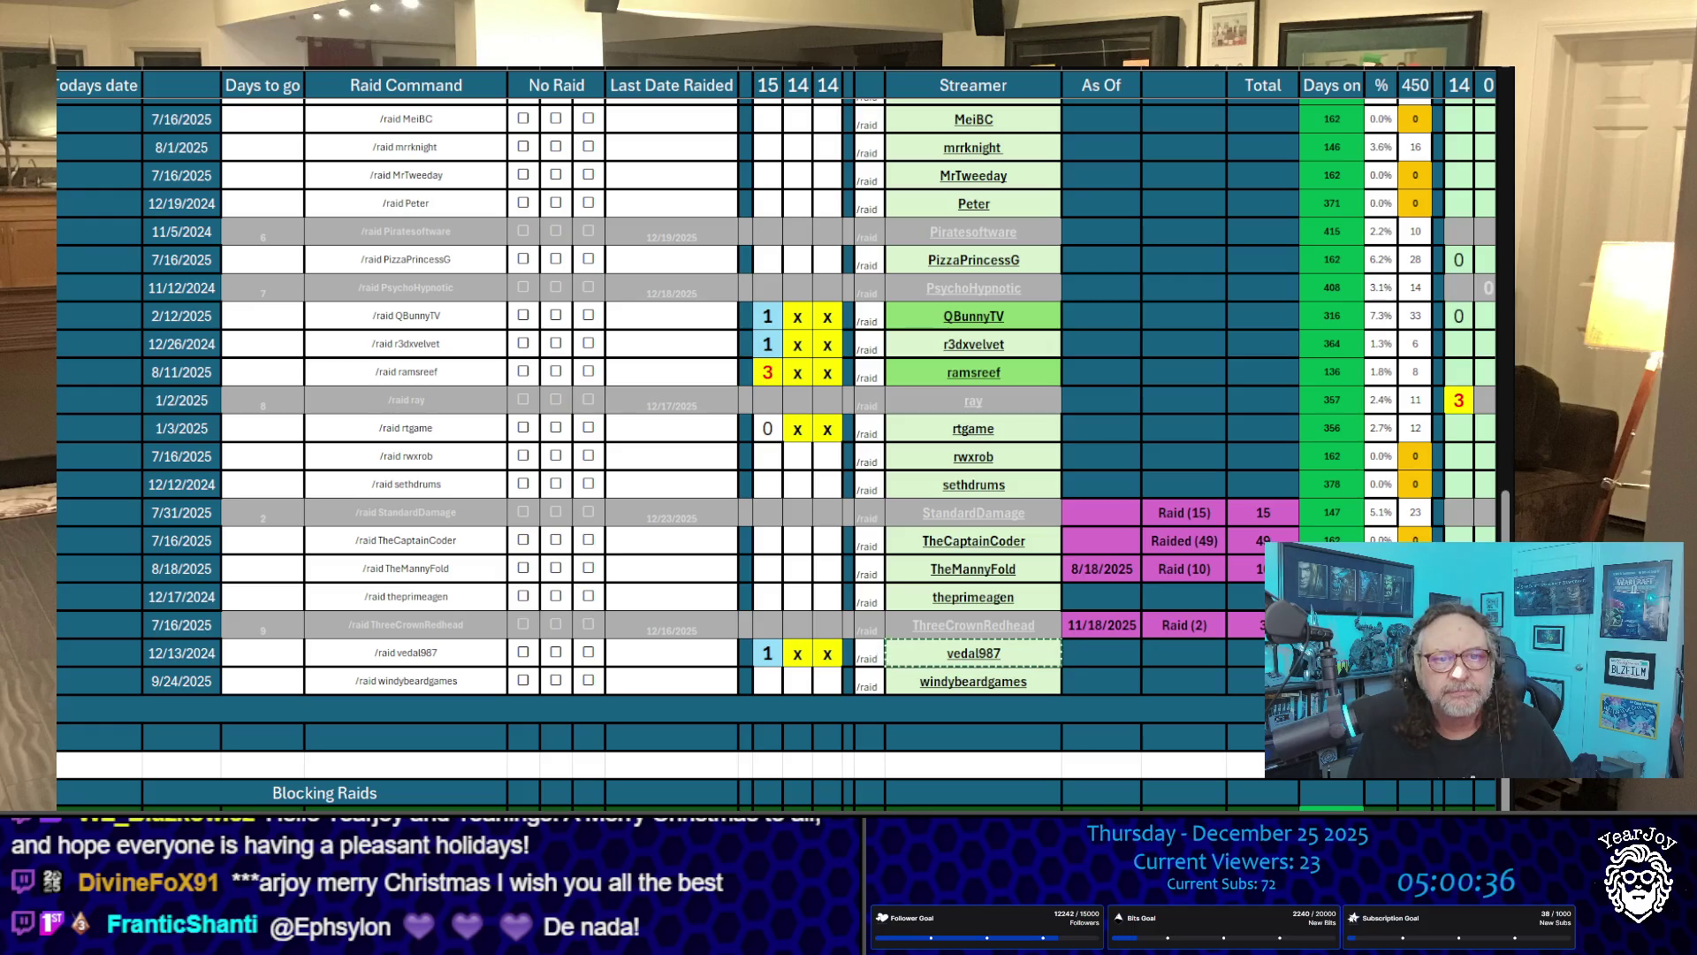
{"action": "mouse_move", "coordinate": [766, 739]}
{"action": "left_mouse_down"}
{"action": "mouse_move", "coordinate": [766, 90]}
{"action": "mouse_move", "coordinate": [743, 87]}
{"action": "mouse_move", "coordinate": [767, 86]}
{"action": "left_mouse_up"}
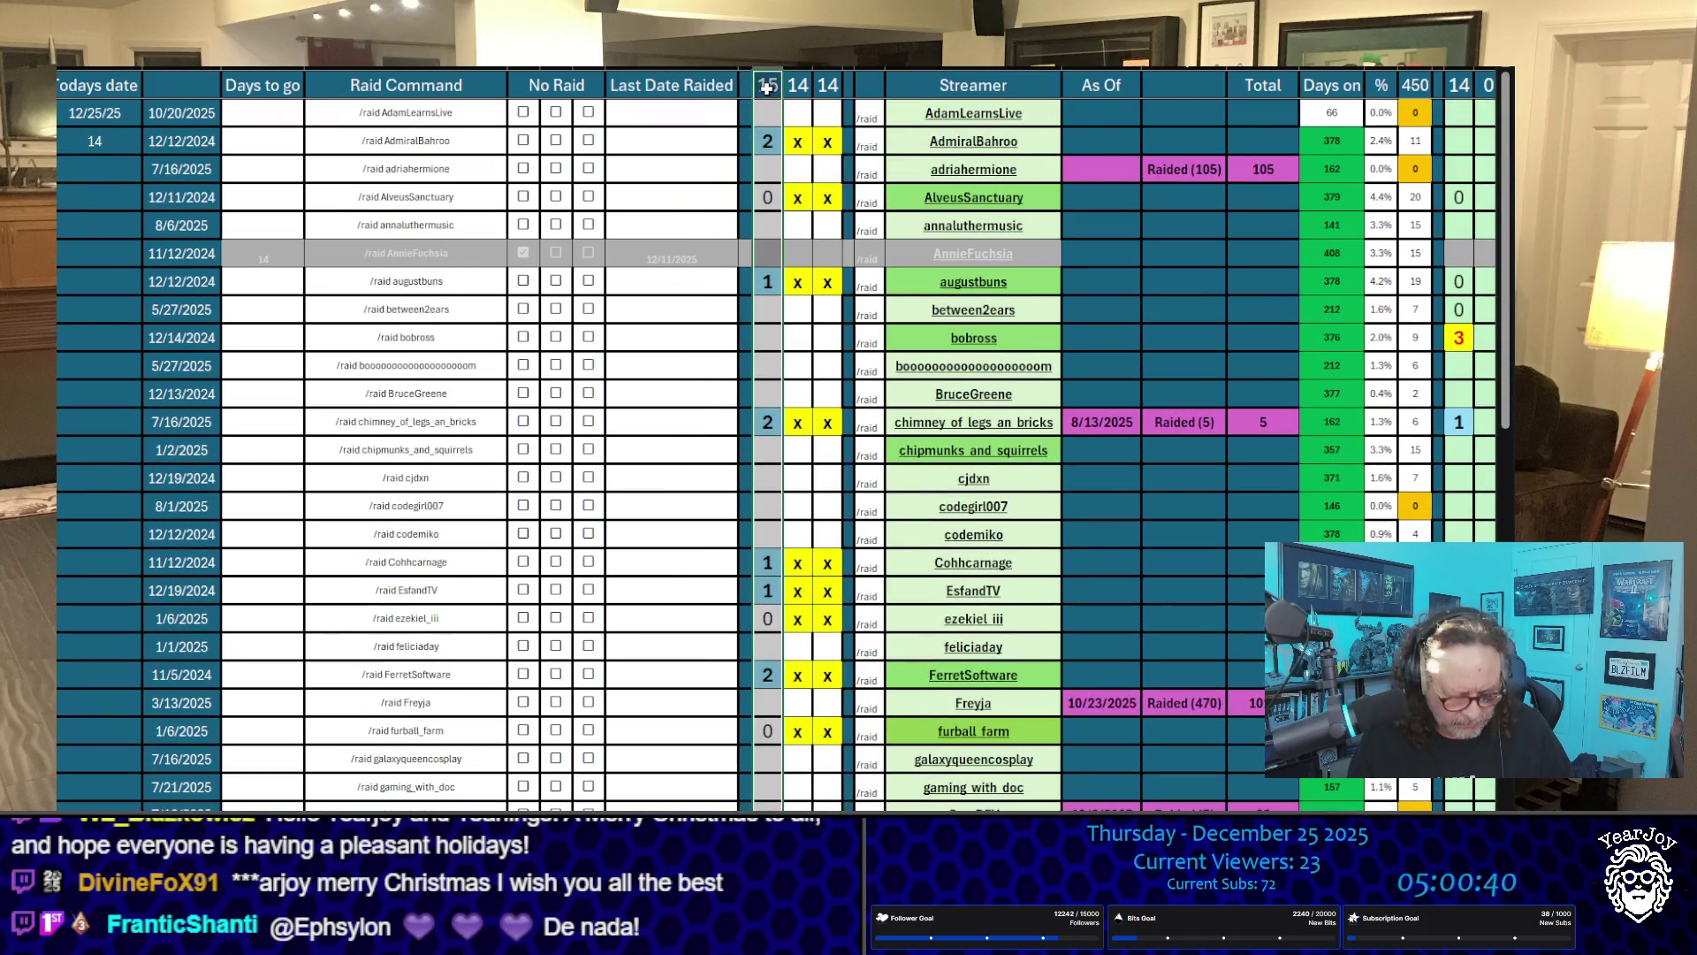
Step: Paste today's raid counts from column 15 into the daily history column
{"action": "key", "text": "ctrl+c"}
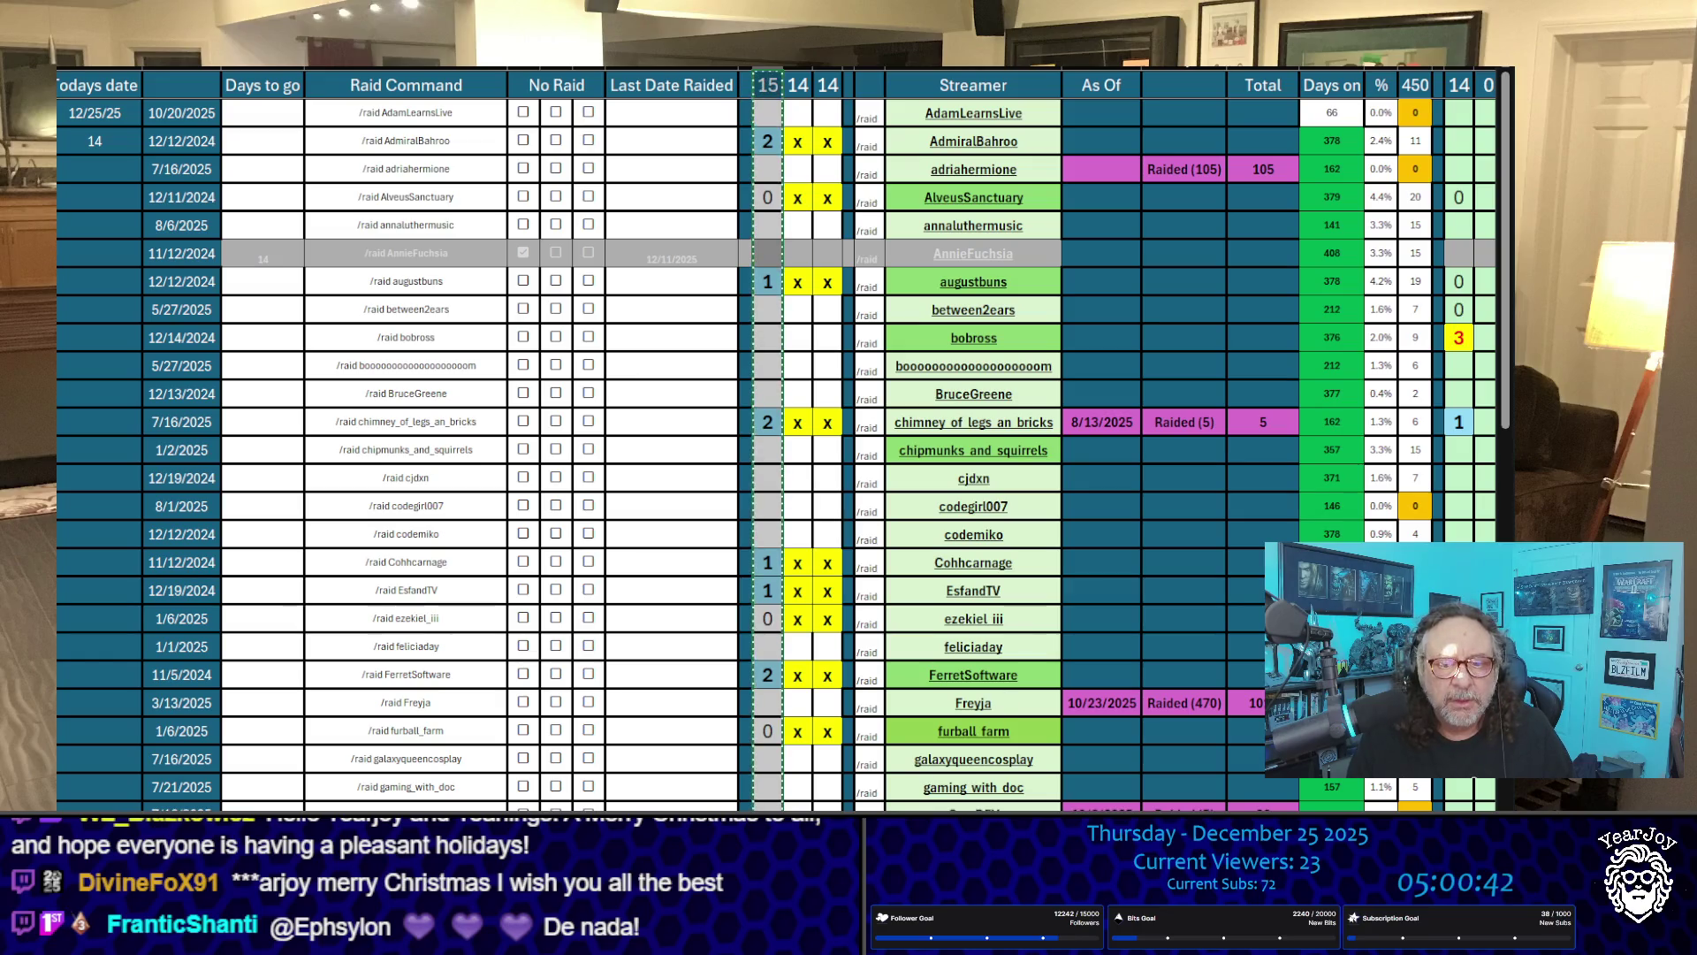
{"action": "scroll", "coordinate": [775, 439], "scroll_direction": "right", "scroll_amount": 5}
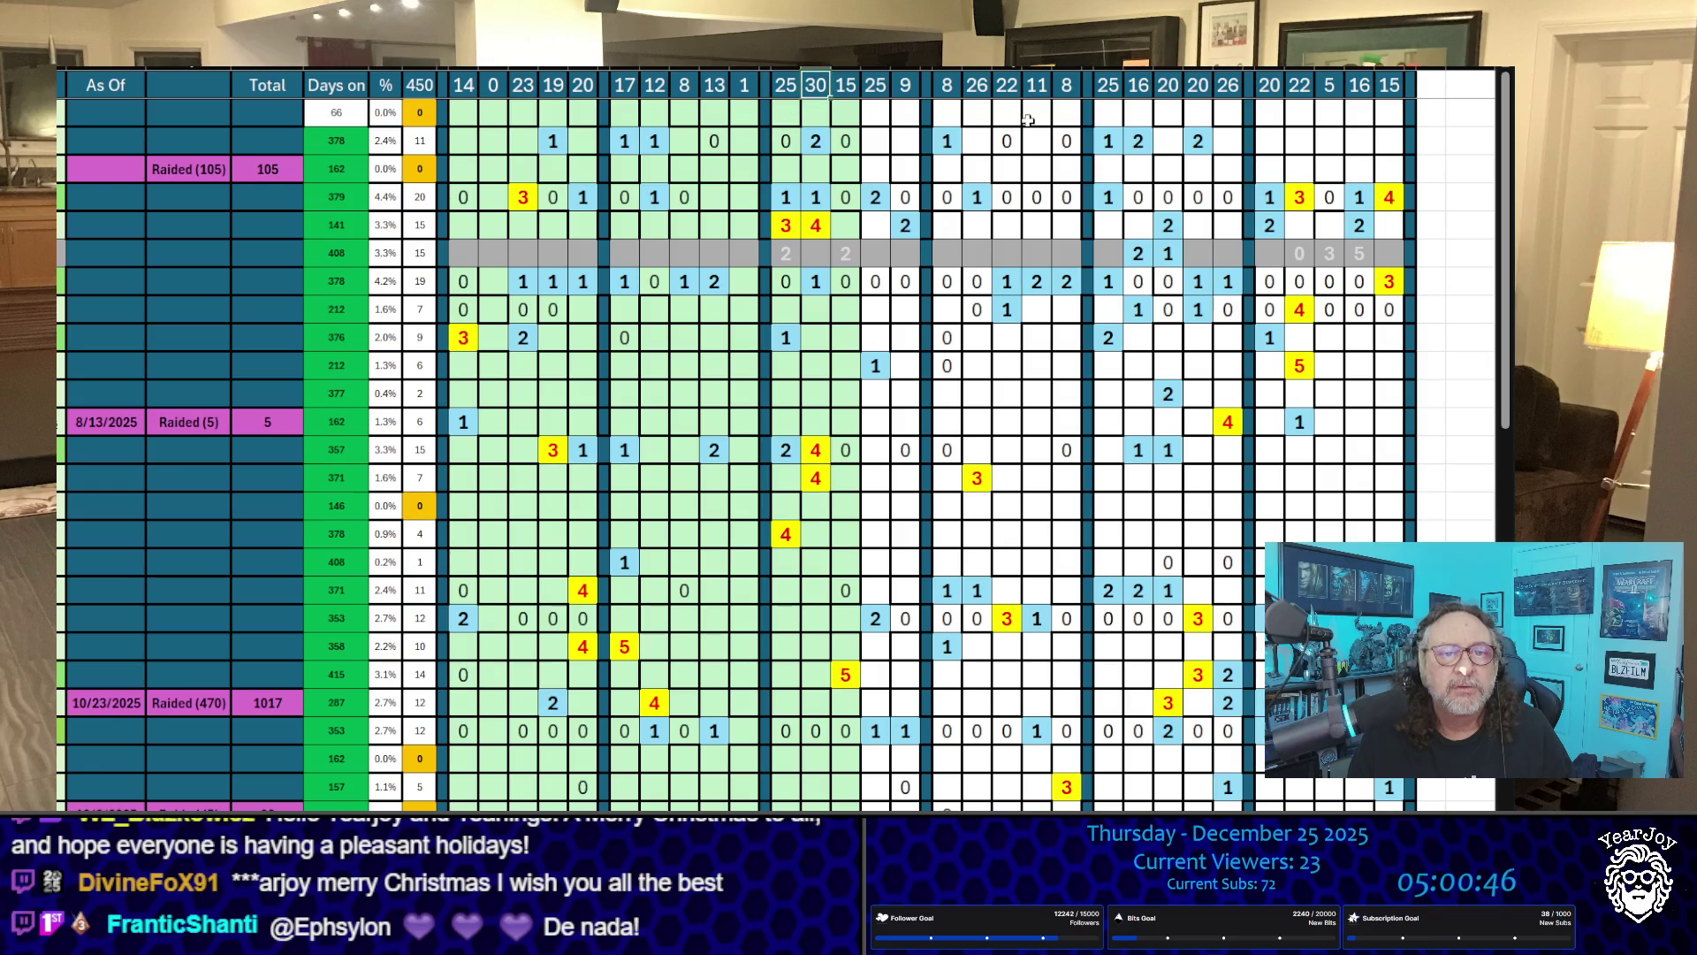
{"action": "left_click", "coordinate": [816, 85]}
{"action": "key", "text": "ctrl+v"}
Step: Clear the old counts from the next history column, stopping above the totals row
{"action": "left_click", "coordinate": [844, 115]}
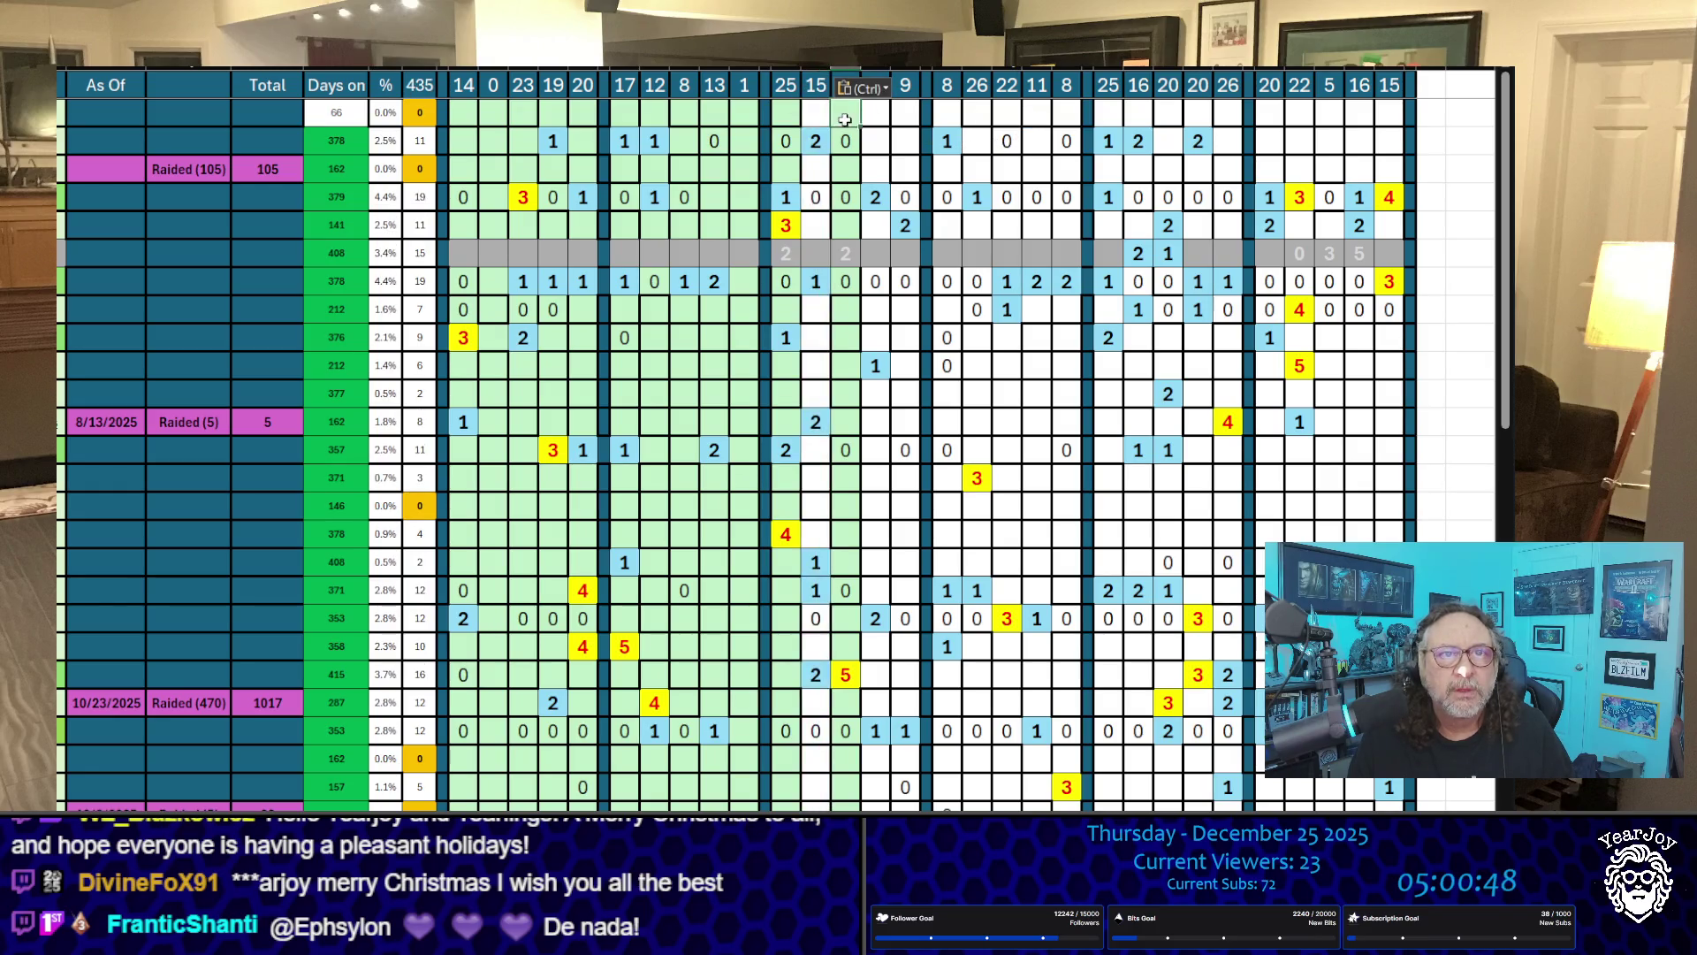
{"action": "key", "text": "shift+Down"}
{"action": "key", "text": "shift+Down"}
{"action": "key", "text": "shift+Down"}
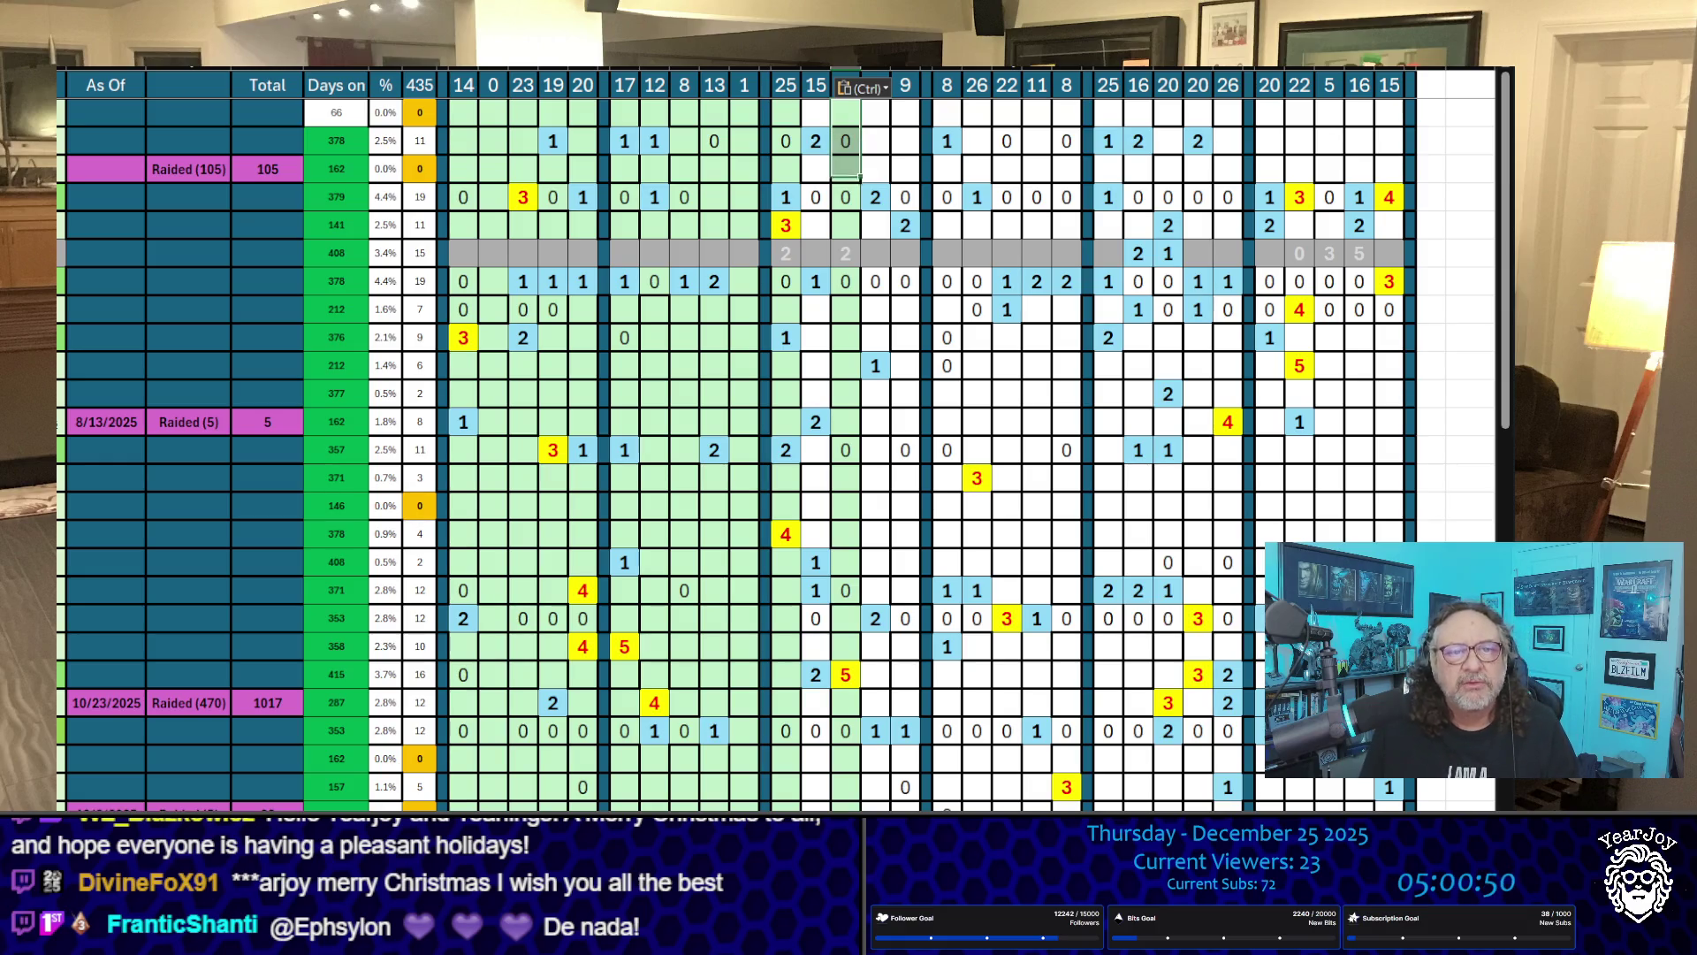
{"action": "key", "text": "shift+Down"}
{"action": "key", "text": "shift+Down"}
{"action": "key", "text": "shift+Down"}
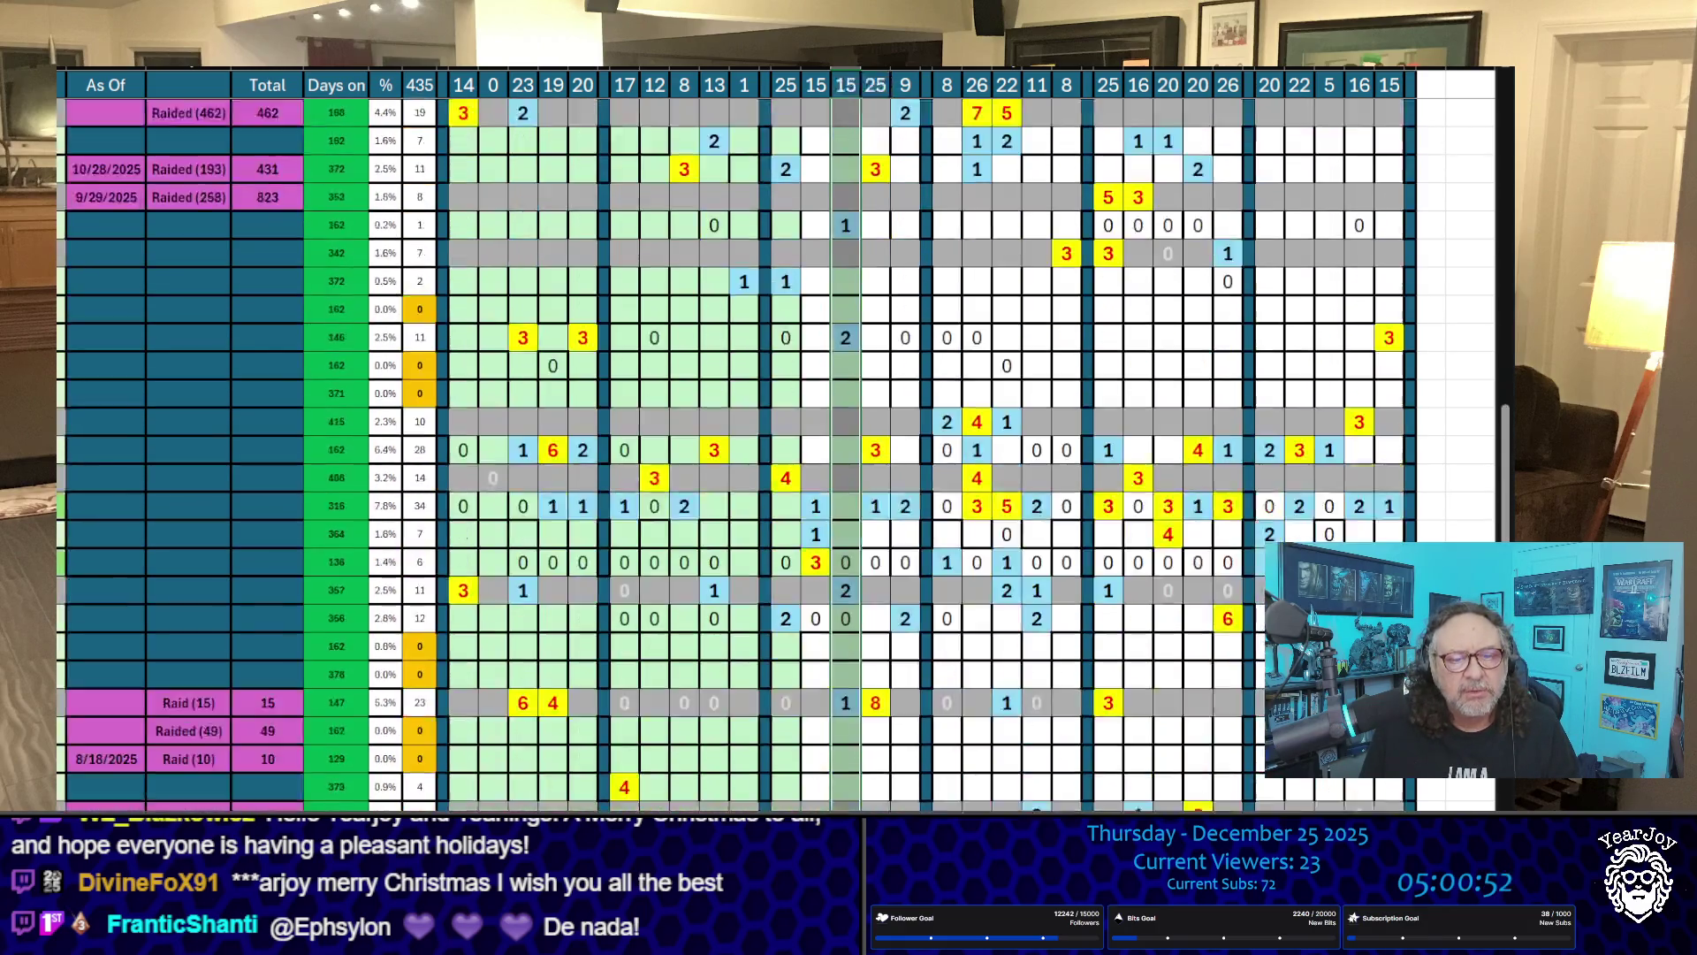
{"action": "key", "text": "shift+Up"}
{"action": "key", "text": "shift+Up"}
{"action": "key", "text": "shift+Up"}
{"action": "key", "text": "shift+Down"}
{"action": "key", "text": "shift+Down"}
{"action": "key", "text": "shift+Down"}
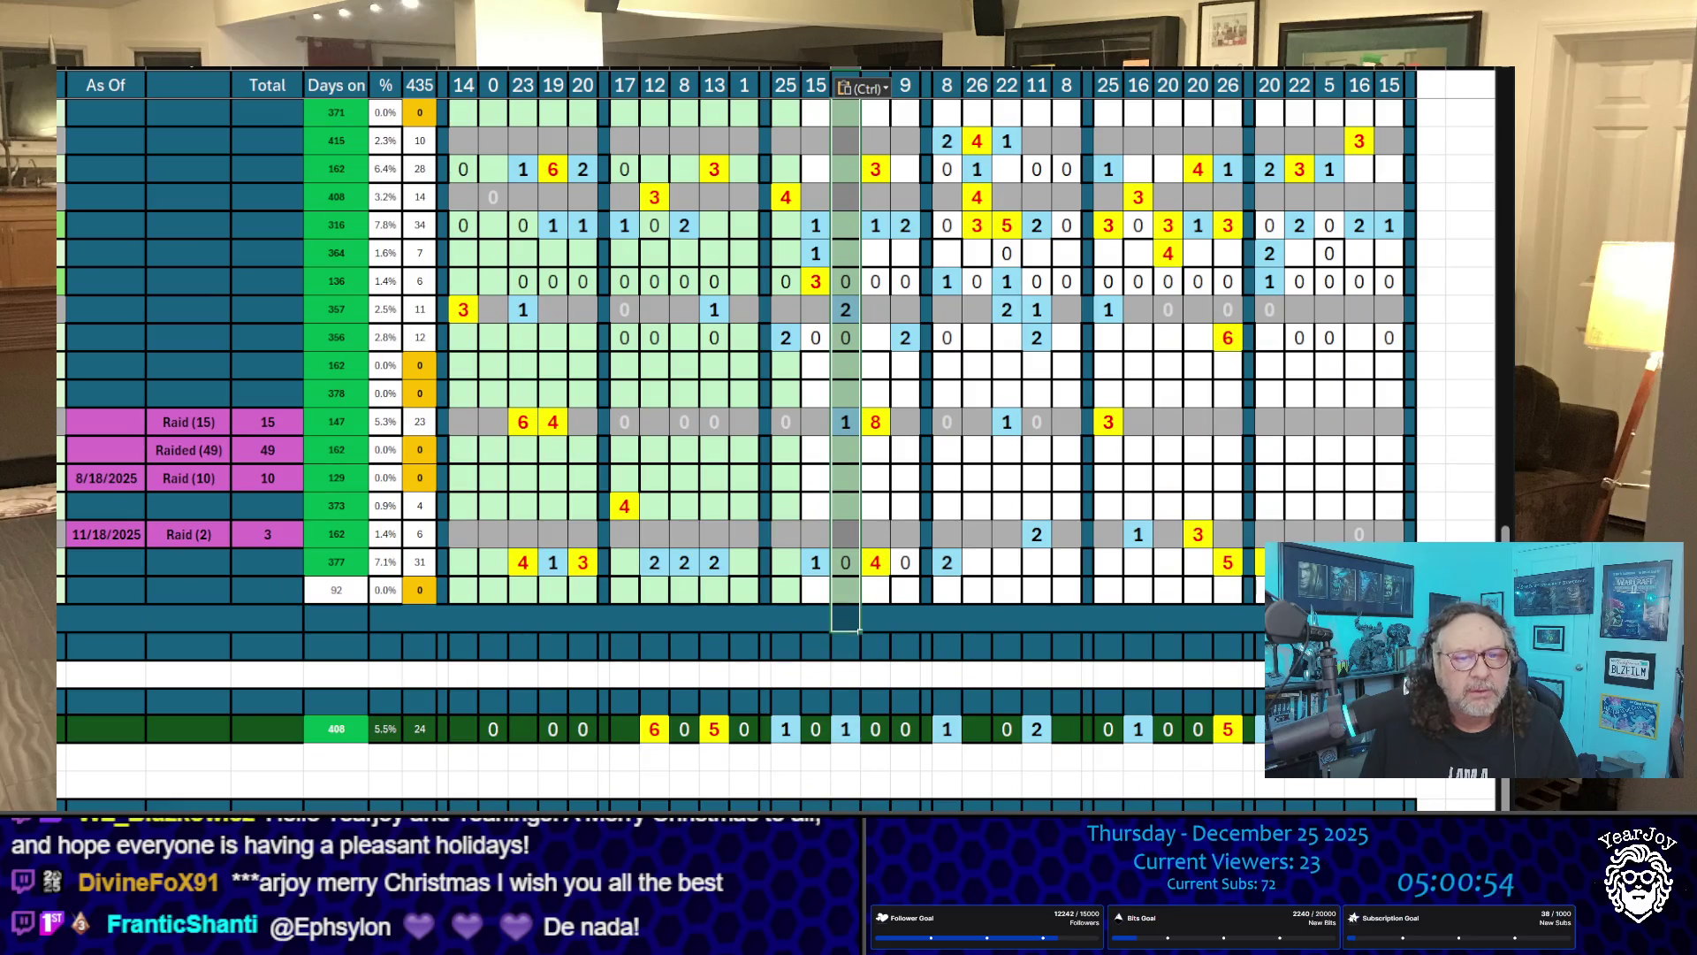
{"action": "key", "text": "Delete"}
{"action": "key", "text": "Up"}
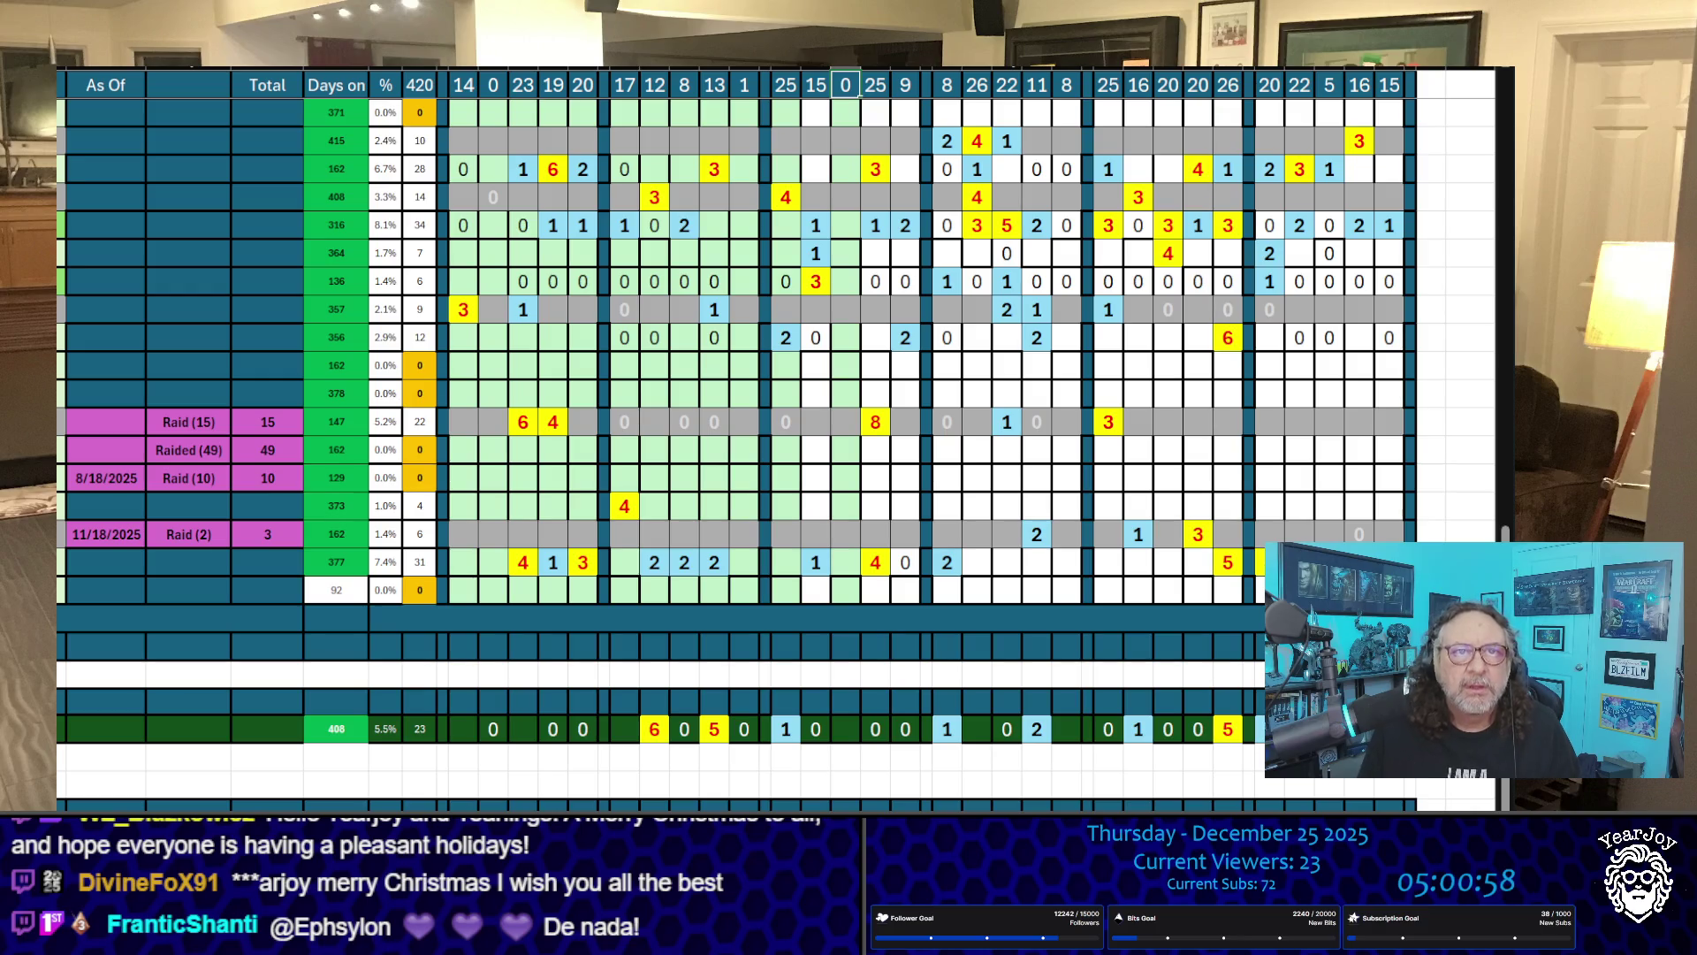
{"action": "key", "text": "Down"}
{"action": "key", "text": "Down"}
{"action": "key", "text": "Up"}
{"action": "key", "text": "Up"}
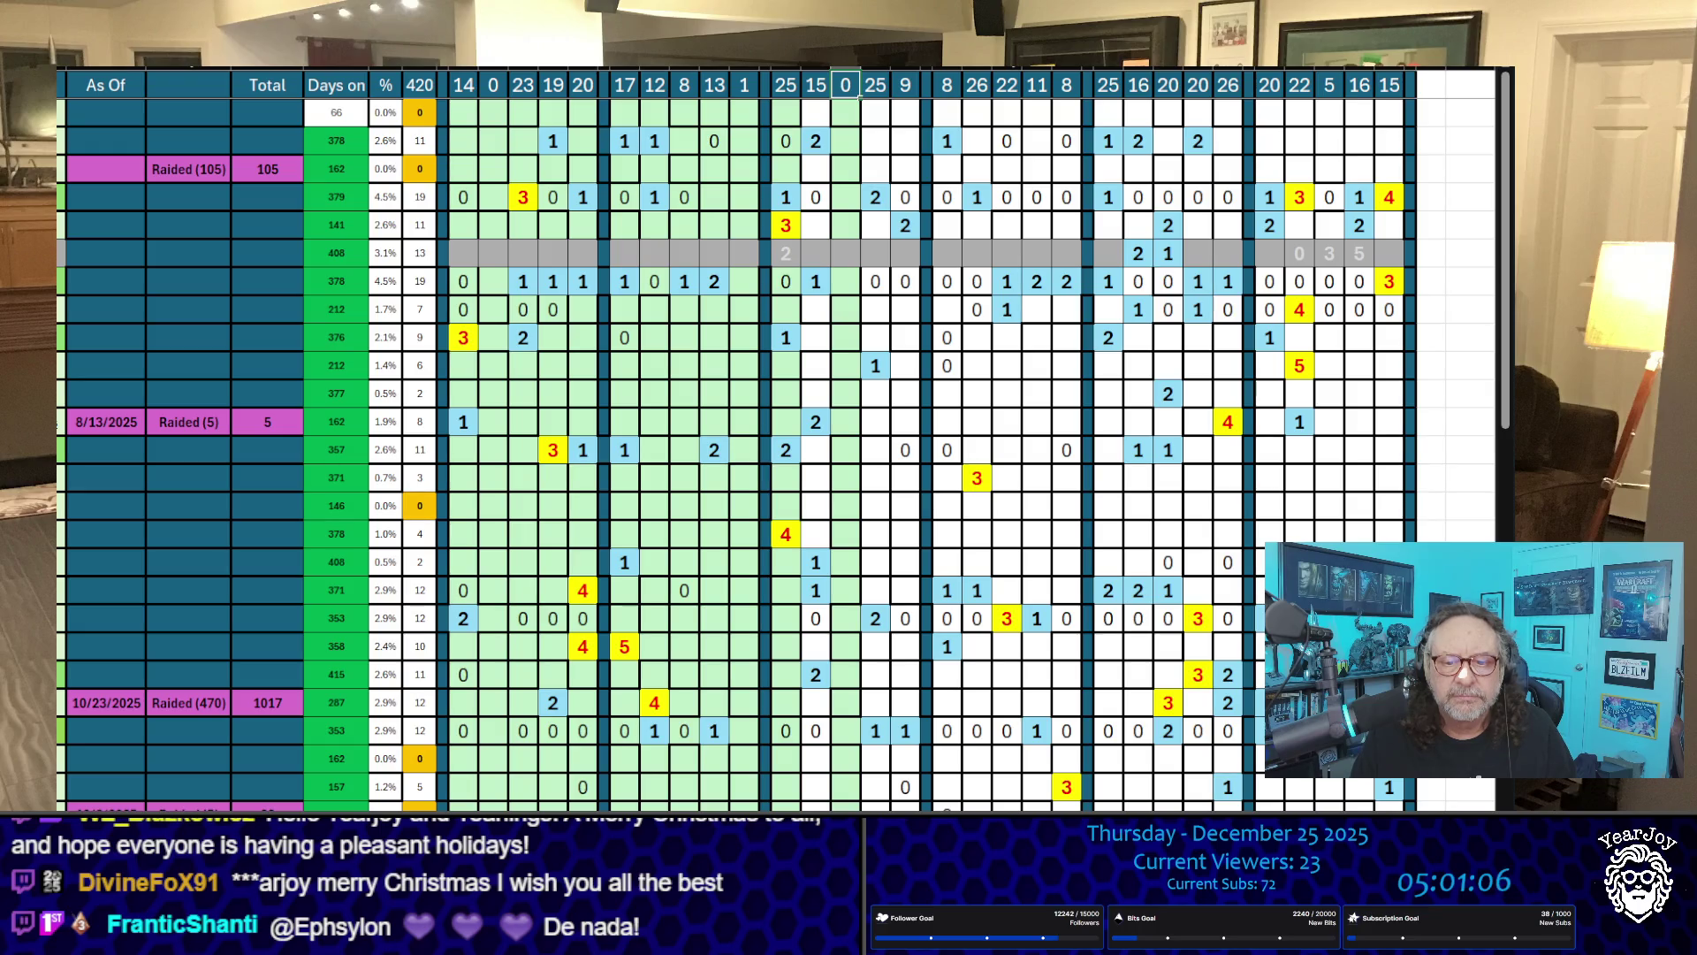
{"action": "scroll", "coordinate": [857, 95], "scroll_direction": "left", "scroll_amount": 10}
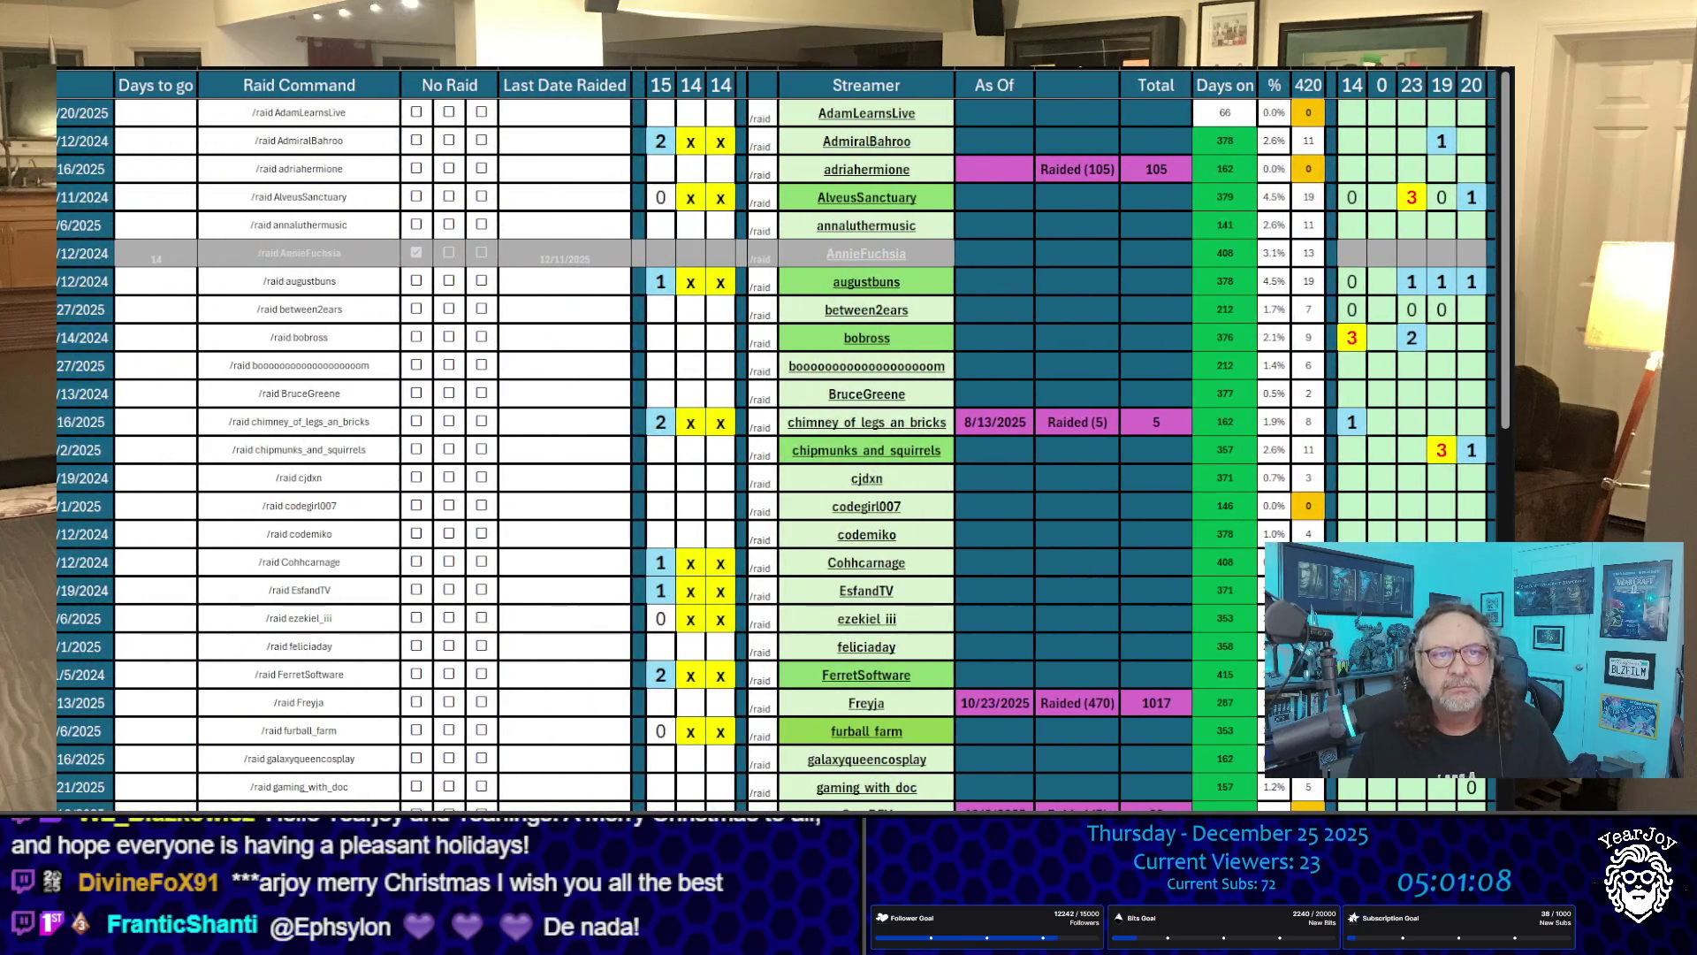
Step: Delete the counts and x marks from the 15/14/14 current raid columns so headers read 0
{"action": "scroll", "coordinate": [662, 747], "scroll_direction": "down", "scroll_amount": 20}
{"action": "scroll", "coordinate": [662, 746], "scroll_direction": "up", "scroll_amount": 5}
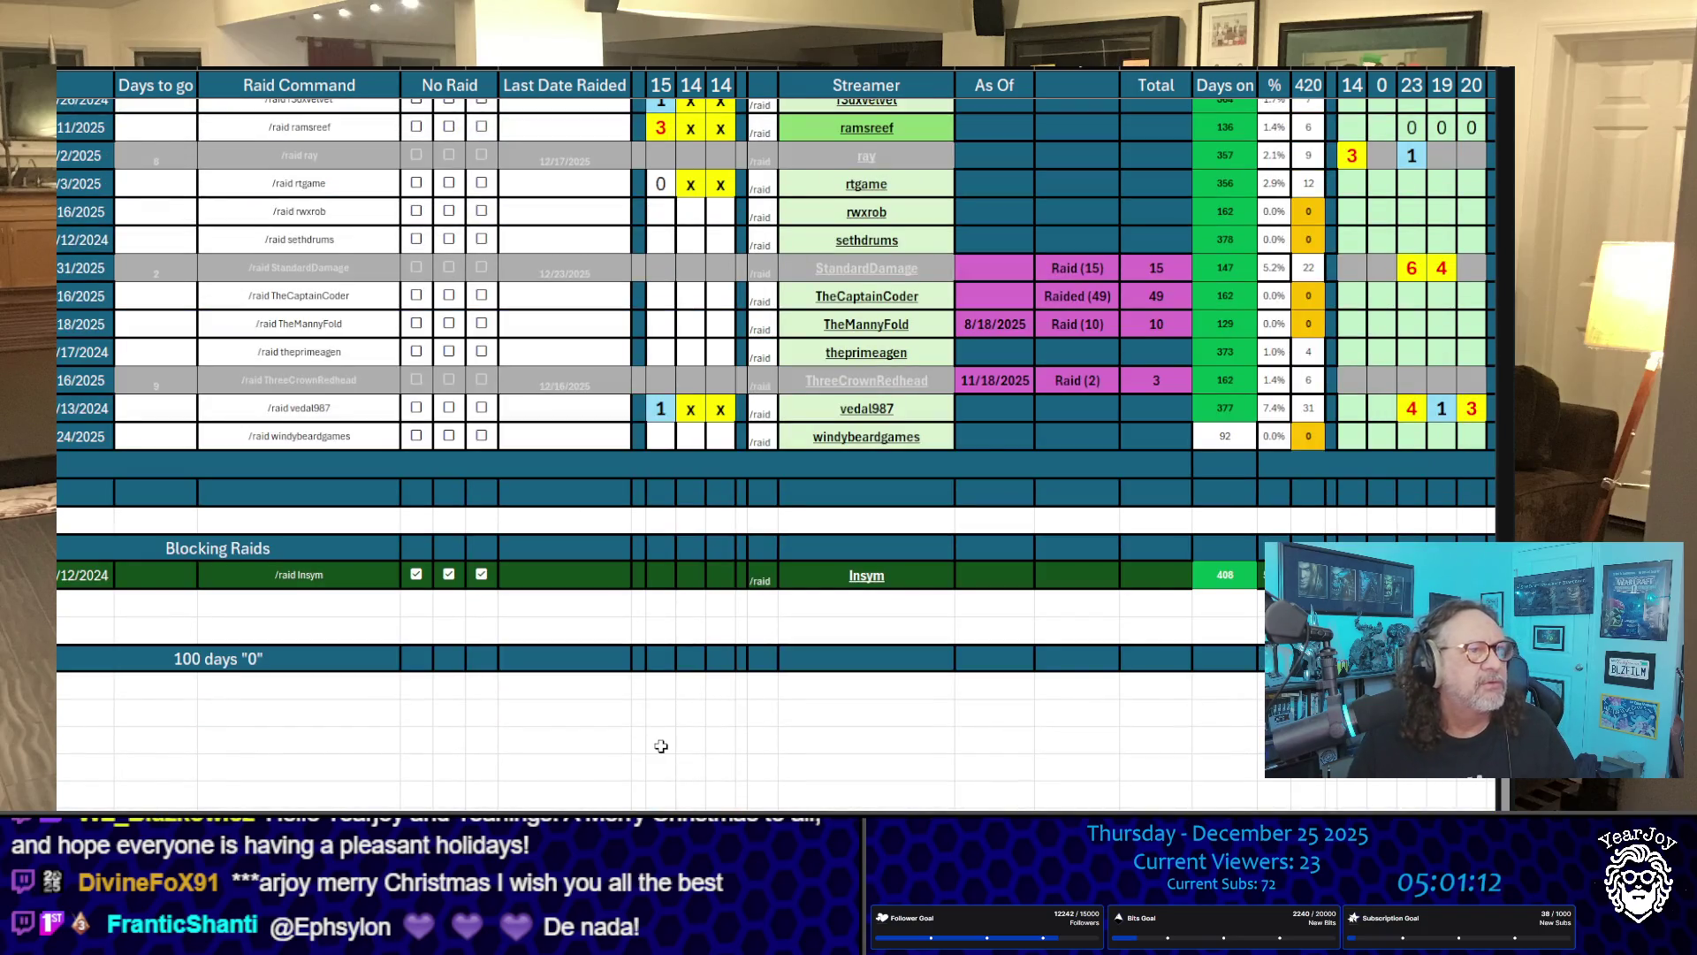
{"action": "mouse_move", "coordinate": [732, 482]}
{"action": "left_mouse_down"}
{"action": "mouse_move", "coordinate": [690, 89]}
{"action": "mouse_move", "coordinate": [664, 119]}
{"action": "left_mouse_up"}
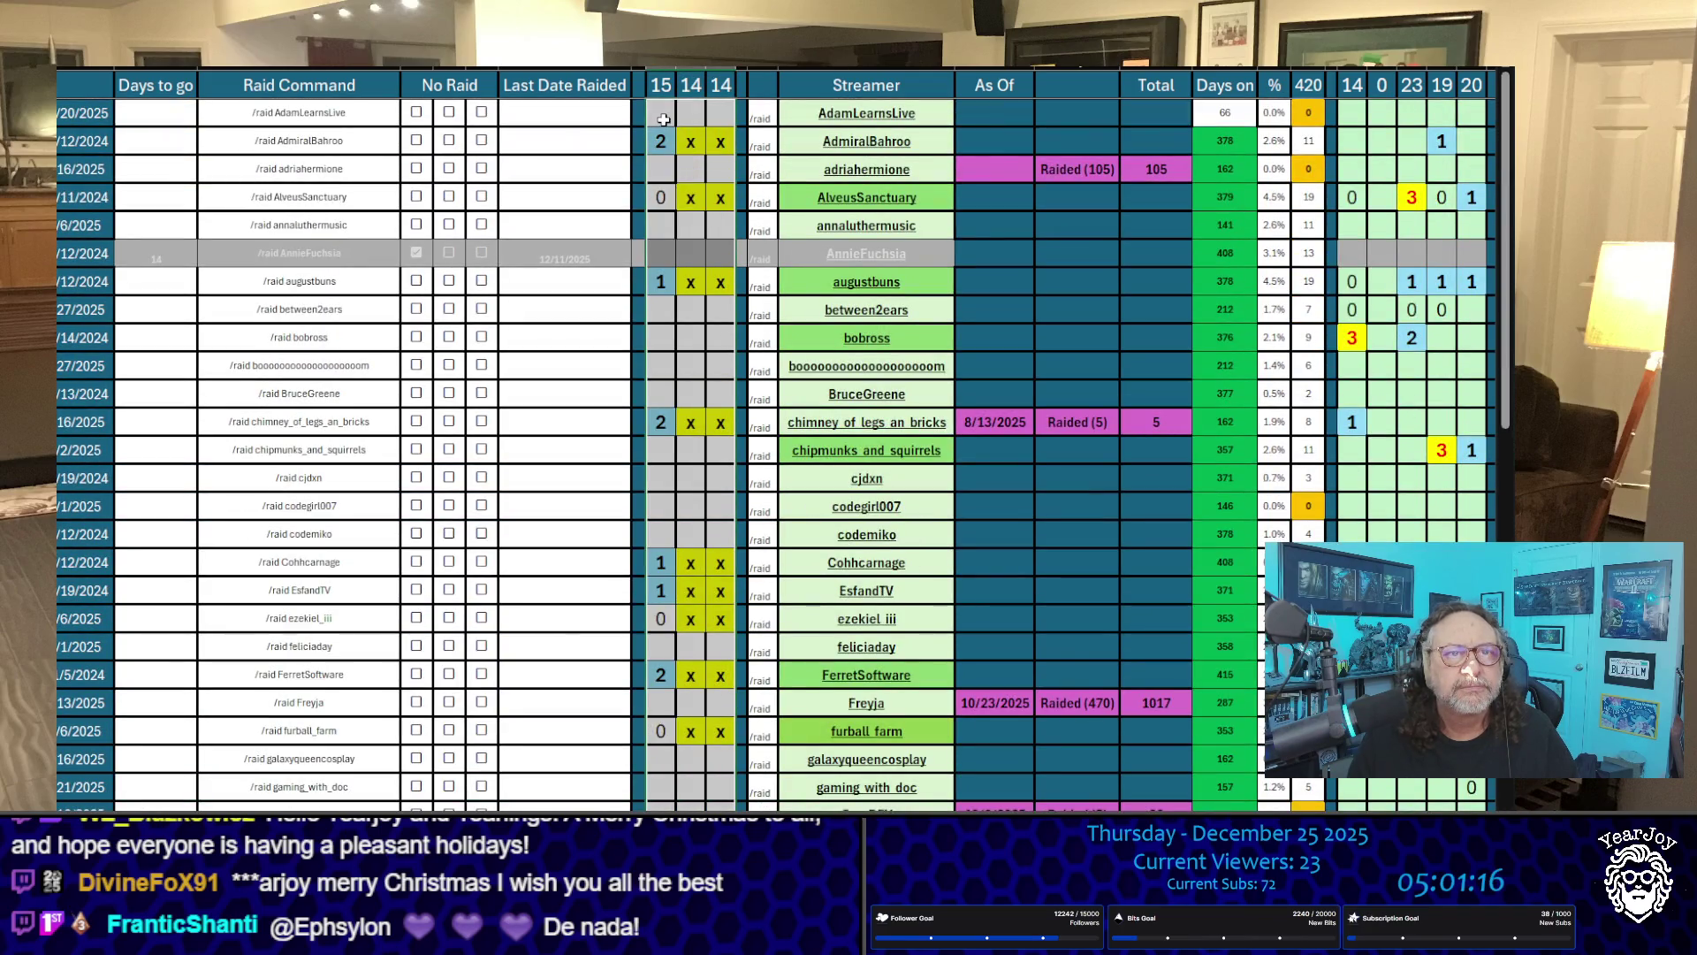
{"action": "key", "text": "Delete"}
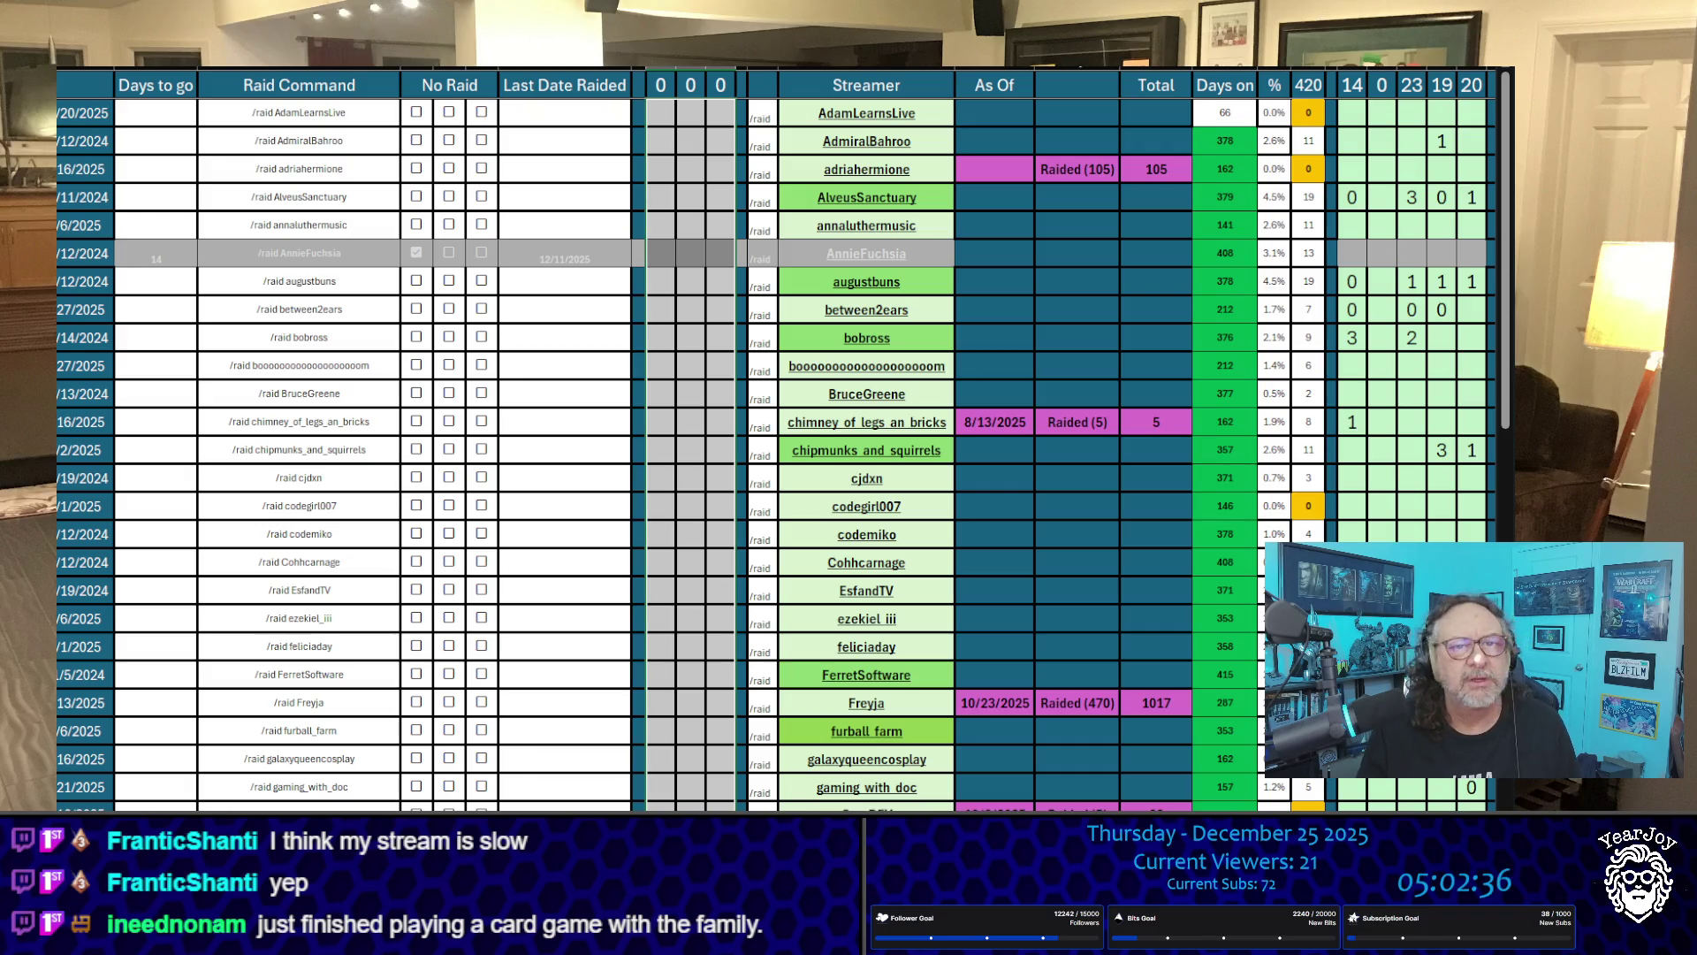
{"action": "scroll", "coordinate": [1105, 416], "scroll_direction": "down", "scroll_amount": 8}
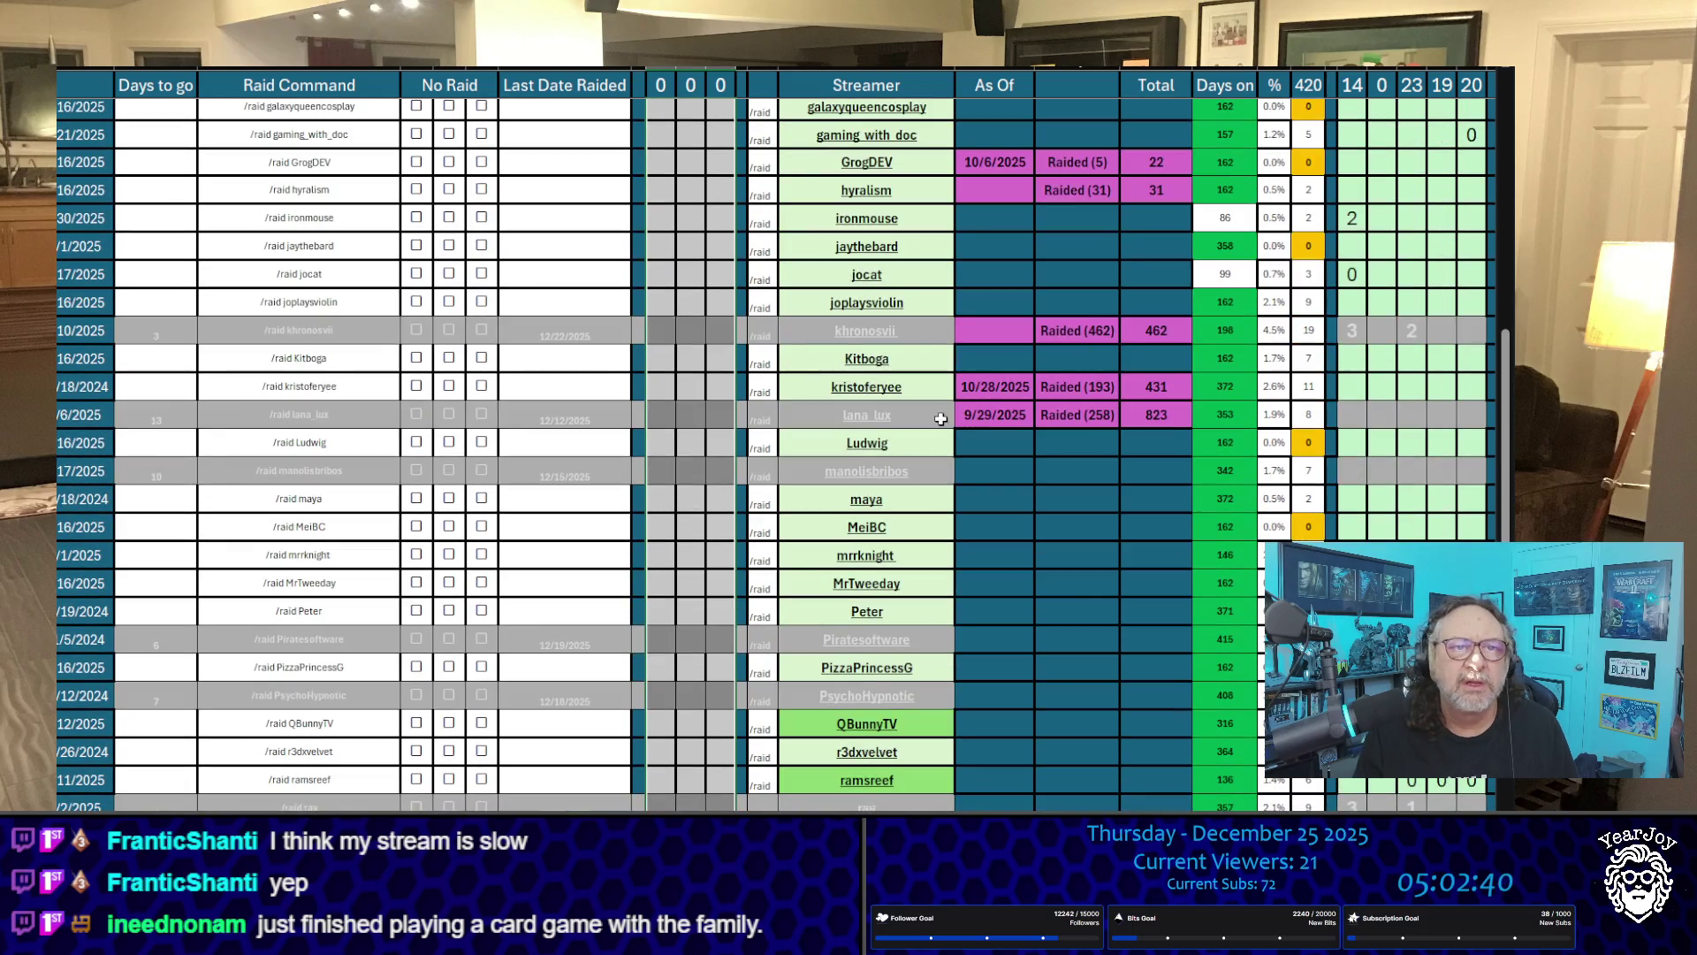
Step: Set FerretSoftware's Last Date Raided to 12/25/2025
{"action": "scroll", "coordinate": [939, 418], "scroll_direction": "up", "scroll_amount": 7}
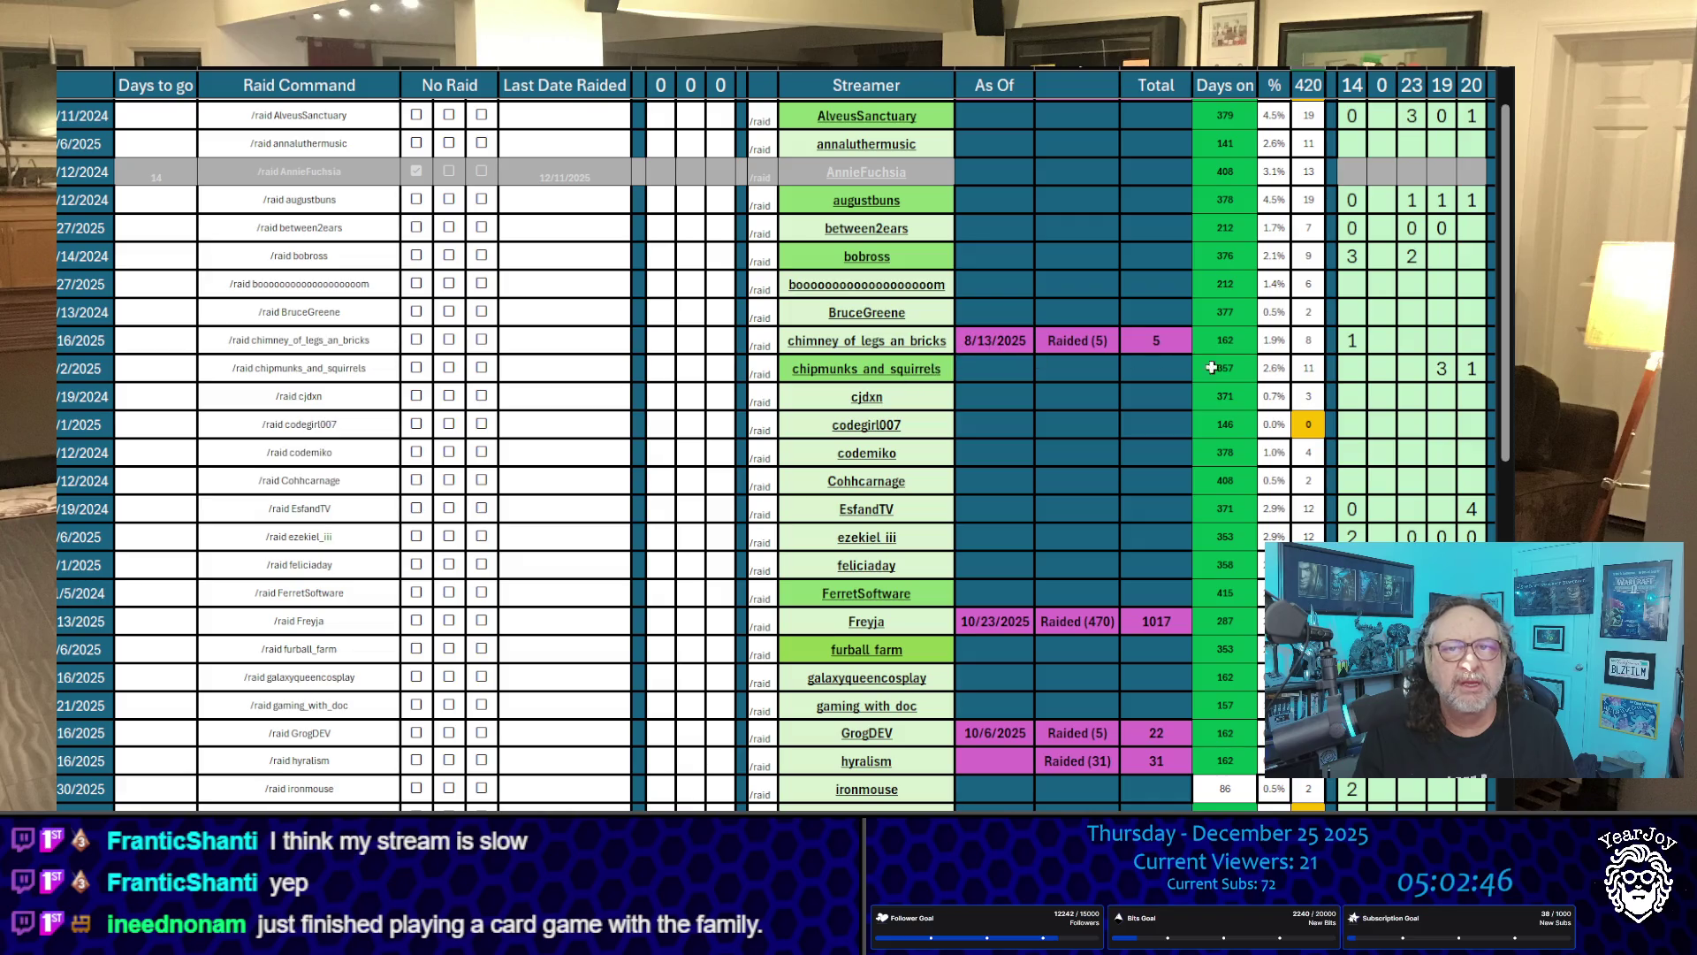
{"action": "scroll", "coordinate": [504, 489], "scroll_direction": "down", "scroll_amount": 2}
{"action": "scroll", "coordinate": [504, 488], "scroll_direction": "down", "scroll_amount": 1}
{"action": "left_click", "coordinate": [575, 533]}
{"action": "left_click", "coordinate": [548, 505]}
{"action": "type", "text": "1"}
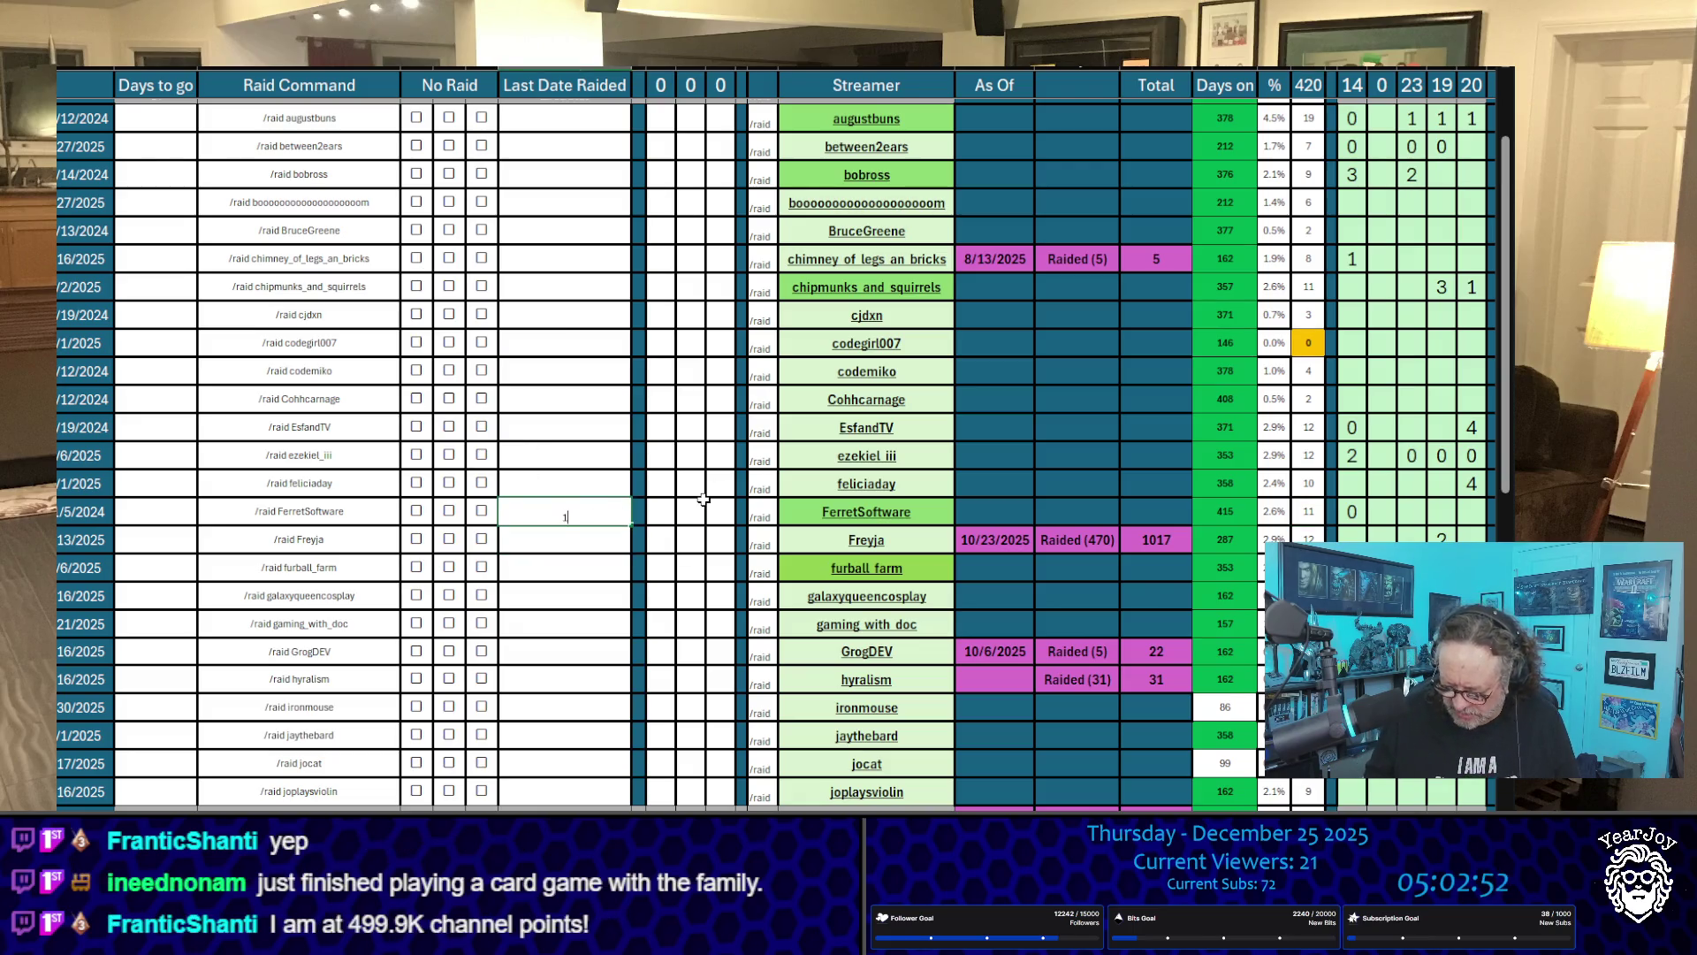
{"action": "type", "text": "2/25/2025"}
{"action": "key", "text": "Return"}
{"action": "key", "text": "Up"}
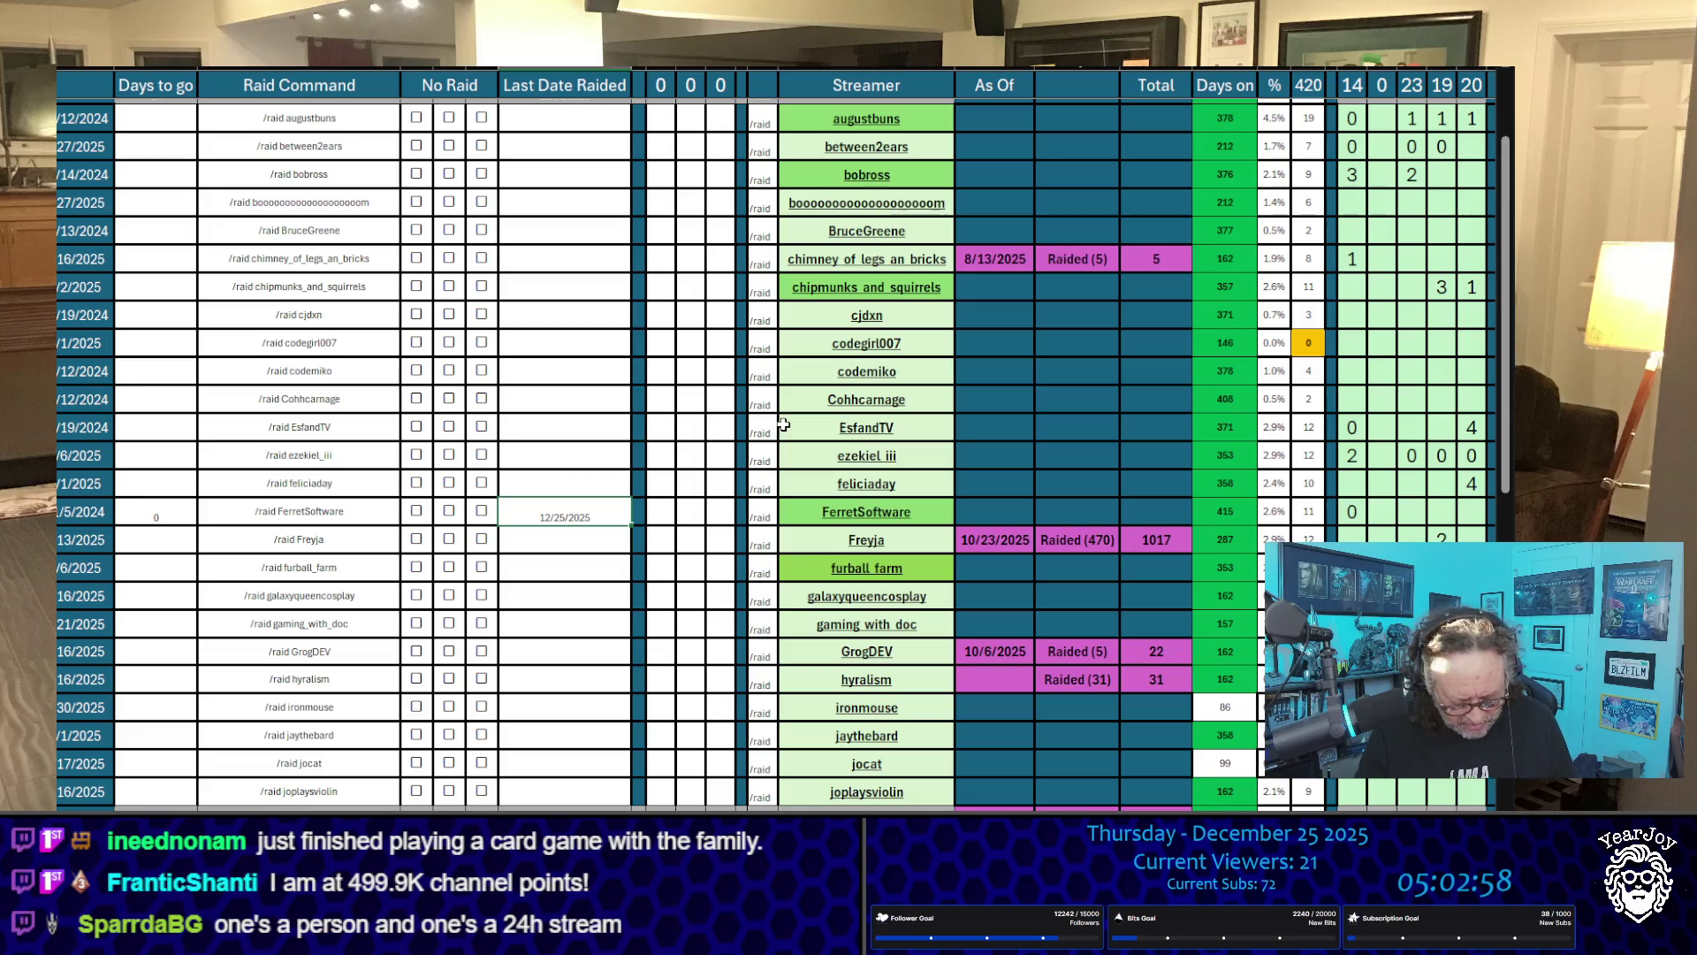
Step: Copy FerretSoftware's /raid FerretSoftware command from its Raid Command cell
{"action": "left_click", "coordinate": [886, 515]}
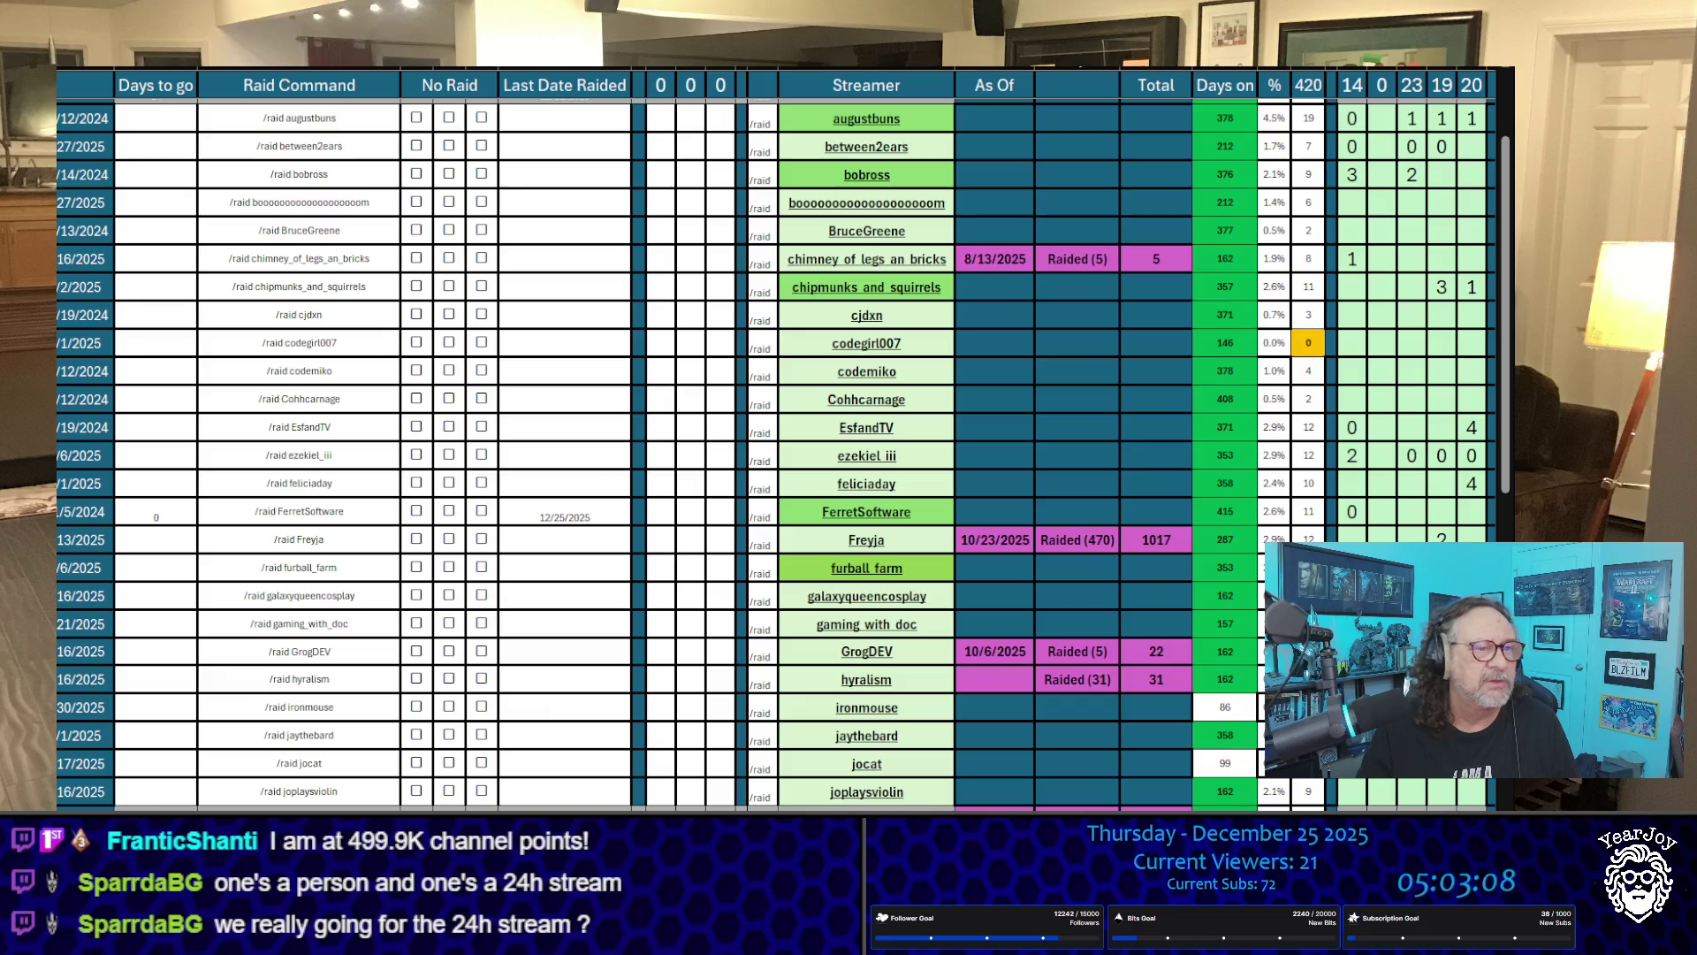
{"action": "left_click", "coordinate": [867, 511]}
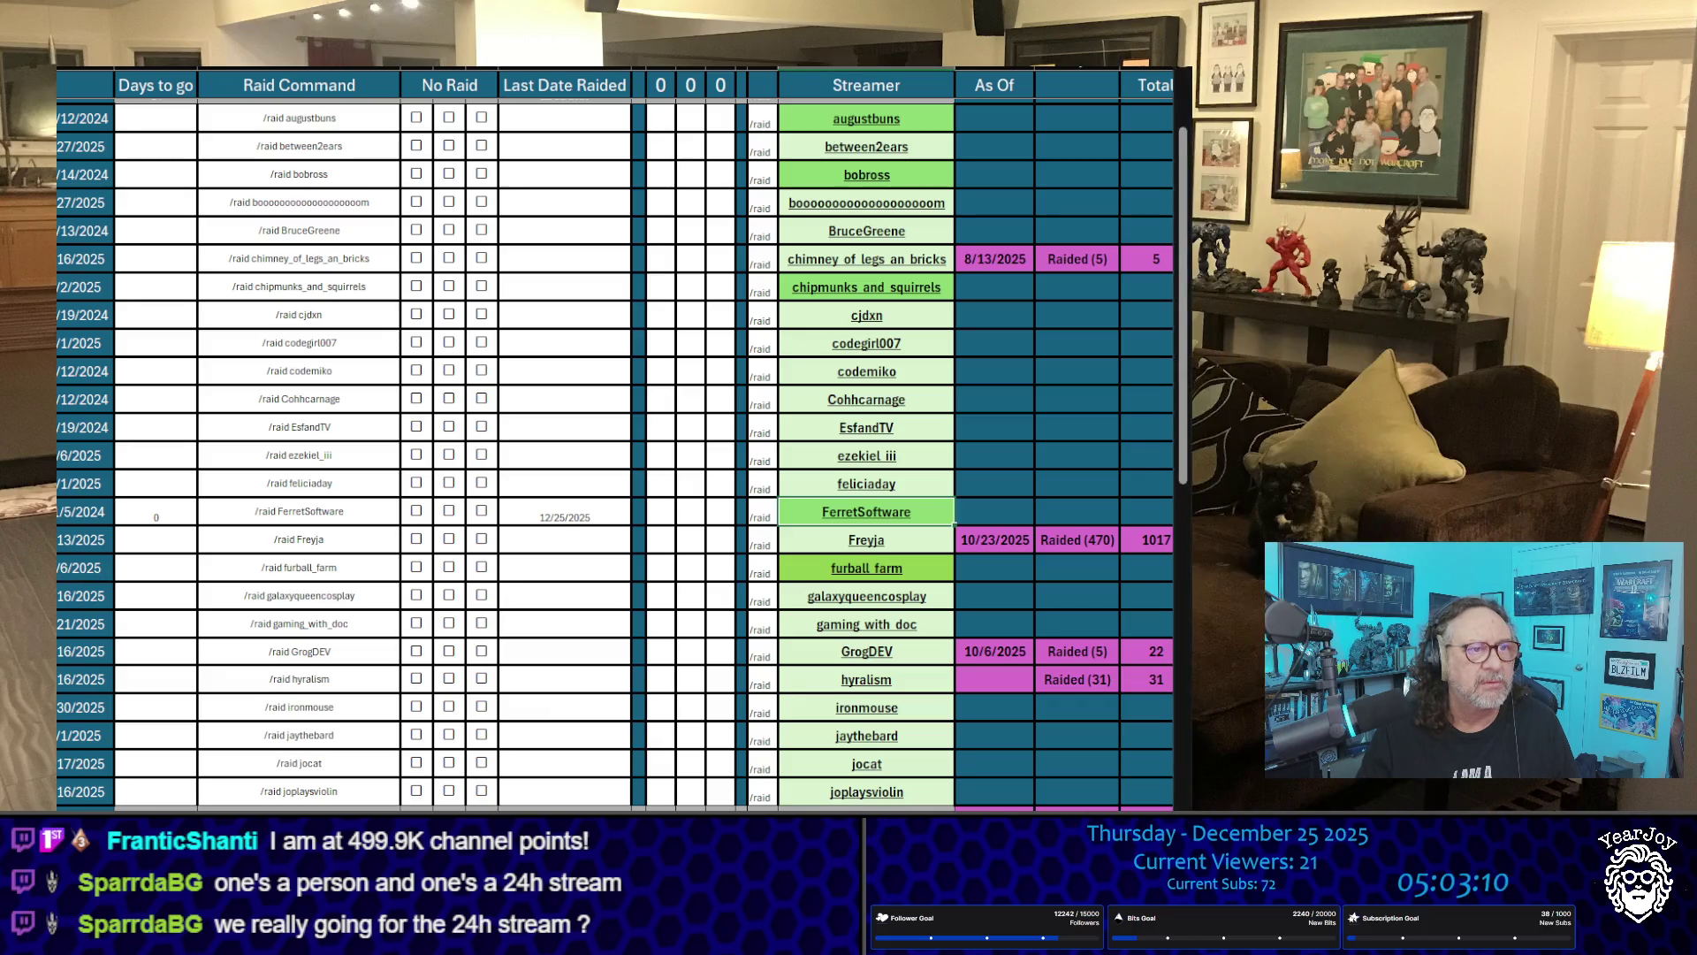
{"action": "left_click", "coordinate": [866, 67]}
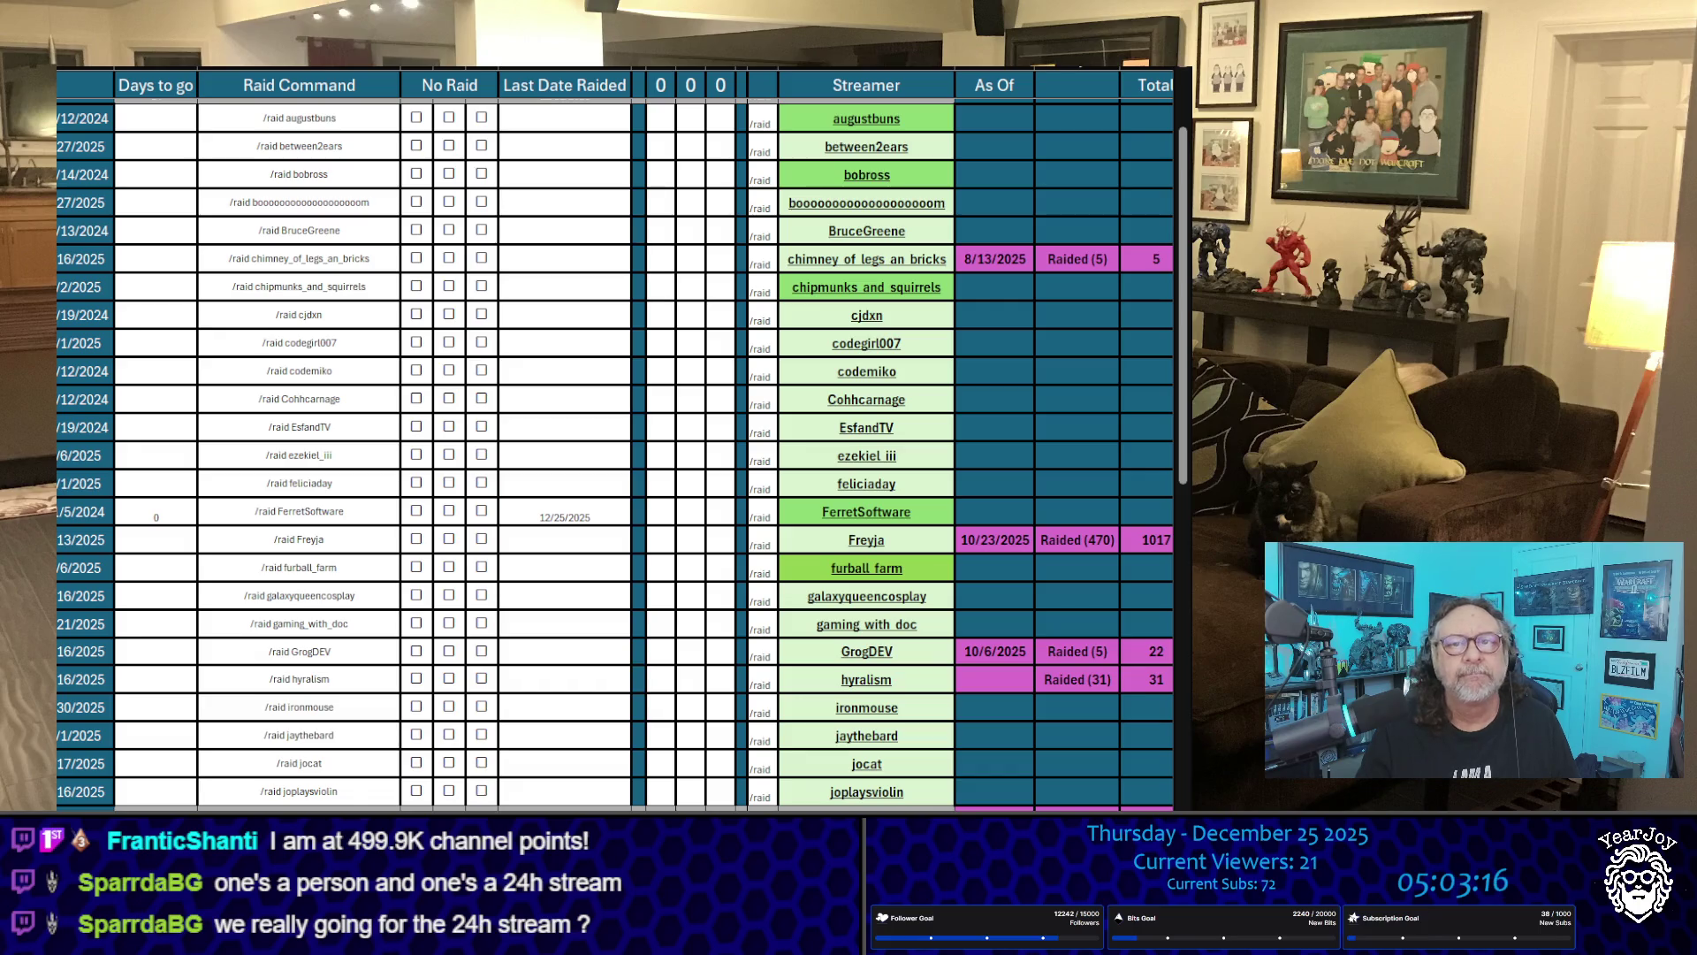
{"action": "left_click", "coordinate": [937, 519]}
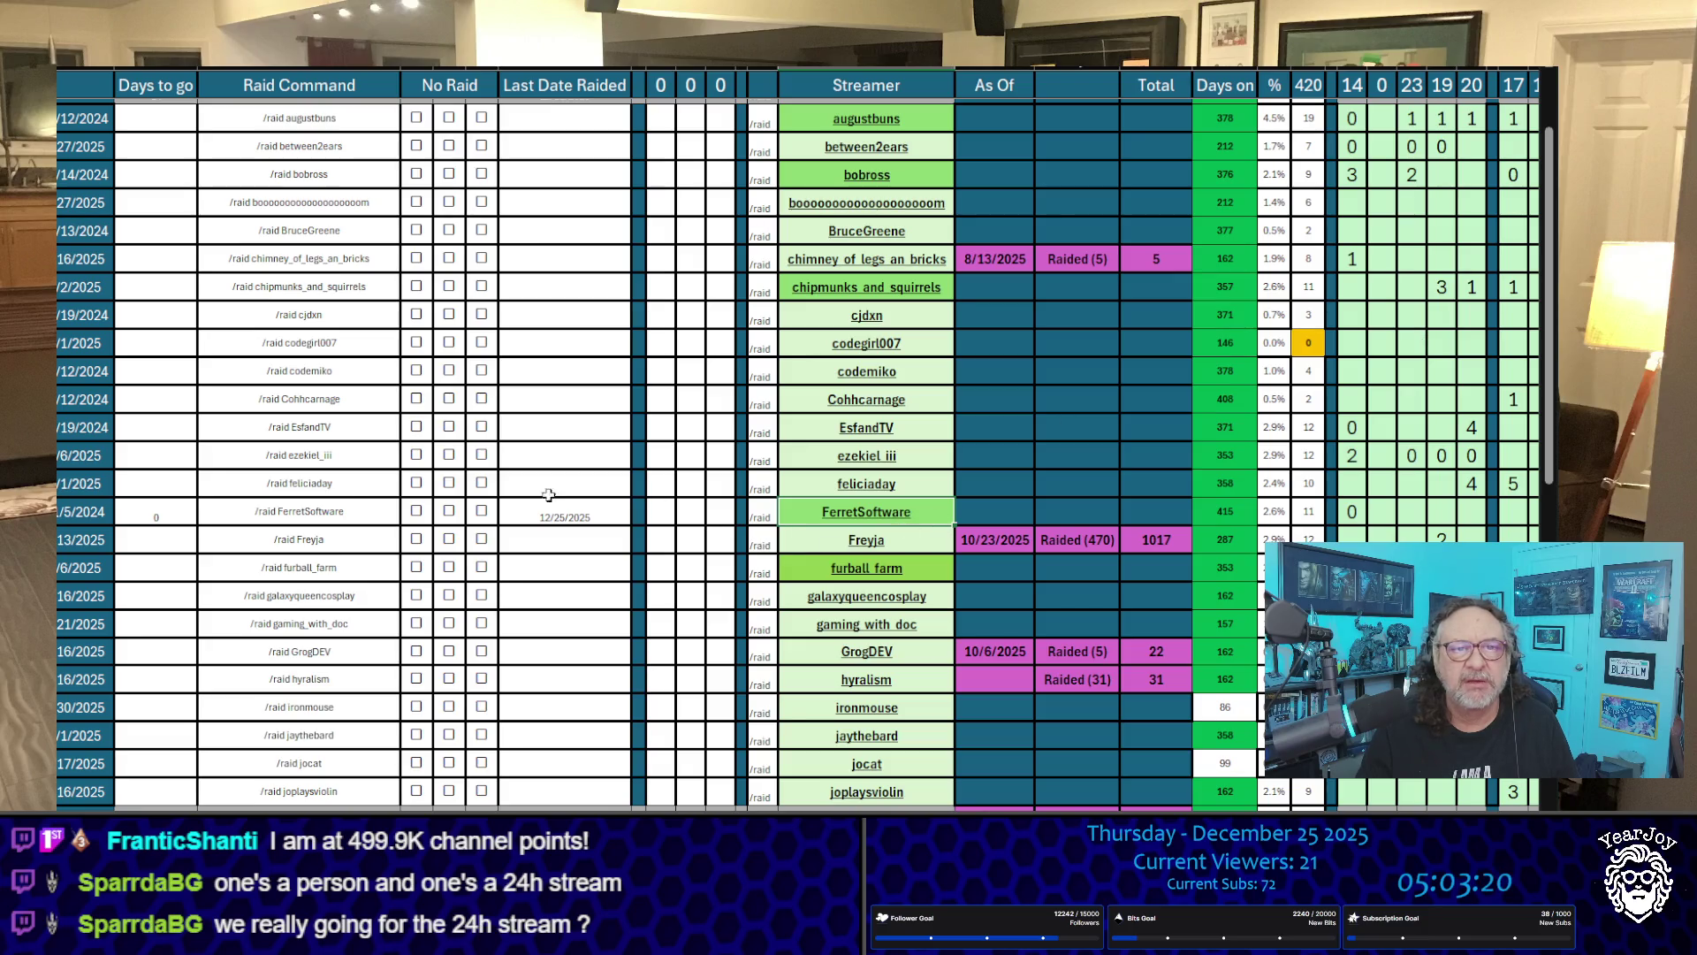
{"action": "left_click", "coordinate": [352, 507]}
{"action": "key", "text": "ctrl+c"}
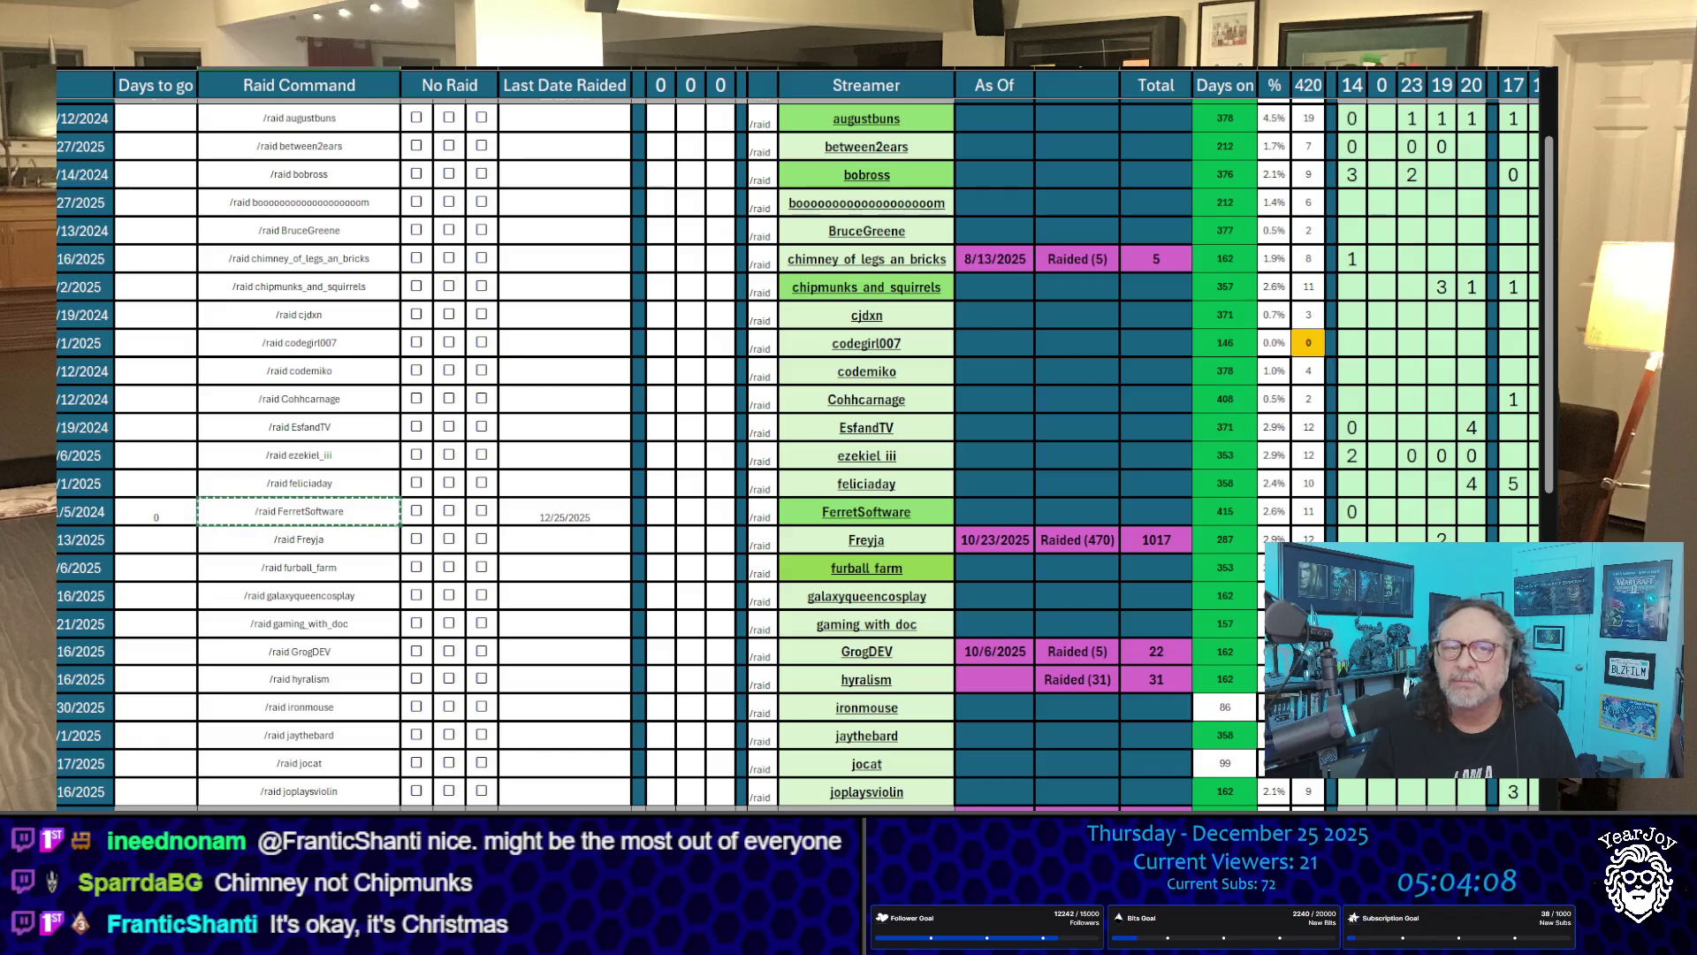
{"action": "scroll", "coordinate": [796, 455], "scroll_direction": "down", "scroll_amount": 1}
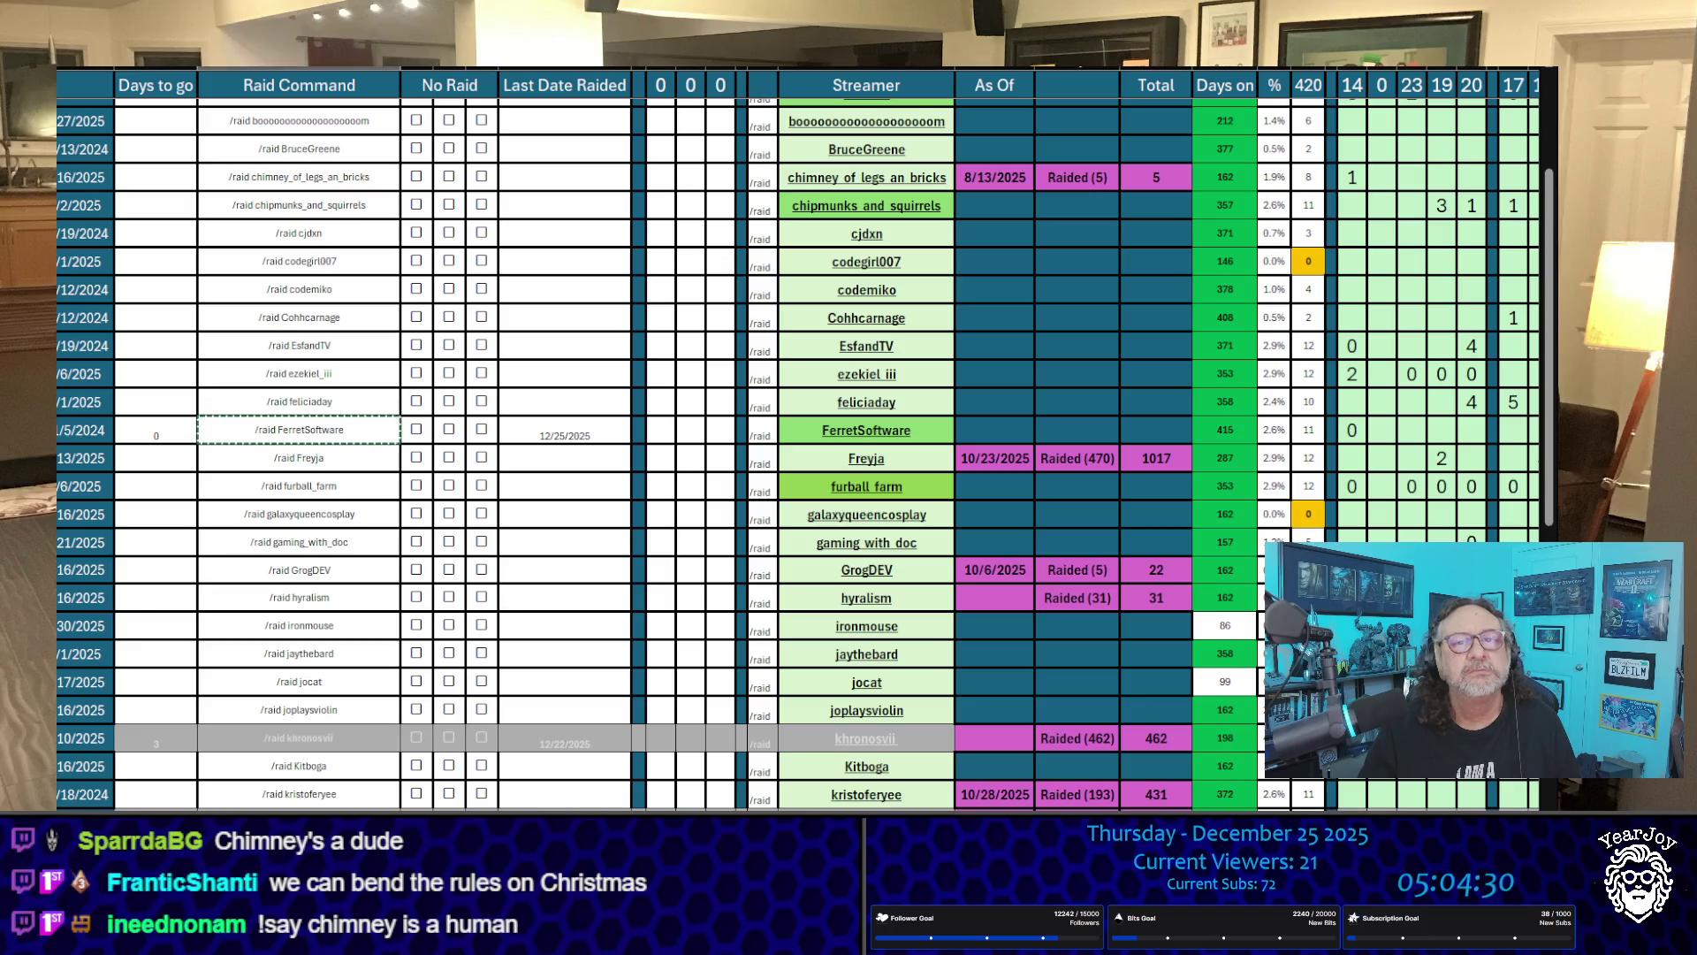
{"action": "scroll", "coordinate": [771, 282], "scroll_direction": "up", "scroll_amount": 3}
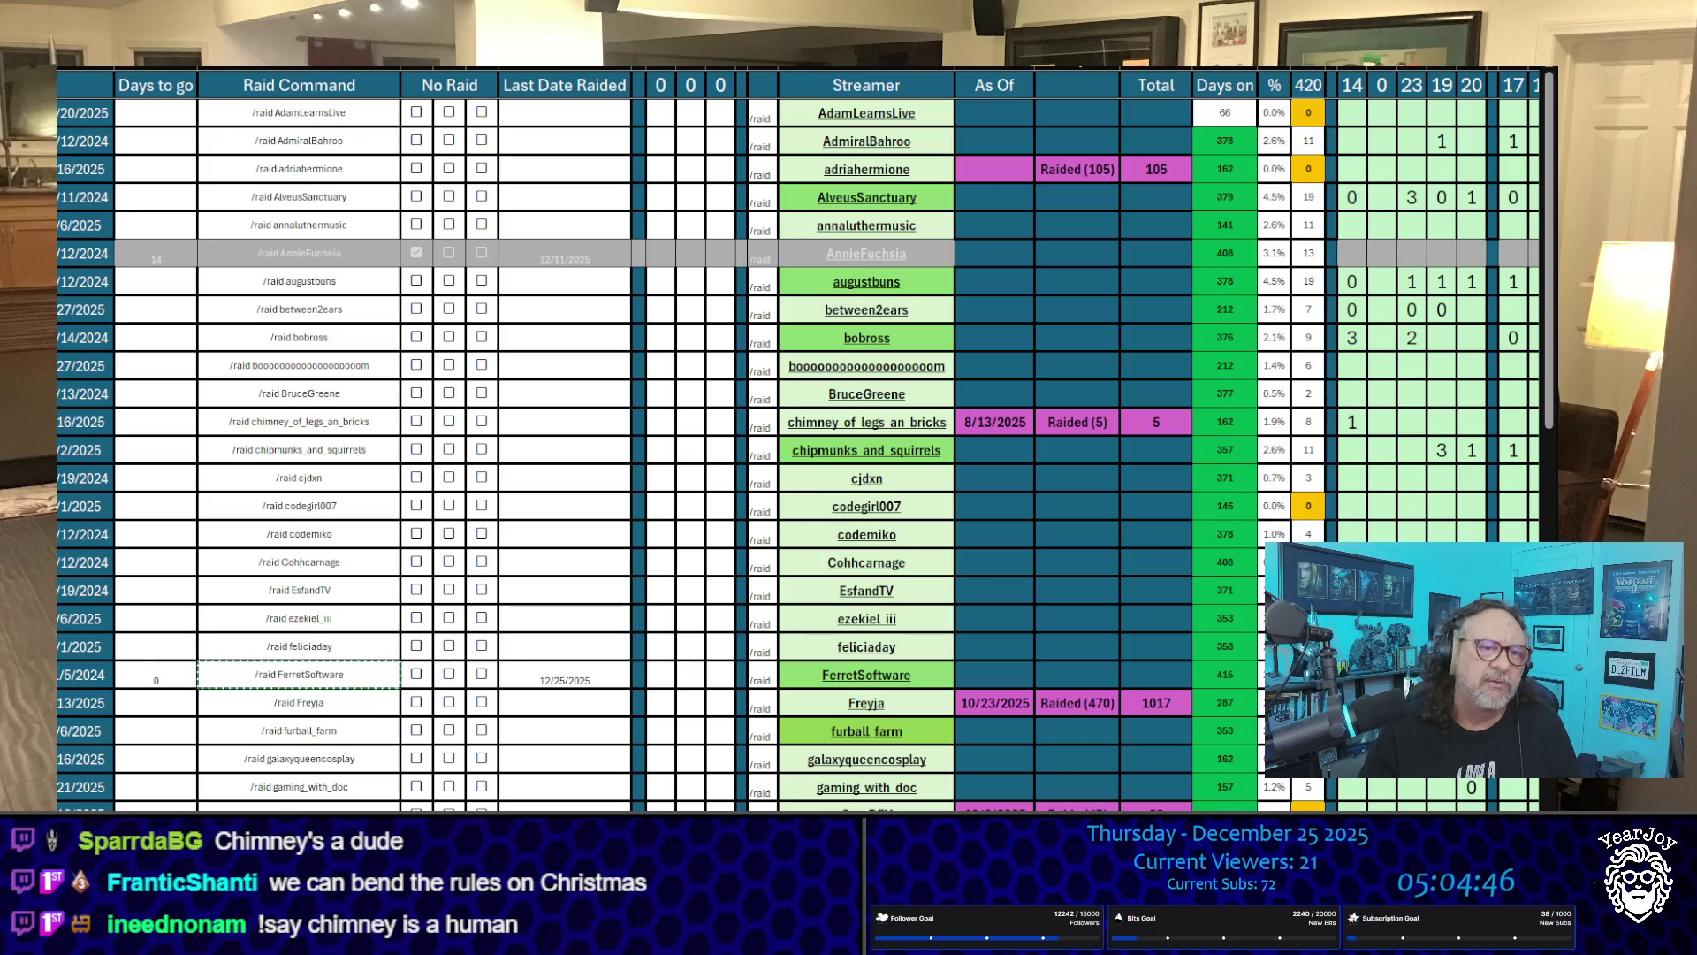
{"action": "left_click", "coordinate": [607, 684]}
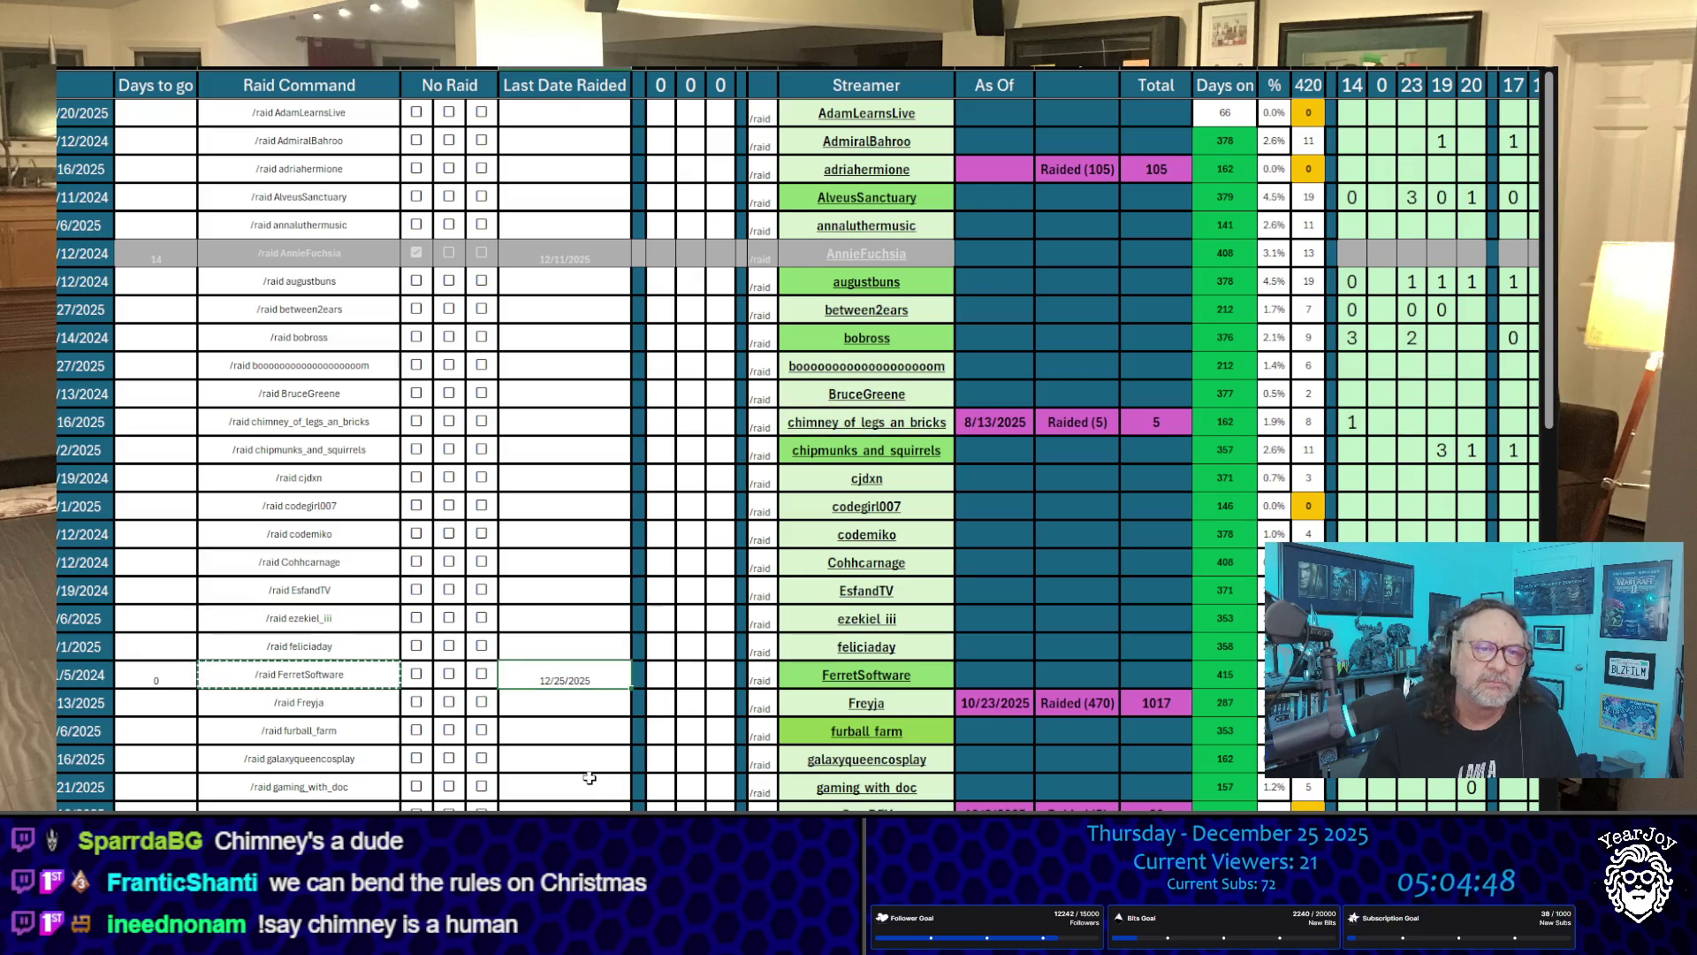
{"action": "key", "text": "ctrl+c"}
{"action": "key", "text": "Up"}
{"action": "key", "text": "Up"}
{"action": "key", "text": "Up"}
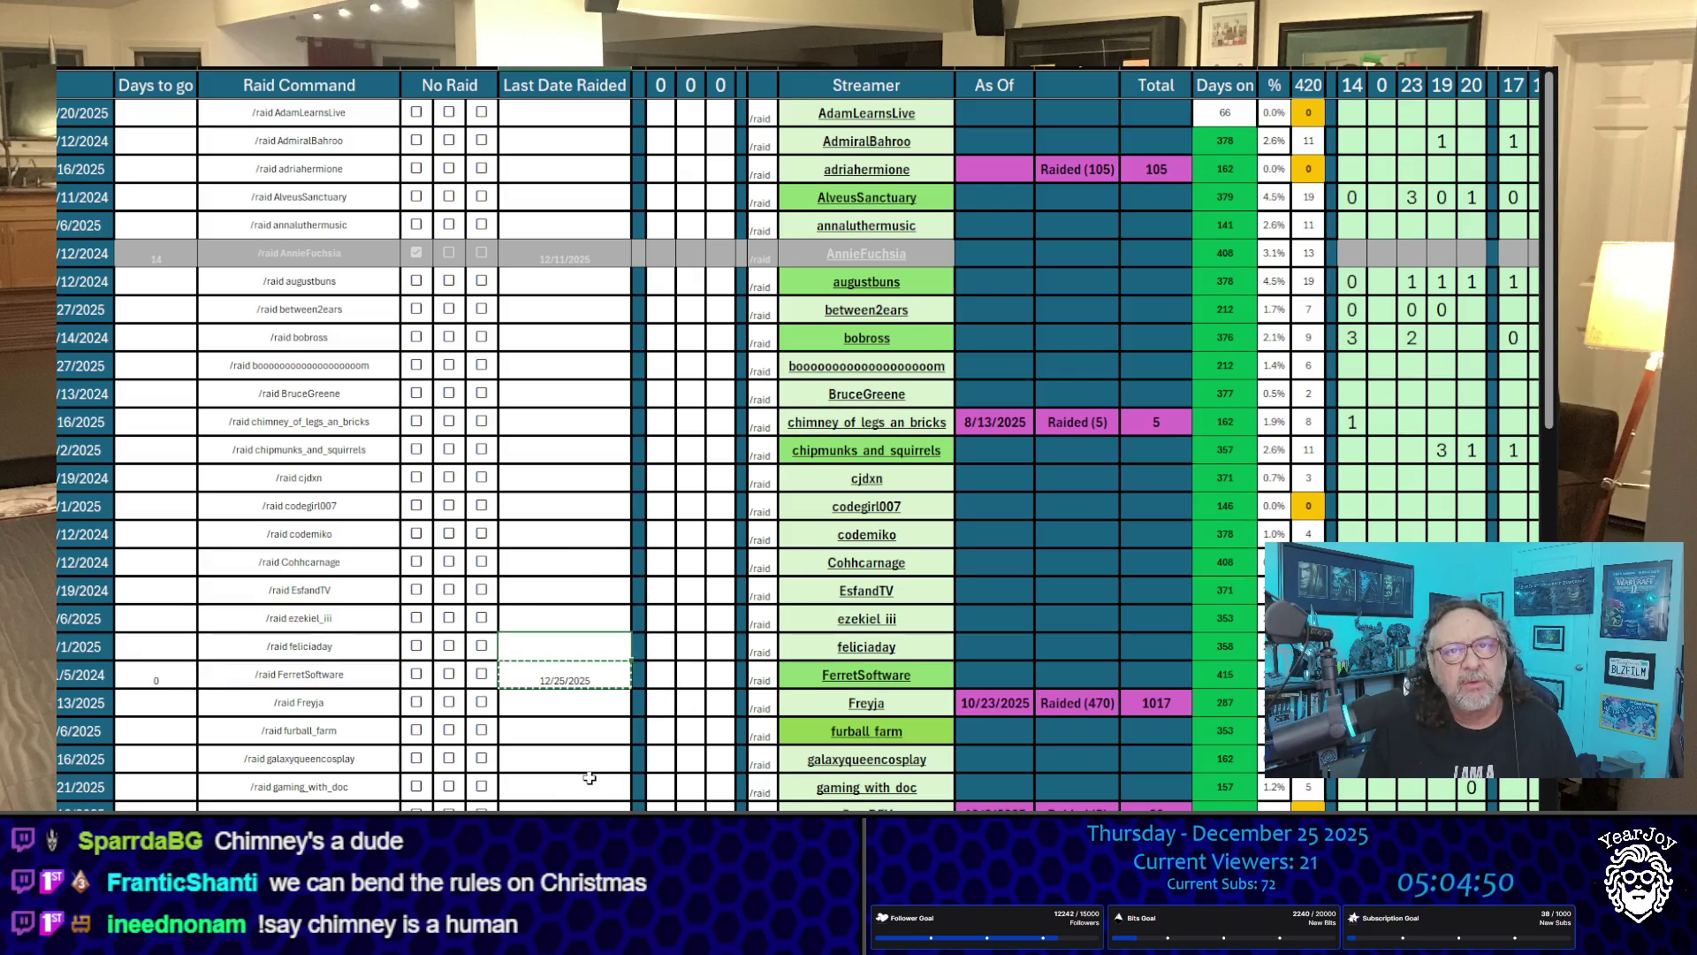
{"action": "key", "text": "Down"}
{"action": "key", "text": "Down"}
{"action": "key", "text": "Down"}
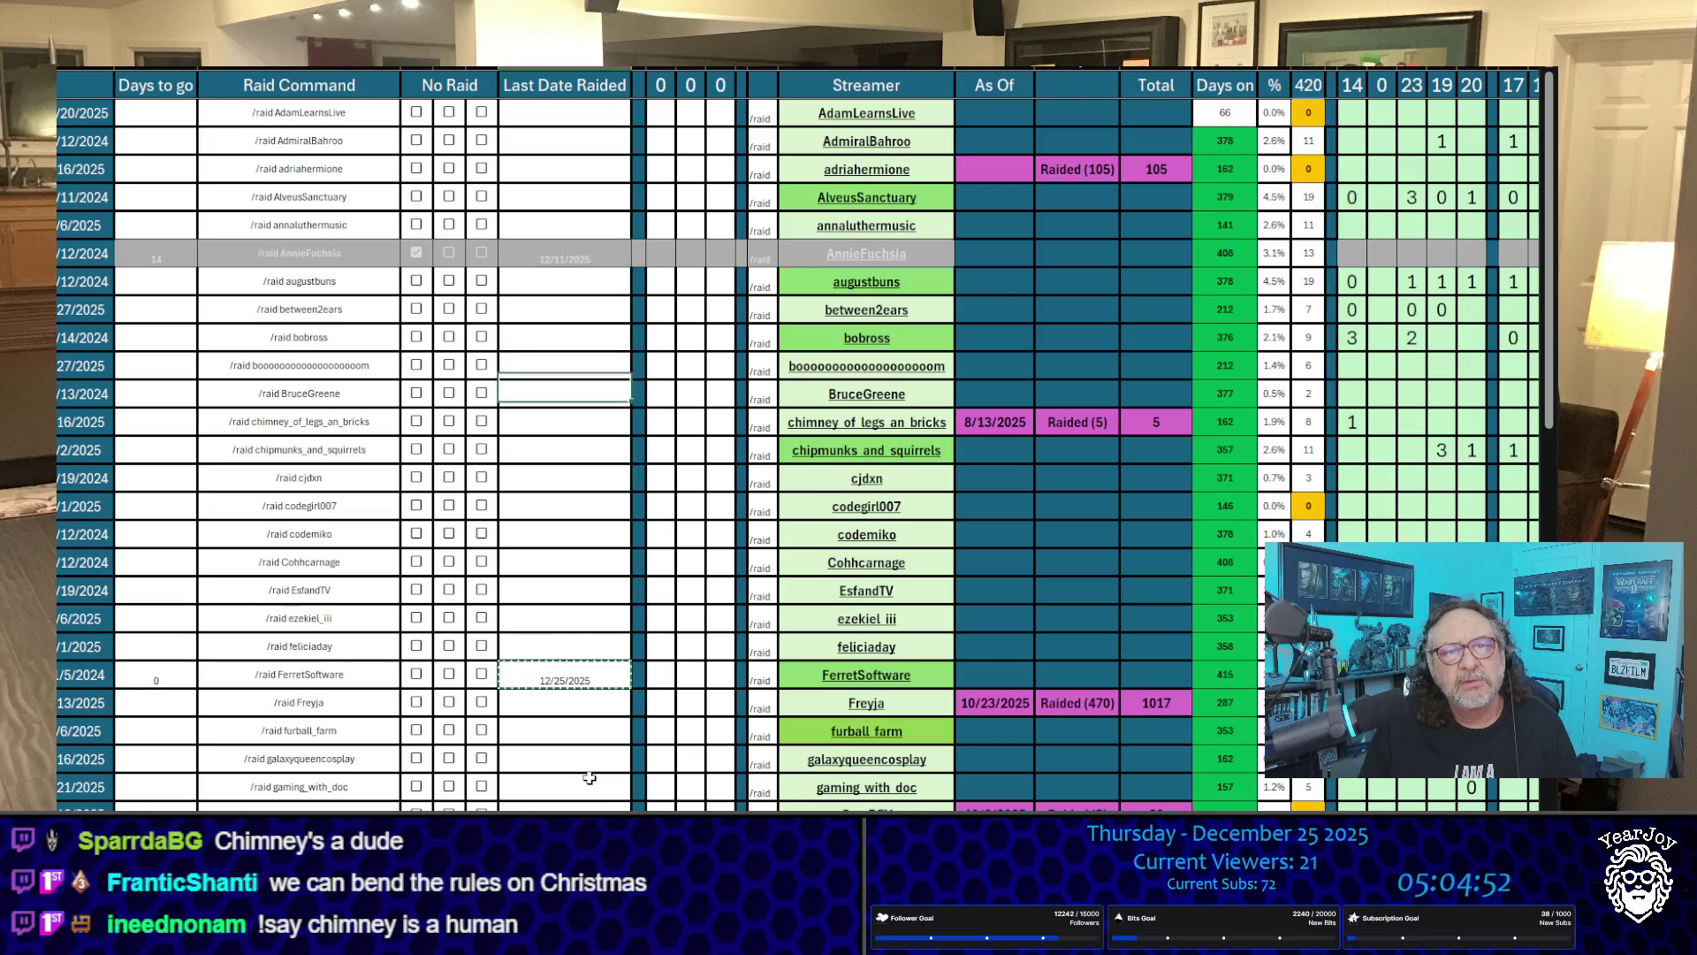
{"action": "key", "text": "ctrl+v"}
{"action": "key", "text": "Down"}
{"action": "key", "text": "Down"}
{"action": "key", "text": "Down"}
{"action": "key", "text": "Down"}
{"action": "key", "text": "Down"}
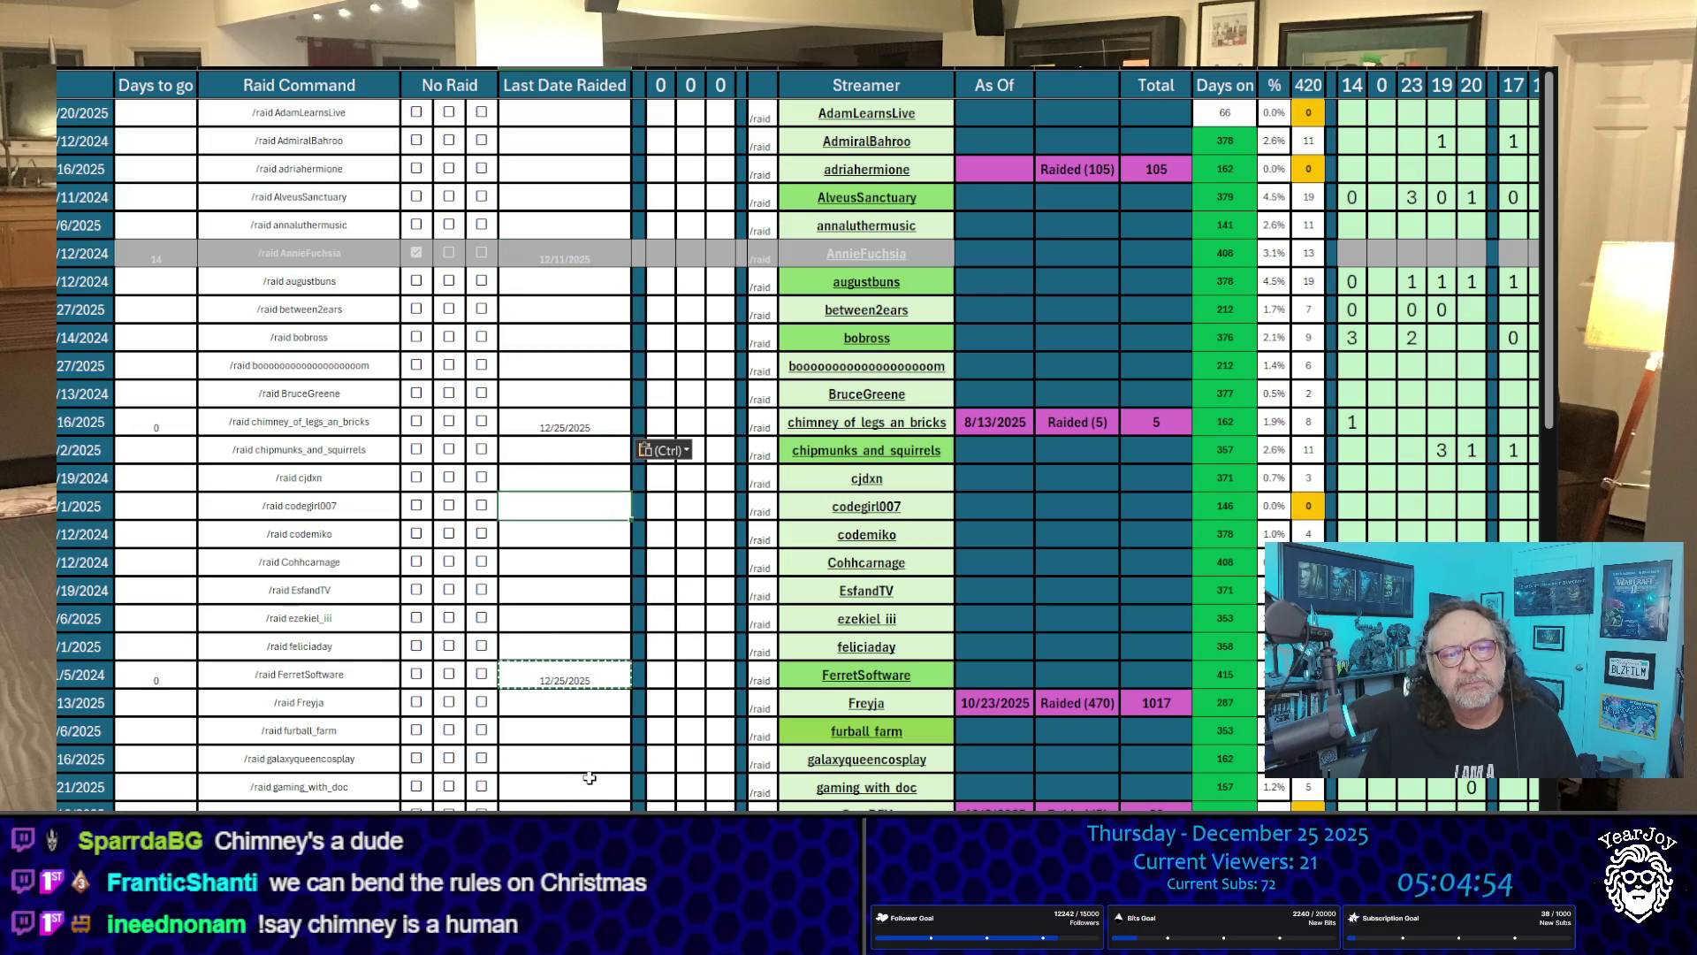
{"action": "key", "text": "Delete"}
{"action": "key", "text": "Up"}
{"action": "key", "text": "Up"}
{"action": "key", "text": "Up"}
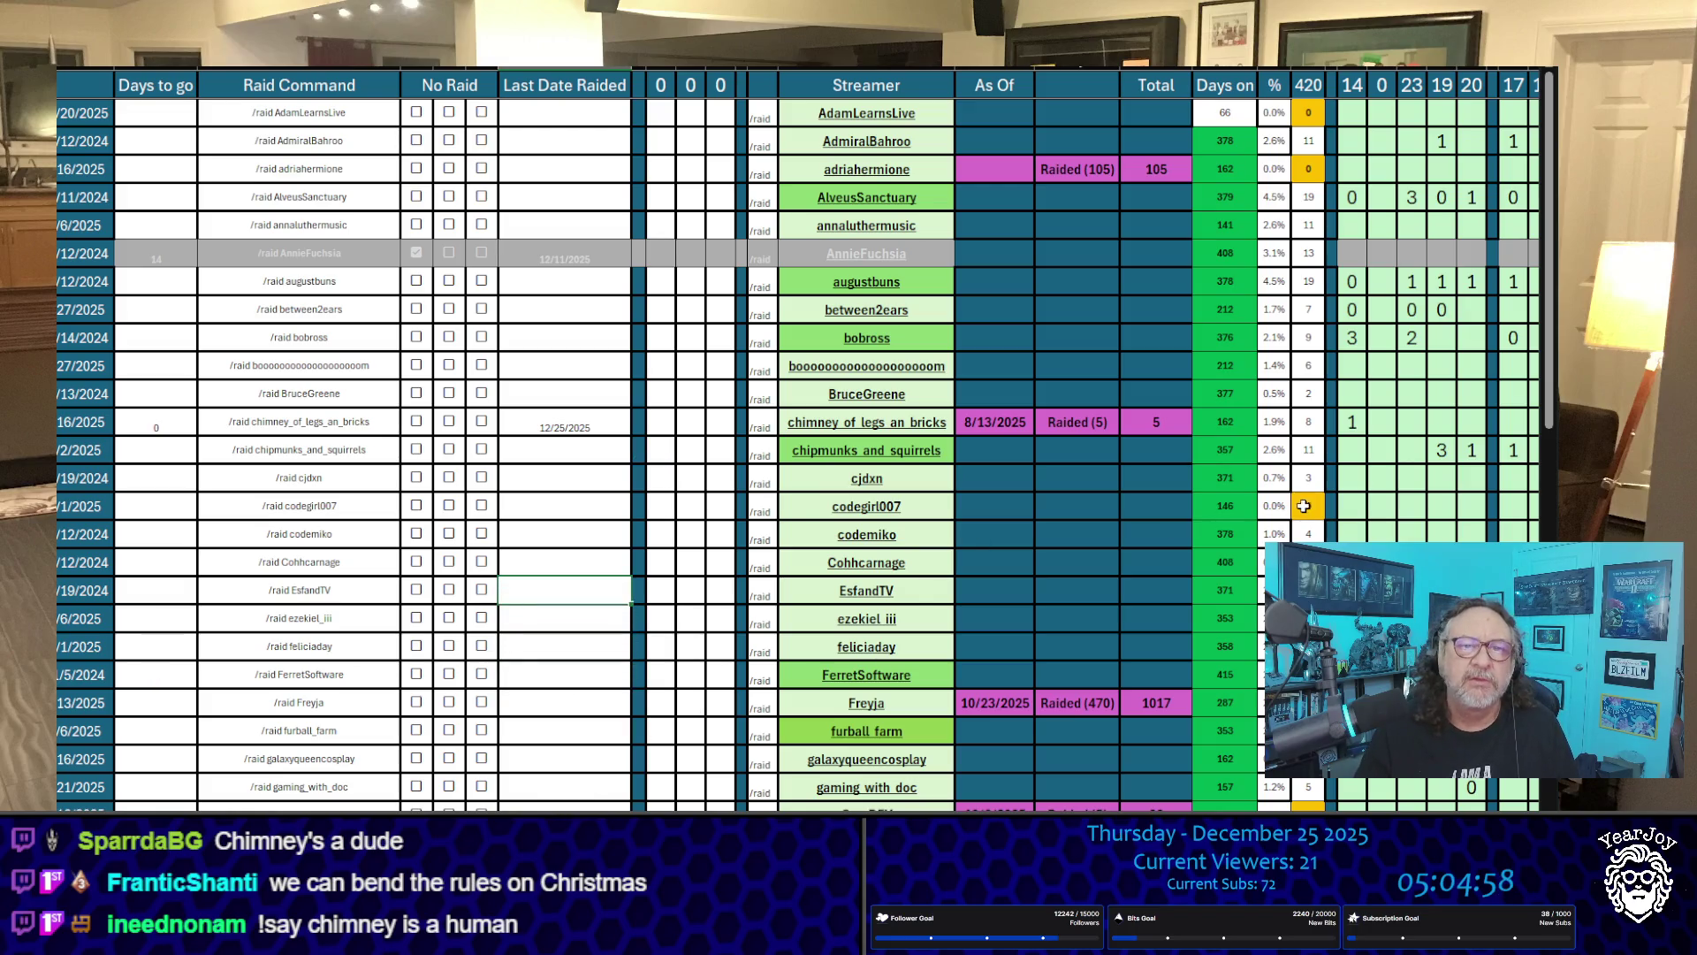
Step: Copy chimney_of_legs_an_bricks' raid command
{"action": "left_click", "coordinate": [579, 452]}
{"action": "left_click", "coordinate": [388, 431]}
{"action": "key", "text": "ctrl+c"}
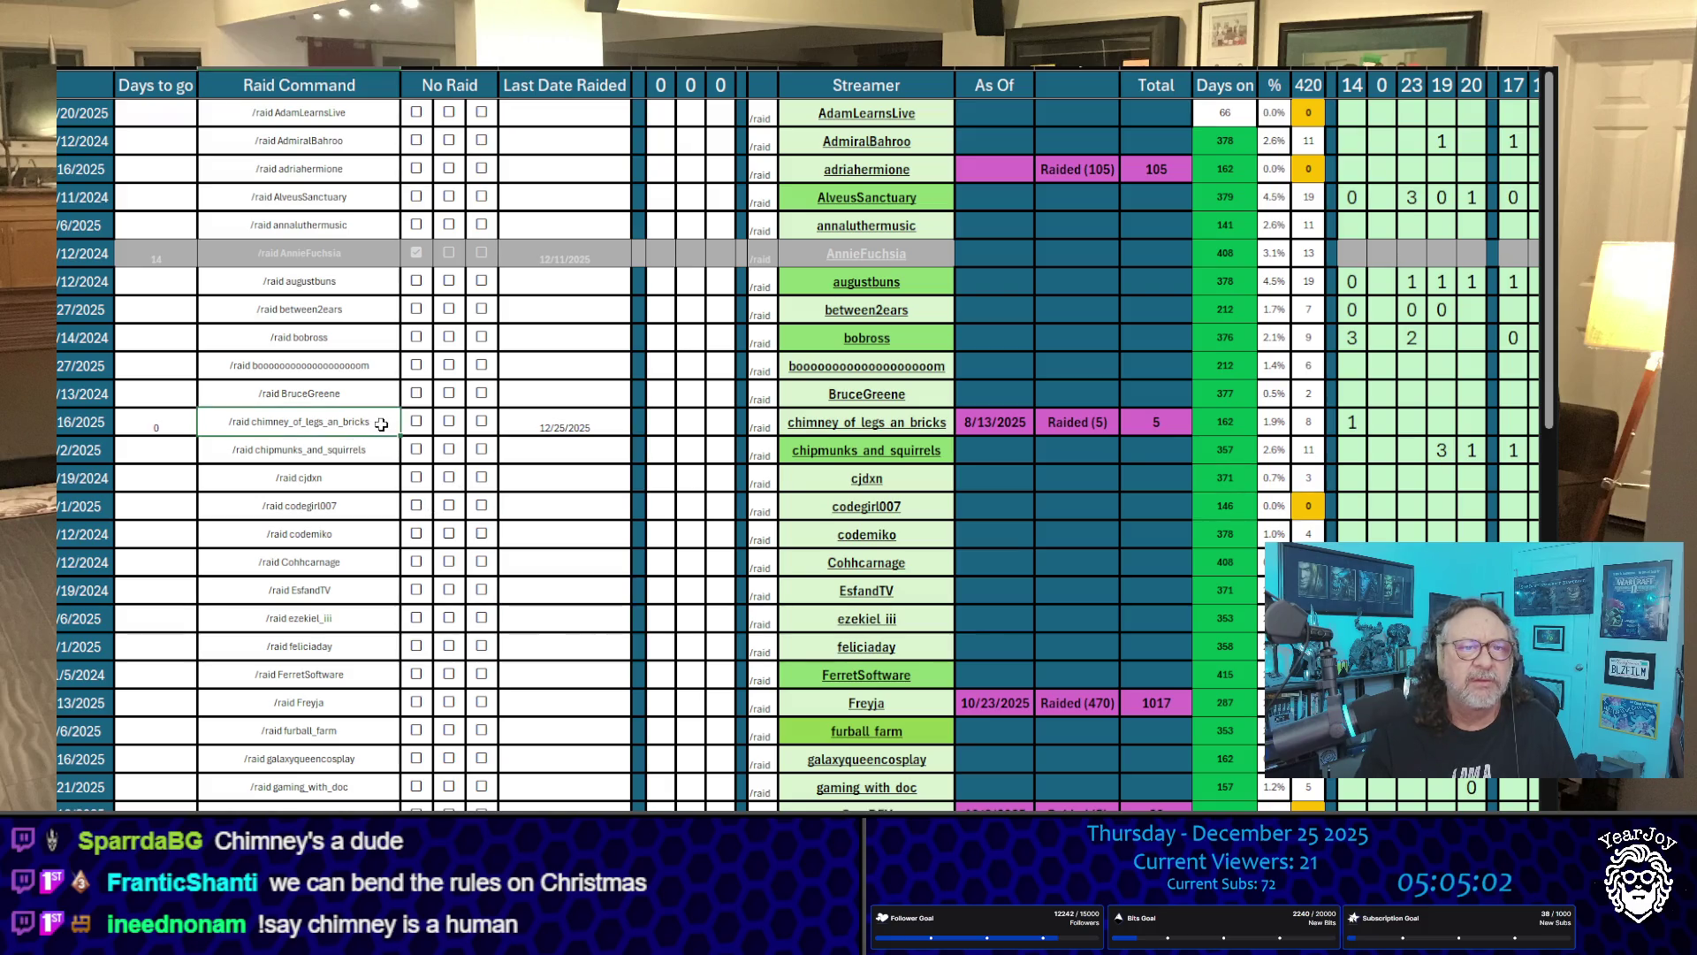